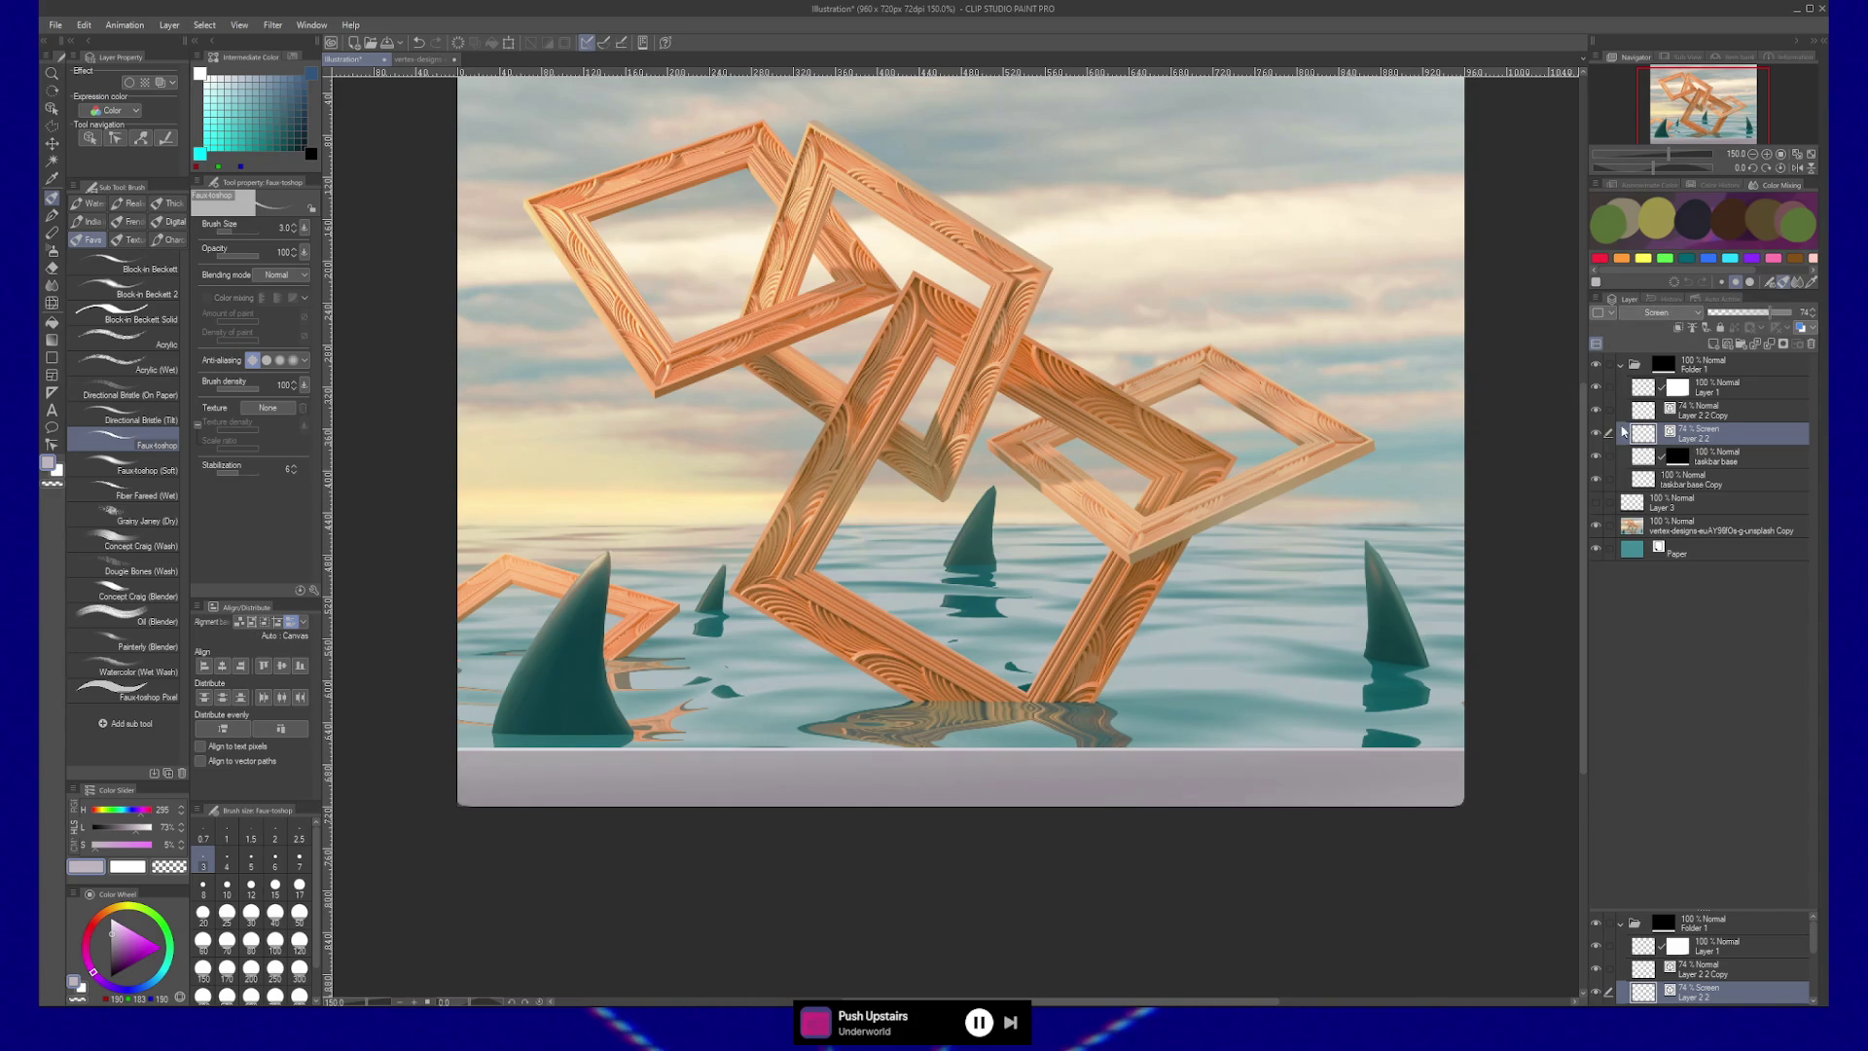
# Select the Layer 2 2 Copy layer and sample a darker grey from the taskbar.
pyautogui.click(1724, 415)
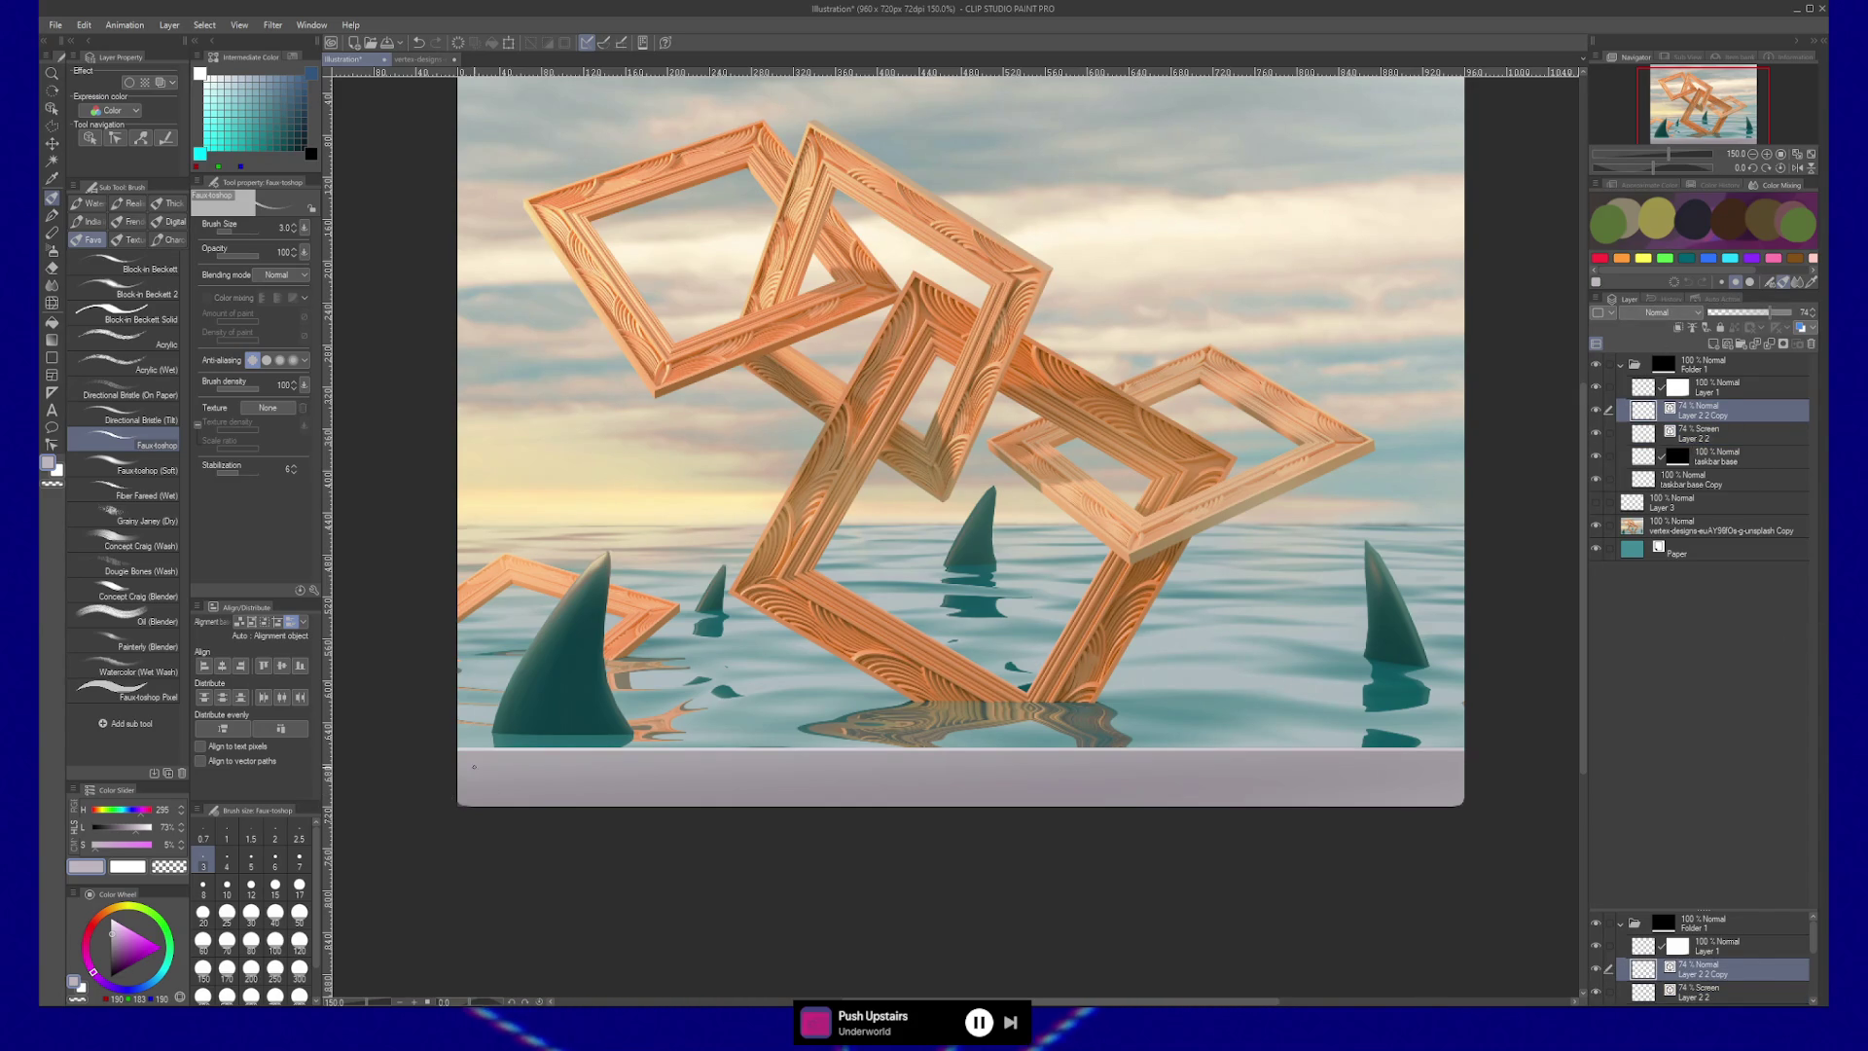
pyautogui.keyDown('alt'); pyautogui.click(550, 766); pyautogui.keyUp('alt')
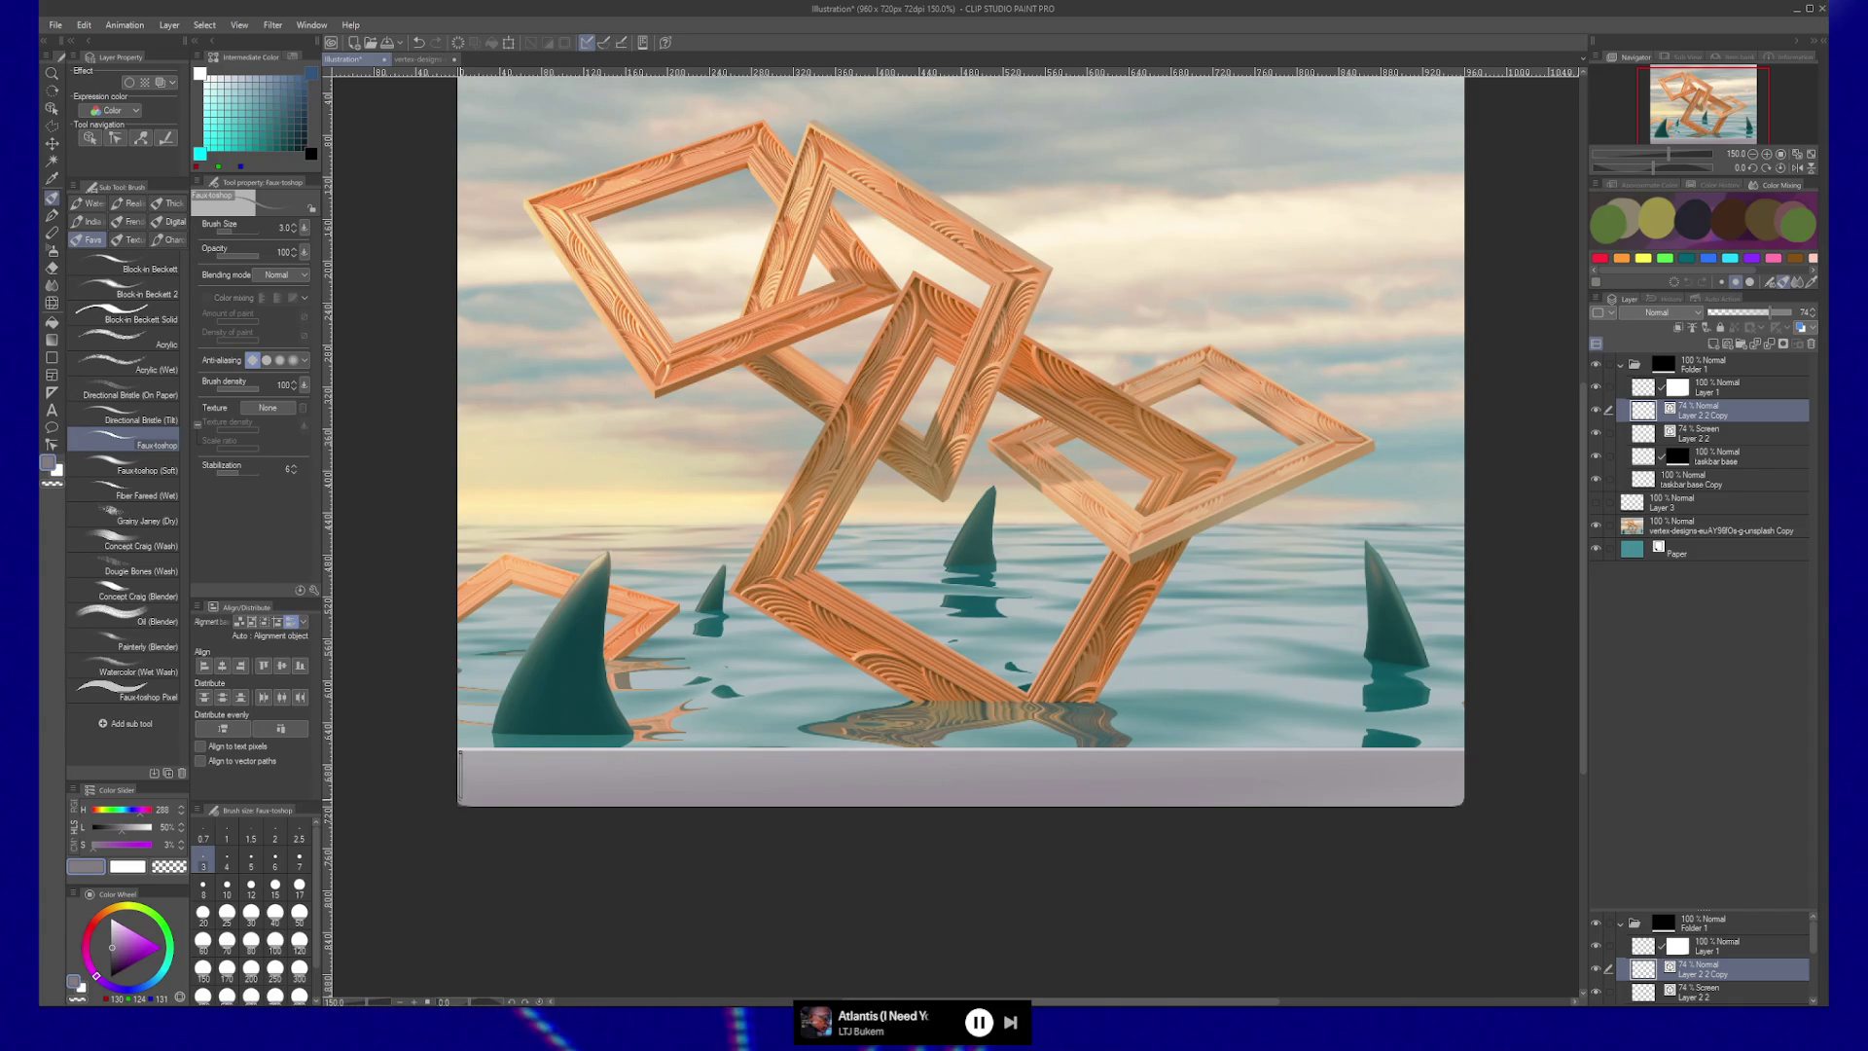
pyautogui.press('/')
pyautogui.scroll(3, 457, 799)
# Brush a darker grey shadow down the taskbar's left edge and along its bottom-left corner.
pyautogui.scroll(2, 457, 800)
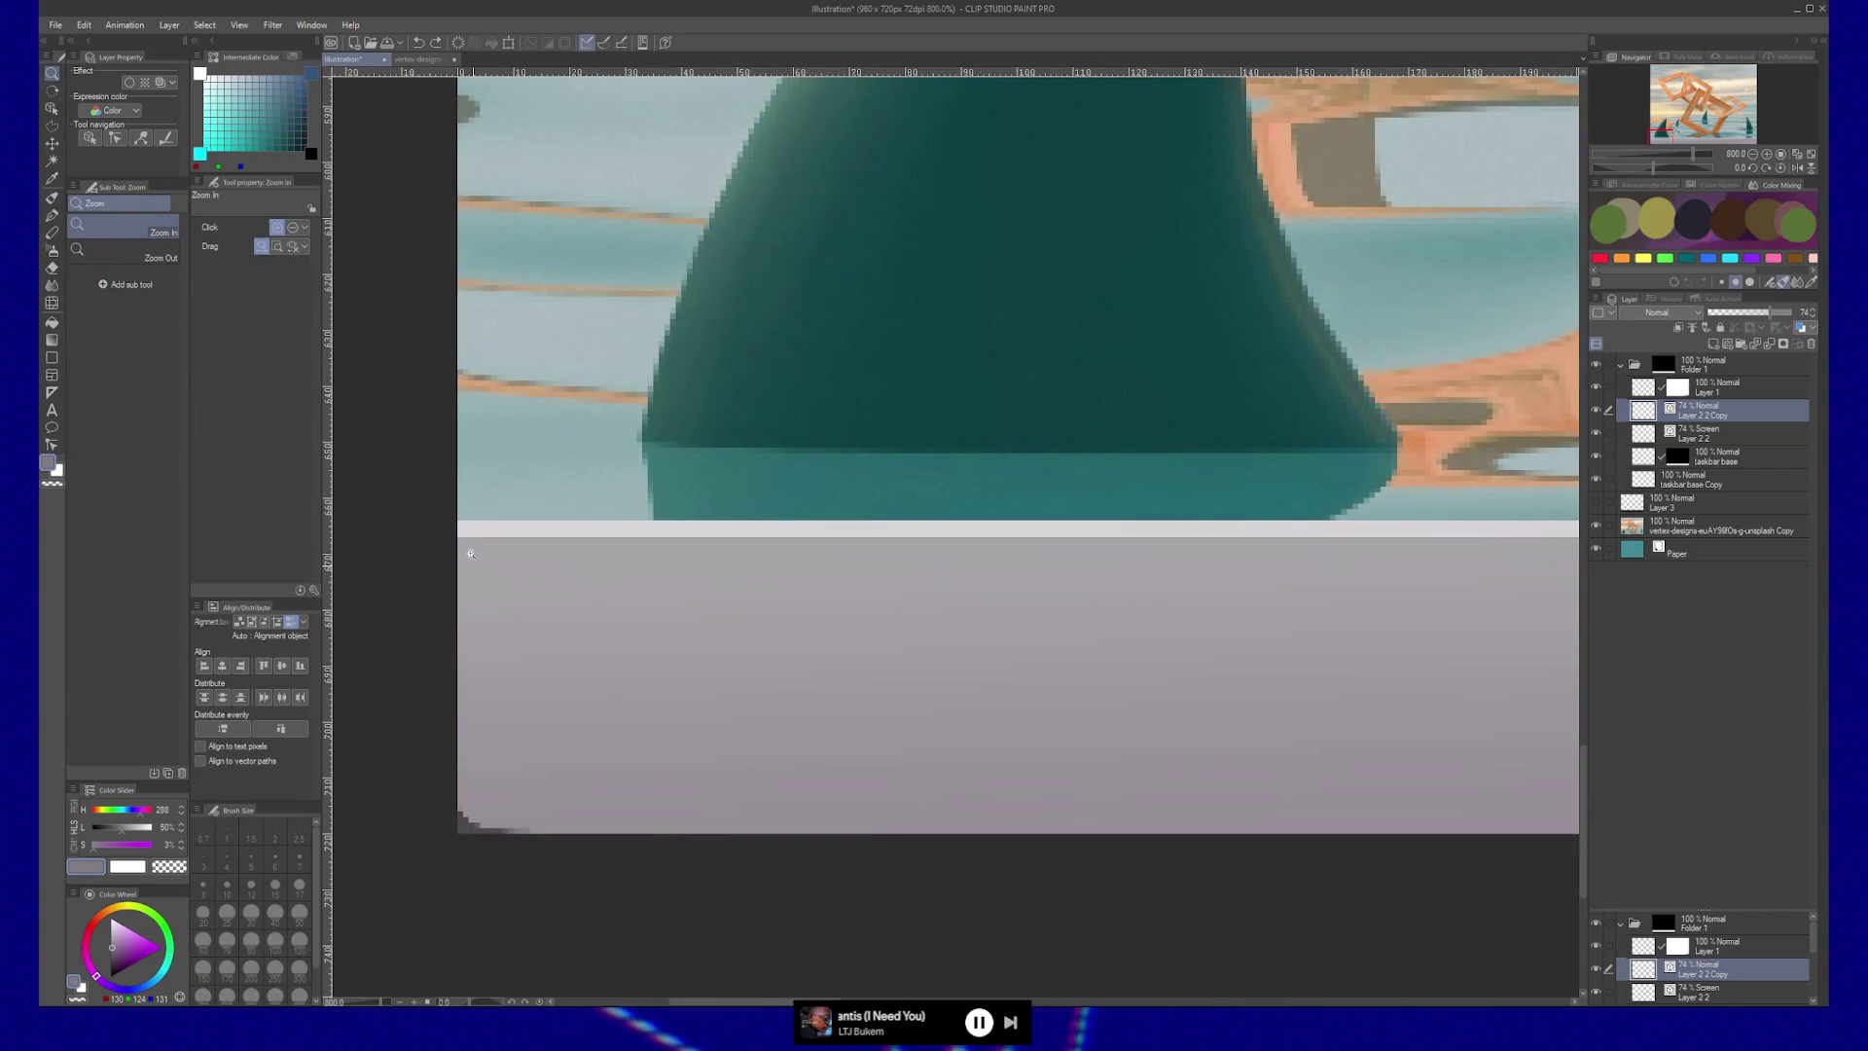
pyautogui.press('b')
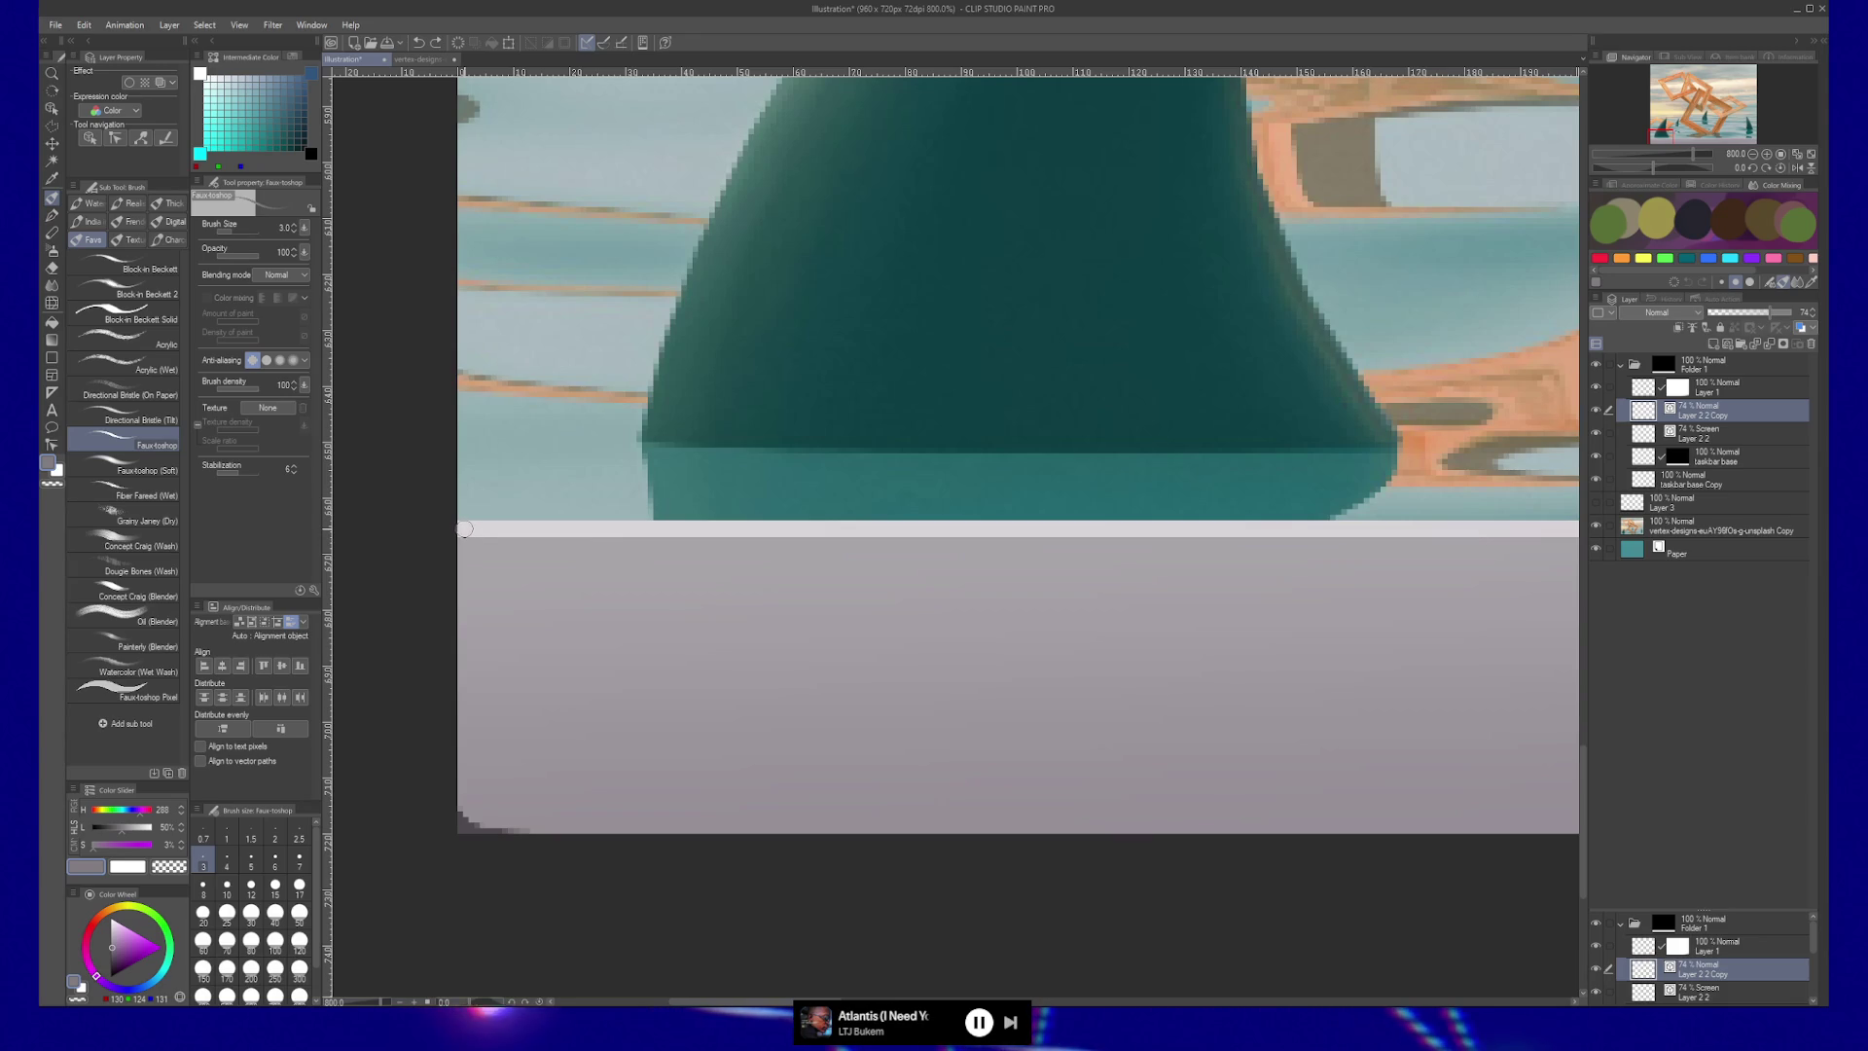
pyautogui.moveTo(464, 529); pyautogui.dragTo(458, 812)
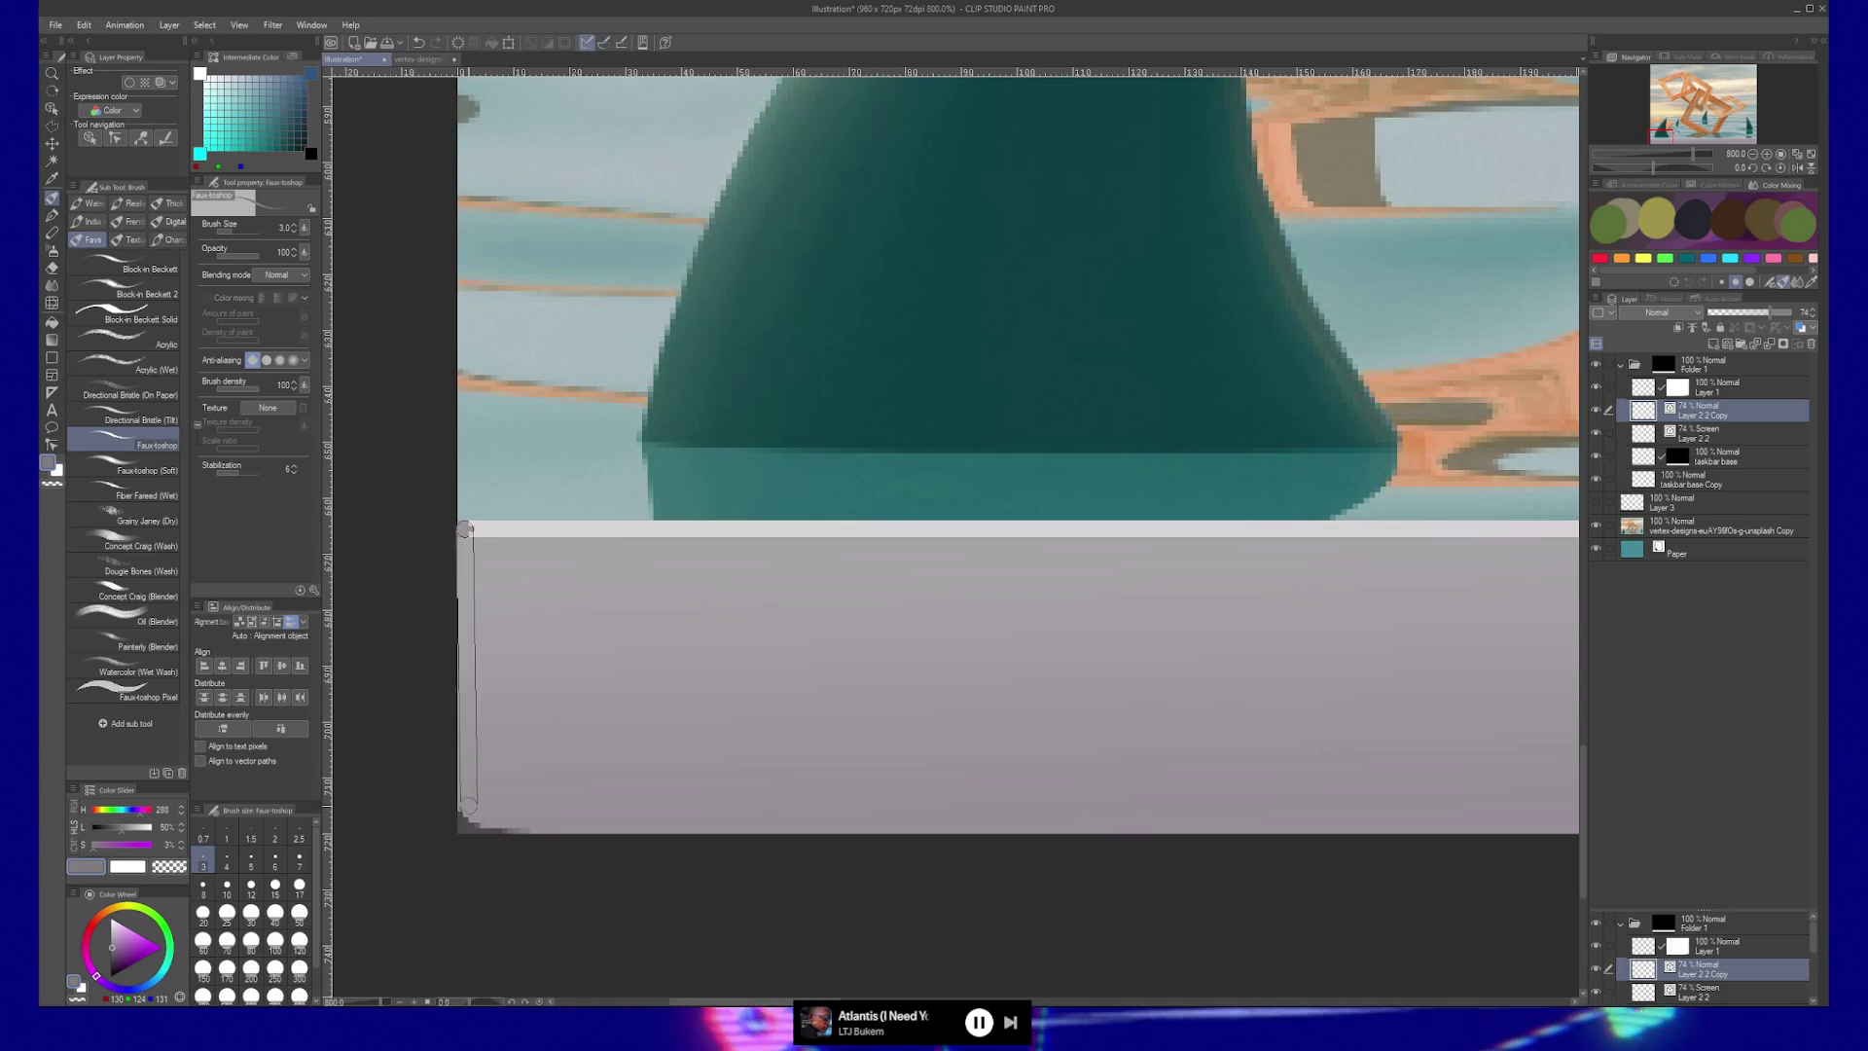
pyautogui.keyDown('shift'); pyautogui.click(465, 806); pyautogui.keyUp('shift')
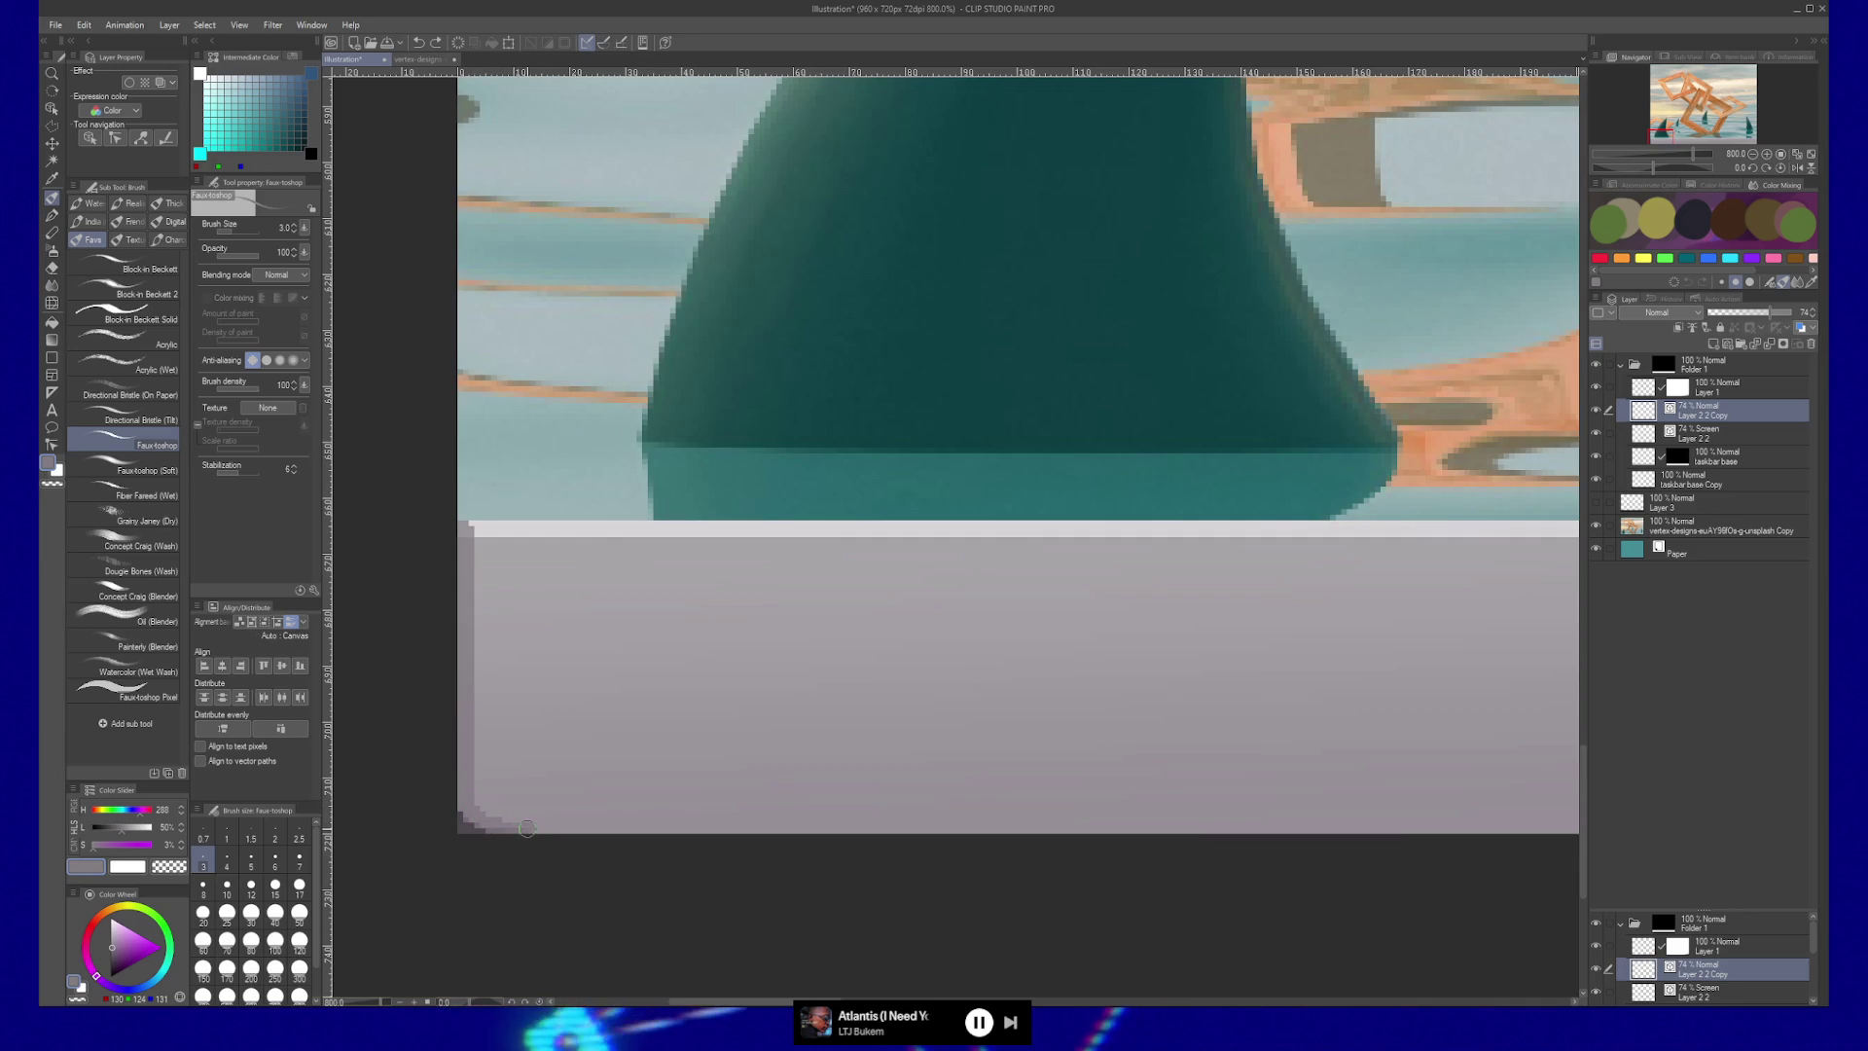
pyautogui.moveTo(526, 828); pyautogui.dragTo(487, 819)
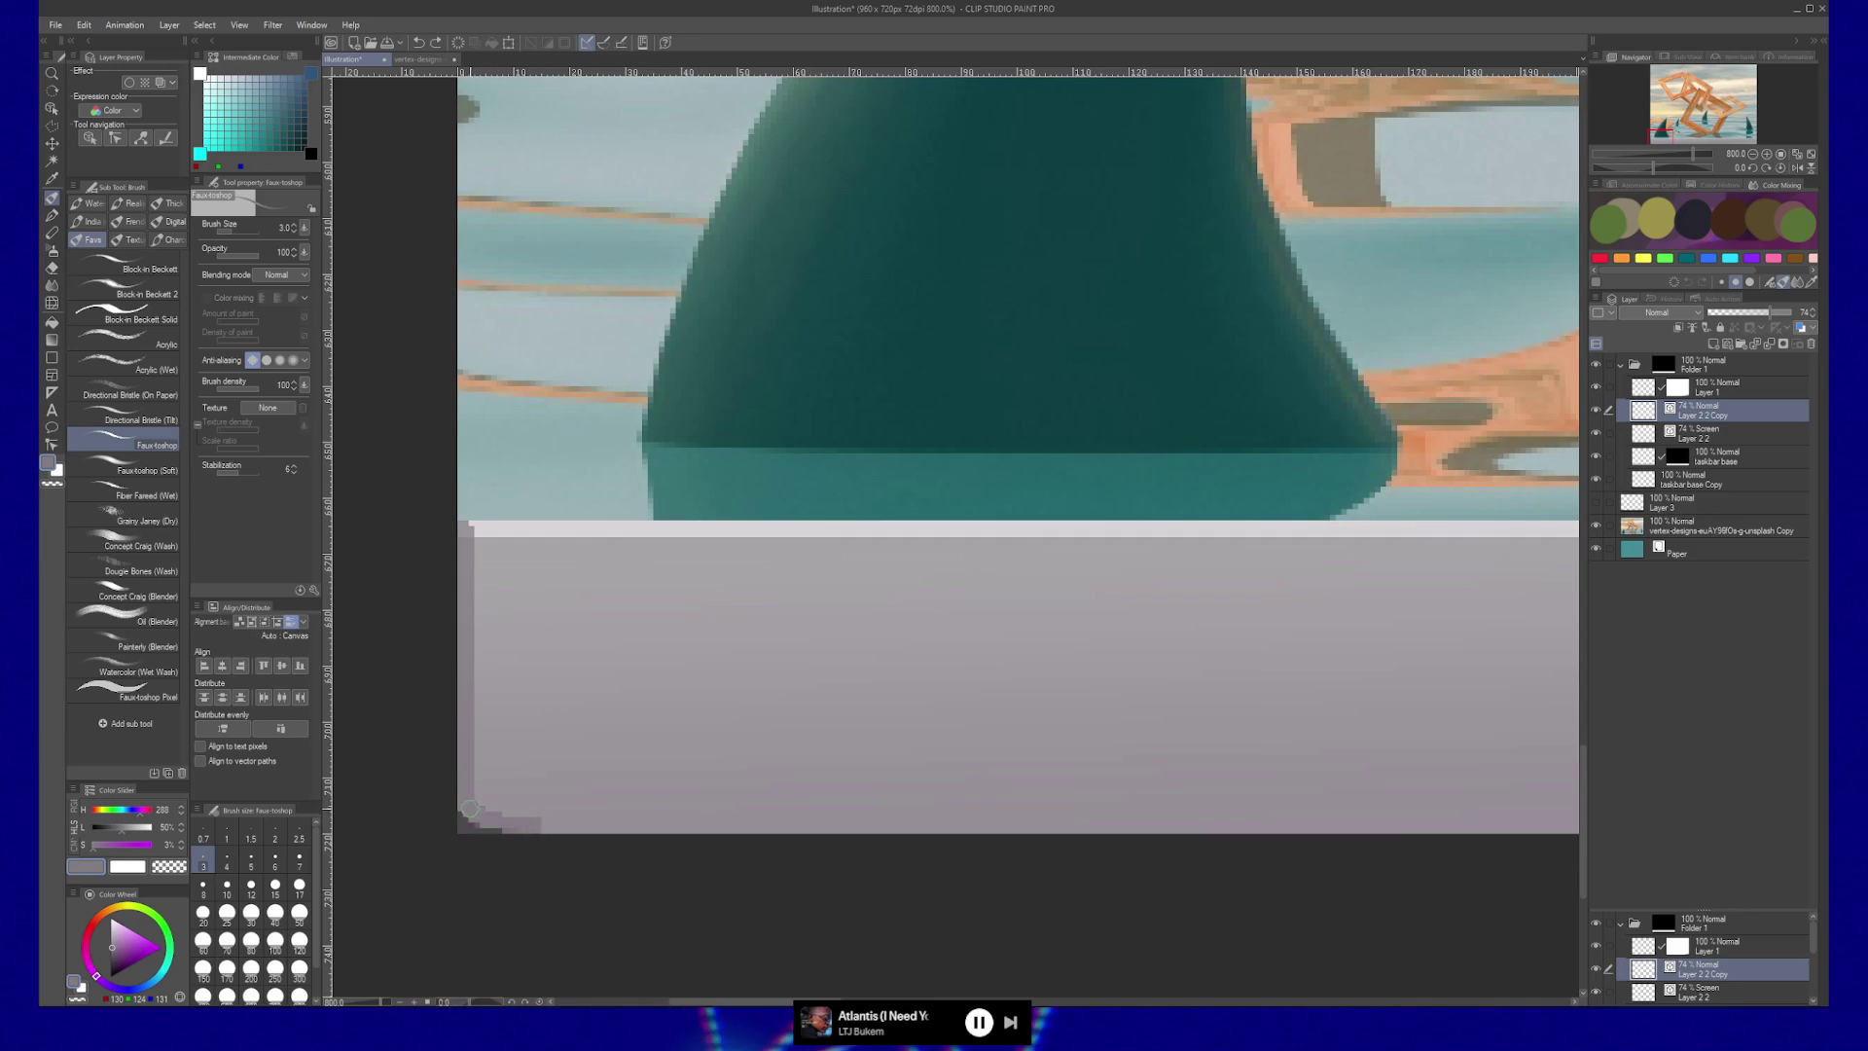
pyautogui.press('y')
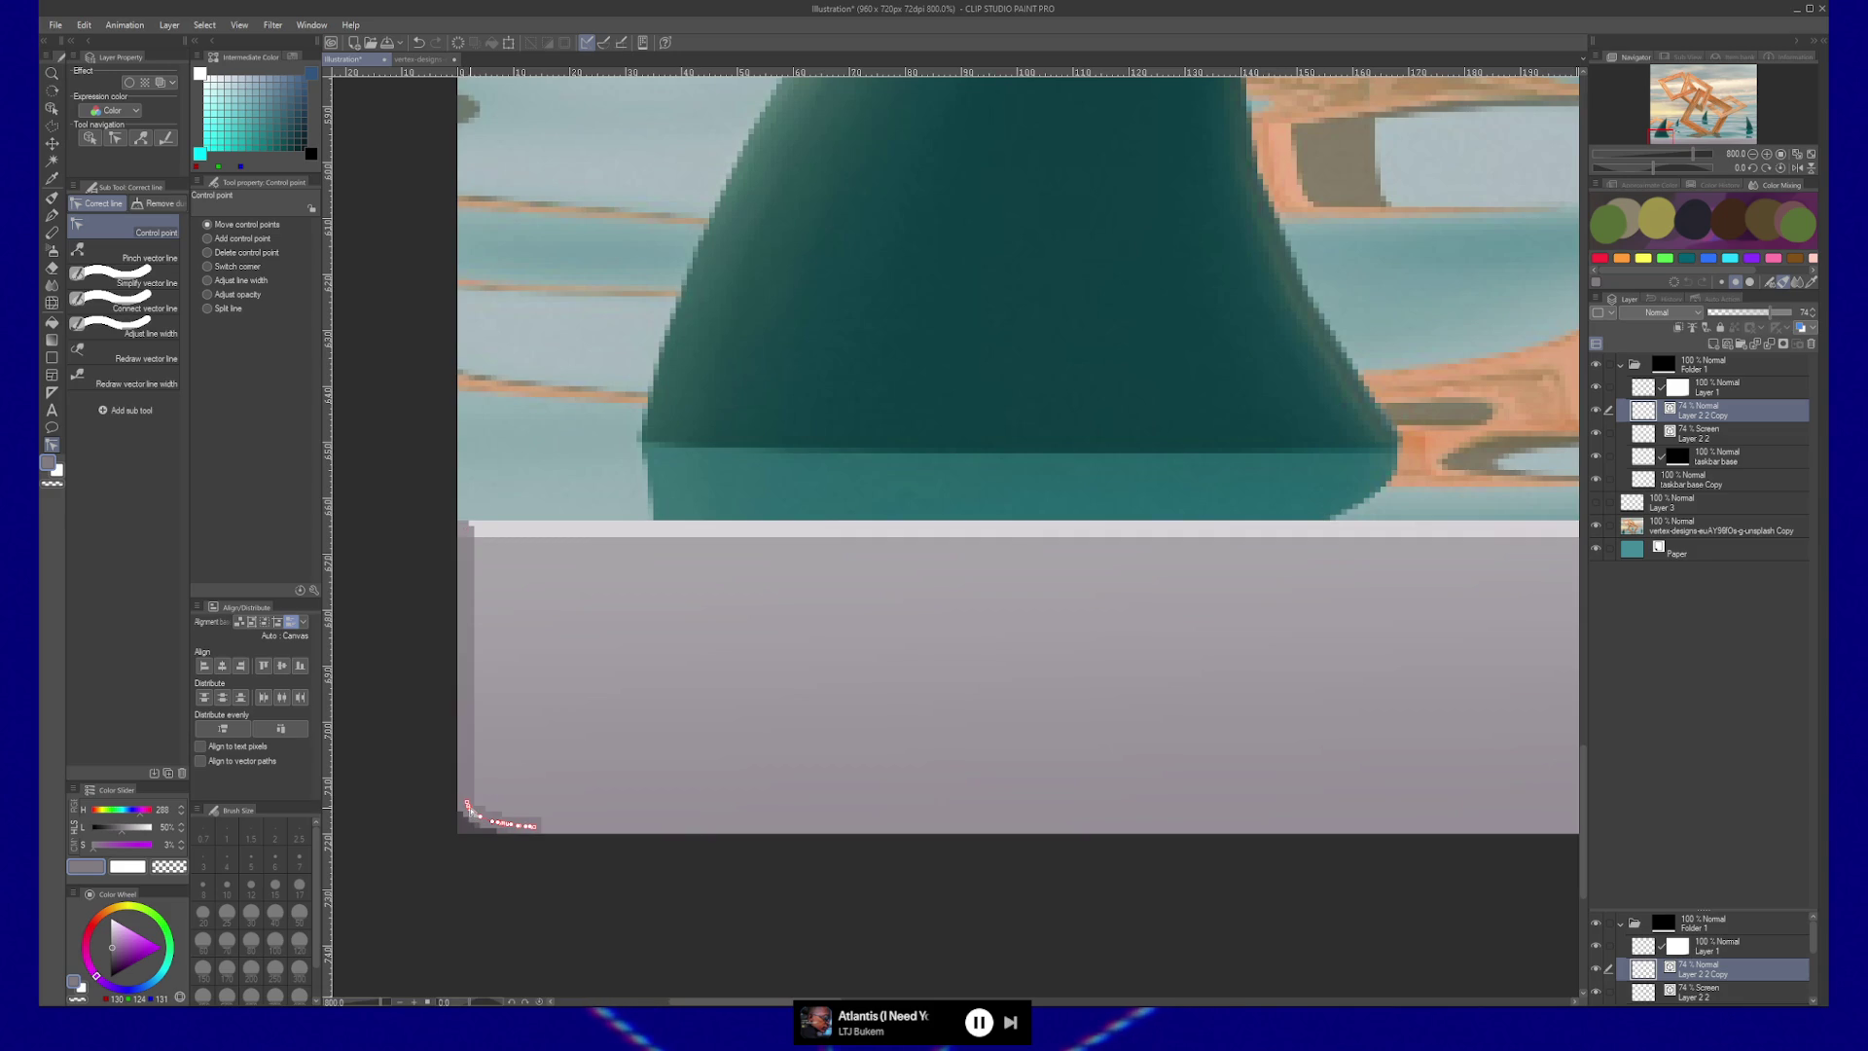
# Reshape the corner's control points to remove the kink and straighten the bottom run.
pyautogui.scroll(4, 468, 808)
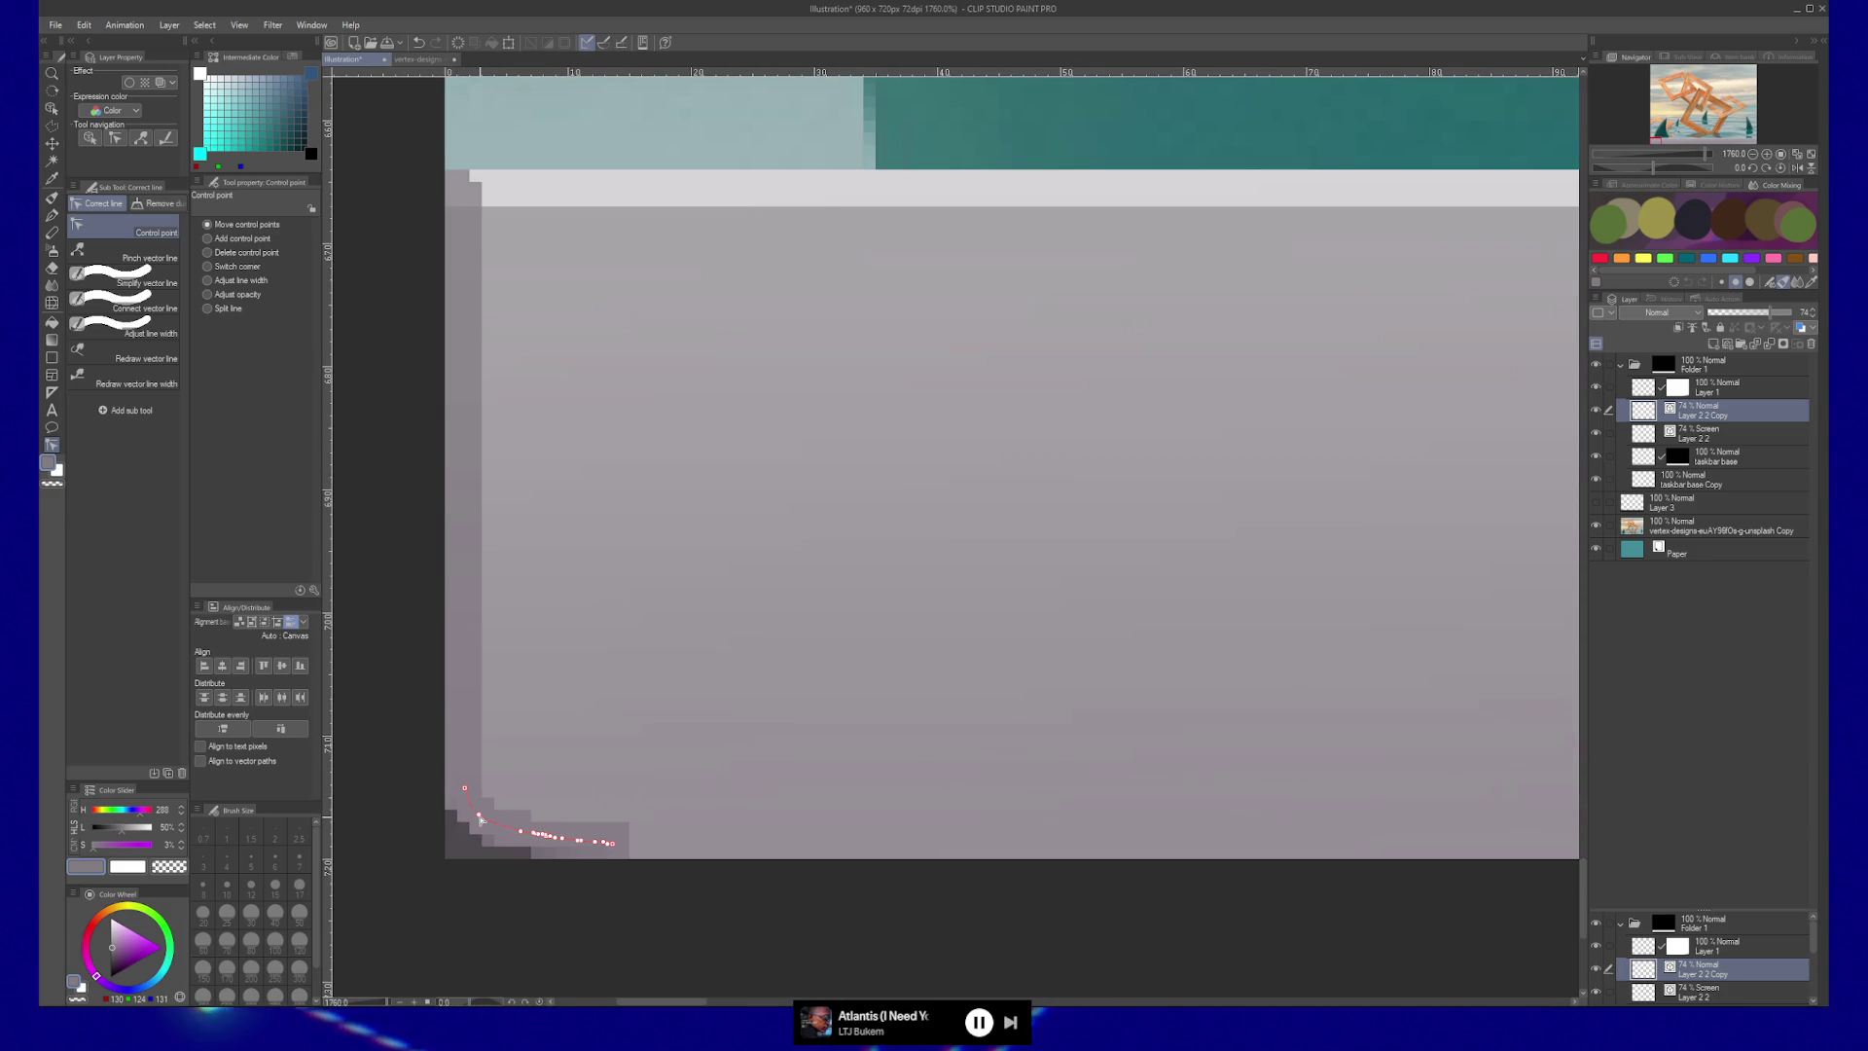
pyautogui.moveTo(521, 832); pyautogui.dragTo(502, 834)
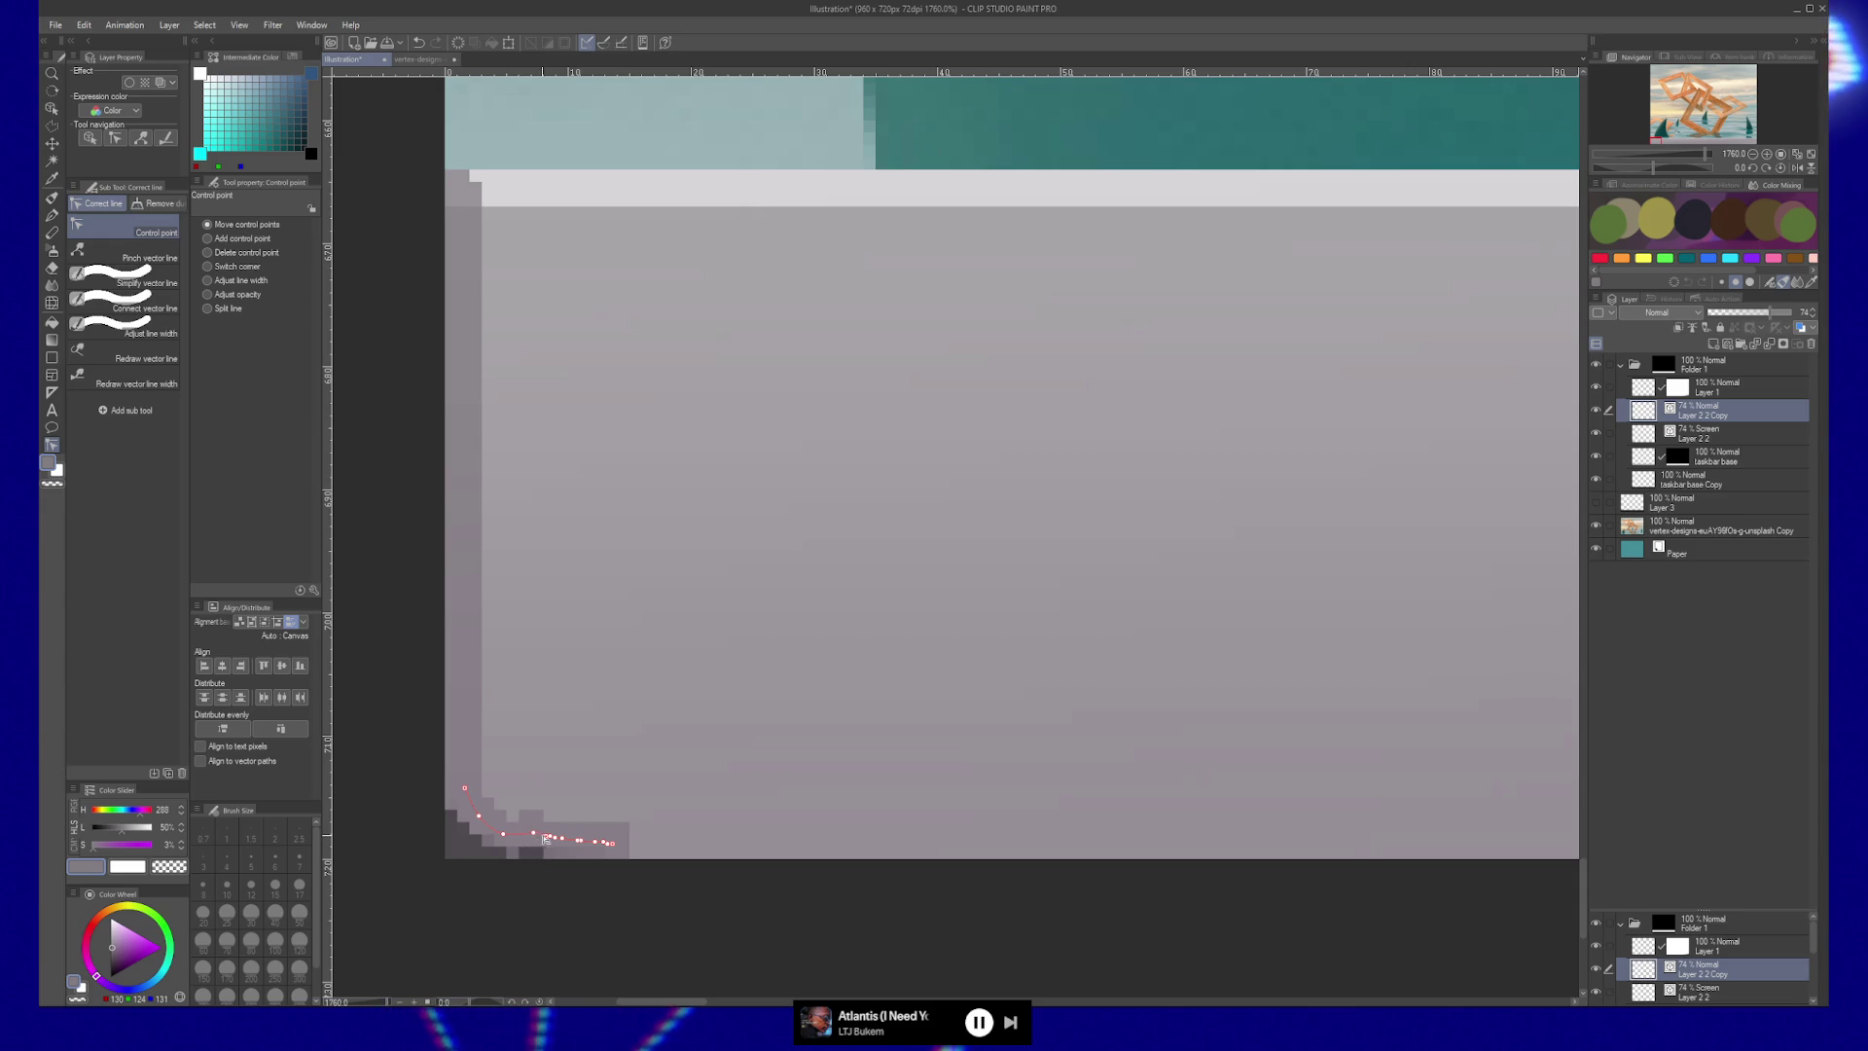
pyautogui.moveTo(537, 835); pyautogui.dragTo(573, 842)
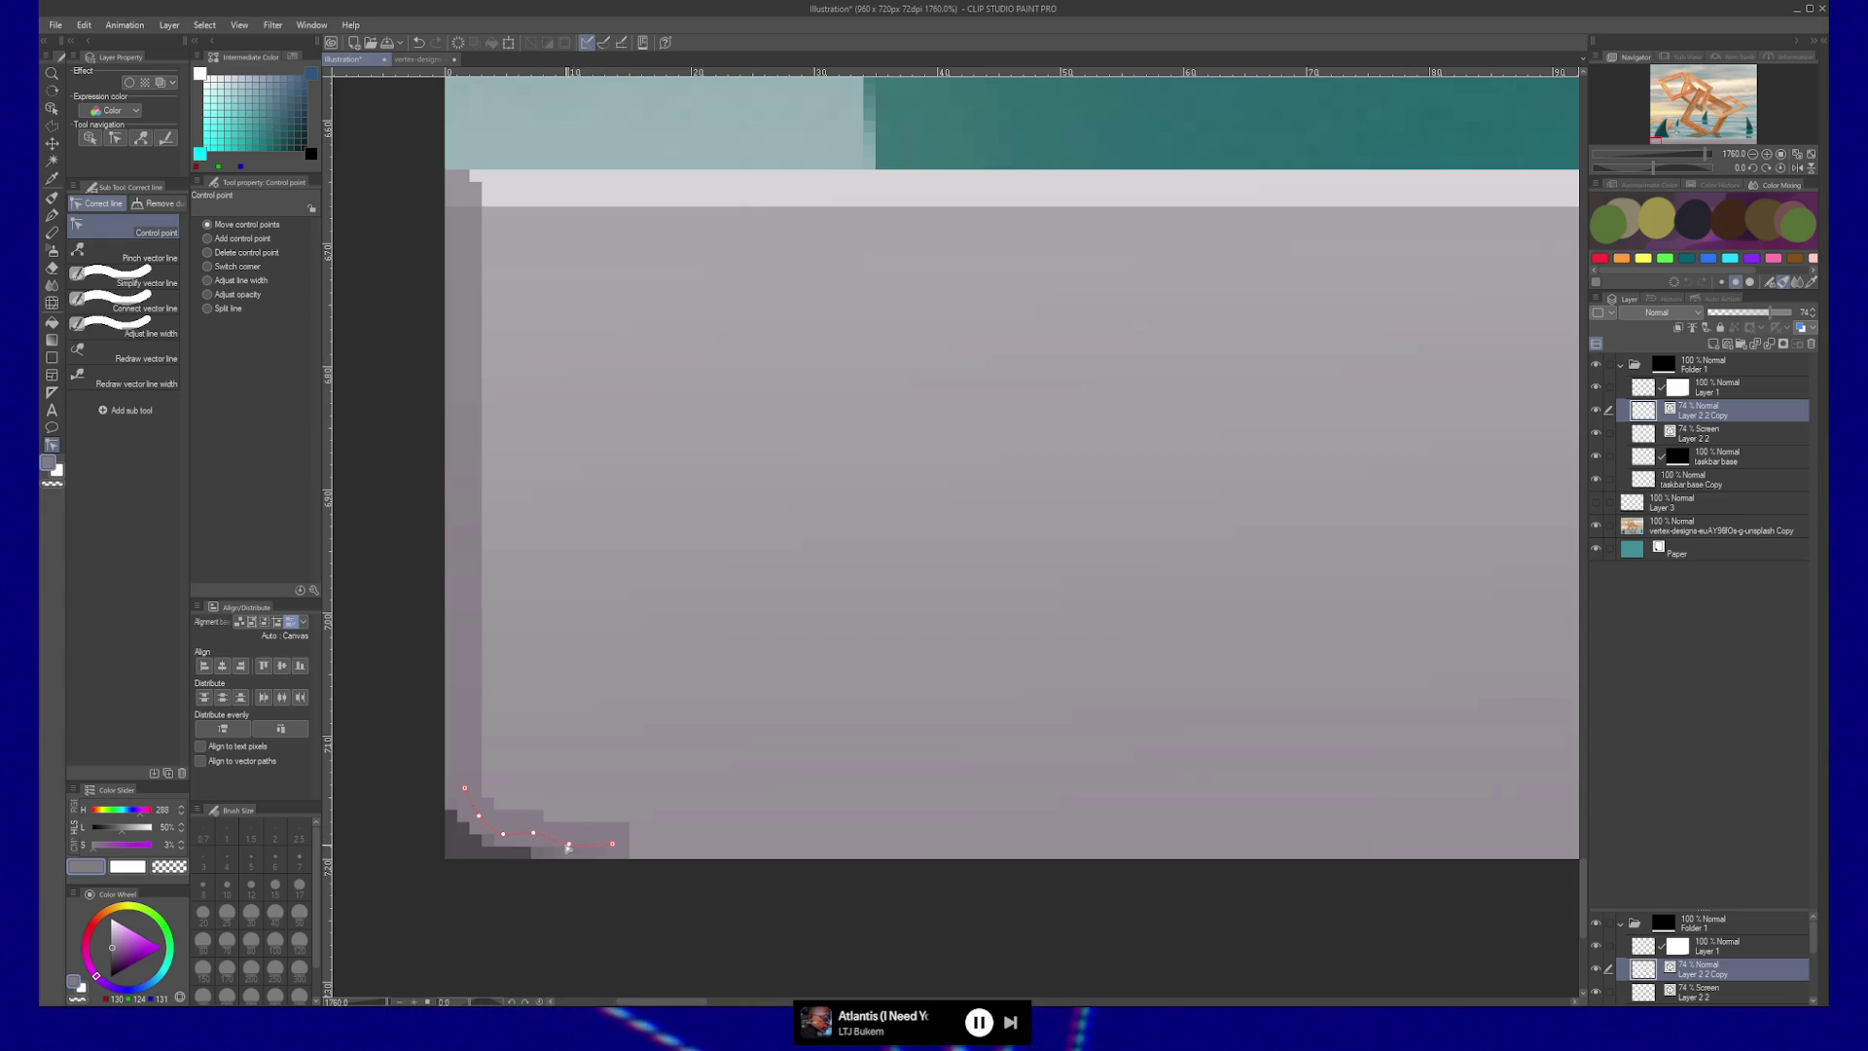
pyautogui.moveTo(535, 835); pyautogui.dragTo(511, 847)
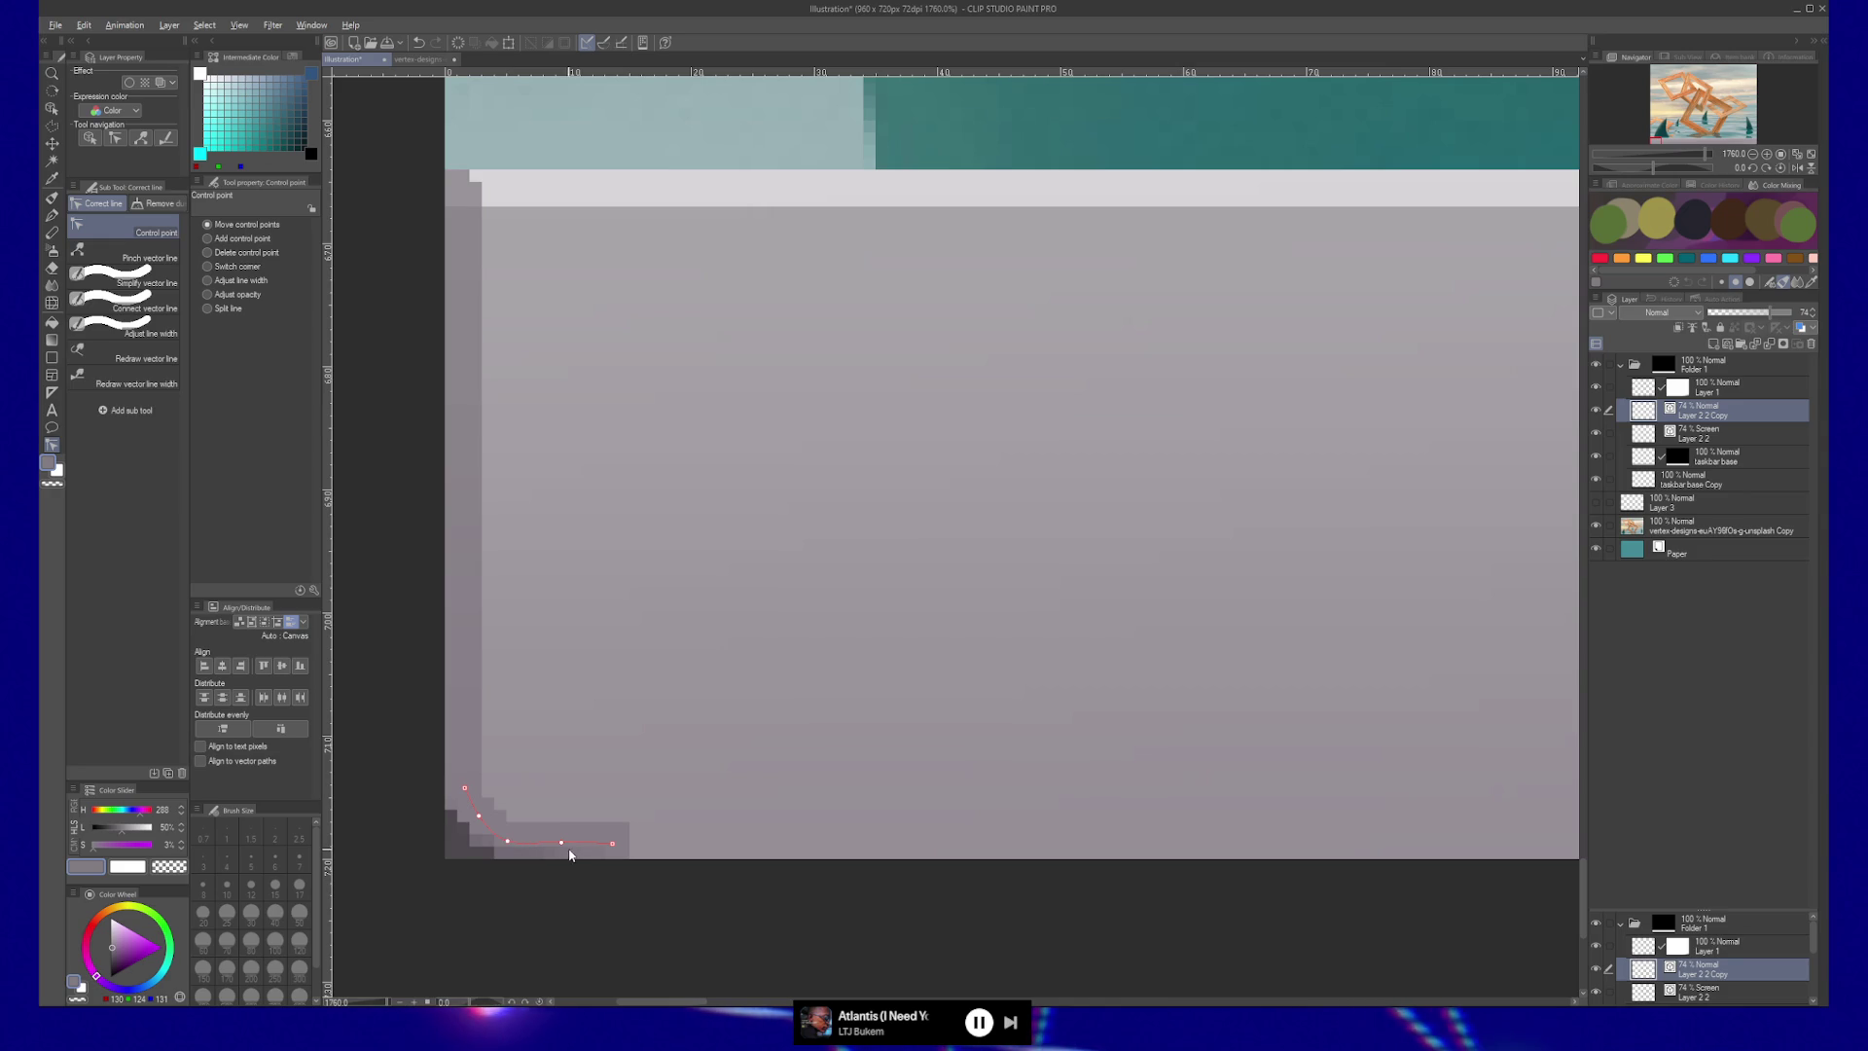
# Save, nudge the bottom control point right, and raise the layer opacity to 100%.
pyautogui.hotkey('ctrl', 's')
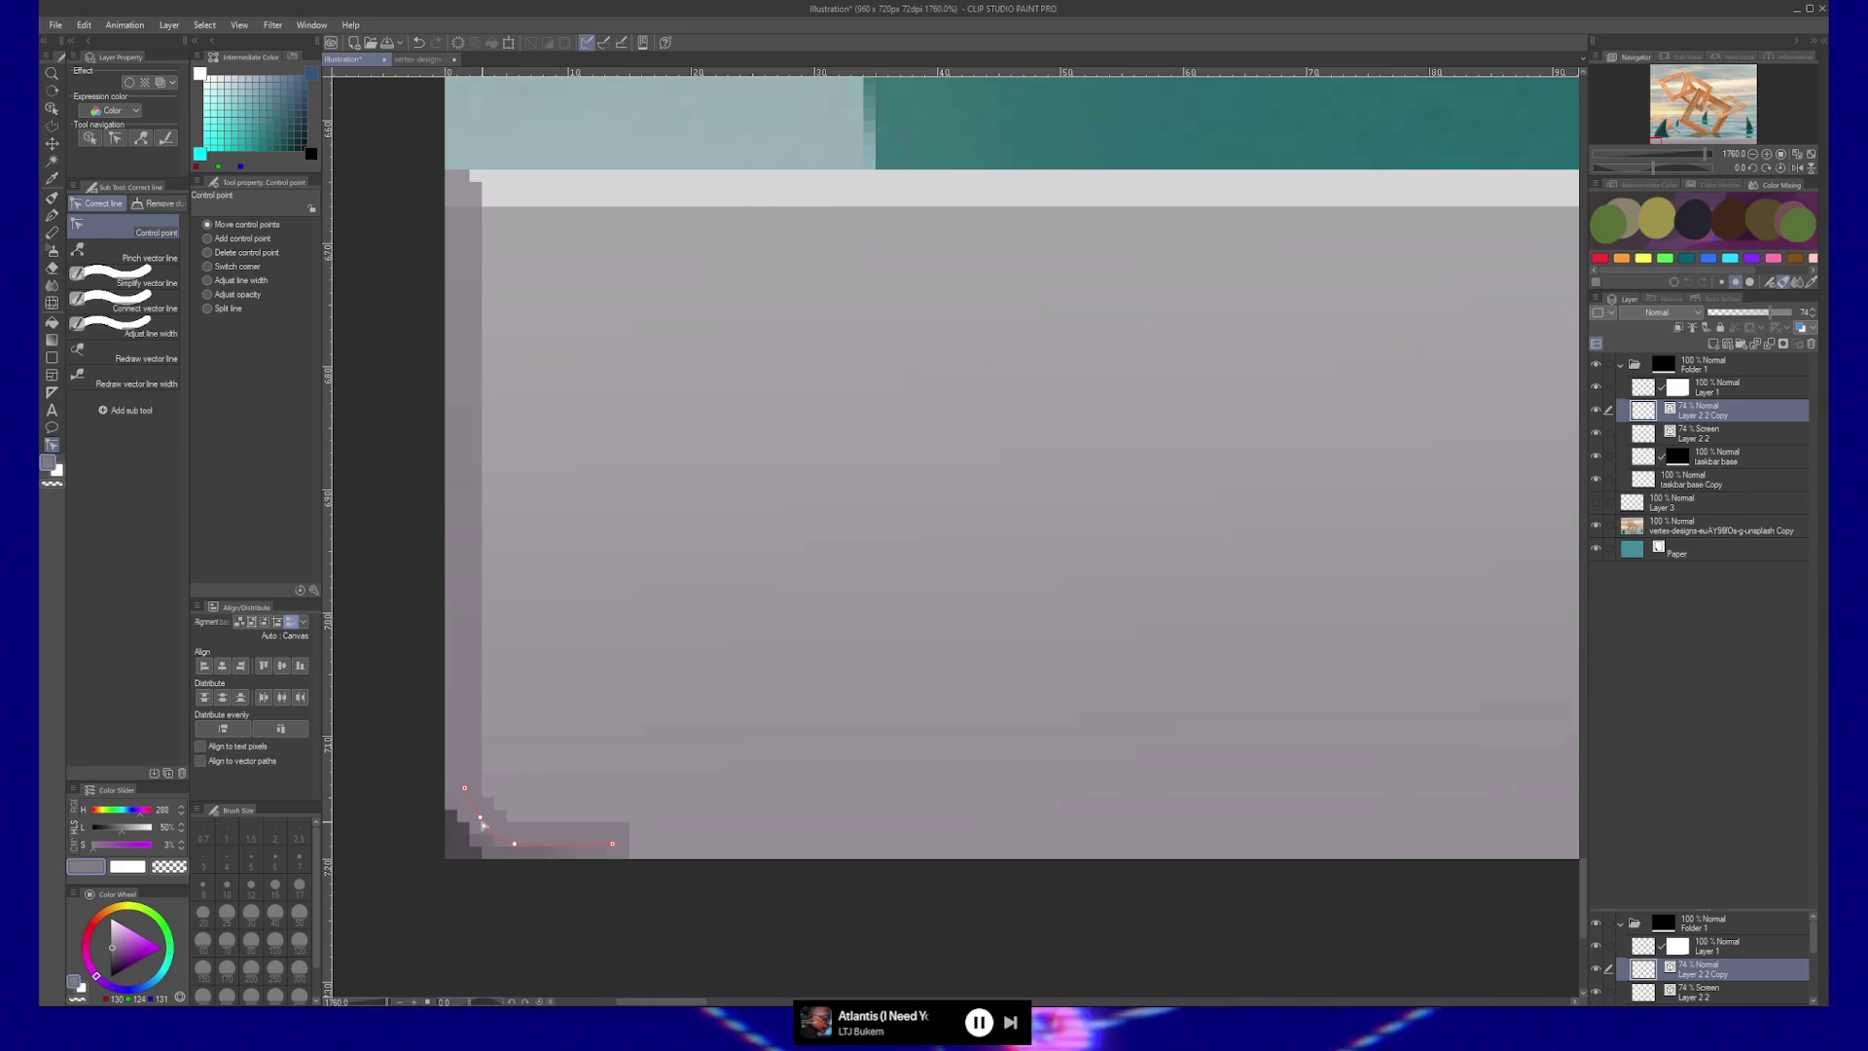
pyautogui.moveTo(513, 842); pyautogui.dragTo(526, 846)
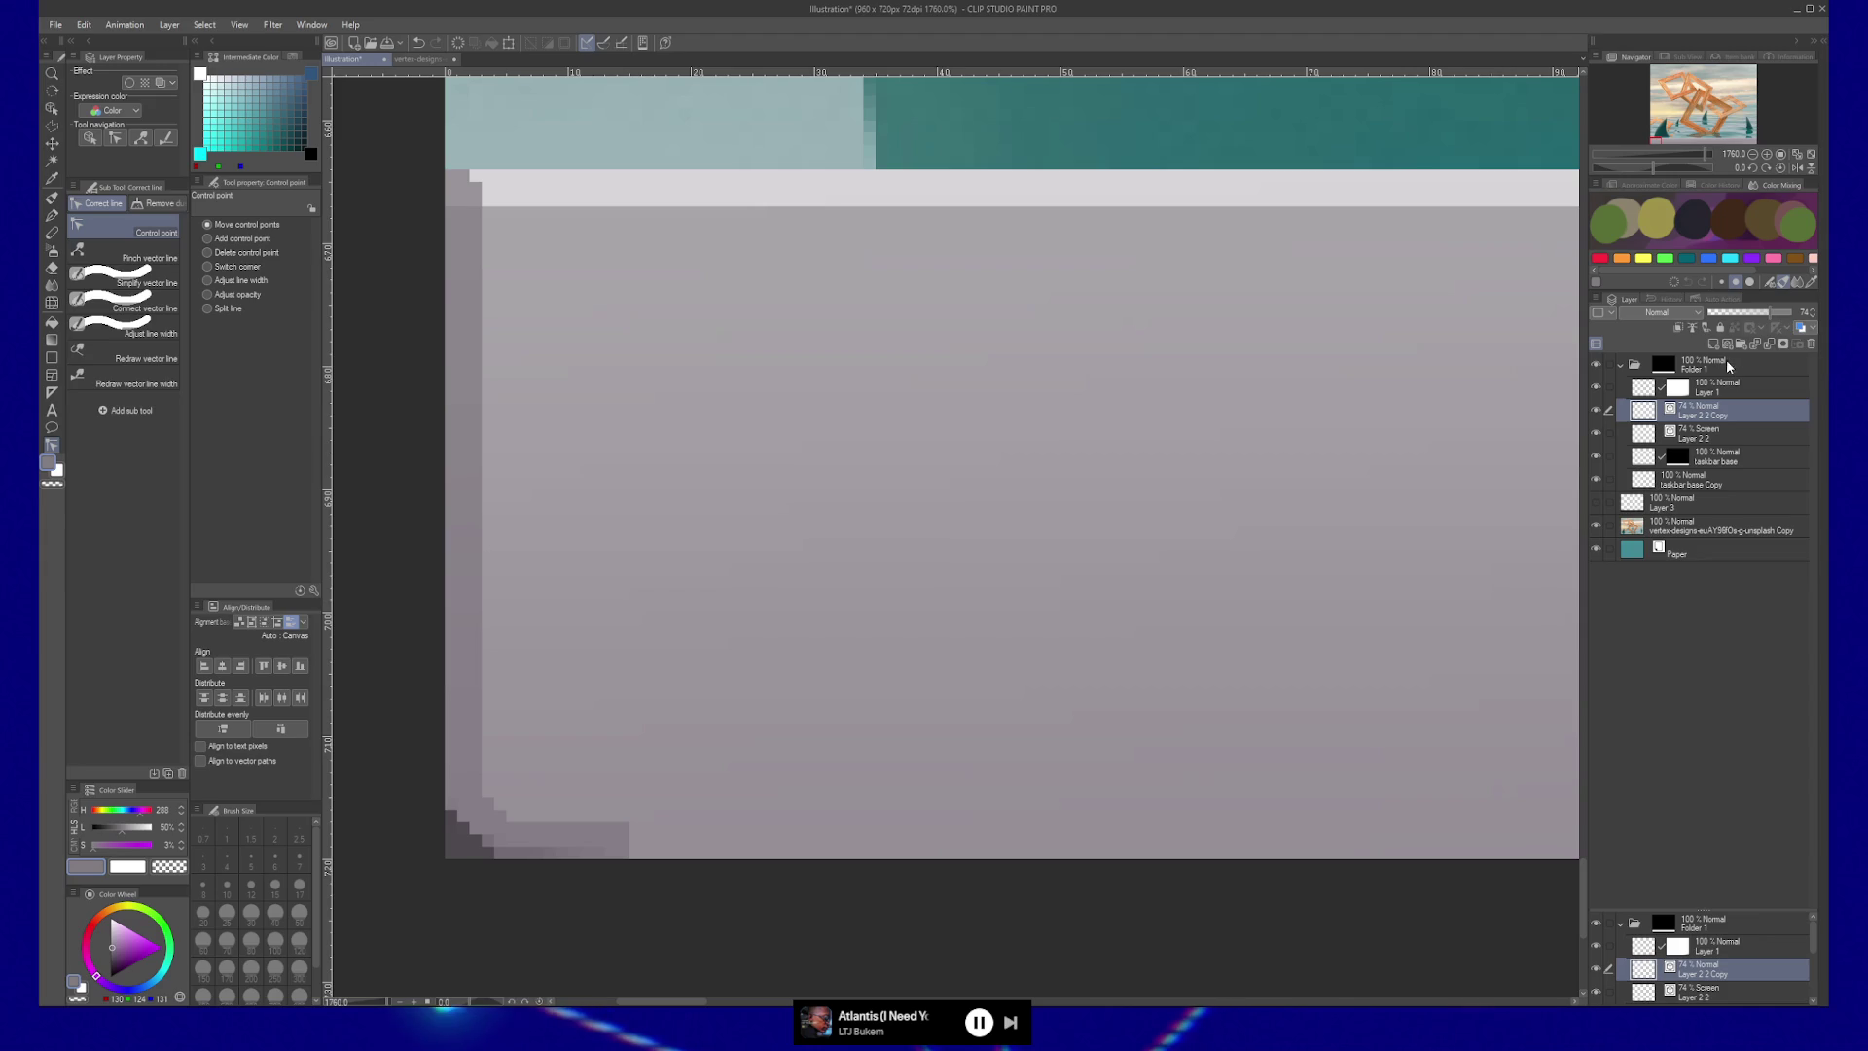
pyautogui.click(1791, 311)
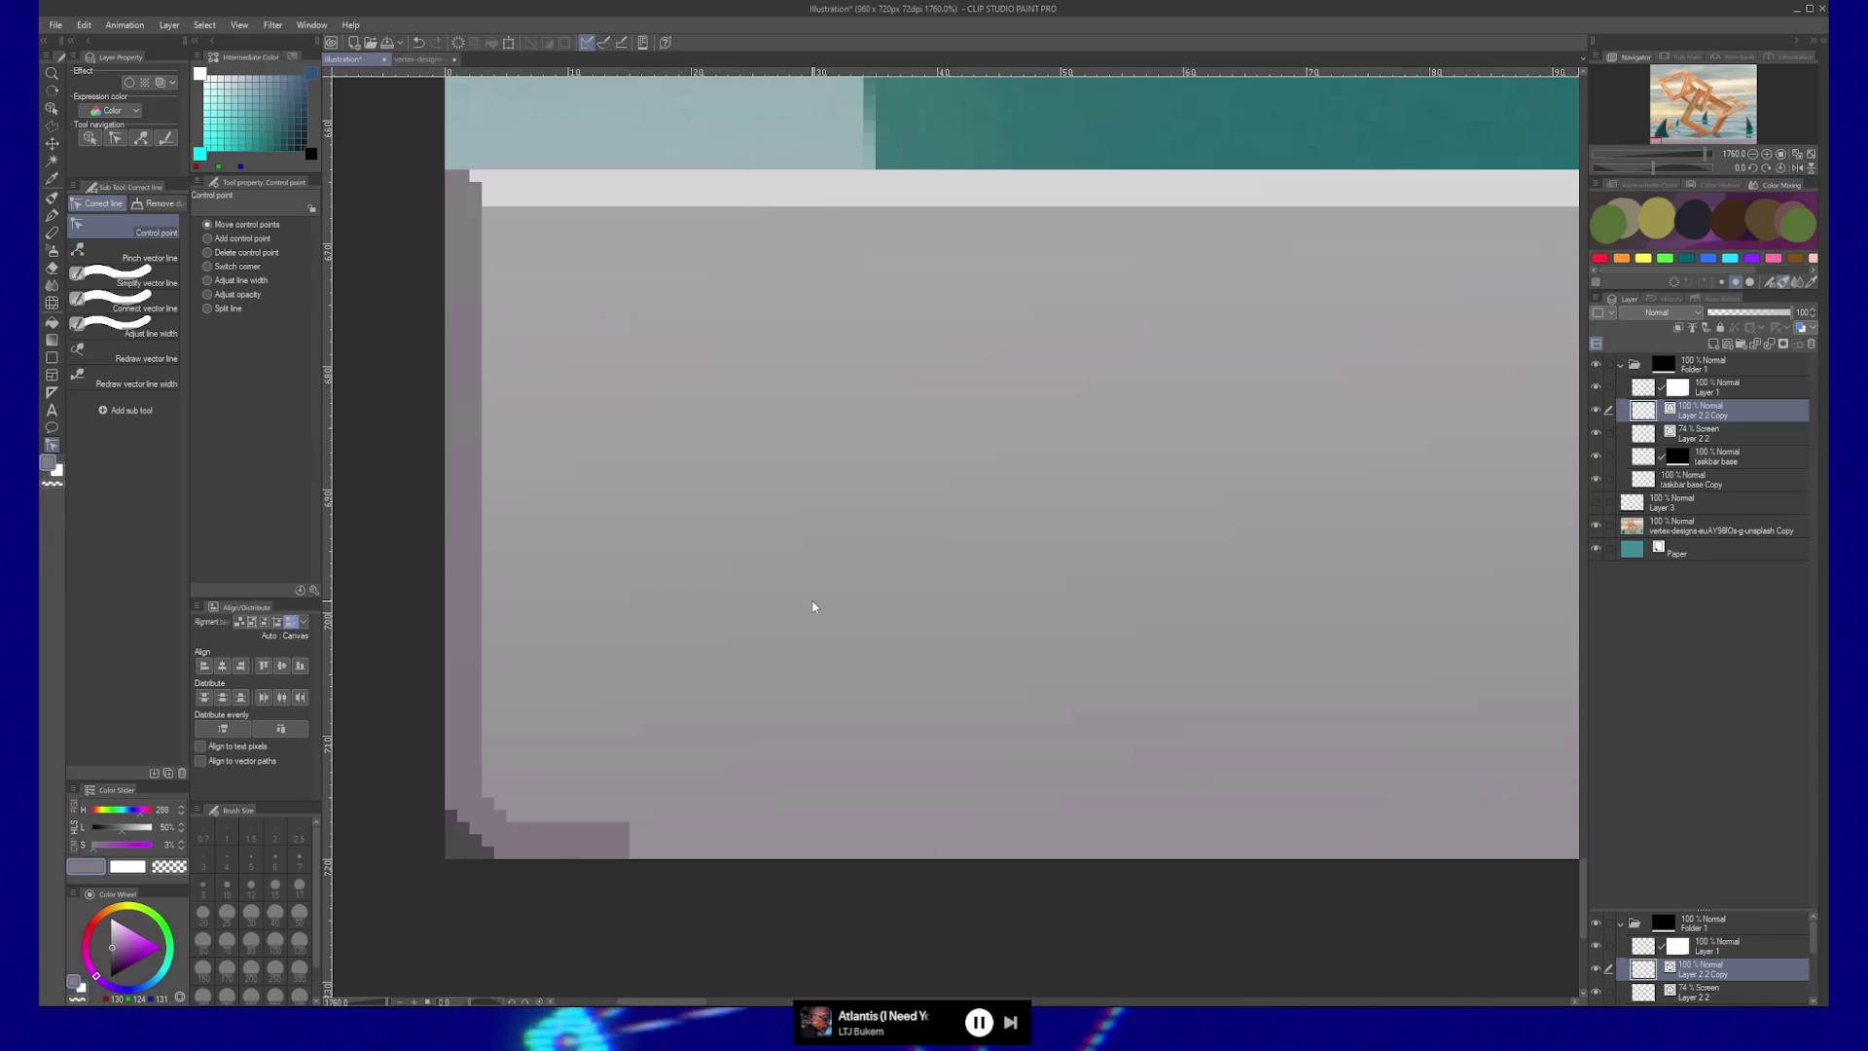
# Zoom out and, with the Object tool, switch between Layer 1 and the bevel-line layer.
pyautogui.scroll(-5, 768, 688)
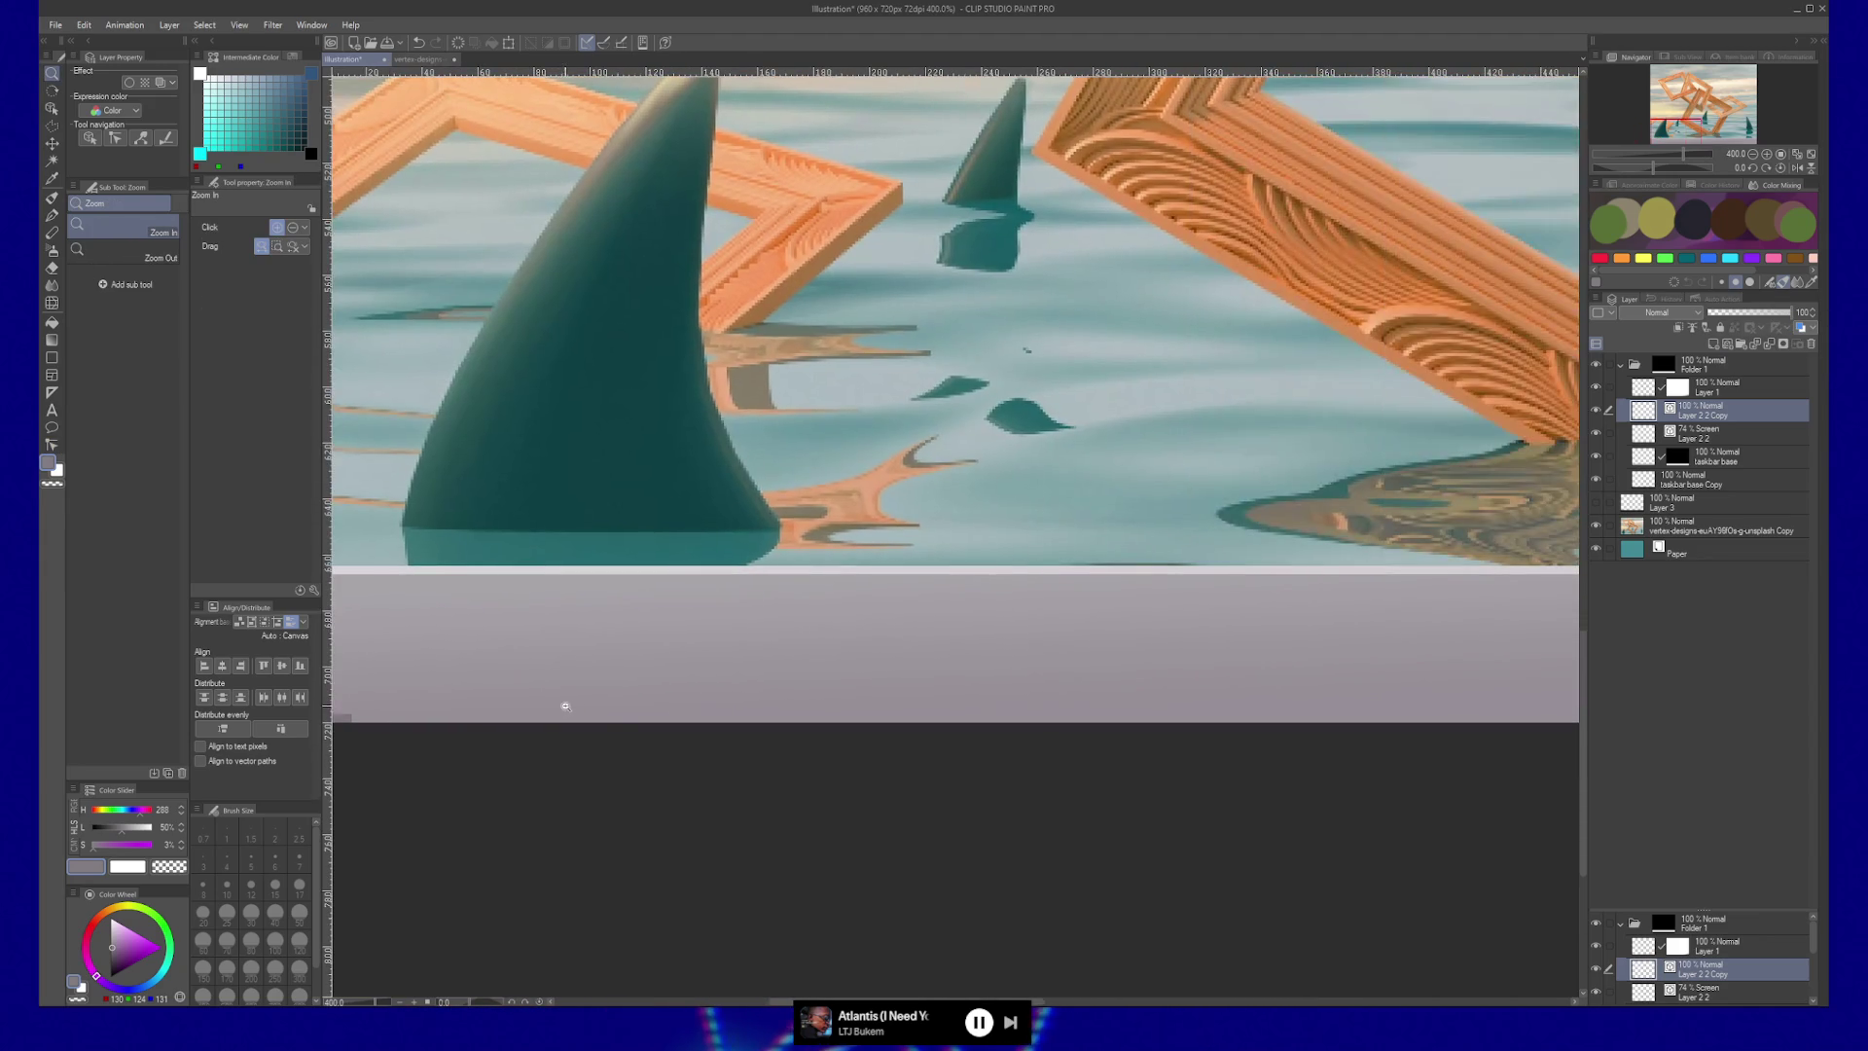
pyautogui.scroll(-3, 616, 714)
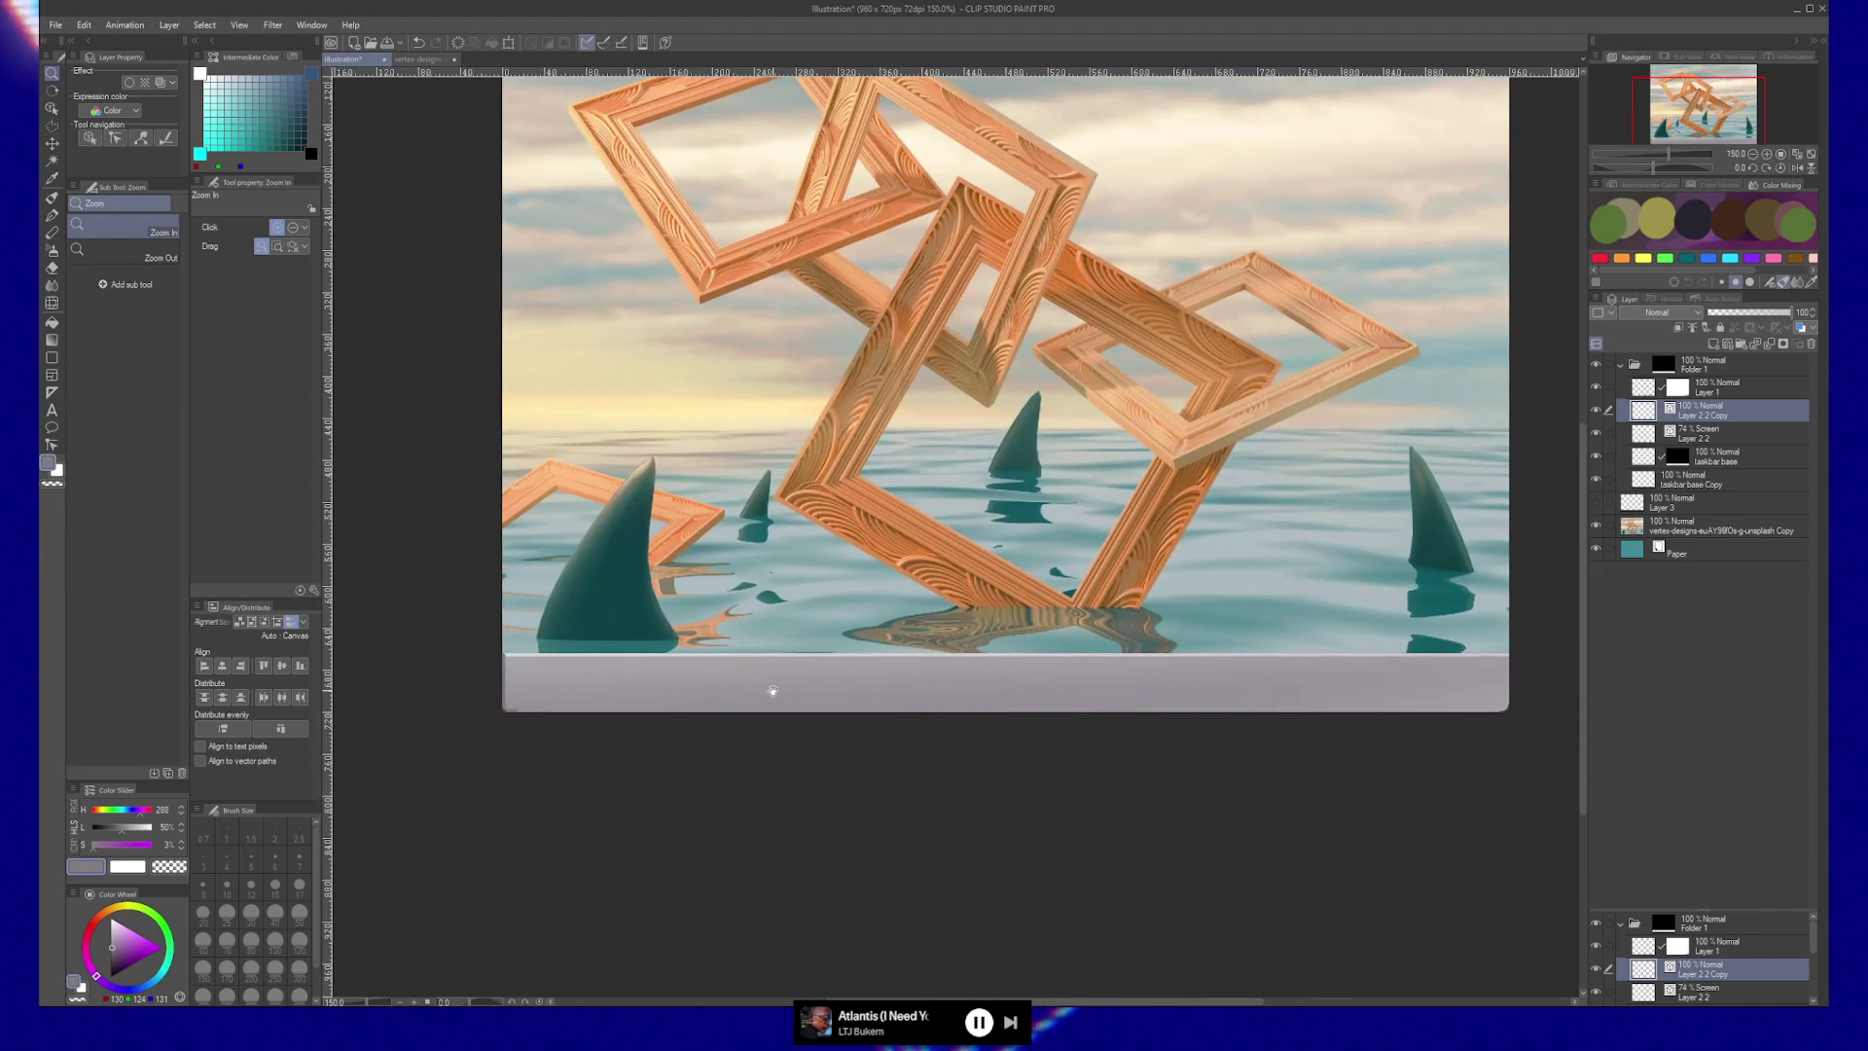
pyautogui.press('o')
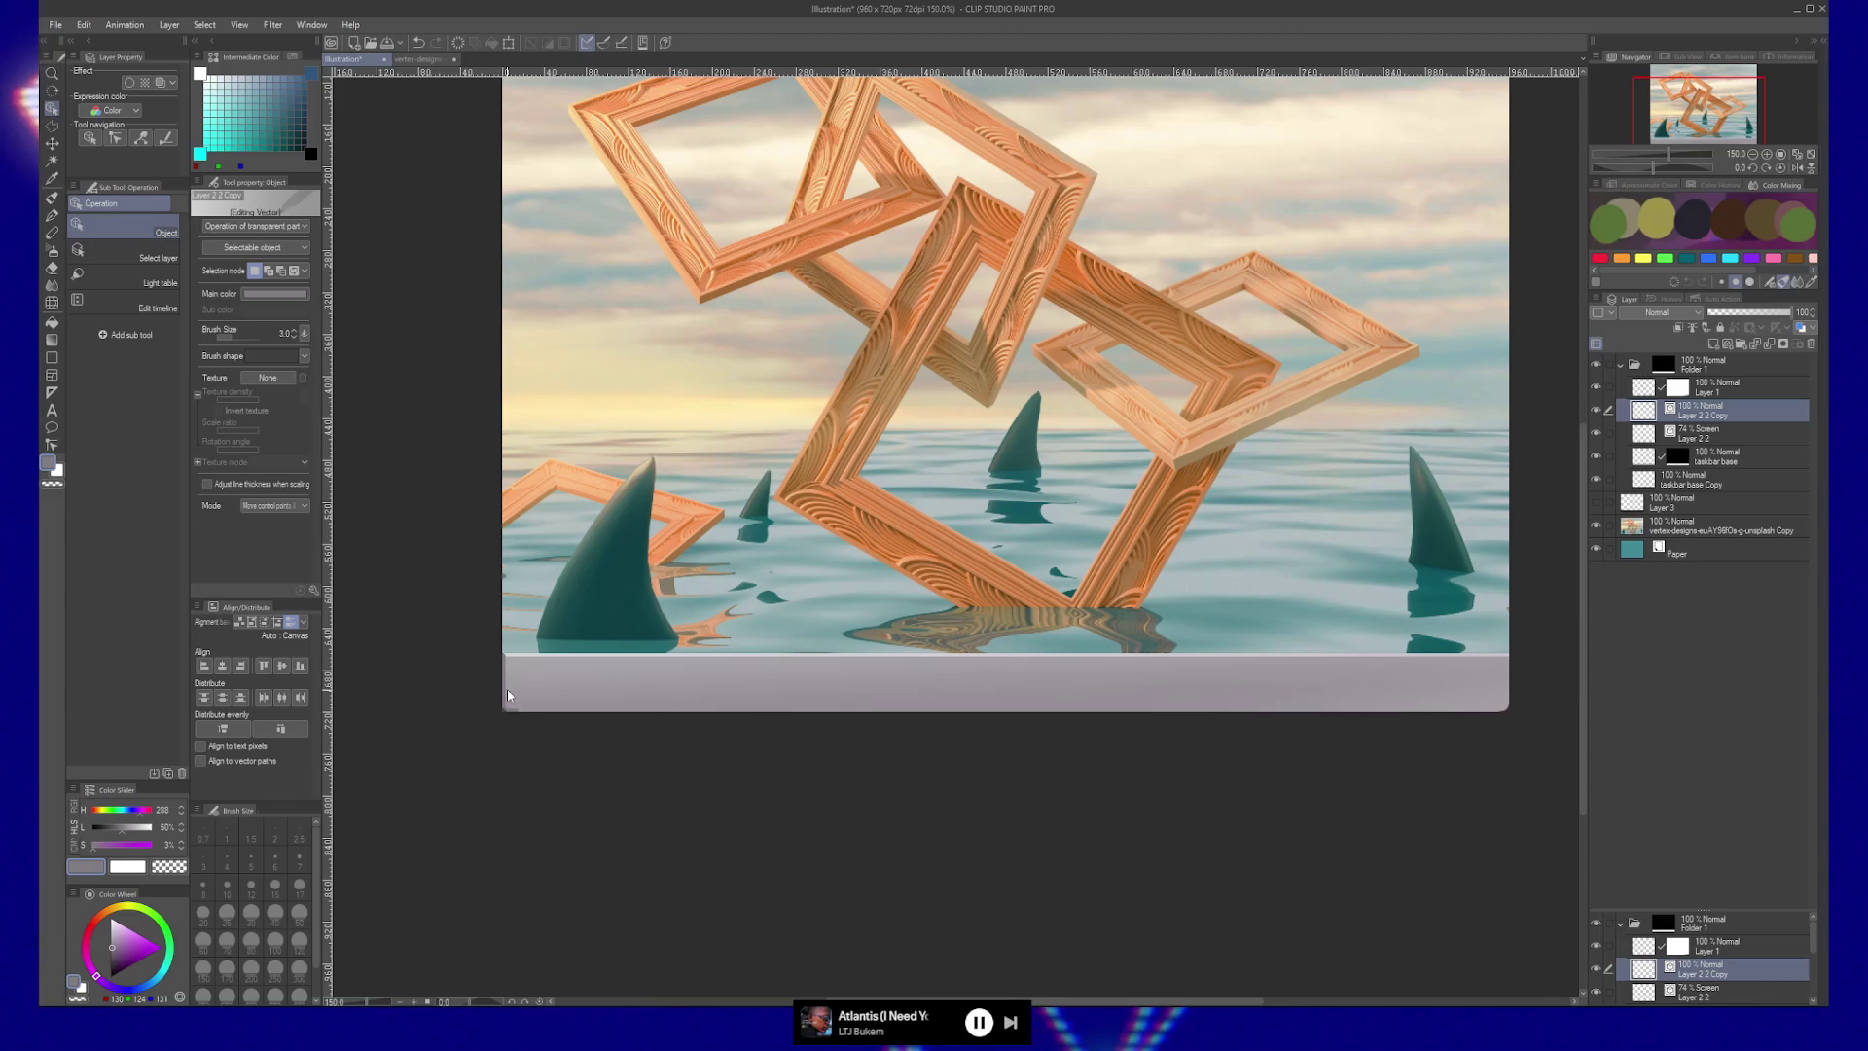
pyautogui.click(510, 692)
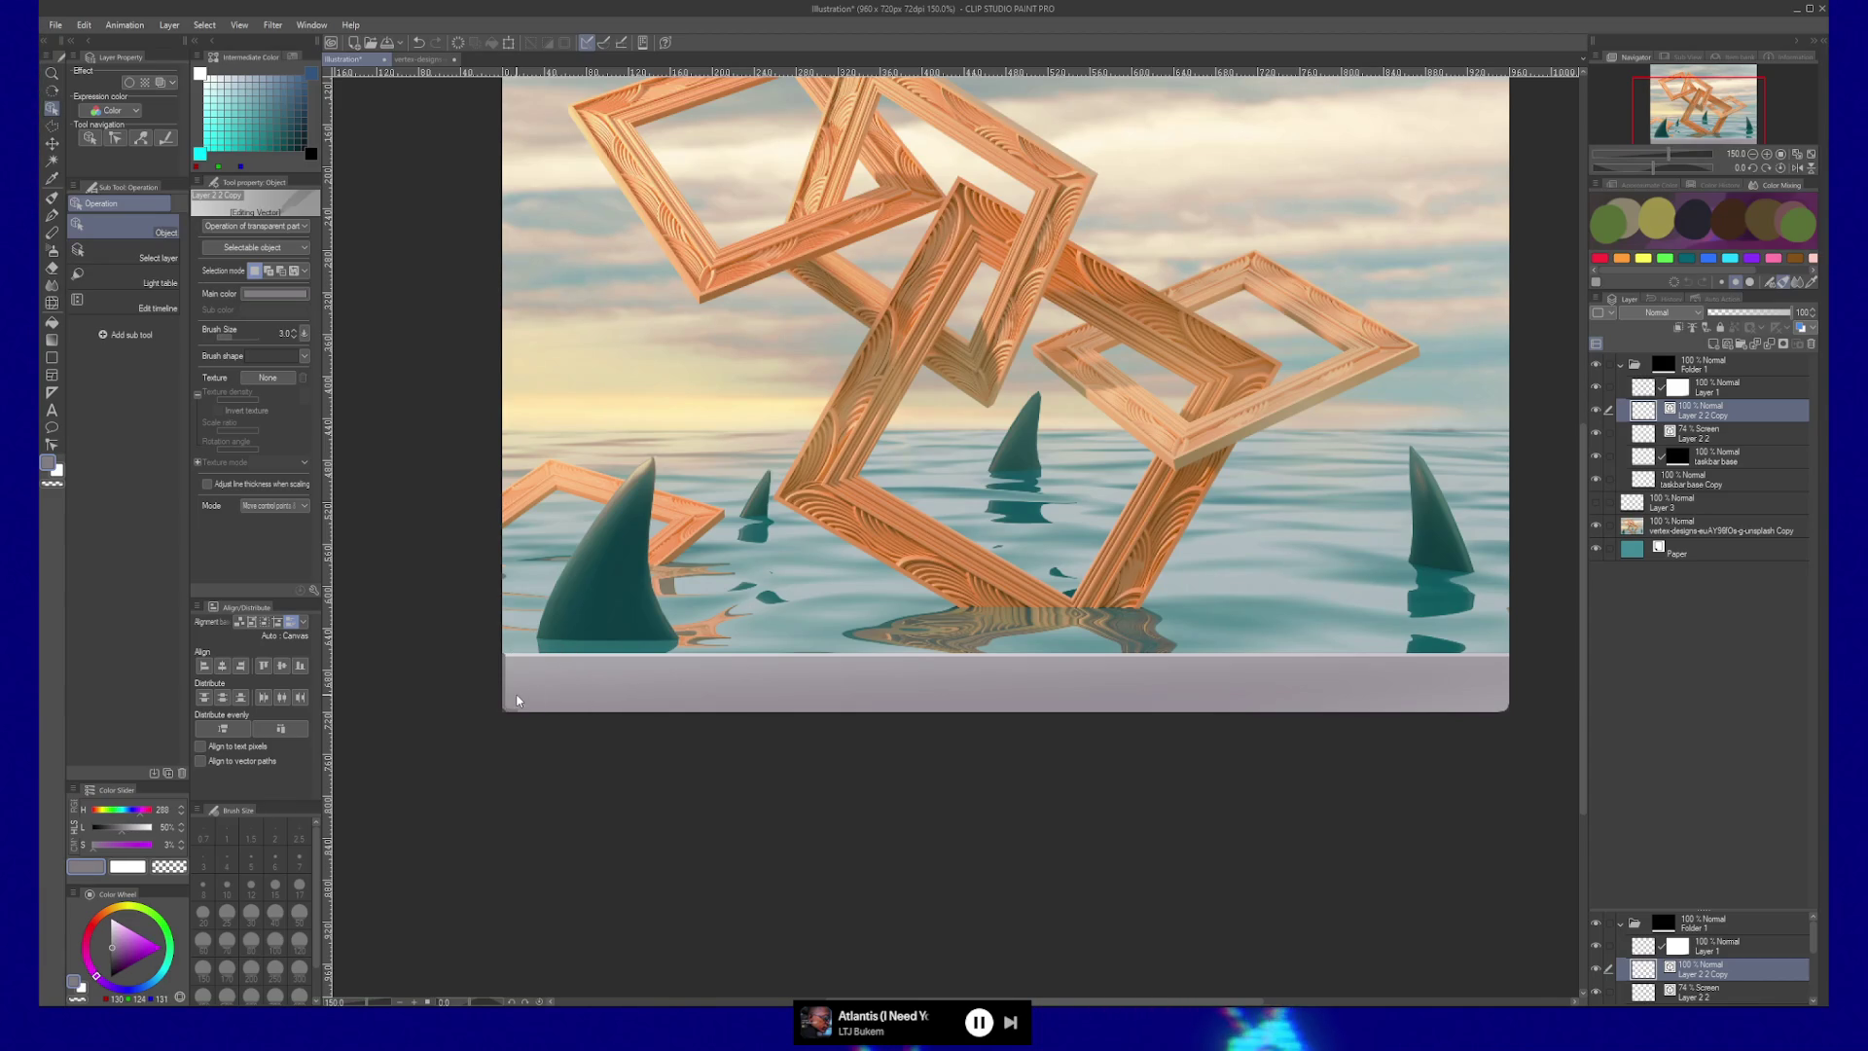
pyautogui.click(505, 696)
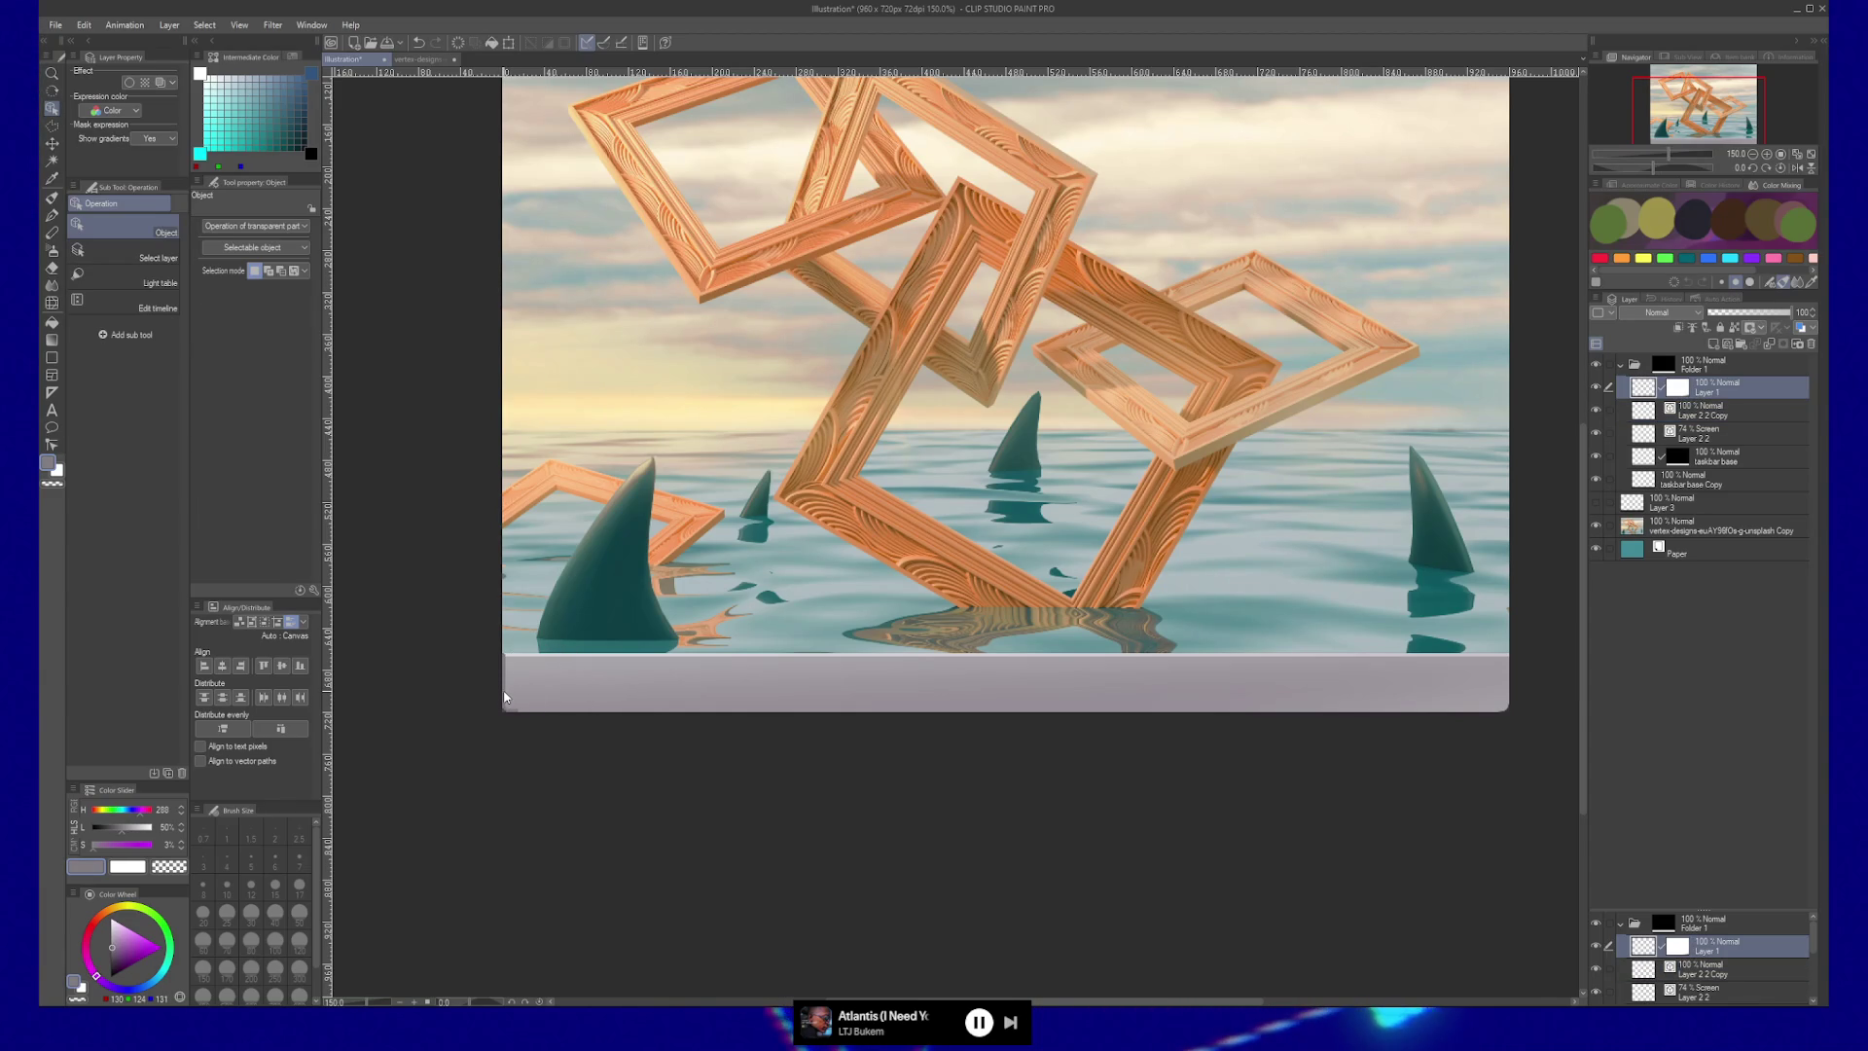
pyautogui.click(1715, 412)
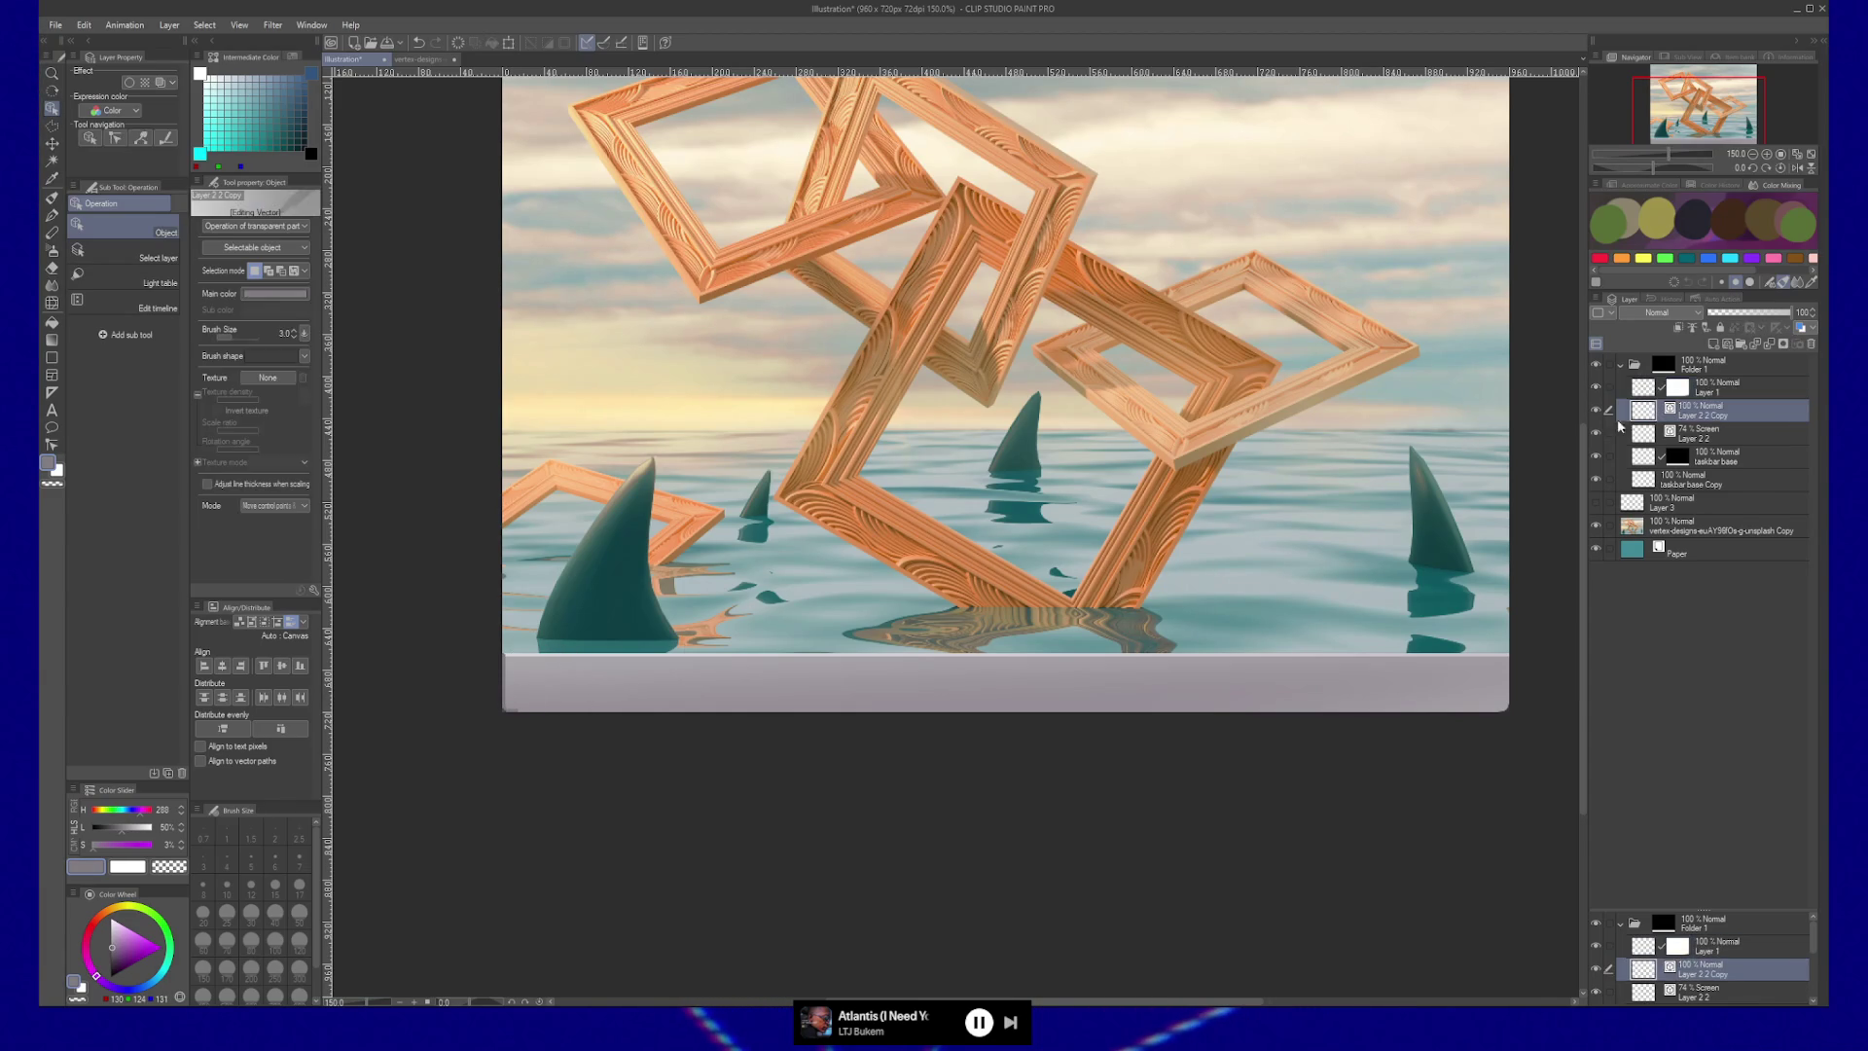
pyautogui.scroll(5, 506, 677)
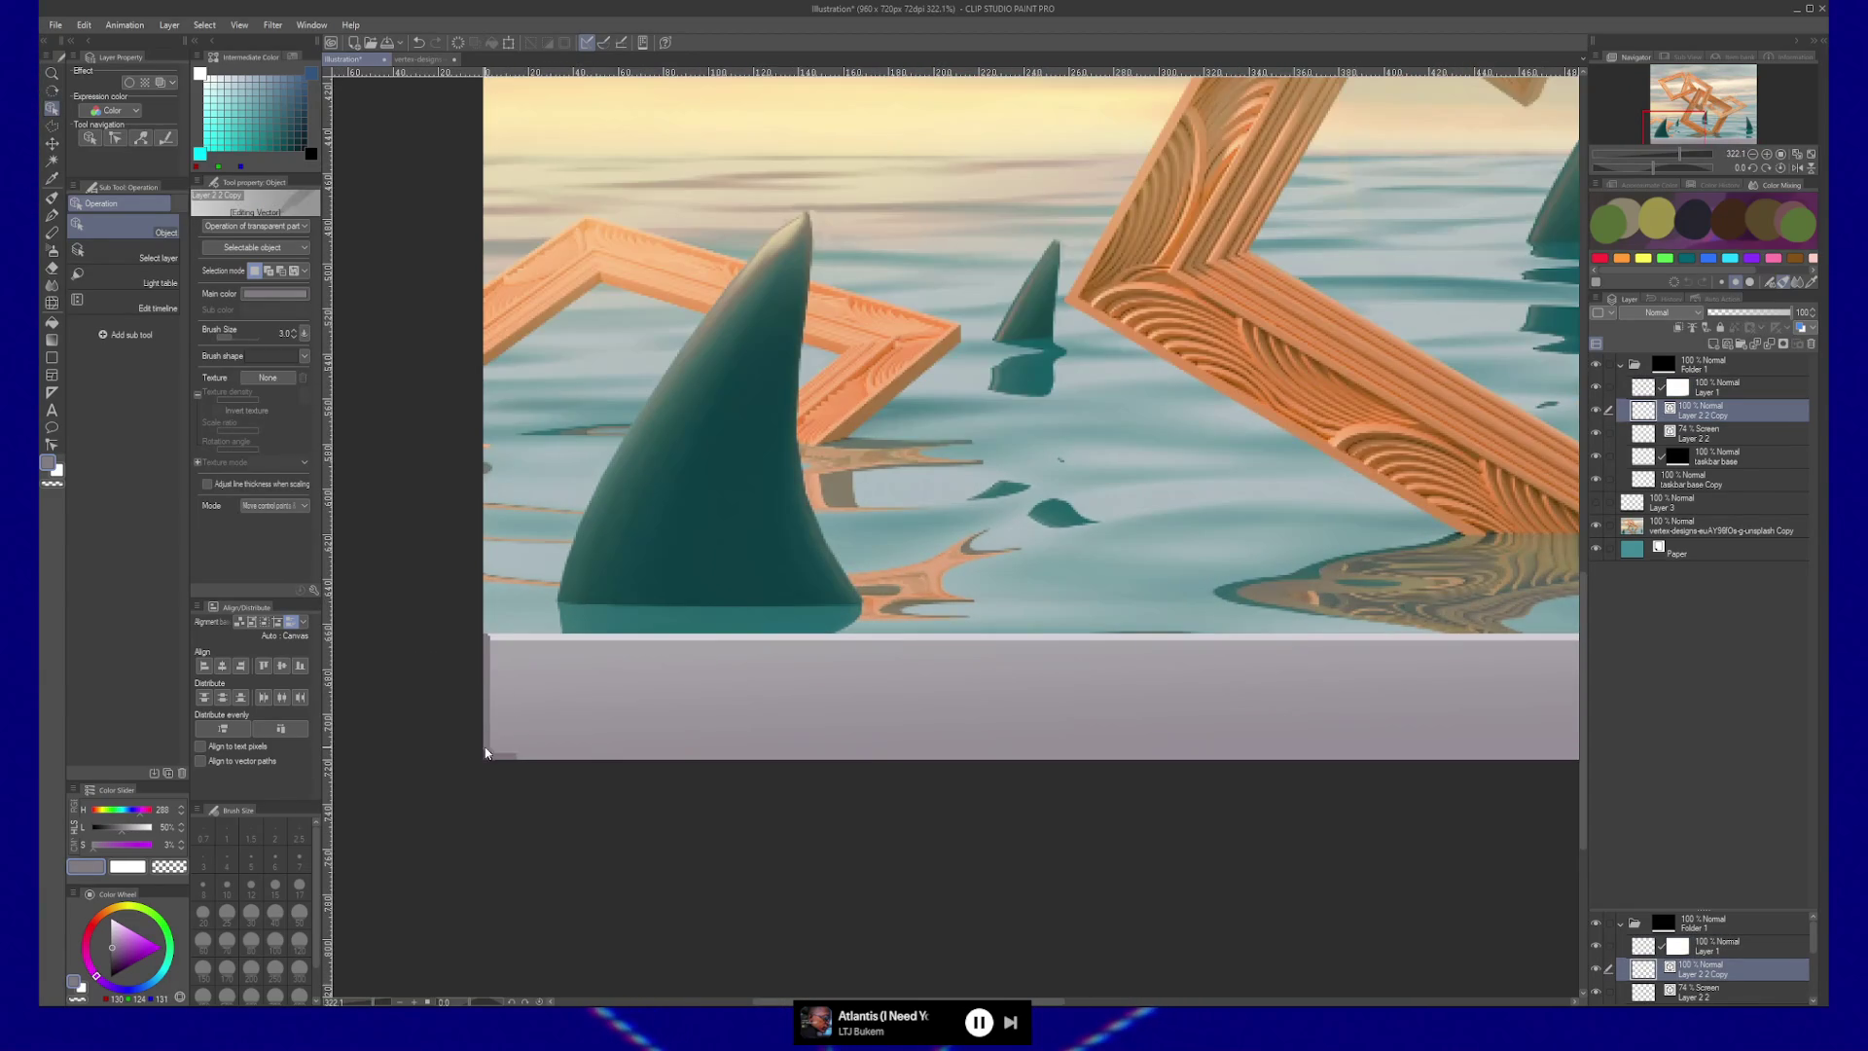
pyautogui.click(486, 751)
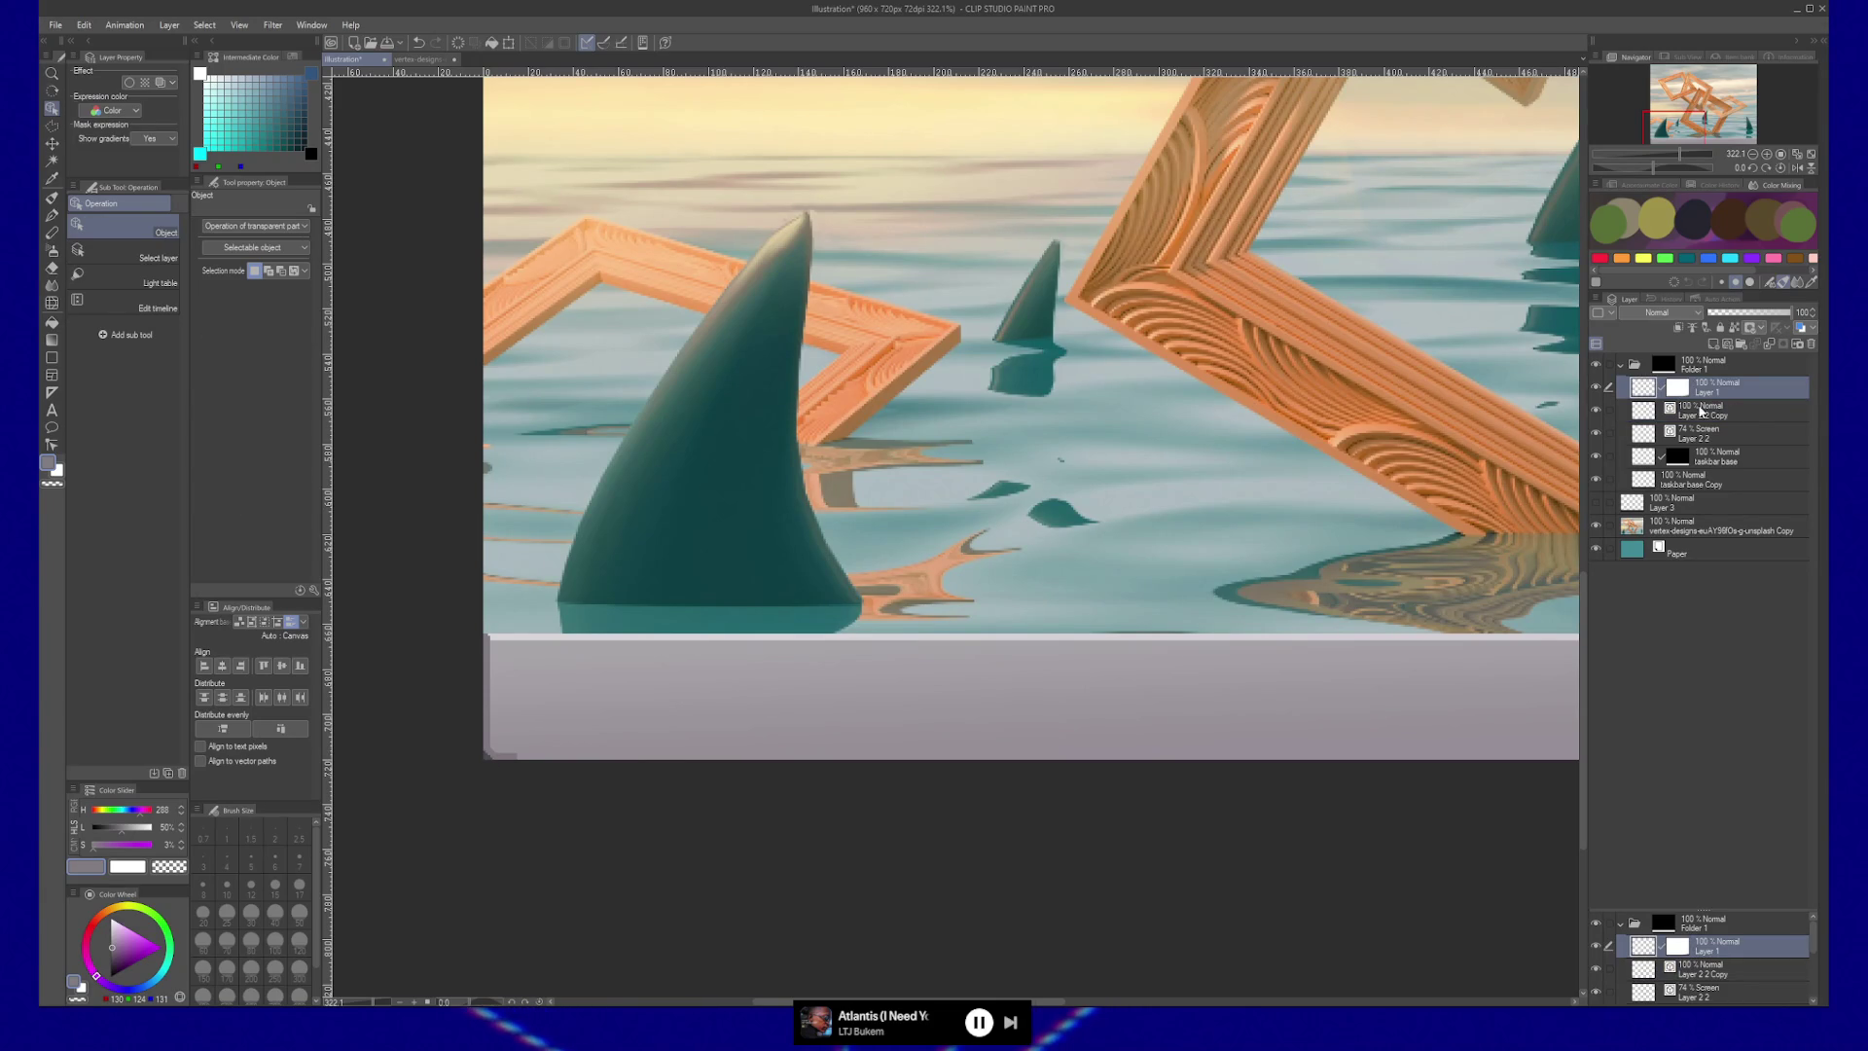
pyautogui.click(1700, 412)
# Hide Layer 1, then select the vertical bevel line and the small L-shaped corner line.
pyautogui.click(1597, 388)
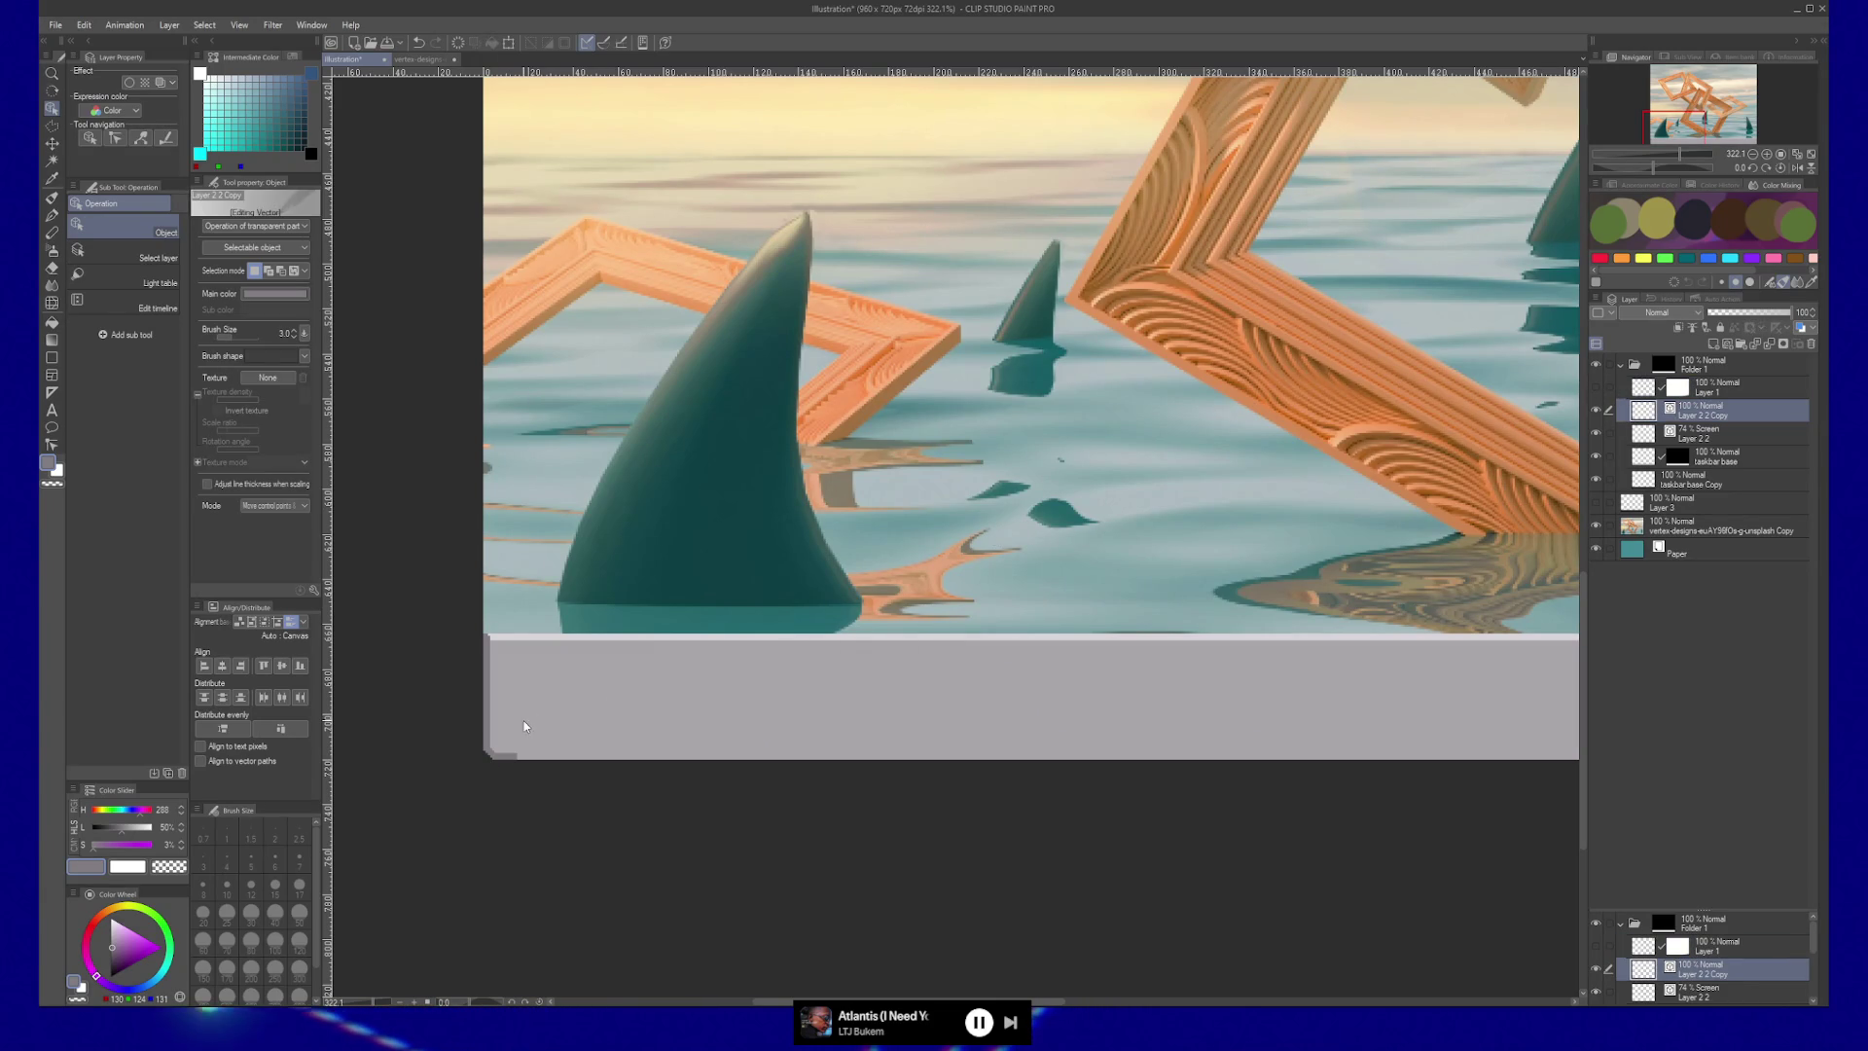
pyautogui.click(490, 723)
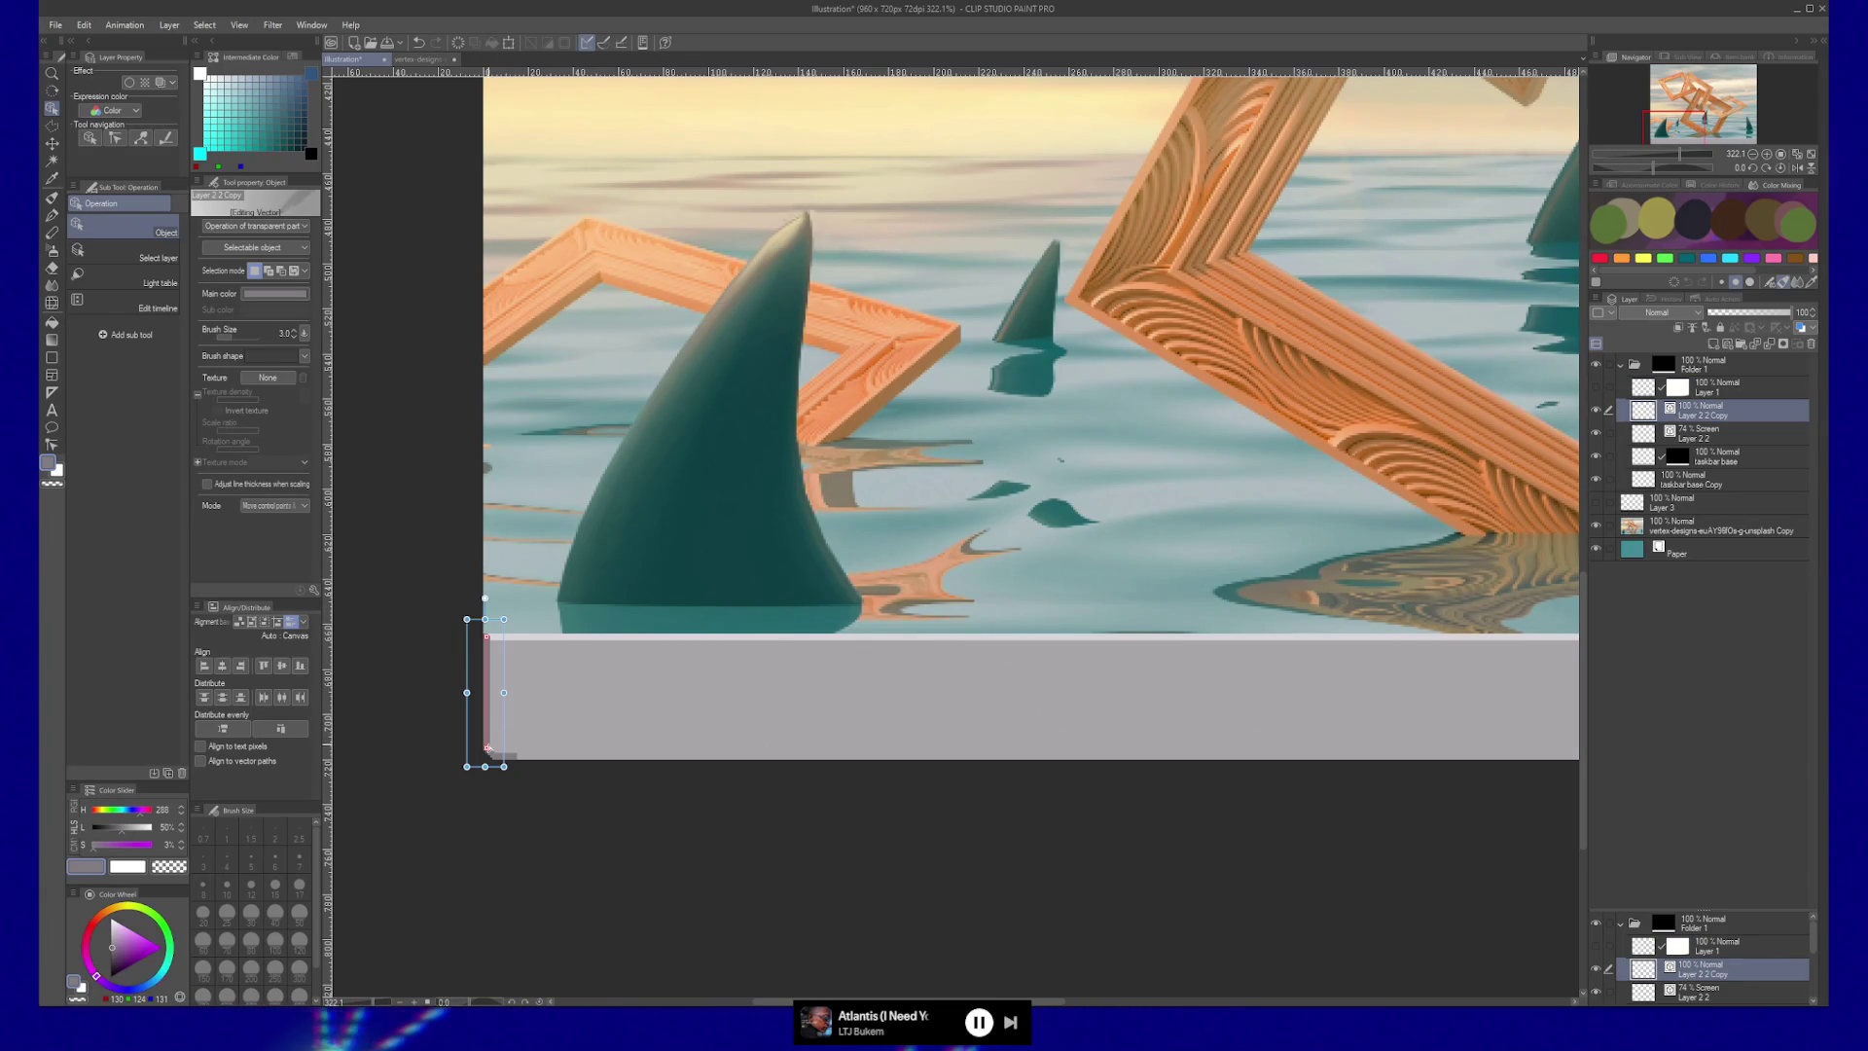
pyautogui.scroll(1, 493, 760)
pyautogui.scroll(5, 492, 760)
pyautogui.click(496, 746)
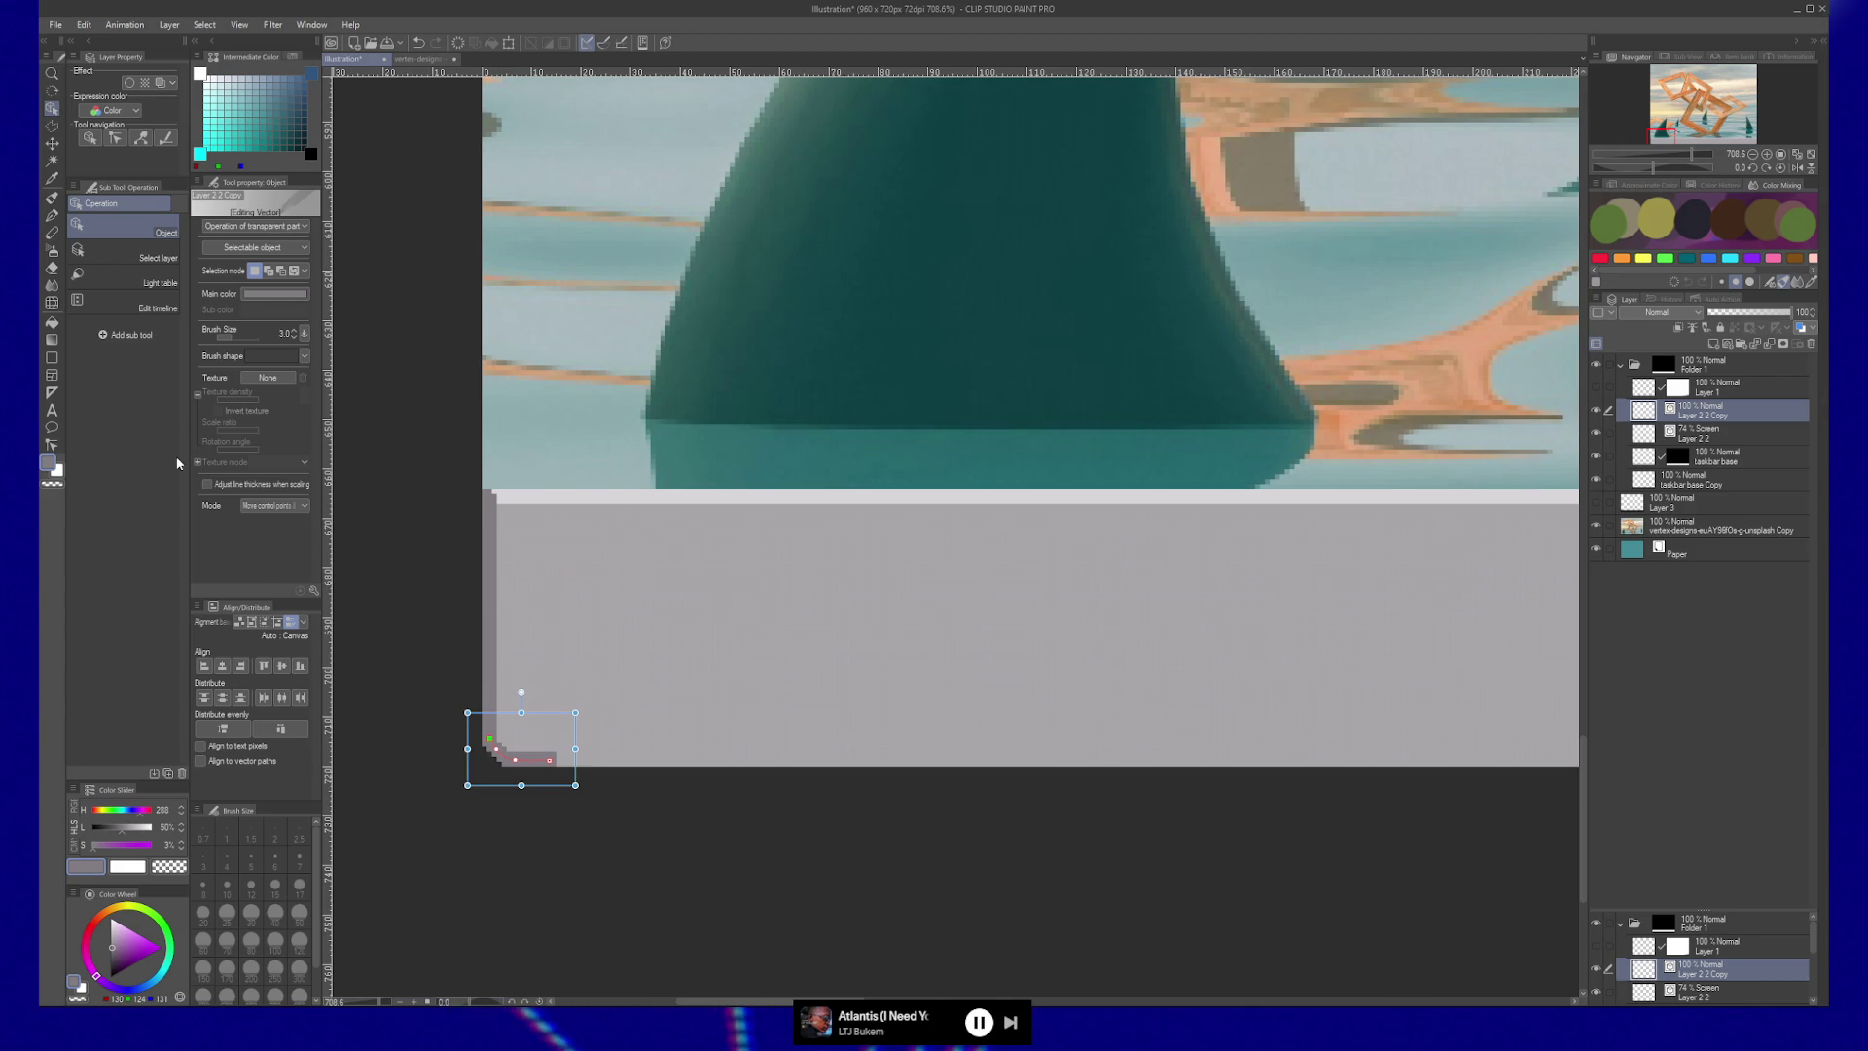
# Drag the bottom shadow line's end control point far right along the taskbar's lower edge.
pyautogui.press('y')
pyautogui.press('y')
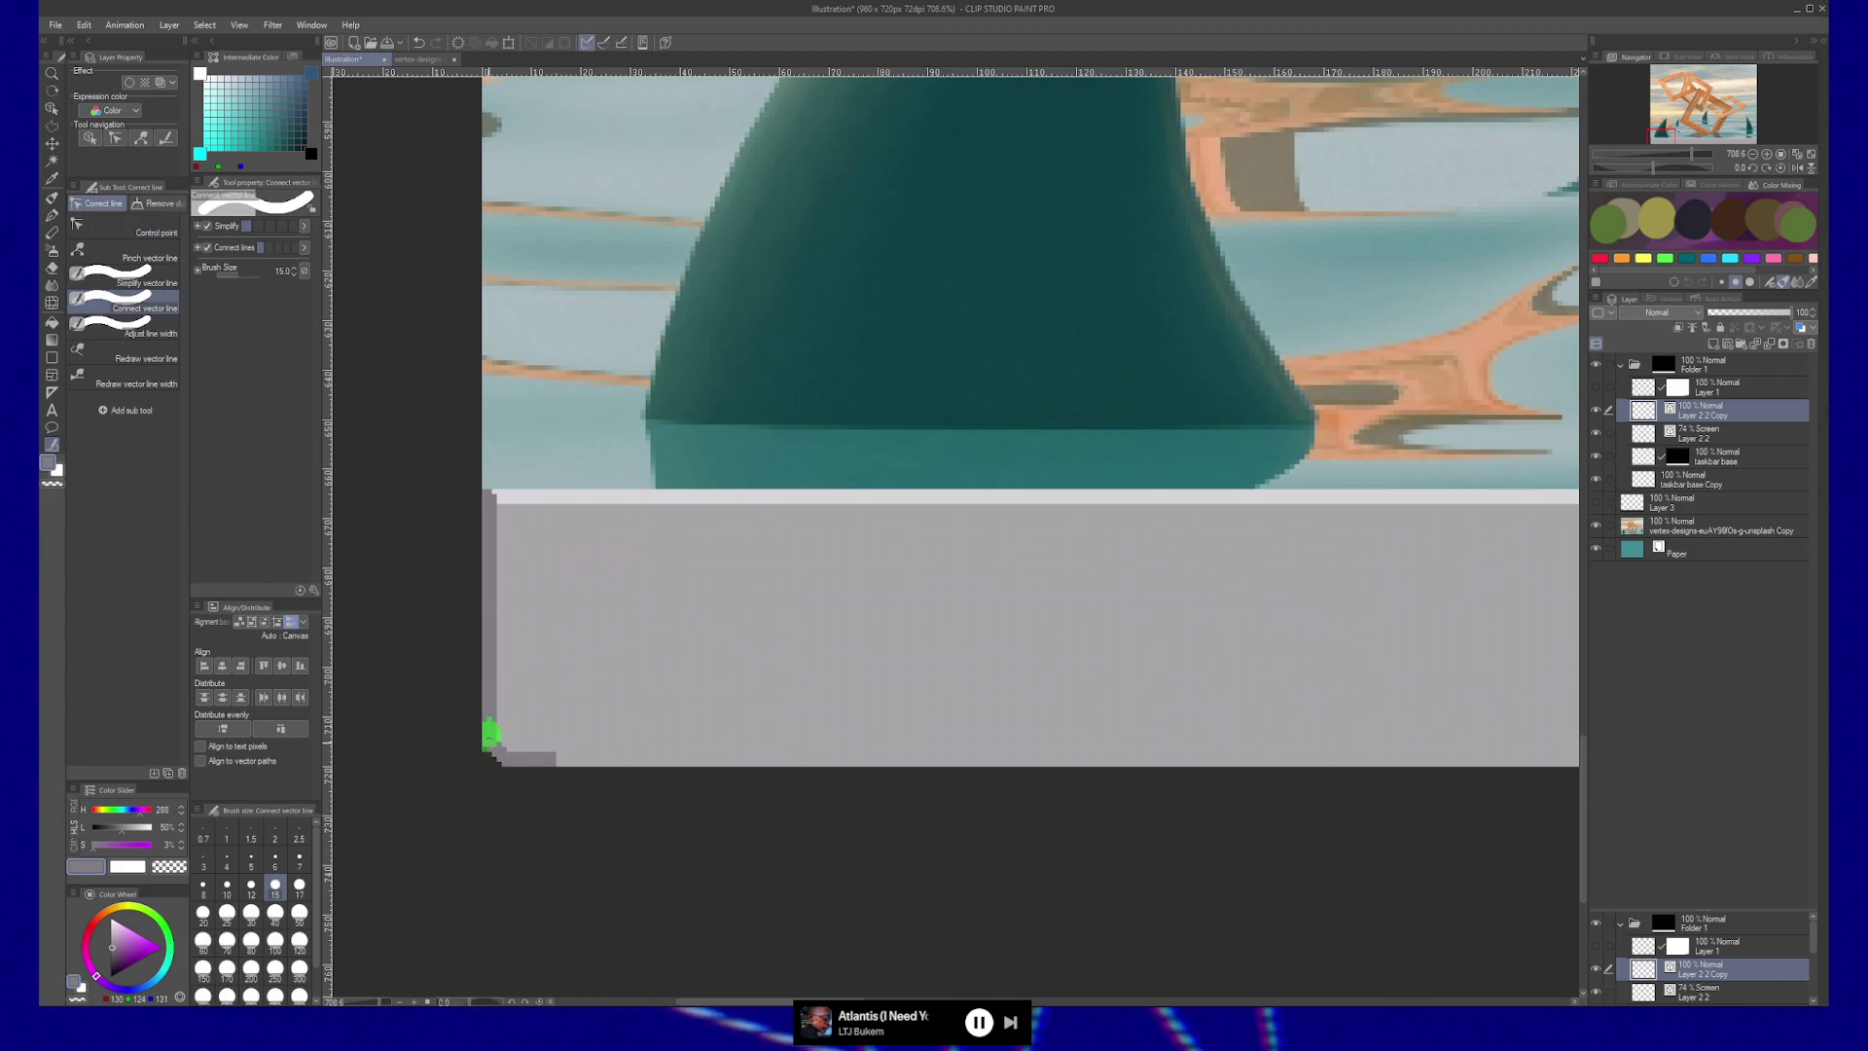
pyautogui.press('y')
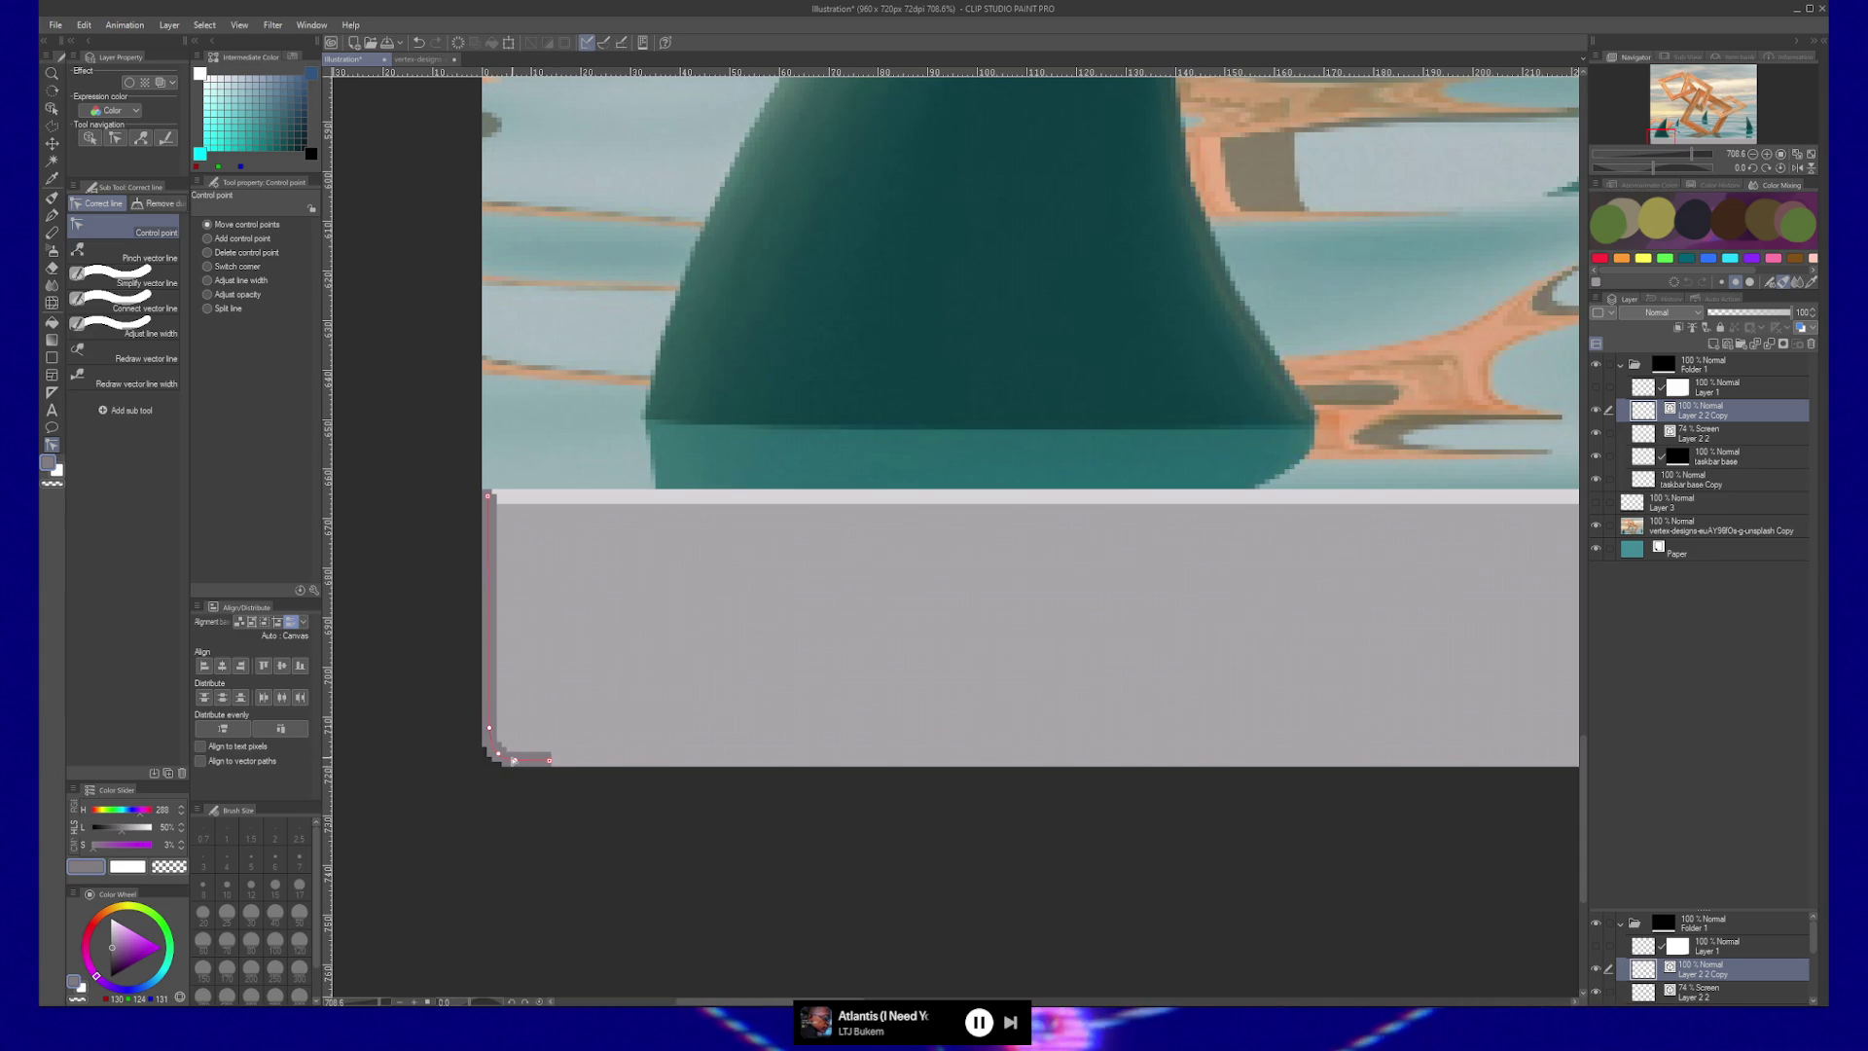
pyautogui.moveTo(551, 761); pyautogui.dragTo(1440, 752)
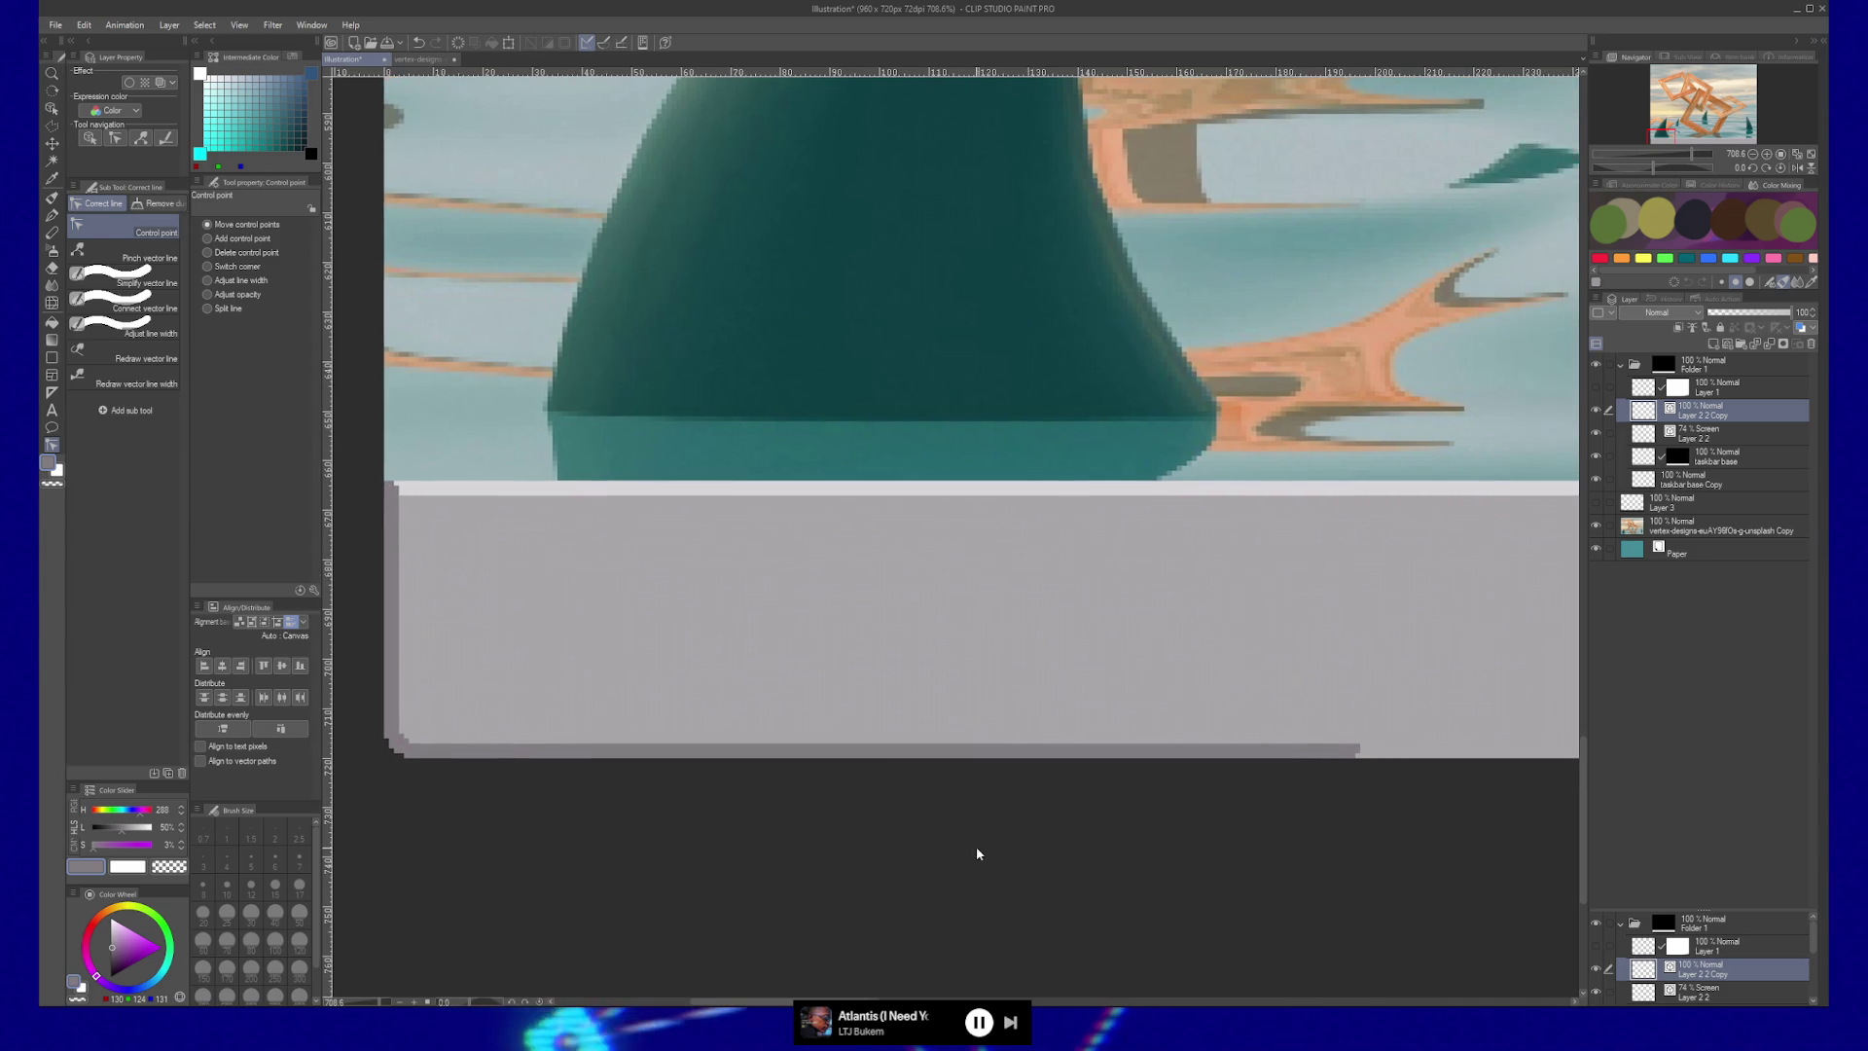
pyautogui.scroll(-8, 977, 847)
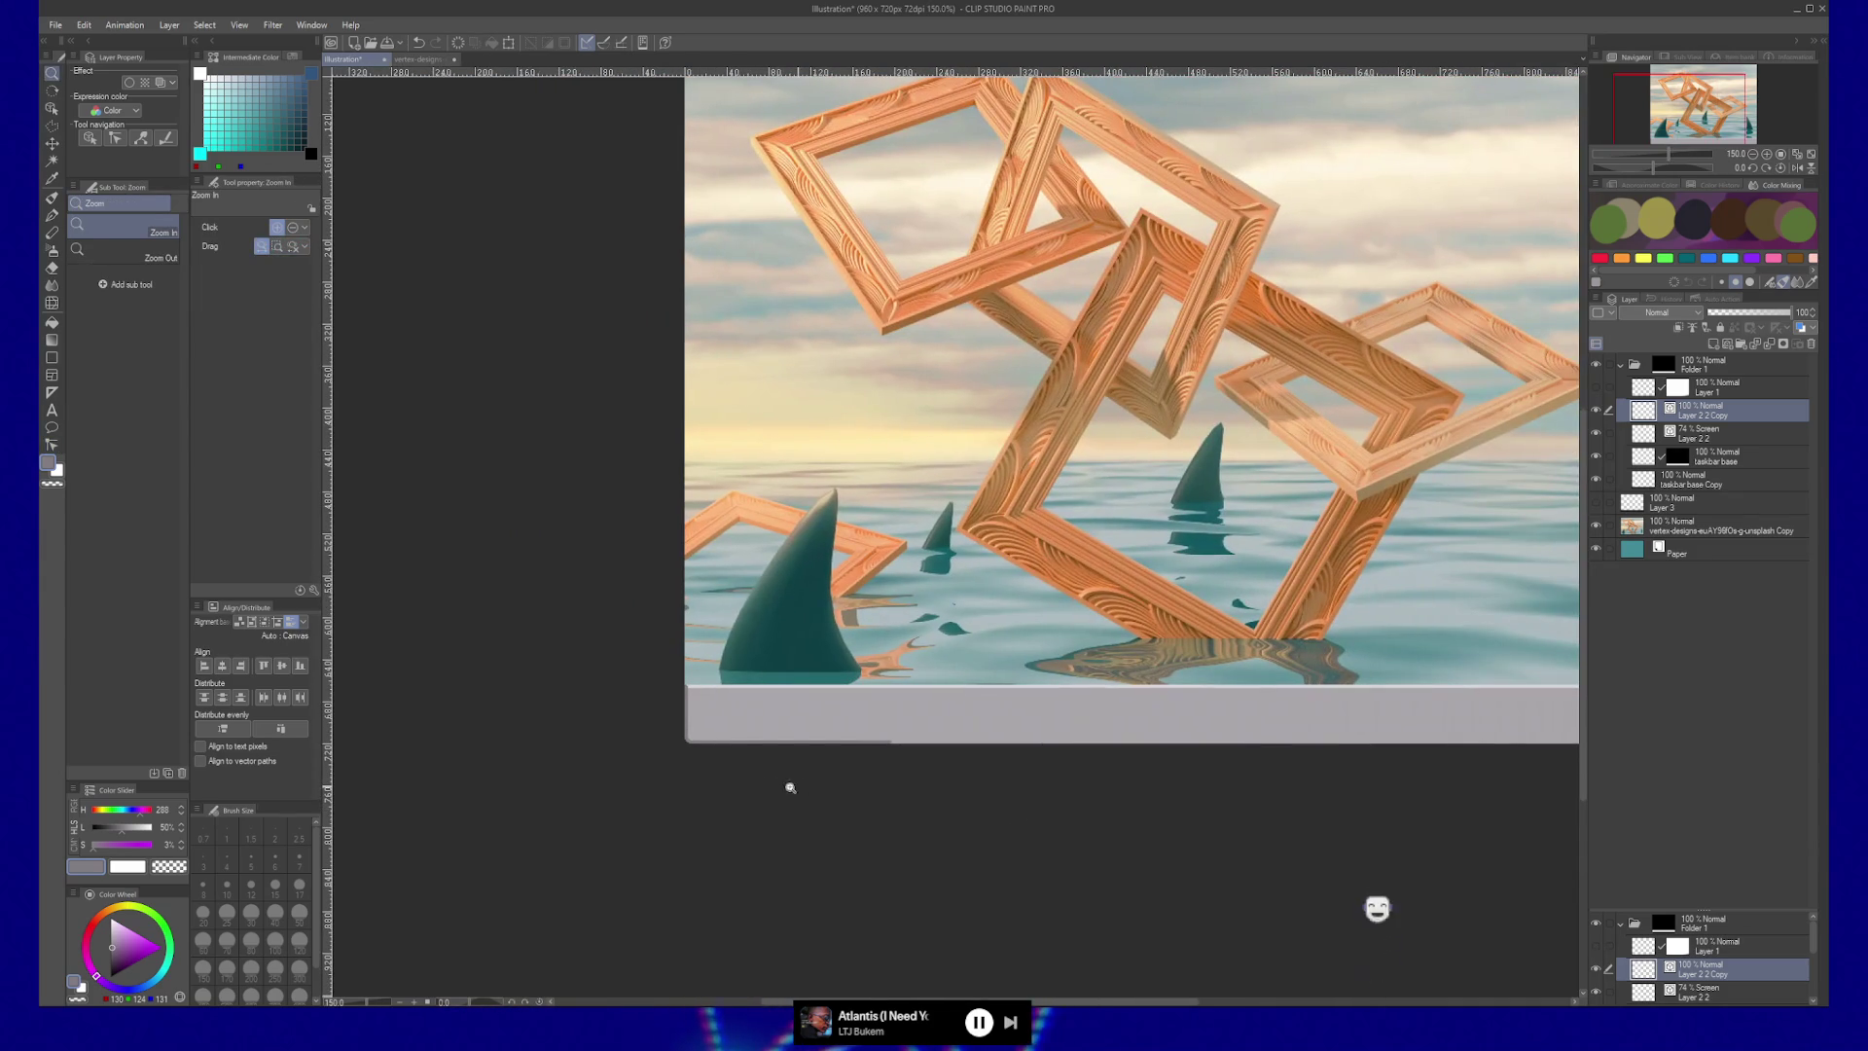
# Slide the bottom edge line piece right along the bar with the Object tool.
pyautogui.press('o')
pyautogui.click(687, 742)
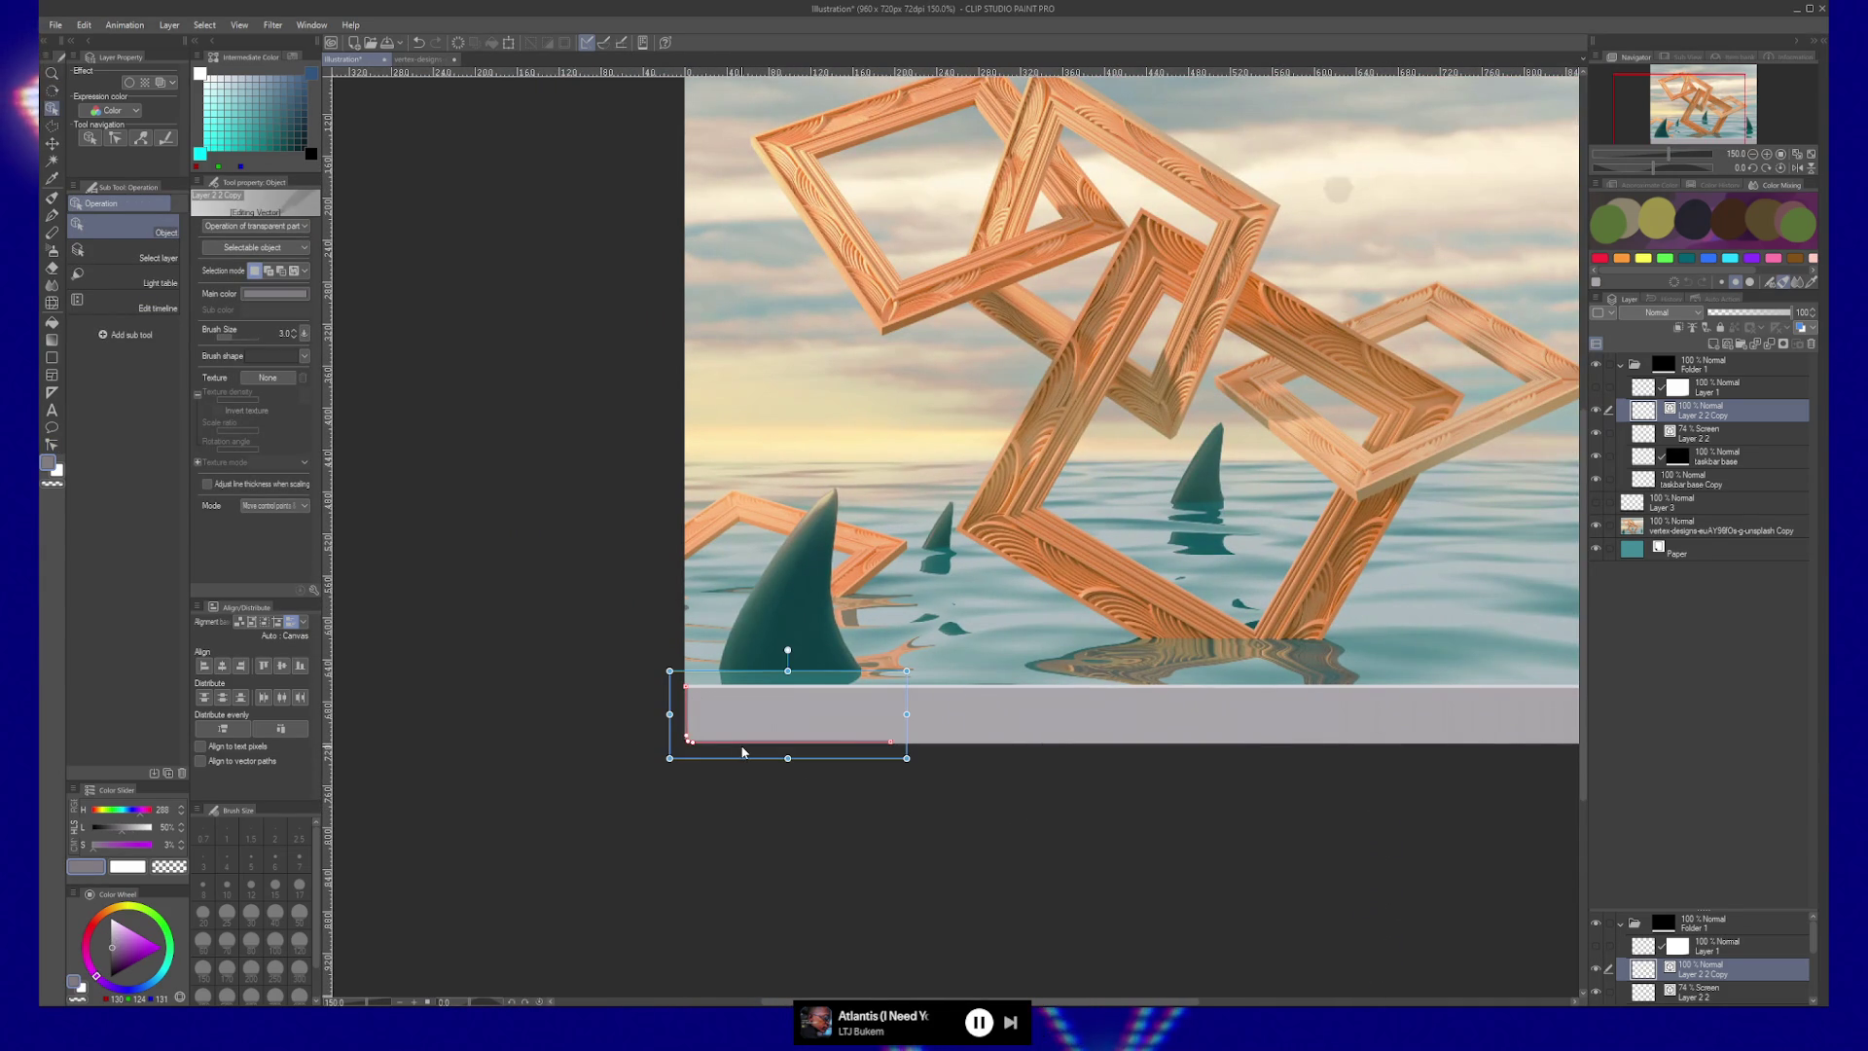
pyautogui.moveTo(689, 734)
pyautogui.mouseDown()
pyautogui.moveTo(1342, 715)
pyautogui.moveTo(1255, 739)
pyautogui.moveTo(872, 722)
pyautogui.mouseUp()
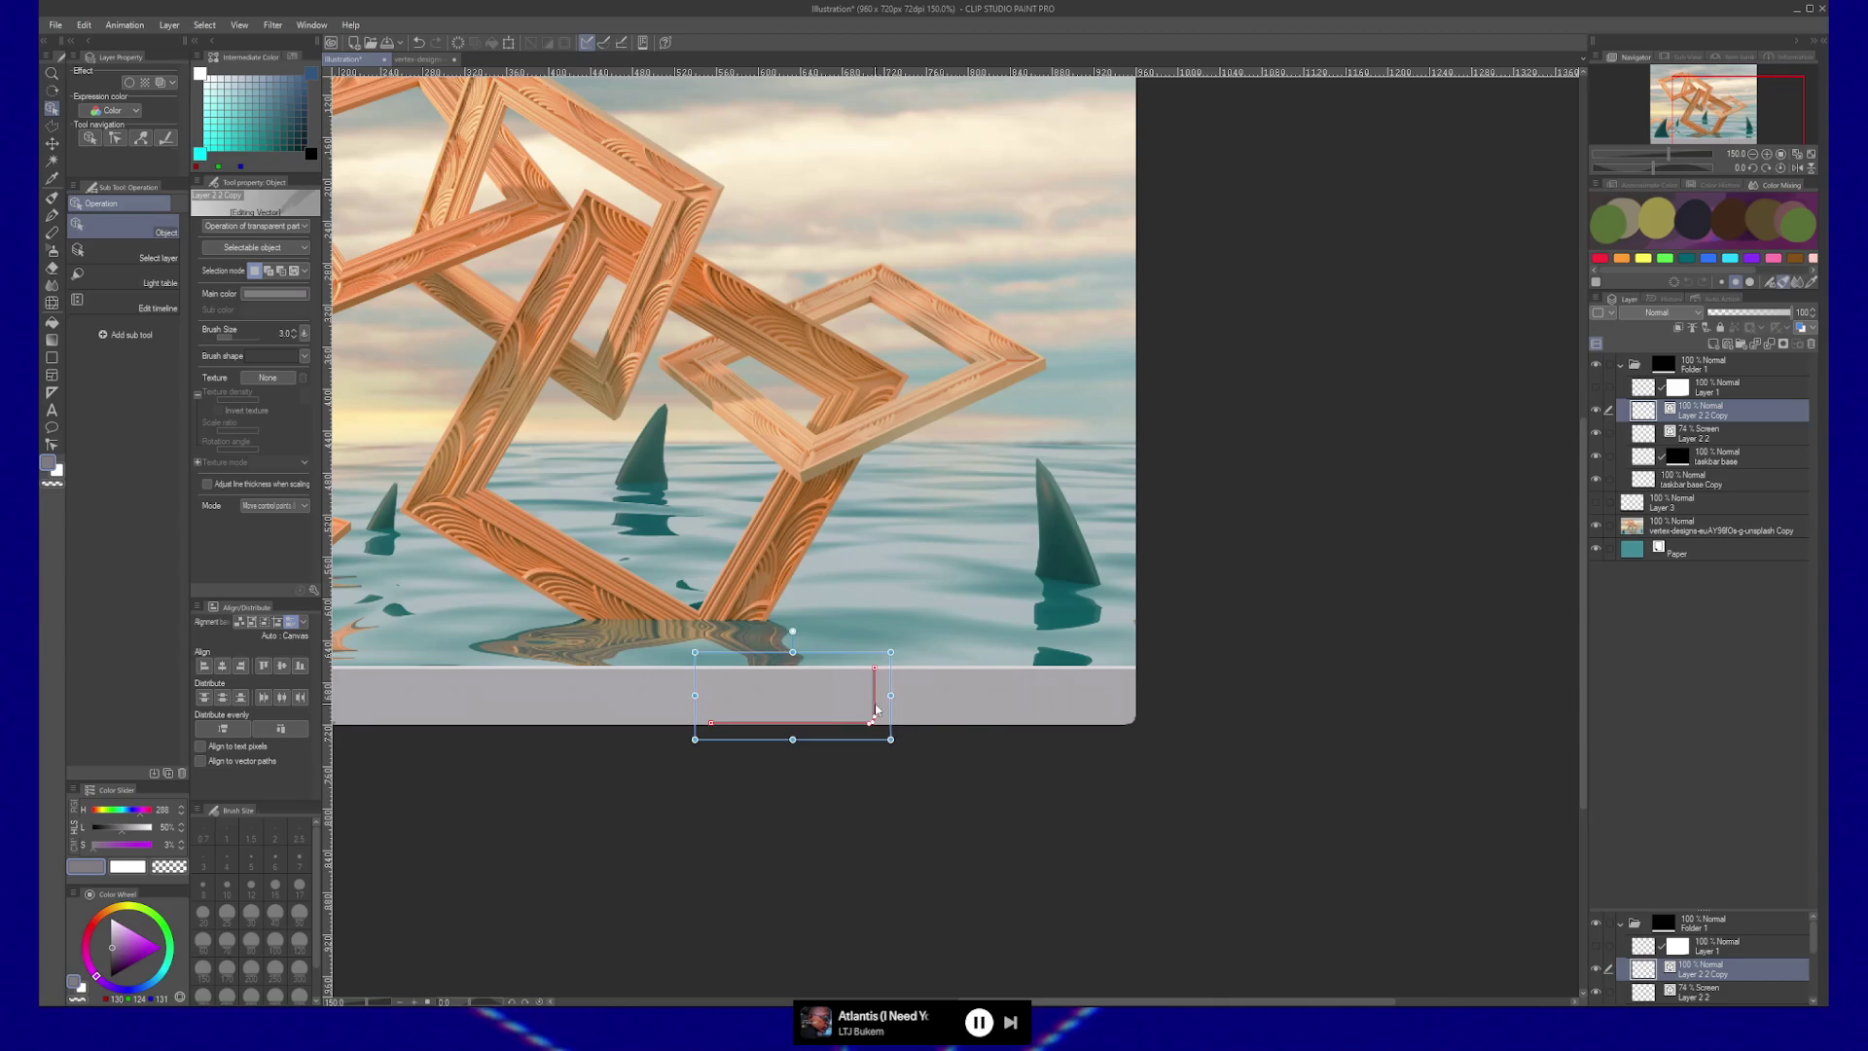
pyautogui.moveTo(1132, 710); pyautogui.dragTo(1135, 711)
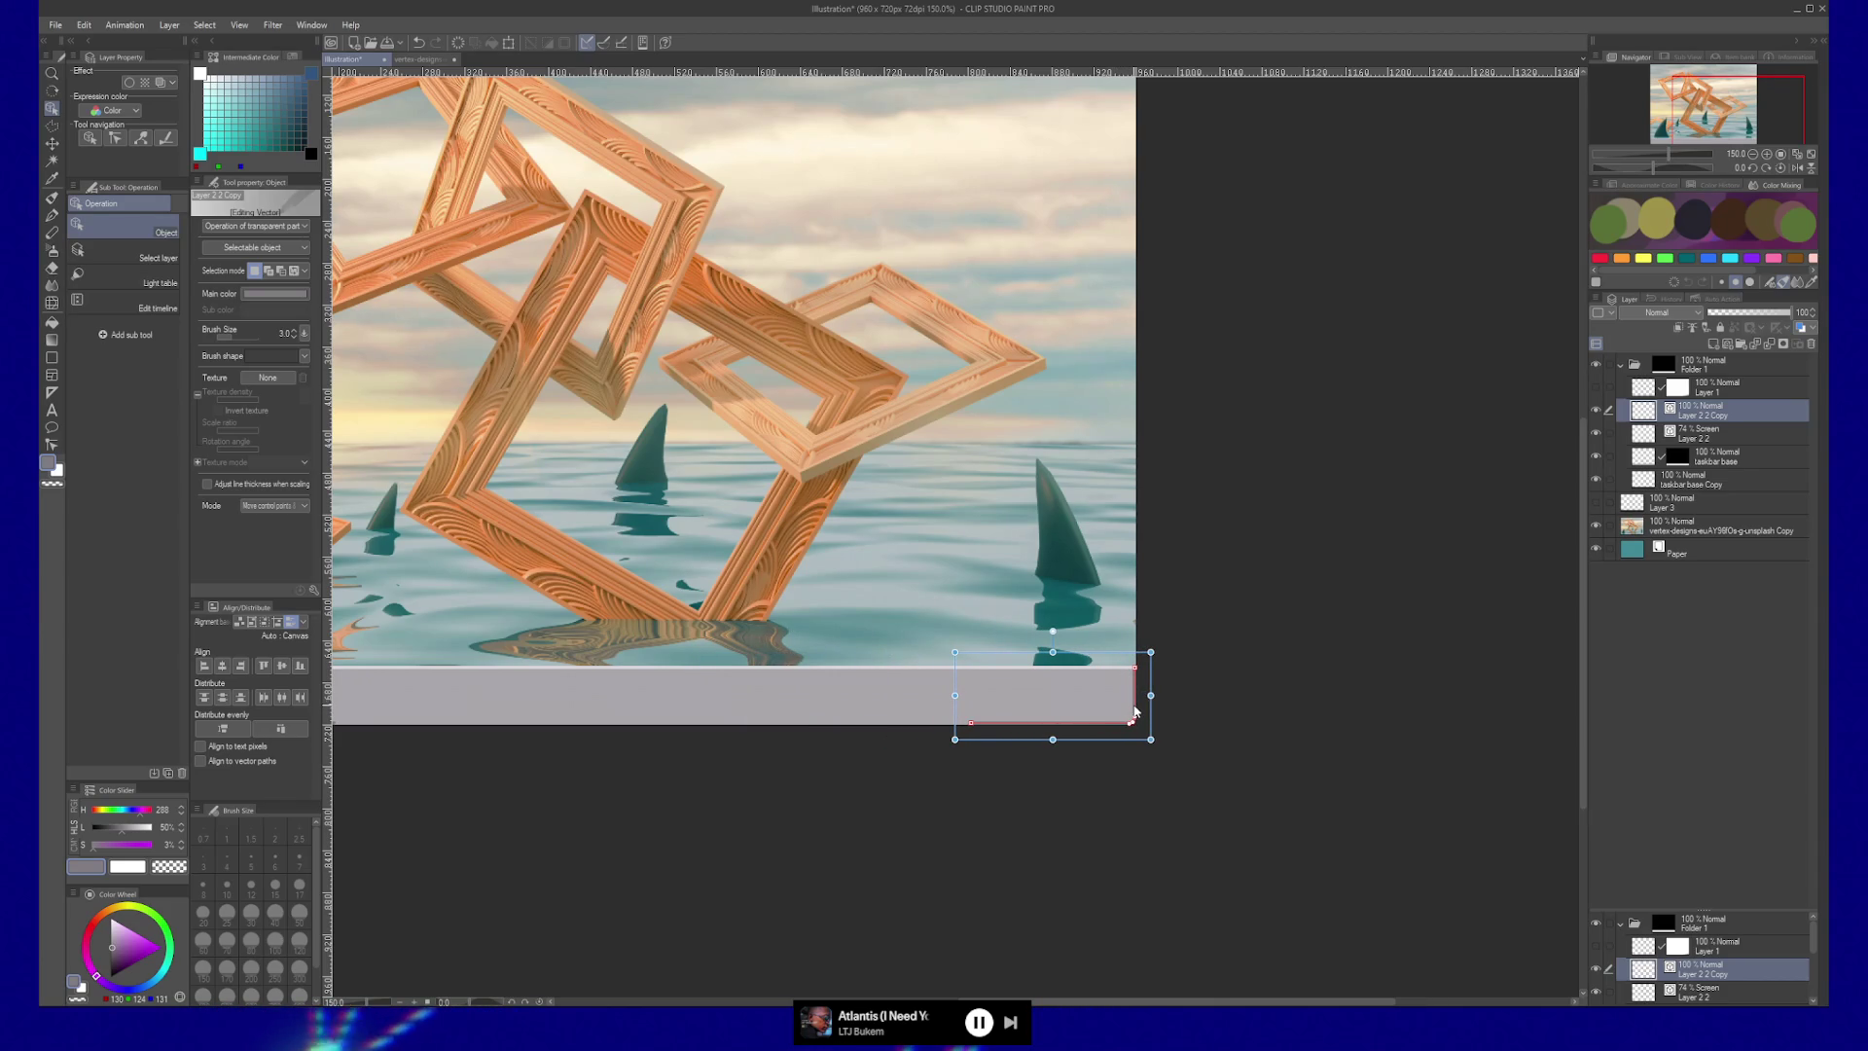
pyautogui.click(938, 776)
# Stretch the bottom edge line's control point out to the bar's right end.
pyautogui.press('y')
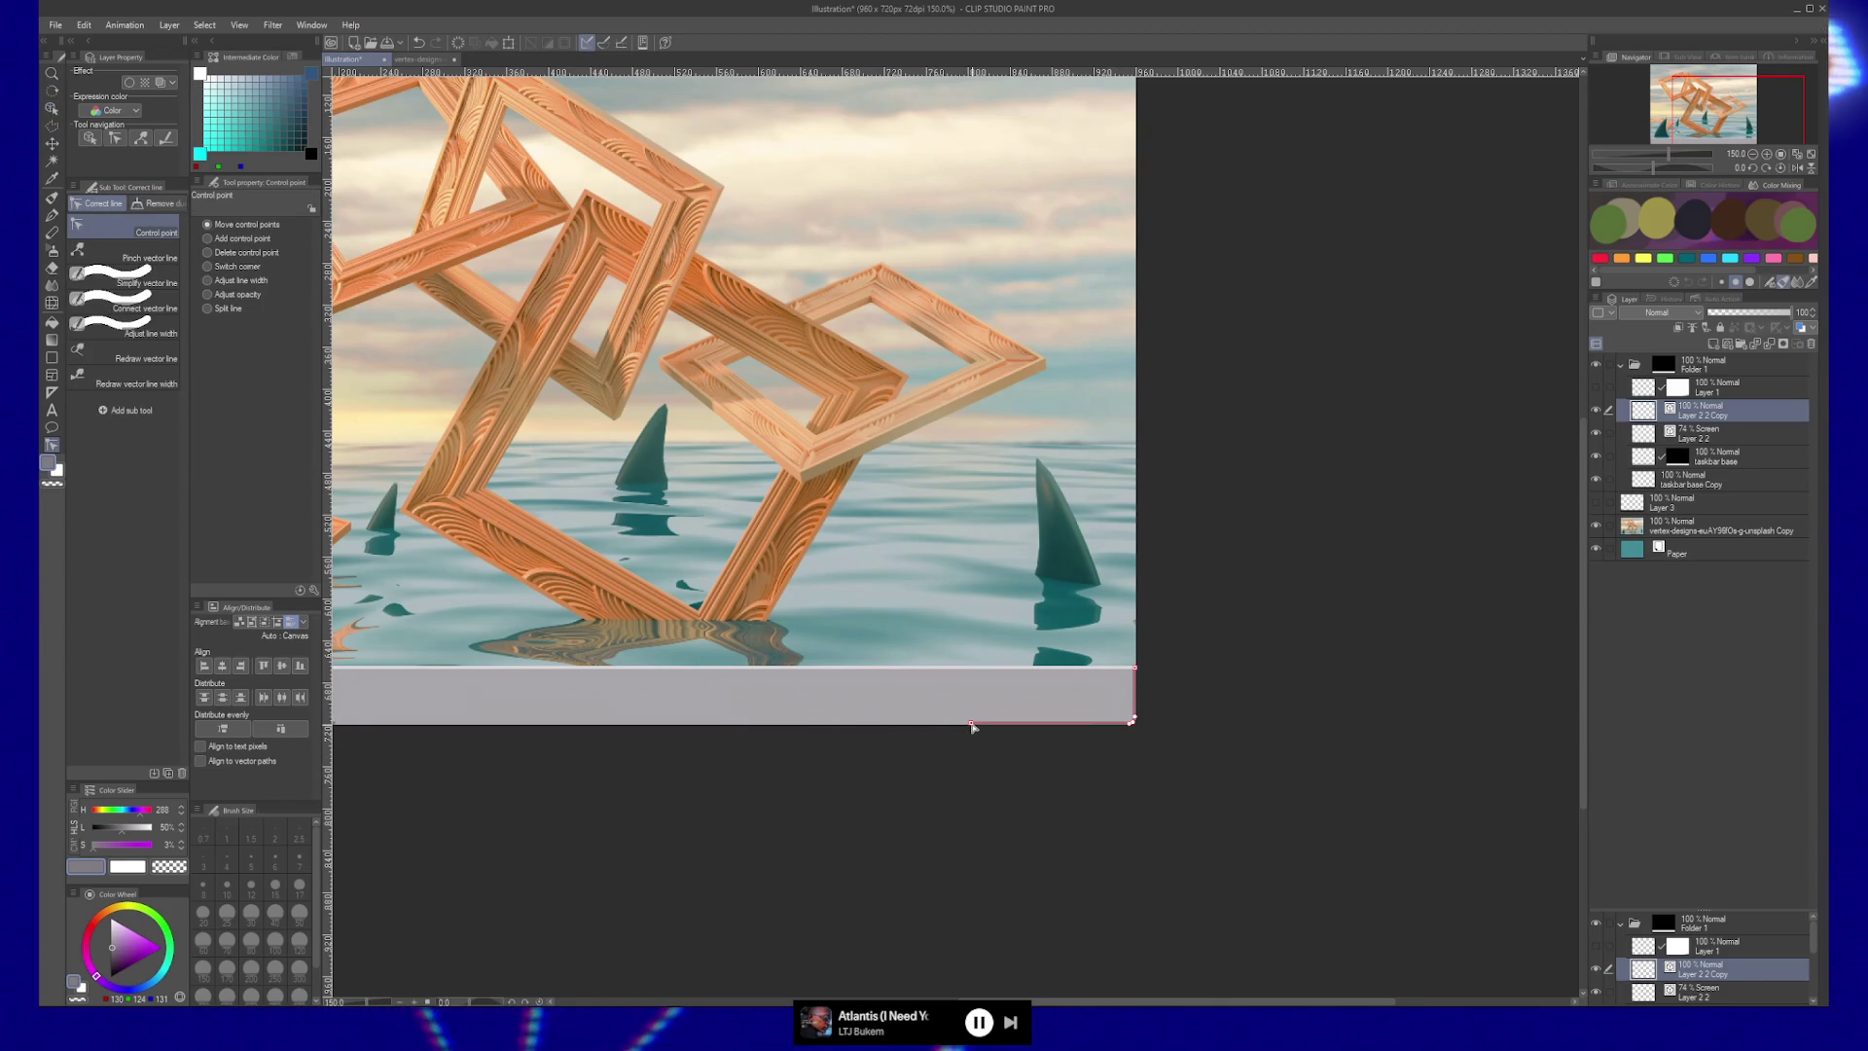
pyautogui.moveTo(842, 763); pyautogui.dragTo(972, 768)
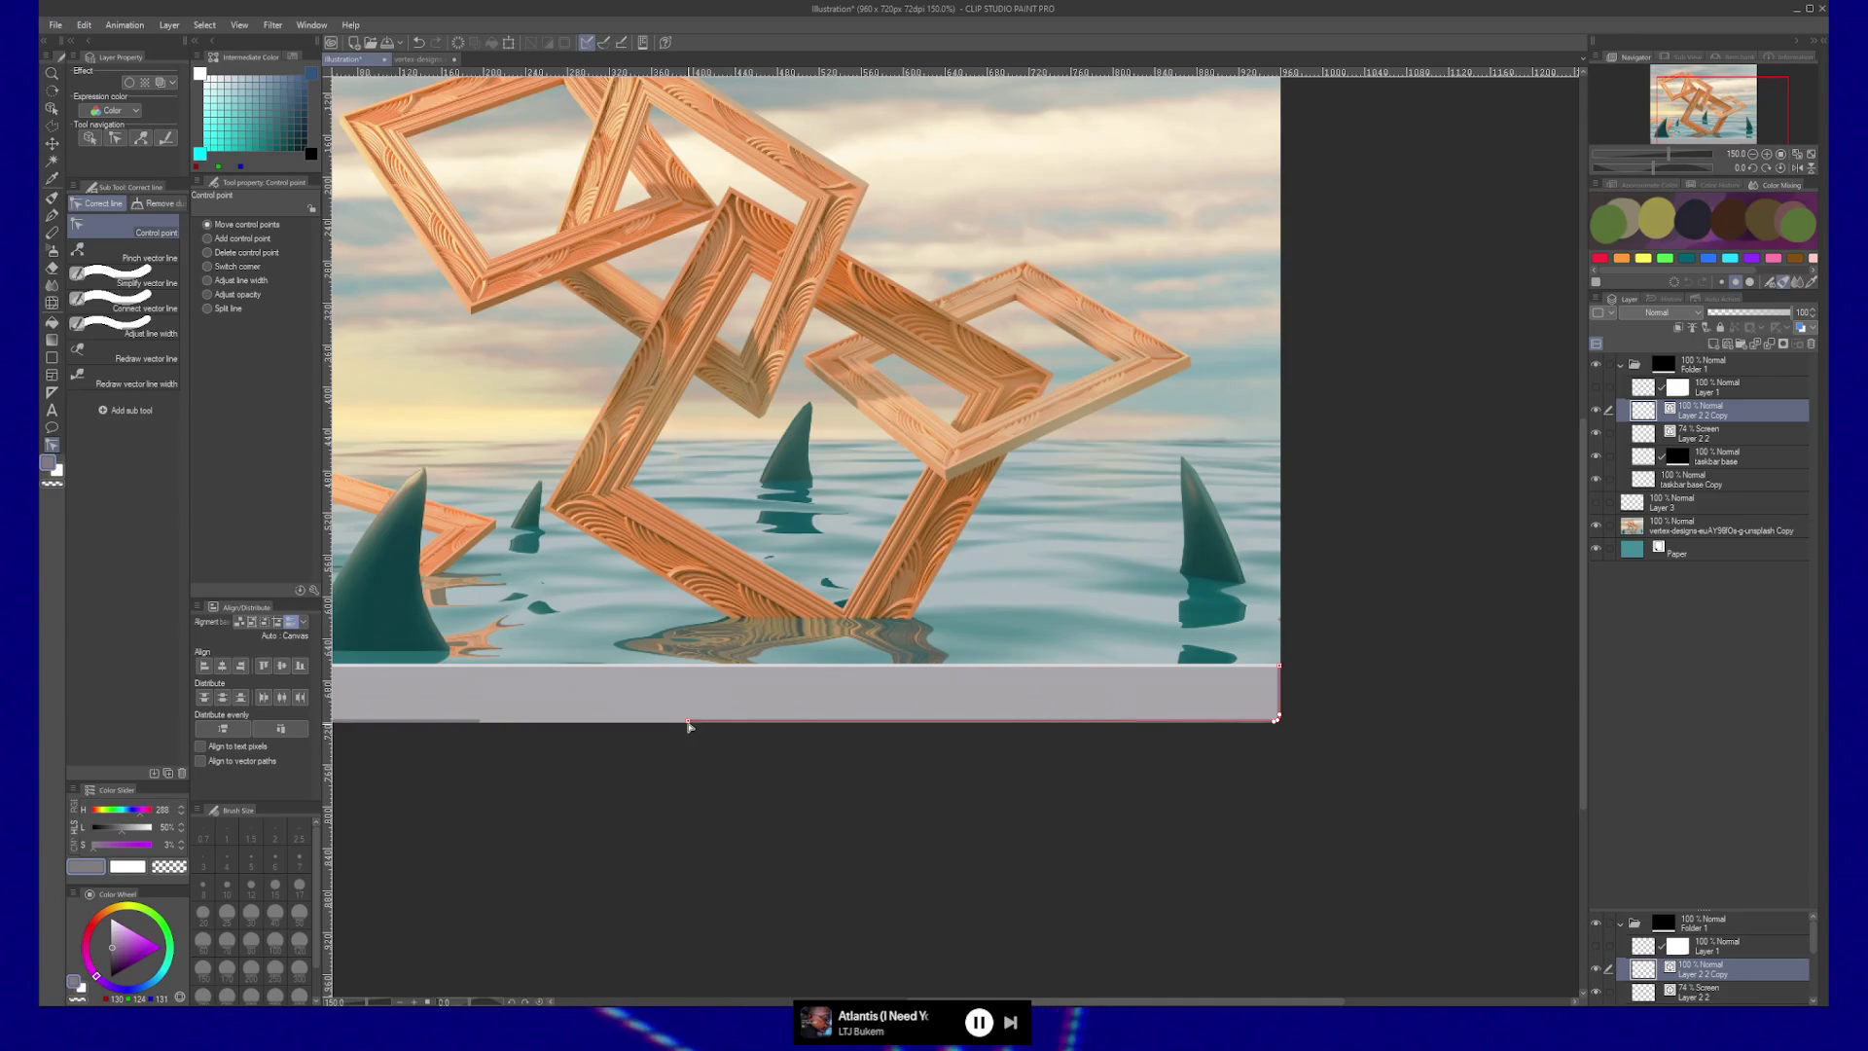
pyautogui.moveTo(475, 722); pyautogui.dragTo(700, 730)
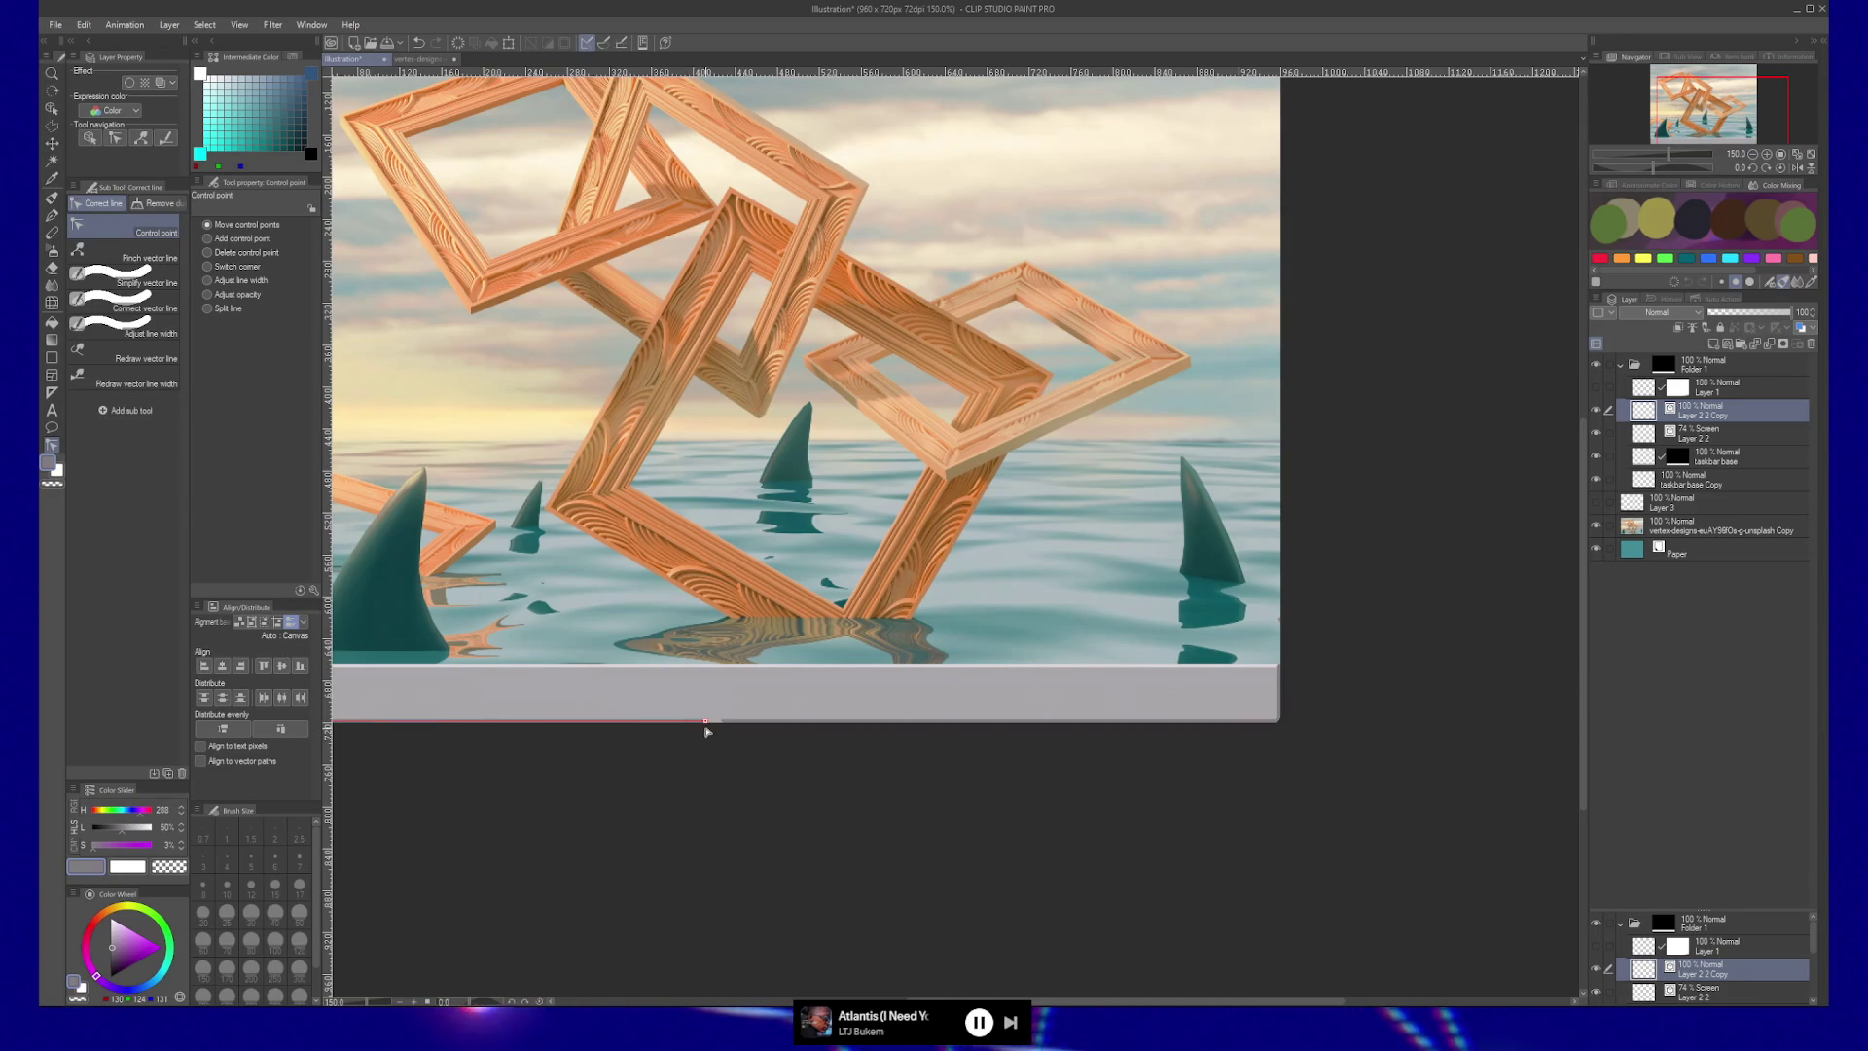
pyautogui.scroll(2, 720, 726)
pyautogui.scroll(4, 703, 736)
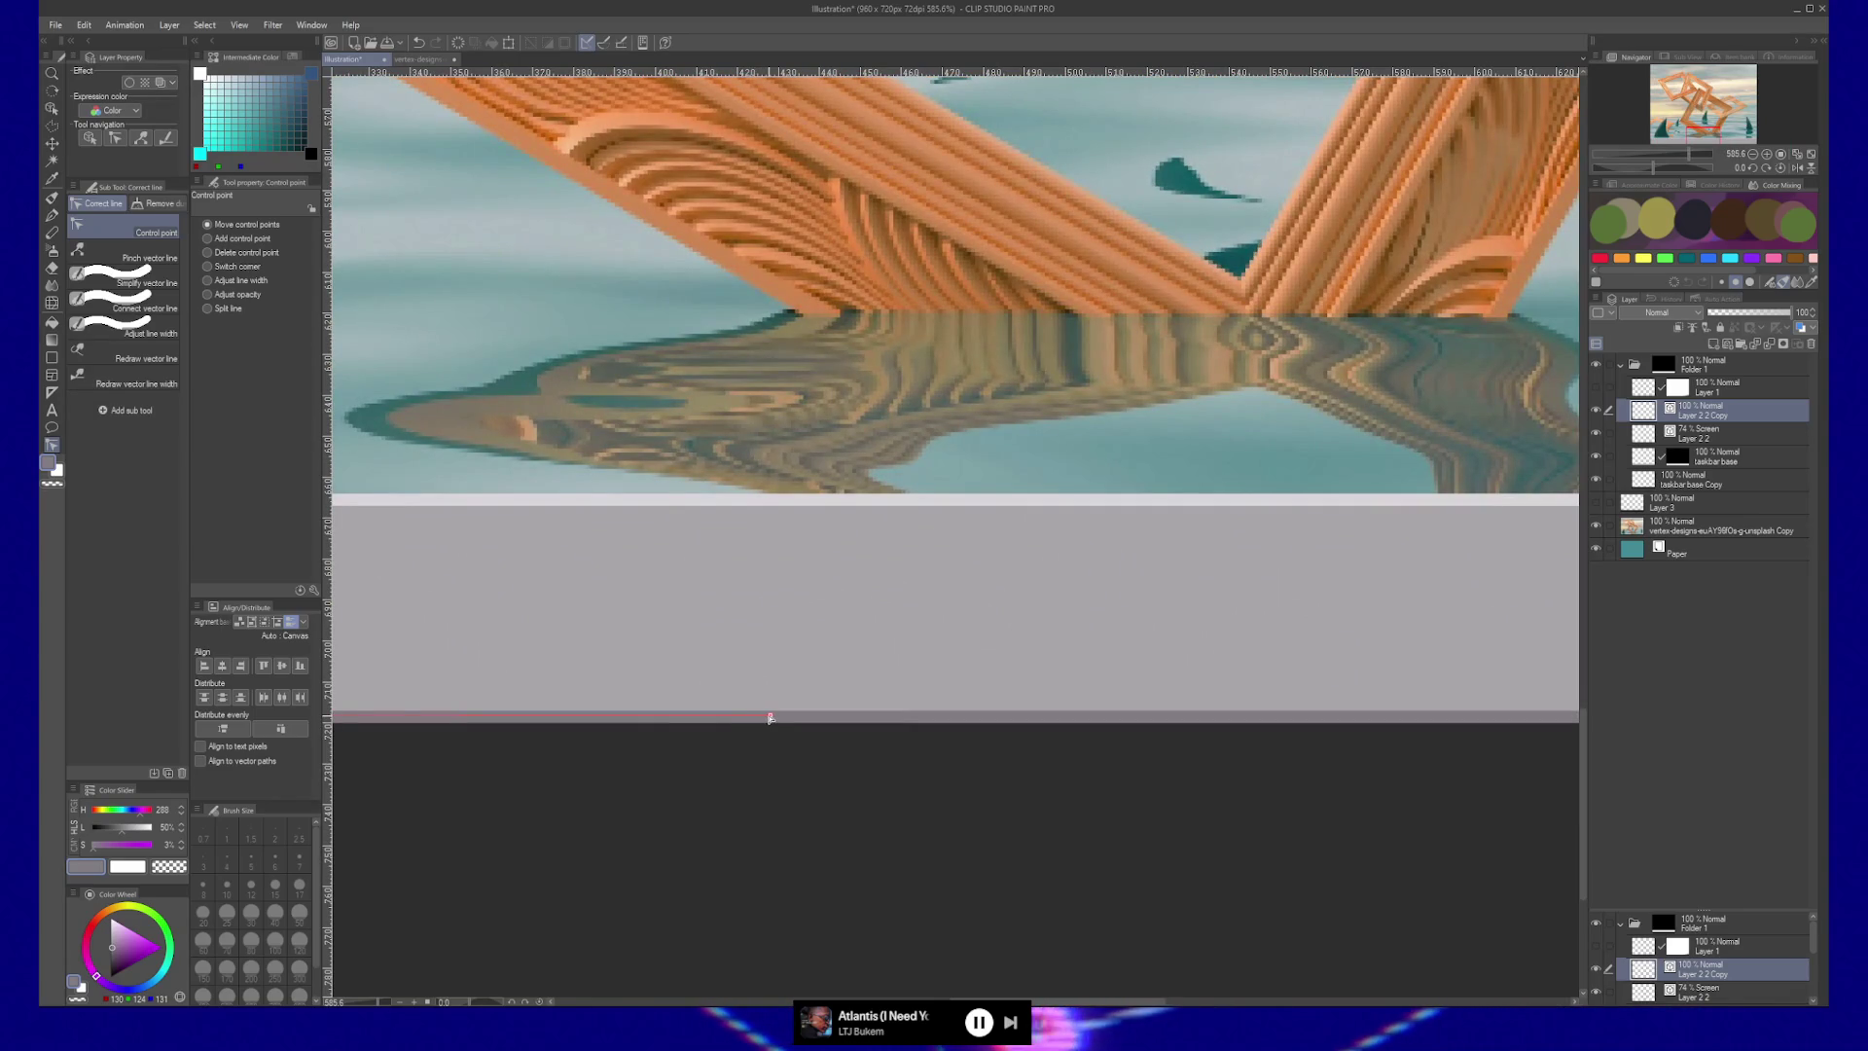
# Join the bottom edge line pieces into one with Connect vector line.
pyautogui.press('y')
pyautogui.moveTo(774, 716)
pyautogui.mouseDown()
pyautogui.moveTo(732, 716)
pyautogui.moveTo(808, 717)
pyautogui.mouseUp()
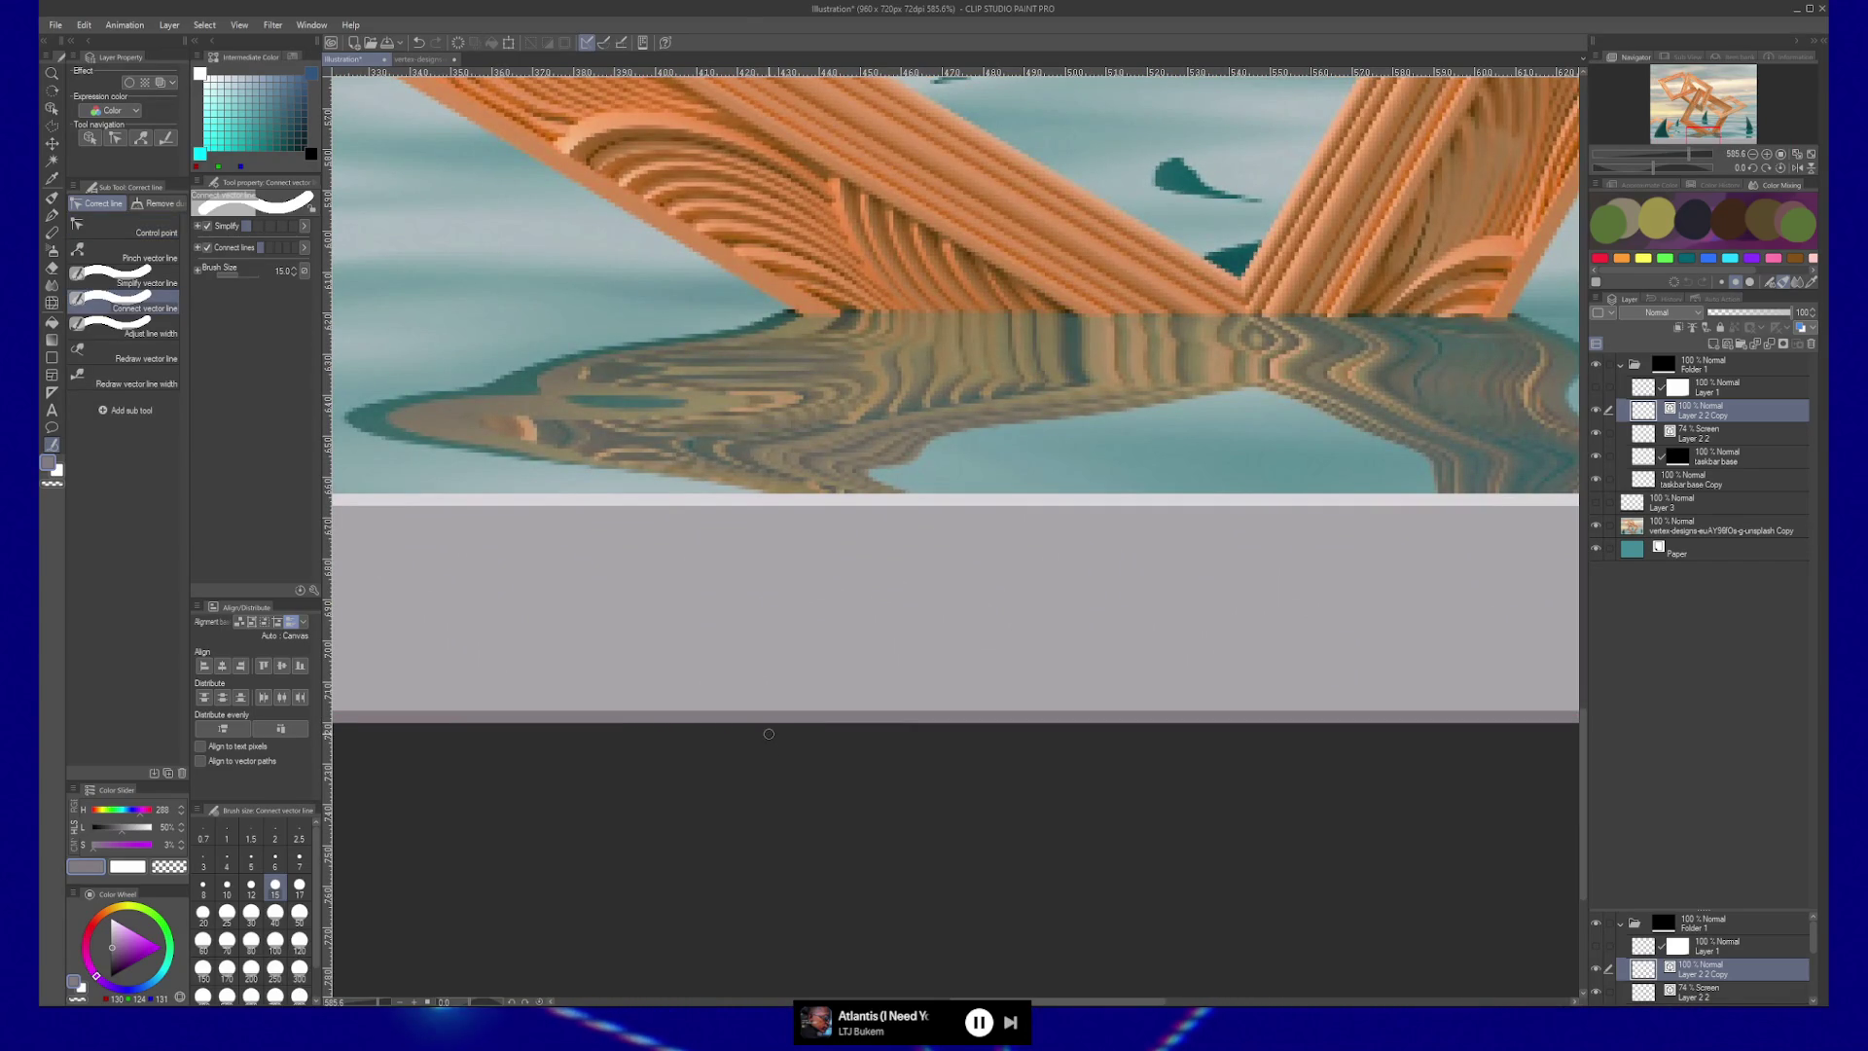
pyautogui.press('y')
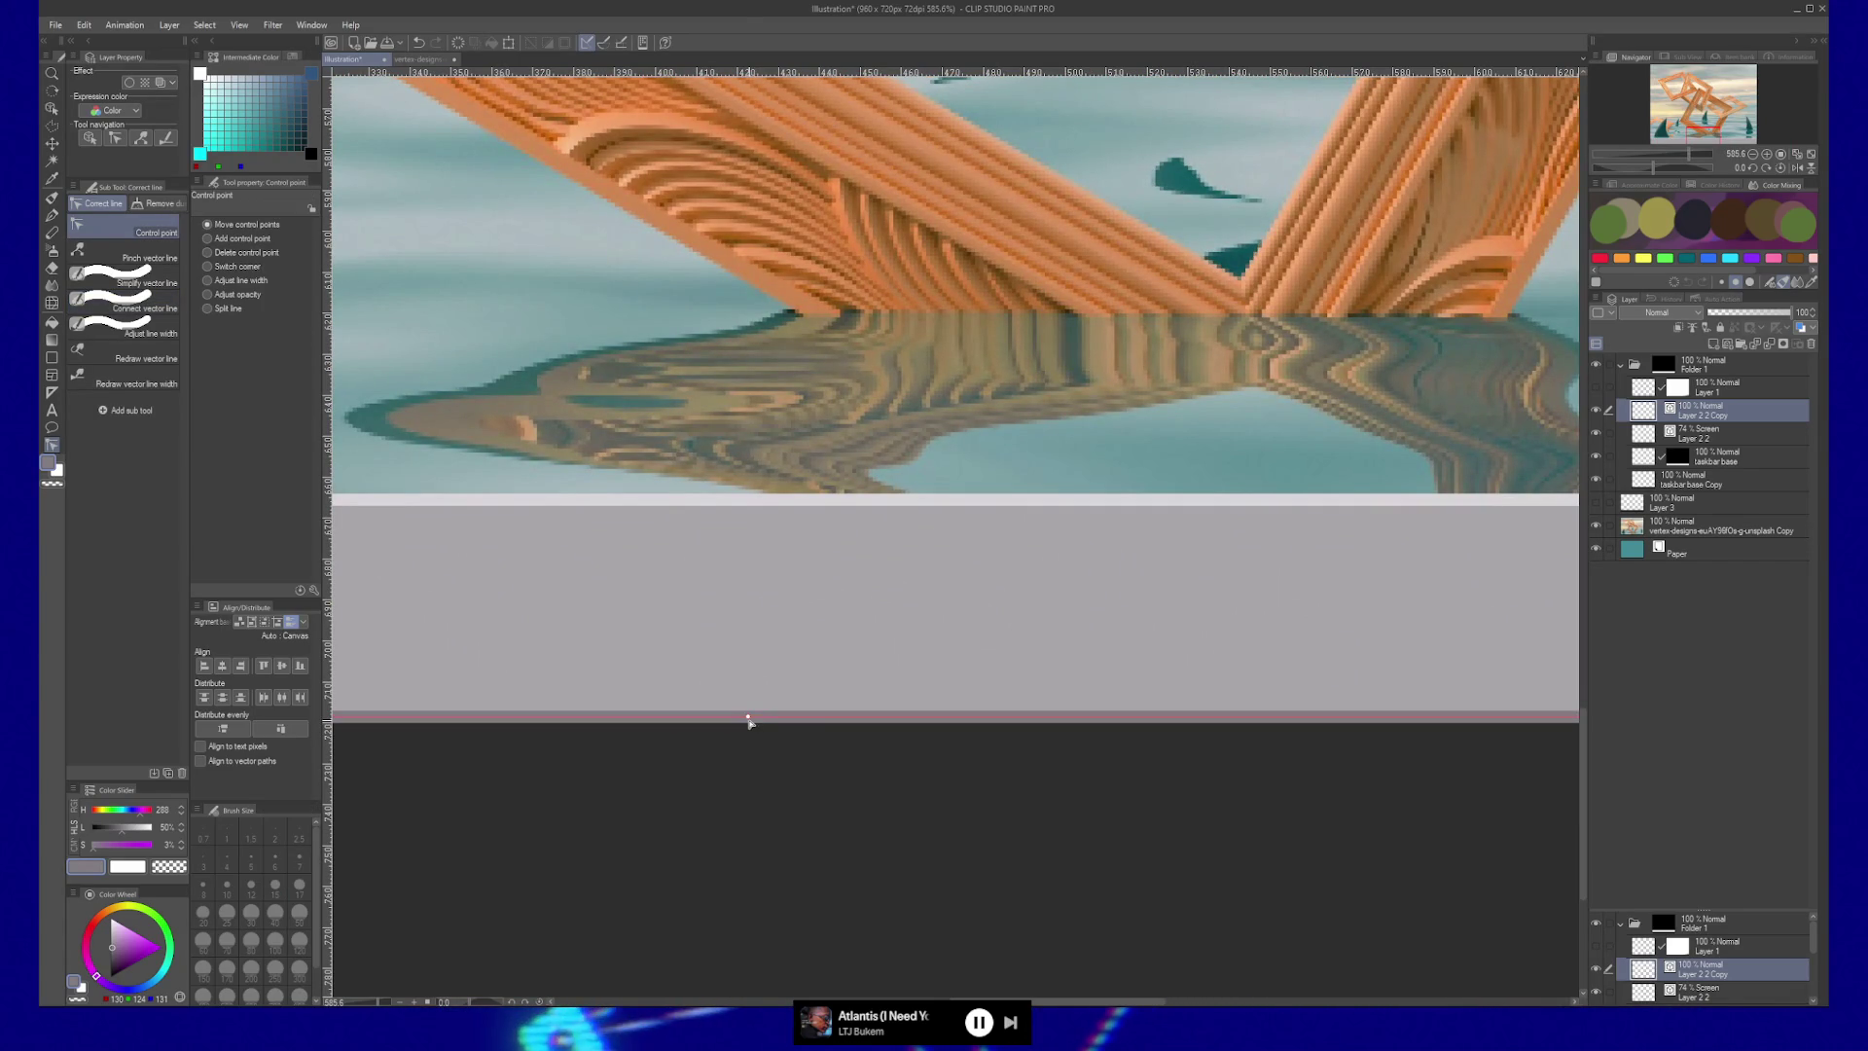
pyautogui.press('/')
pyautogui.keyDown('alt'); pyautogui.click(798, 739); pyautogui.keyUp('alt')
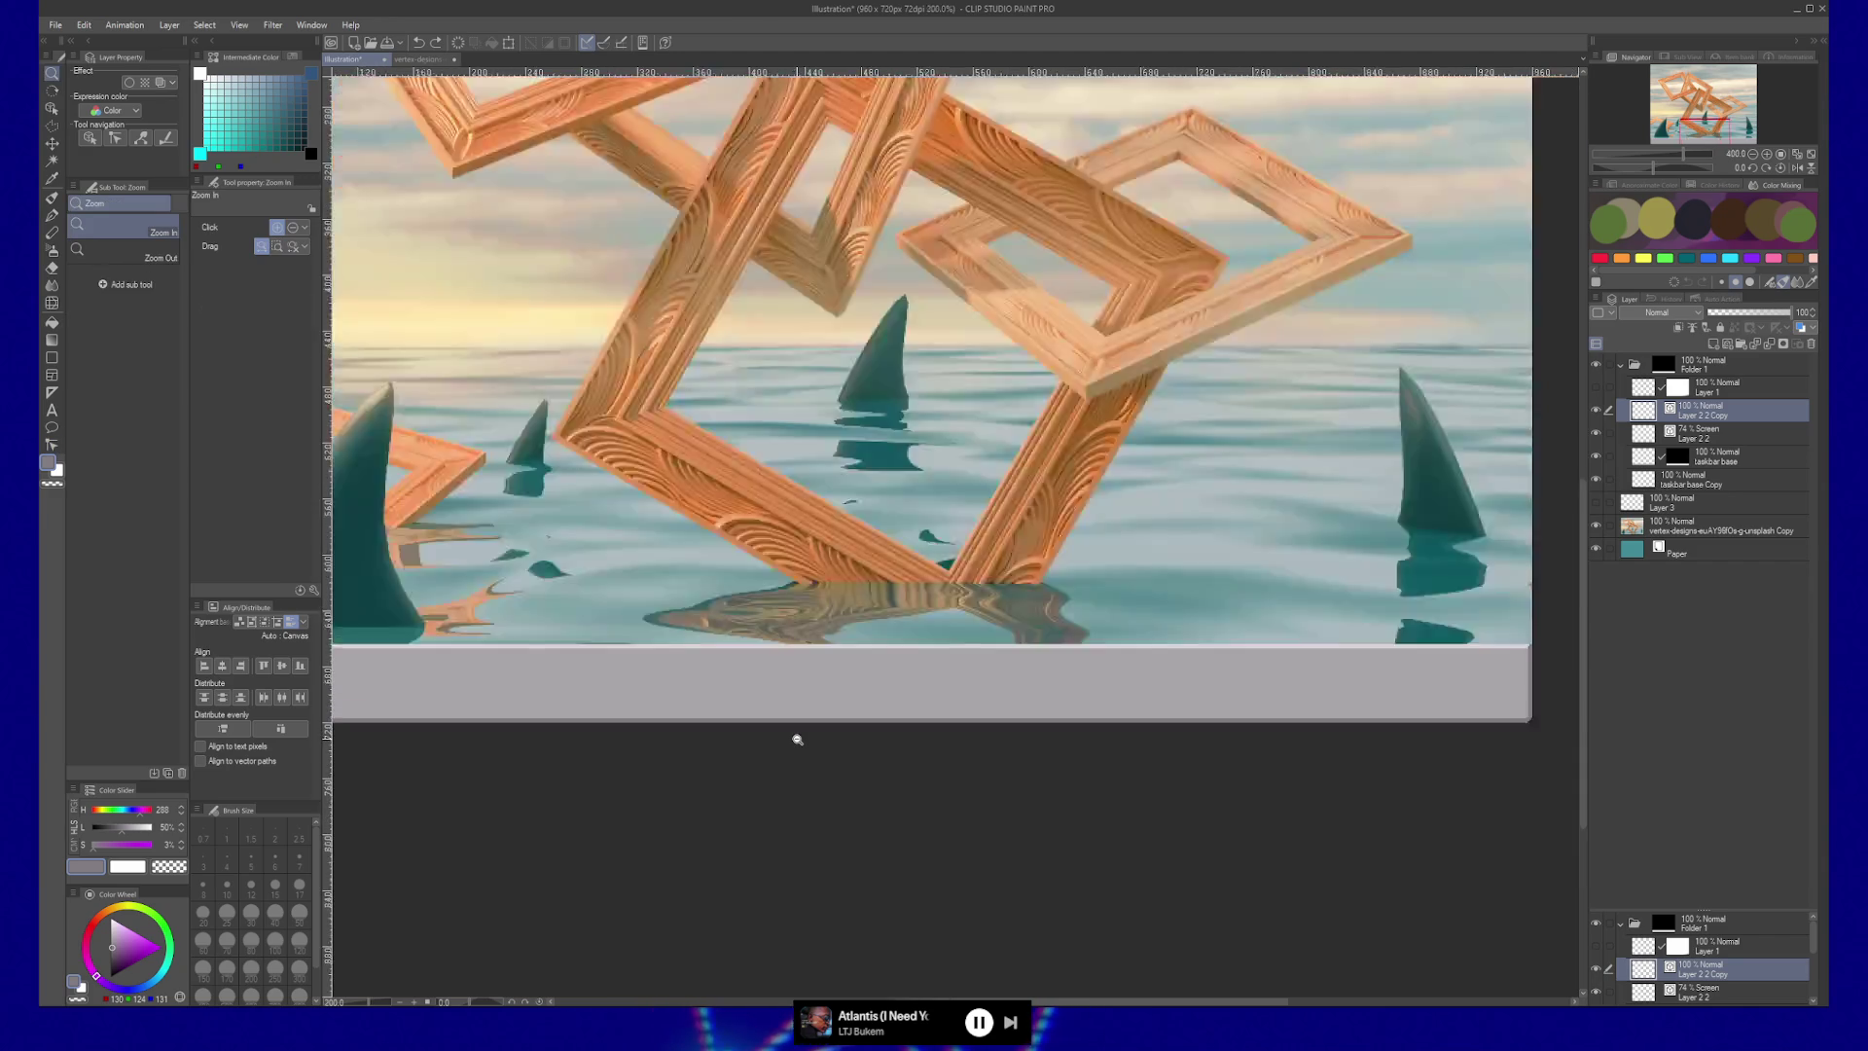
# Show Layer 1 to tint the taskbar purplish and set Layer 2 2 Copy to Multiply.
pyautogui.keyDown('alt'); pyautogui.click(798, 739); pyautogui.keyUp('alt')
pyautogui.click(824, 751)
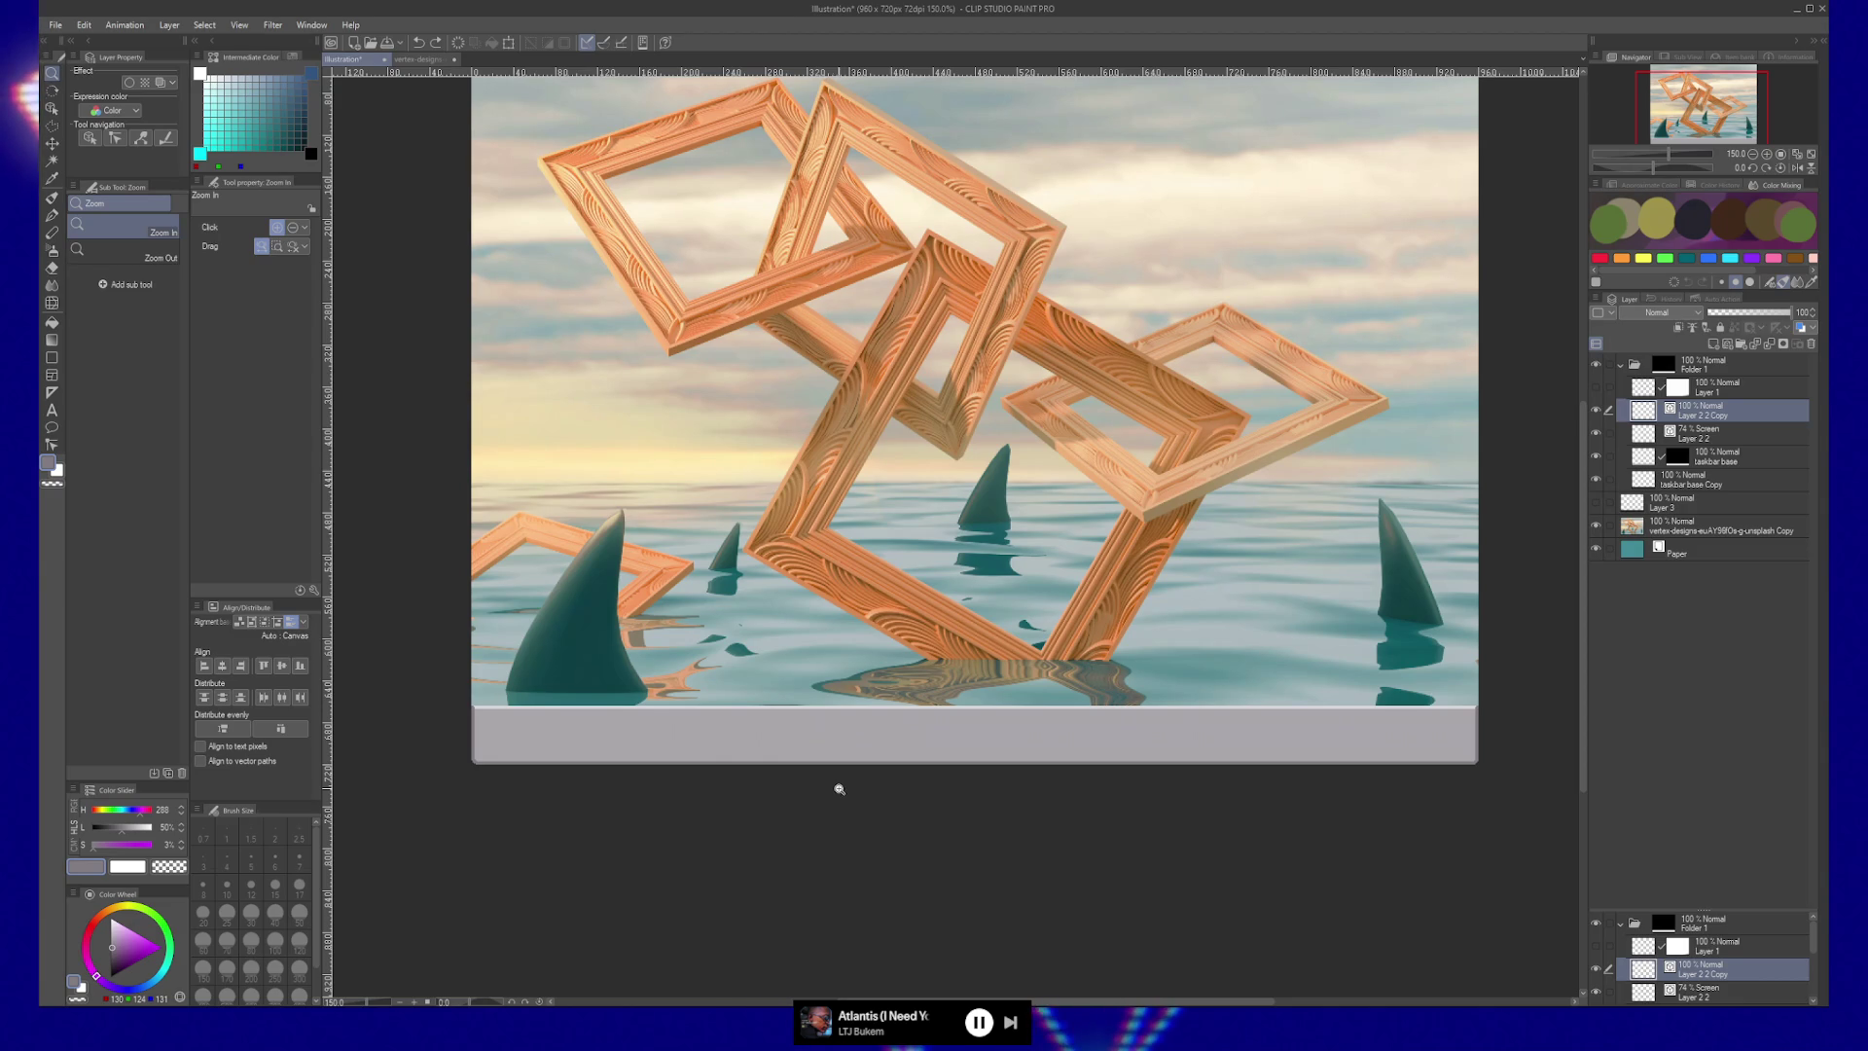
pyautogui.click(1597, 389)
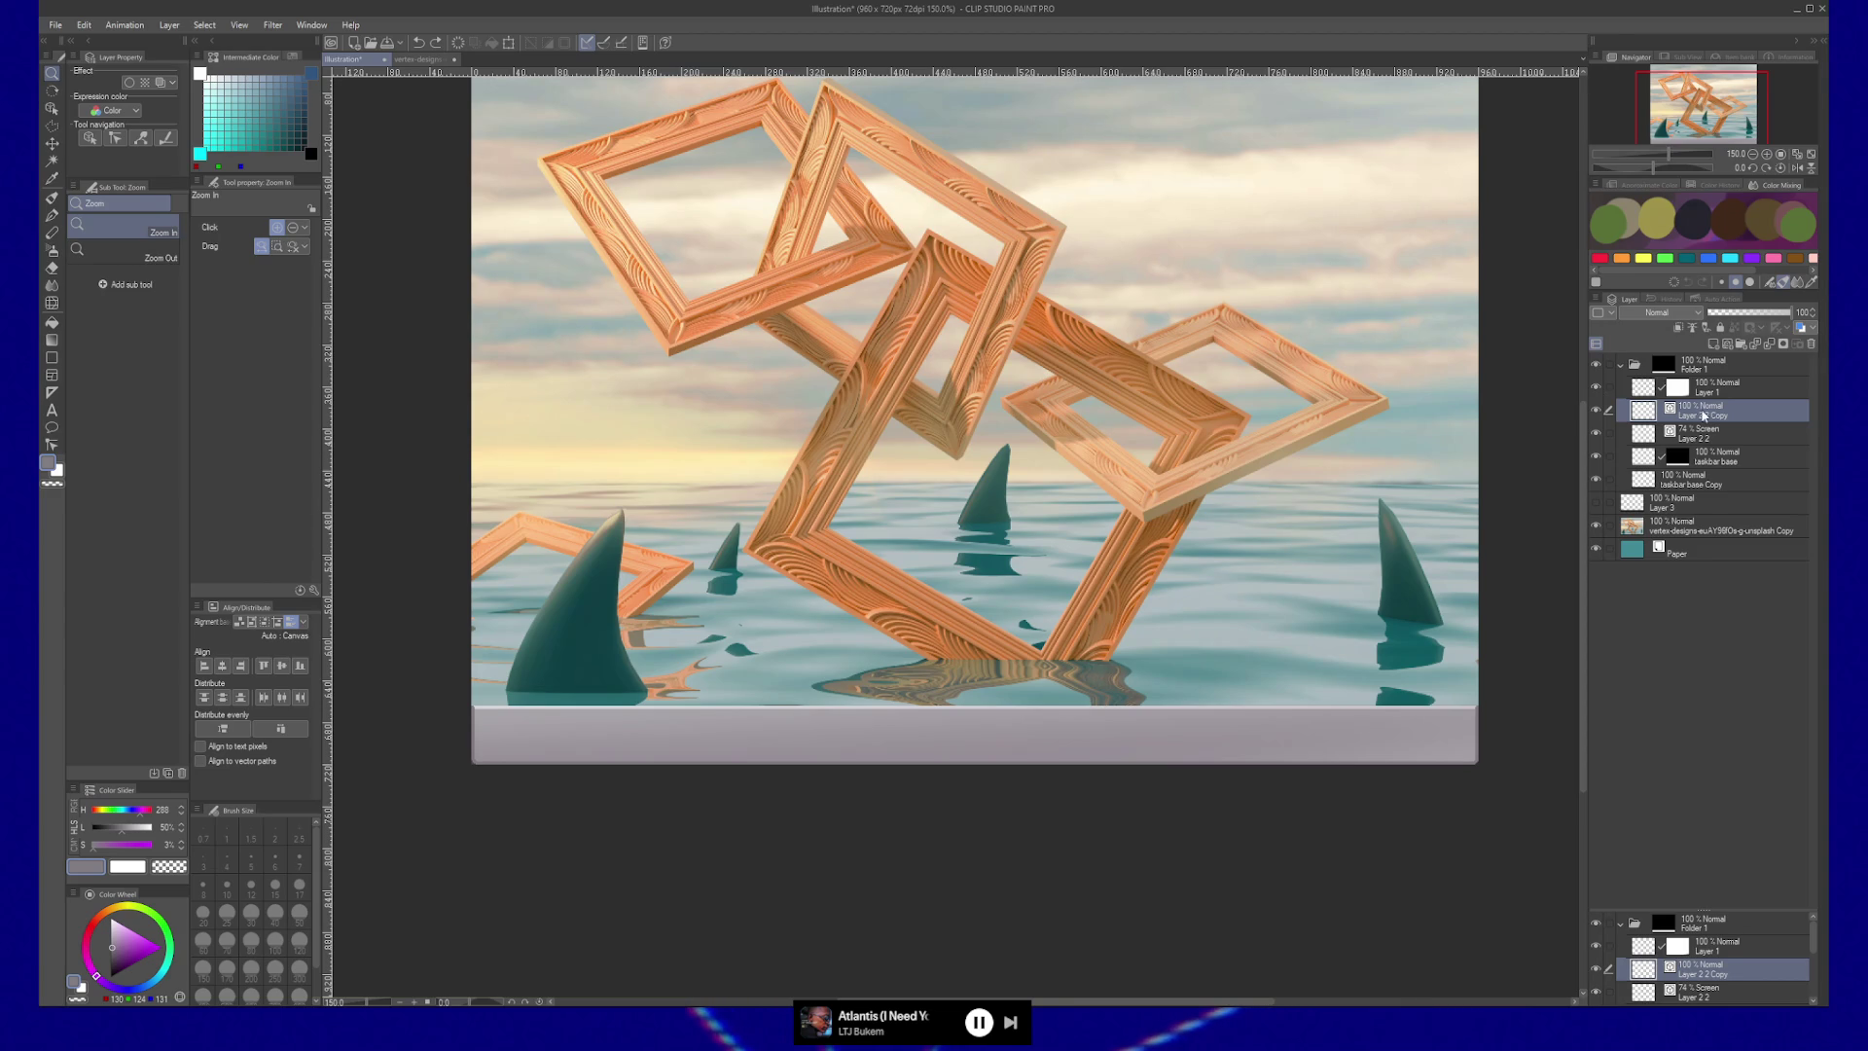
pyautogui.click(1691, 313)
pyautogui.click(1684, 356)
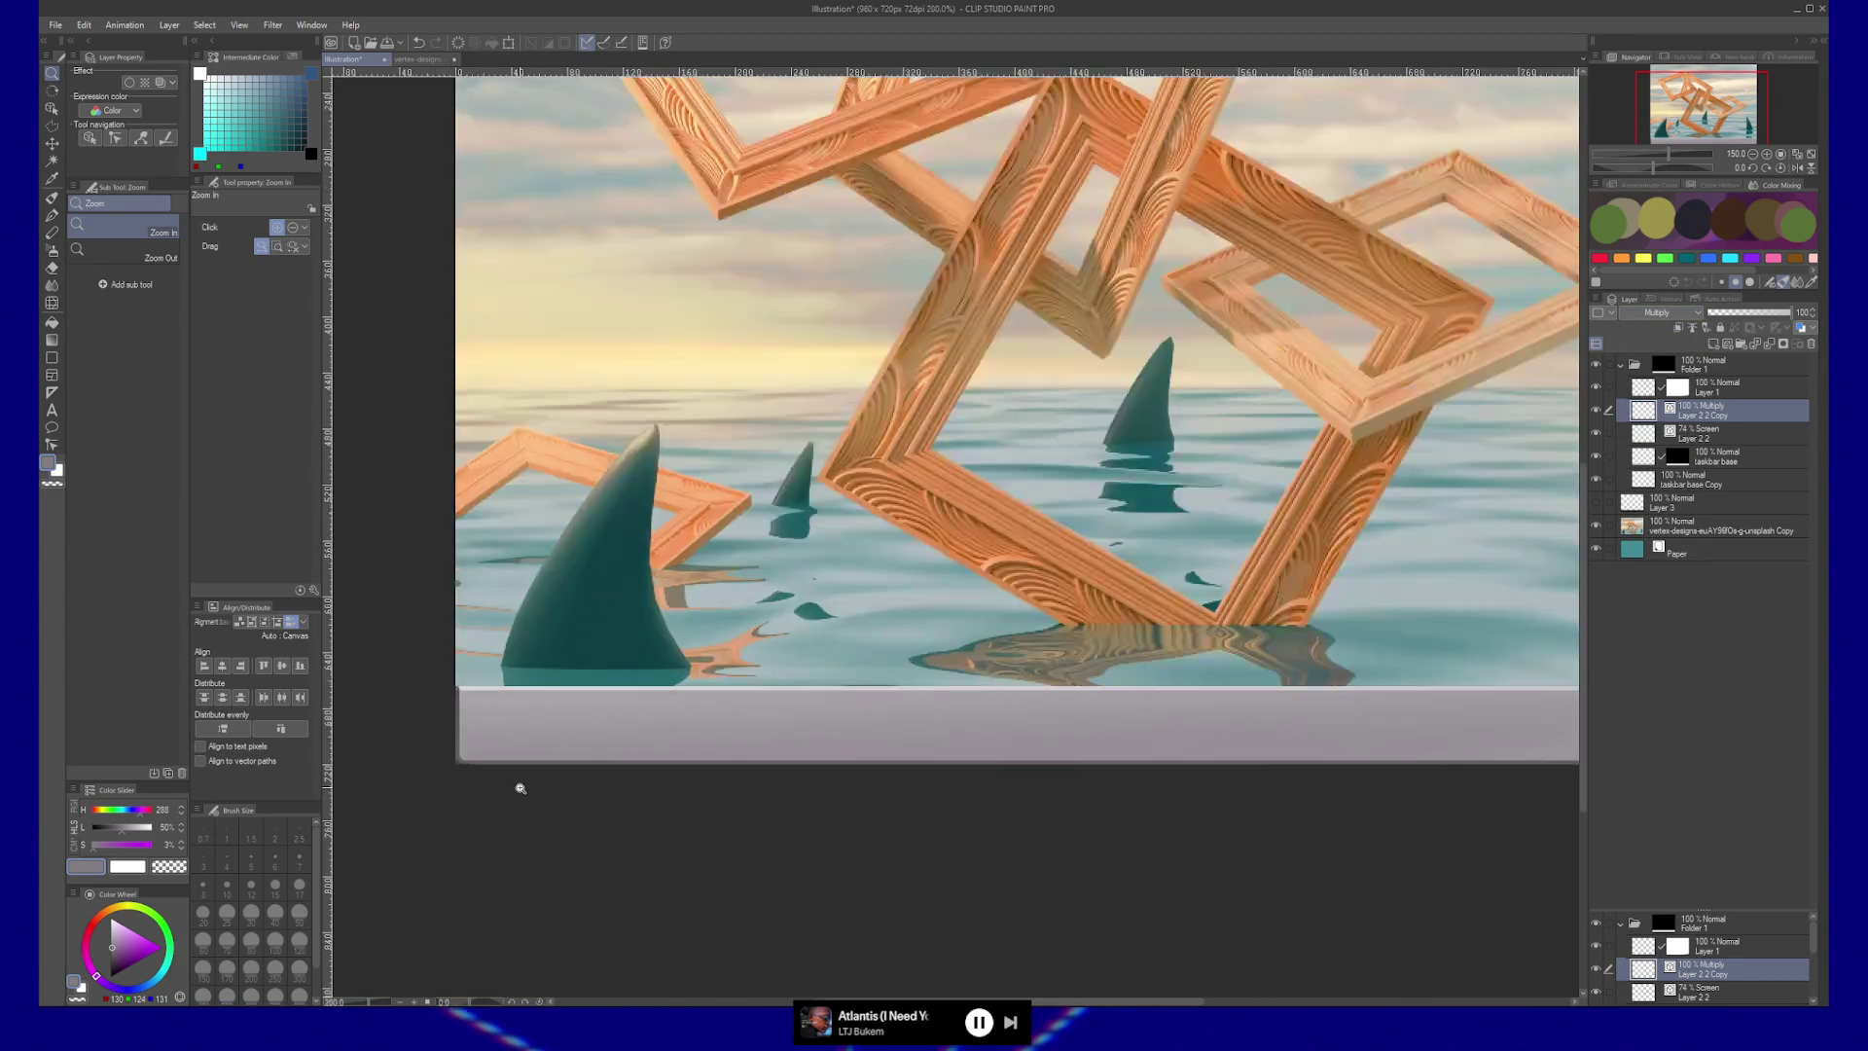
# Nudge the bottom edge line up slightly and round its bottom-left corner control point.
pyautogui.moveTo(513, 784); pyautogui.dragTo(747, 784)
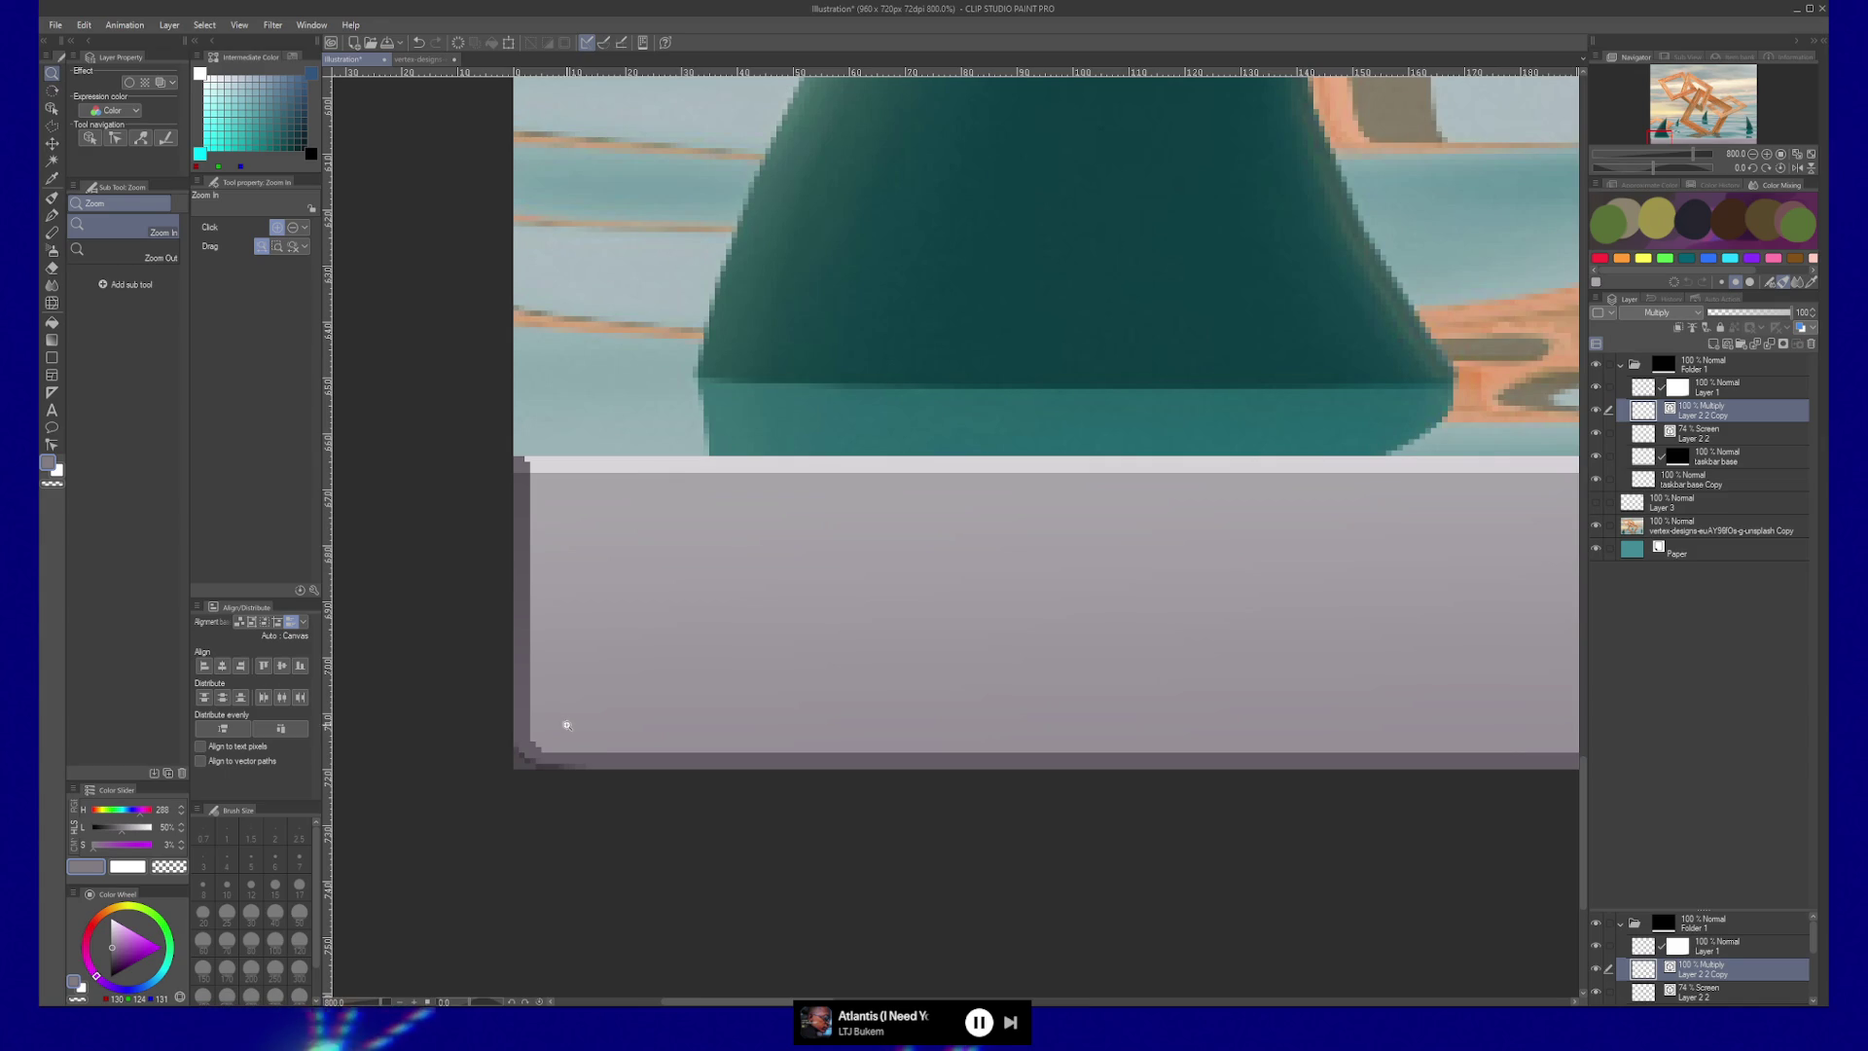
pyautogui.press('y')
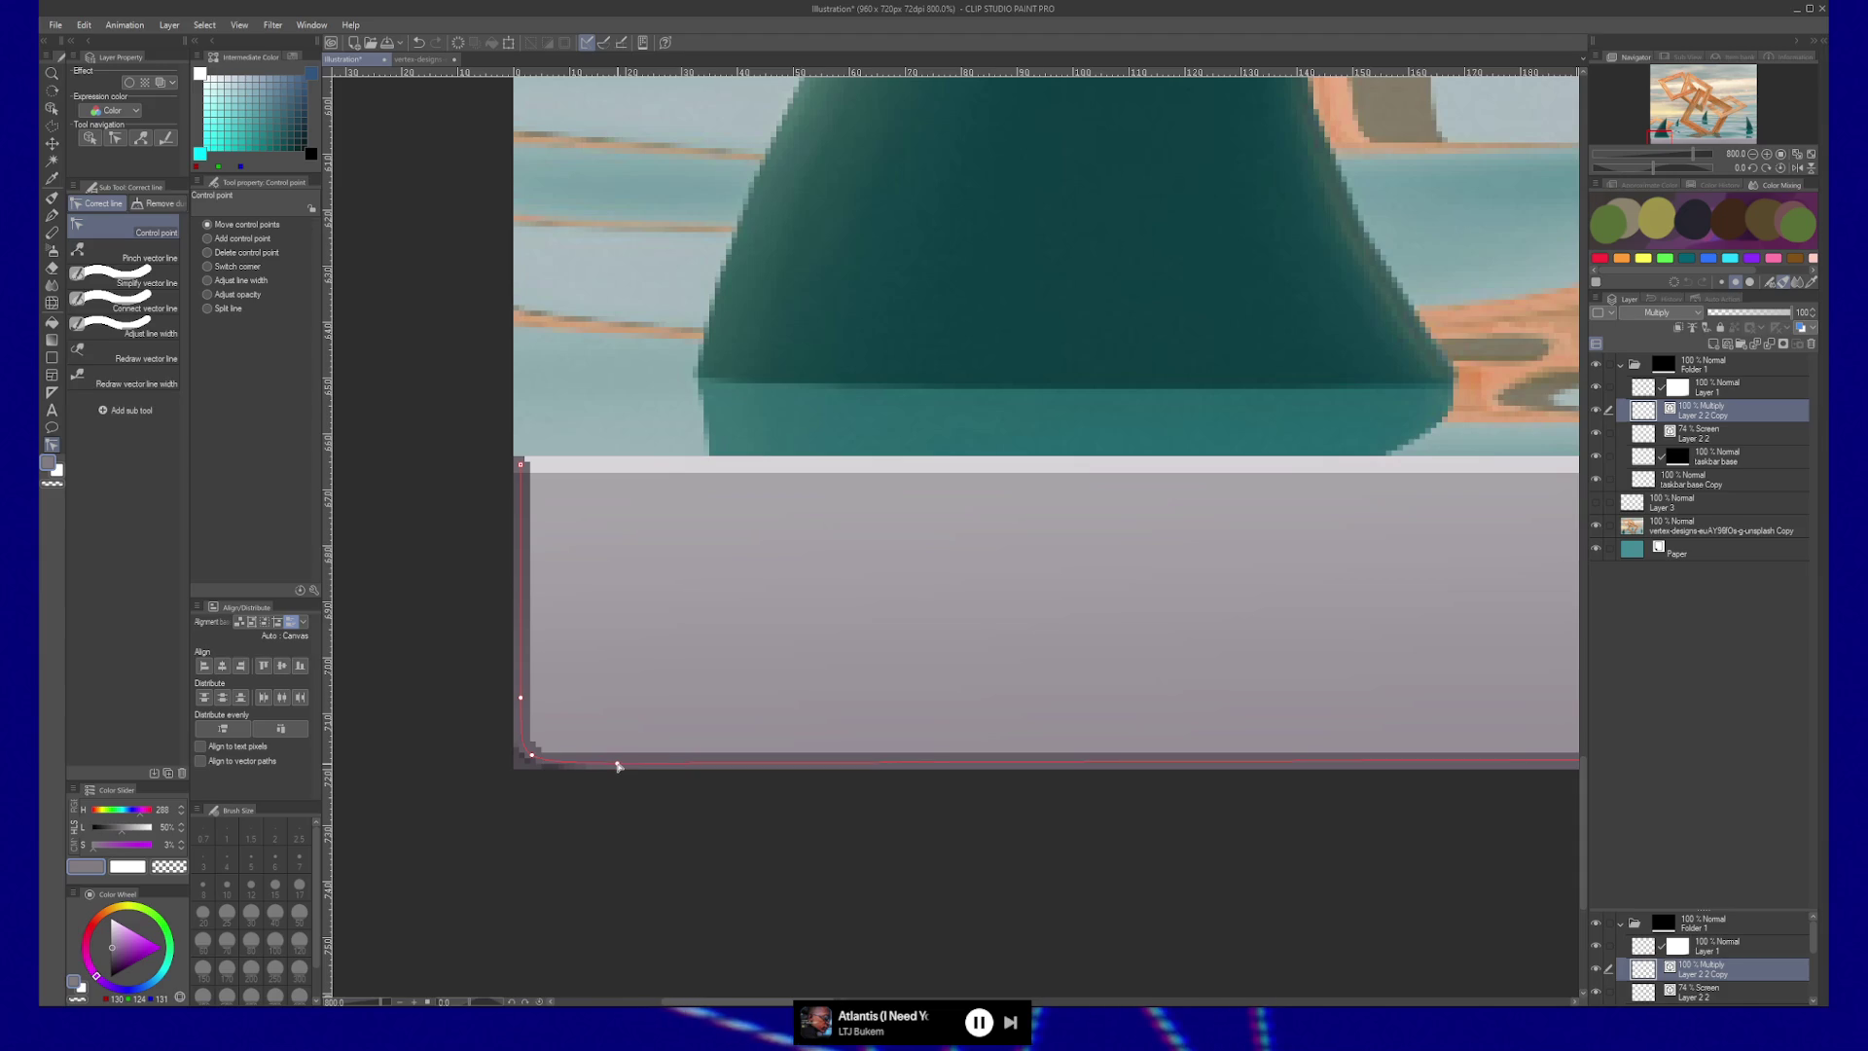
pyautogui.moveTo(619, 767); pyautogui.dragTo(619, 761)
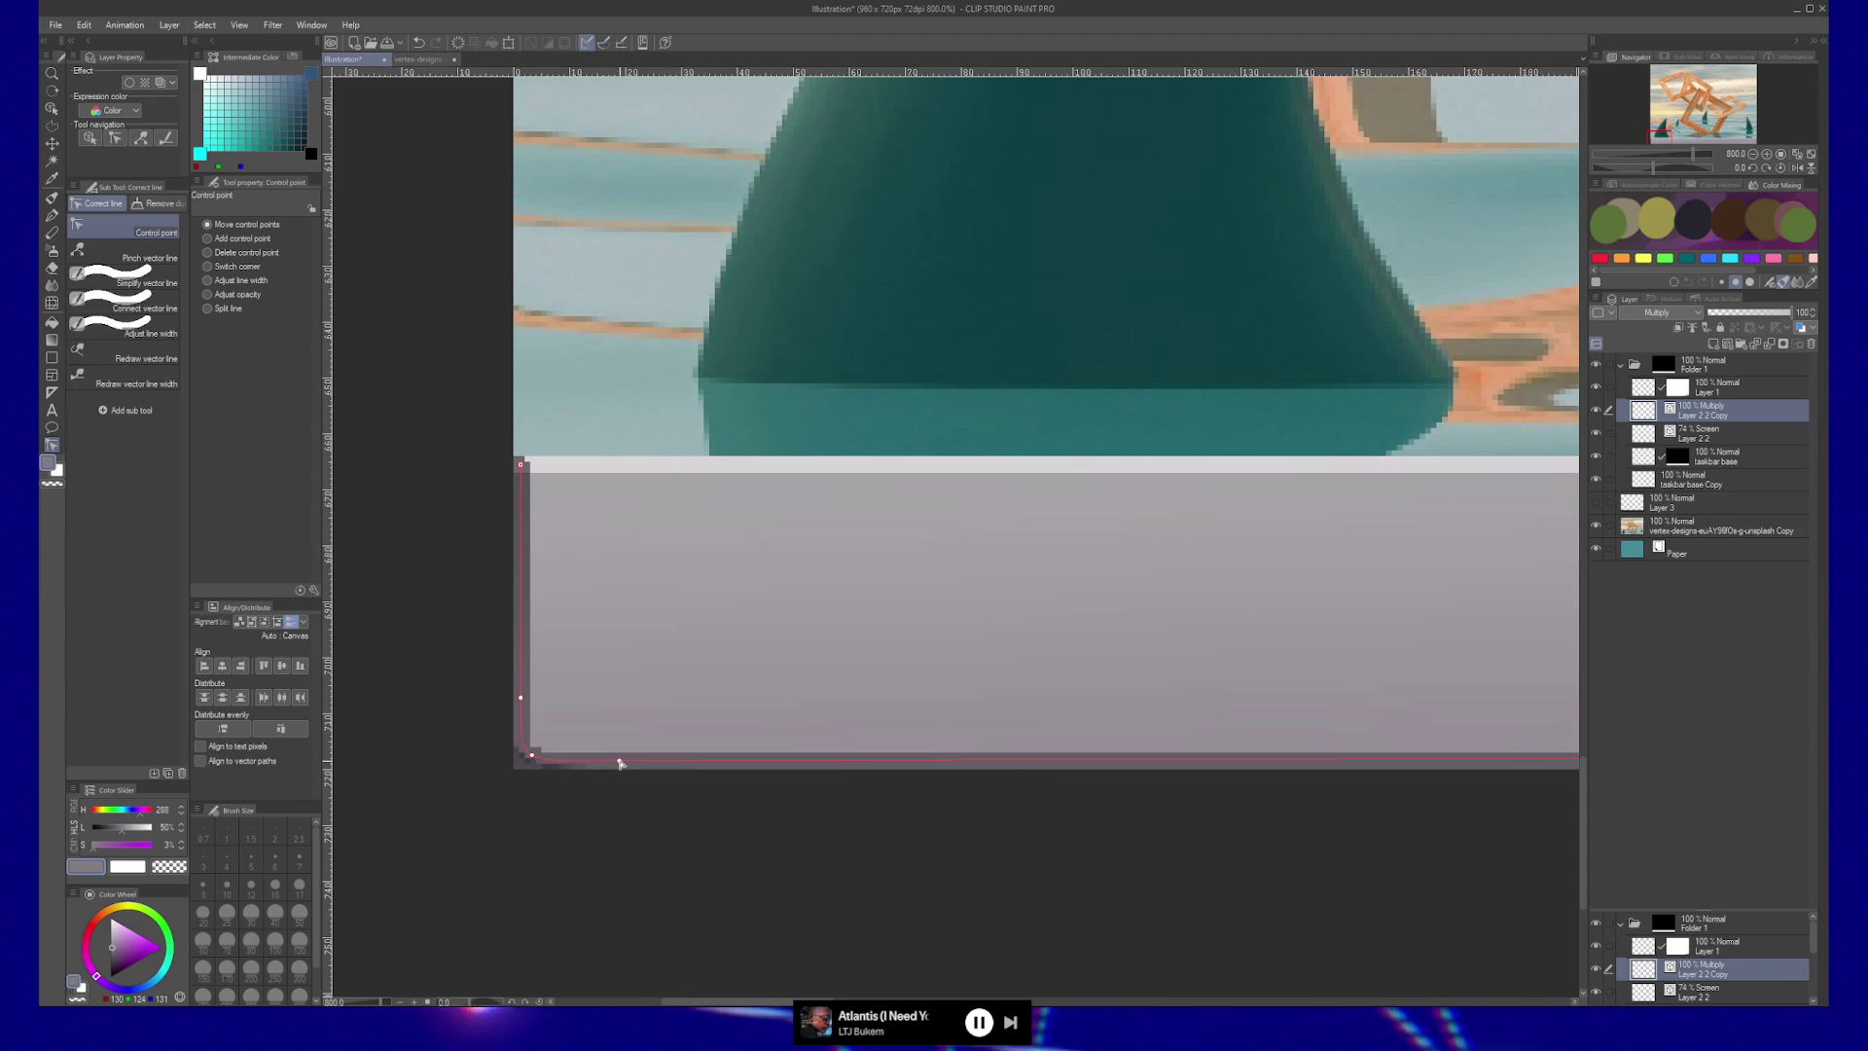
pyautogui.moveTo(534, 757); pyautogui.dragTo(549, 754)
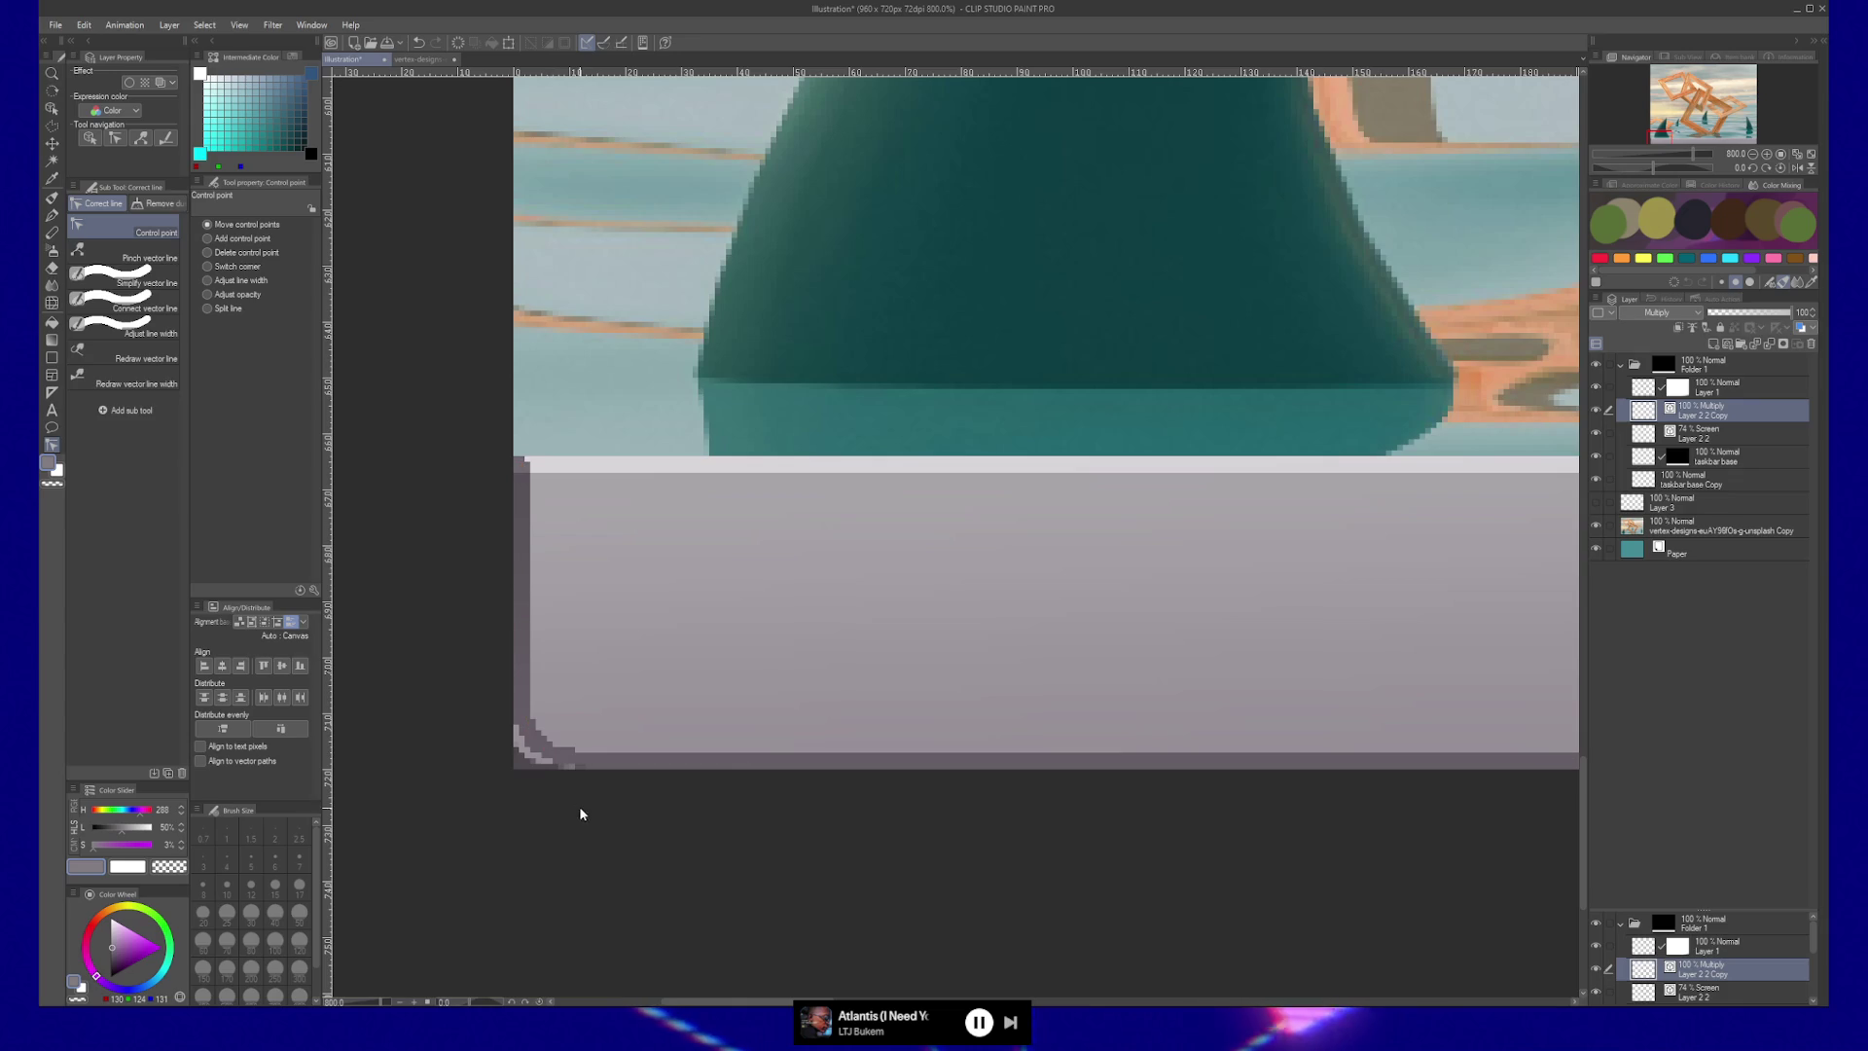
pyautogui.scroll(-5, 1445, 603)
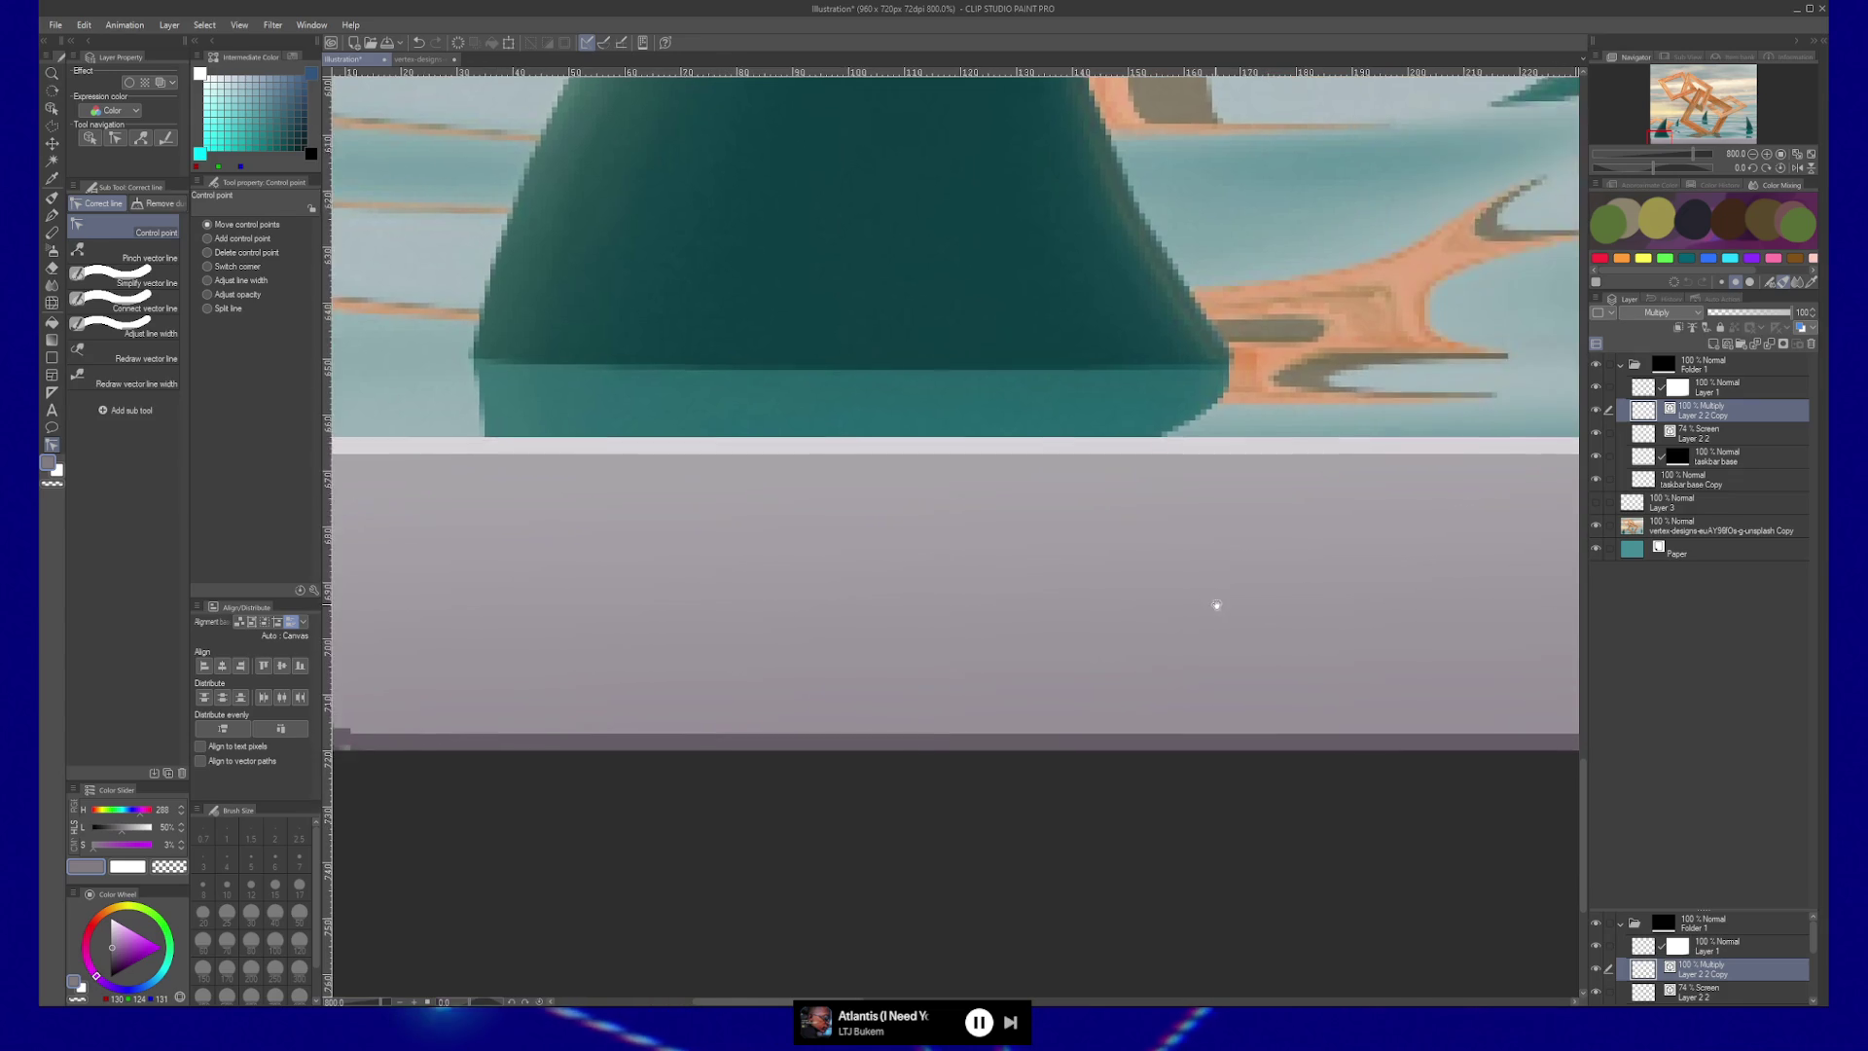
pyautogui.hscroll(-4, 983, 668)
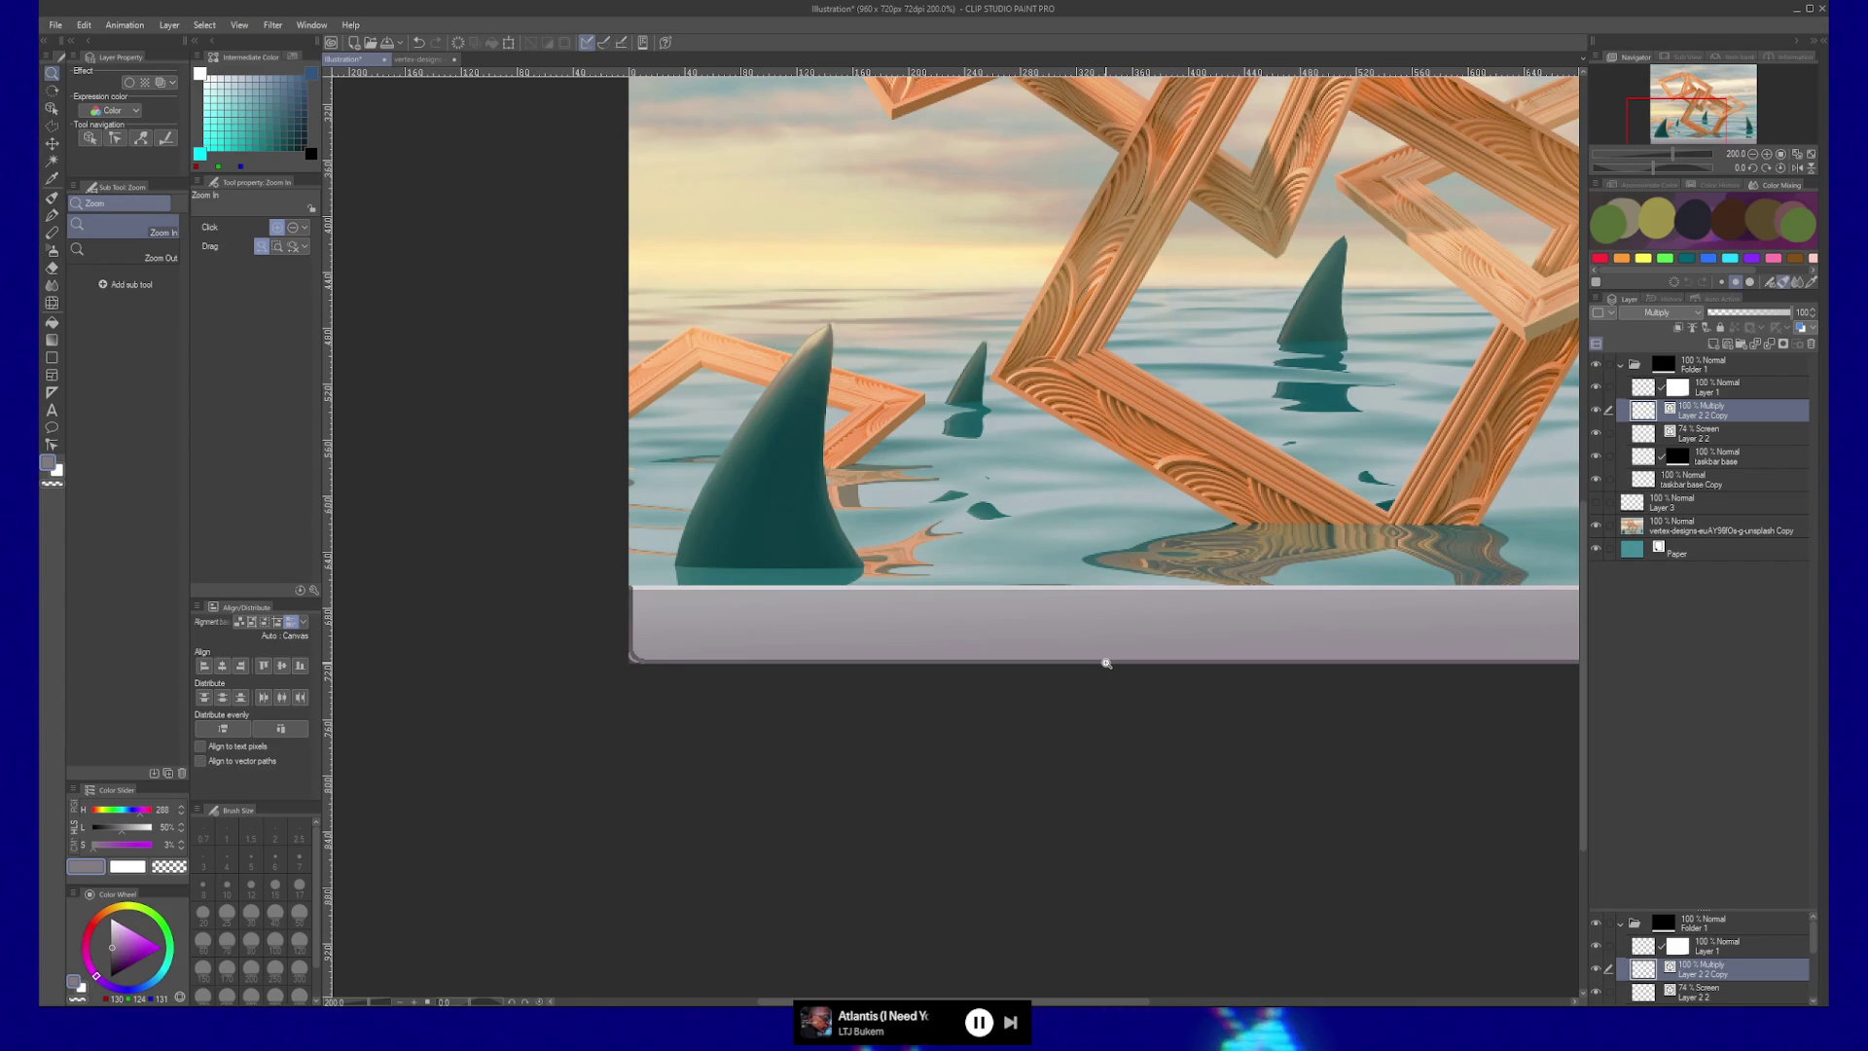
# Zoom in and pan to inspect the taskbar's bottom-right corner.
pyautogui.click(1042, 696)
pyautogui.click(1084, 596)
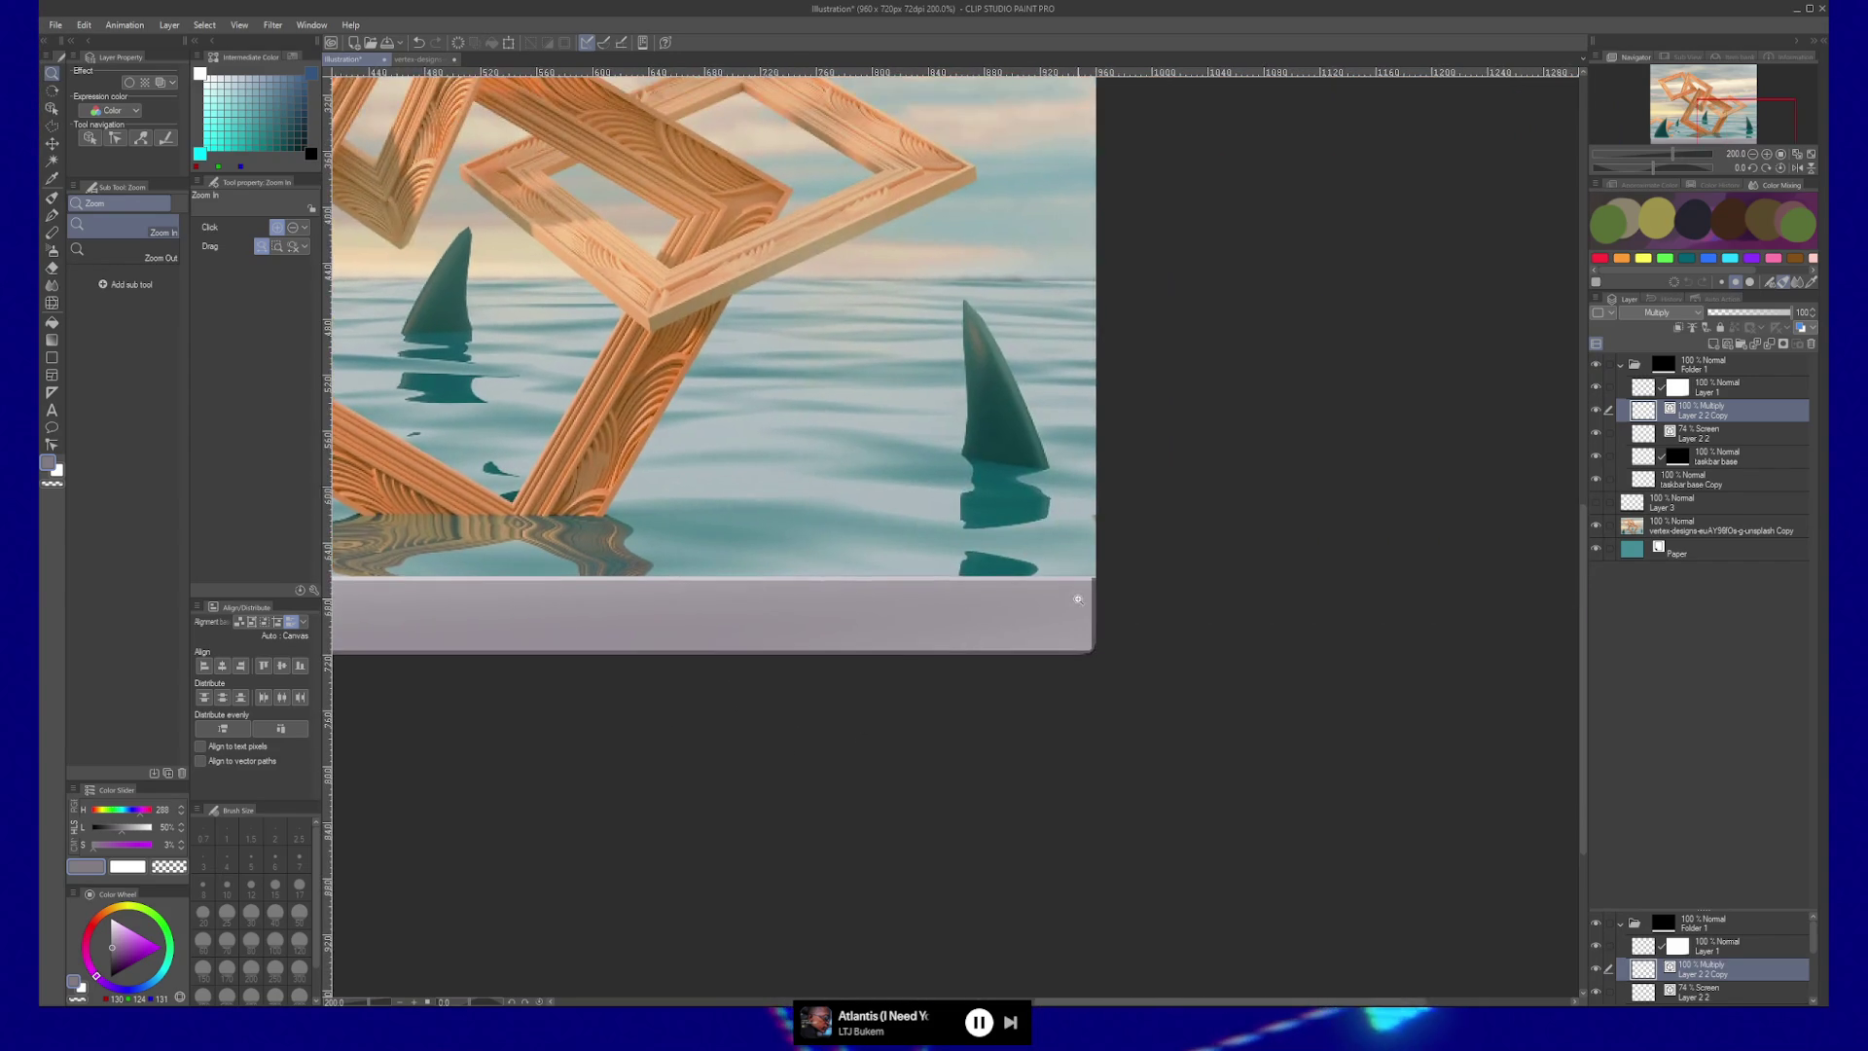
pyautogui.click(1096, 617)
pyautogui.click(1083, 702)
pyautogui.moveTo(907, 796); pyautogui.dragTo(905, 774)
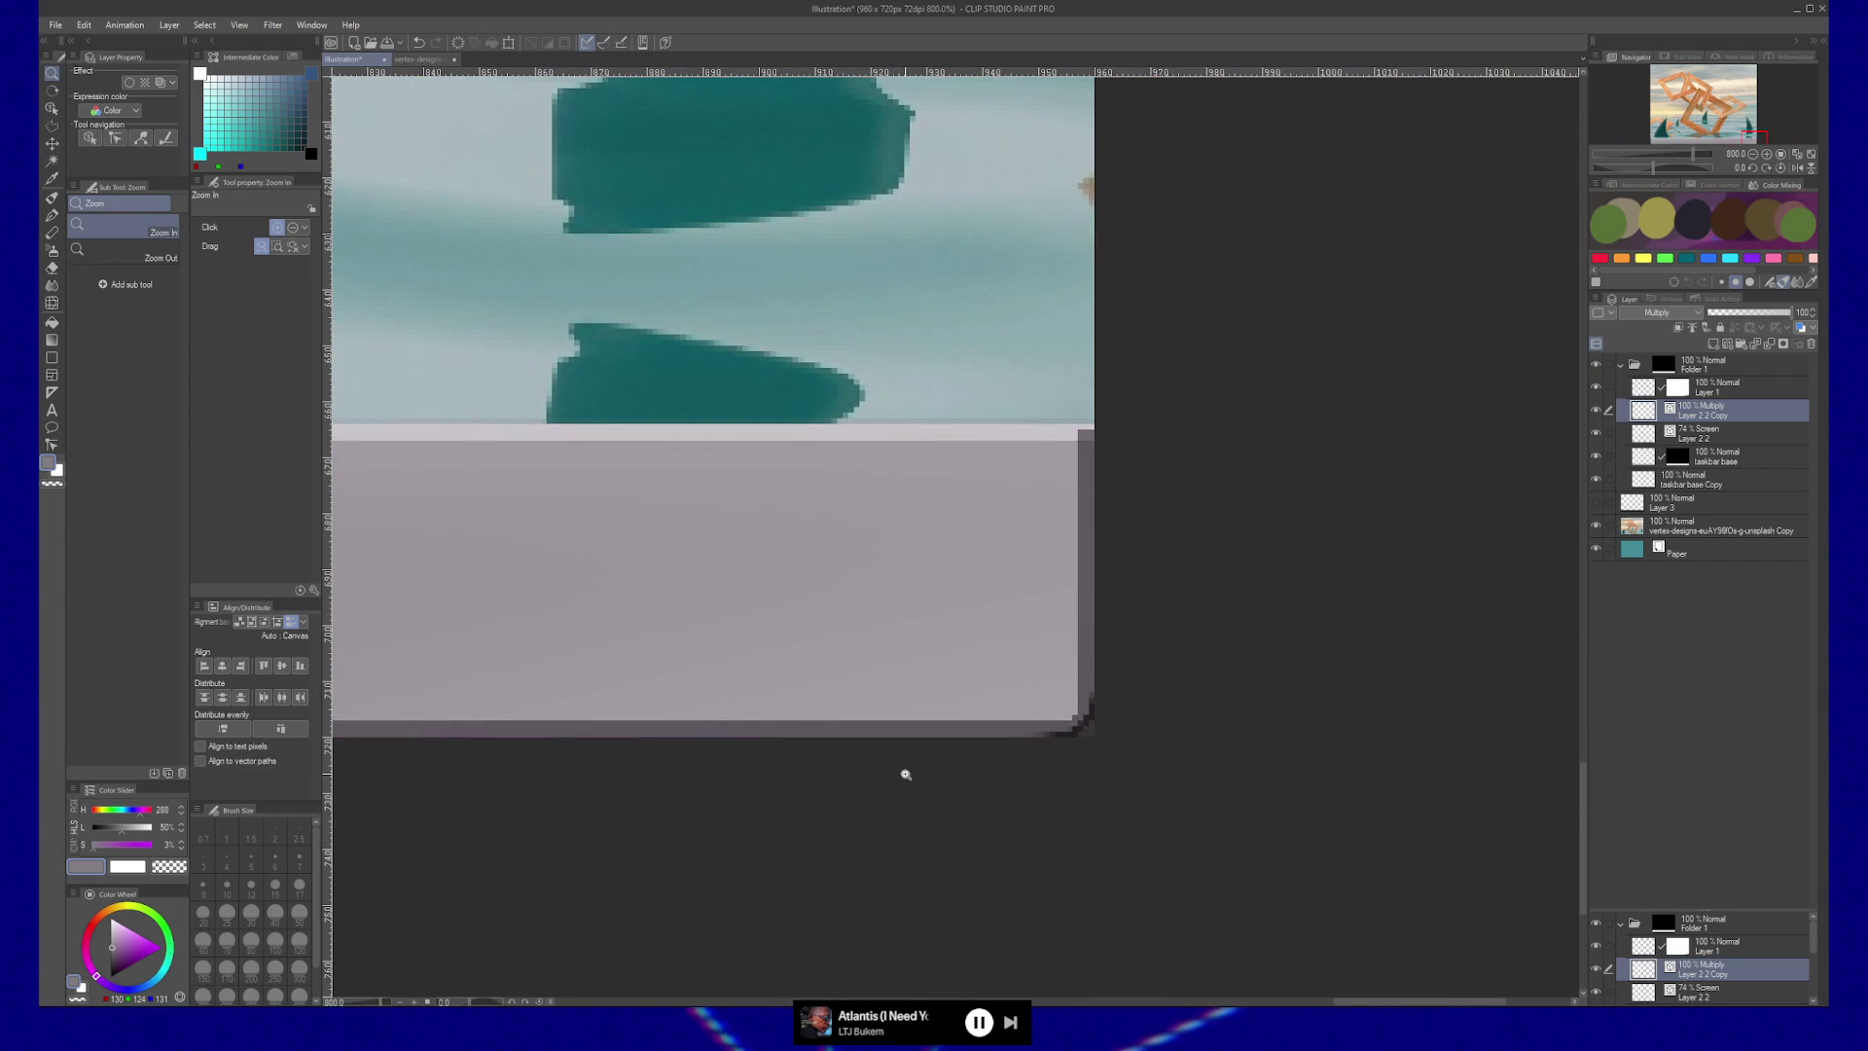
pyautogui.scroll(-6, 761, 771)
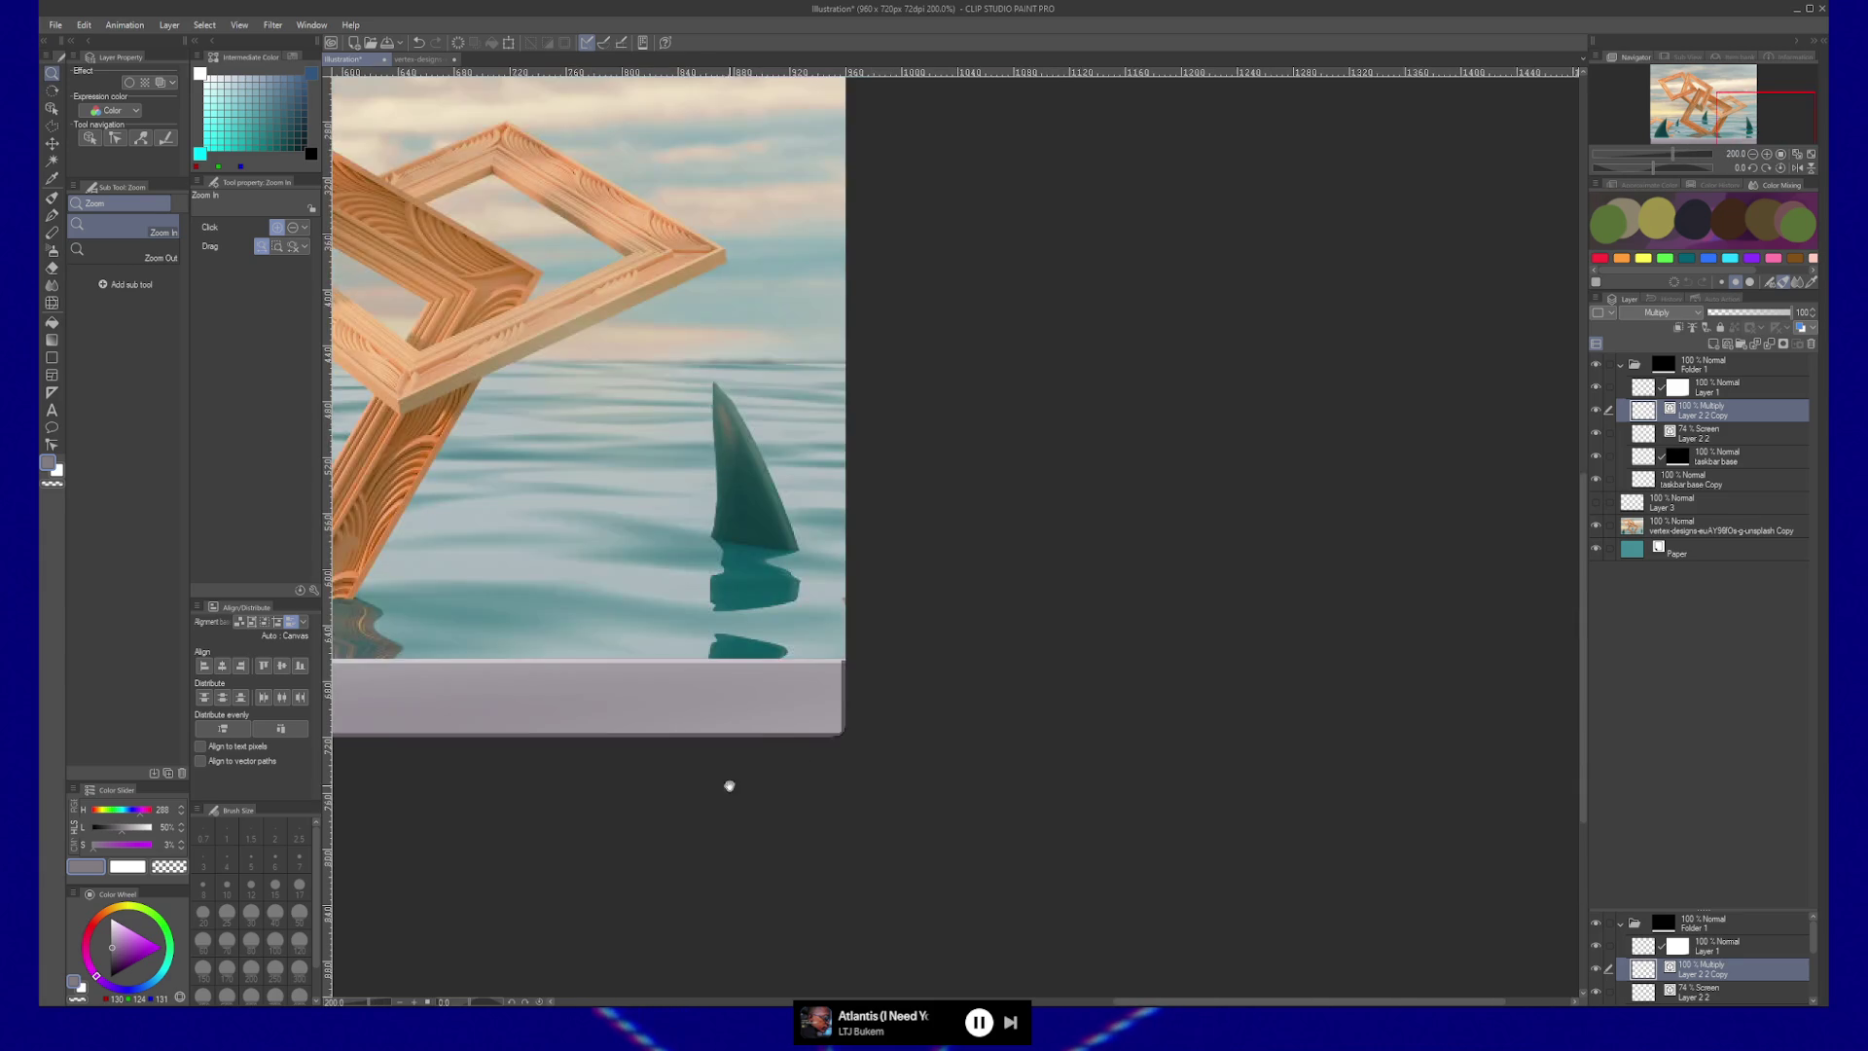
pyautogui.moveTo(1244, 714); pyautogui.dragTo(1325, 703)
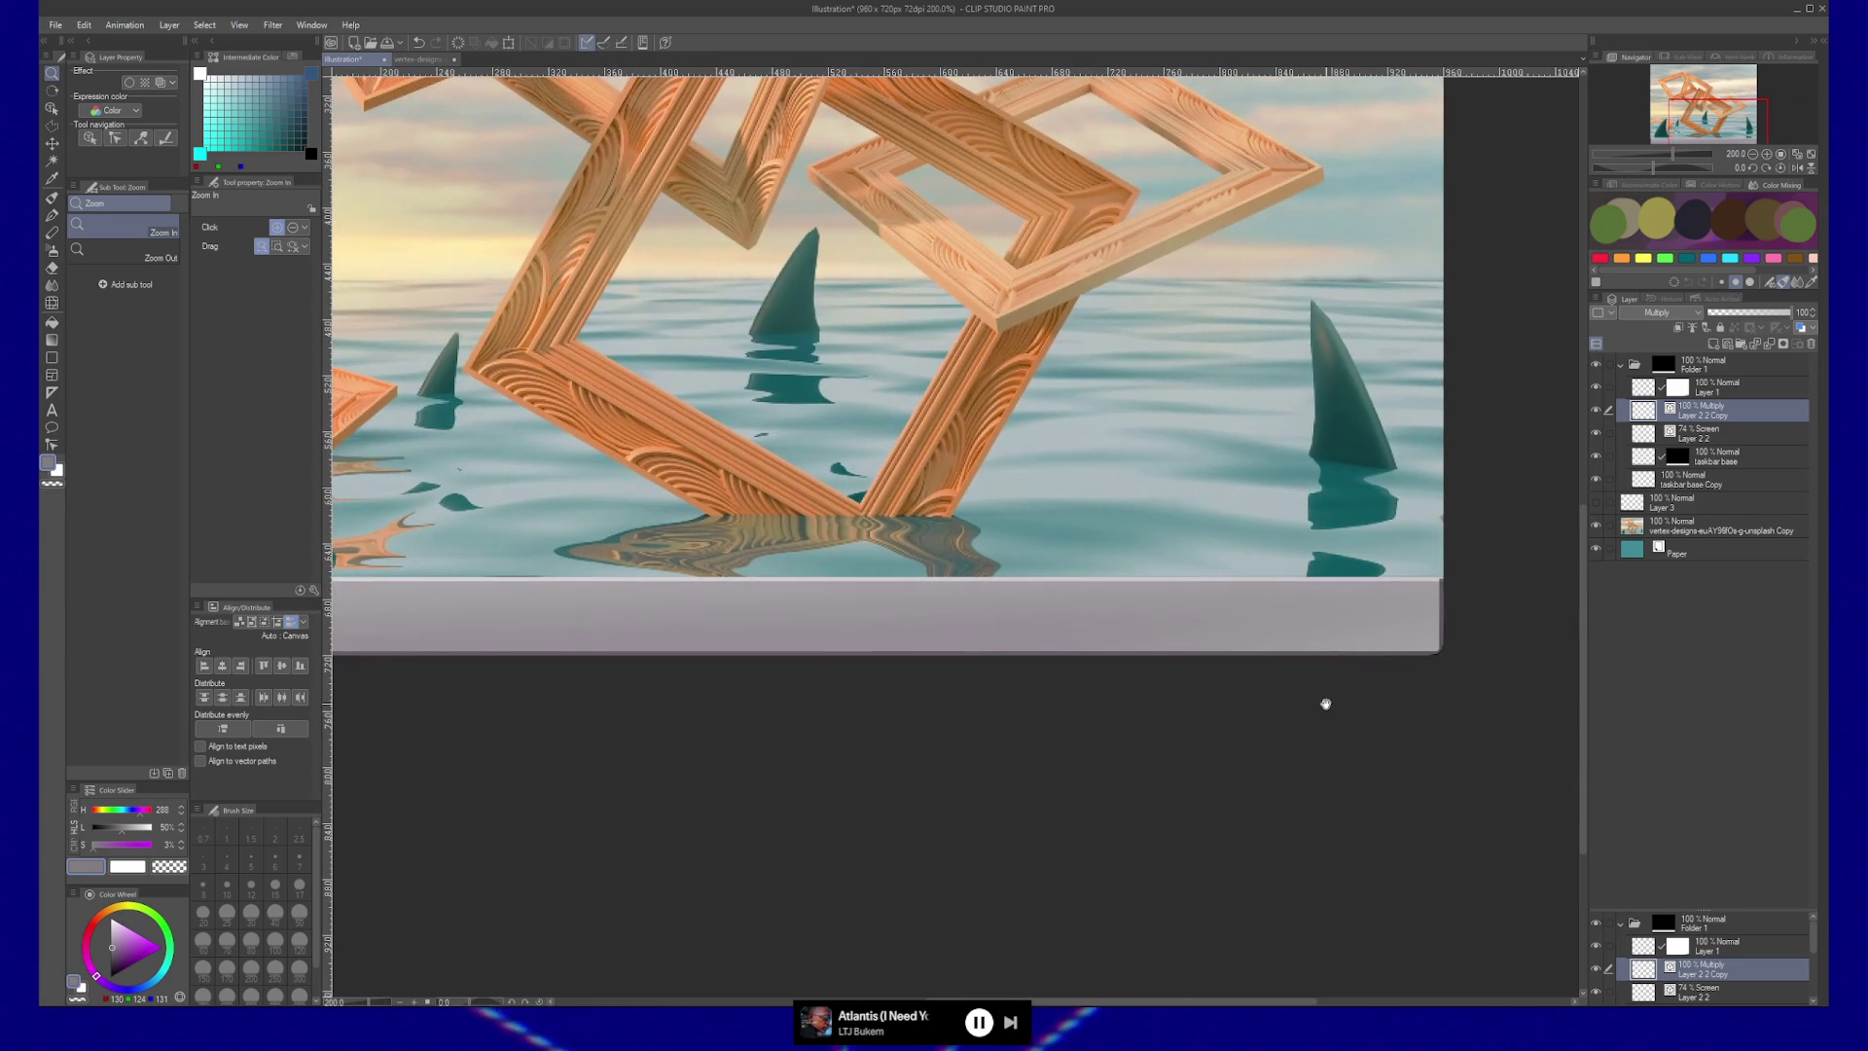
# Undo the Multiply change so Layer 2 2 Copy is back on Normal blending.
pyautogui.scroll(-3, 1110, 762)
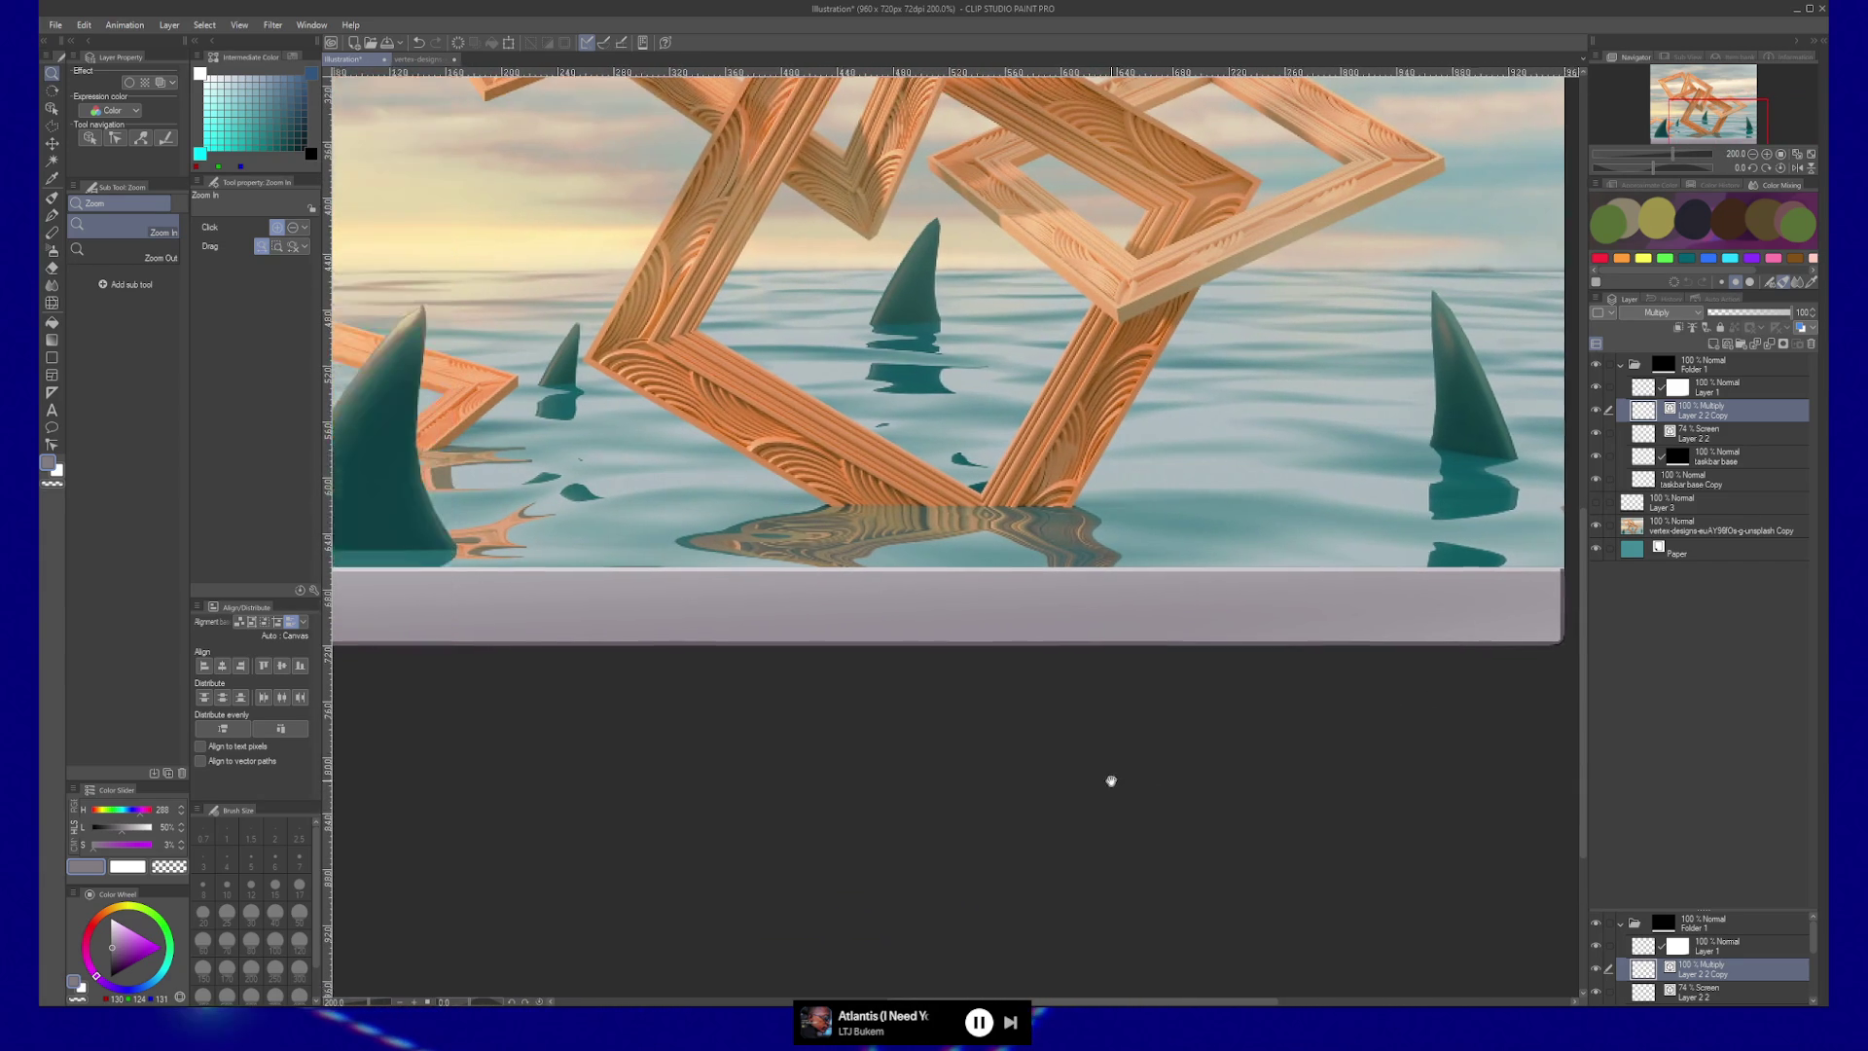
pyautogui.hotkey('ctrl', 'z')
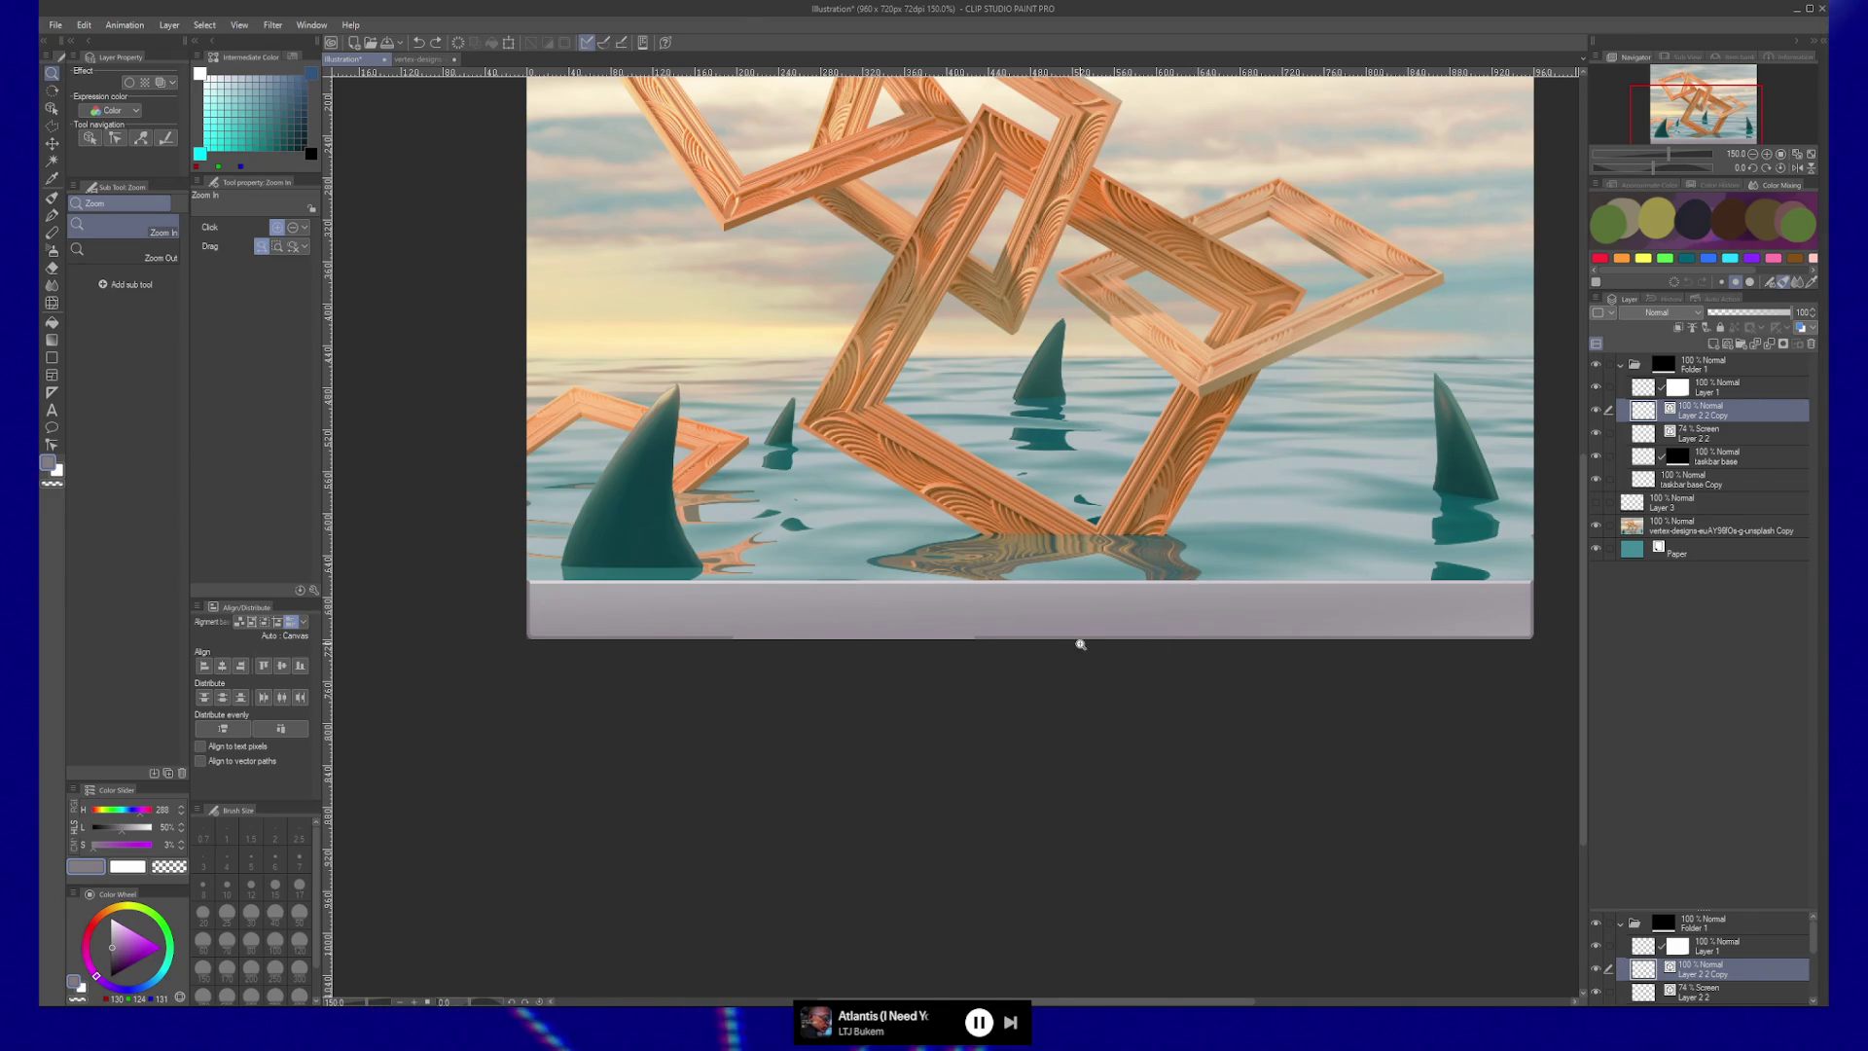
pyautogui.press('y')
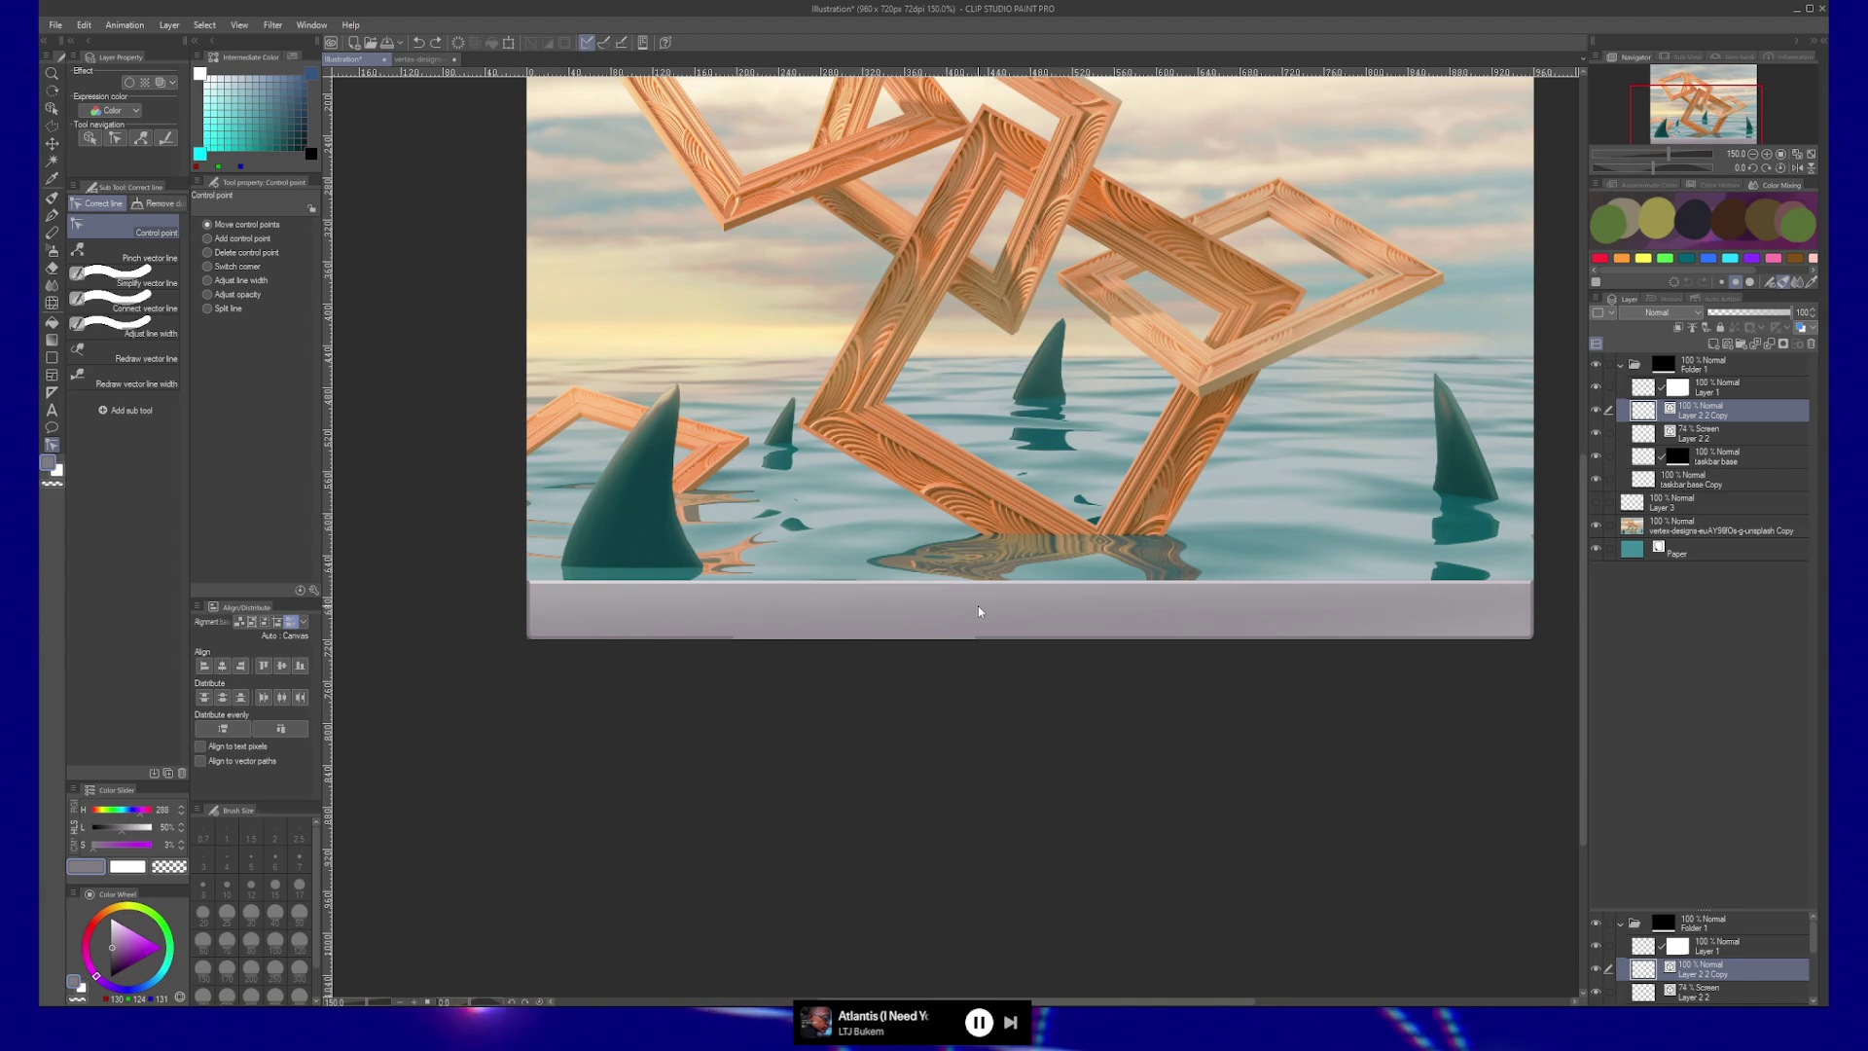
# Select Layer 1 with the Object tool and hide it.
pyautogui.press('o')
pyautogui.click(1011, 640)
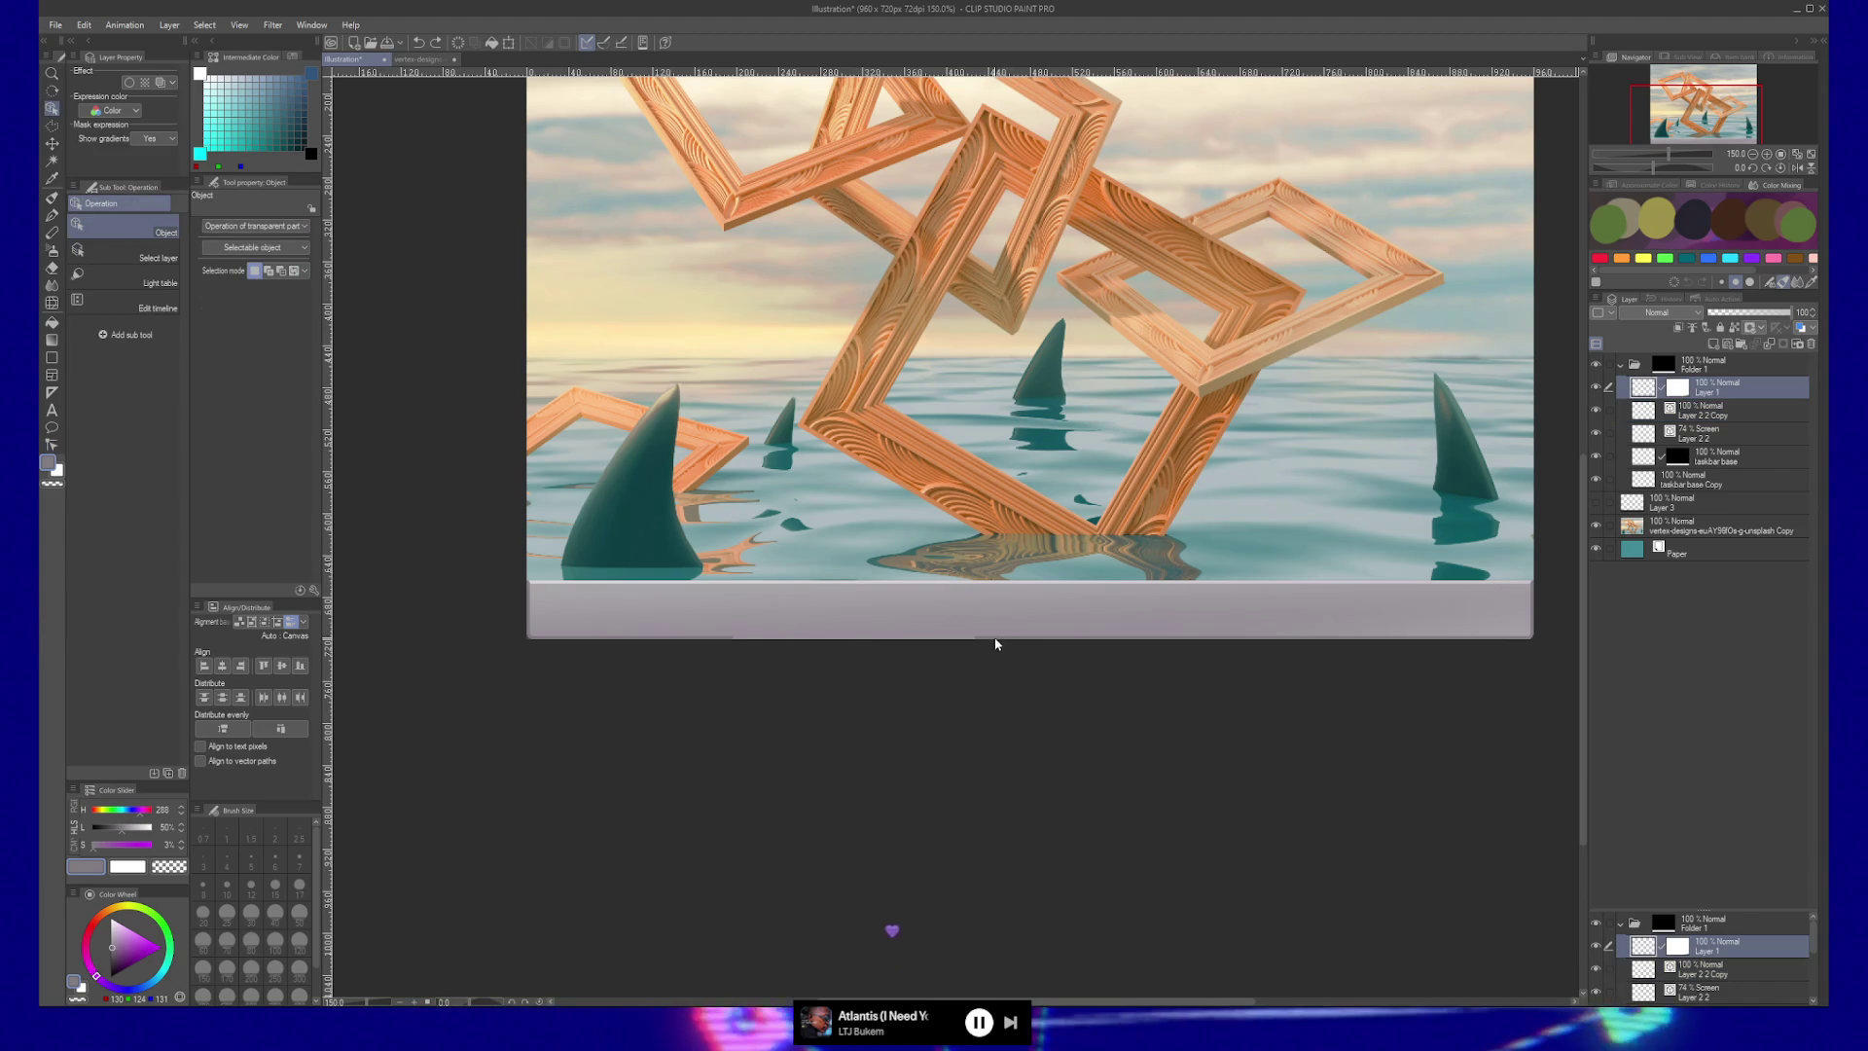
pyautogui.click(1596, 386)
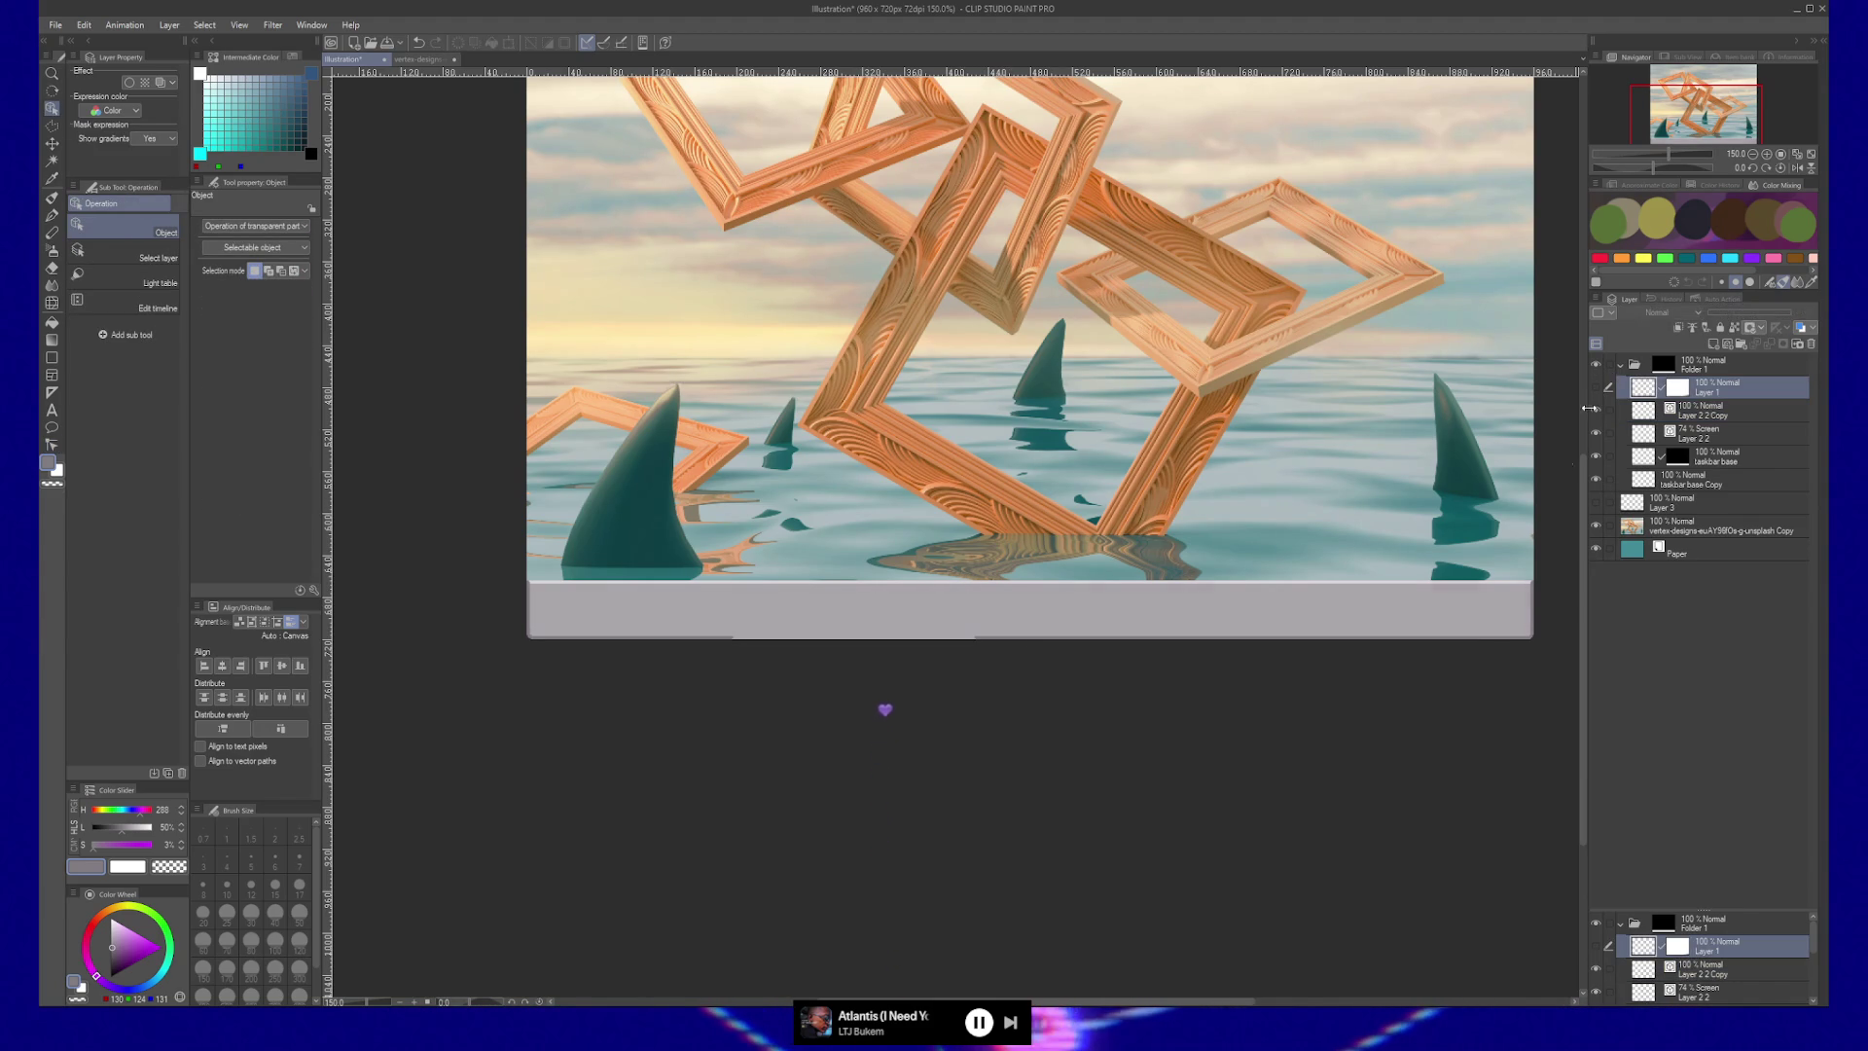
# Zoom into the bottom-left corner and round the edge line's corner control points further.
pyautogui.click(1491, 637)
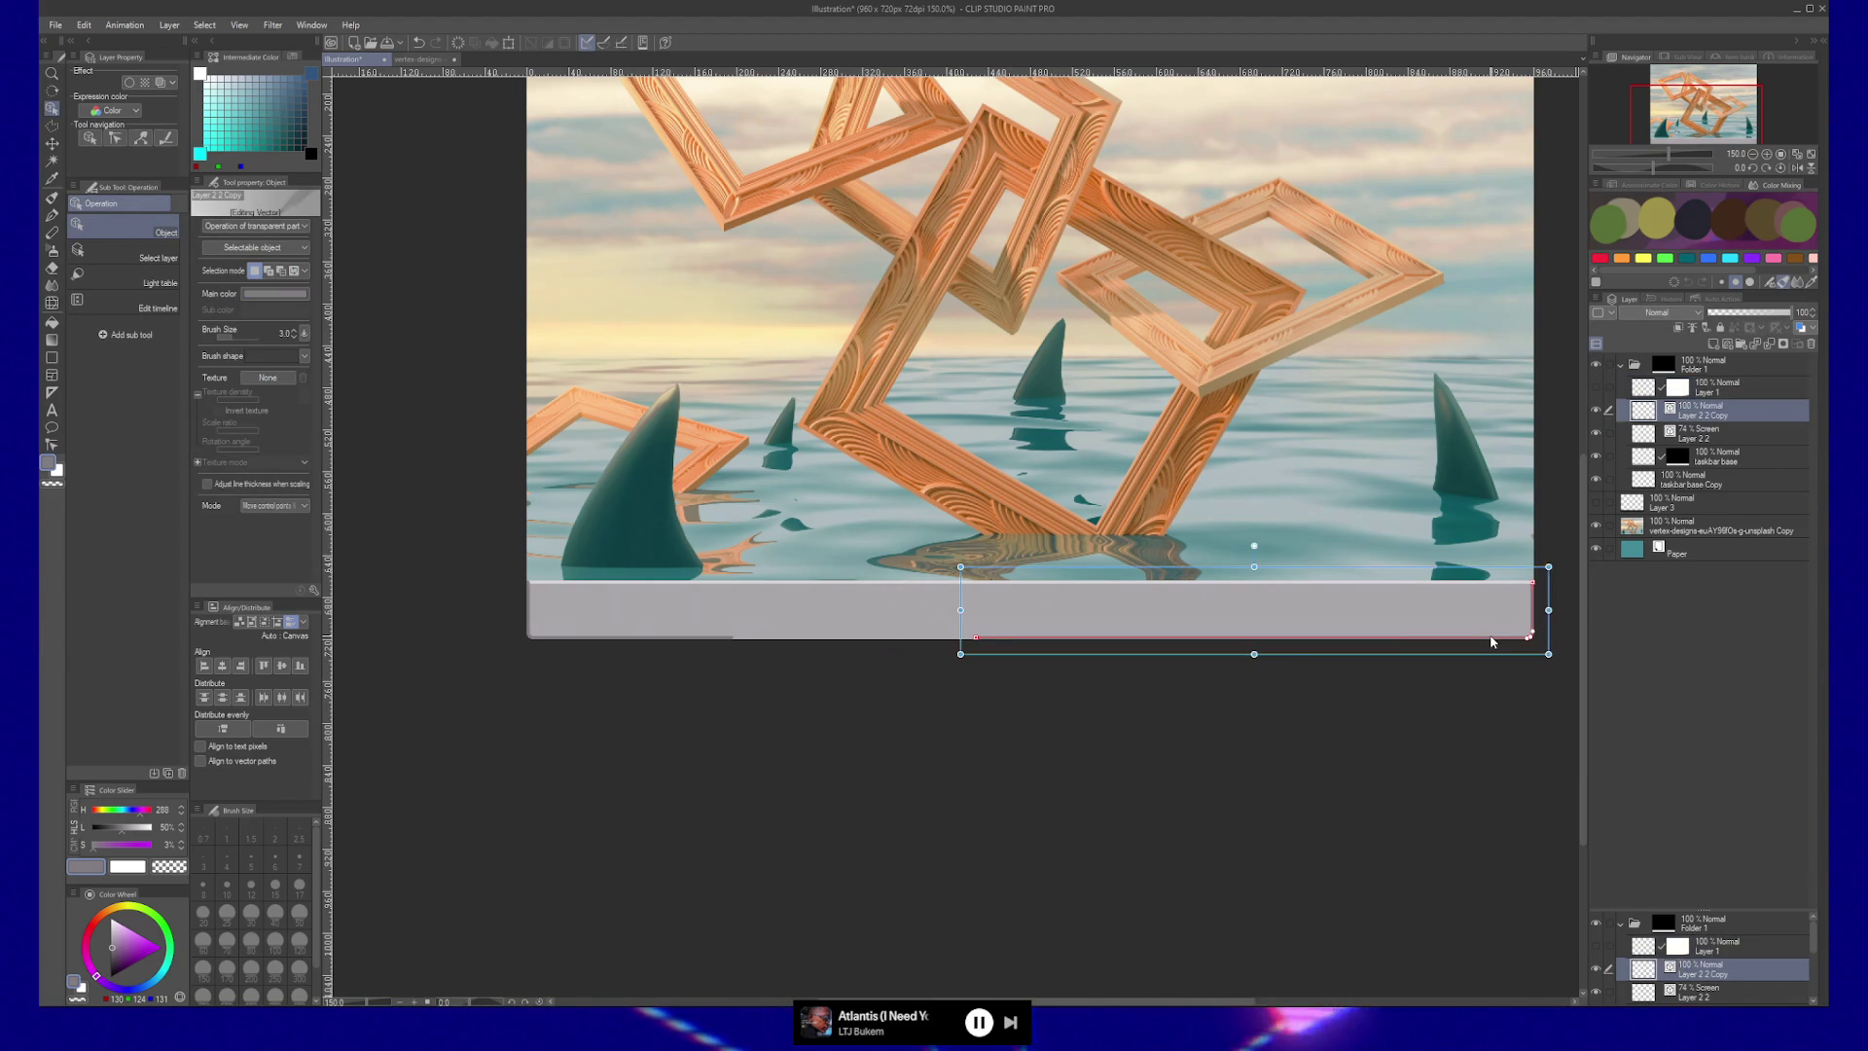
pyautogui.hotkey('ctrl', 'space')
pyautogui.click(561, 653)
pyautogui.moveTo(560, 652); pyautogui.dragTo(1022, 688)
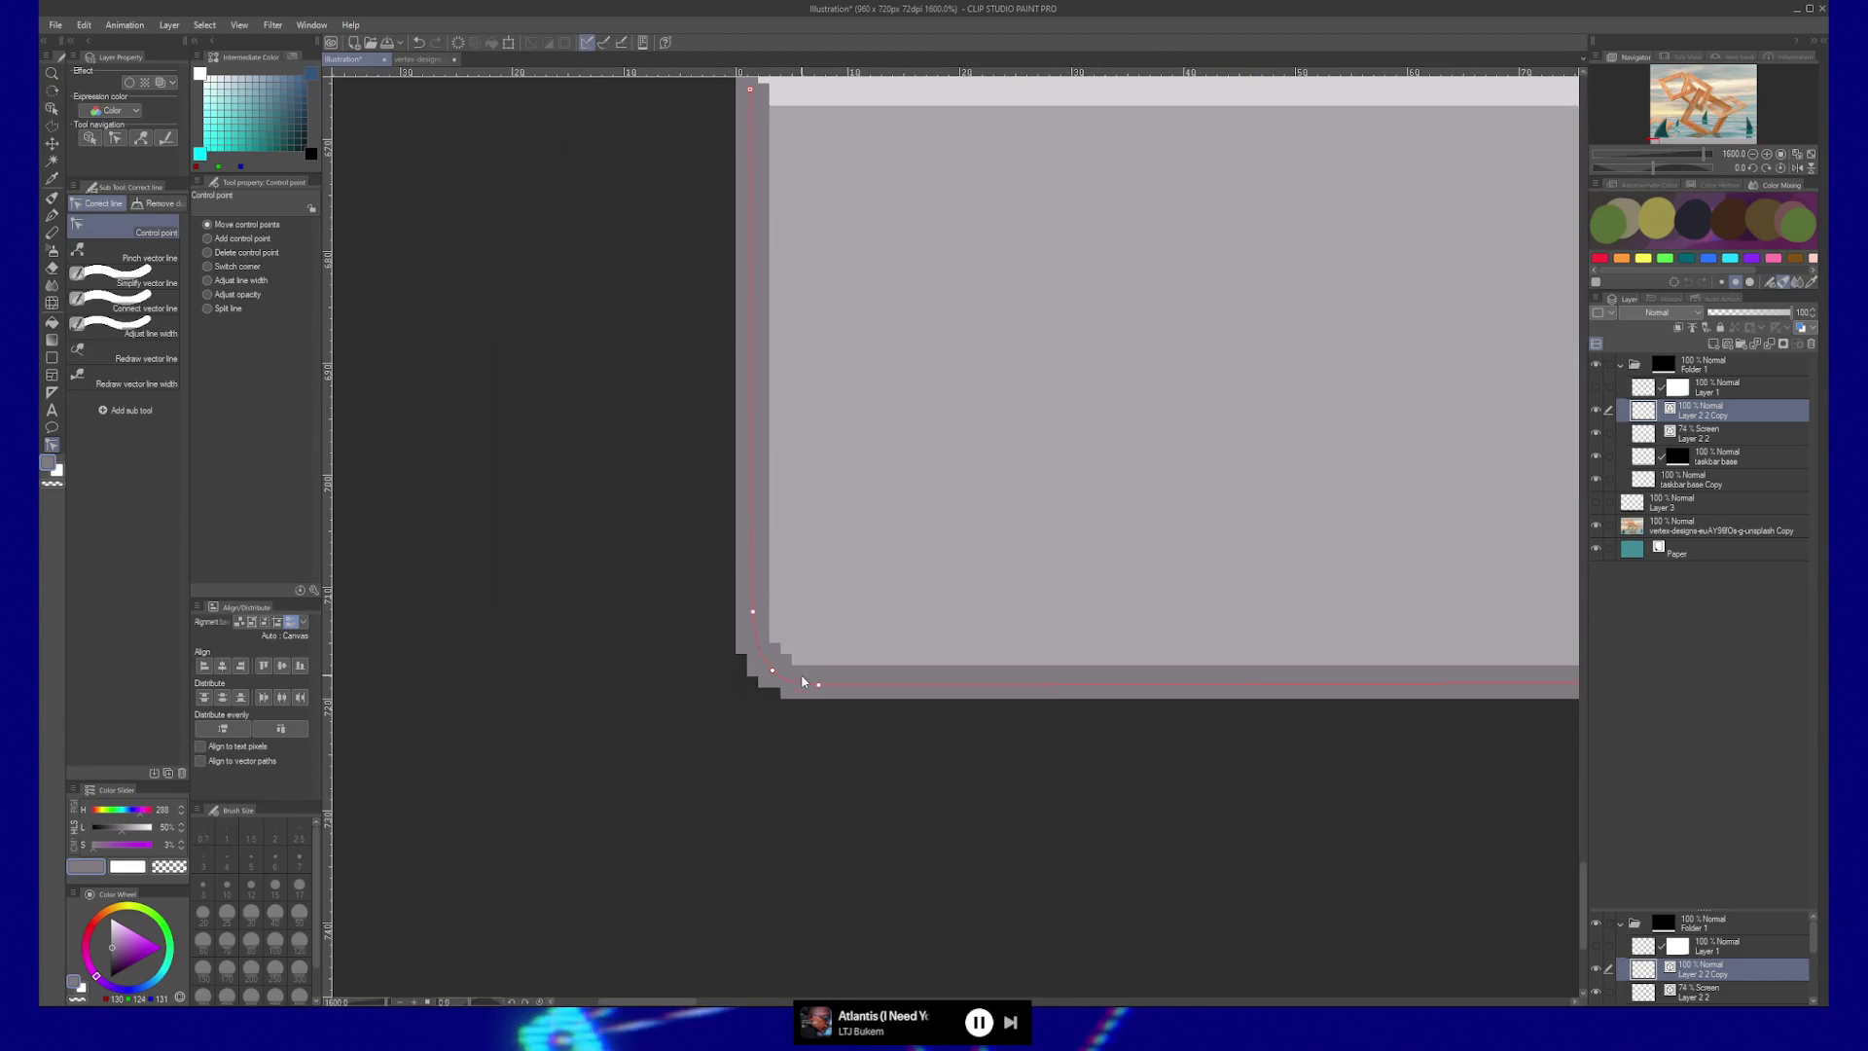
pyautogui.moveTo(818, 684); pyautogui.dragTo(908, 687)
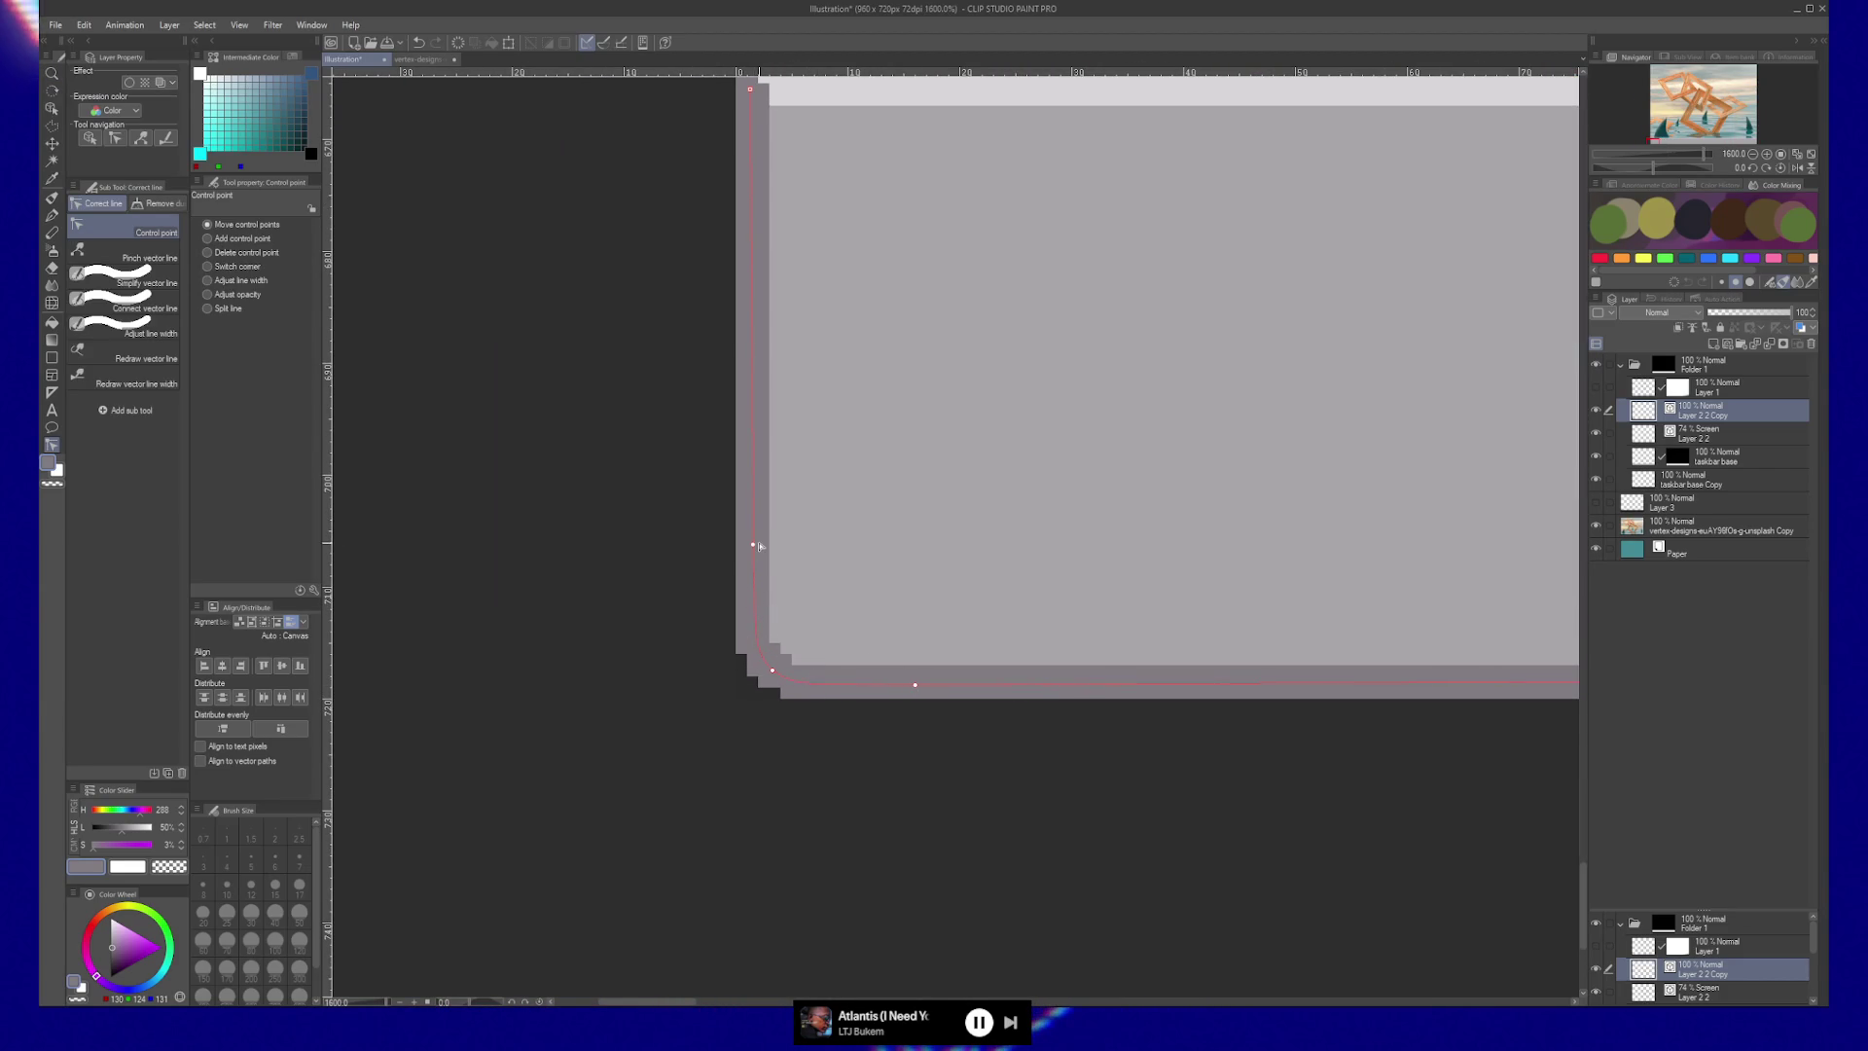
pyautogui.moveTo(772, 669); pyautogui.dragTo(793, 645)
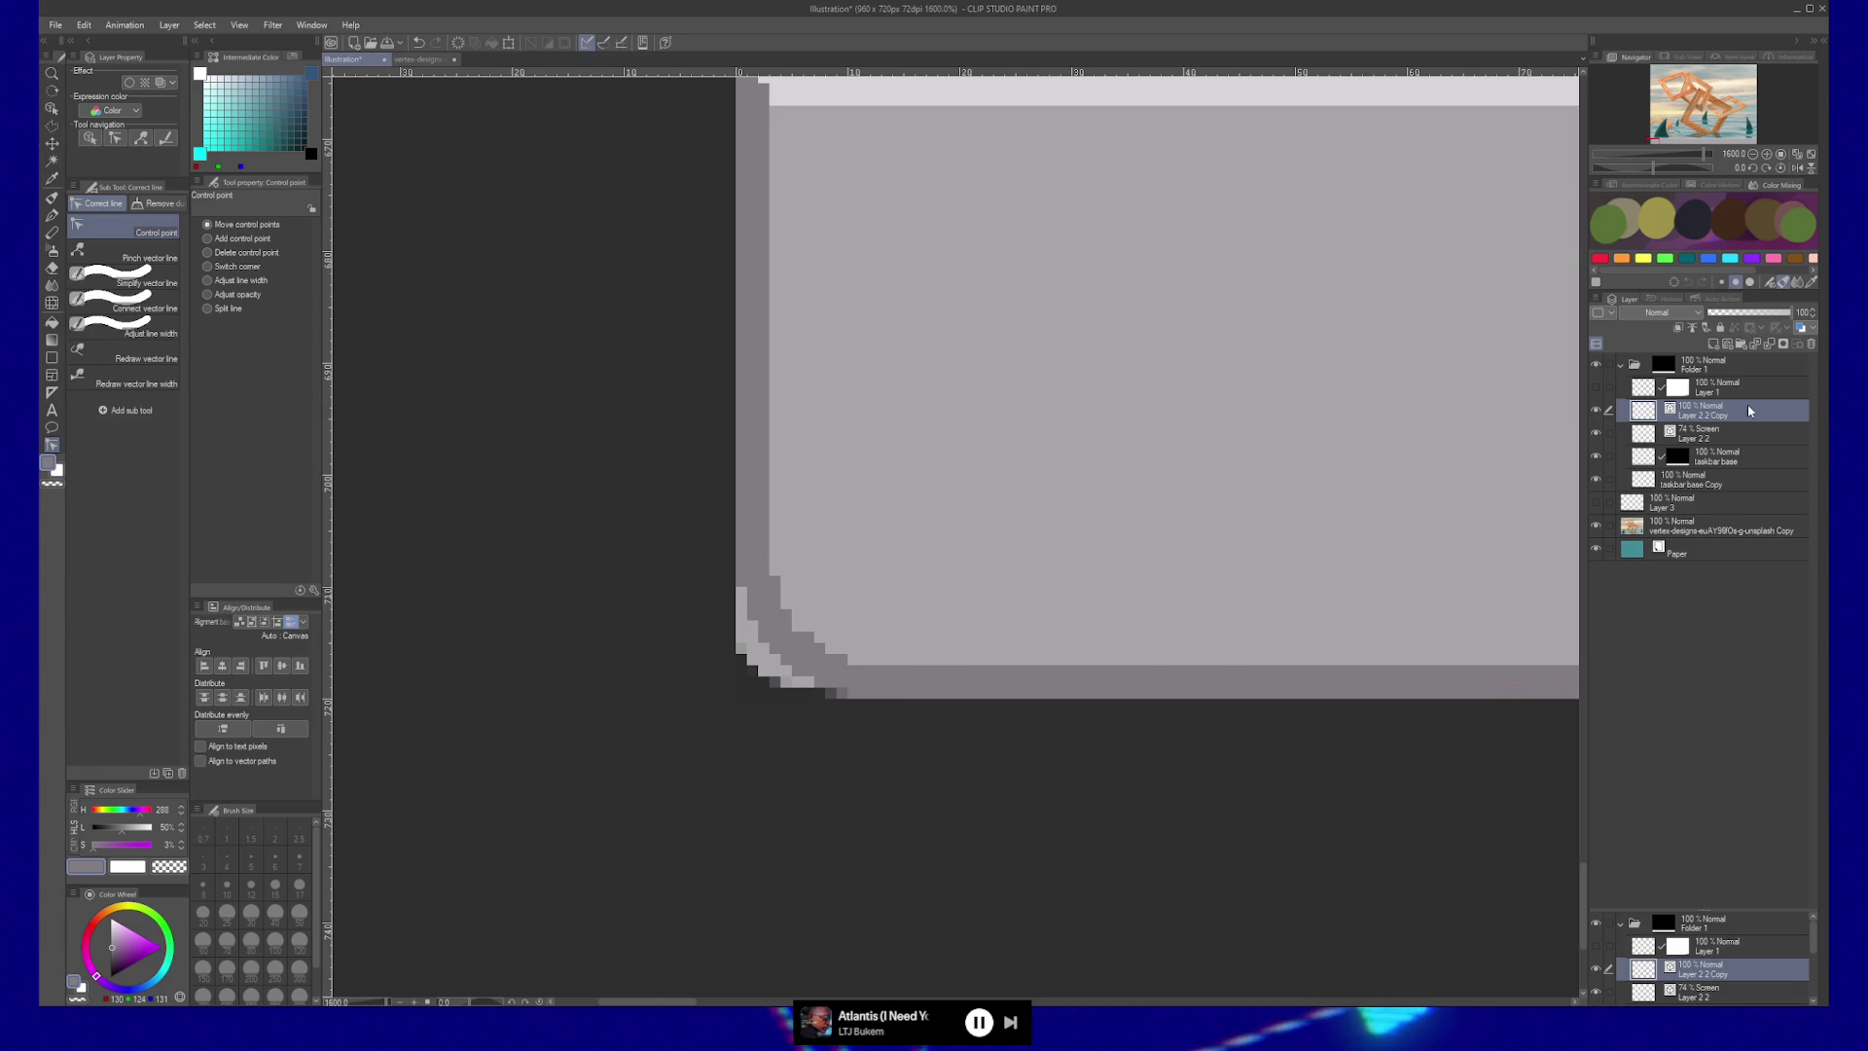
# Select the bevel layer's pixels, erase the base layer's grey beyond the rounded corner, then deselect.
pyautogui.keyDown('ctrl'); pyautogui.click(1644, 416); pyautogui.keyUp('ctrl')
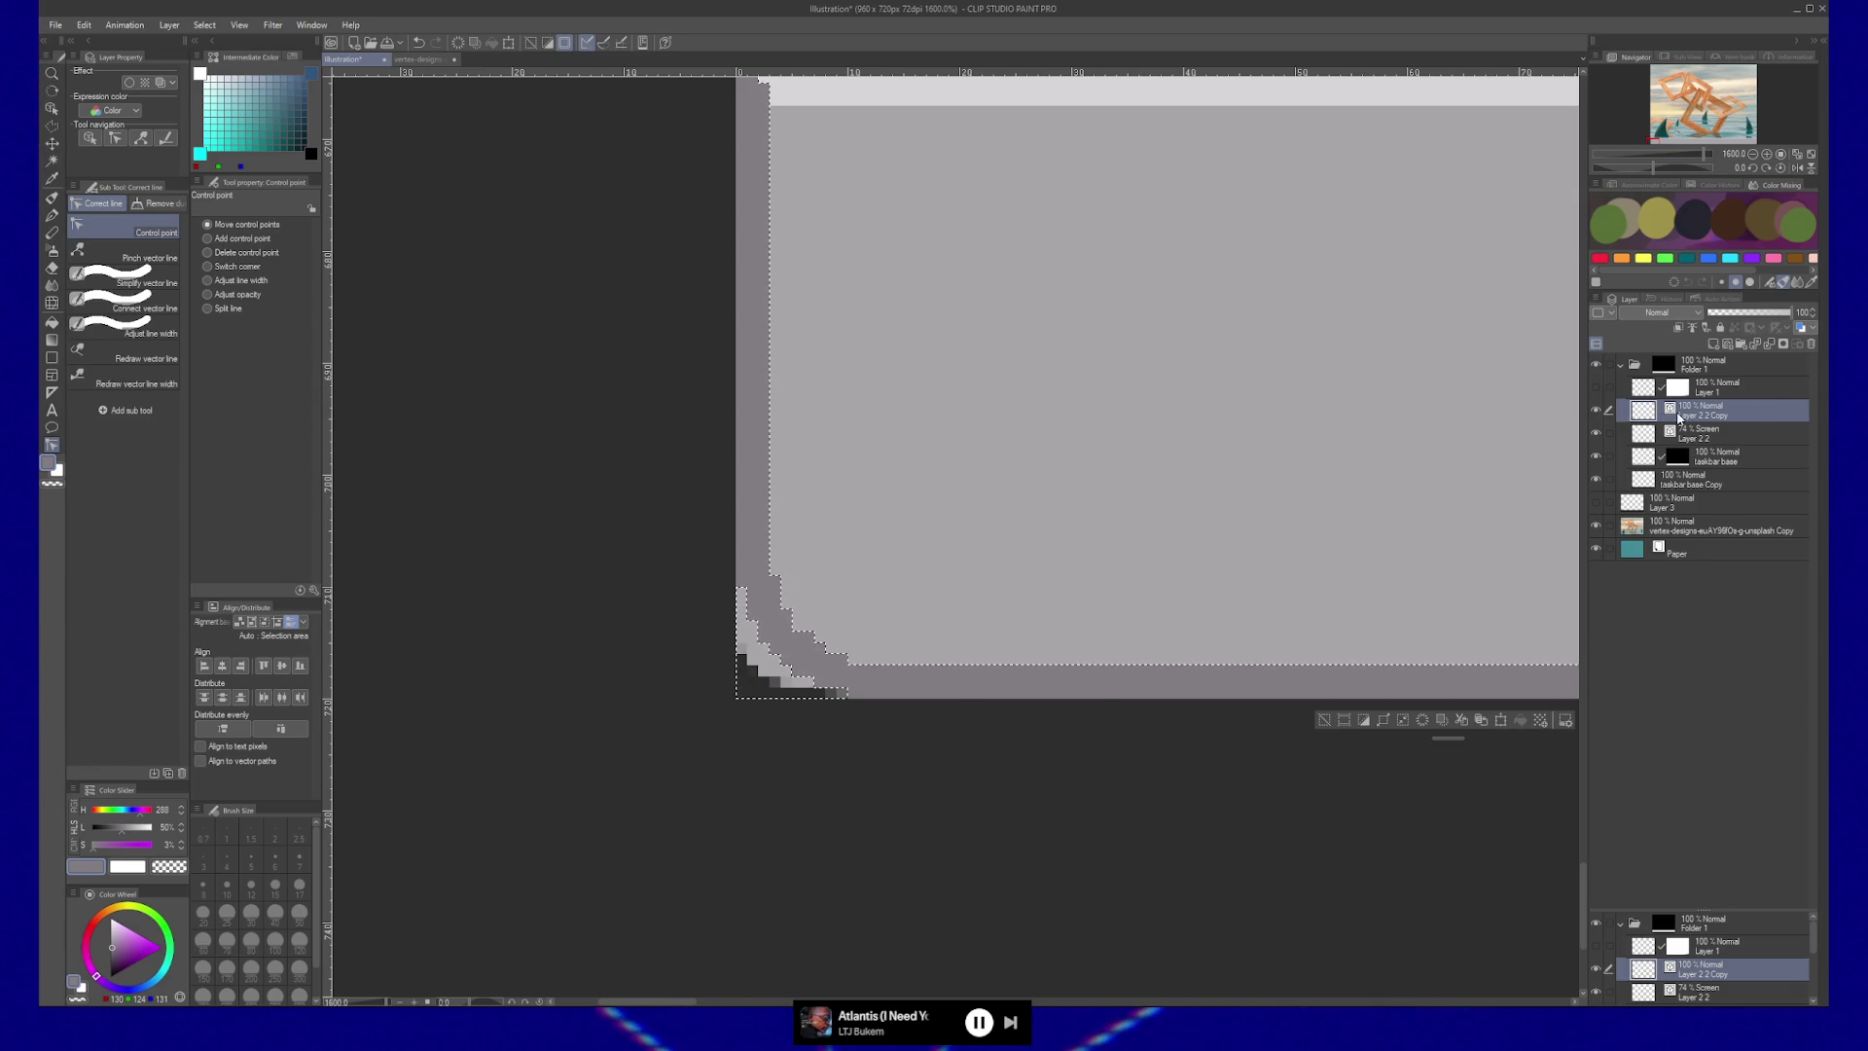
pyautogui.click(1717, 456)
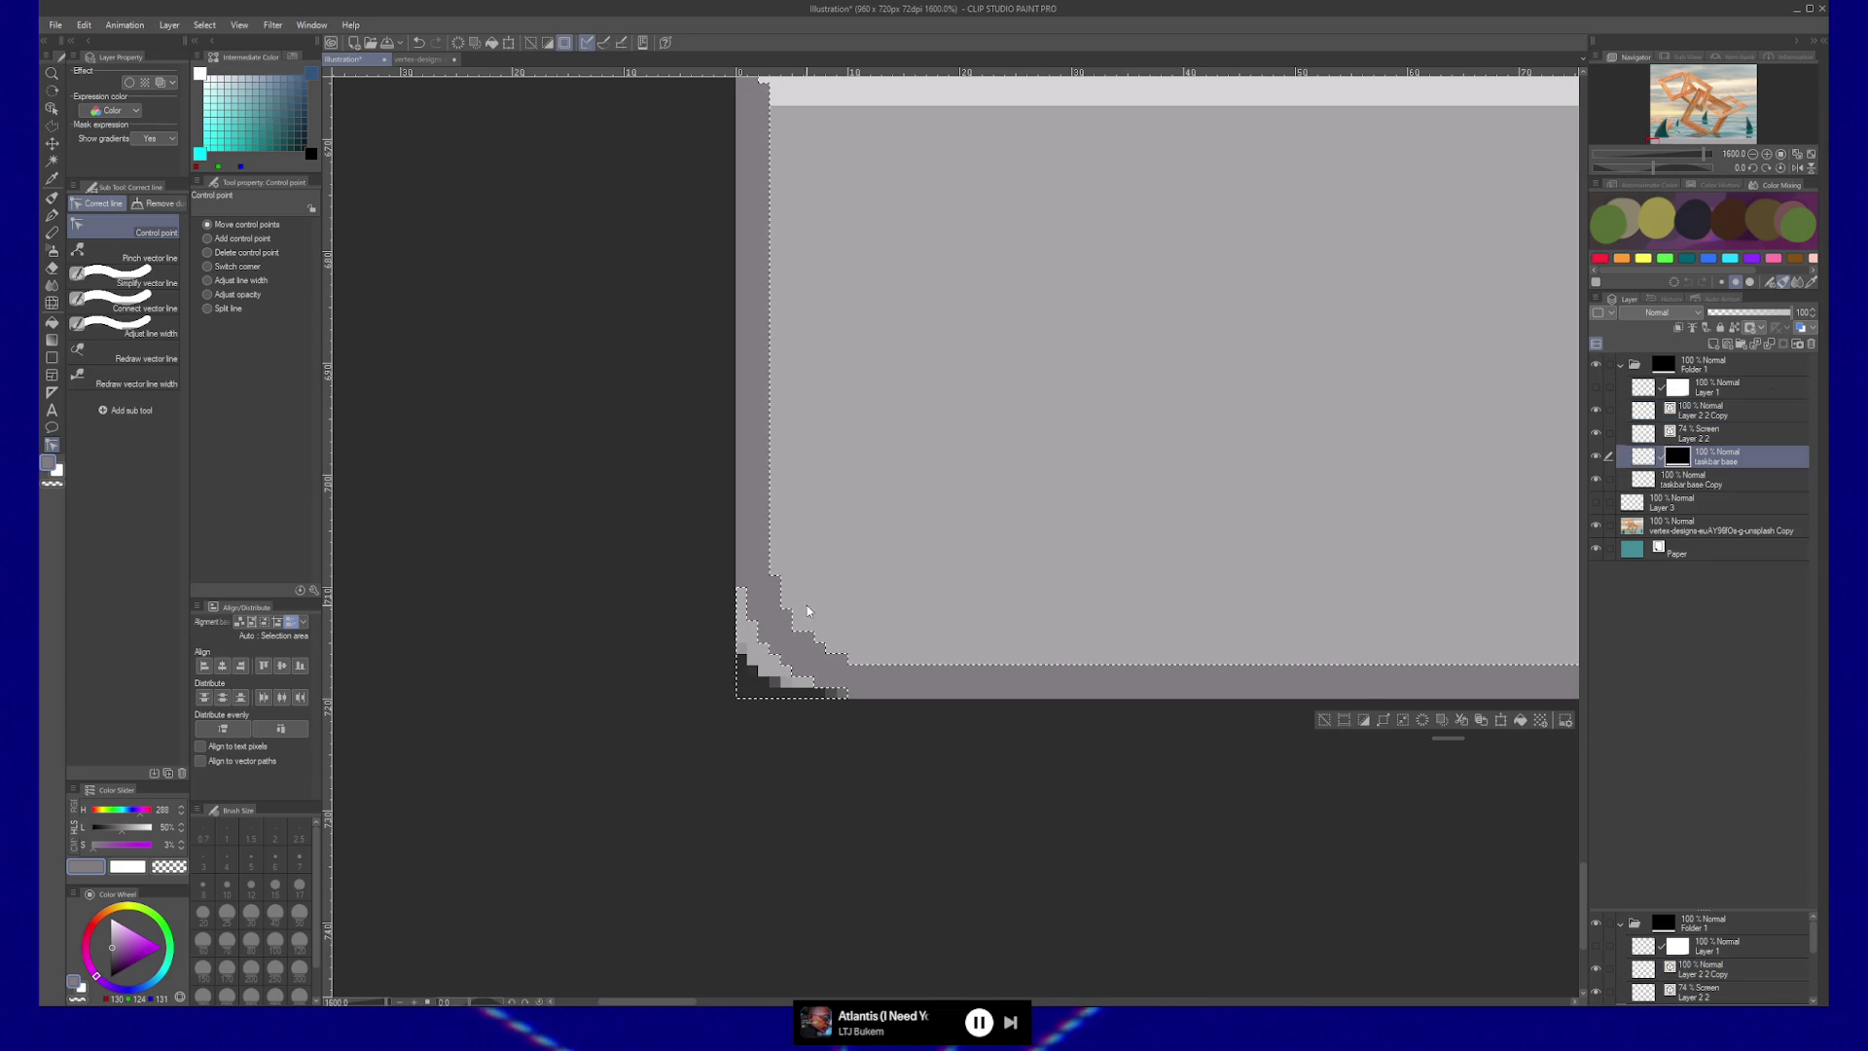
pyautogui.press('e')
pyautogui.moveTo(731, 629)
pyautogui.mouseDown()
pyautogui.moveTo(709, 657)
pyautogui.moveTo(757, 704)
pyautogui.mouseUp()
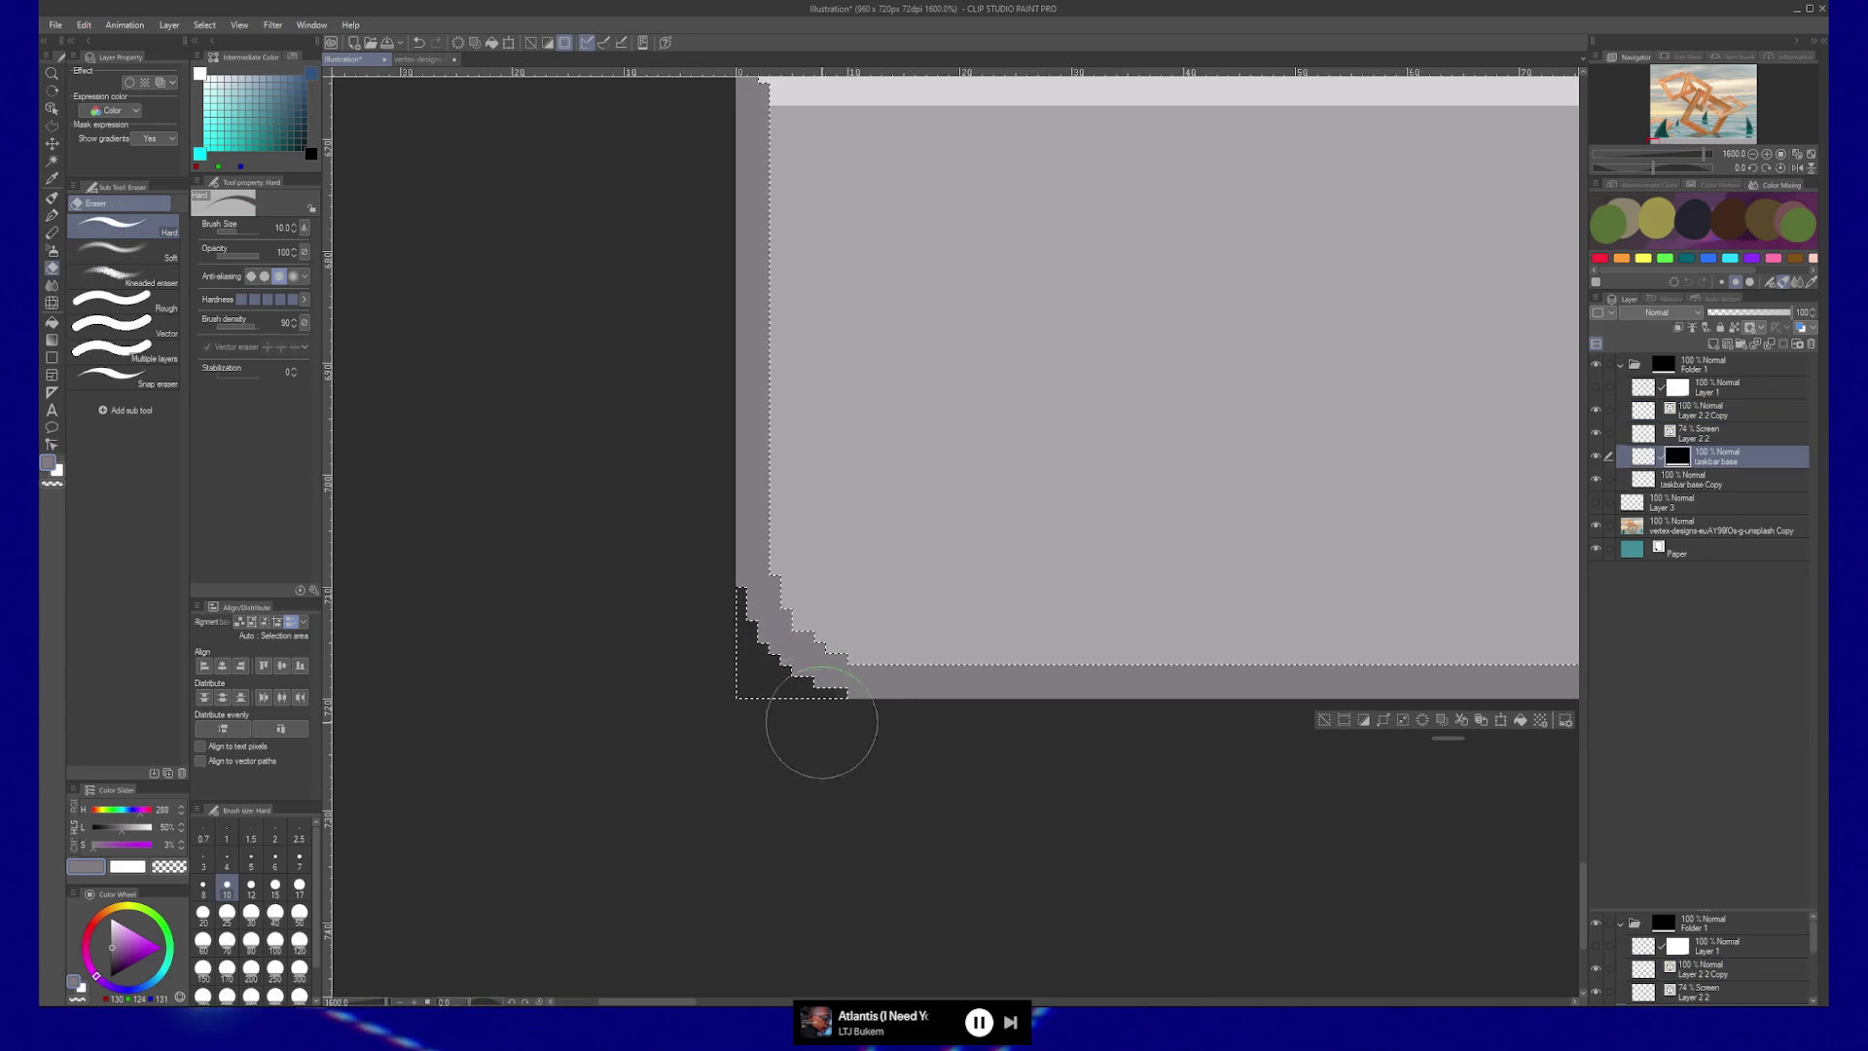
pyautogui.hotkey('ctrl', 'd')
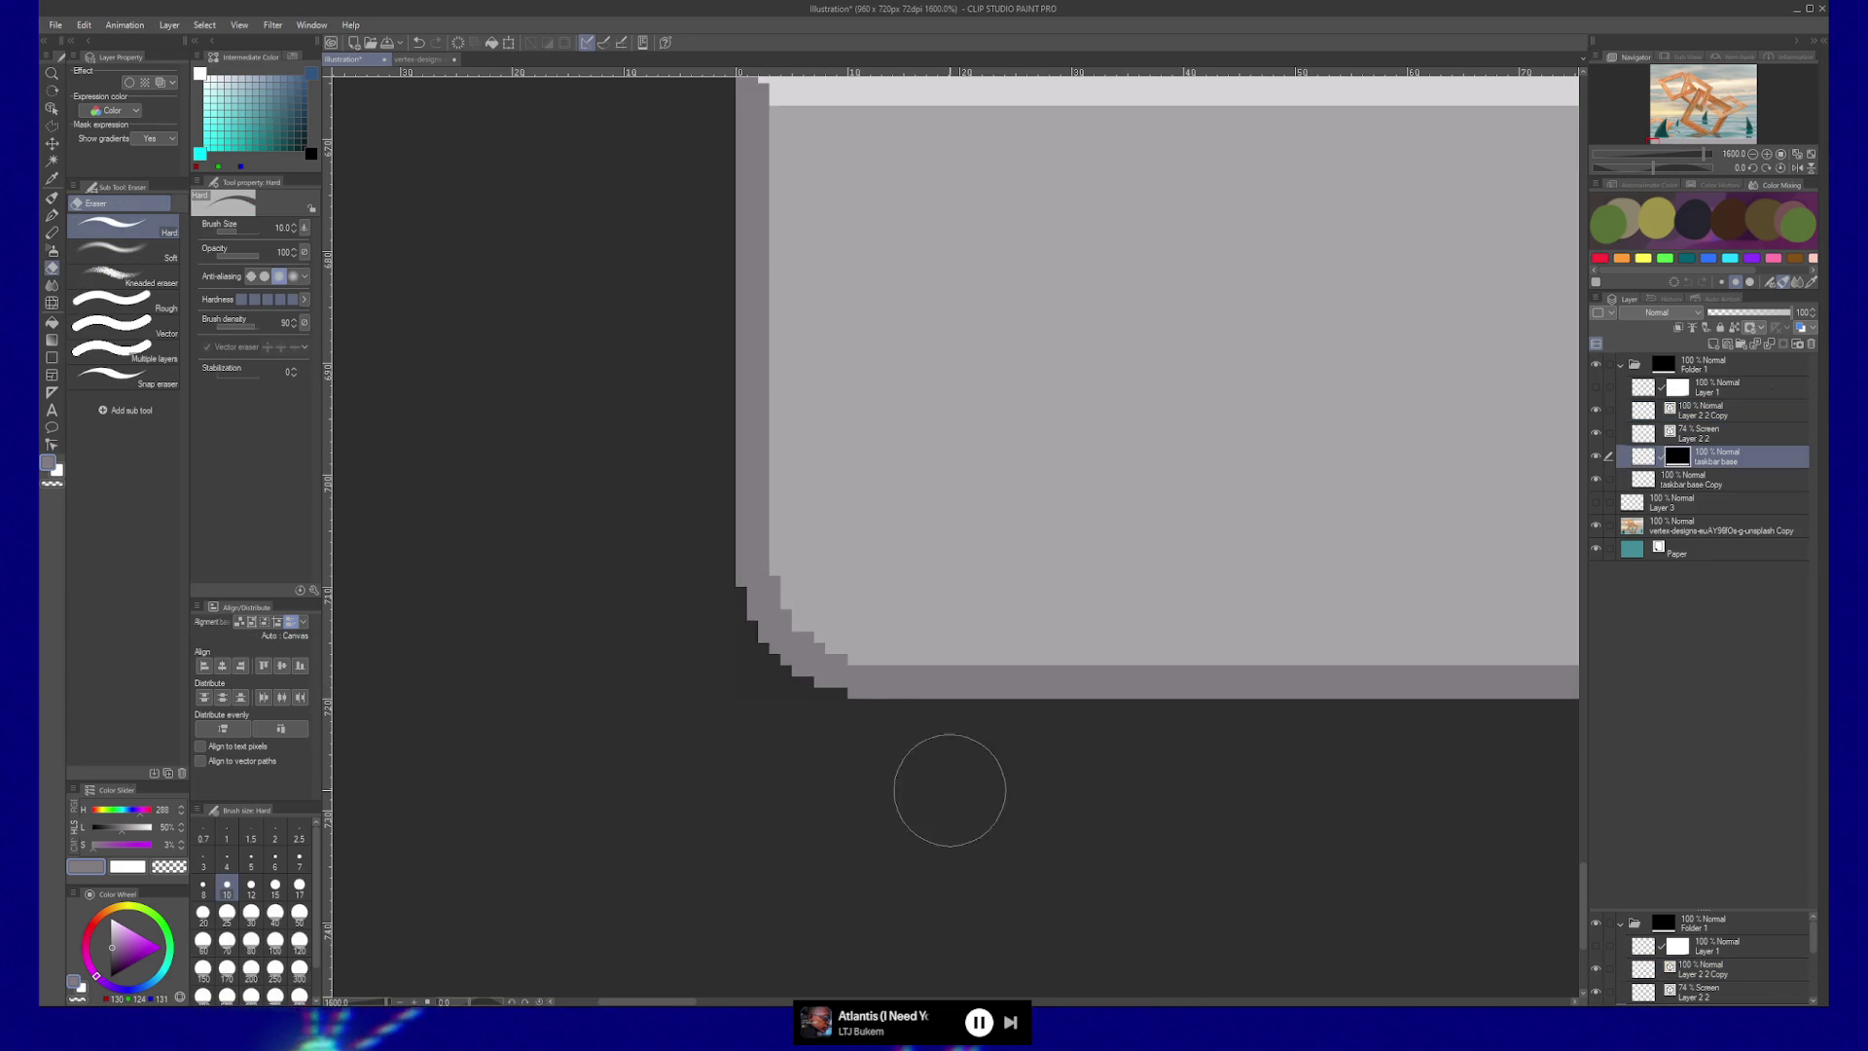
pyautogui.scroll(-10, 950, 790)
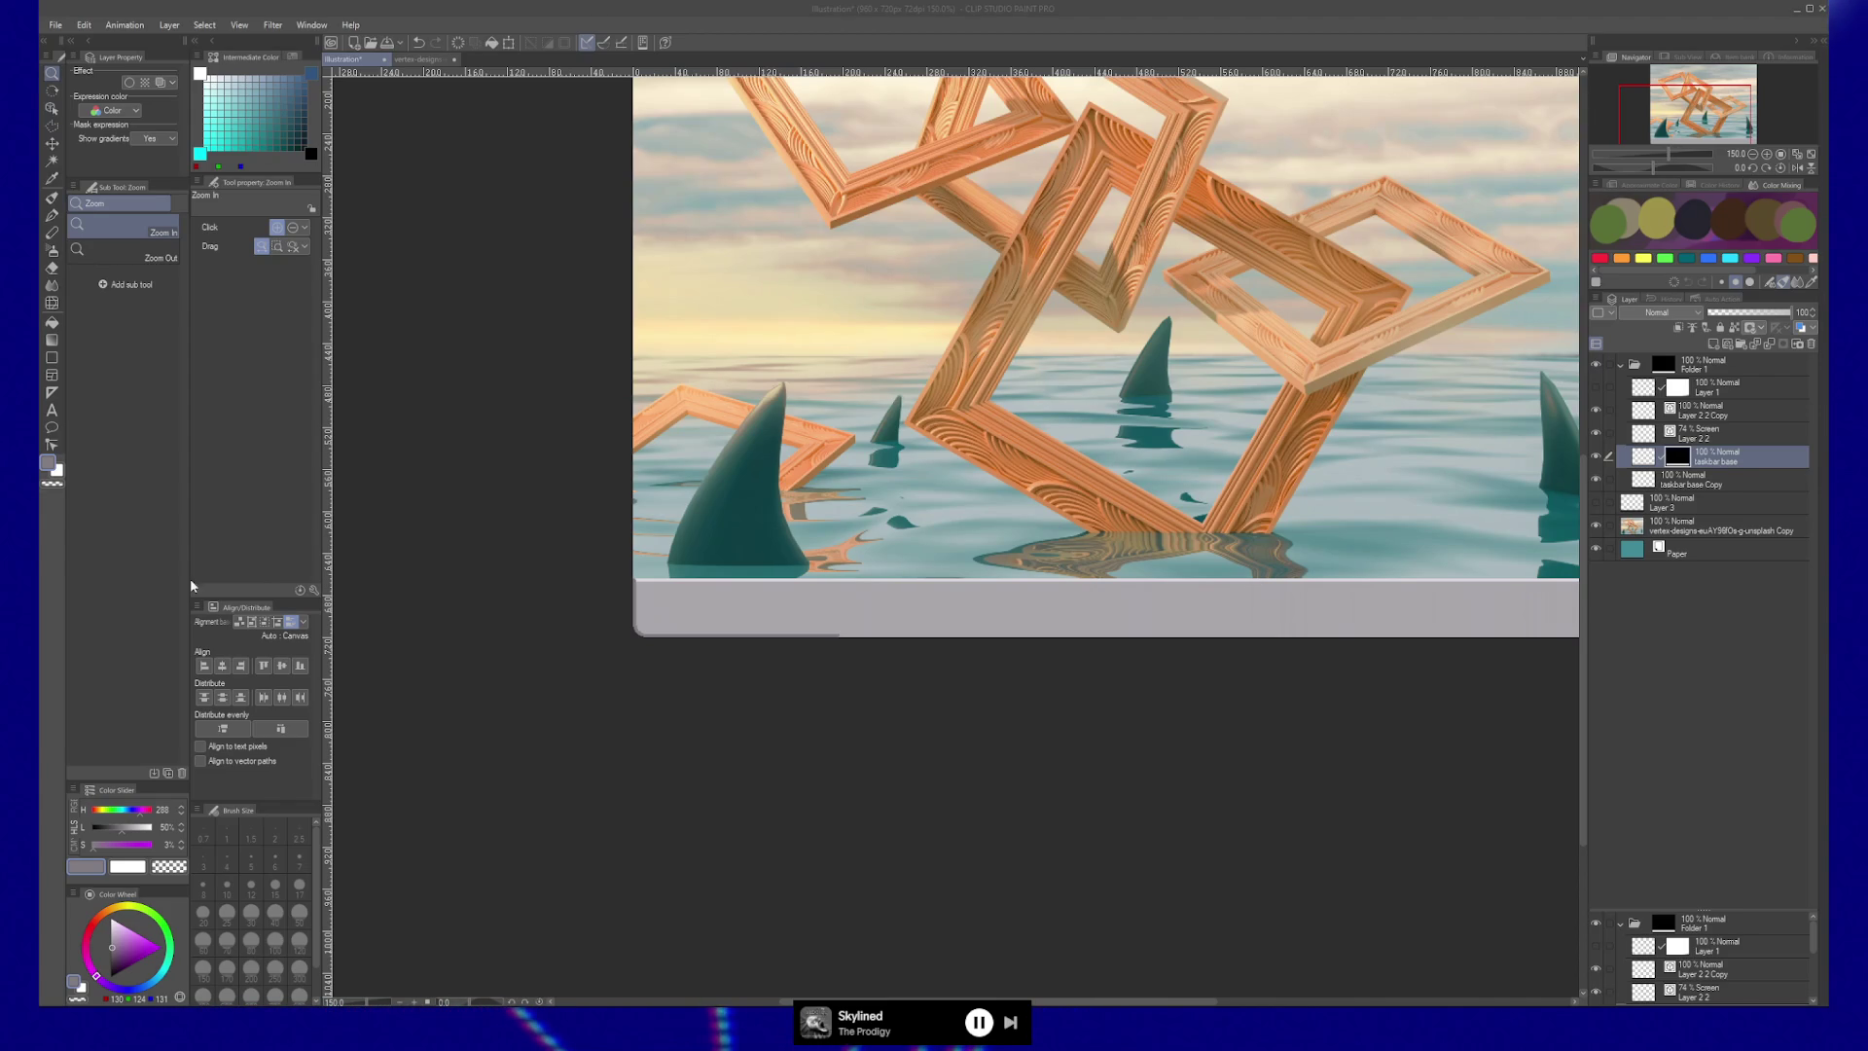
# Drag the end point of the Layer 2 2 Copy bevel line right along the grey bar.
pyautogui.click(167, 581)
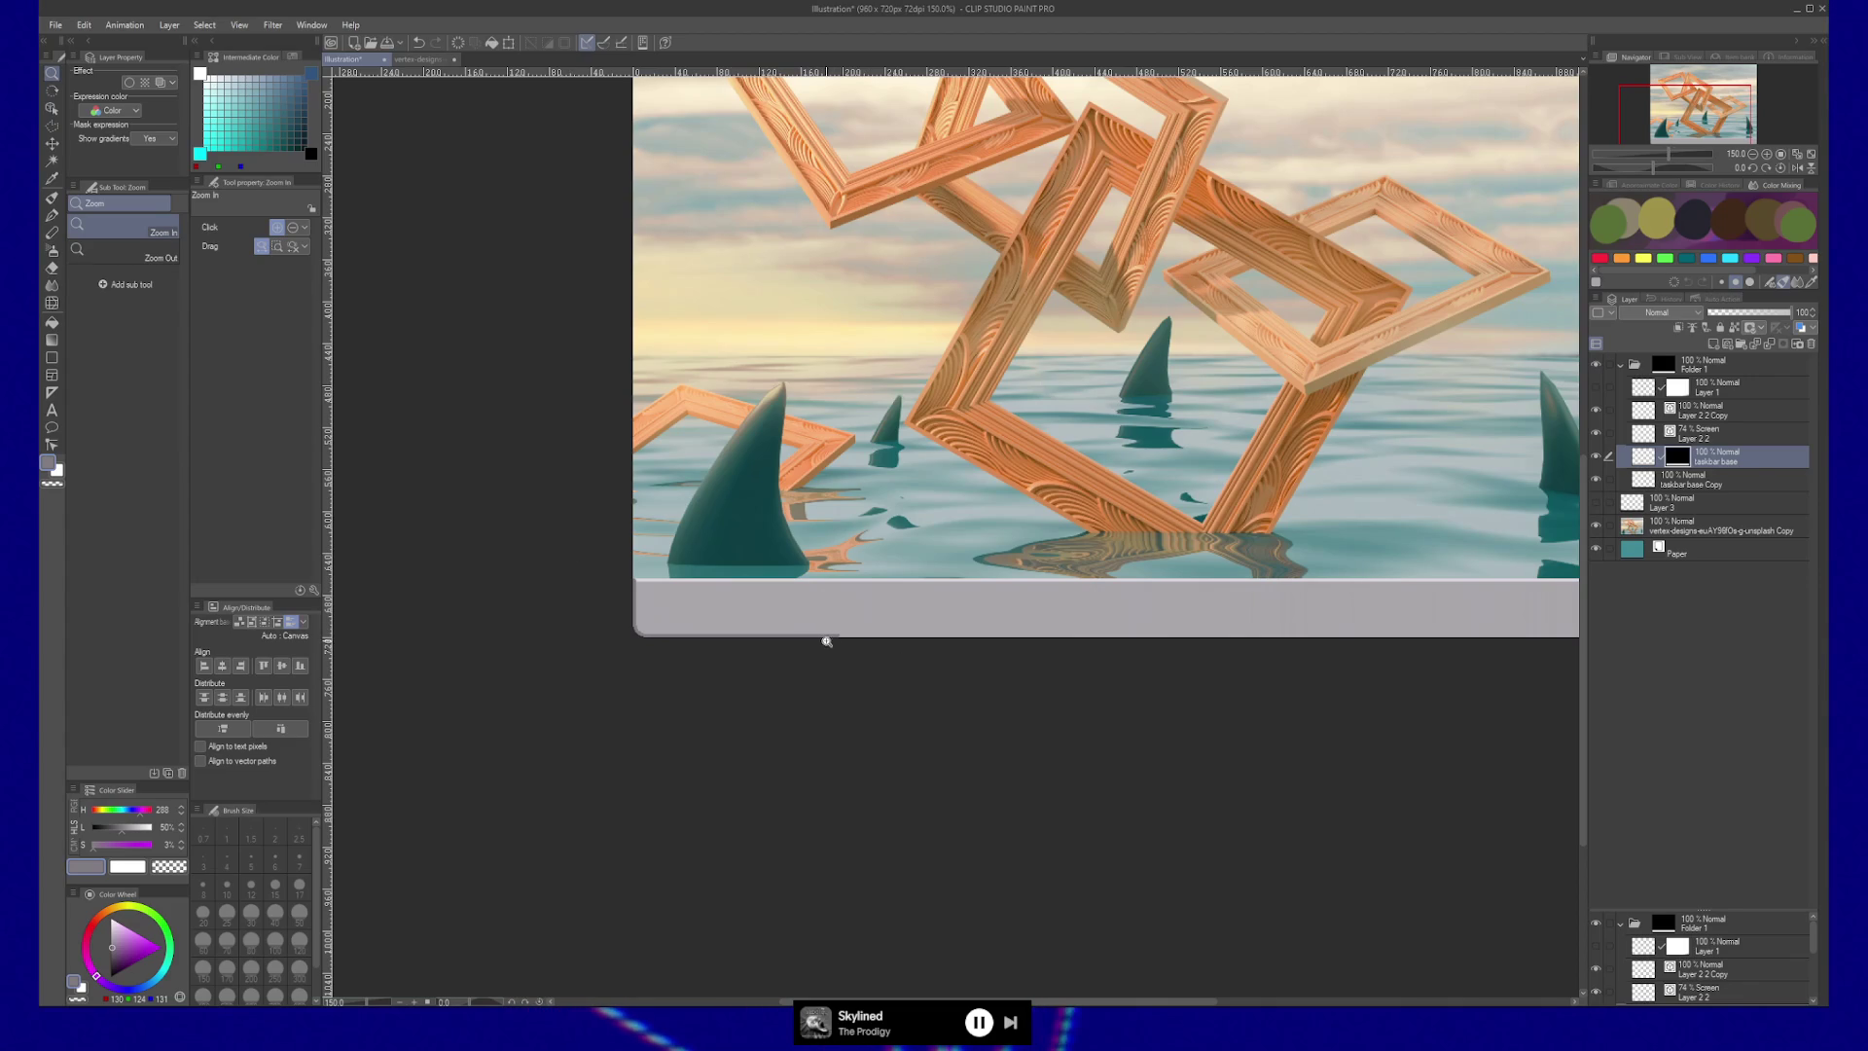
pyautogui.press('y')
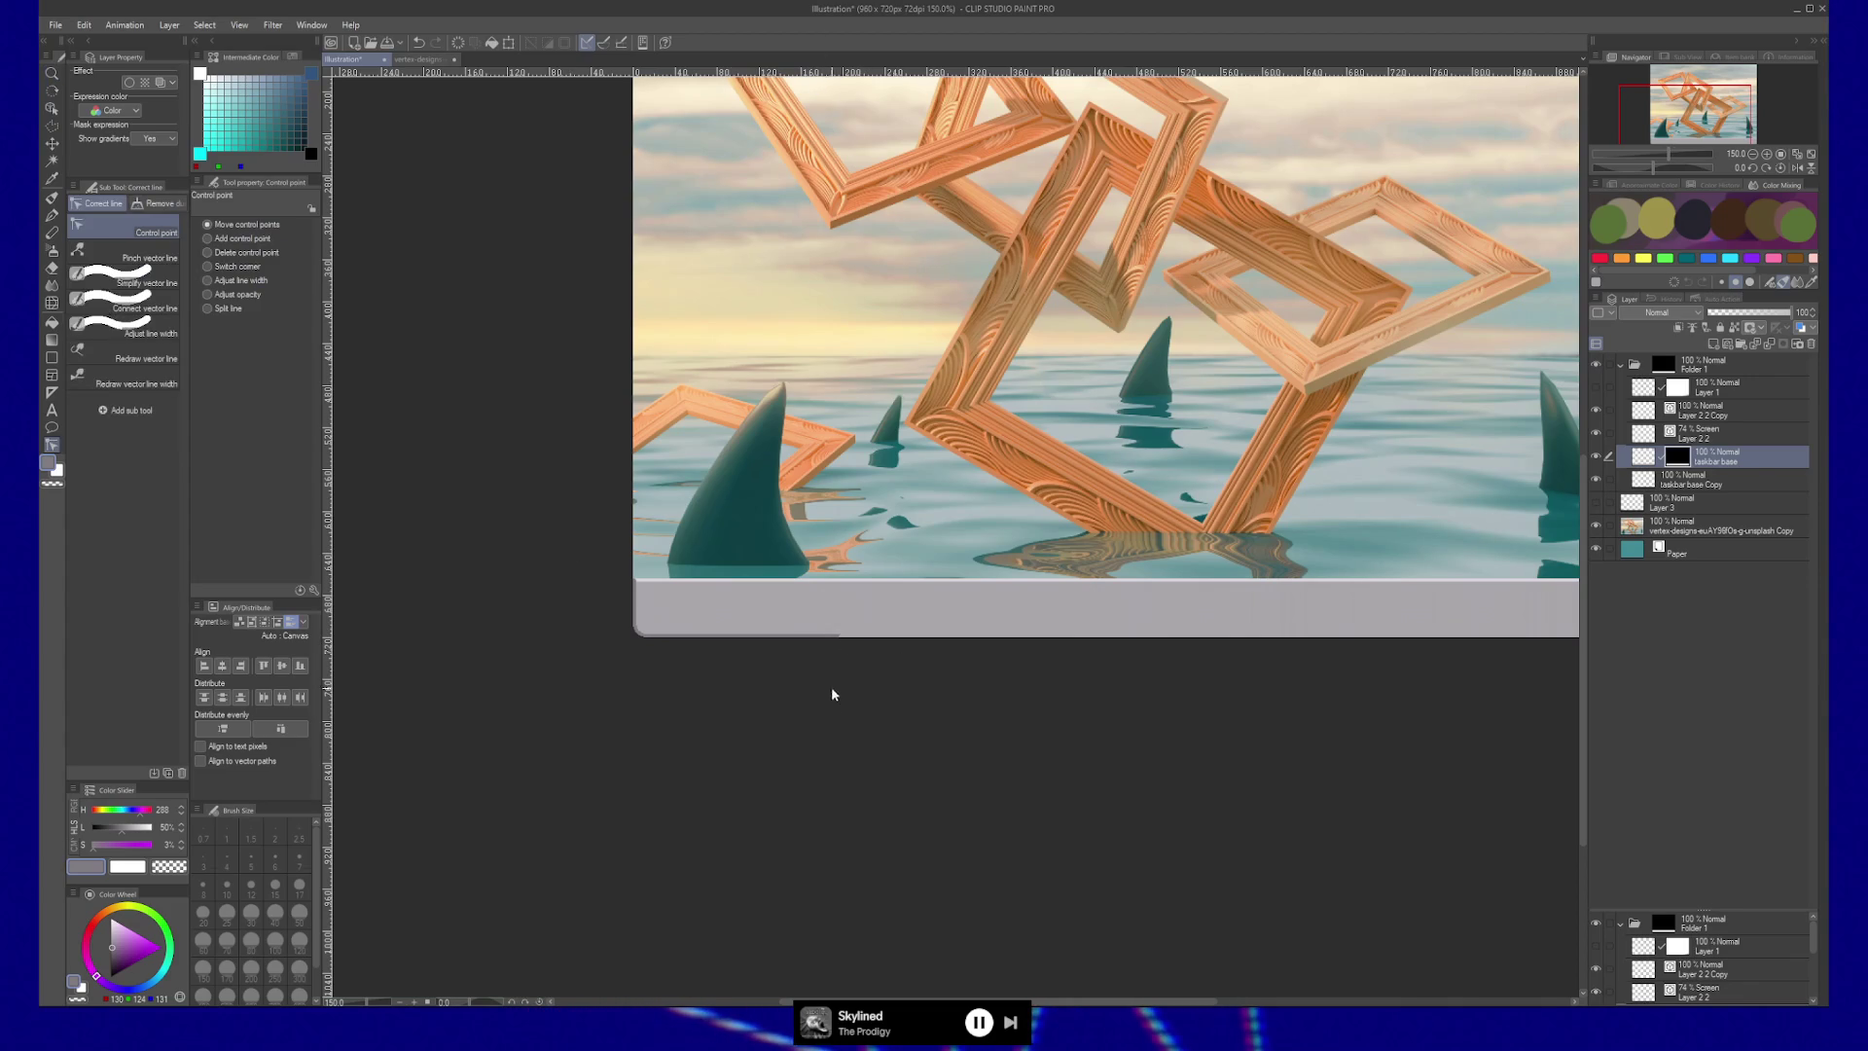
pyautogui.hotkey('alt', ']')
pyautogui.hotkey('alt', ']')
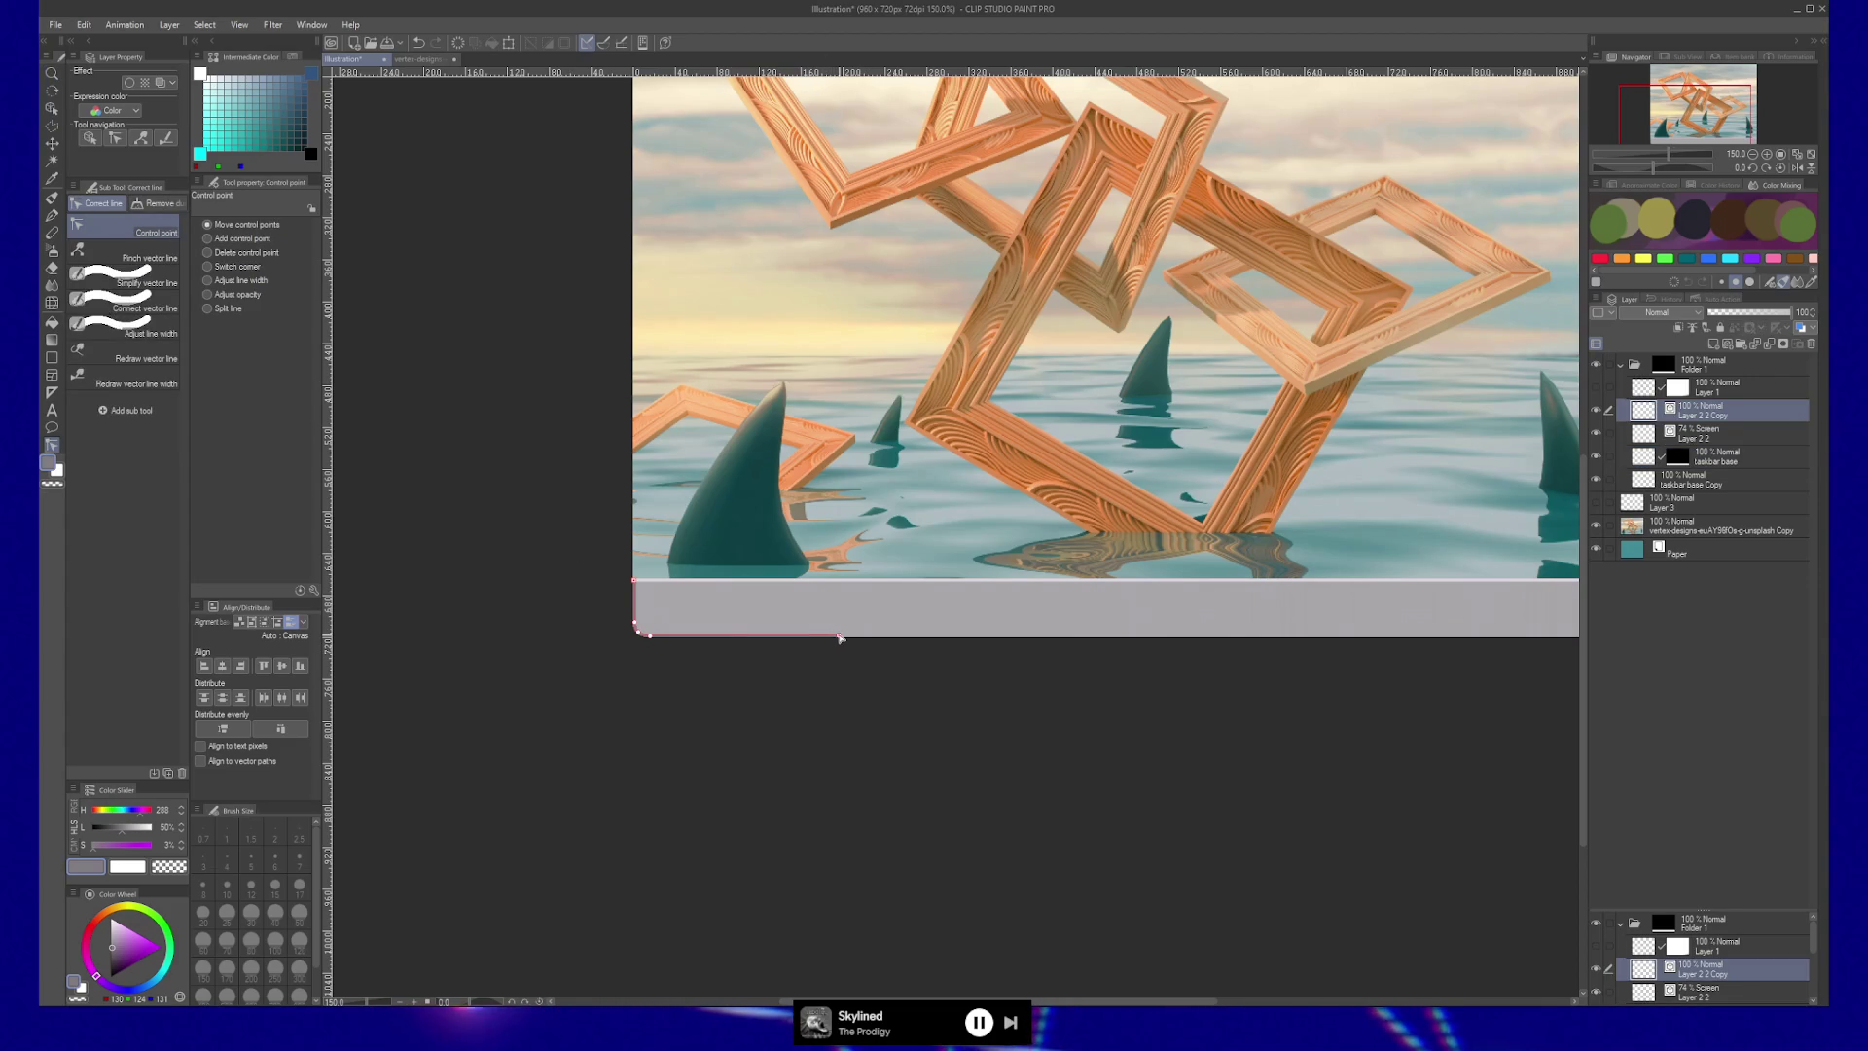
pyautogui.moveTo(839, 635); pyautogui.dragTo(1396, 634)
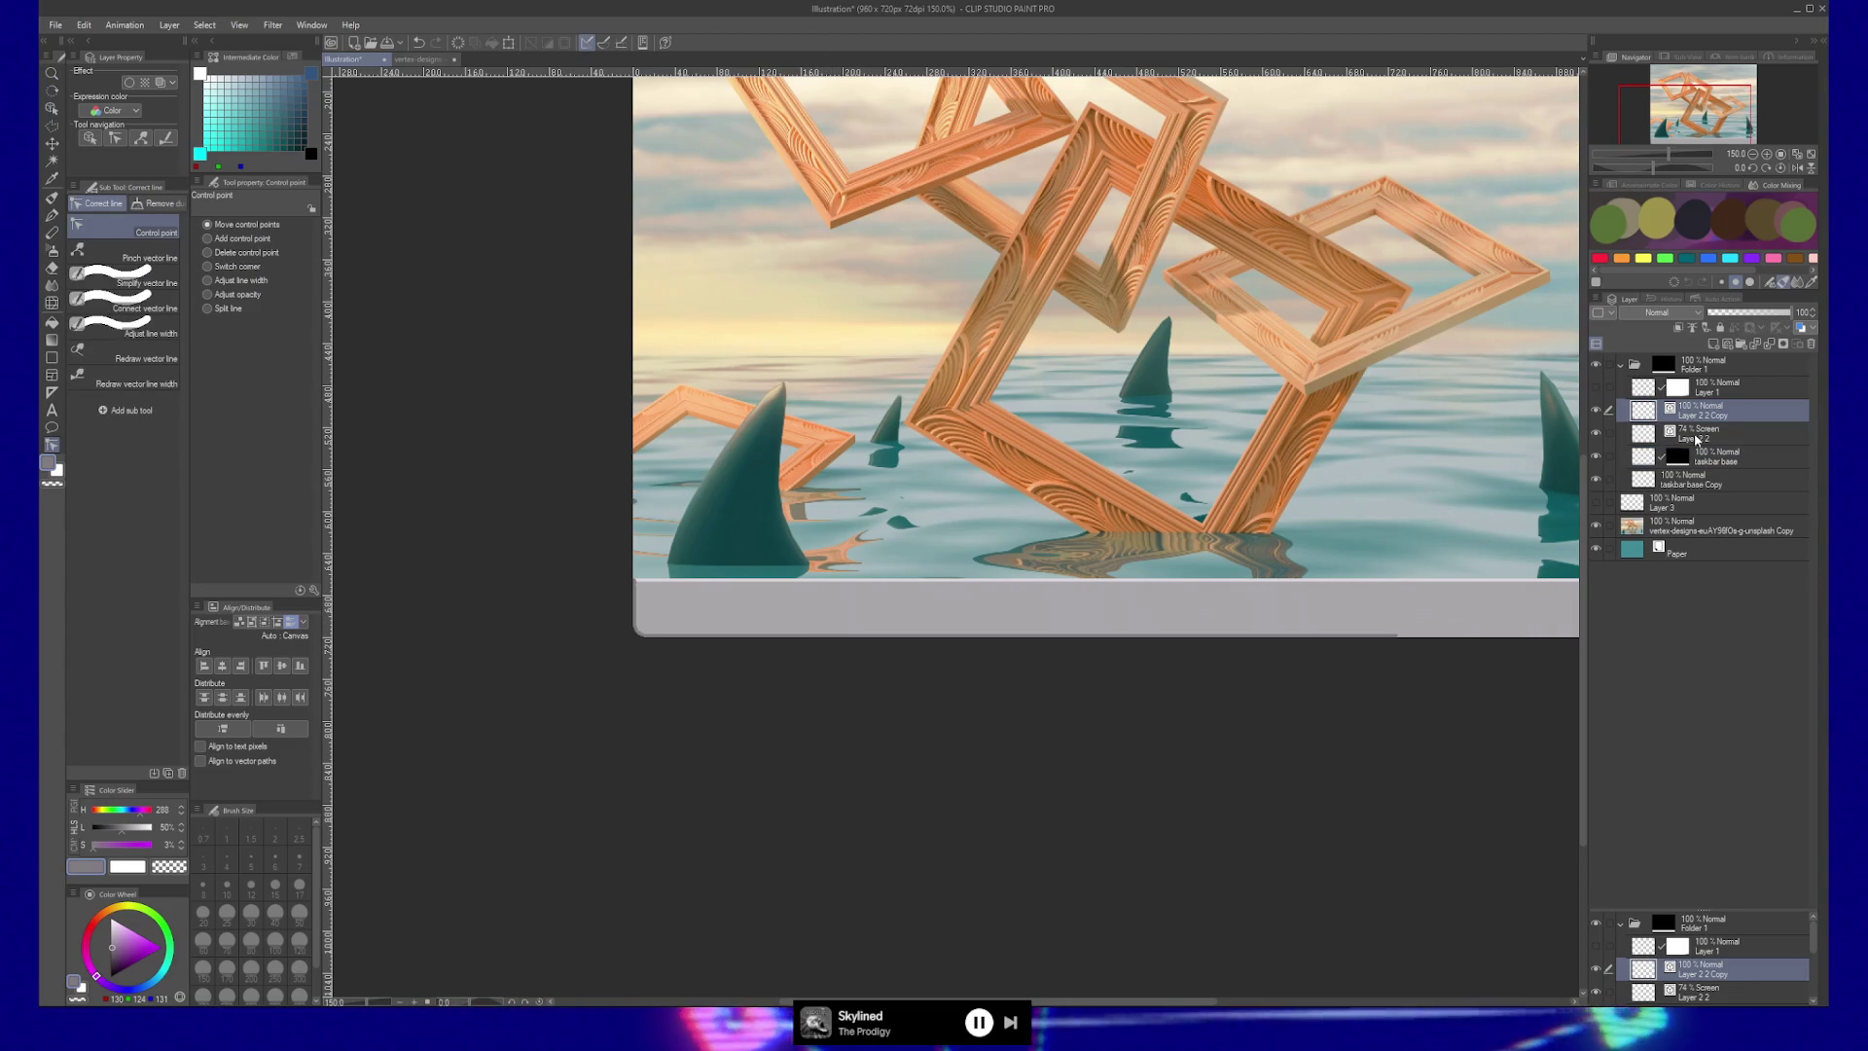
# Paste a copy of the bevel line, flip it horizontally, and move it to the bar's right end.
pyautogui.hotkey('ctrl', 'c')
pyautogui.hotkey('ctrl', 'v')
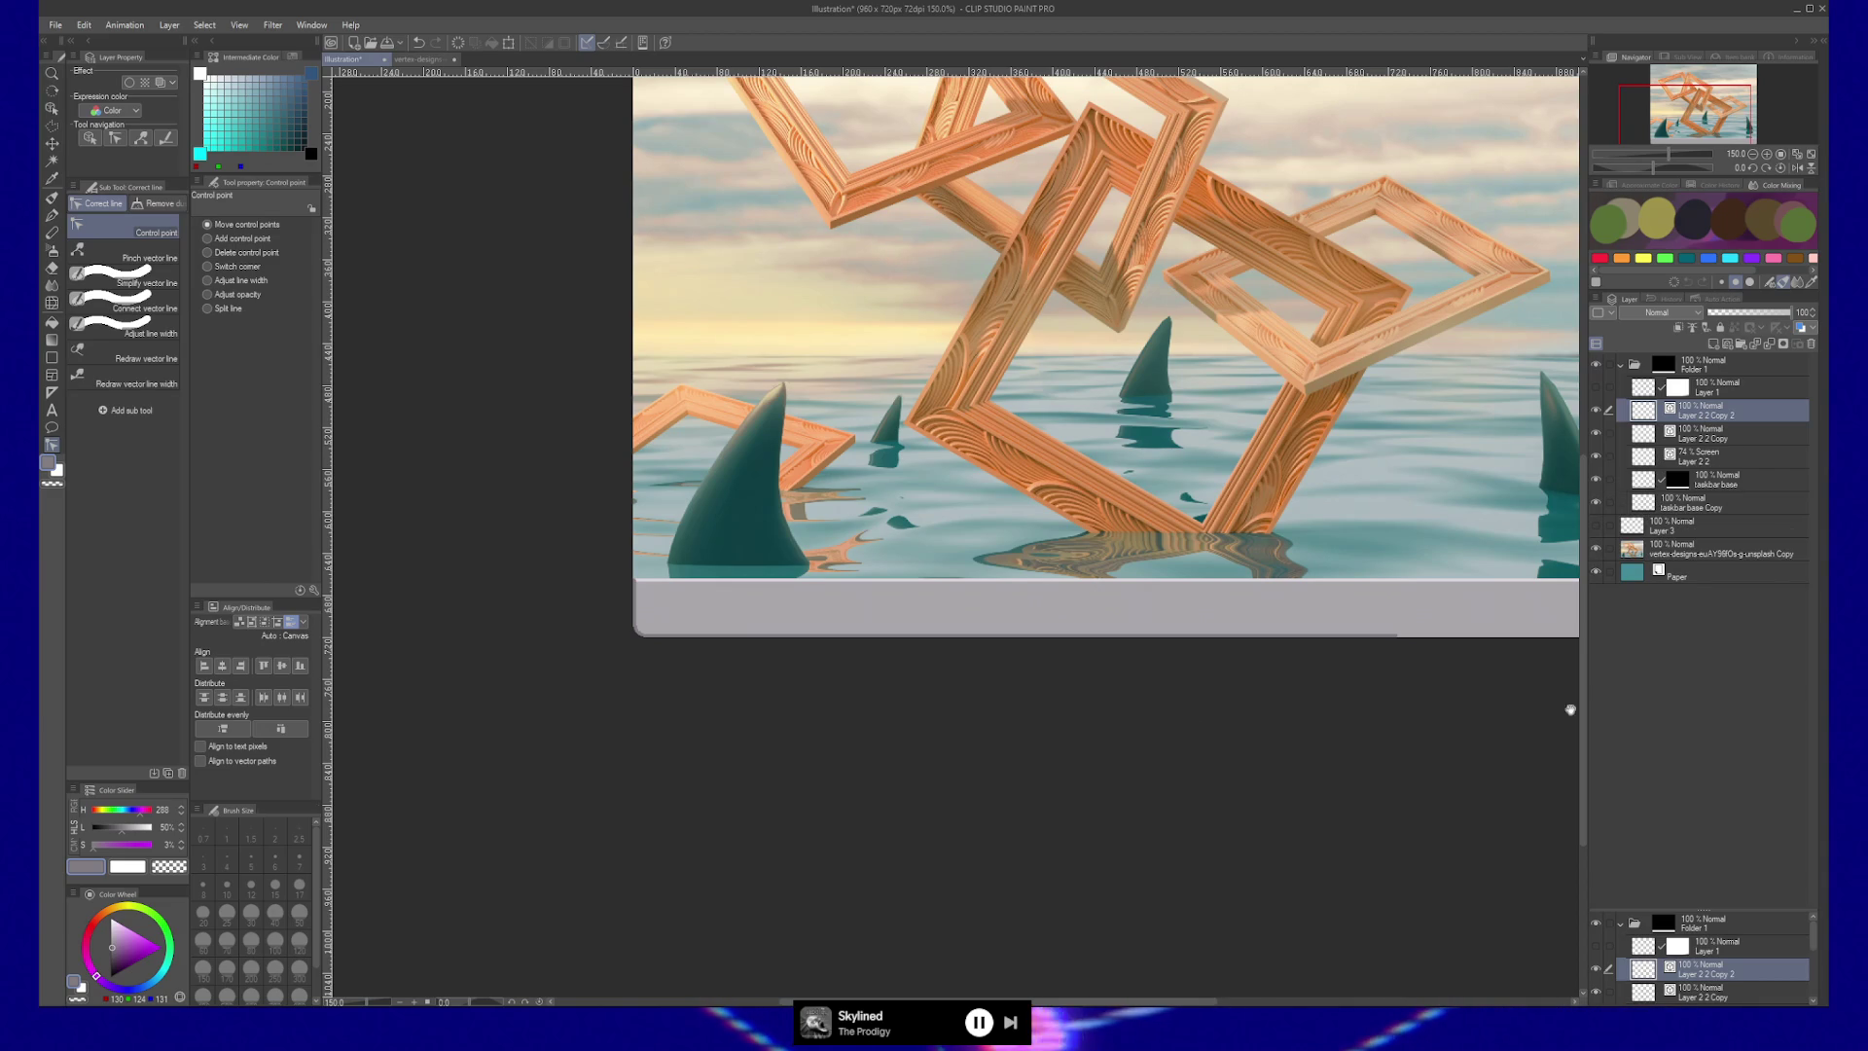
pyautogui.hscroll(2, 1081, 722)
pyautogui.hotkey('ctrl', 't')
pyautogui.rightClick(763, 625)
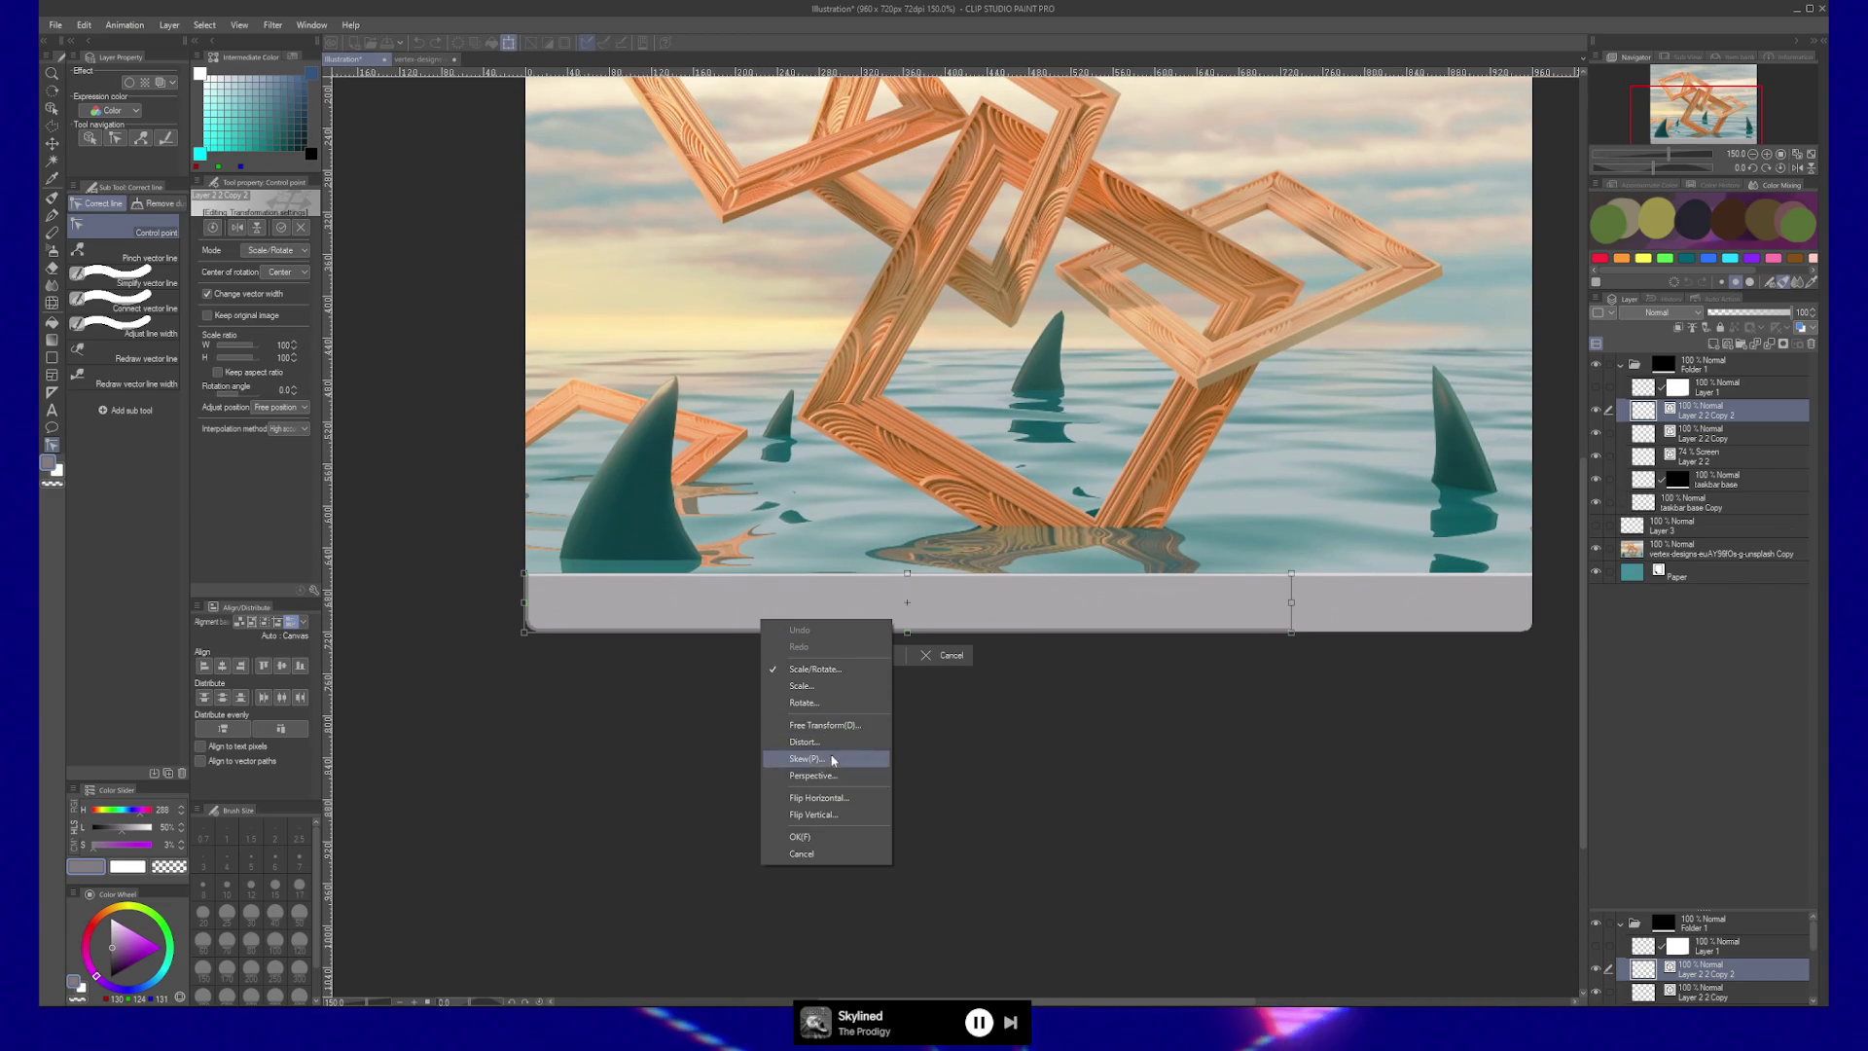
pyautogui.click(819, 798)
pyautogui.moveTo(1012, 615); pyautogui.dragTo(1331, 606)
pyautogui.press('Return')
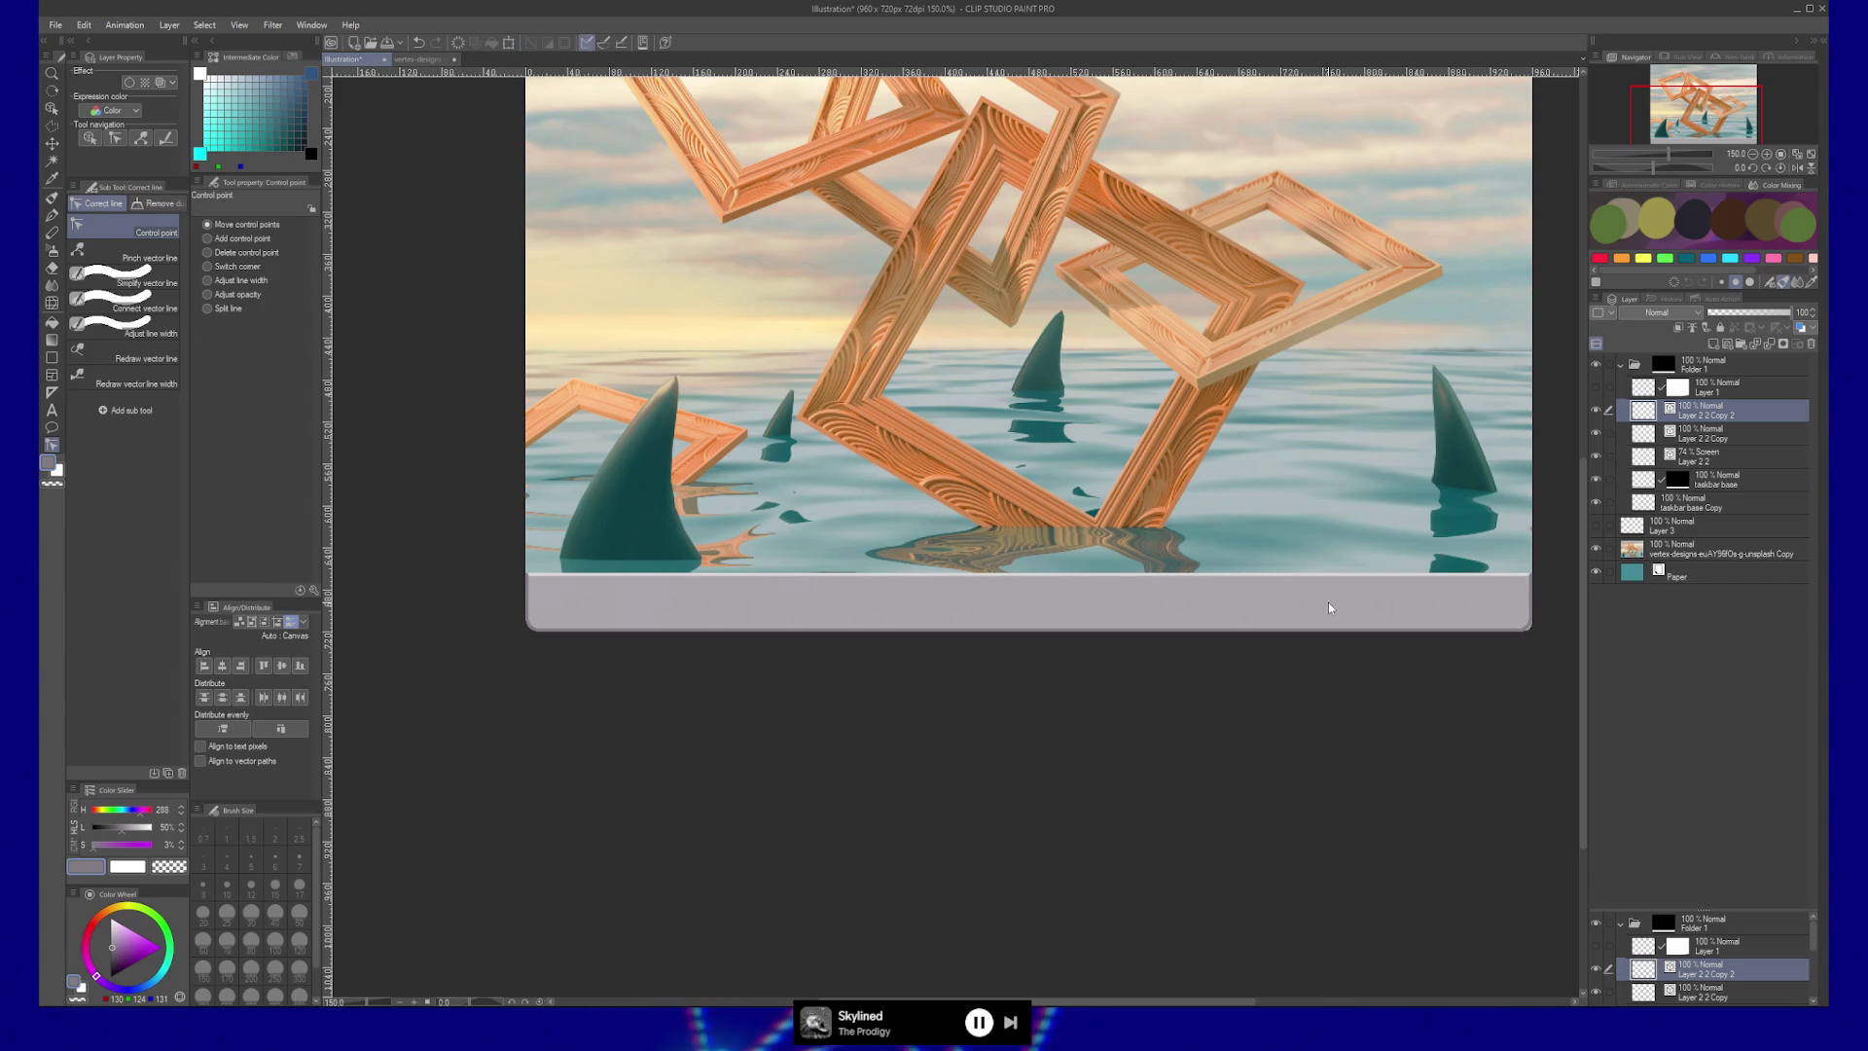
pyautogui.press('/')
pyautogui.moveTo(1059, 642)
pyautogui.mouseDown()
pyautogui.moveTo(634, 617)
pyautogui.moveTo(650, 638)
pyautogui.mouseUp()
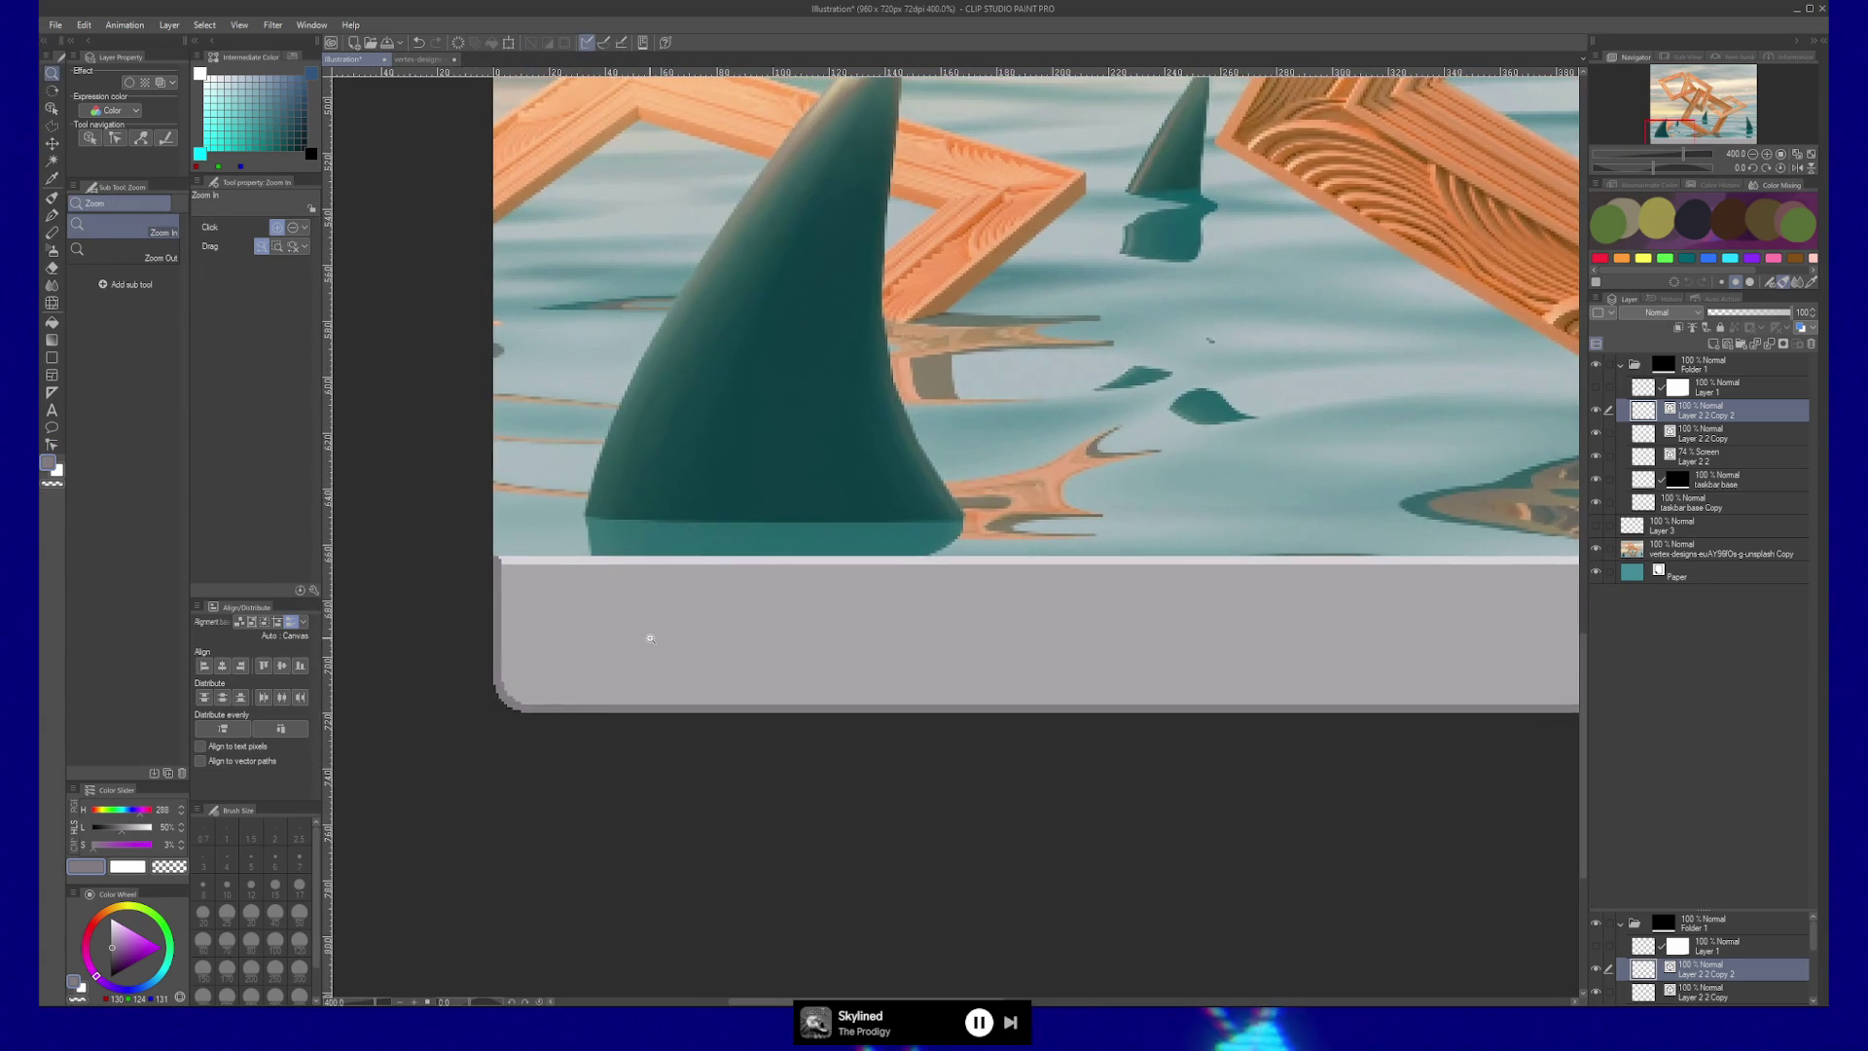
# Duplicate Layer 2 2 Copy and Layer 2 2 and move the copies out of Folder 1 to the top.
pyautogui.click(1709, 438)
pyautogui.keyDown('ctrl'); pyautogui.click(1708, 457); pyautogui.keyUp('ctrl')
pyautogui.hotkey('ctrl', 'alt', 'd')
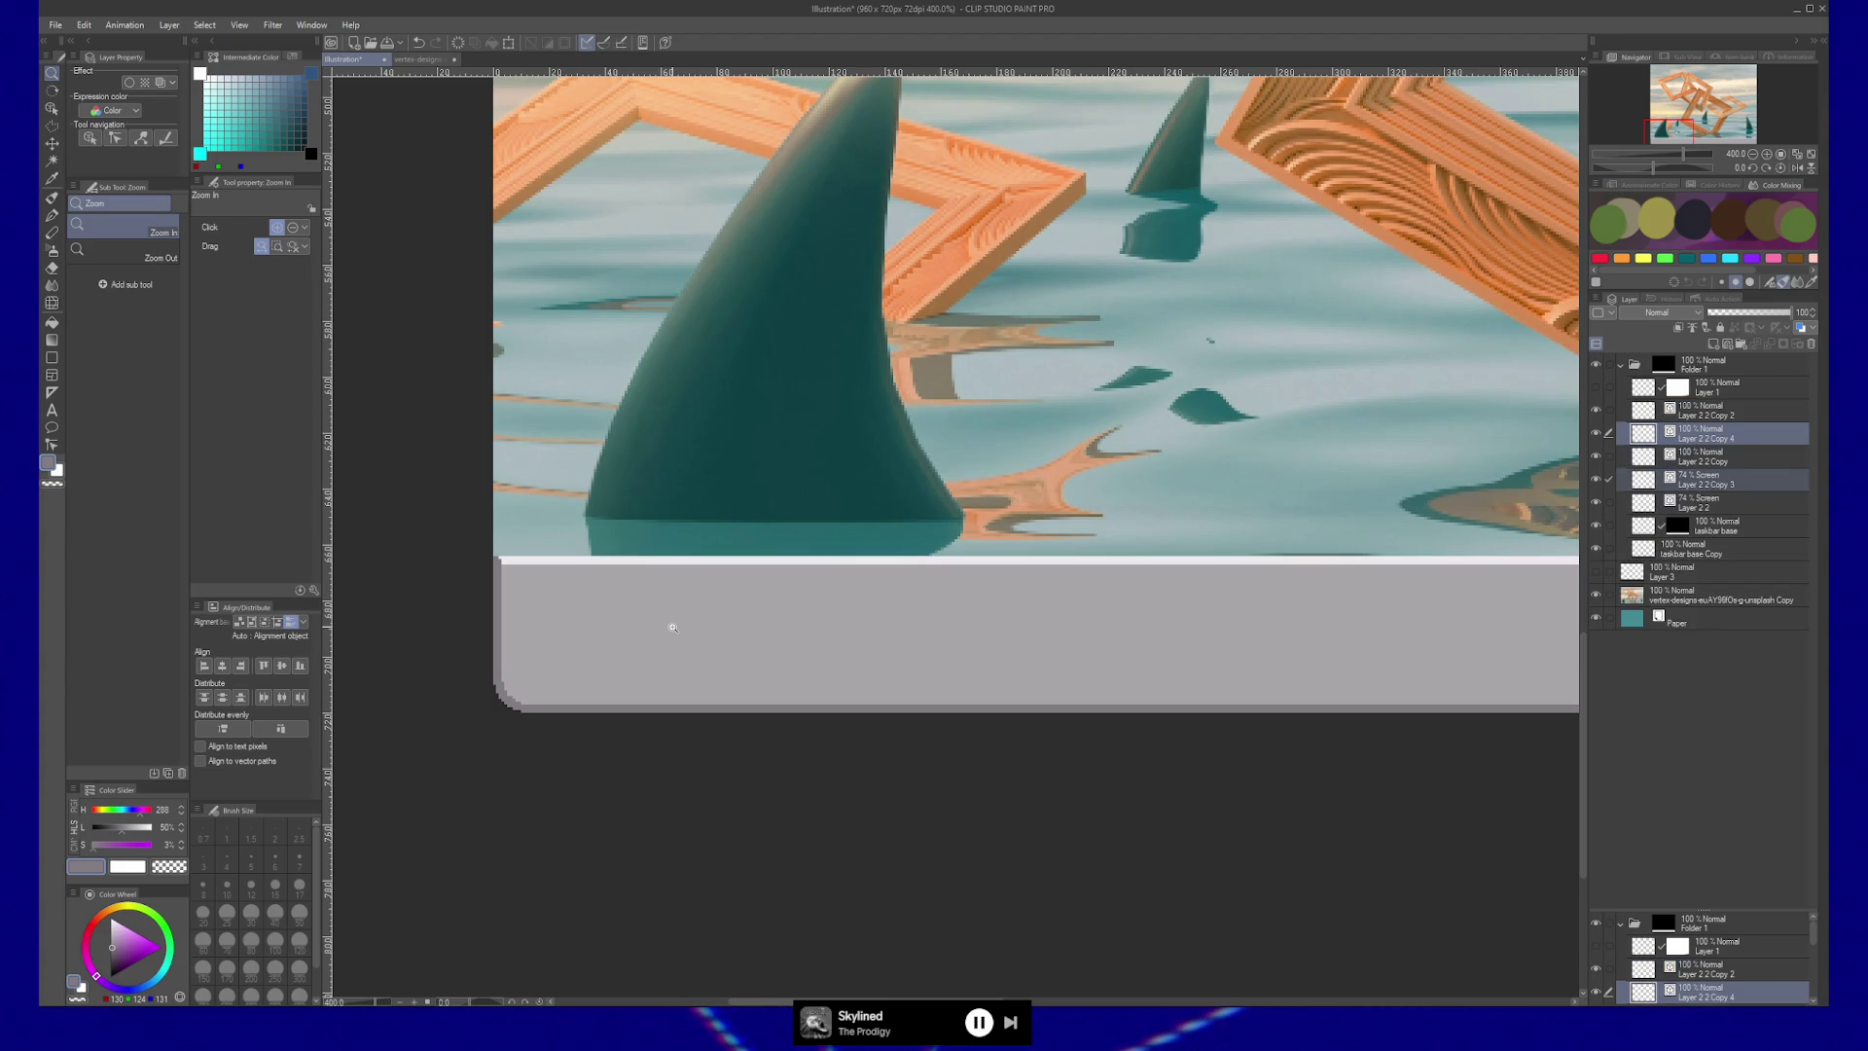
pyautogui.moveTo(1753, 435); pyautogui.dragTo(1740, 356)
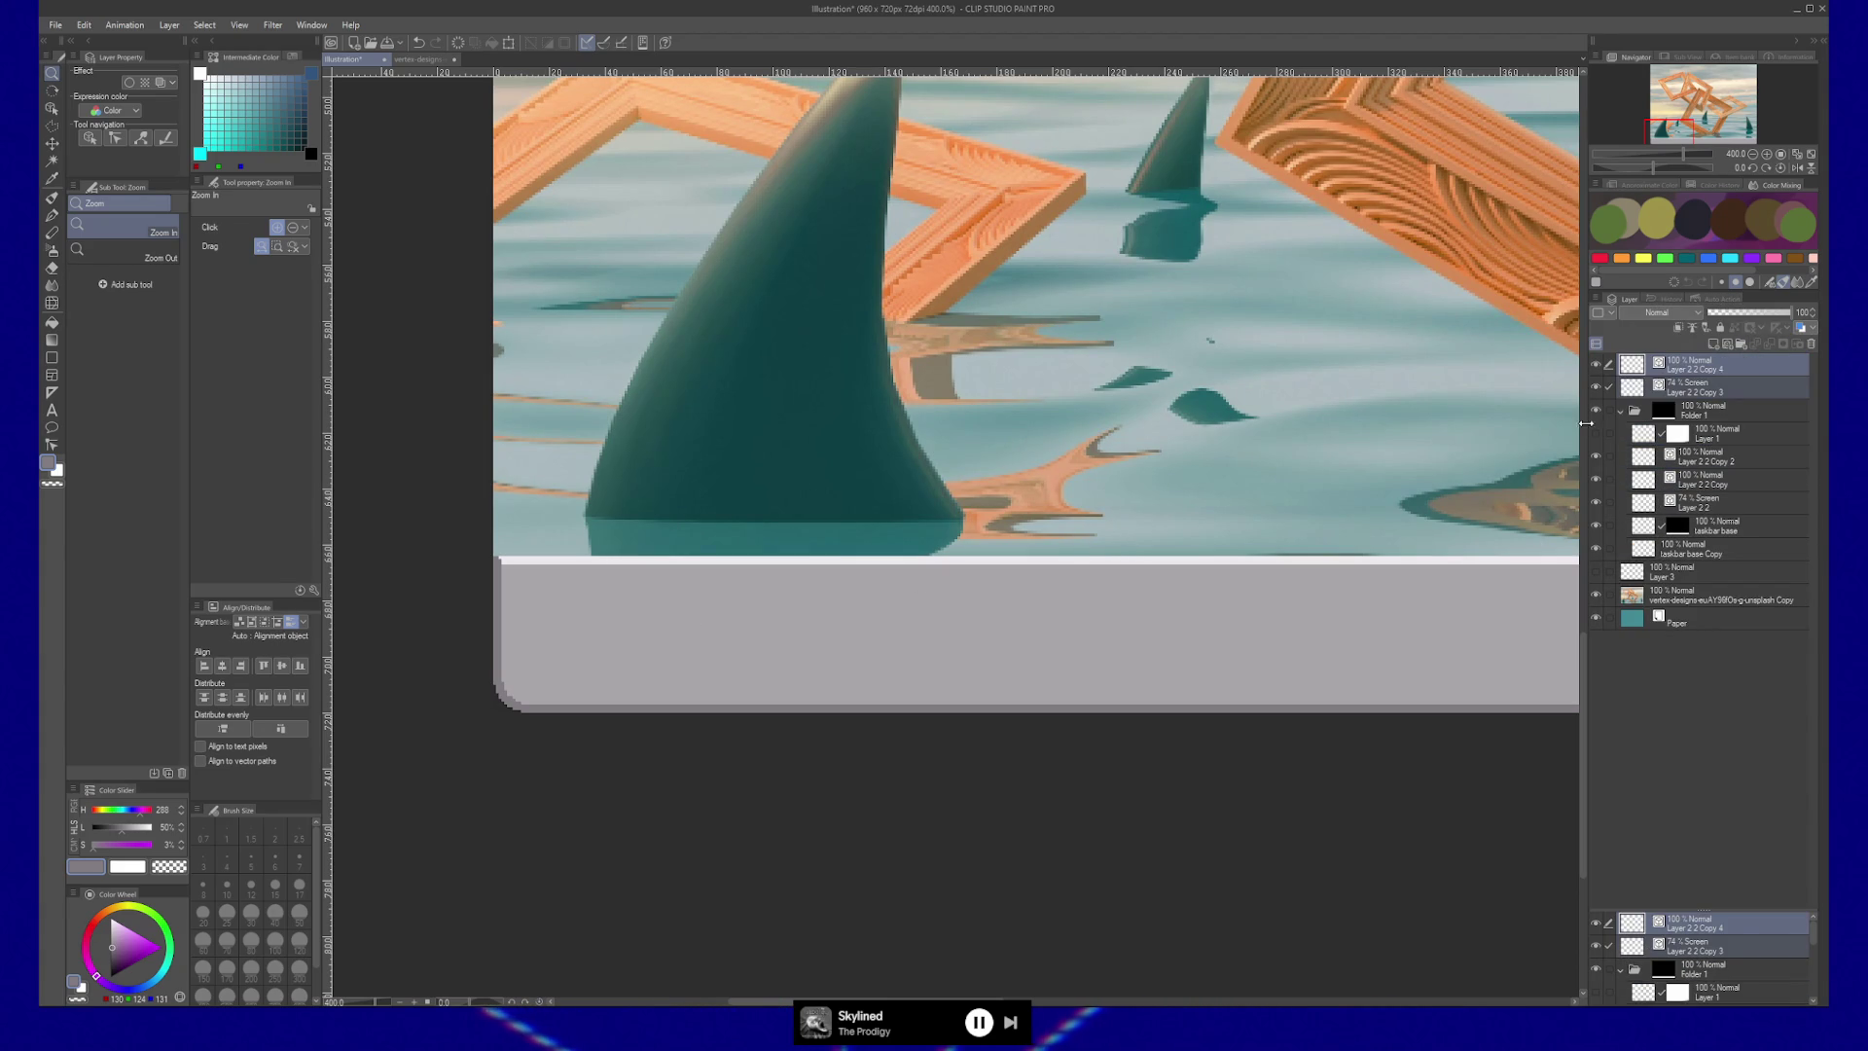
# Shift Layer 2 2 Copy 4 inward inside the bar's left corner and nudge its top end right.
pyautogui.click(1693, 390)
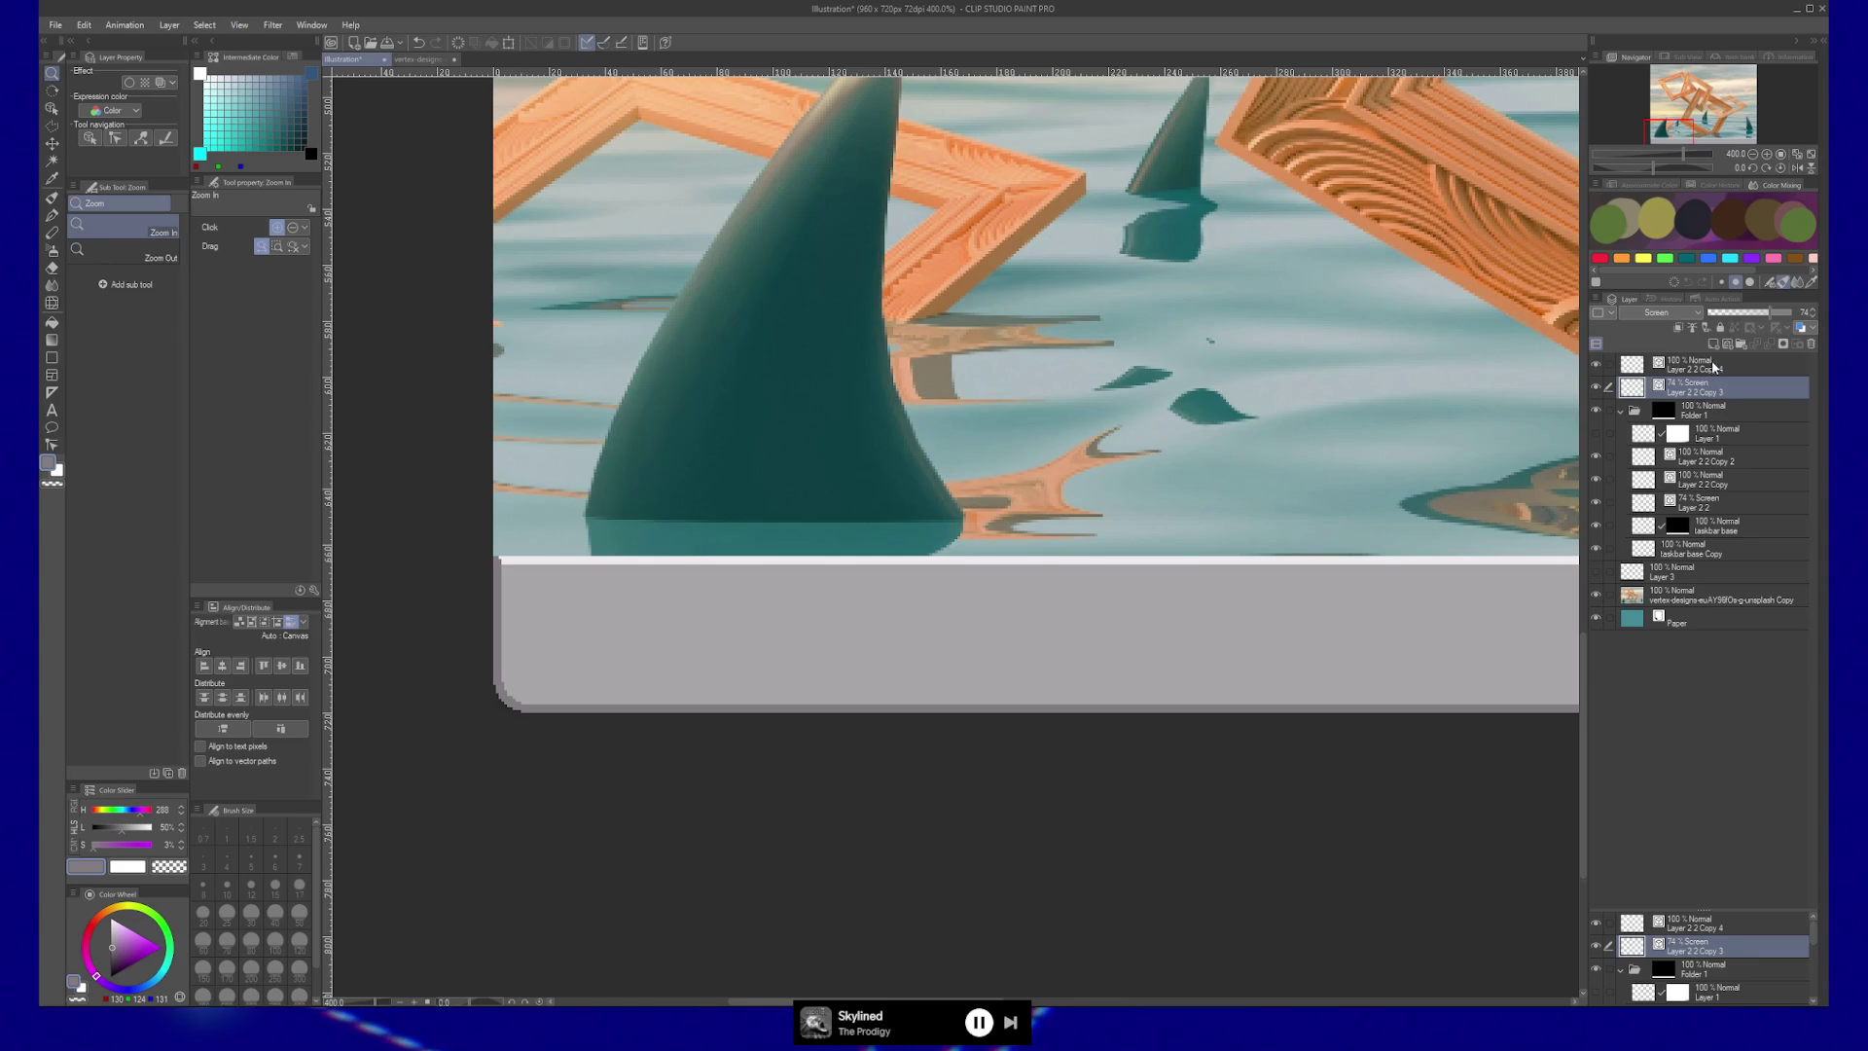
pyautogui.click(1712, 363)
pyautogui.press('k')
pyautogui.moveTo(608, 712)
pyautogui.mouseDown()
pyautogui.moveTo(654, 684)
pyautogui.moveTo(633, 685)
pyautogui.mouseUp()
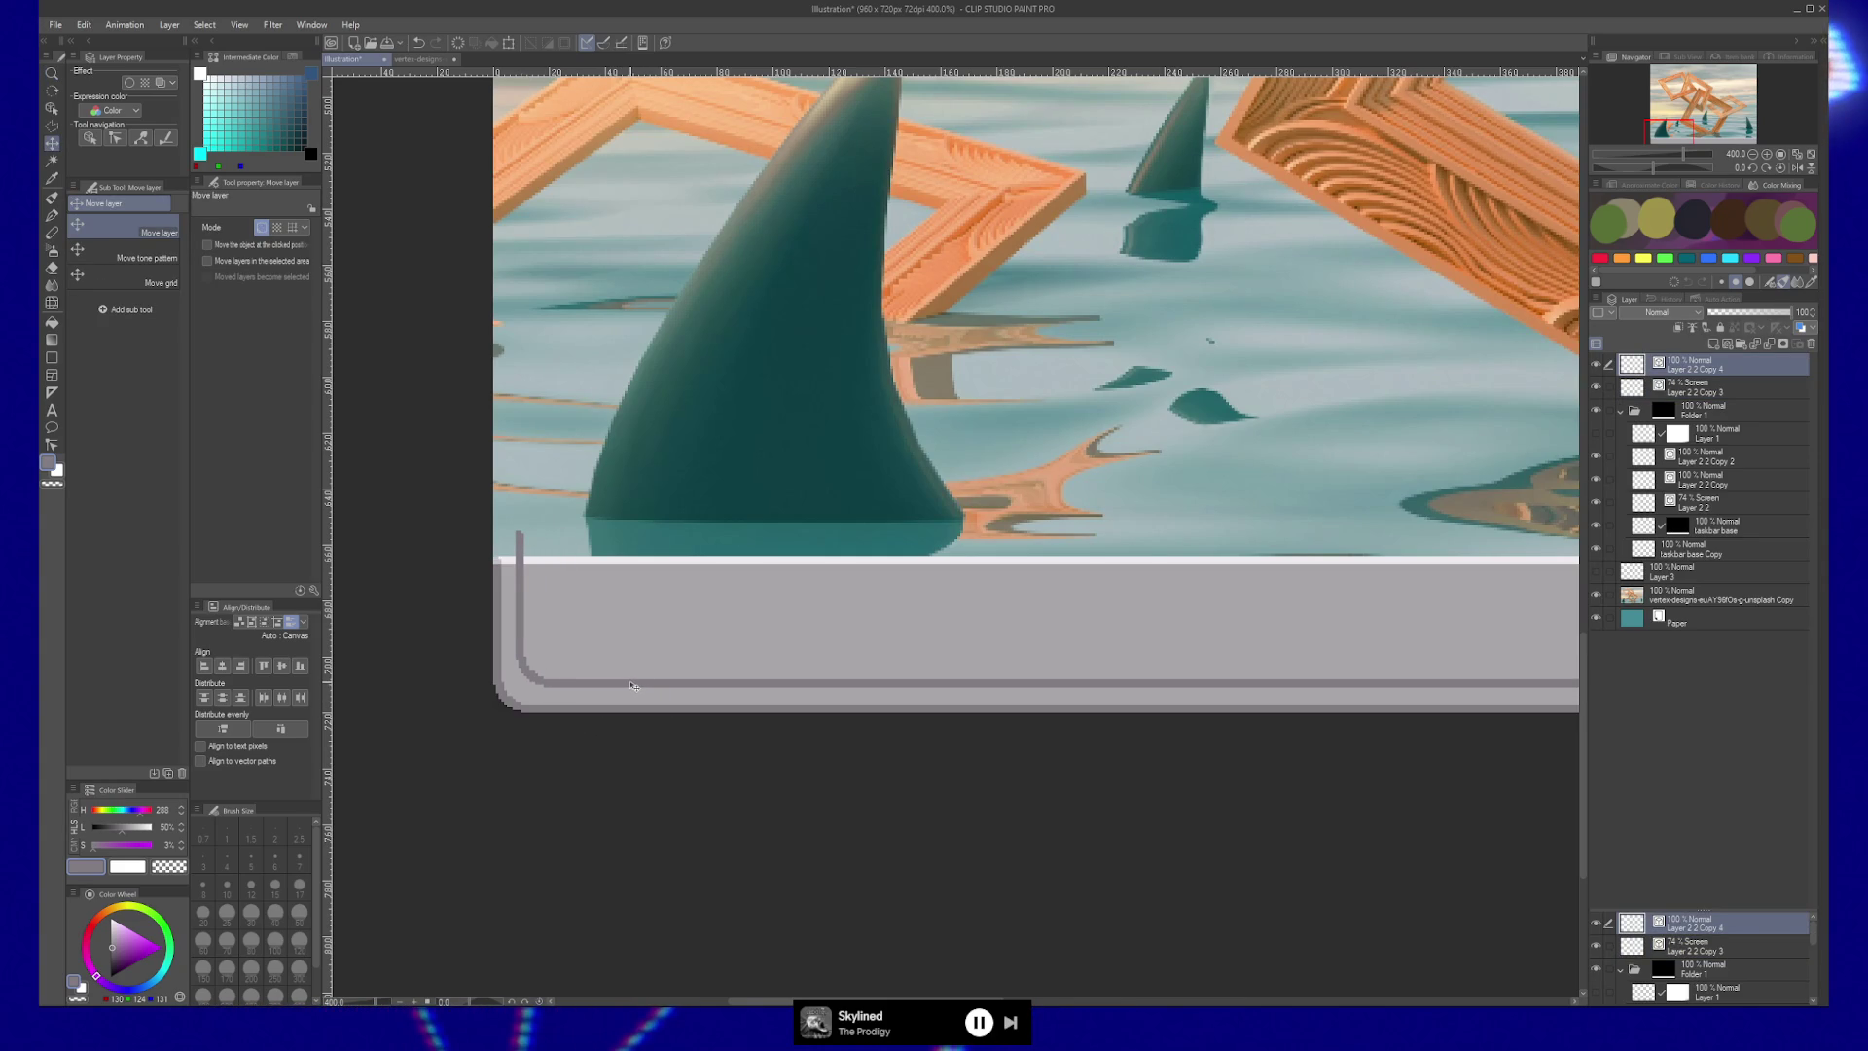
pyautogui.press('y')
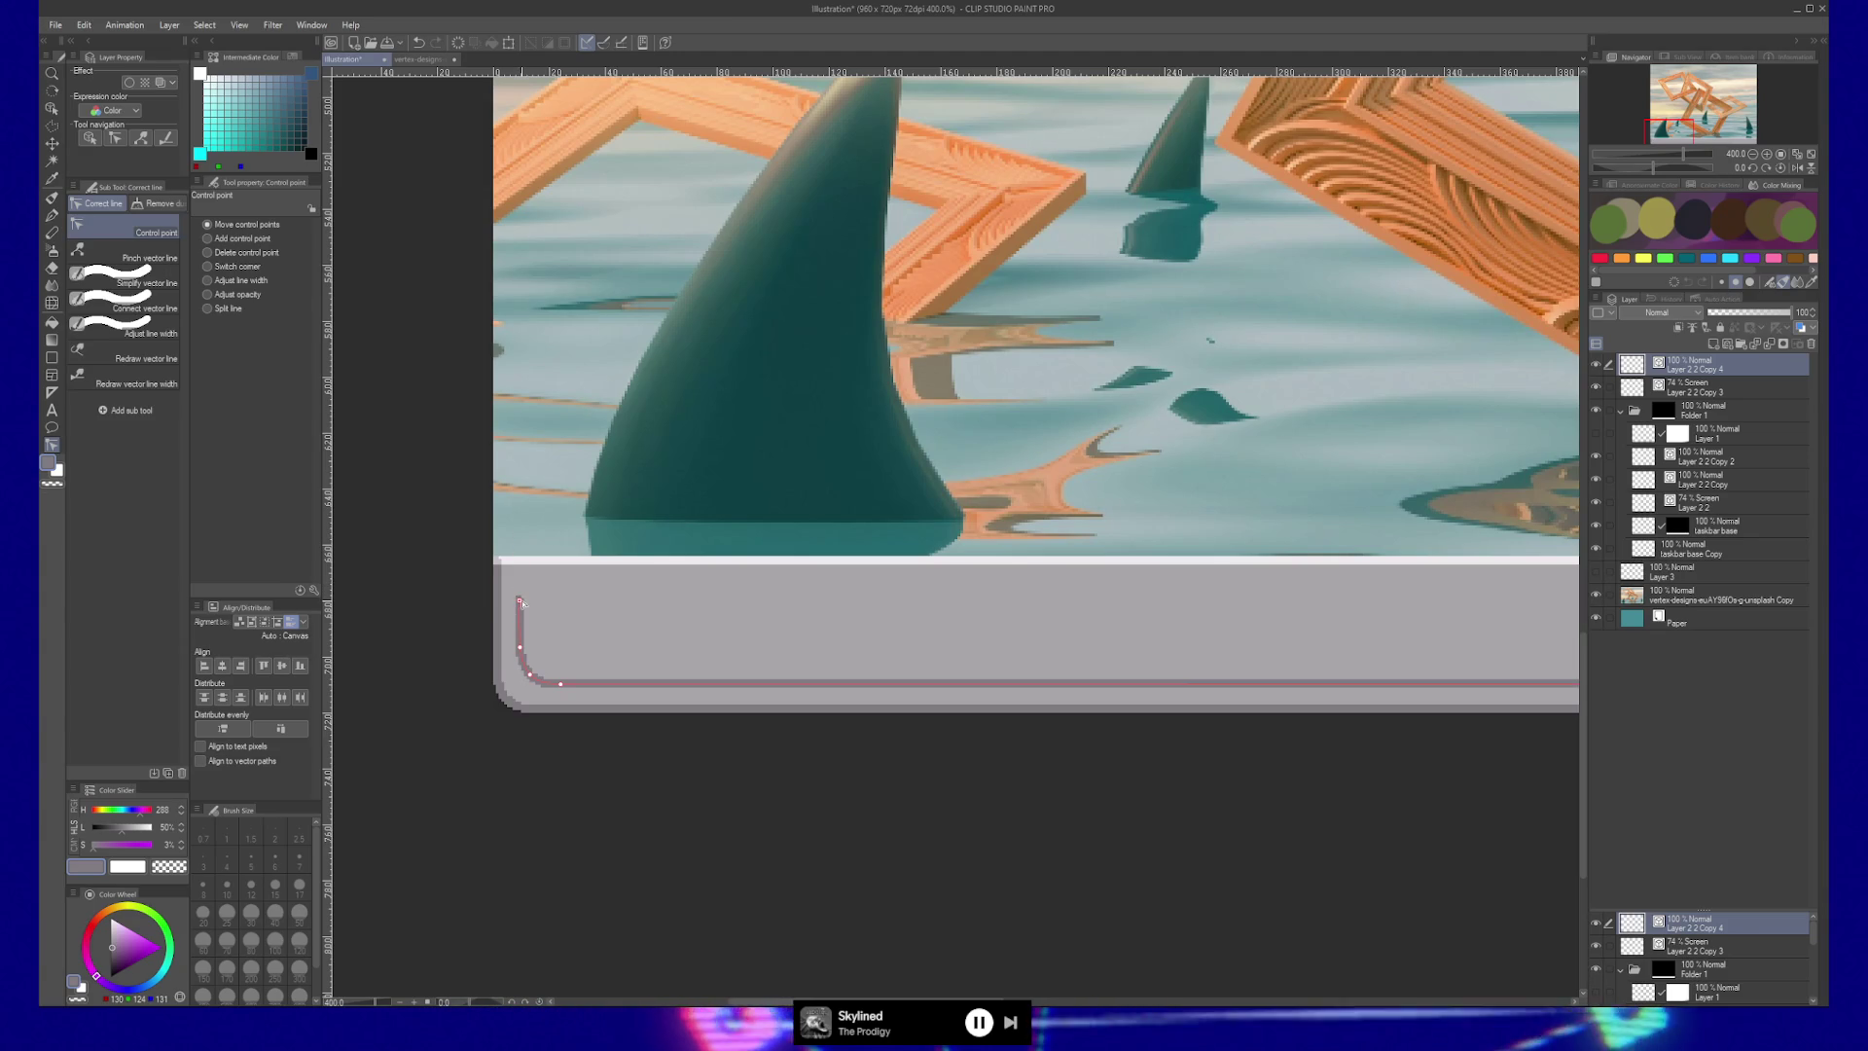
pyautogui.scroll(2, 519, 611)
pyautogui.scroll(1, 516, 611)
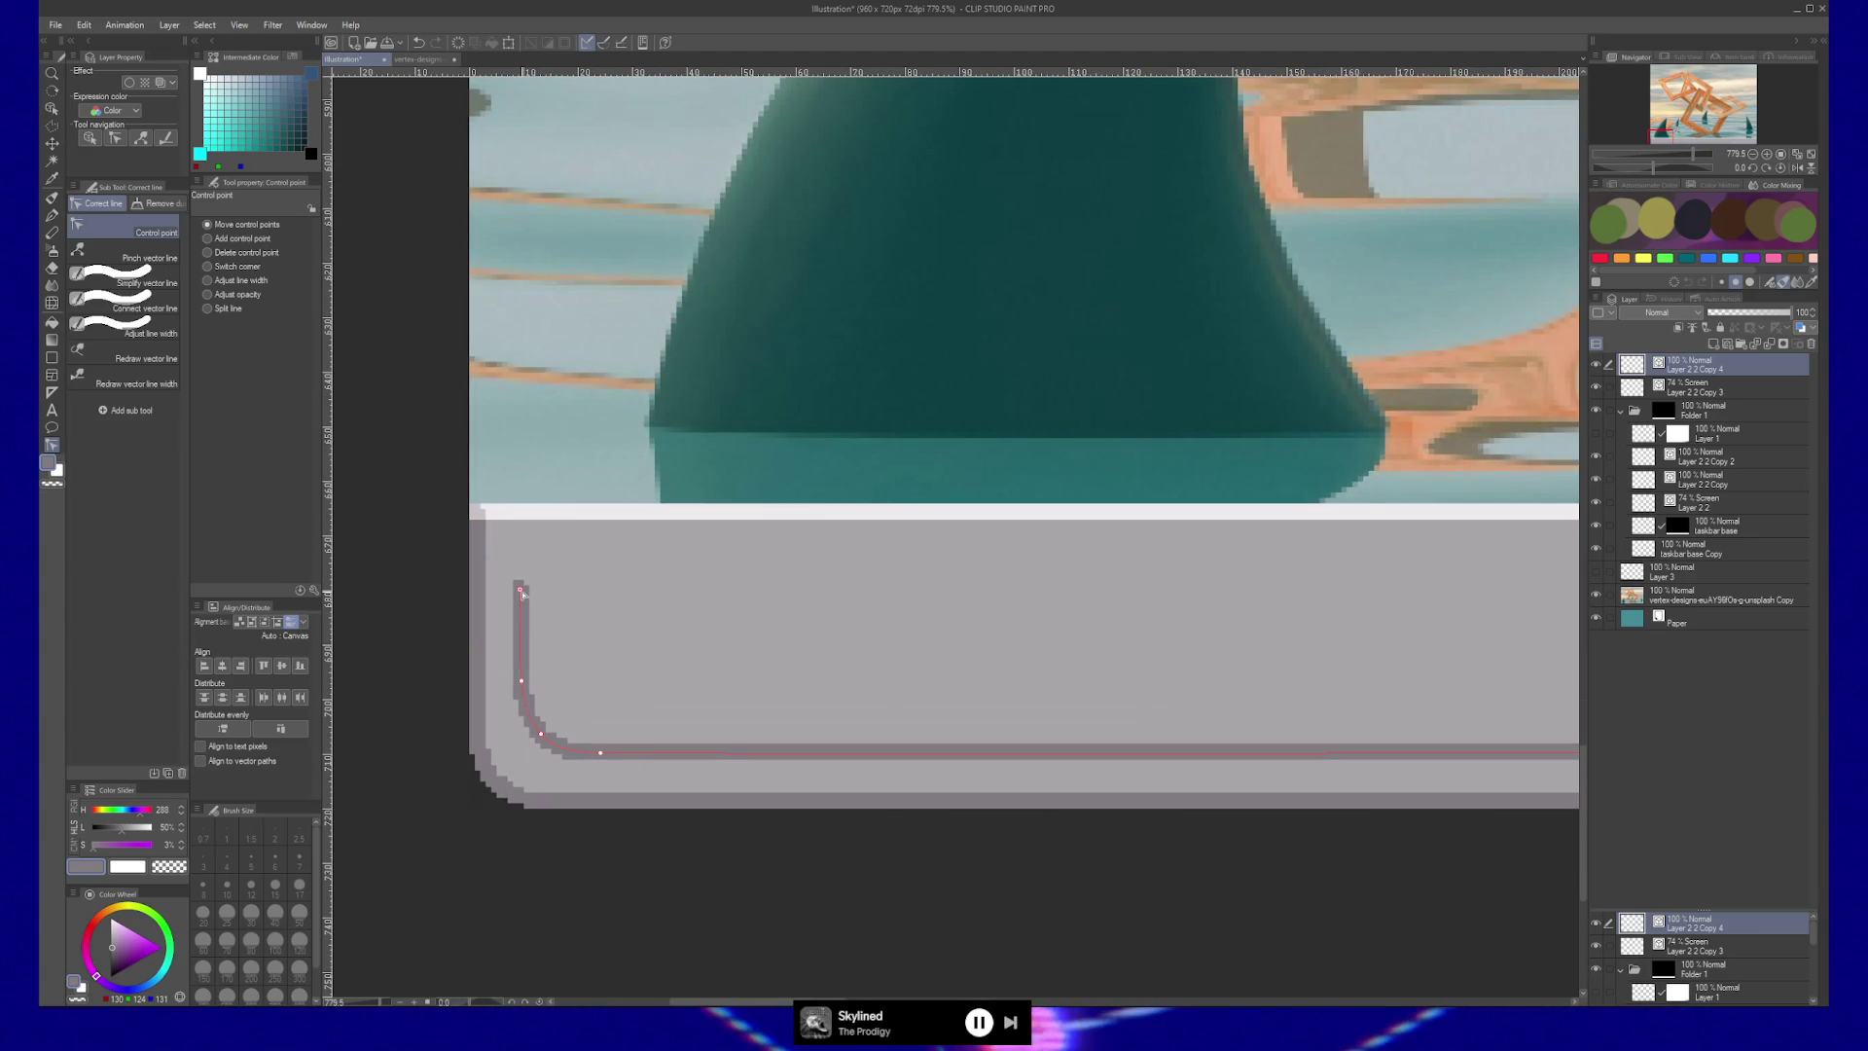
pyautogui.moveTo(519, 590); pyautogui.dragTo(522, 590)
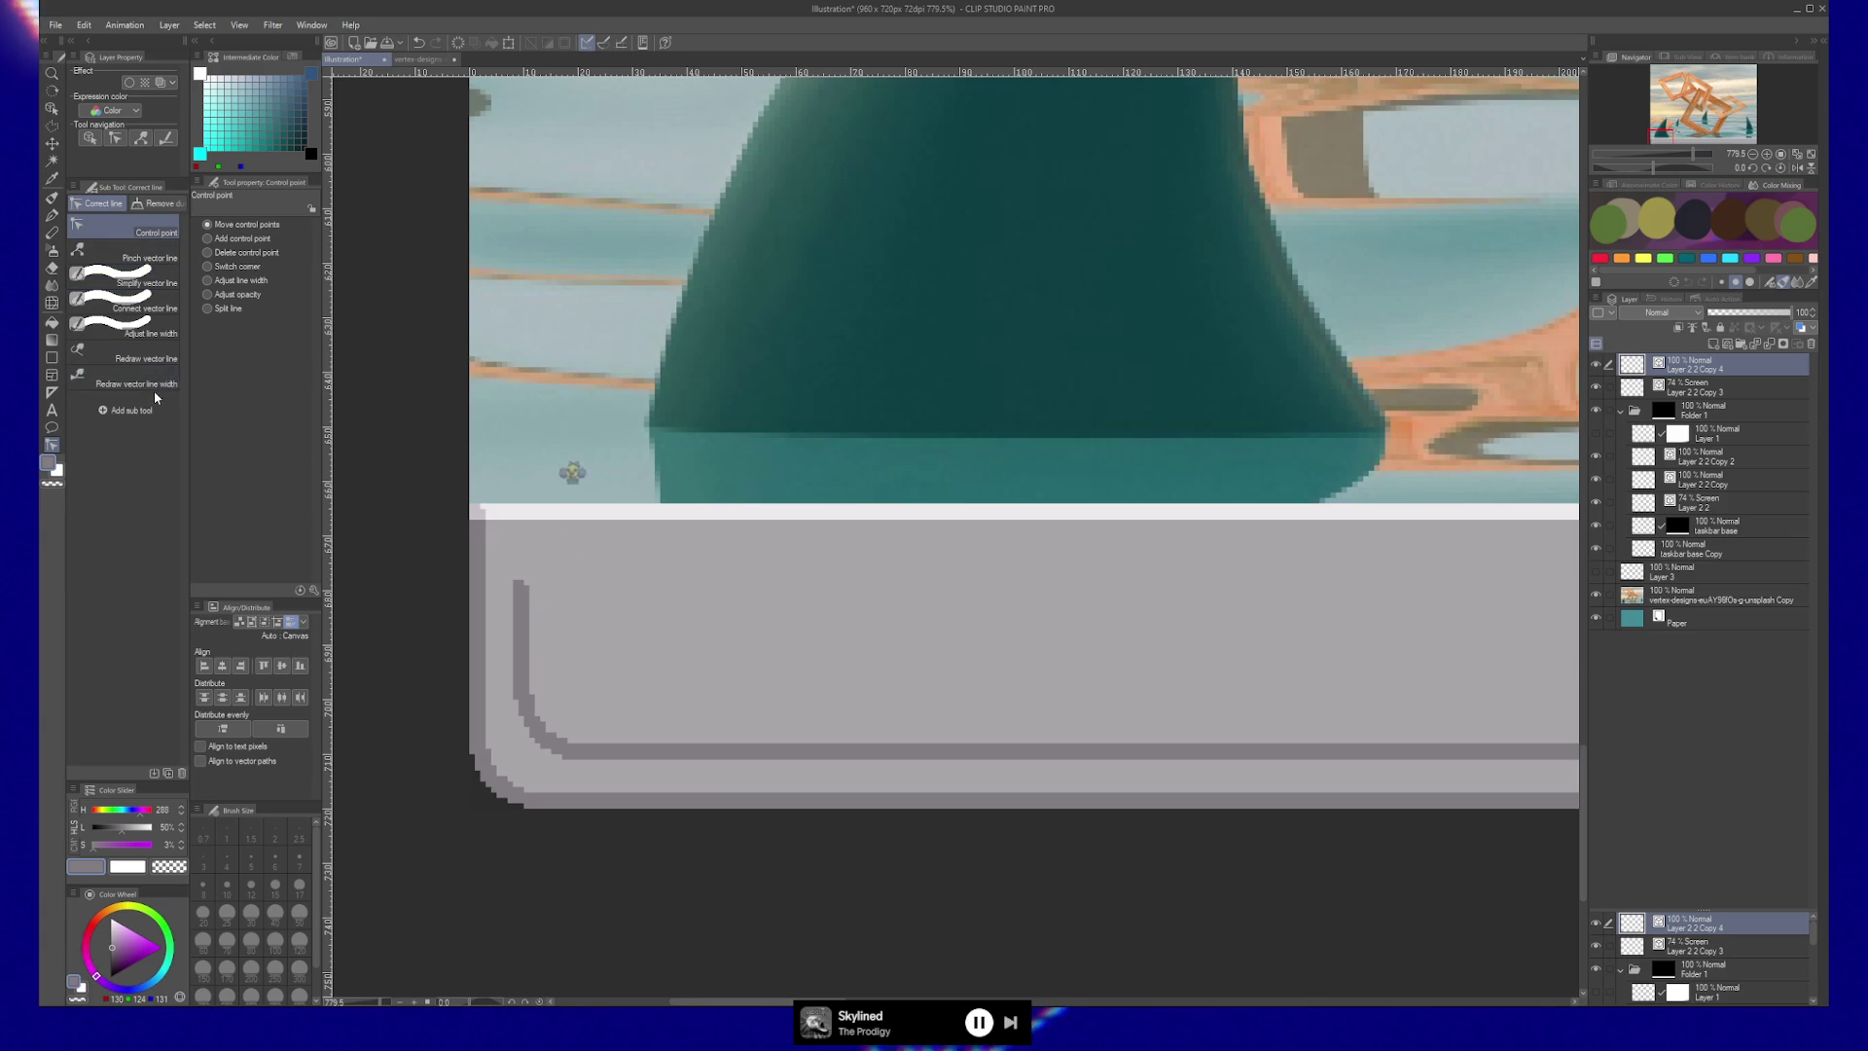
pyautogui.click(234, 265)
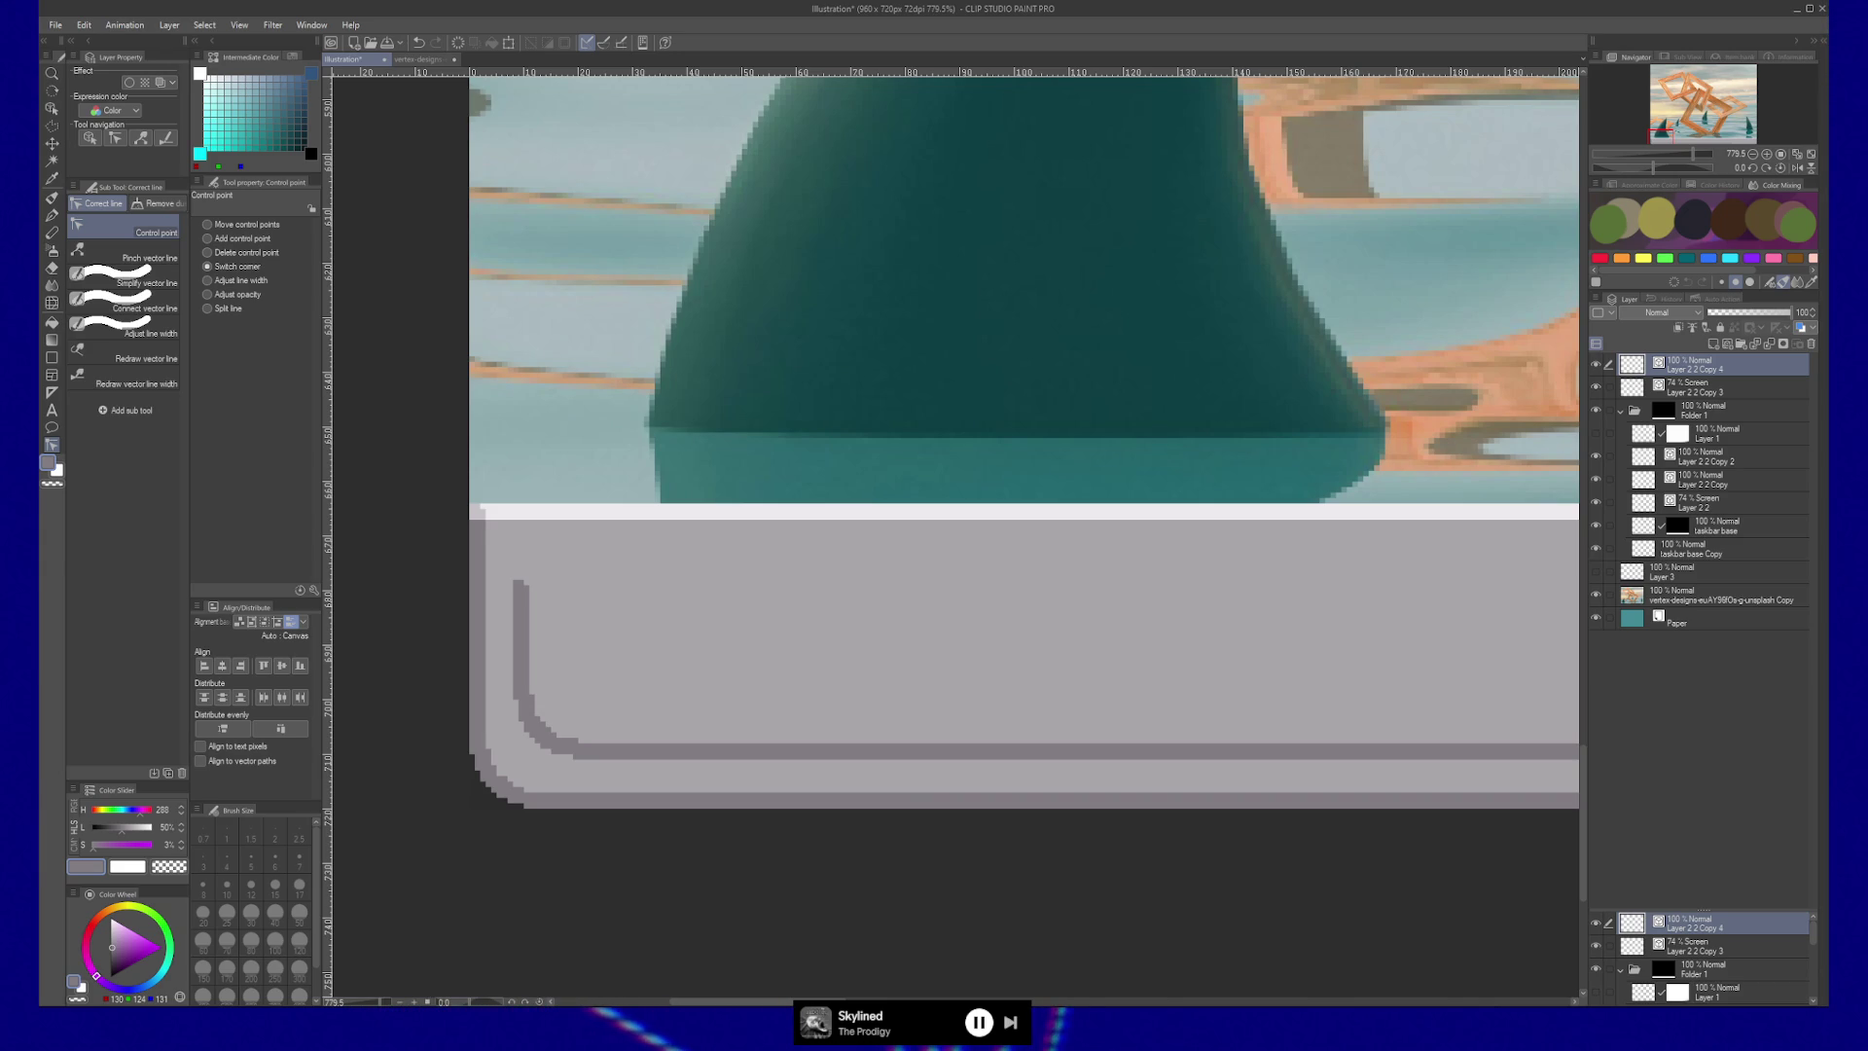
pyautogui.scroll(-5, 803, 744)
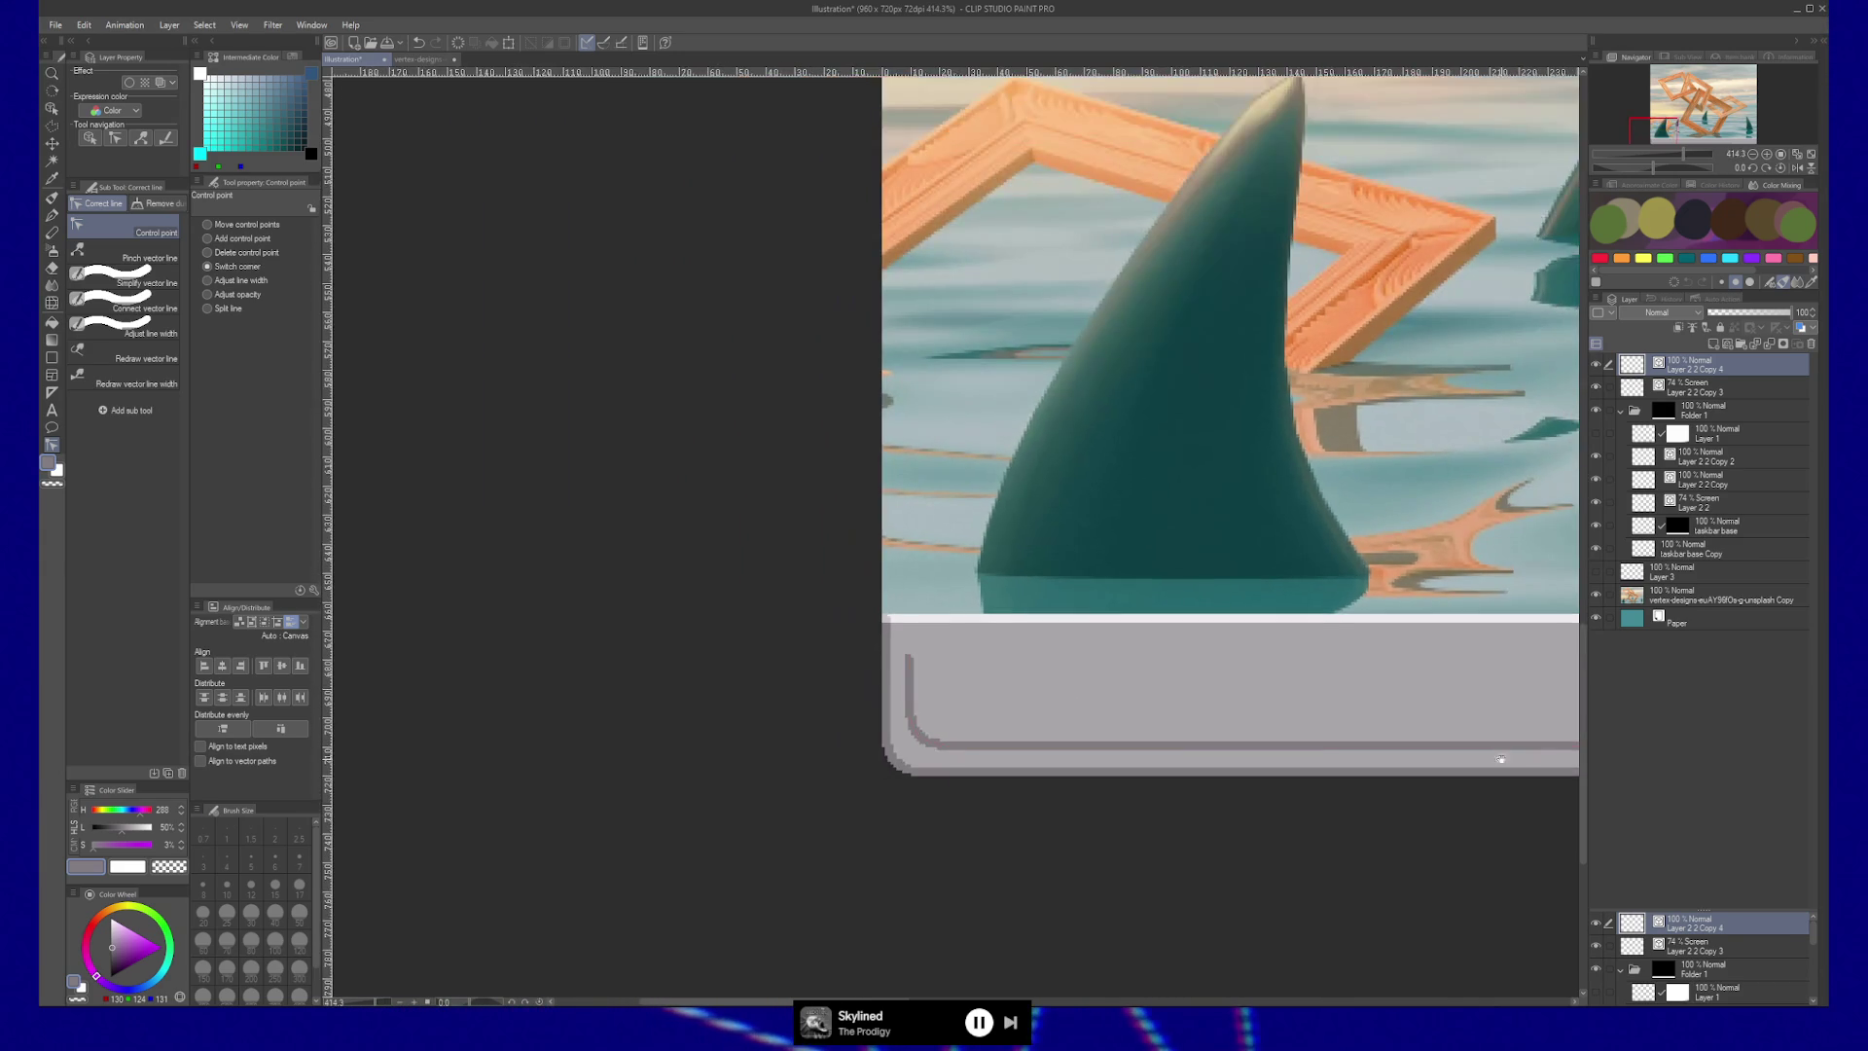
pyautogui.scroll(-4, 1013, 770)
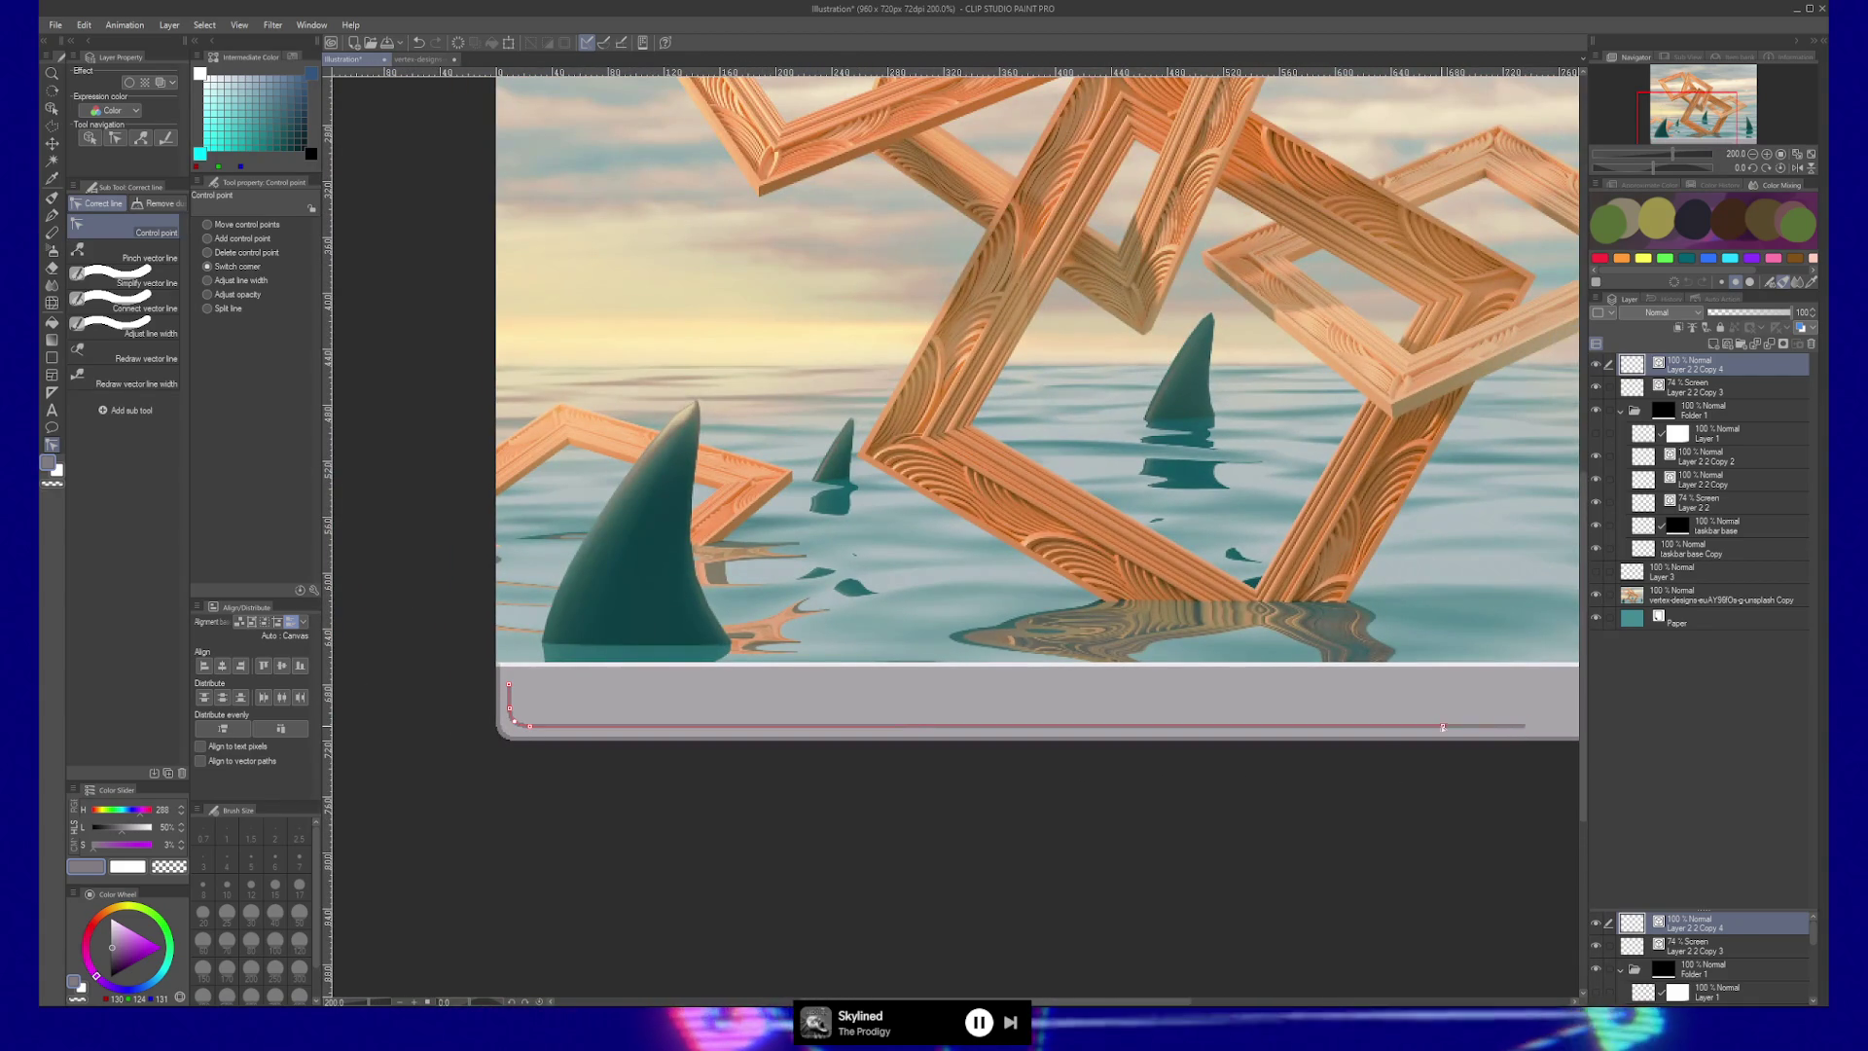
# Drag the inner line's right endpoint left so it ends partway along the bar.
pyautogui.moveTo(1525, 725); pyautogui.dragTo(616, 725)
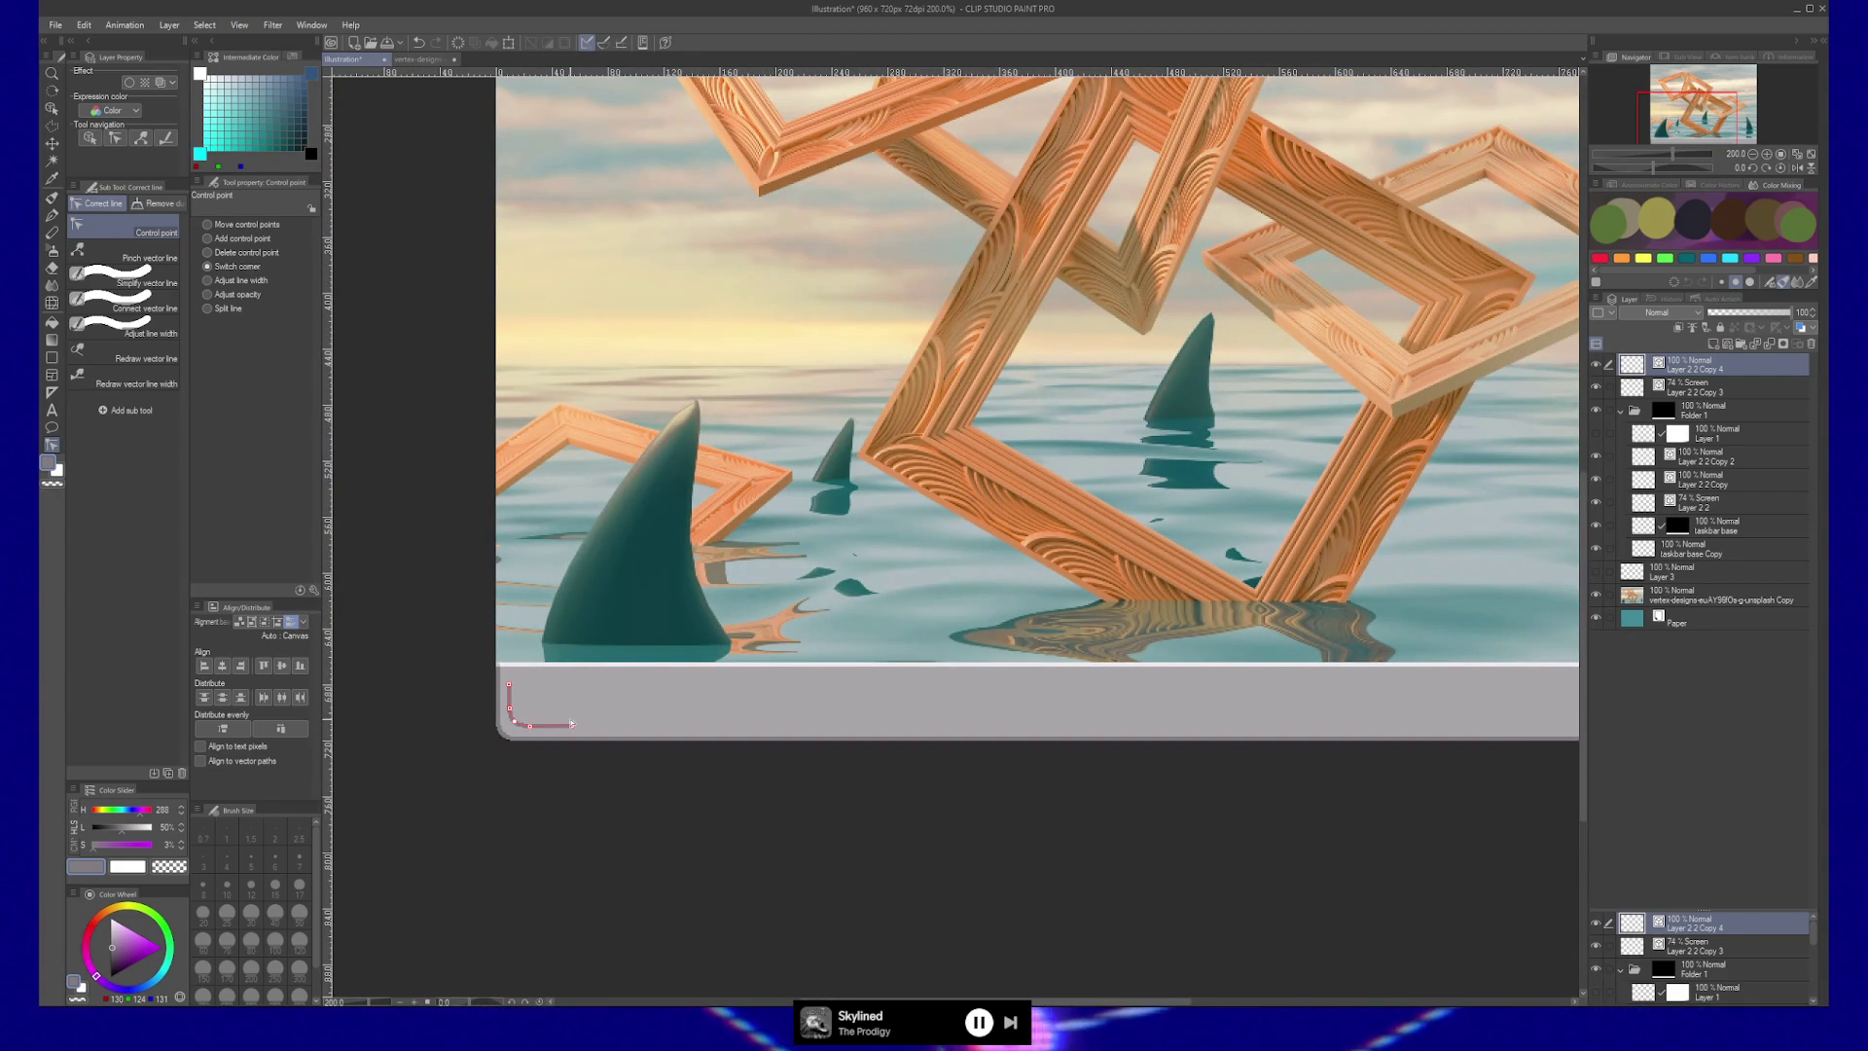
pyautogui.scroll(4, 550, 739)
pyautogui.scroll(4, 550, 742)
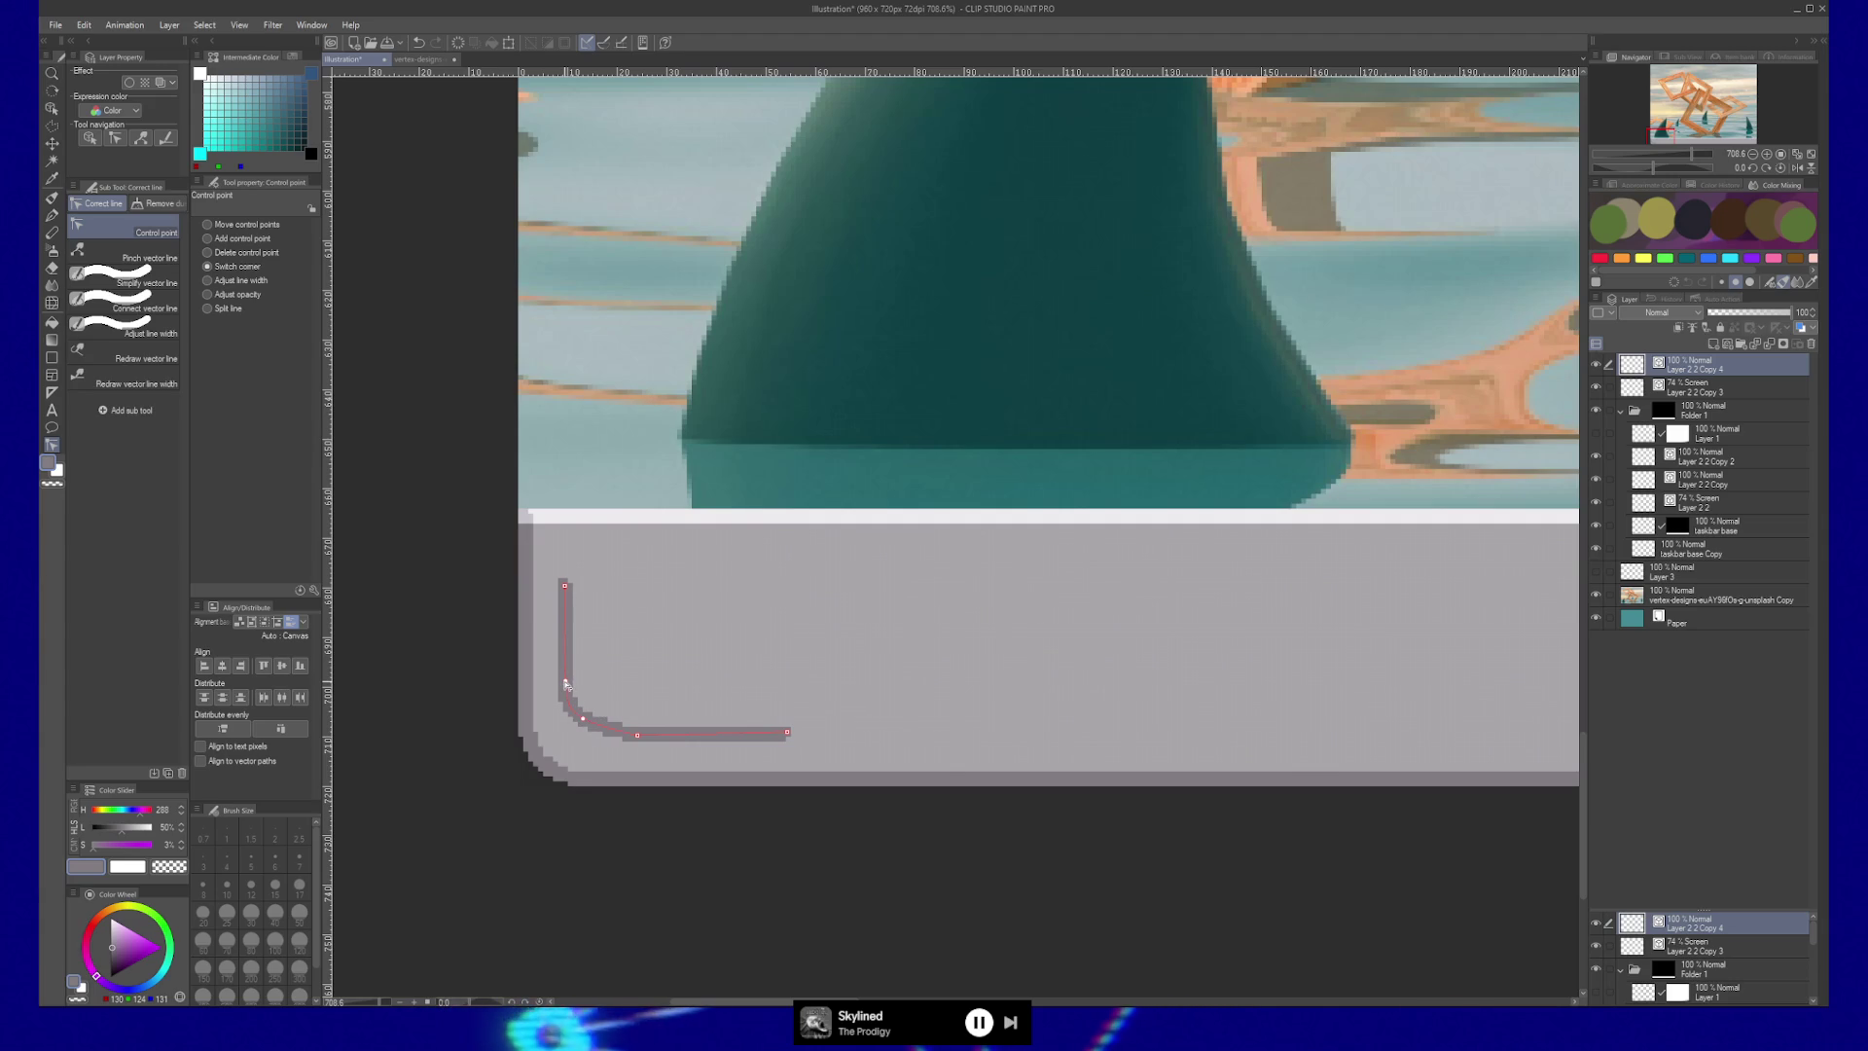
pyautogui.scroll(3, 566, 684)
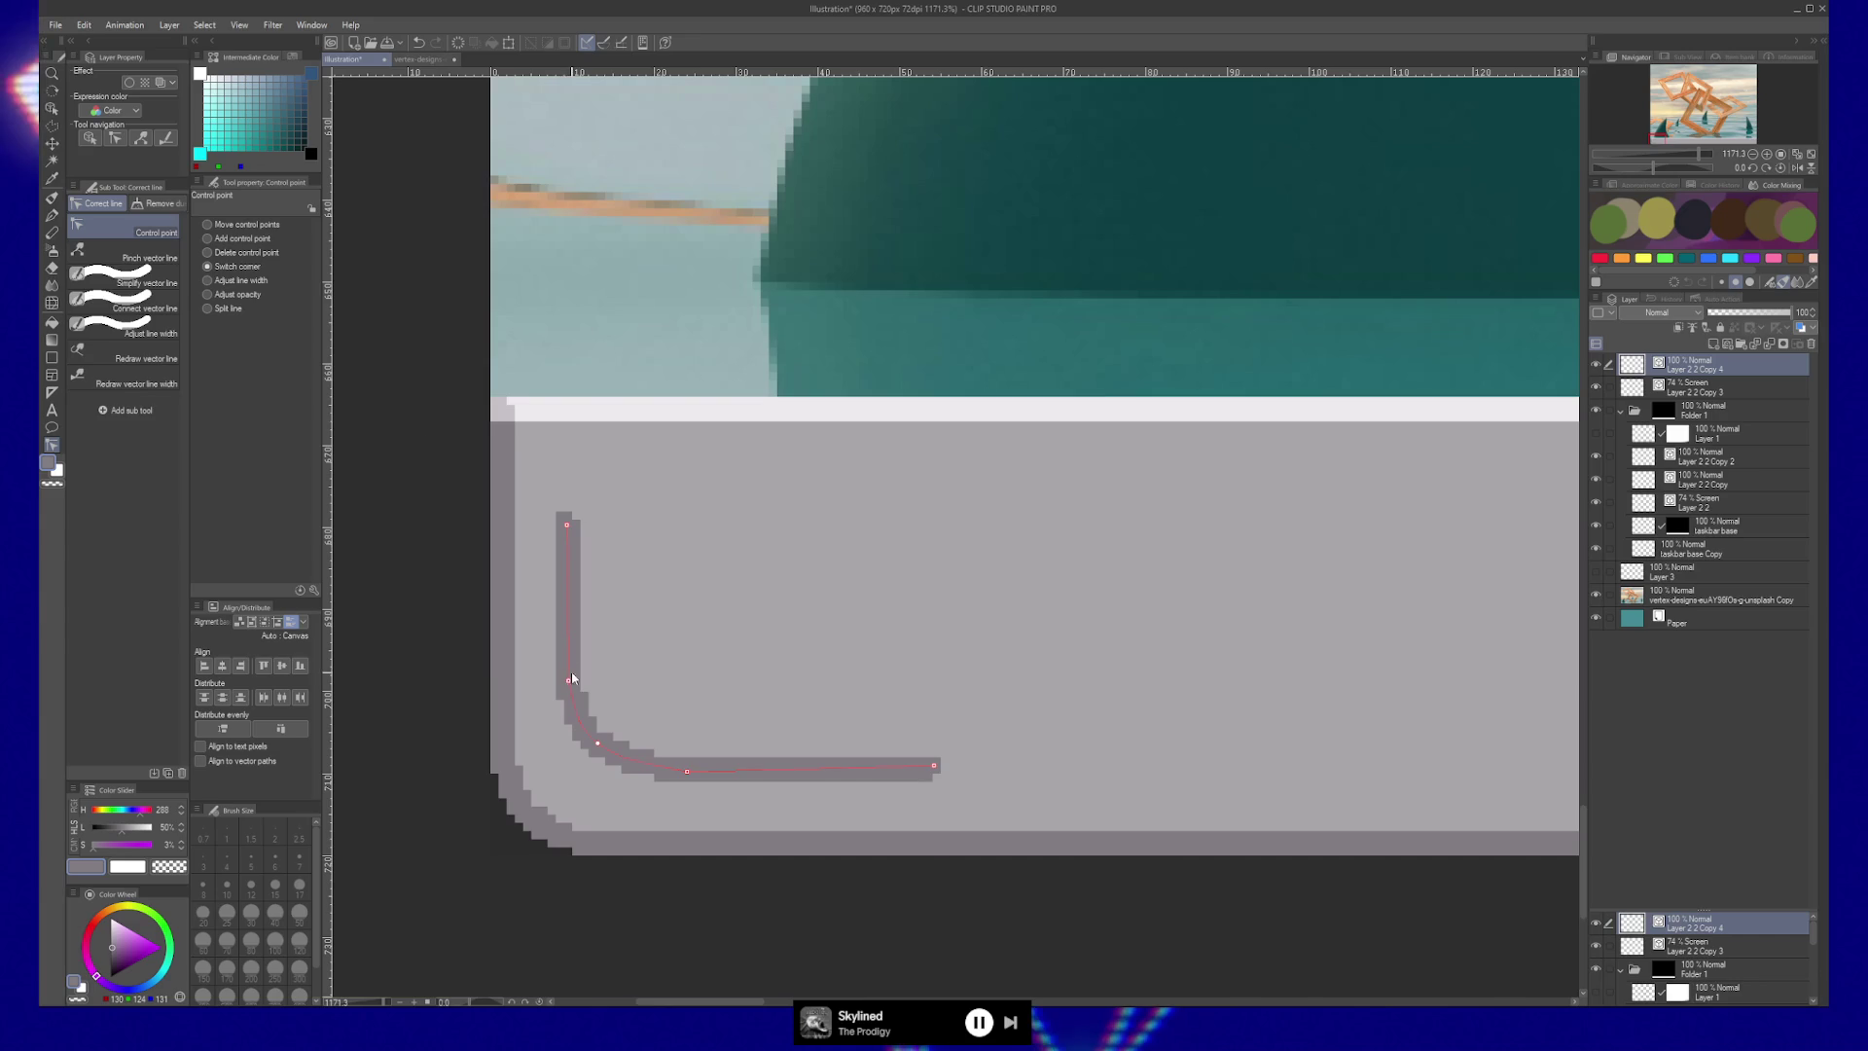
# Move the line's vertical control point down and pull the corner point down-left to reshape the bend.
pyautogui.click(207, 224)
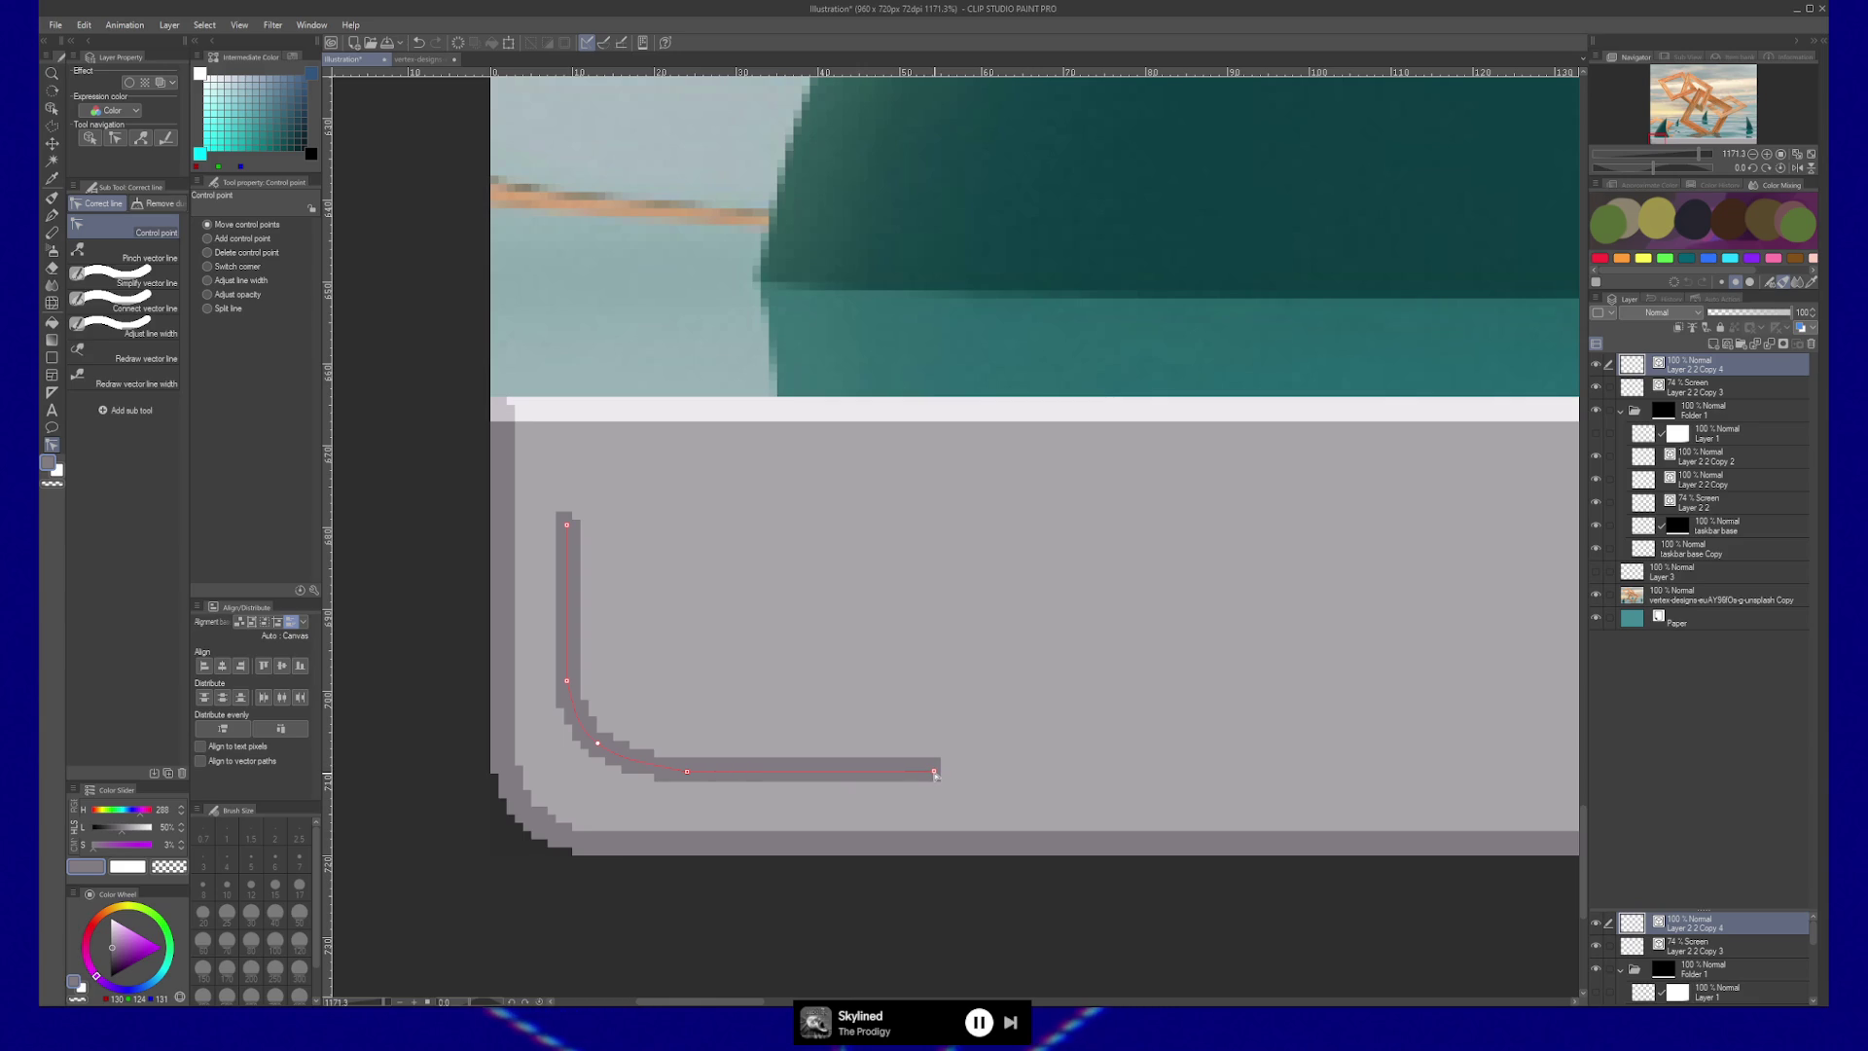
pyautogui.moveTo(693, 771)
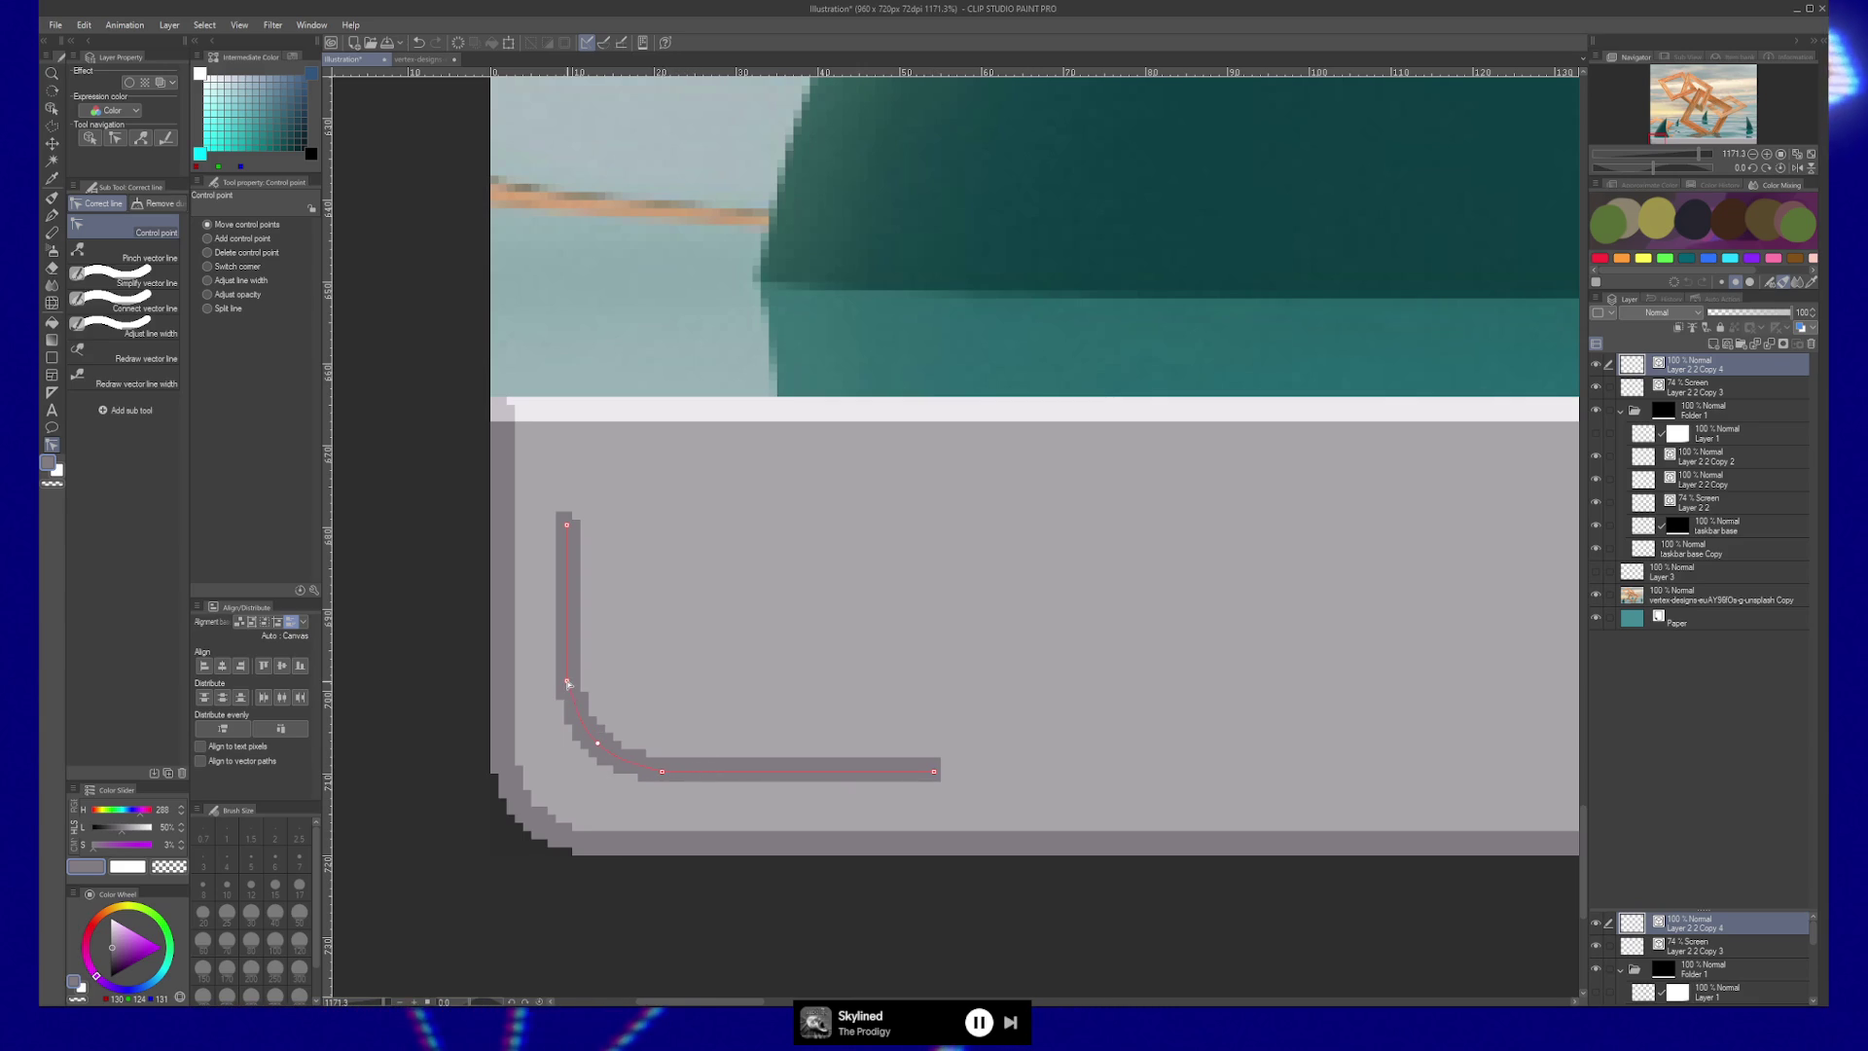
pyautogui.moveTo(566, 680); pyautogui.dragTo(568, 704)
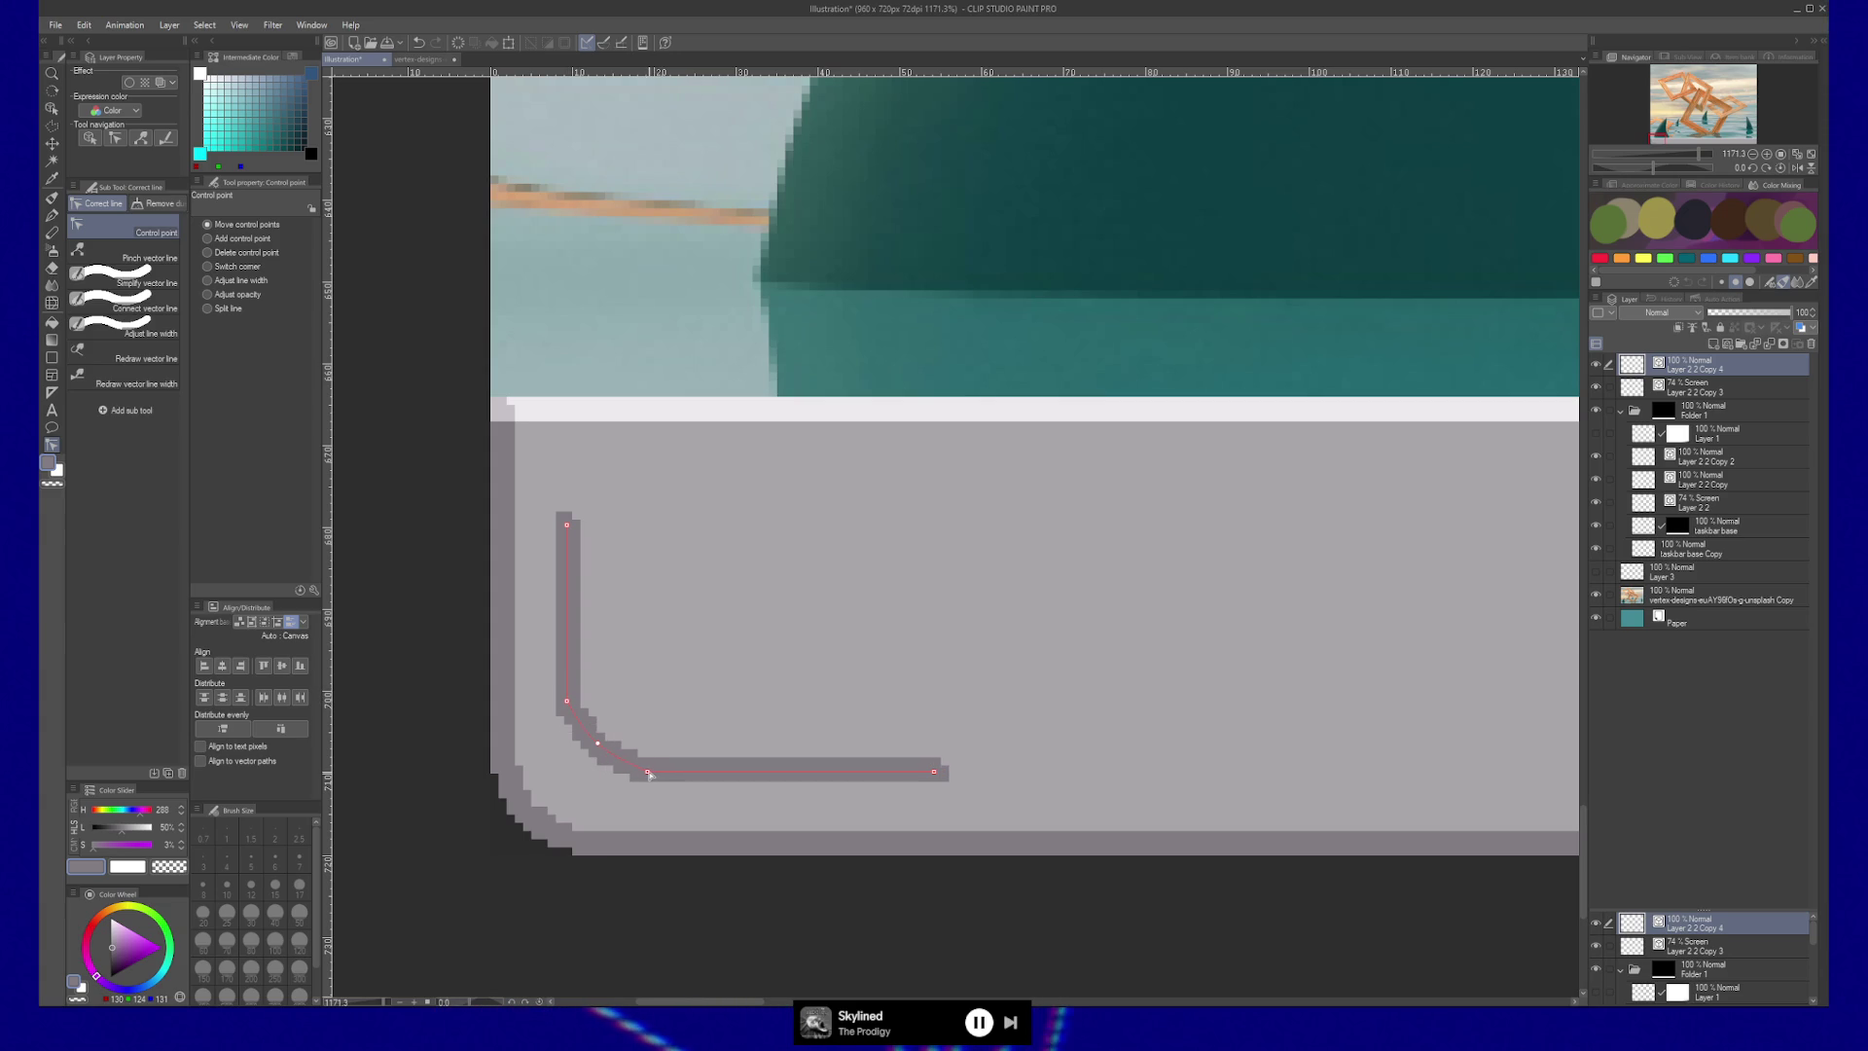
pyautogui.moveTo(595, 750); pyautogui.dragTo(587, 755)
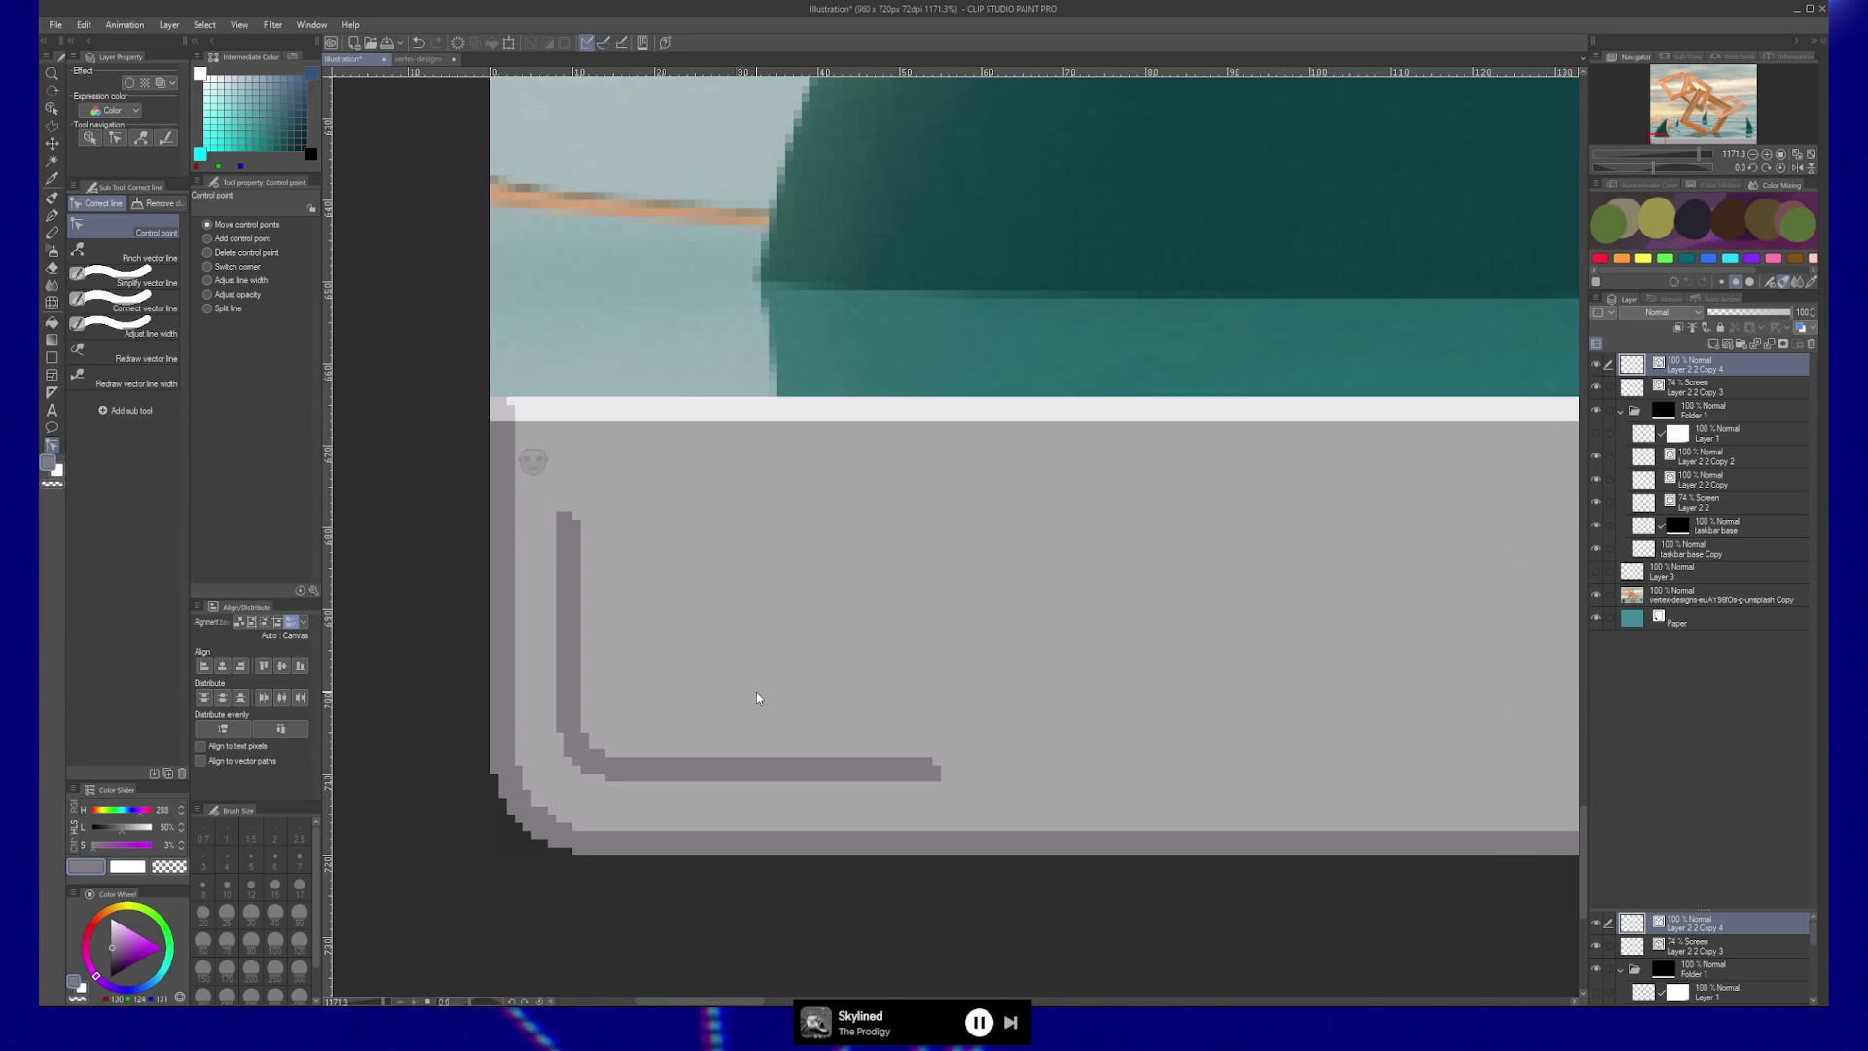
# Move the white highlight strip on Layer 2 2 Copy 3 down into the bar's inner bevel.
pyautogui.click(1703, 393)
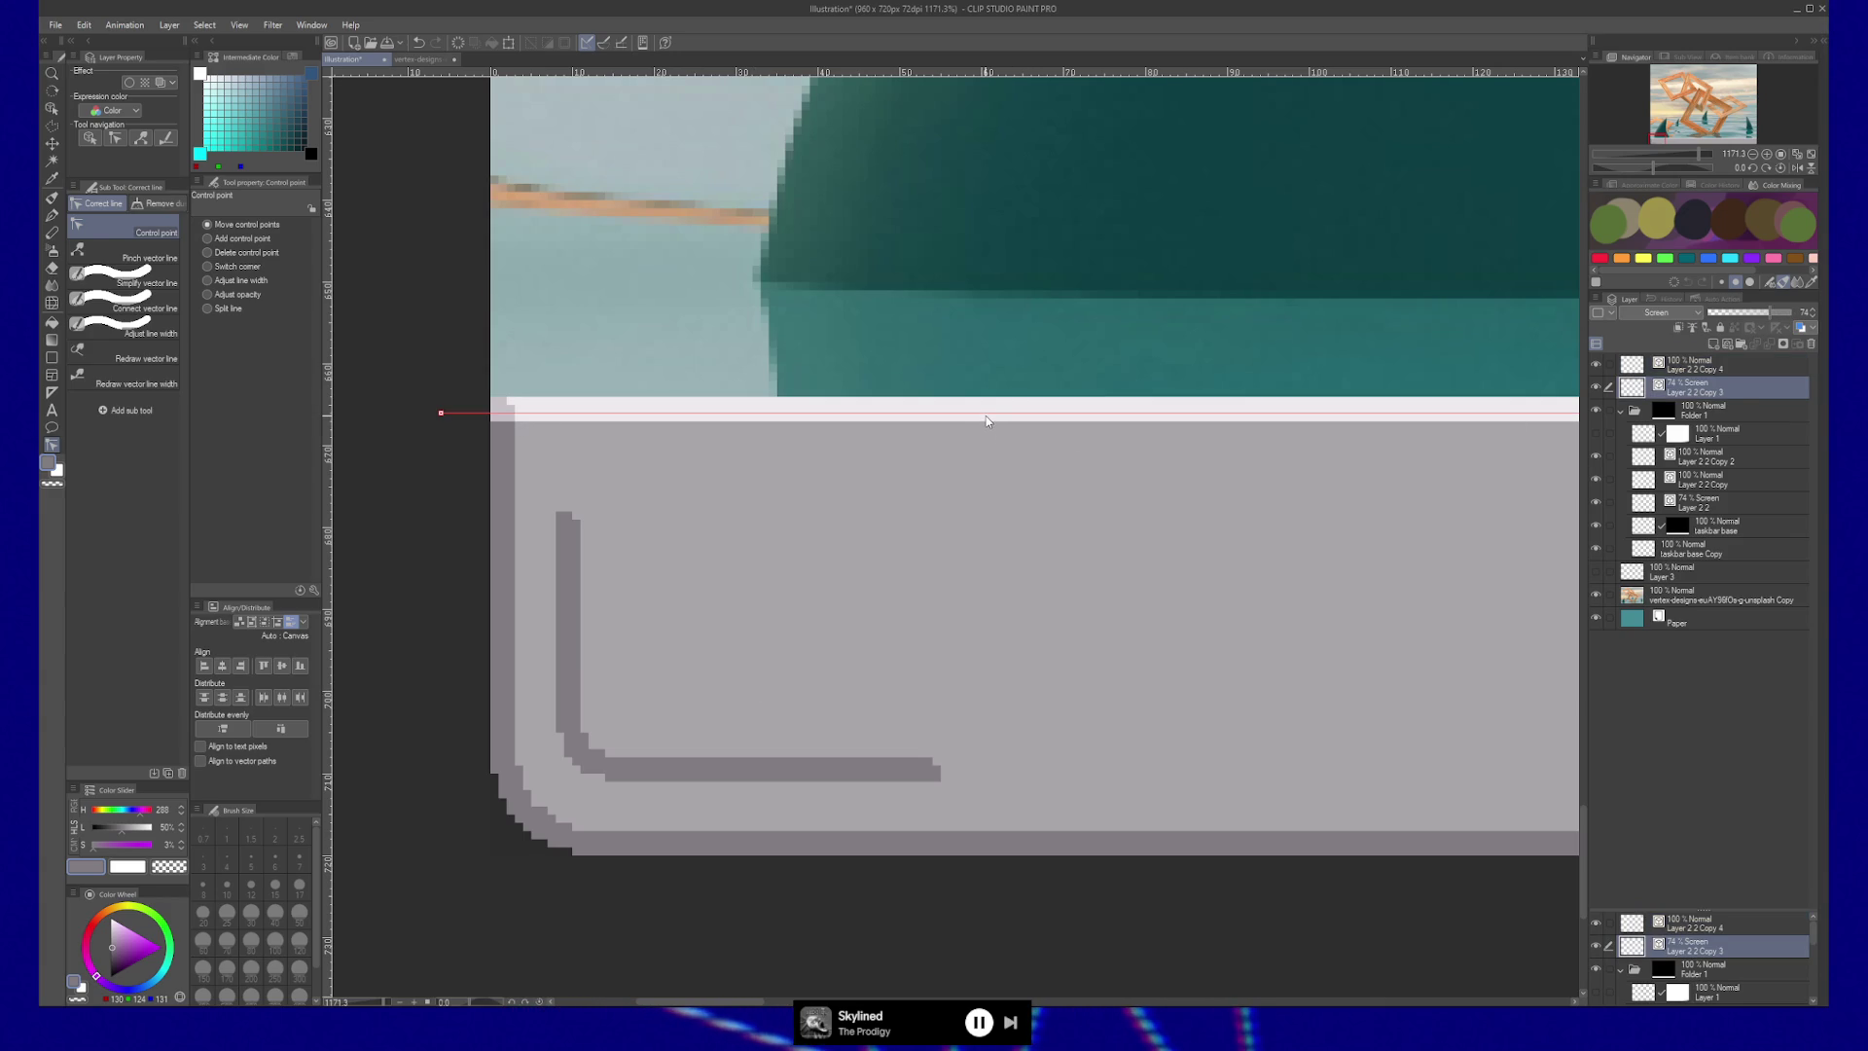
pyautogui.press('k')
pyautogui.moveTo(984, 416); pyautogui.dragTo(1013, 534)
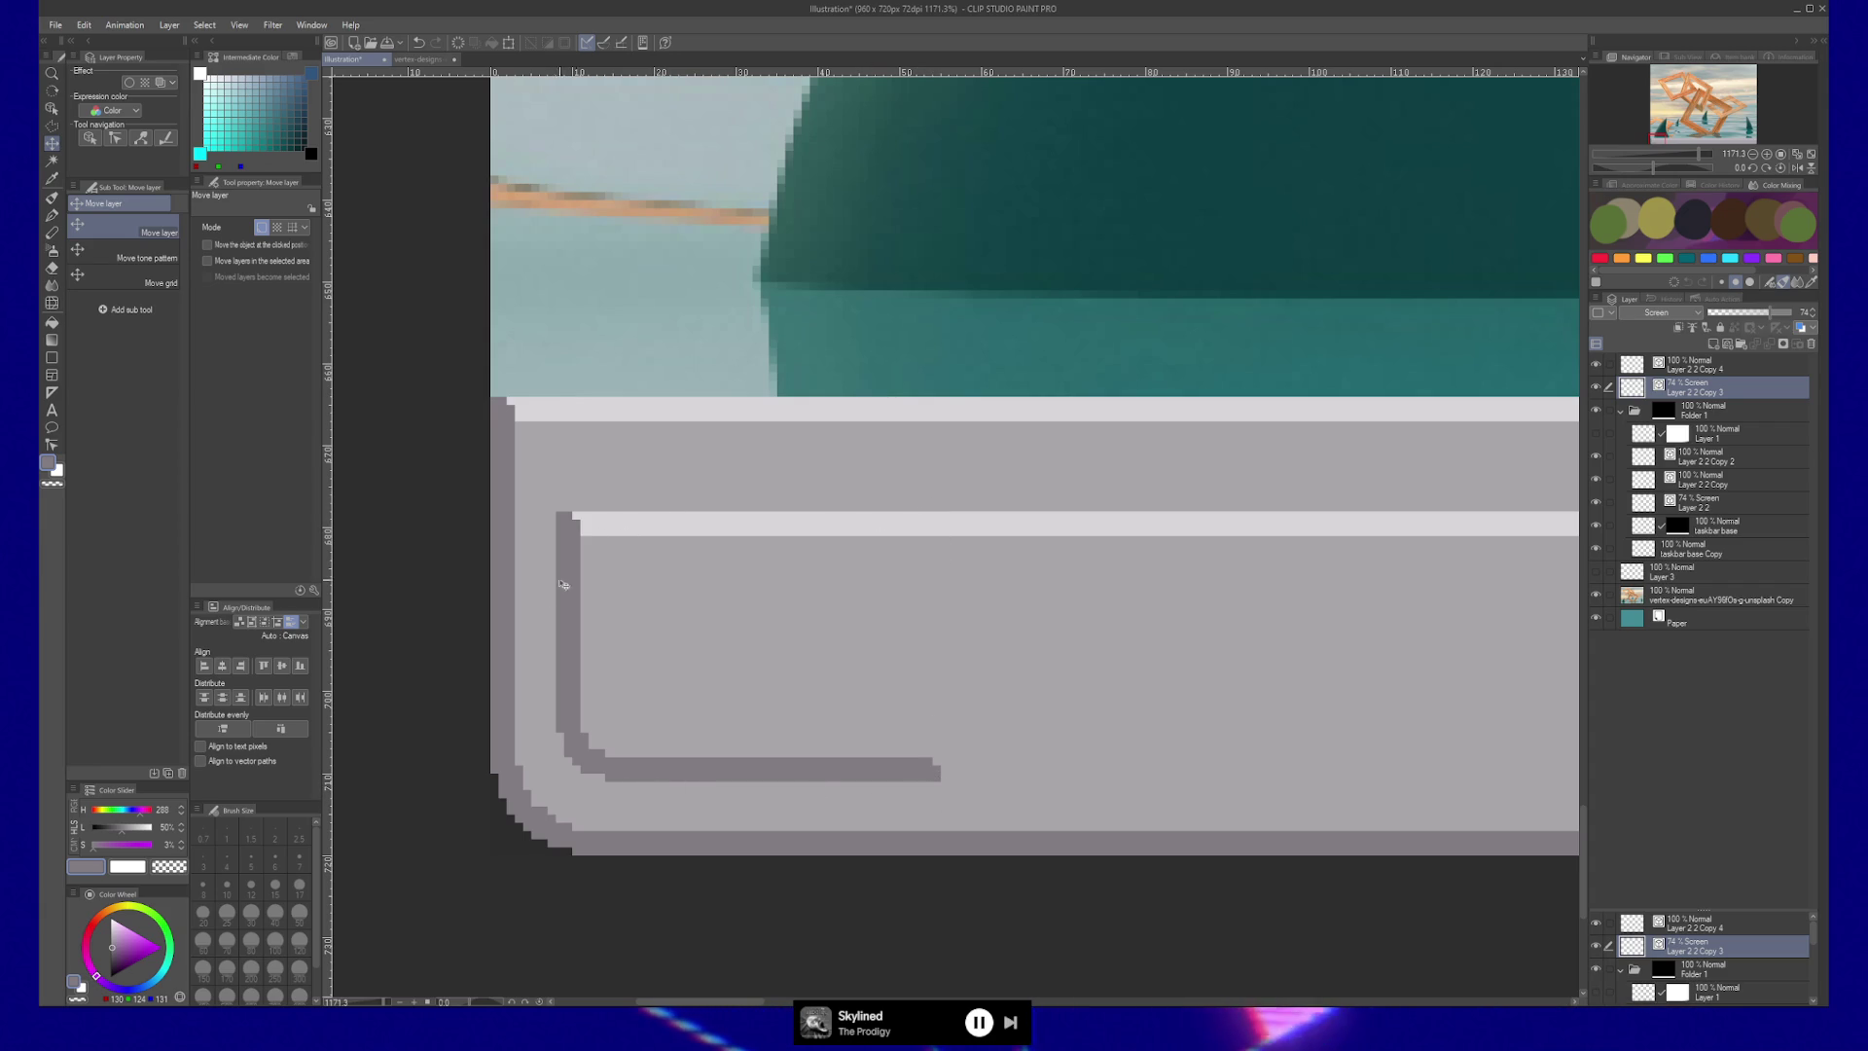
pyautogui.moveTo(658, 530); pyautogui.dragTo(659, 472)
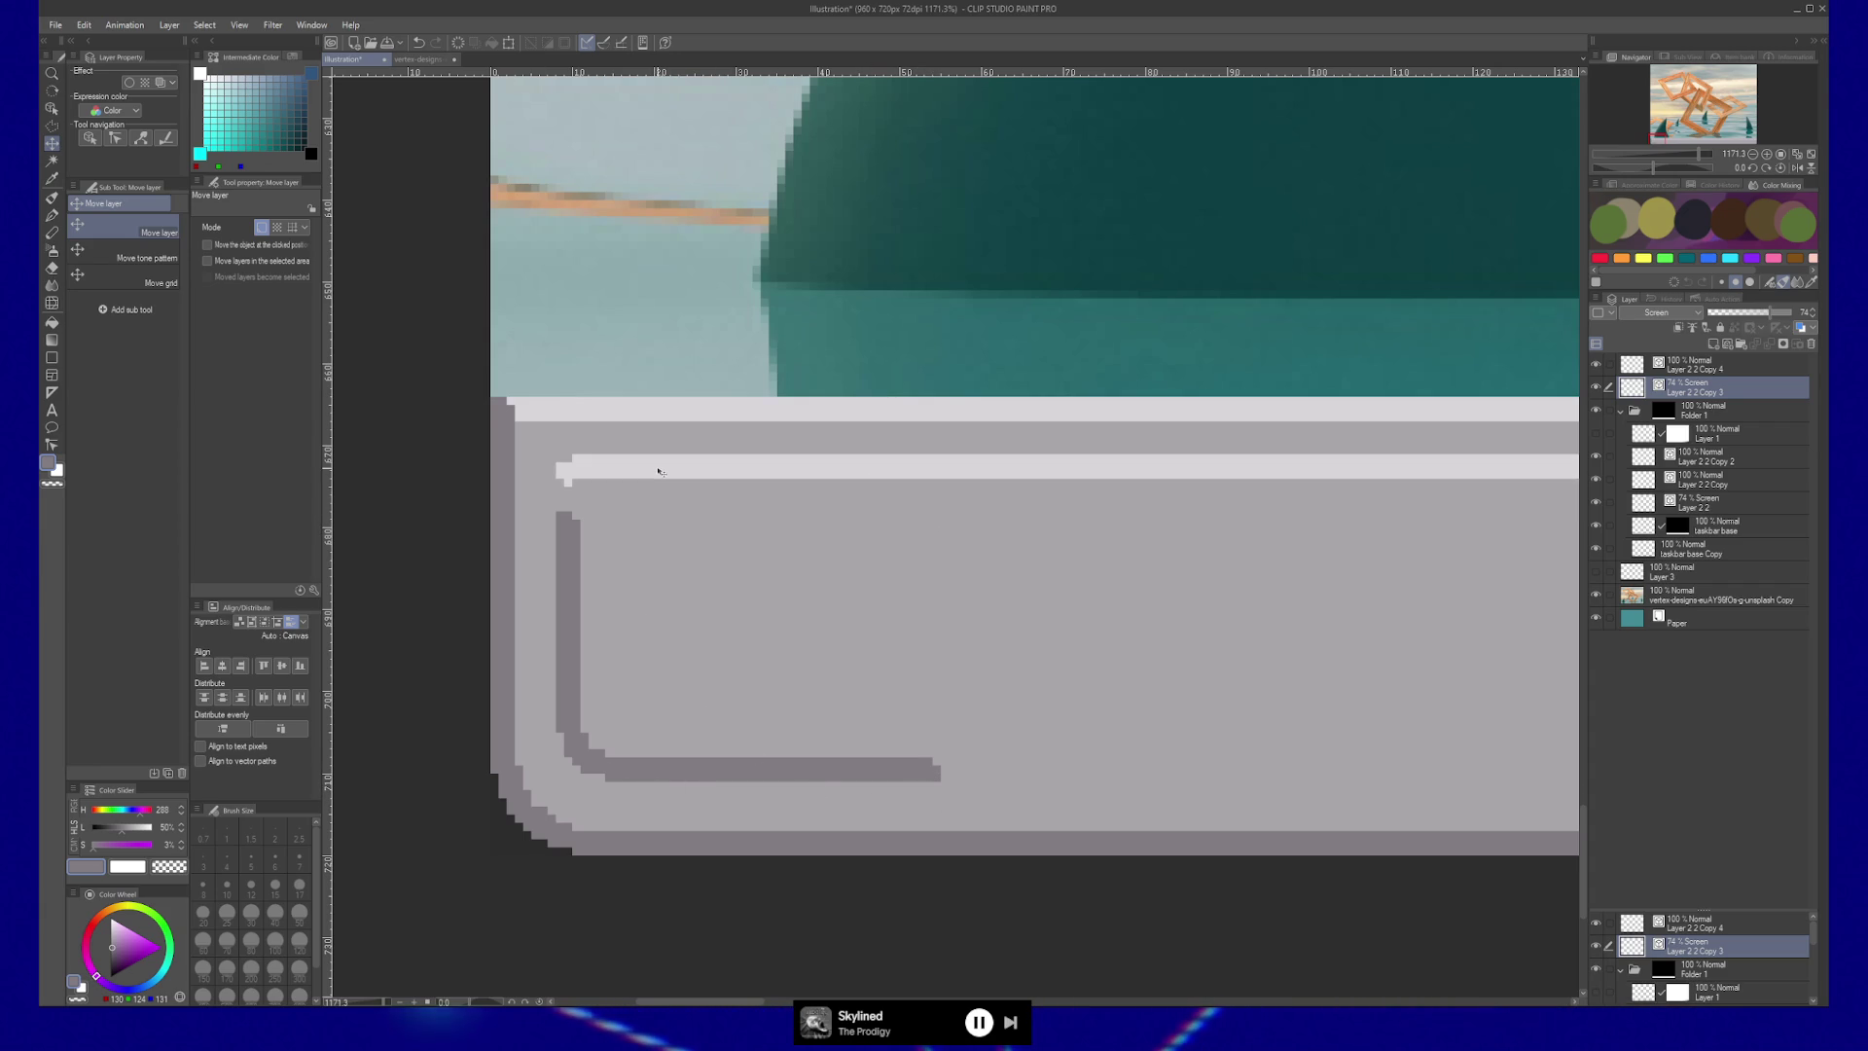
# Drag the top control point of the dark left edge on Layer 2 2 Copy 4 upward.
pyautogui.click(1707, 370)
pyautogui.press('y')
pyautogui.moveTo(568, 503); pyautogui.dragTo(568, 479)
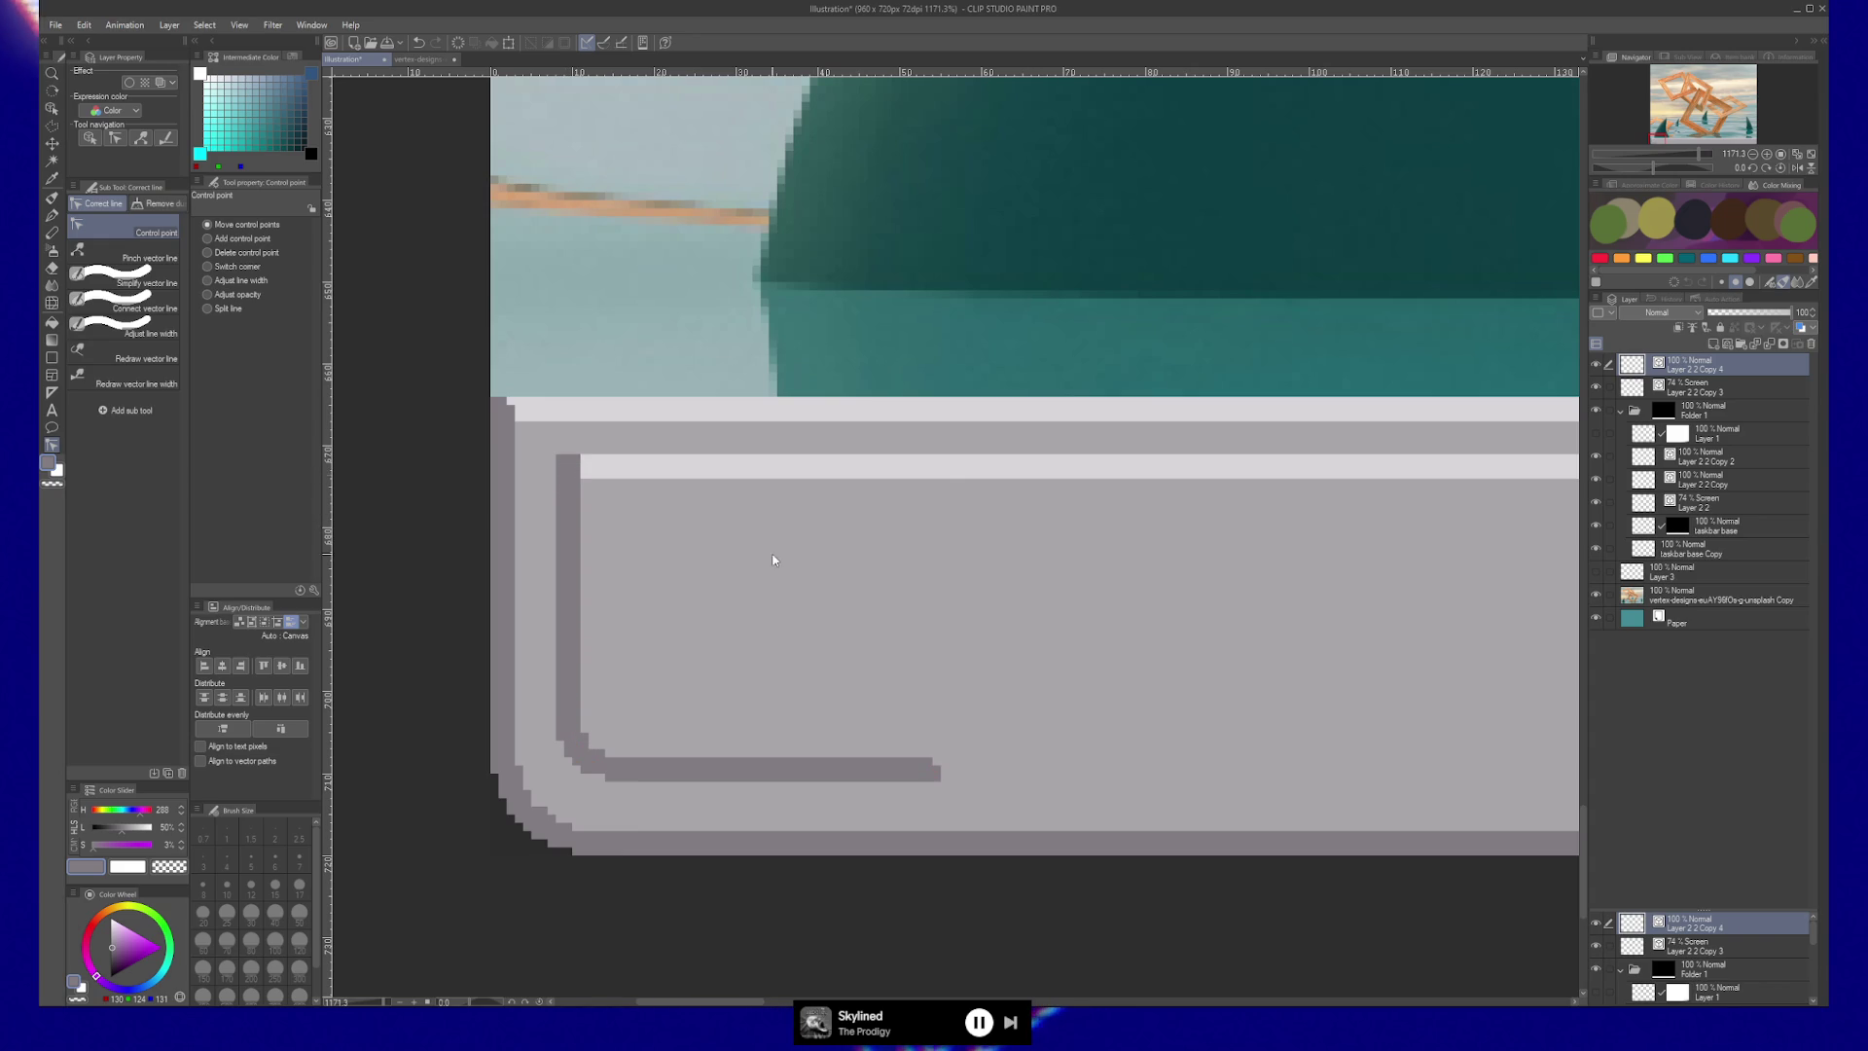
pyautogui.moveTo(1067, 621); pyautogui.dragTo(976, 617)
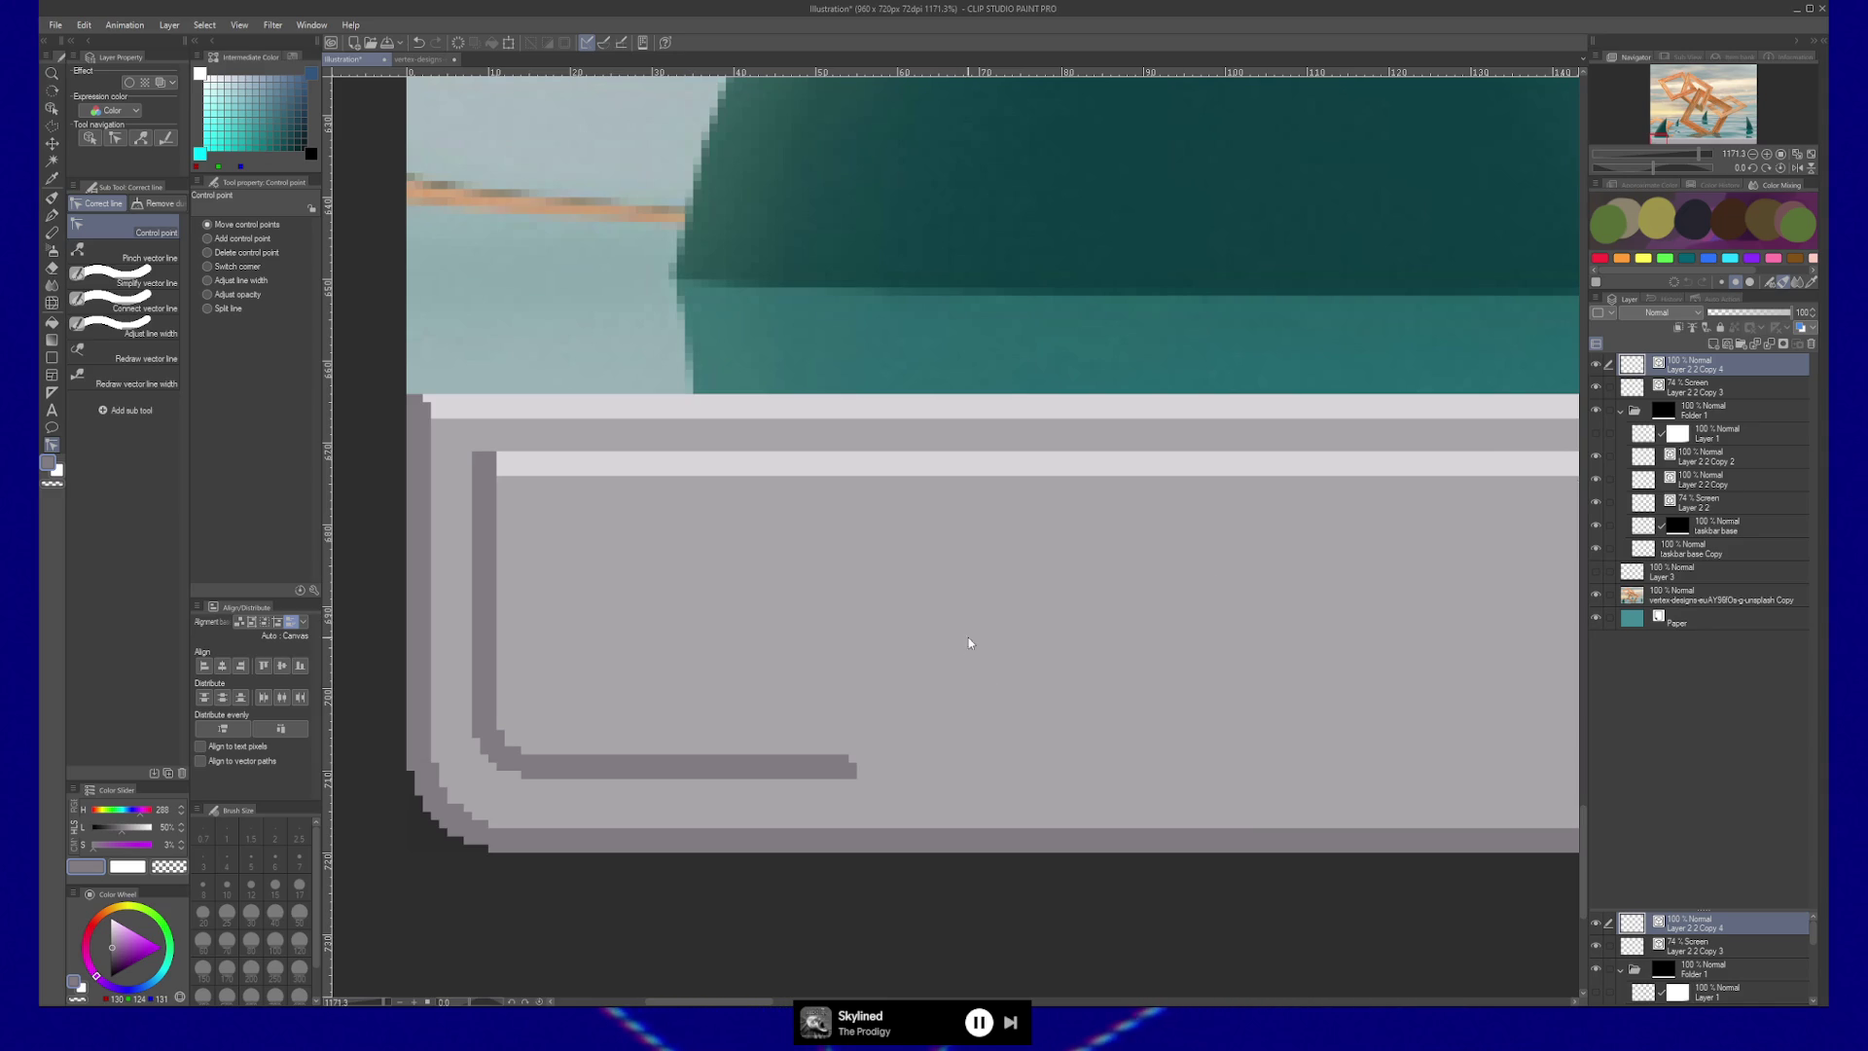
pyautogui.click(1689, 391)
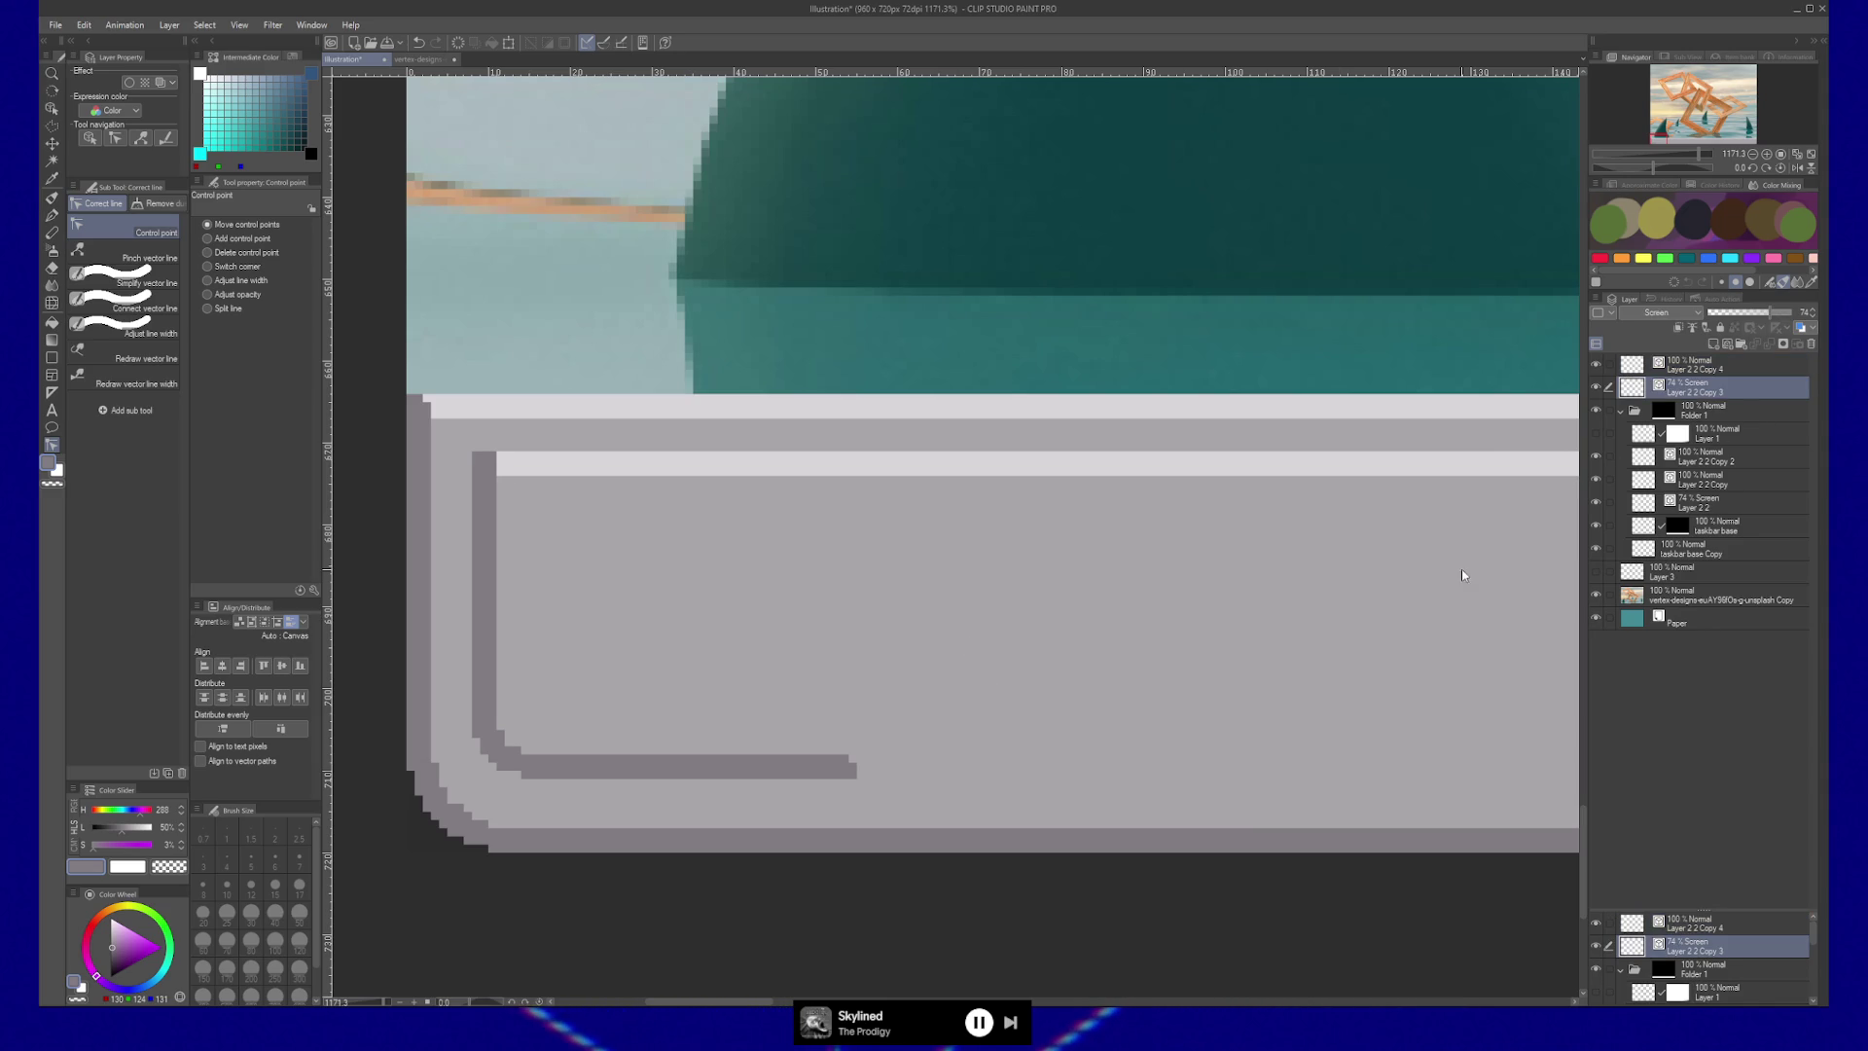
pyautogui.click(1683, 367)
pyautogui.scroll(-2, 1357, 746)
pyautogui.scroll(-6, 761, 692)
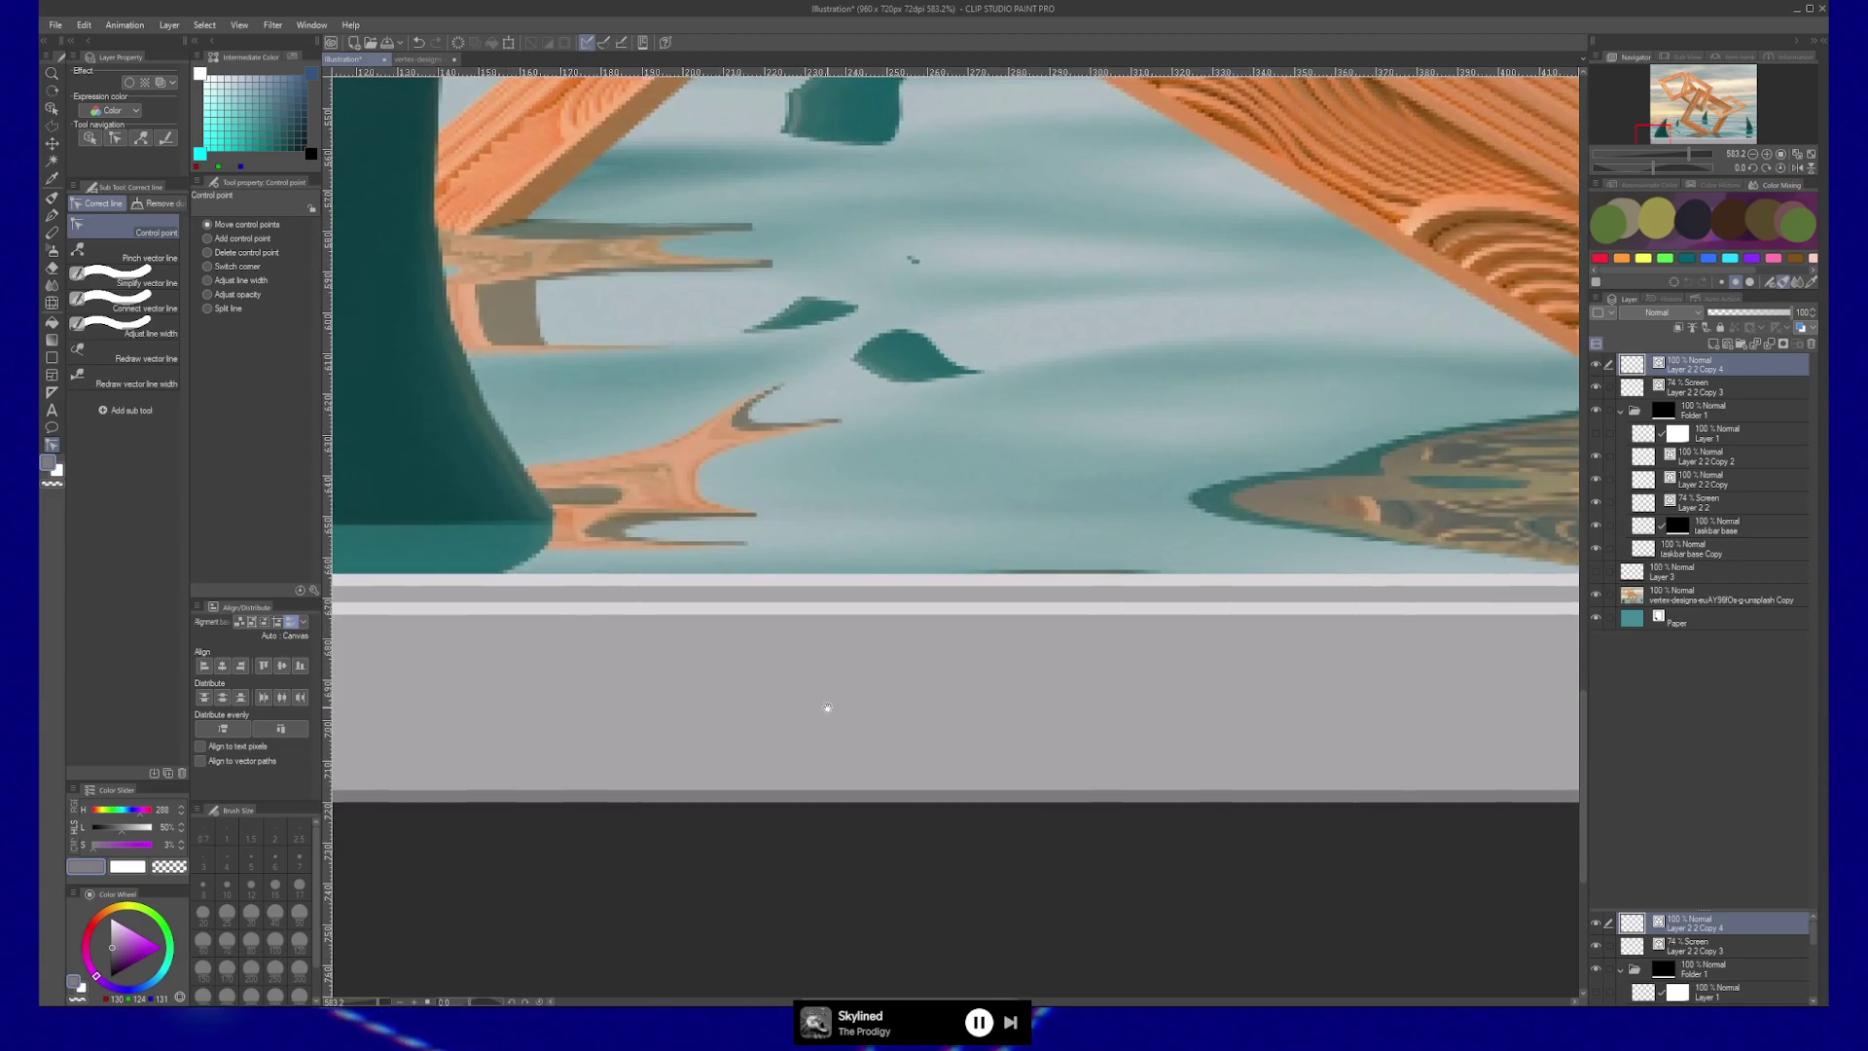
# Zoom in on the bar's inner bevel corner, then zoom back out to the whole illustration.
pyautogui.scroll(-3, 1282, 773)
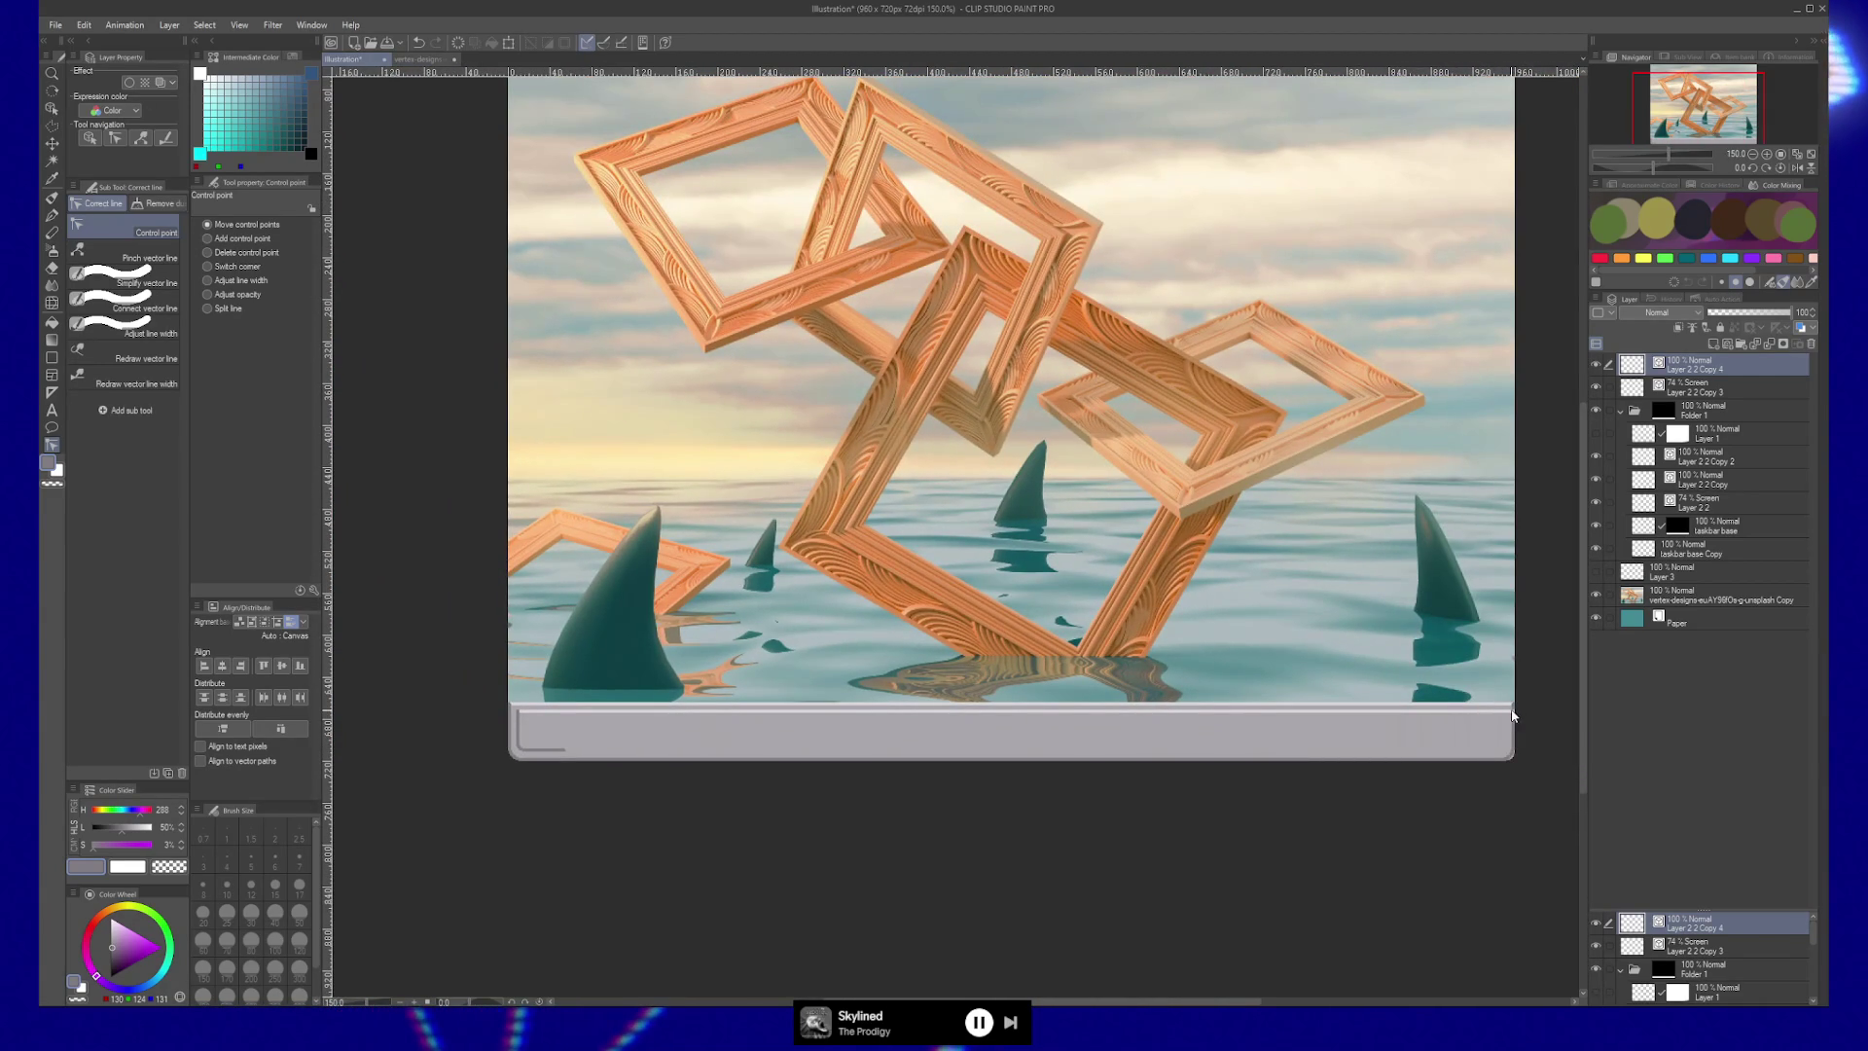
pyautogui.hotkey('alt', '[')
pyautogui.press('y')
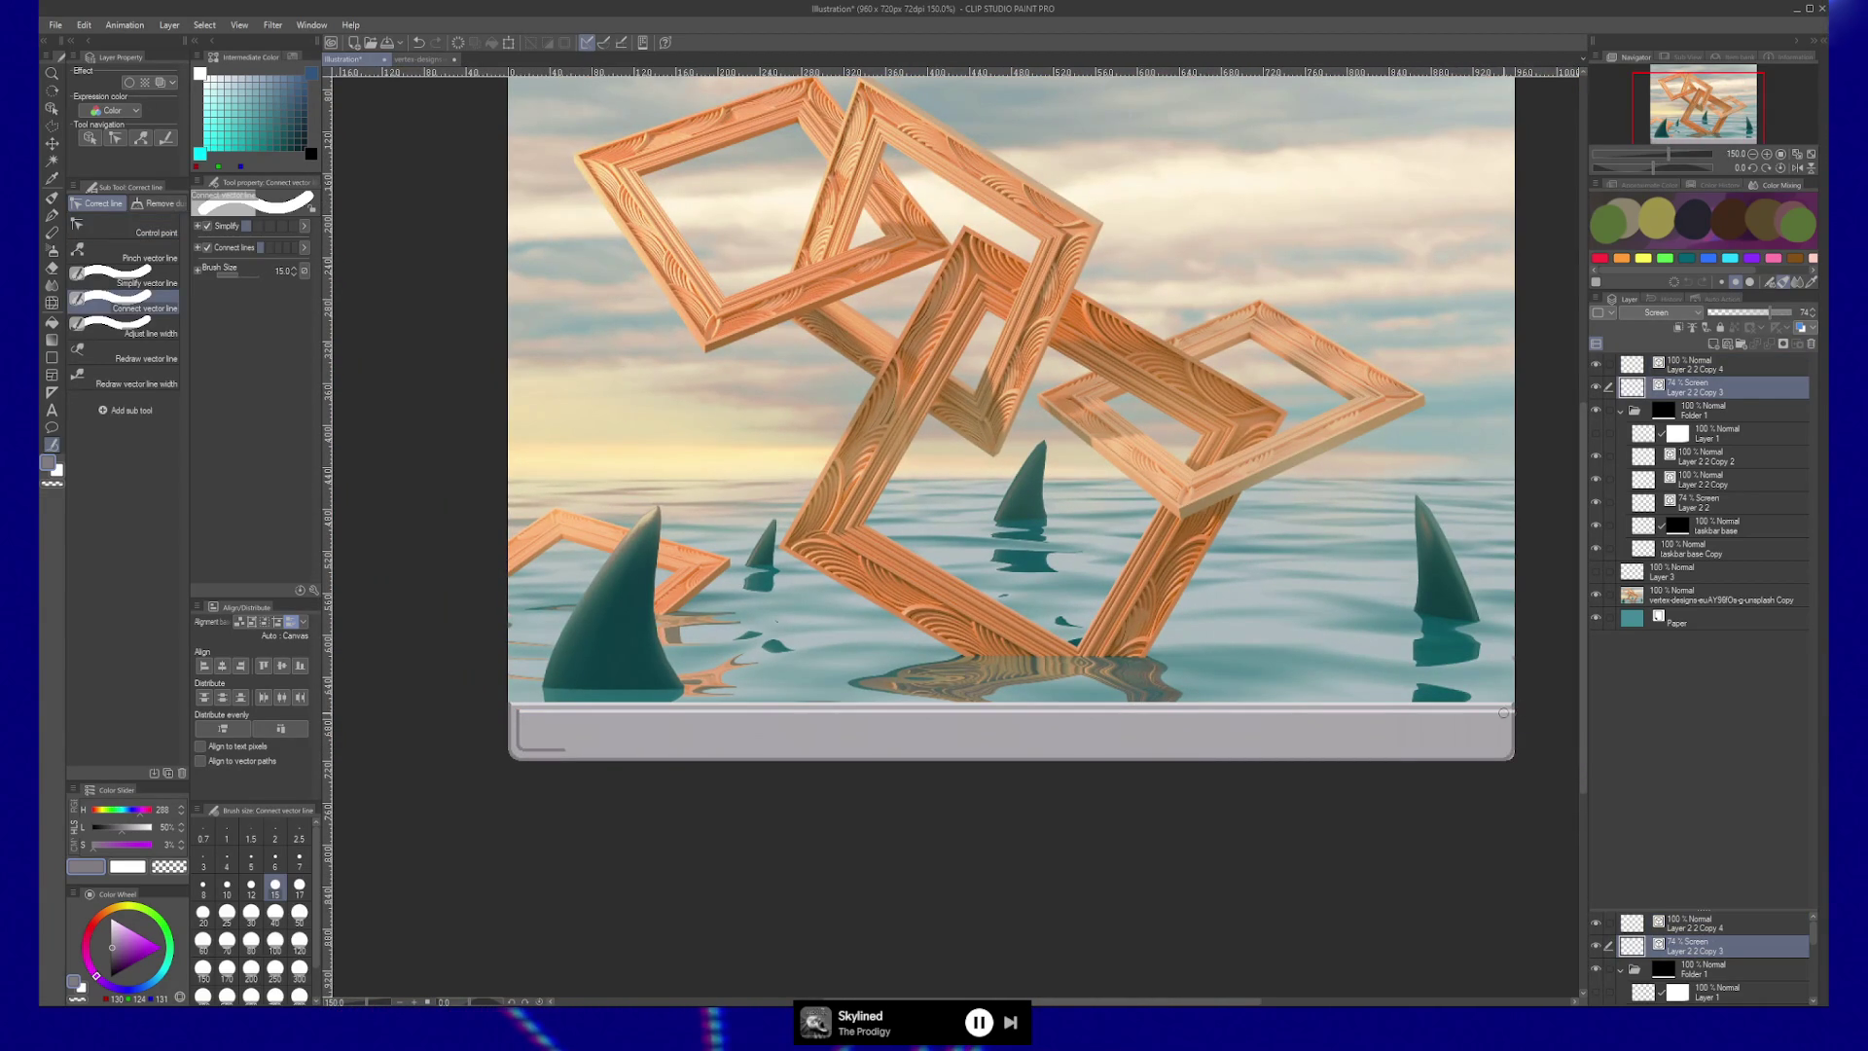
pyautogui.press('y')
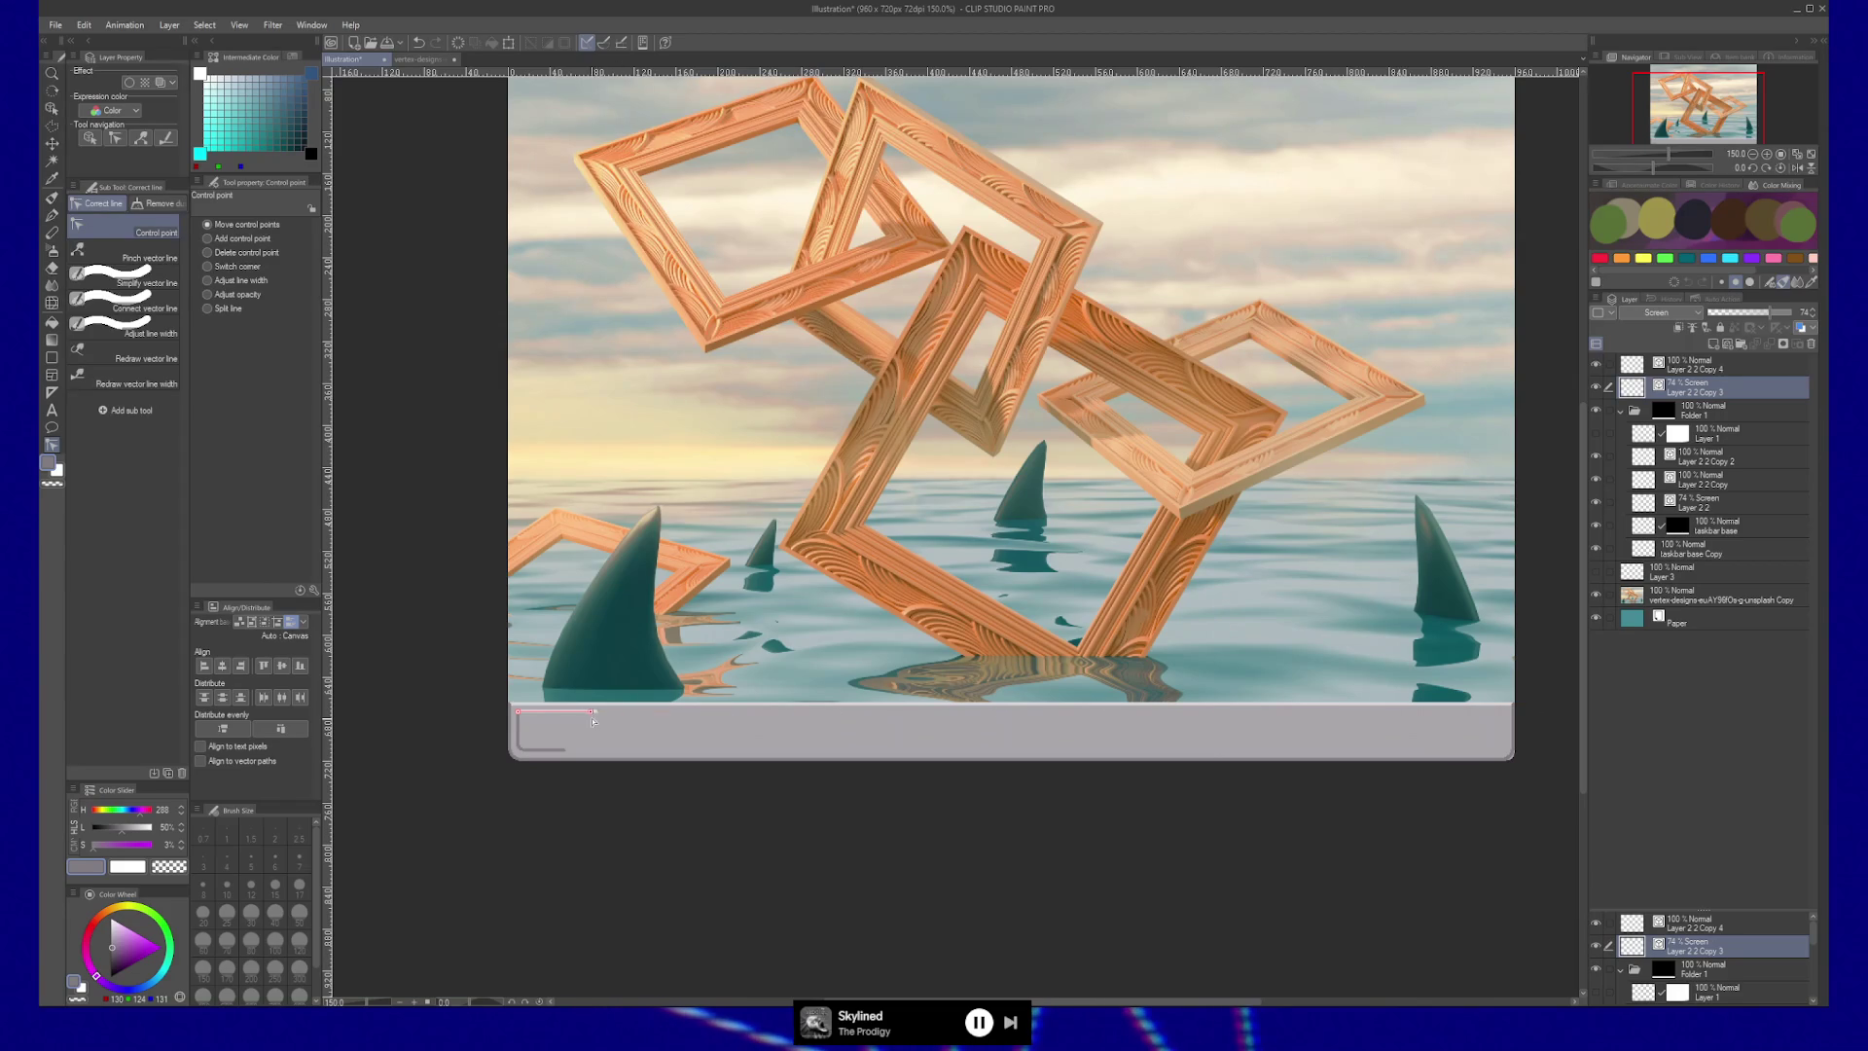
pyautogui.scroll(5, 567, 724)
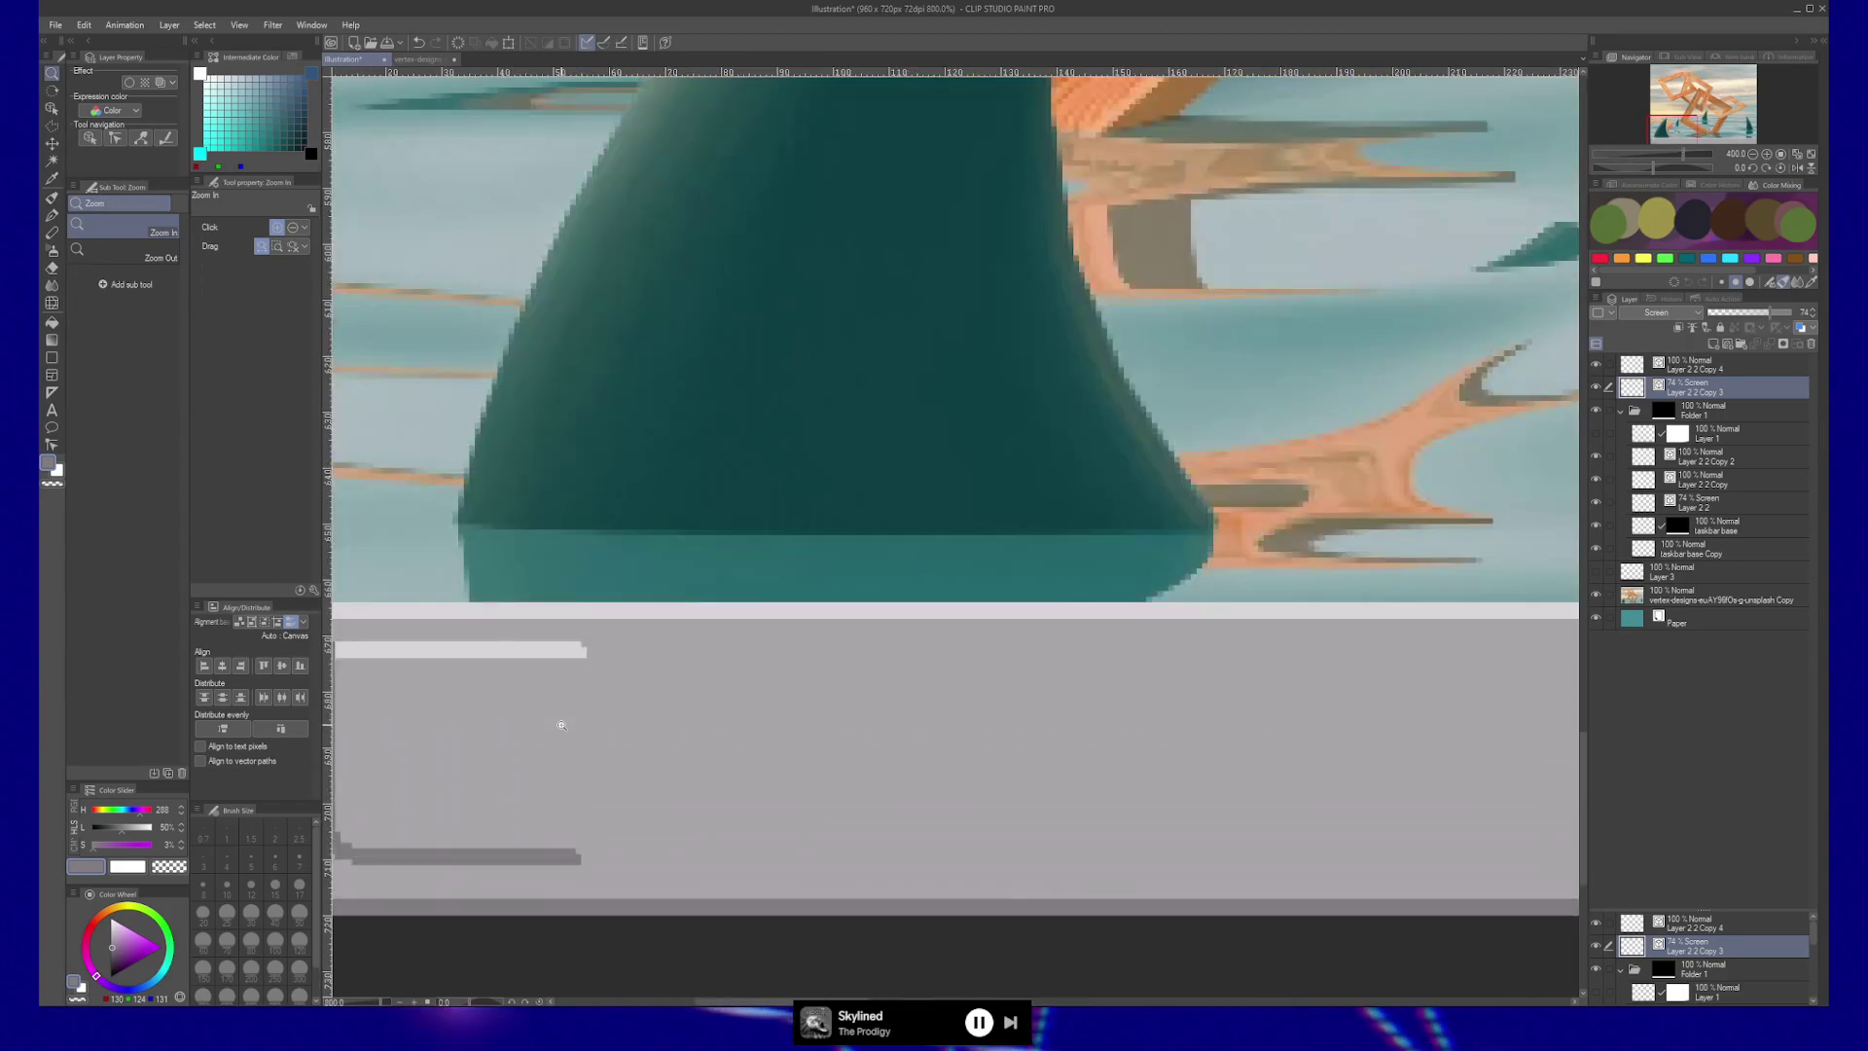
pyautogui.hscroll(1, 1128, 720)
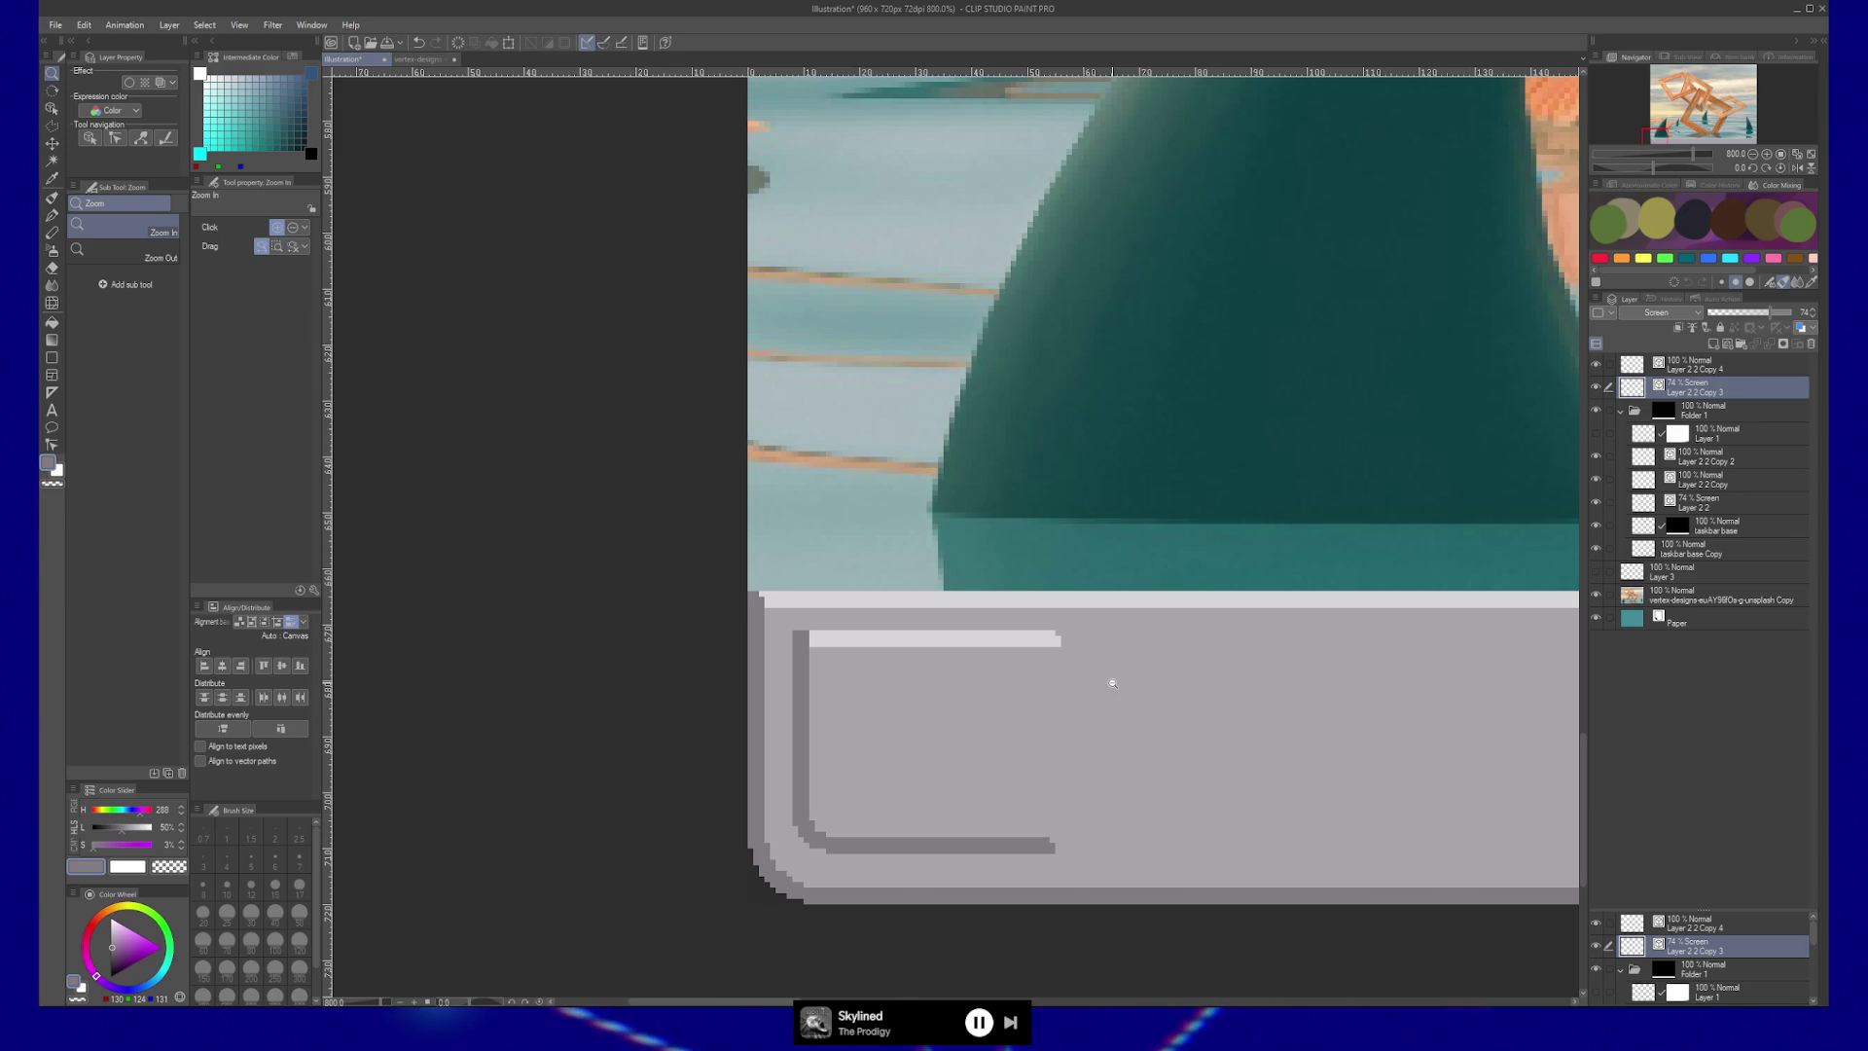
pyautogui.scroll(-5, 1112, 683)
pyautogui.moveTo(989, 667); pyautogui.dragTo(953, 822)
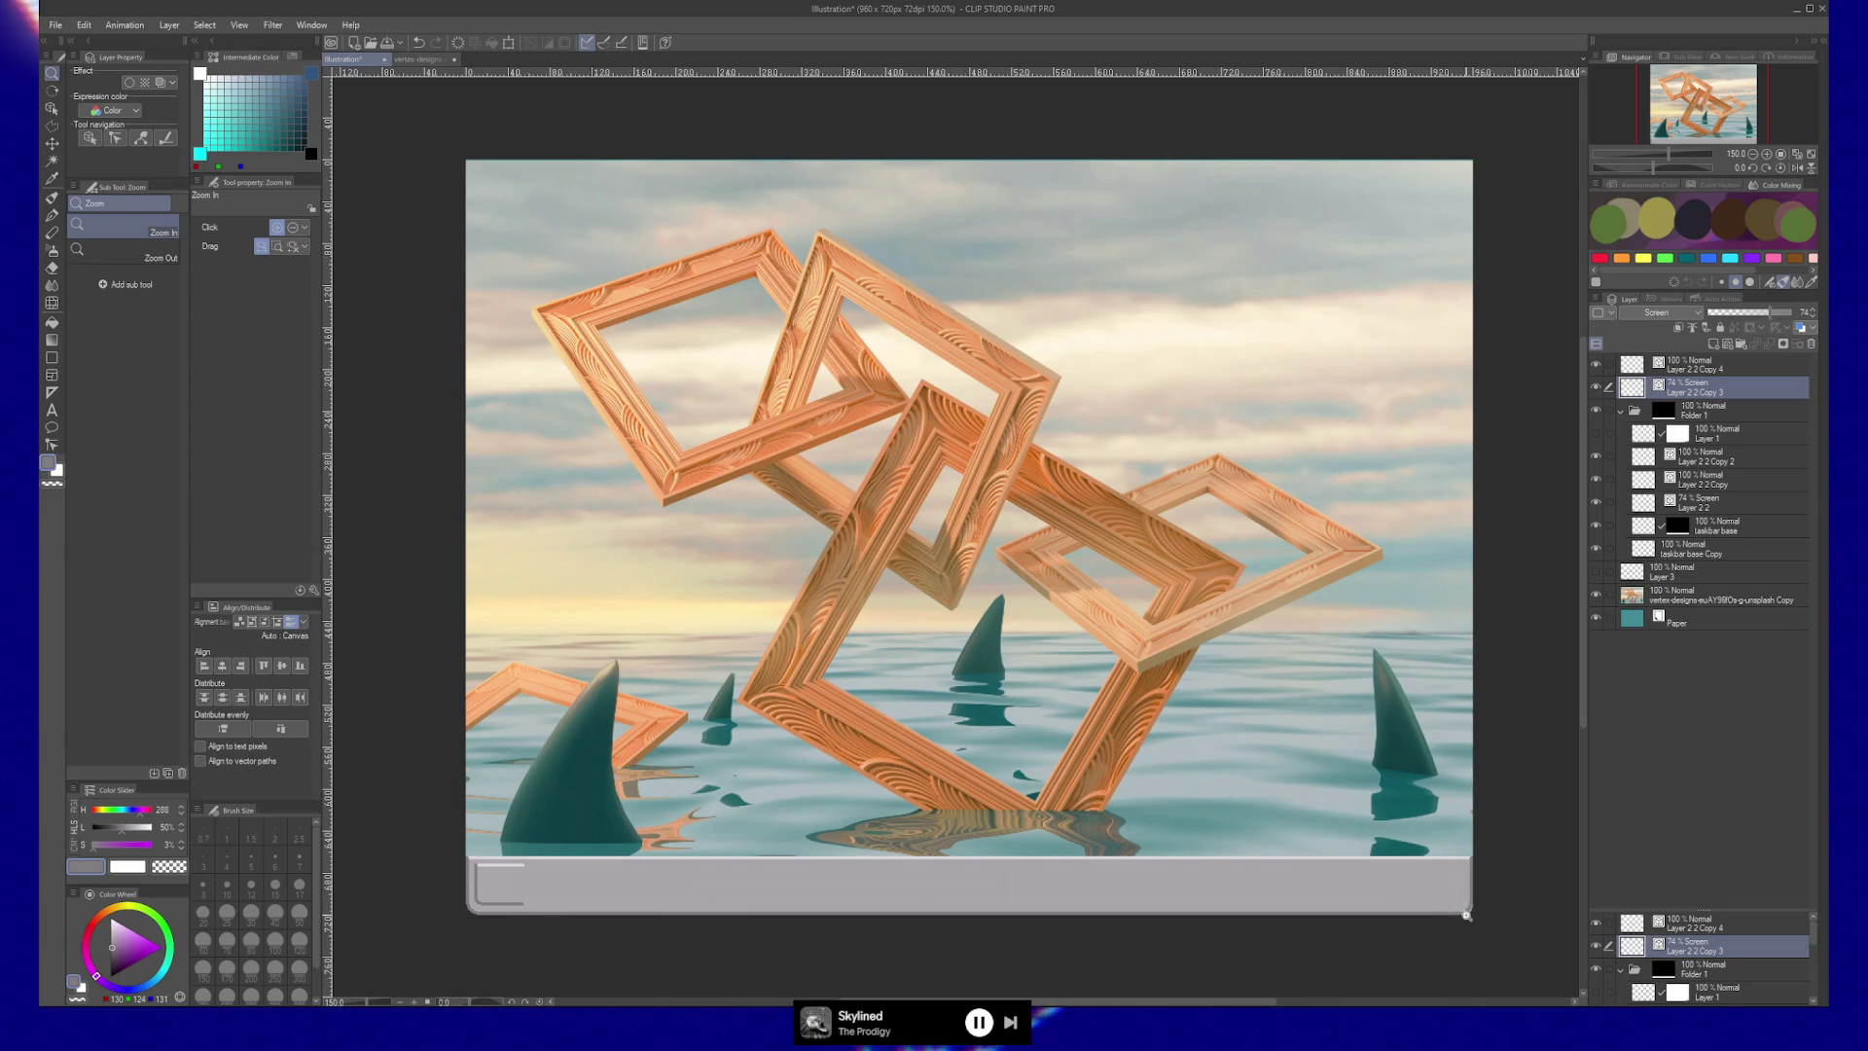
# Select the entire canvas and make the taskbar base layer active.
pyautogui.keyDown('ctrl'); pyautogui.click(1646, 479); pyautogui.keyUp('ctrl')
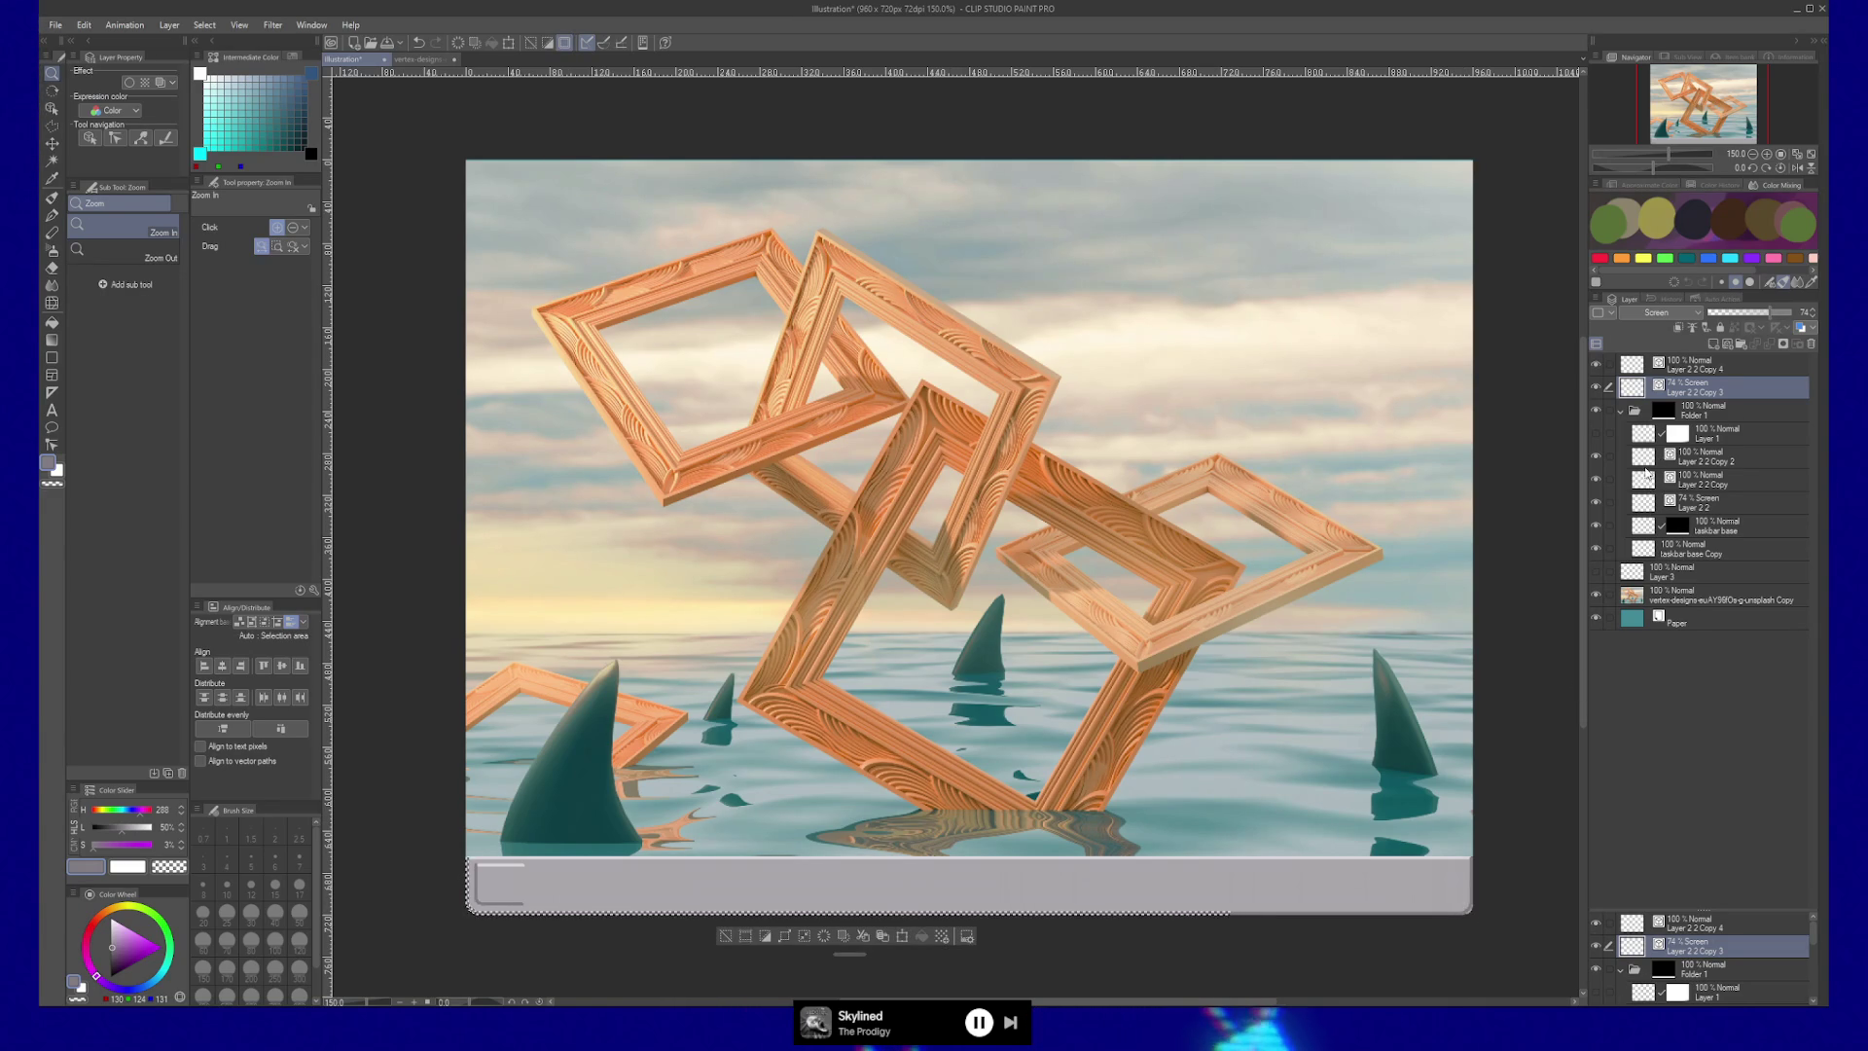
pyautogui.keyDown('ctrl'); pyautogui.click(1643, 502); pyautogui.keyUp('ctrl')
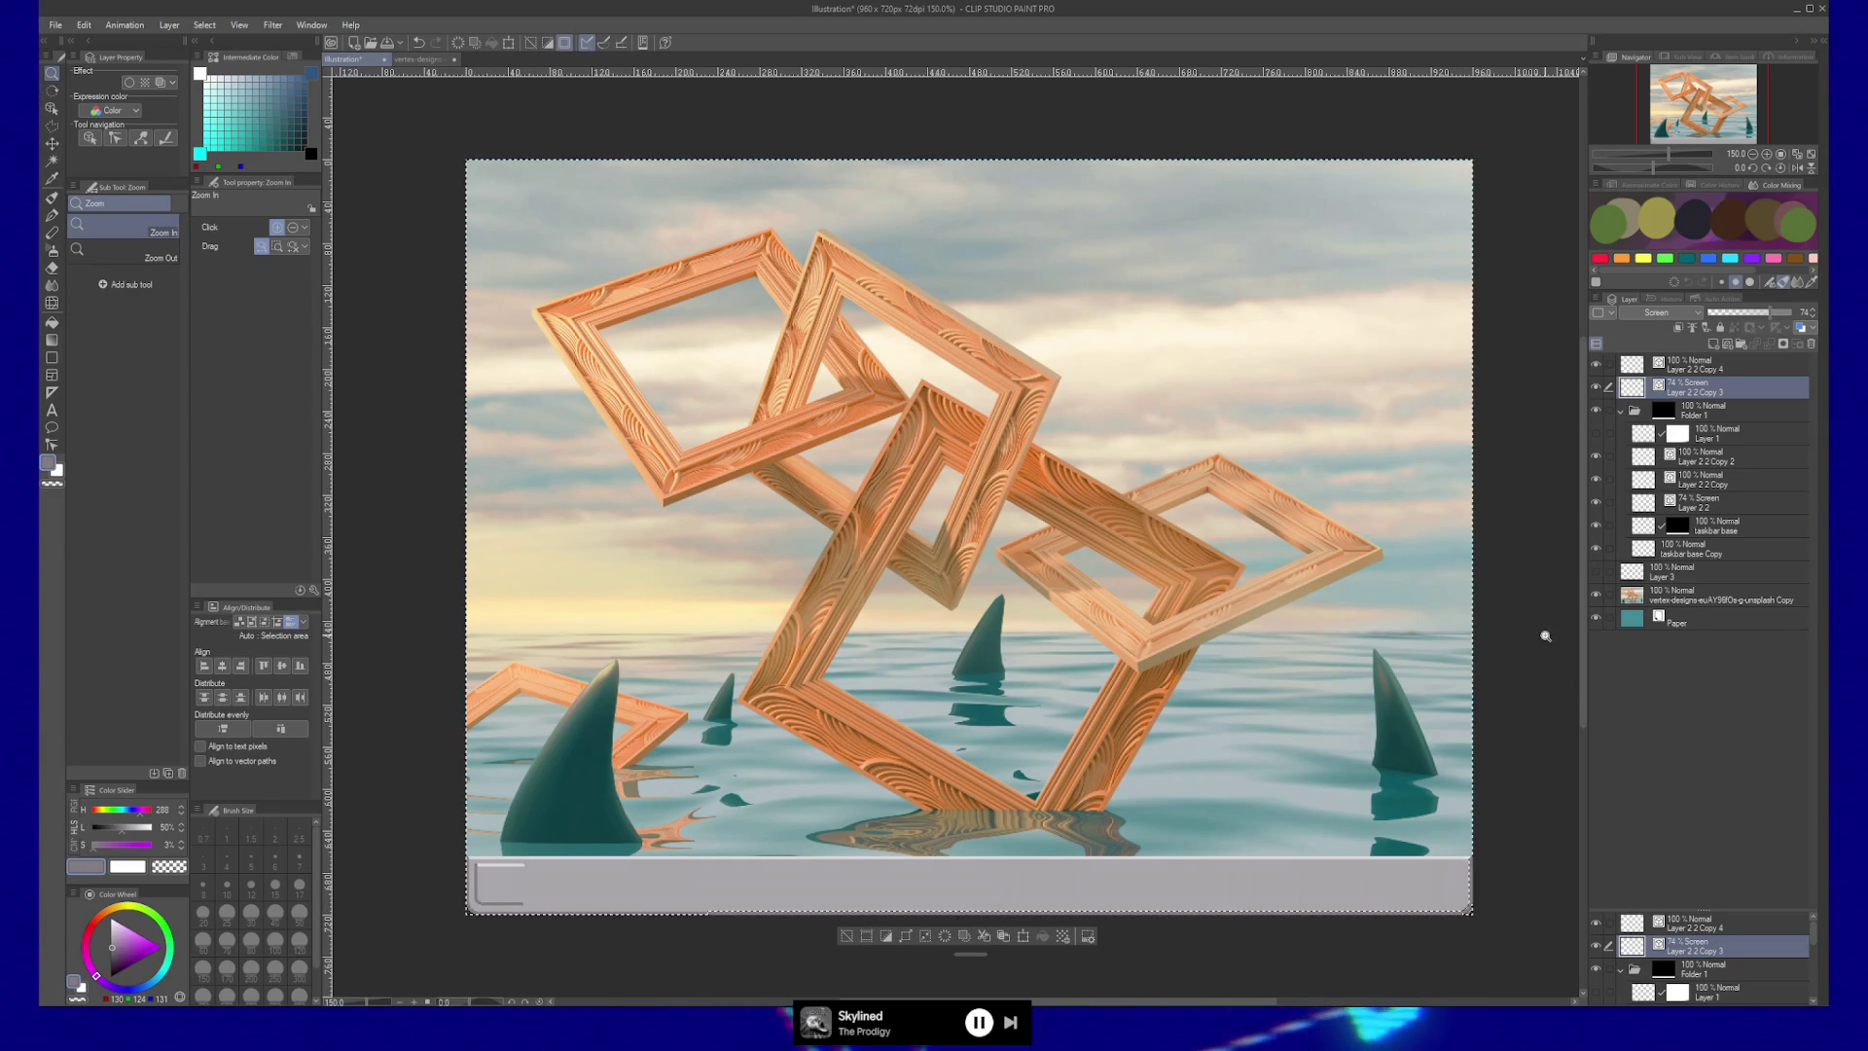
pyautogui.click(1654, 525)
# Switch to the Eraser and deselect with Ctrl+D, leaving the taskbar unchanged.
pyautogui.press('e')
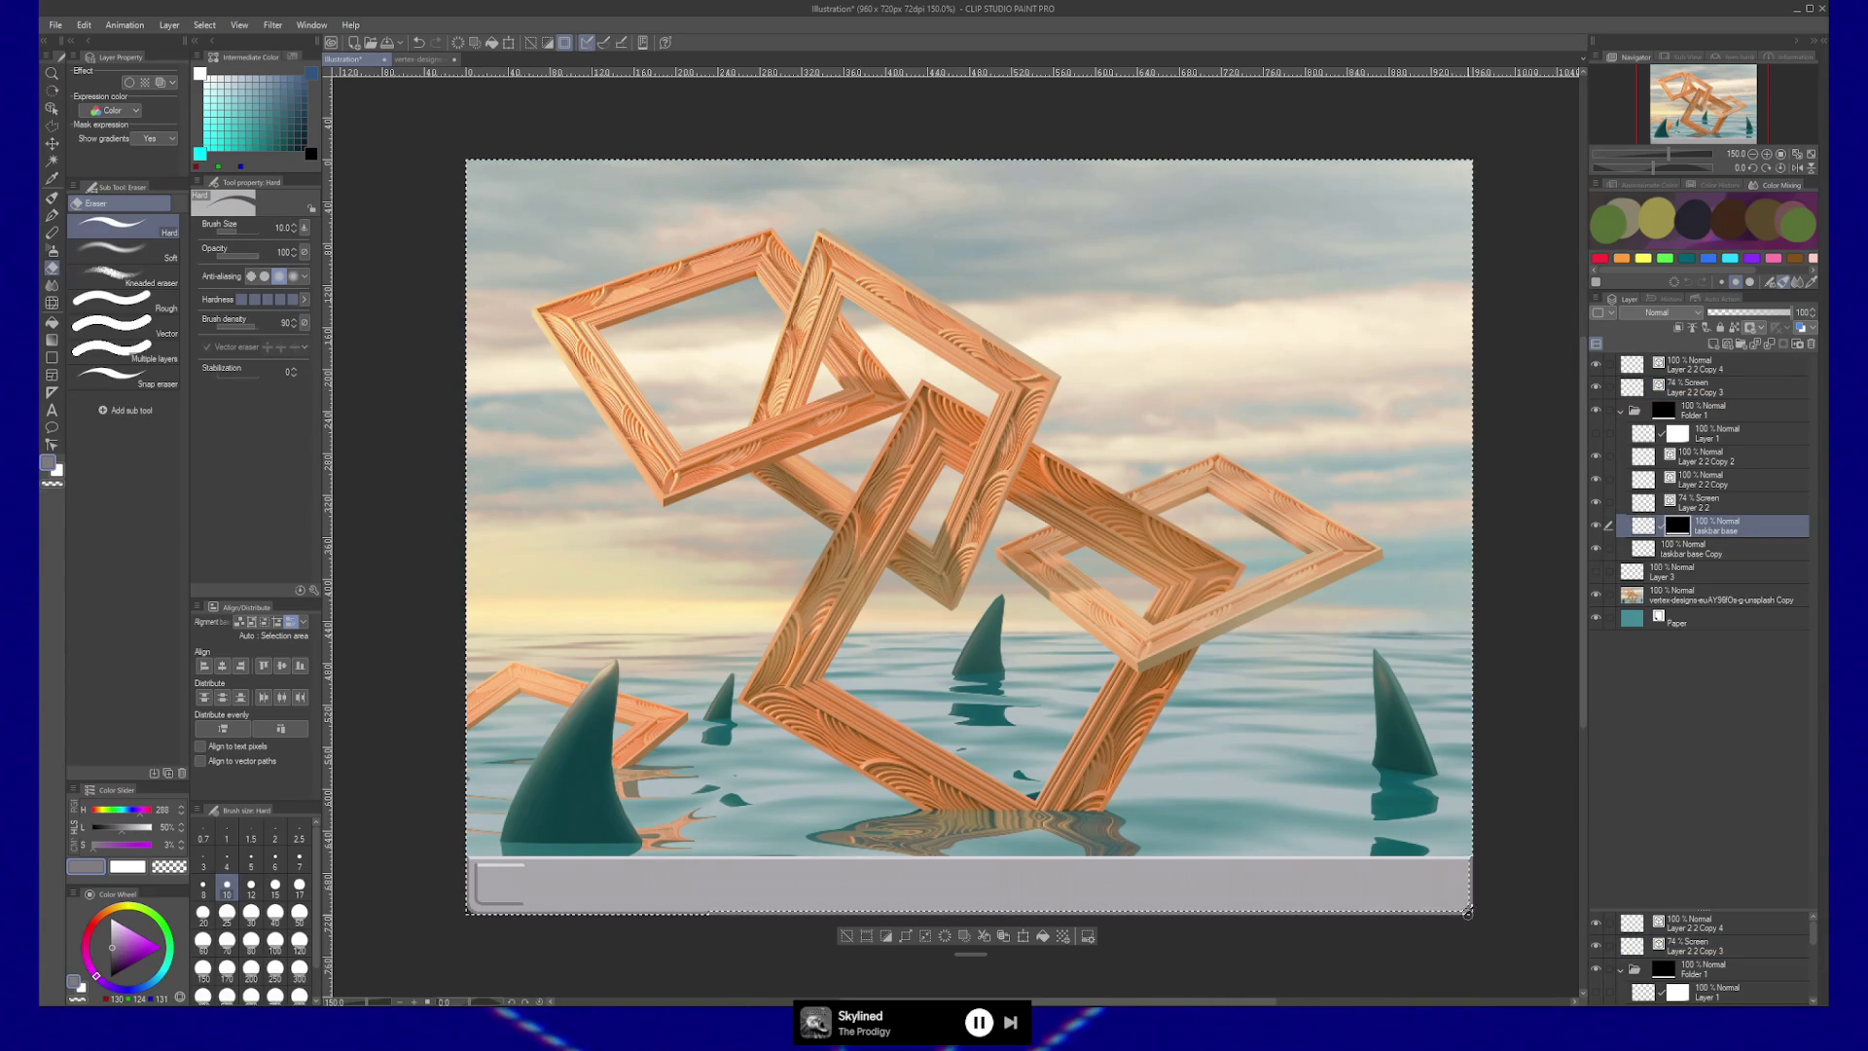
pyautogui.hotkey('ctrl', 'd')
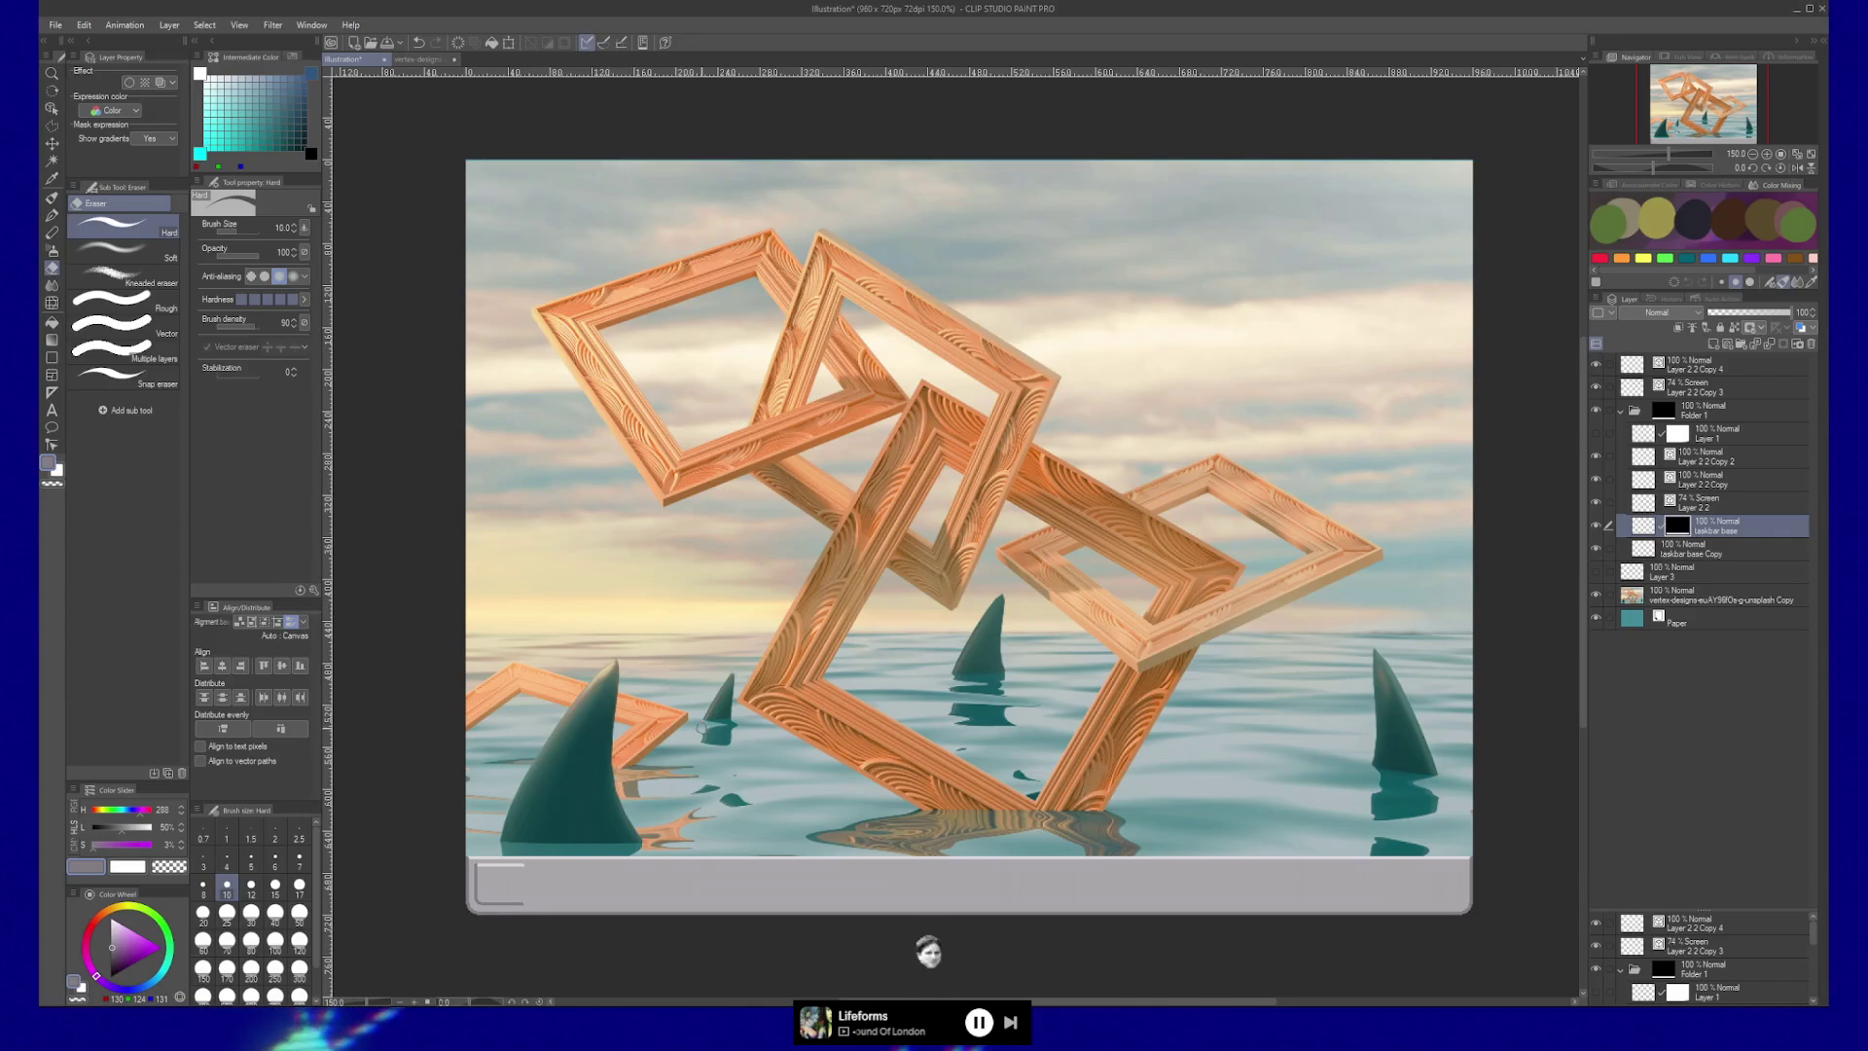
pyautogui.scroll(2, 558, 779)
# Extend the top white bevel line right and lengthen the dark bottom line to match.
pyautogui.moveTo(557, 779); pyautogui.dragTo(669, 673)
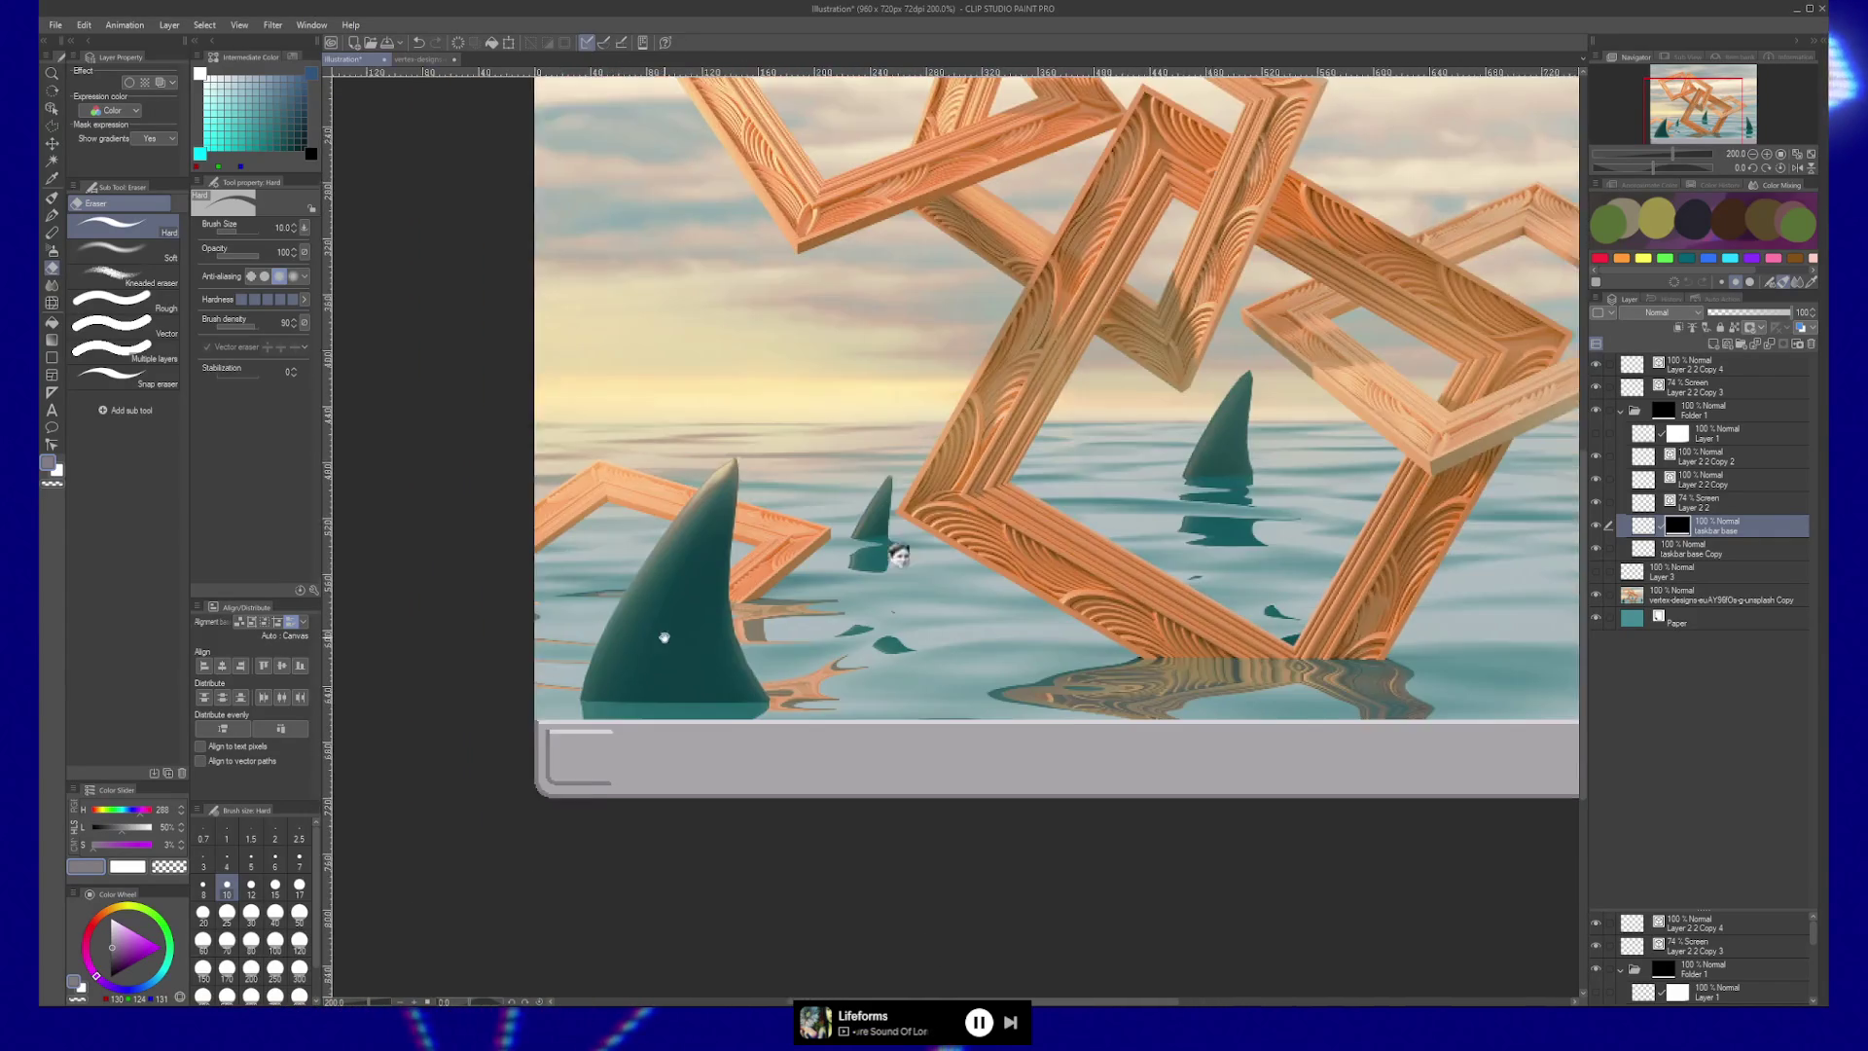
pyautogui.scroll(2, 889, 459)
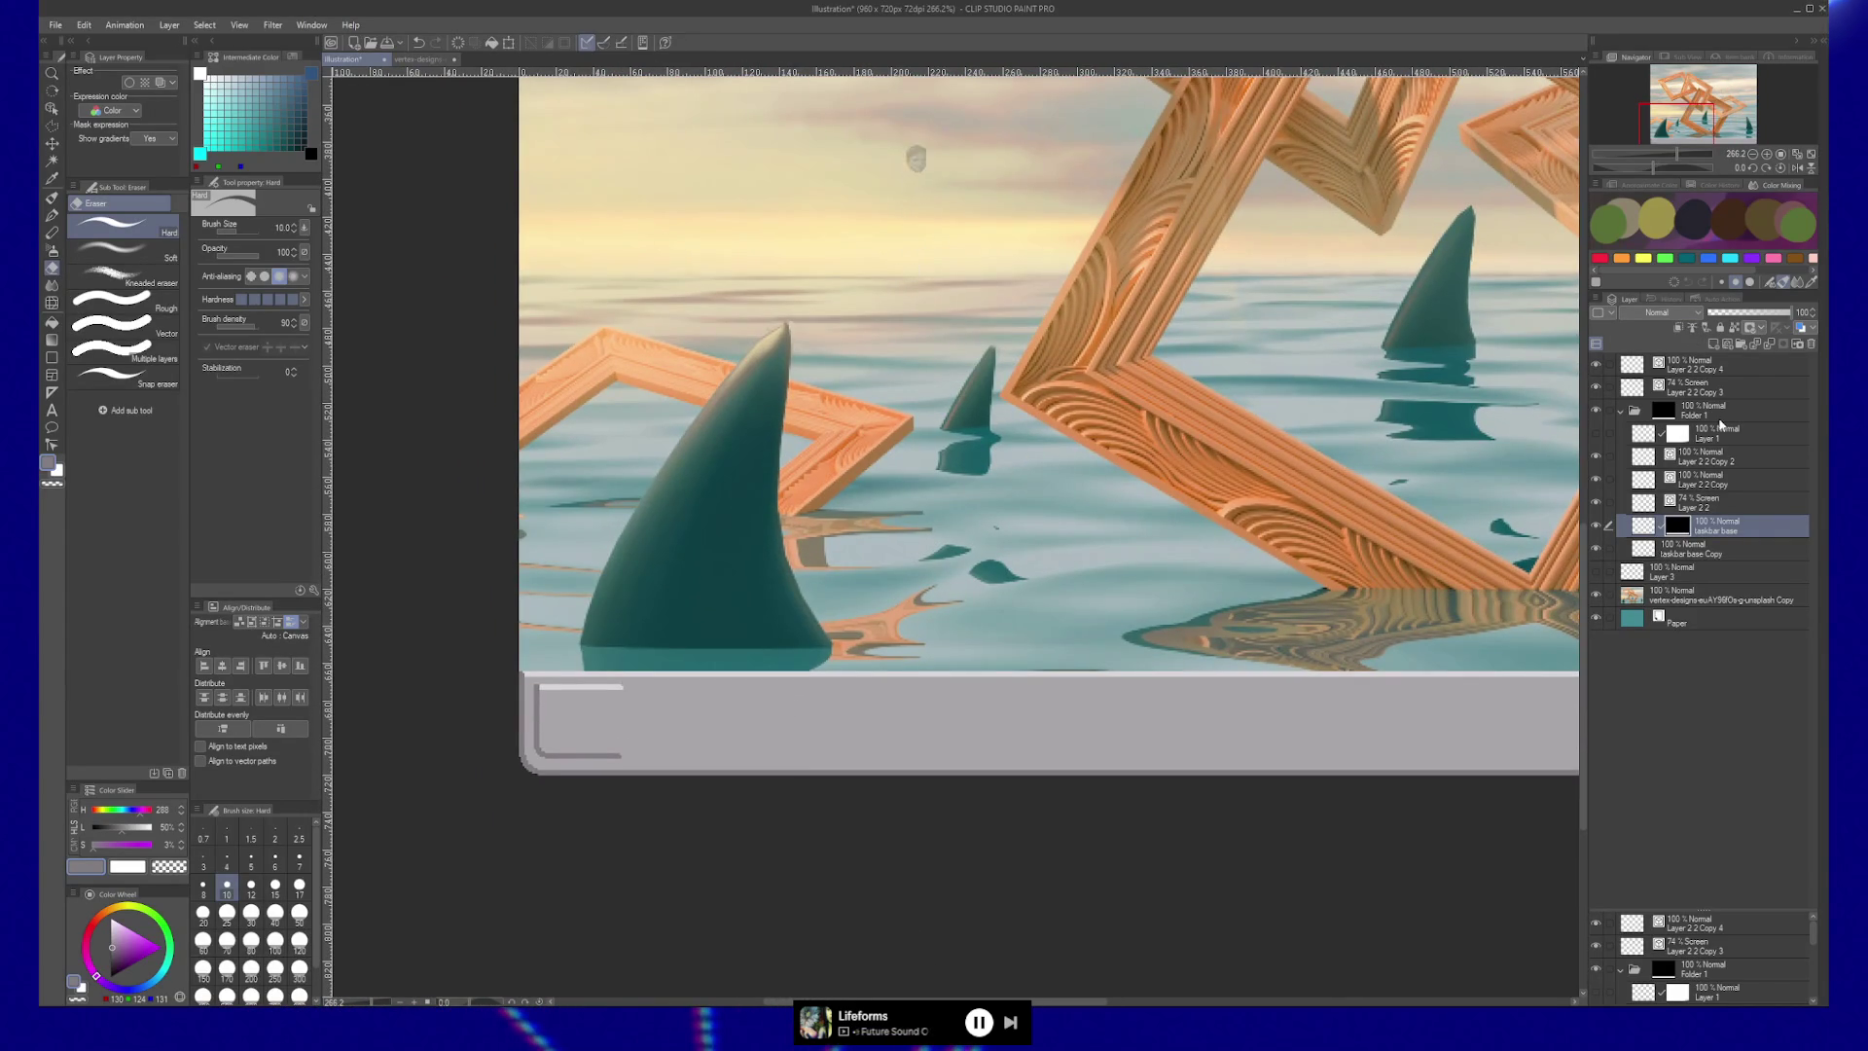
pyautogui.keyDown('ctrl'); pyautogui.click(548, 754); pyautogui.keyUp('ctrl')
pyautogui.keyDown('ctrl'); pyautogui.keyDown('shift'); pyautogui.click(547, 754); pyautogui.keyUp('shift'); pyautogui.keyUp('ctrl')
pyautogui.press('y')
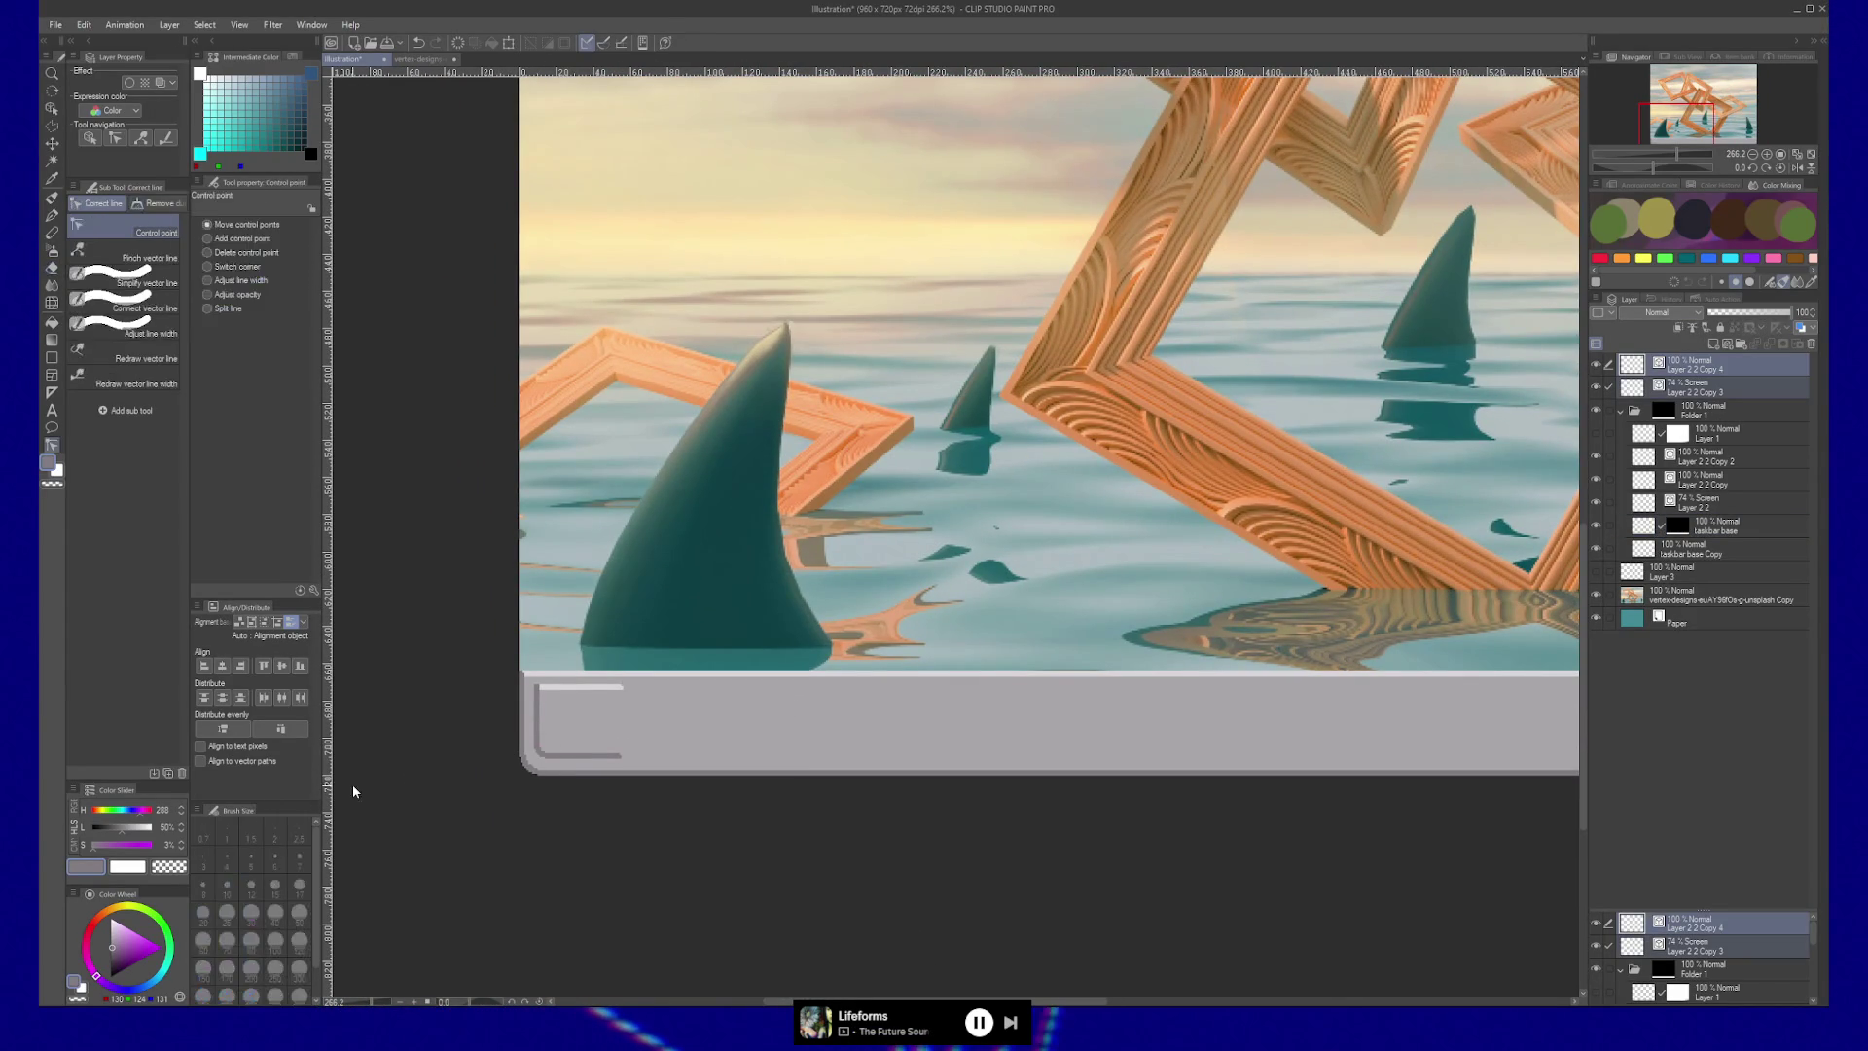
pyautogui.moveTo(621, 685); pyautogui.dragTo(669, 688)
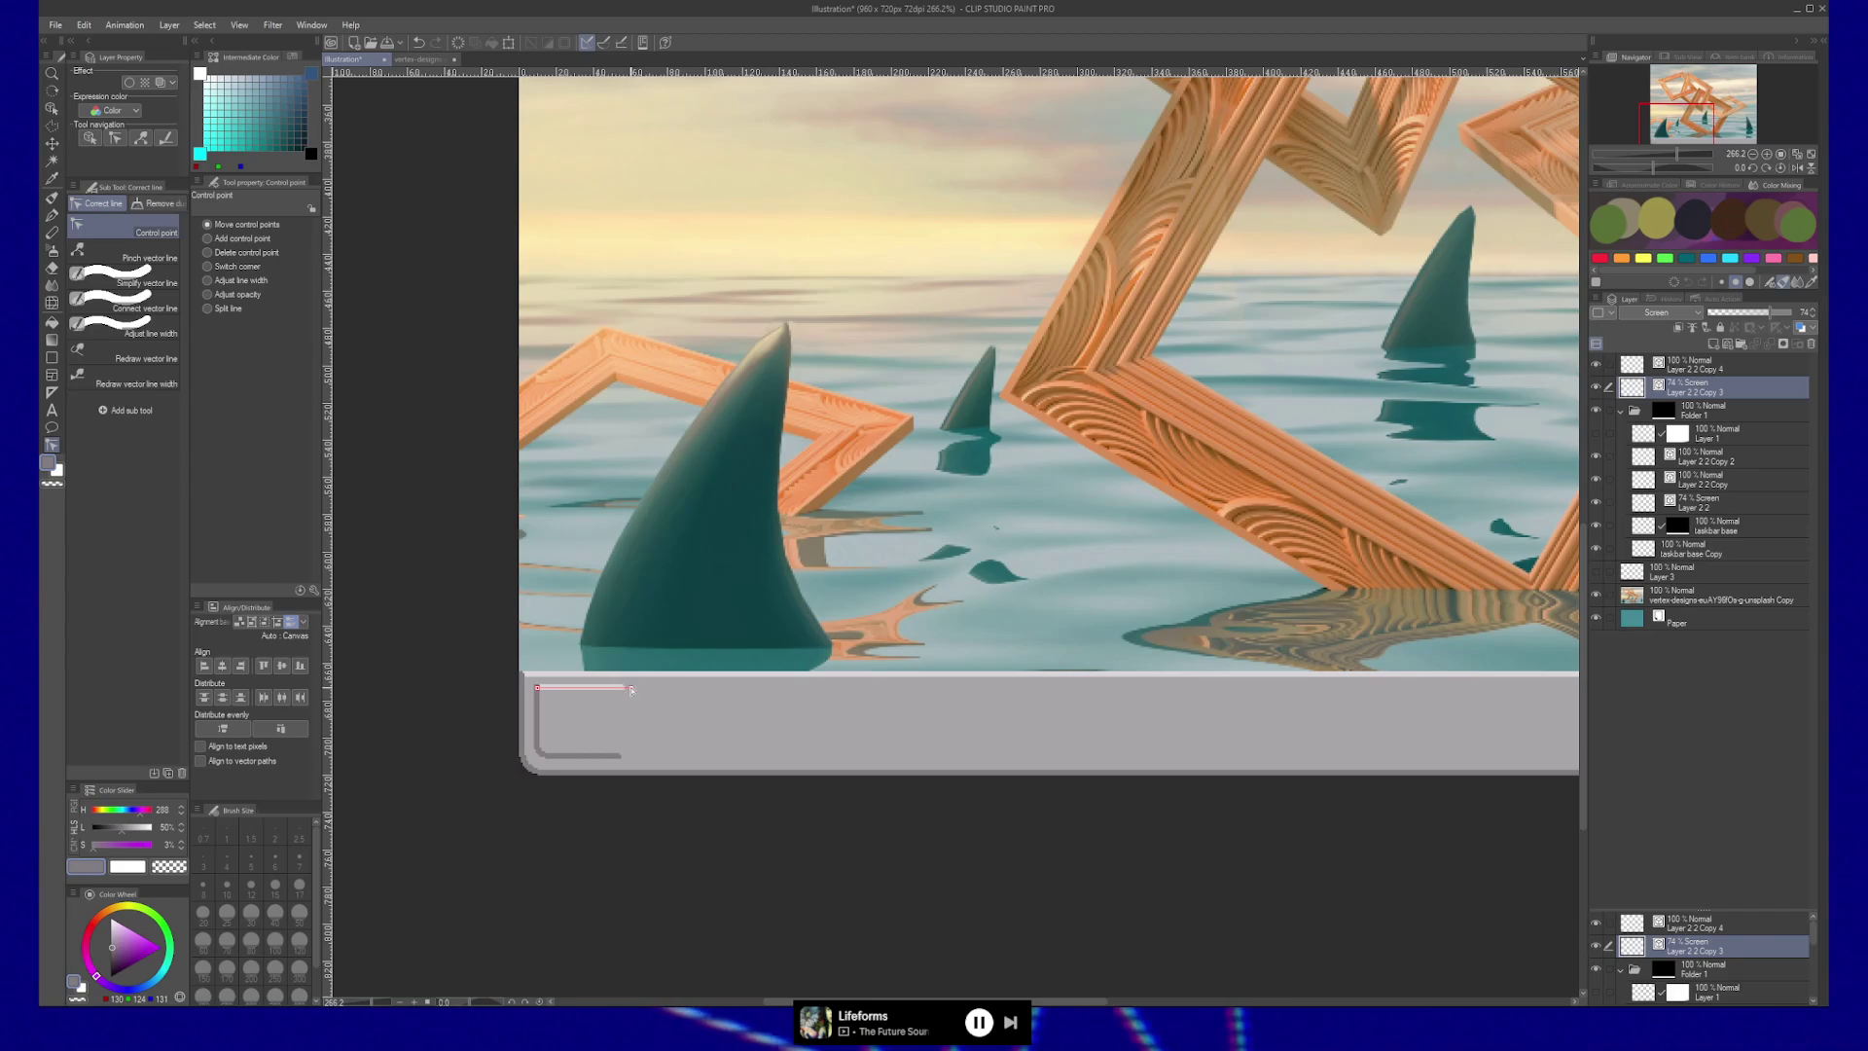
pyautogui.moveTo(736, 690); pyautogui.dragTo(749, 688)
pyautogui.hotkey('alt', ']')
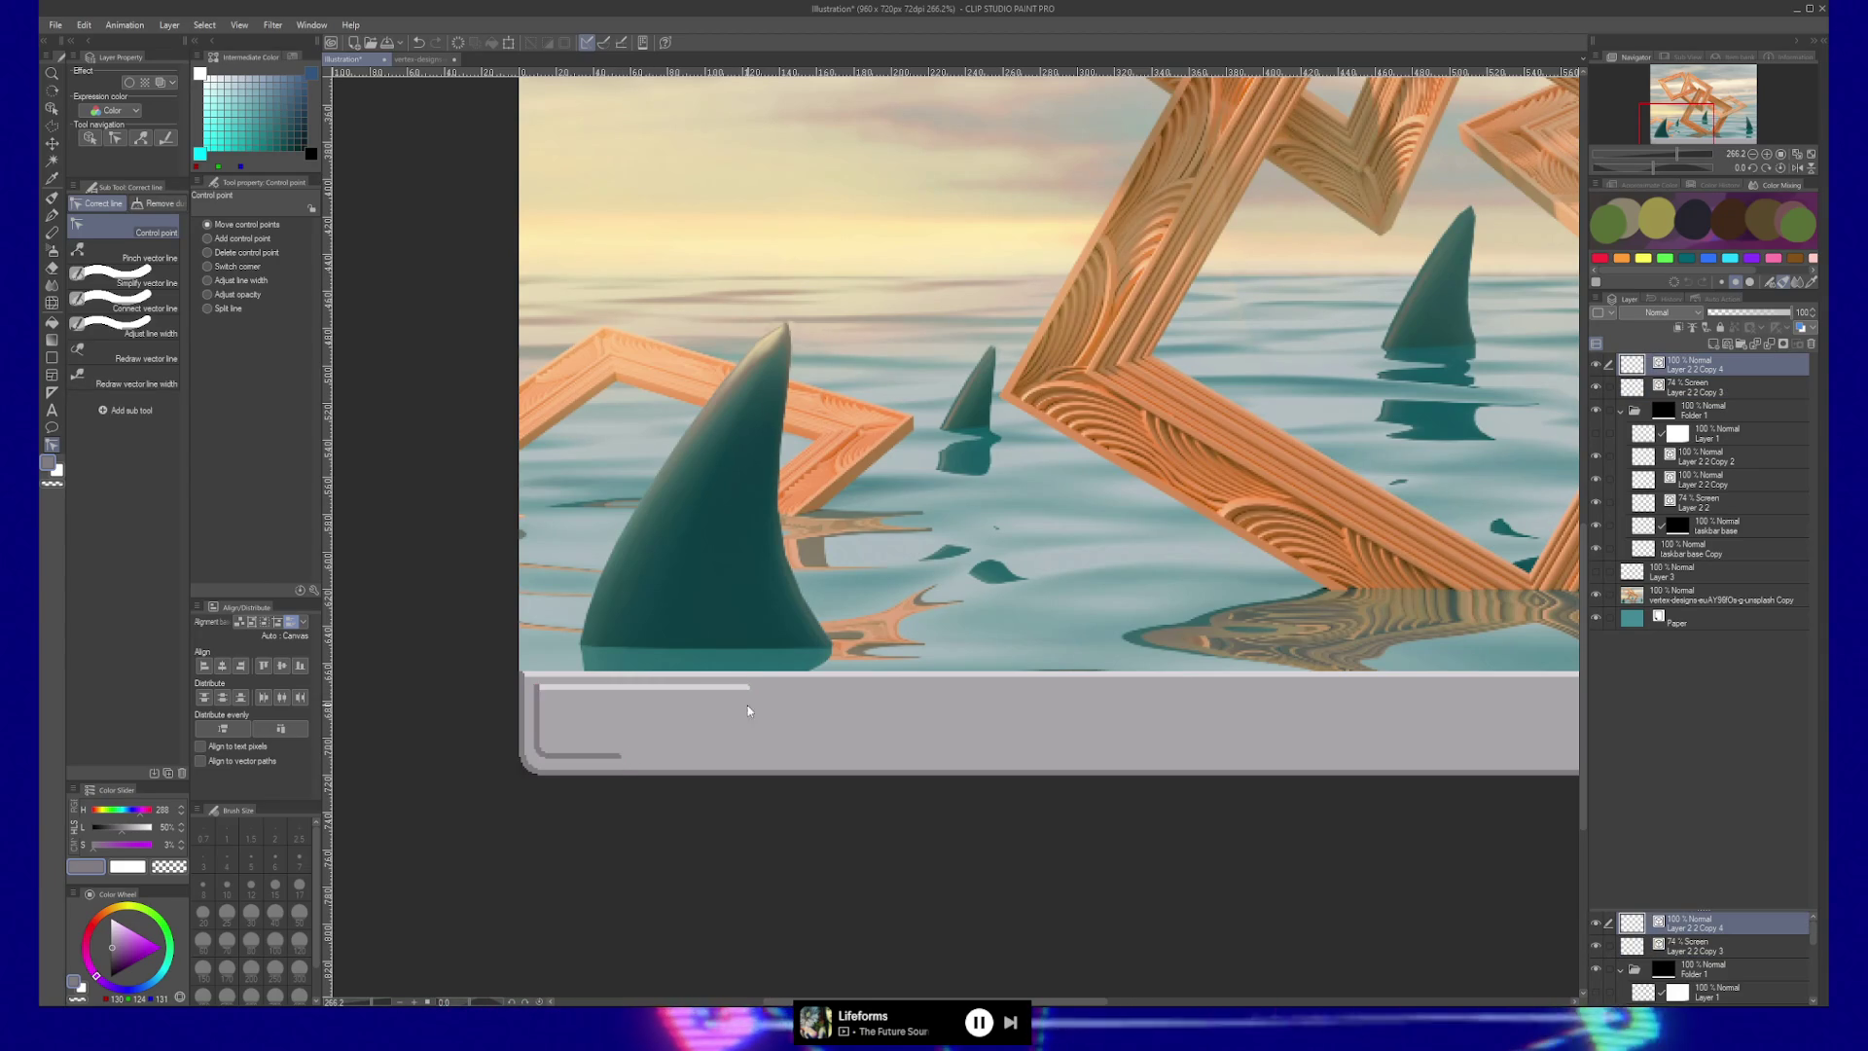
pyautogui.moveTo(620, 755); pyautogui.dragTo(748, 756)
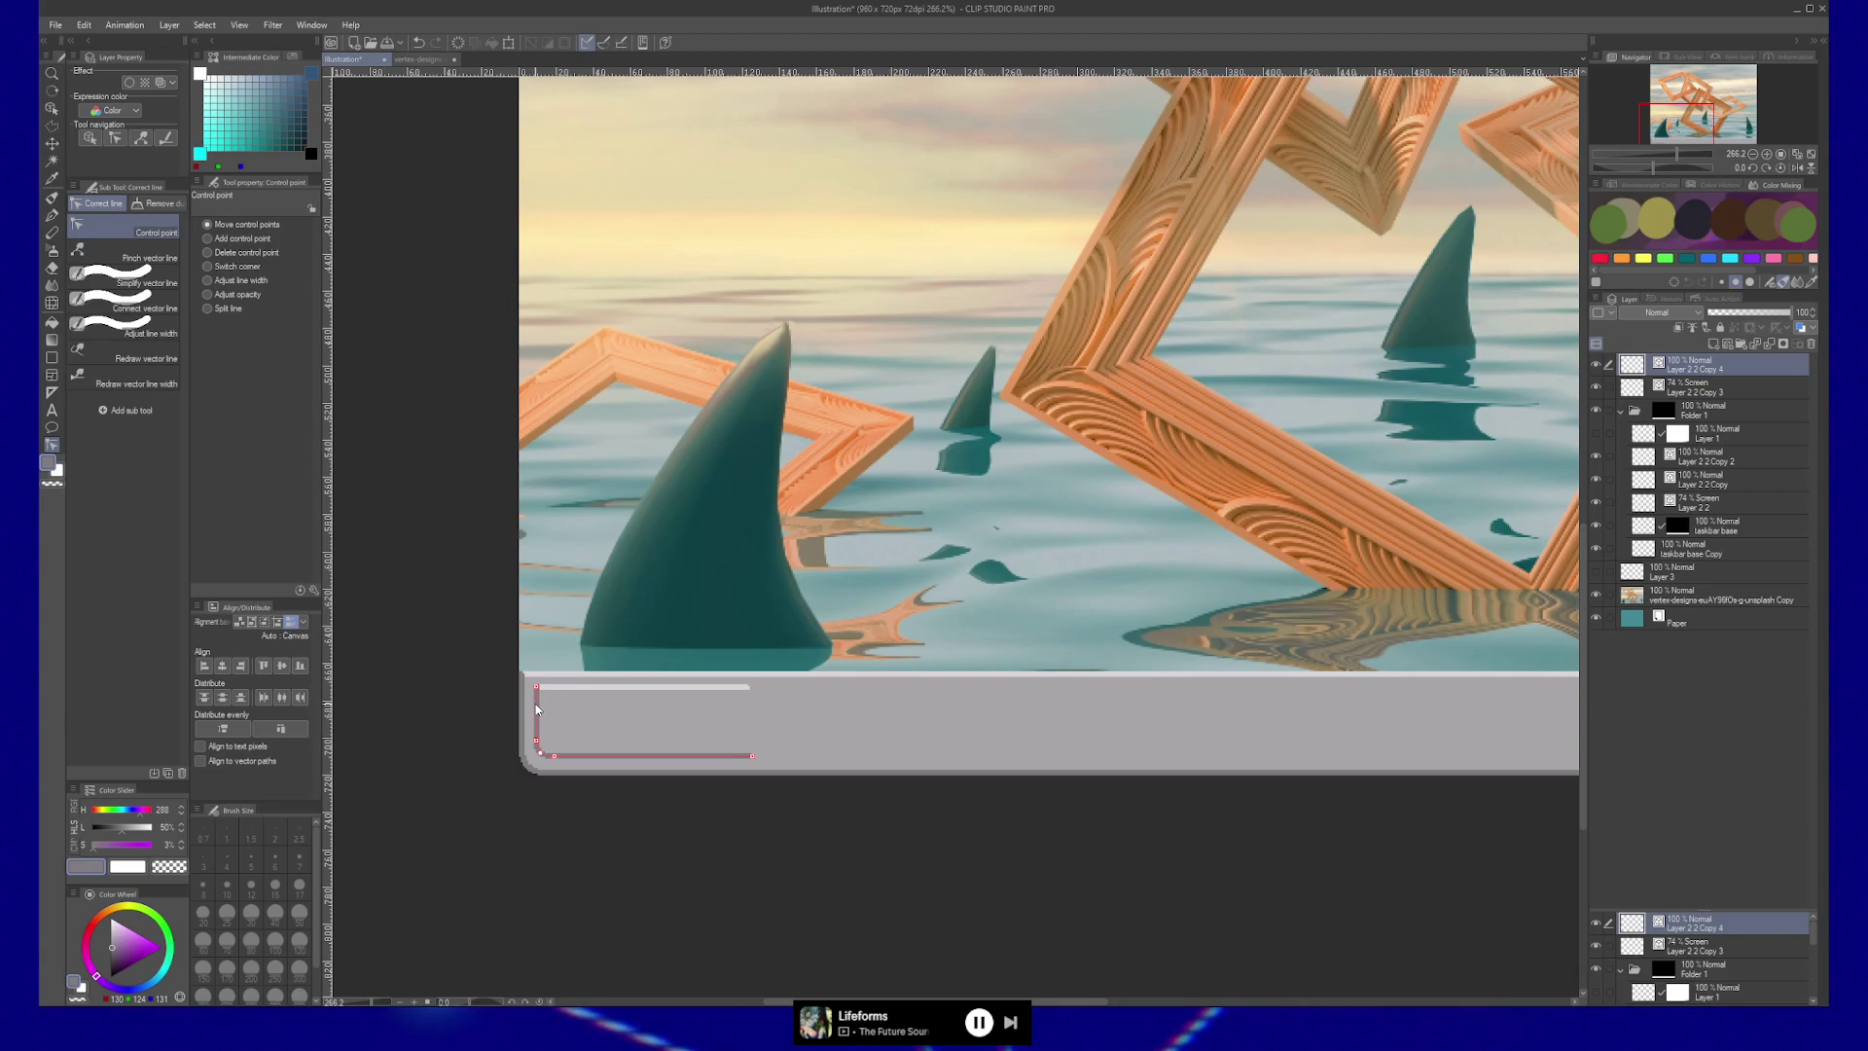
# Flip the dark bracket horizontally to form the button's right side.
pyautogui.hotkey('ctrl', 't')
pyautogui.rightClick(566, 721)
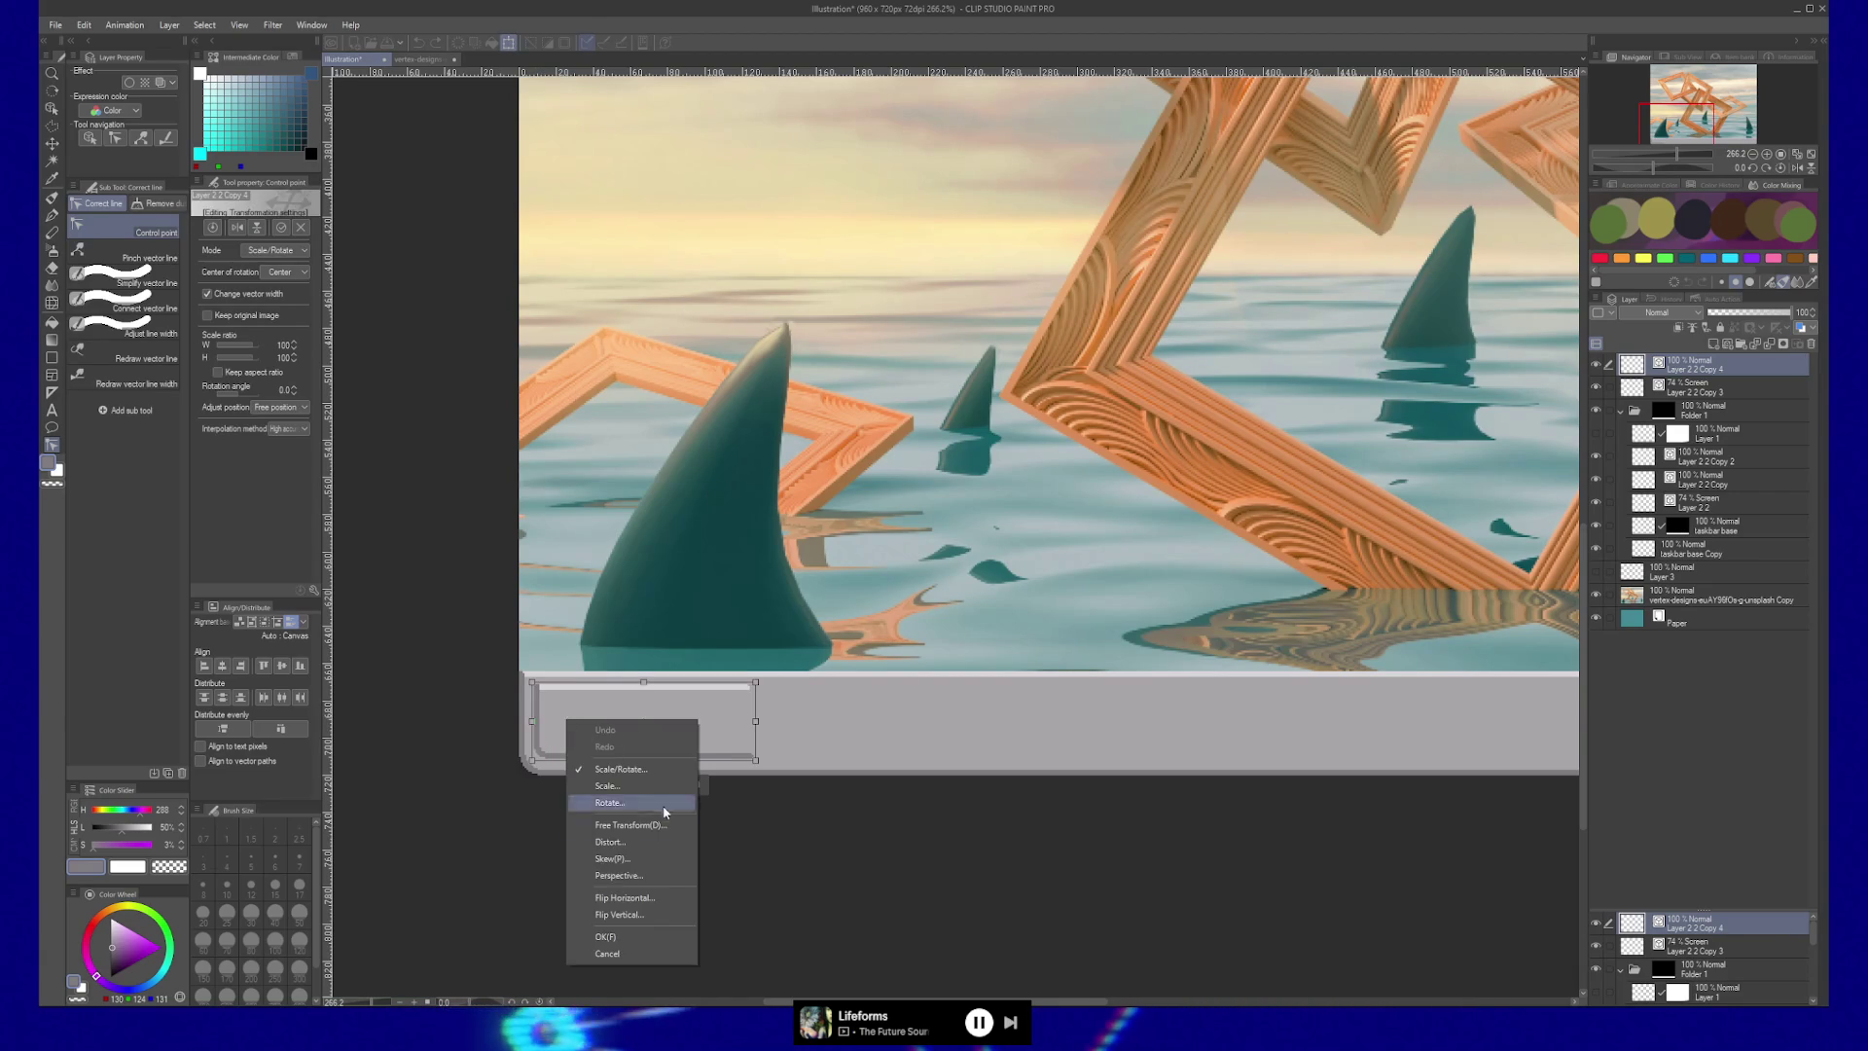
pyautogui.click(676, 897)
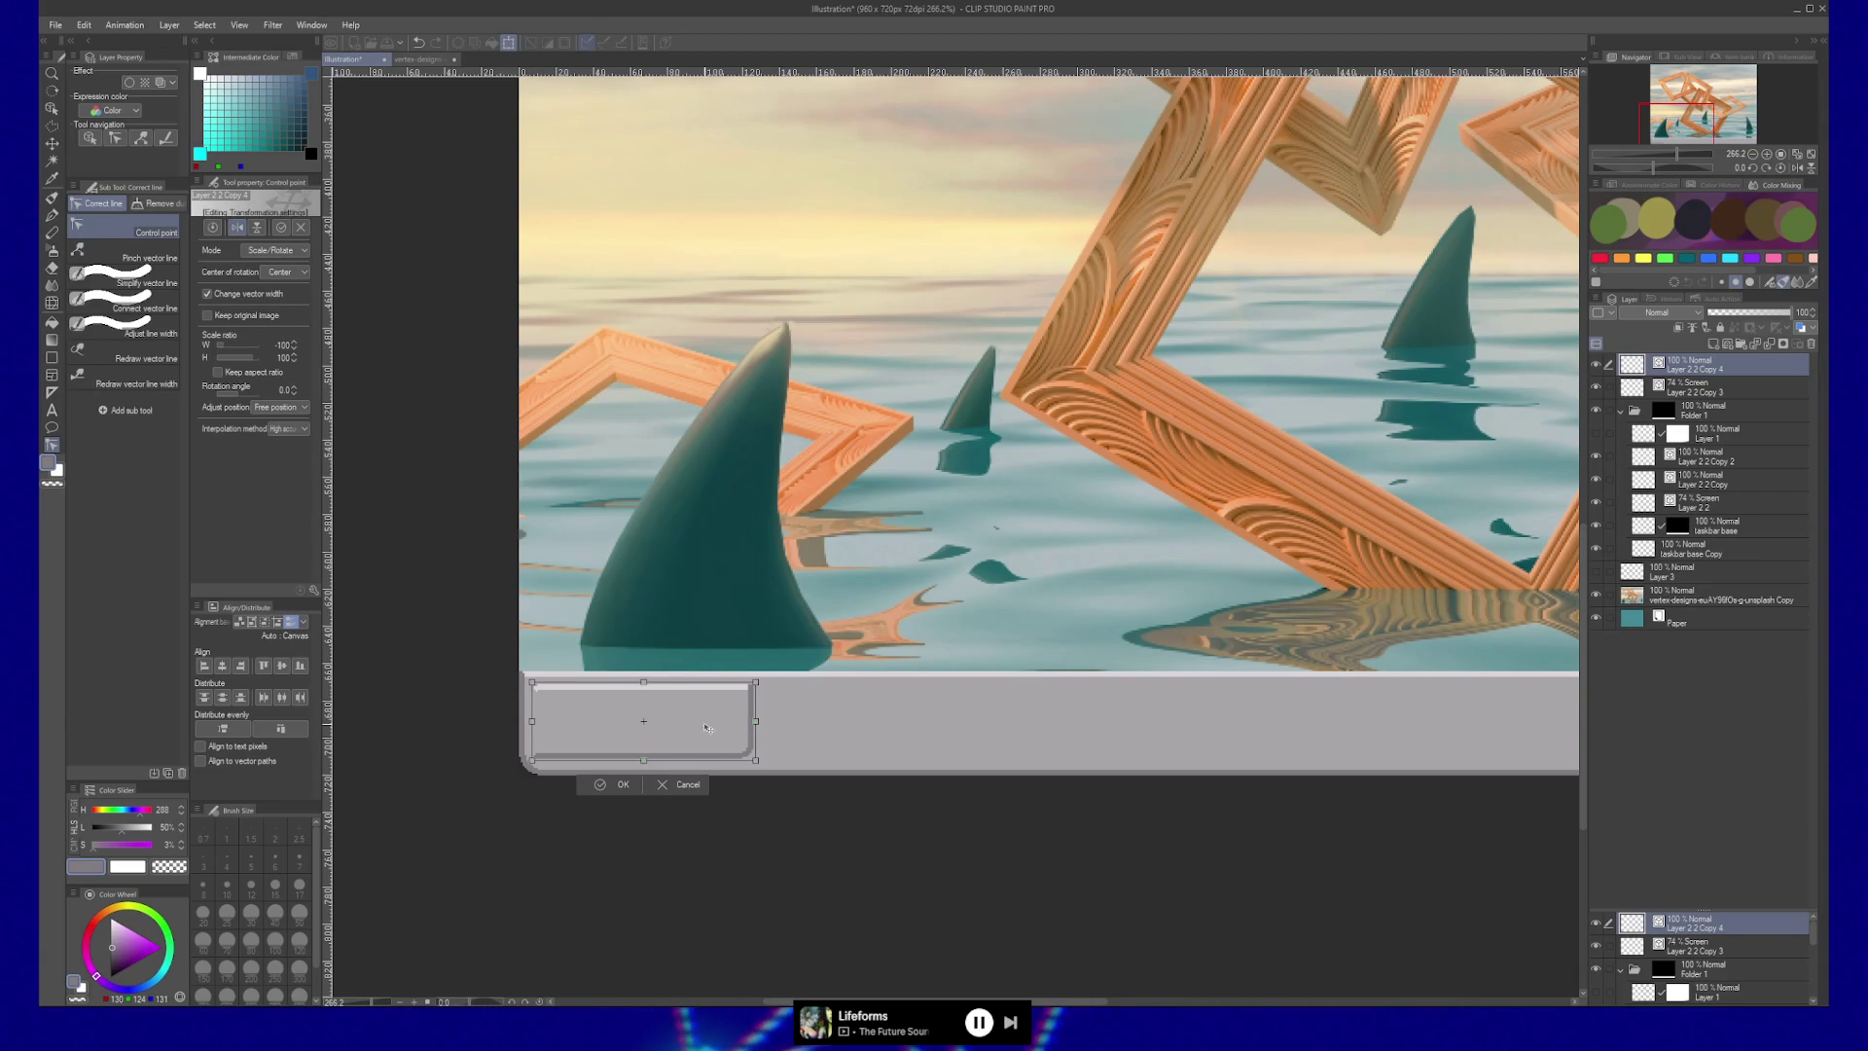
pyautogui.press('Return')
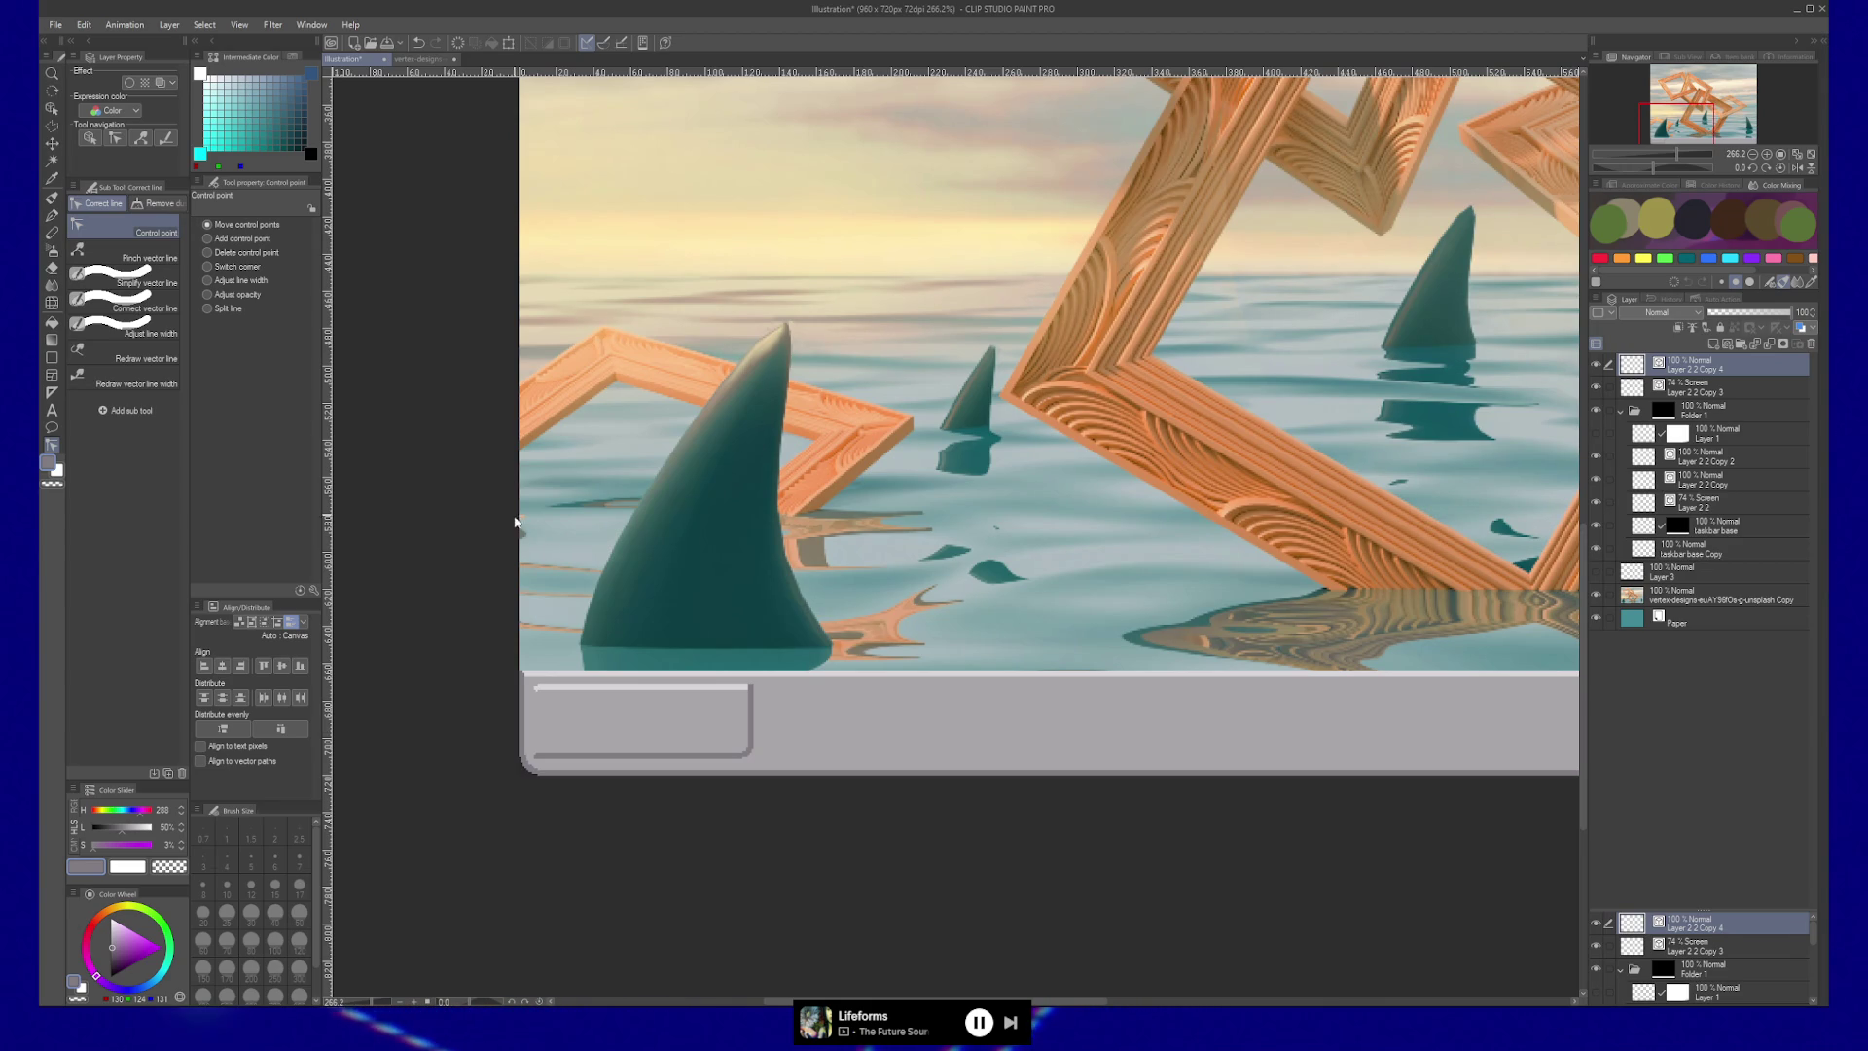
pyautogui.press('/')
# Magnify the new button's top-left panel corner, select Layer 2 2 Copy, and add a layer mask.
pyautogui.click(551, 671)
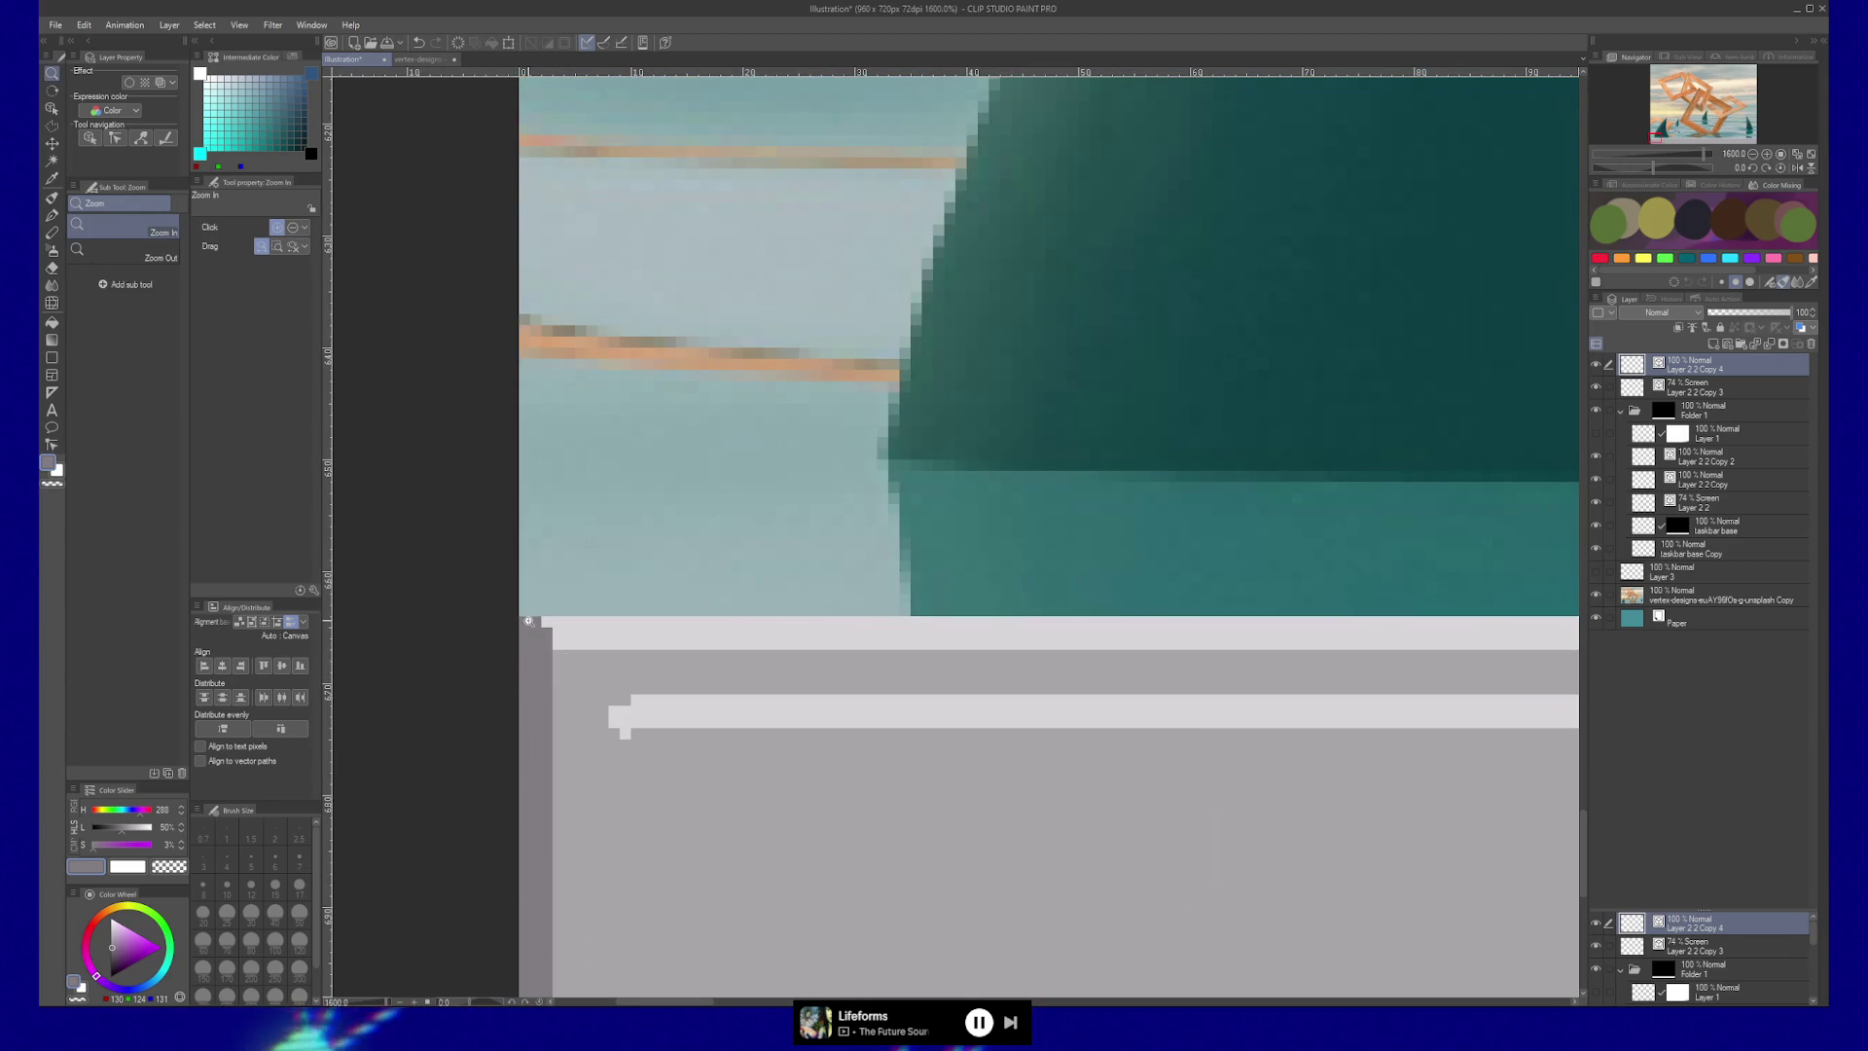
pyautogui.moveTo(531, 624); pyautogui.dragTo(540, 582)
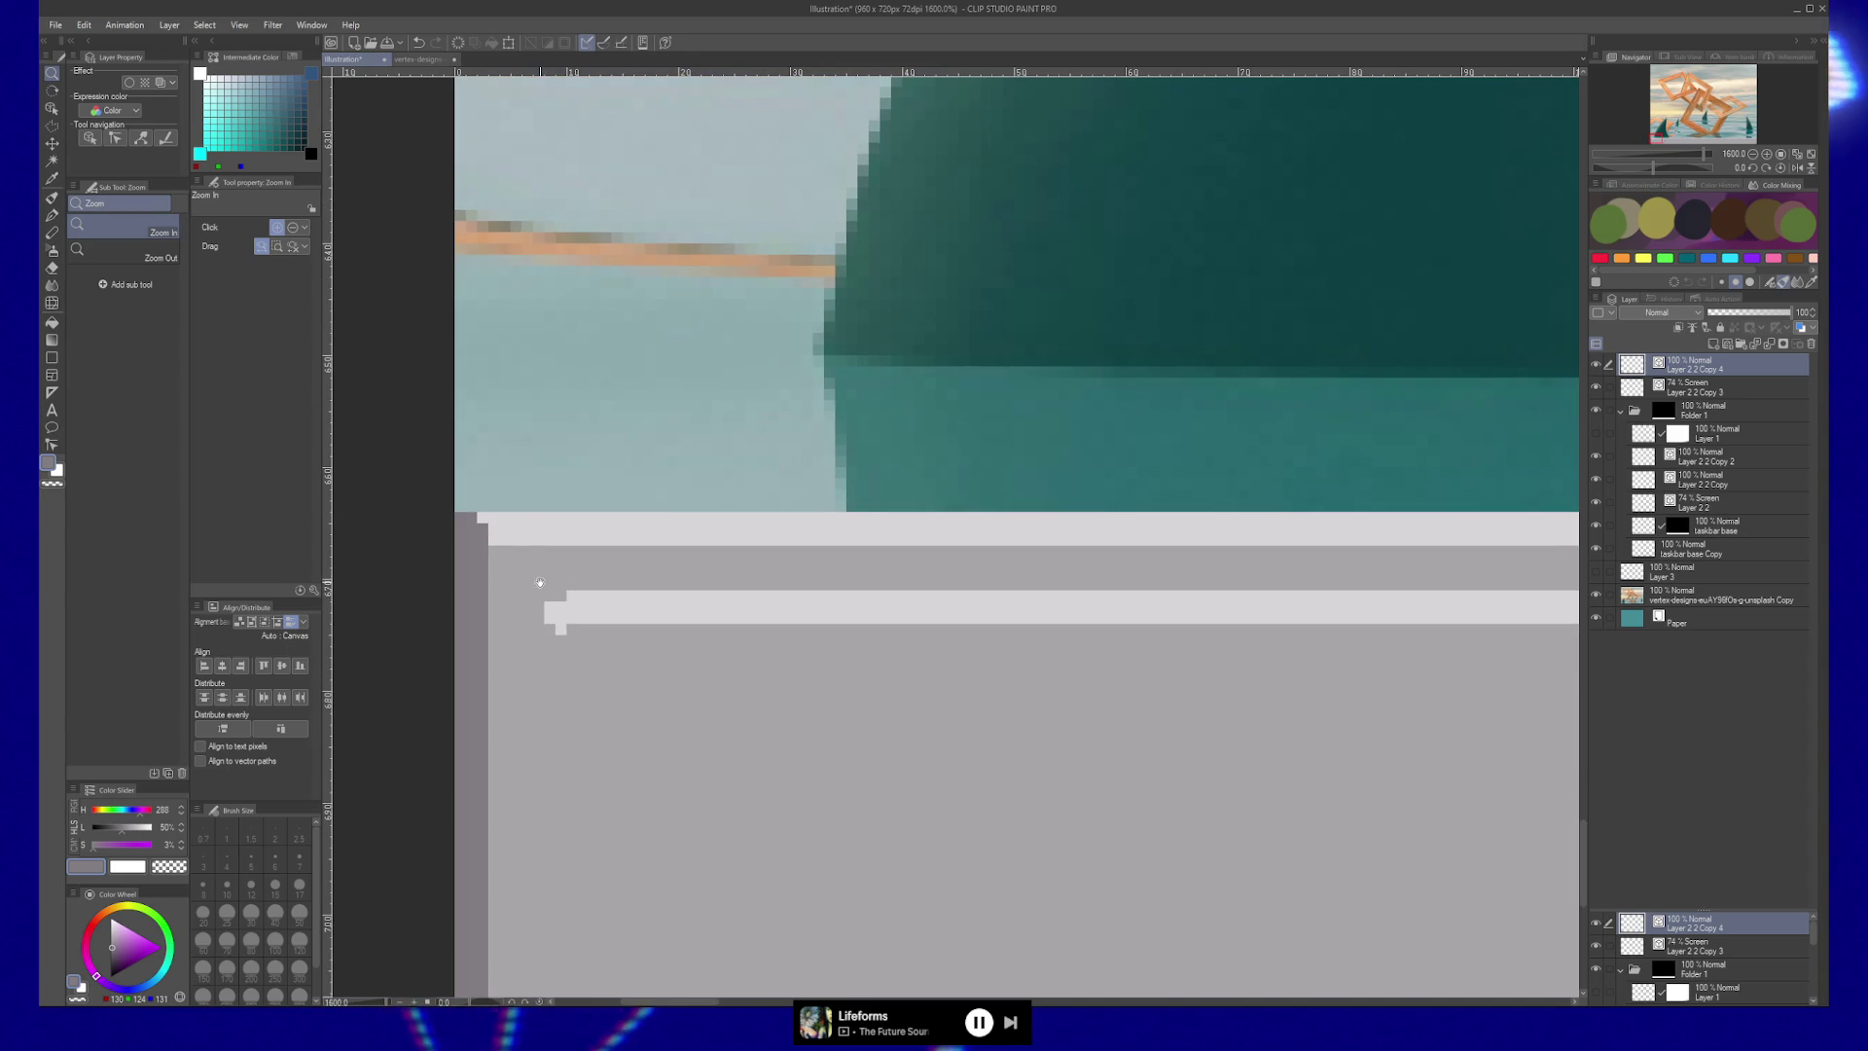
pyautogui.moveTo(584, 750); pyautogui.dragTo(626, 617)
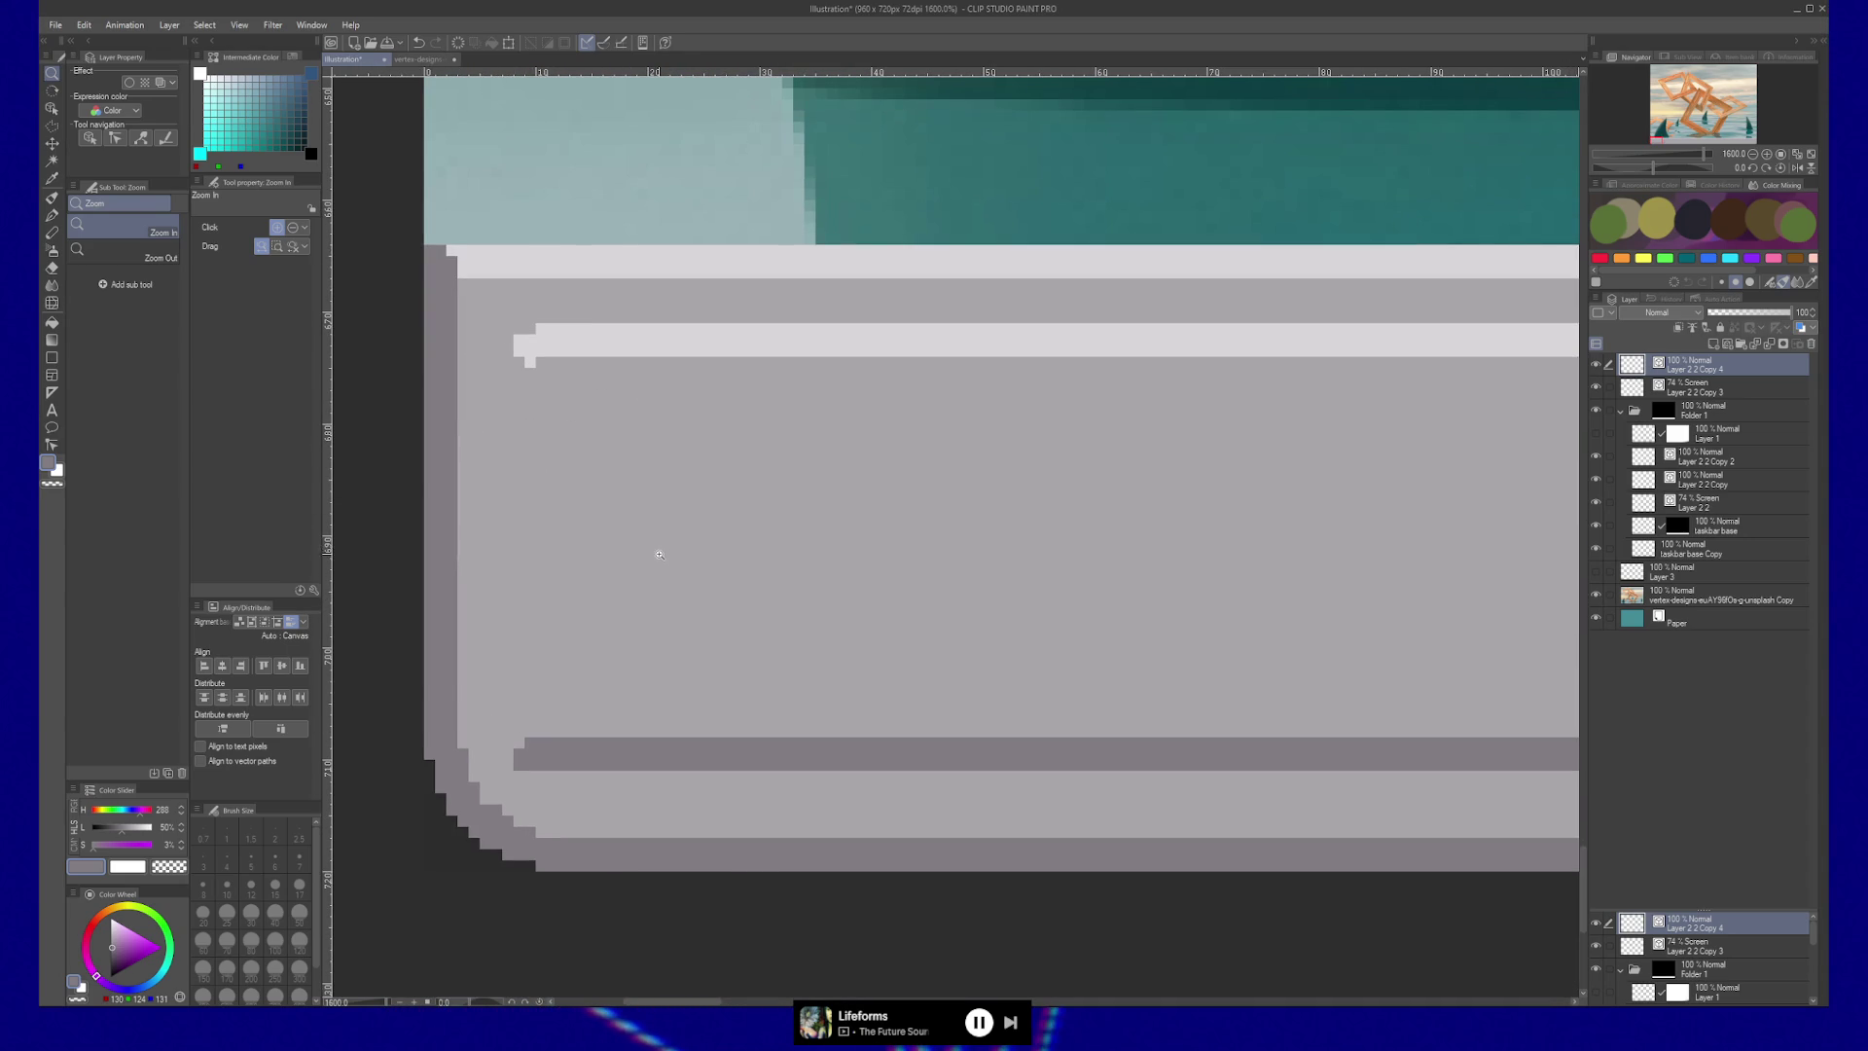
pyautogui.scroll(-4, 903, 713)
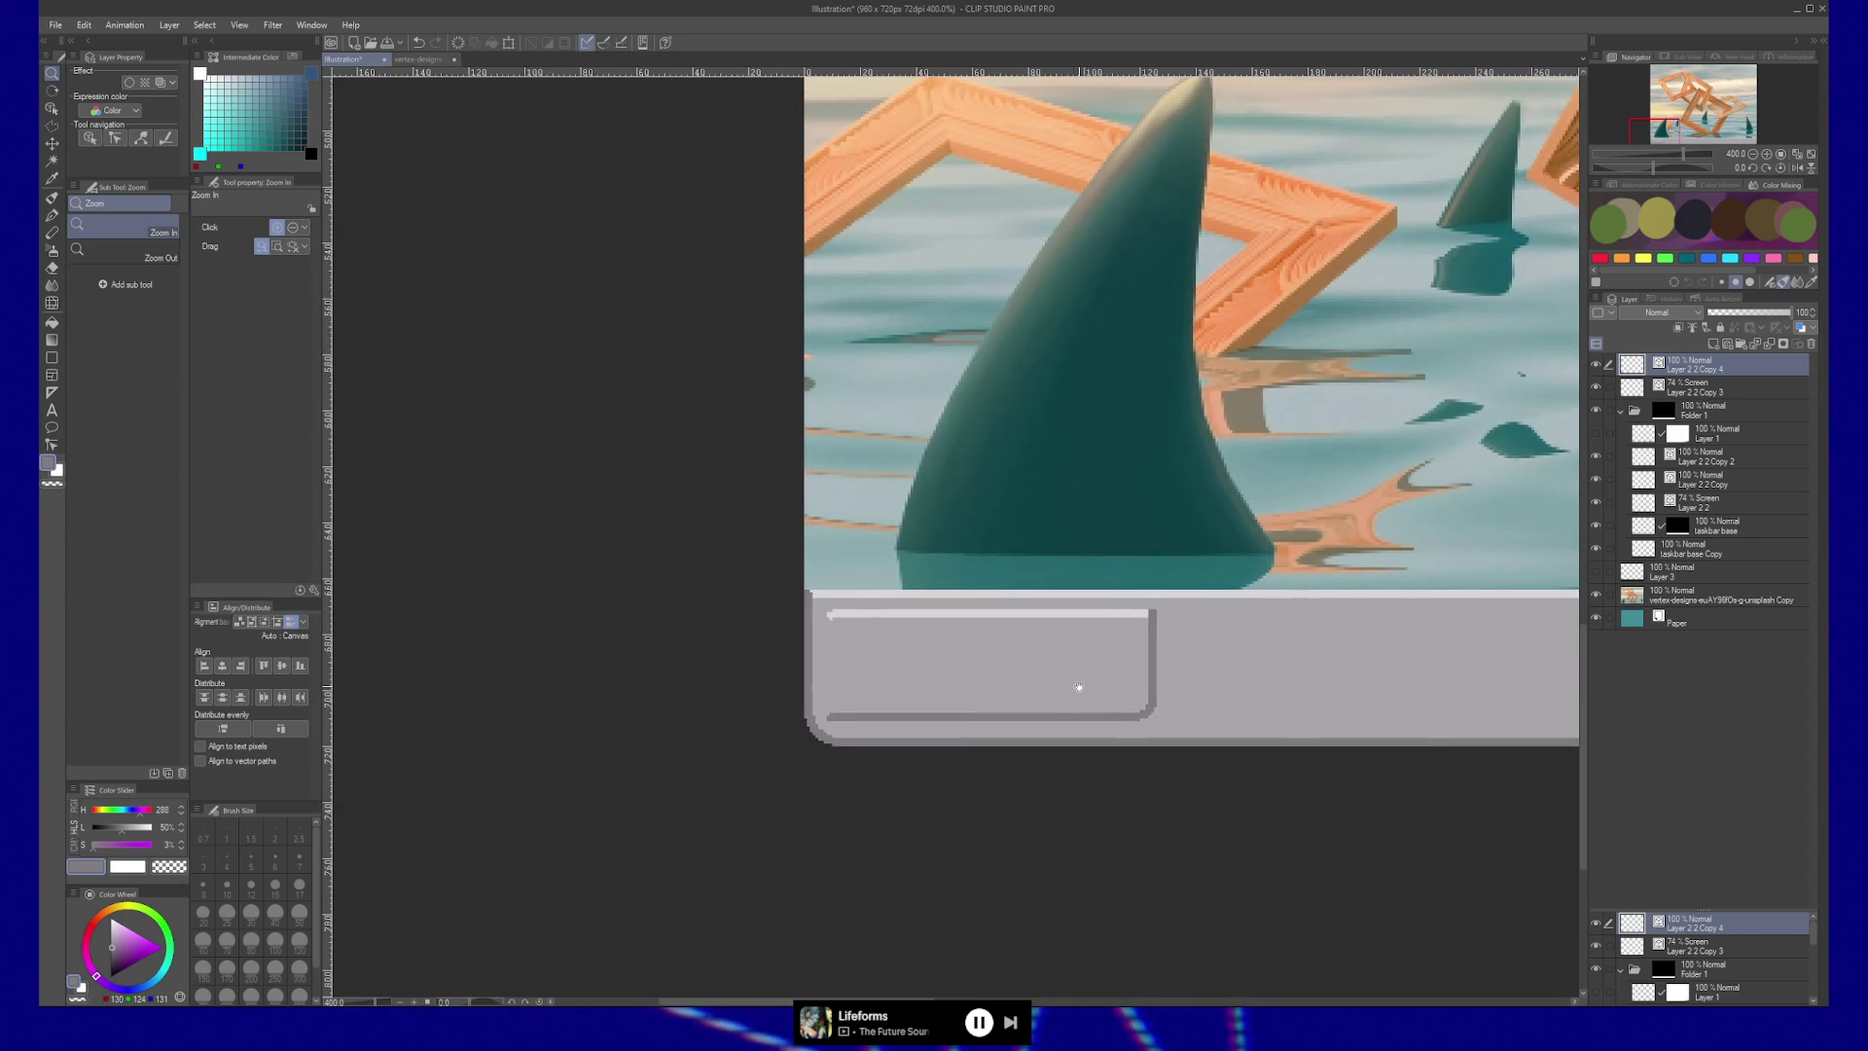
pyautogui.moveTo(893, 686); pyautogui.dragTo(853, 670)
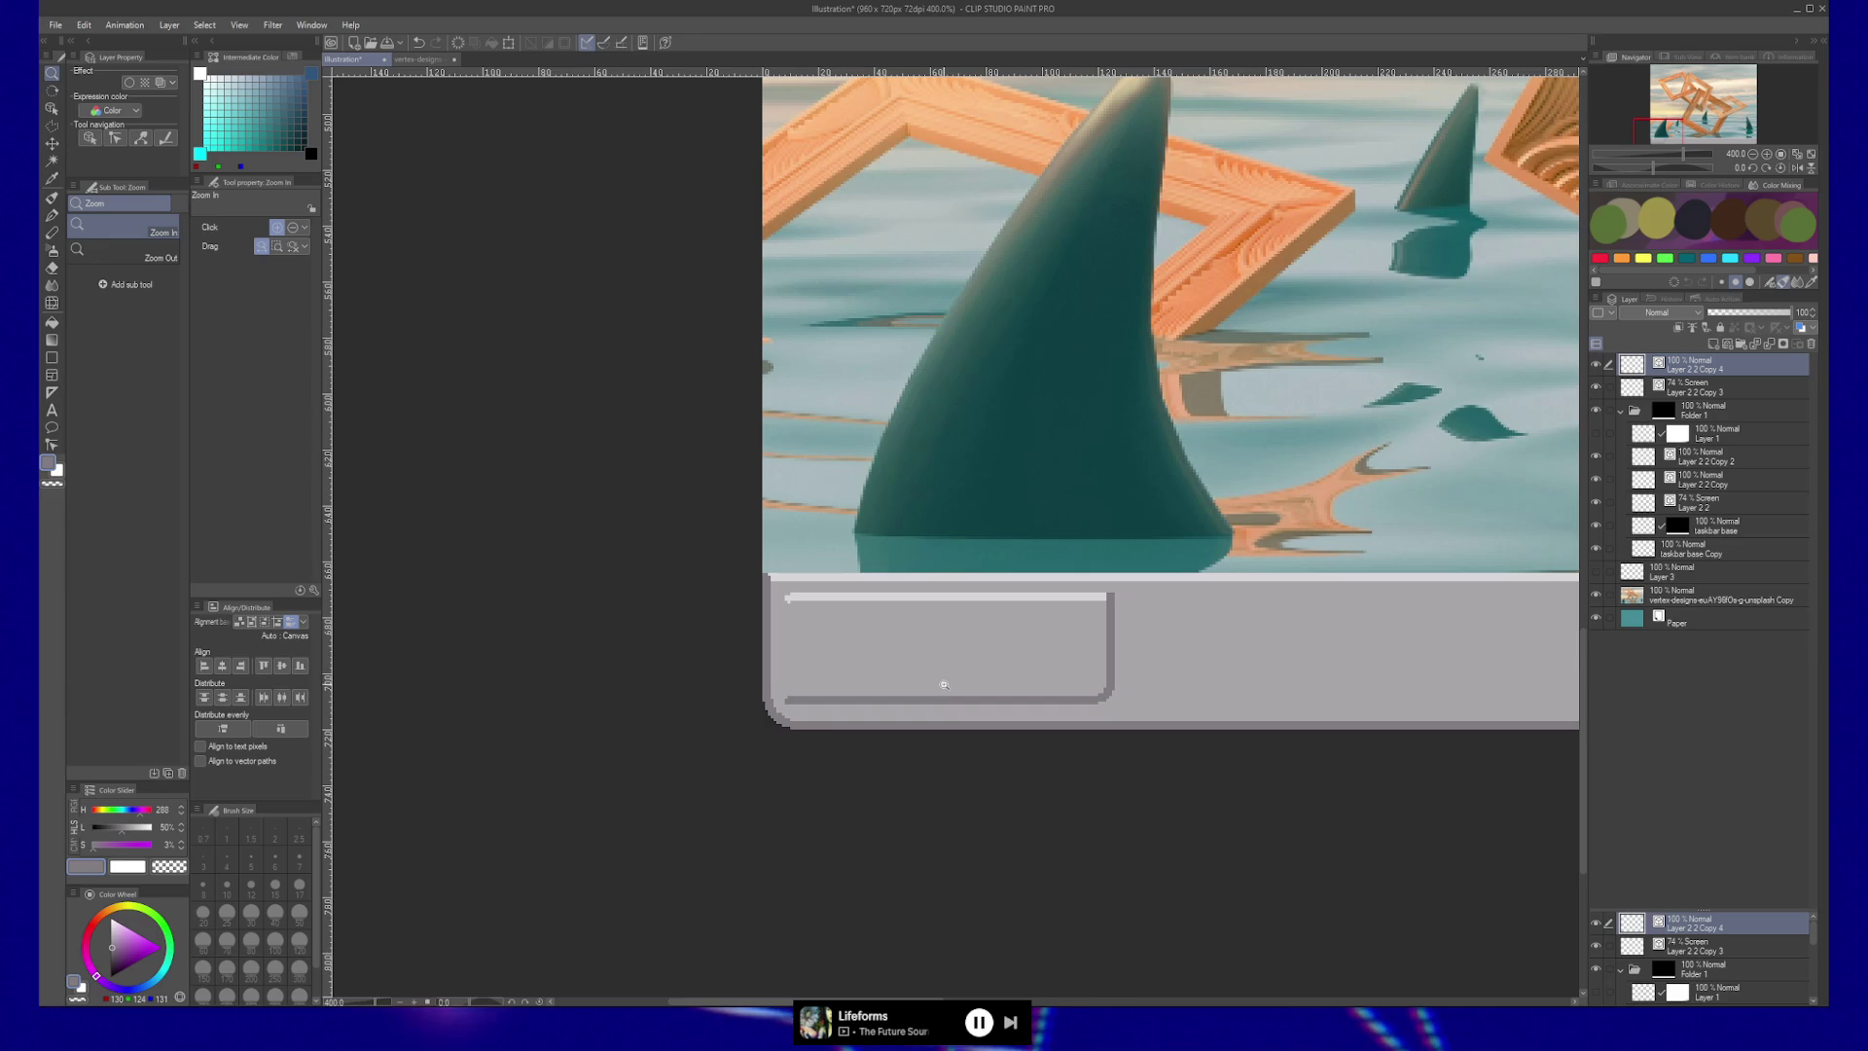
pyautogui.scroll(1, 846, 657)
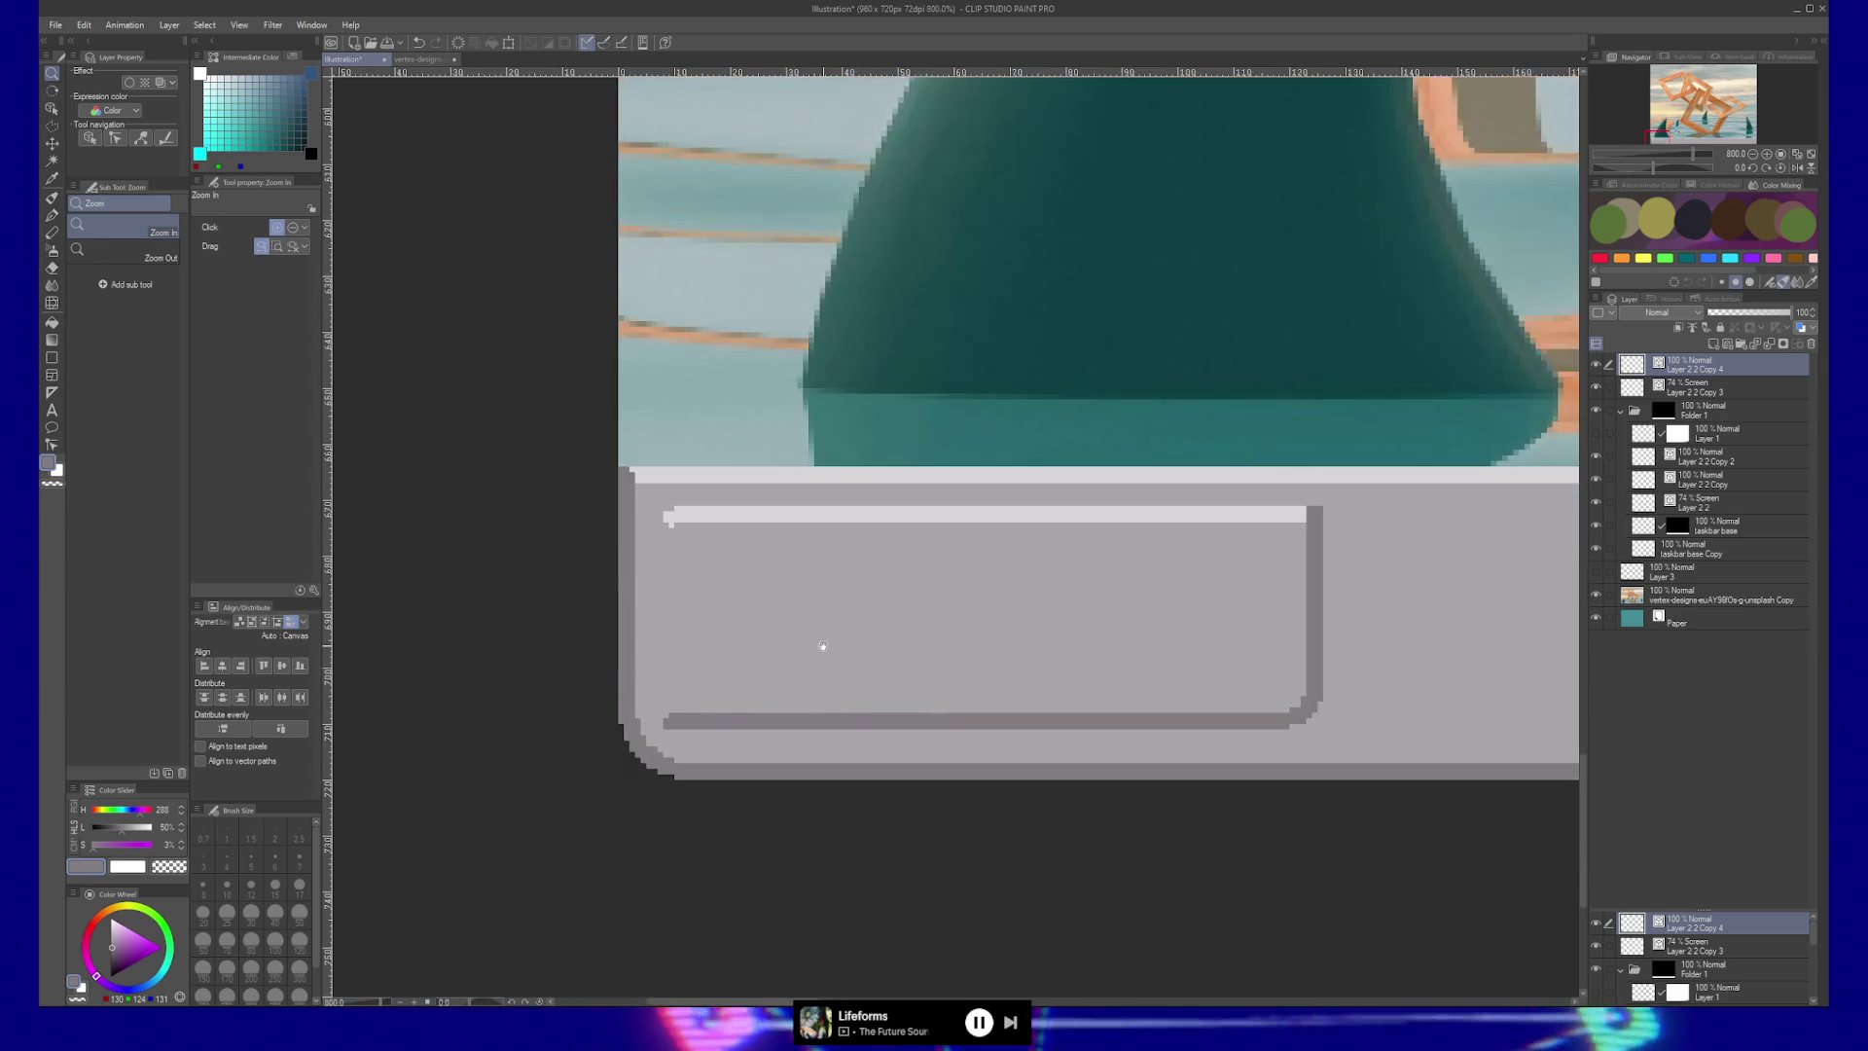
pyautogui.moveTo(824, 647); pyautogui.dragTo(850, 705)
pyautogui.scroll(-1, 826, 692)
pyautogui.scroll(2, 826, 691)
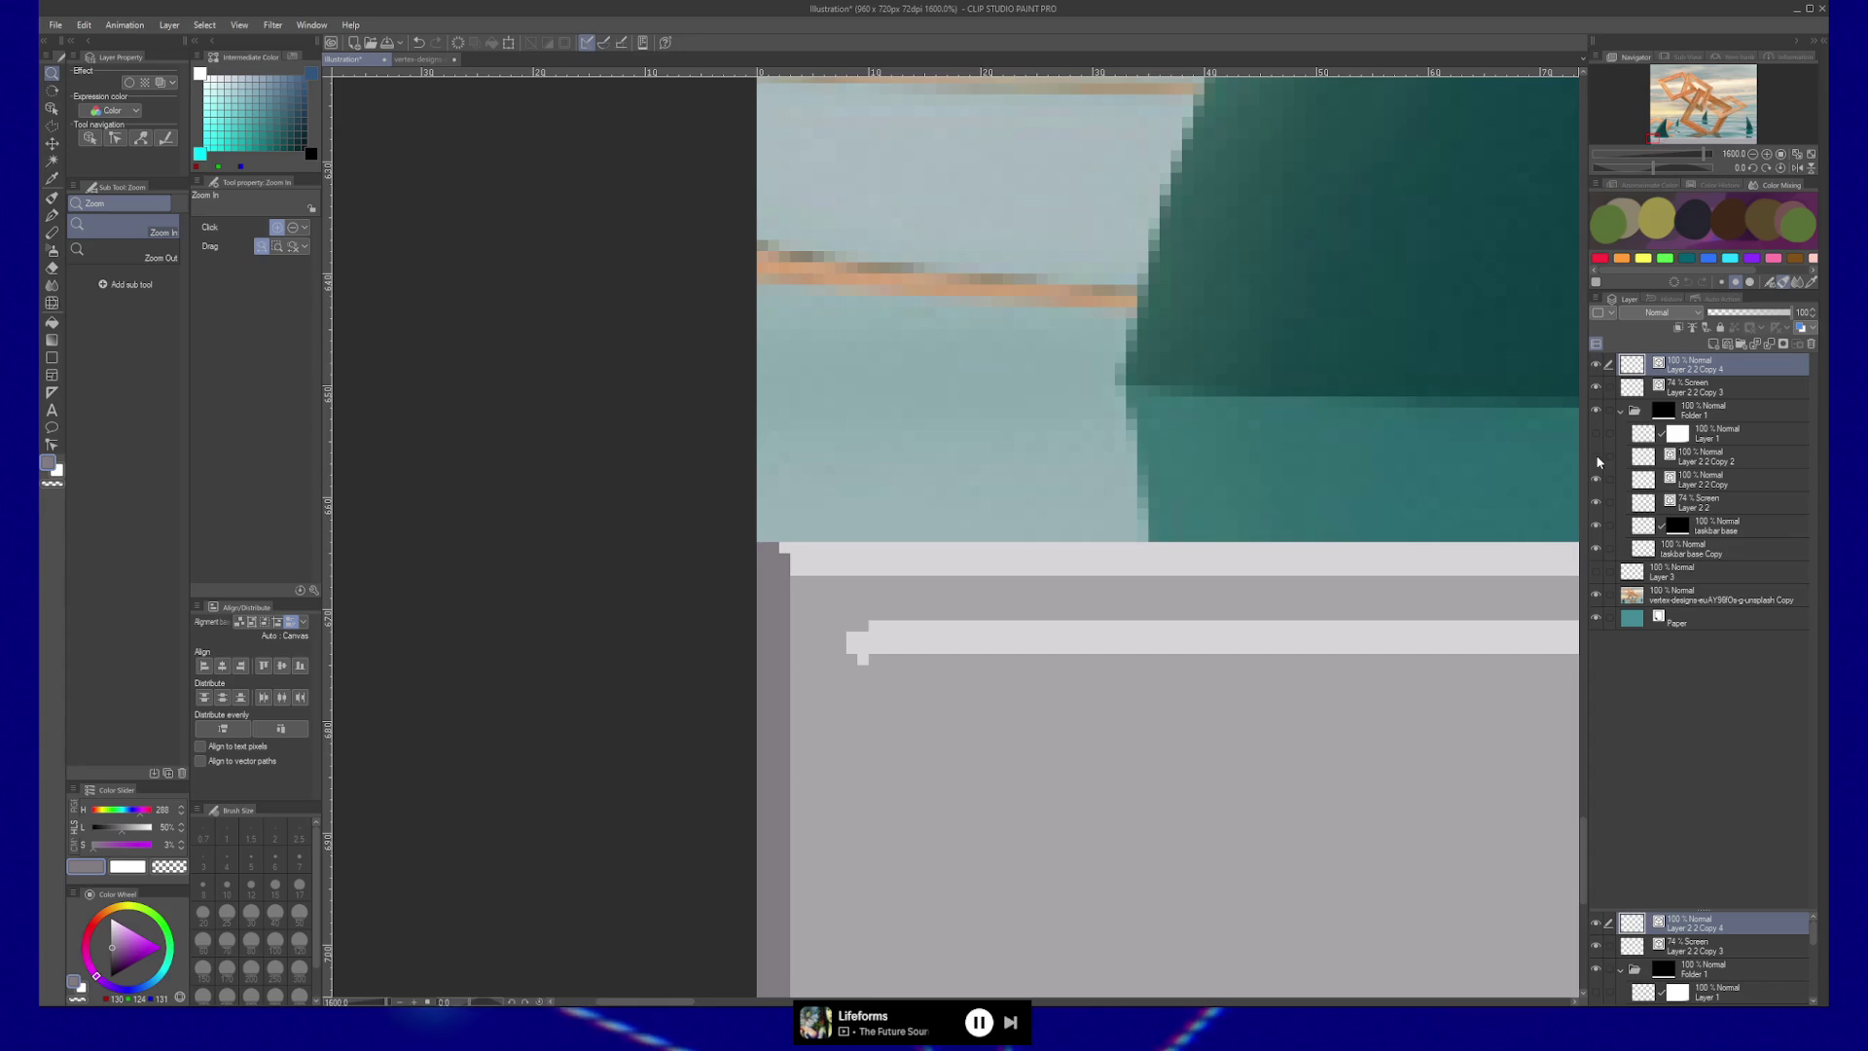
pyautogui.click(1693, 481)
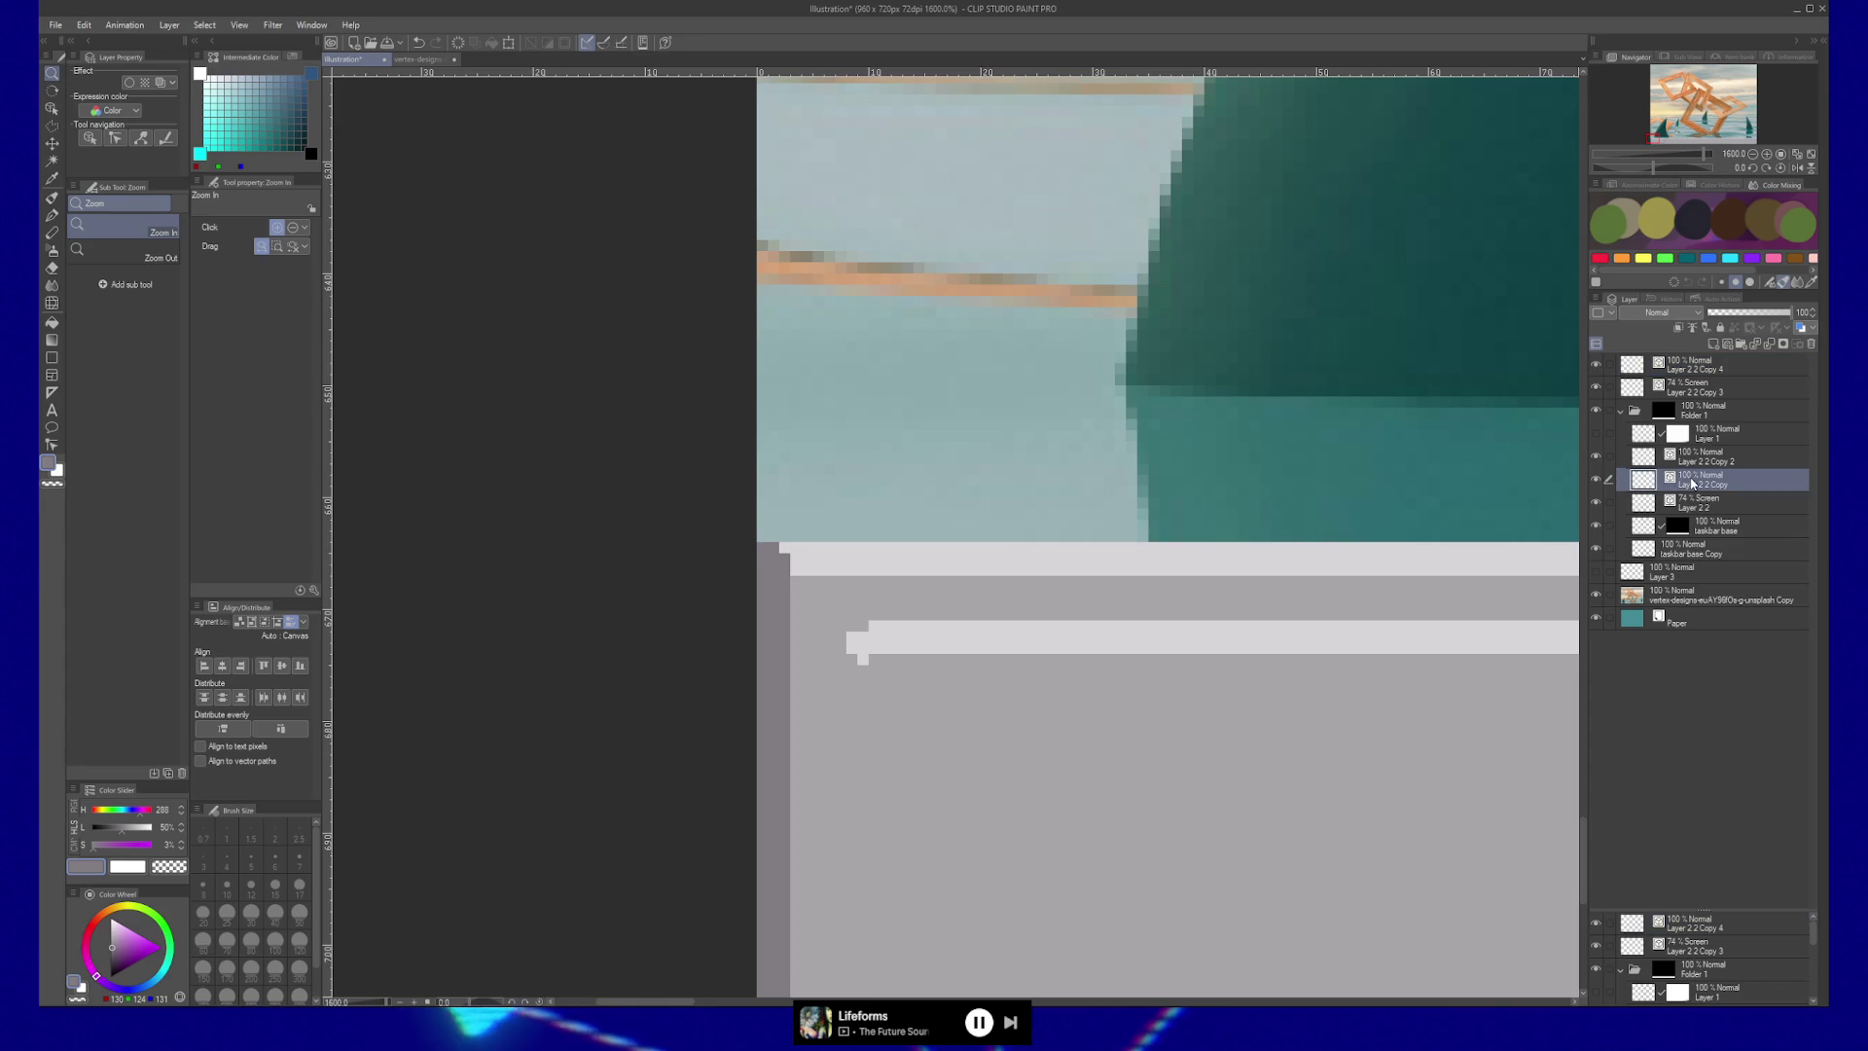
pyautogui.click(1784, 345)
# Outline a small wedge at the panel's top-left corner with Polyline and mask it out.
pyautogui.press('m')
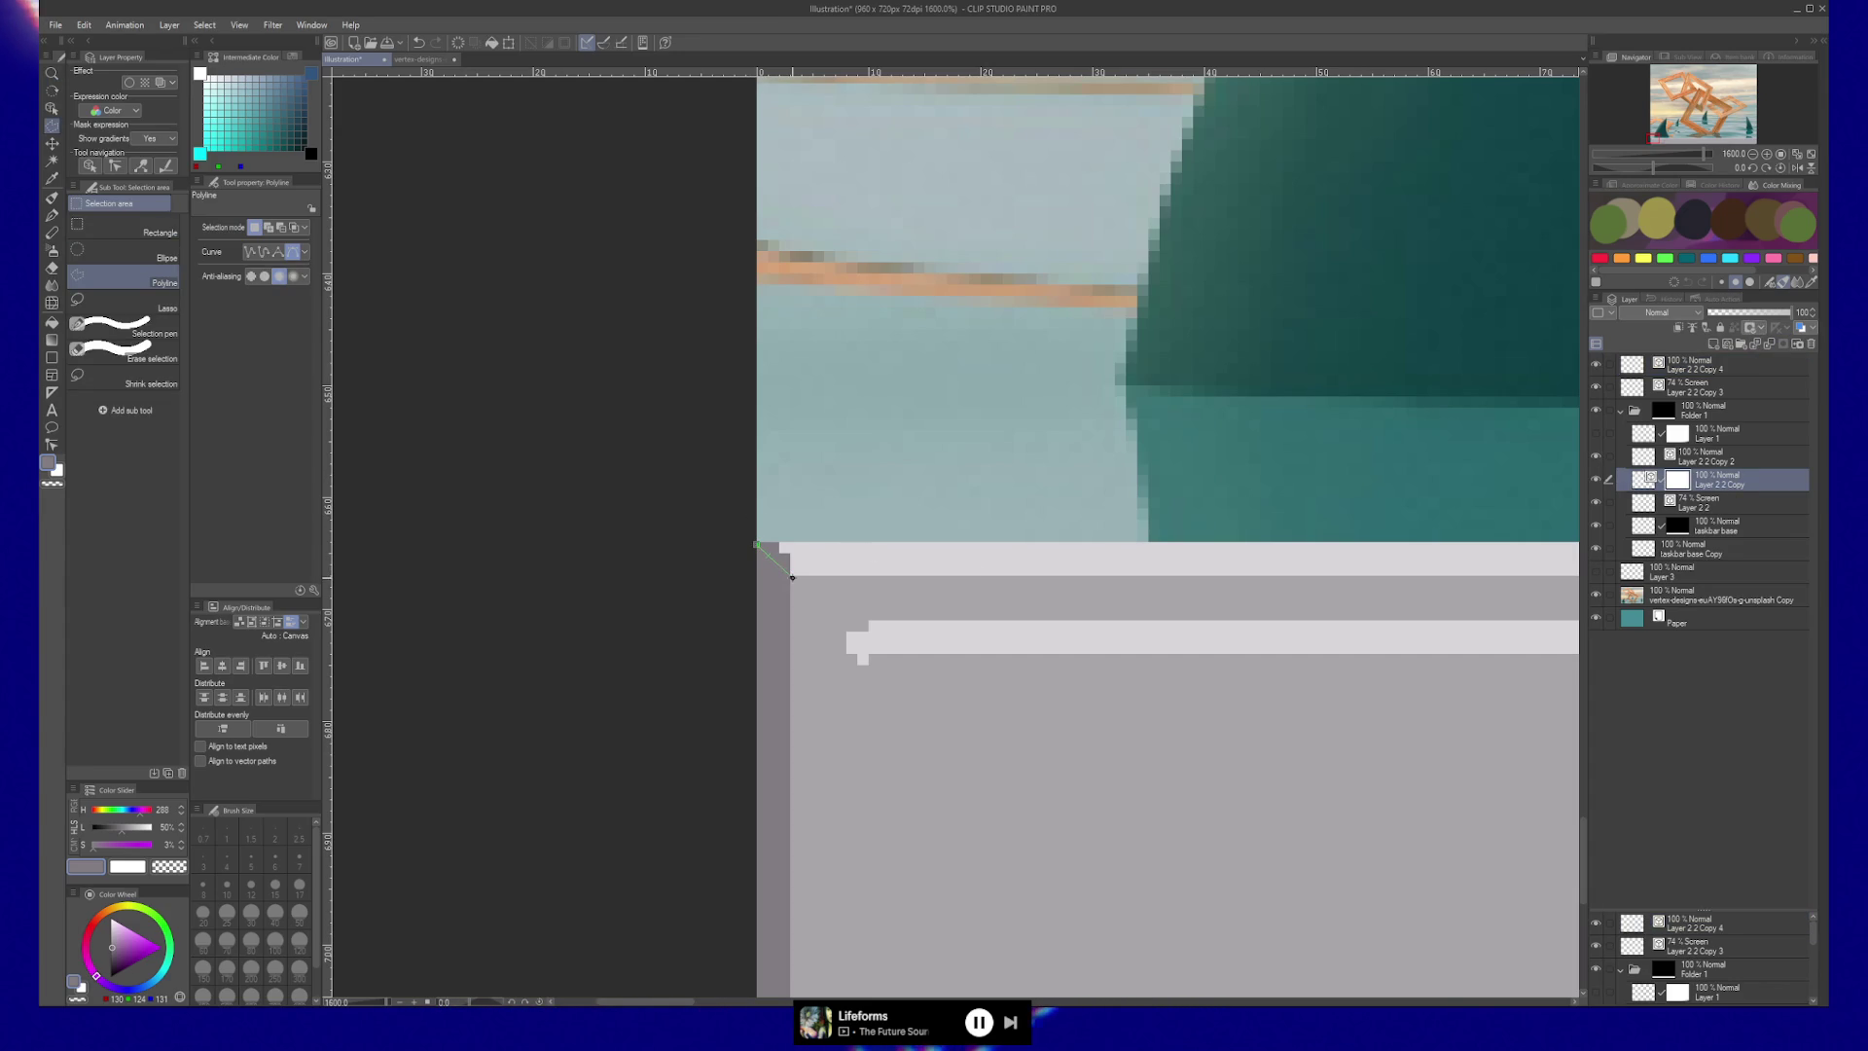
pyautogui.click(860, 588)
pyautogui.click(875, 492)
pyautogui.click(739, 484)
pyautogui.doubleClick(692, 482)
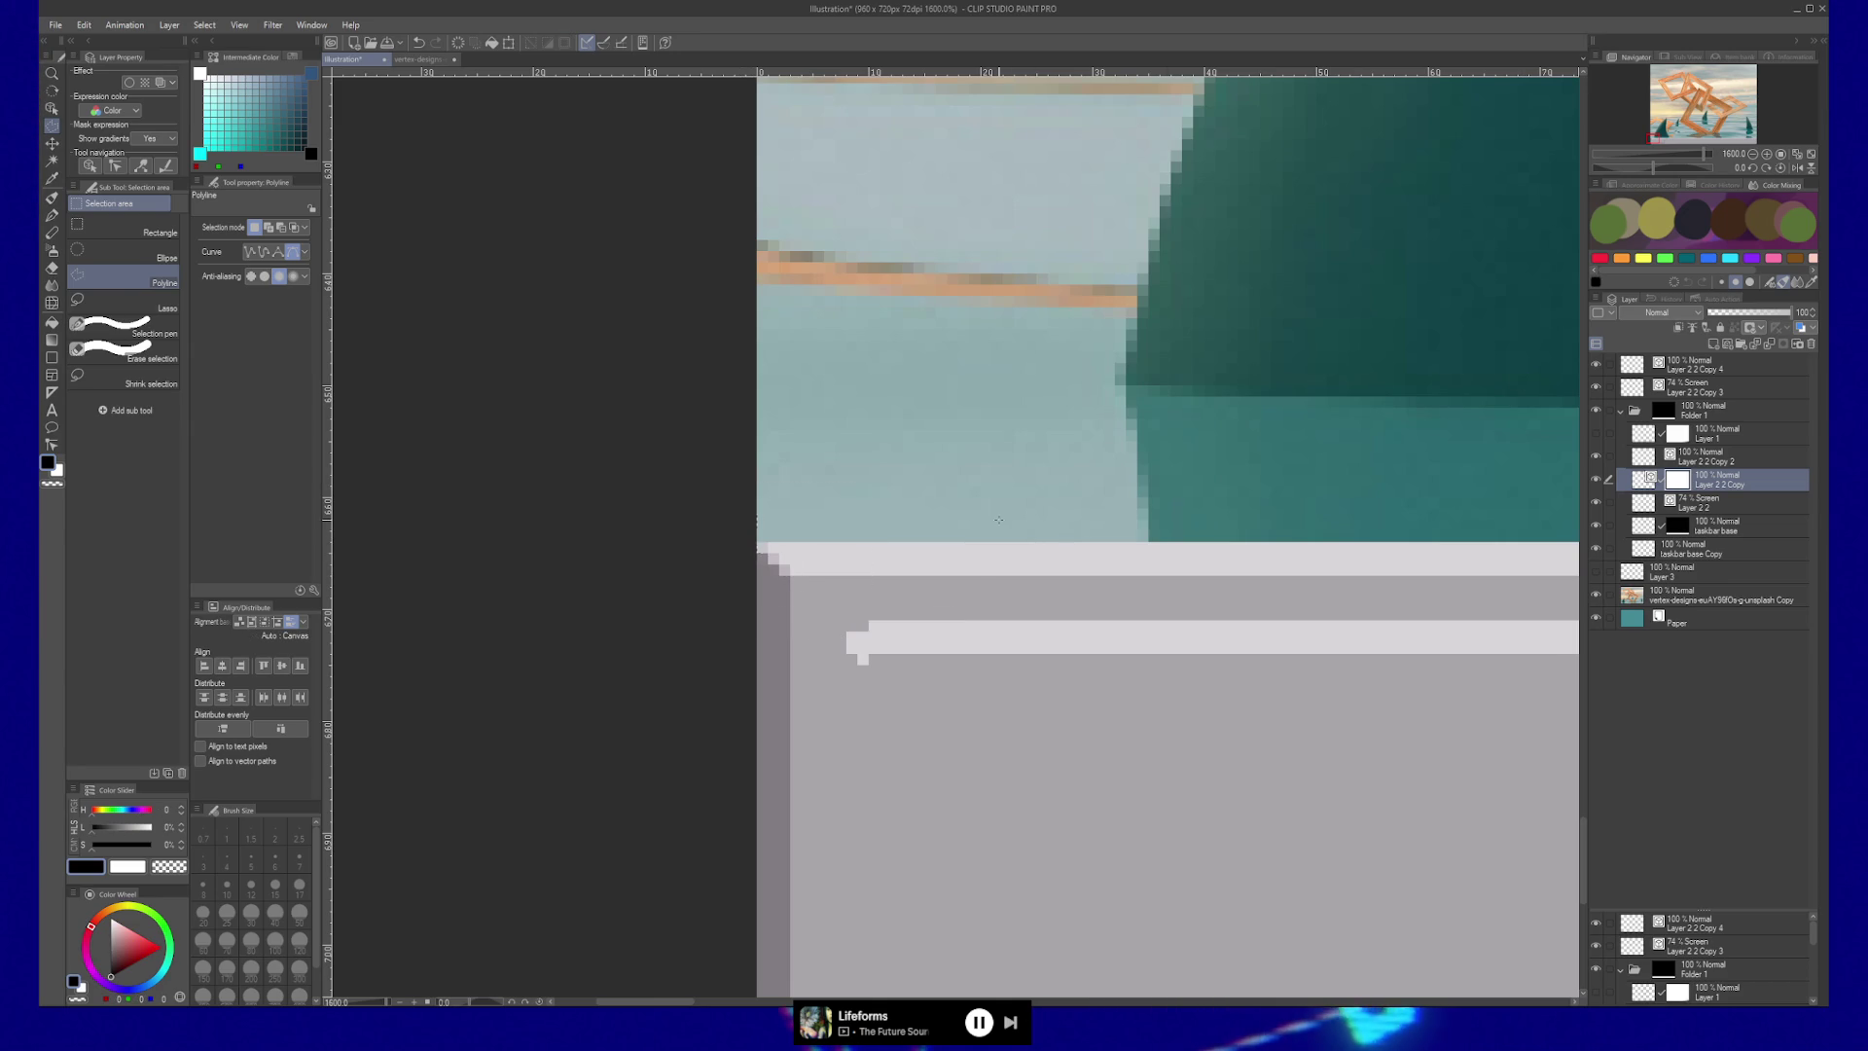
pyautogui.hotkey('ctrl', 'd')
pyautogui.press('/')
# Zoom back out and add a new layer above Layer 2 2 Copy.
pyautogui.moveTo(1040, 532); pyautogui.dragTo(877, 562)
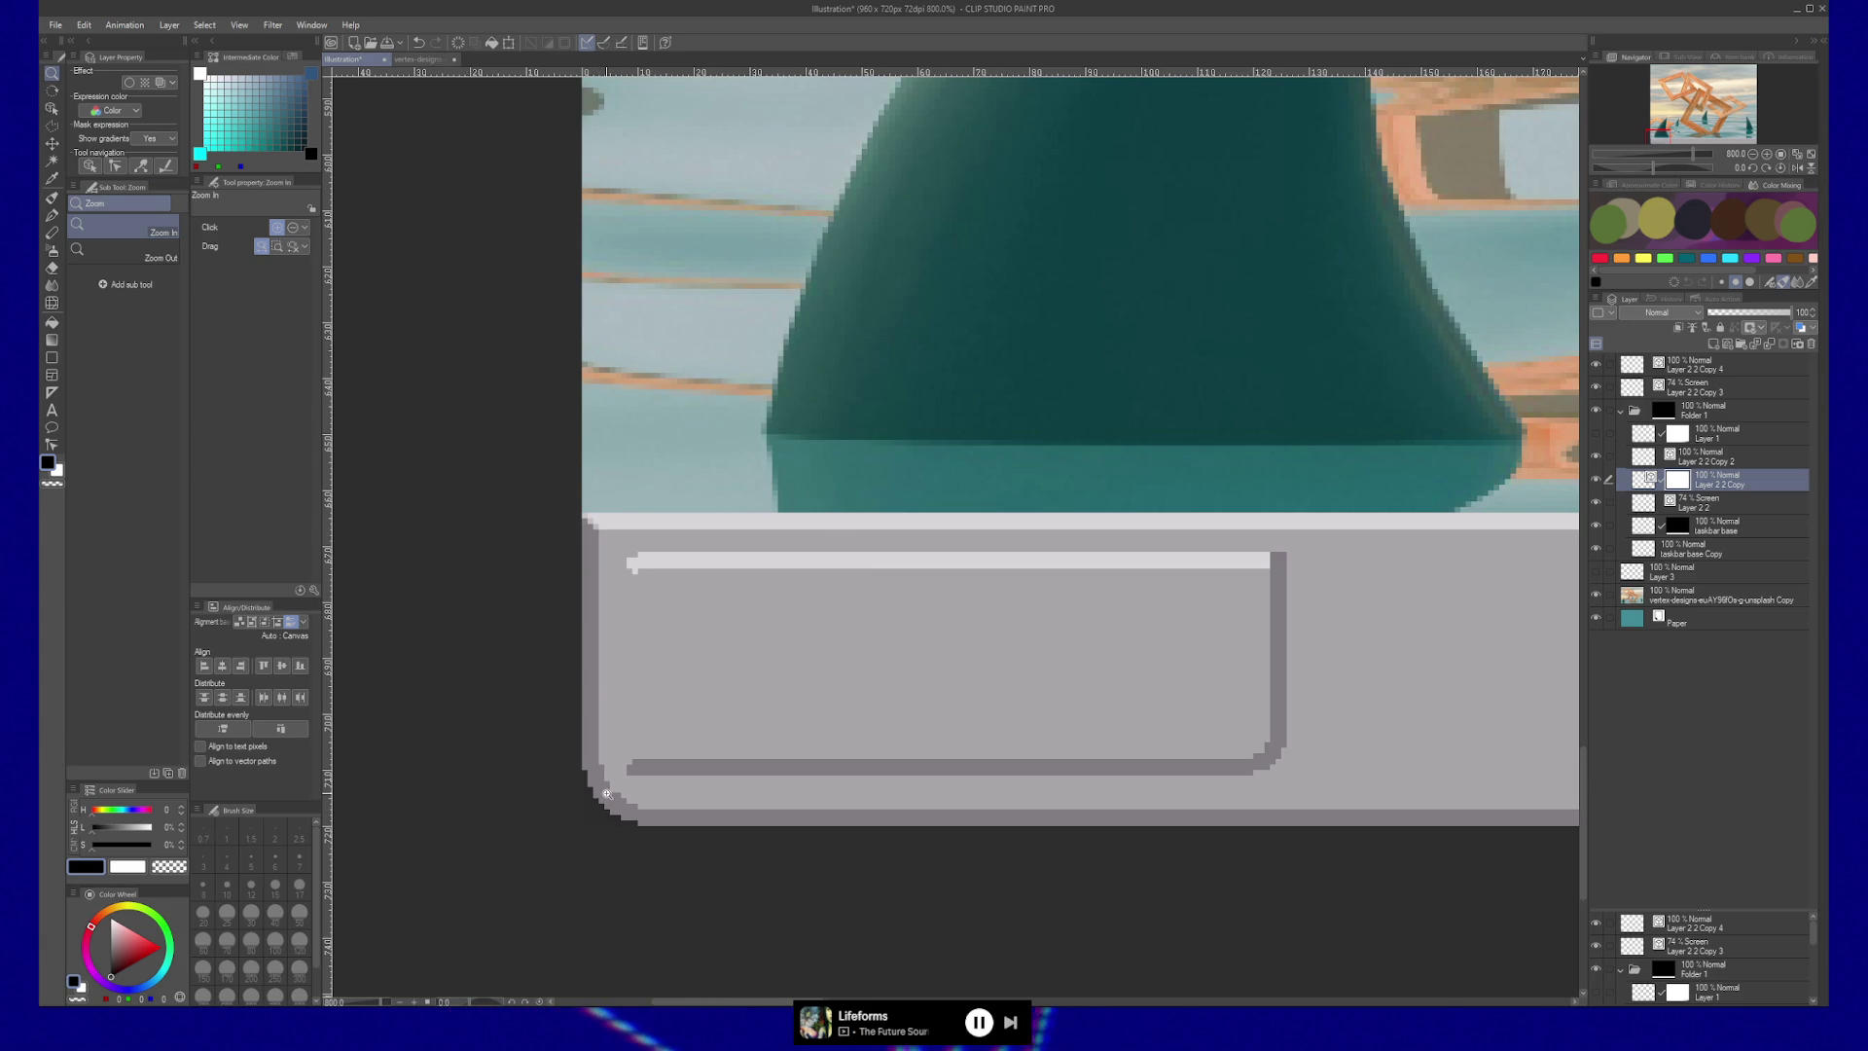
pyautogui.scroll(-2, 743, 706)
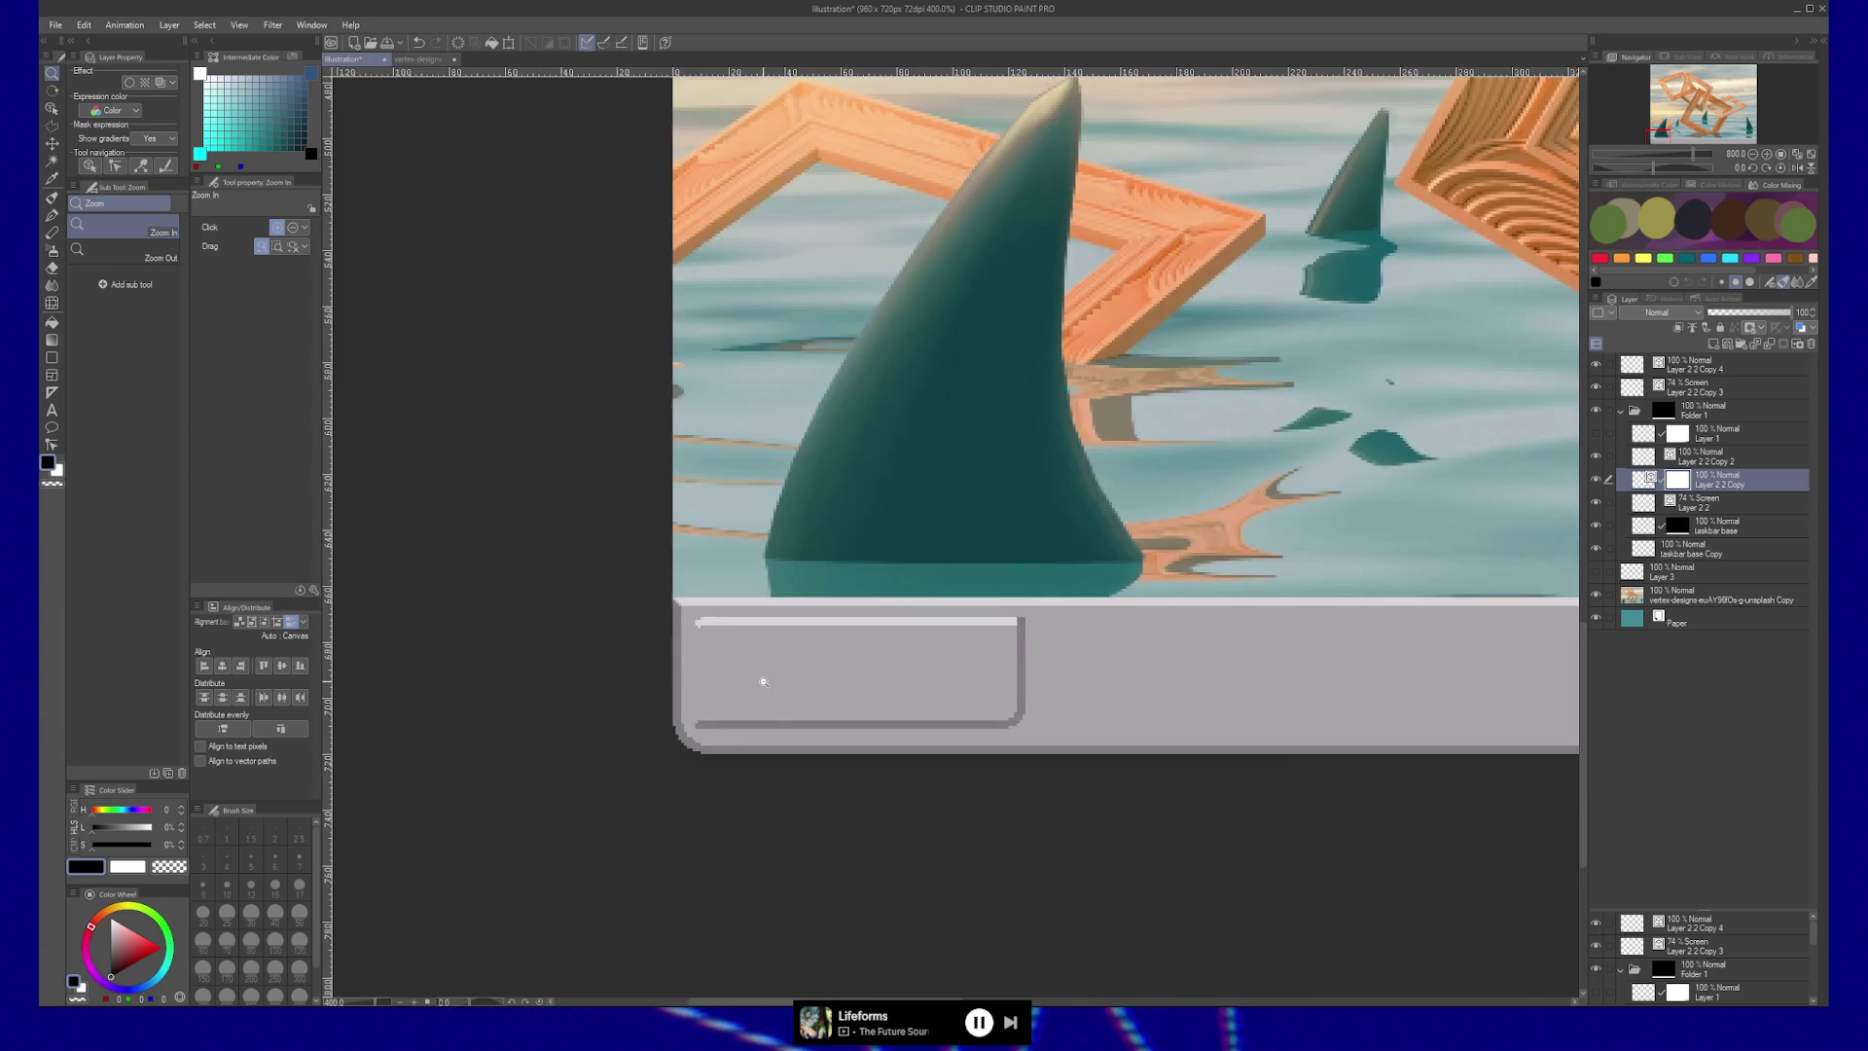
pyautogui.scroll(-3, 1146, 636)
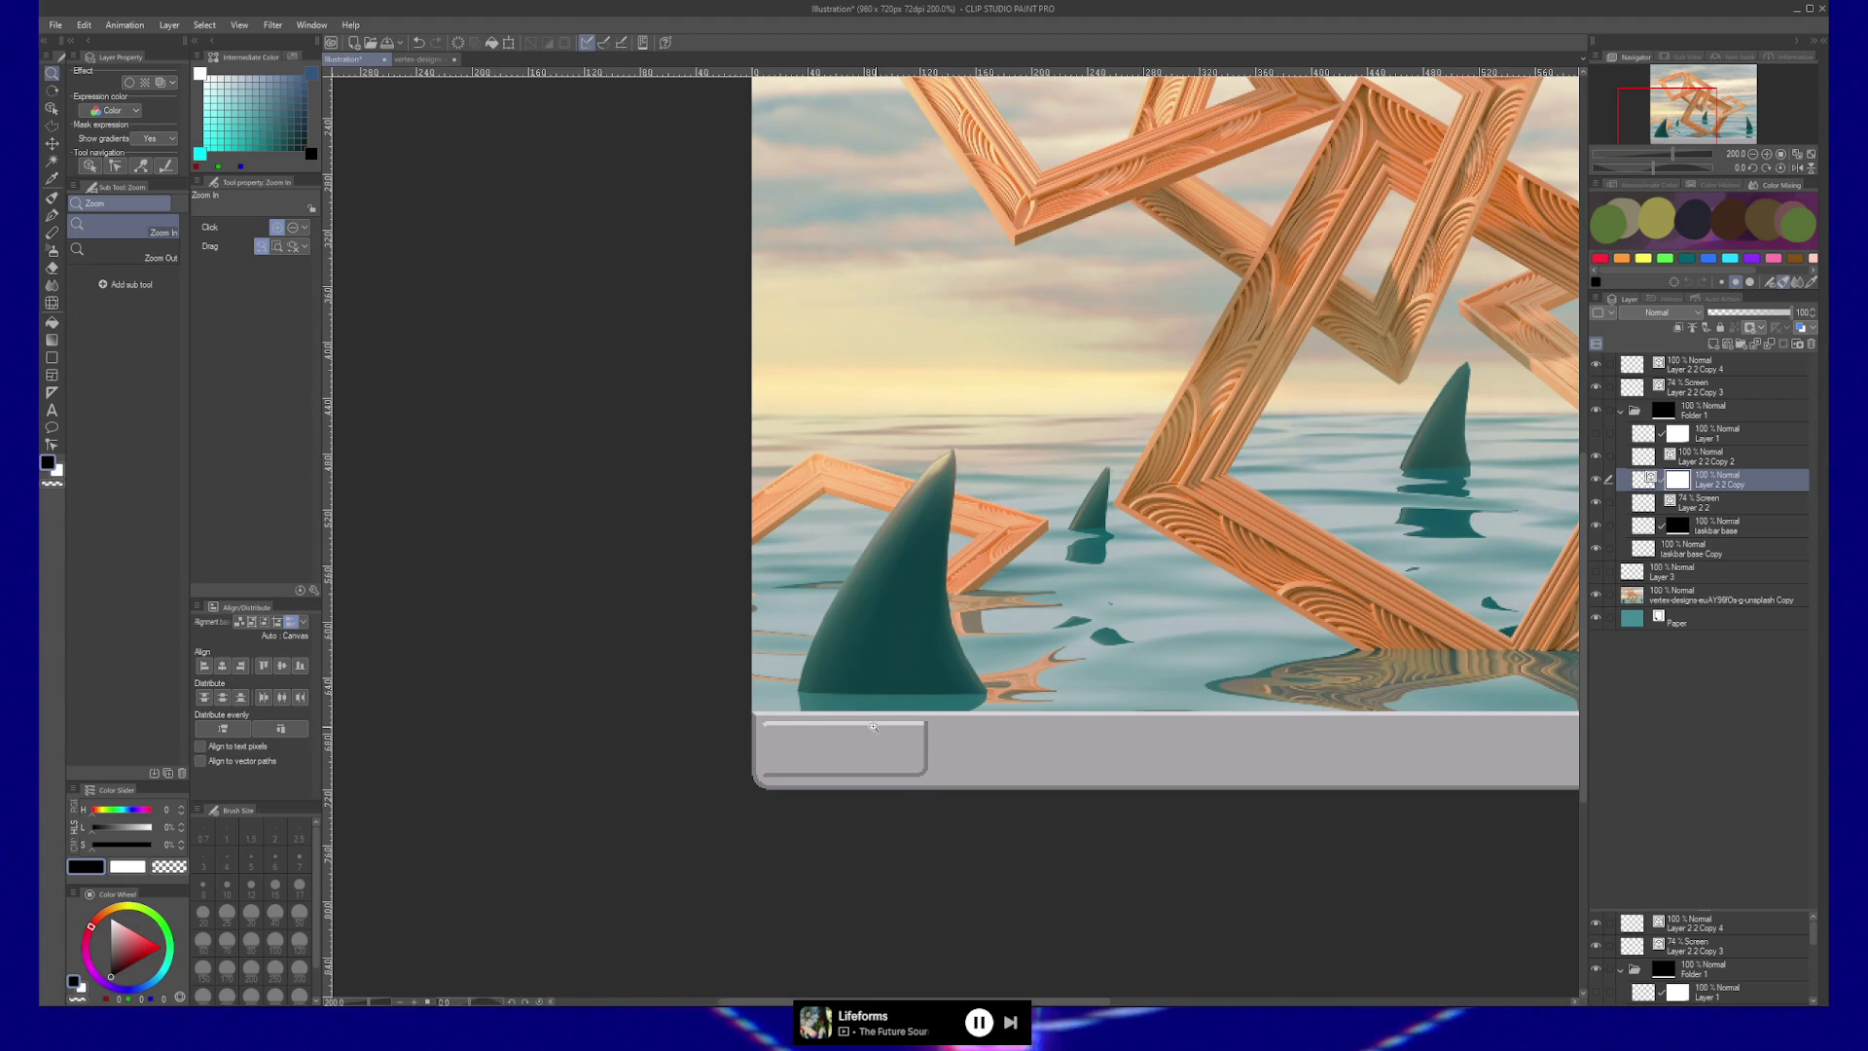
pyautogui.scroll(3, 856, 730)
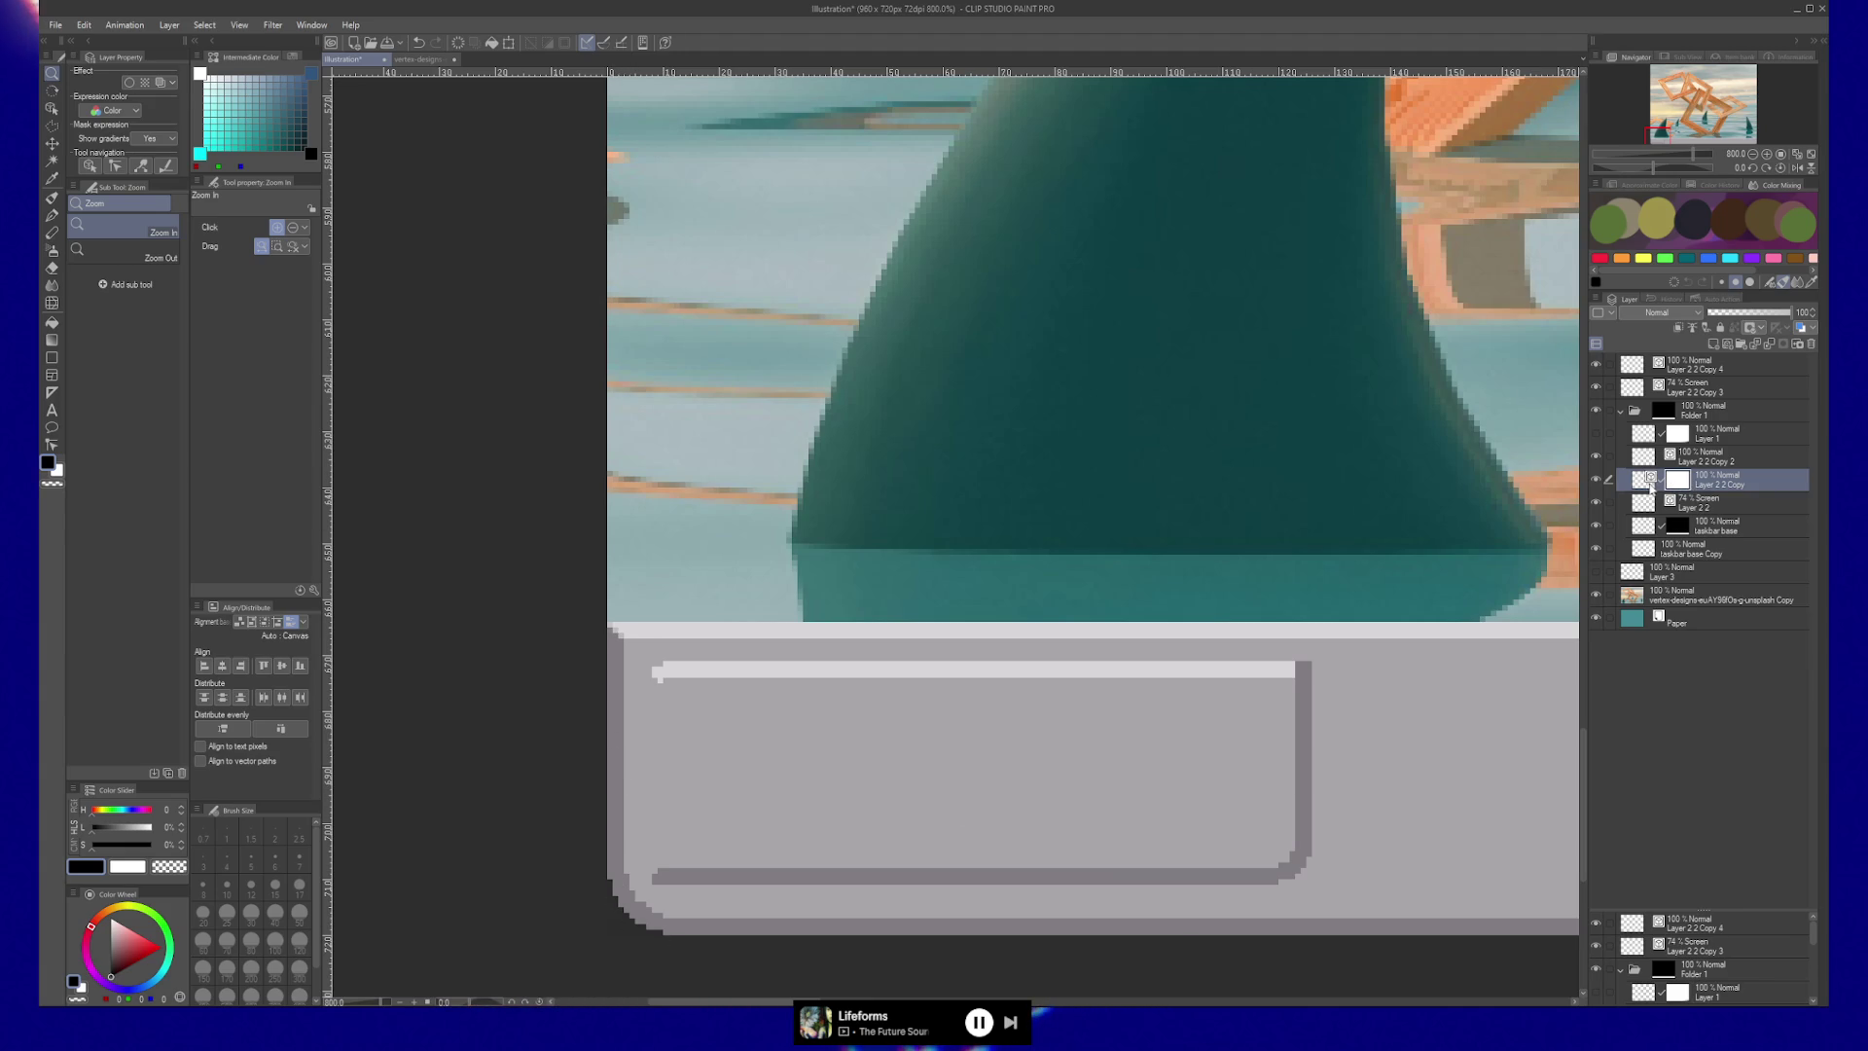
pyautogui.hotkey('ctrl', 'shift', 'n')
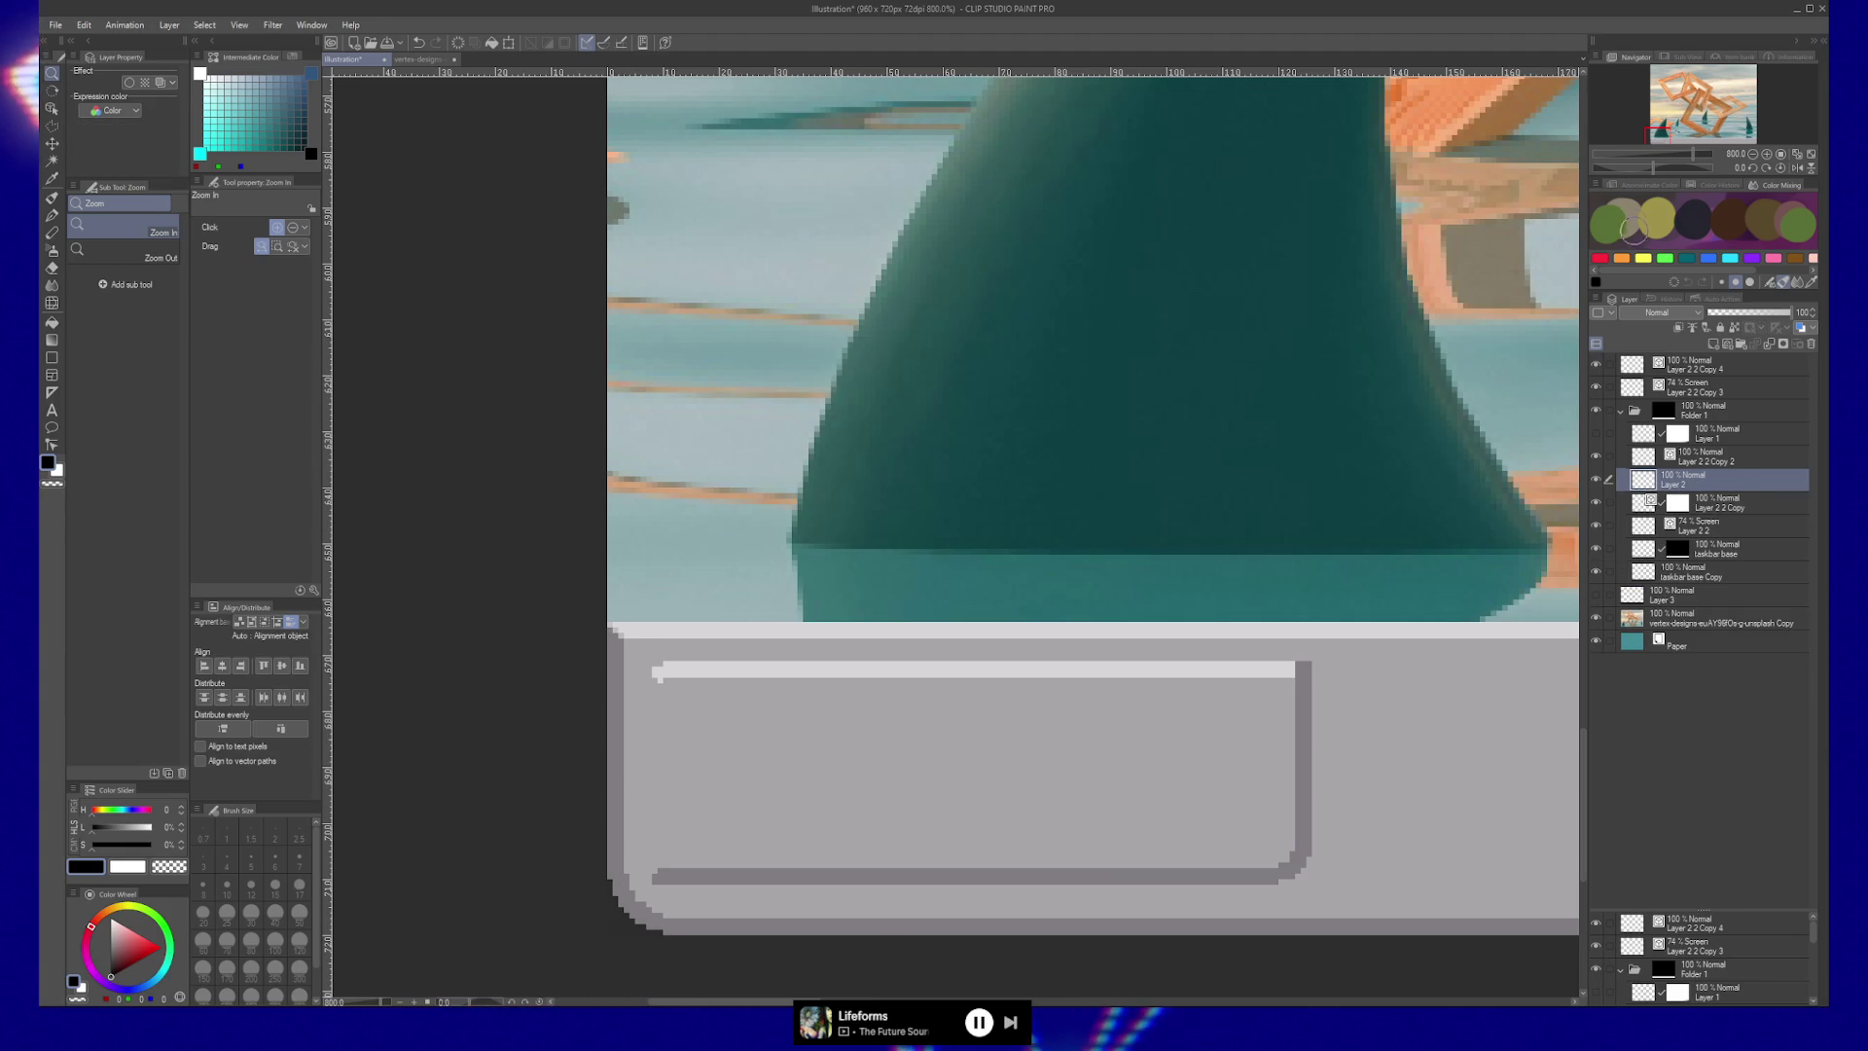
# Sample the panel's light grey and paint a highlight down its left edge.
pyautogui.press('b')
pyautogui.keyDown('alt'); pyautogui.click(712, 632); pyautogui.keyUp('alt')
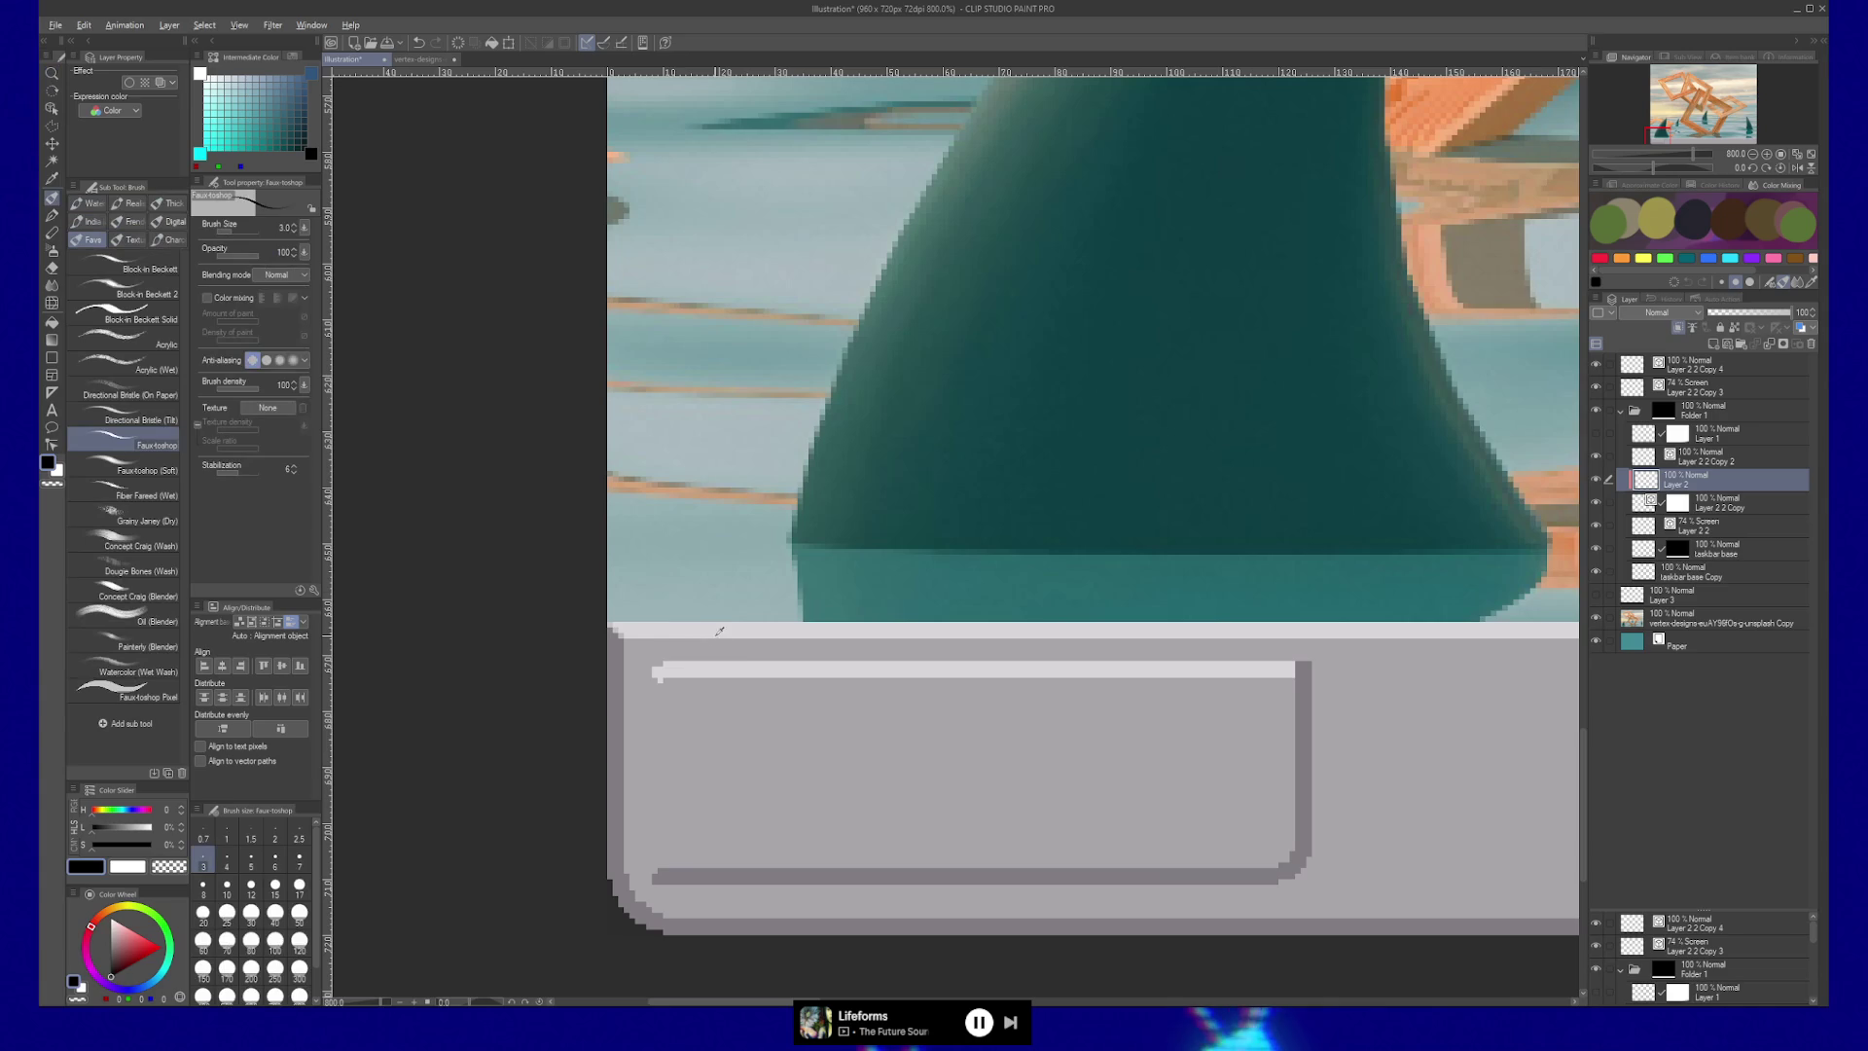
pyautogui.moveTo(606, 633); pyautogui.dragTo(612, 798)
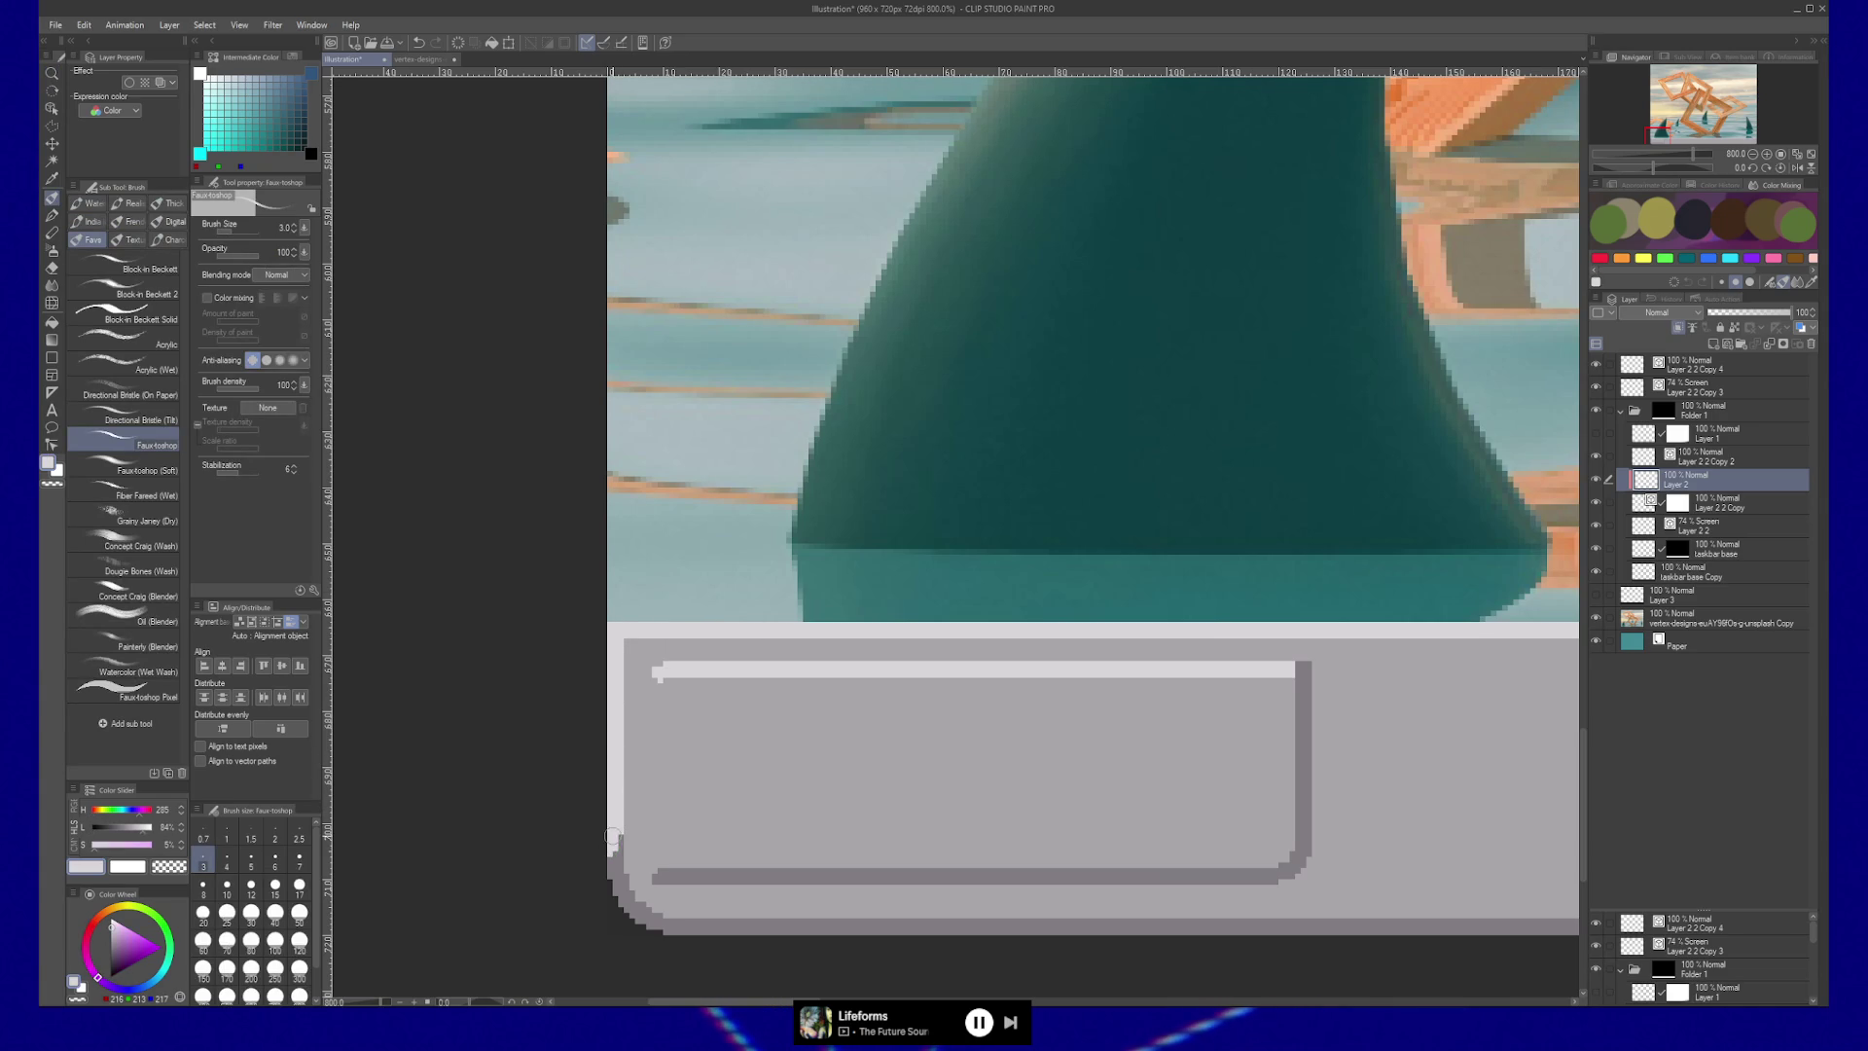
# Blend the highlight softly into the bottom-left corner, then zoom out to the panel's left end.
pyautogui.press('j')
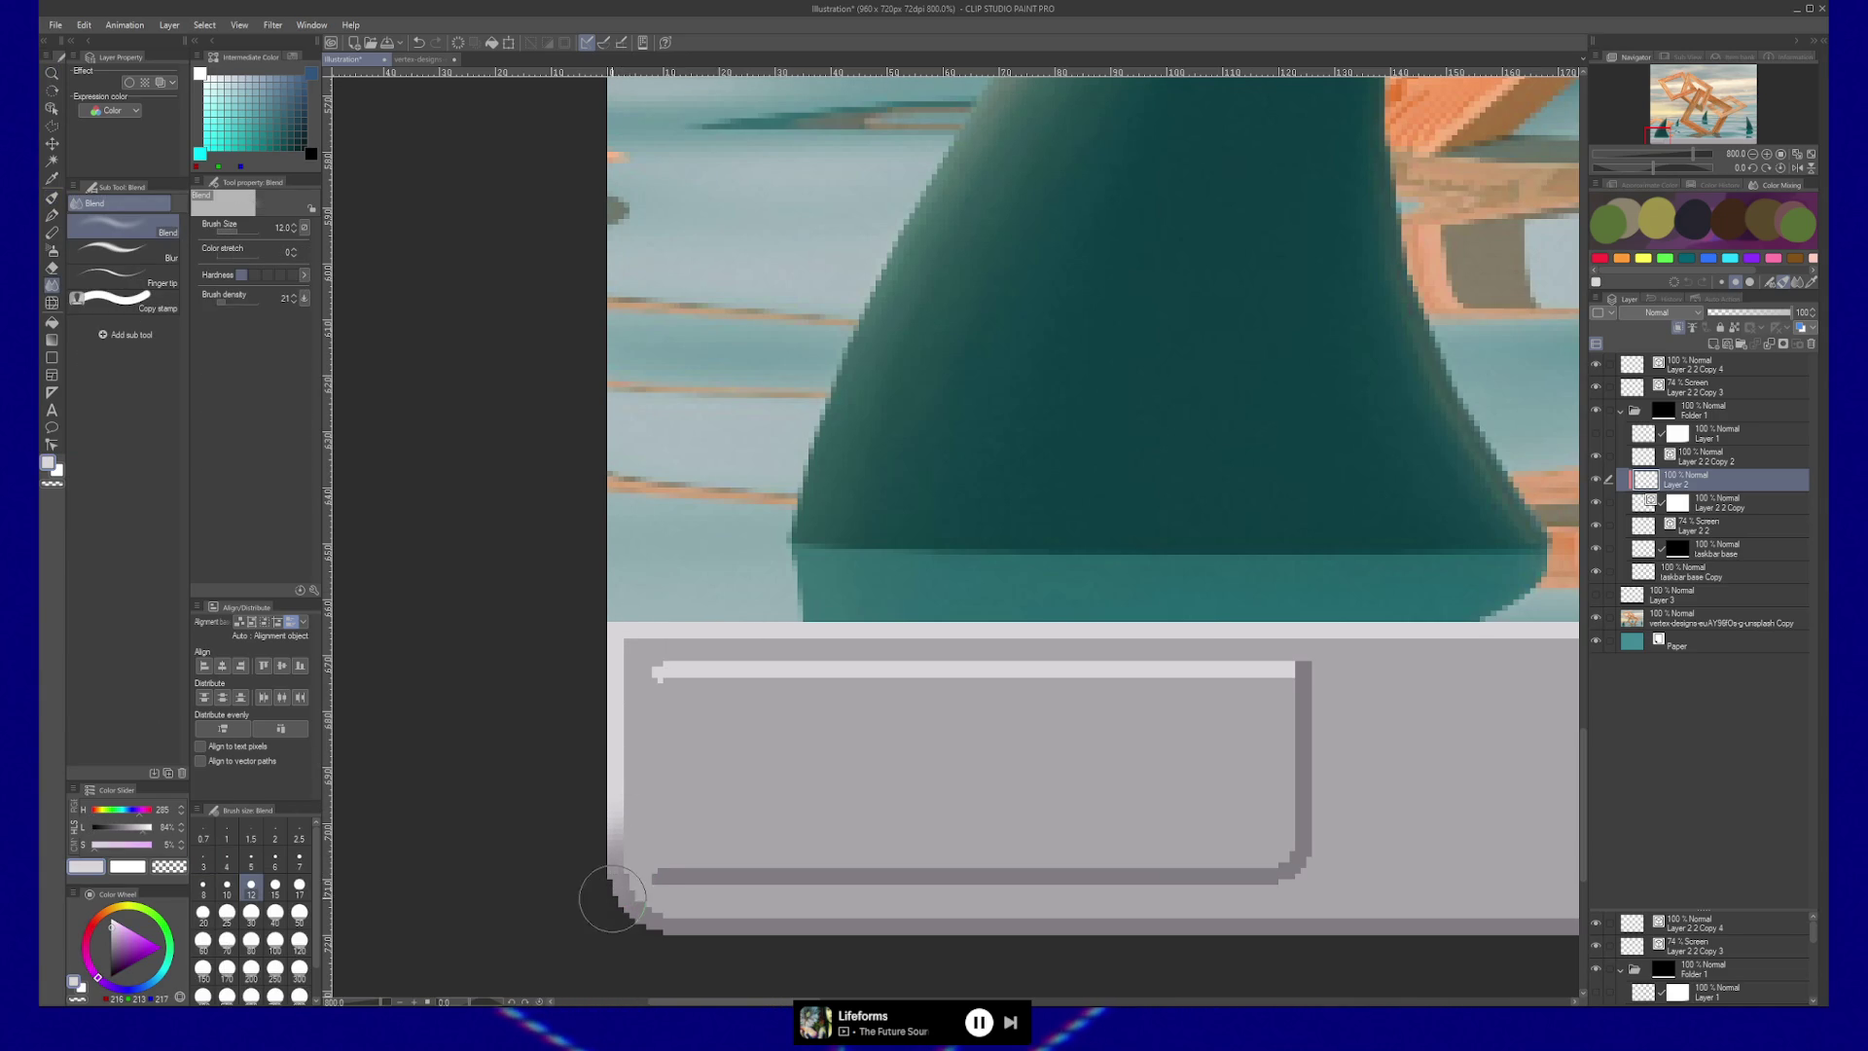
pyautogui.scroll(-5, 666, 879)
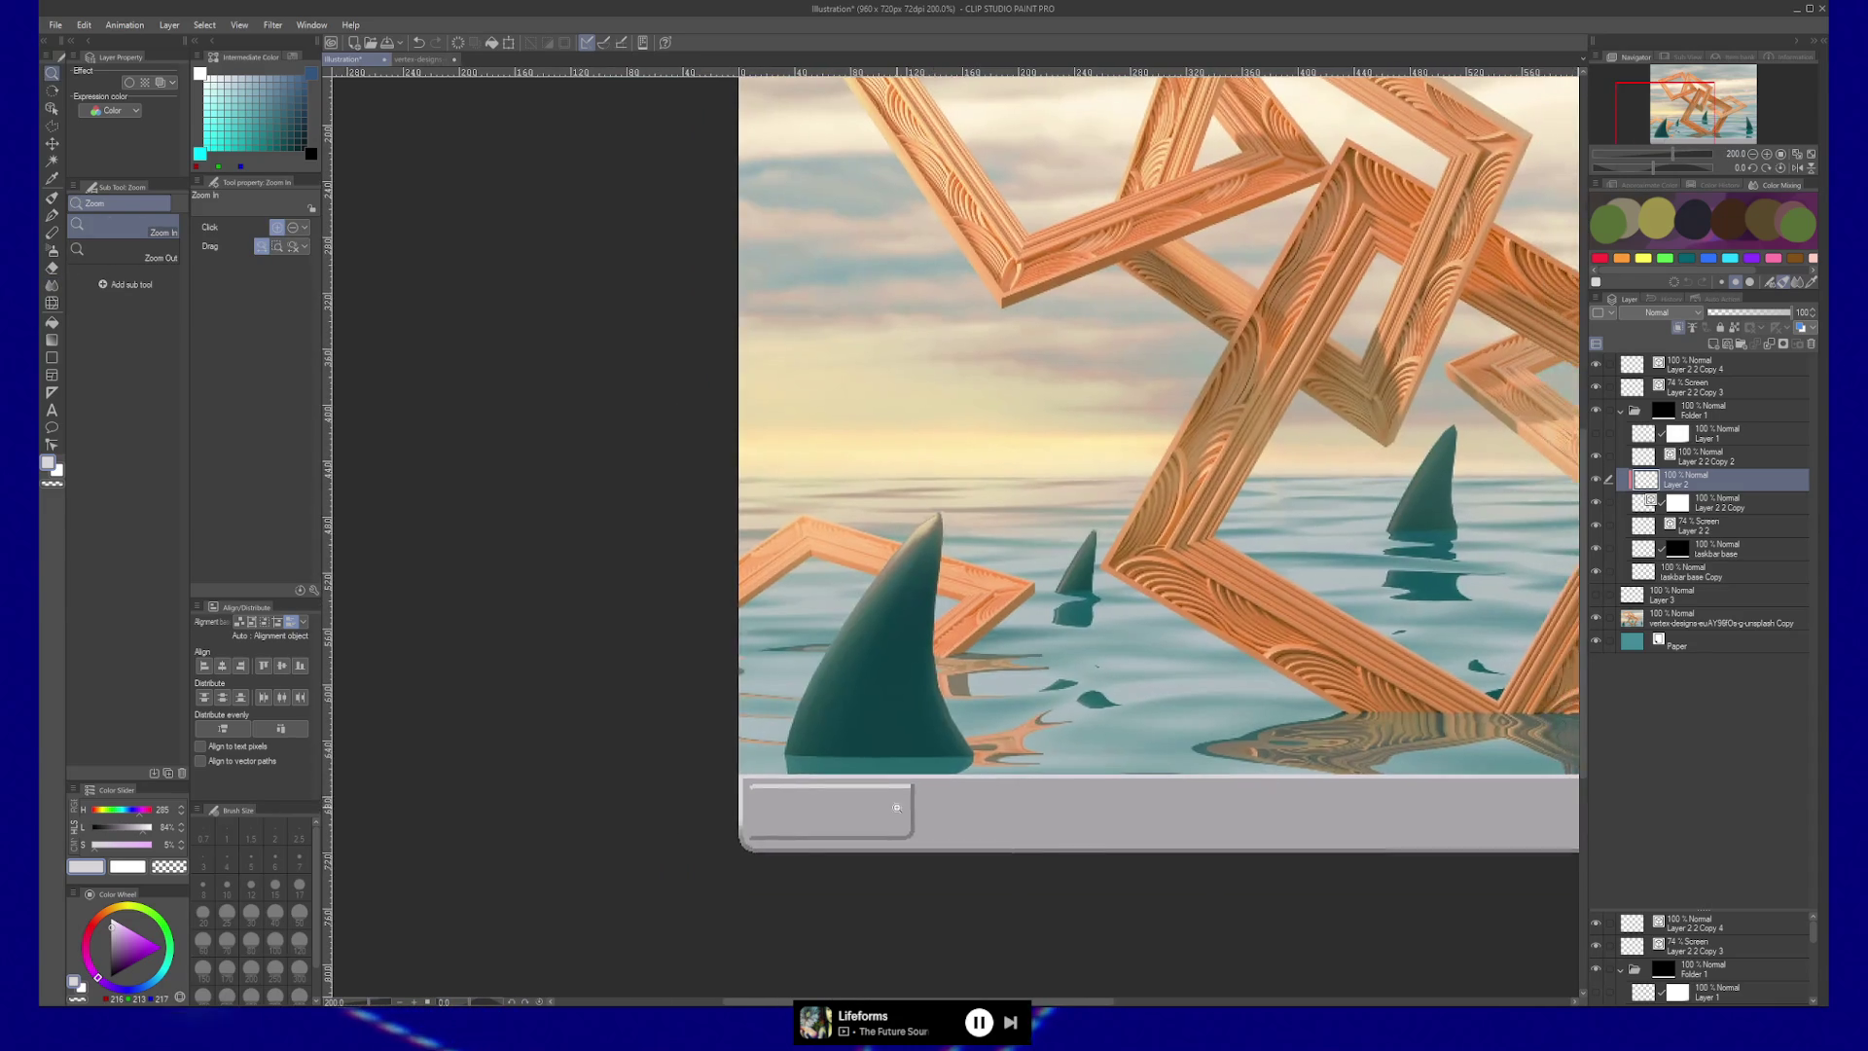
pyautogui.click(752, 862)
pyautogui.press('b')
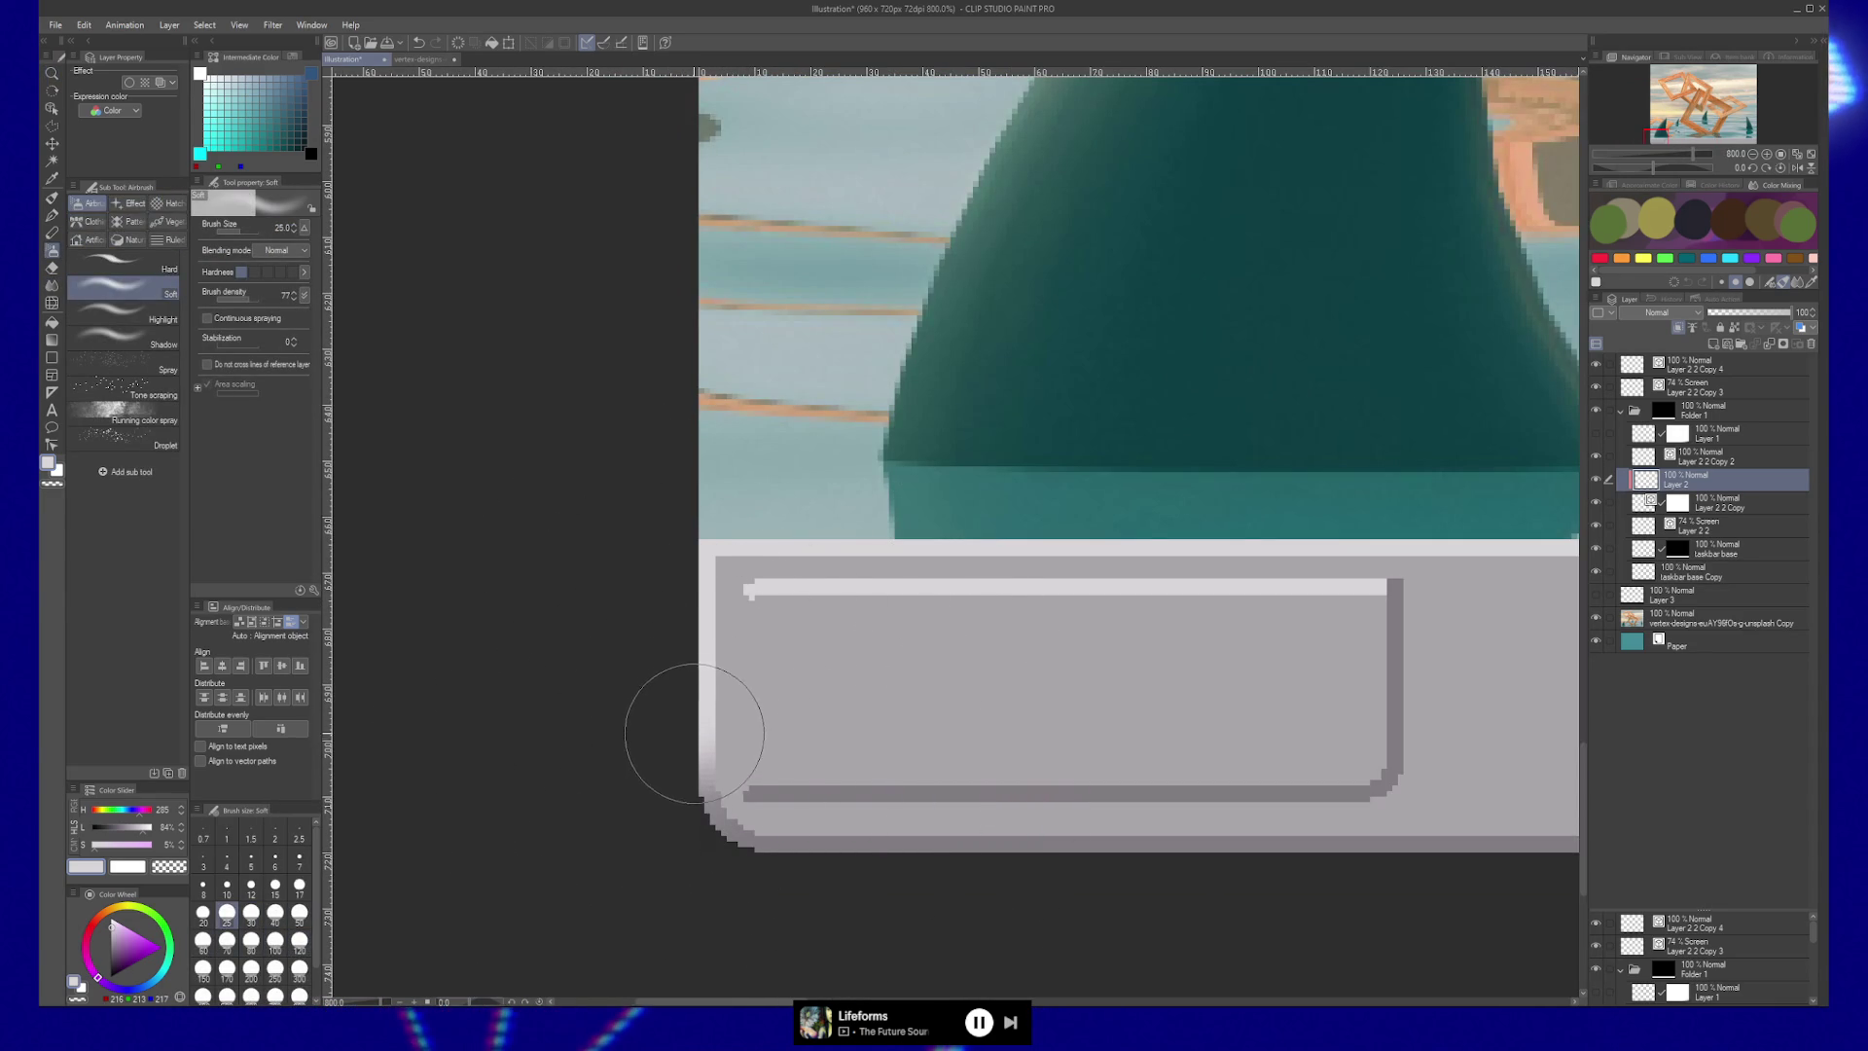
pyautogui.press('/')
pyautogui.scroll(-4, 891, 811)
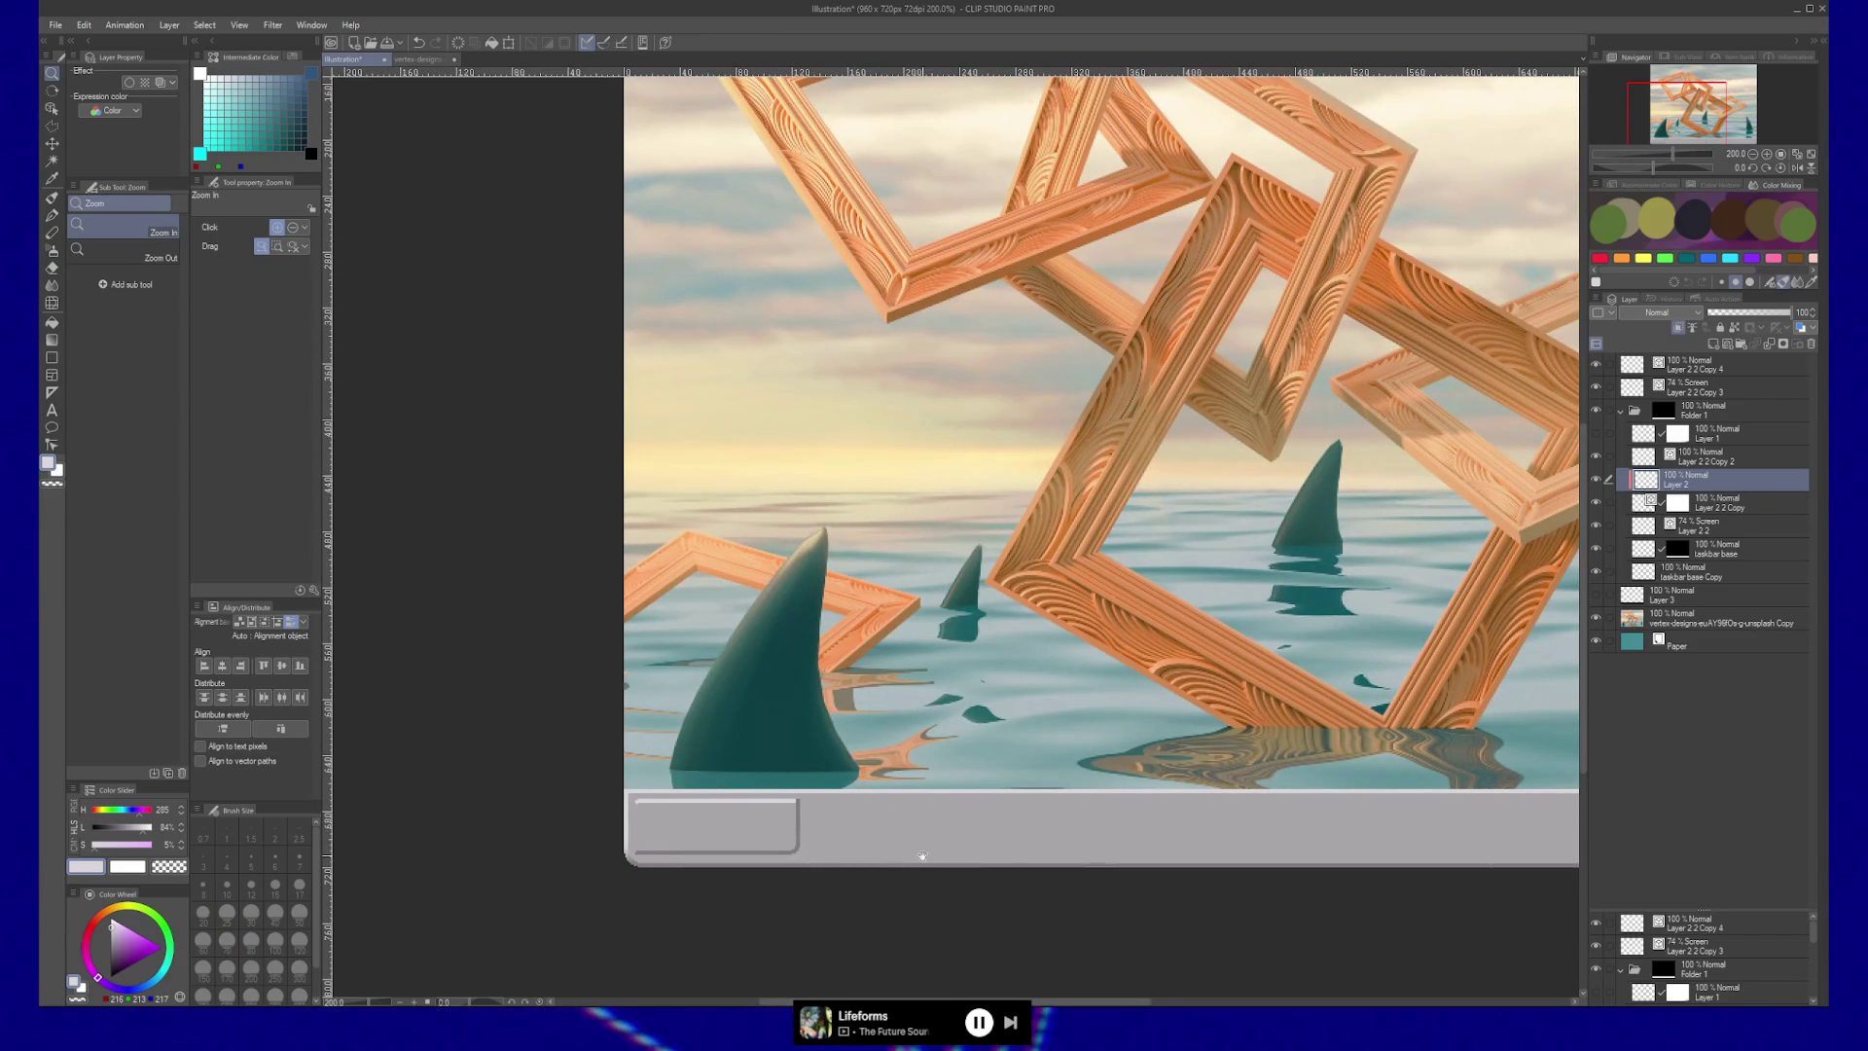
pyautogui.moveTo(873, 833); pyautogui.dragTo(803, 825)
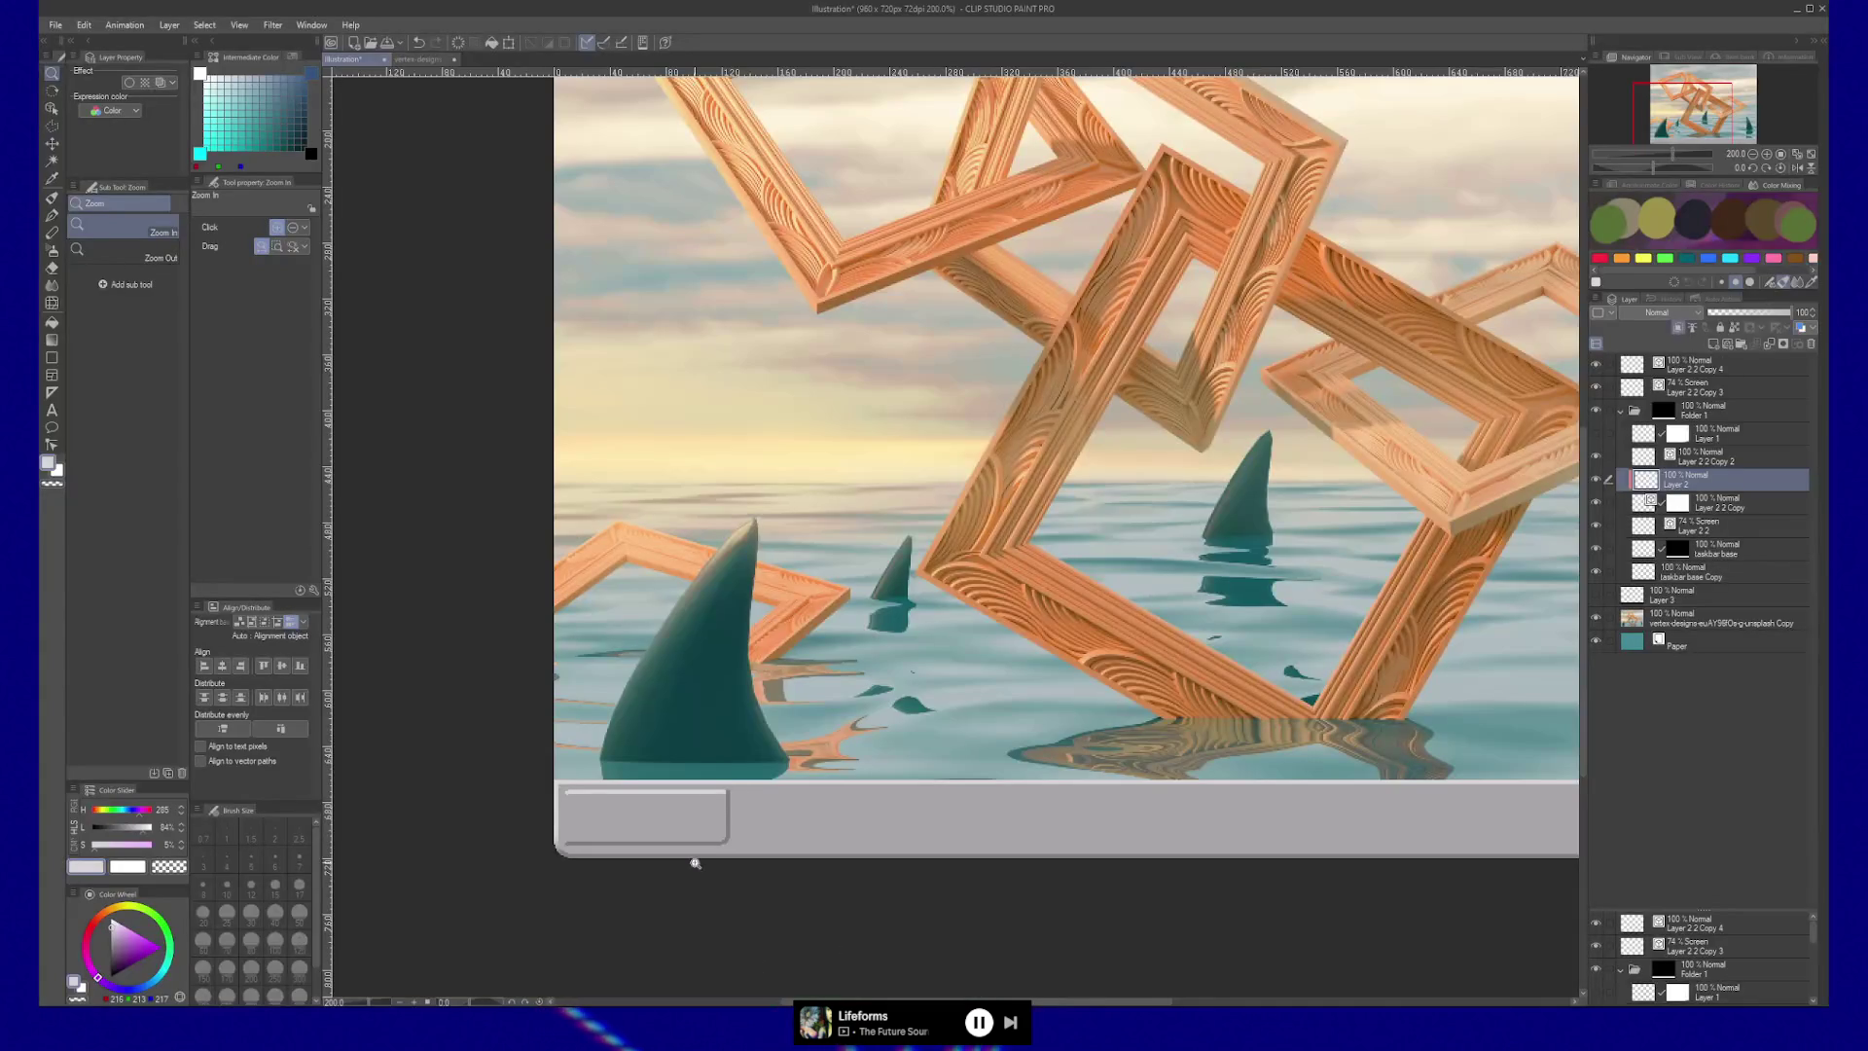
pyautogui.click(654, 825)
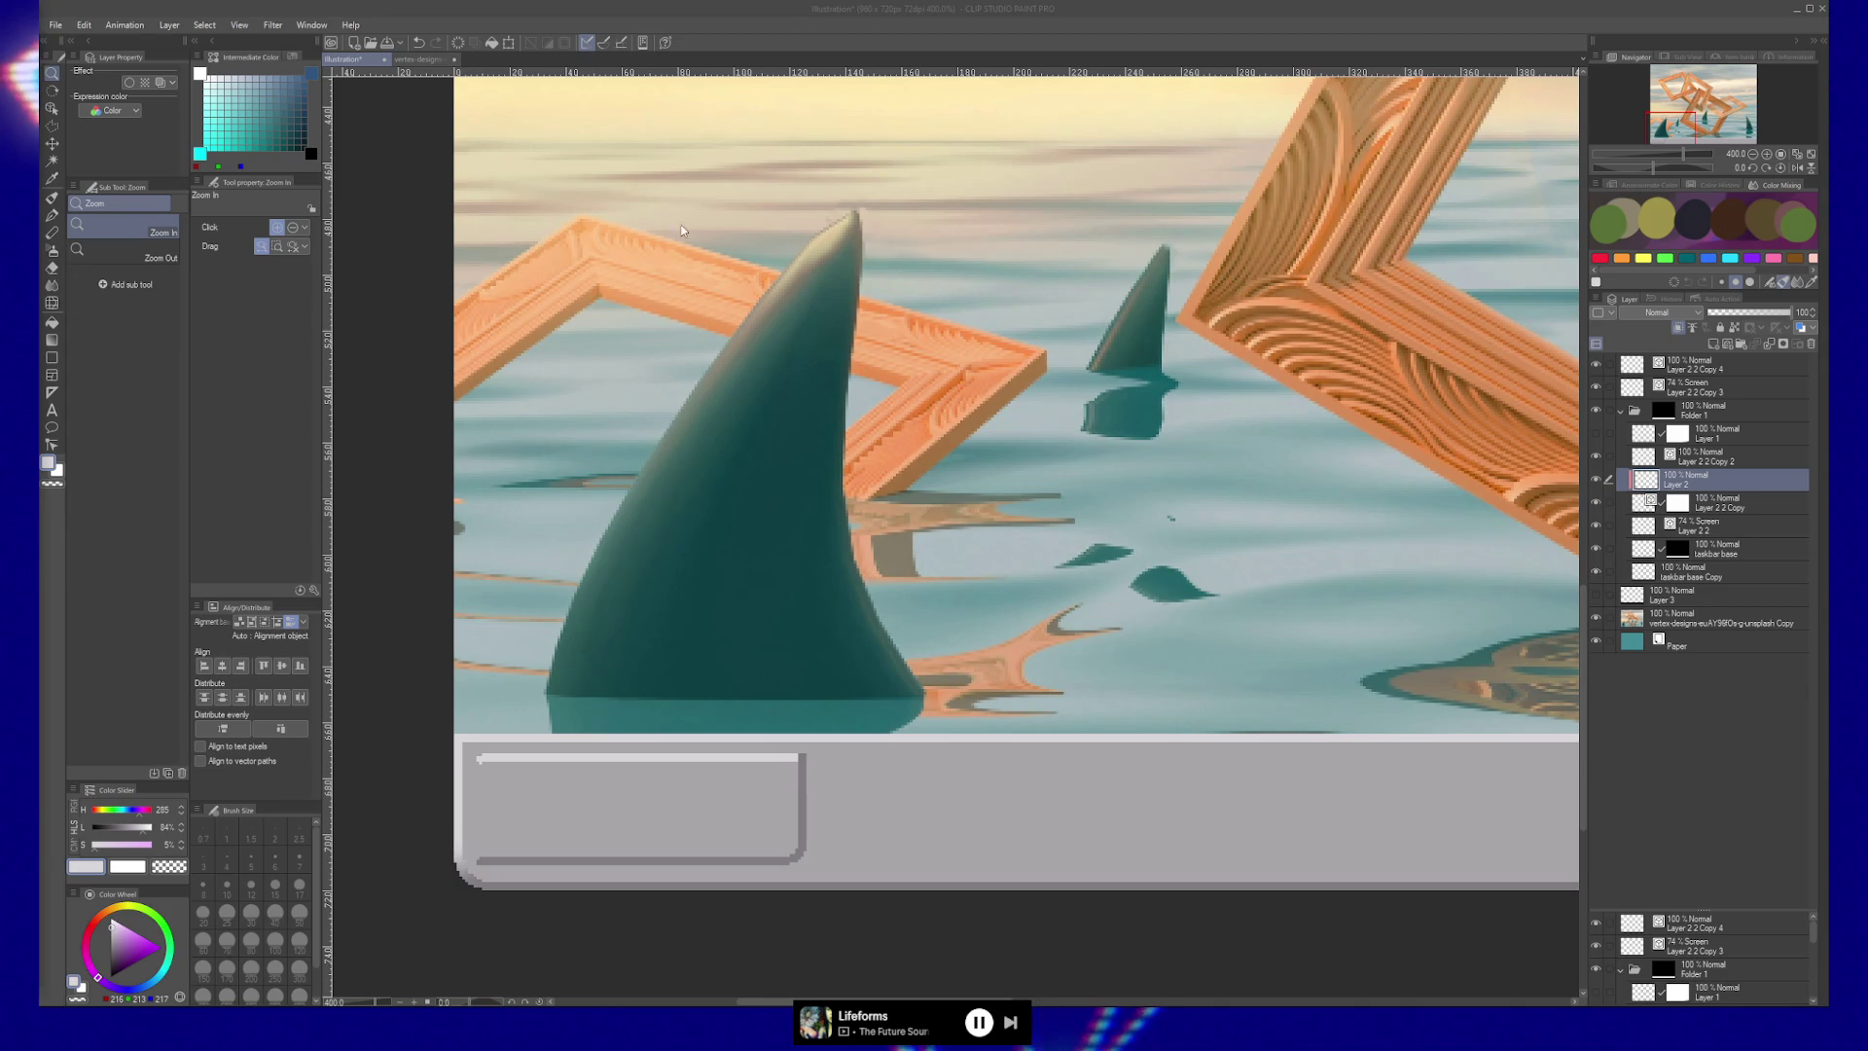
# Switch to the browser showing the Startpage image search for 'cube art still life exercise'.
pyautogui.hotkey('alt', 'Tab')
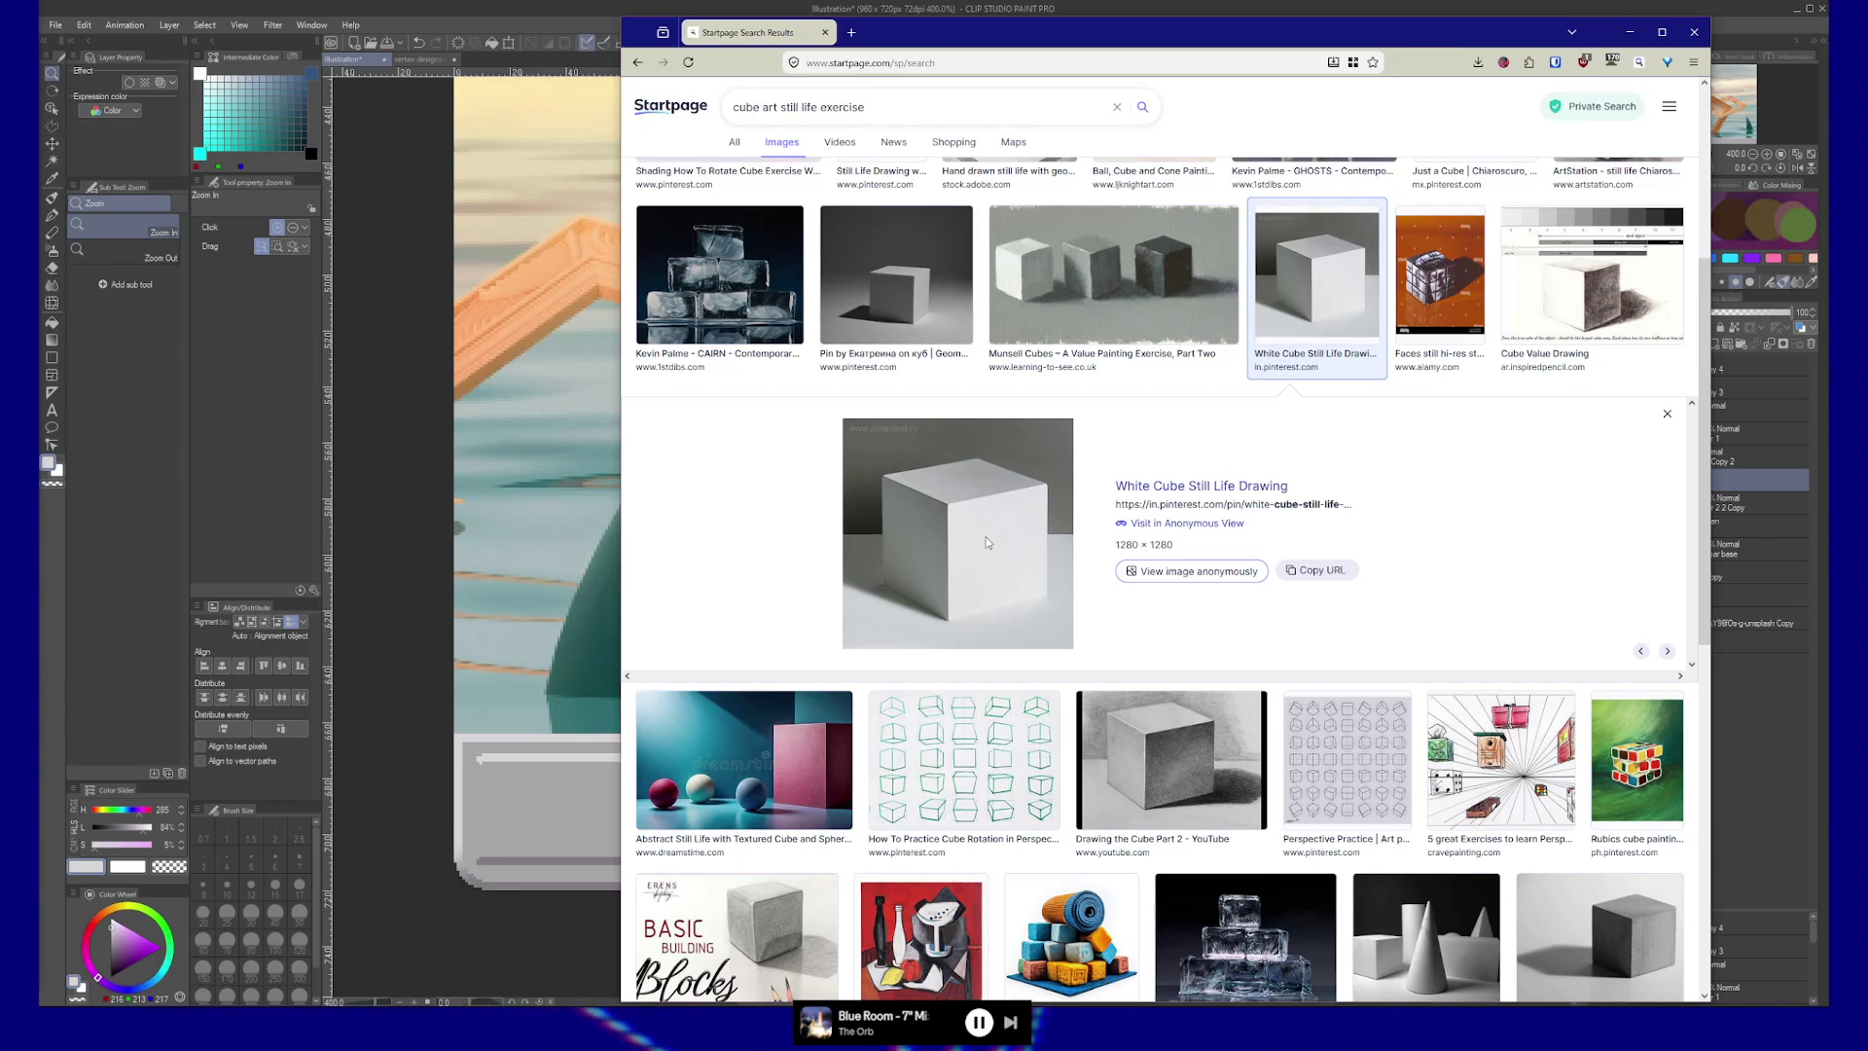
# Preview the grey cube, white cube drawing and shape shading studies, then close the browser.
pyautogui.click(913, 324)
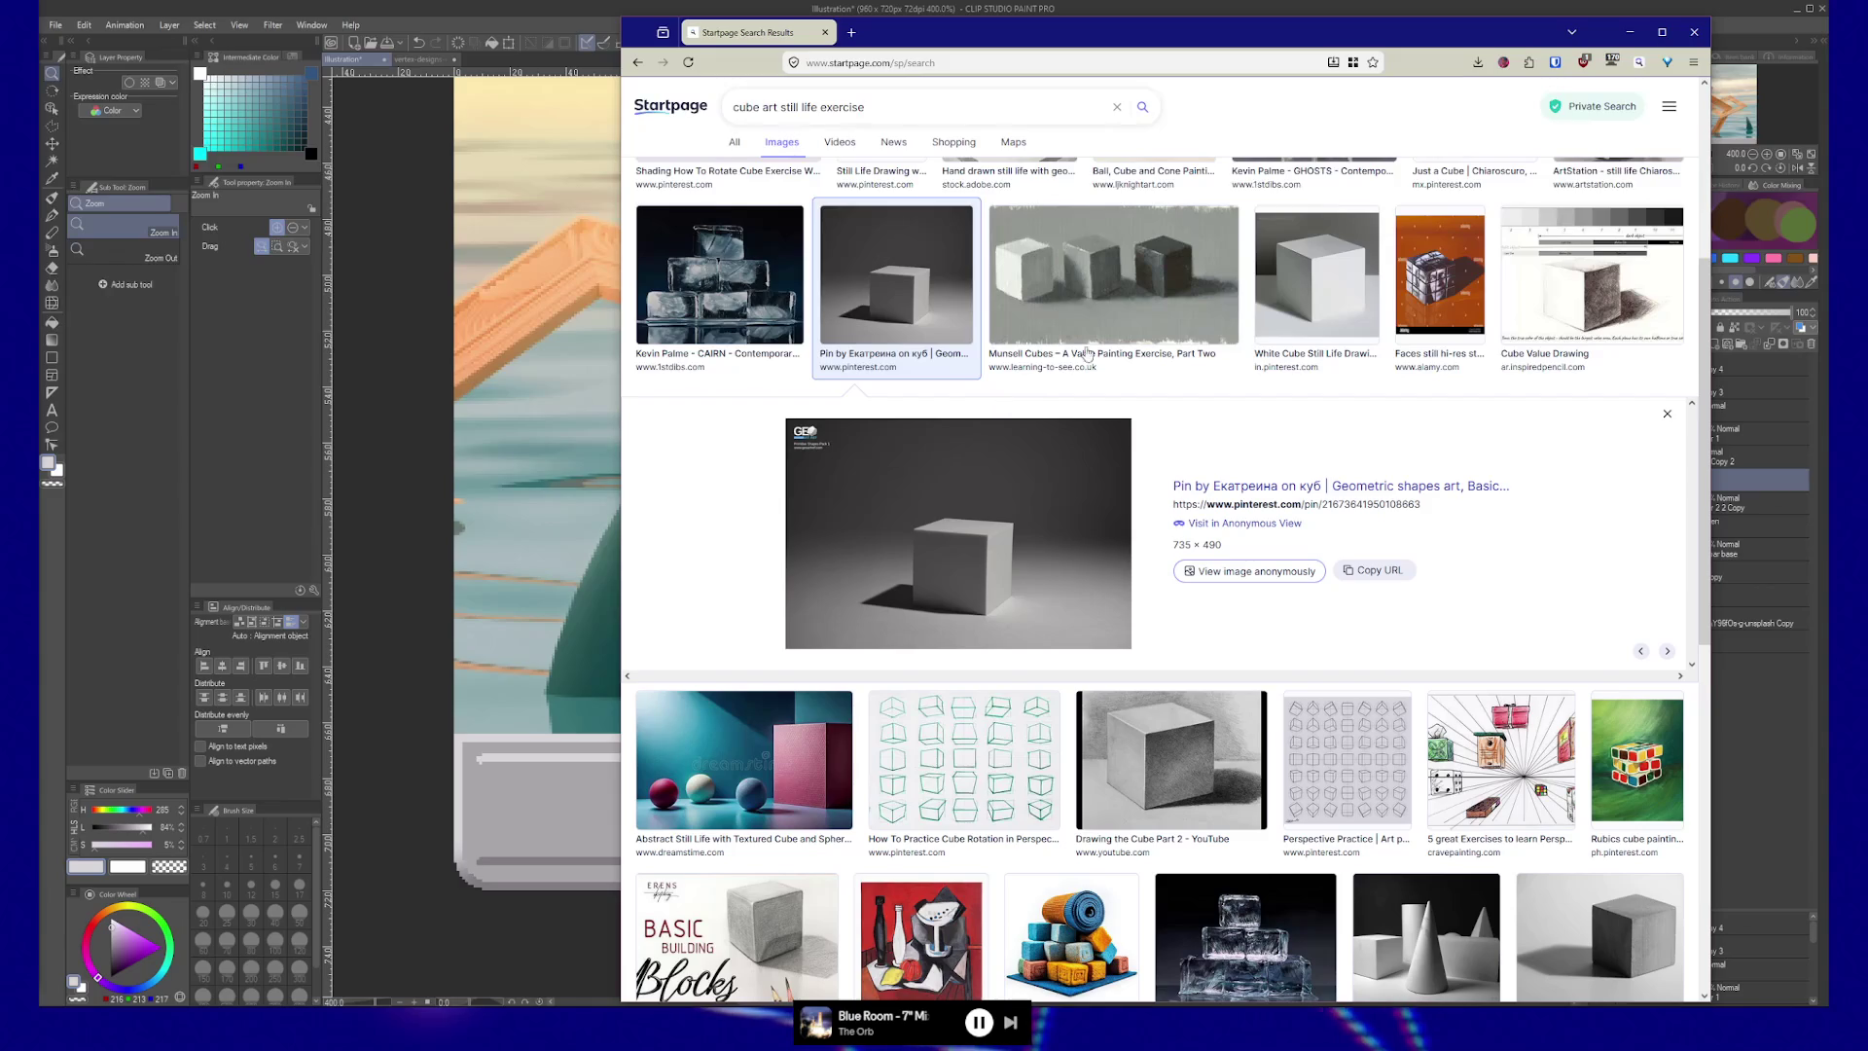
pyautogui.click(1316, 282)
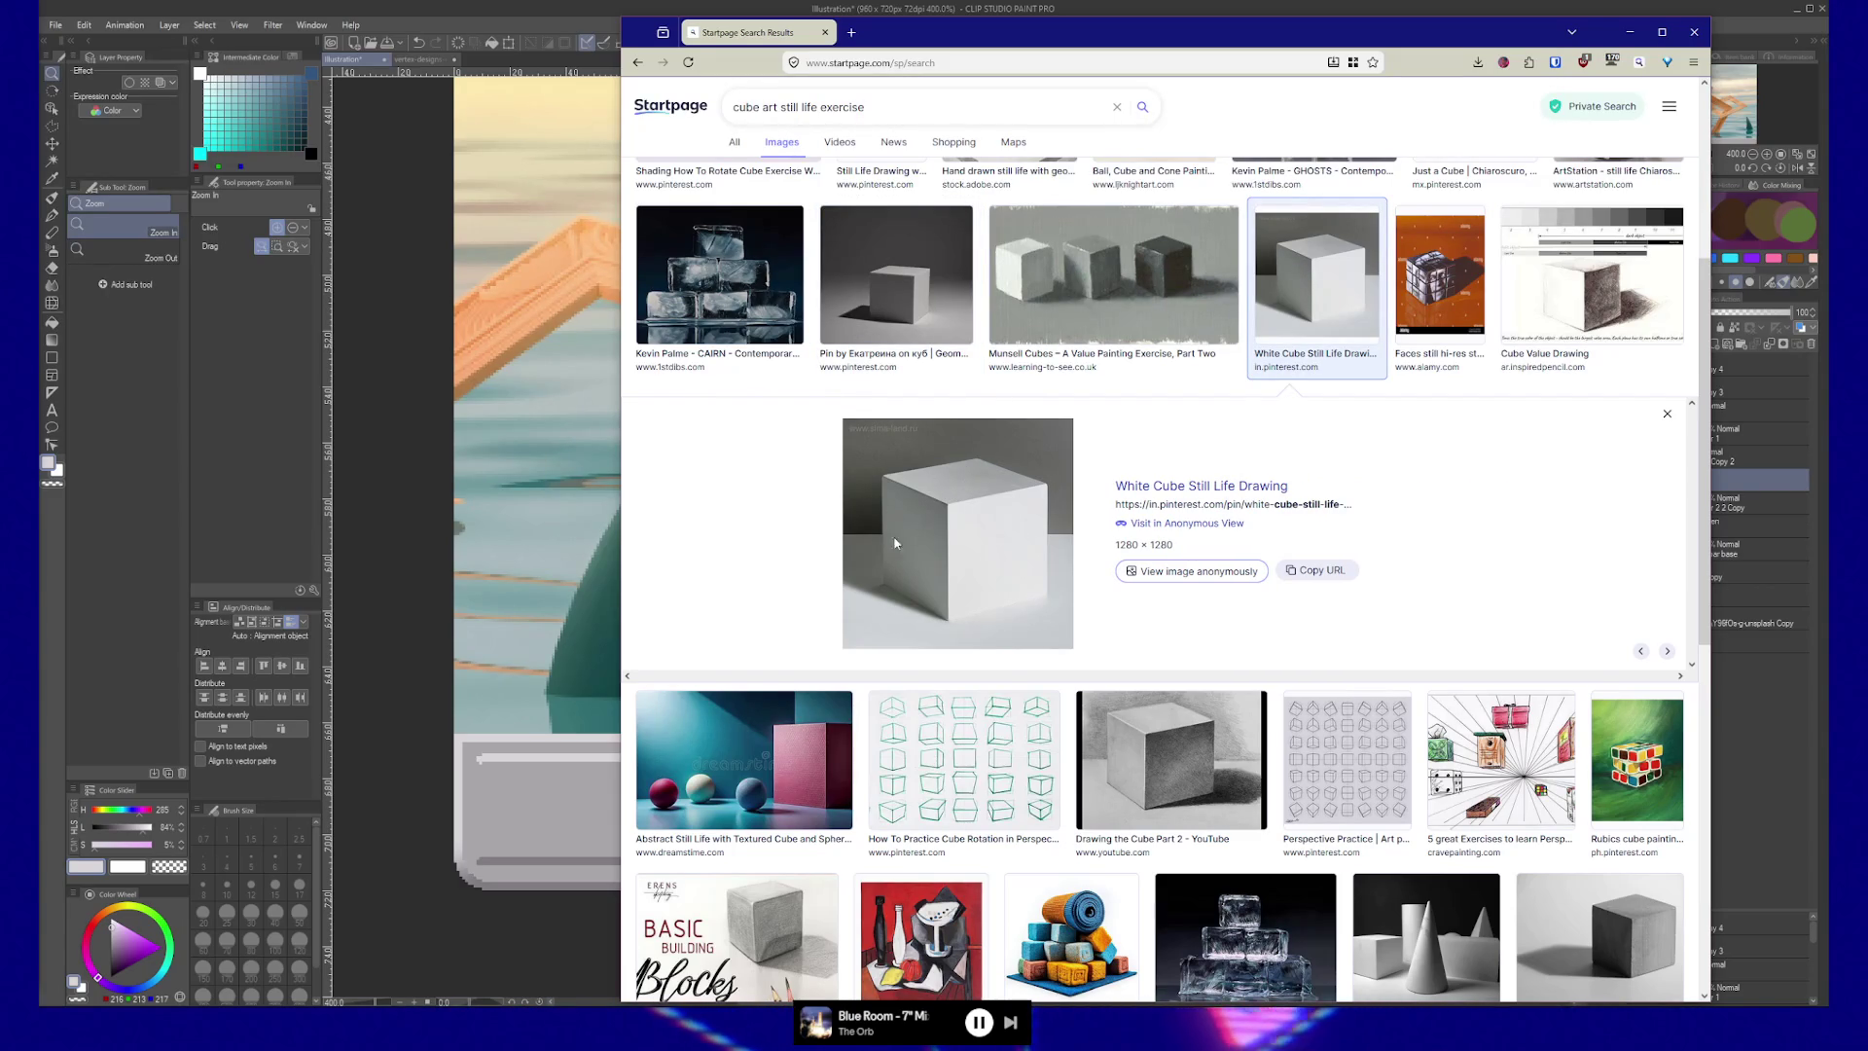
pyautogui.scroll(-5, 919, 564)
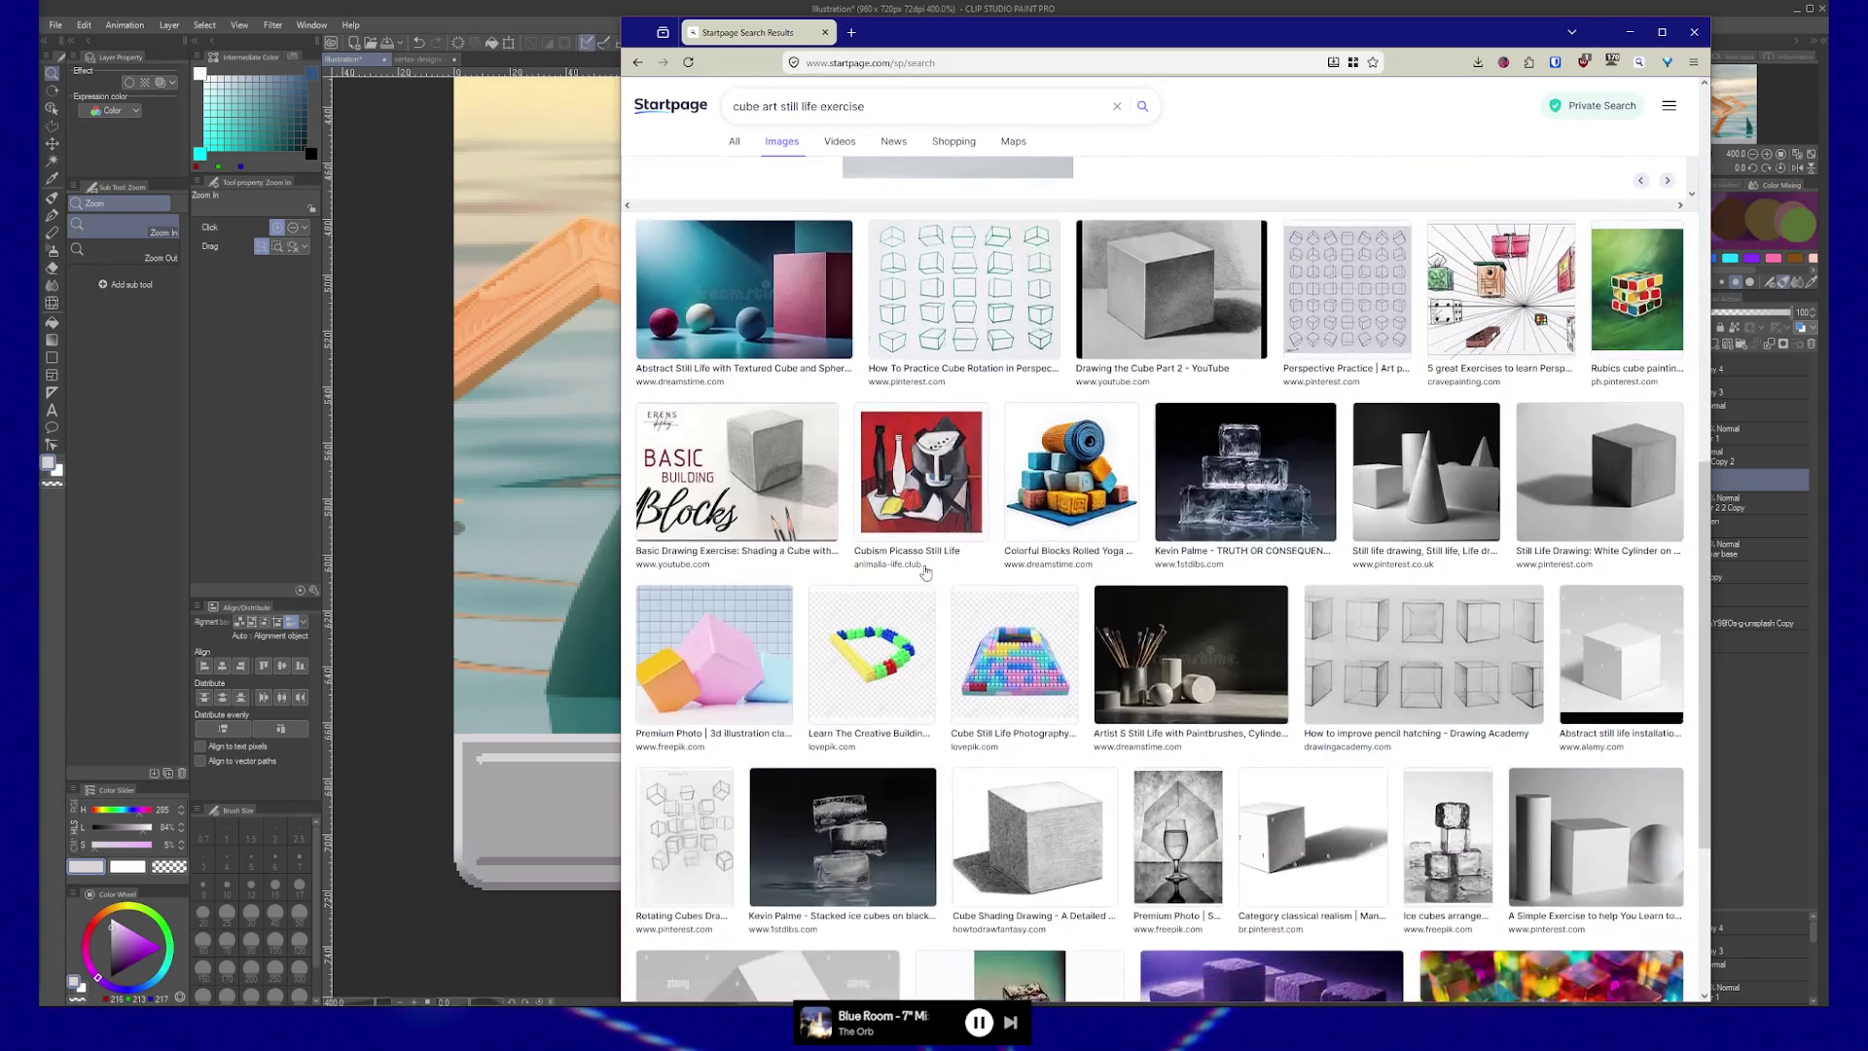
pyautogui.press('Right')
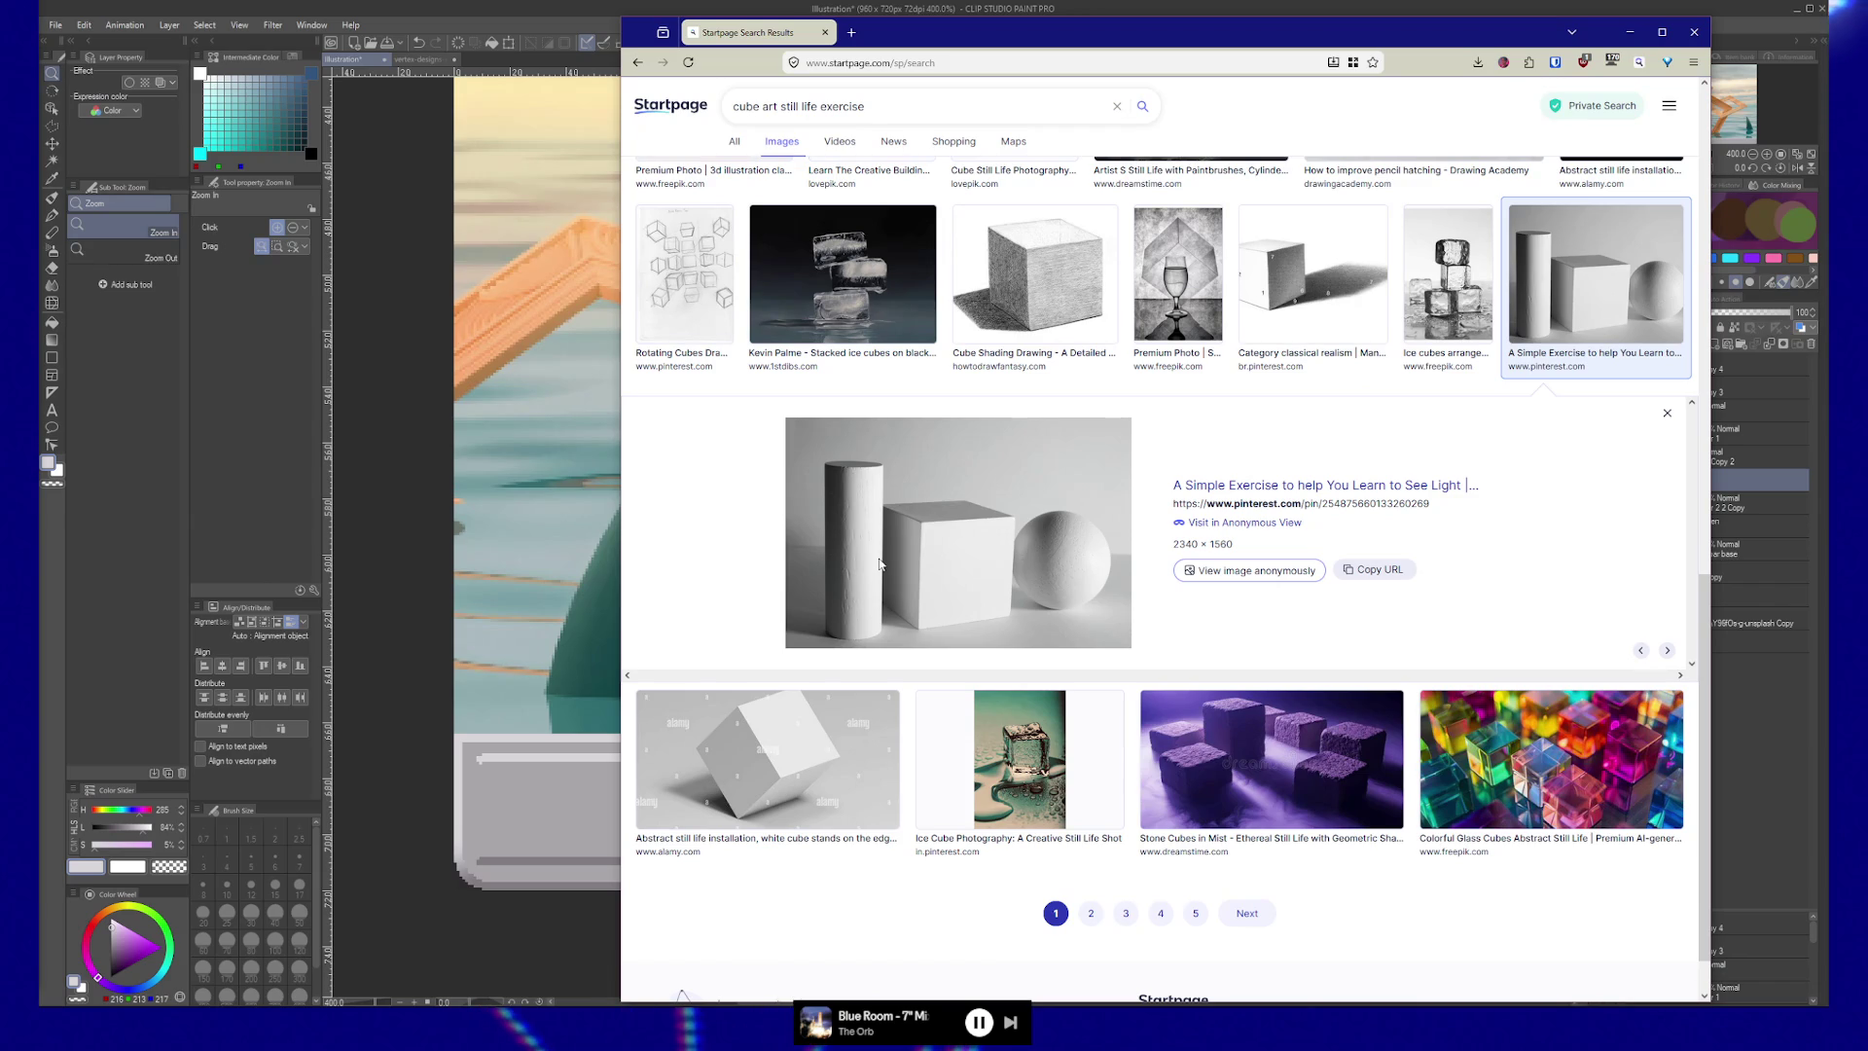
pyautogui.scroll(-1, 917, 614)
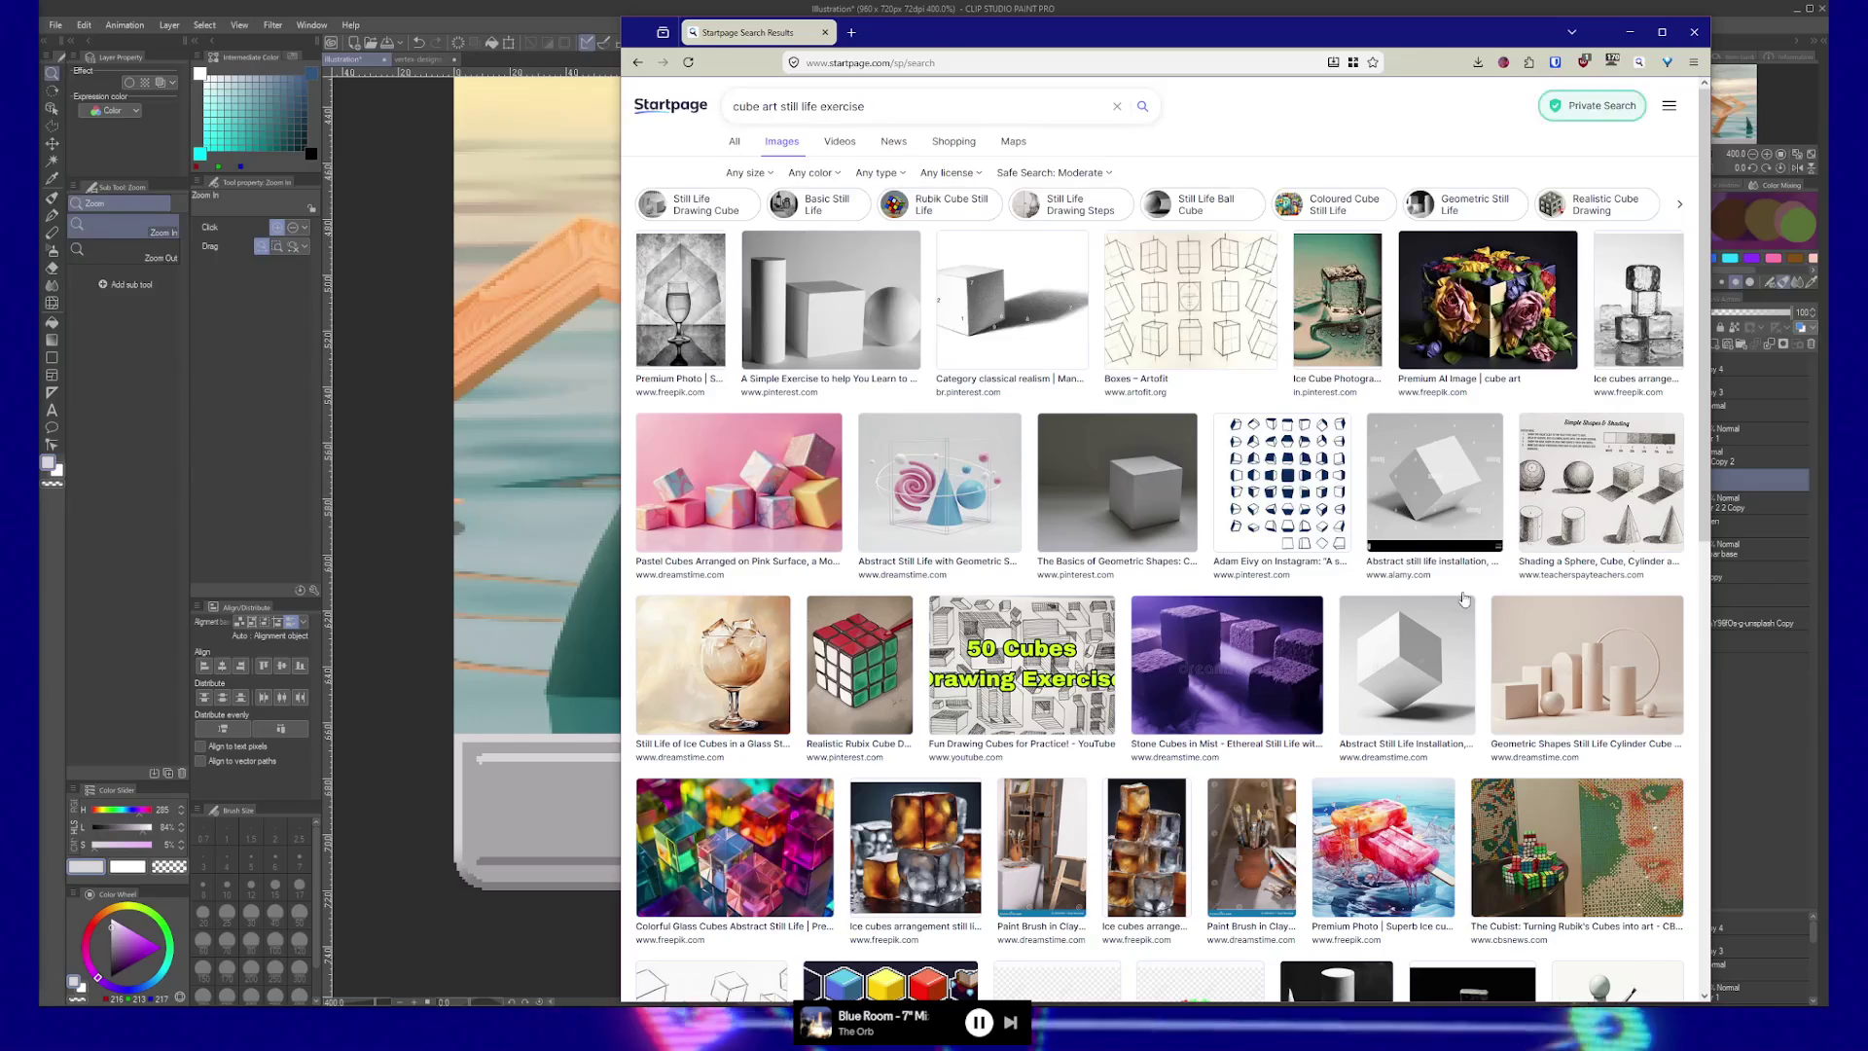
pyautogui.click(1595, 487)
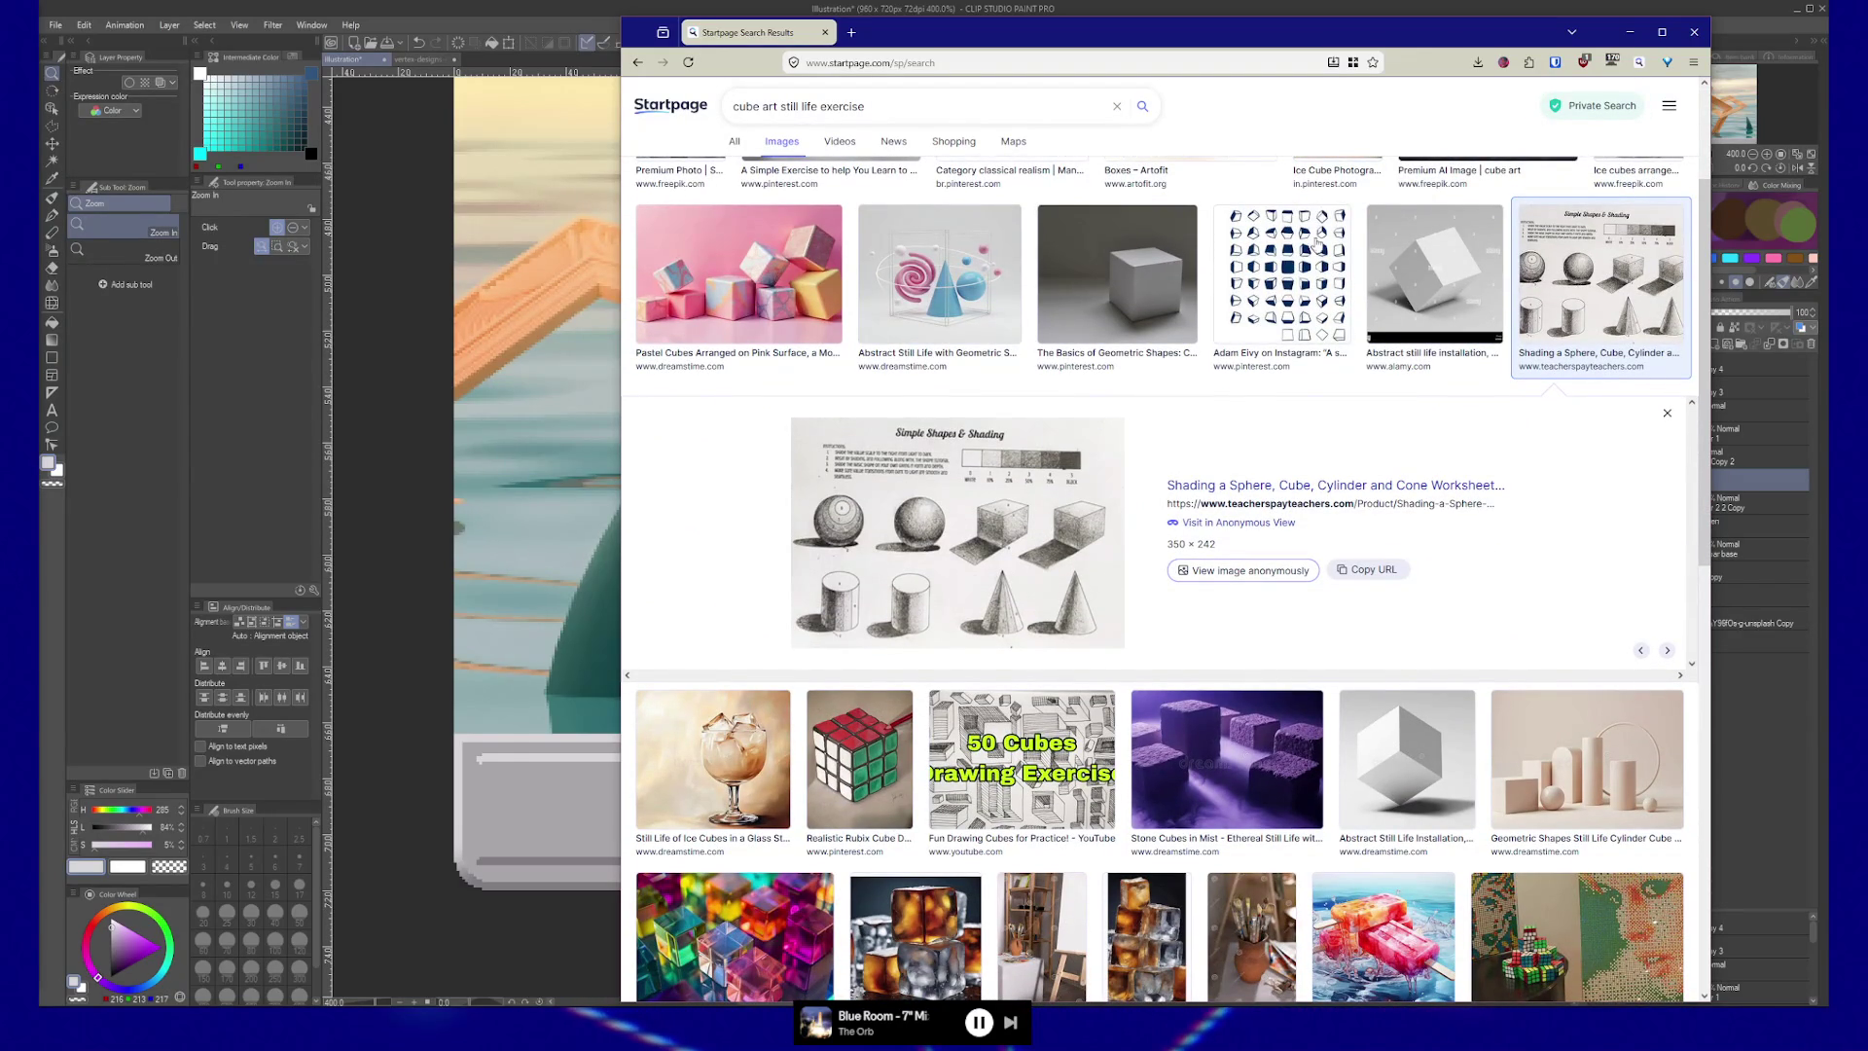
pyautogui.scroll(-2, 1295, 394)
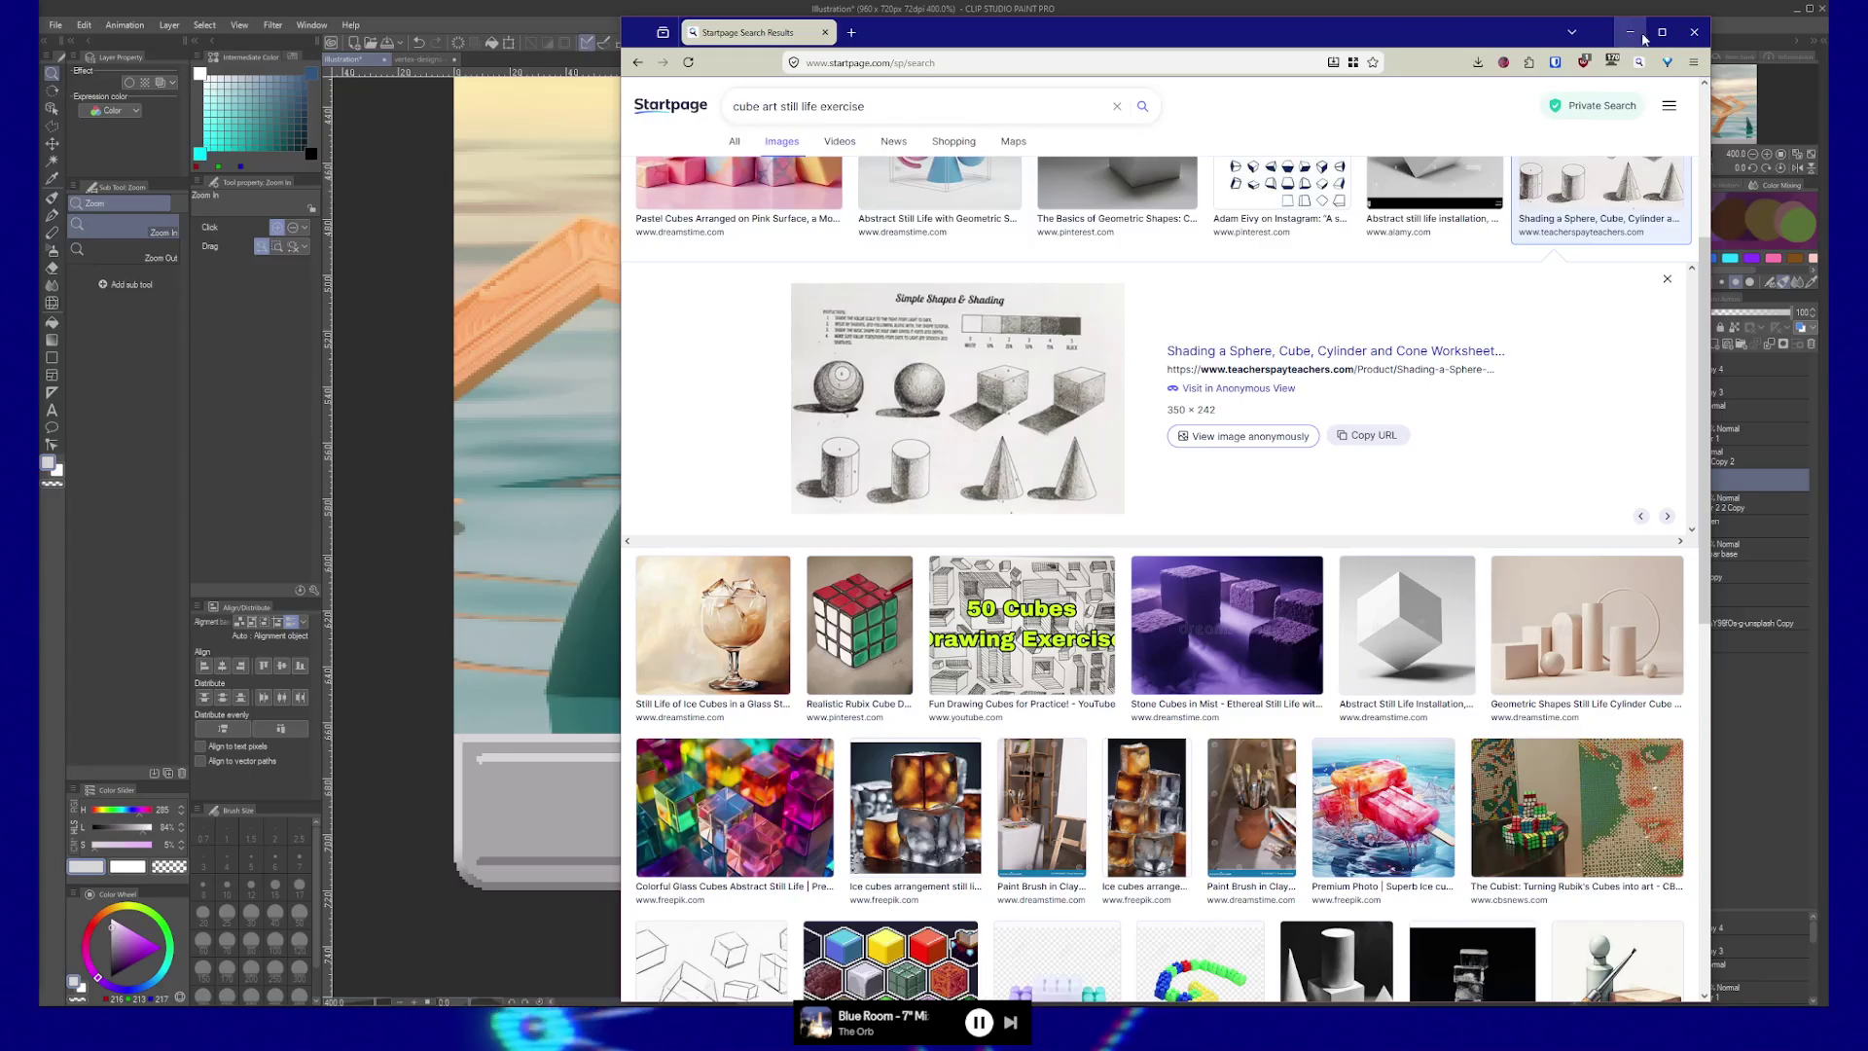
pyautogui.click(1693, 32)
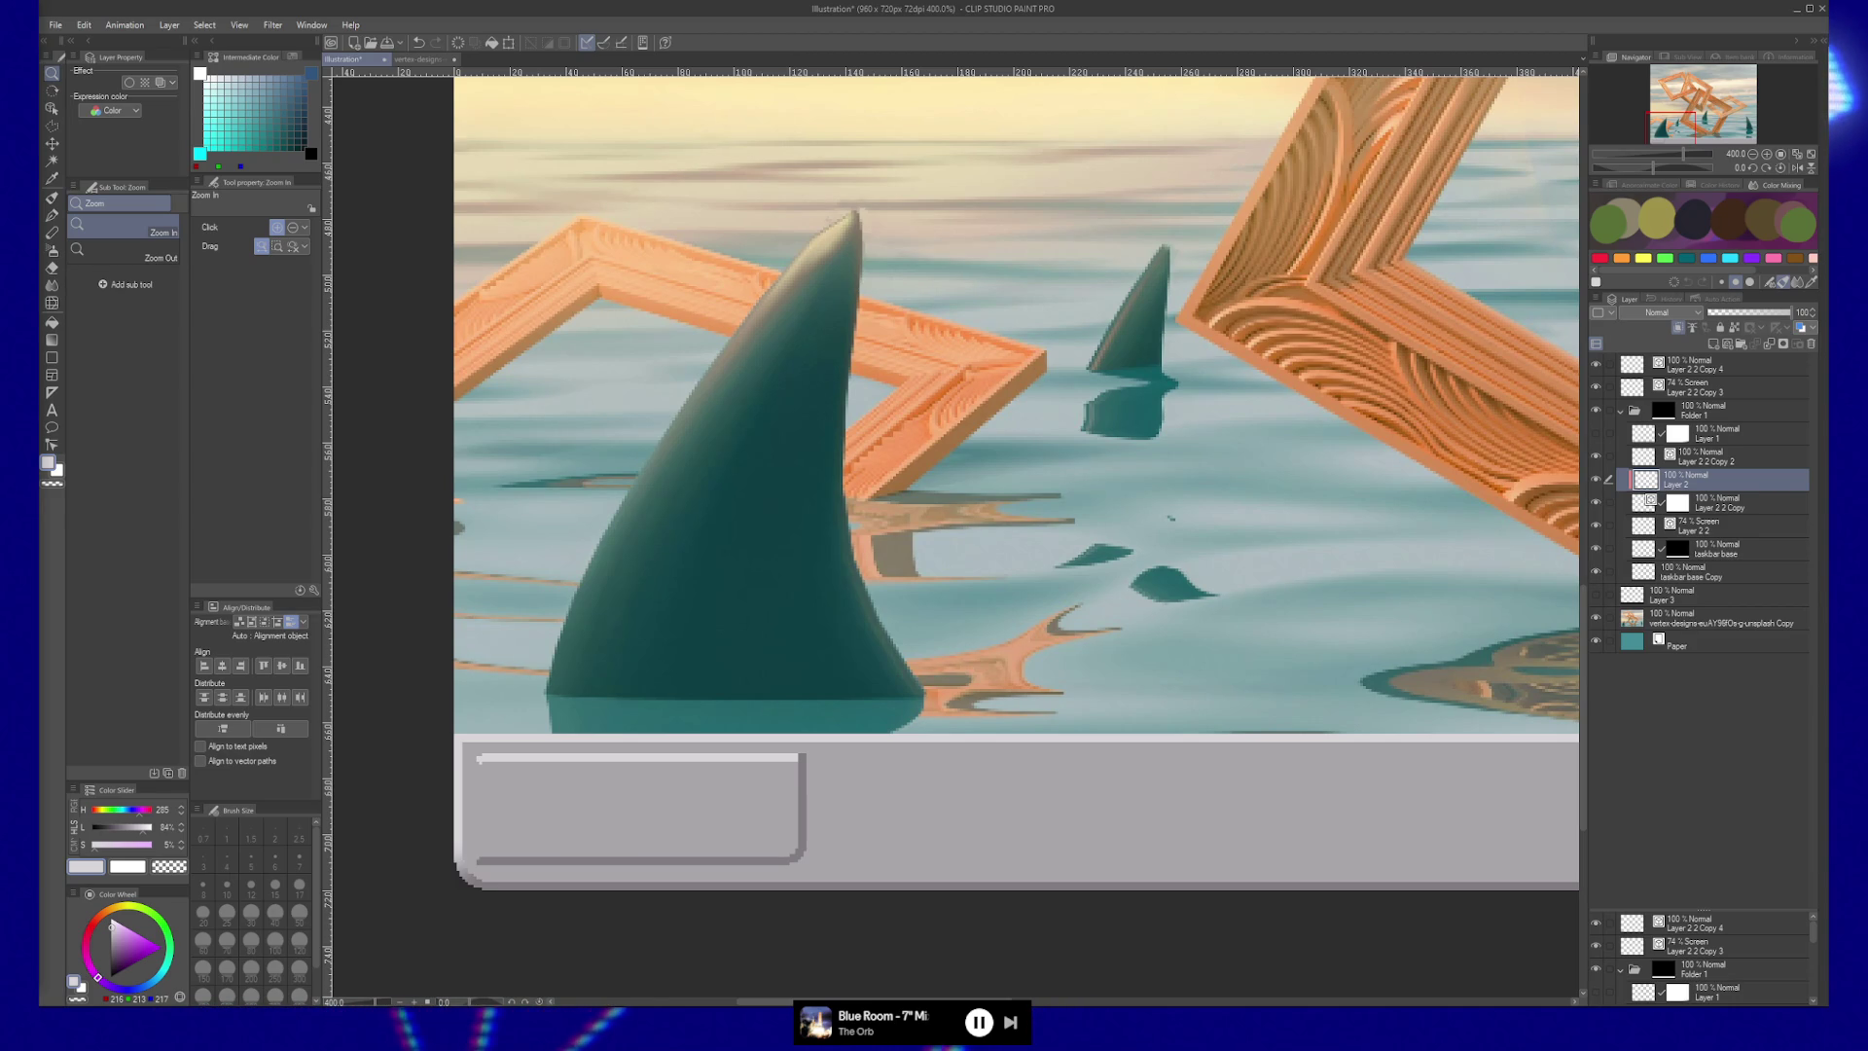
pyautogui.hotkey('ctrl', 's')
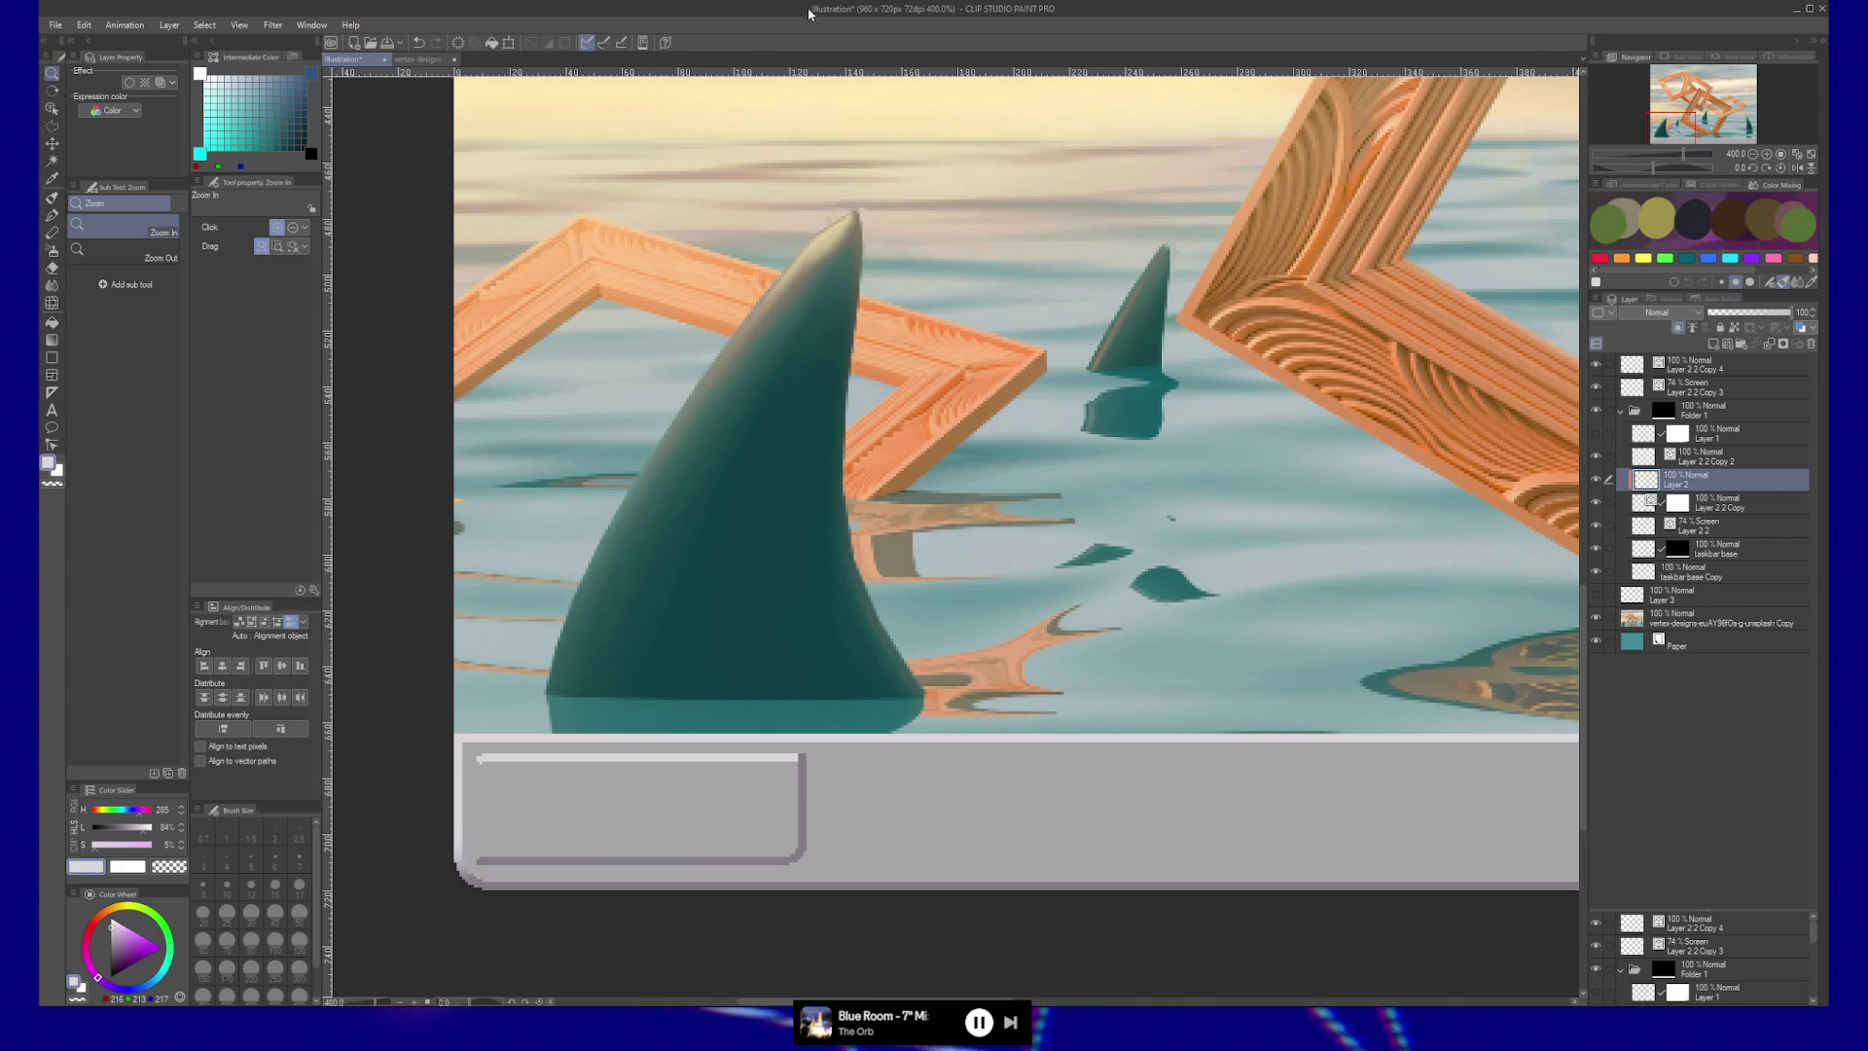
pyautogui.scroll(-2, 551, 865)
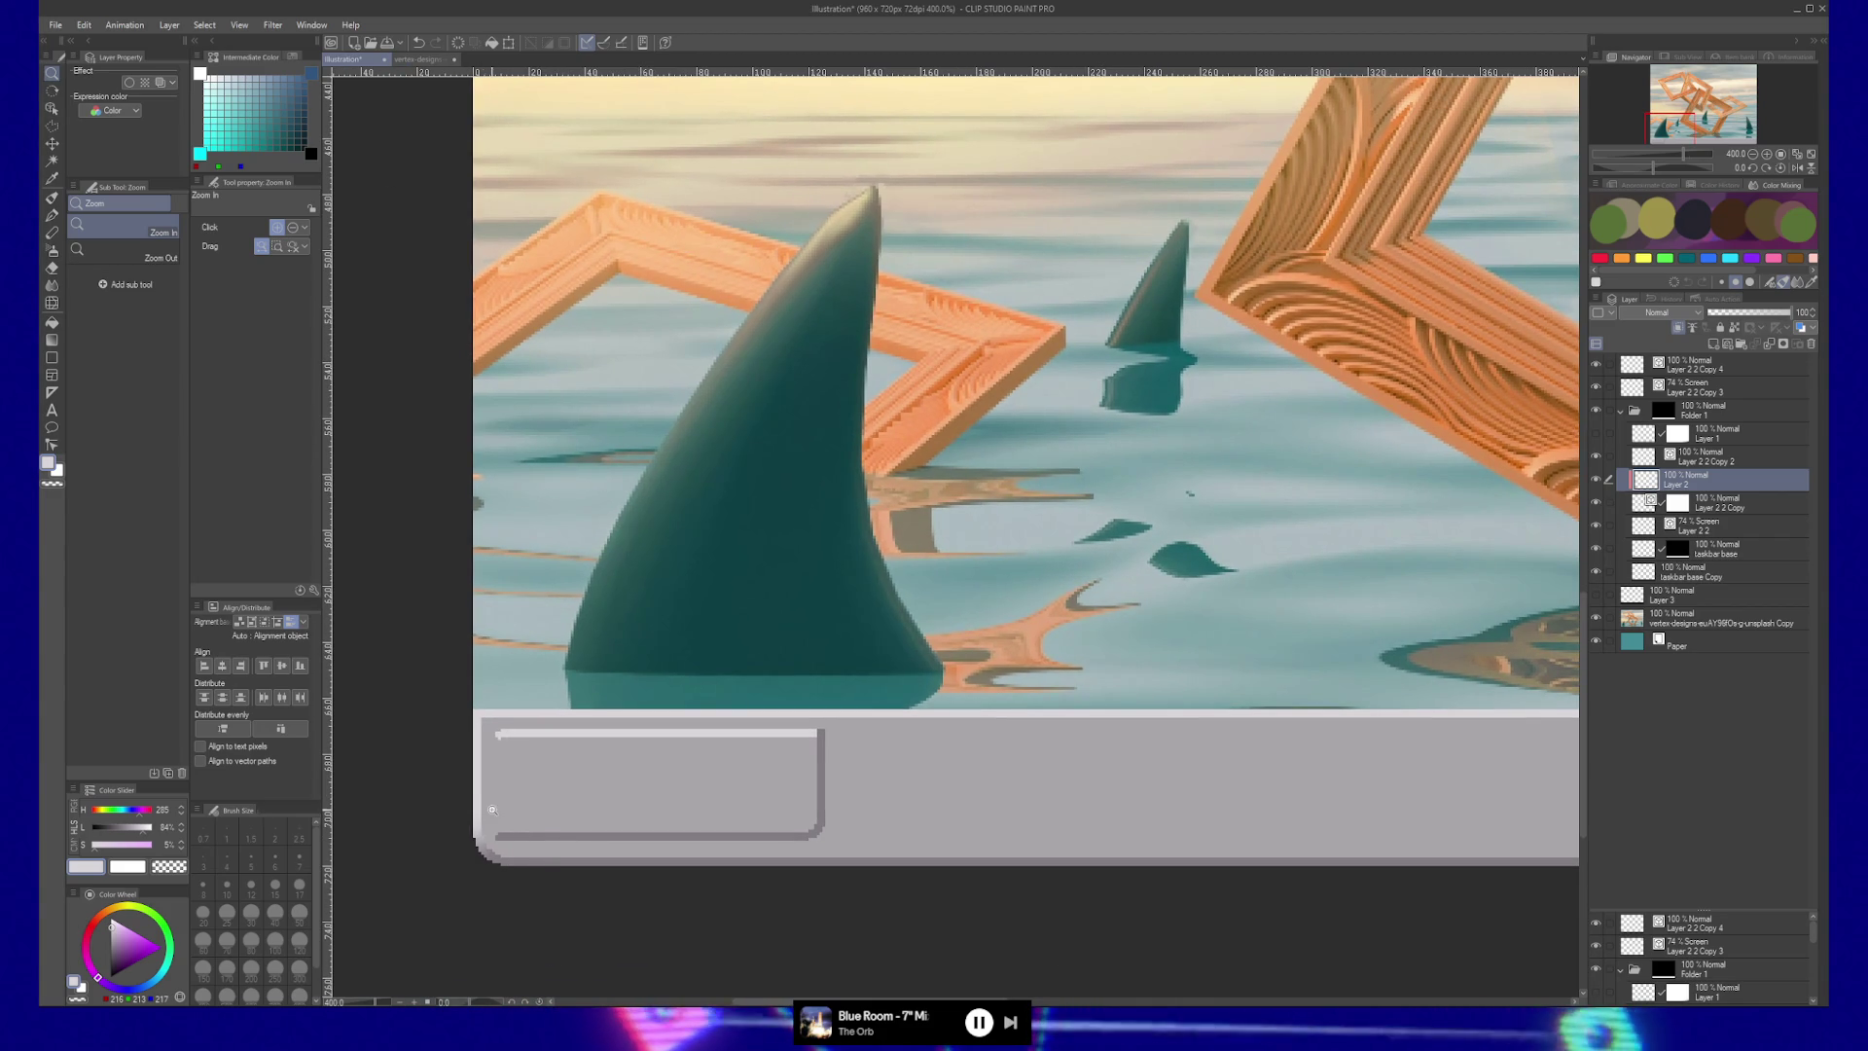
pyautogui.scroll(-1, 574, 827)
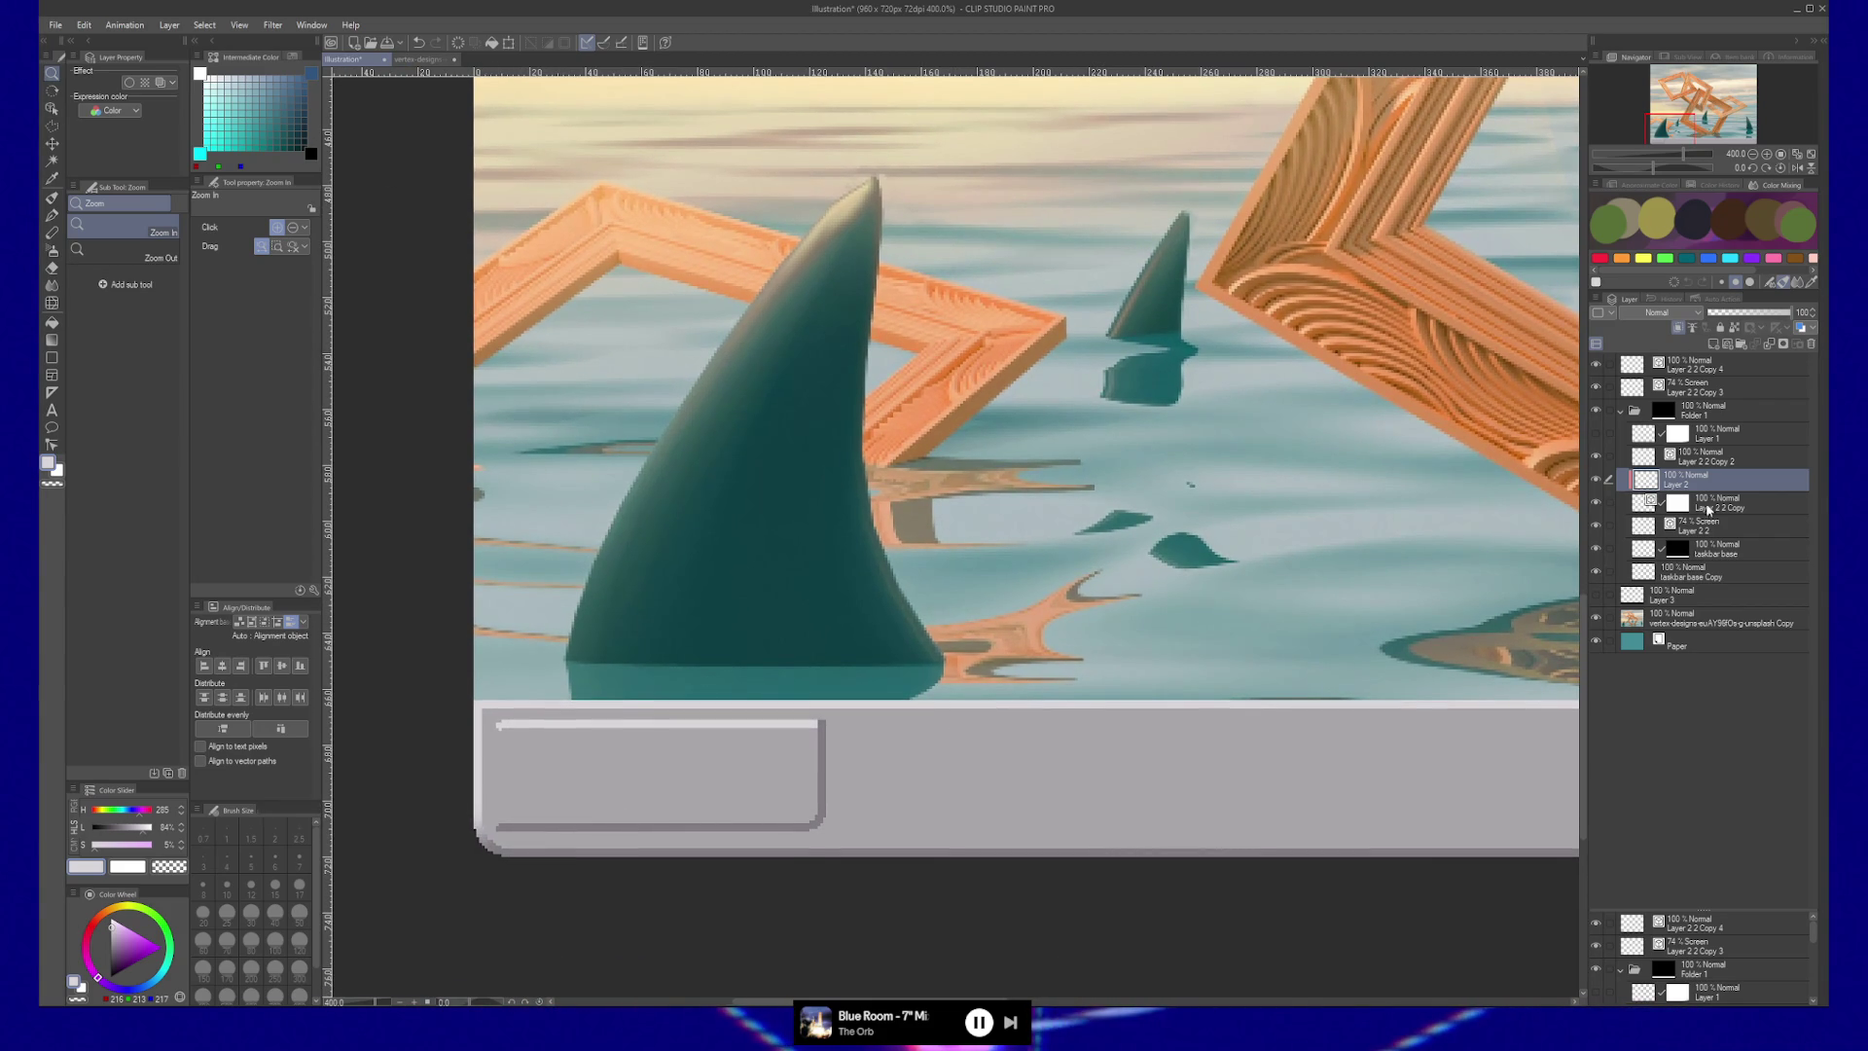
pyautogui.click(1597, 435)
pyautogui.click(1596, 435)
pyautogui.click(1596, 434)
pyautogui.click(1596, 438)
pyautogui.moveTo(1722, 435); pyautogui.dragTo(1751, 538)
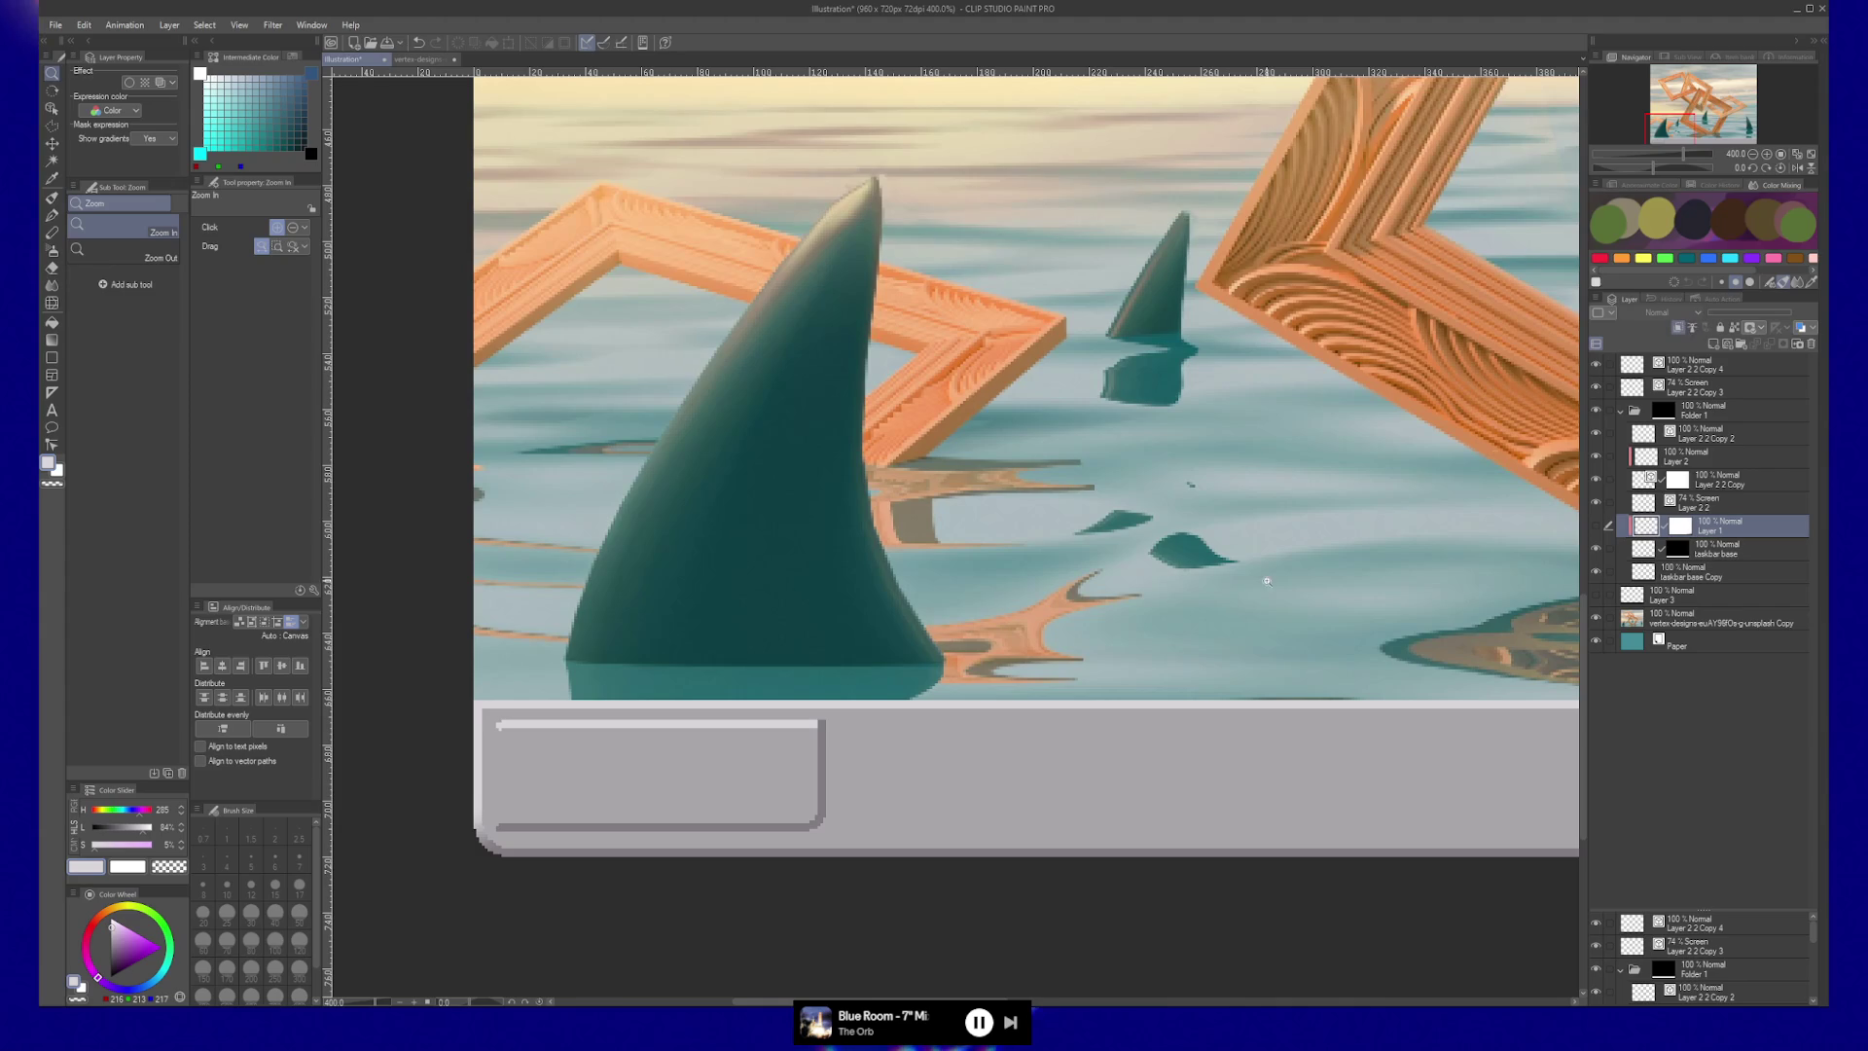
pyautogui.click(1597, 526)
pyautogui.scroll(-6, 1352, 695)
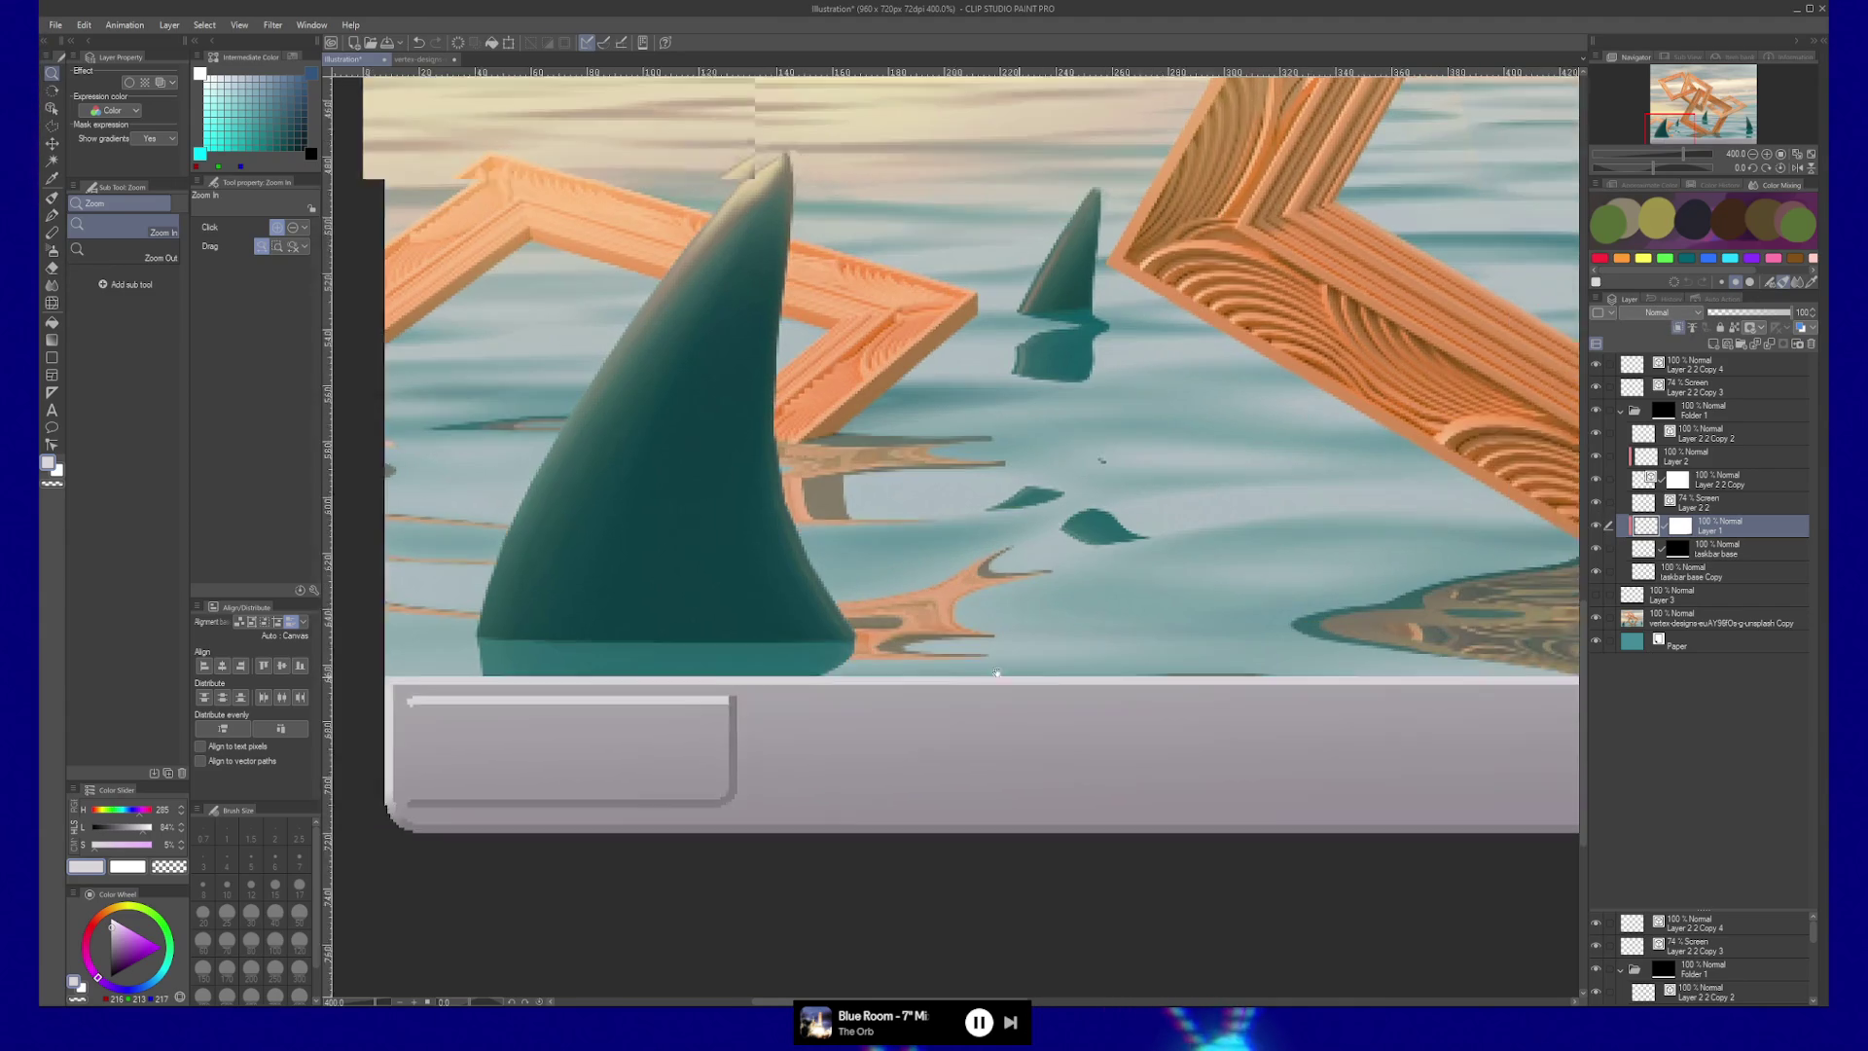
pyautogui.scroll(3, 696, 634)
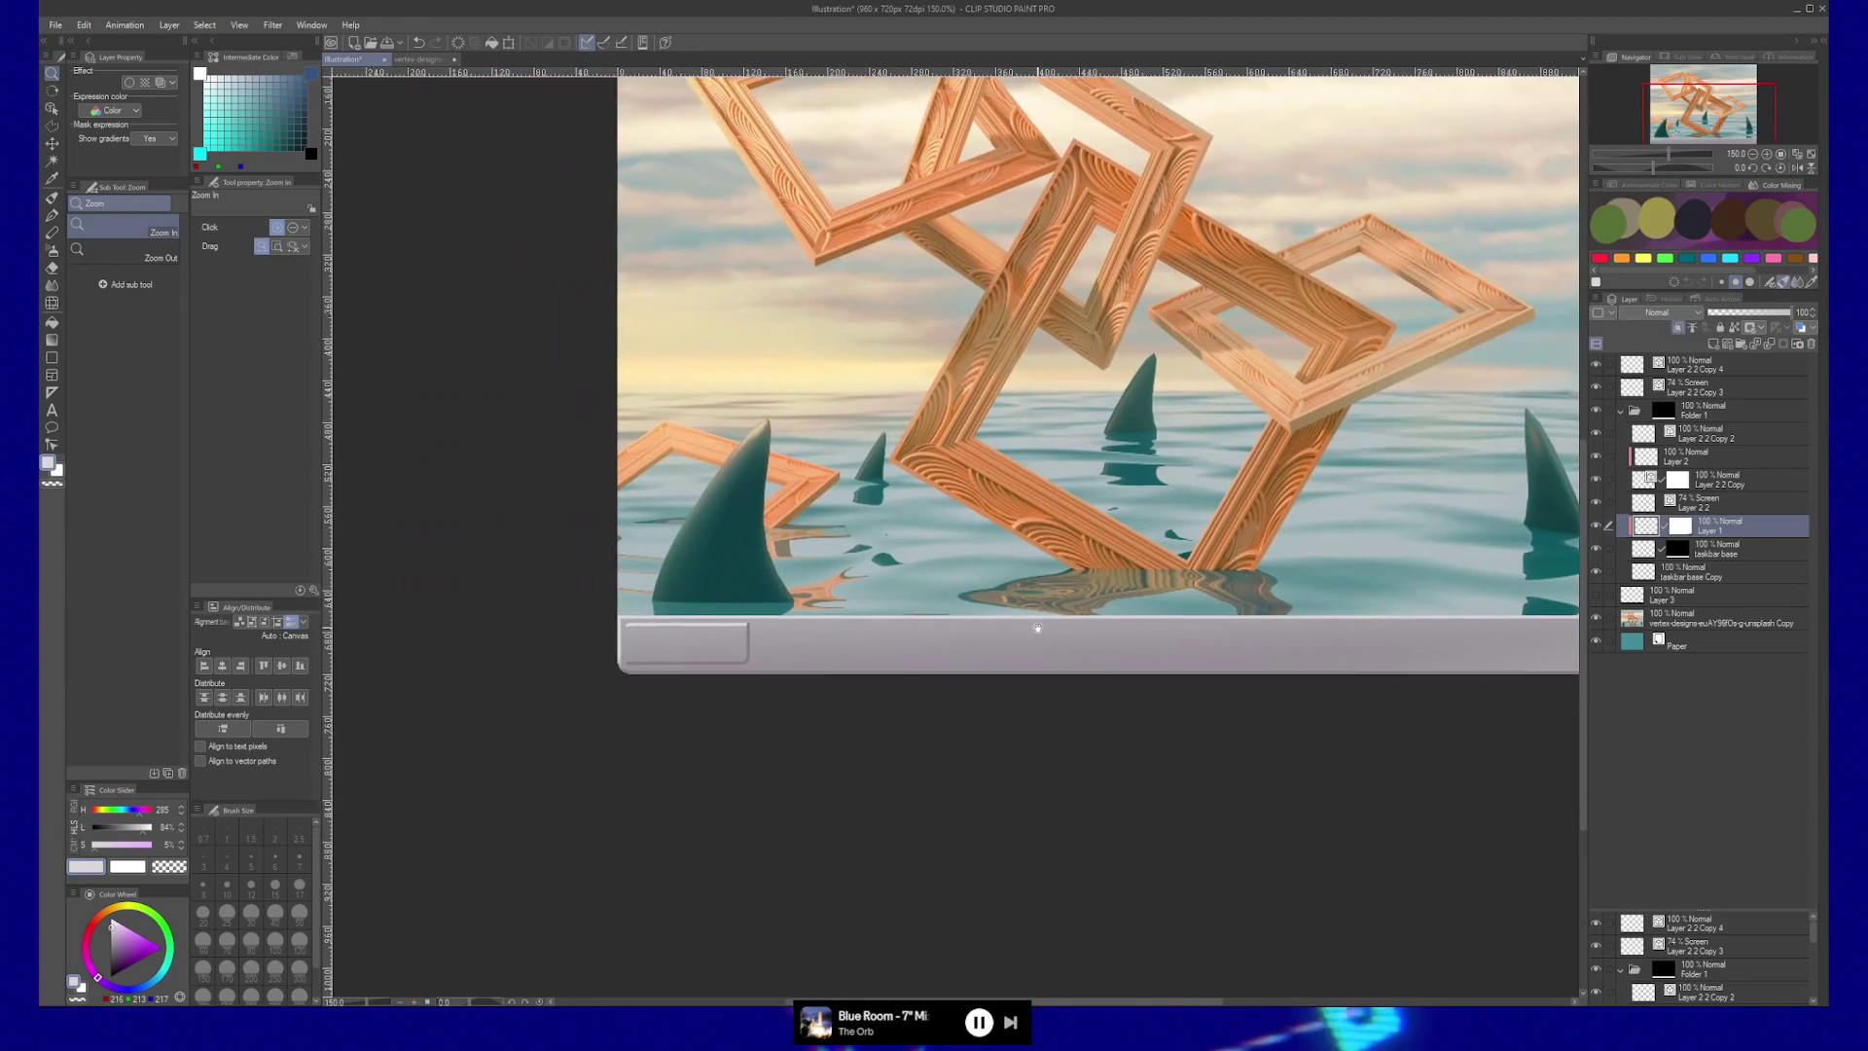
pyautogui.scroll(2, 697, 634)
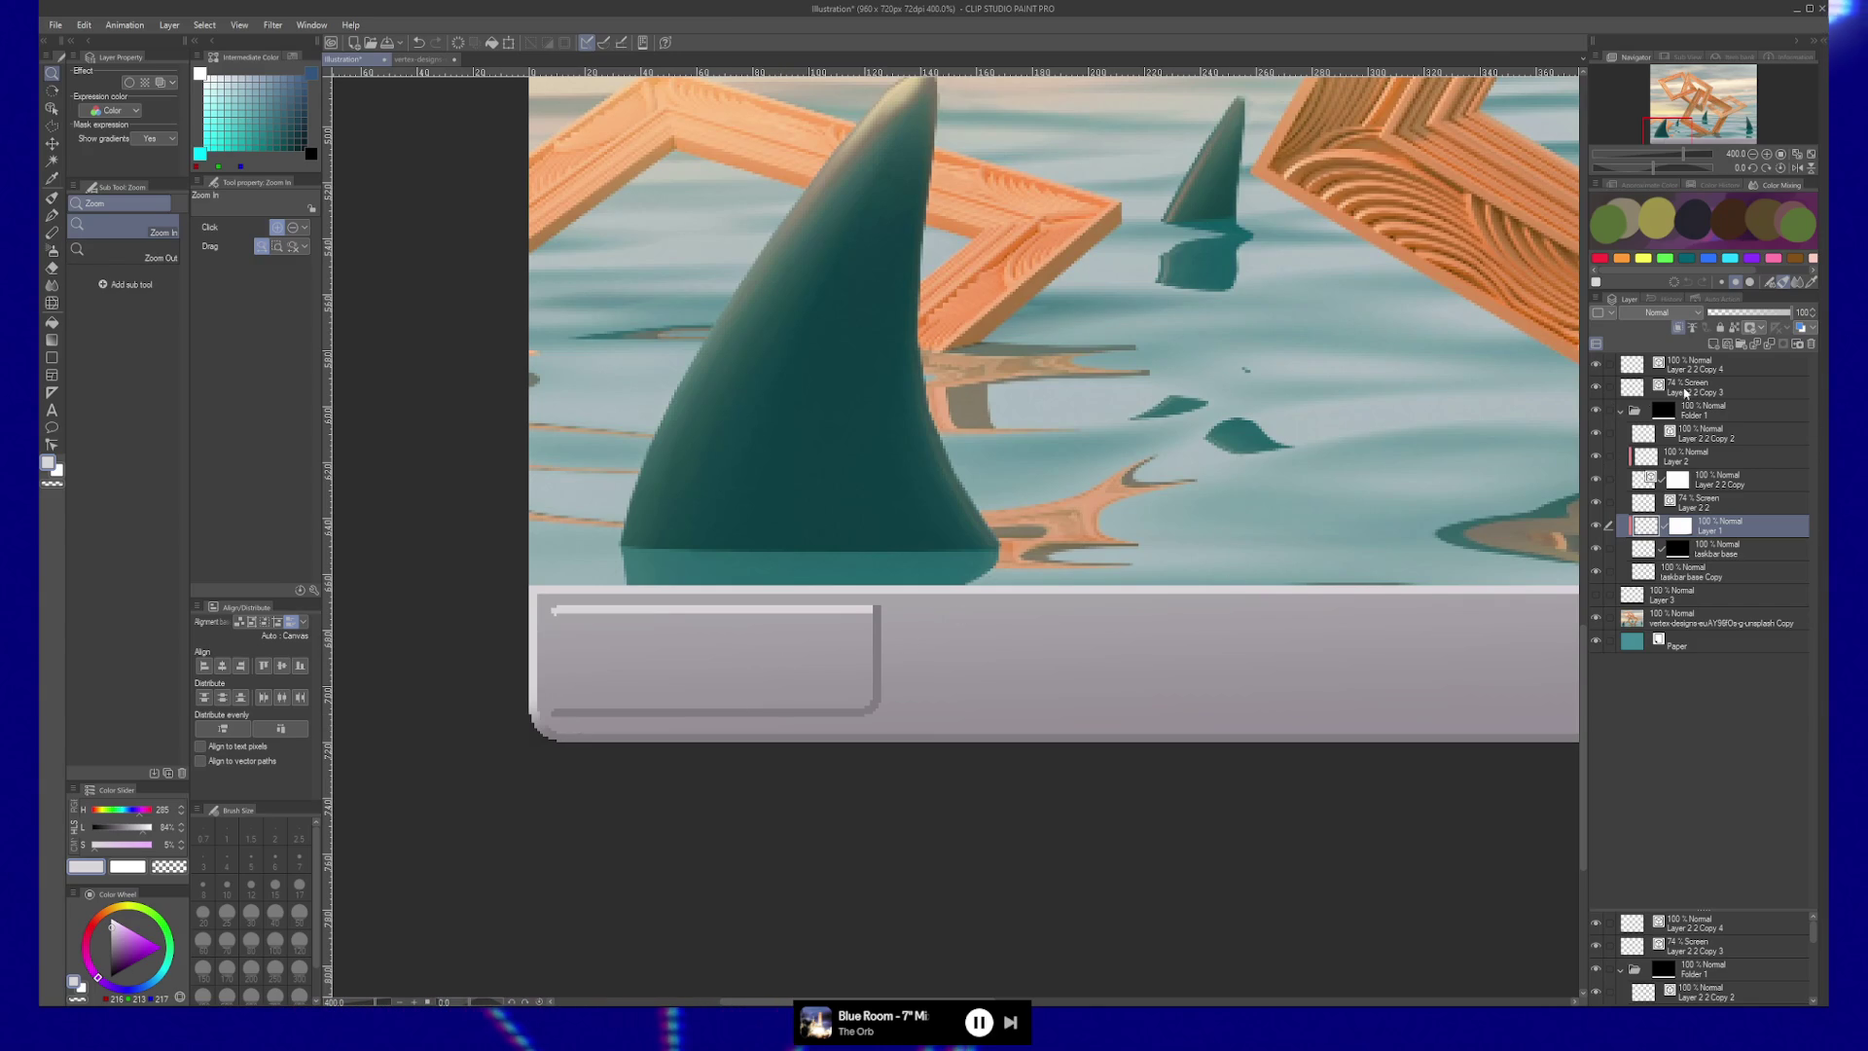
pyautogui.click(1675, 389)
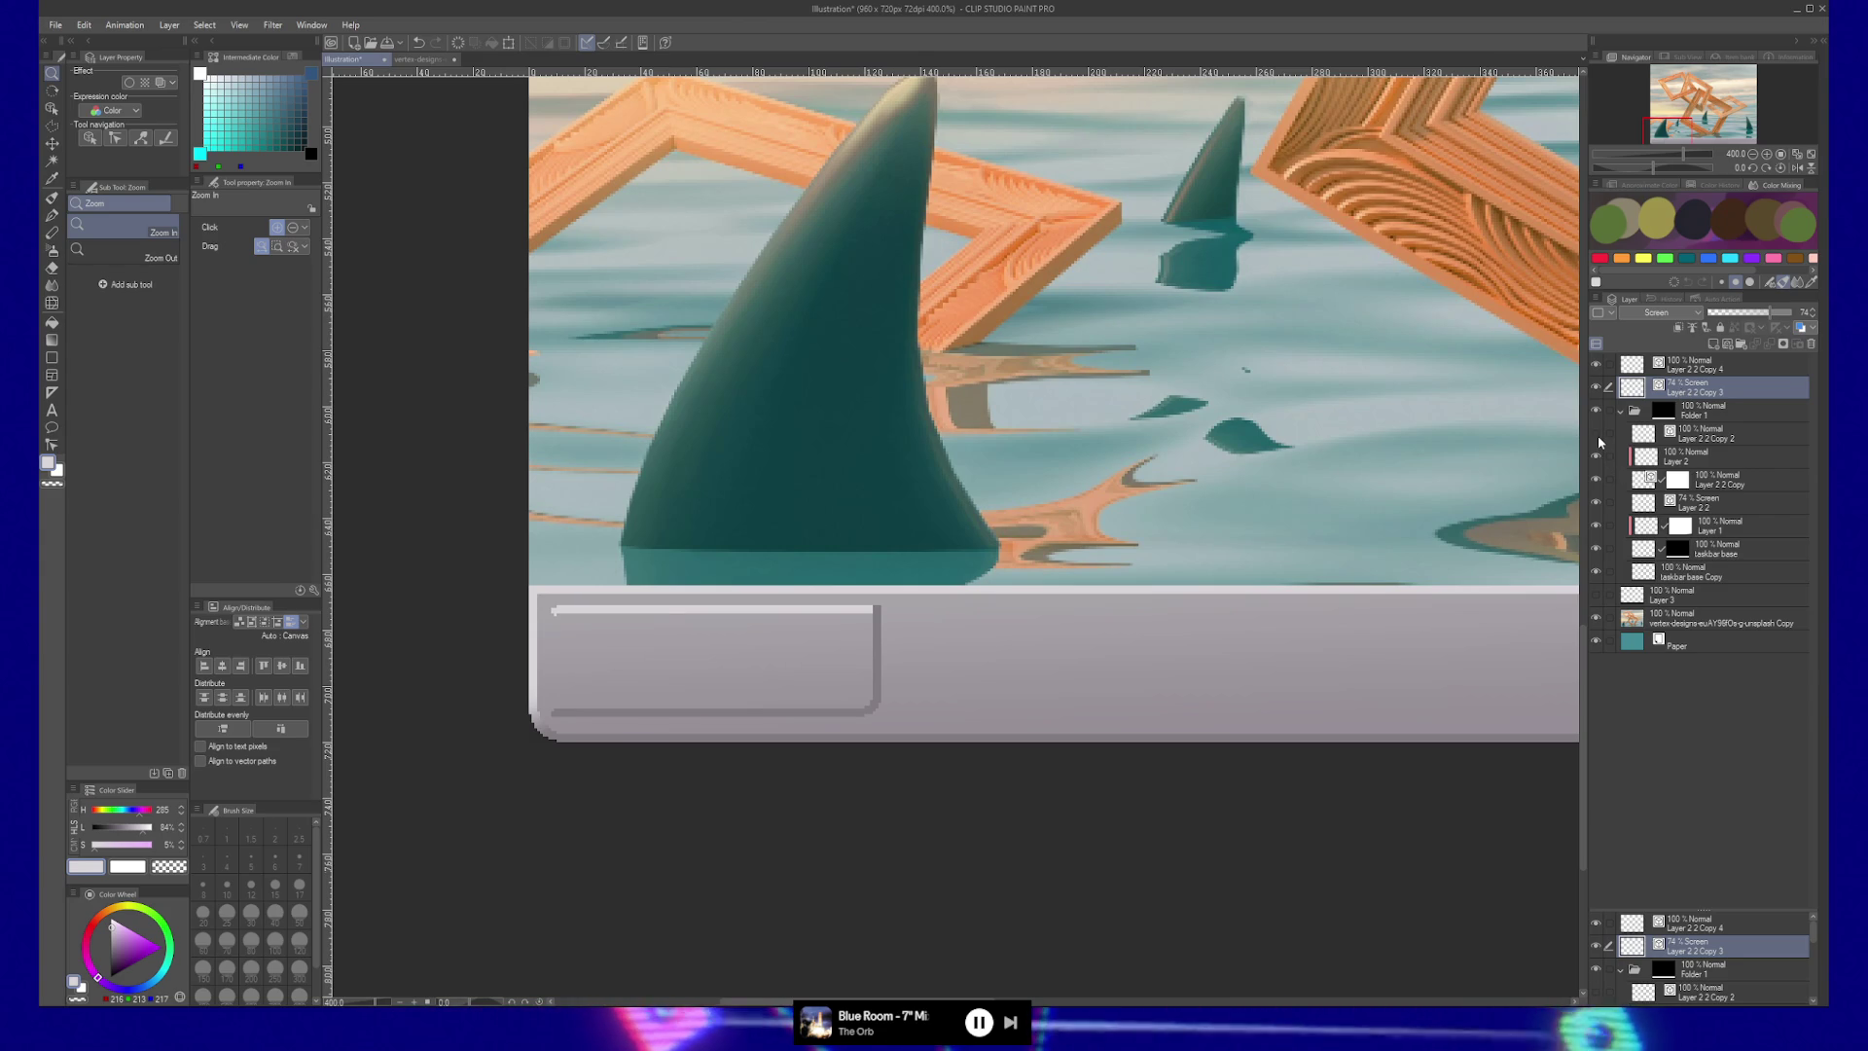
# Hide Layer 1, duplicate it into Folder 1, and load, invert and clear the taskbar selection.
pyautogui.click(1596, 525)
pyautogui.moveTo(1739, 525); pyautogui.dragTo(1713, 433)
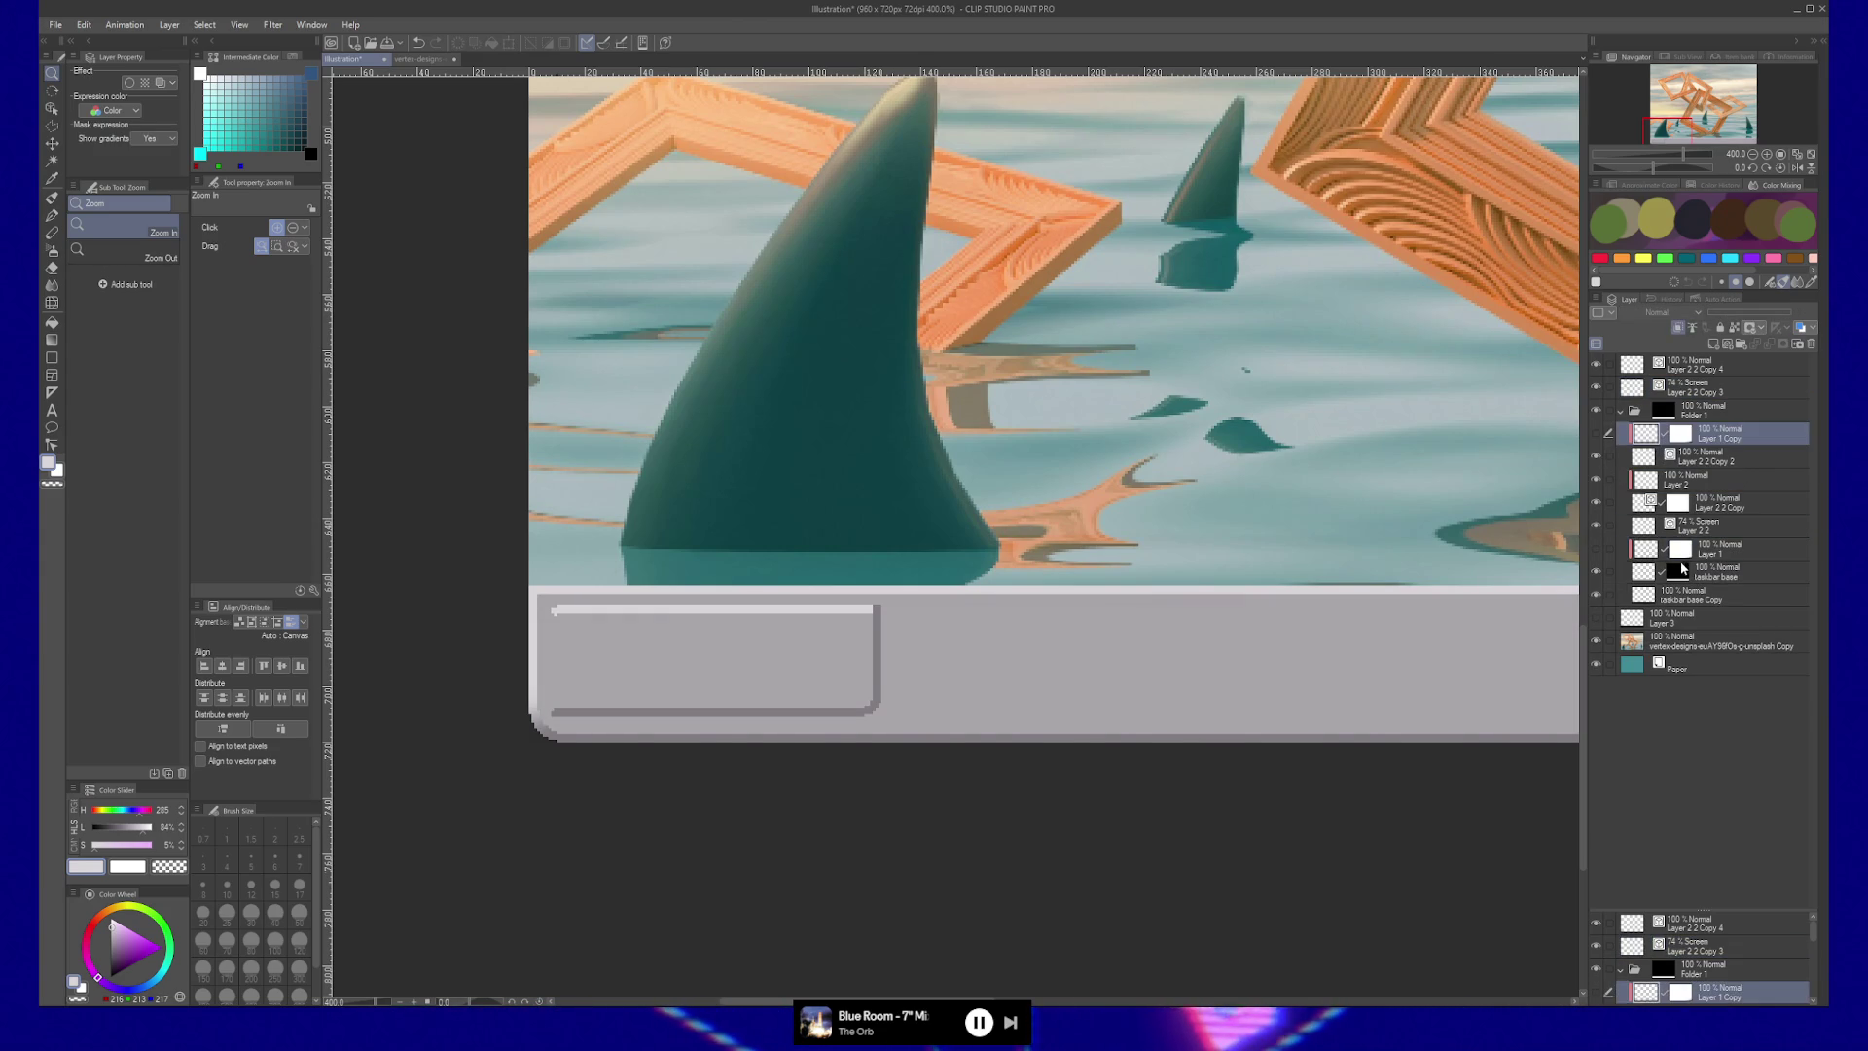
pyautogui.keyDown('ctrl'); pyautogui.click(1679, 571); pyautogui.keyUp('ctrl')
pyautogui.click(1732, 410)
pyautogui.hotkey('ctrl', 'shift', 'i')
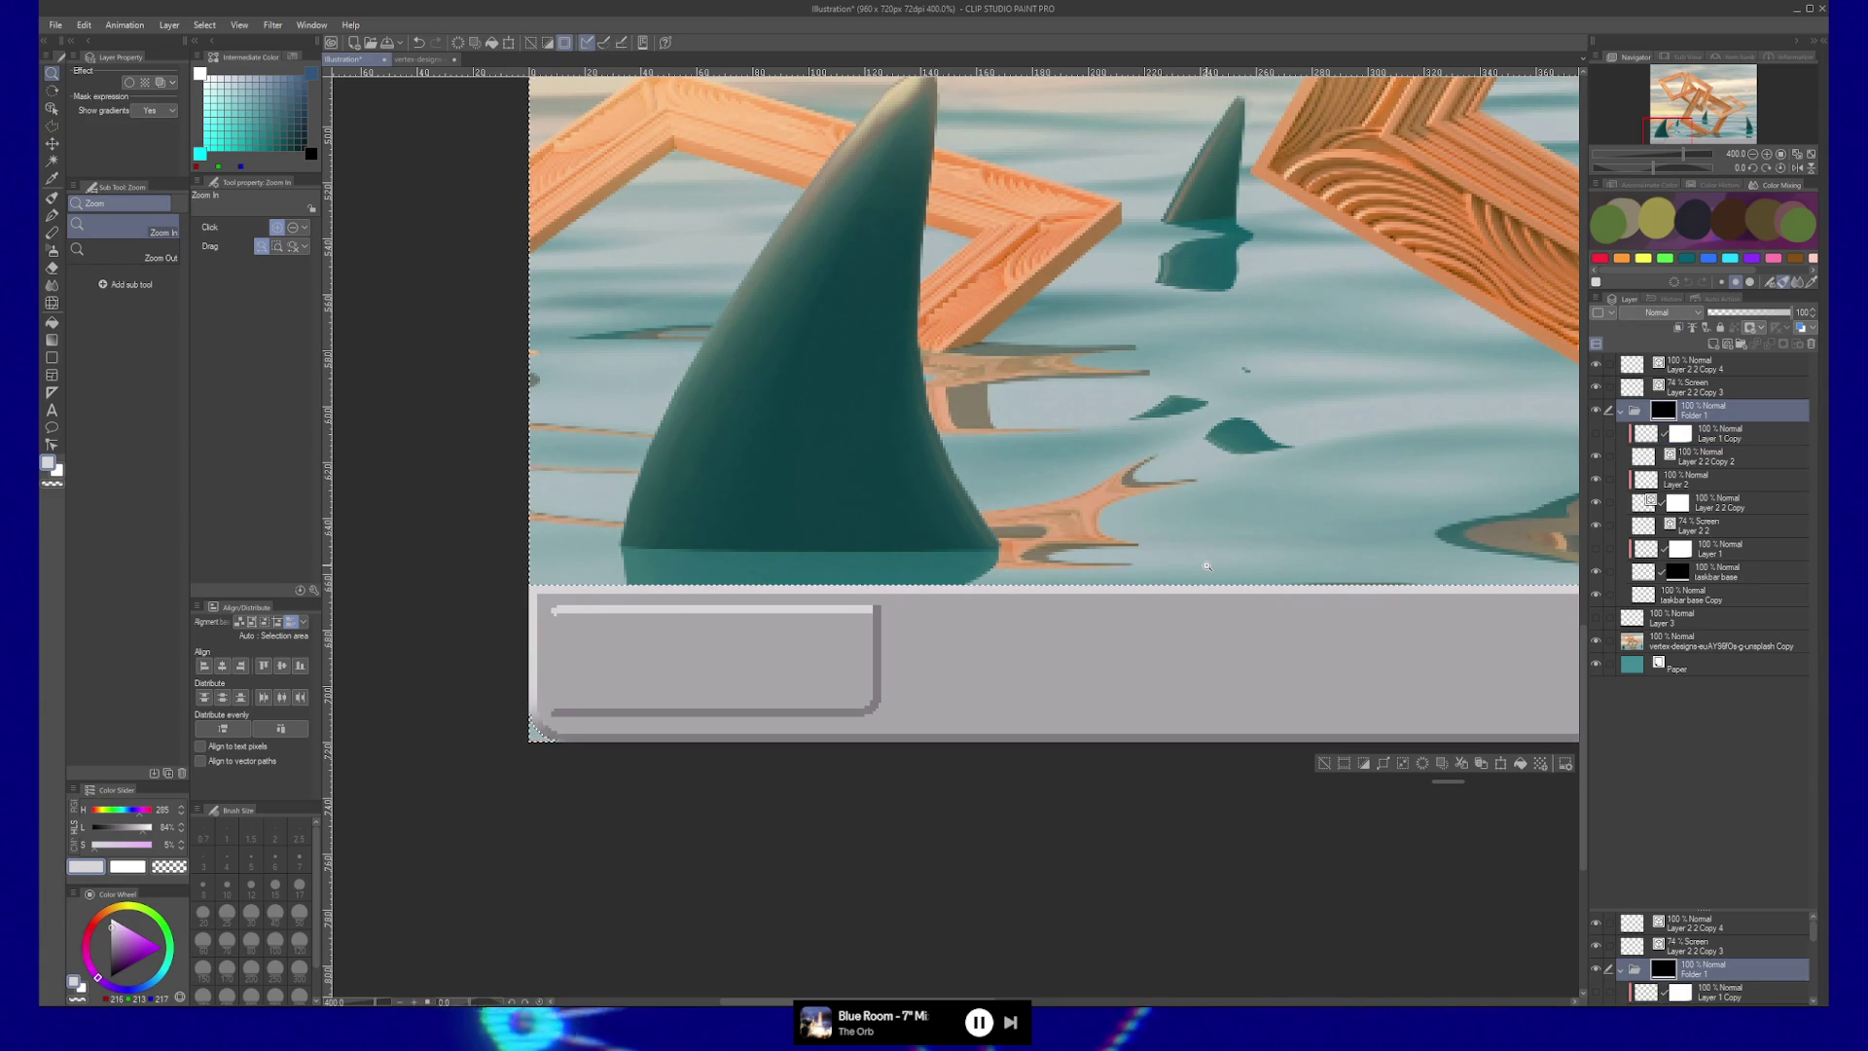
pyautogui.hotkey('ctrl', 'd')
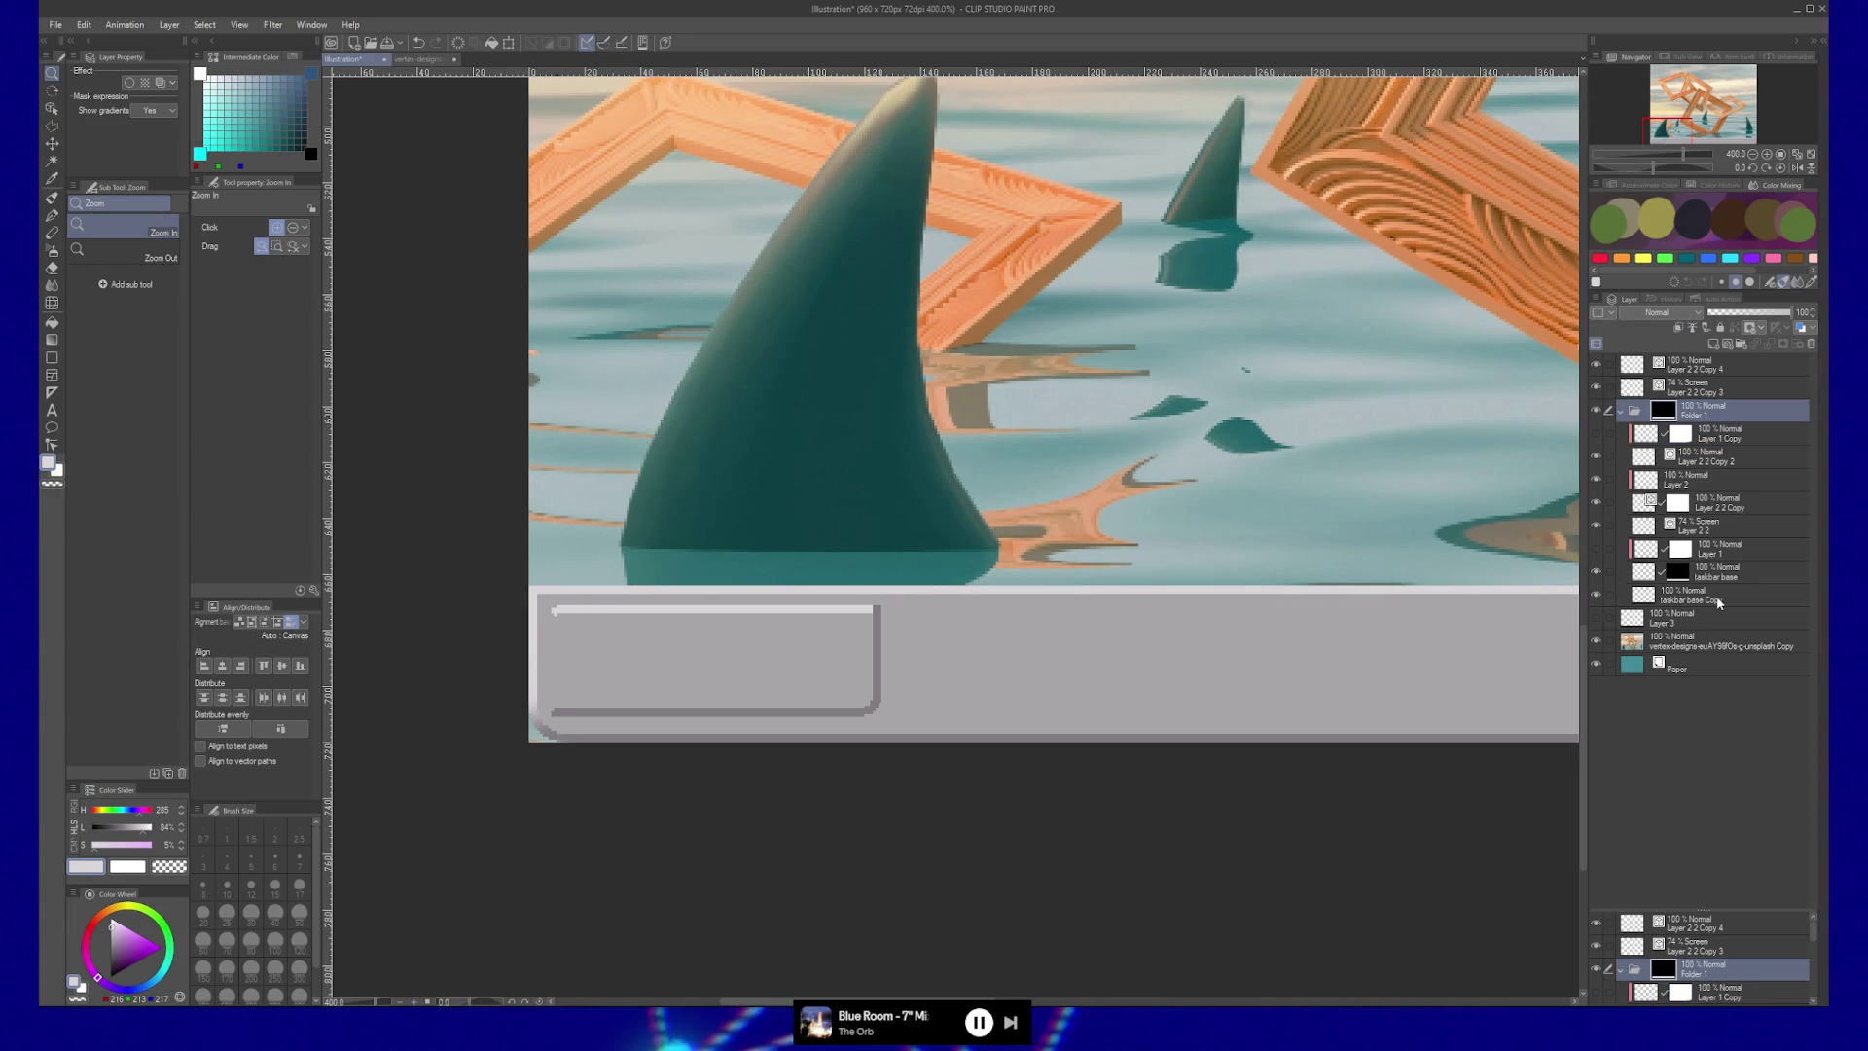
# Show Layer 3 and add a new blank Layer 4 directly under Layer 2 2 Copy 3.
pyautogui.click(1597, 618)
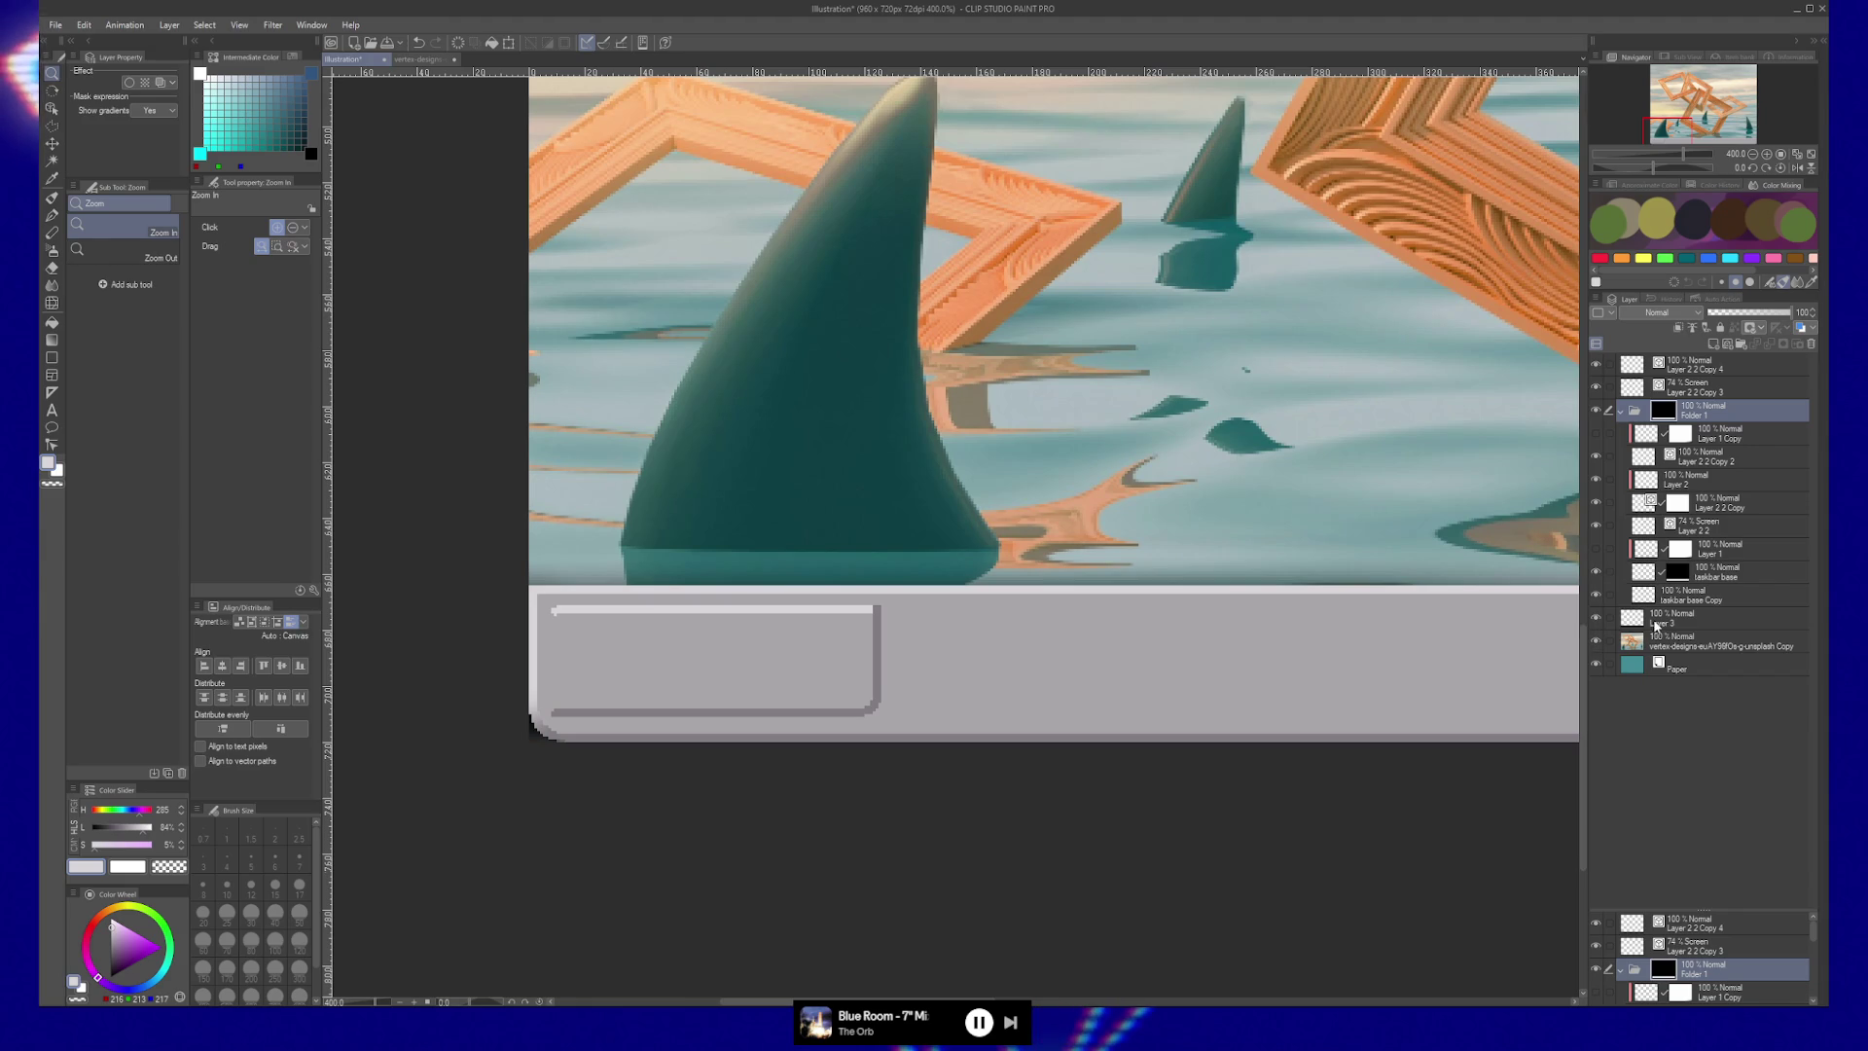
pyautogui.hscroll(2, 1205, 658)
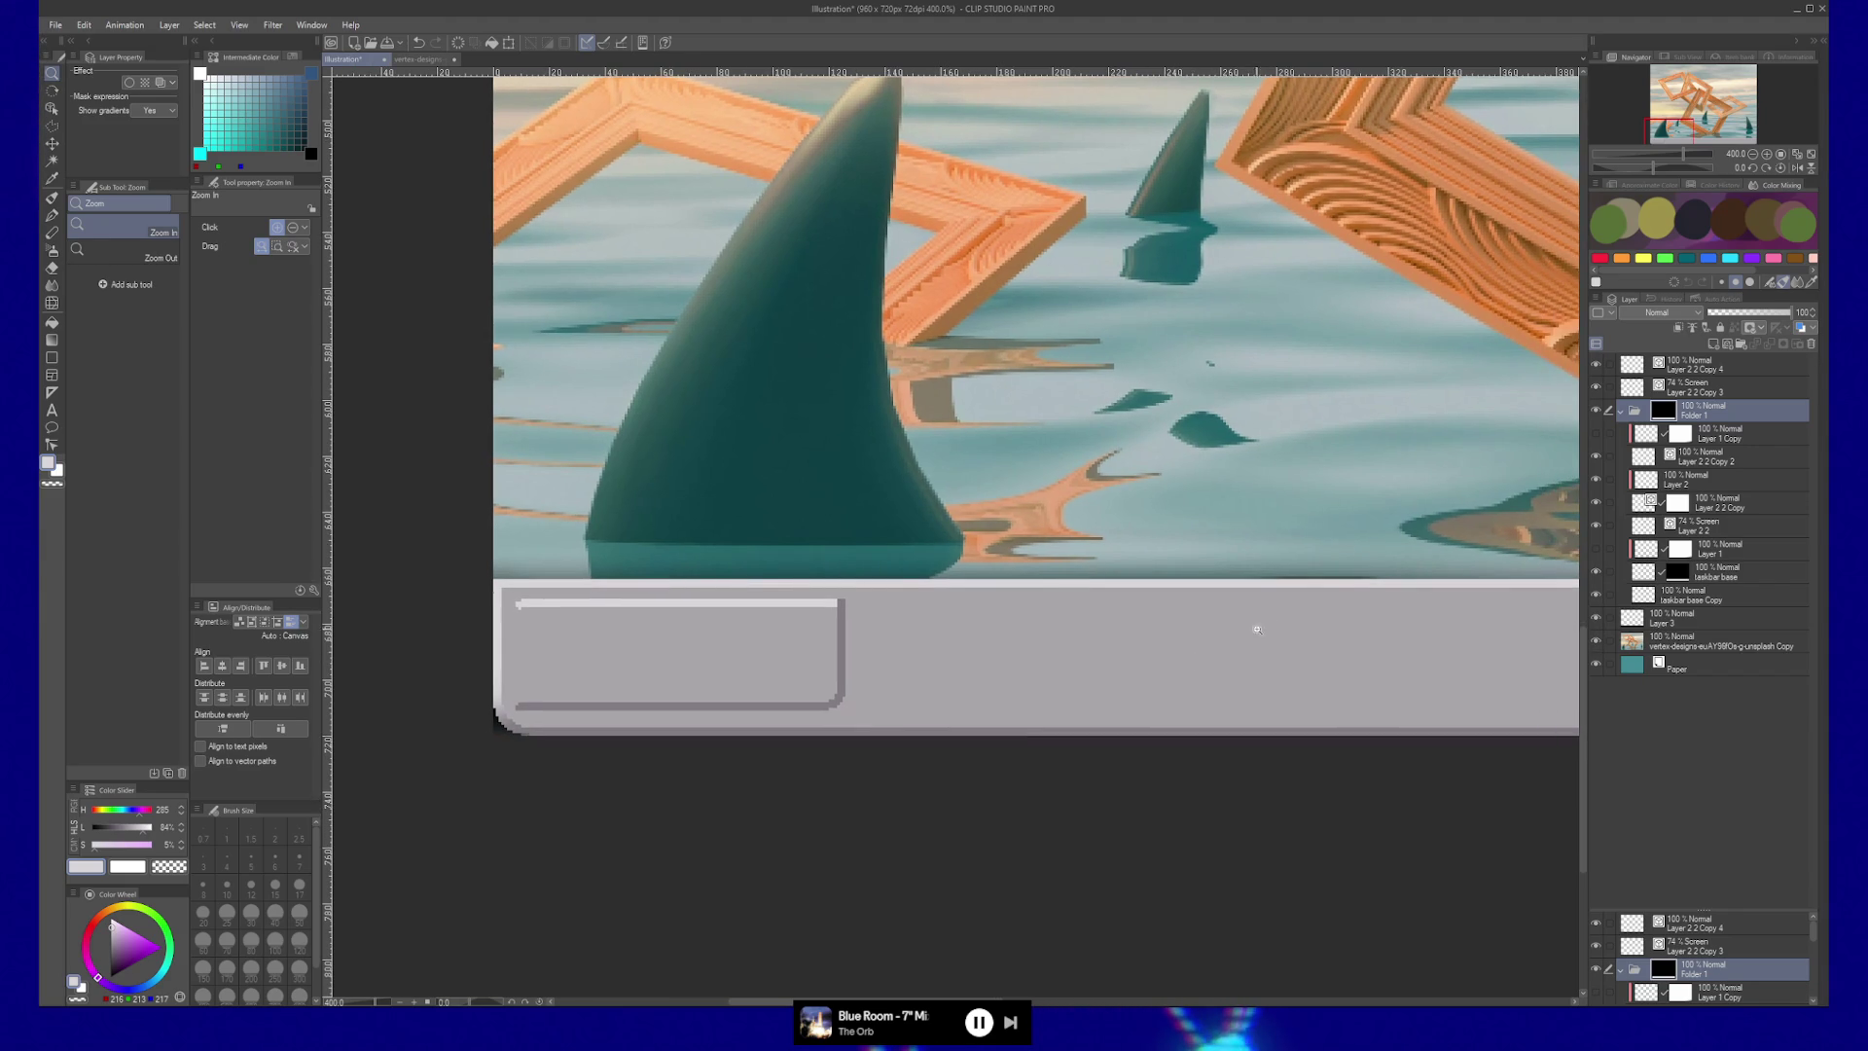
pyautogui.click(1693, 392)
pyautogui.hotkey('ctrl', 'shift', 'n')
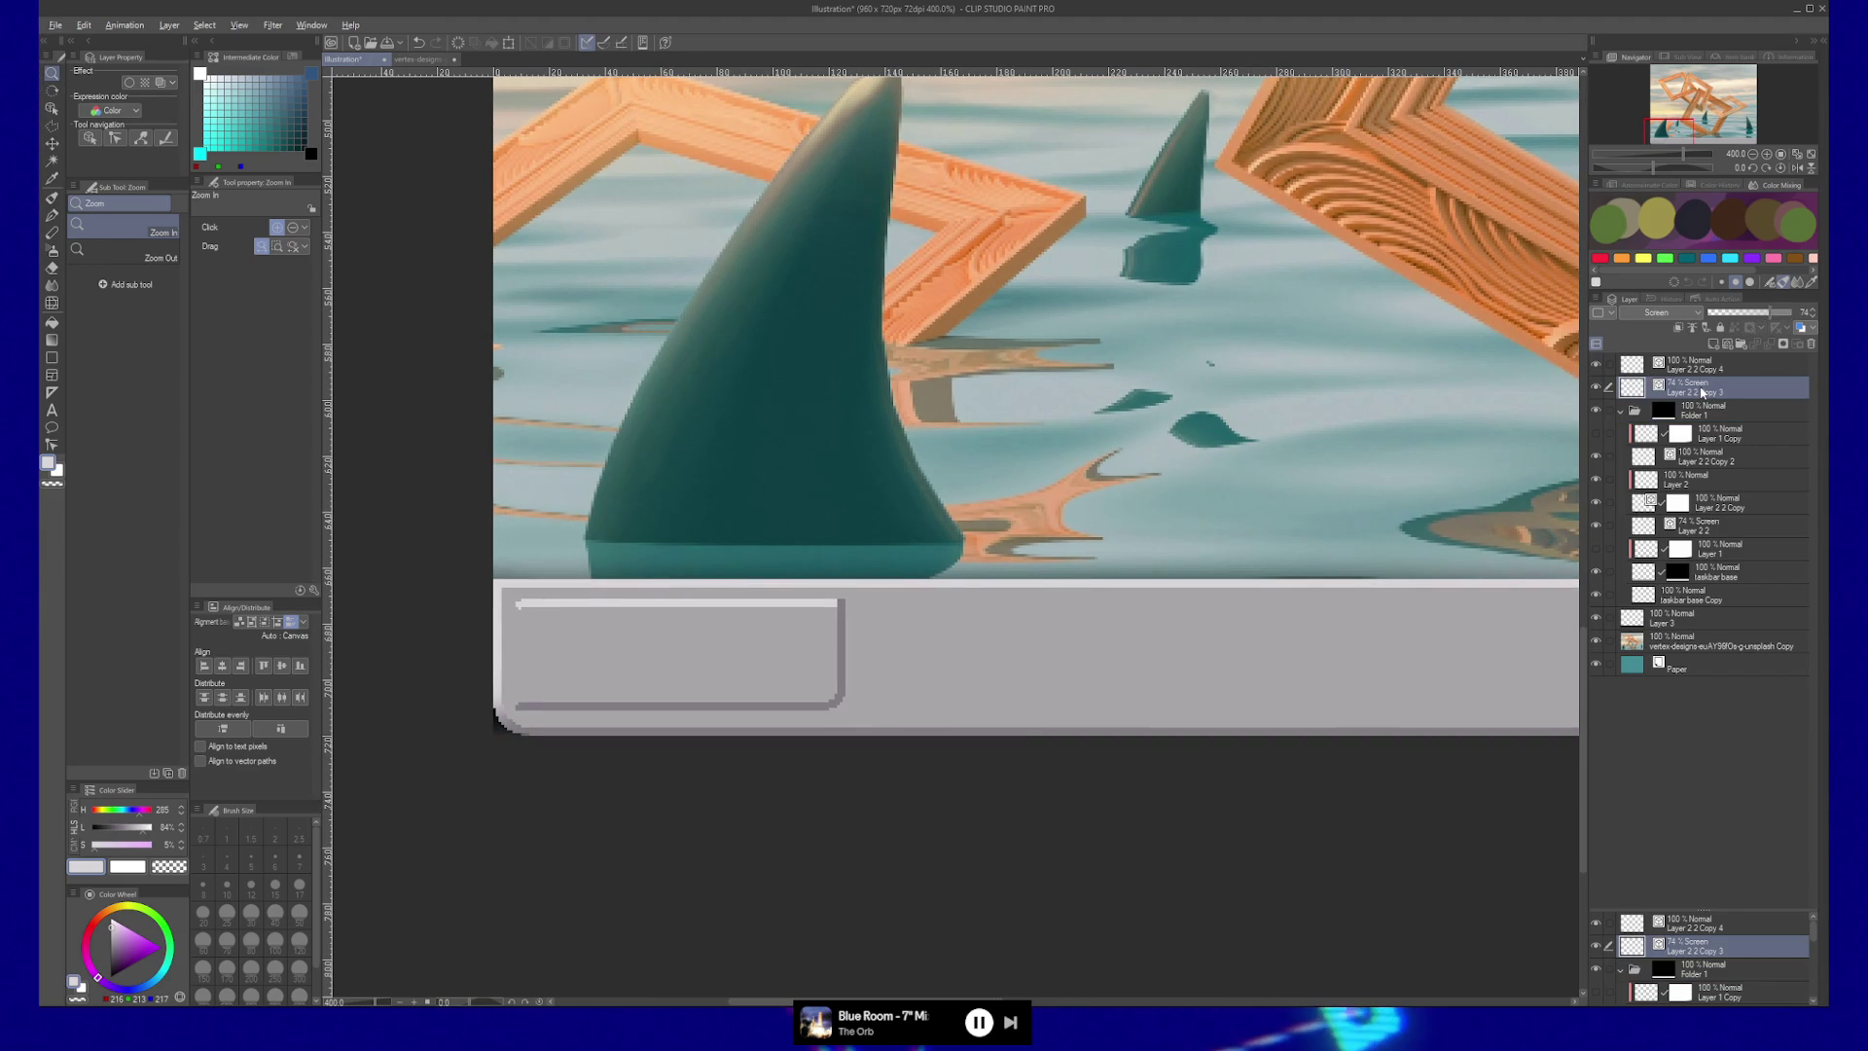
pyautogui.moveTo(1705, 392); pyautogui.dragTo(1706, 418)
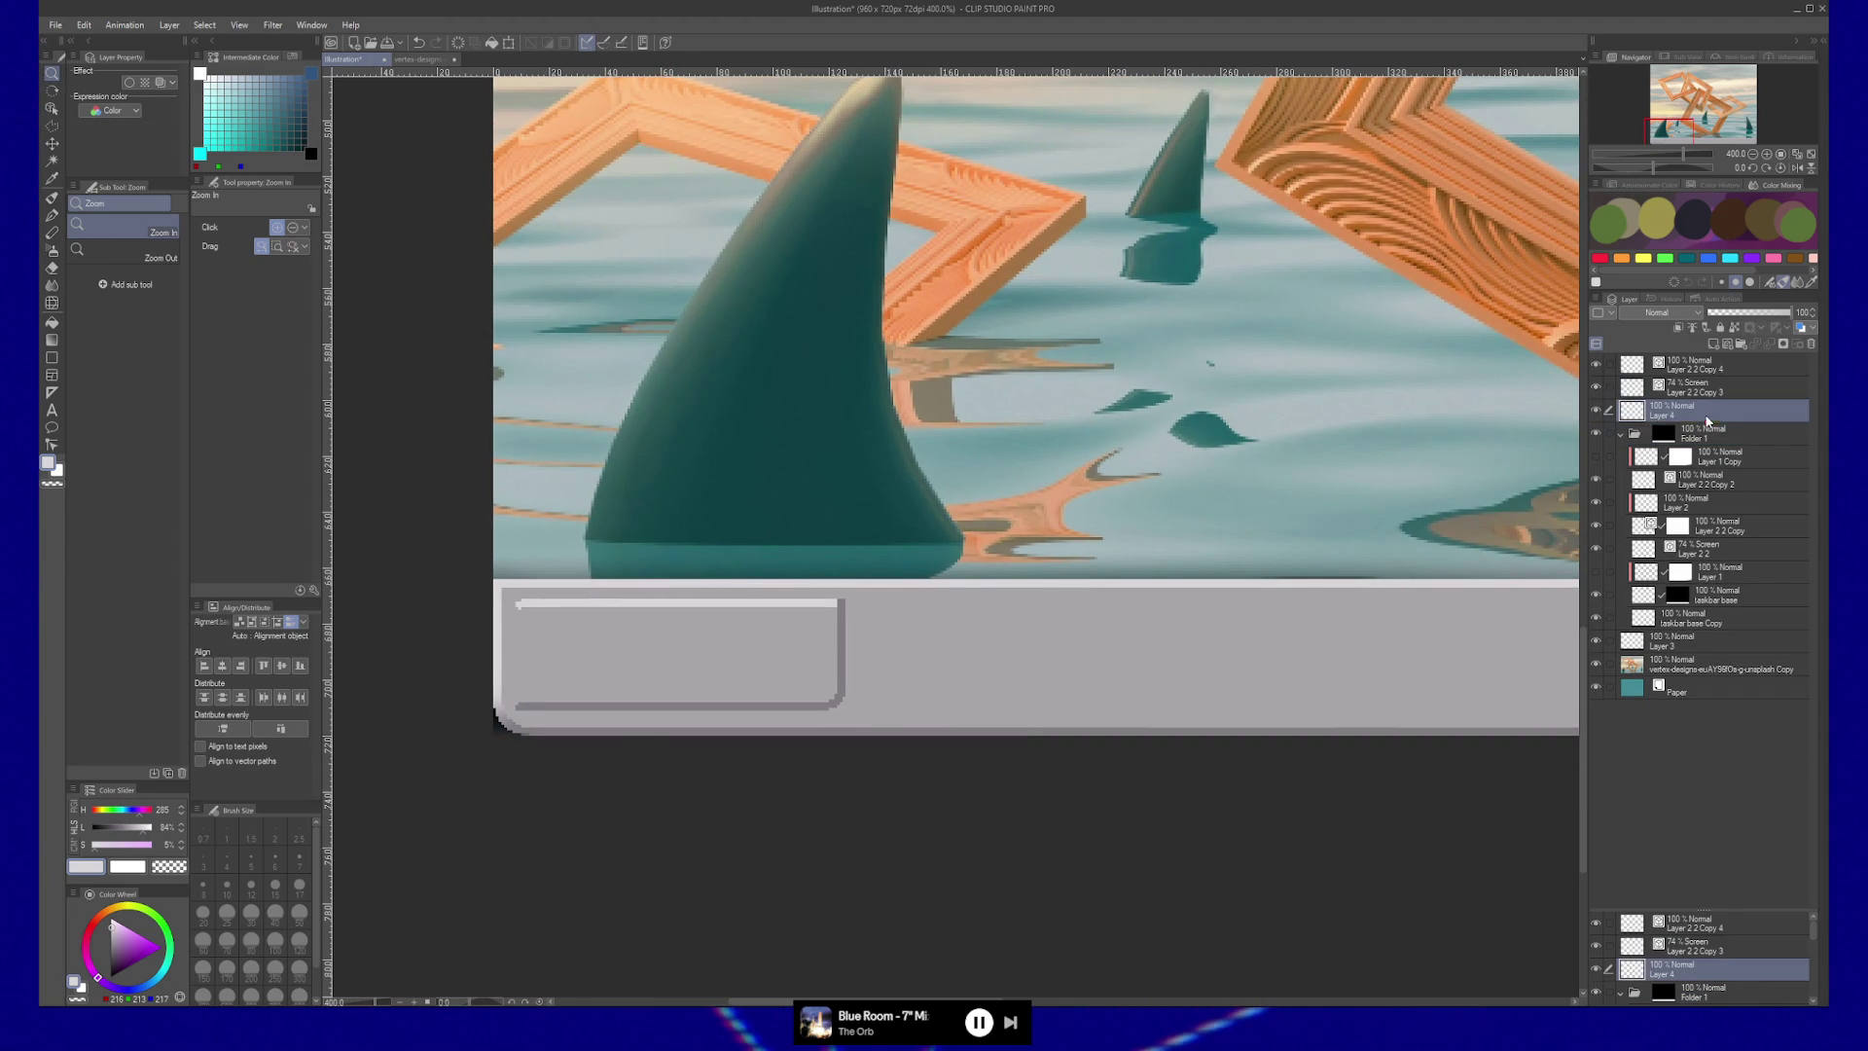
pyautogui.press('m')
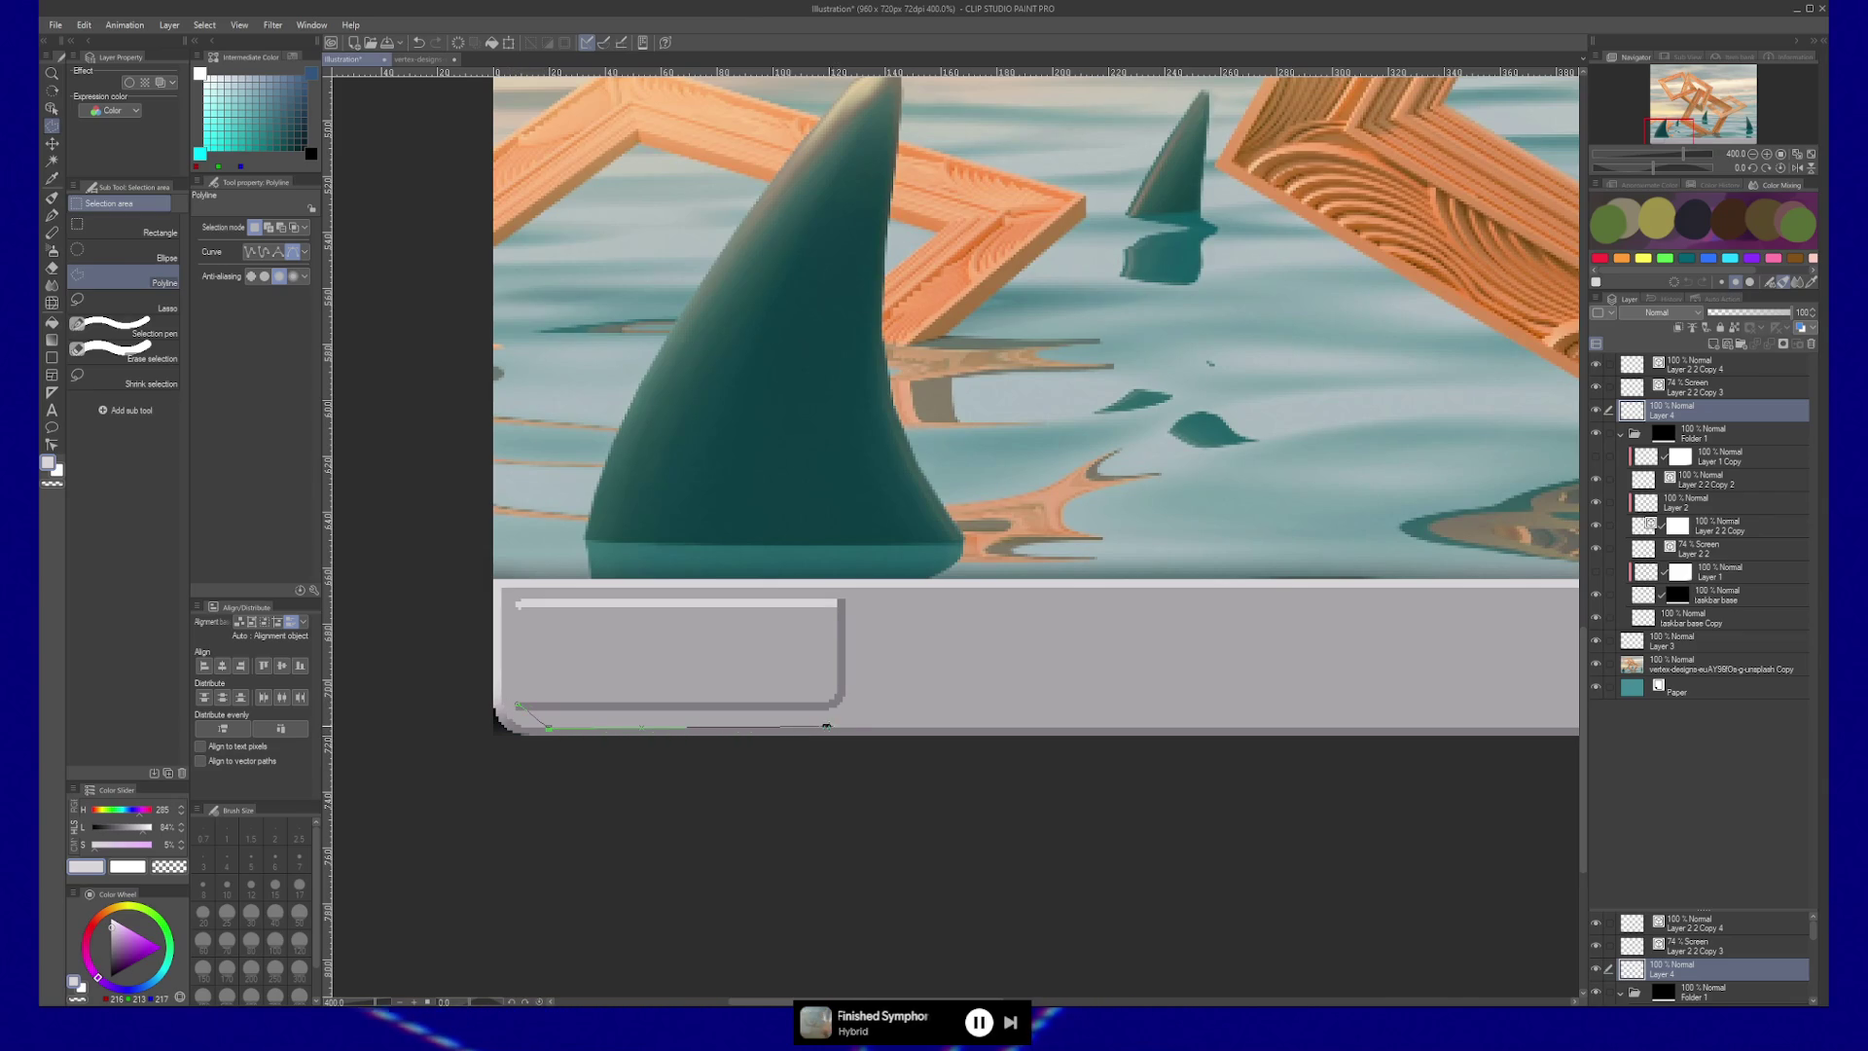
# Draw a polyline selection along the button's lower-right inner edge.
pyautogui.click(864, 718)
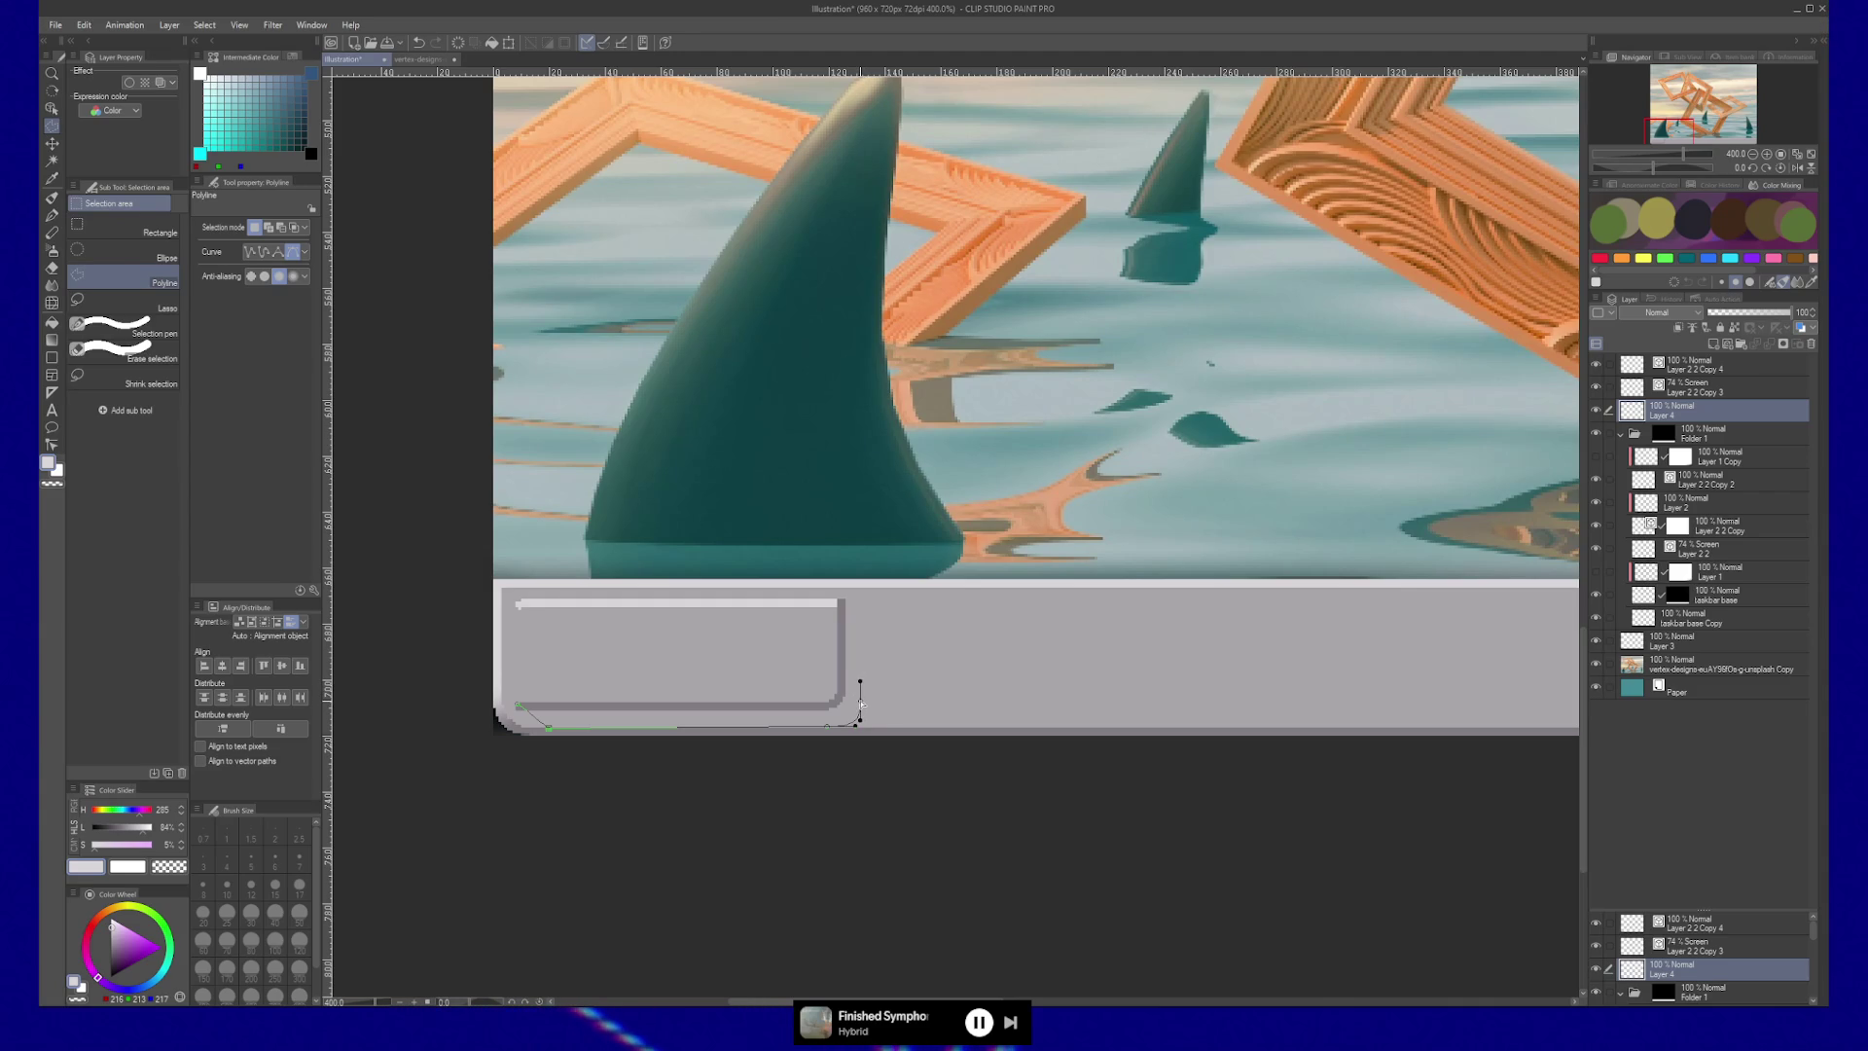
pyautogui.click(846, 600)
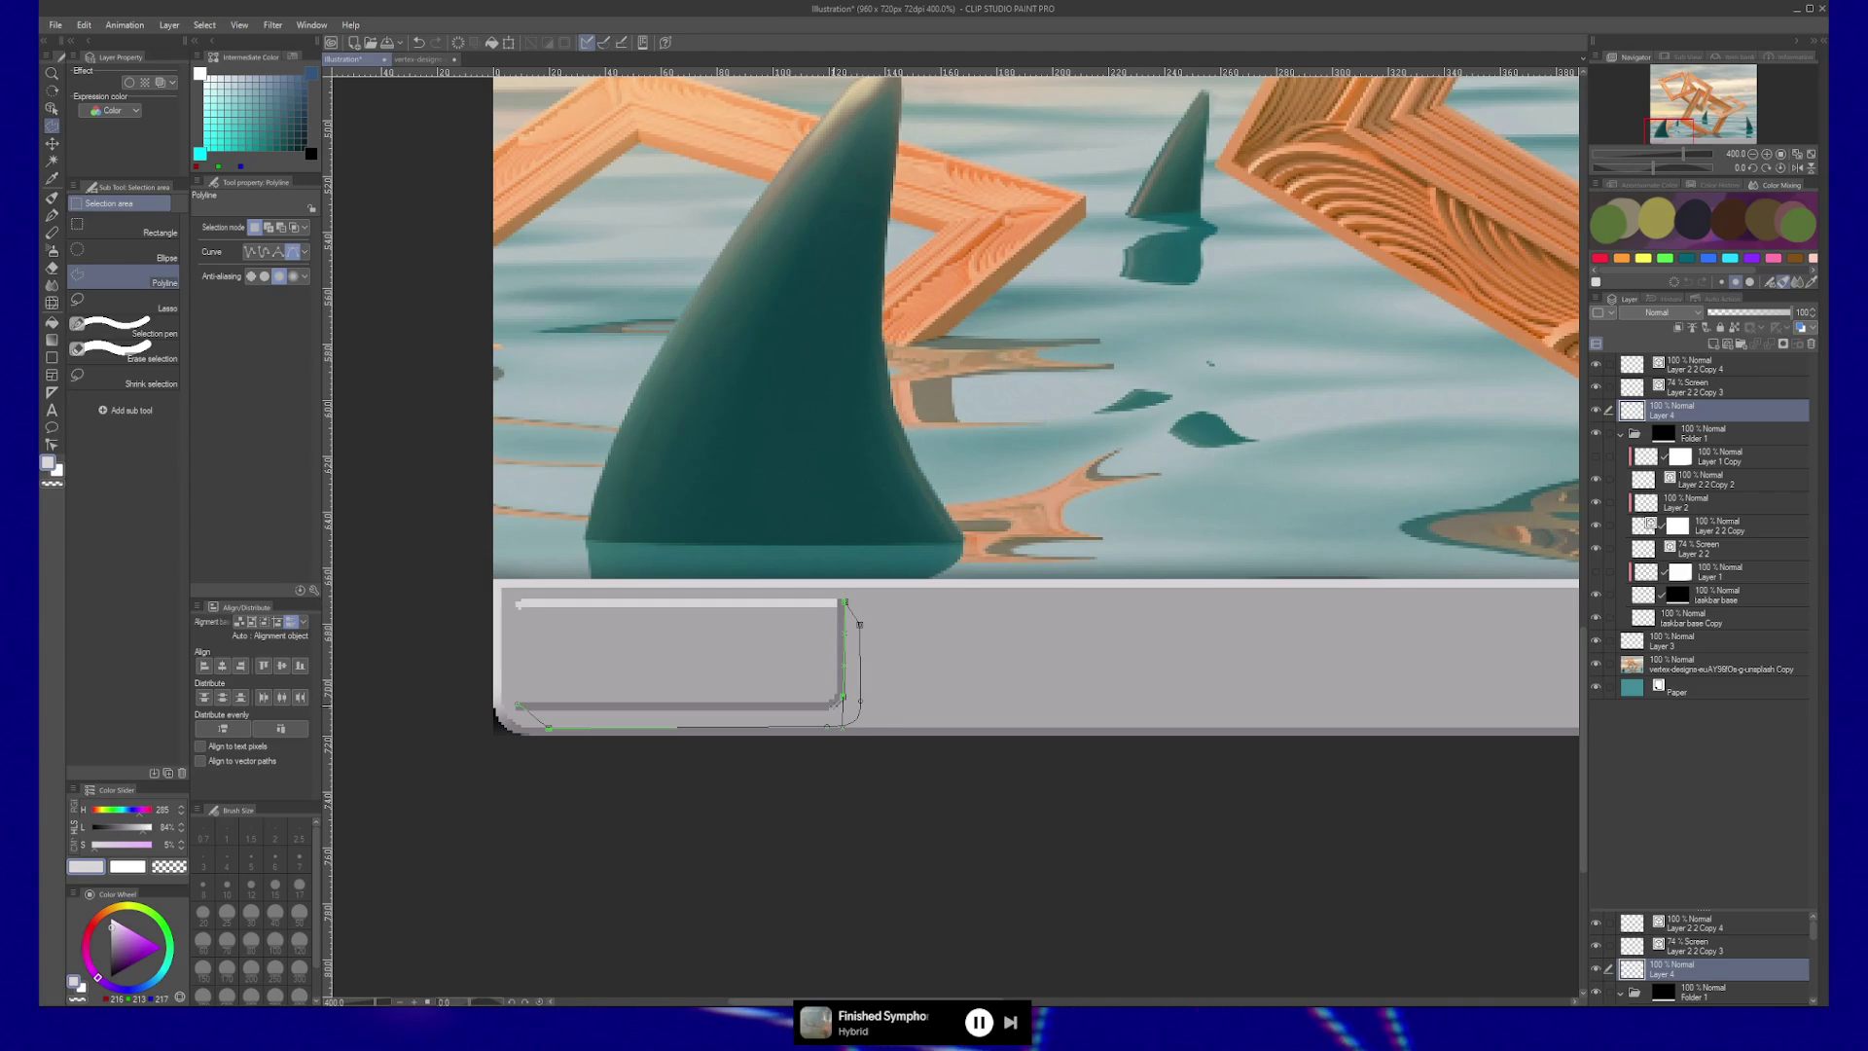
pyautogui.click(842, 698)
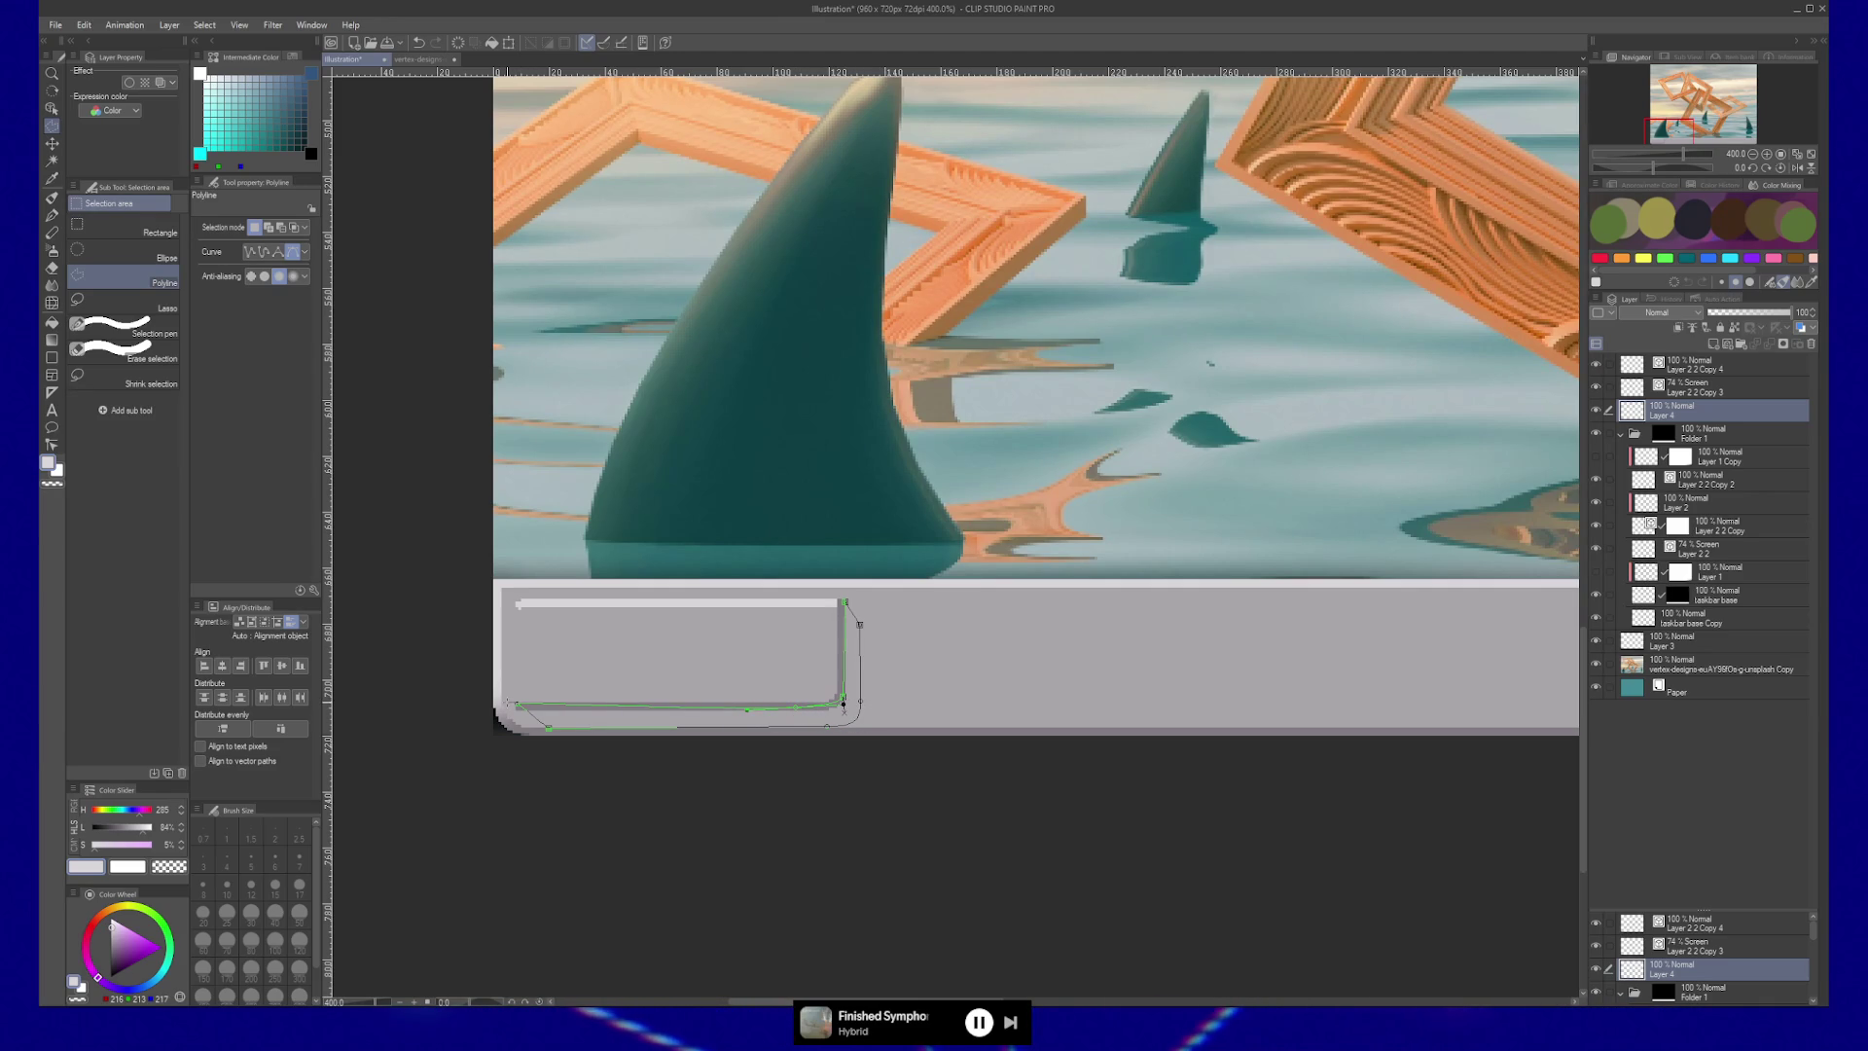
pyautogui.doubleClick(843, 703)
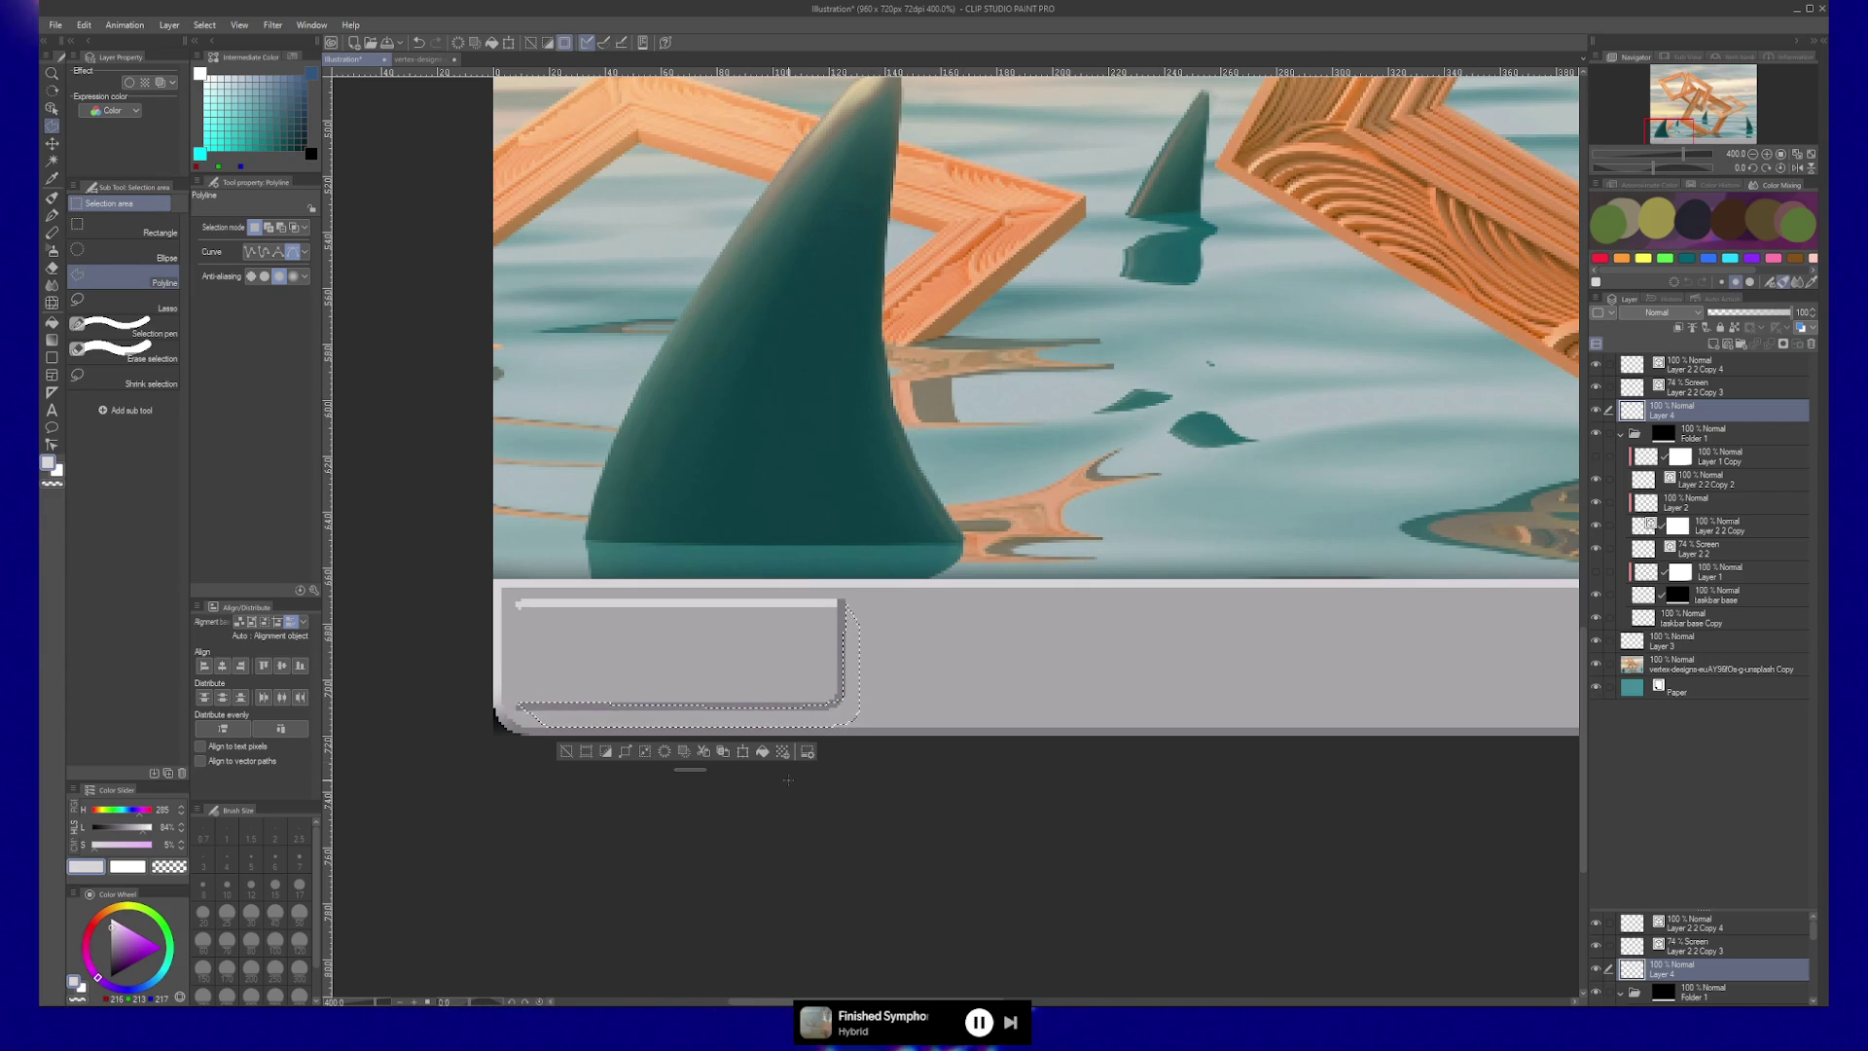
# Airbrush the selected edge with a darker grey at 57% lightness, then deselect.
pyautogui.press('b')
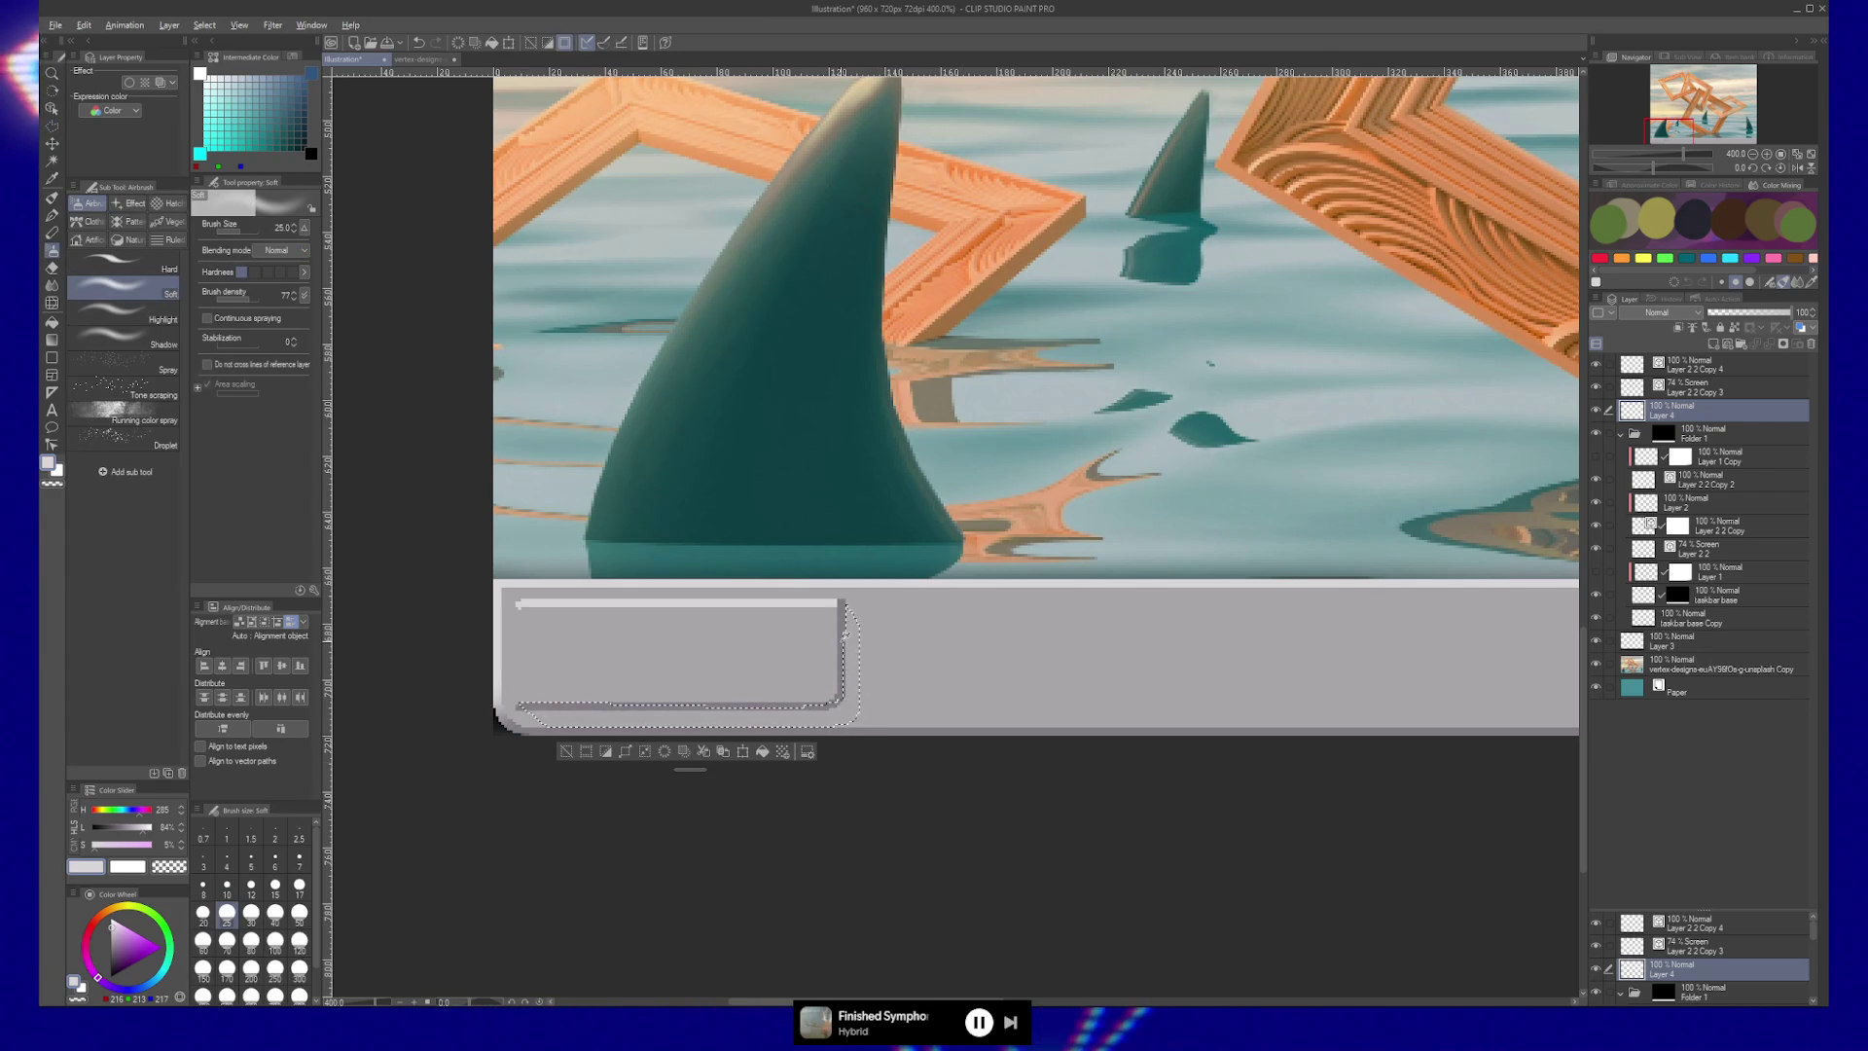
pyautogui.click(183, 825)
pyautogui.click(181, 825)
pyautogui.moveTo(888, 667)
pyautogui.mouseDown()
pyautogui.moveTo(822, 718)
pyautogui.moveTo(447, 717)
pyautogui.mouseUp()
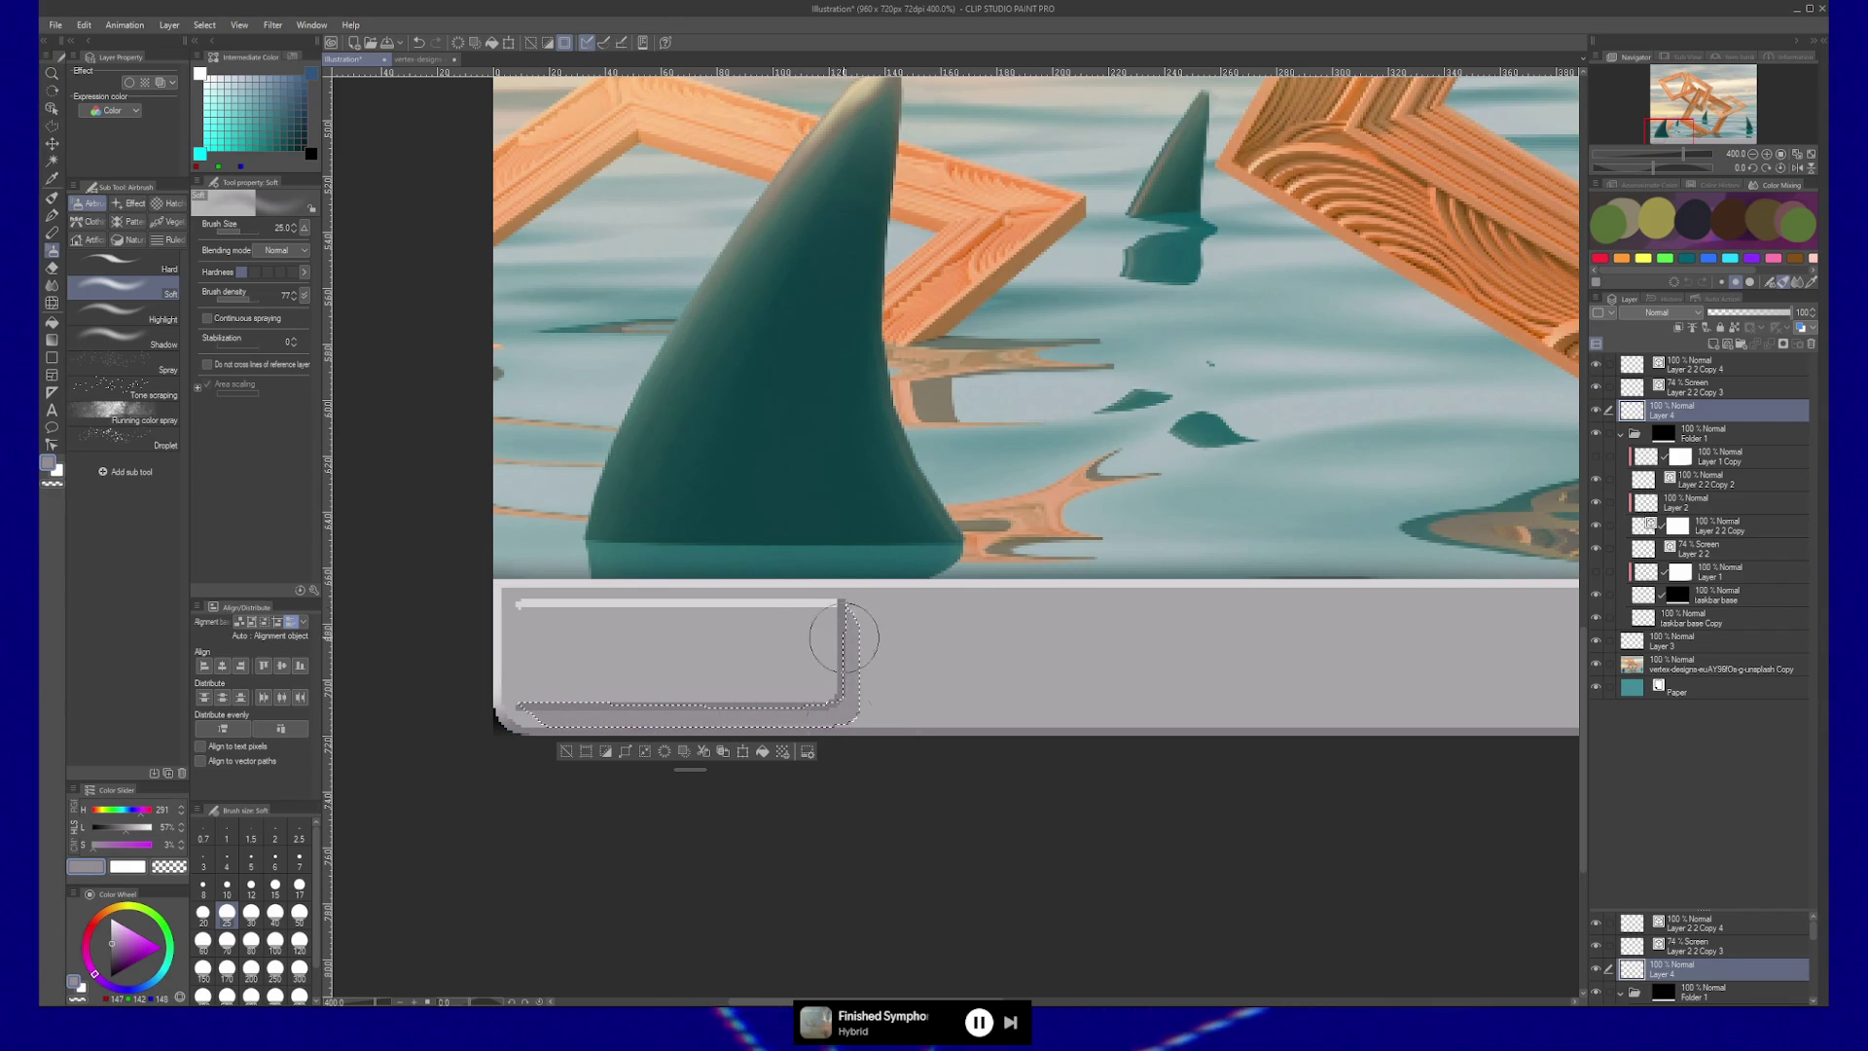
pyautogui.hotkey('ctrl', 'd')
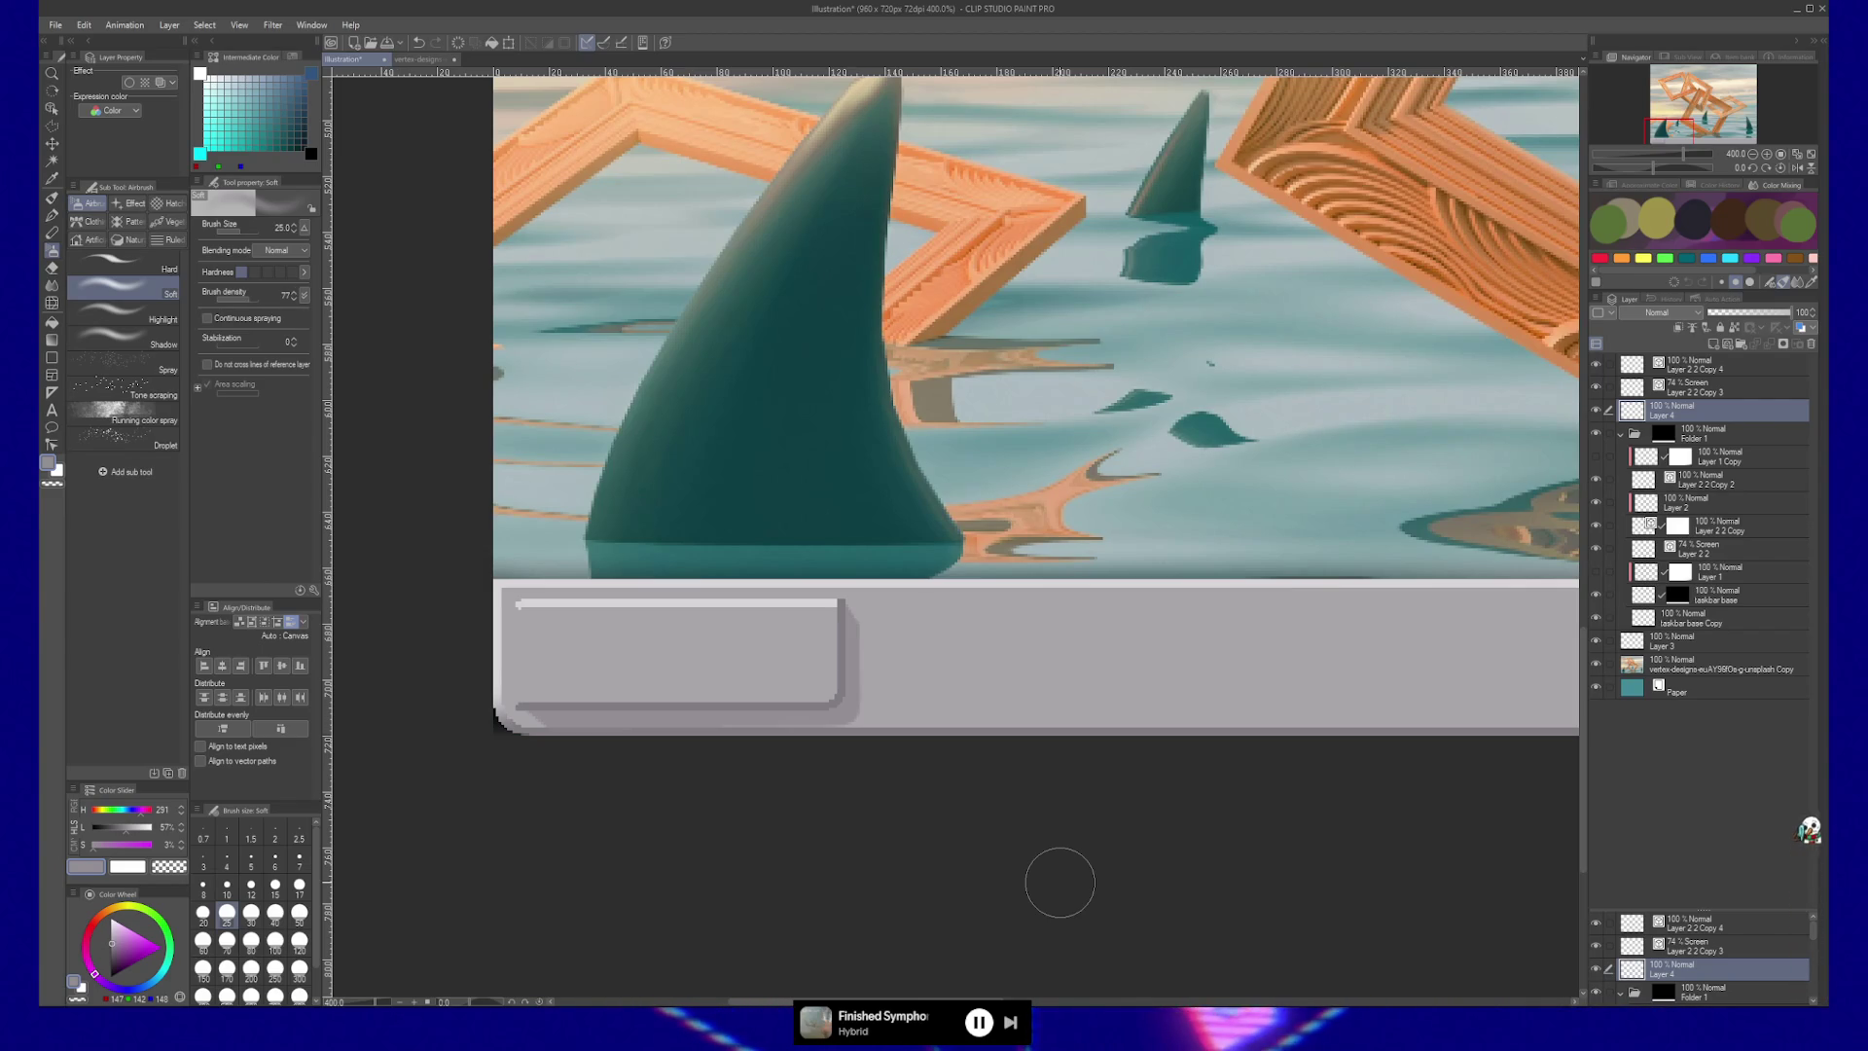
# Hide Layer 4 to compare the shading and zoom in on the button's corner.
pyautogui.click(1597, 413)
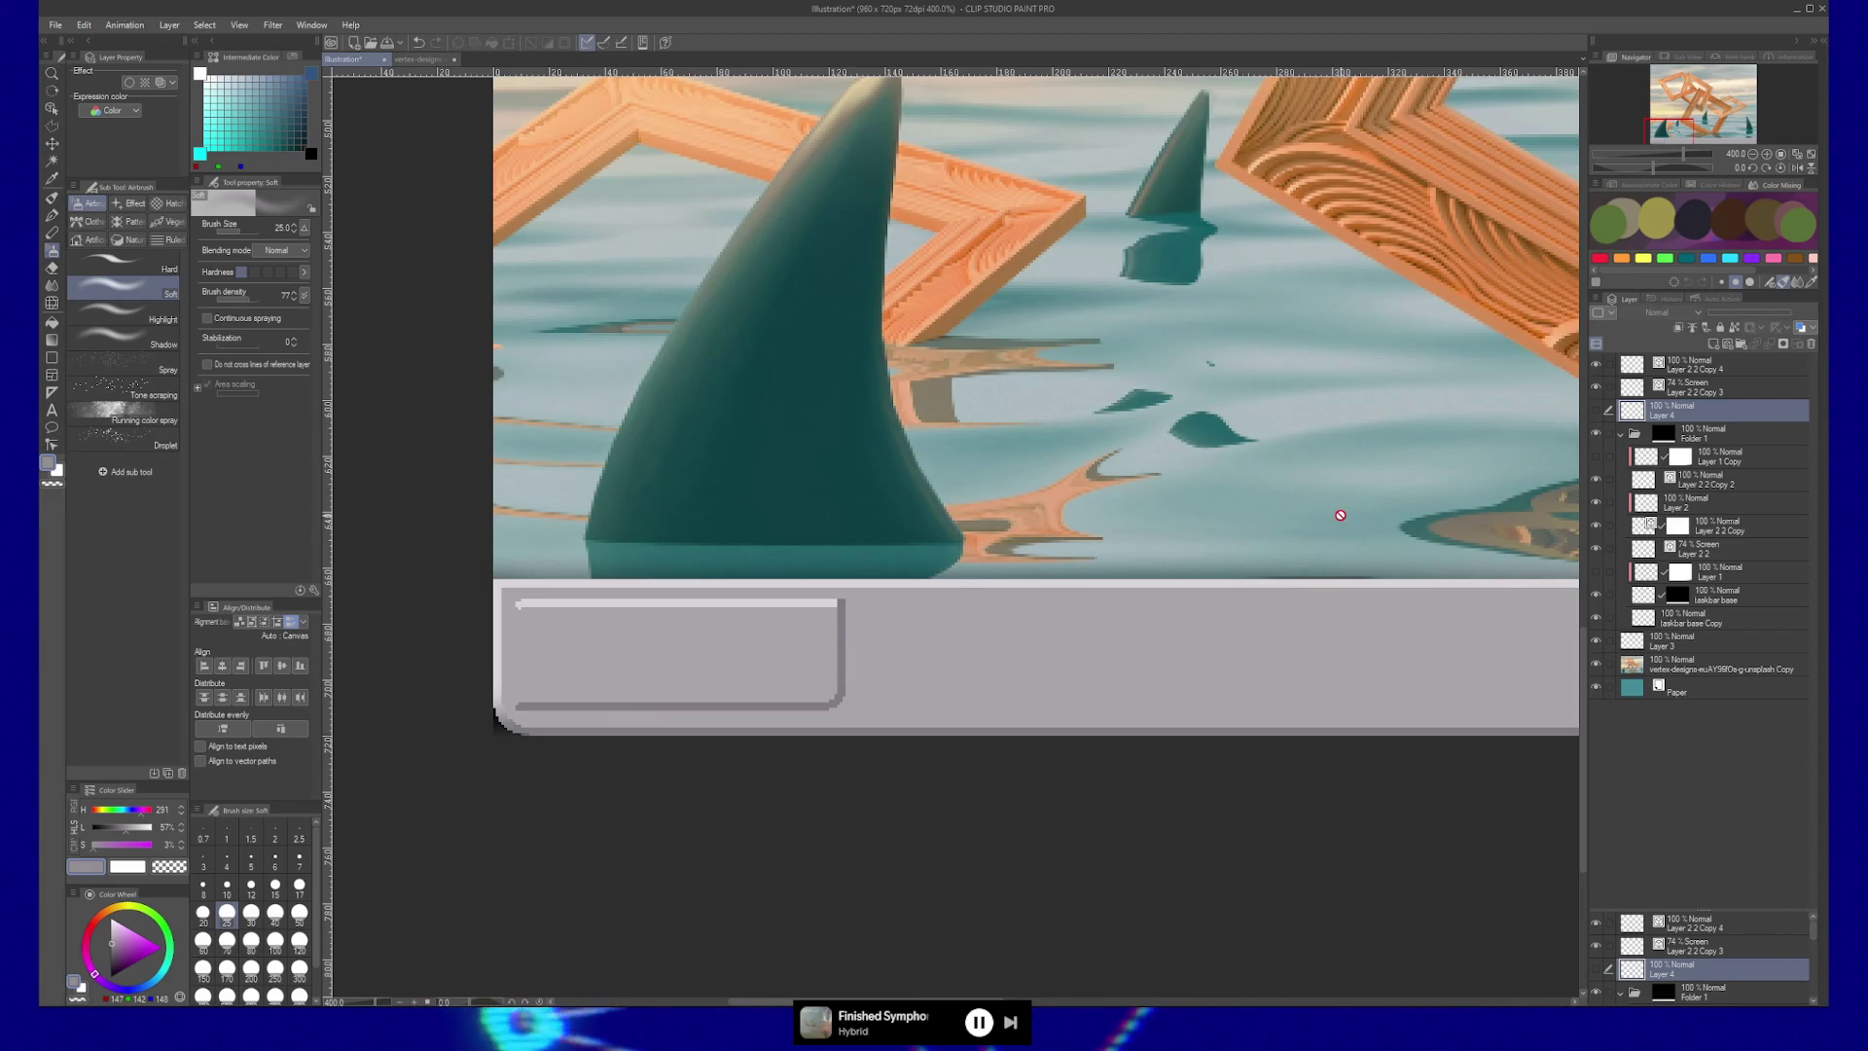
pyautogui.press('/')
pyautogui.click(488, 671)
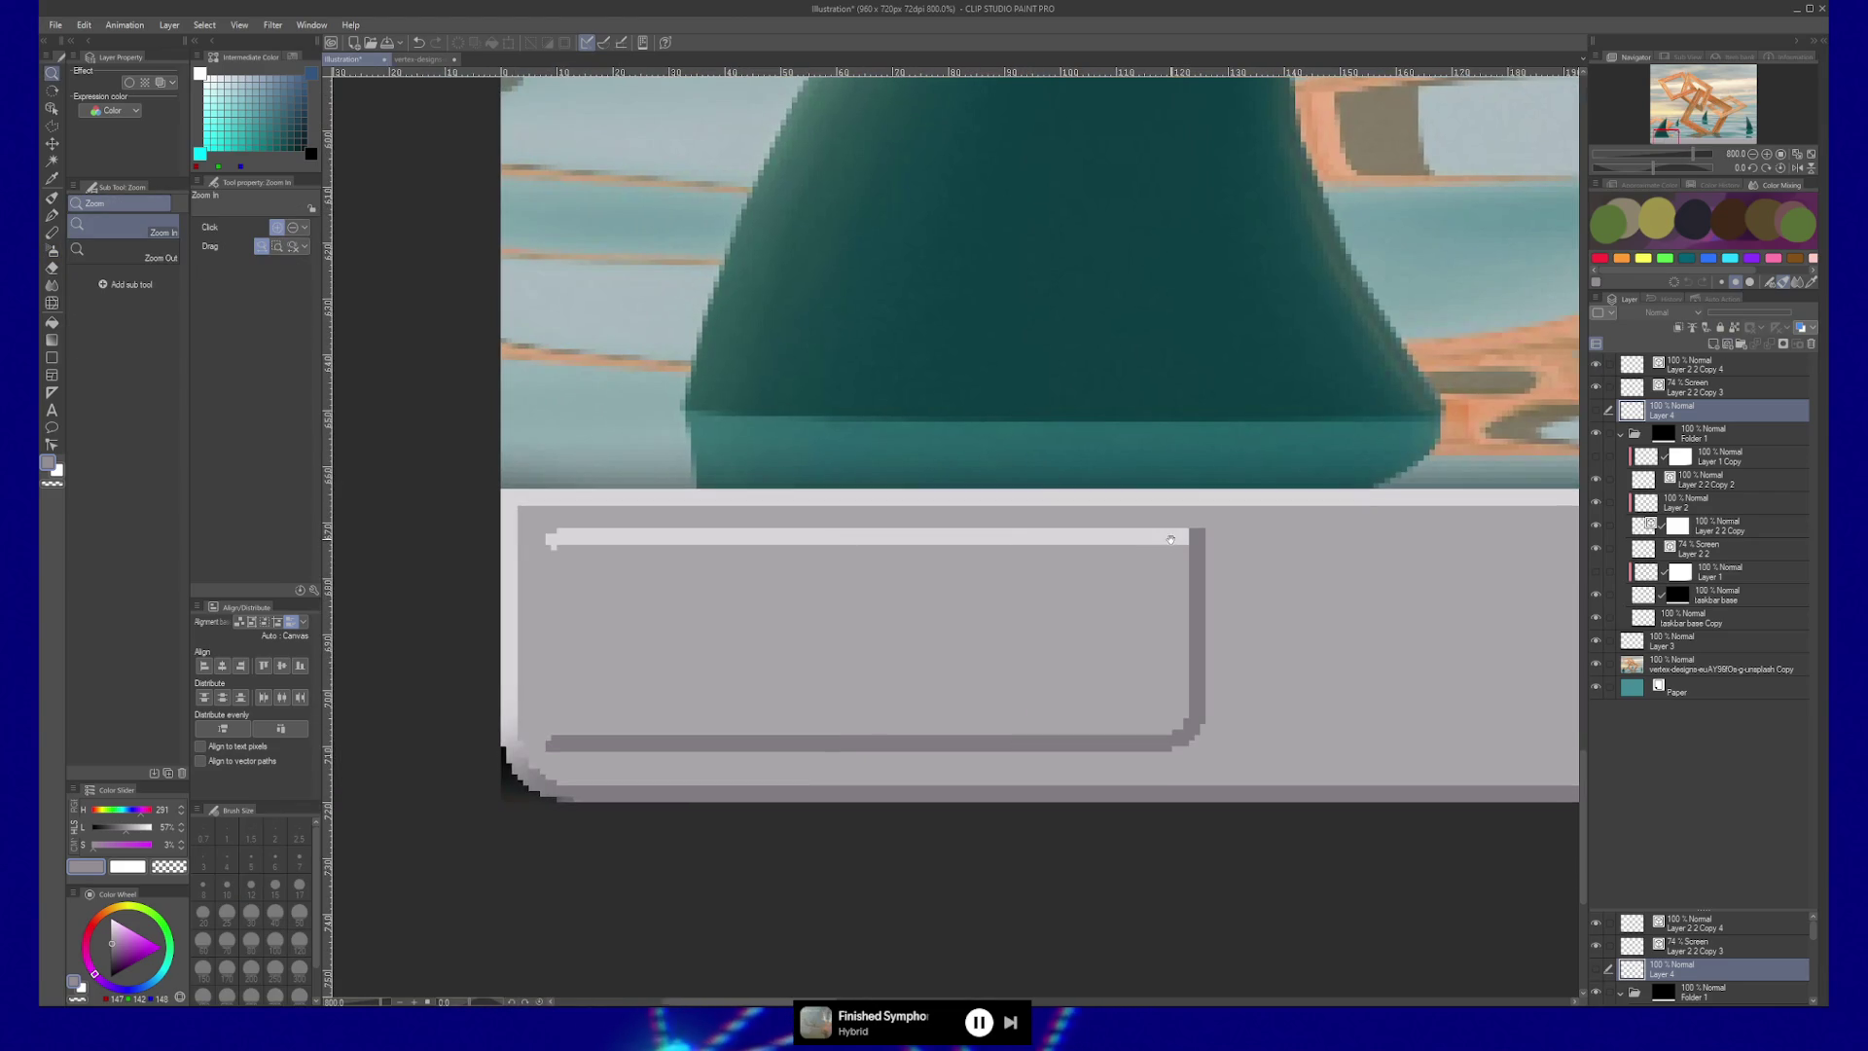
# On Layer 2 2 Copy 3, polyline-select the button's top-right corner area.
pyautogui.hotkey('alt', ']')
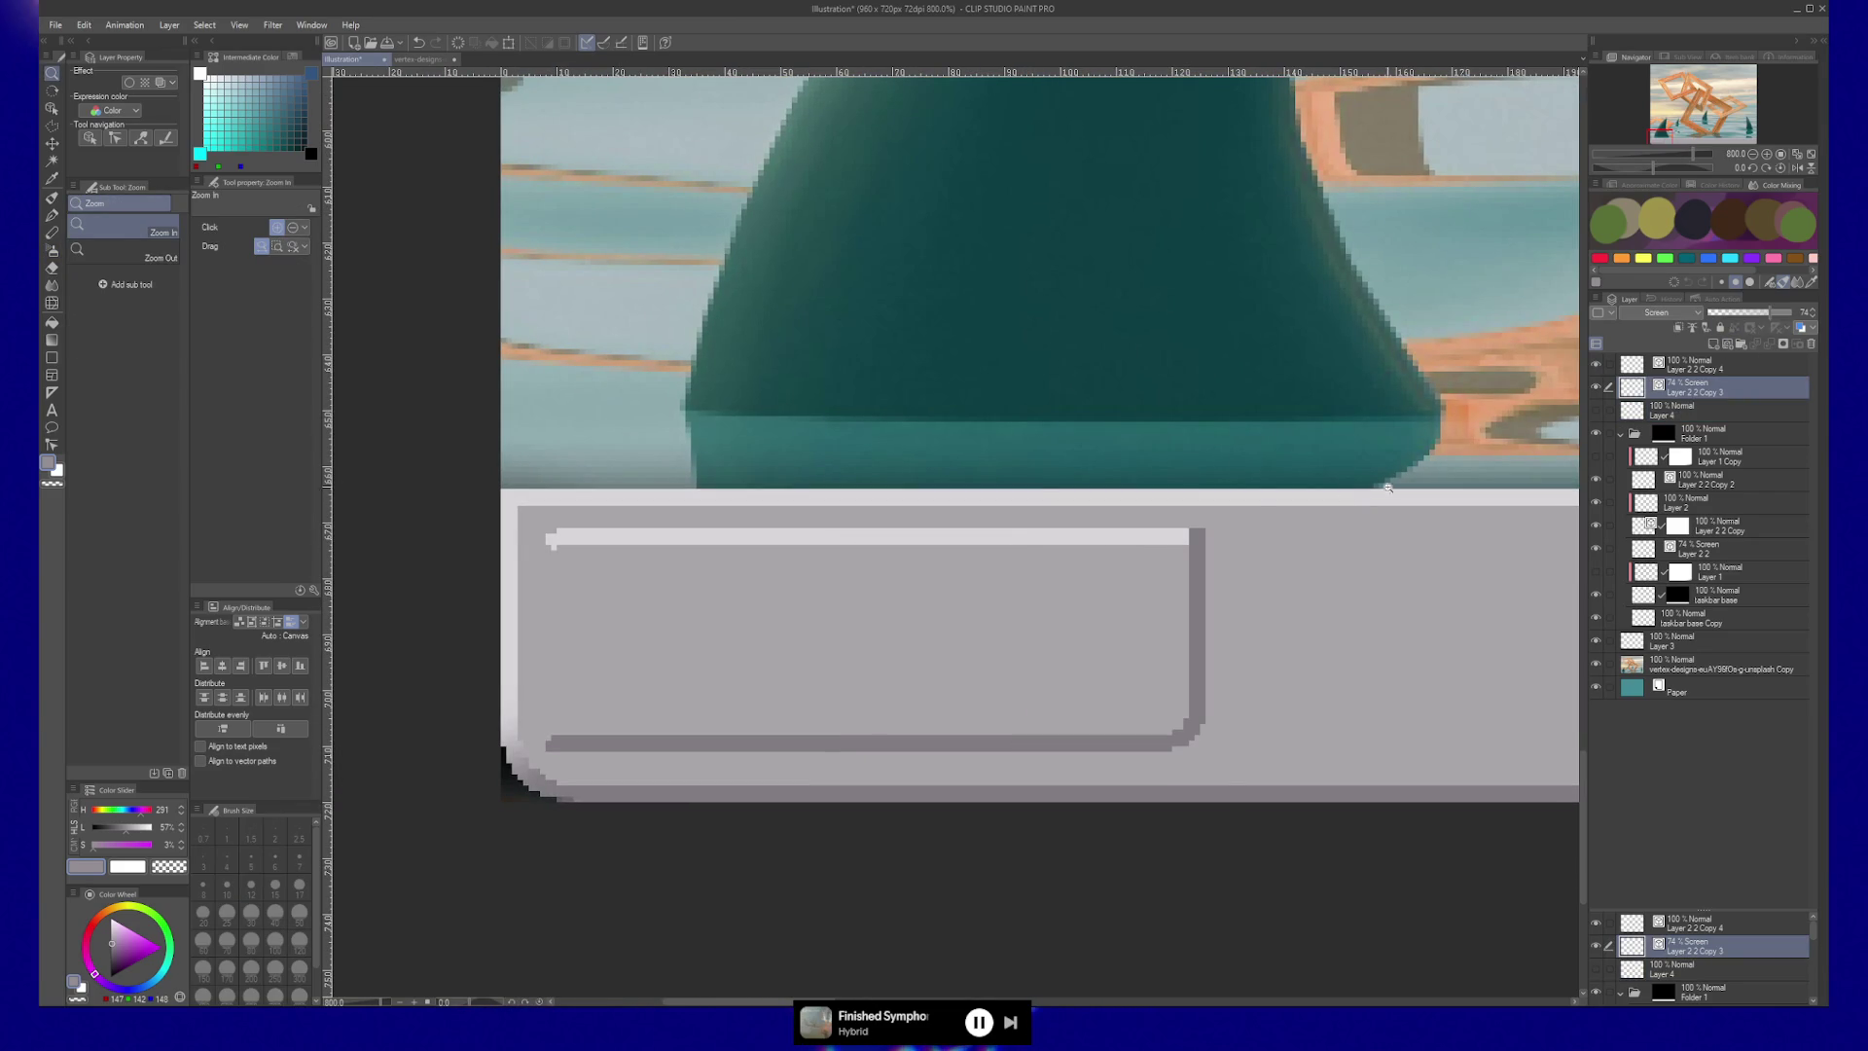
pyautogui.press('m')
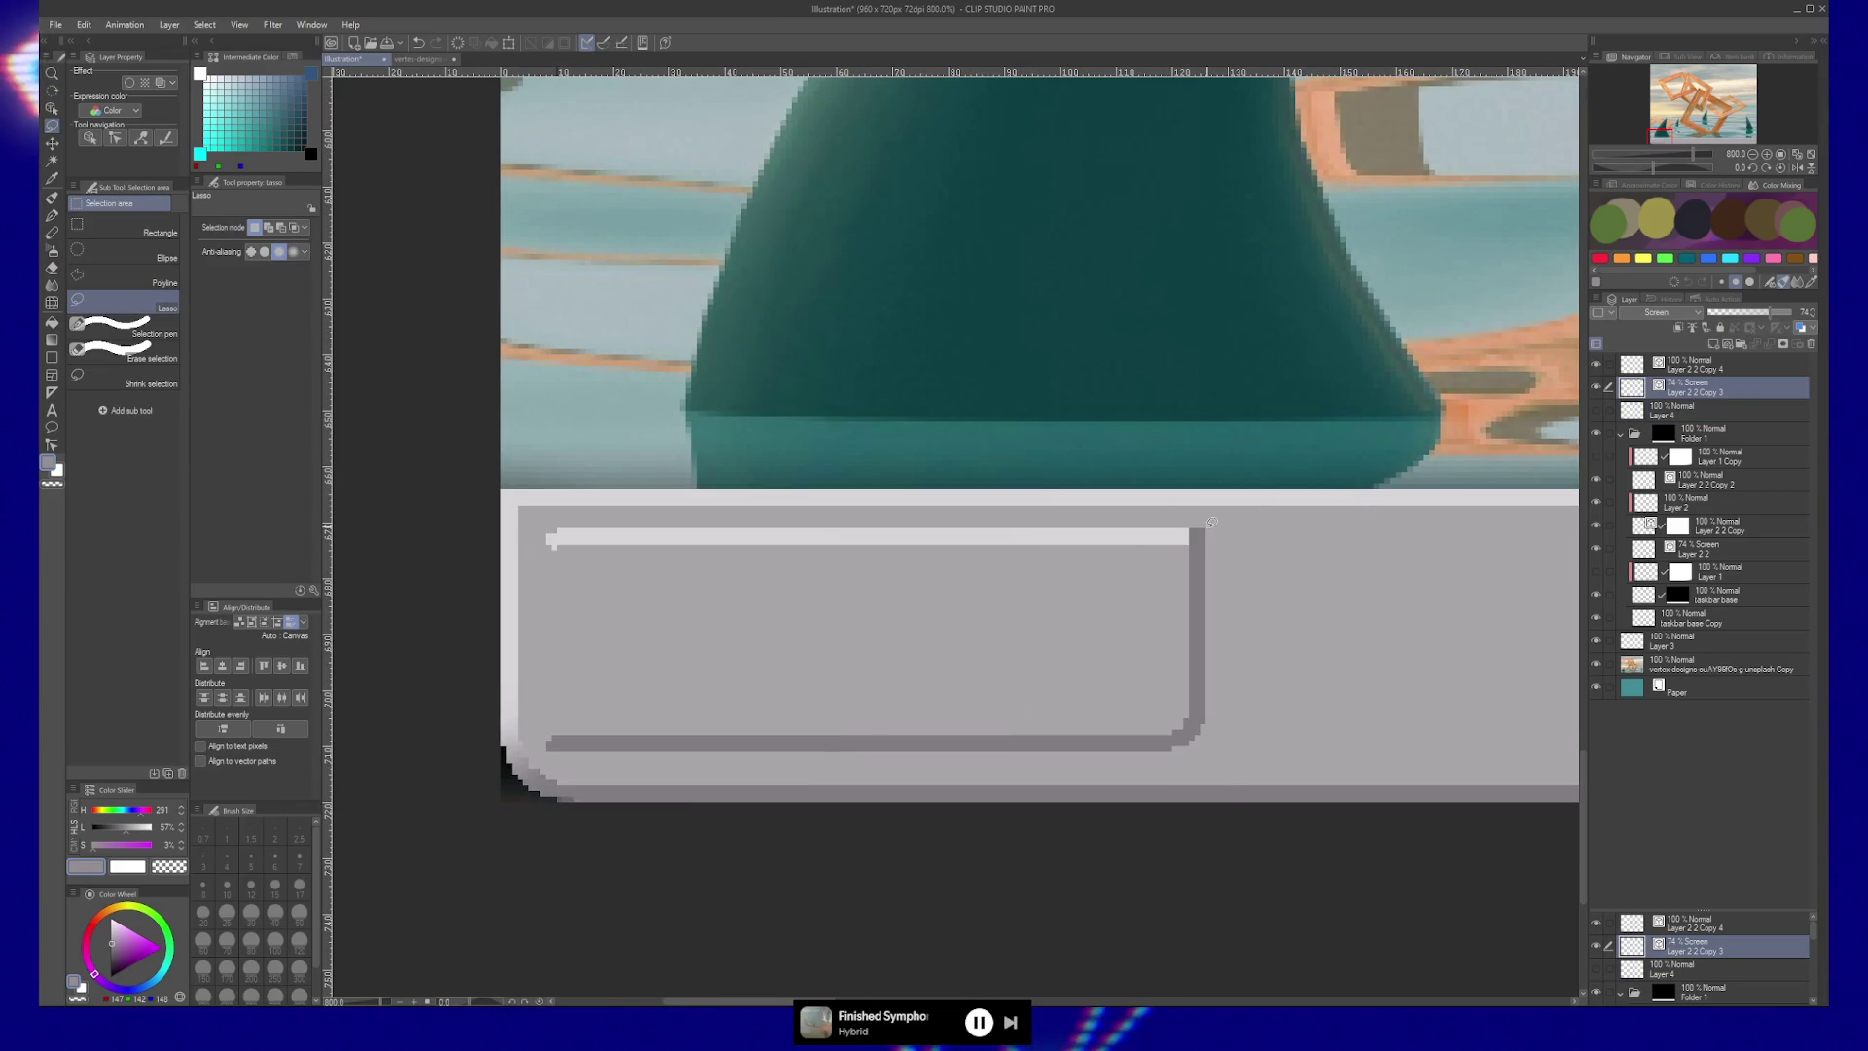
pyautogui.click(1208, 525)
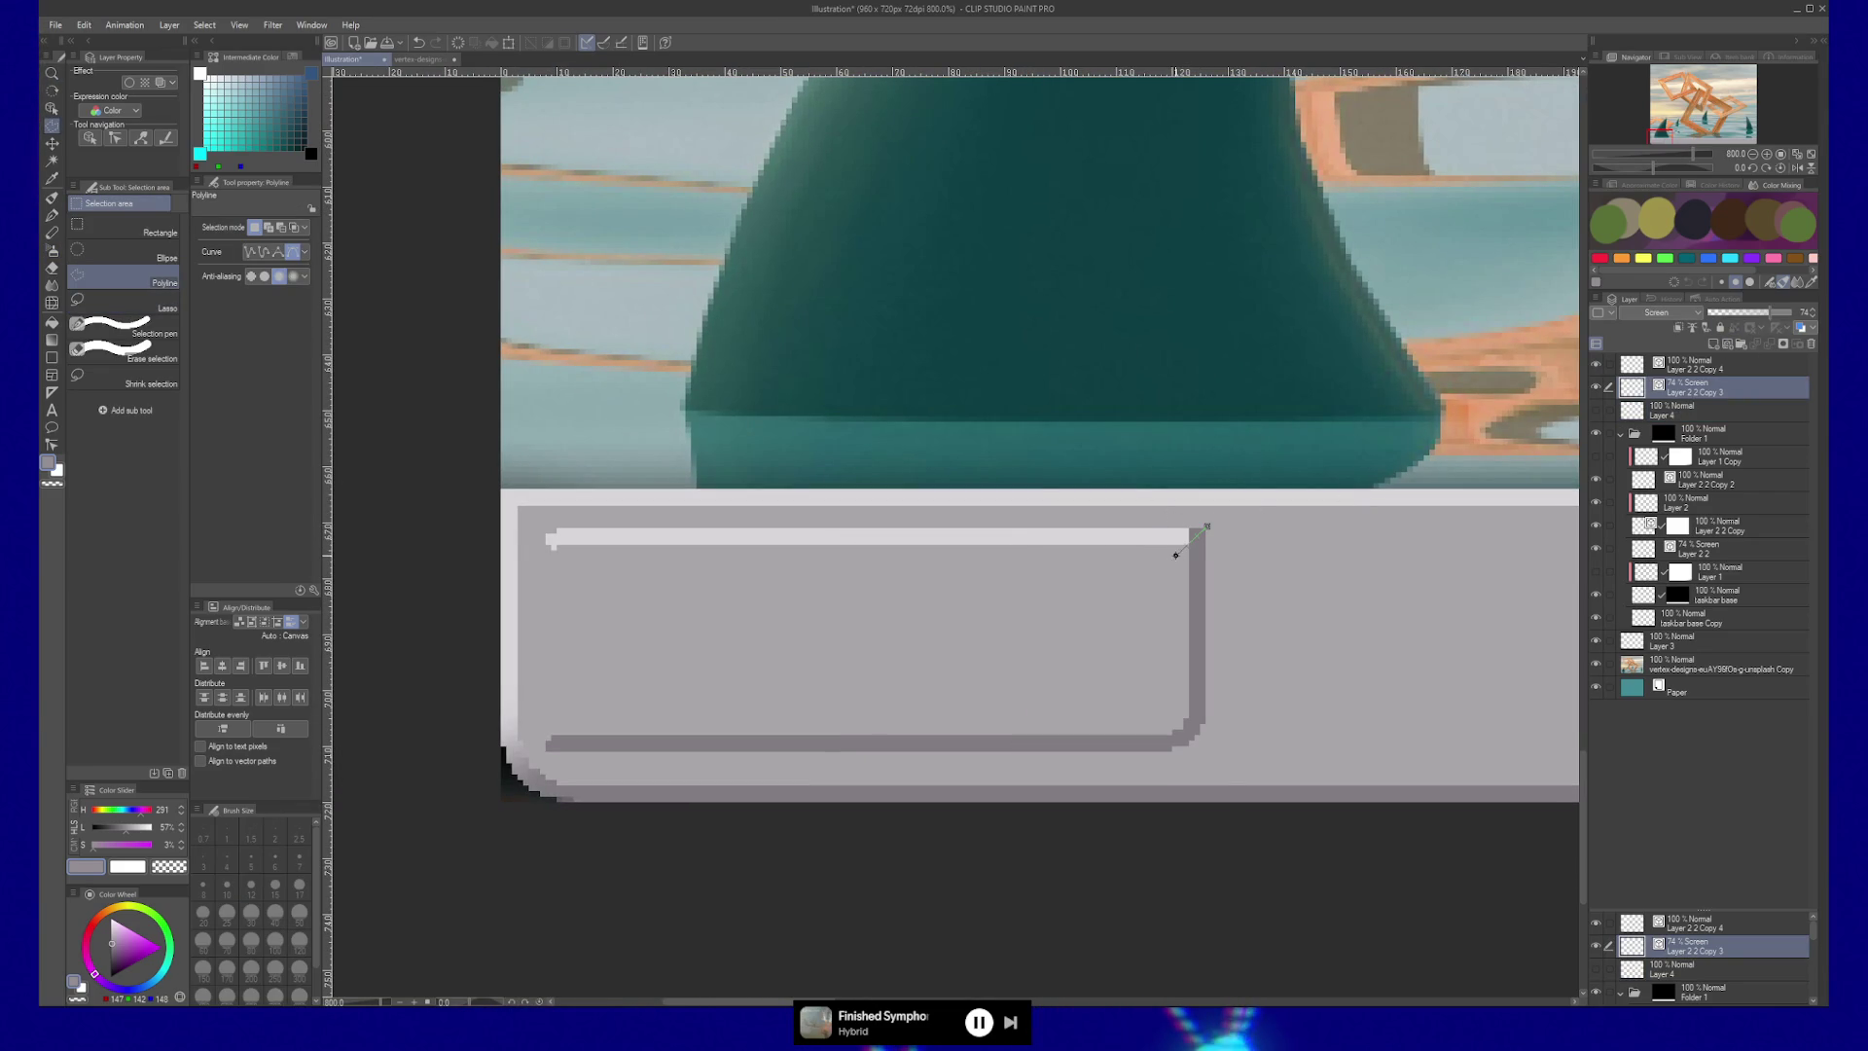
pyautogui.click(1177, 459)
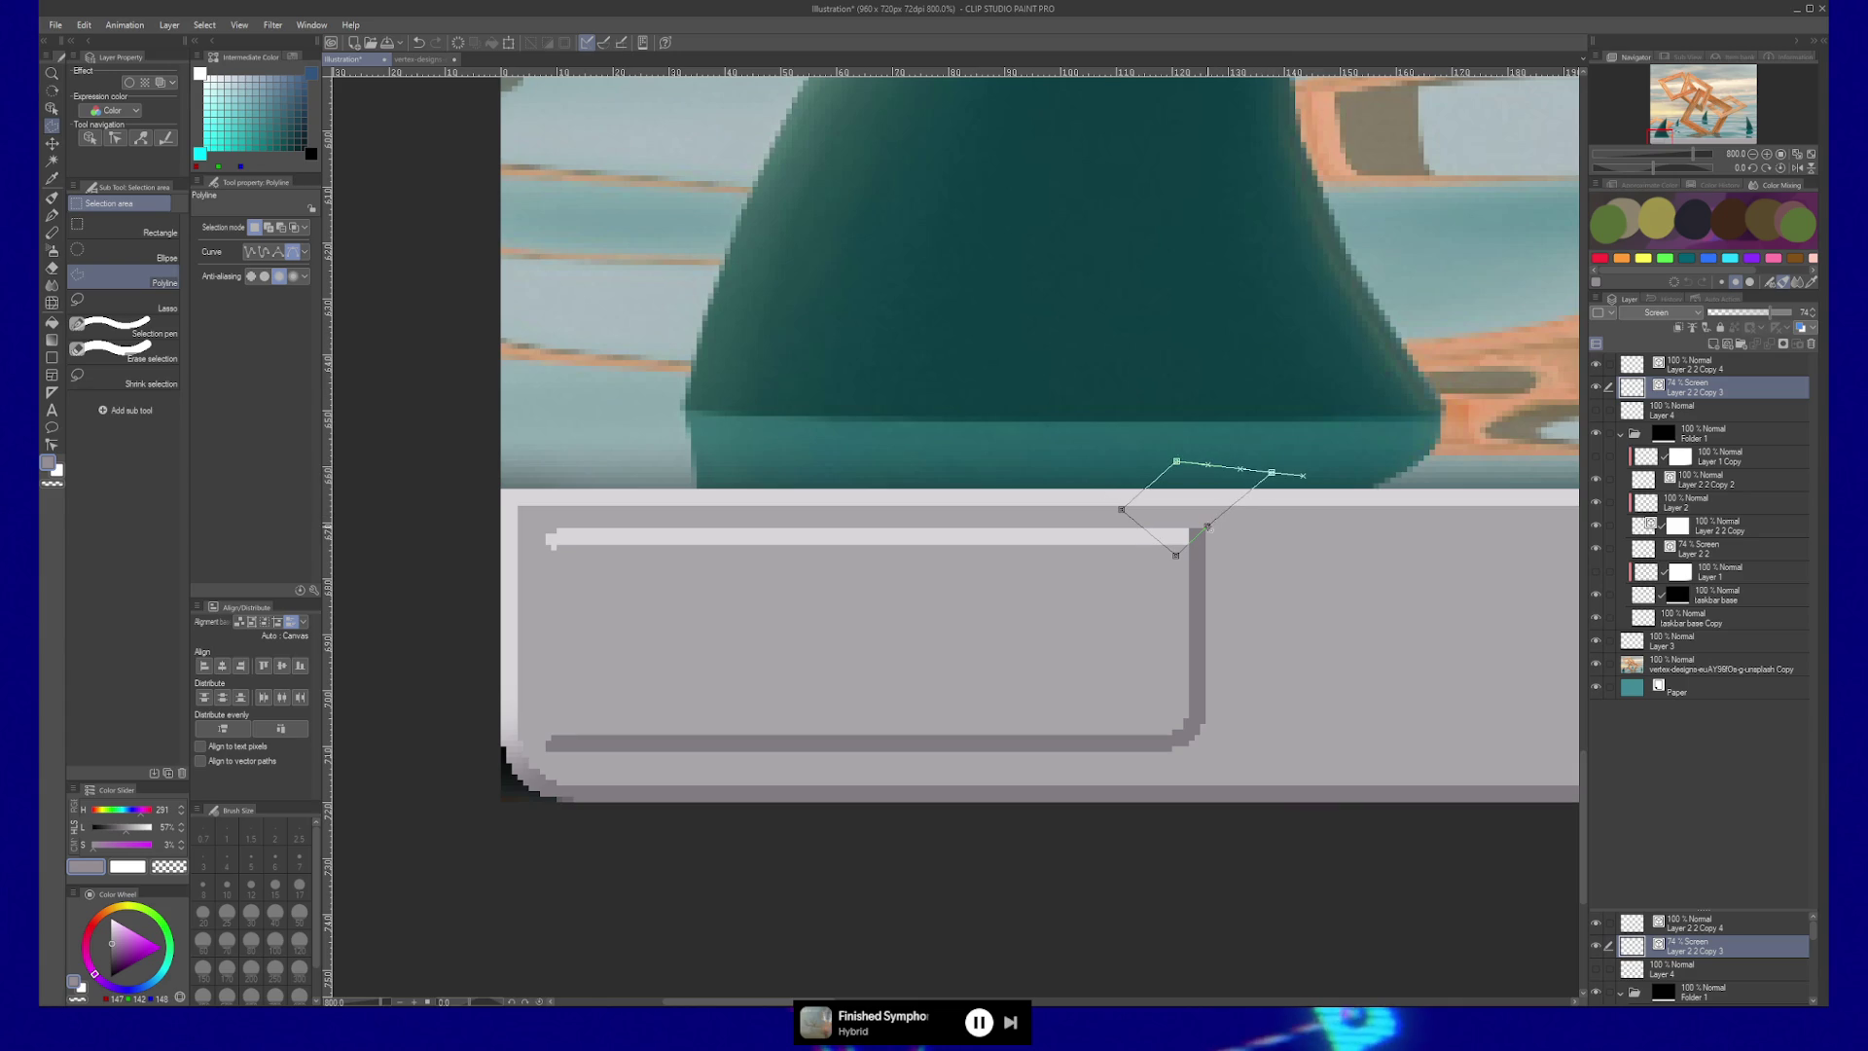
pyautogui.doubleClick(1267, 475)
# Erase the corner area, move the layer mask onto Layer 2 2 Copy 4, and reselect Copy 3.
pyautogui.click(1786, 347)
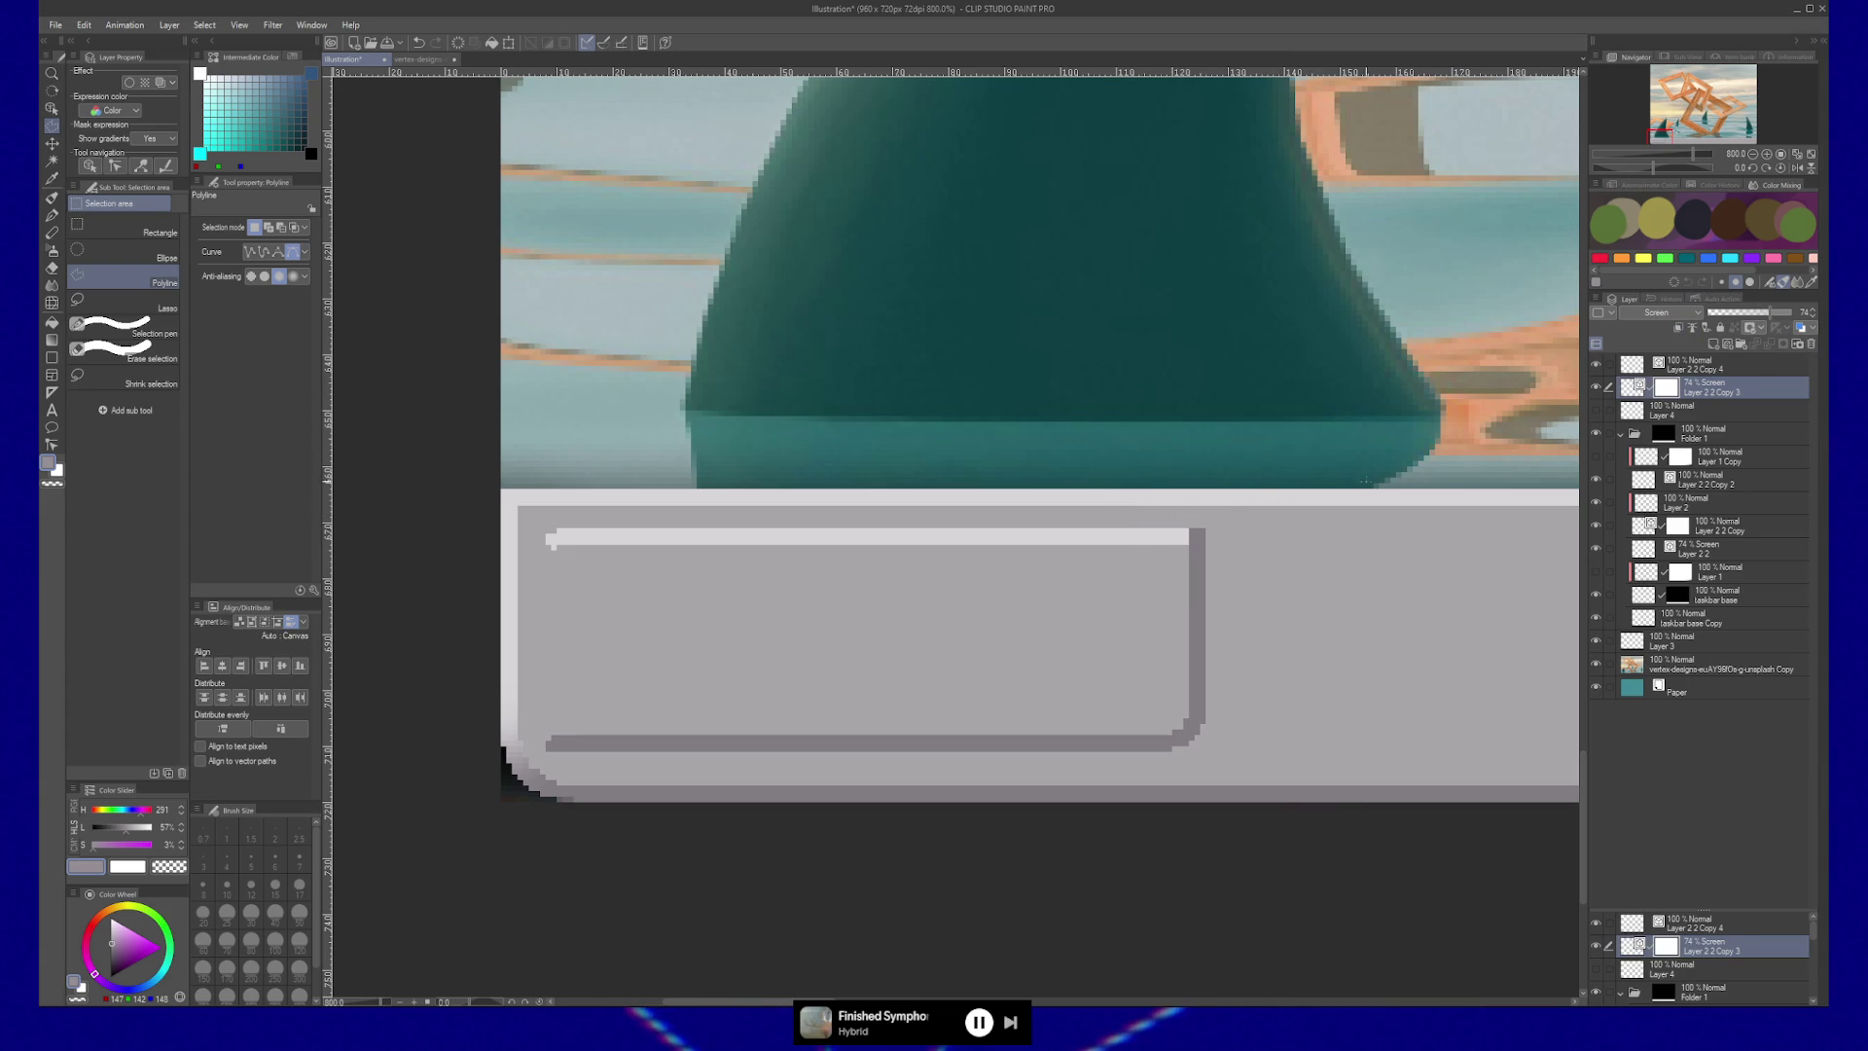
pyautogui.press('e')
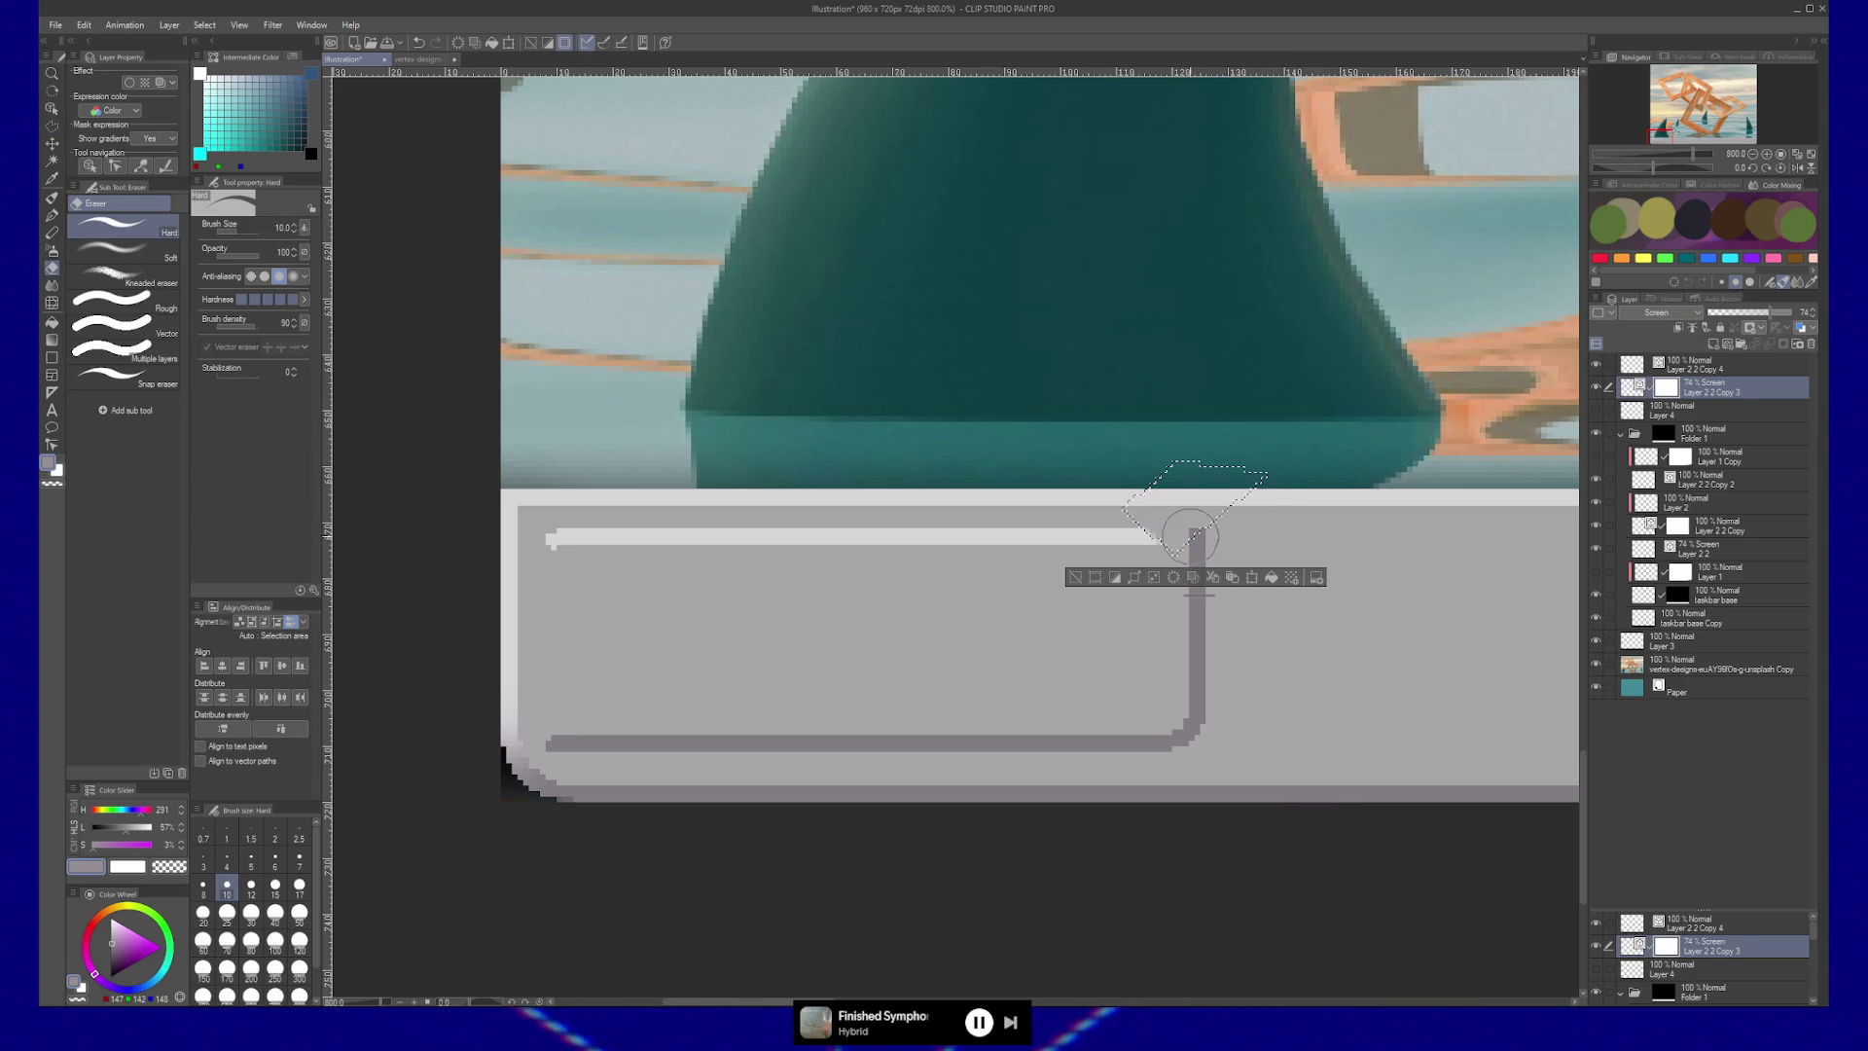
pyautogui.moveTo(1667, 387); pyautogui.dragTo(1675, 368)
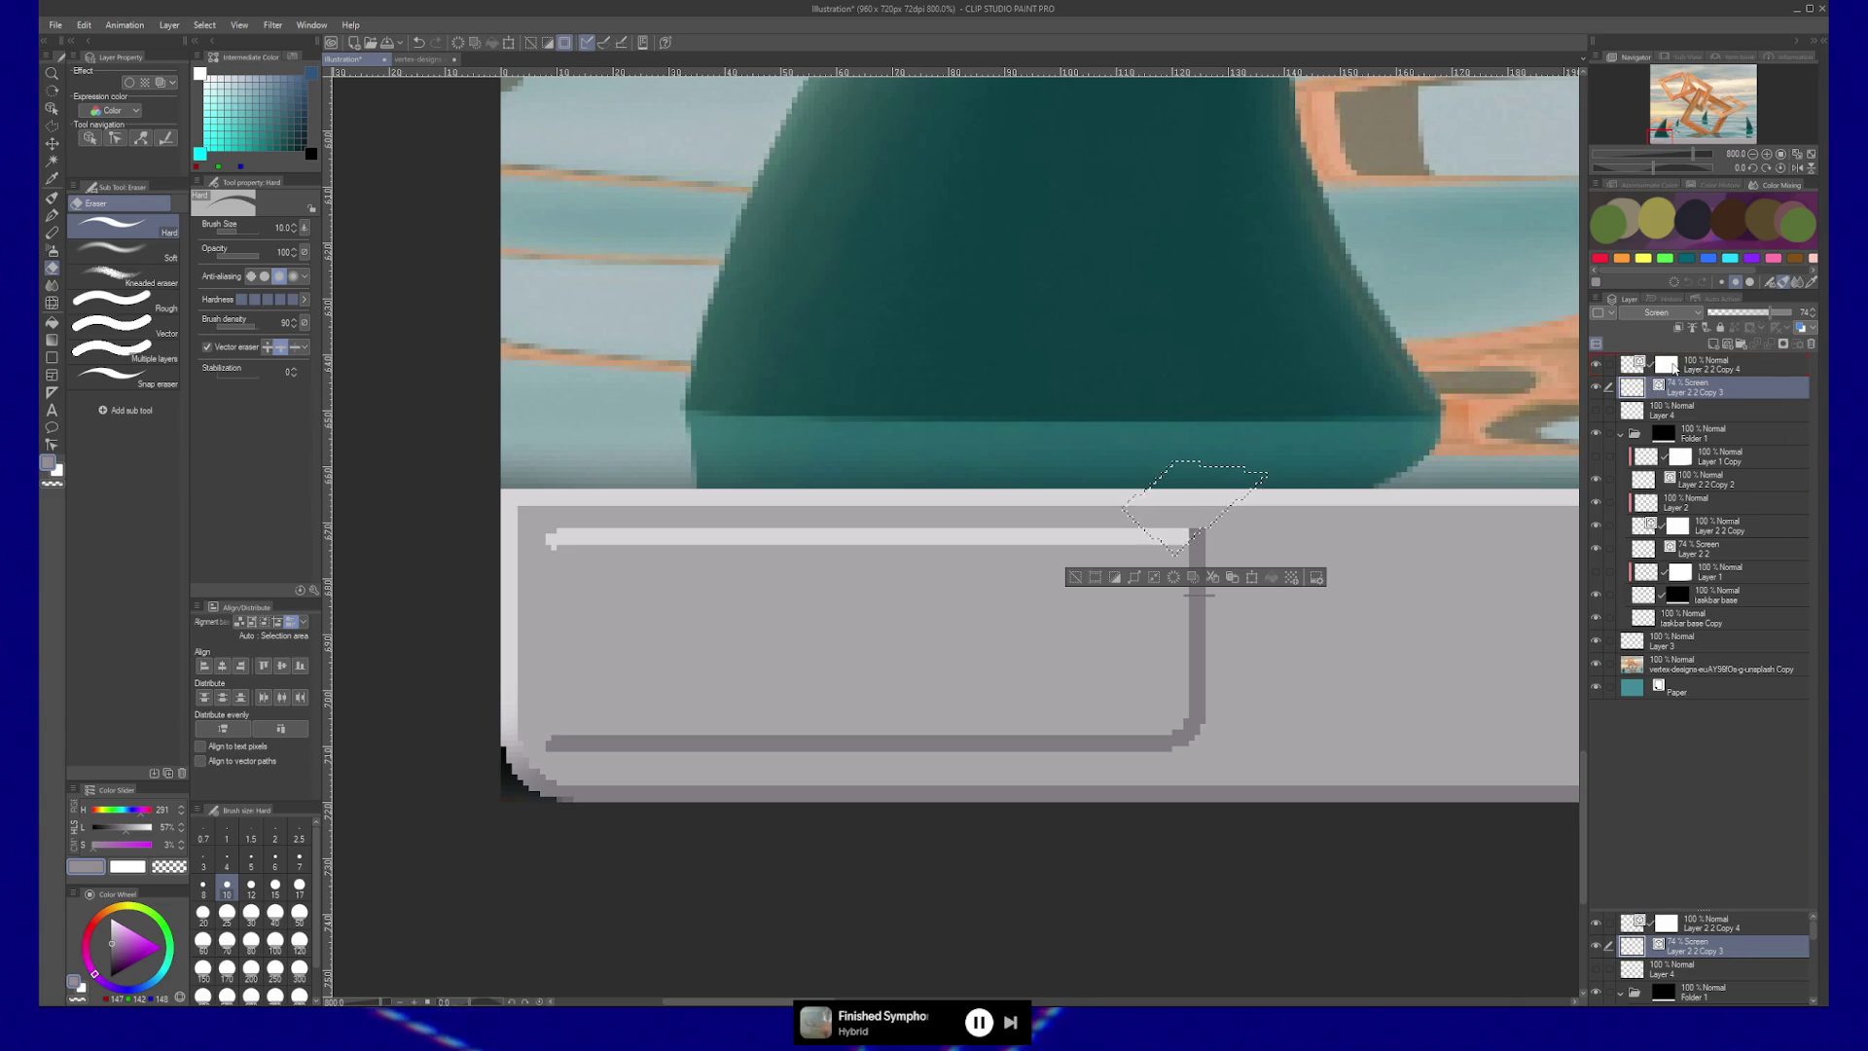
pyautogui.click(1675, 368)
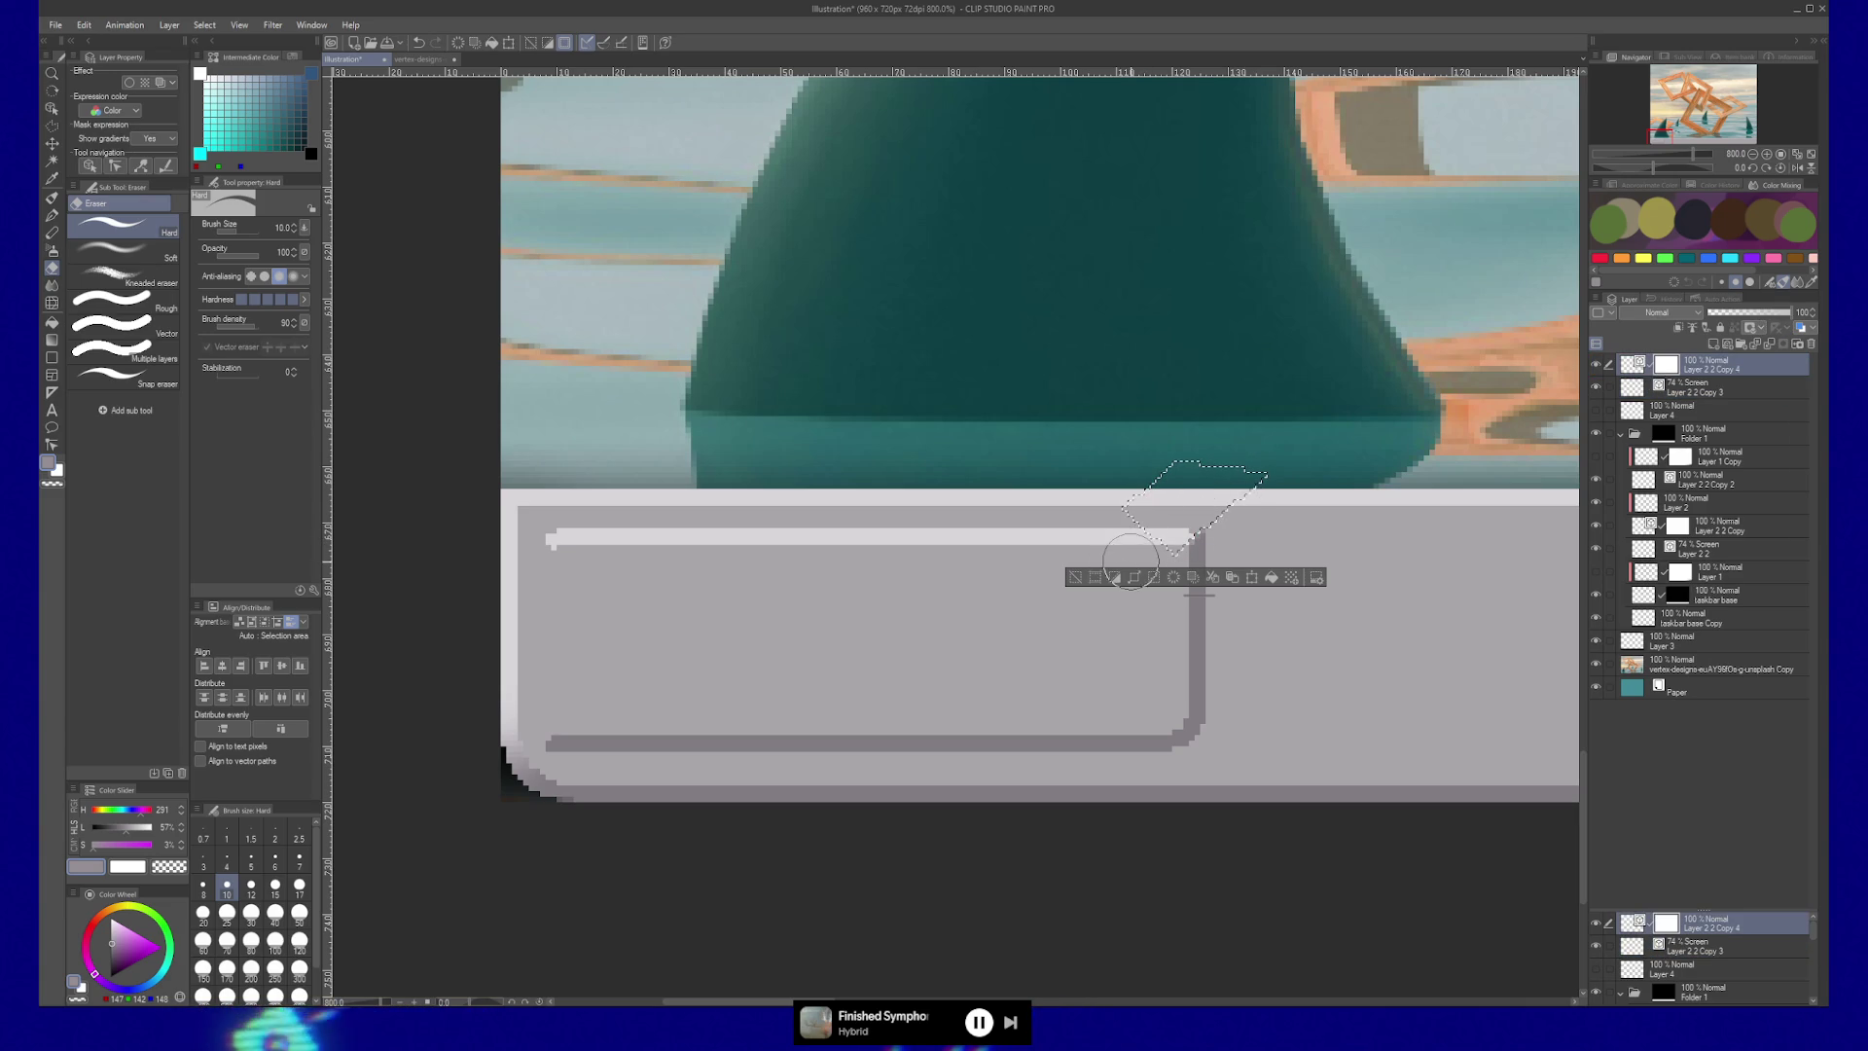
pyautogui.hotkey('ctrl', 'd')
pyautogui.click(1756, 386)
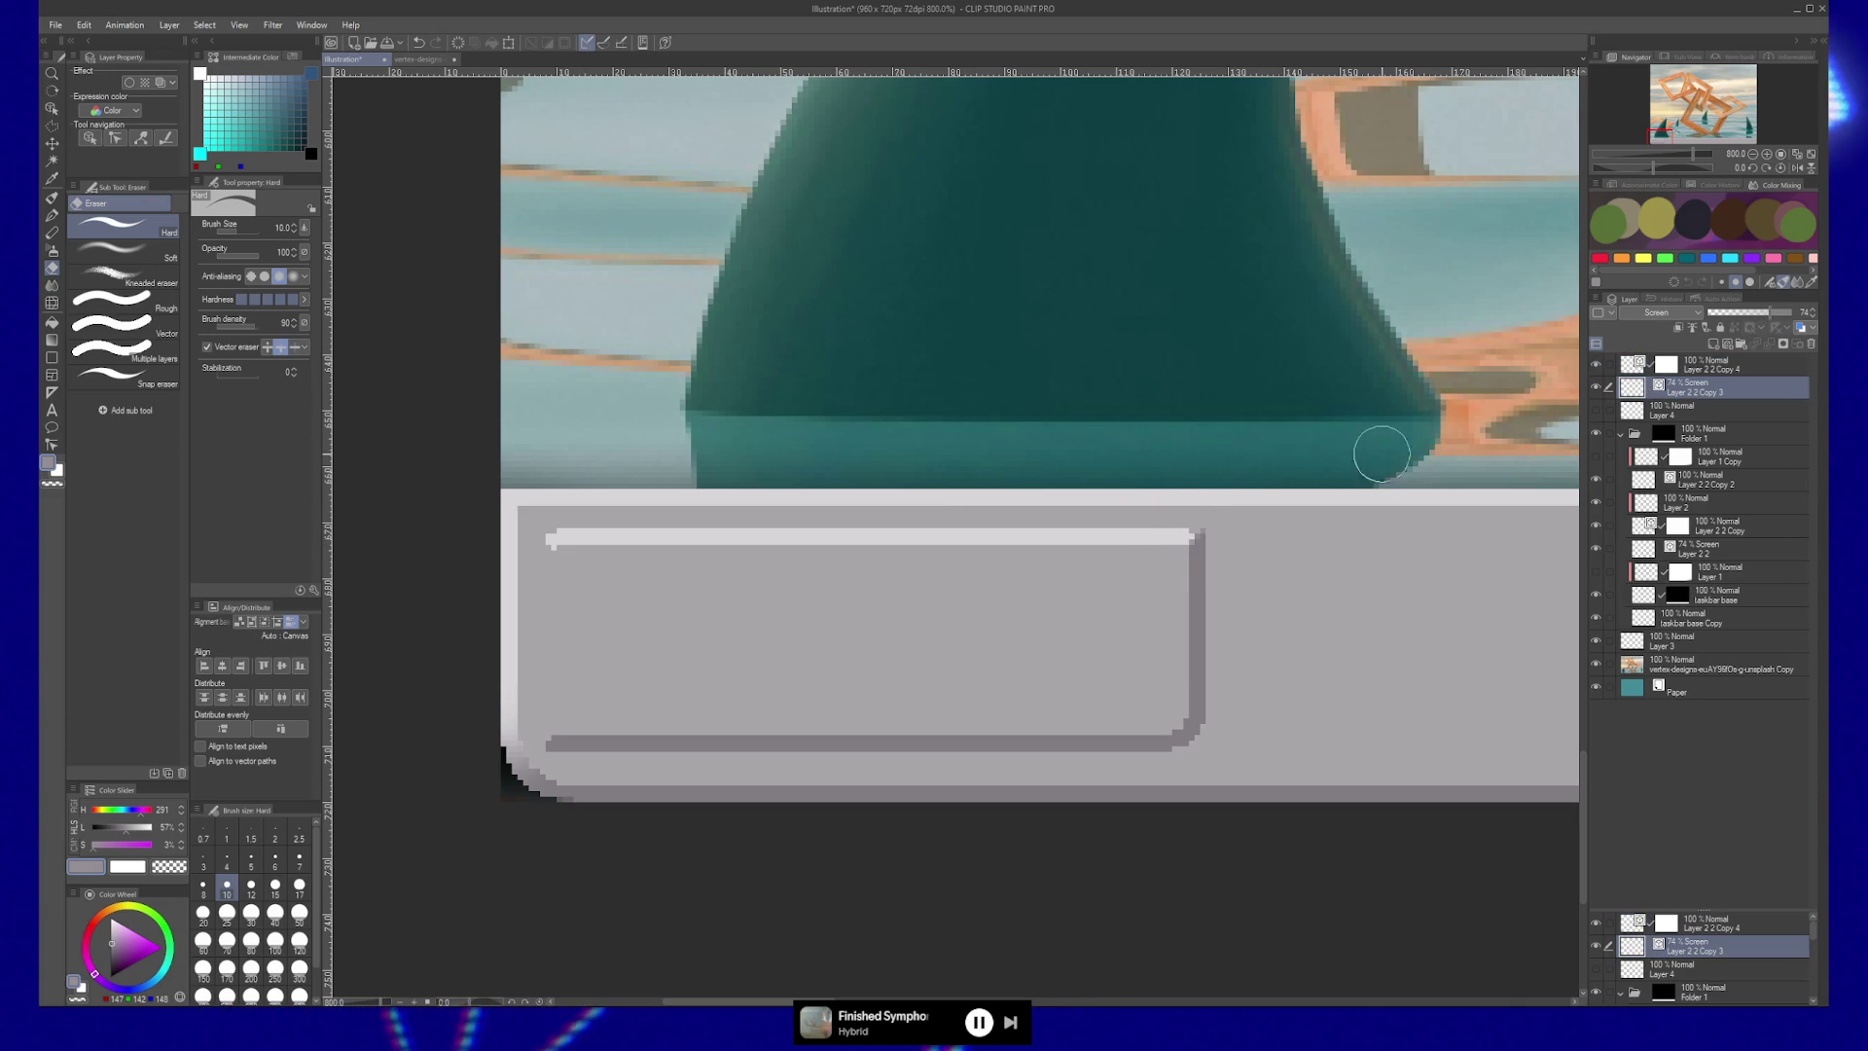
pyautogui.press('y')
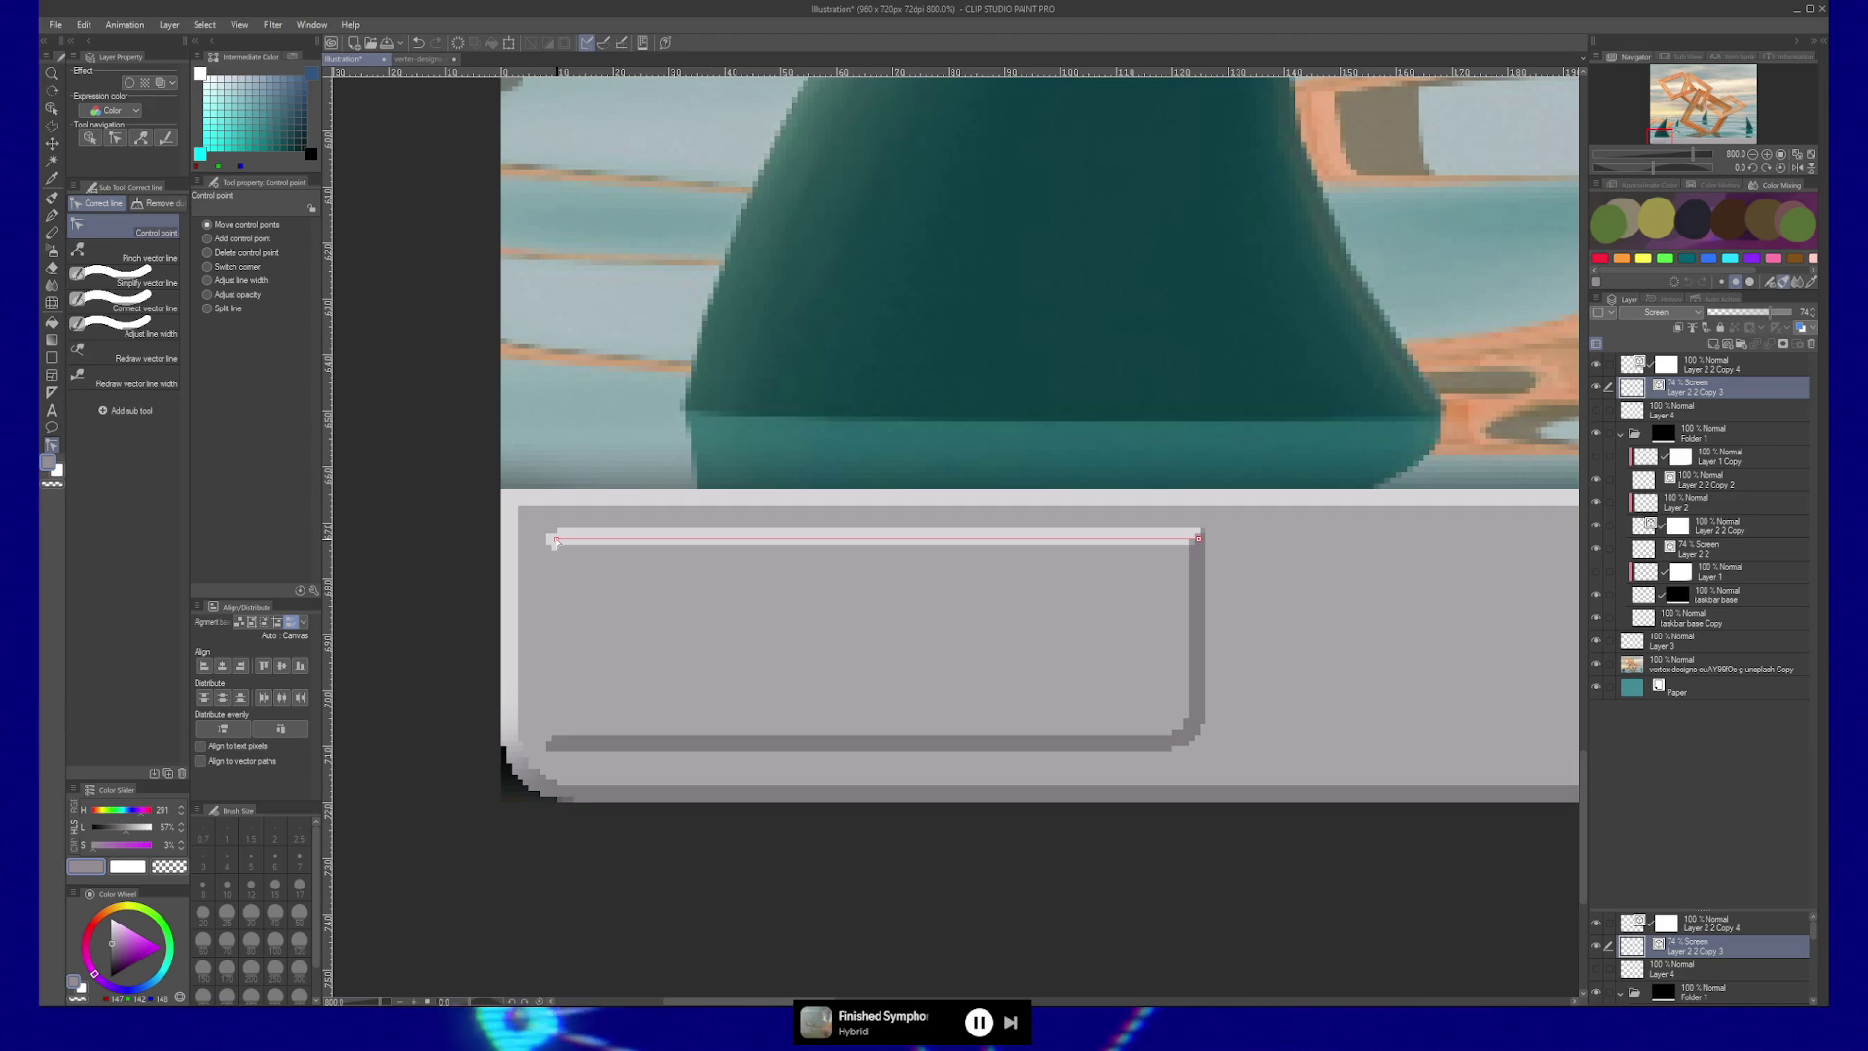
# Reshape the white highlight line's top-left control point into the button's corner, then zoom out.
pyautogui.press('Delete')
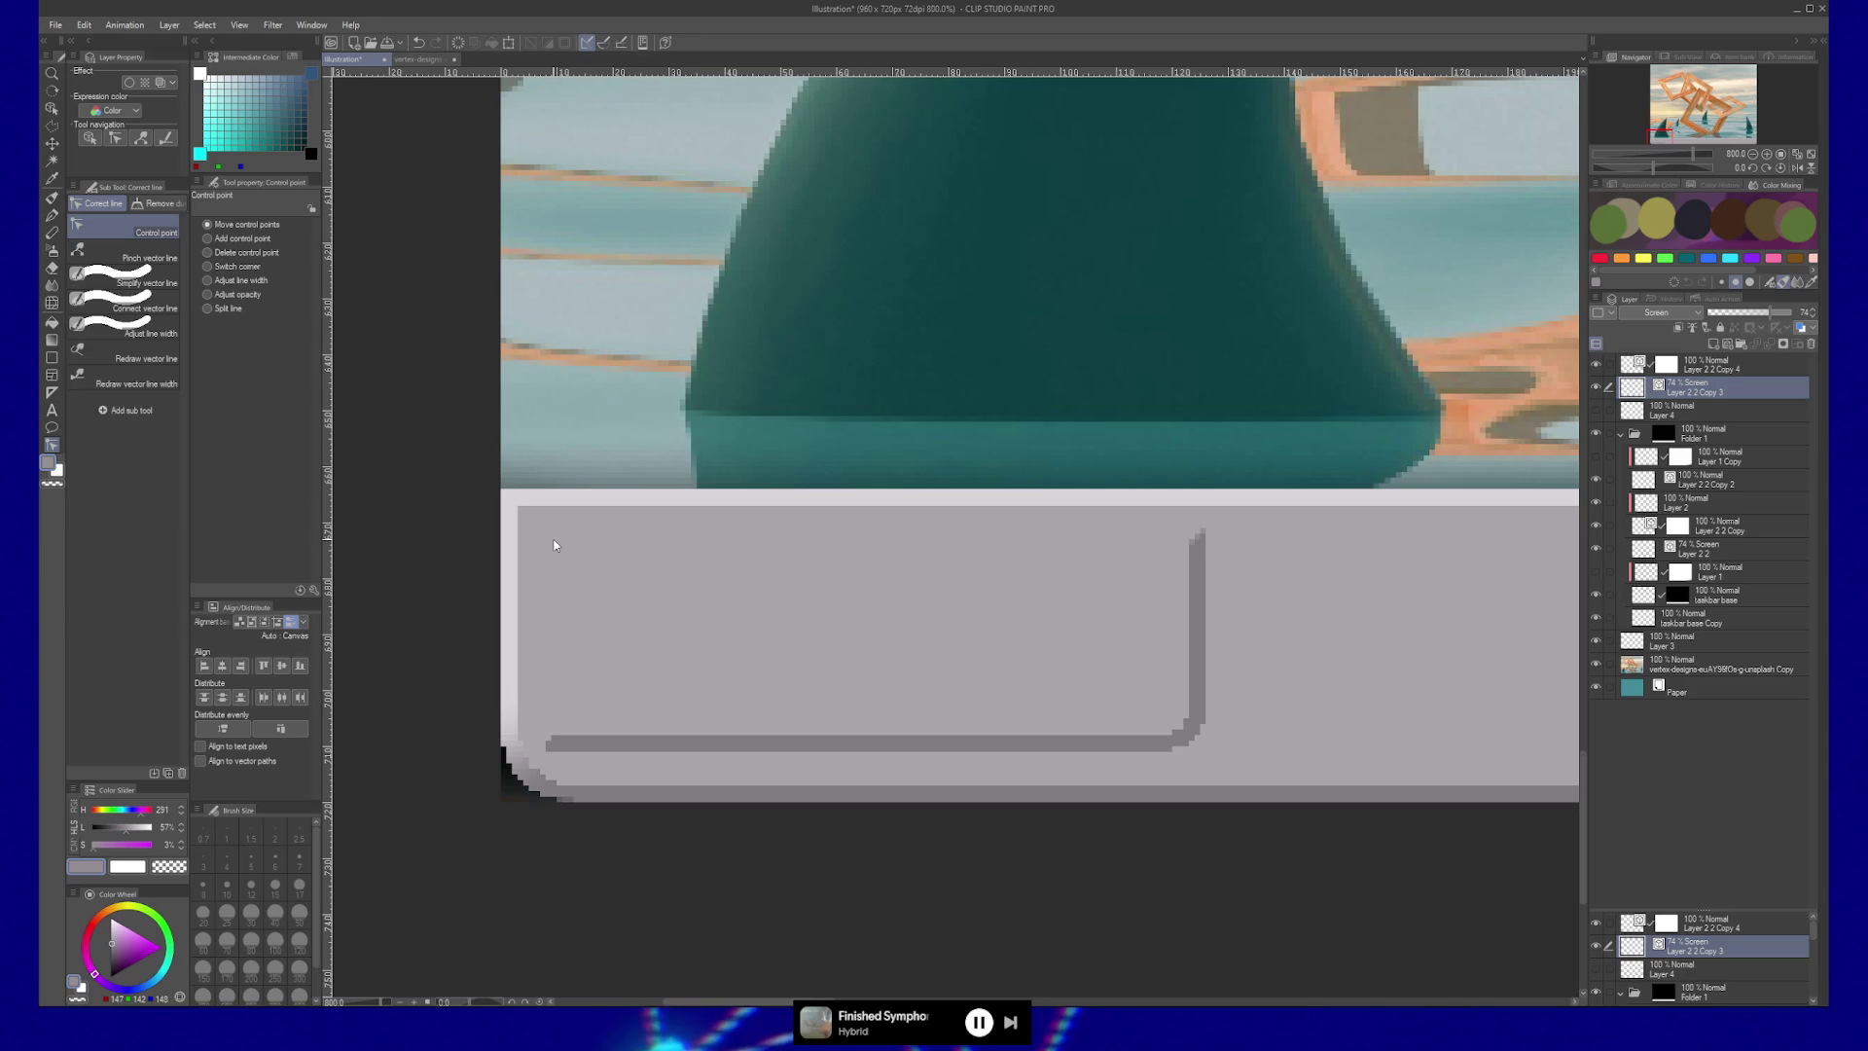
pyautogui.hotkey('ctrl', 'z')
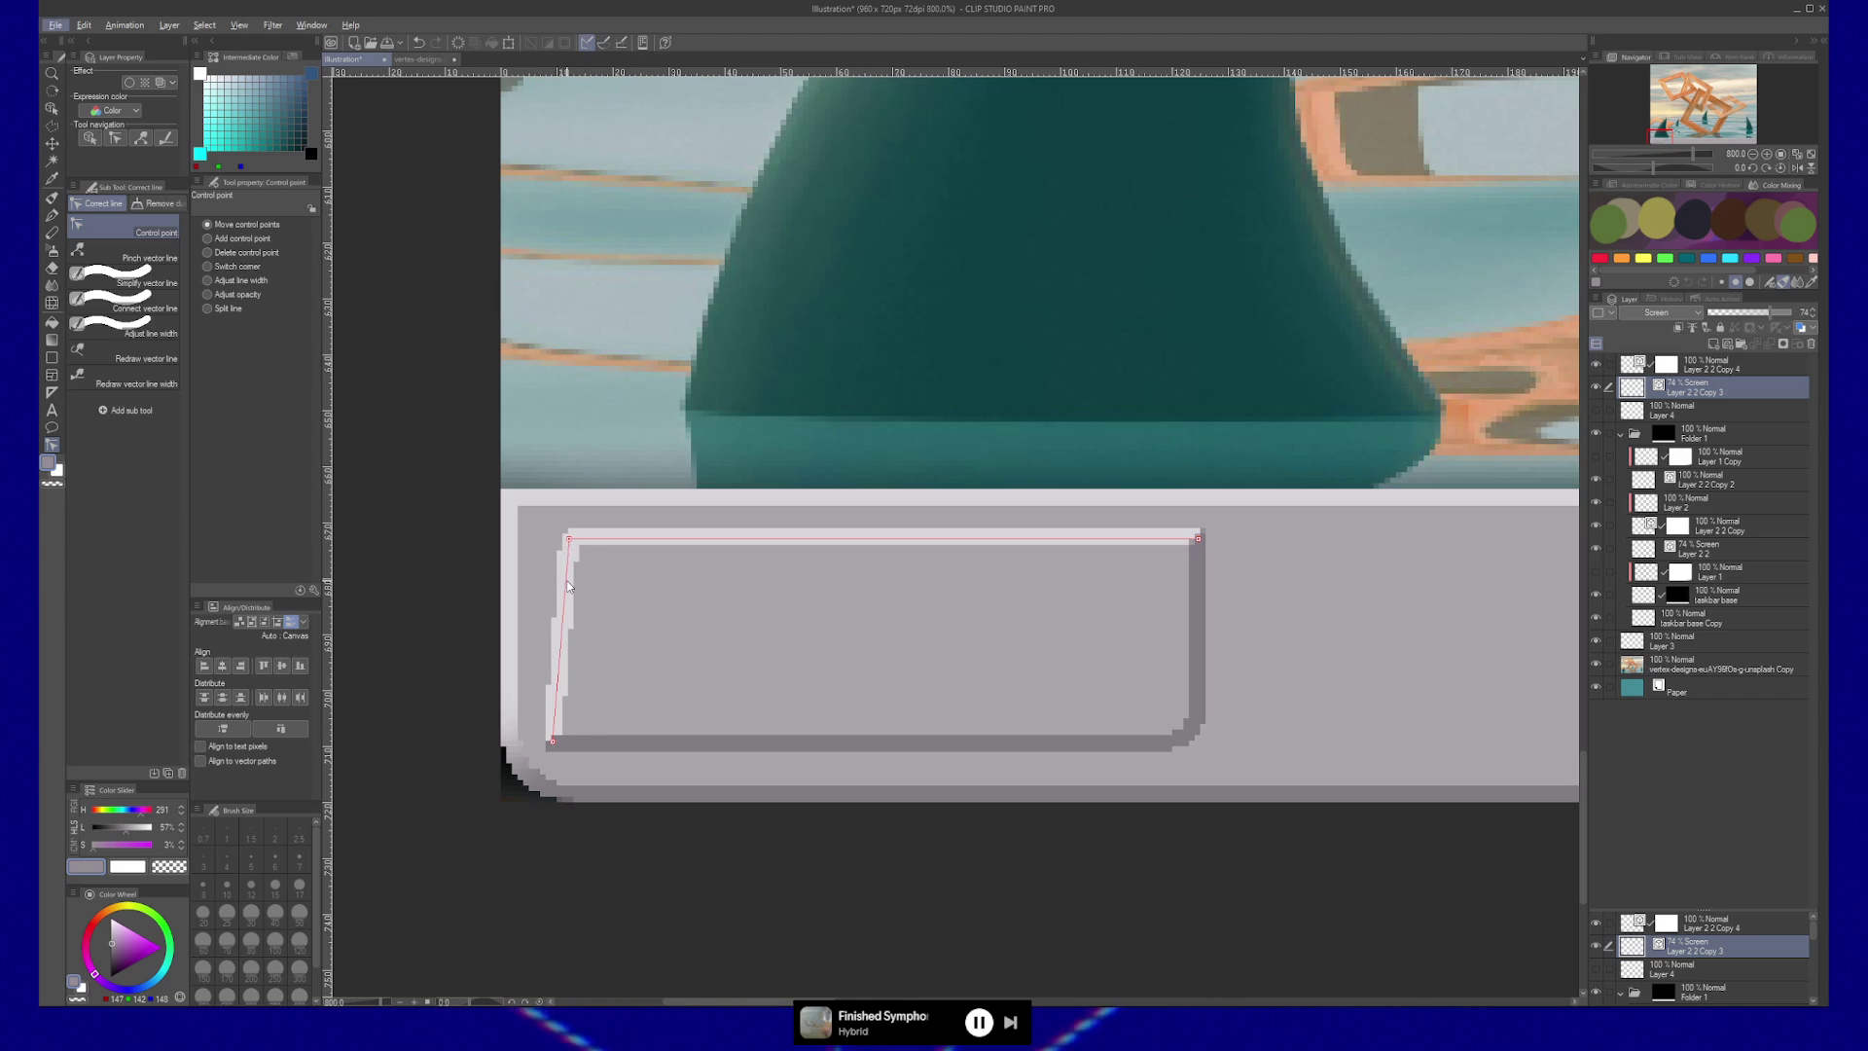
pyautogui.moveTo(564, 581)
pyautogui.mouseDown()
pyautogui.moveTo(553, 564)
pyautogui.moveTo(616, 528)
pyautogui.mouseUp()
pyautogui.scroll(2, 555, 574)
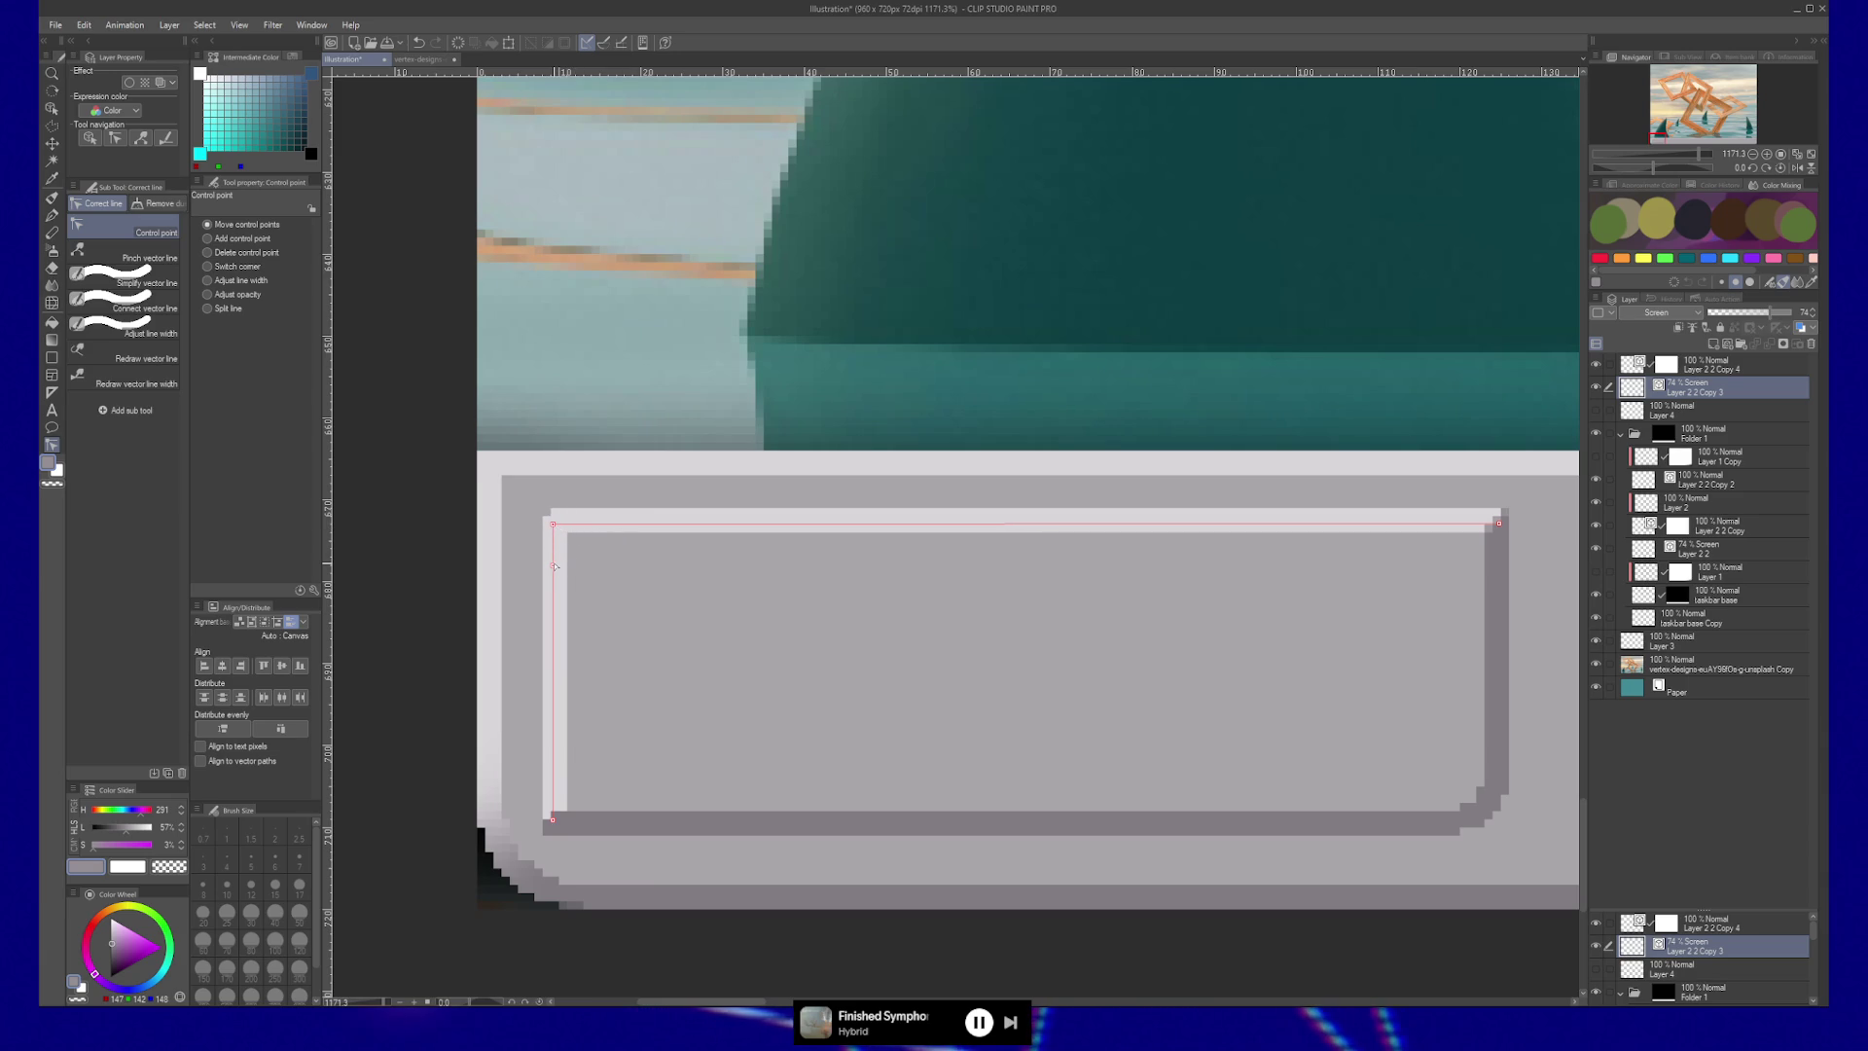
pyautogui.press('/')
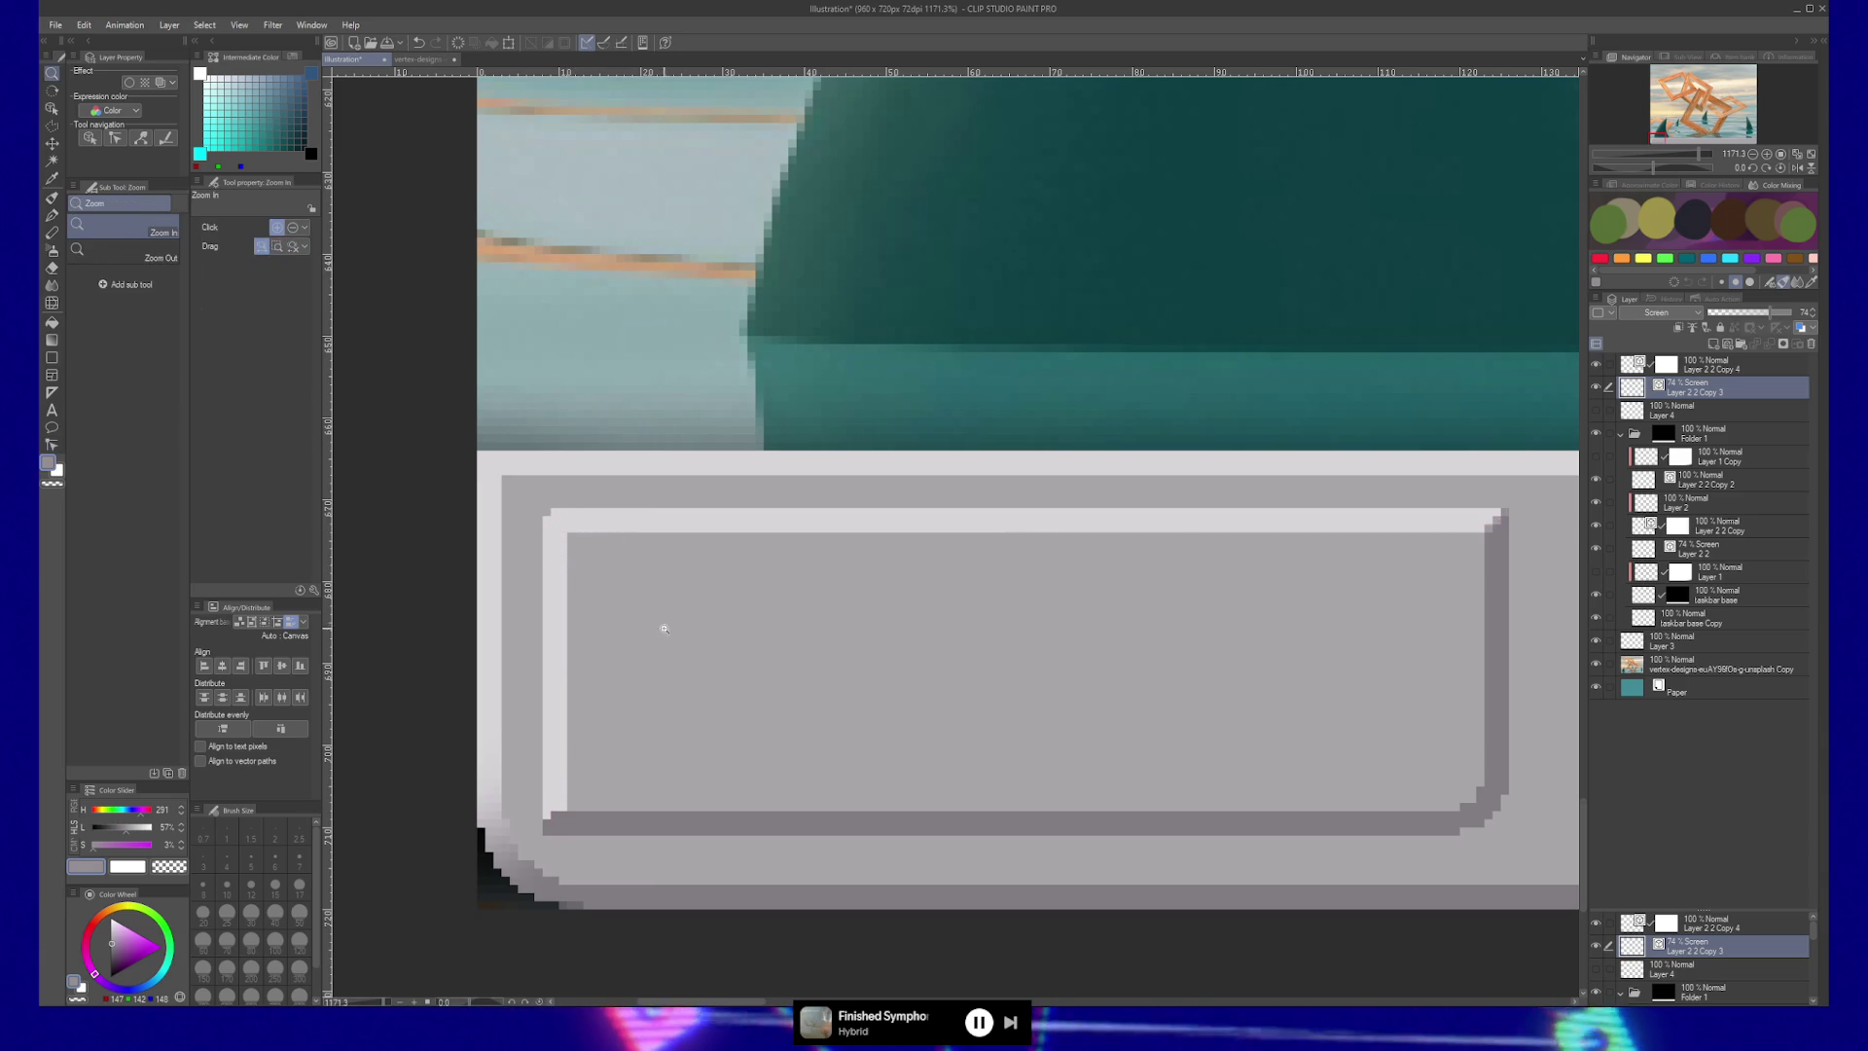
pyautogui.scroll(-4, 685, 633)
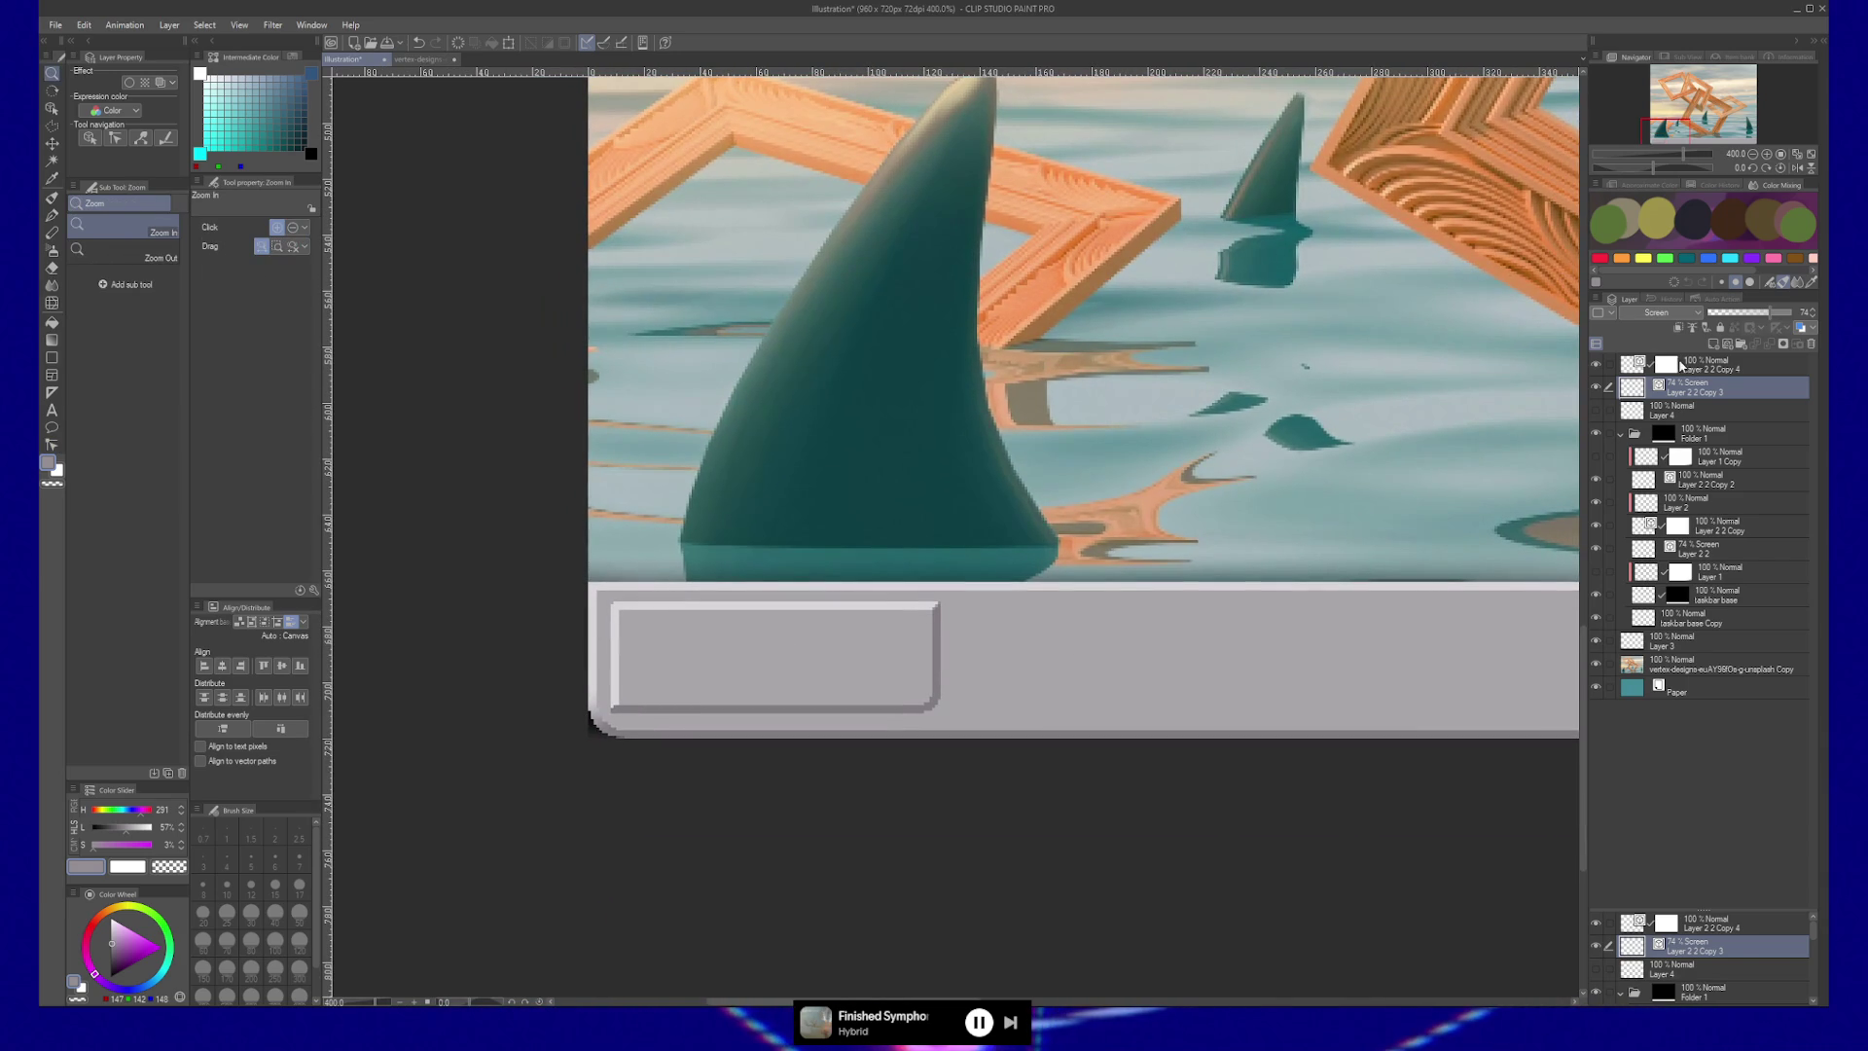
# Nudge Layer 2 2 Copy 4 and the other button layers slightly right and down.
pyautogui.click(1717, 365)
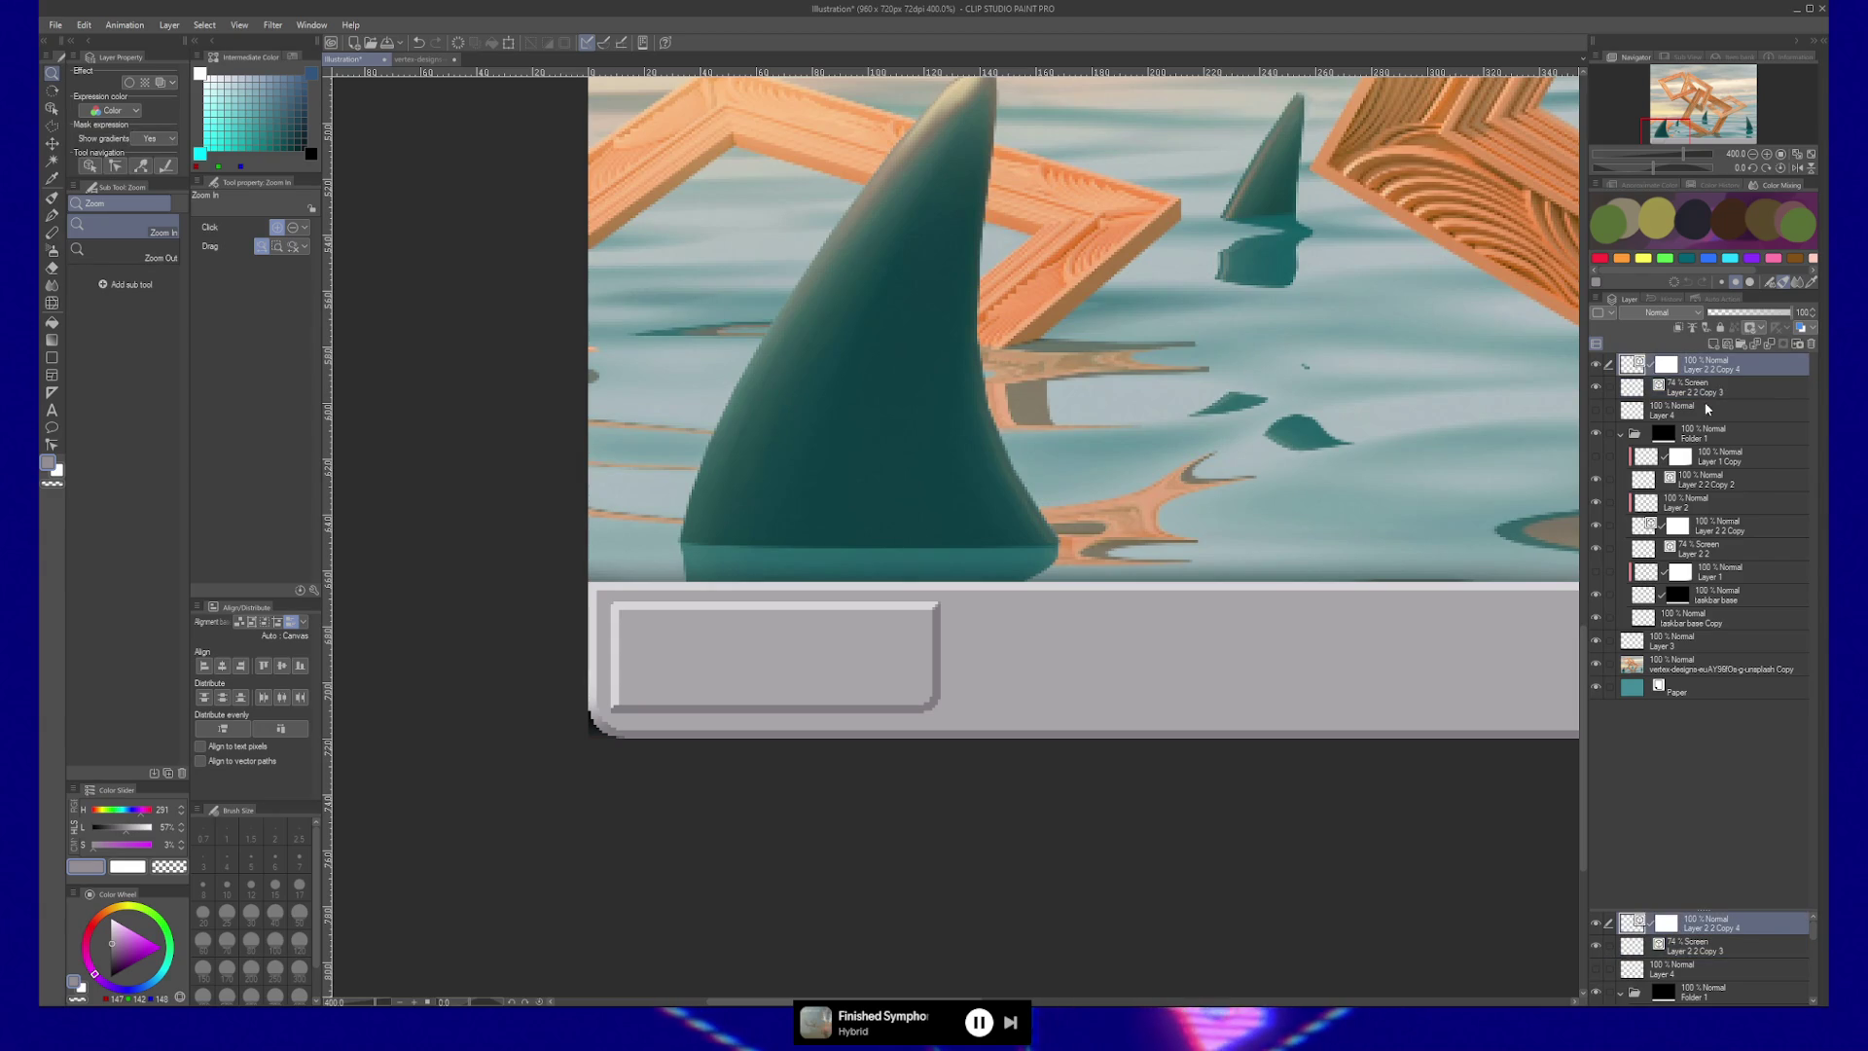
pyautogui.keyDown('shift'); pyautogui.click(1701, 409); pyautogui.keyUp('shift')
pyautogui.press('k')
pyautogui.moveTo(797, 655); pyautogui.dragTo(907, 634)
pyautogui.press('/')
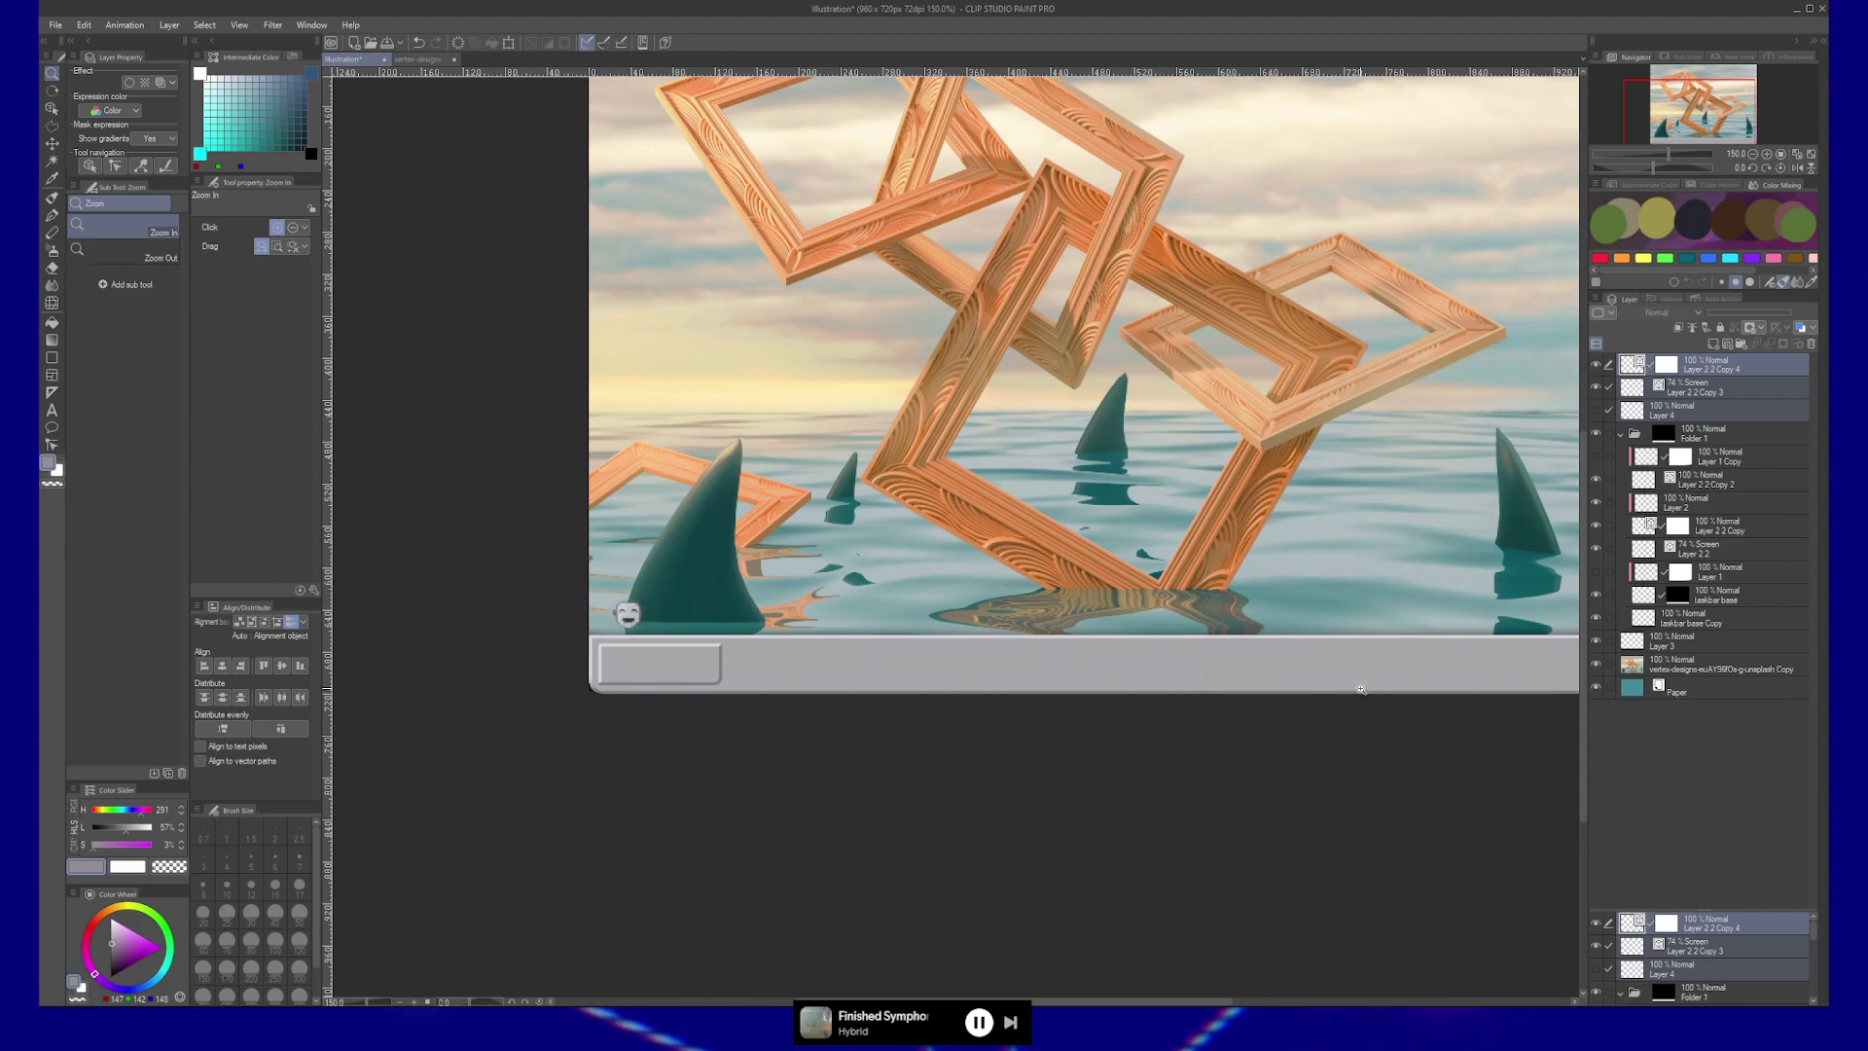
pyautogui.moveTo(612, 697); pyautogui.dragTo(681, 681)
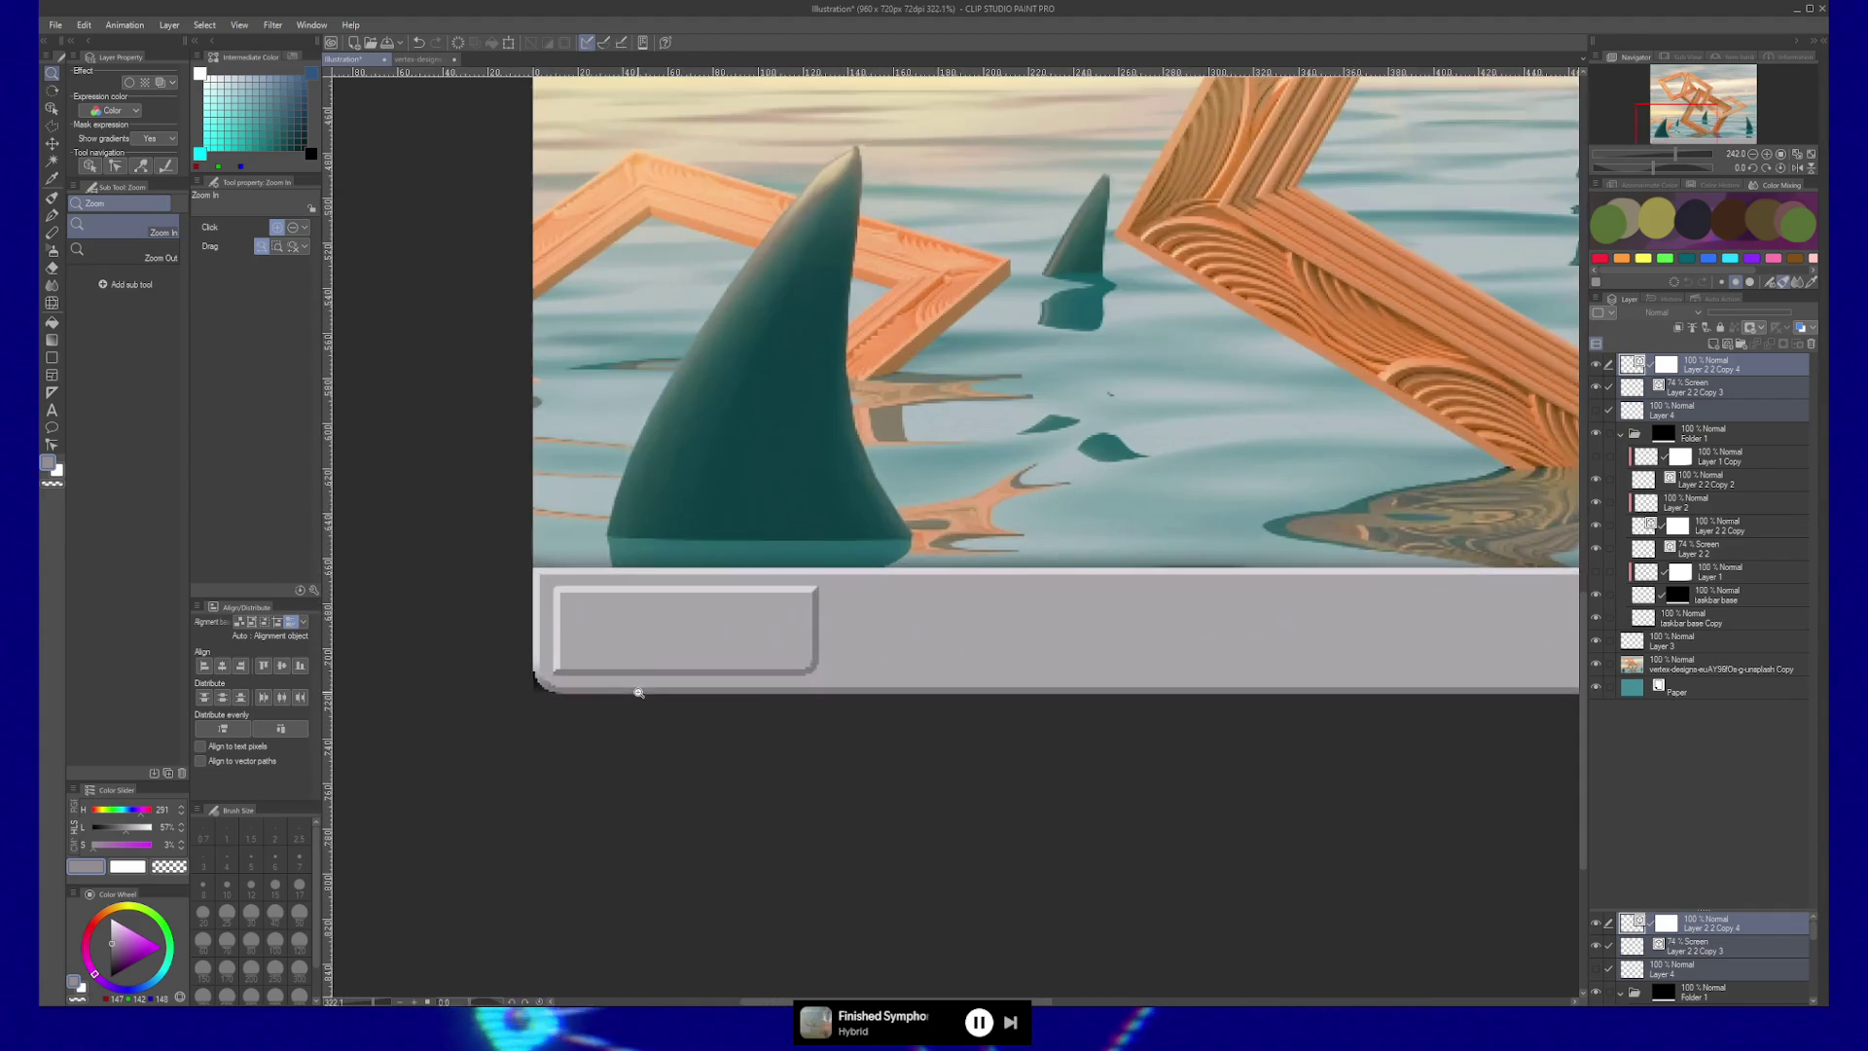
# Show Layer 4 to reveal the drop shadow under the button.
pyautogui.click(1673, 414)
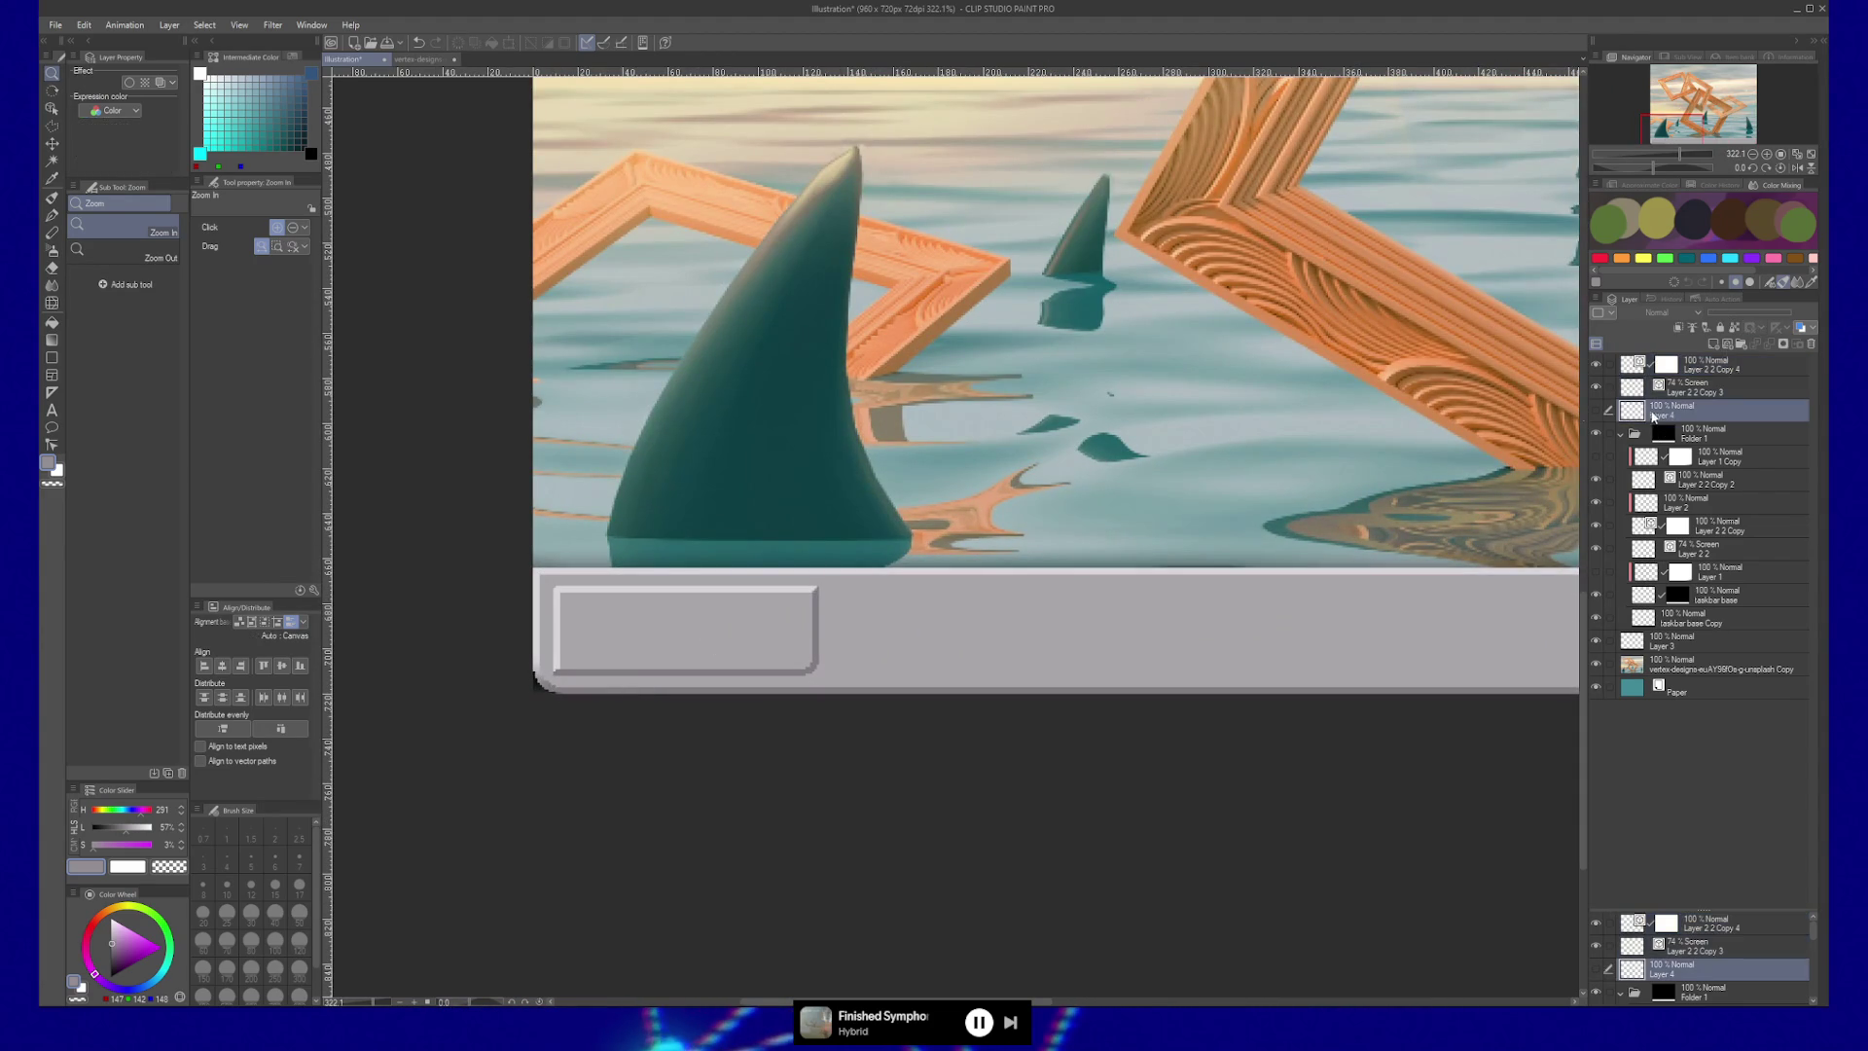
pyautogui.click(1595, 410)
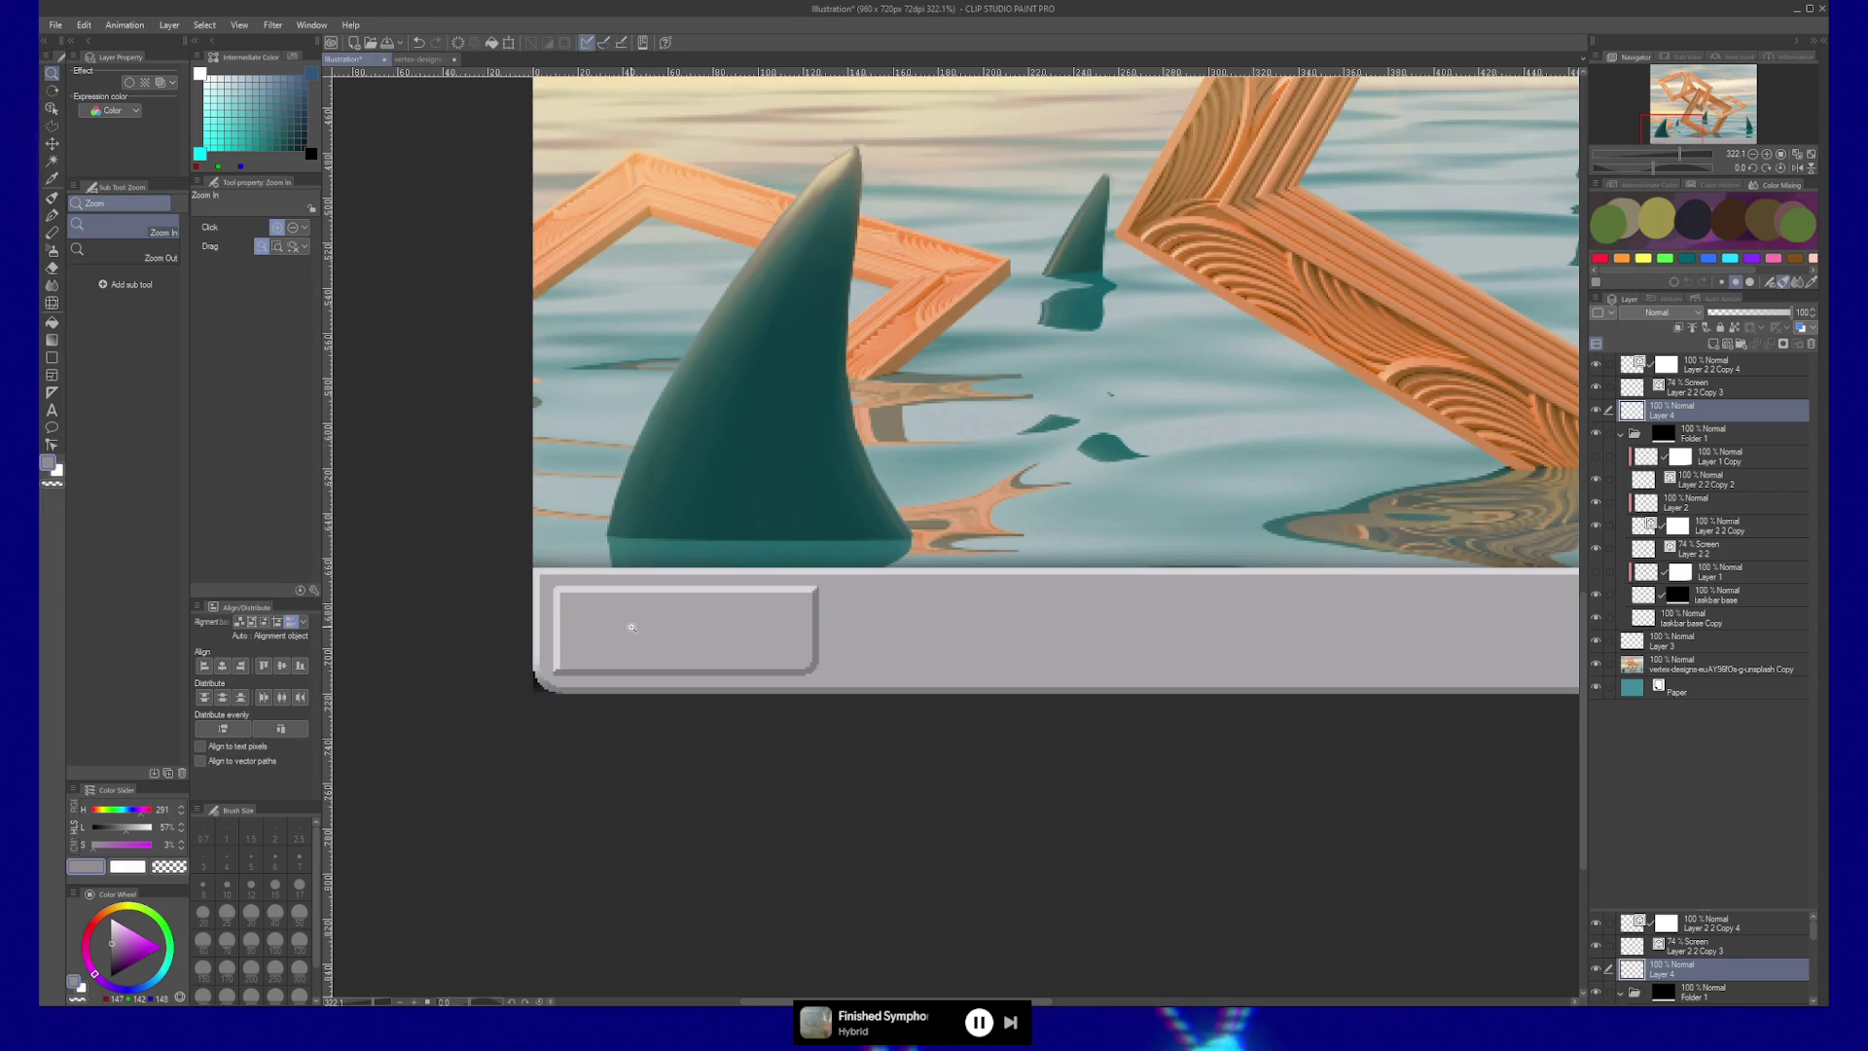
pyautogui.press('m')
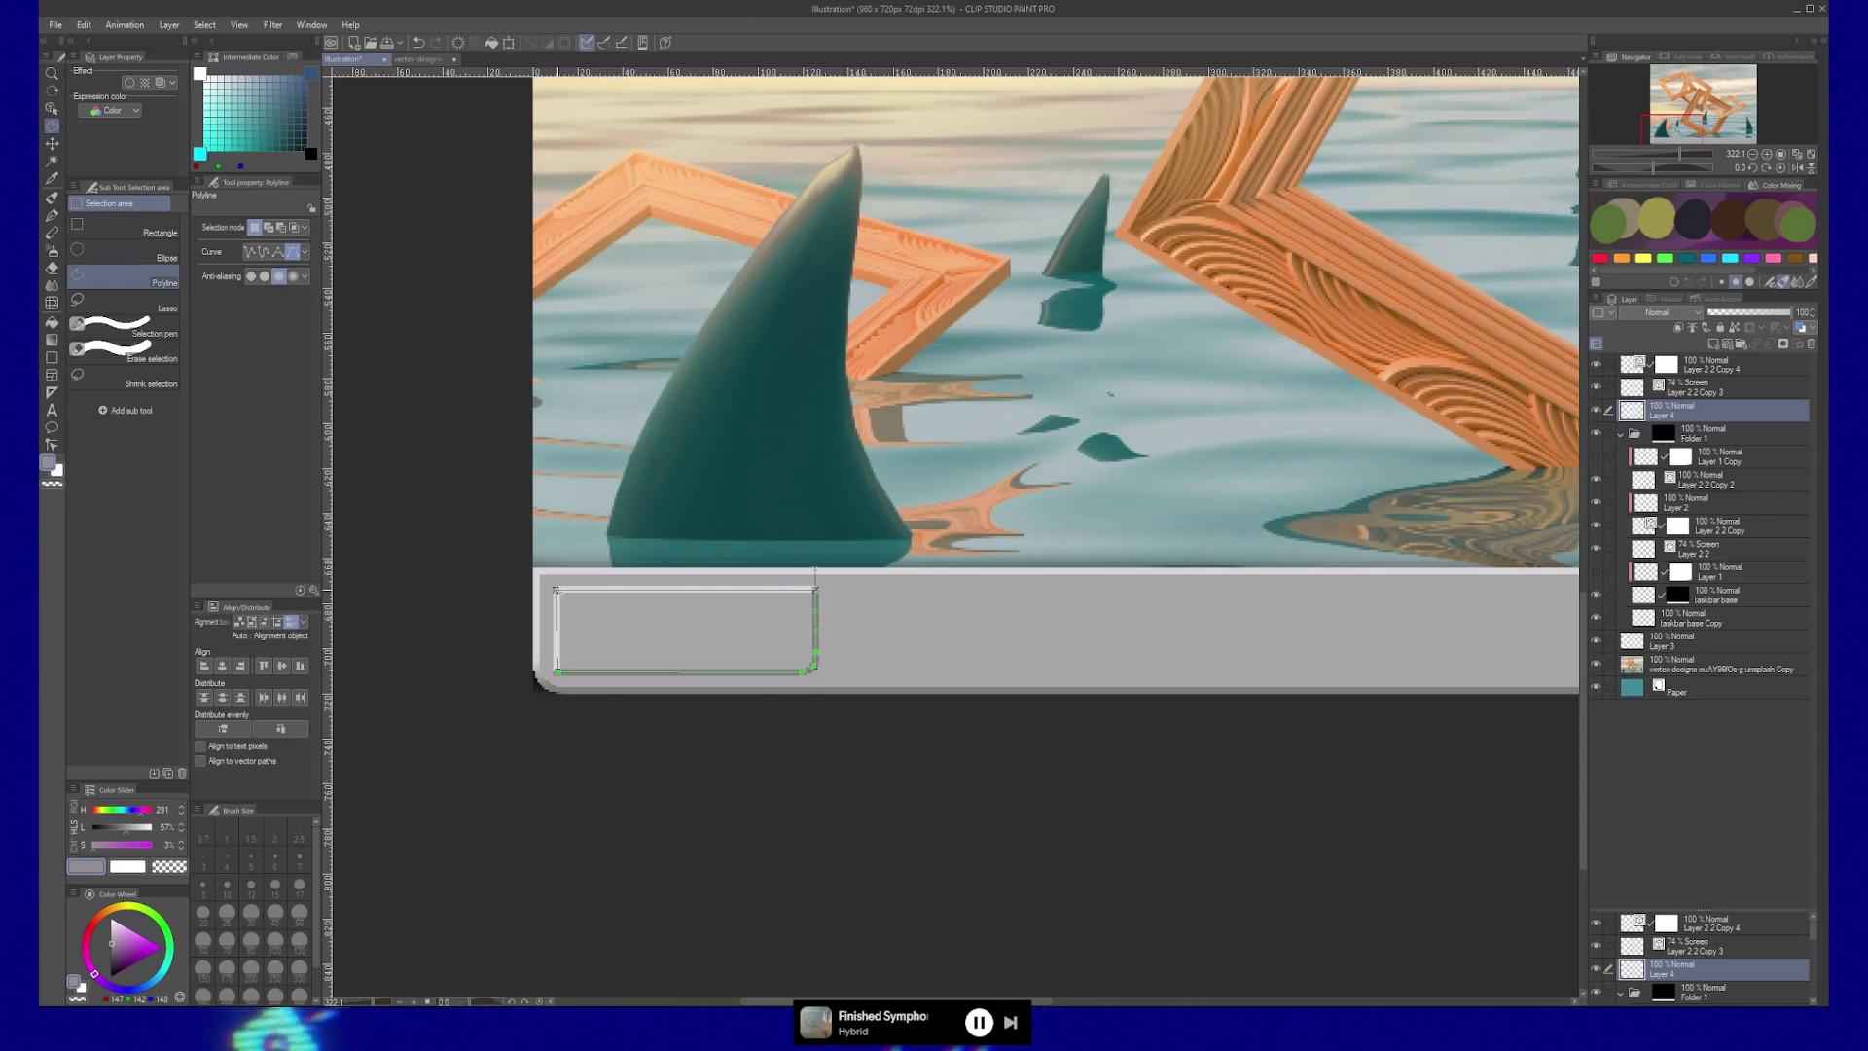
# Clear the selection and raise the button layers so the button pokes above the taskbar.
pyautogui.click(555, 588)
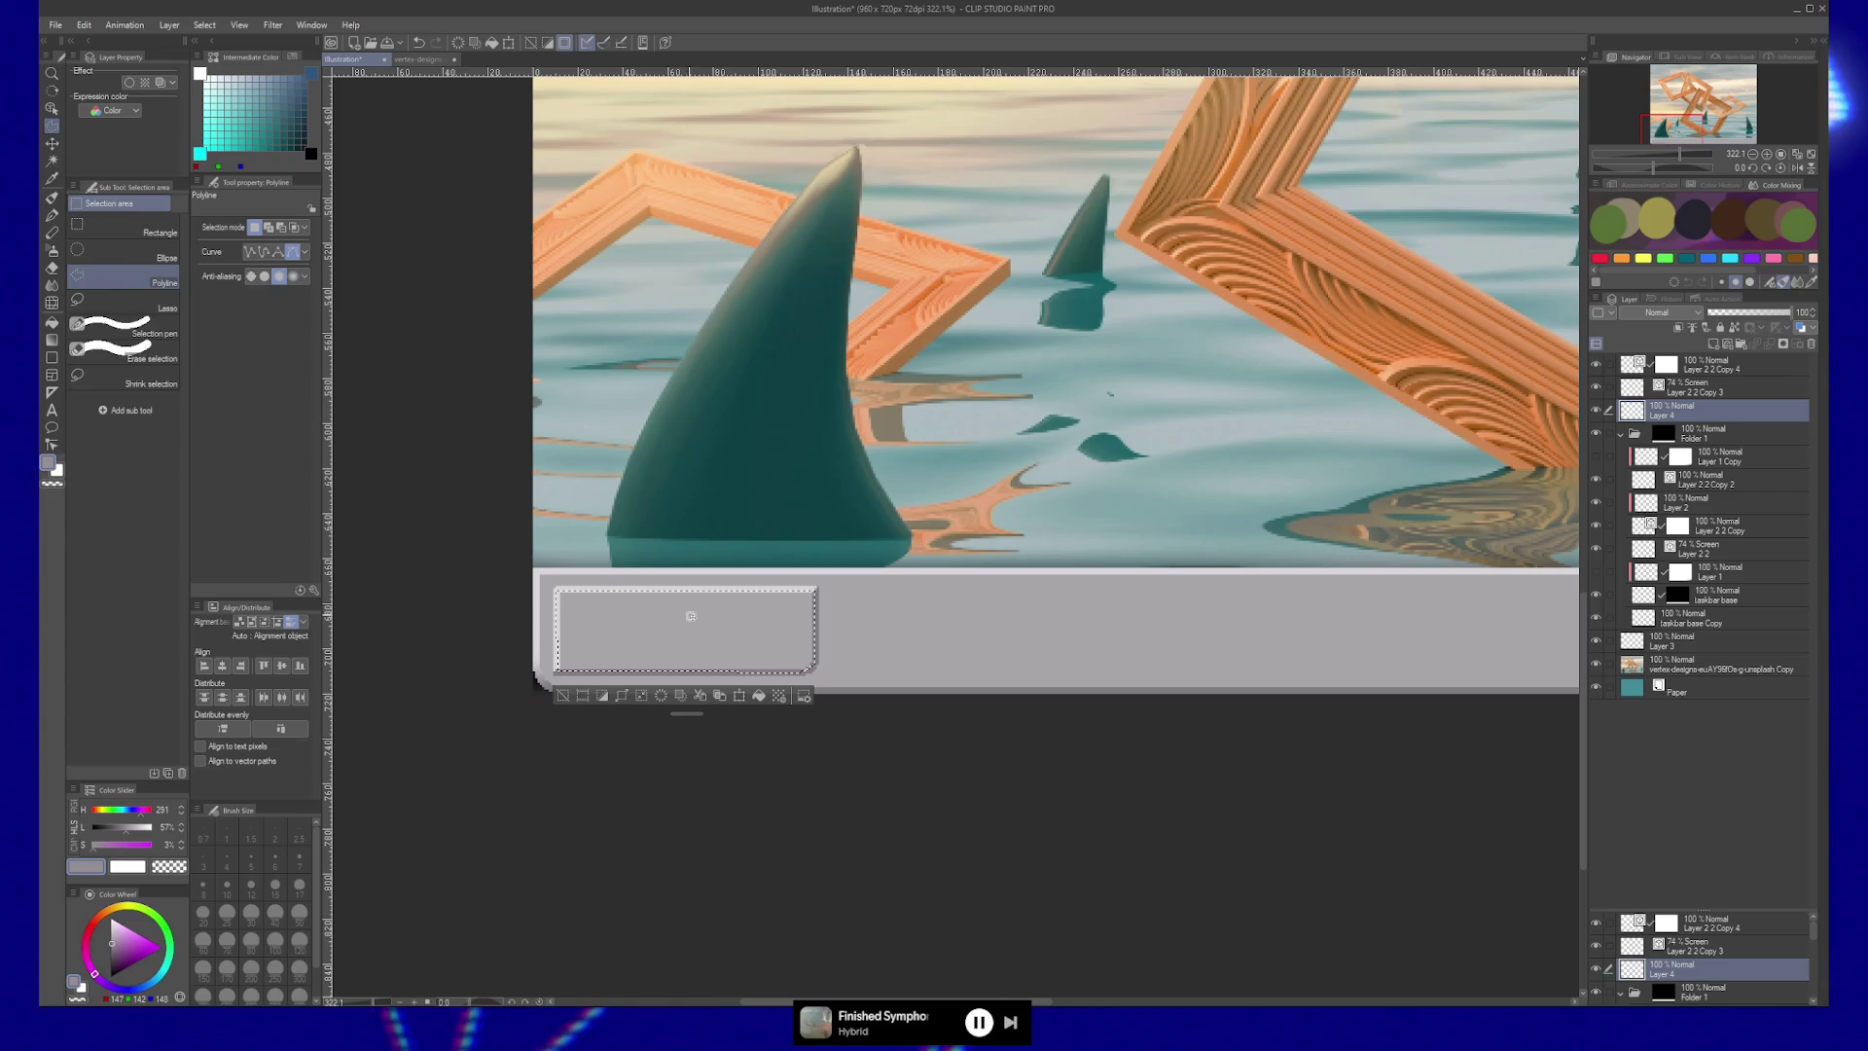
pyautogui.press('g')
pyautogui.press('g')
pyautogui.press('g')
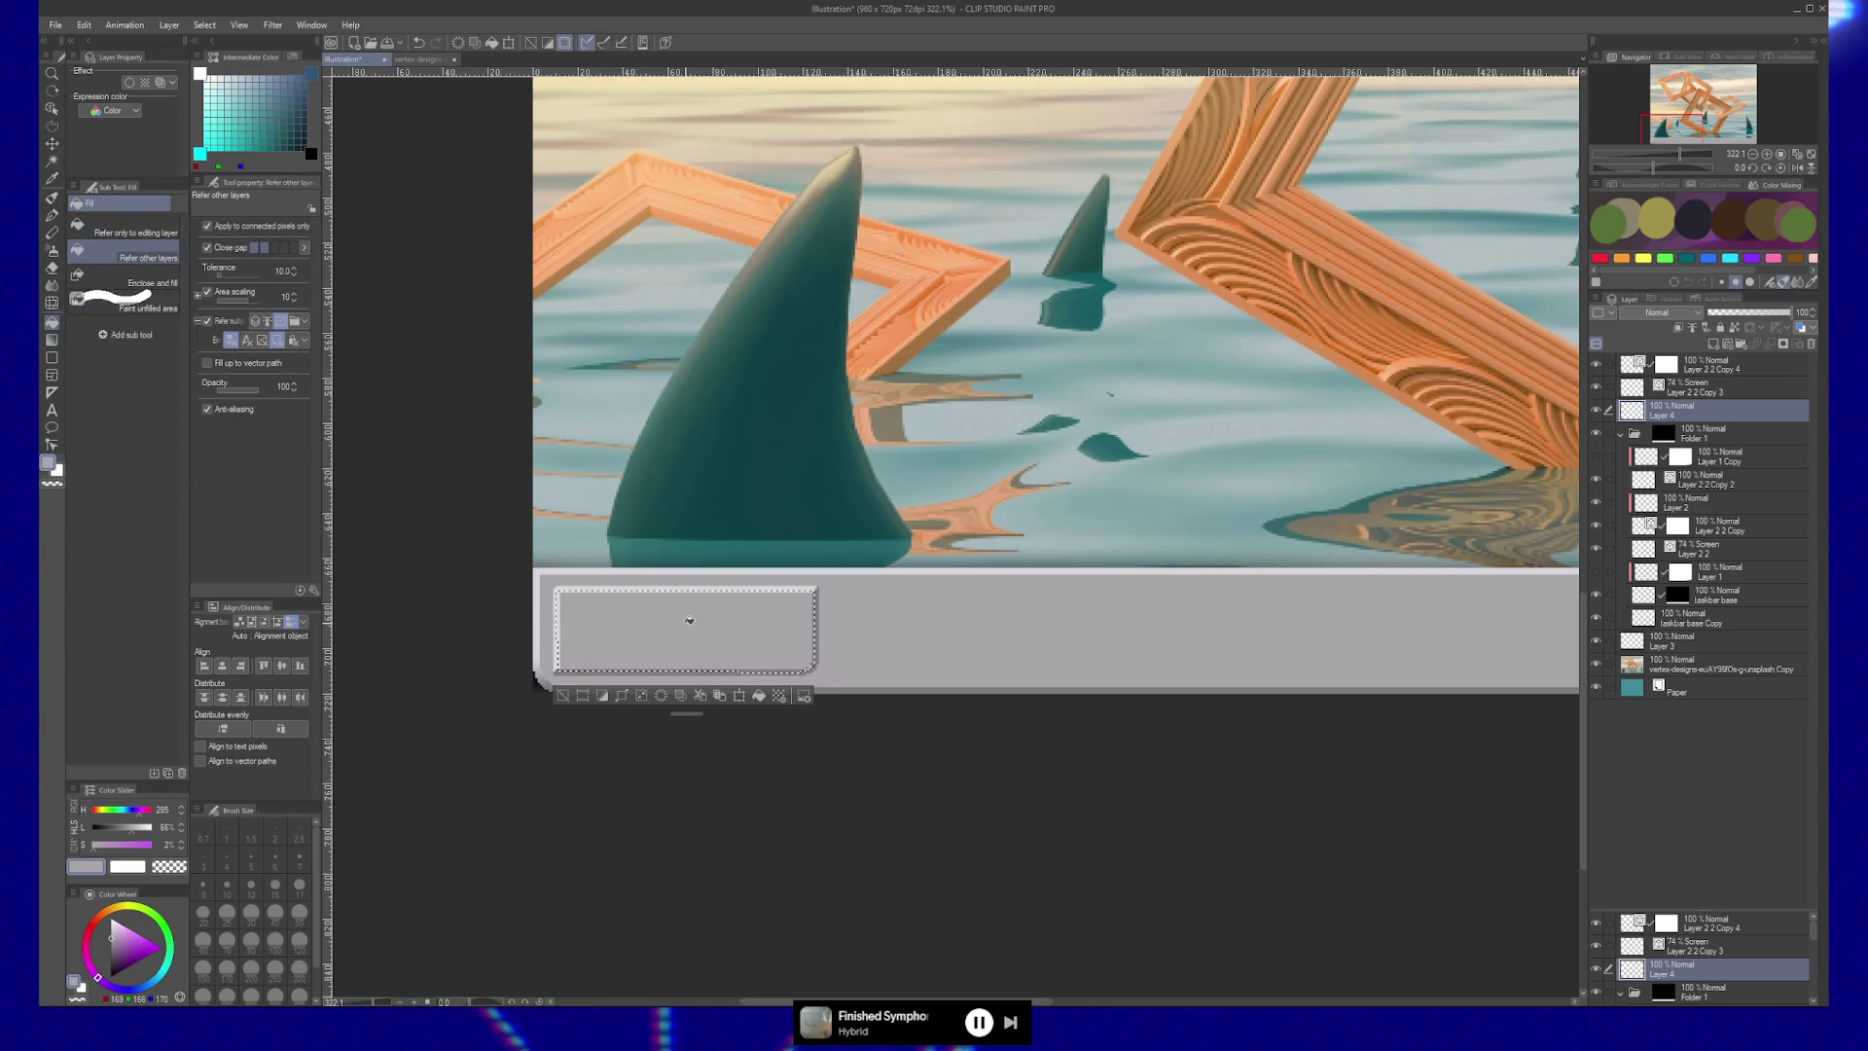
pyautogui.hotkey('ctrl', 'd')
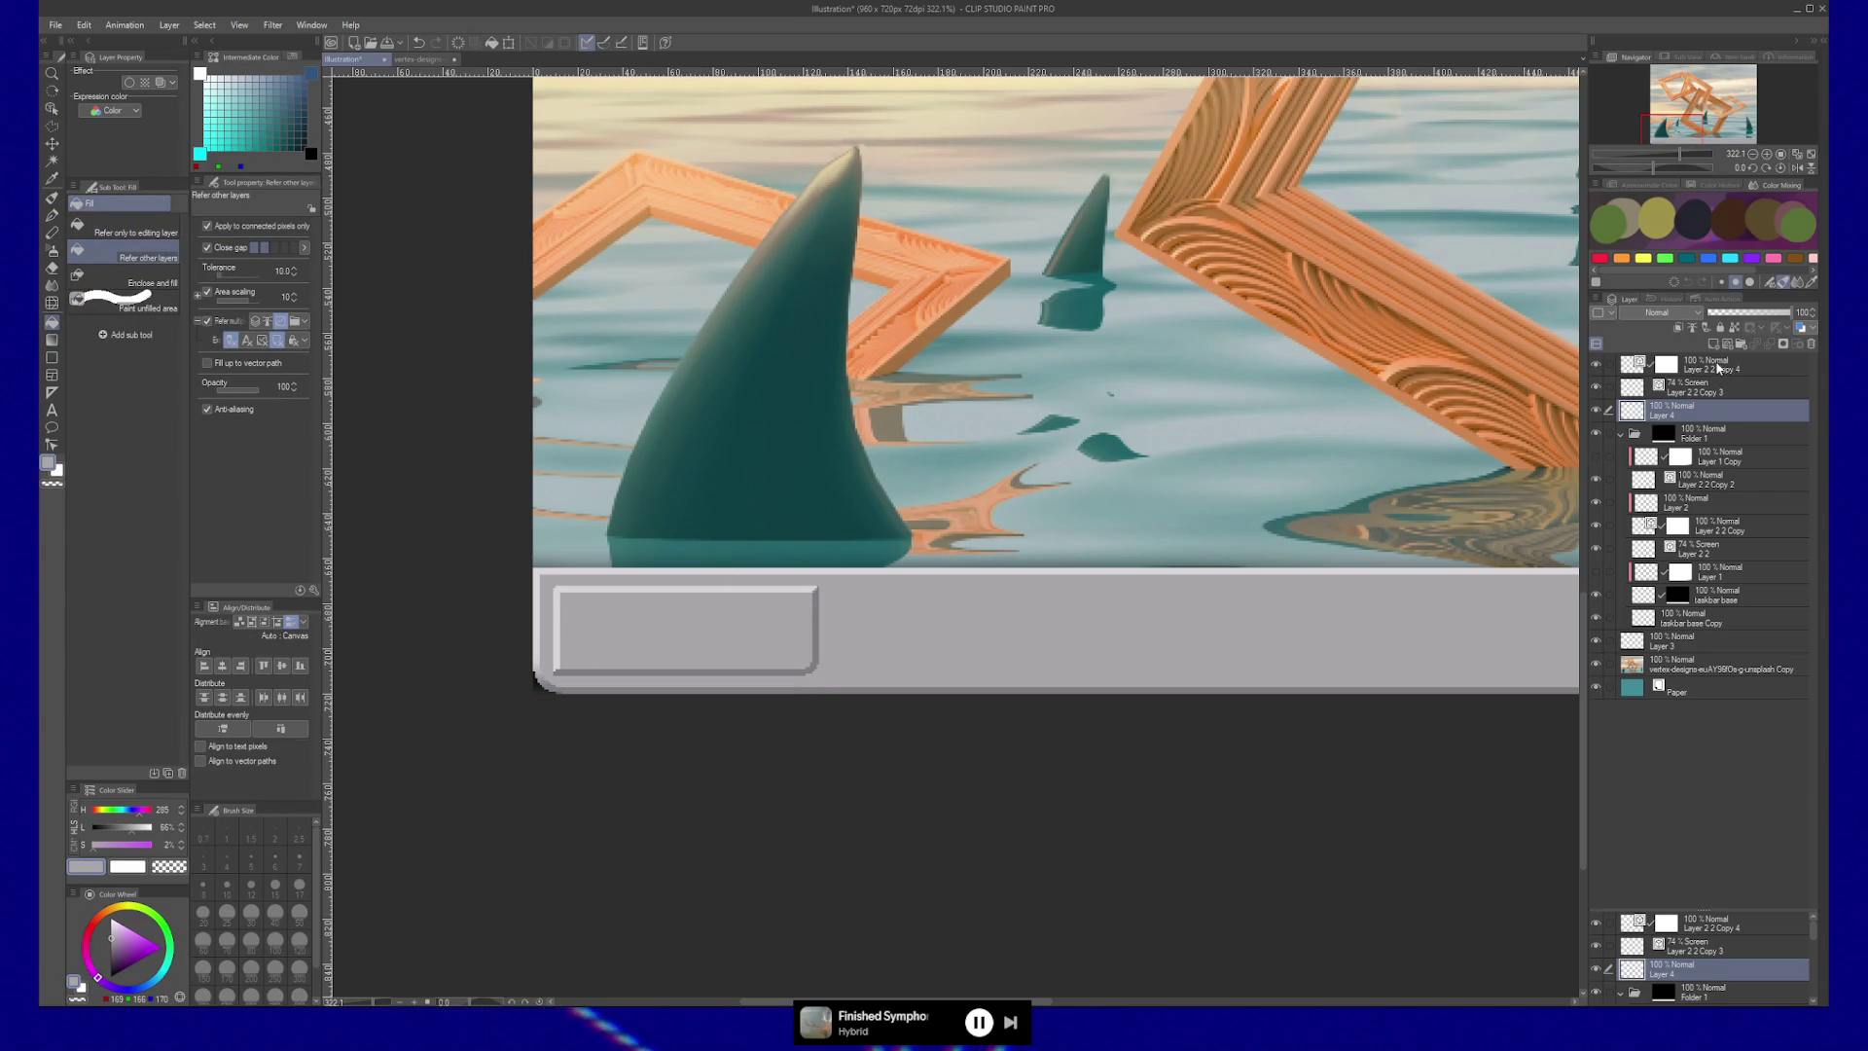
pyautogui.keyDown('shift'); pyautogui.click(1718, 368); pyautogui.keyUp('shift')
pyautogui.press('k')
pyautogui.moveTo(877, 637); pyautogui.dragTo(887, 599)
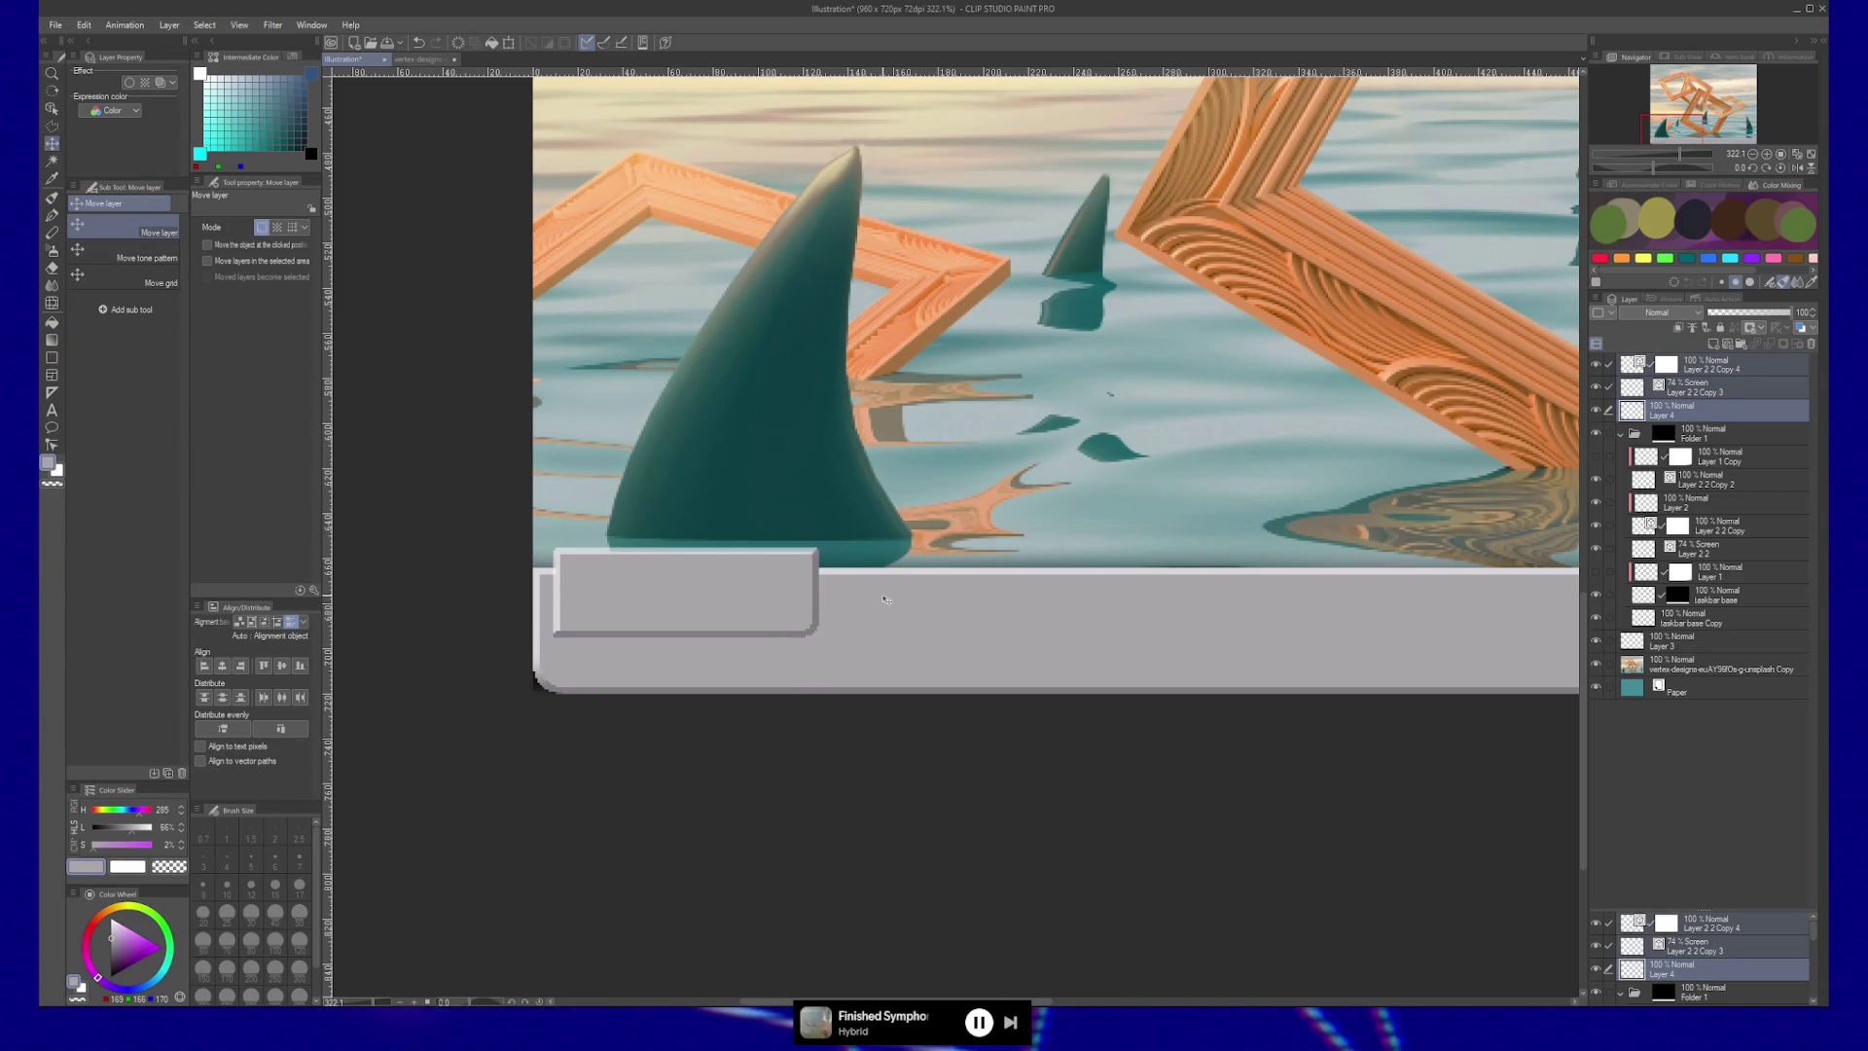
# Set Layer 2 2 Copy 3's opacity to 100 and zoom in on the grey button.
pyautogui.click(1712, 387)
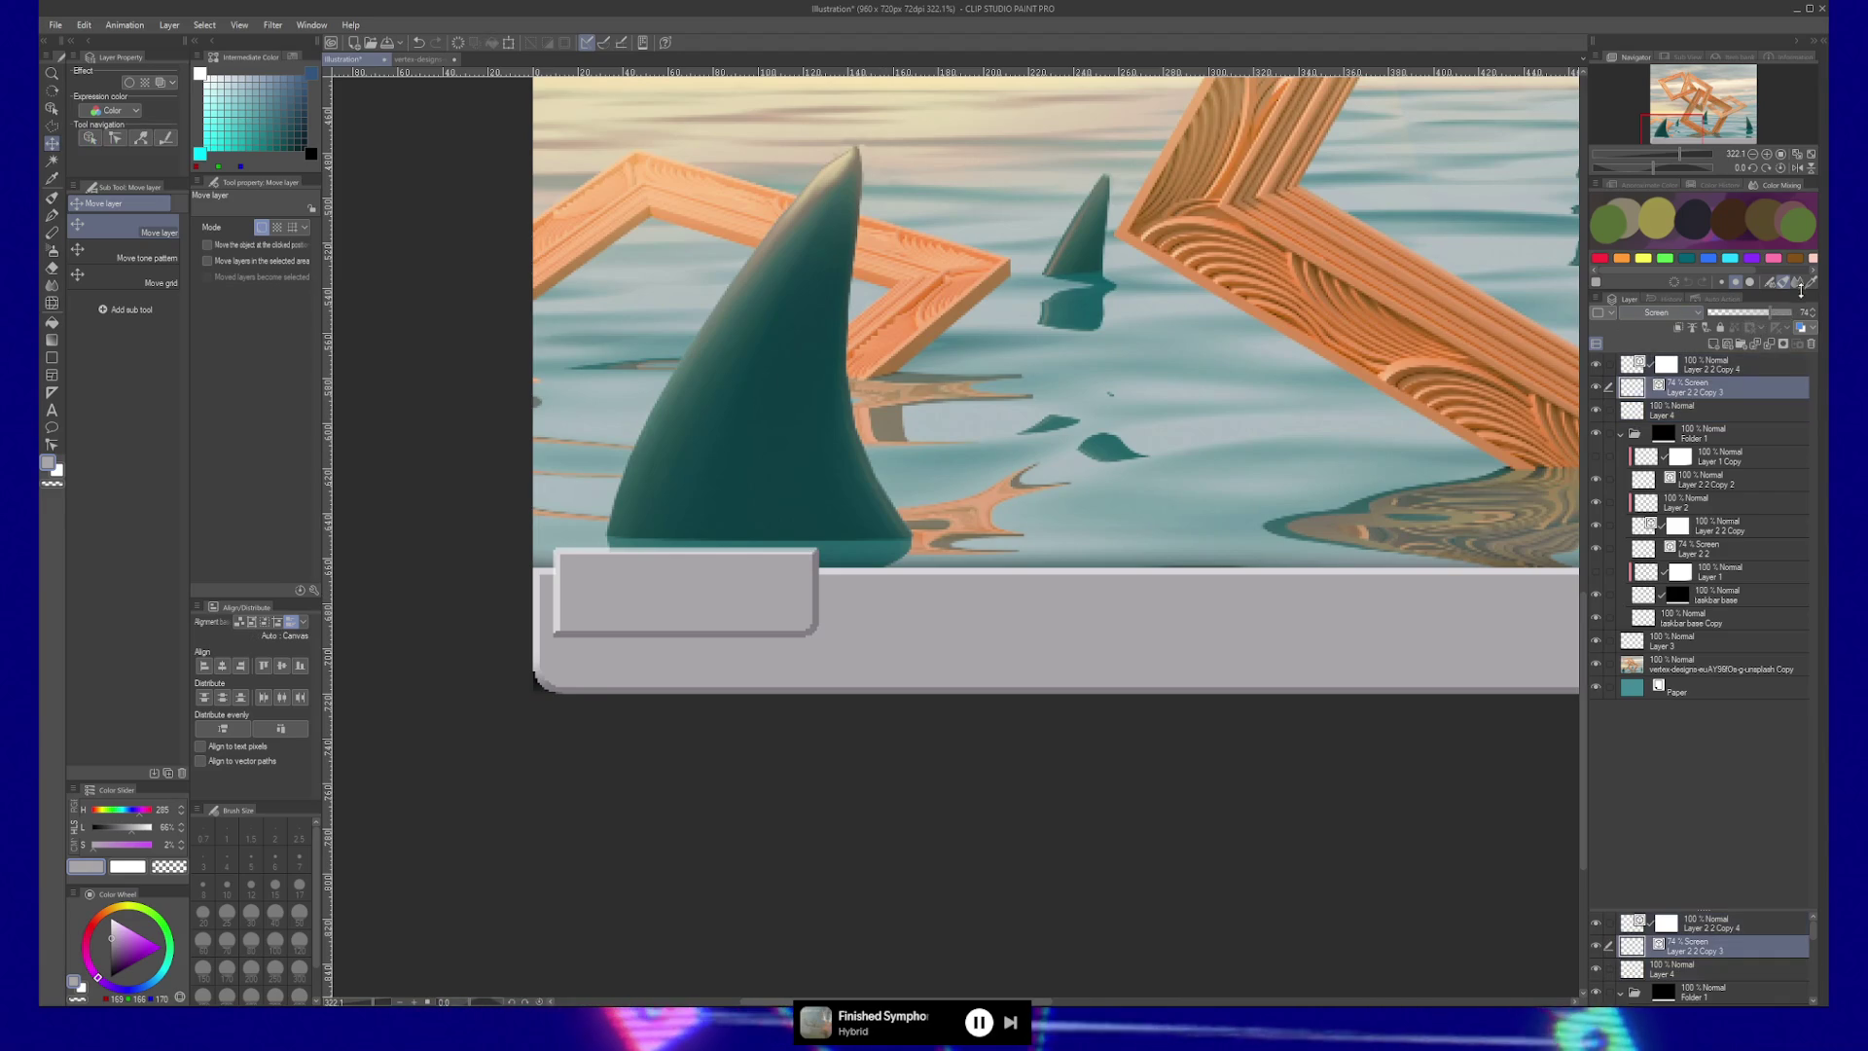
pyautogui.moveTo(1776, 314); pyautogui.dragTo(1795, 314)
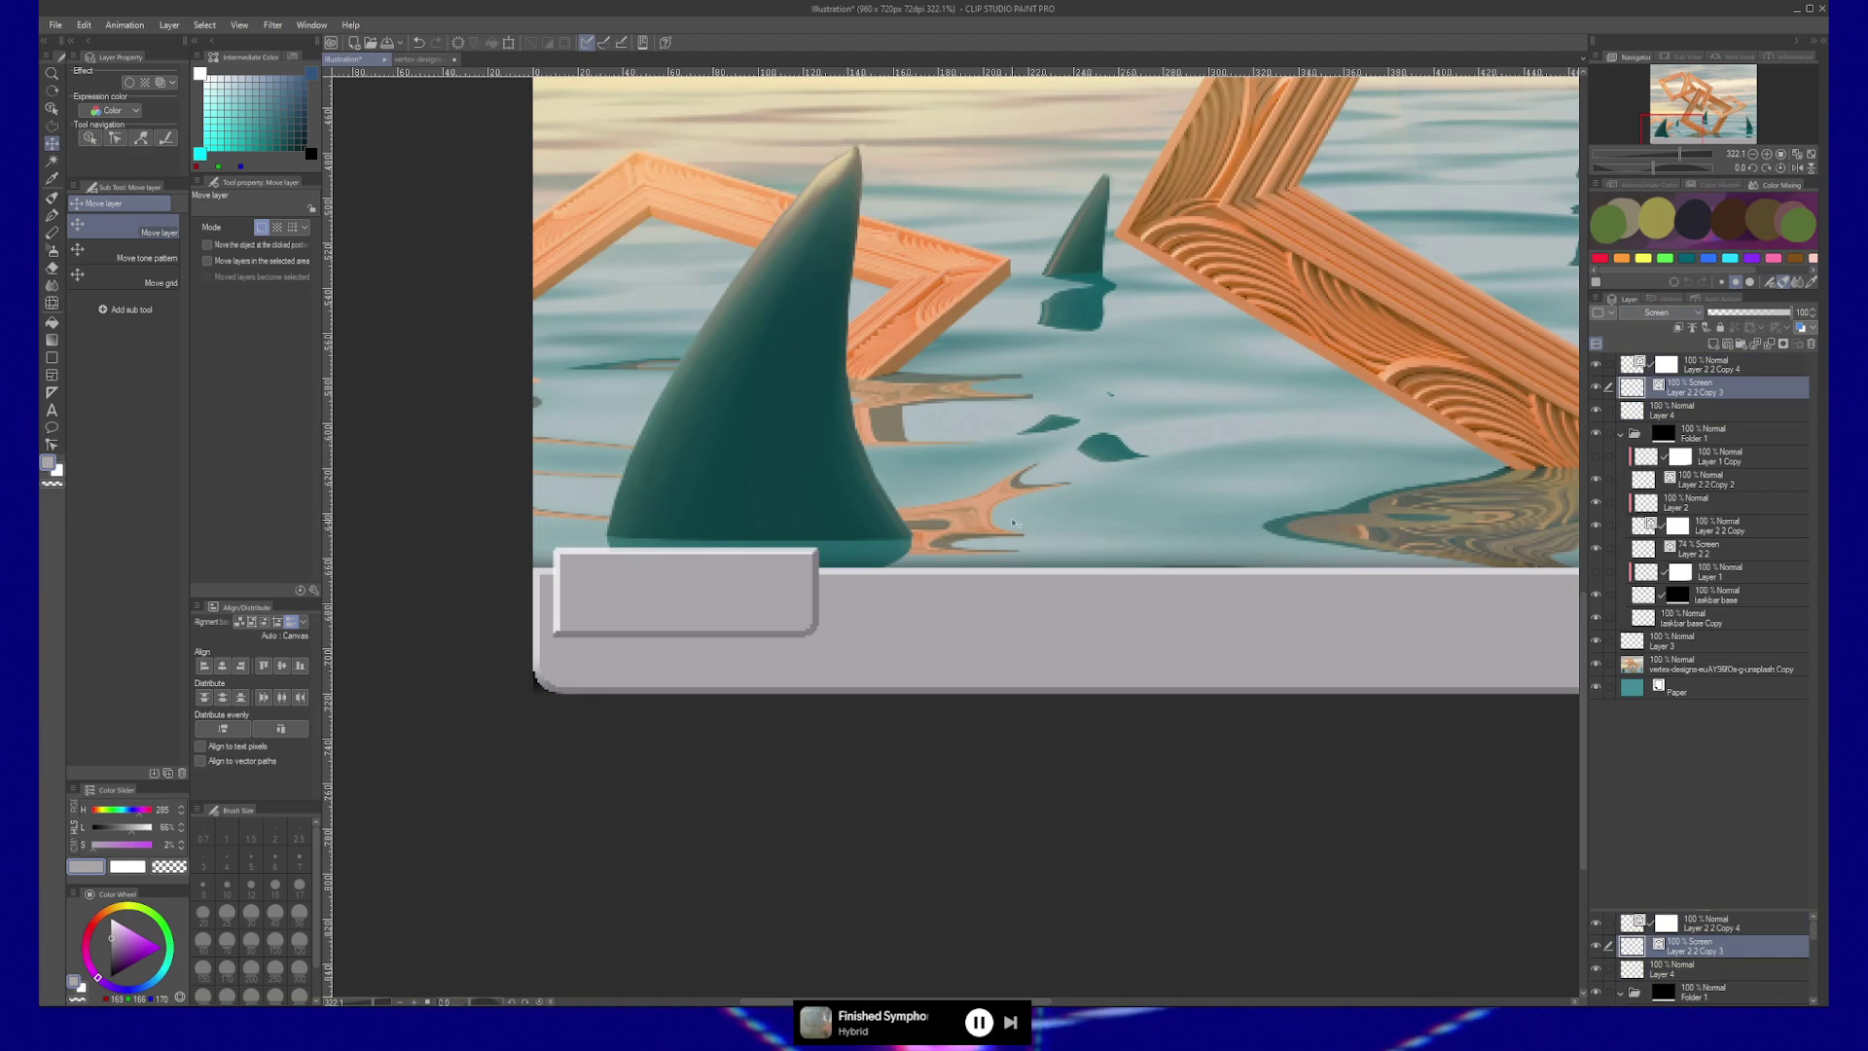
pyautogui.press('/')
pyautogui.click(743, 584)
pyautogui.click(763, 575)
pyautogui.moveTo(762, 575); pyautogui.dragTo(939, 572)
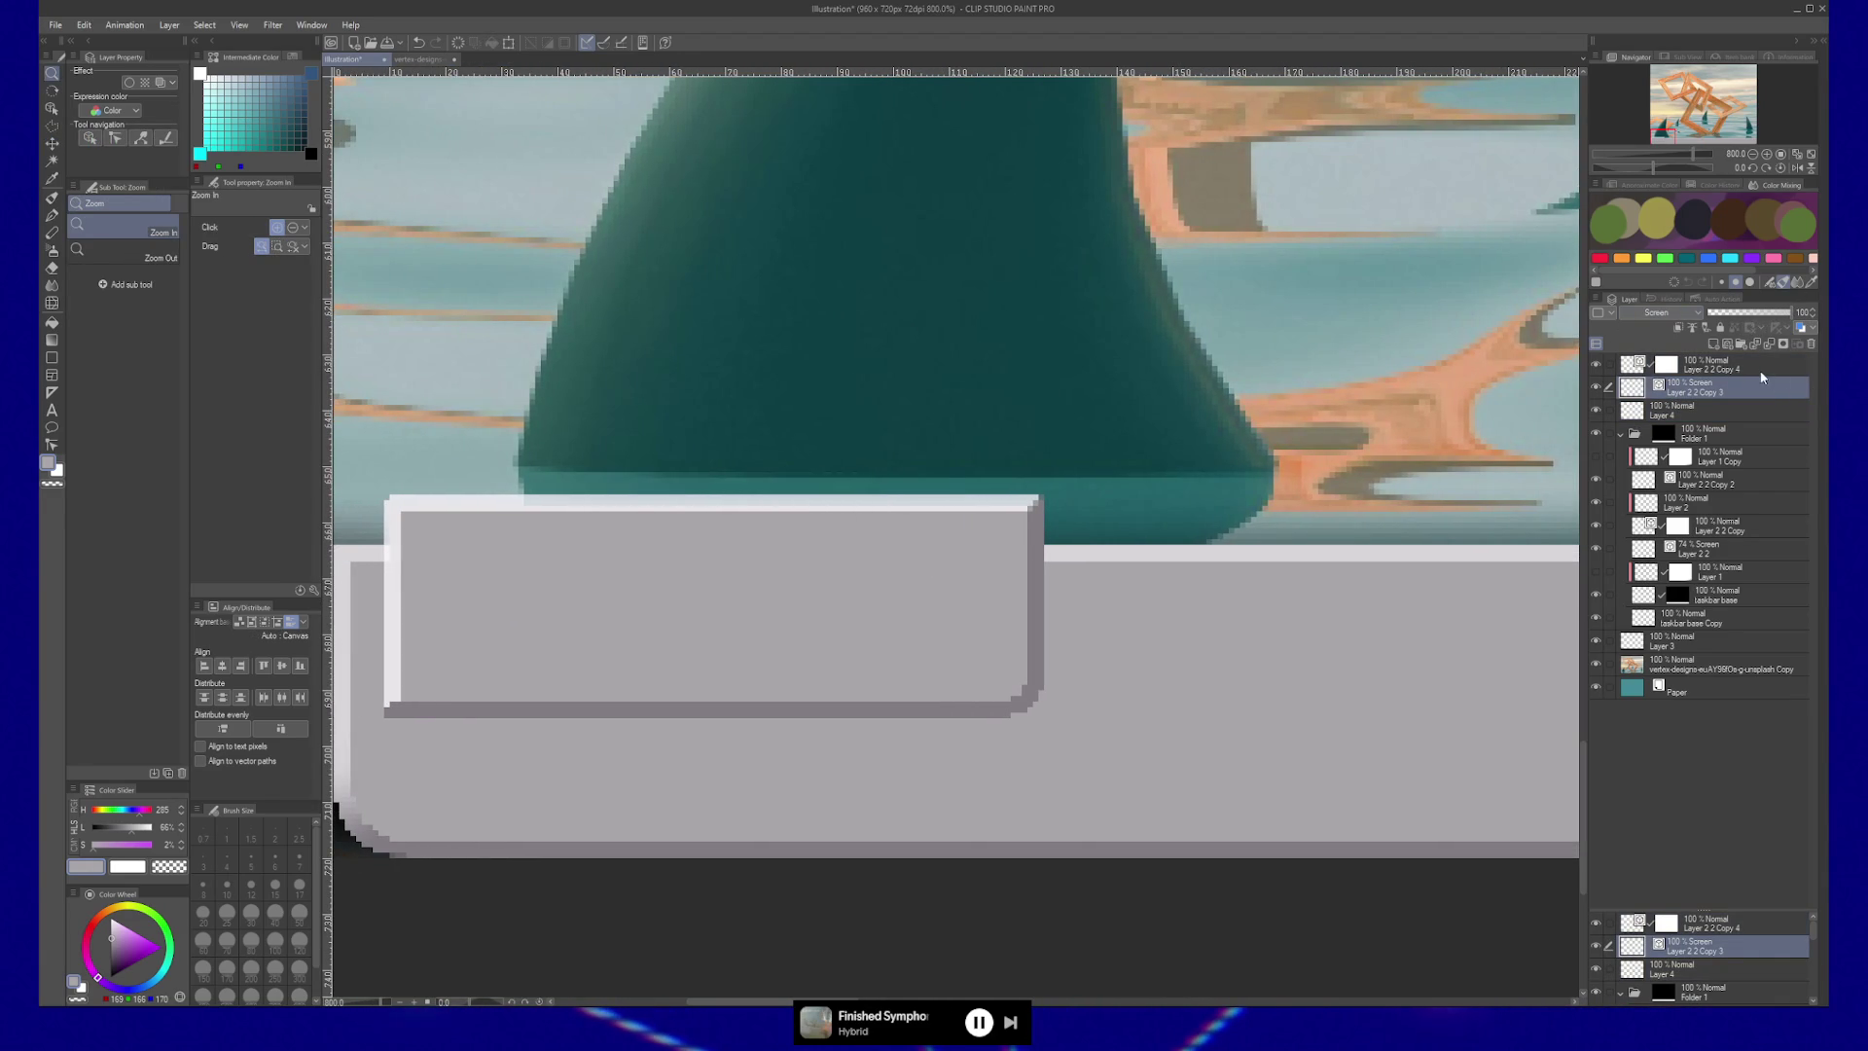
# Change the highlight layer Layer 2 2 Copy 3's blend mode from Screen to Normal.
pyautogui.click(1595, 387)
pyautogui.click(1596, 387)
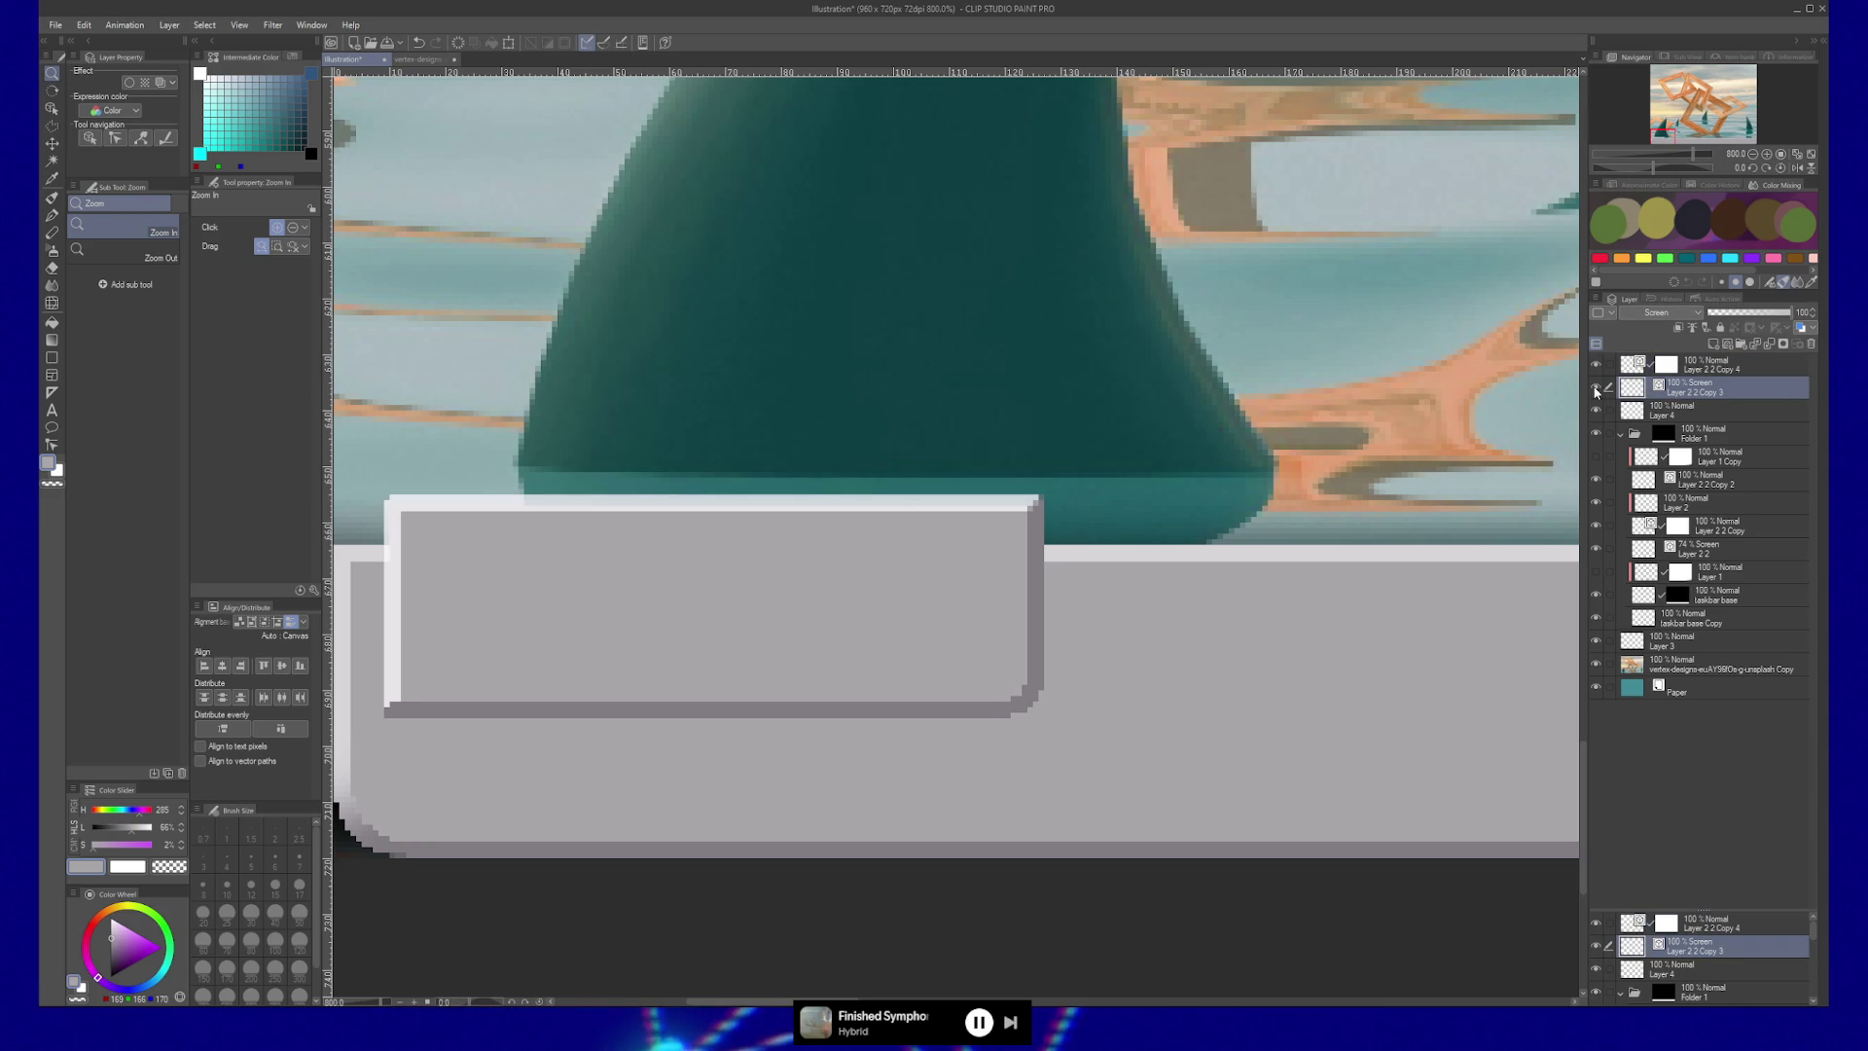
pyautogui.click(1691, 319)
pyautogui.click(1630, 340)
# Make white the active drawing colour and add a new Layer 5 above.
pyautogui.moveTo(1051, 523); pyautogui.dragTo(1173, 523)
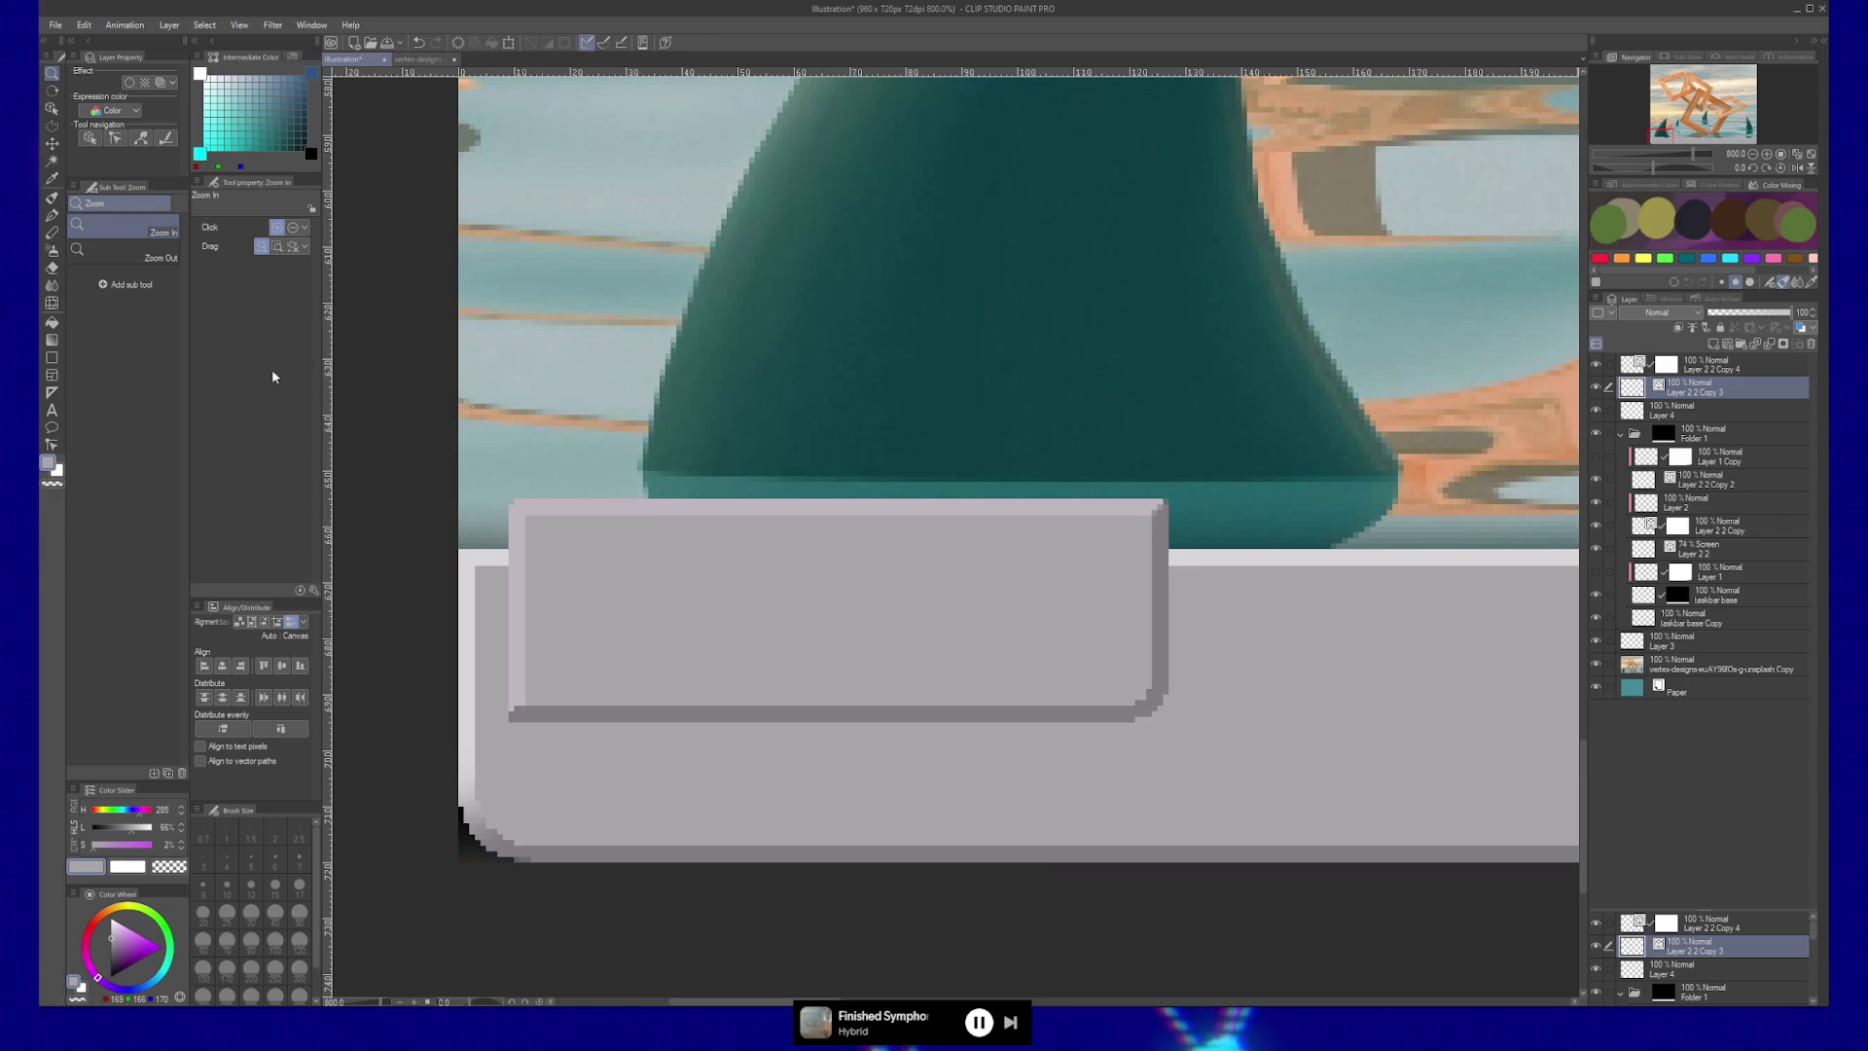
pyautogui.press('x')
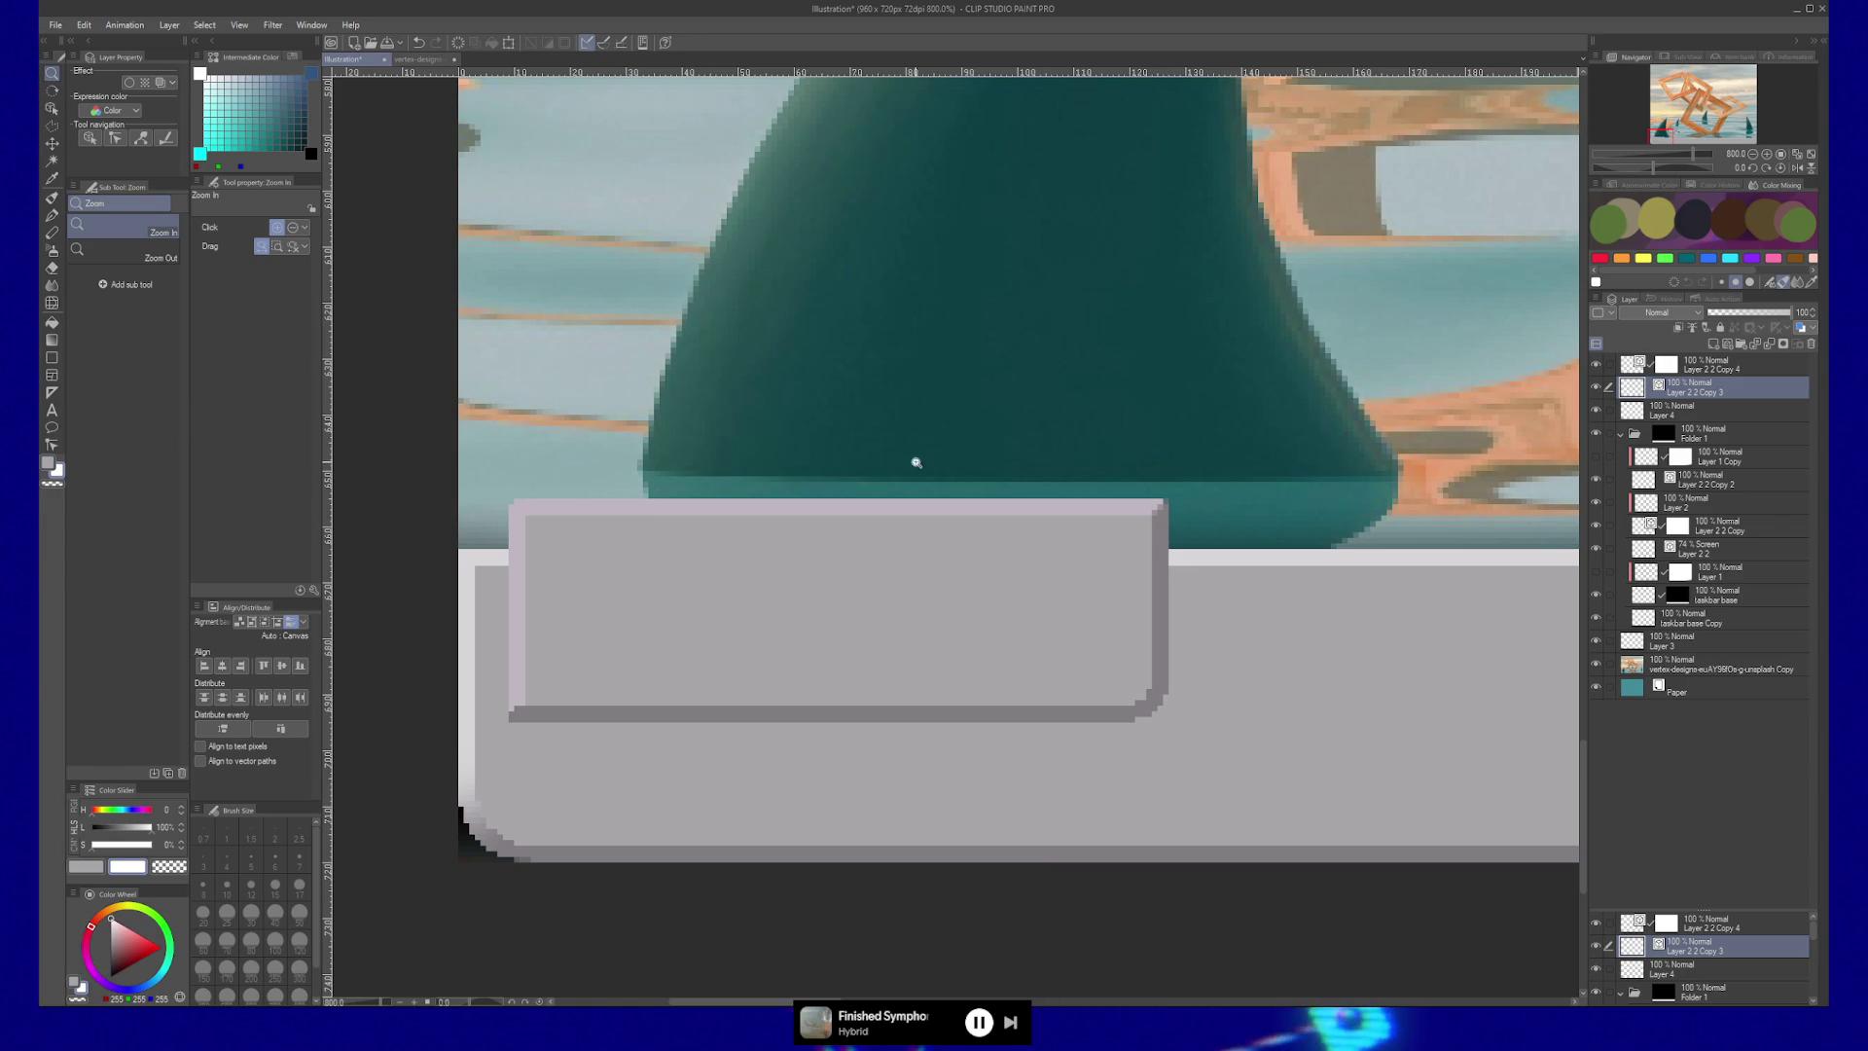
pyautogui.hotkey('ctrl', 'shift', 'n')
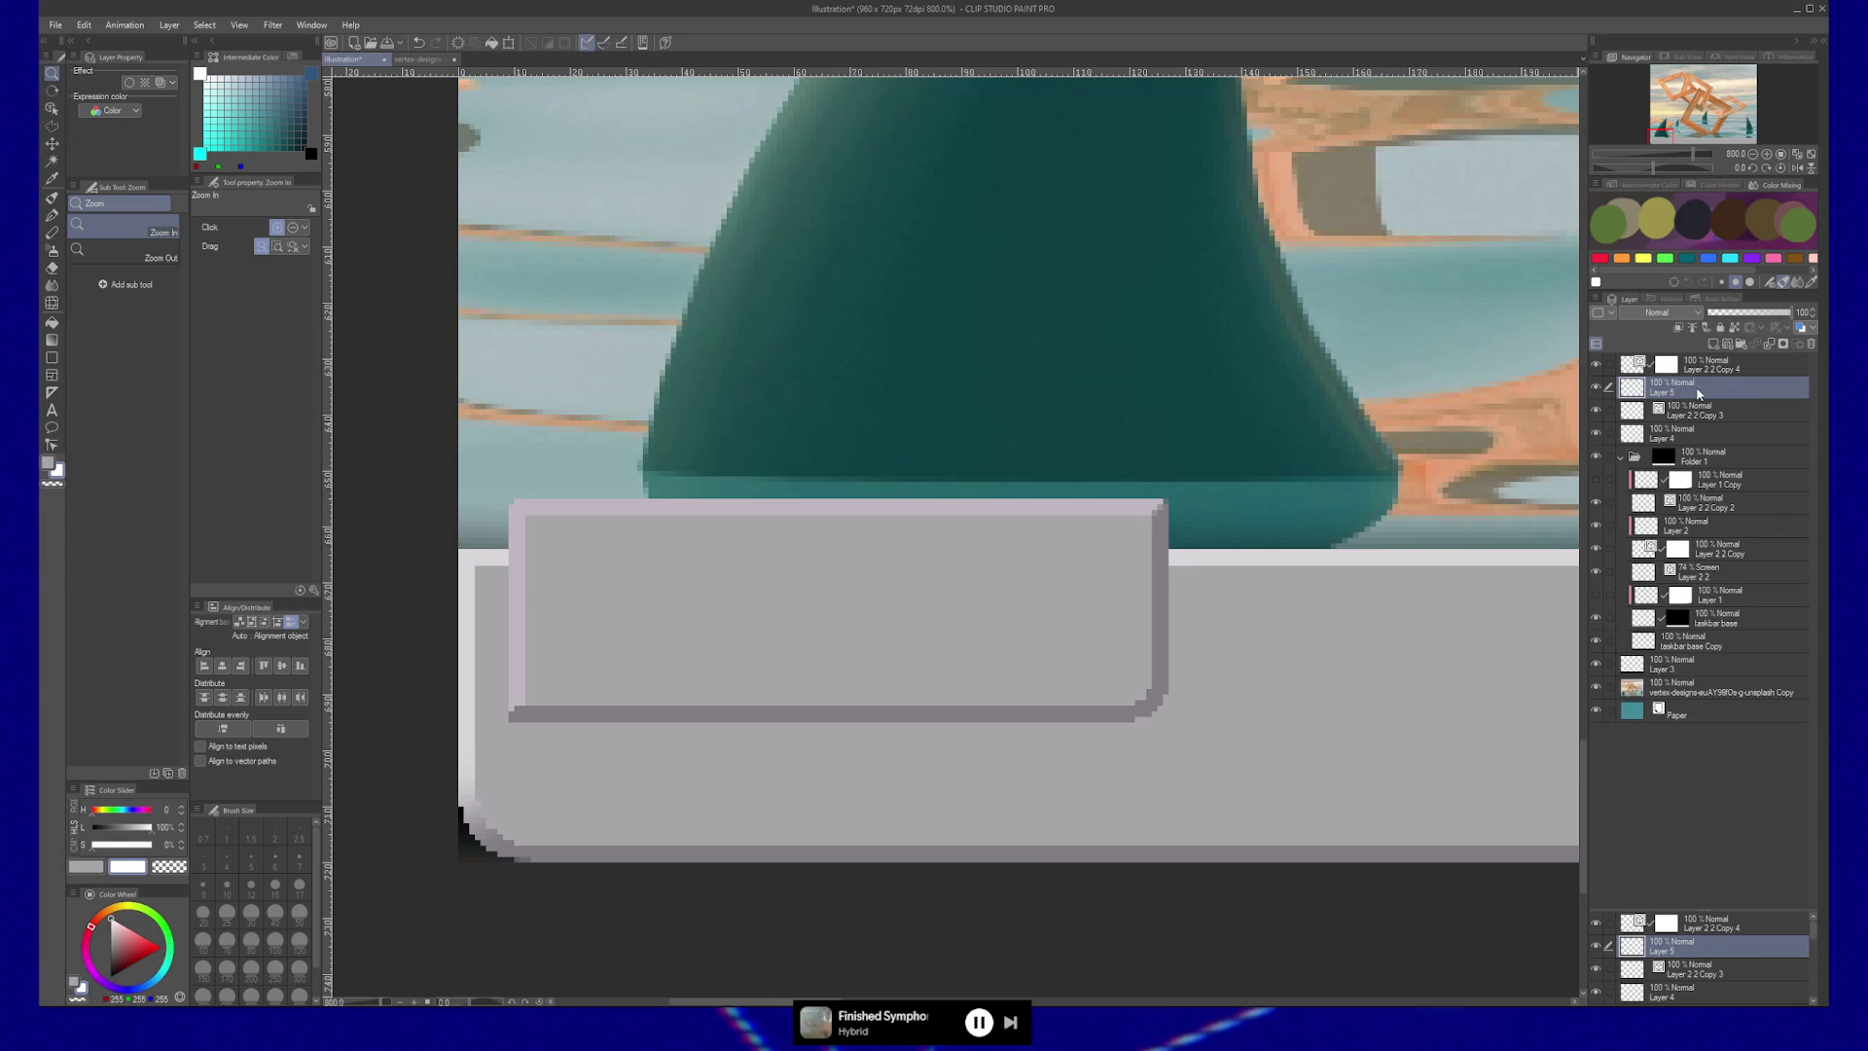
# Clip Layer 5 to the layer below and brush a lighter grey strip along the button's top edge.
pyautogui.click(1678, 327)
pyautogui.press('b')
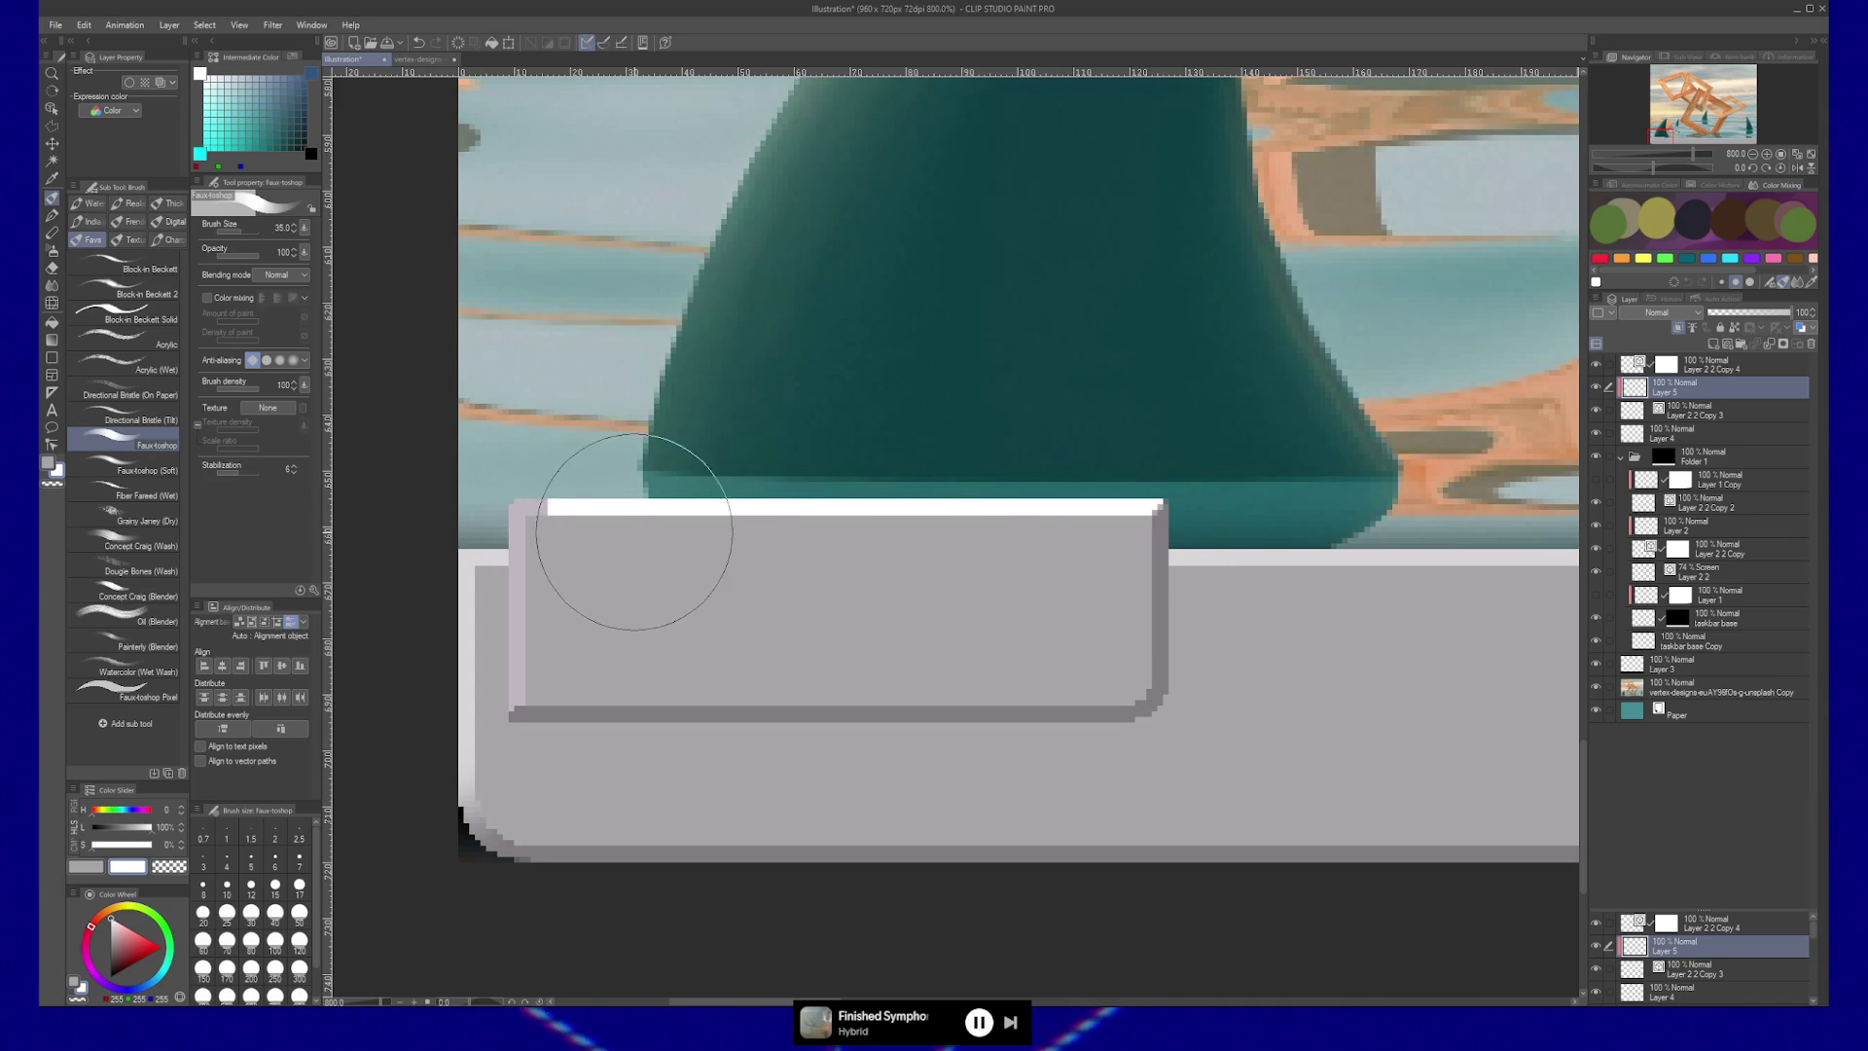
pyautogui.keyDown('alt'); pyautogui.click(1158, 505); pyautogui.keyUp('alt')
pyautogui.moveTo(1184, 517); pyautogui.dragTo(486, 511)
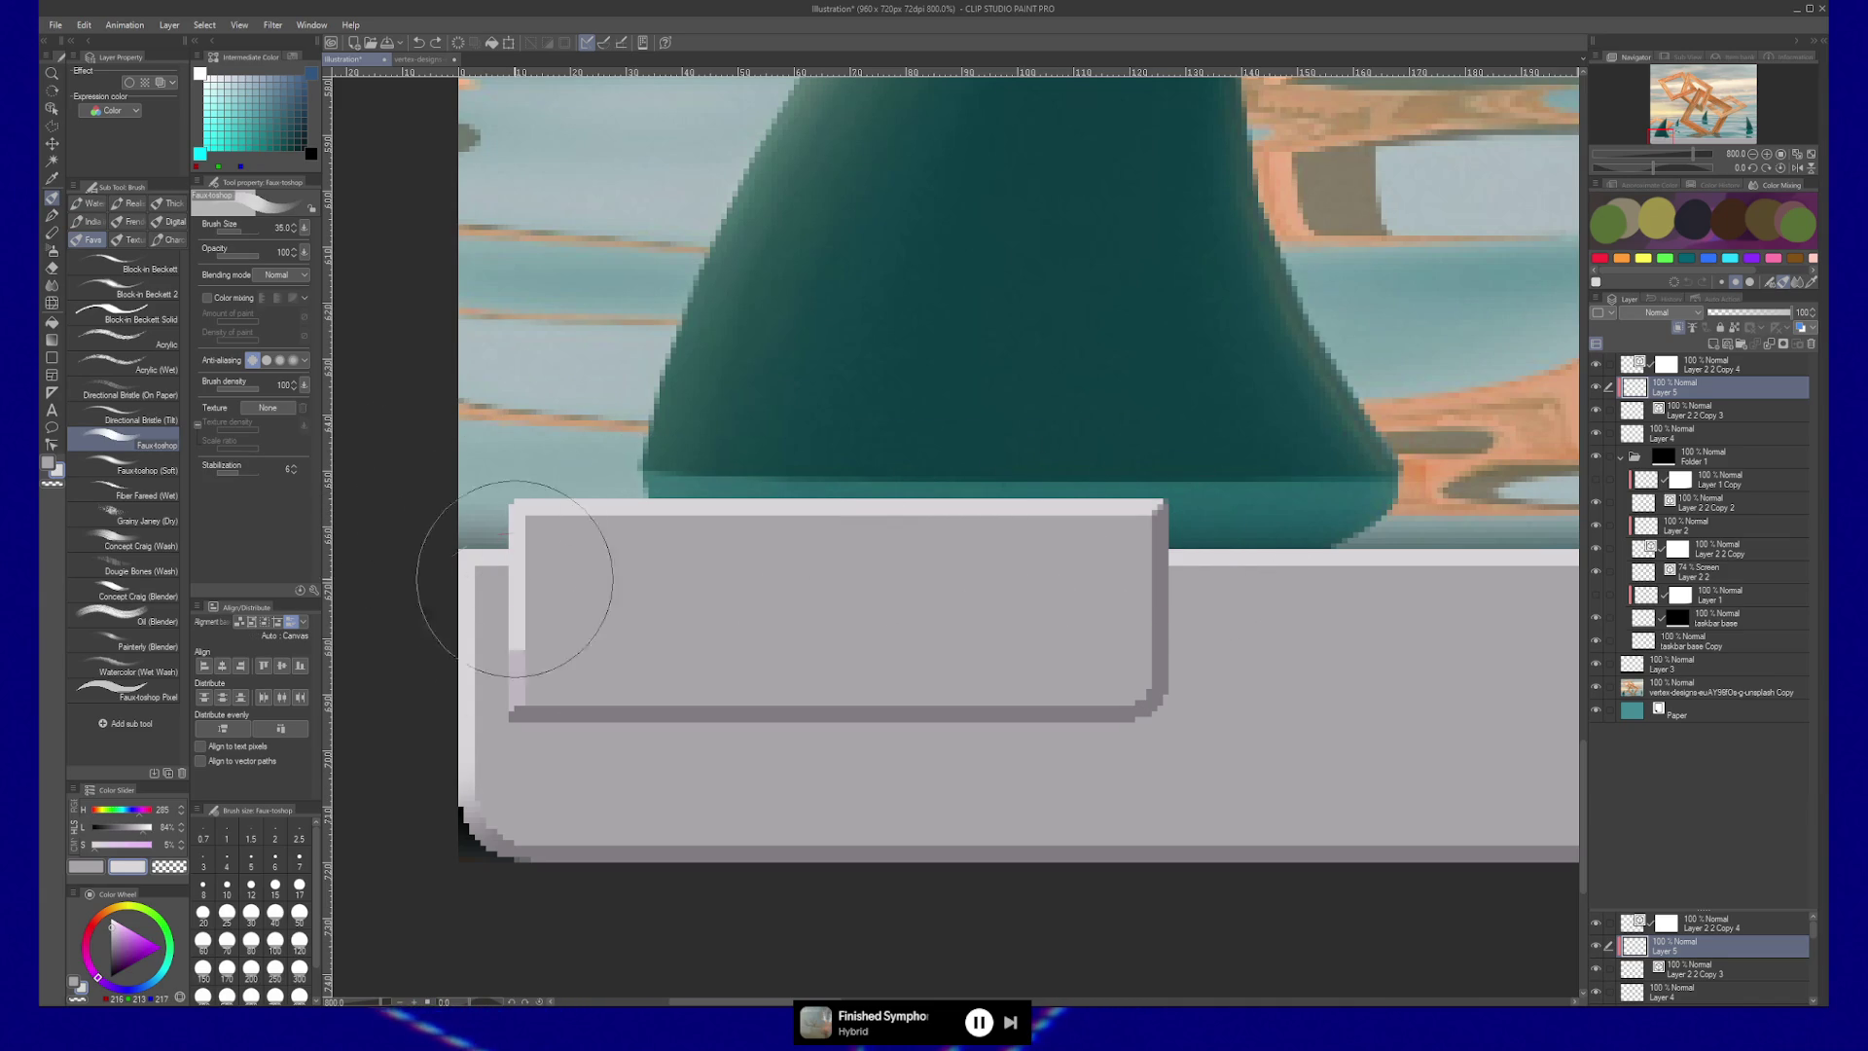
pyautogui.moveTo(1186, 580); pyautogui.dragTo(822, 603)
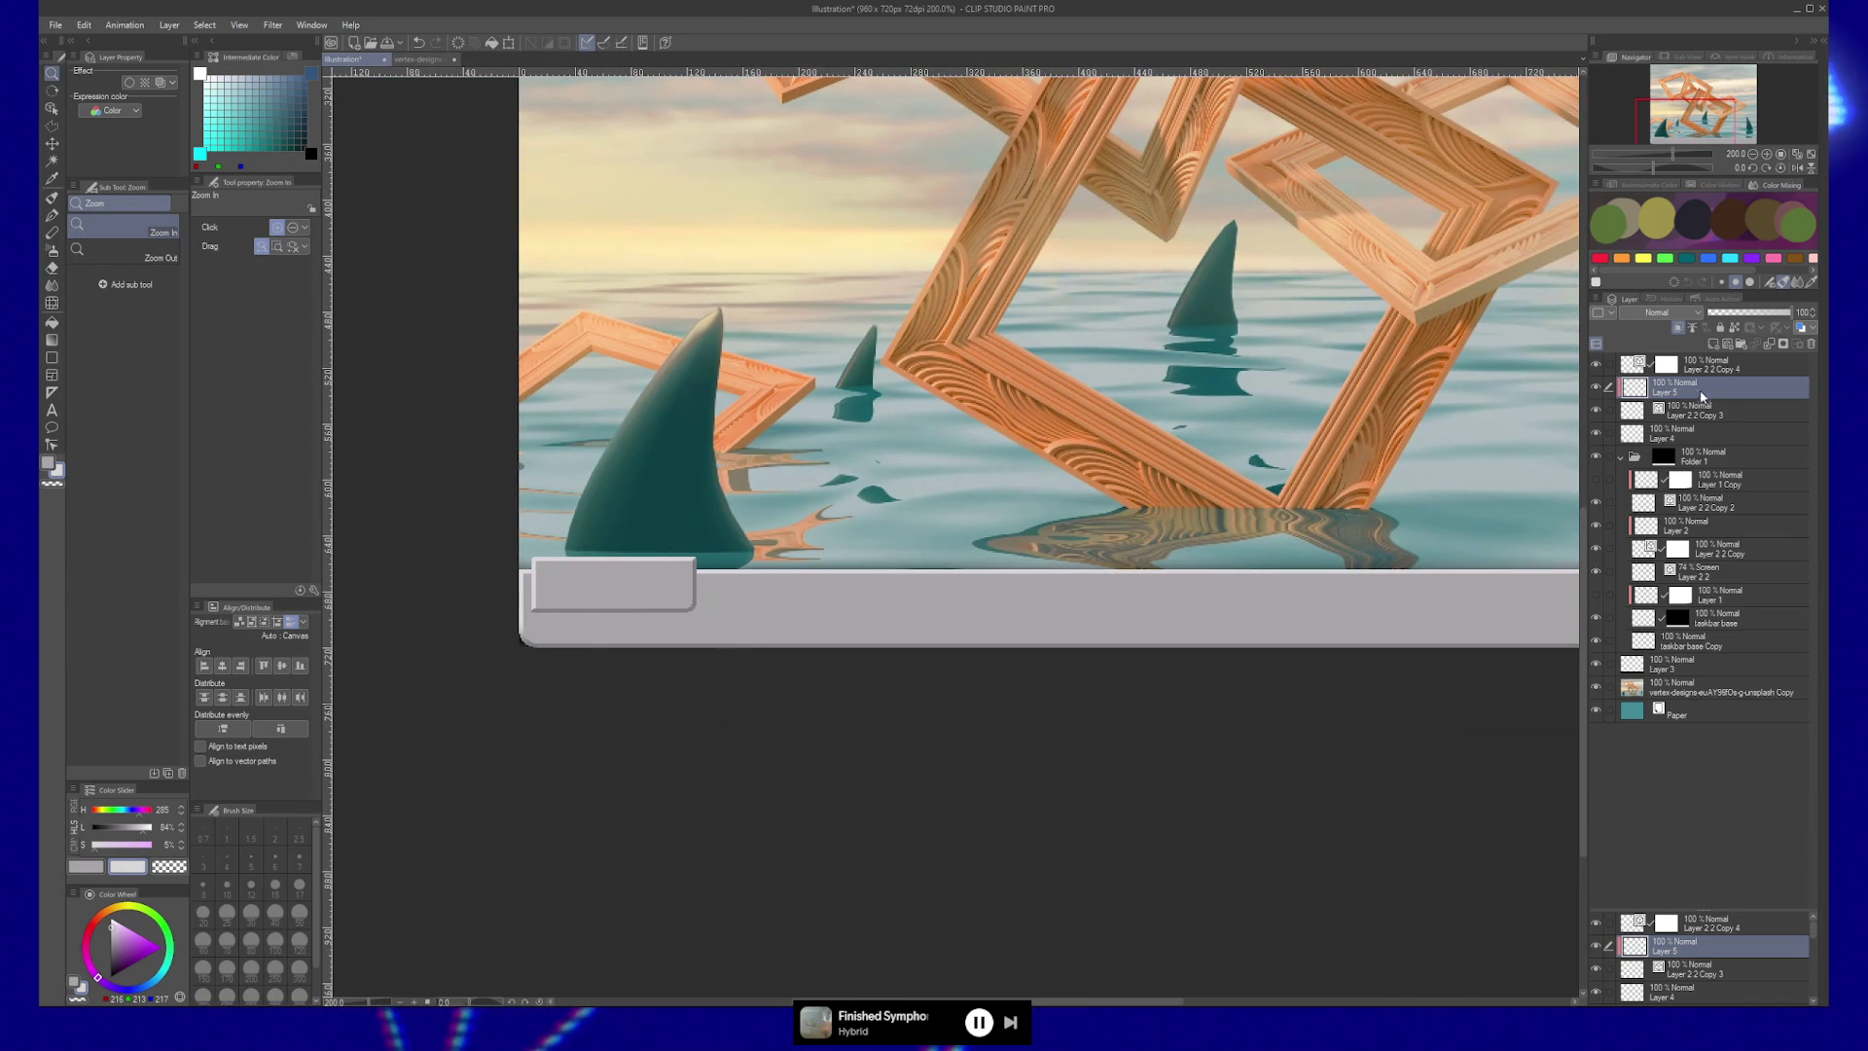
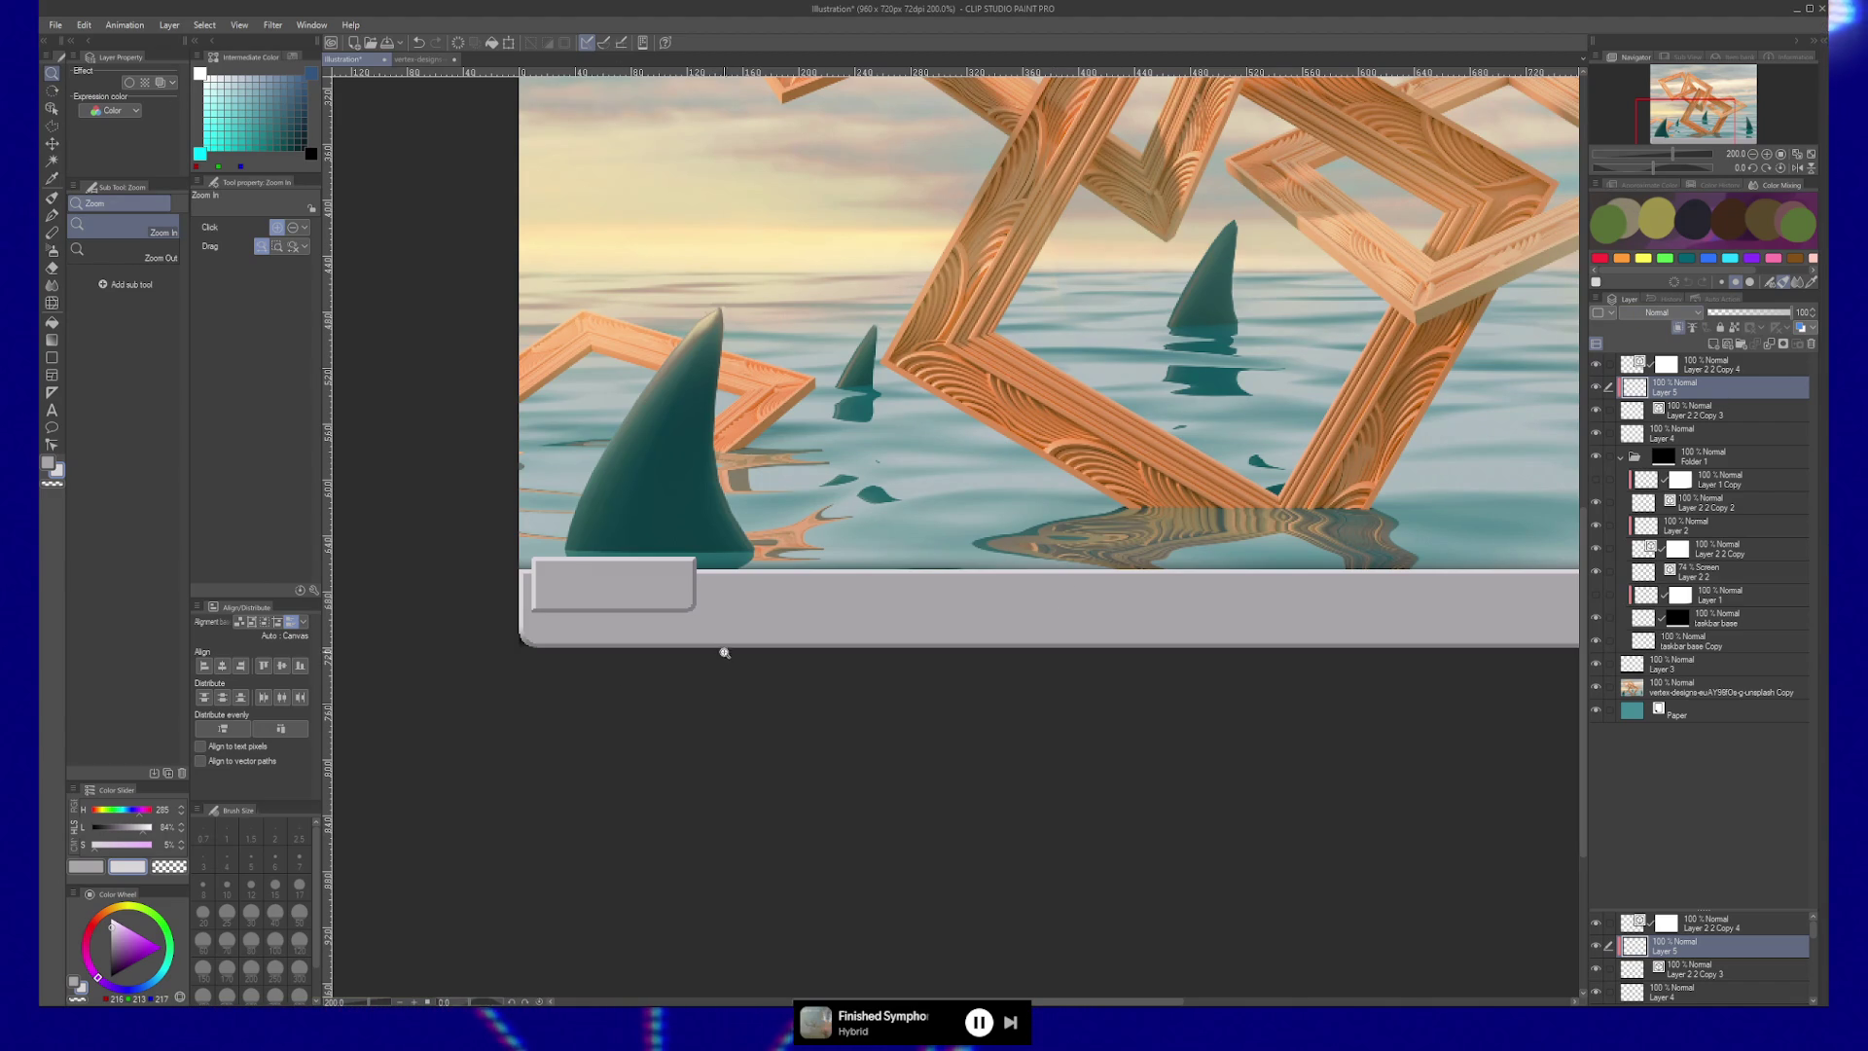
# Select the button layers and lower the grey button onto the taskbar, undoing trial copies.
pyautogui.click(725, 659)
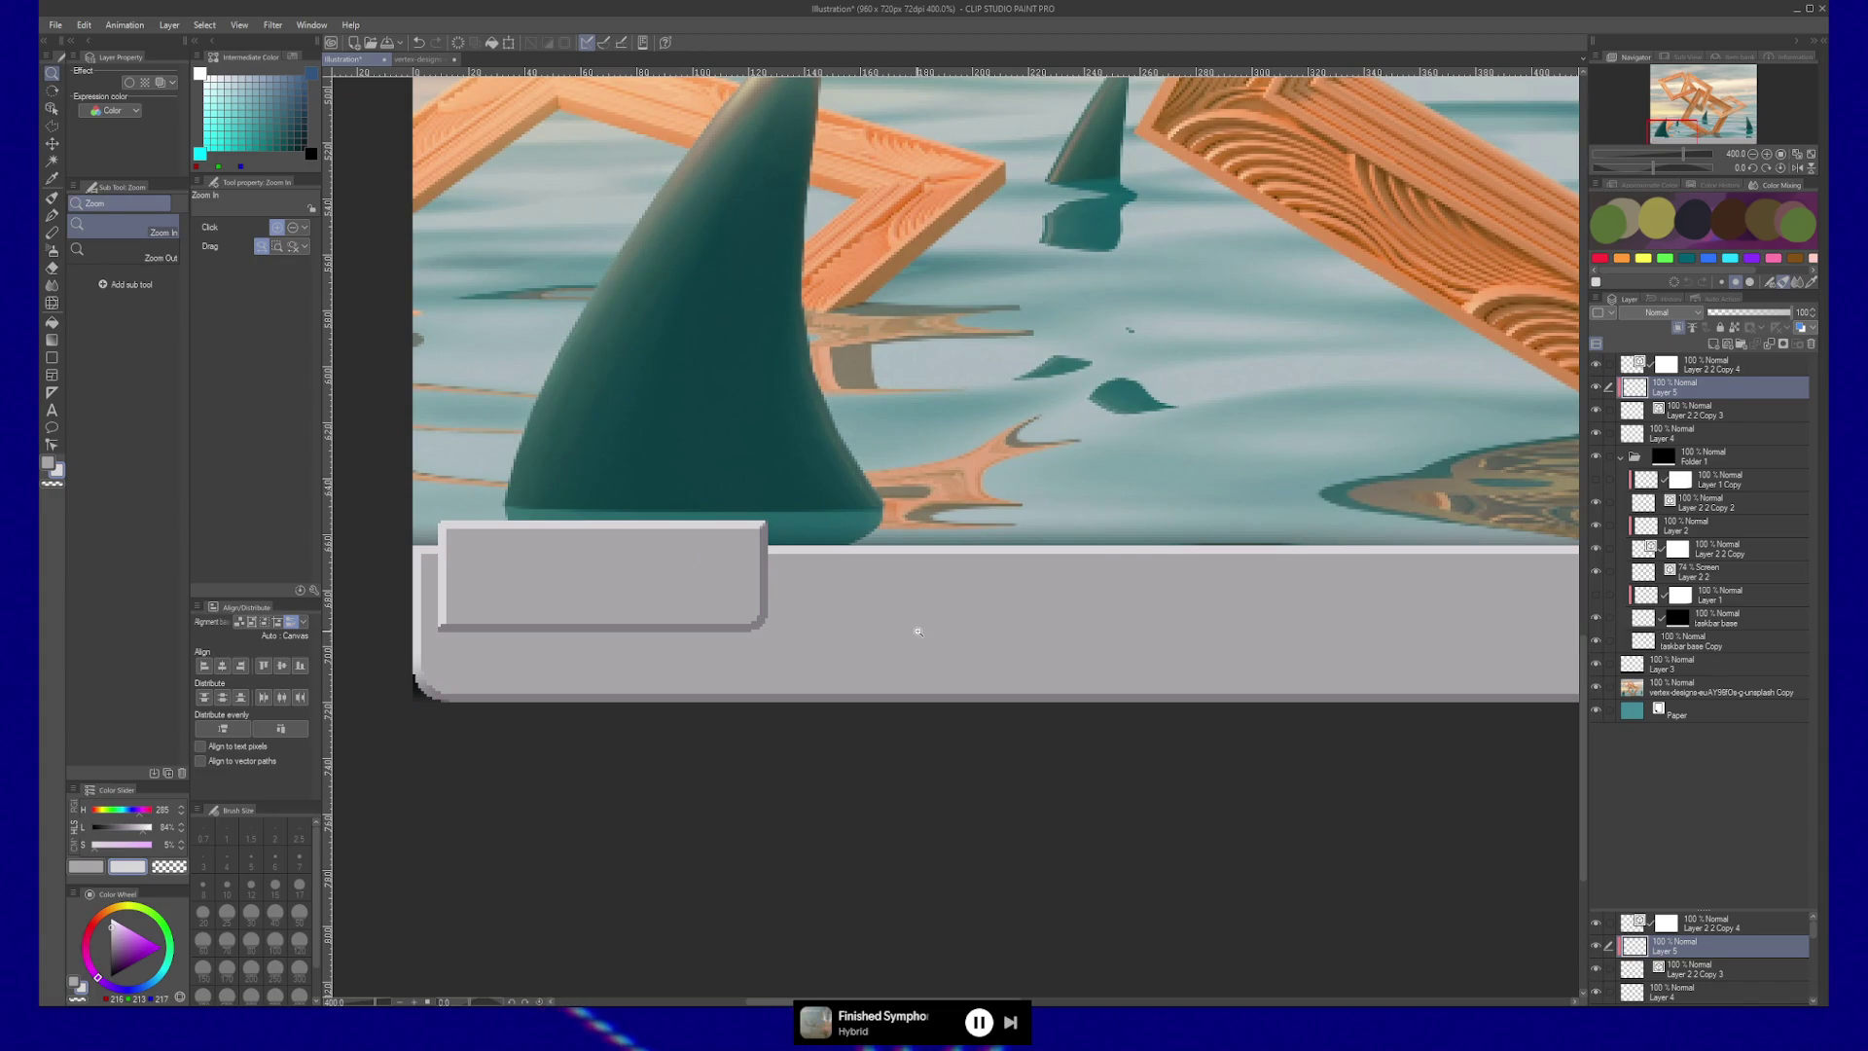
pyautogui.click(1644, 366)
pyautogui.keyDown('shift'); pyautogui.click(1647, 444); pyautogui.keyUp('shift')
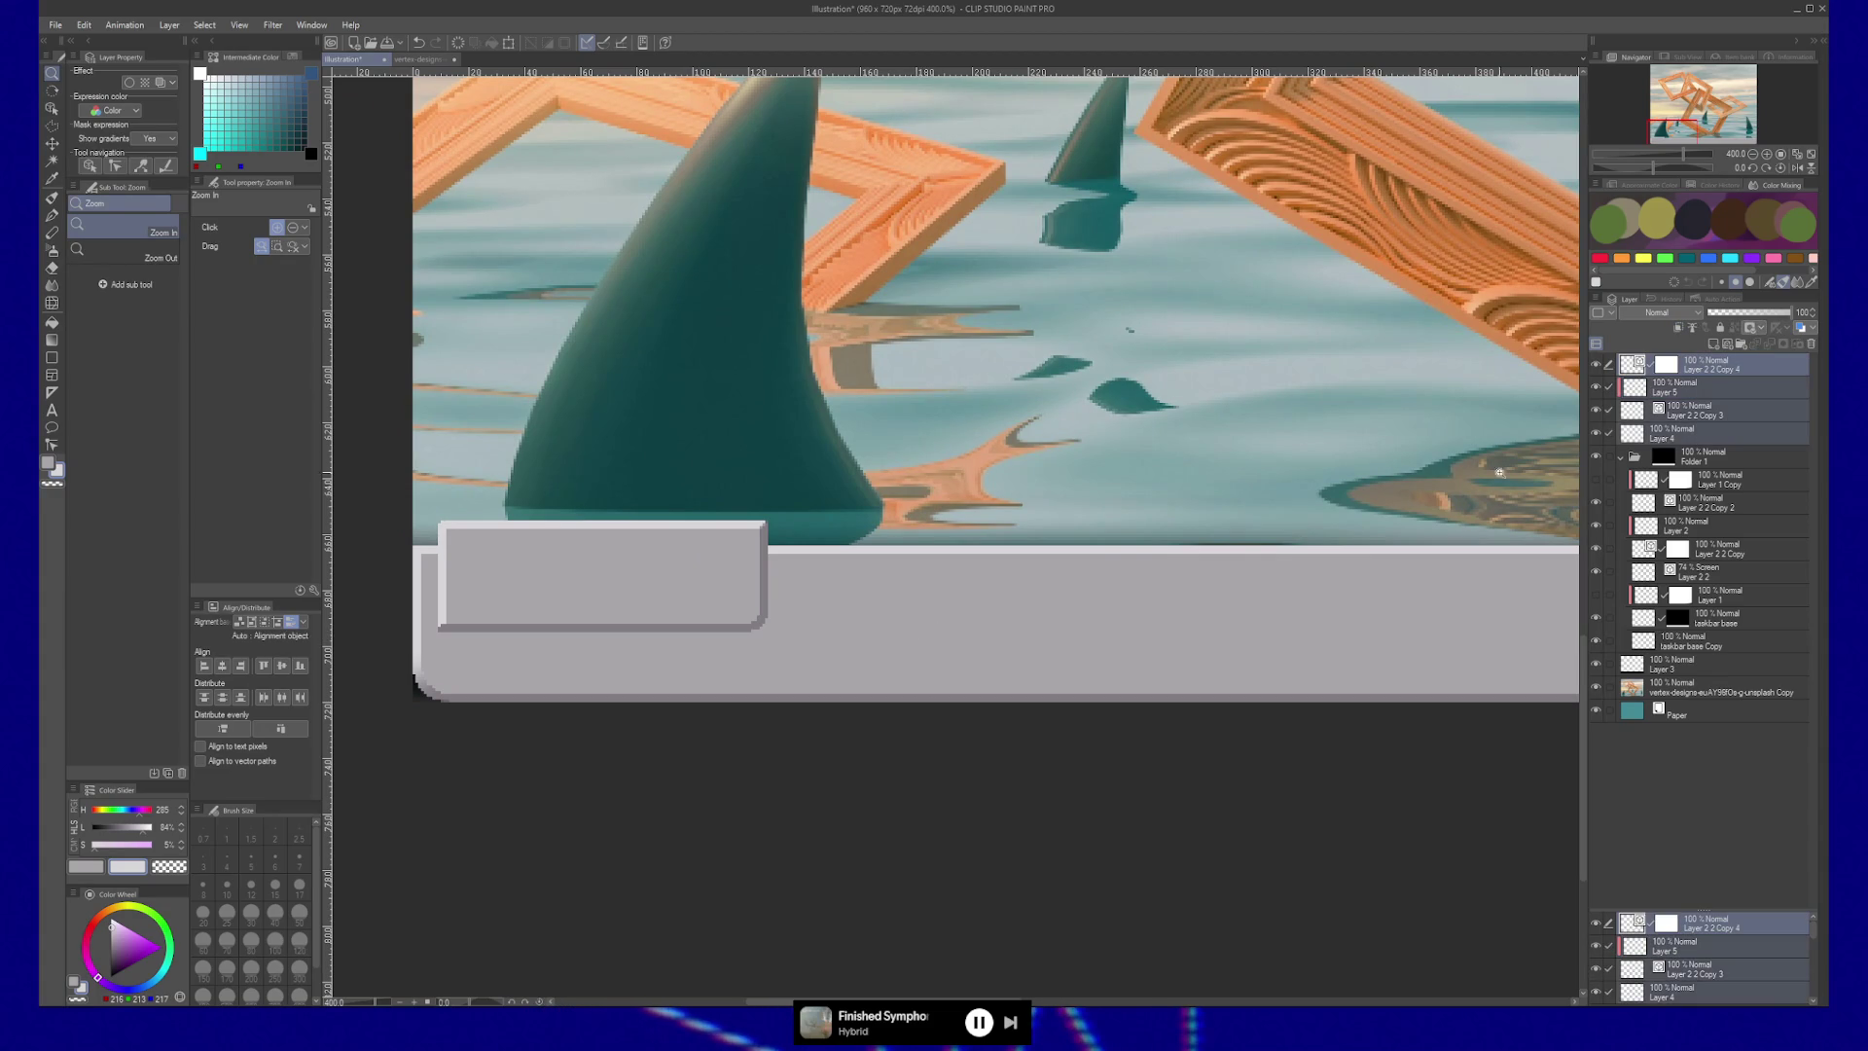
pyautogui.press('k')
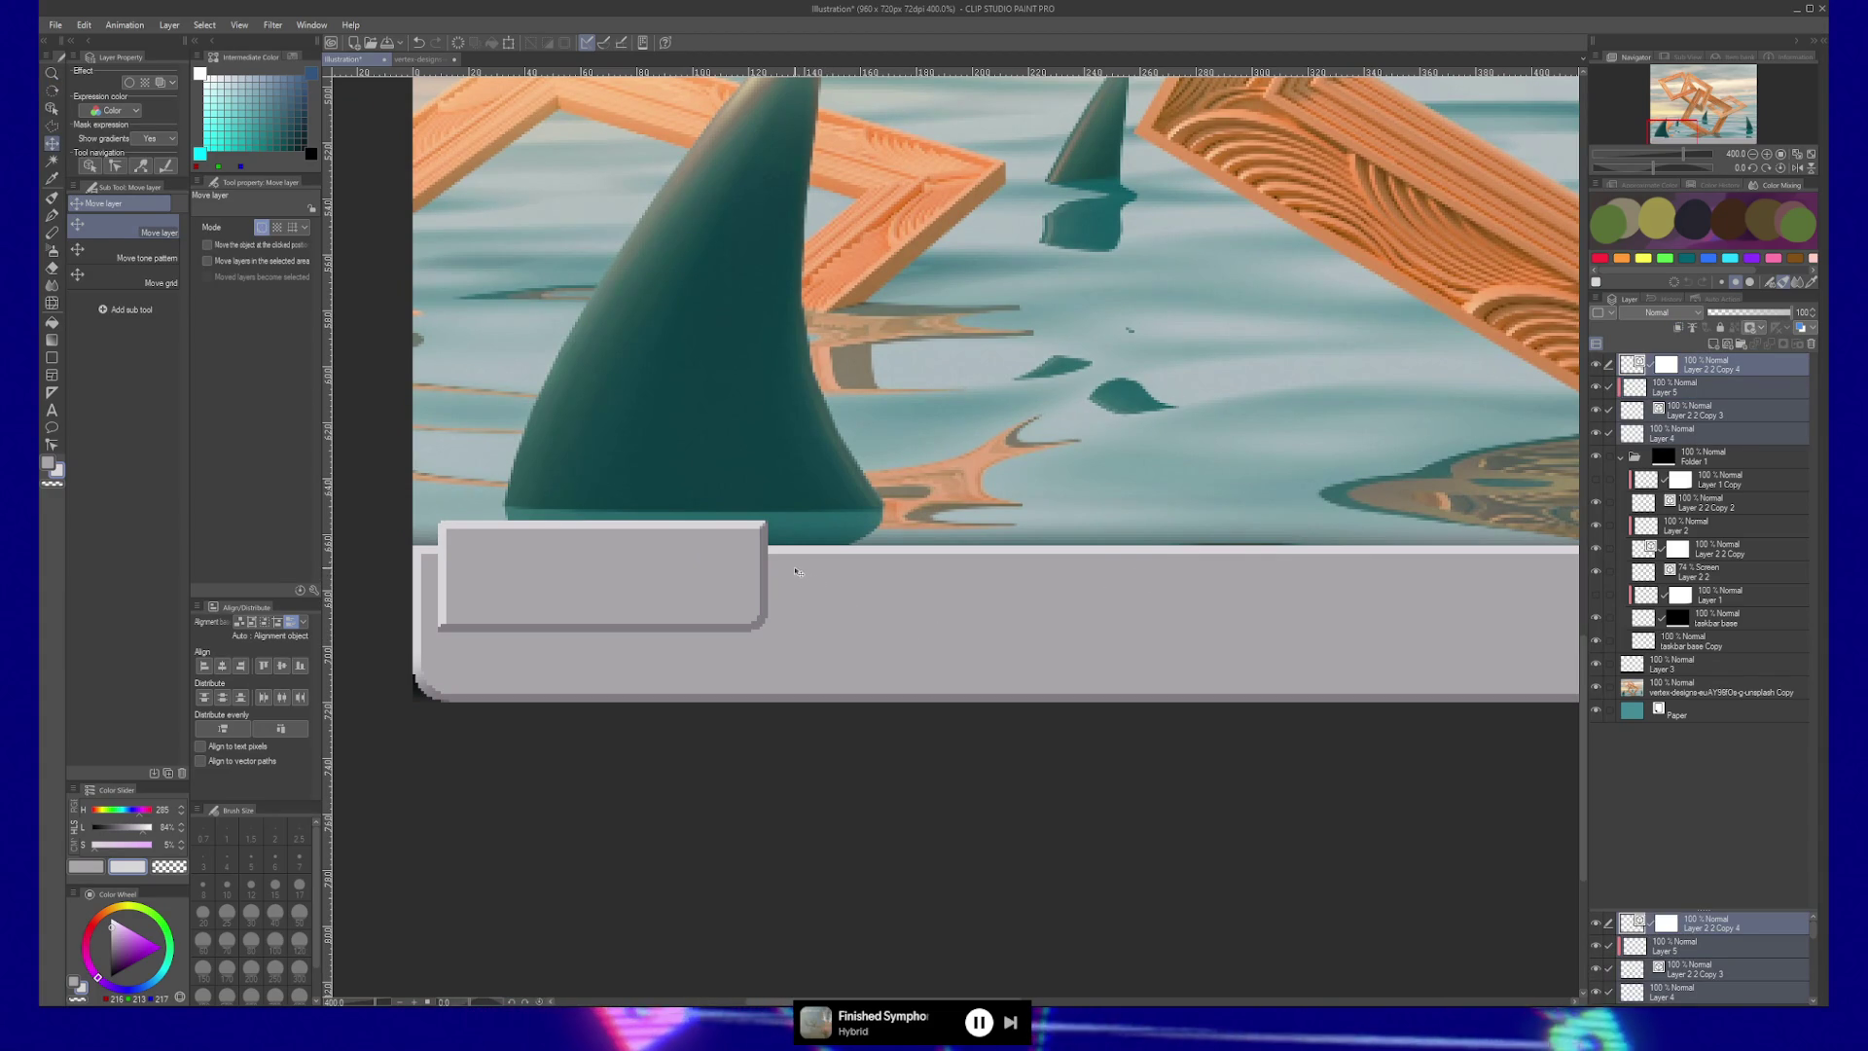
pyautogui.moveTo(798, 571)
pyautogui.mouseDown()
pyautogui.moveTo(753, 615)
pyautogui.moveTo(704, 576)
pyautogui.moveTo(1409, 568)
pyautogui.mouseUp()
pyautogui.moveTo(1215, 638); pyautogui.dragTo(979, 638)
pyautogui.moveTo(1075, 557)
pyautogui.mouseDown()
pyautogui.moveTo(1452, 557)
pyautogui.moveTo(1020, 658)
pyautogui.mouseUp()
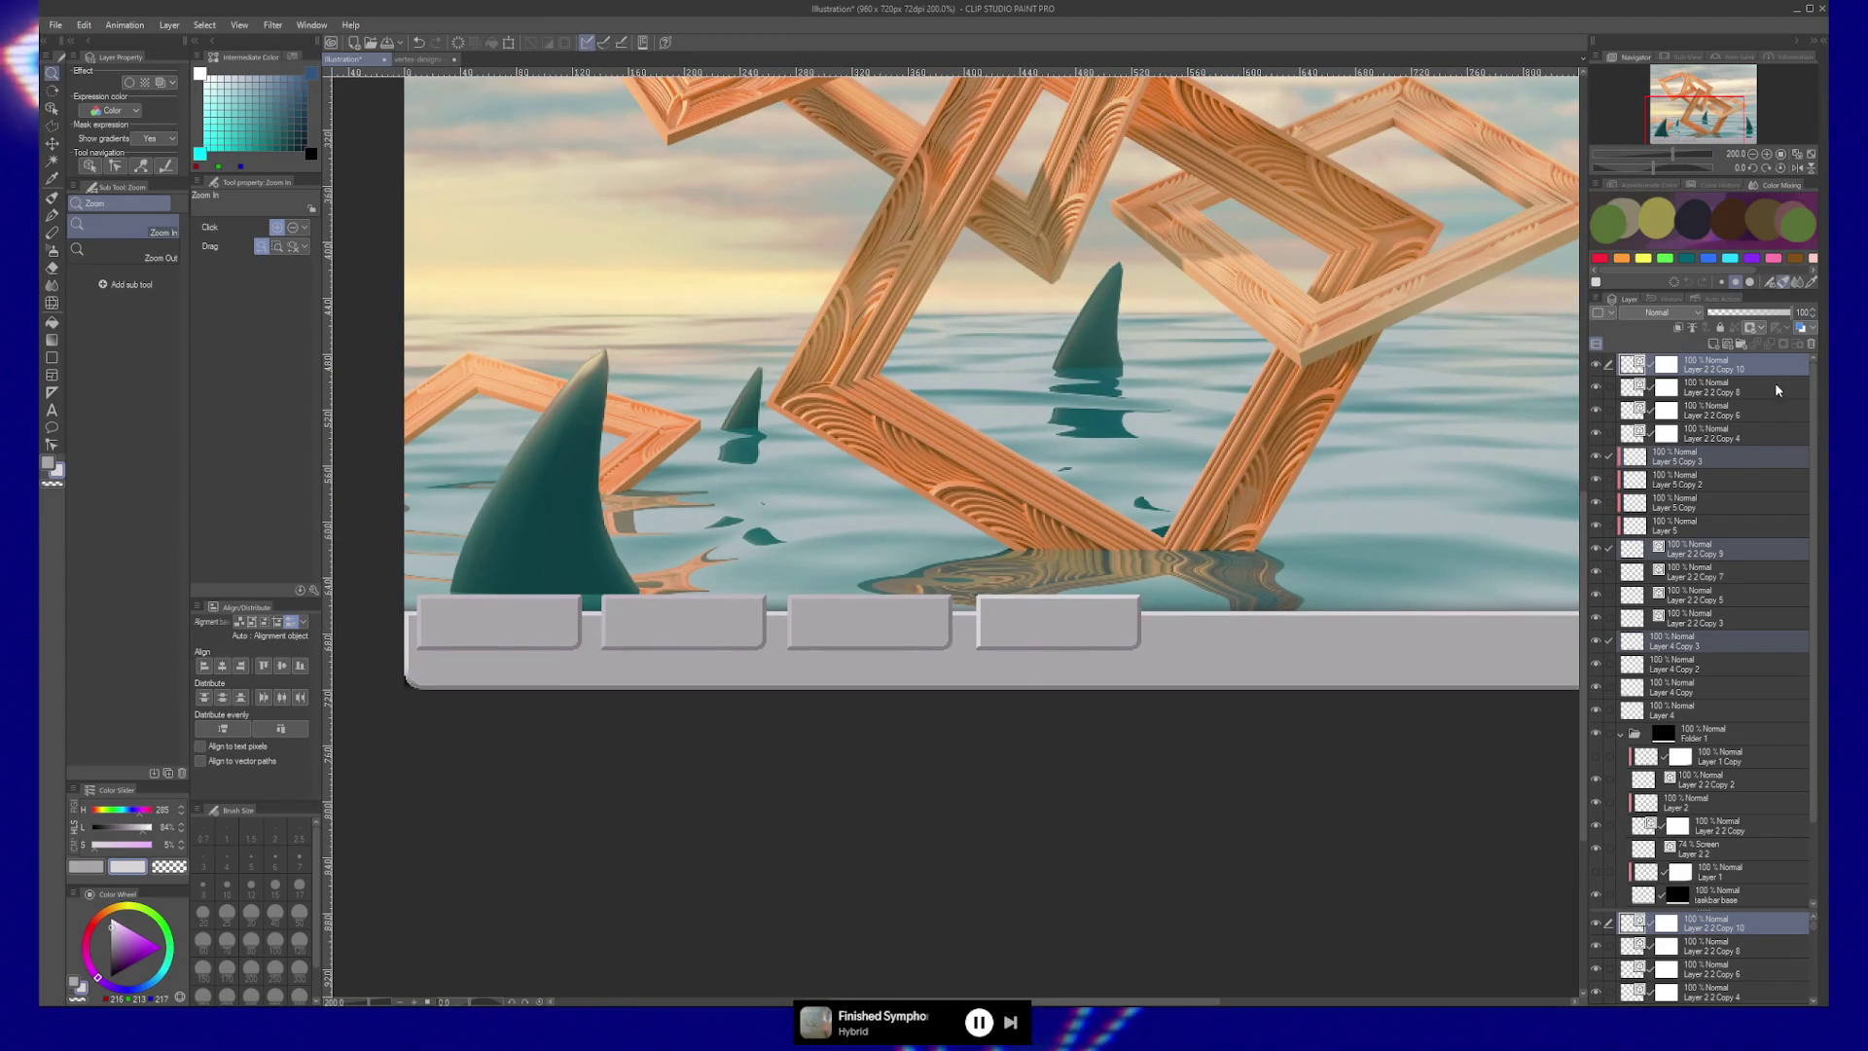
pyautogui.hotkey('ctrl', 'z')
pyautogui.hotkey('ctrl', 'z')
pyautogui.hotkey('ctrl', 'z')
pyautogui.hotkey('ctrl', 'z')
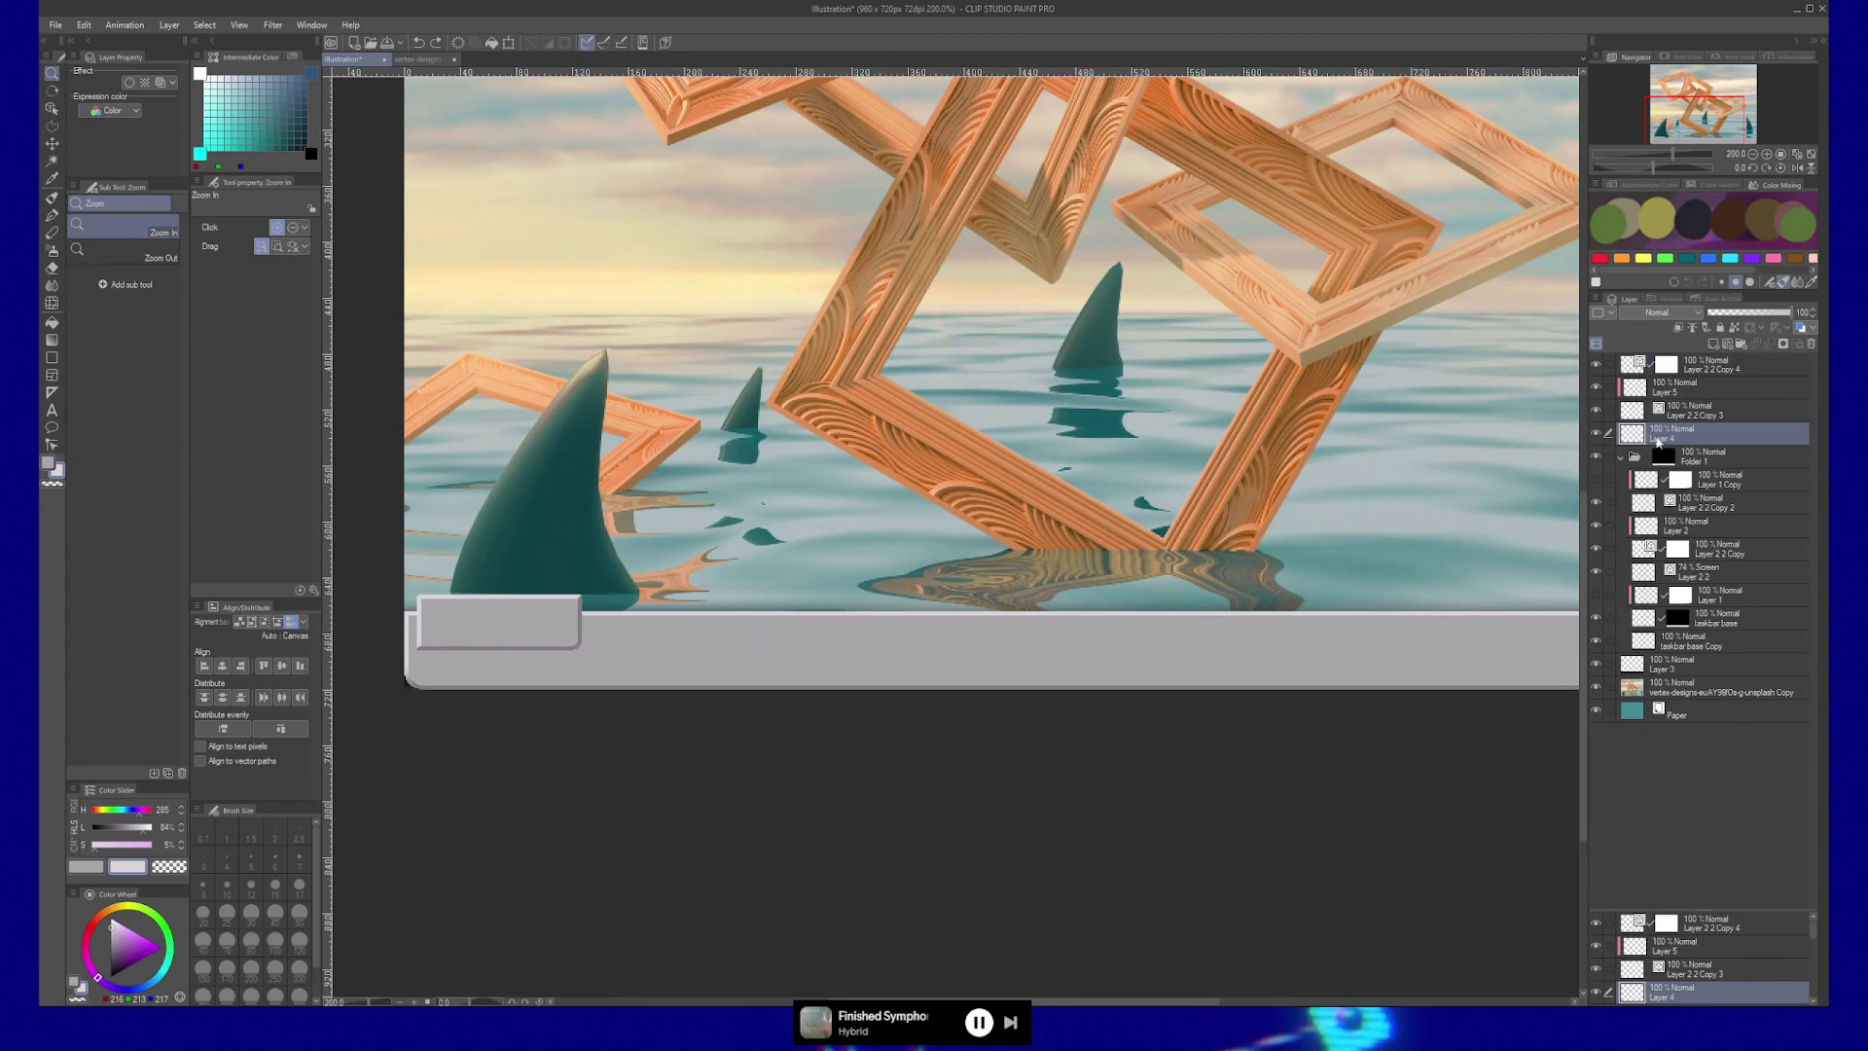
# Group the four button layers into a folder and drag duplicates right to form four buttons.
pyautogui.keyDown('shift'); pyautogui.click(1623, 370); pyautogui.keyUp('shift')
pyautogui.hotkey('ctrl', 'g')
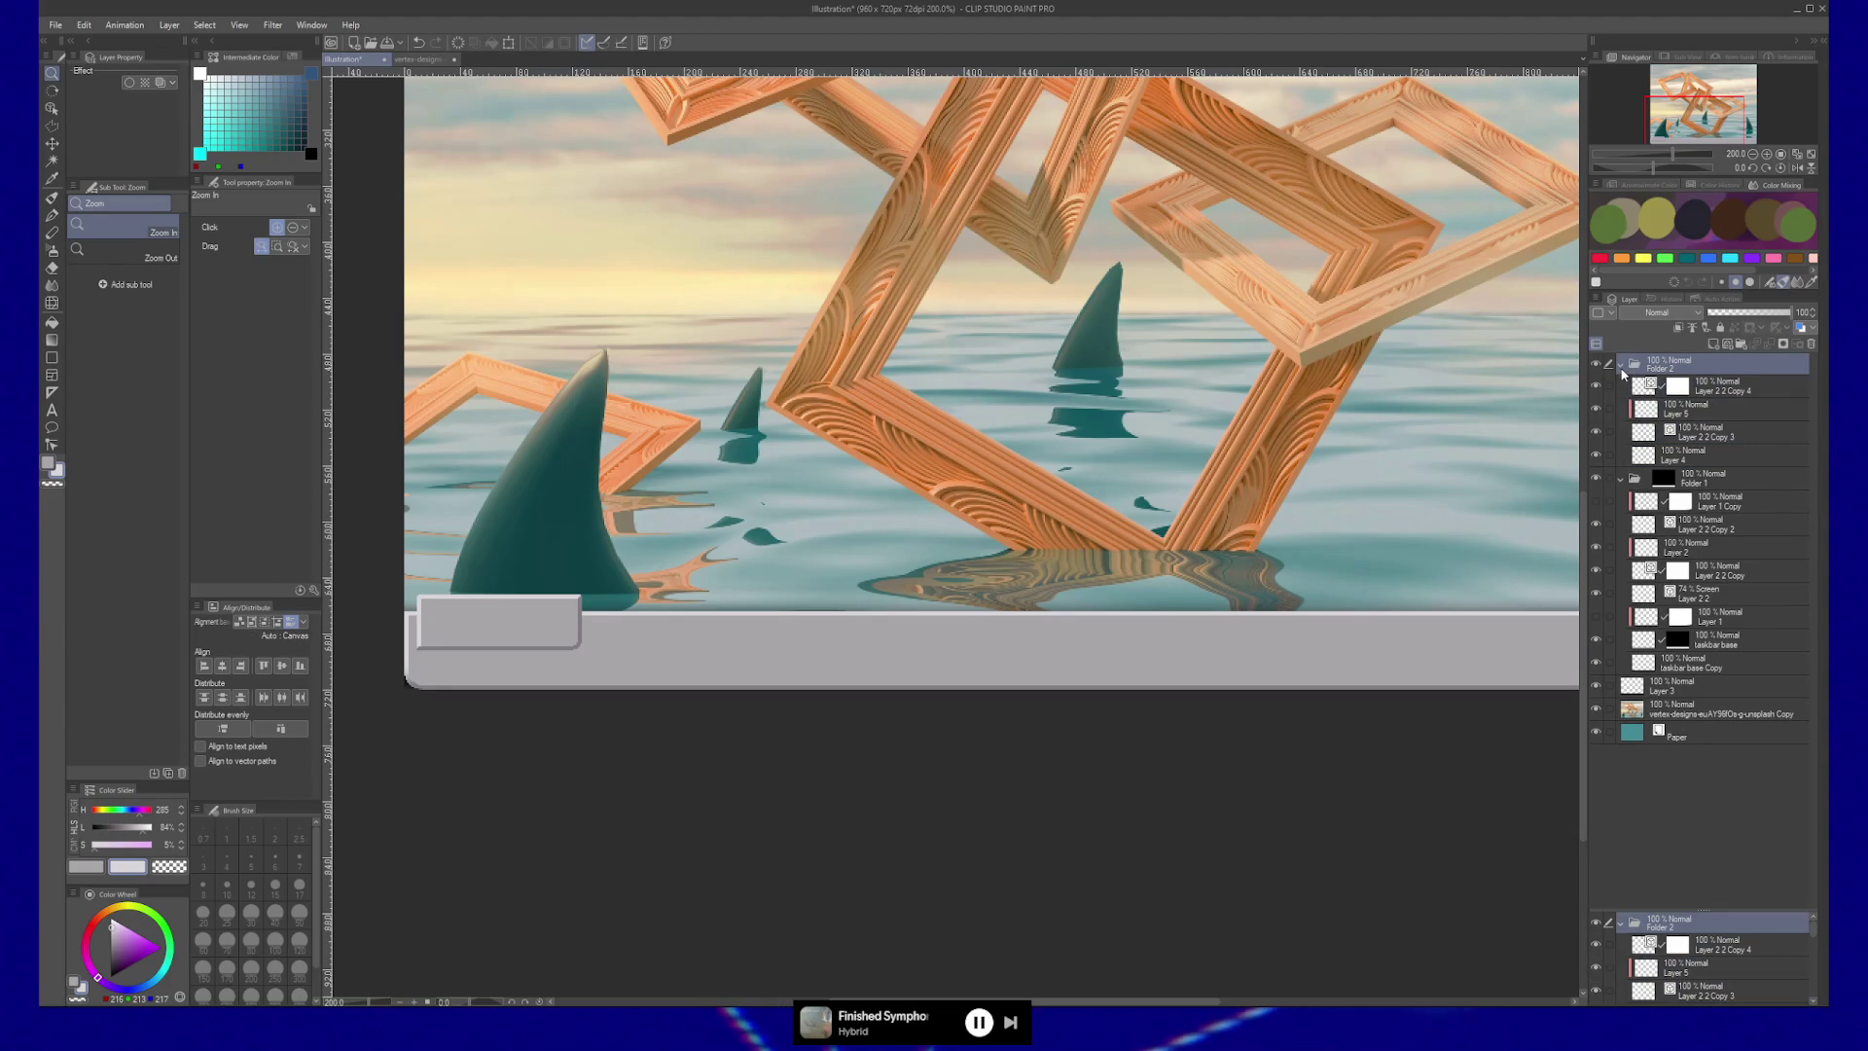
pyautogui.click(1621, 367)
pyautogui.press('k')
pyautogui.moveTo(499, 635); pyautogui.dragTo(853, 629)
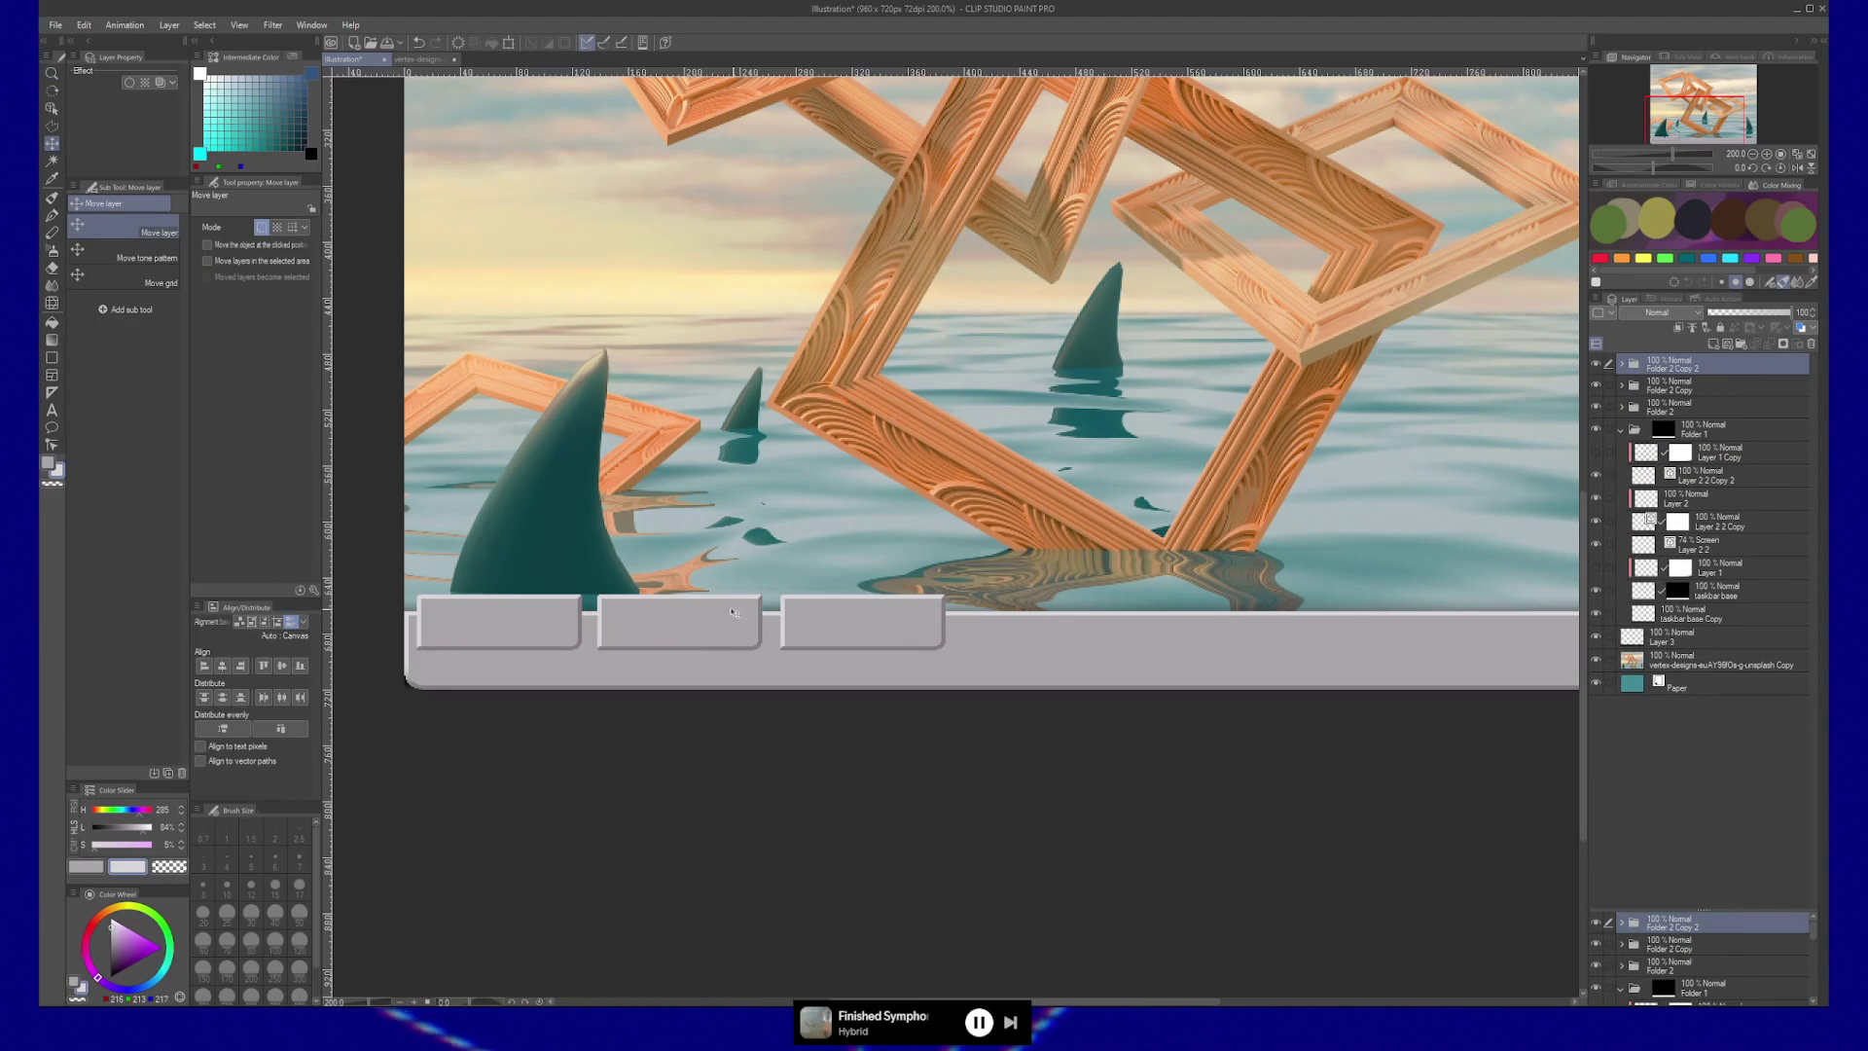
pyautogui.moveTo(847, 620)
pyautogui.mouseDown()
pyautogui.moveTo(1196, 638)
pyautogui.moveTo(1090, 662)
pyautogui.moveTo(1139, 688)
pyautogui.mouseUp()
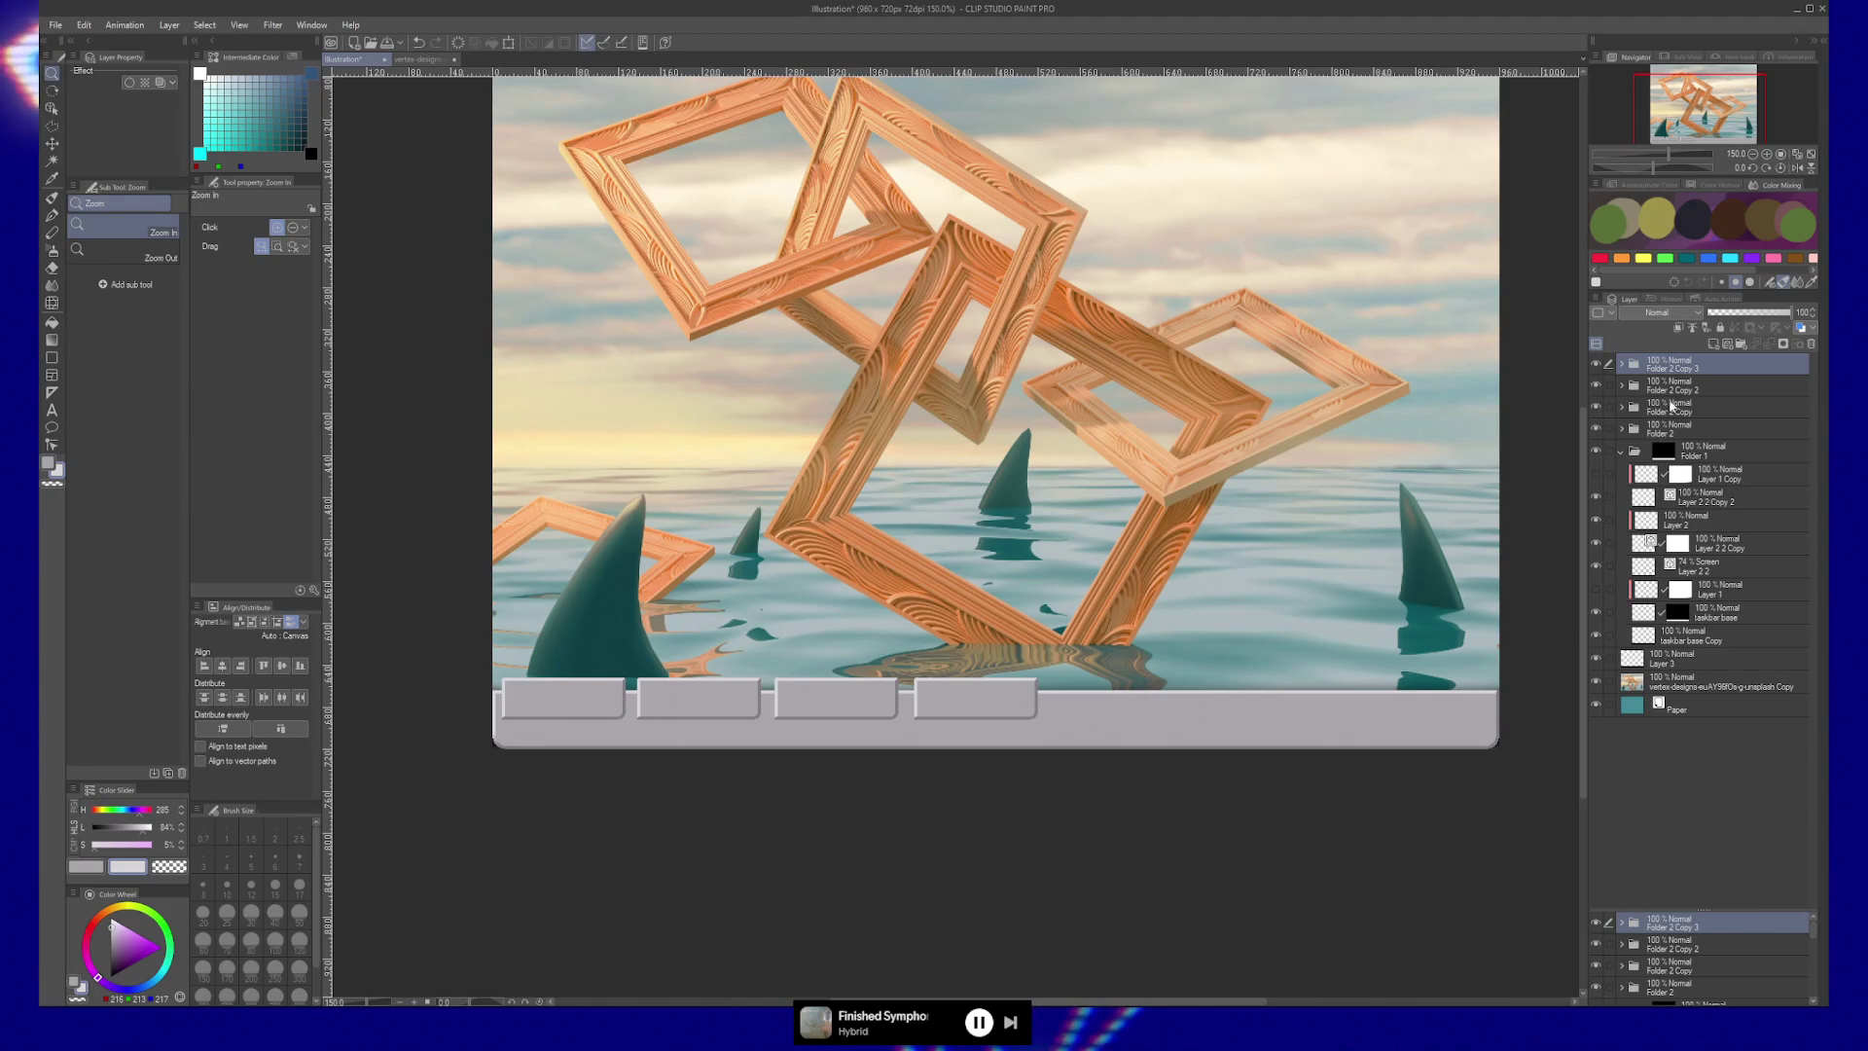
# Push the Folder 2 Copy button slightly lower on the taskbar.
pyautogui.click(1669, 402)
pyautogui.press('k')
pyautogui.moveTo(1087, 672); pyautogui.dragTo(1090, 688)
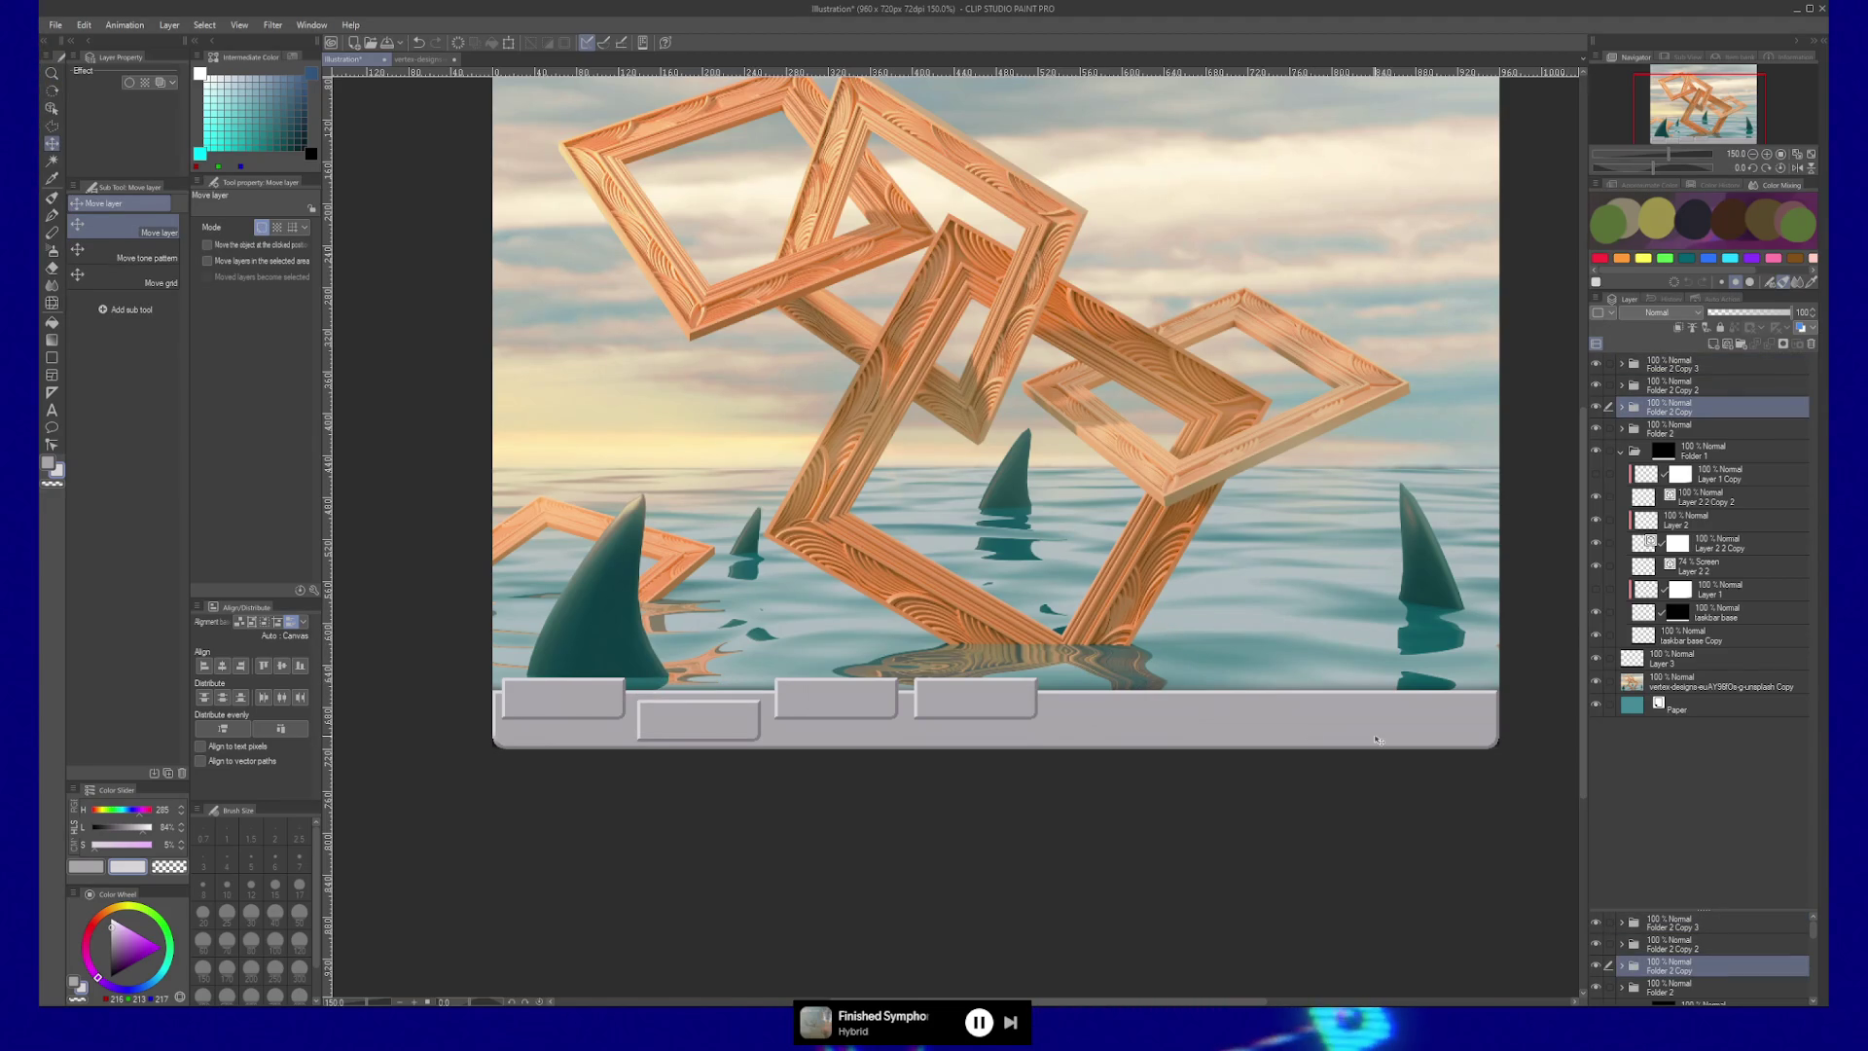
pyautogui.press('/')
pyautogui.click(598, 749)
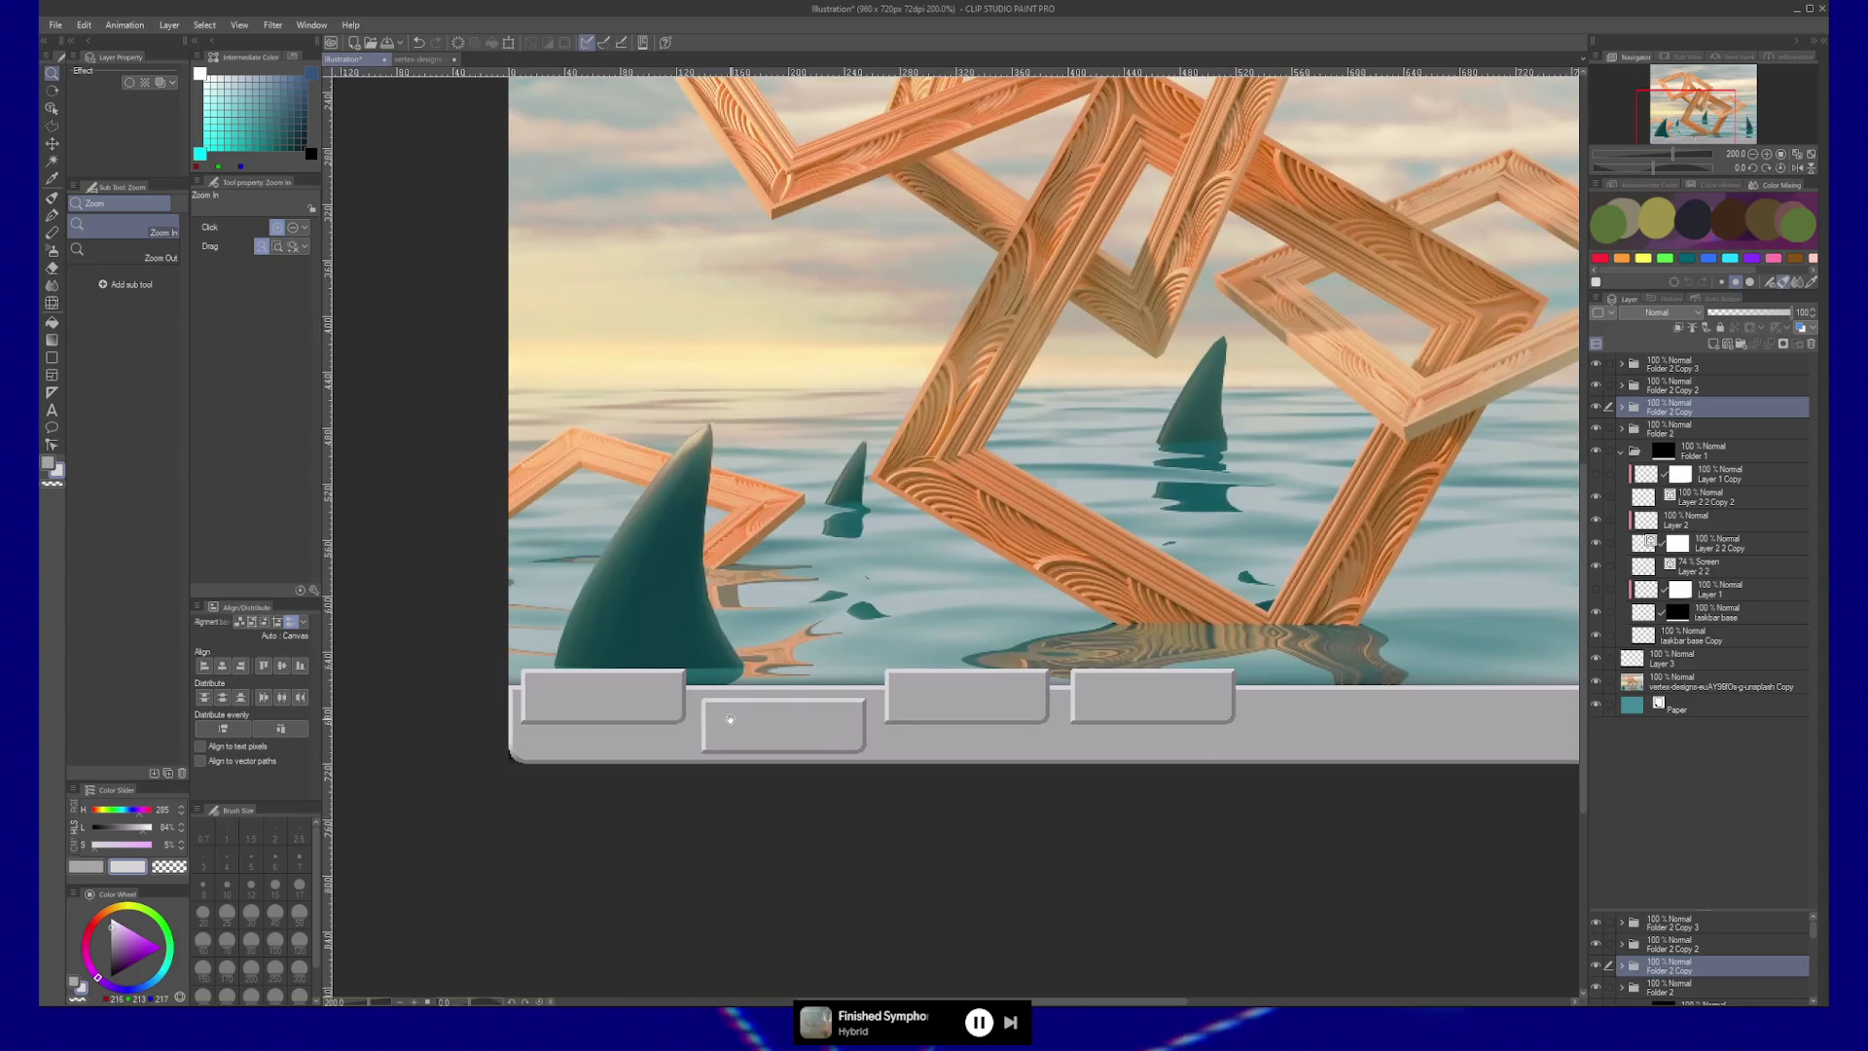
# Add a new layer above Folder 1 and try a polyline selection around the first button, then discard it.
pyautogui.click(1621, 457)
pyautogui.click(1771, 453)
pyautogui.hotkey('ctrl', 'shift', 'n')
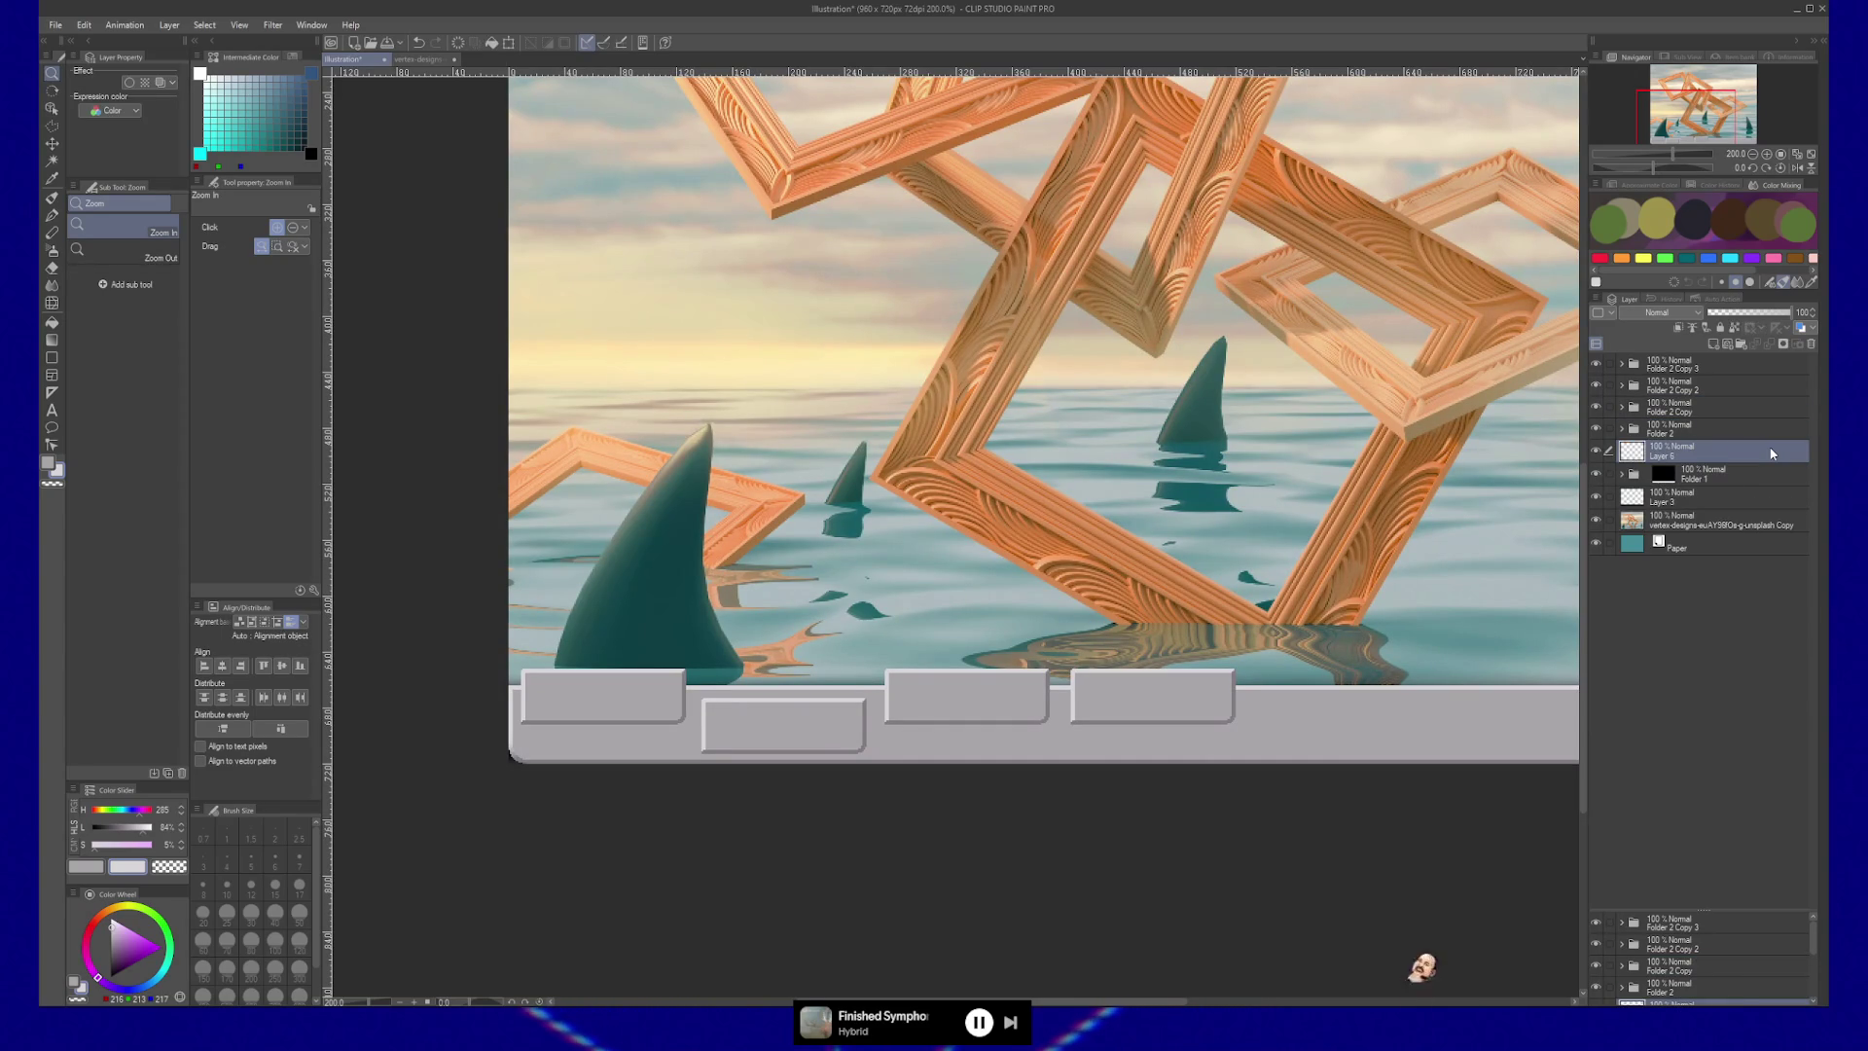
pyautogui.click(678, 676)
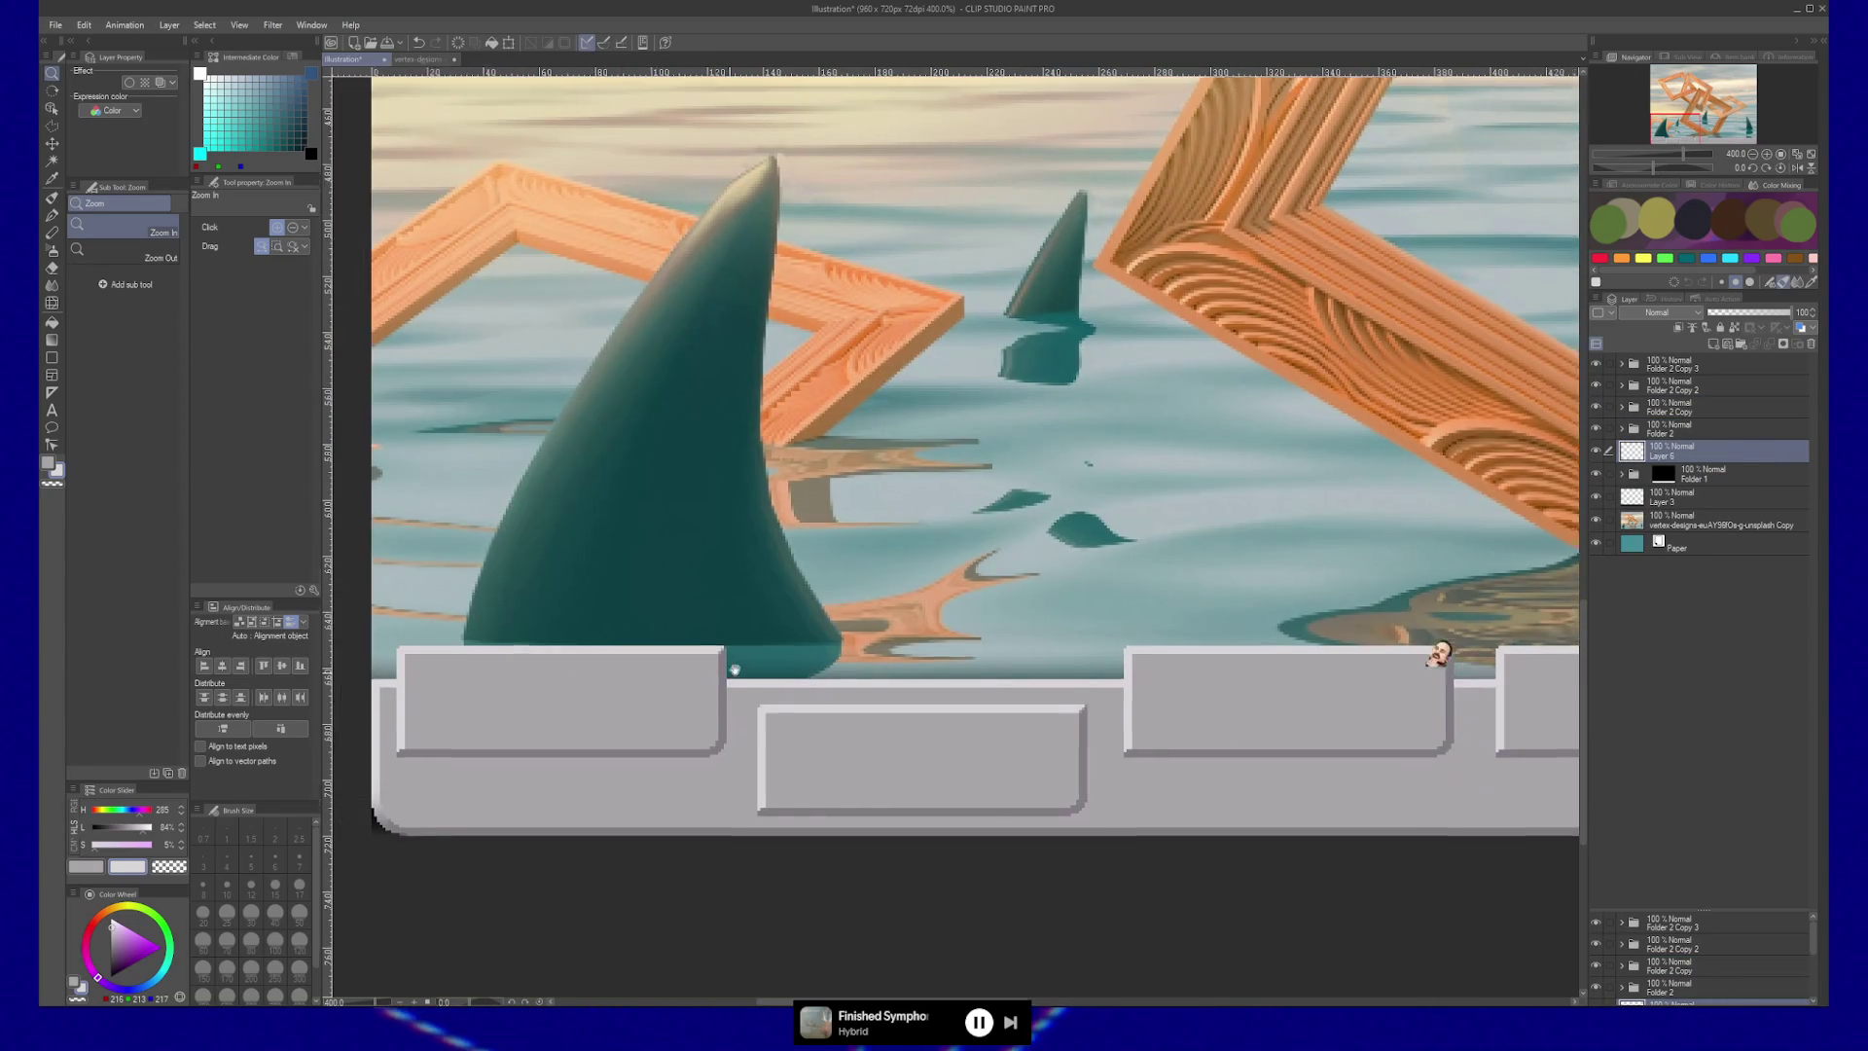
pyautogui.press('m')
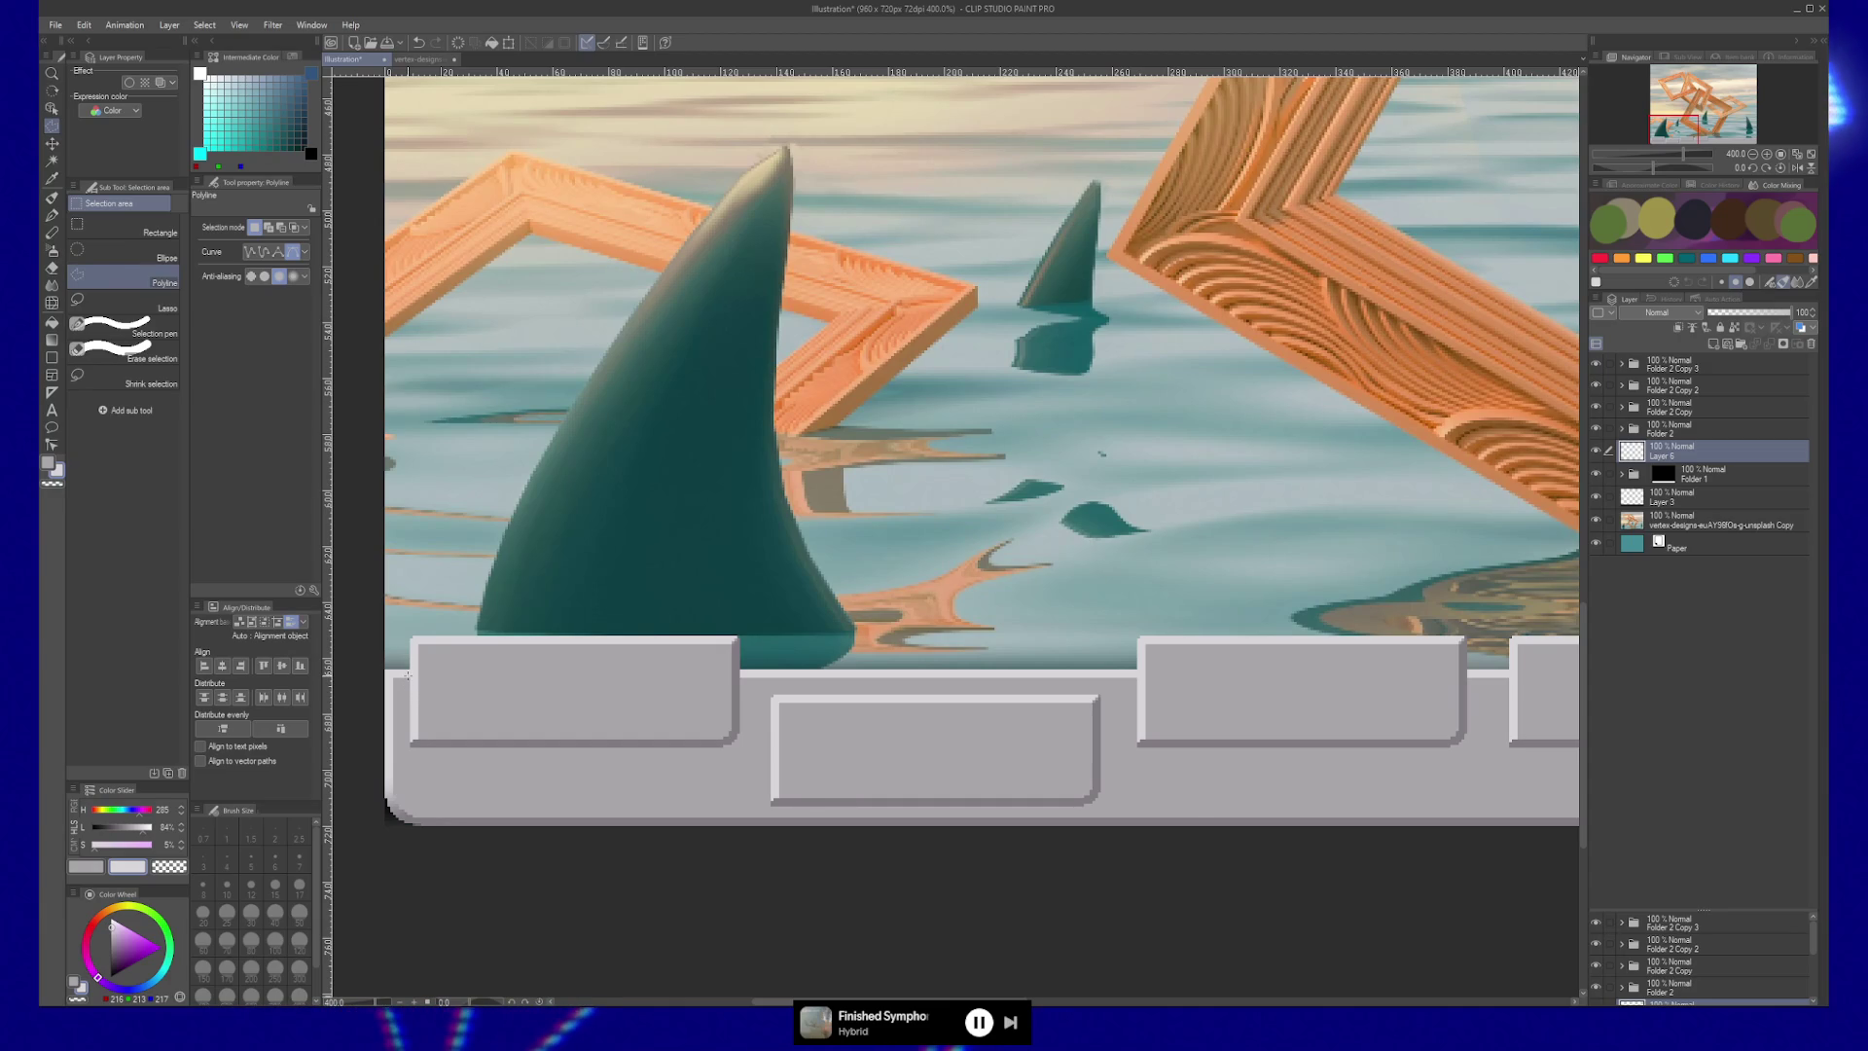
pyautogui.click(405, 671)
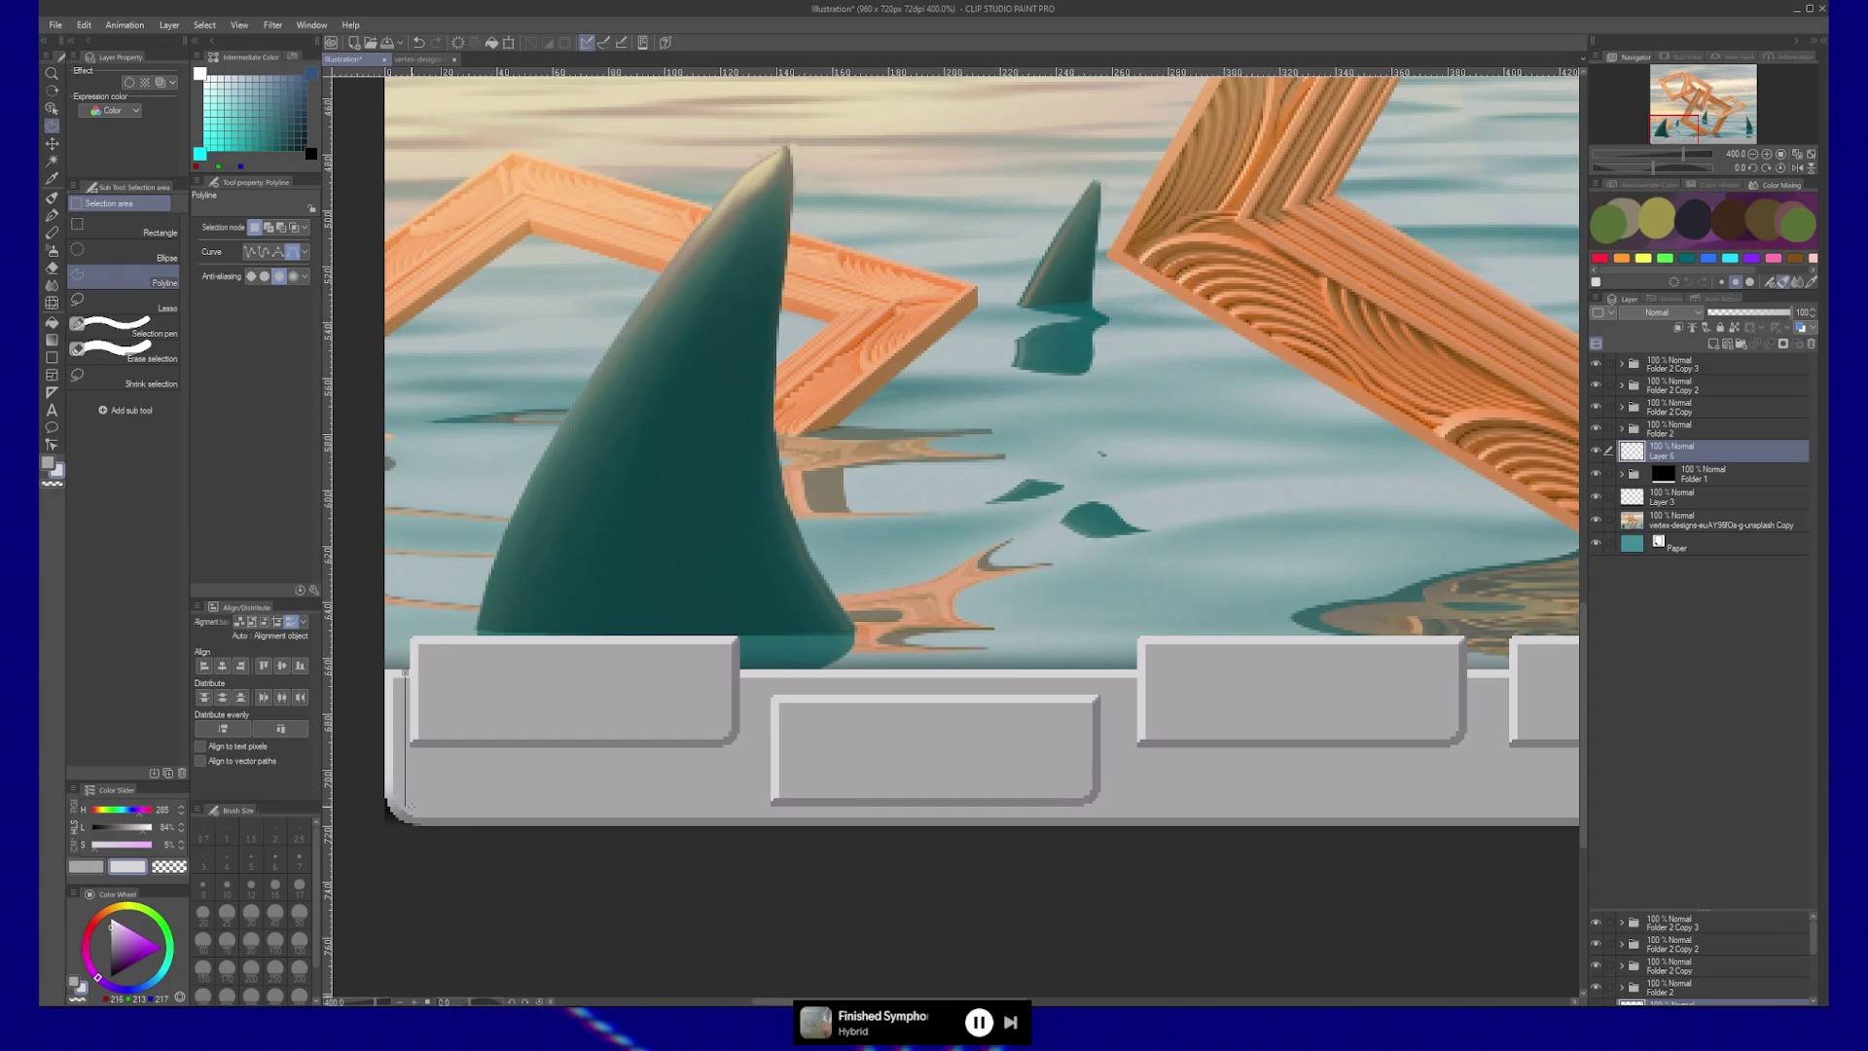
pyautogui.click(750, 807)
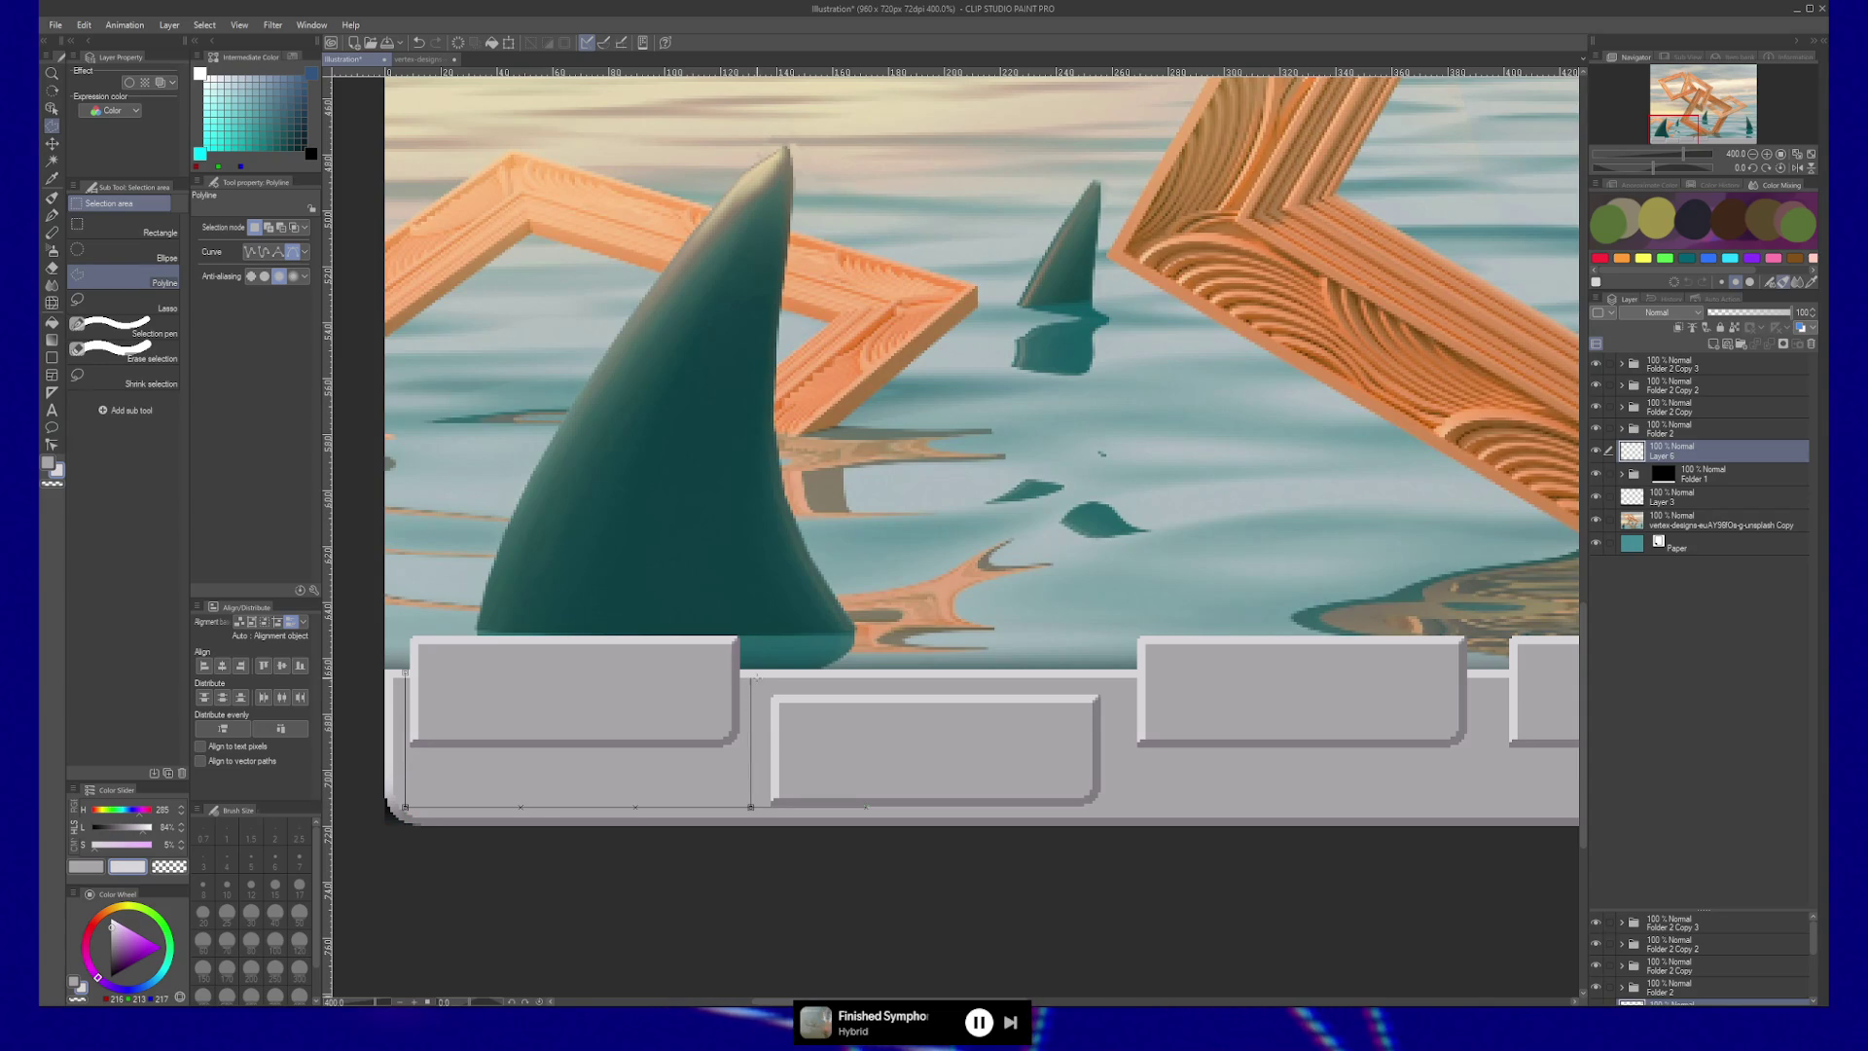
pyautogui.click(750, 669)
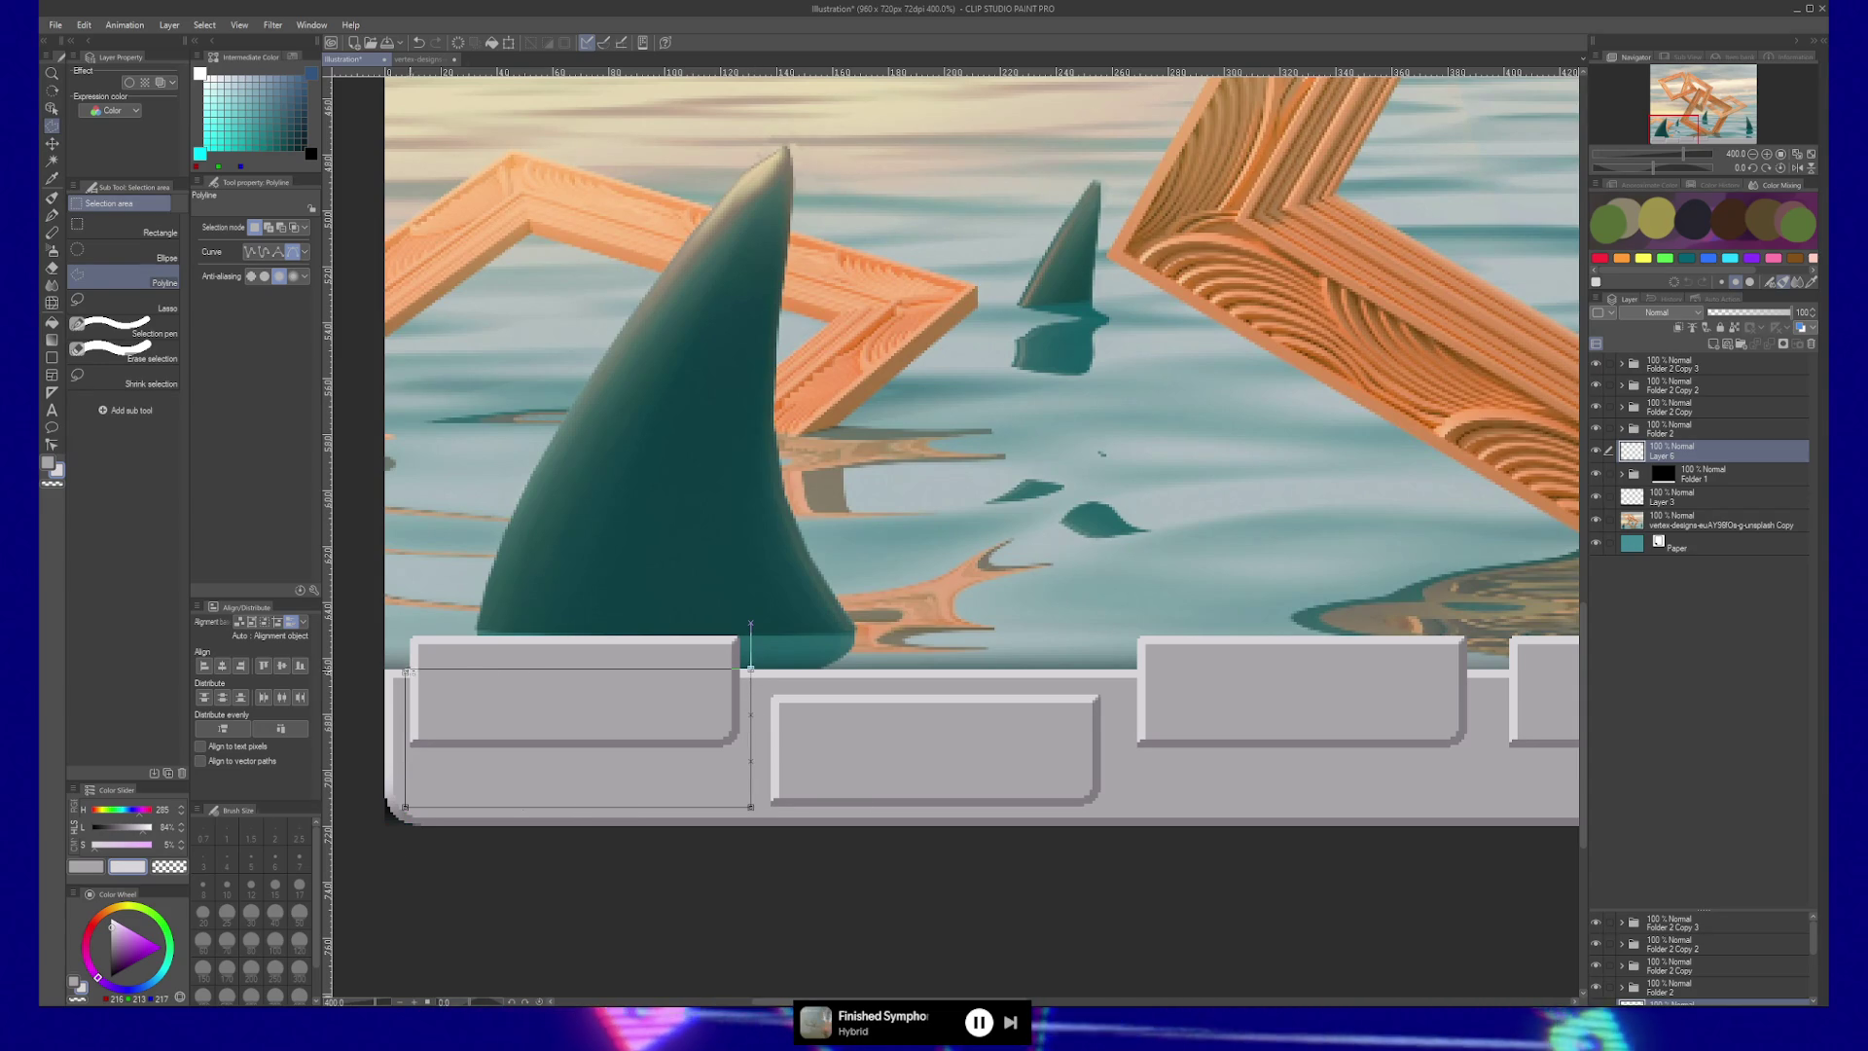
pyautogui.click(409, 676)
pyautogui.hotkey('ctrl', 'space')
pyautogui.hotkey('ctrl', 'd')
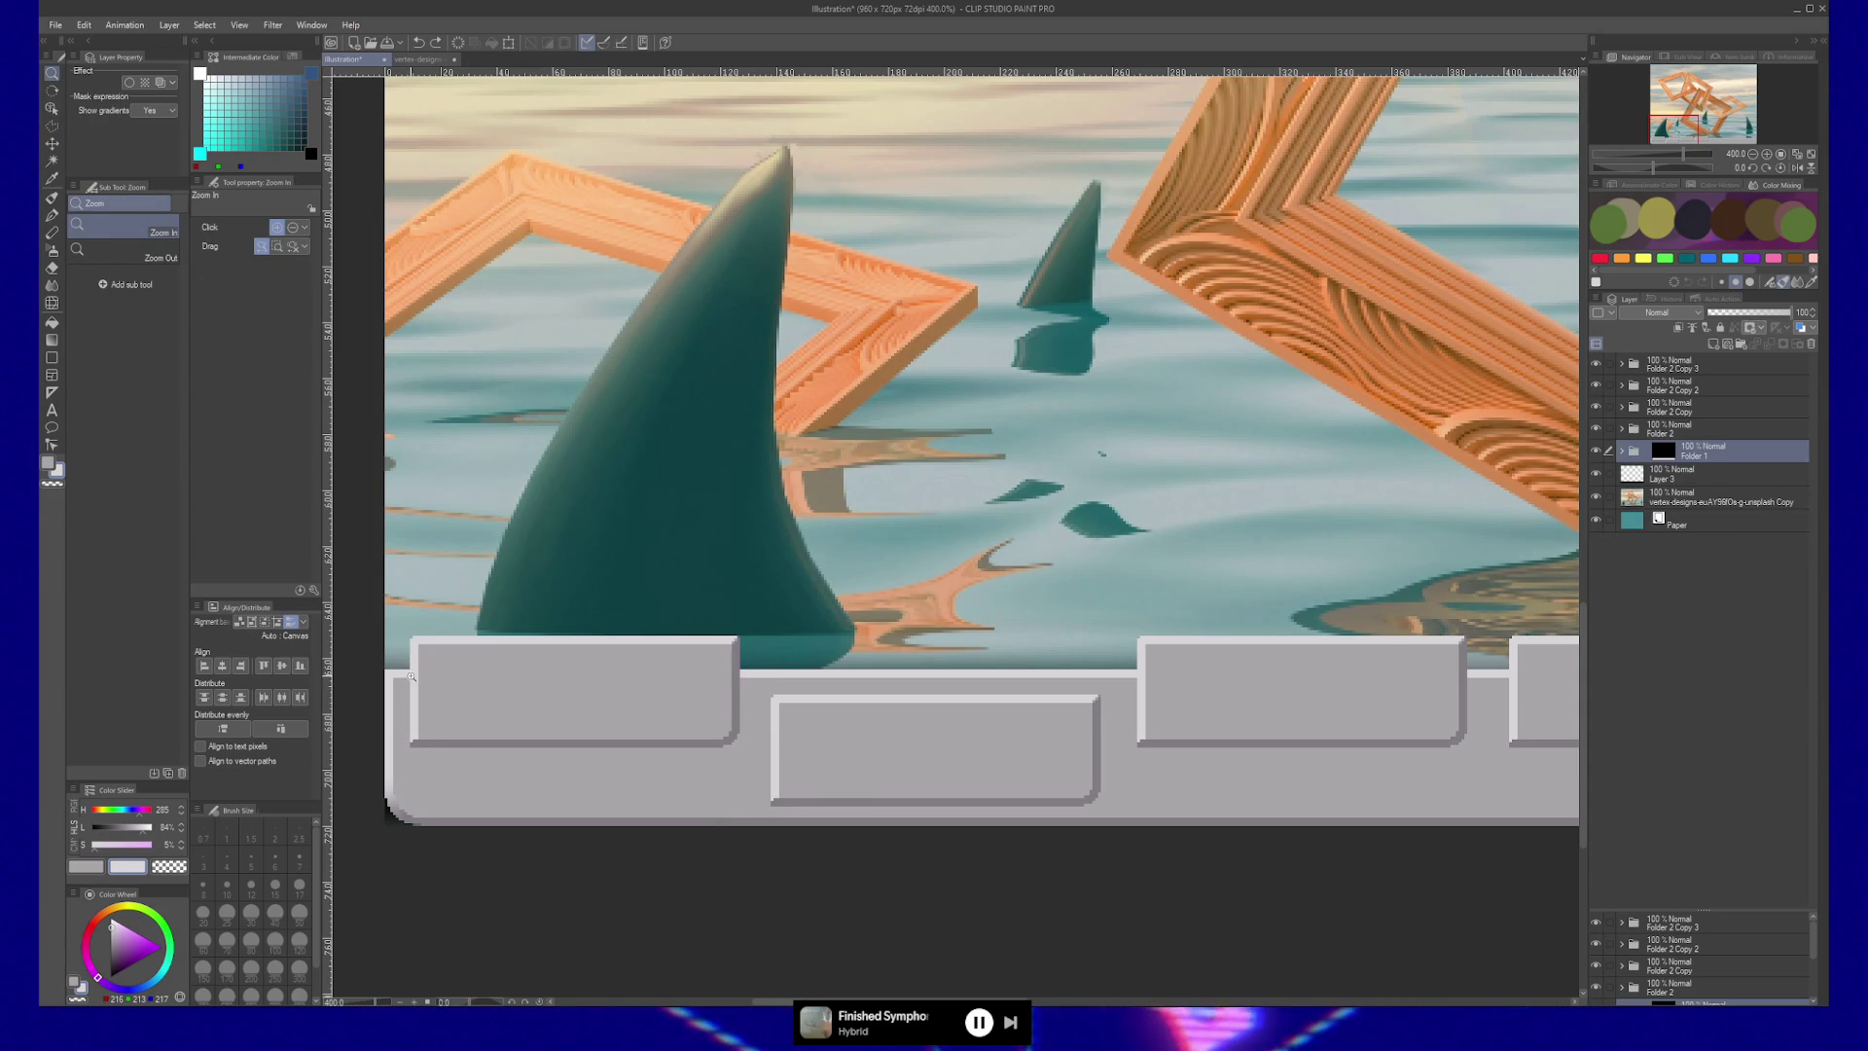
# Draw a rectangular polyline selection around the first button.
pyautogui.press('m')
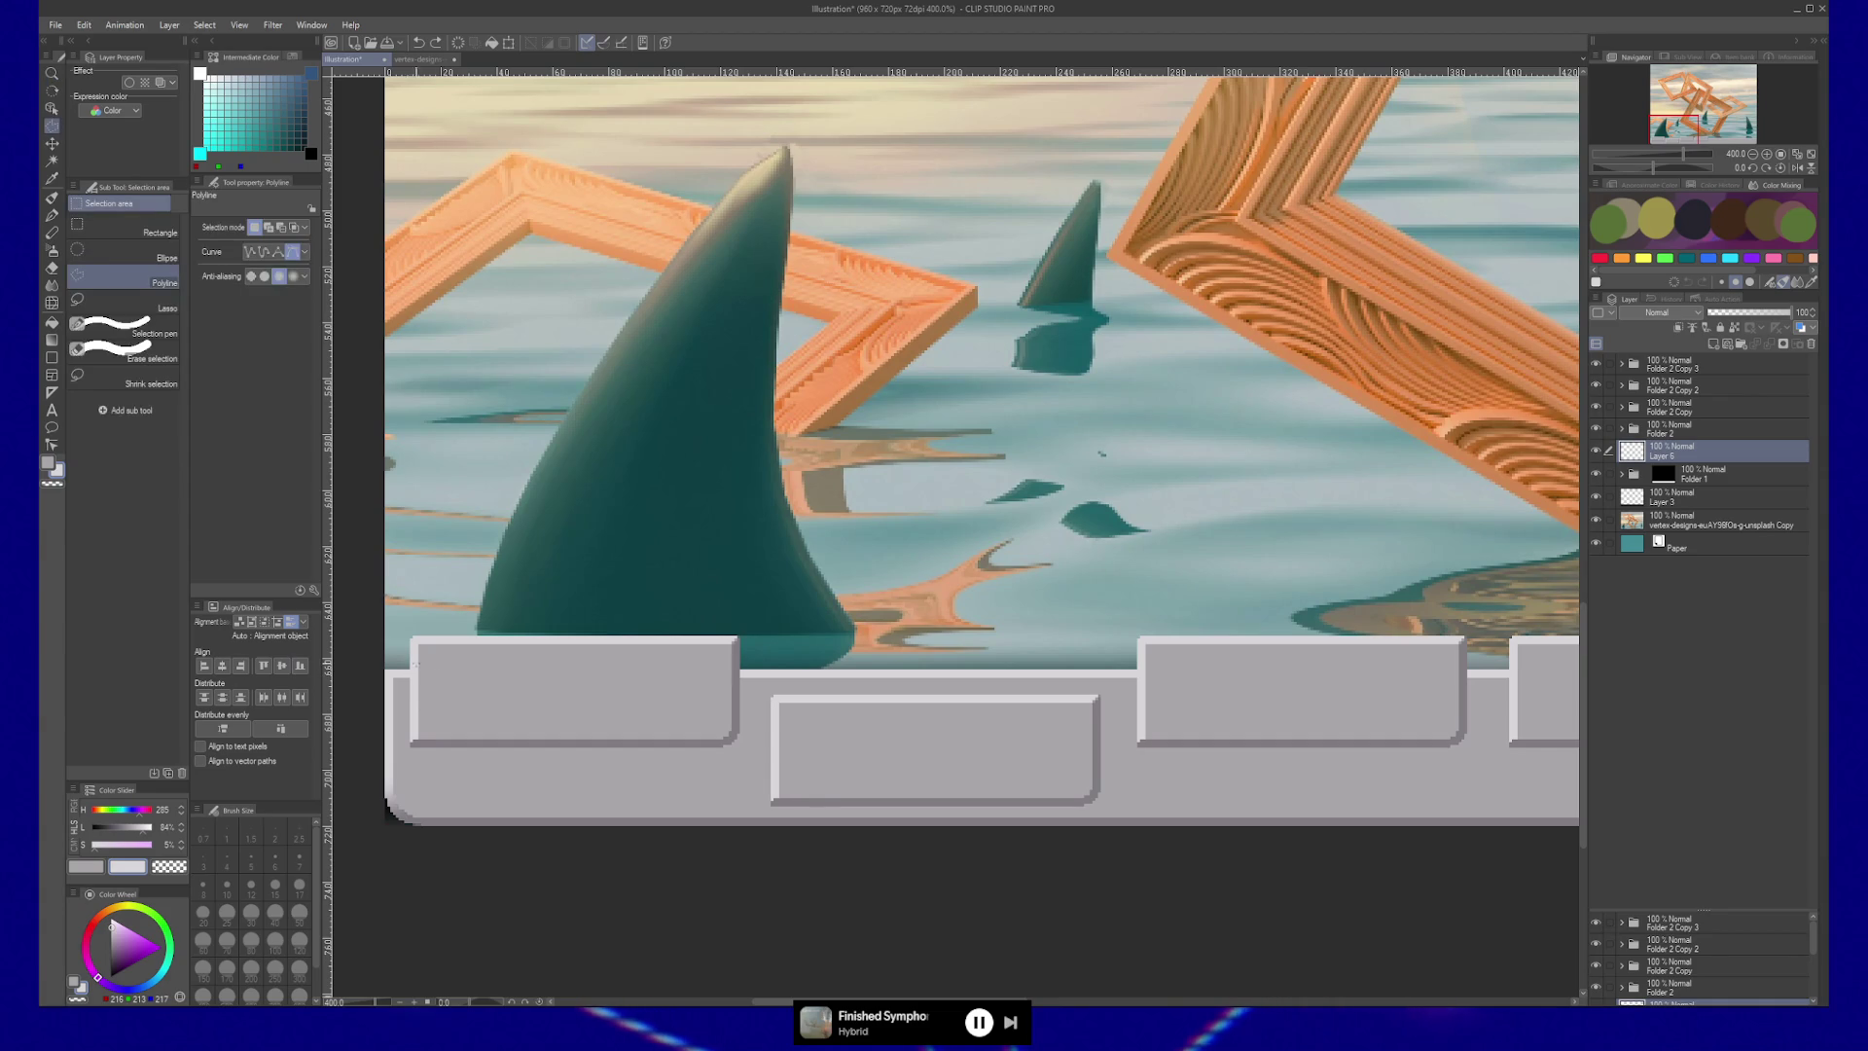
pyautogui.scroll(3, 516, 798)
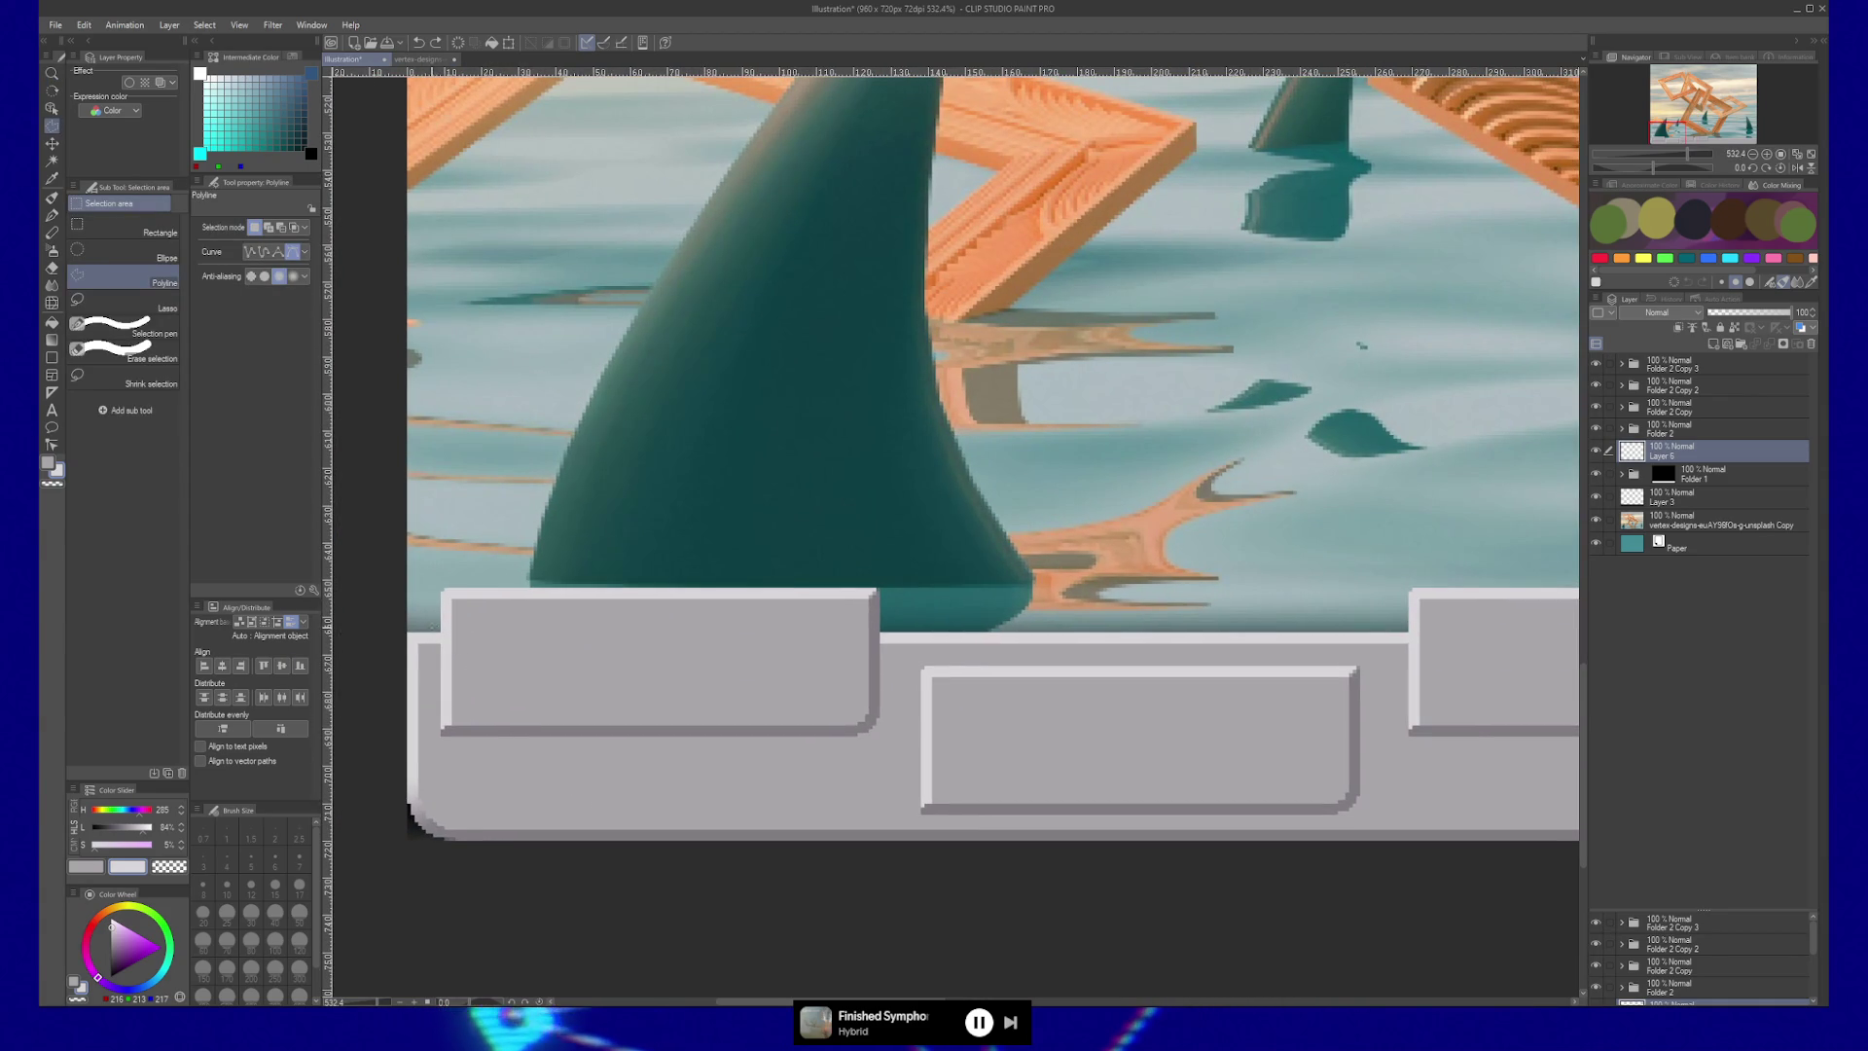
pyautogui.click(435, 625)
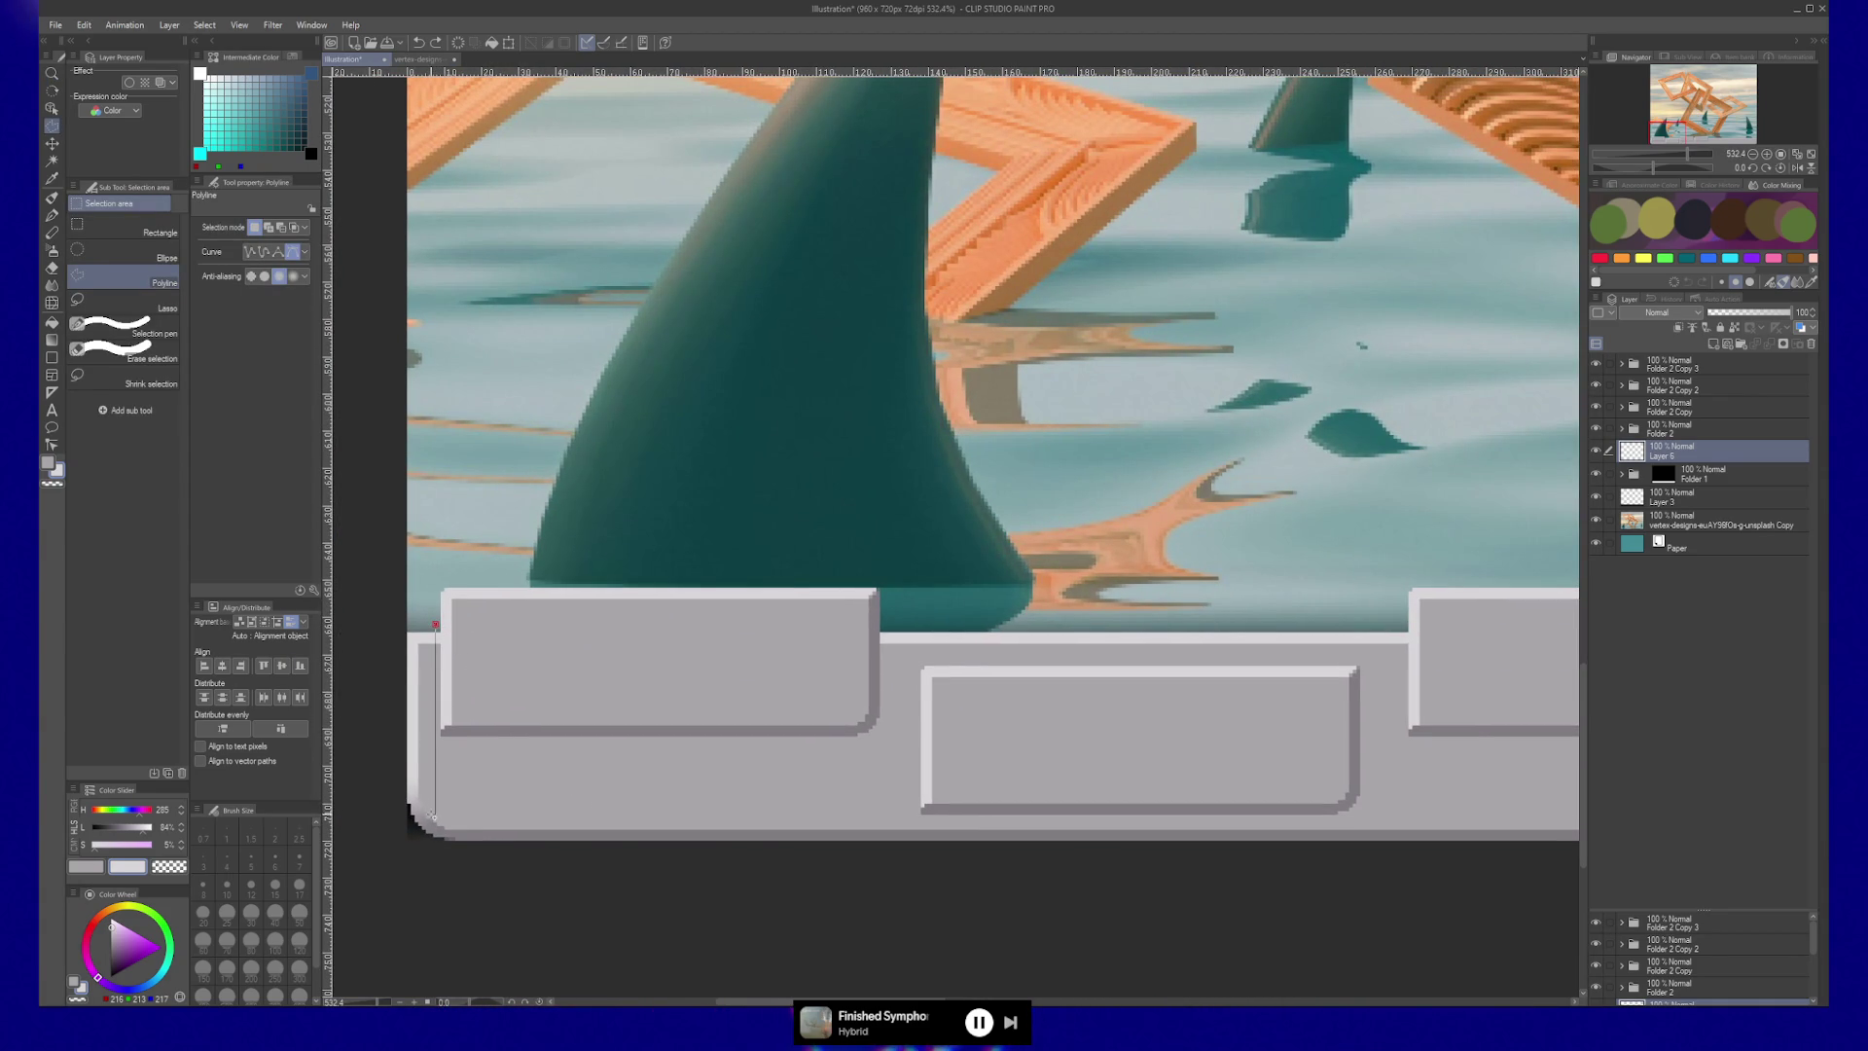
pyautogui.click(880, 813)
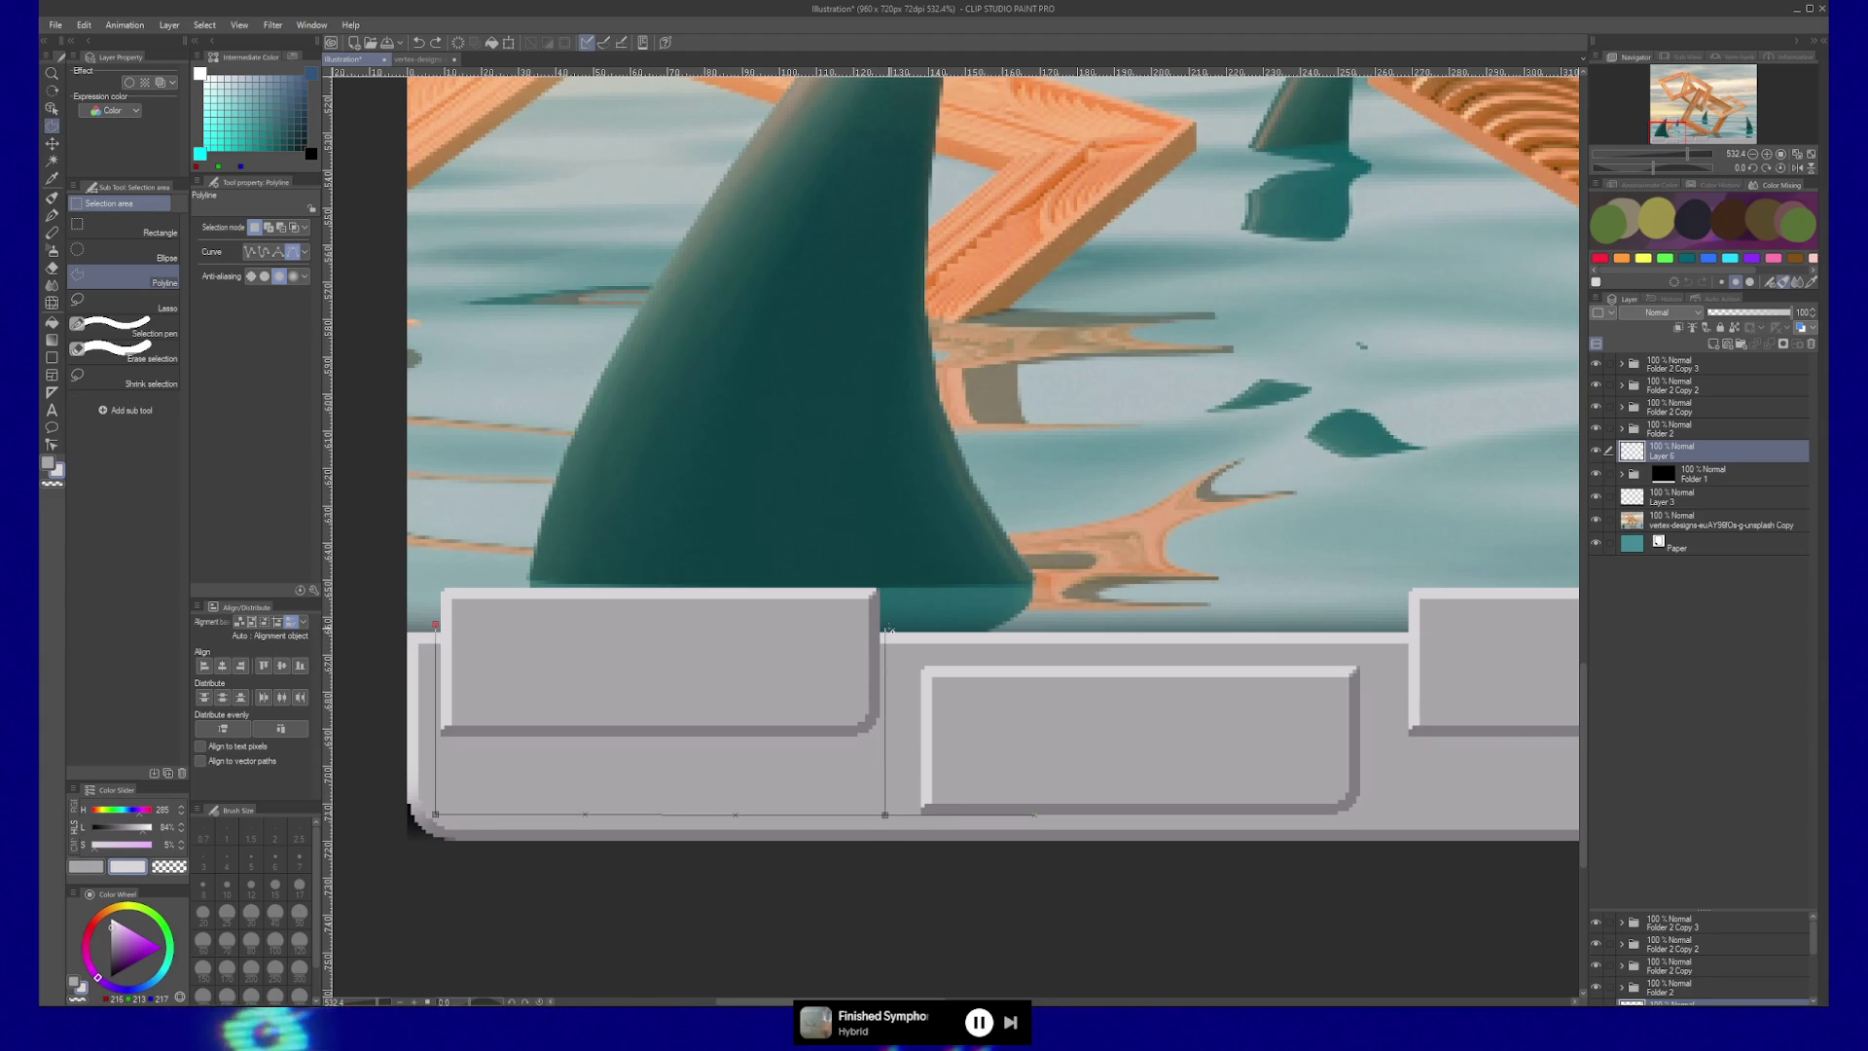
pyautogui.click(885, 627)
pyautogui.click(435, 624)
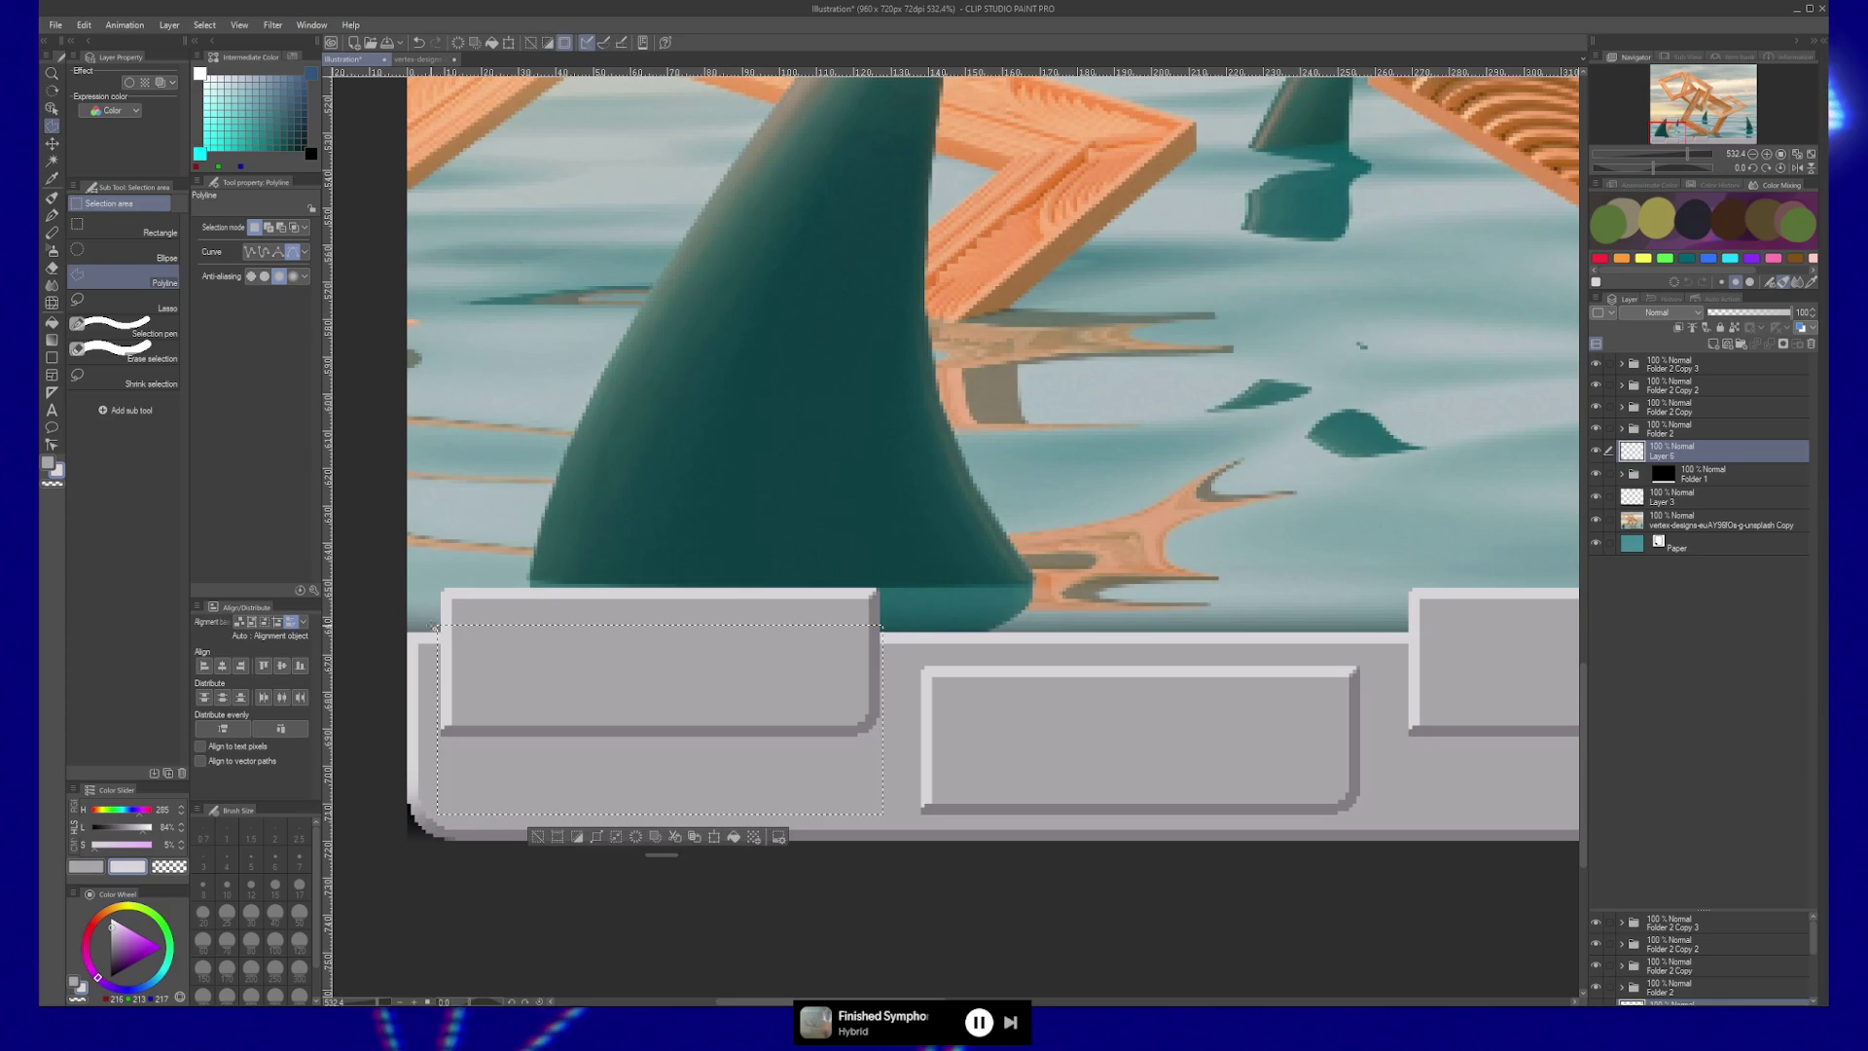
# Paint the lower part of the selection dark grey as the first key's shadow band.
pyautogui.press('b')
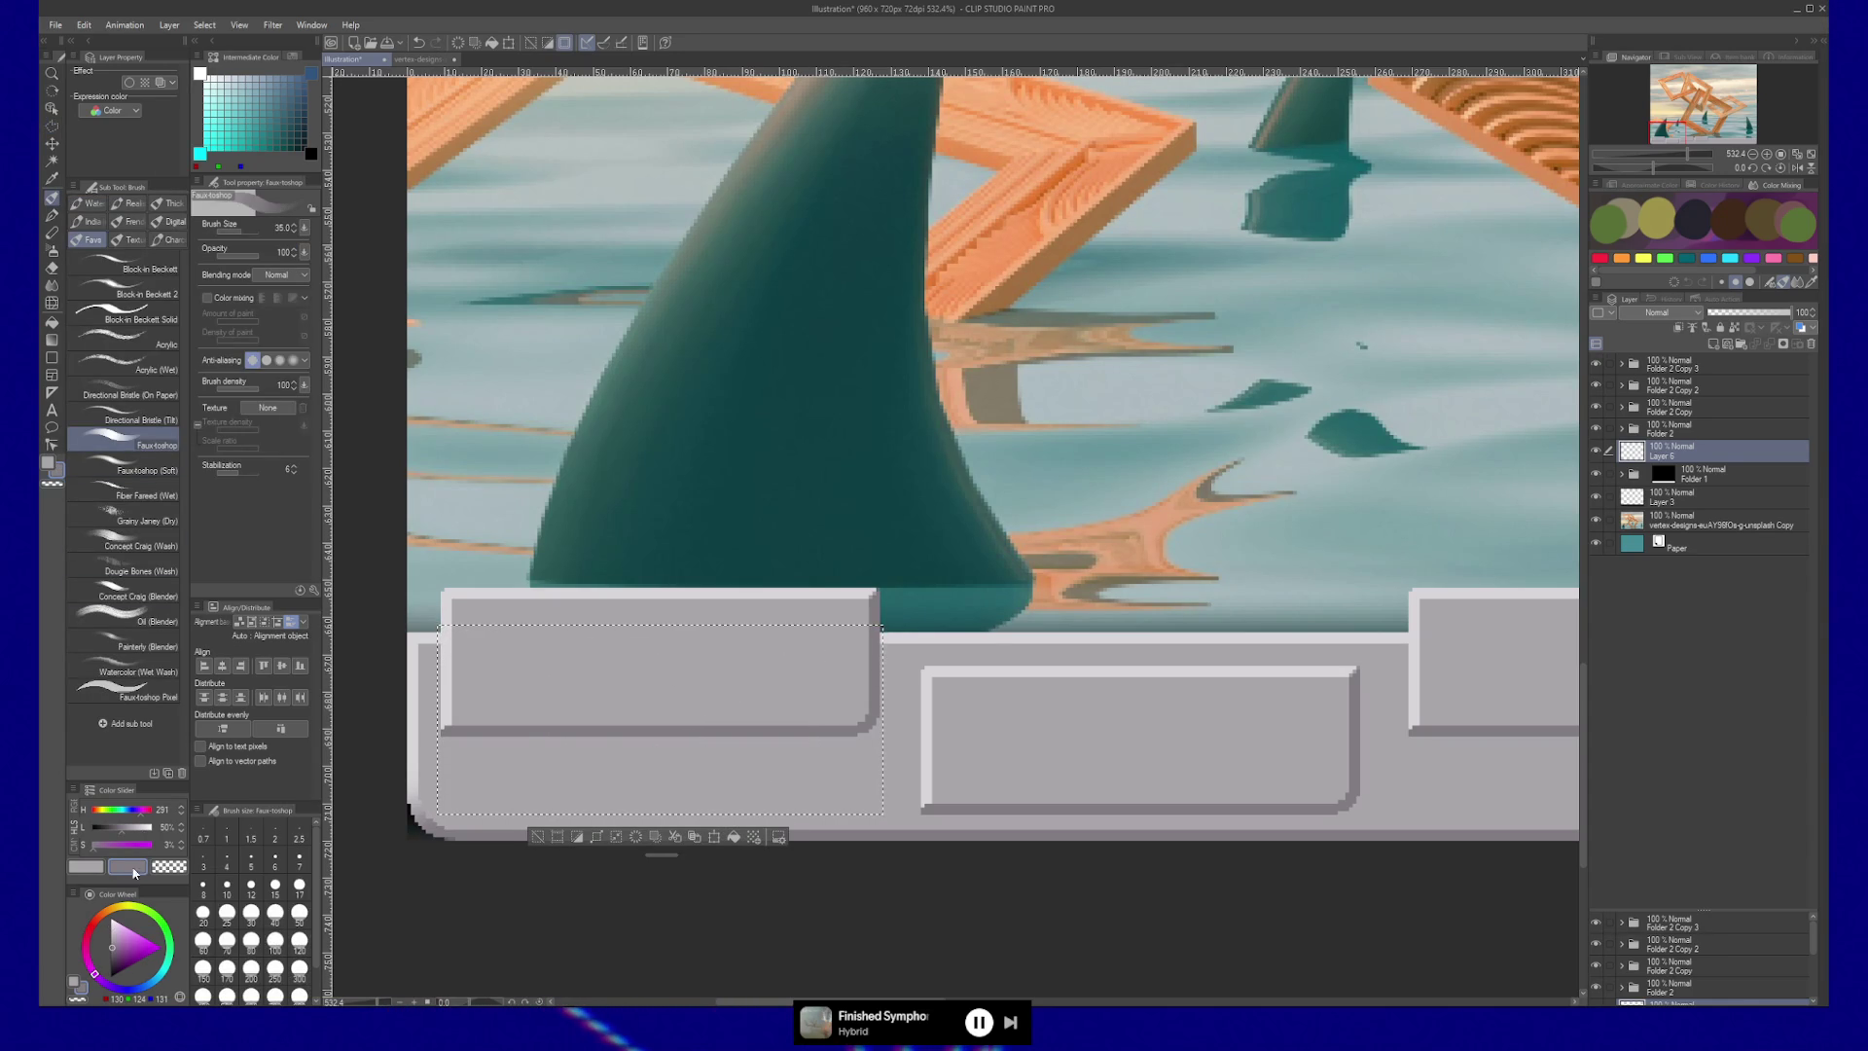
pyautogui.click(114, 826)
pyautogui.moveTo(562, 667)
pyautogui.mouseDown()
pyautogui.moveTo(534, 675)
pyautogui.moveTo(509, 792)
pyautogui.moveTo(740, 673)
pyautogui.moveTo(822, 667)
pyautogui.moveTo(876, 833)
pyautogui.mouseUp()
pyautogui.hotkey('ctrl', 'd')
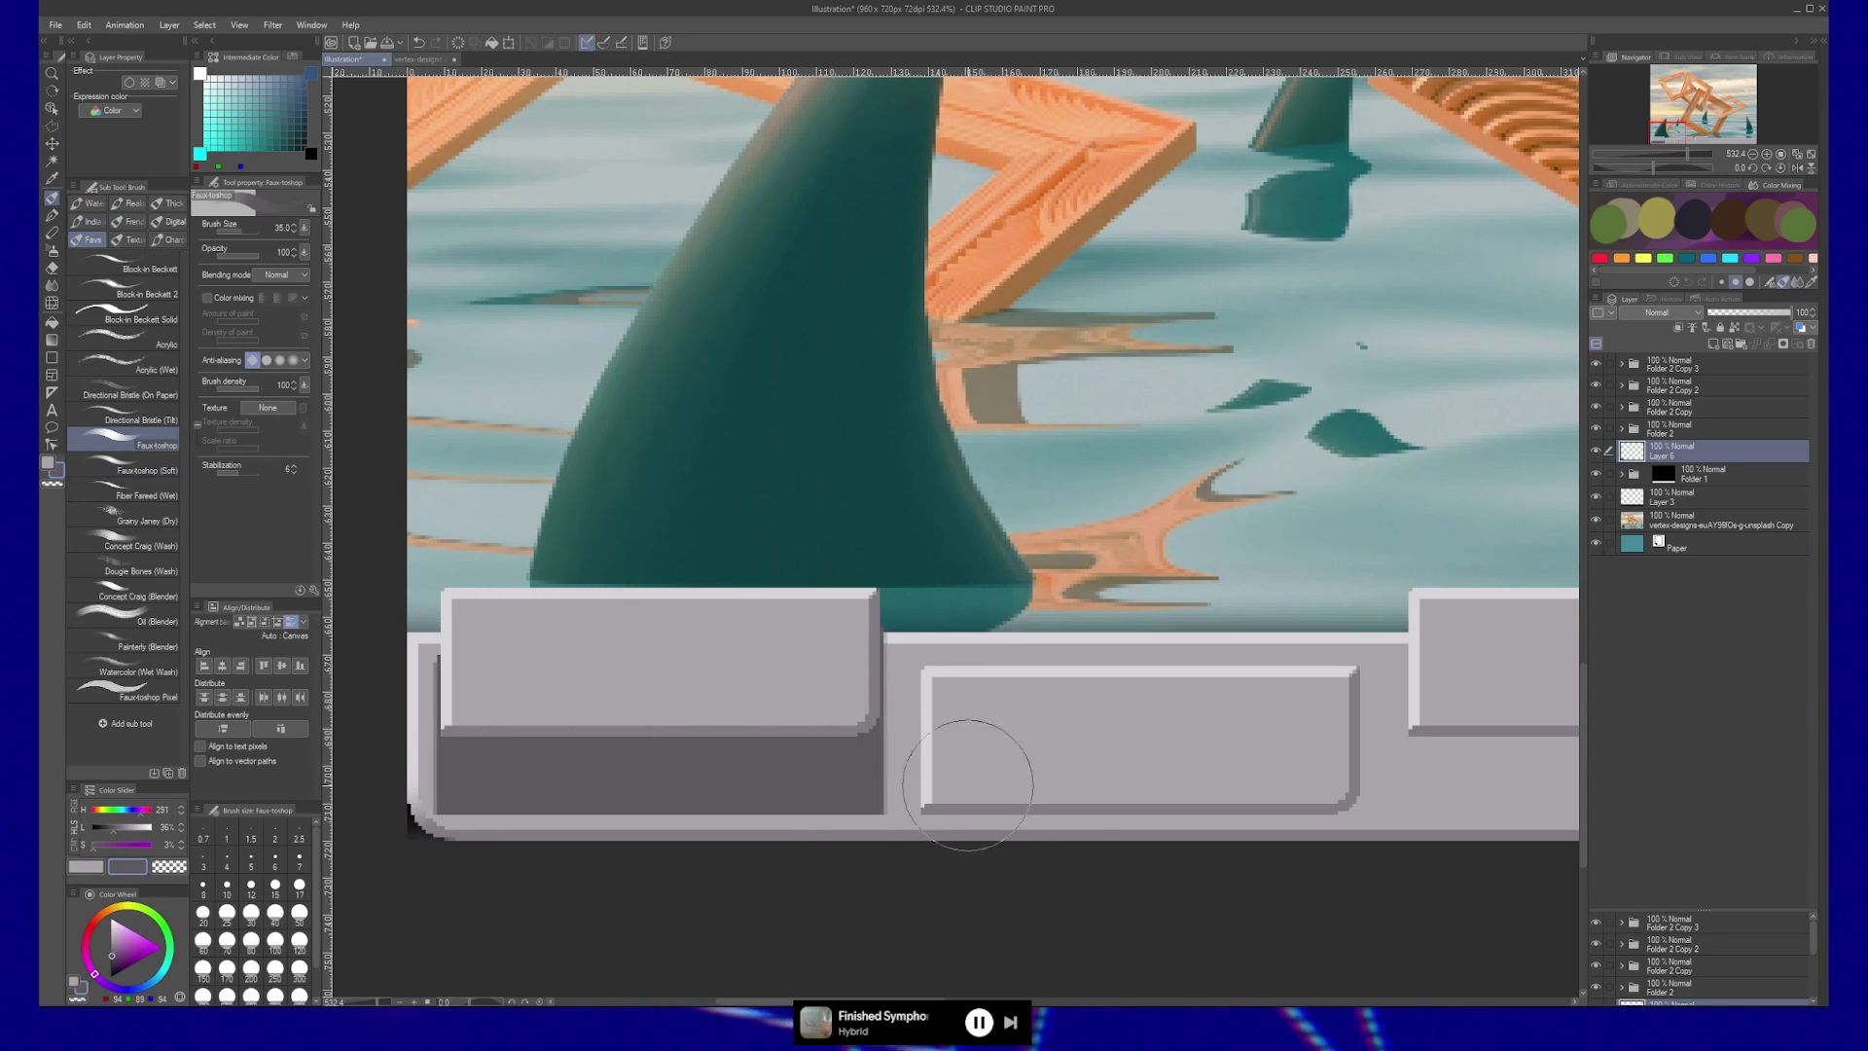
pyautogui.press('/')
pyautogui.scroll(-5, 1098, 826)
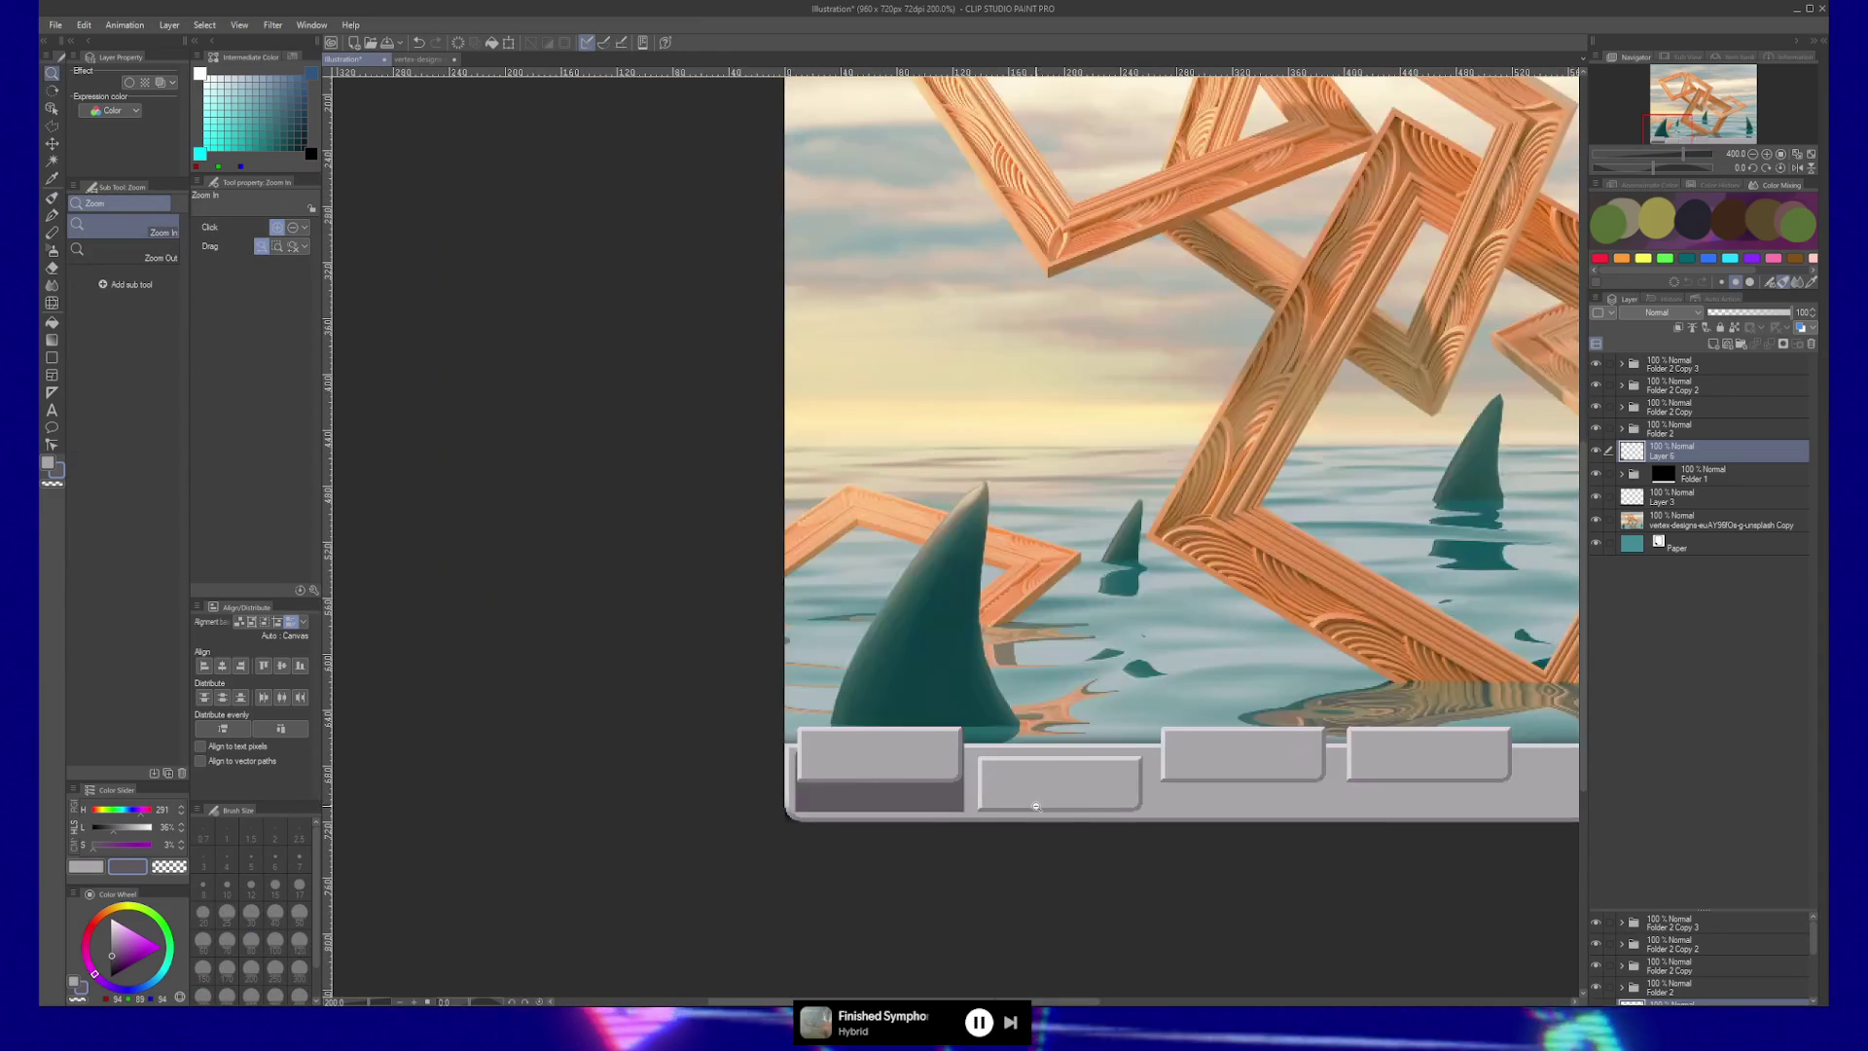
# Shift the dark shadow under the second key, then undo the move.
pyautogui.press('k')
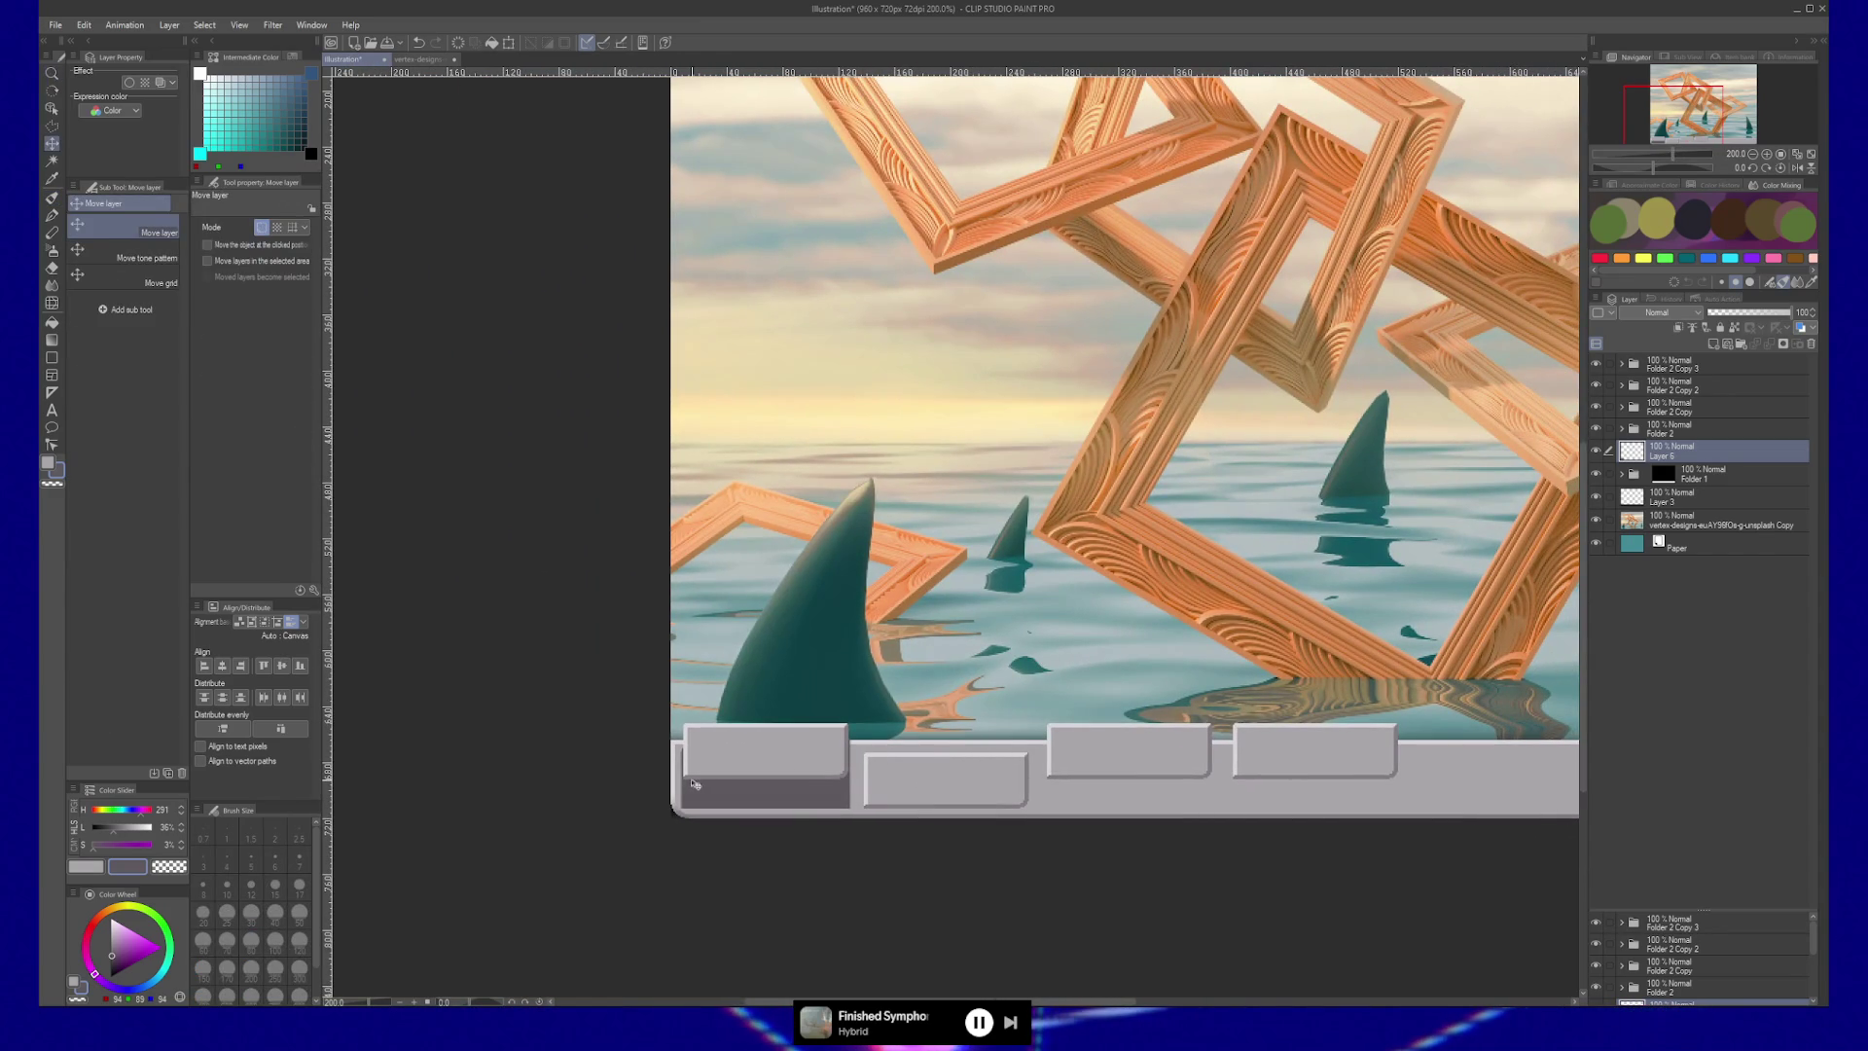
pyautogui.moveTo(821, 788); pyautogui.dragTo(977, 790)
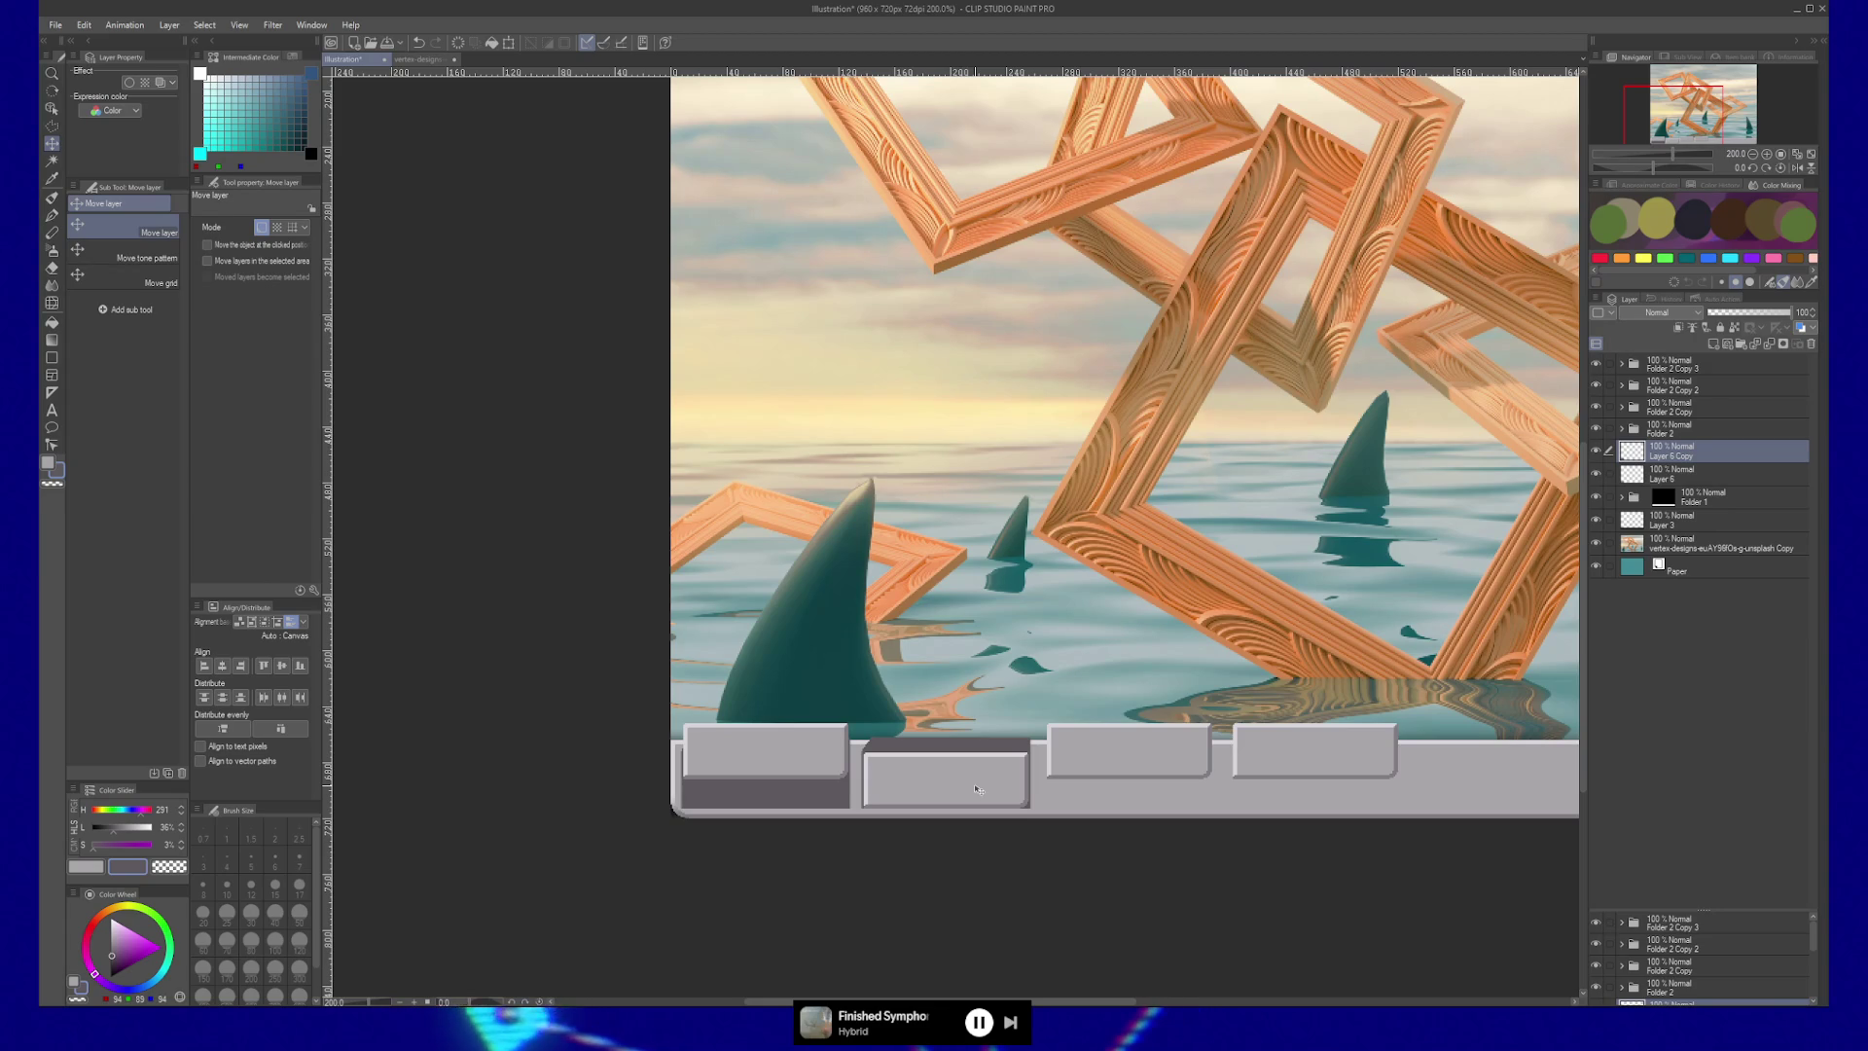
pyautogui.scroll(4, 871, 749)
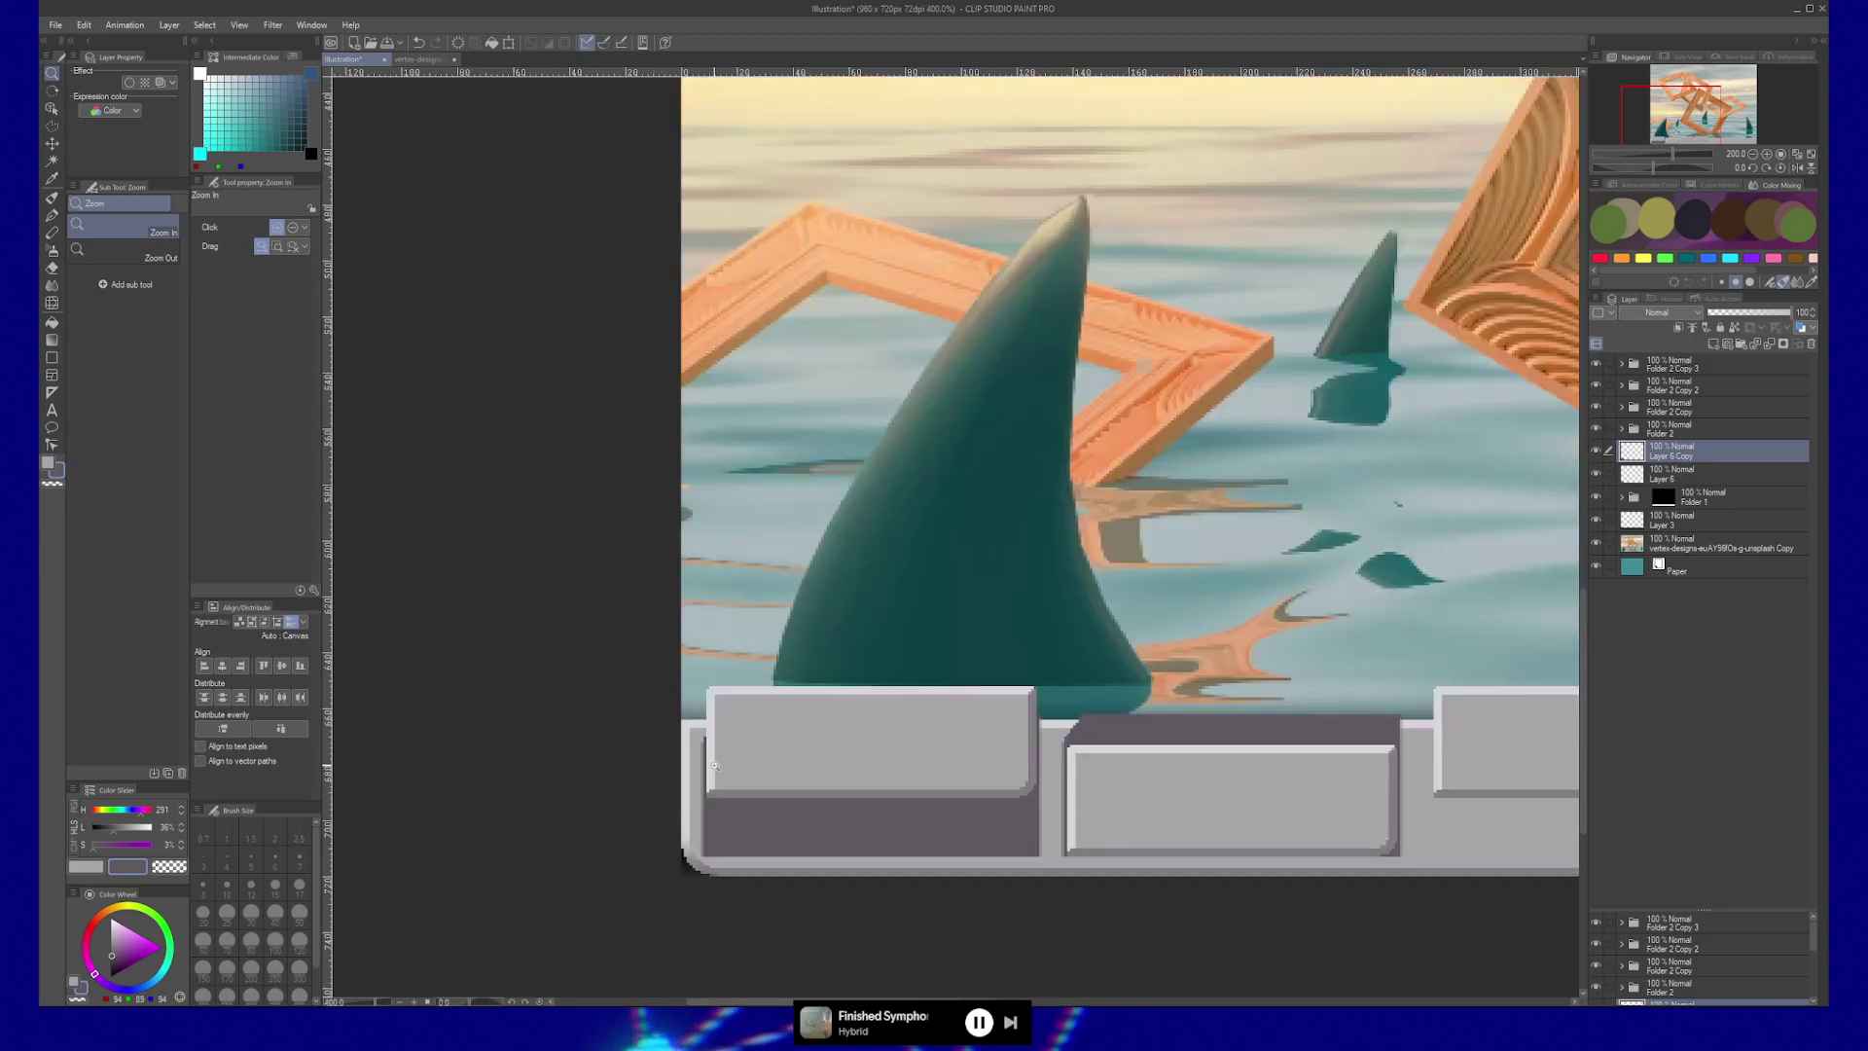
pyautogui.scroll(-2, 969, 740)
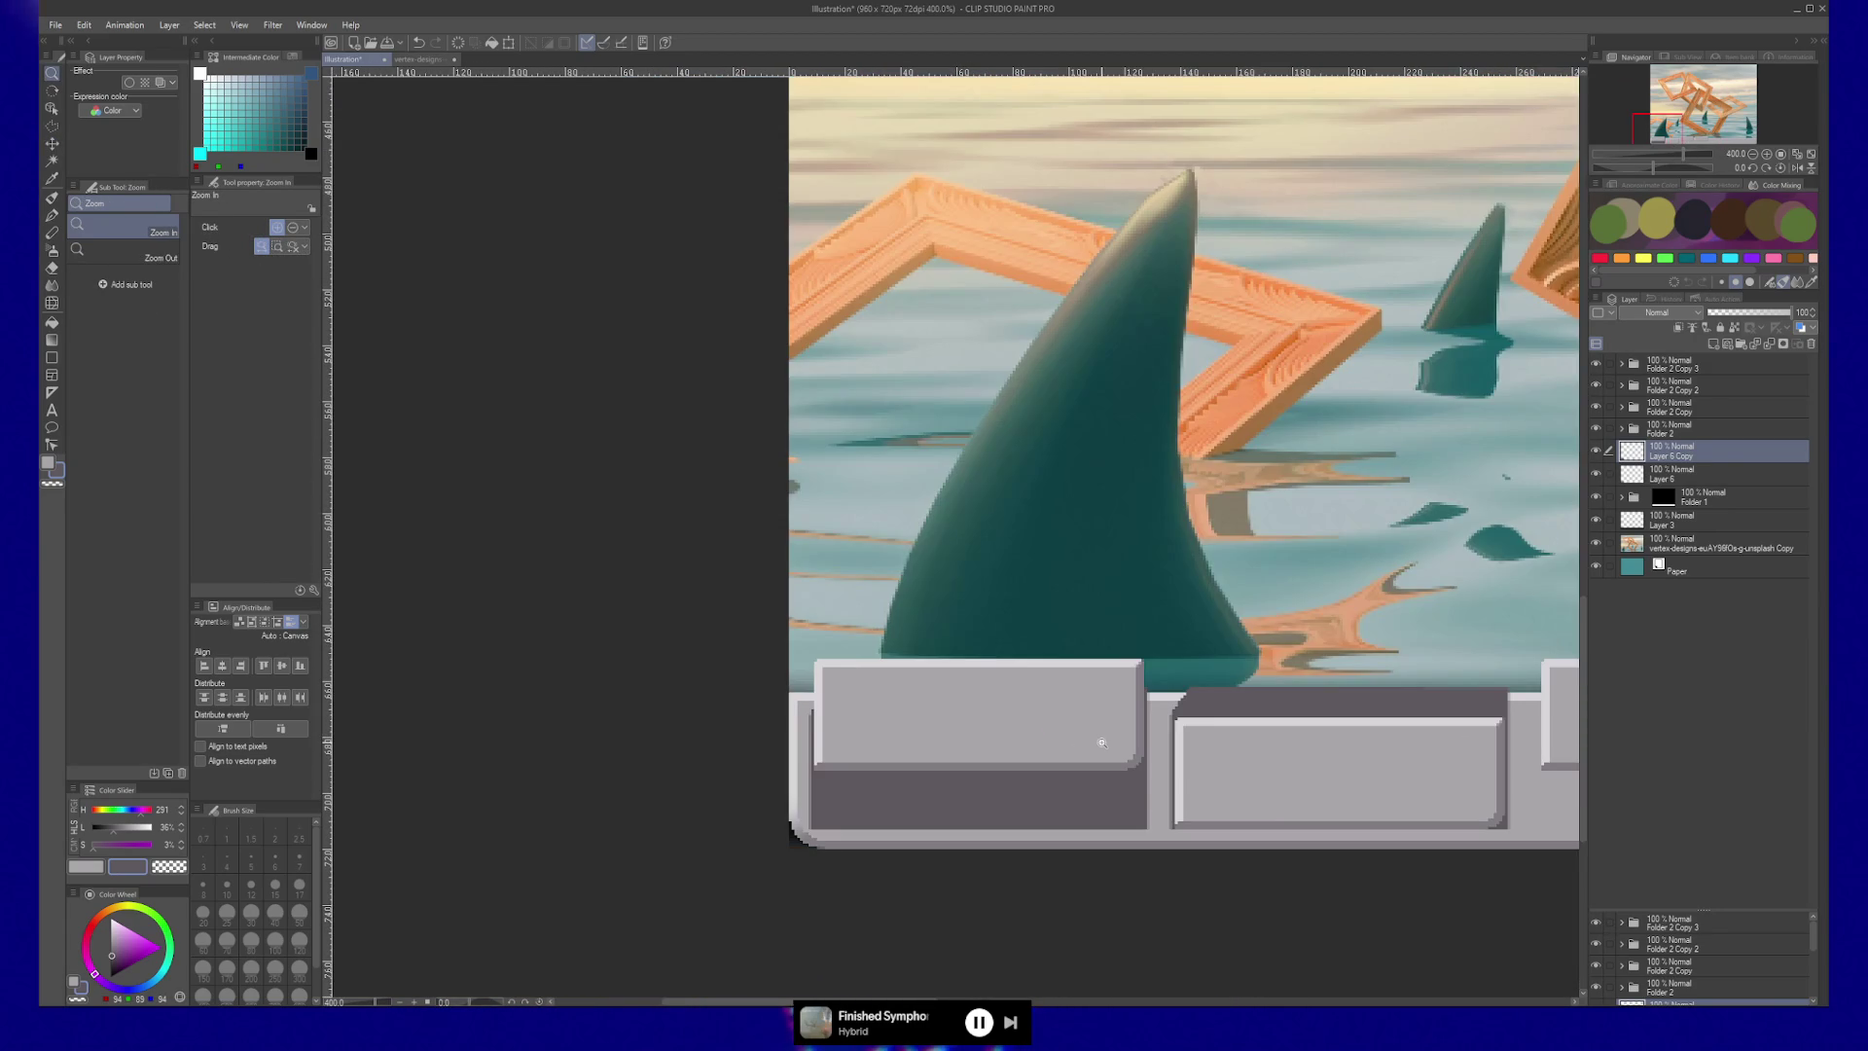
pyautogui.hotkey('ctrl', 'z')
pyautogui.hotkey('ctrl', 'z')
pyautogui.hotkey('ctrl', 'z')
# Redo the shadow edits and try sliding the middle key's shadow, undoing it again.
pyautogui.press('b')
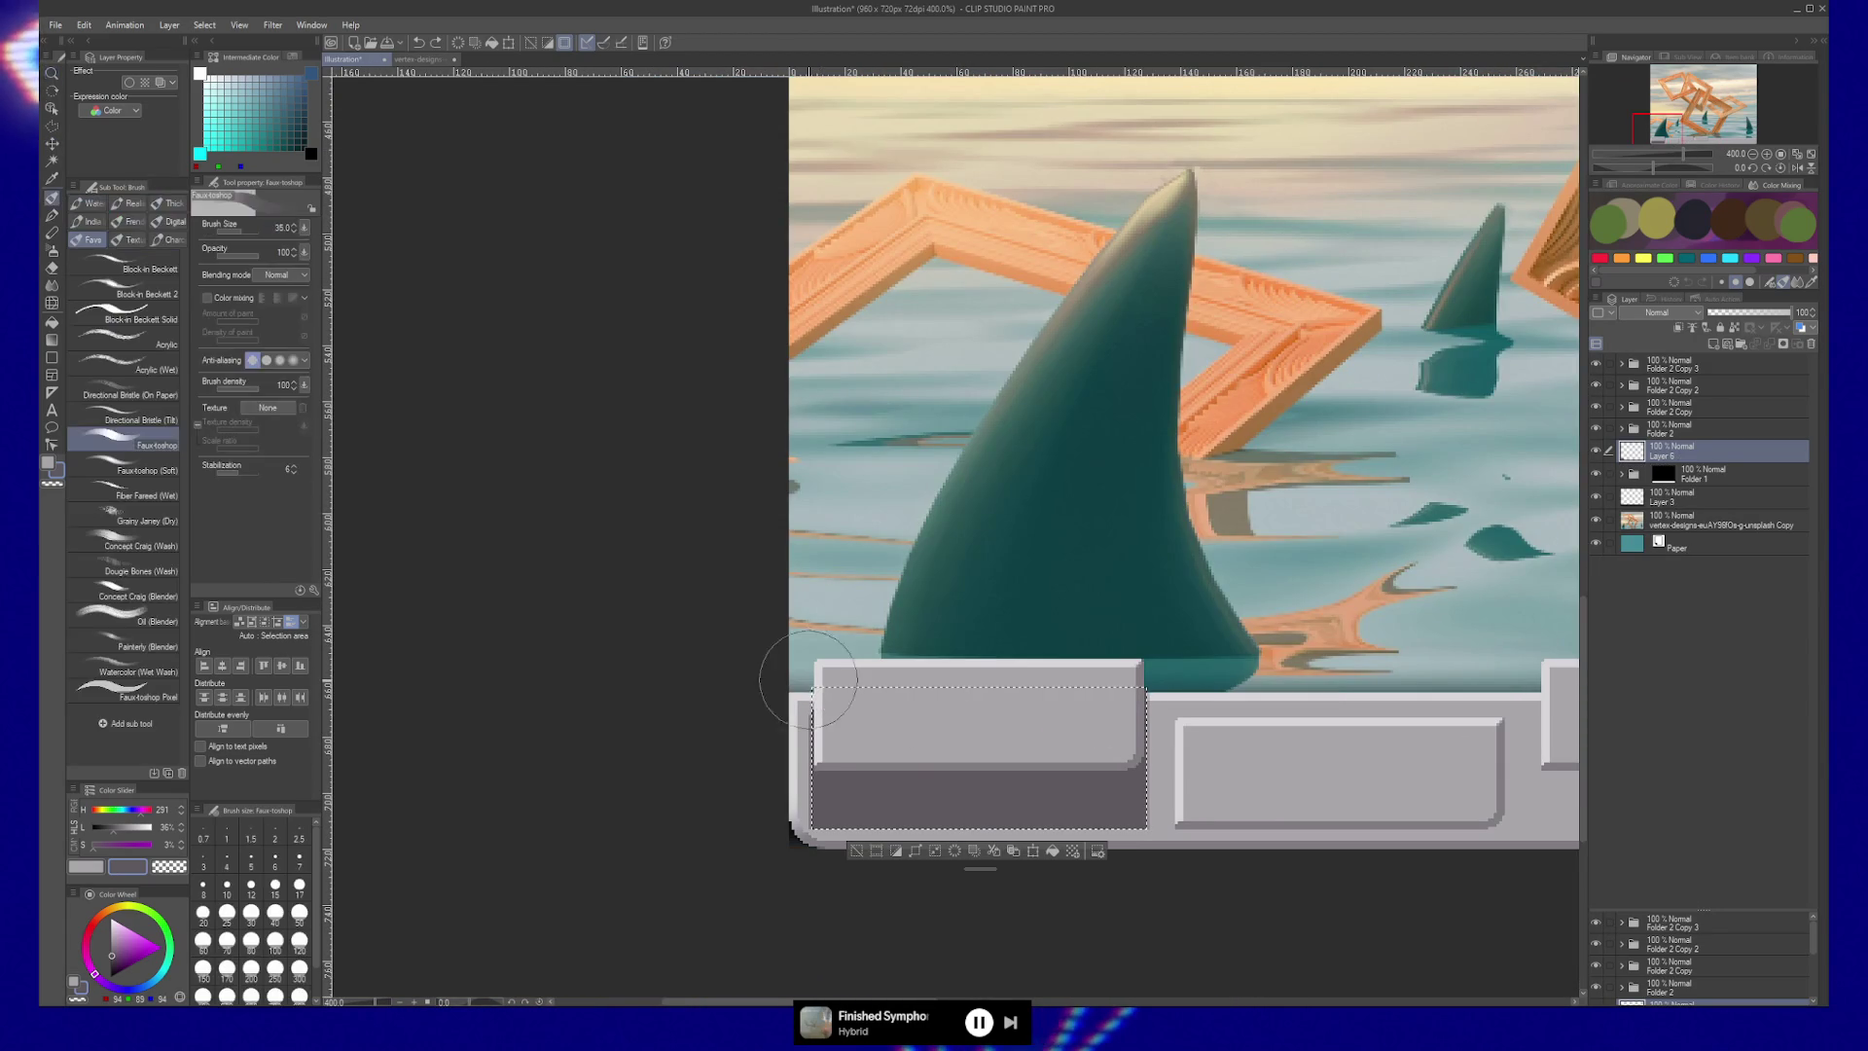
pyautogui.hotkey('ctrl', 'd')
pyautogui.moveTo(988, 730)
pyautogui.mouseDown()
pyautogui.moveTo(997, 763)
pyautogui.moveTo(954, 748)
pyautogui.mouseUp()
pyautogui.press('k')
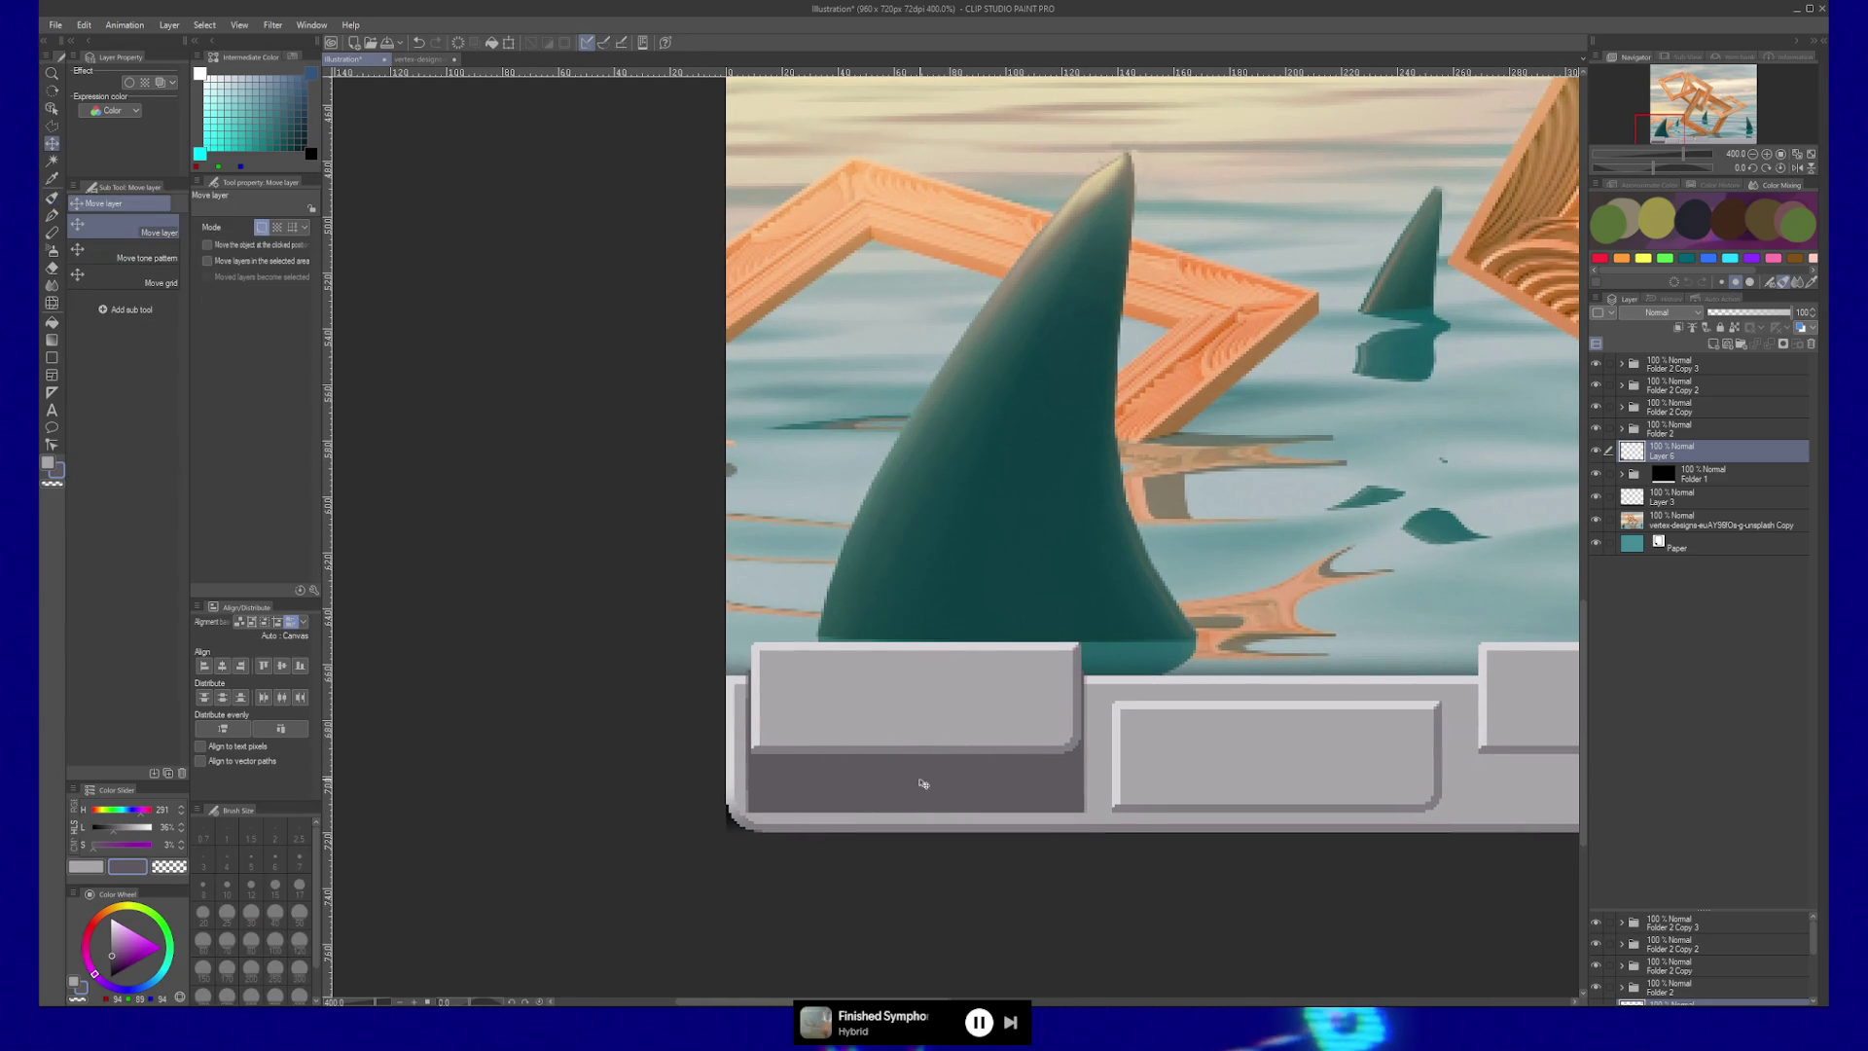
pyautogui.hotkey('ctrl', 'y')
pyautogui.hotkey('ctrl', 'y')
pyautogui.hotkey('ctrl', 'y')
pyautogui.moveTo(1251, 780)
pyautogui.mouseDown()
pyautogui.moveTo(1280, 779)
pyautogui.moveTo(1234, 759)
pyautogui.moveTo(1027, 762)
pyautogui.mouseUp()
pyautogui.hotkey('ctrl', 'z')
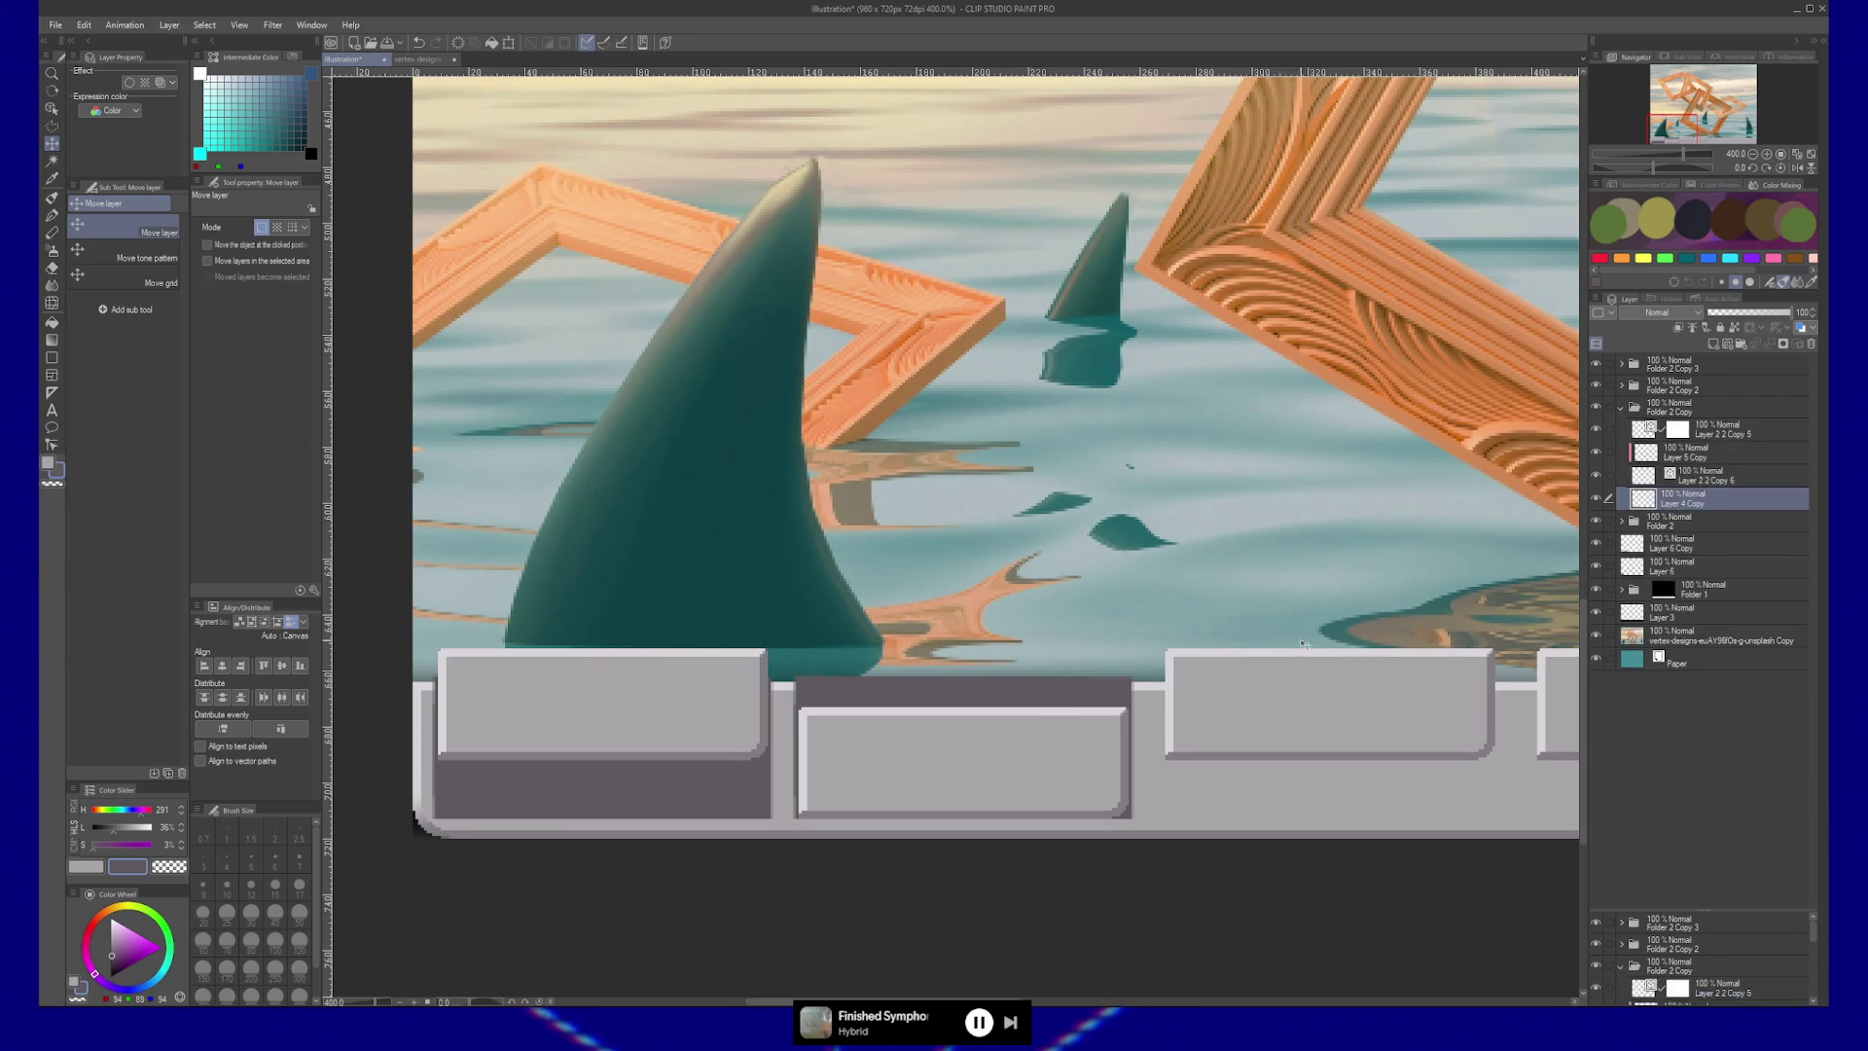
# Nudge the Folder 2 Copy key up one pixel.
pyautogui.click(1621, 408)
pyautogui.click(1667, 410)
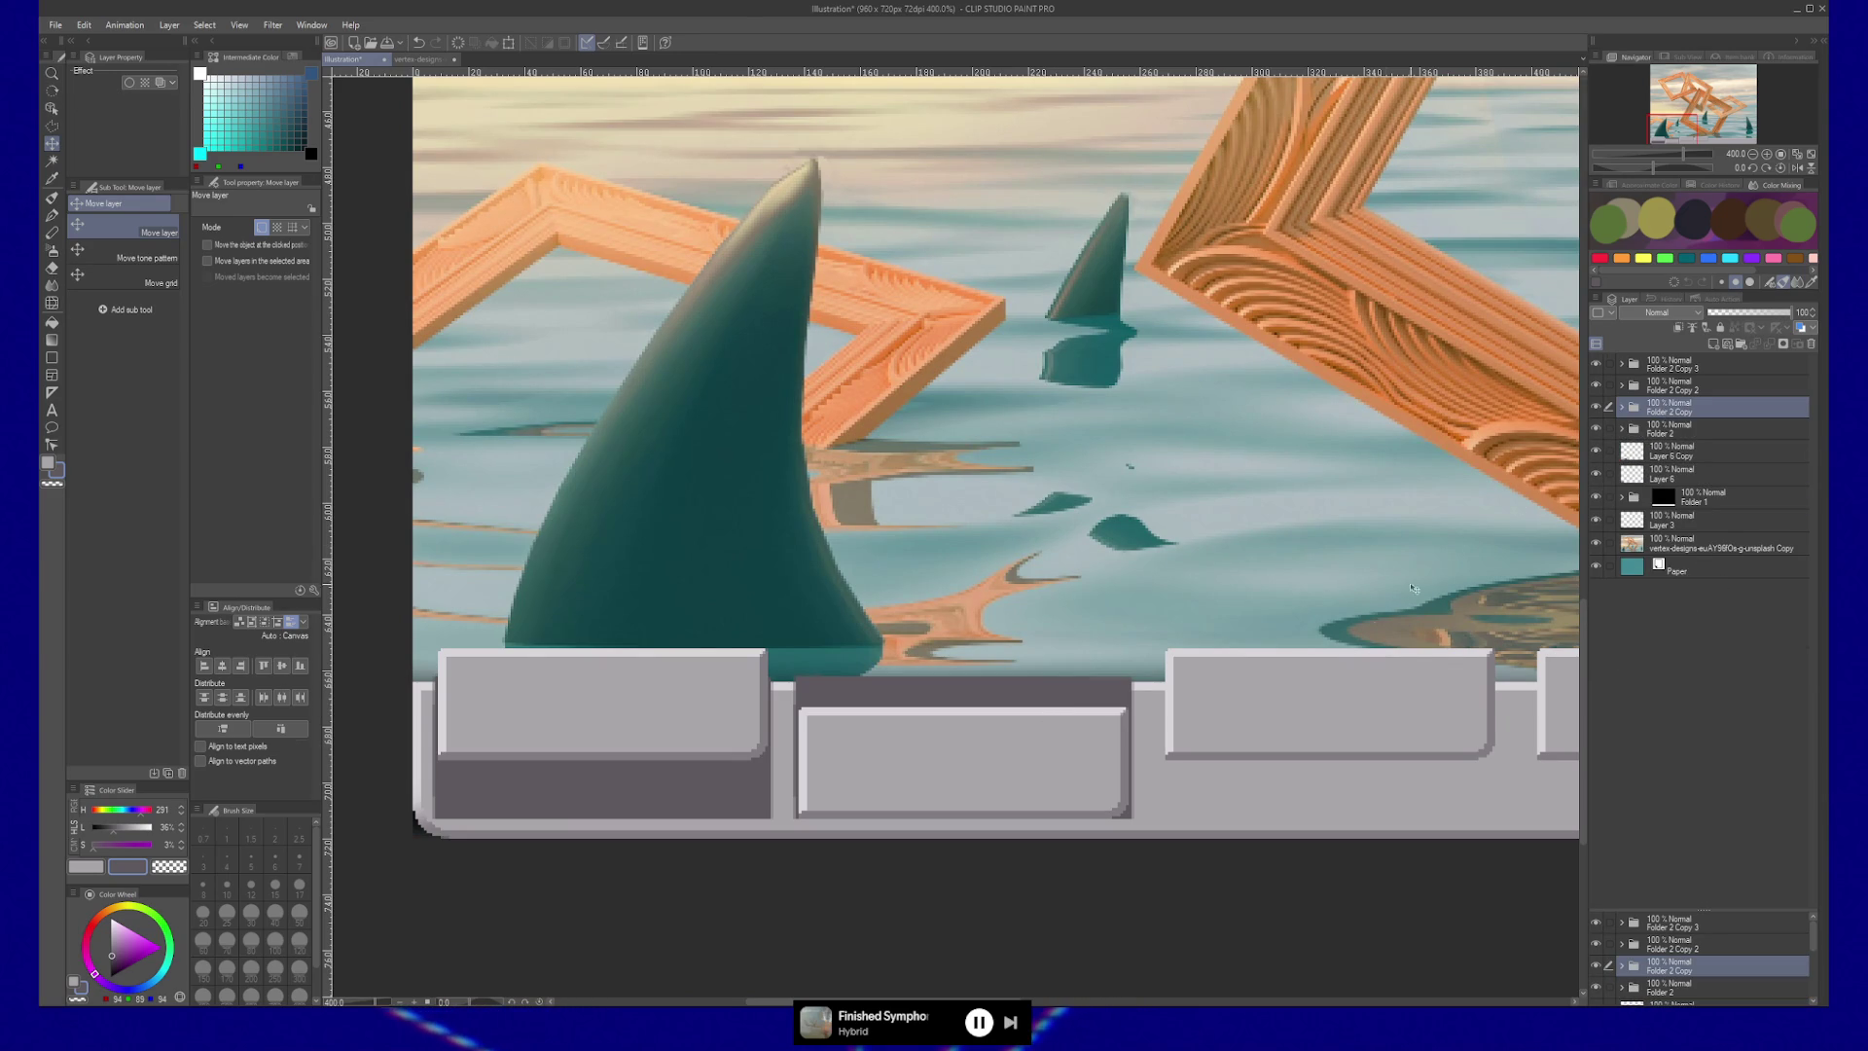
pyautogui.press('Up')
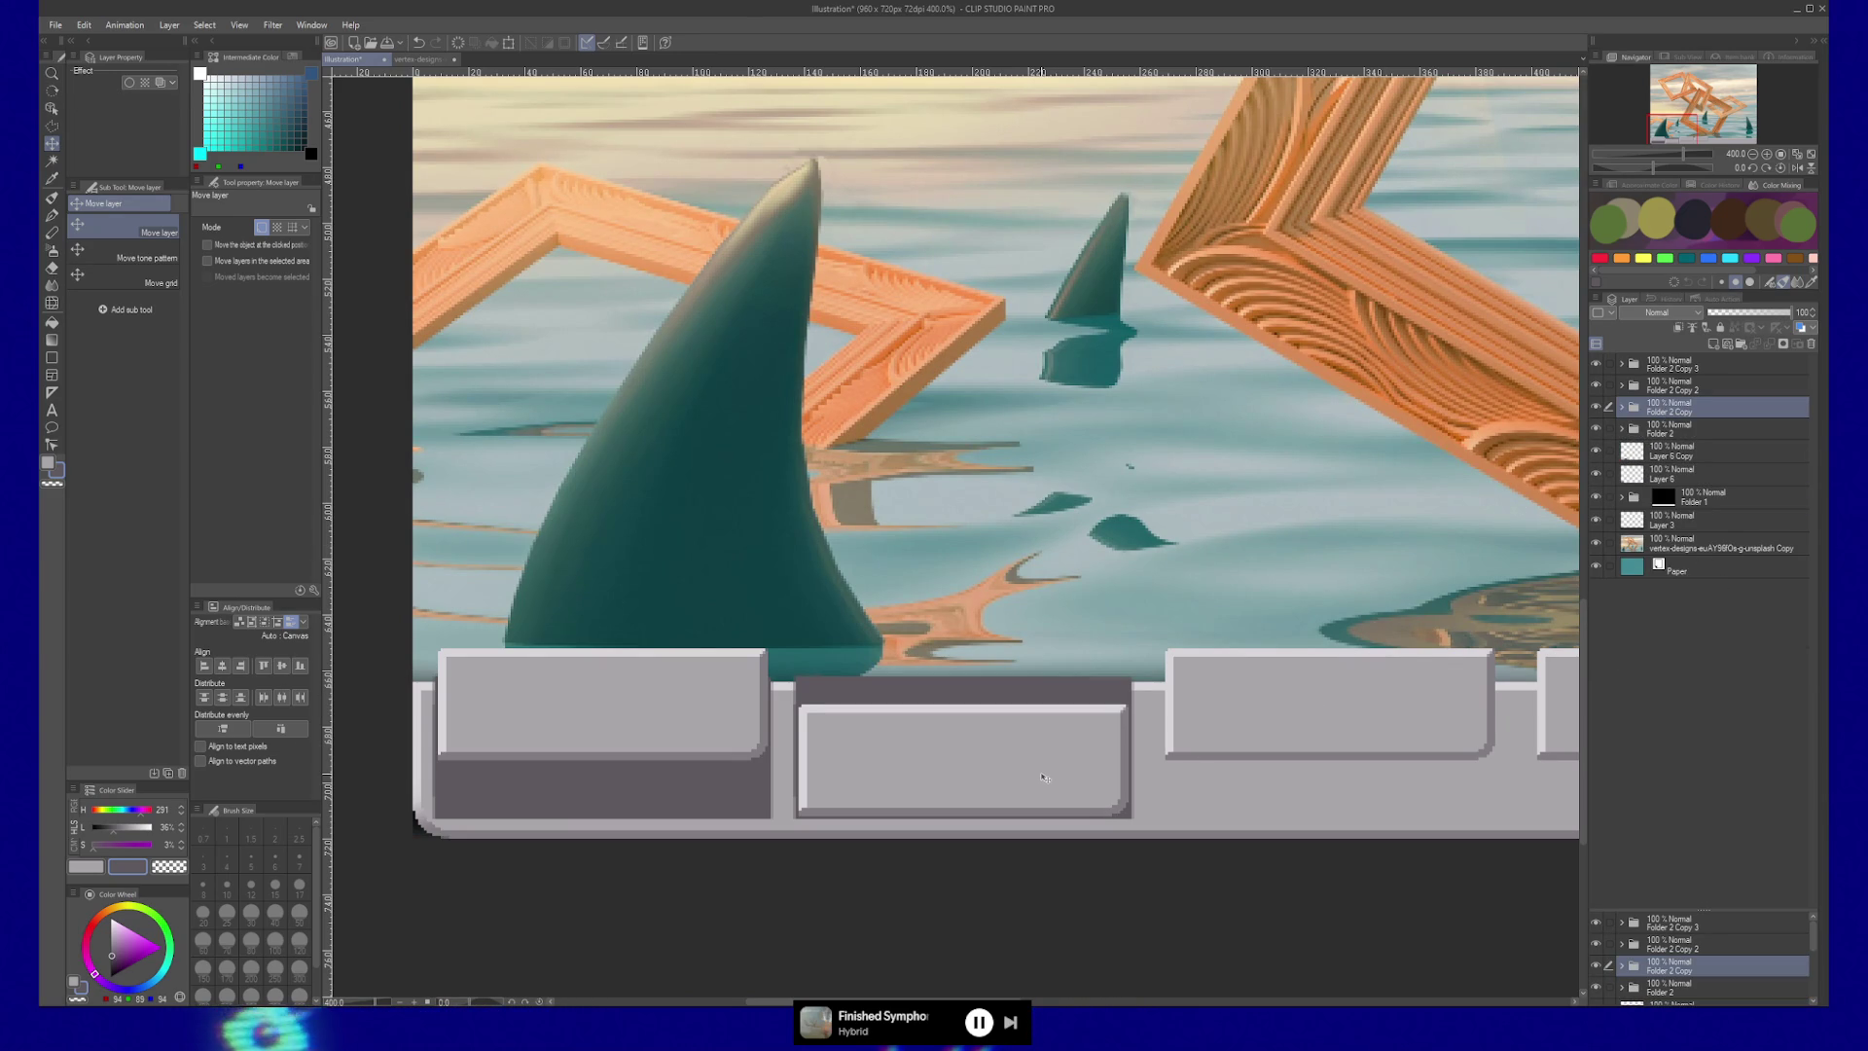
pyautogui.scroll(-4, 1044, 779)
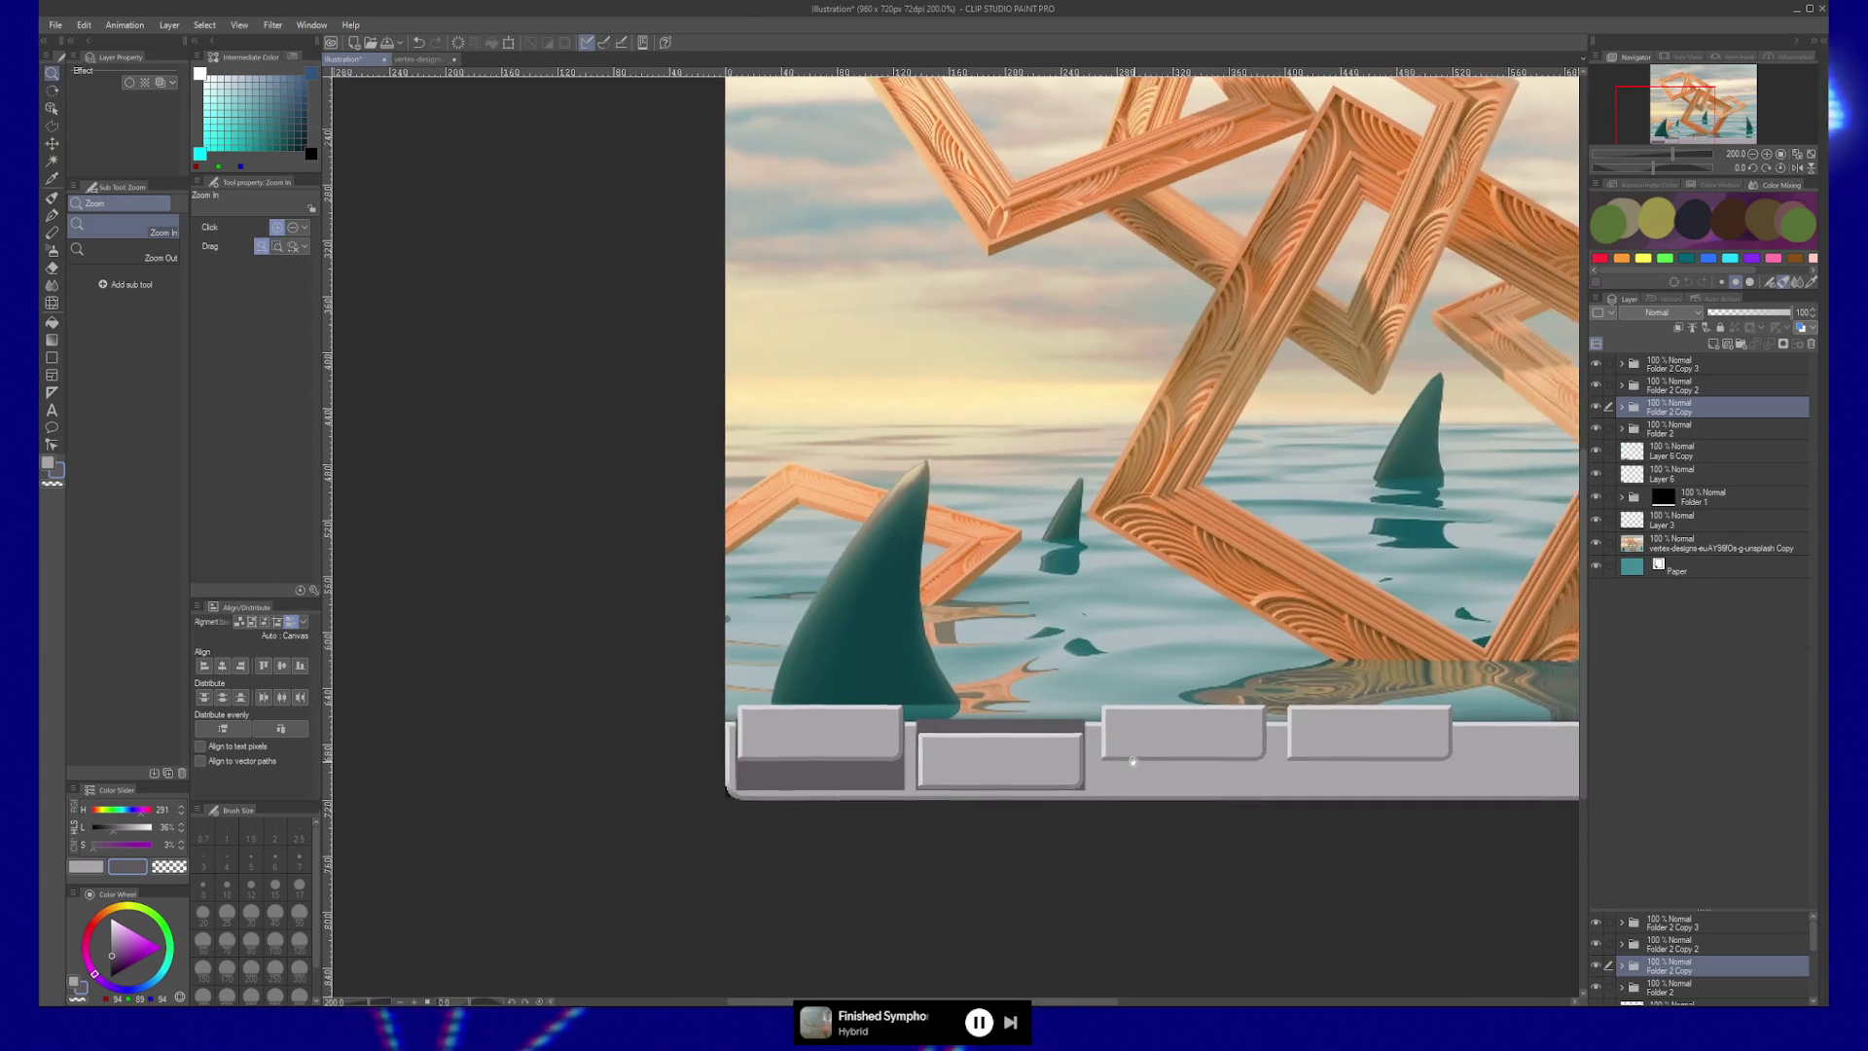
pyautogui.moveTo(1132, 762); pyautogui.dragTo(940, 742)
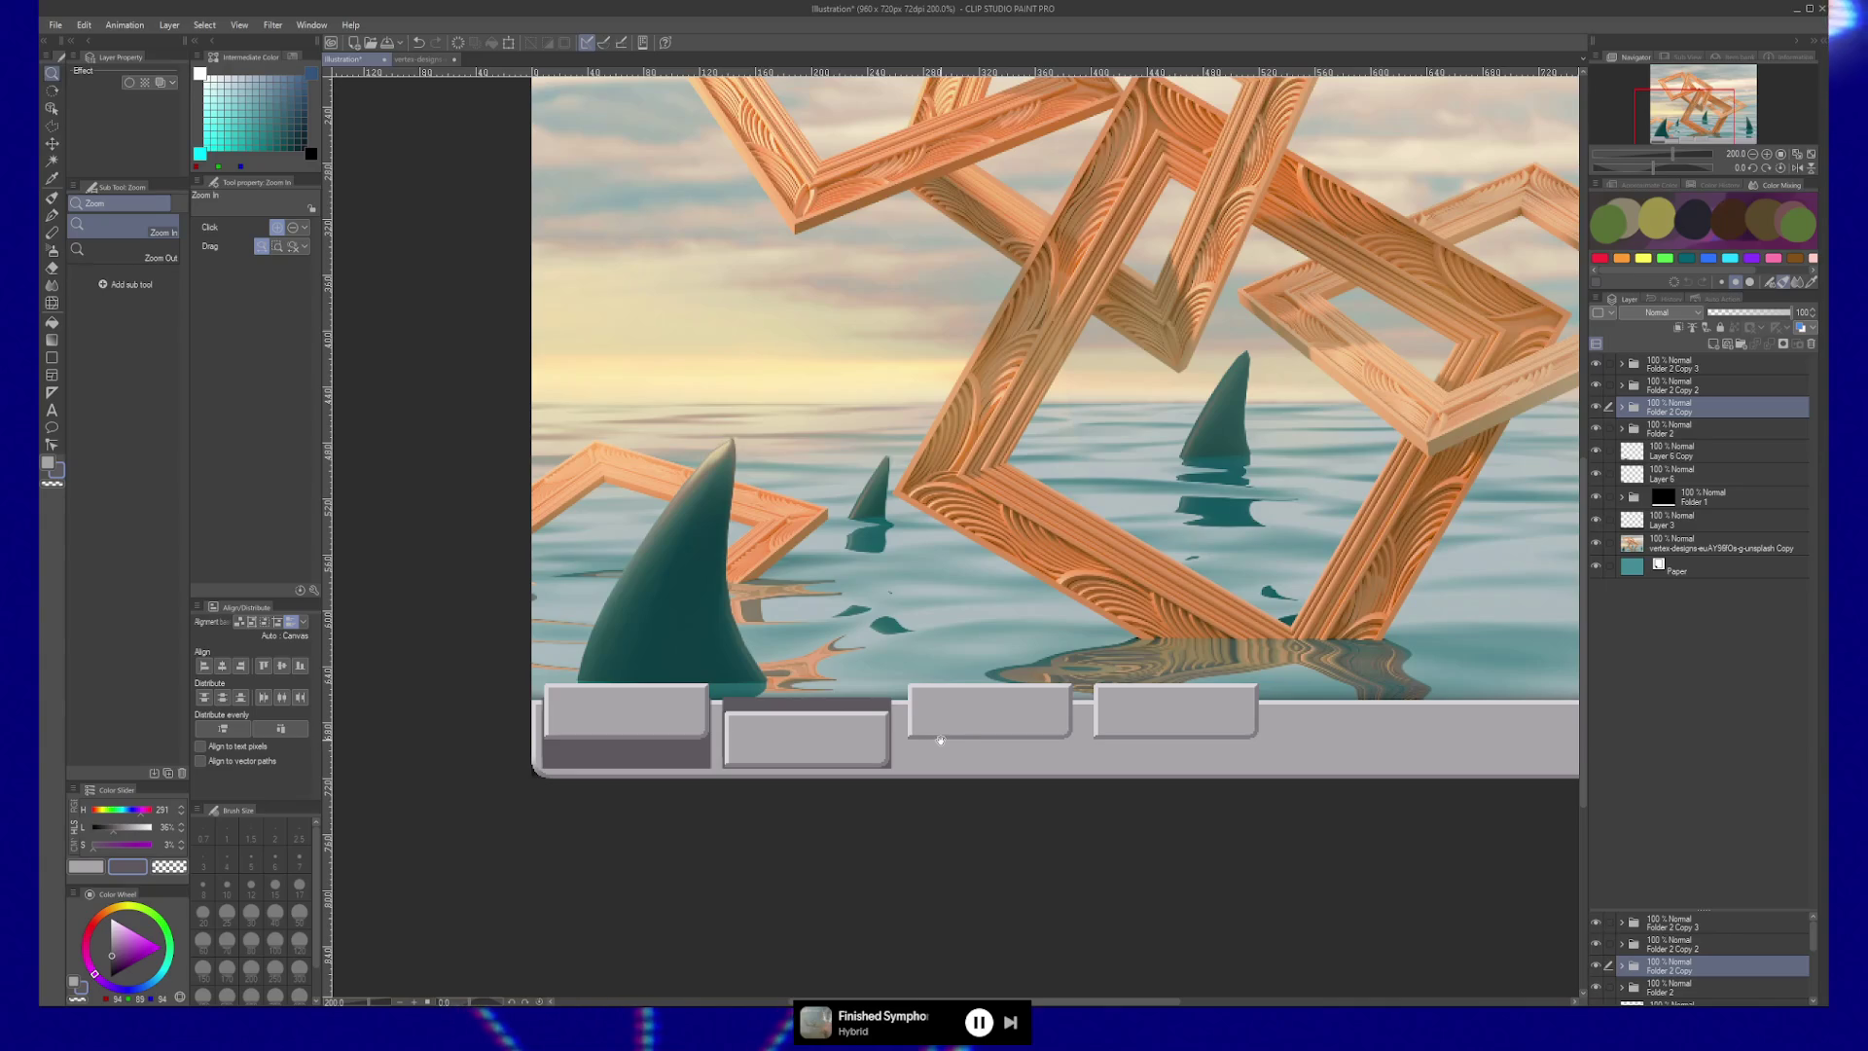
# Drag the Layer 6 Copy shadow bands under the third and fourth keys.
pyautogui.click(1674, 461)
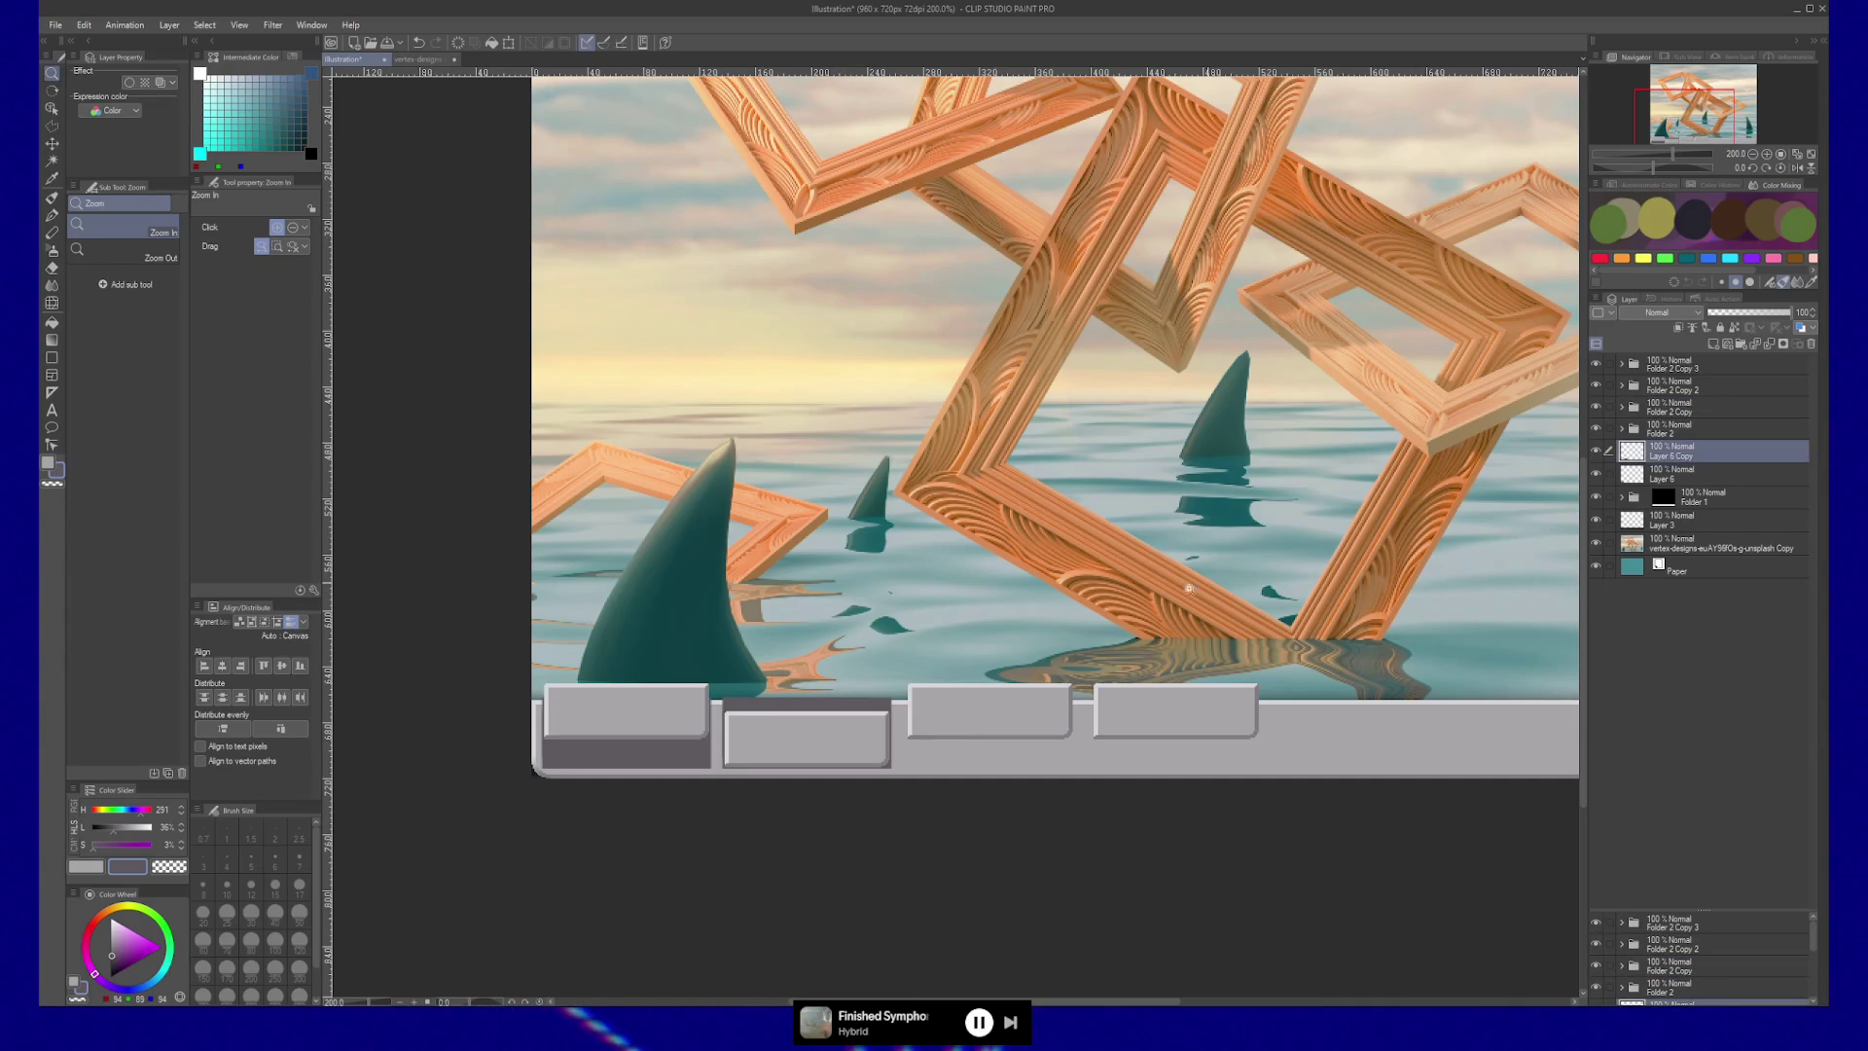
pyautogui.press('k')
pyautogui.moveTo(817, 726); pyautogui.dragTo(1006, 728)
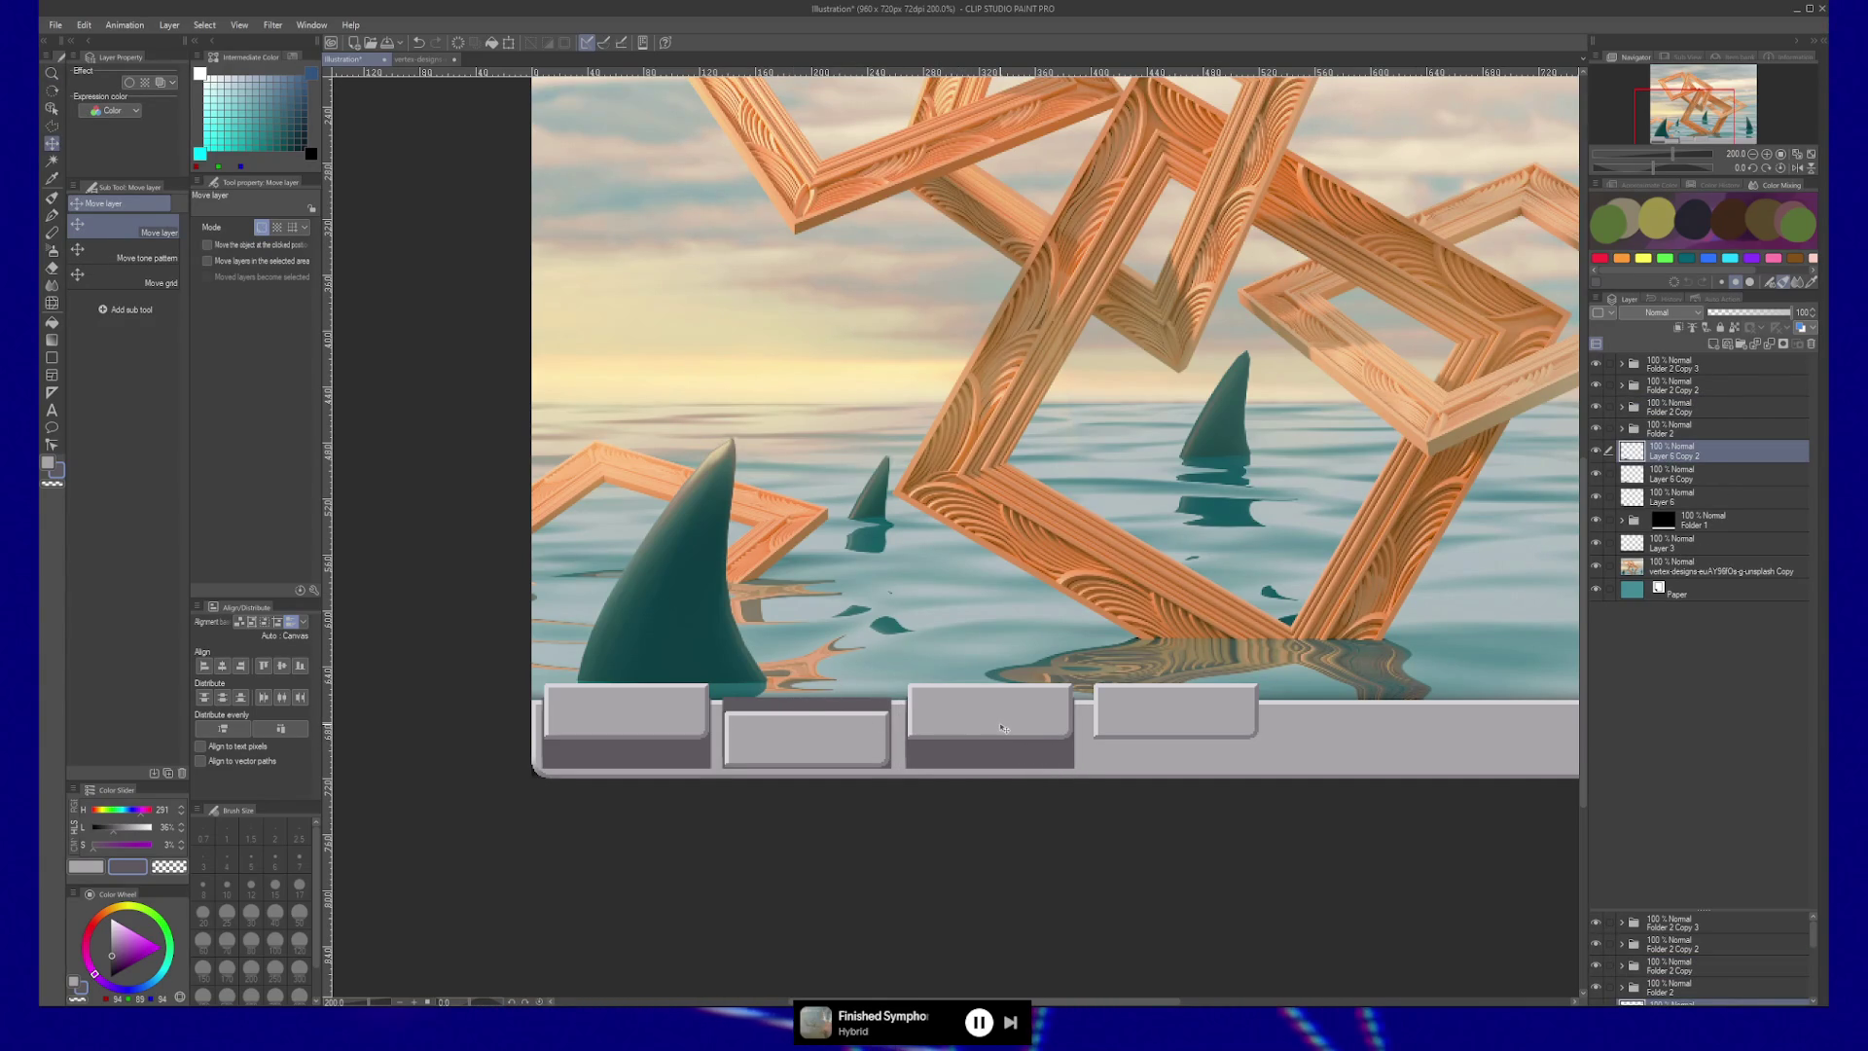
pyautogui.moveTo(1003, 739); pyautogui.dragTo(1195, 761)
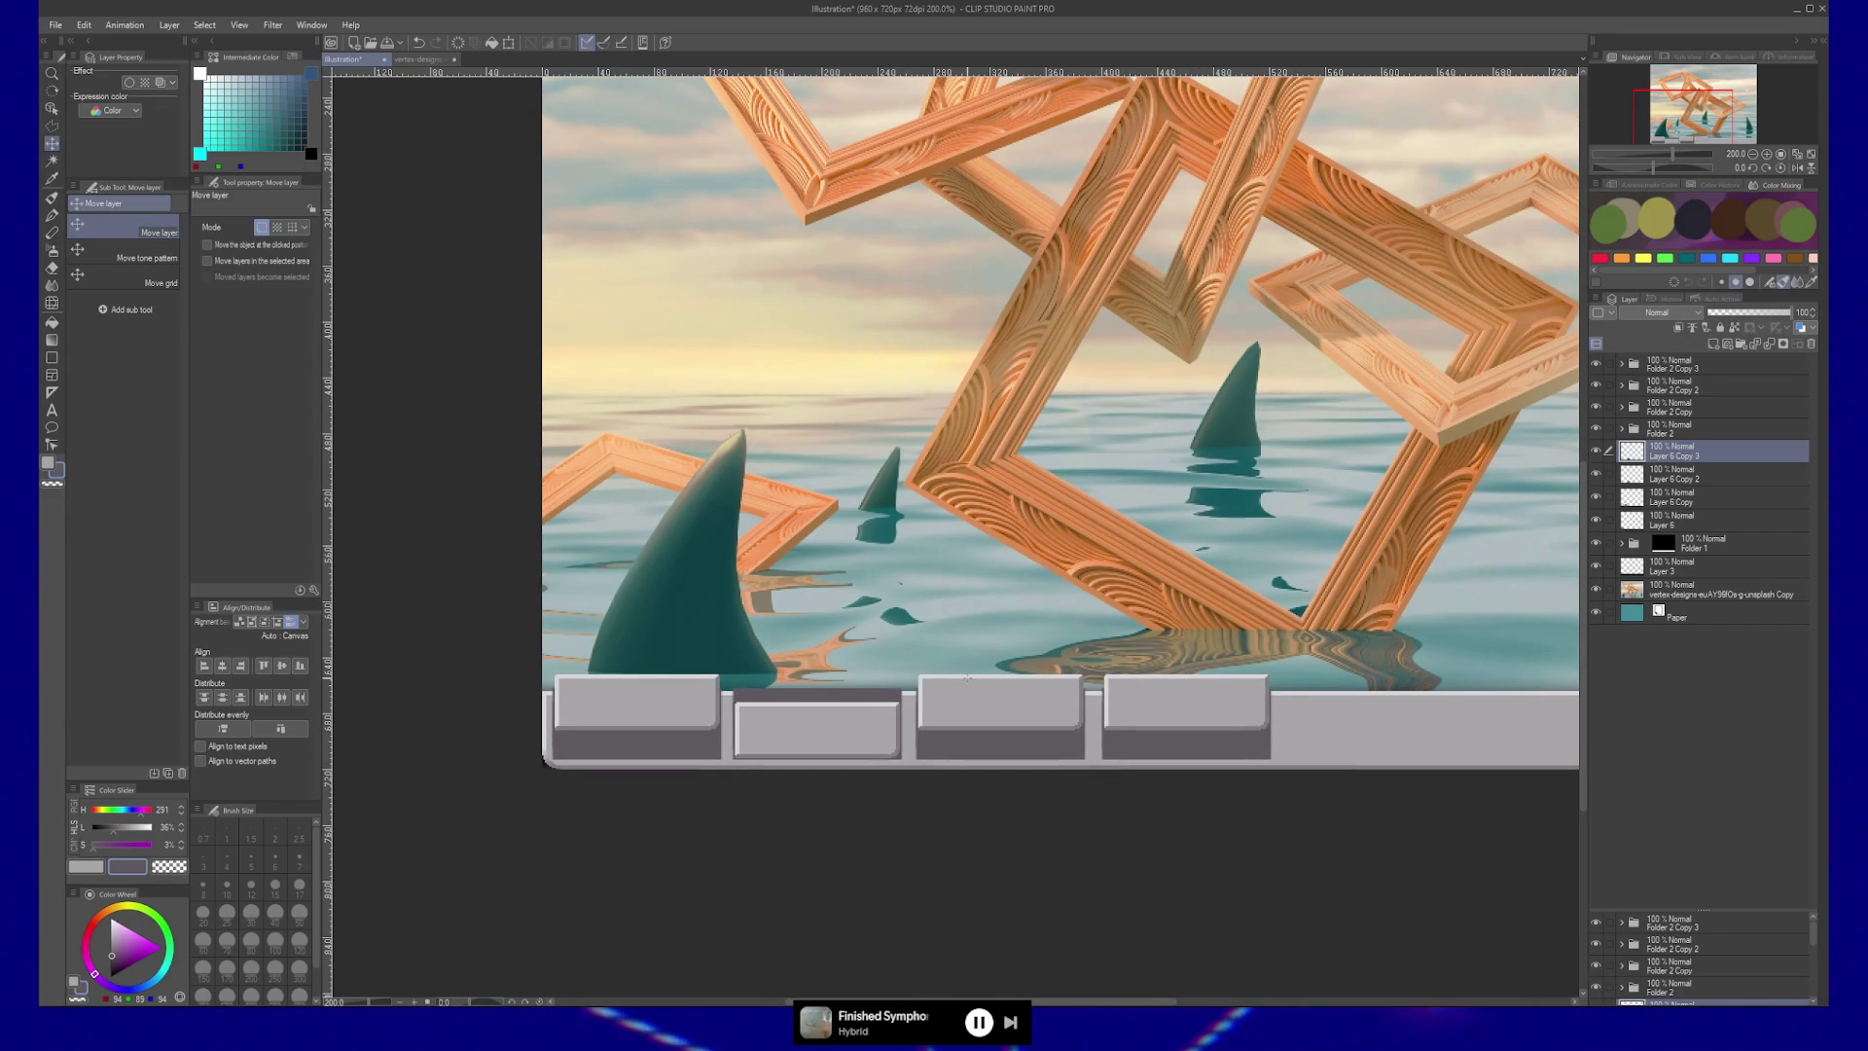
pyautogui.press('/')
# Draw a straight light grey line, brush size 8, along the lower-left seam.
pyautogui.click(717, 746)
pyautogui.click(717, 746)
pyautogui.press('b')
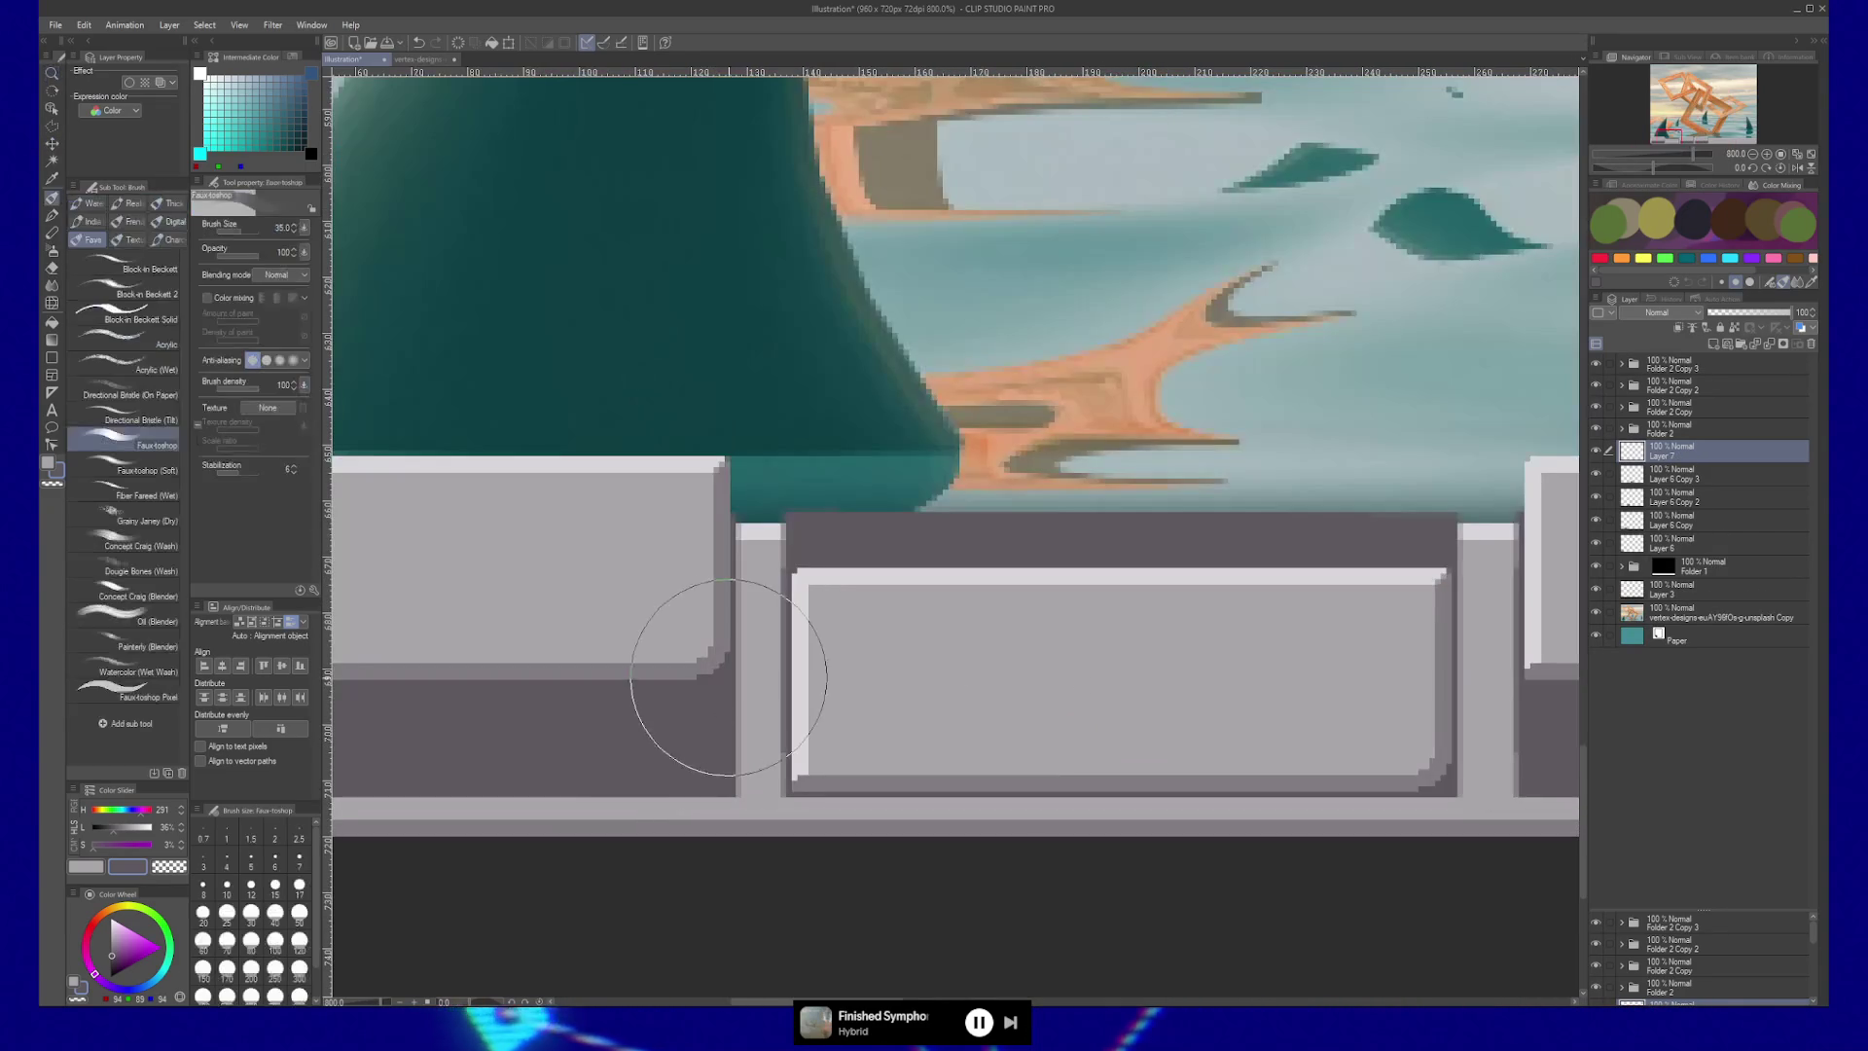
pyautogui.keyDown('alt'); pyautogui.click(756, 532); pyautogui.keyUp('alt')
pyautogui.press('[')
pyautogui.press('[')
pyautogui.press('[')
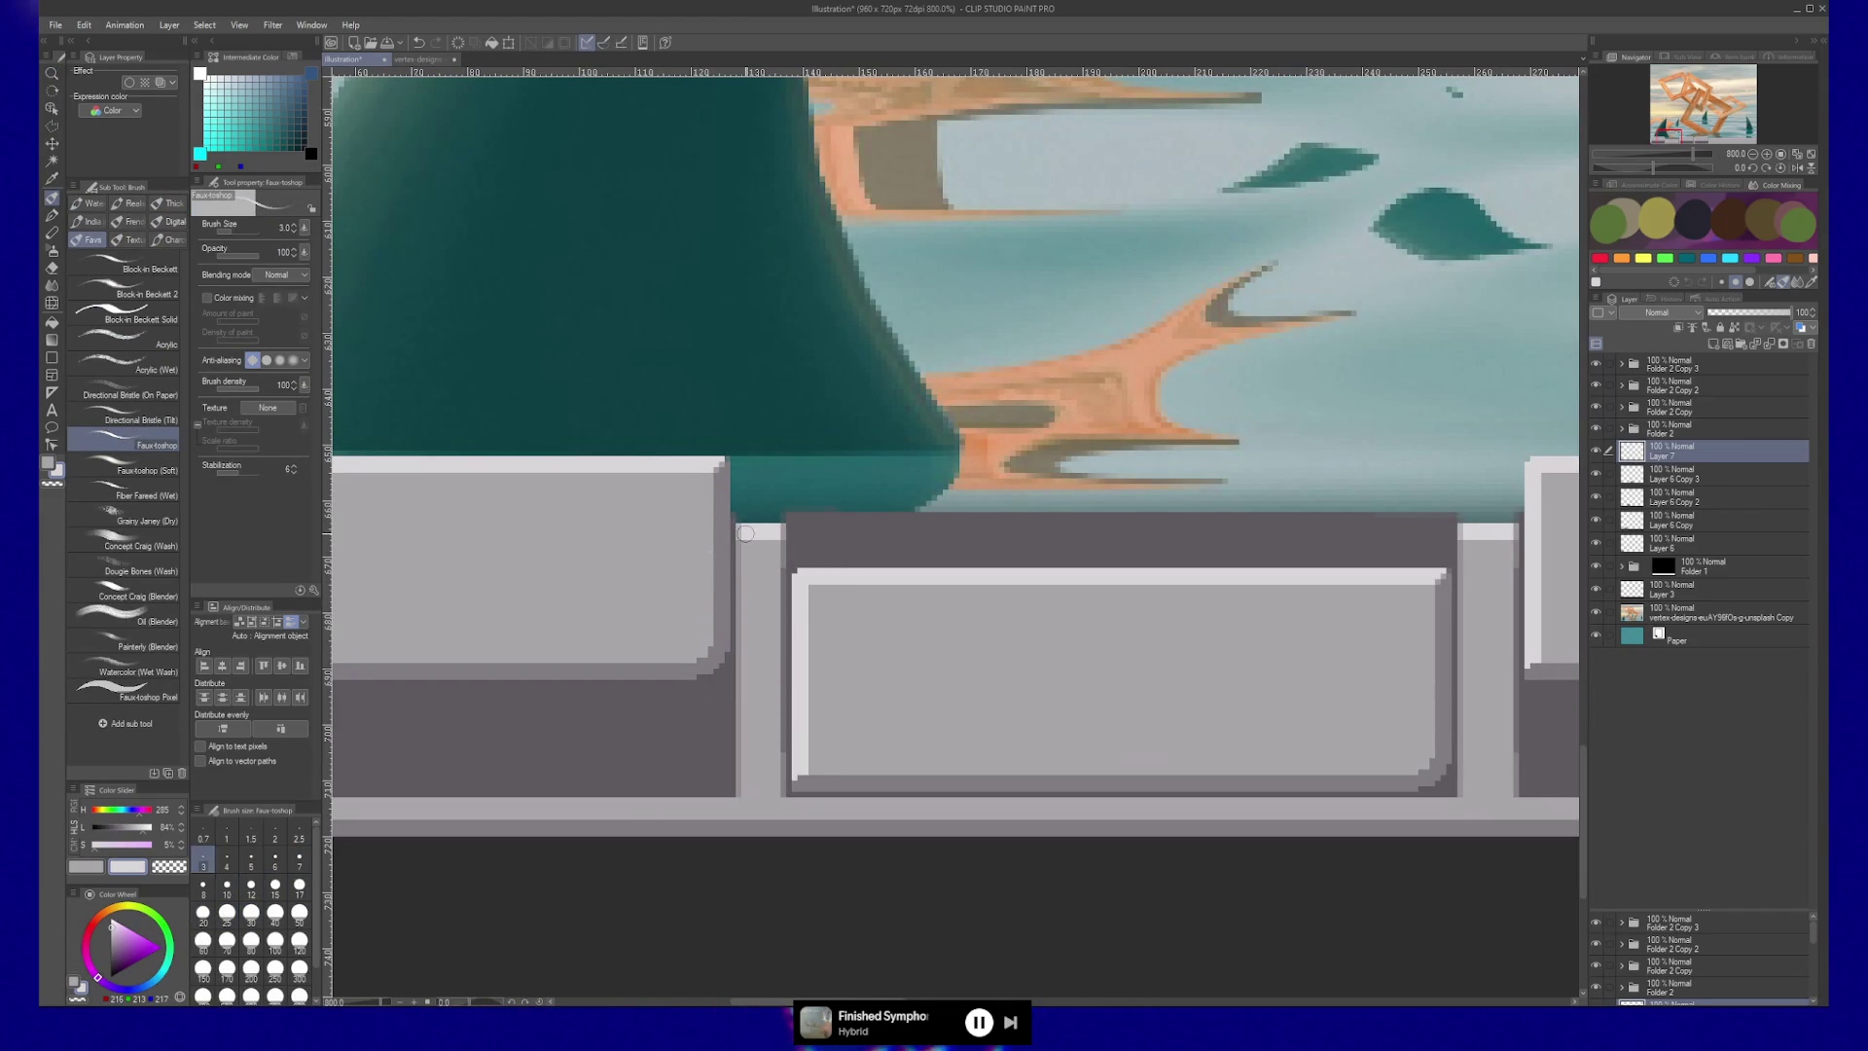
pyautogui.moveTo(742, 647)
pyautogui.keyDown('shift'); pyautogui.mouseDown()
pyautogui.moveTo(744, 802)
pyautogui.moveTo(1061, 658)
pyautogui.moveTo(387, 662)
pyautogui.mouseUp(); pyautogui.keyUp('shift')
pyautogui.keyDown('shift'); pyautogui.click(743, 803); pyautogui.keyUp('shift')
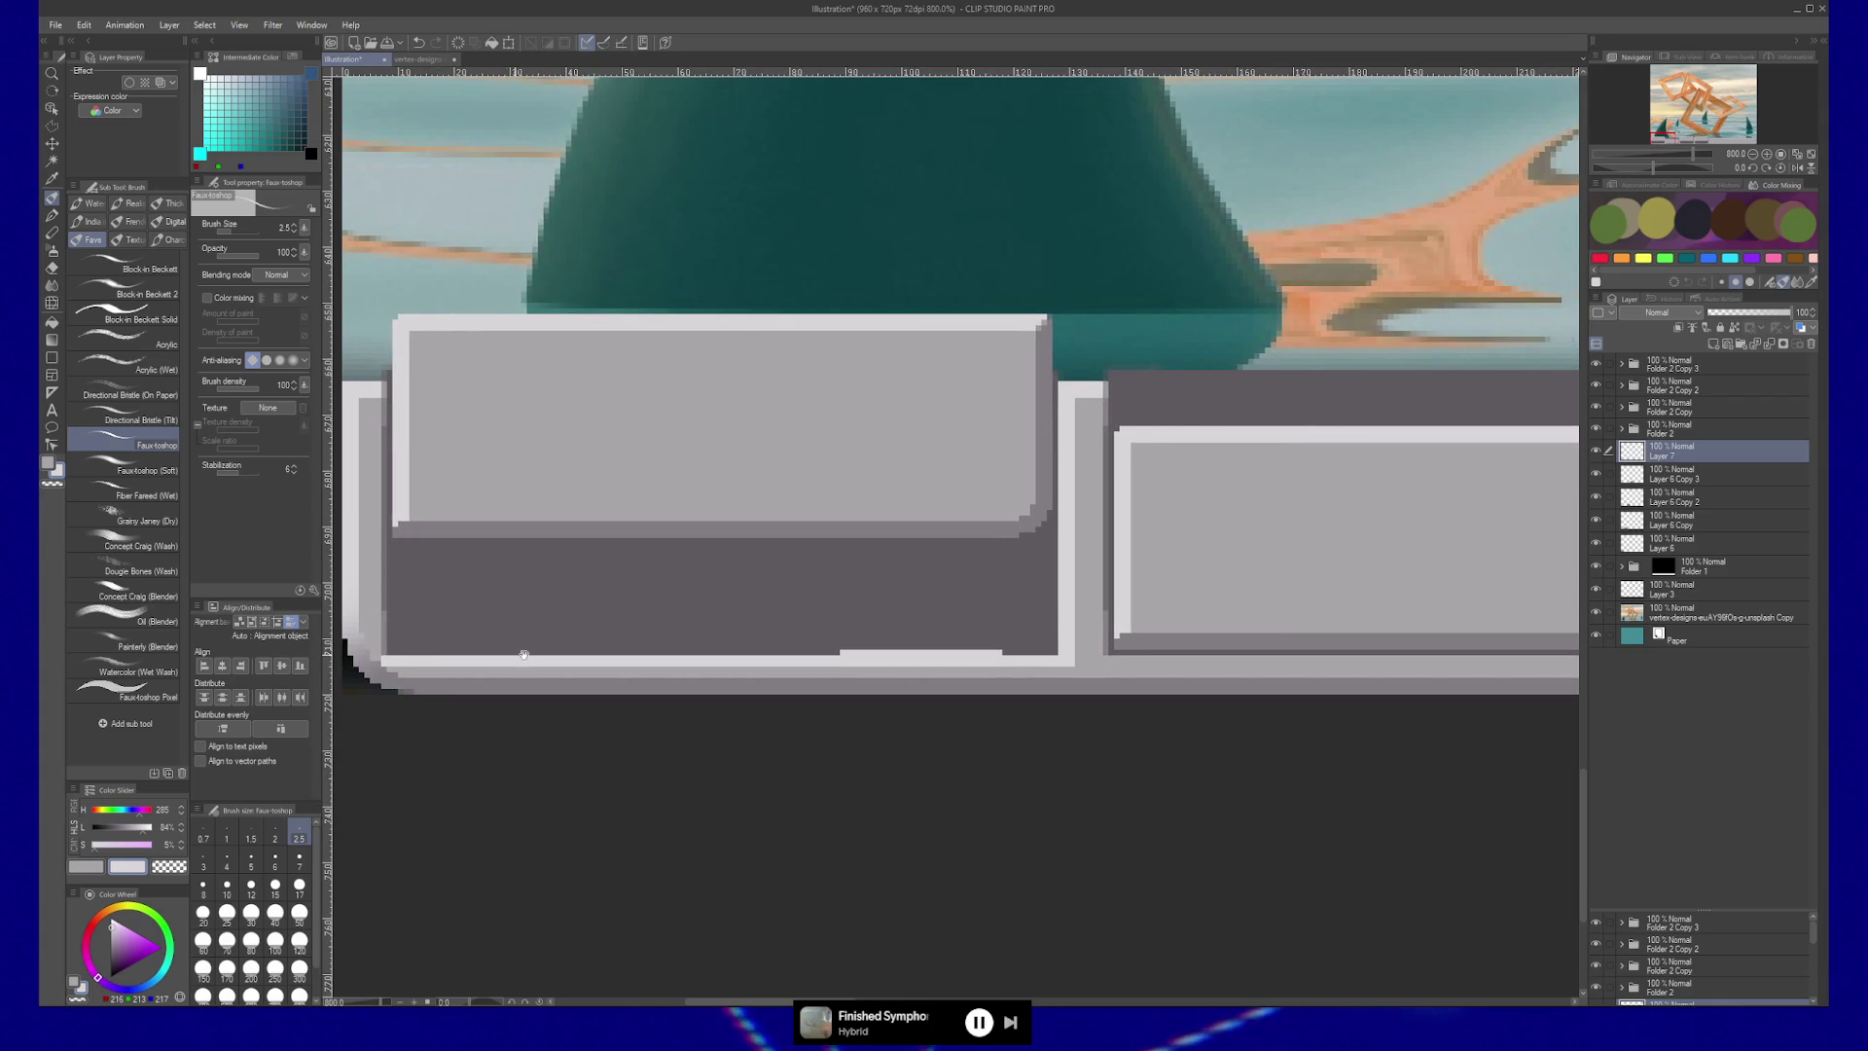
# Paint a darker grey stroke along the first key's left edge.
pyautogui.moveTo(508, 654); pyautogui.dragTo(688, 674)
pyautogui.keyDown('alt'); pyautogui.click(613, 544); pyautogui.keyUp('alt')
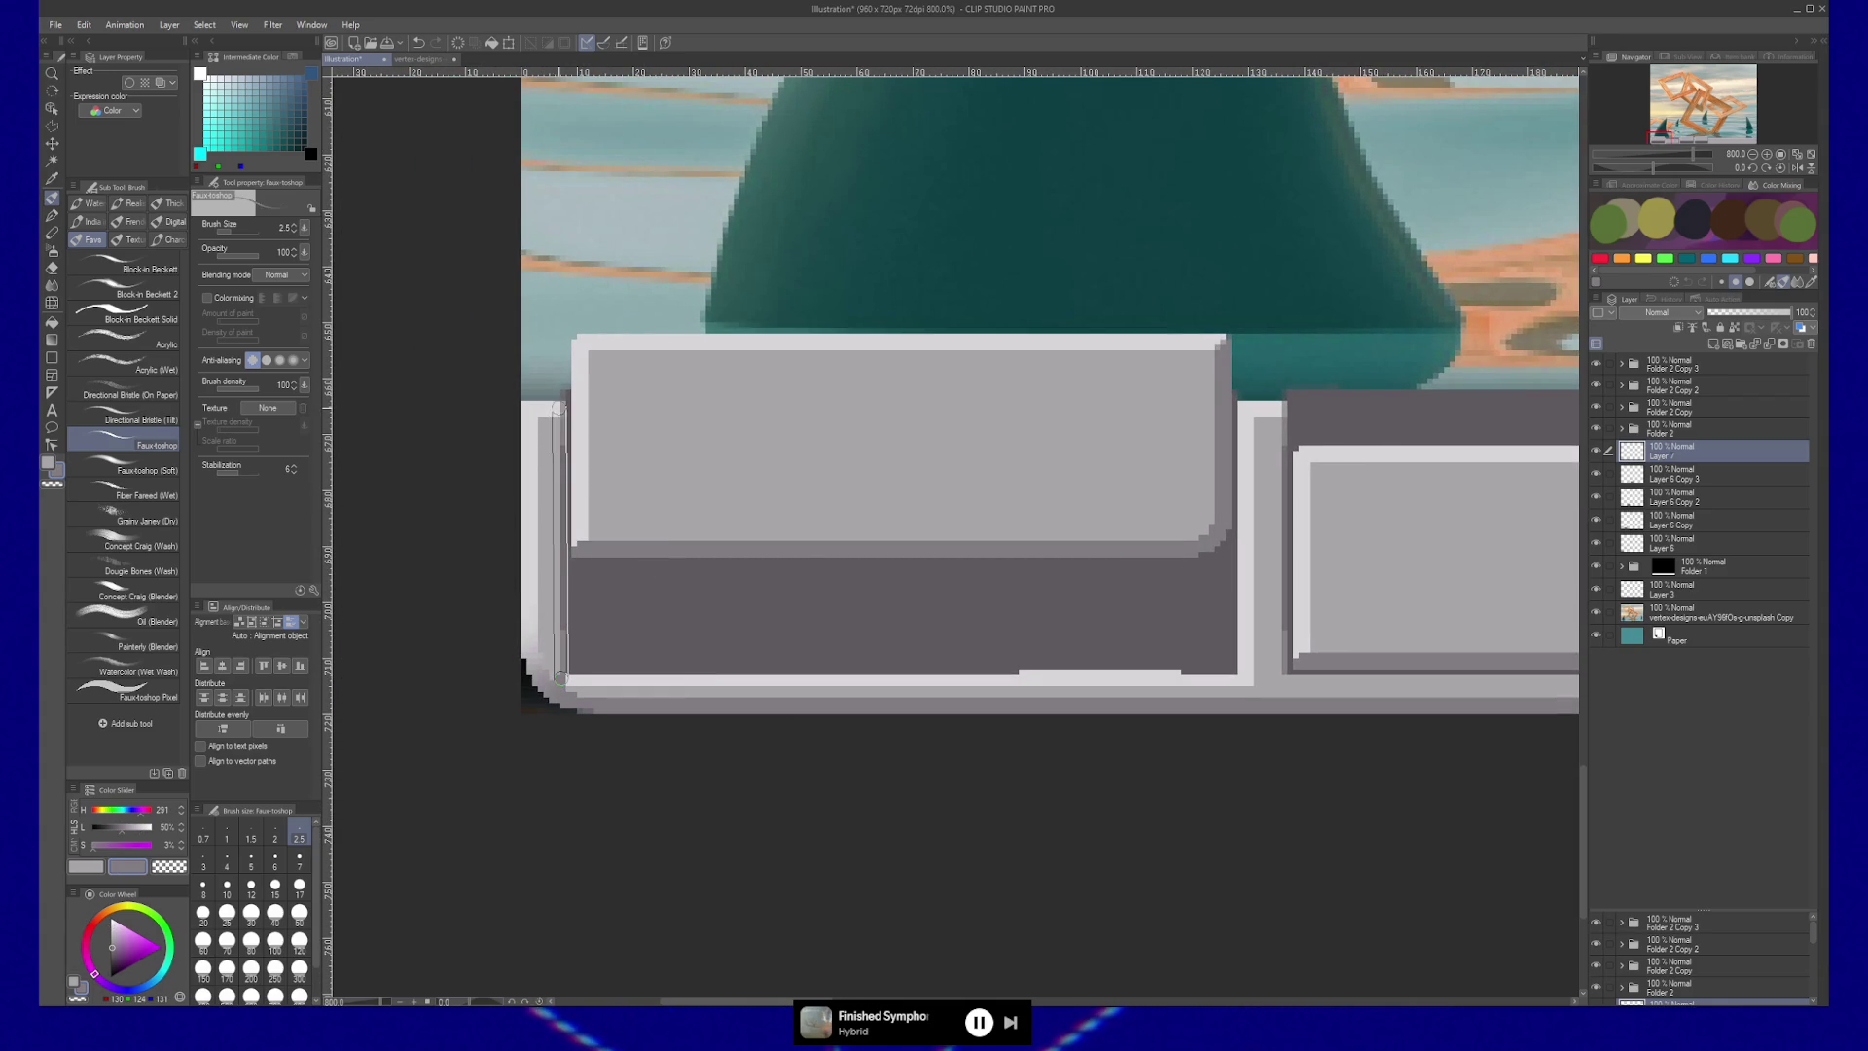
pyautogui.moveTo(561, 407); pyautogui.dragTo(560, 681)
pyautogui.hscroll(4, 804, 597)
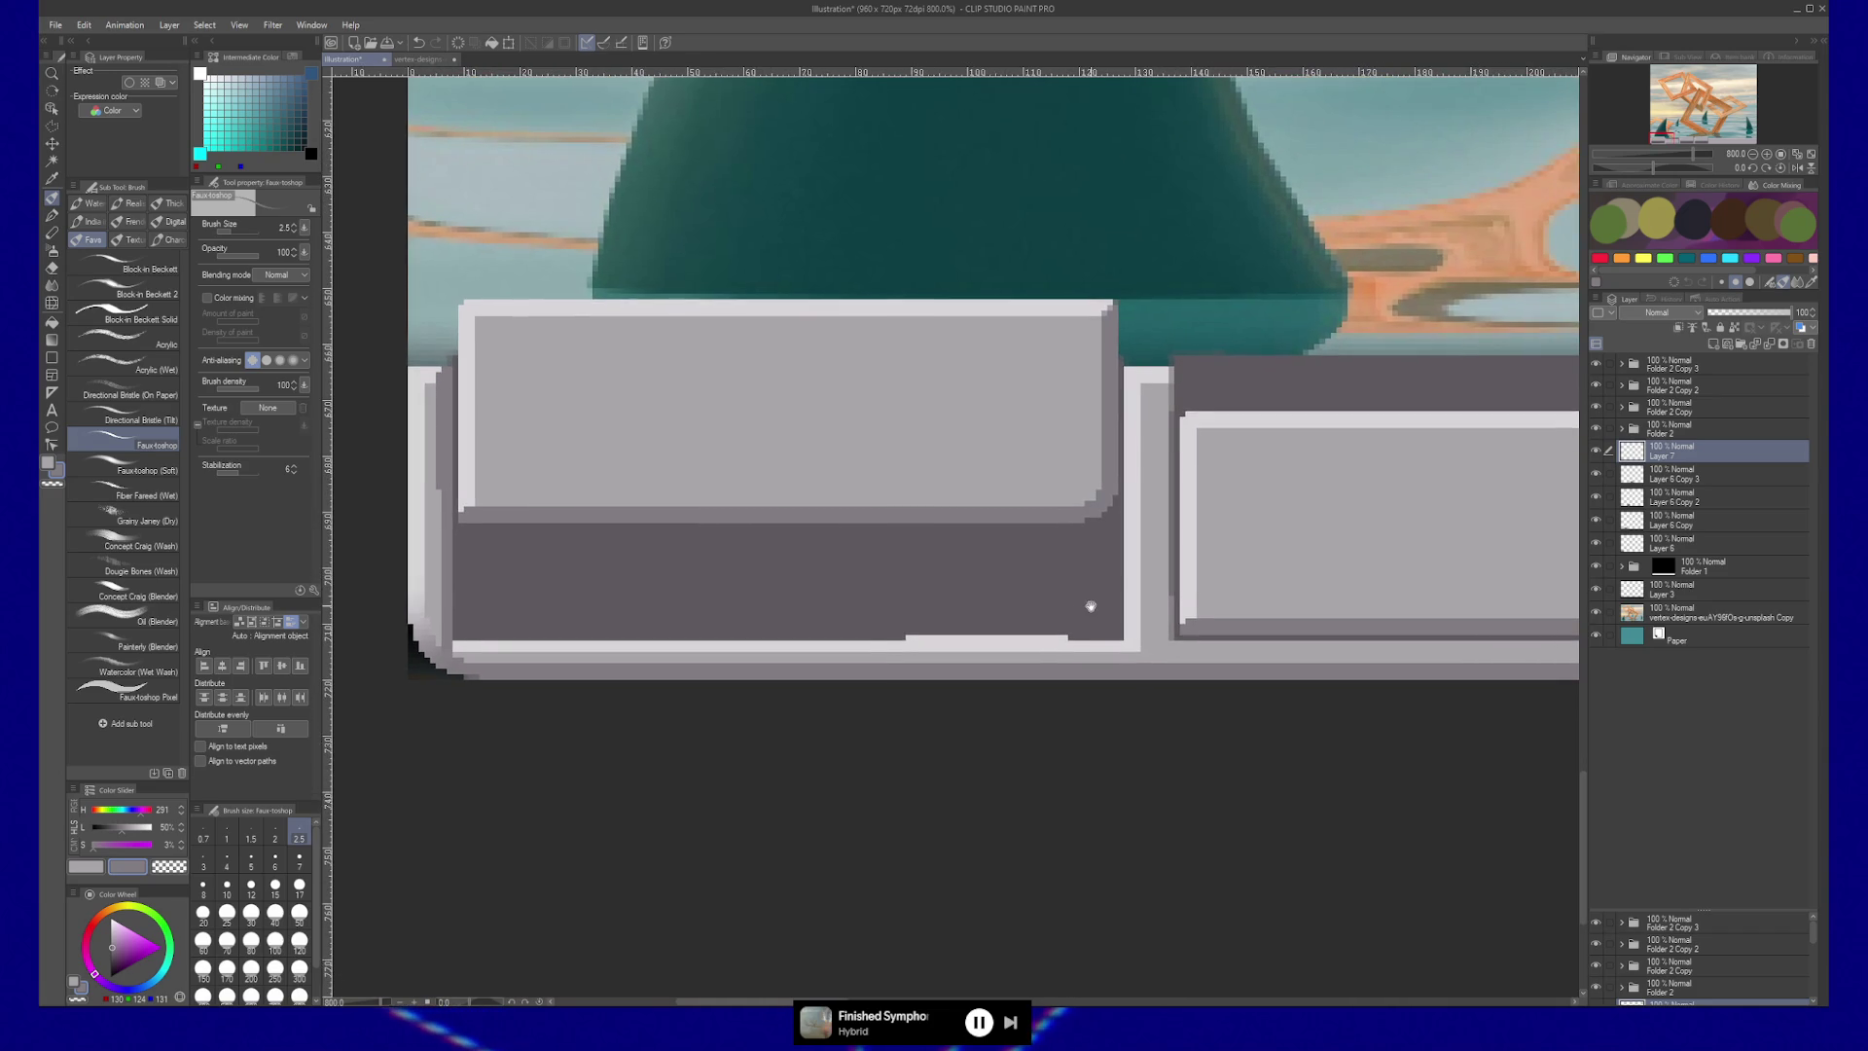
pyautogui.scroll(-4, 1104, 618)
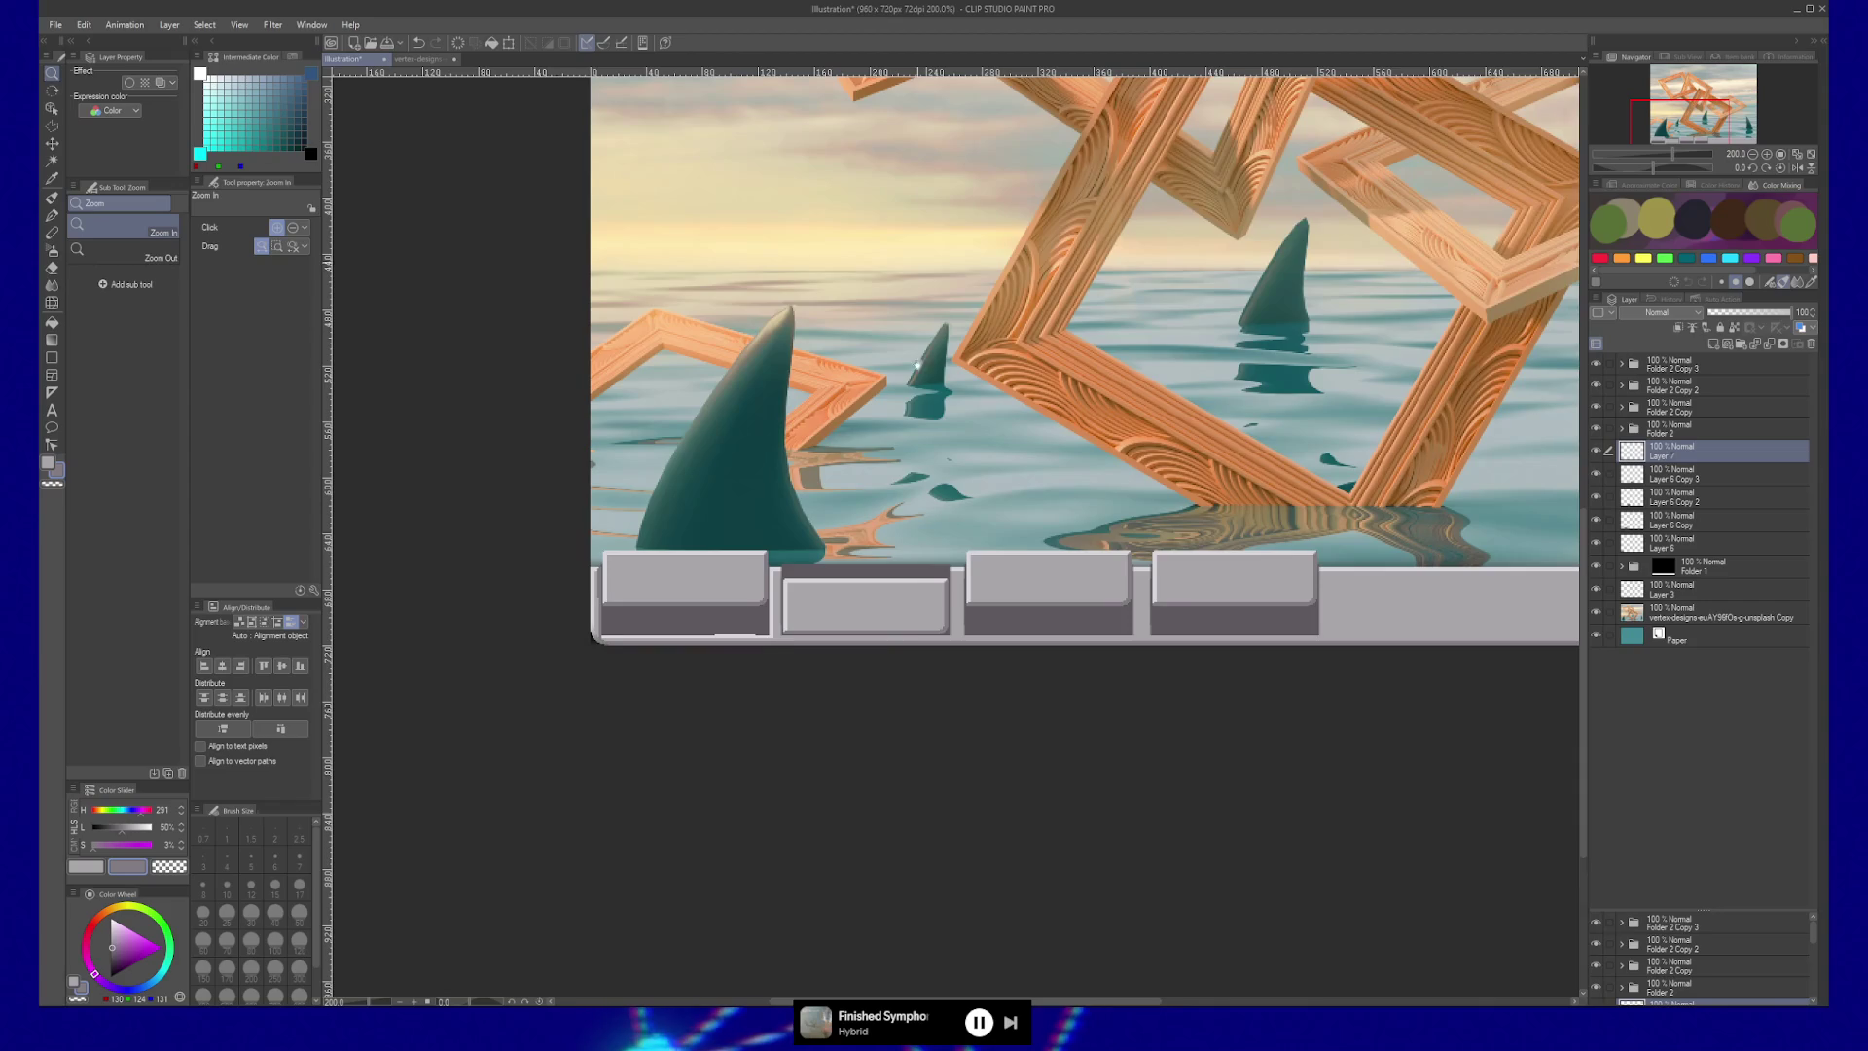
pyautogui.scroll(-2, 925, 610)
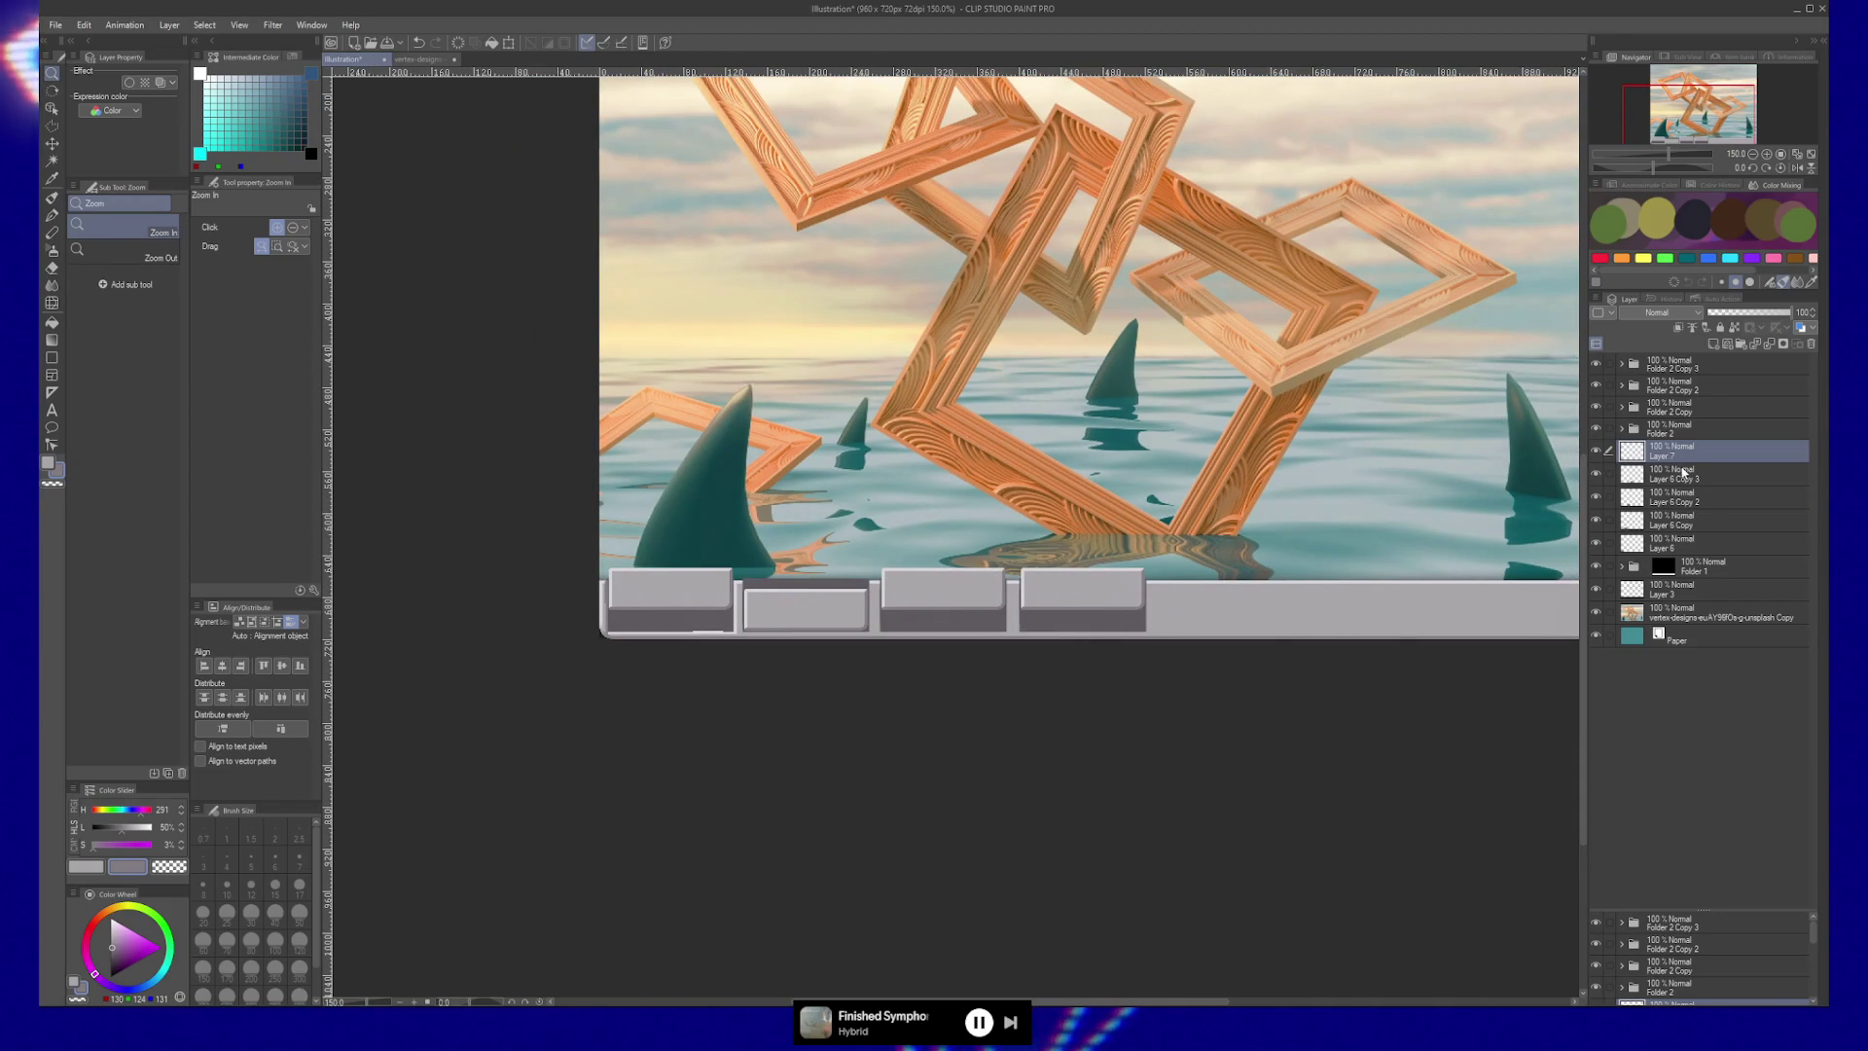
pyautogui.click(1673, 474)
pyautogui.keyDown('shift'); pyautogui.click(1673, 543); pyautogui.keyUp('shift')
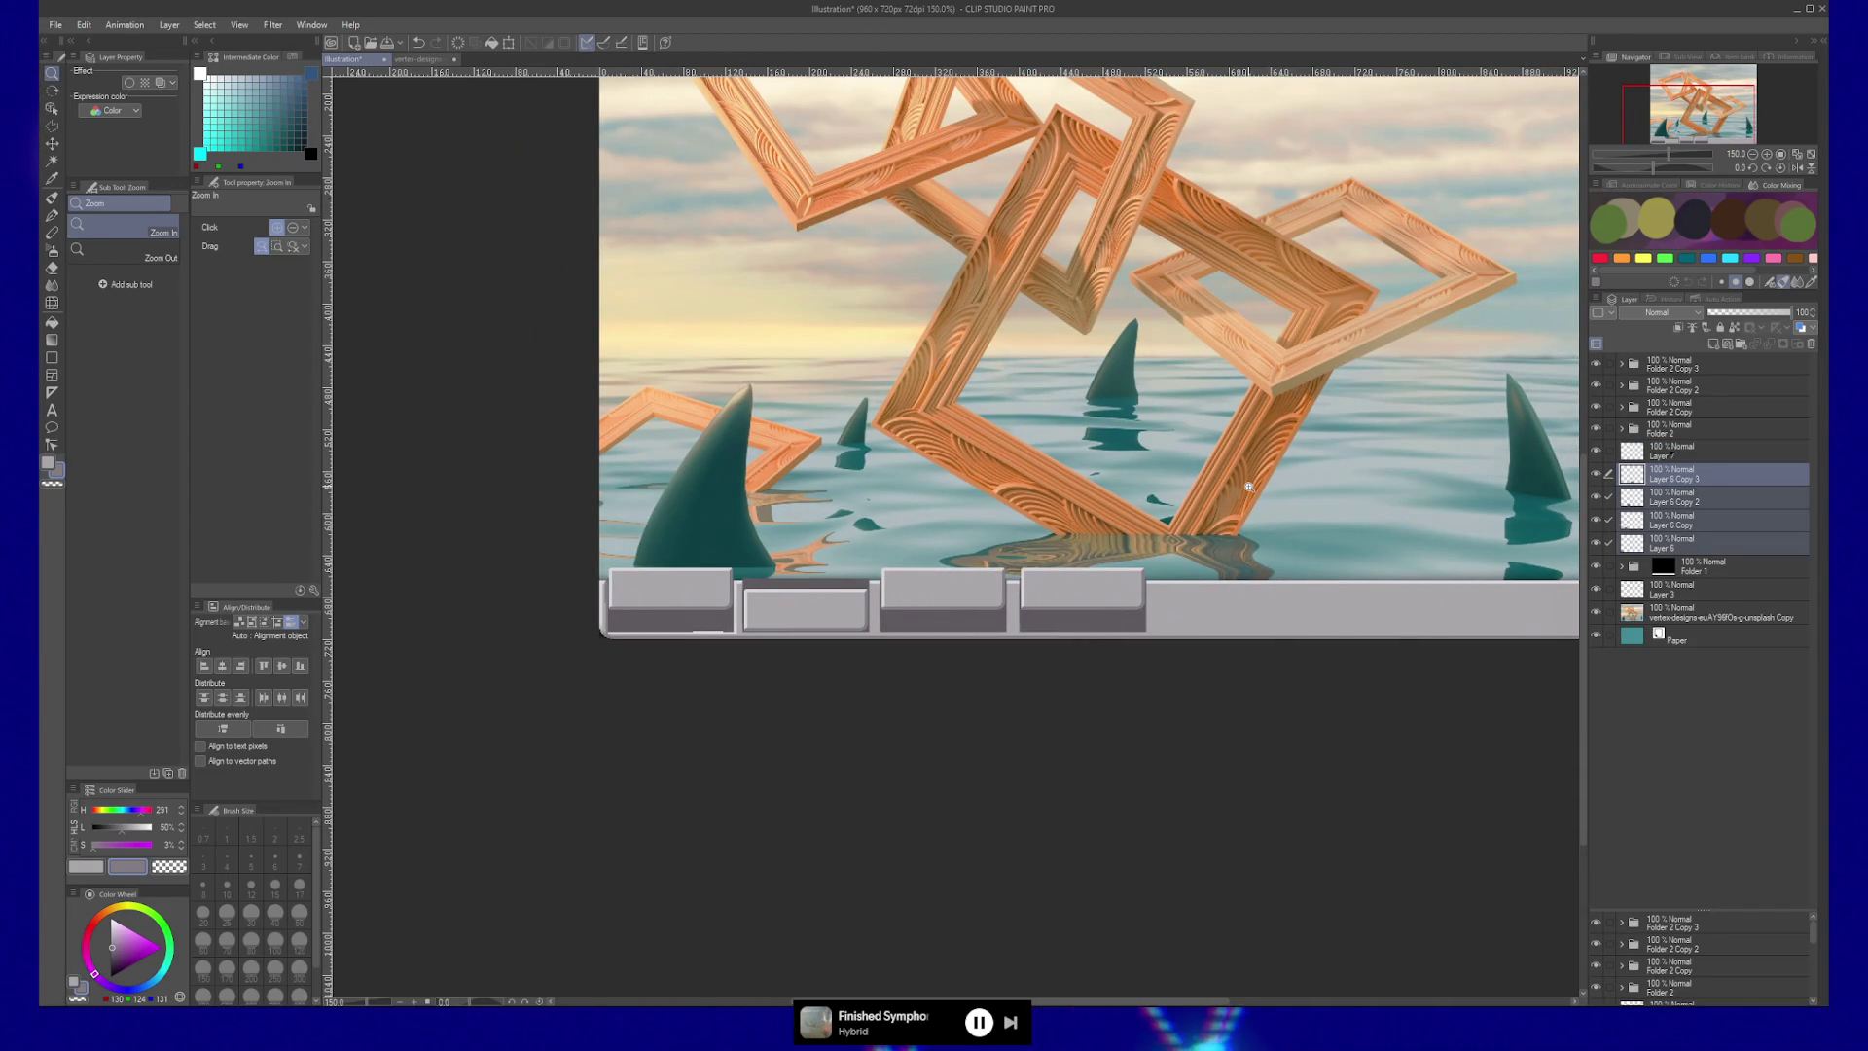
pyautogui.click(1770, 312)
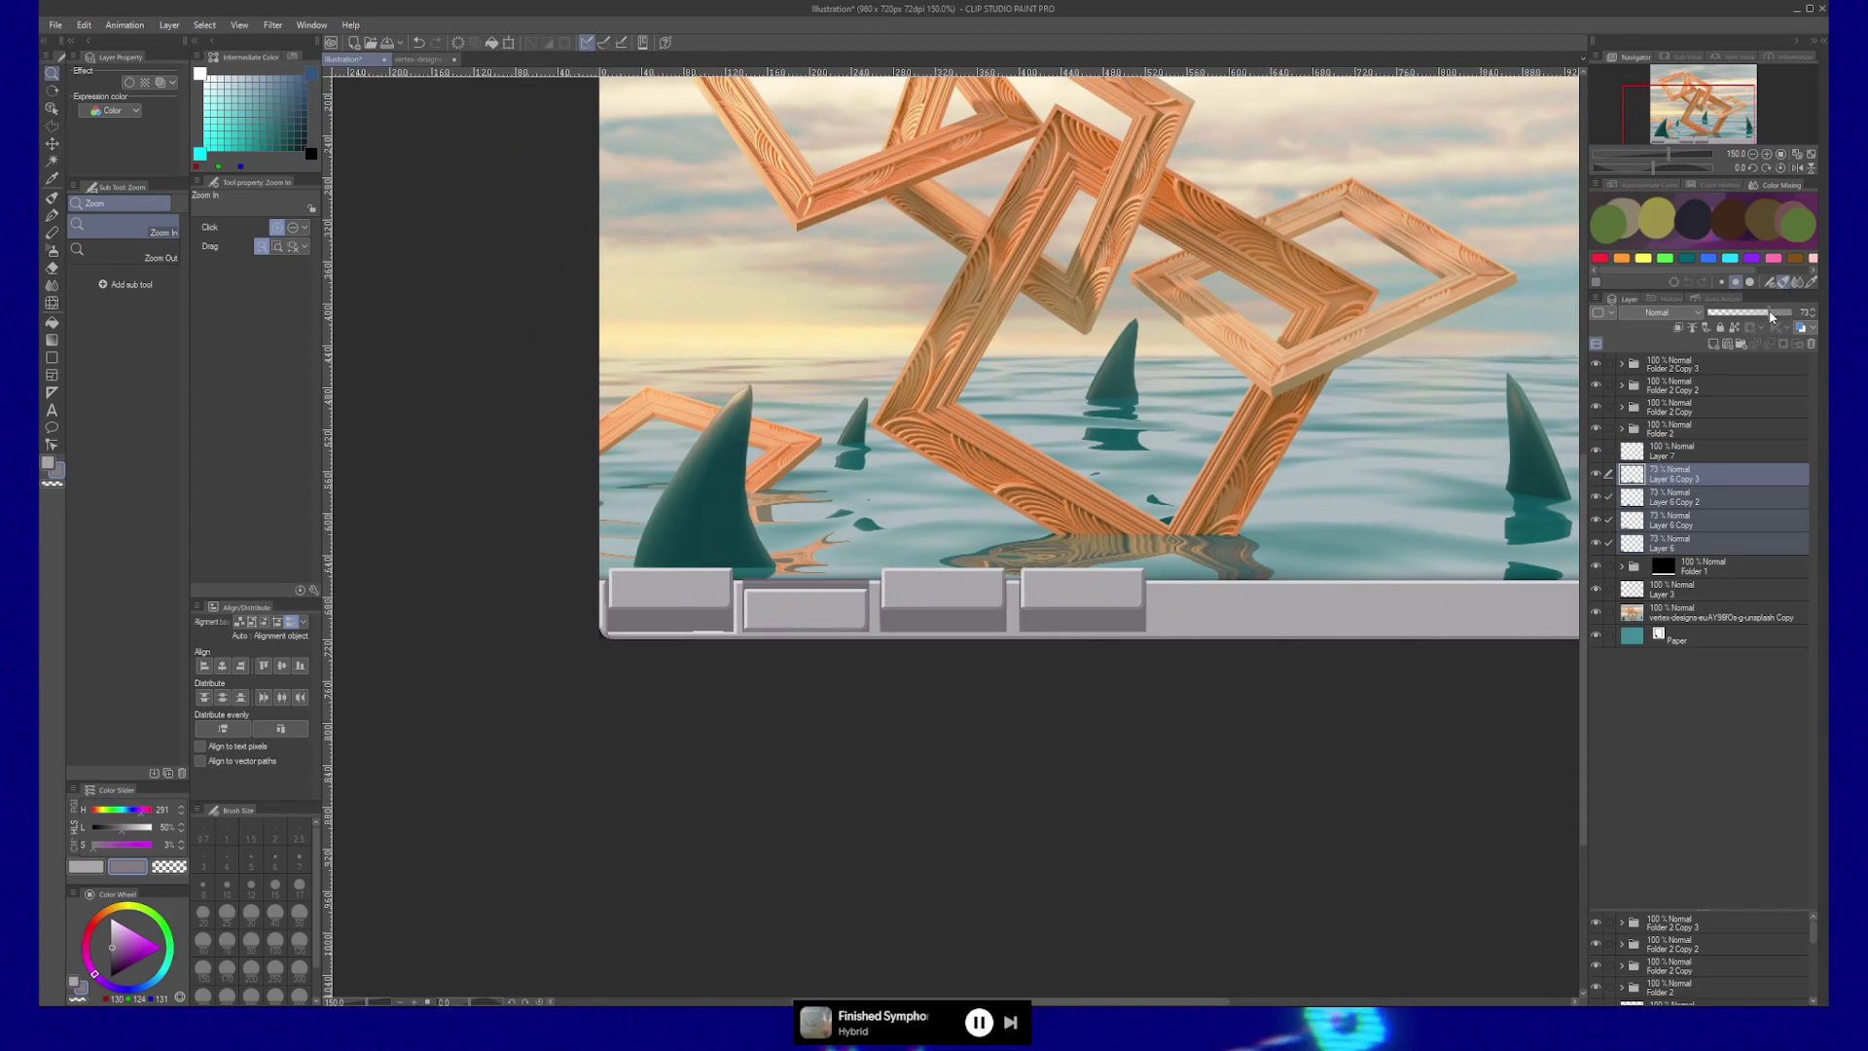
pyautogui.scroll(1, 974, 610)
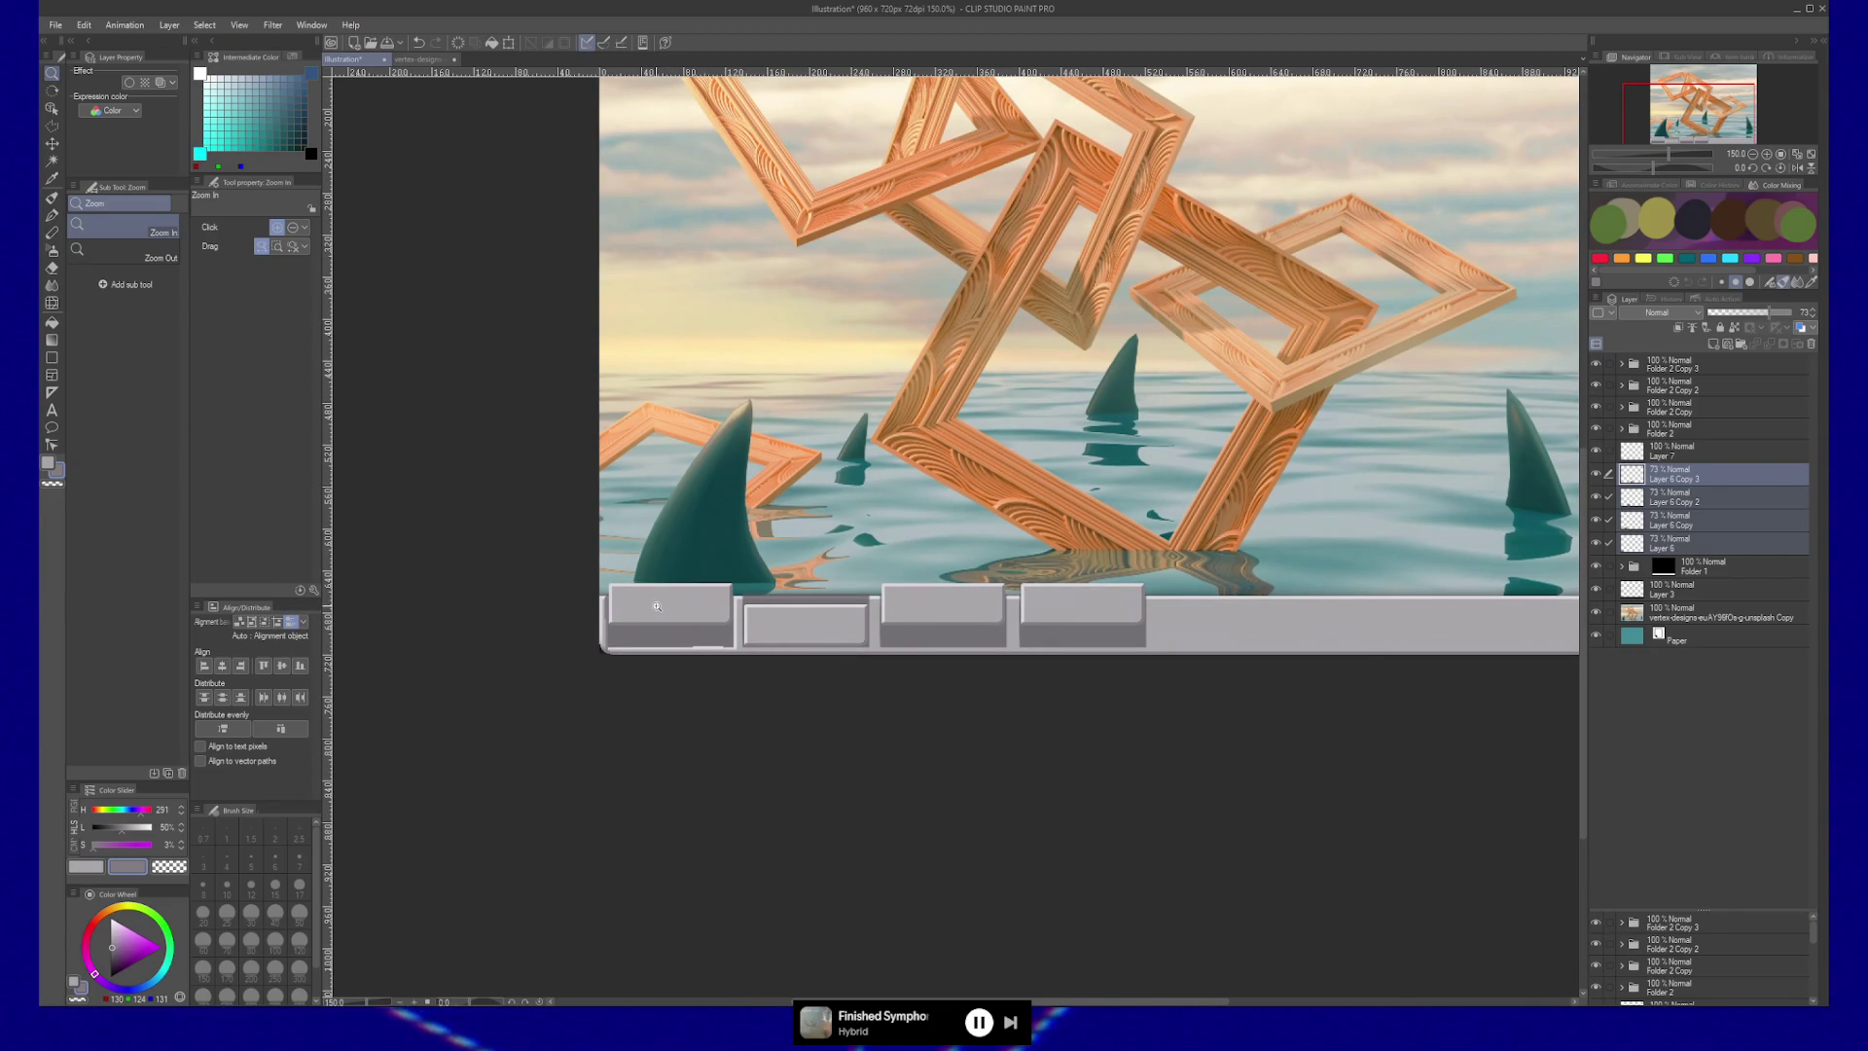
pyautogui.moveTo(1782, 314); pyautogui.dragTo(1795, 314)
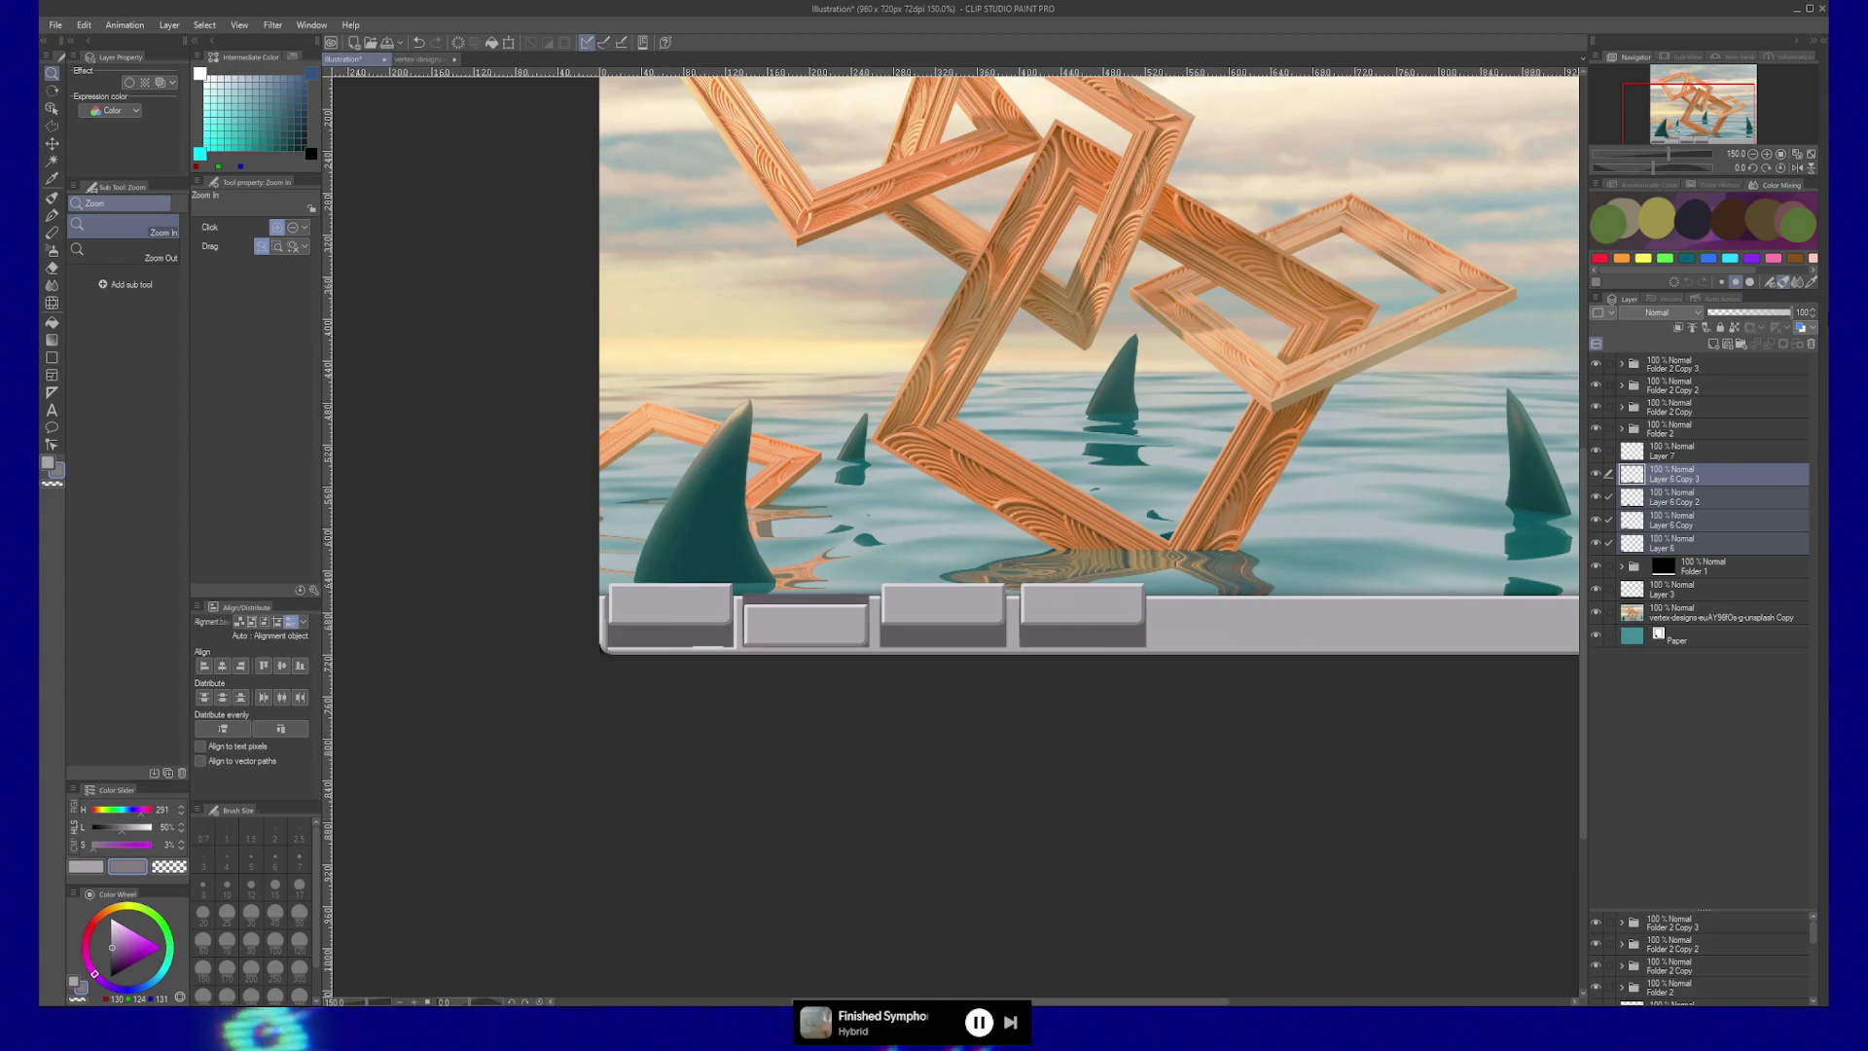
pyautogui.scroll(-2, 1002, 722)
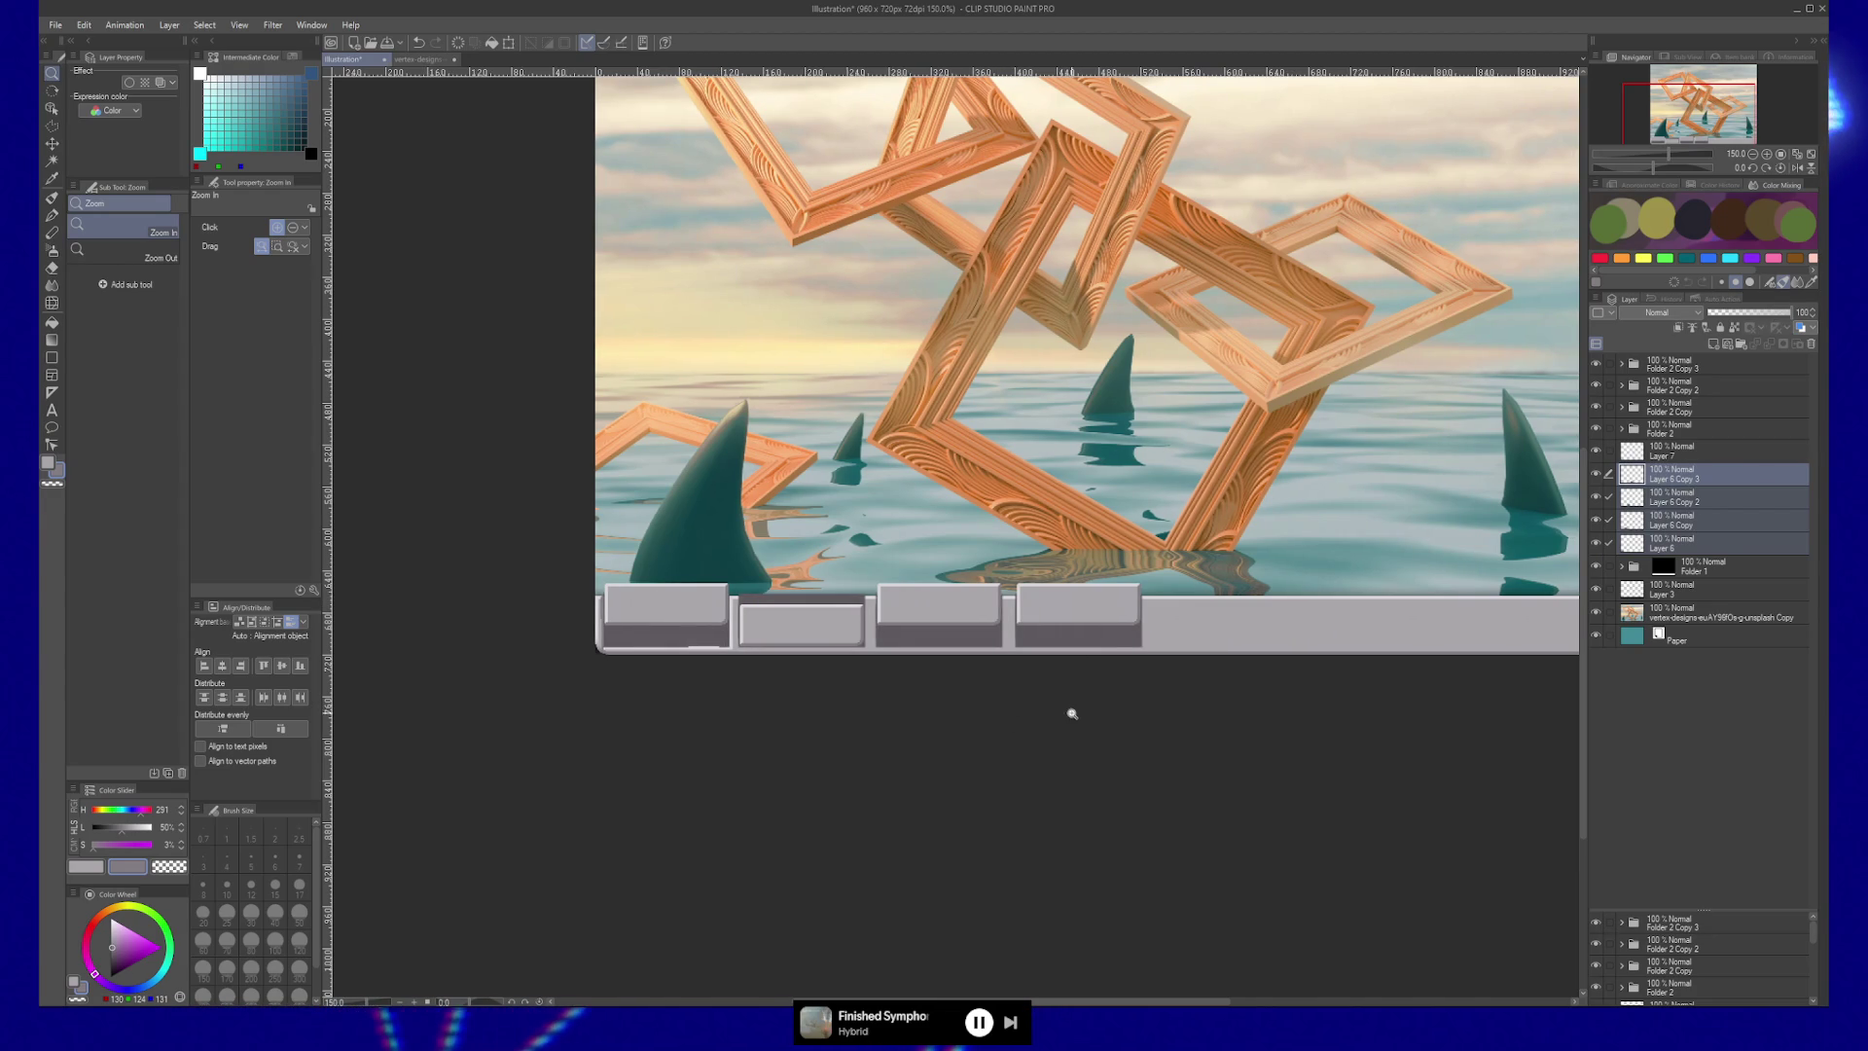
pyautogui.click(778, 635)
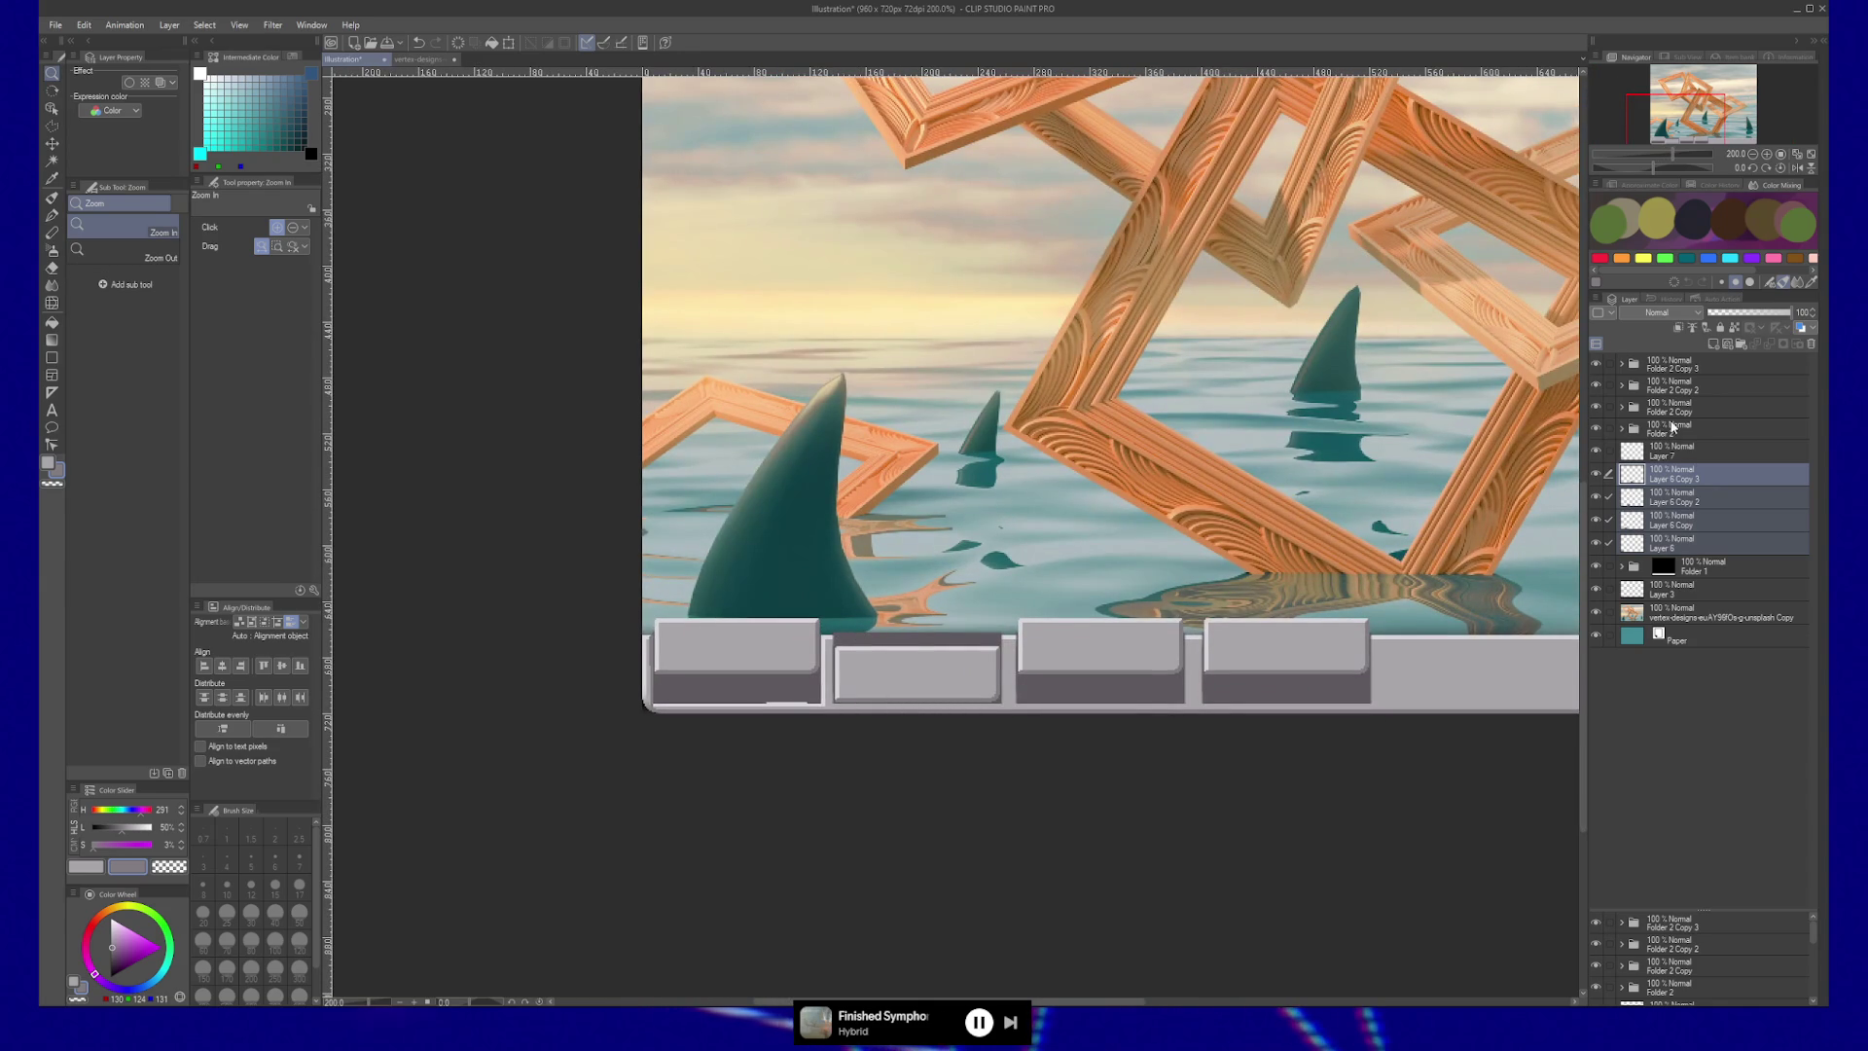
# Move the Folder 2 key and the fourth button (Folder 2 Copy 3) down level with the first two.
pyautogui.click(1665, 425)
pyautogui.press('k')
pyautogui.moveTo(968, 617); pyautogui.dragTo(970, 645)
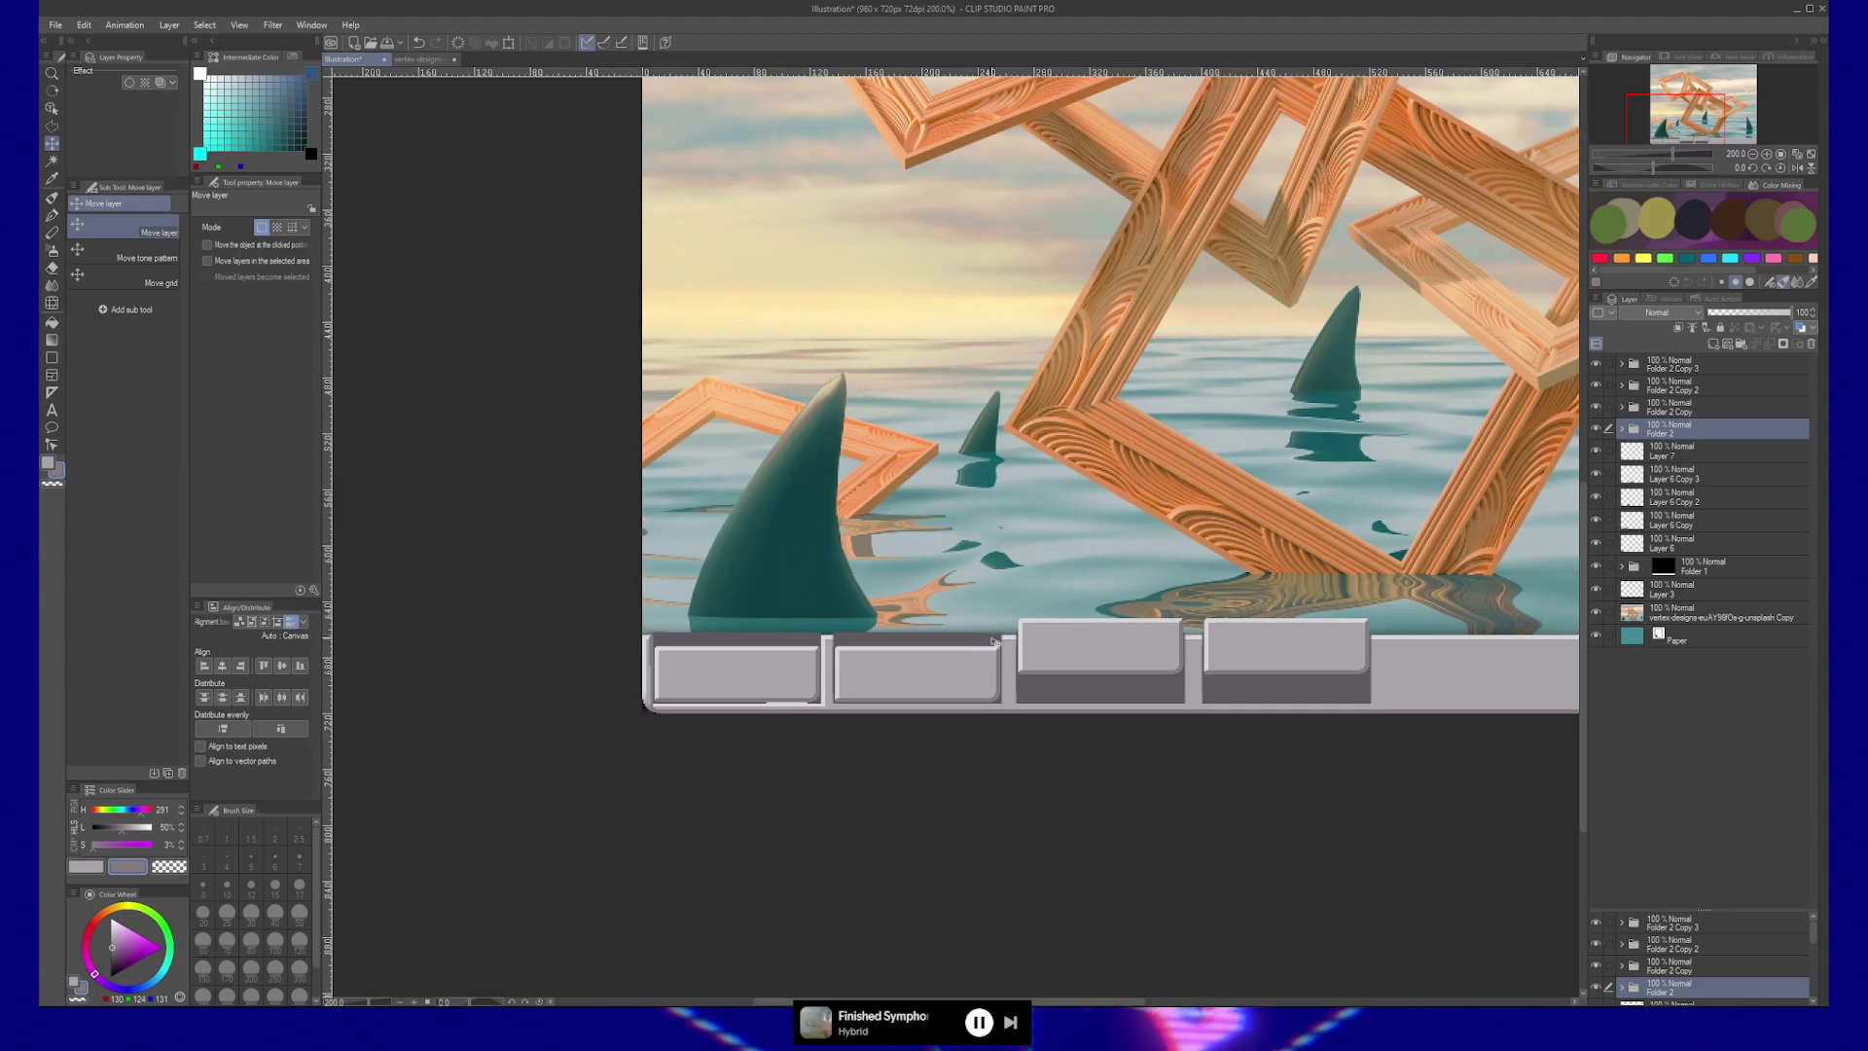
pyautogui.click(1672, 363)
pyautogui.moveTo(1417, 587); pyautogui.dragTo(1417, 609)
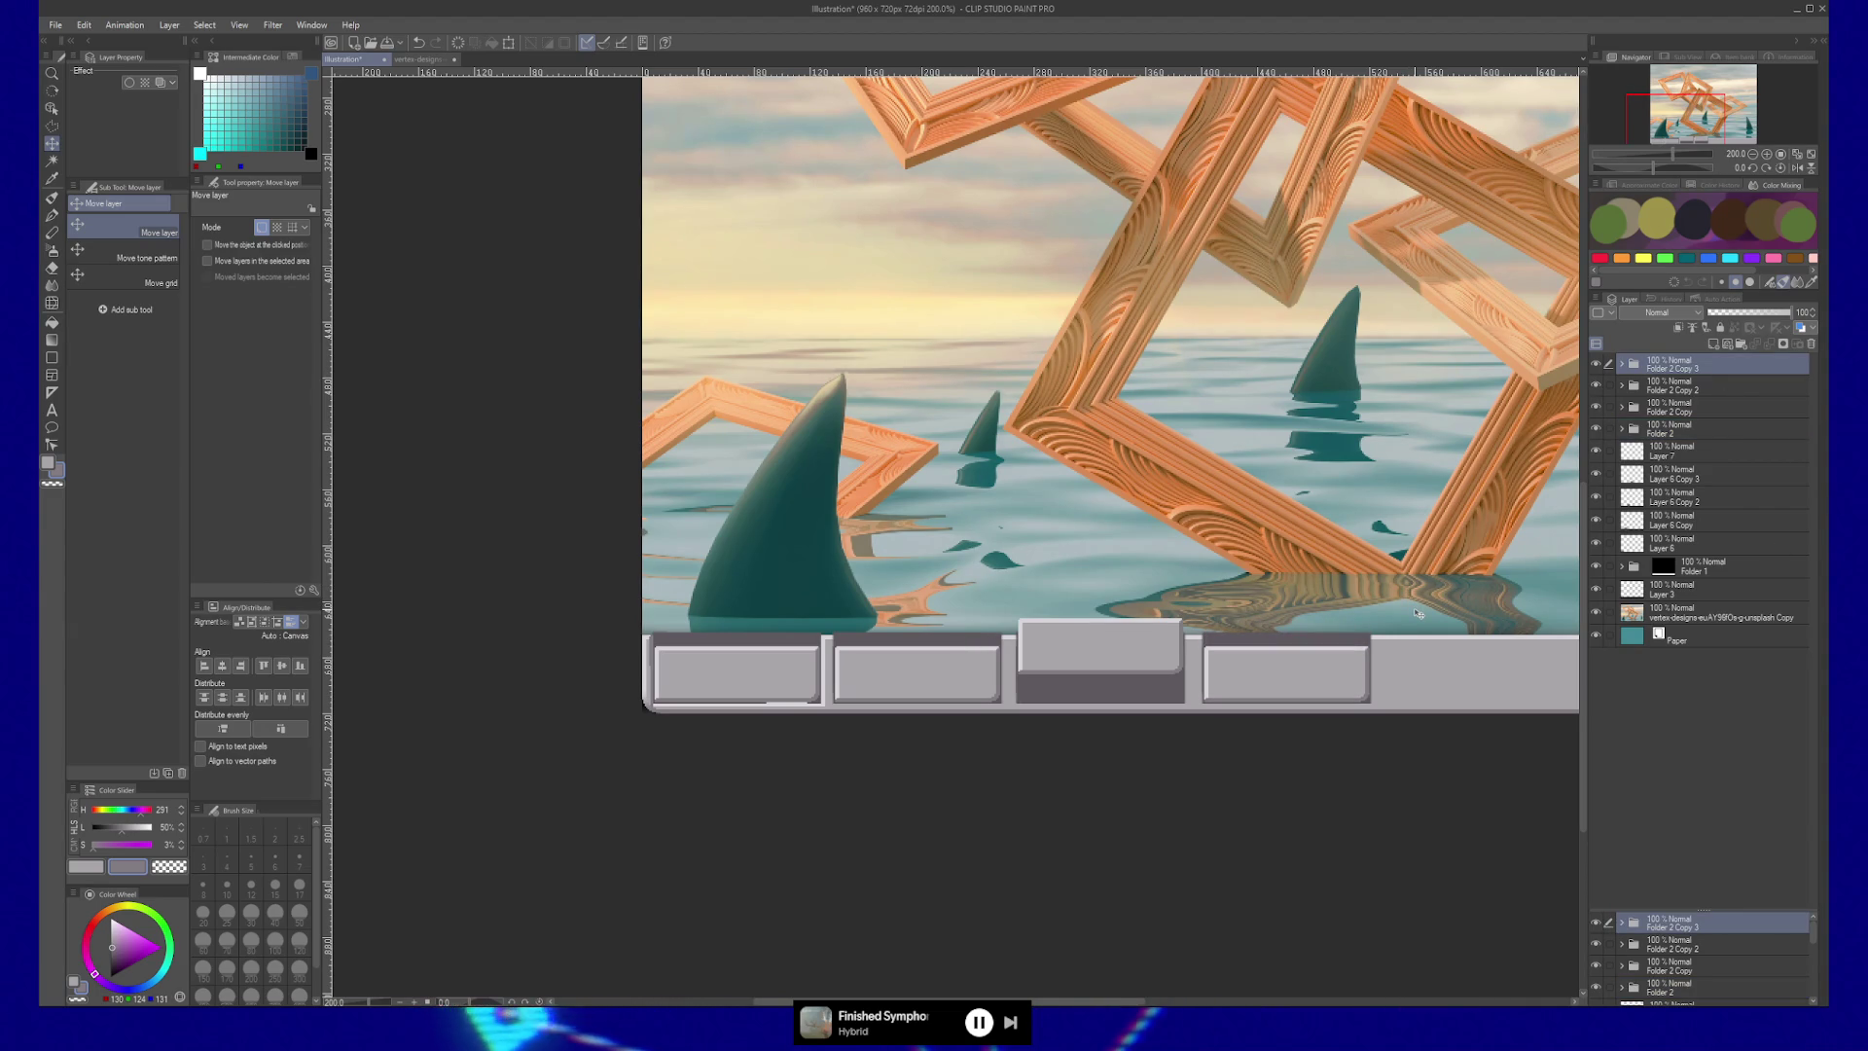
pyautogui.click(917, 618)
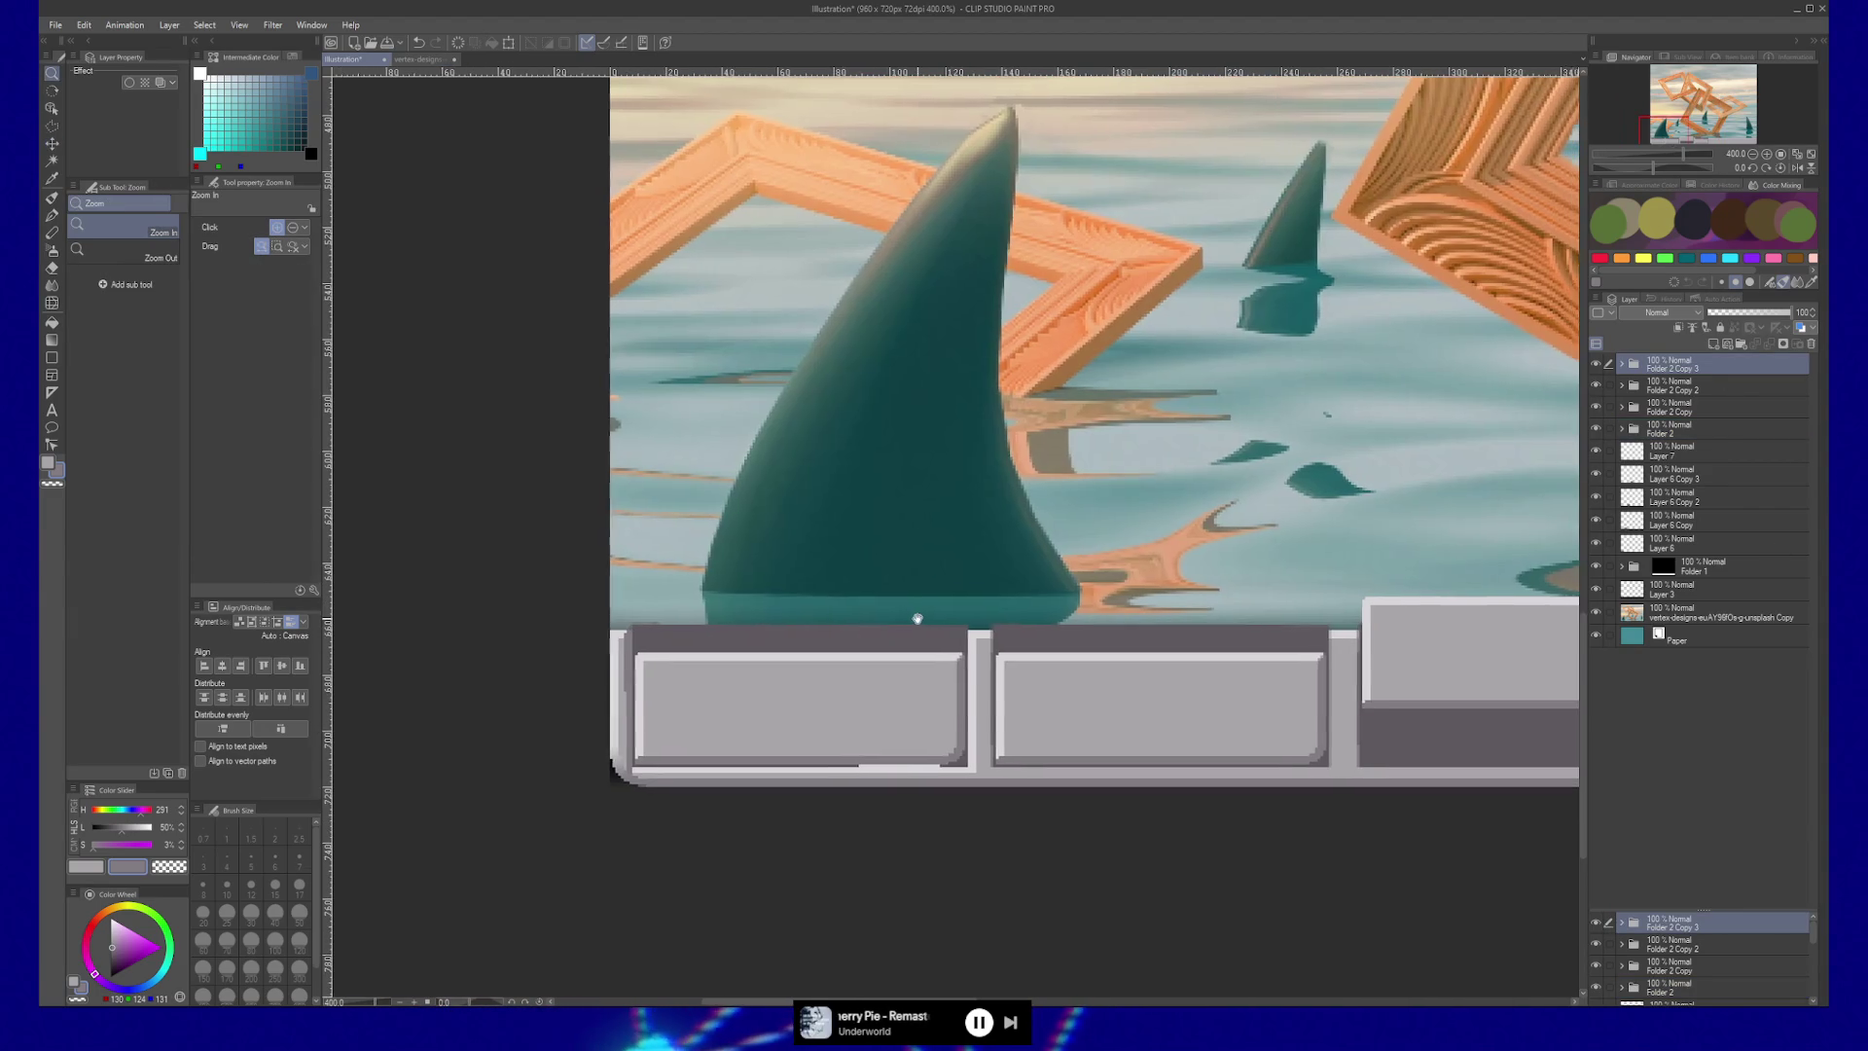
pyautogui.click(894, 619)
pyautogui.hscroll(1, 1190, 621)
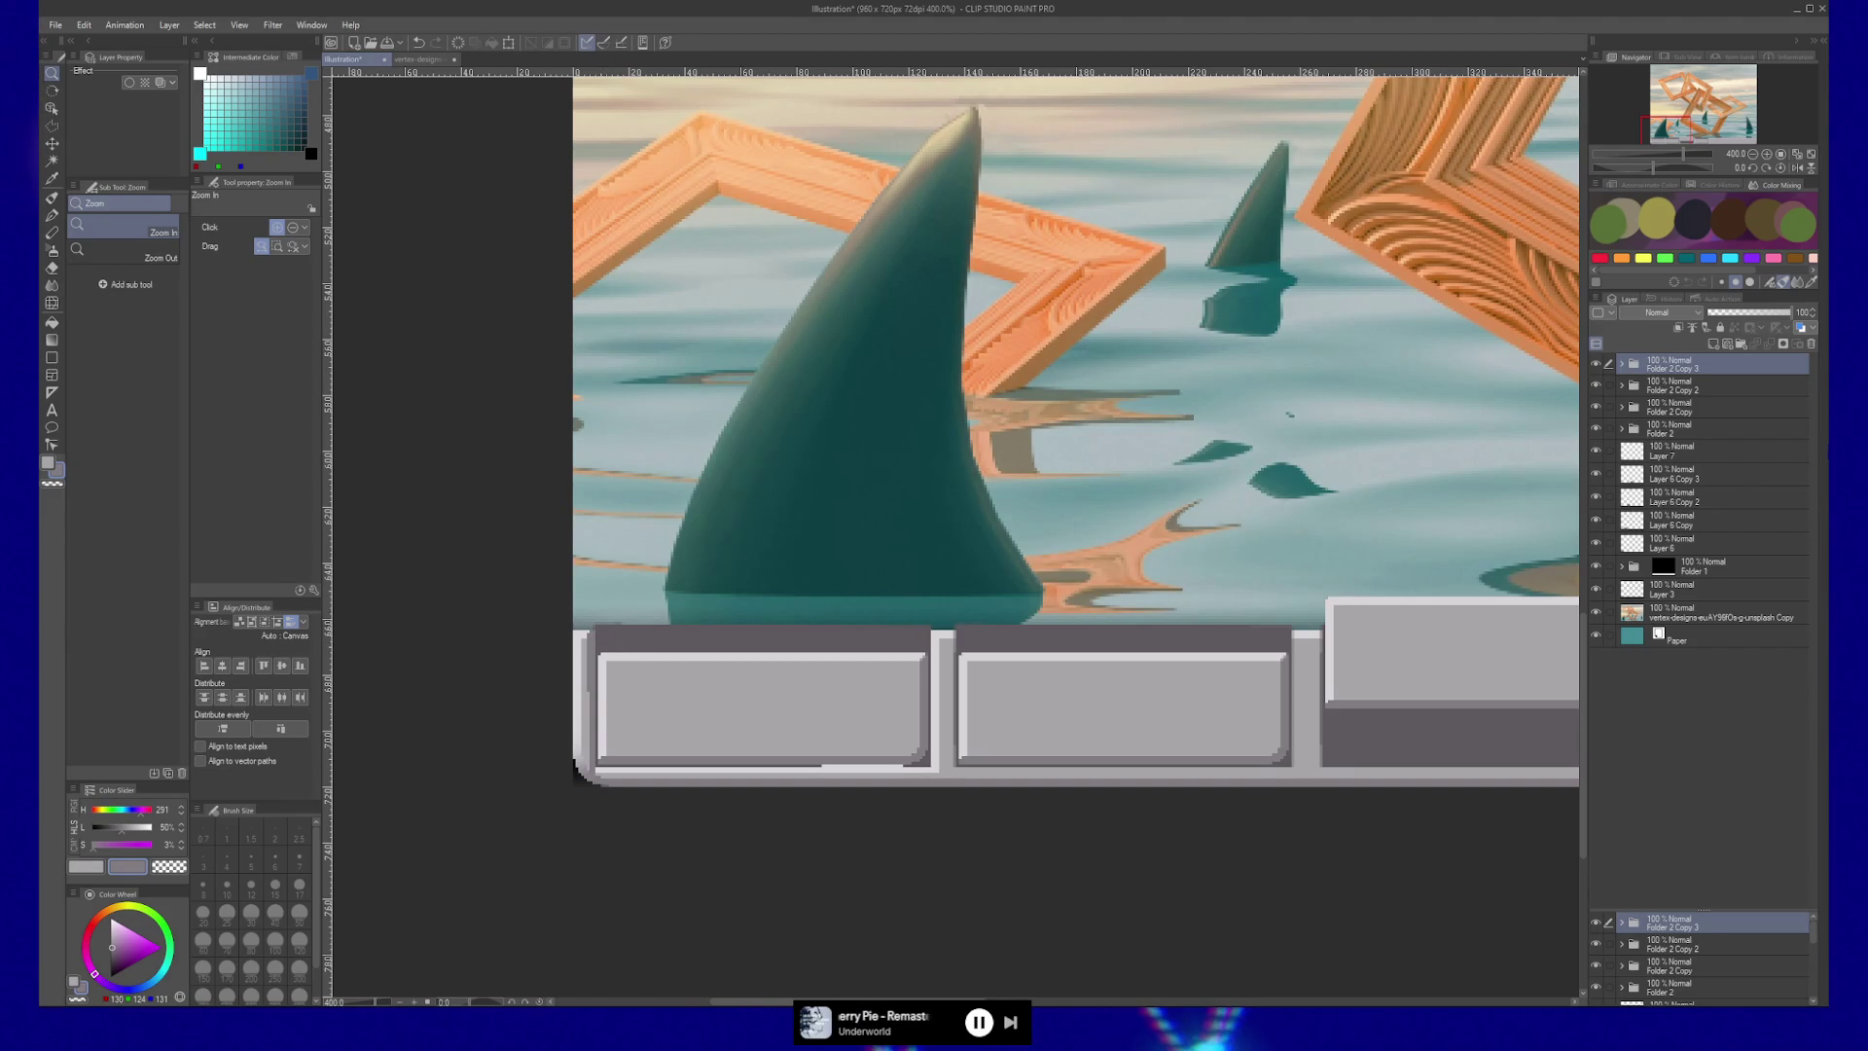
# On Layer 7, draw a straight light grey line along the taskbar's top edge.
pyautogui.click(1682, 453)
pyautogui.press('b')
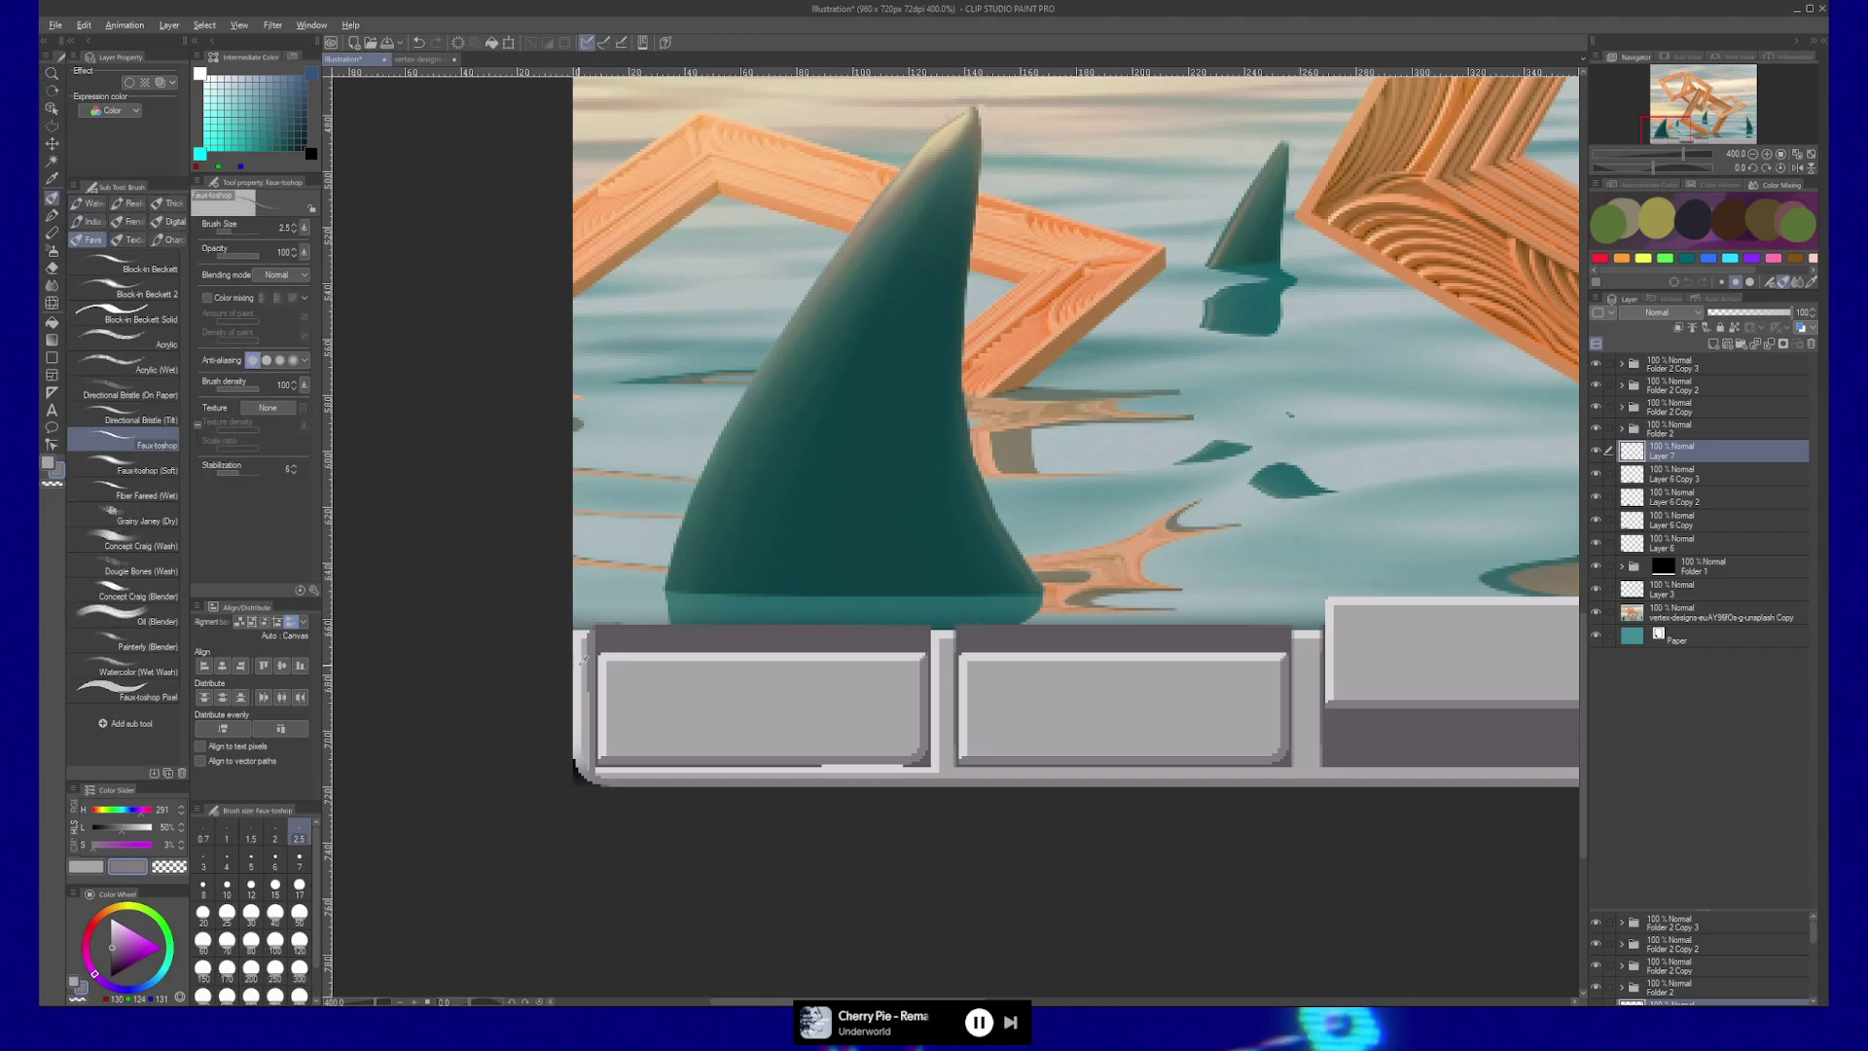
pyautogui.keyDown('alt'); pyautogui.click(580, 630); pyautogui.keyUp('alt')
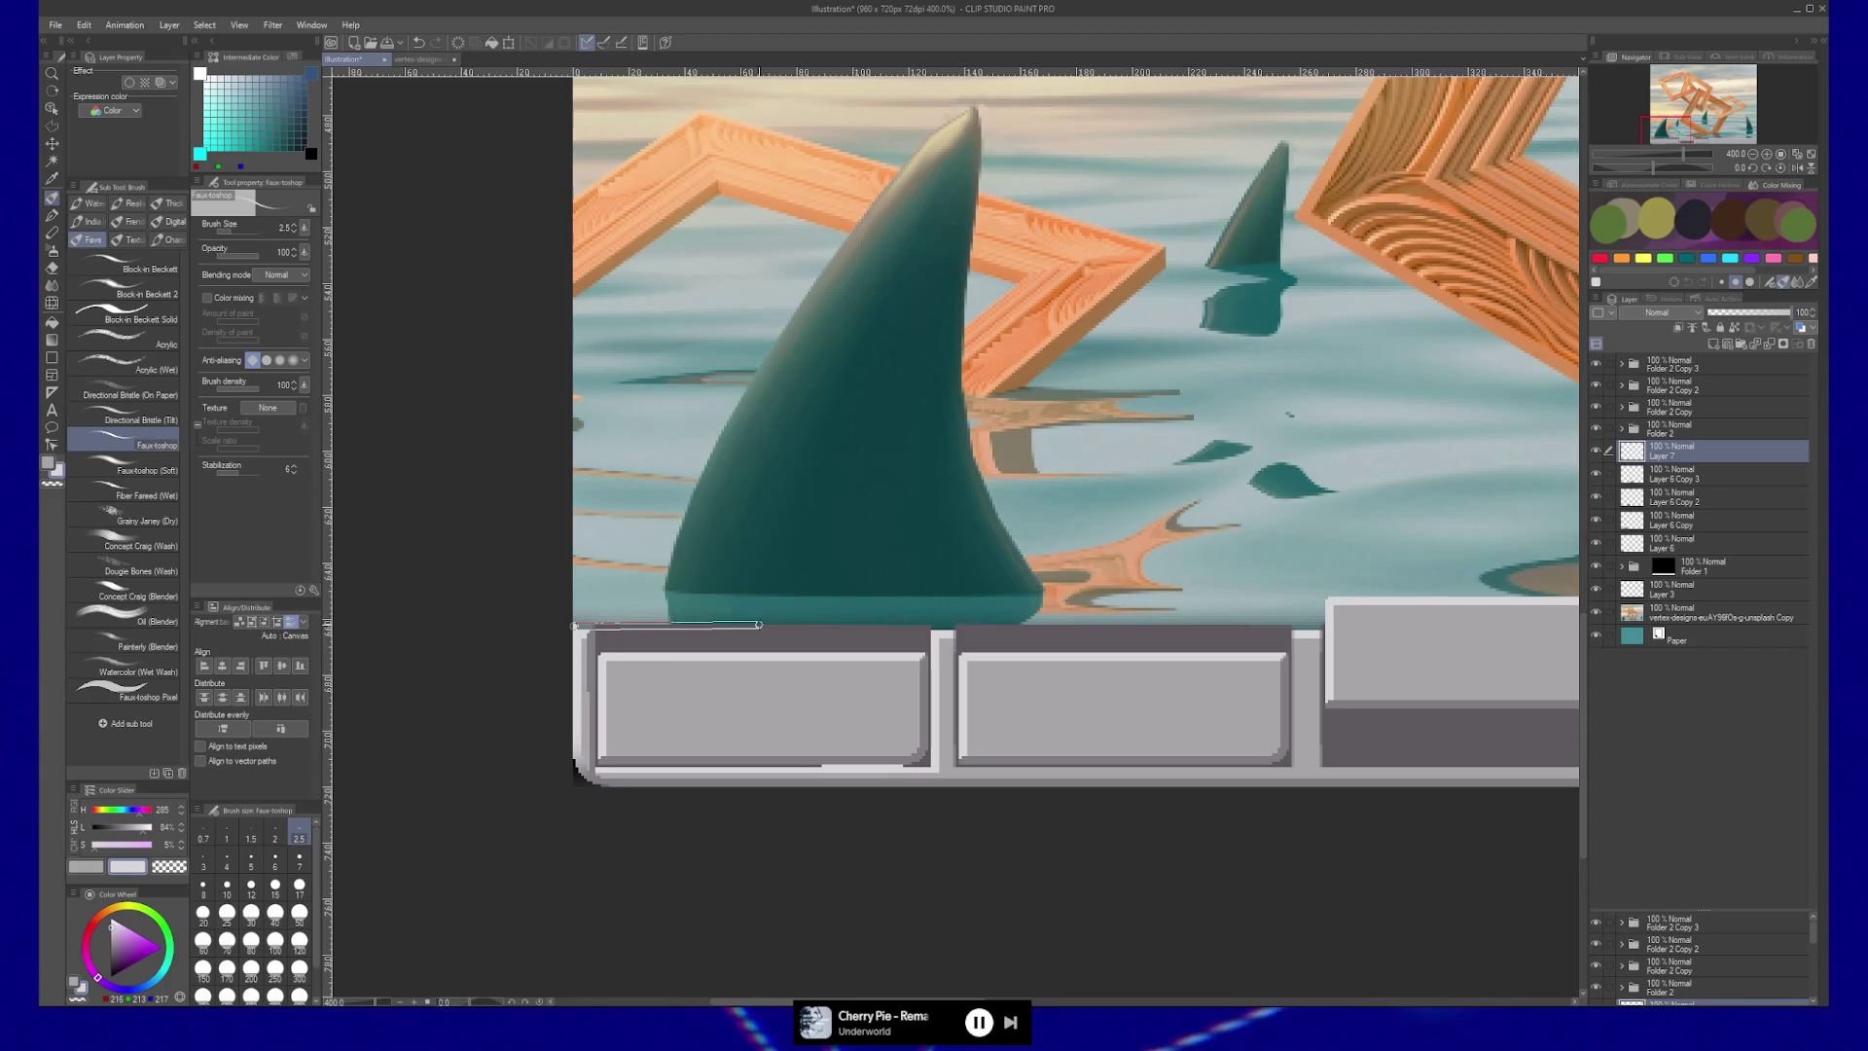
pyautogui.keyDown('shift'); pyautogui.click(960, 625); pyautogui.keyUp('shift')
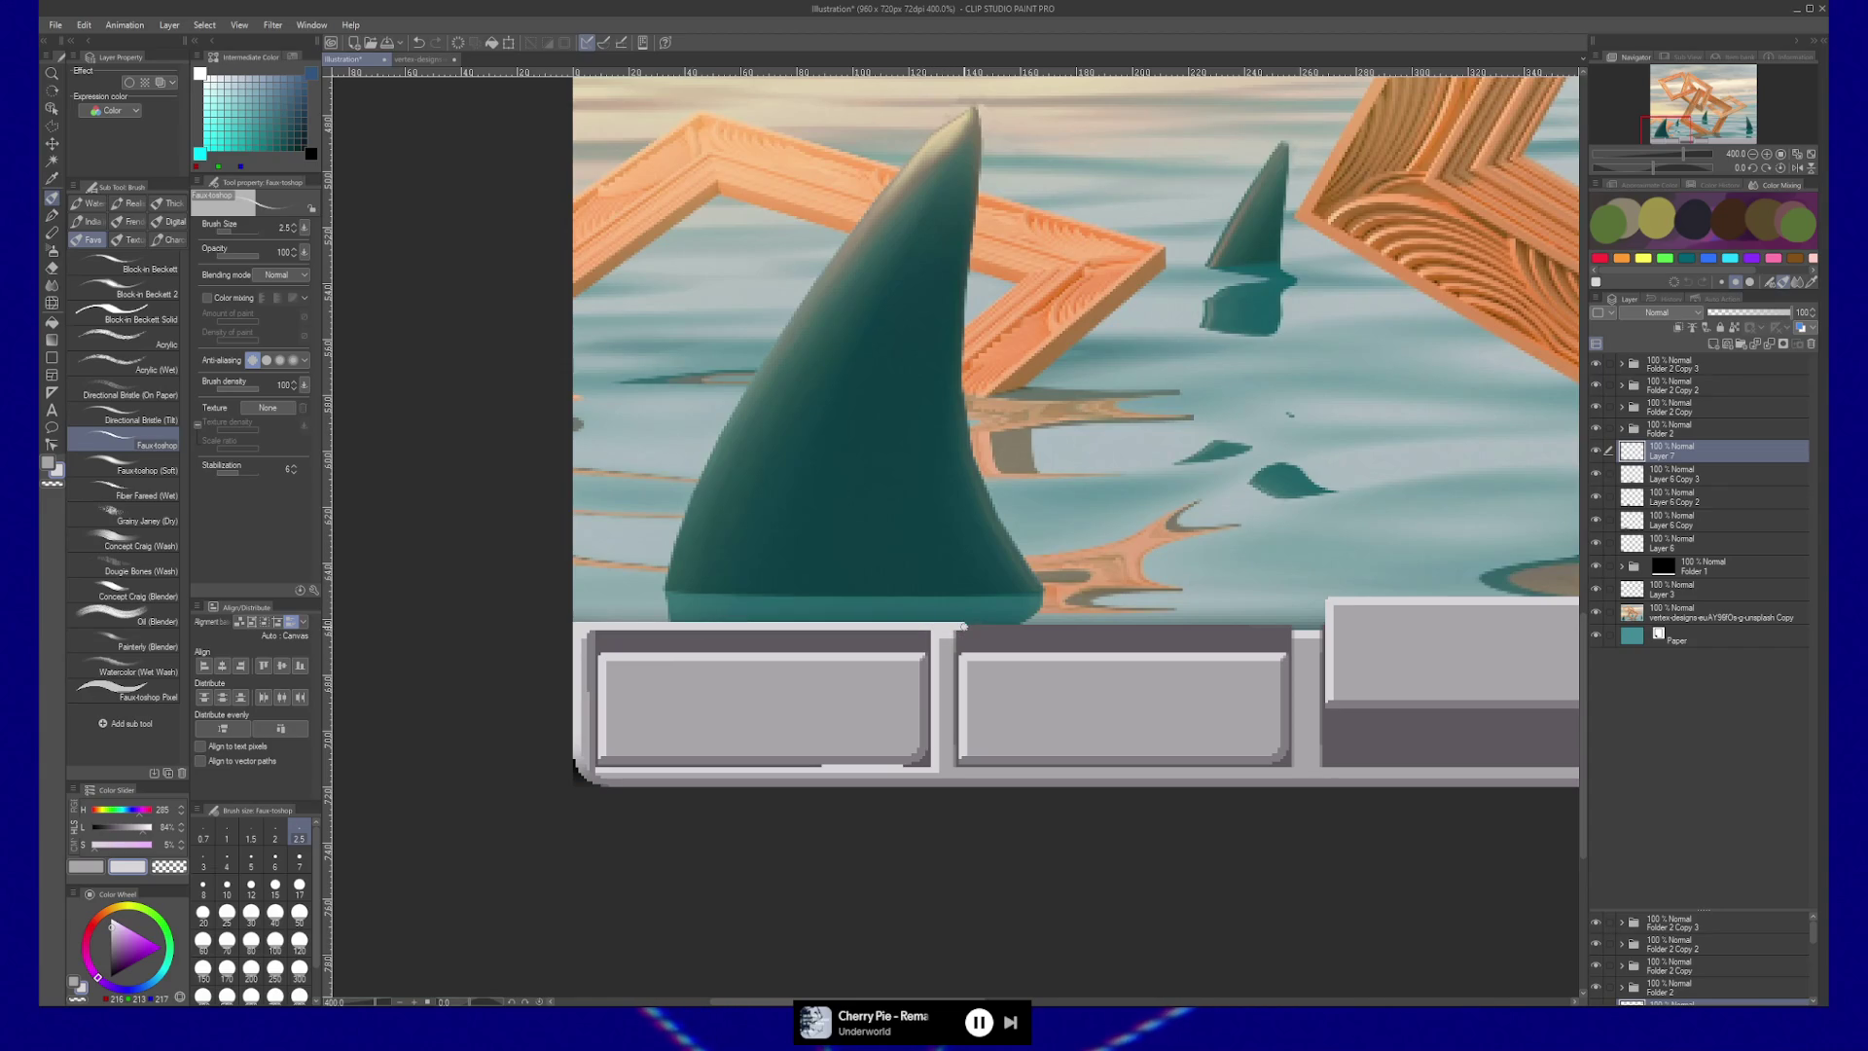
pyautogui.keyDown('shift'); pyautogui.click(1323, 629); pyautogui.keyUp('shift')
pyautogui.moveTo(1392, 633); pyautogui.dragTo(1150, 616)
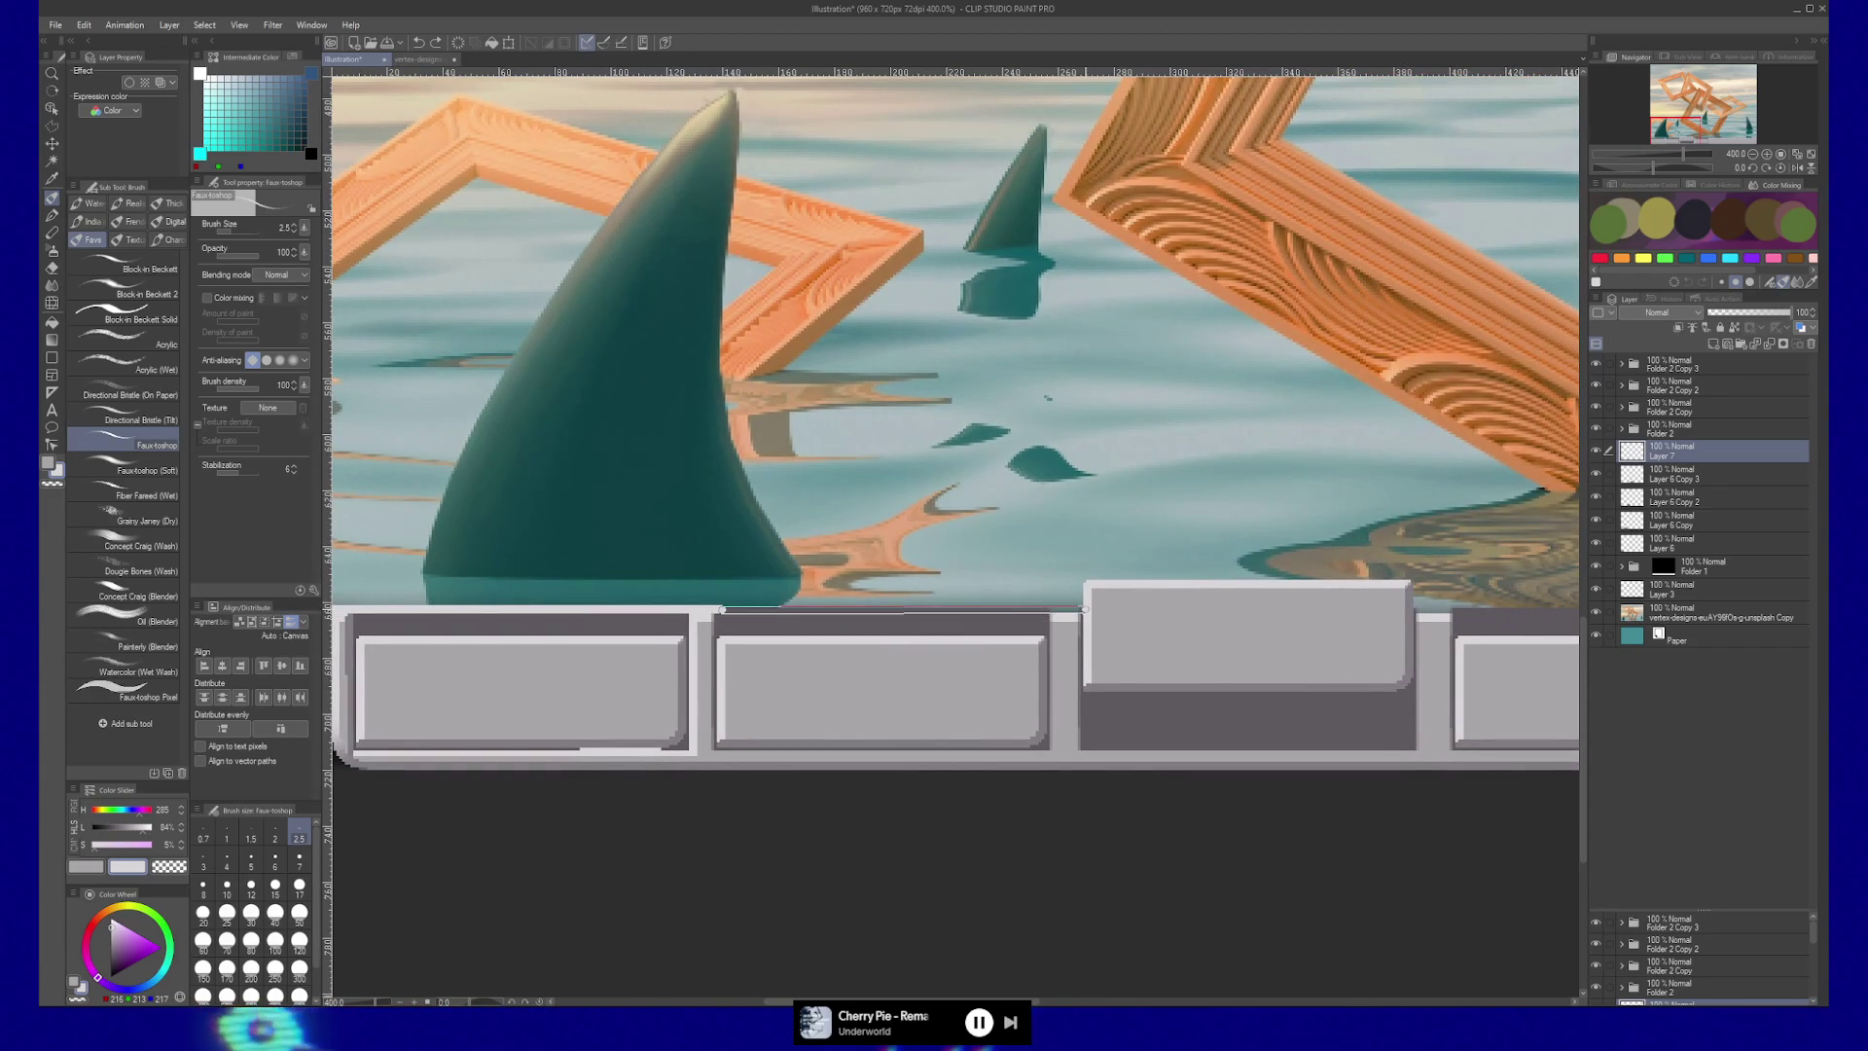
pyautogui.moveTo(1005, 691); pyautogui.dragTo(1072, 683)
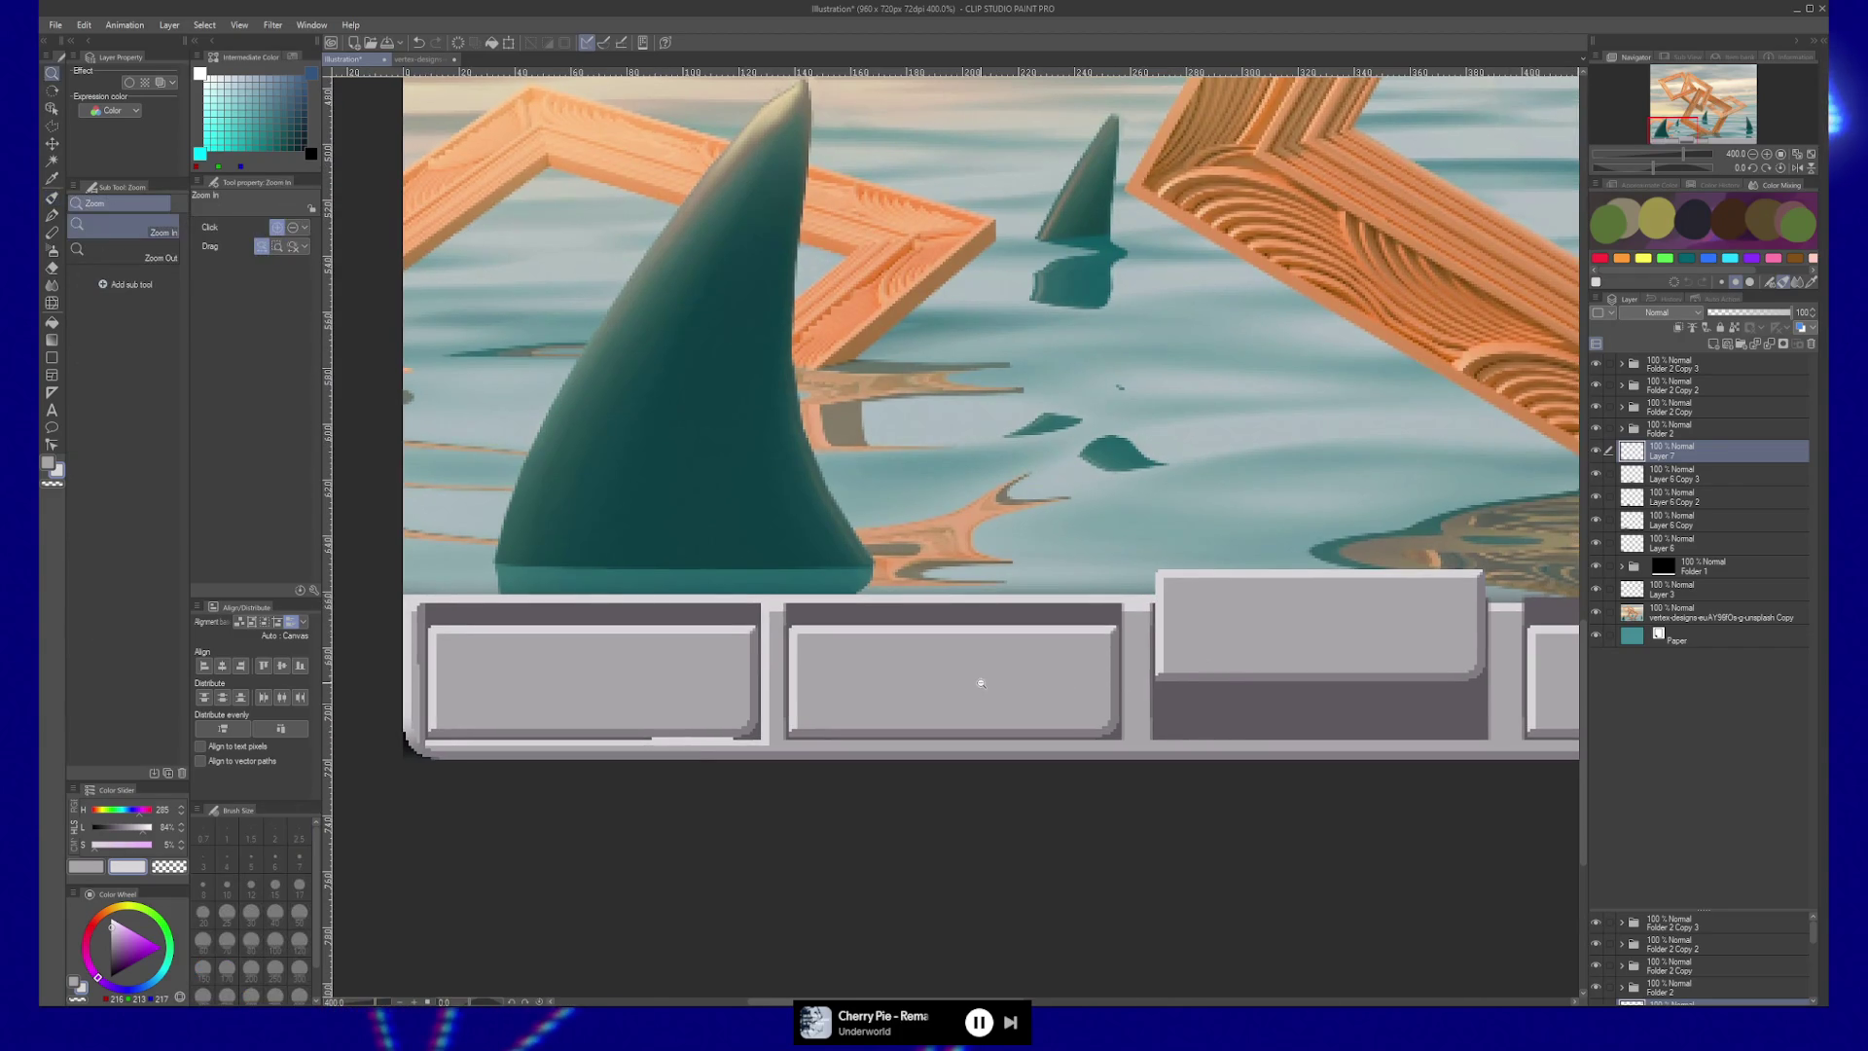
pyautogui.keyDown('ctrl'); pyautogui.keyDown('alt'); pyautogui.click(983, 686); pyautogui.keyUp('alt'); pyautogui.keyUp('ctrl')
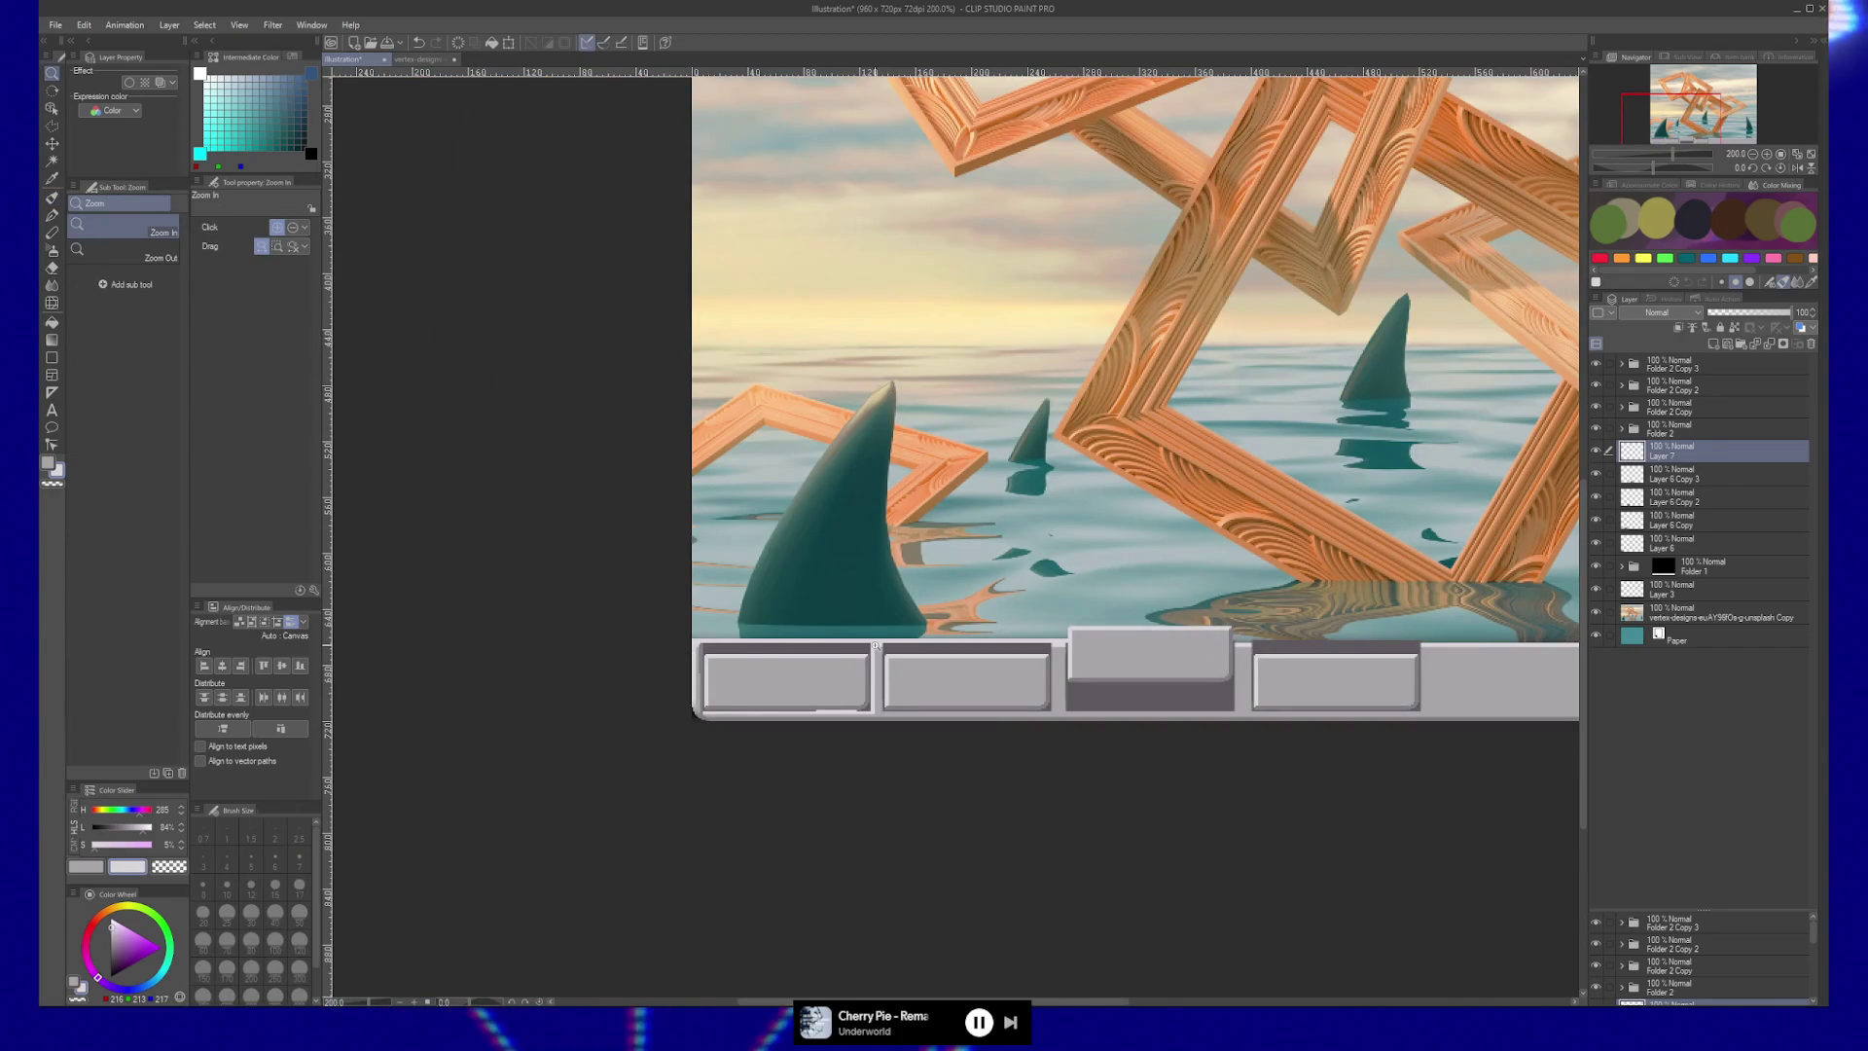
pyautogui.hscroll(3, 894, 673)
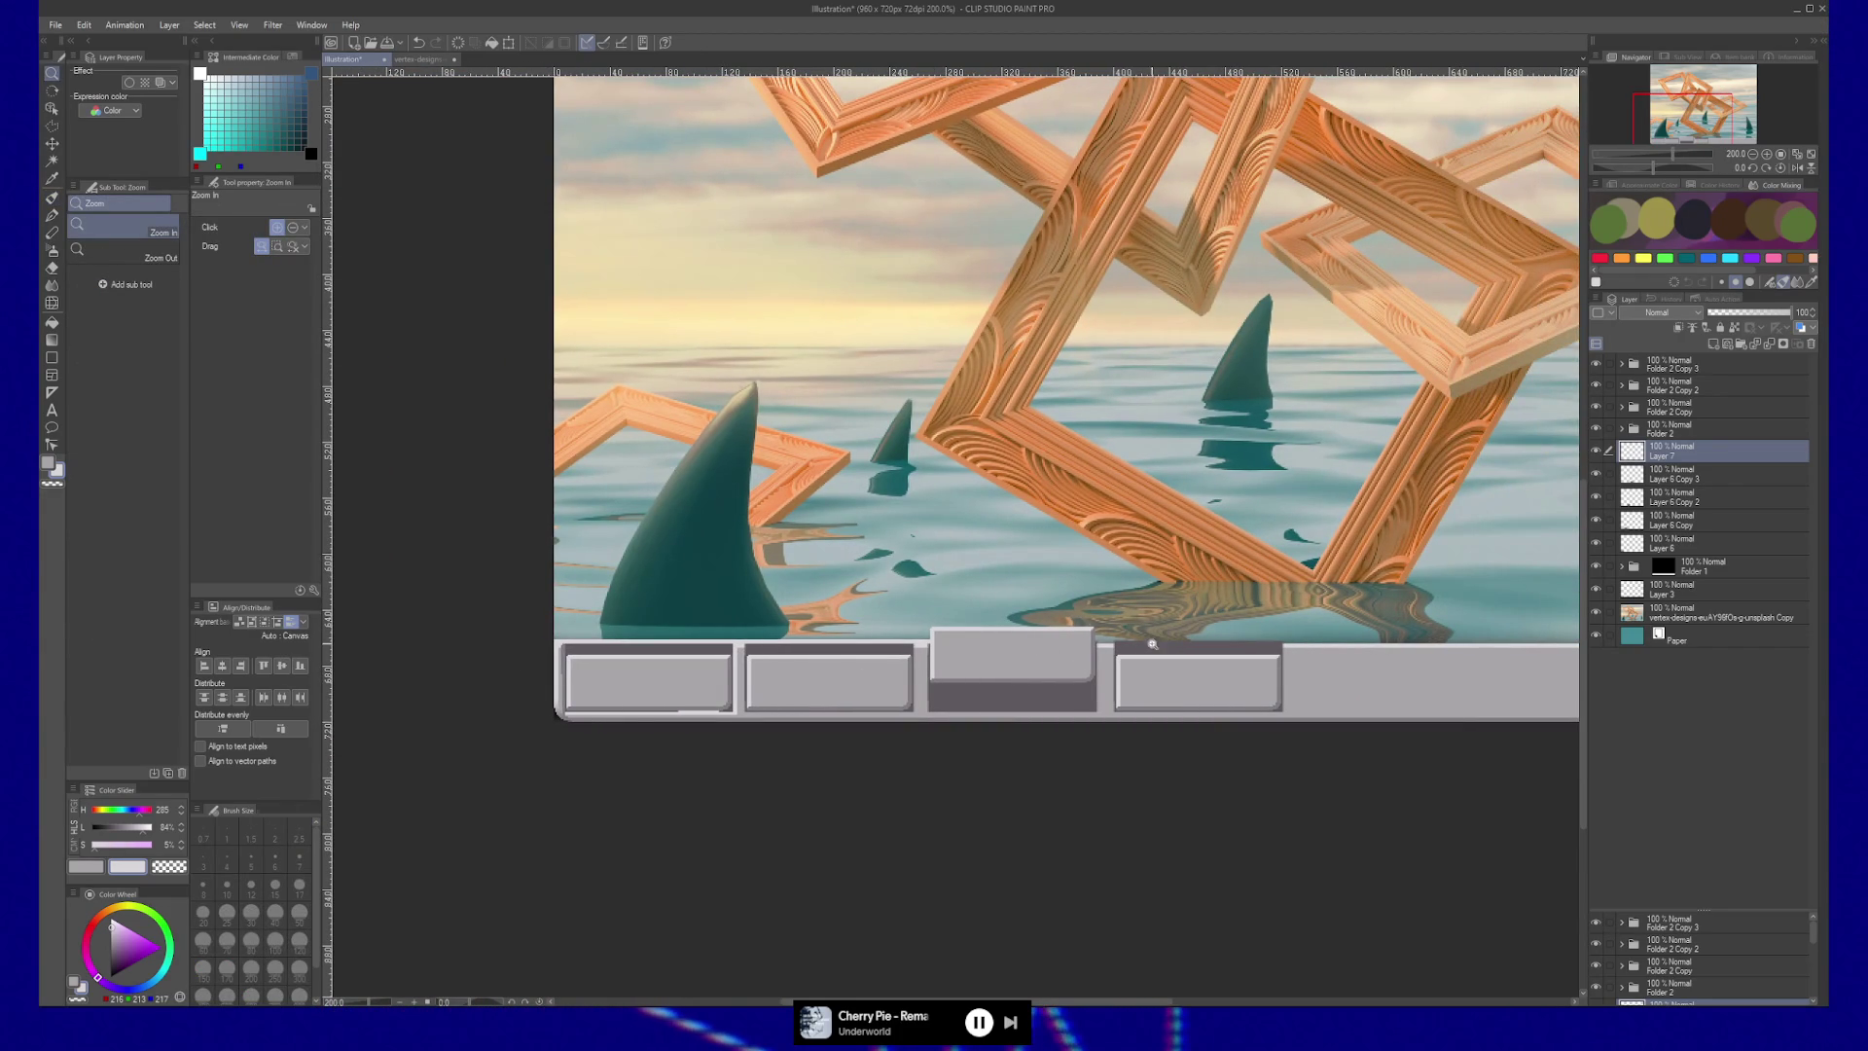
# Undo a stray light line and extend the highlight across the rest of the taskbar.
pyautogui.press('b')
pyautogui.moveTo(930, 639); pyautogui.dragTo(1281, 639)
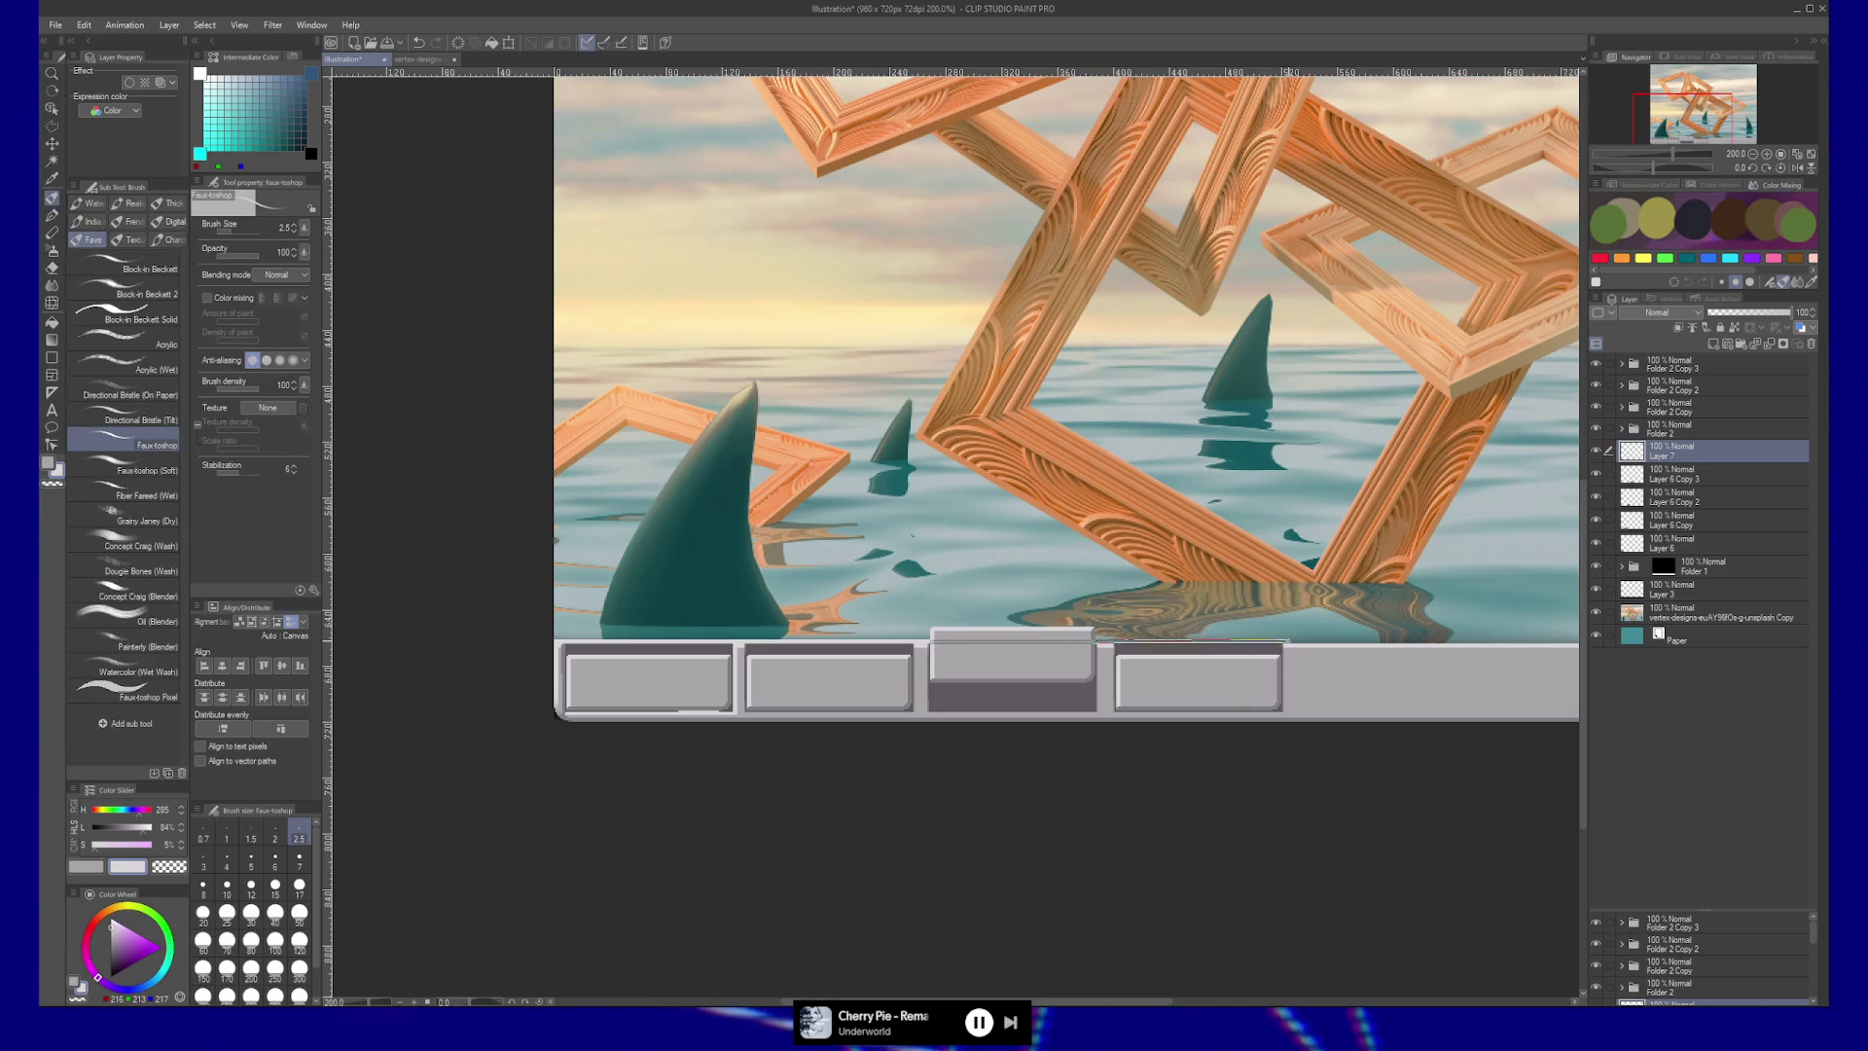
pyautogui.hotkey('ctrl', 'z')
pyautogui.hscroll(8, 973, 389)
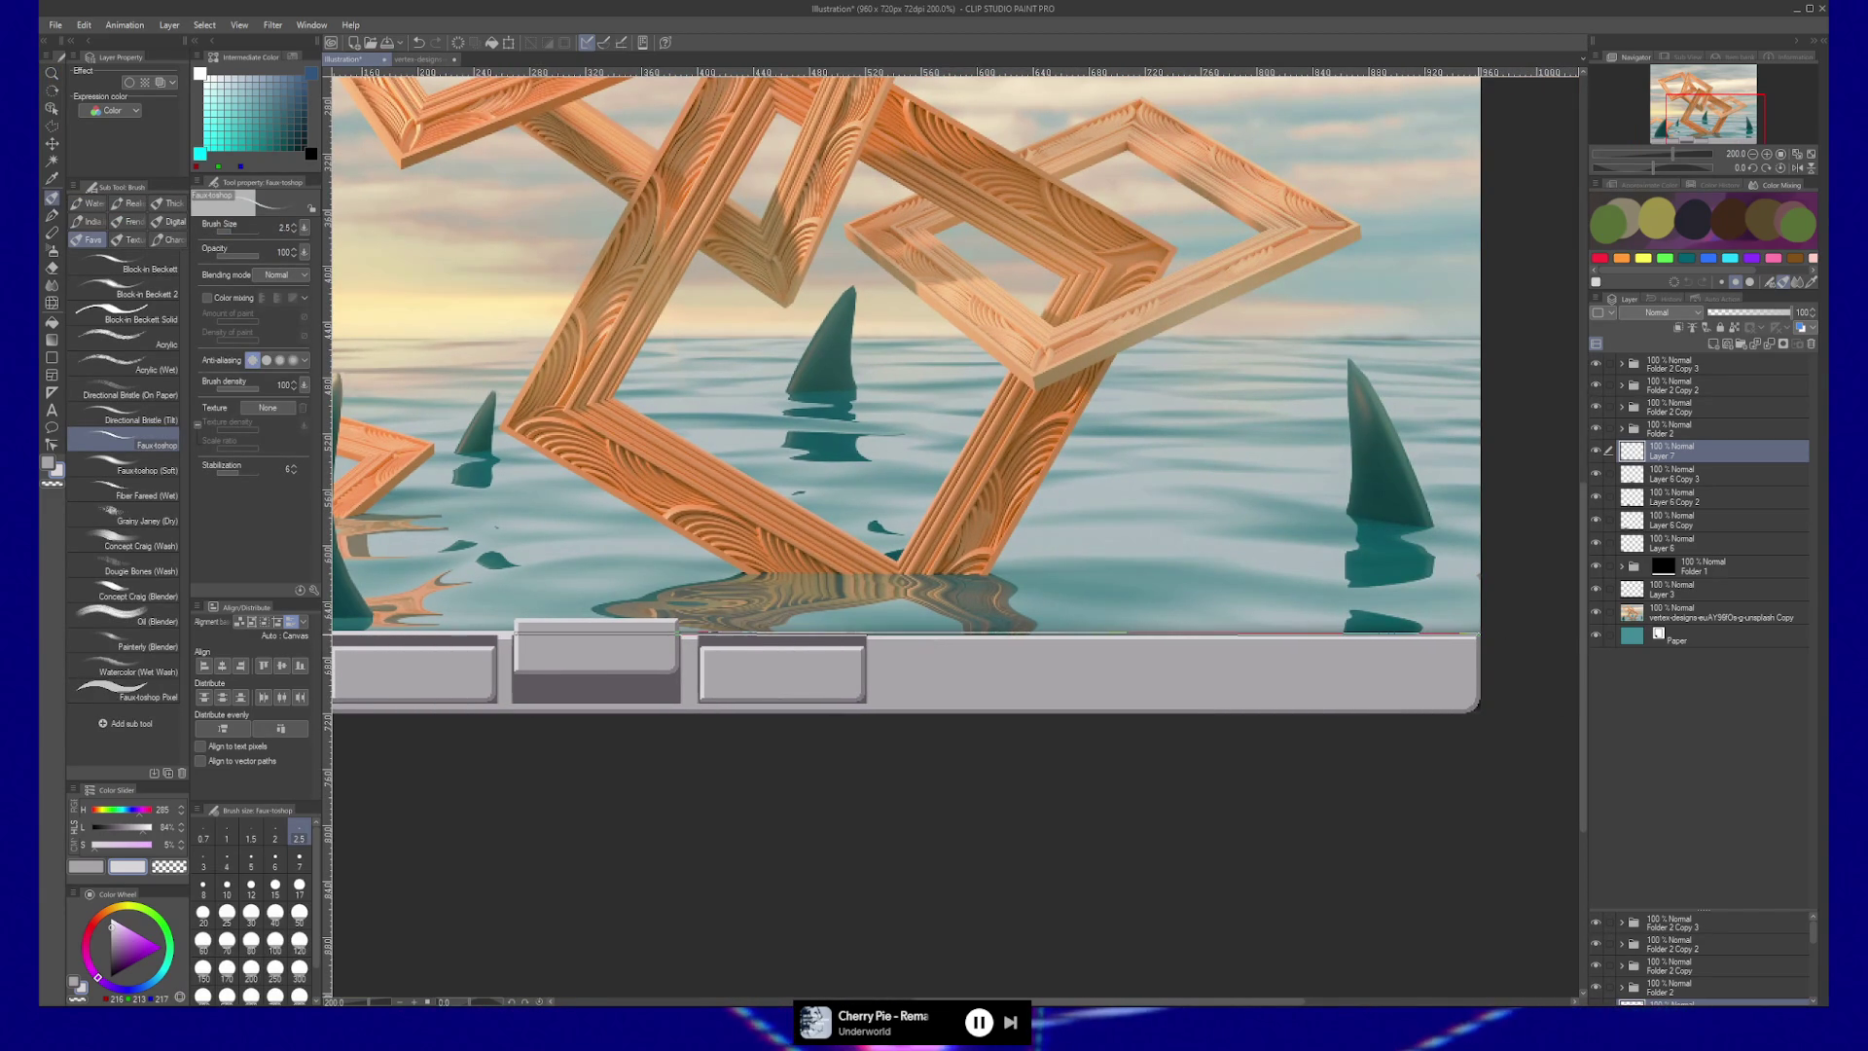
pyautogui.hscroll(-4, 953, 389)
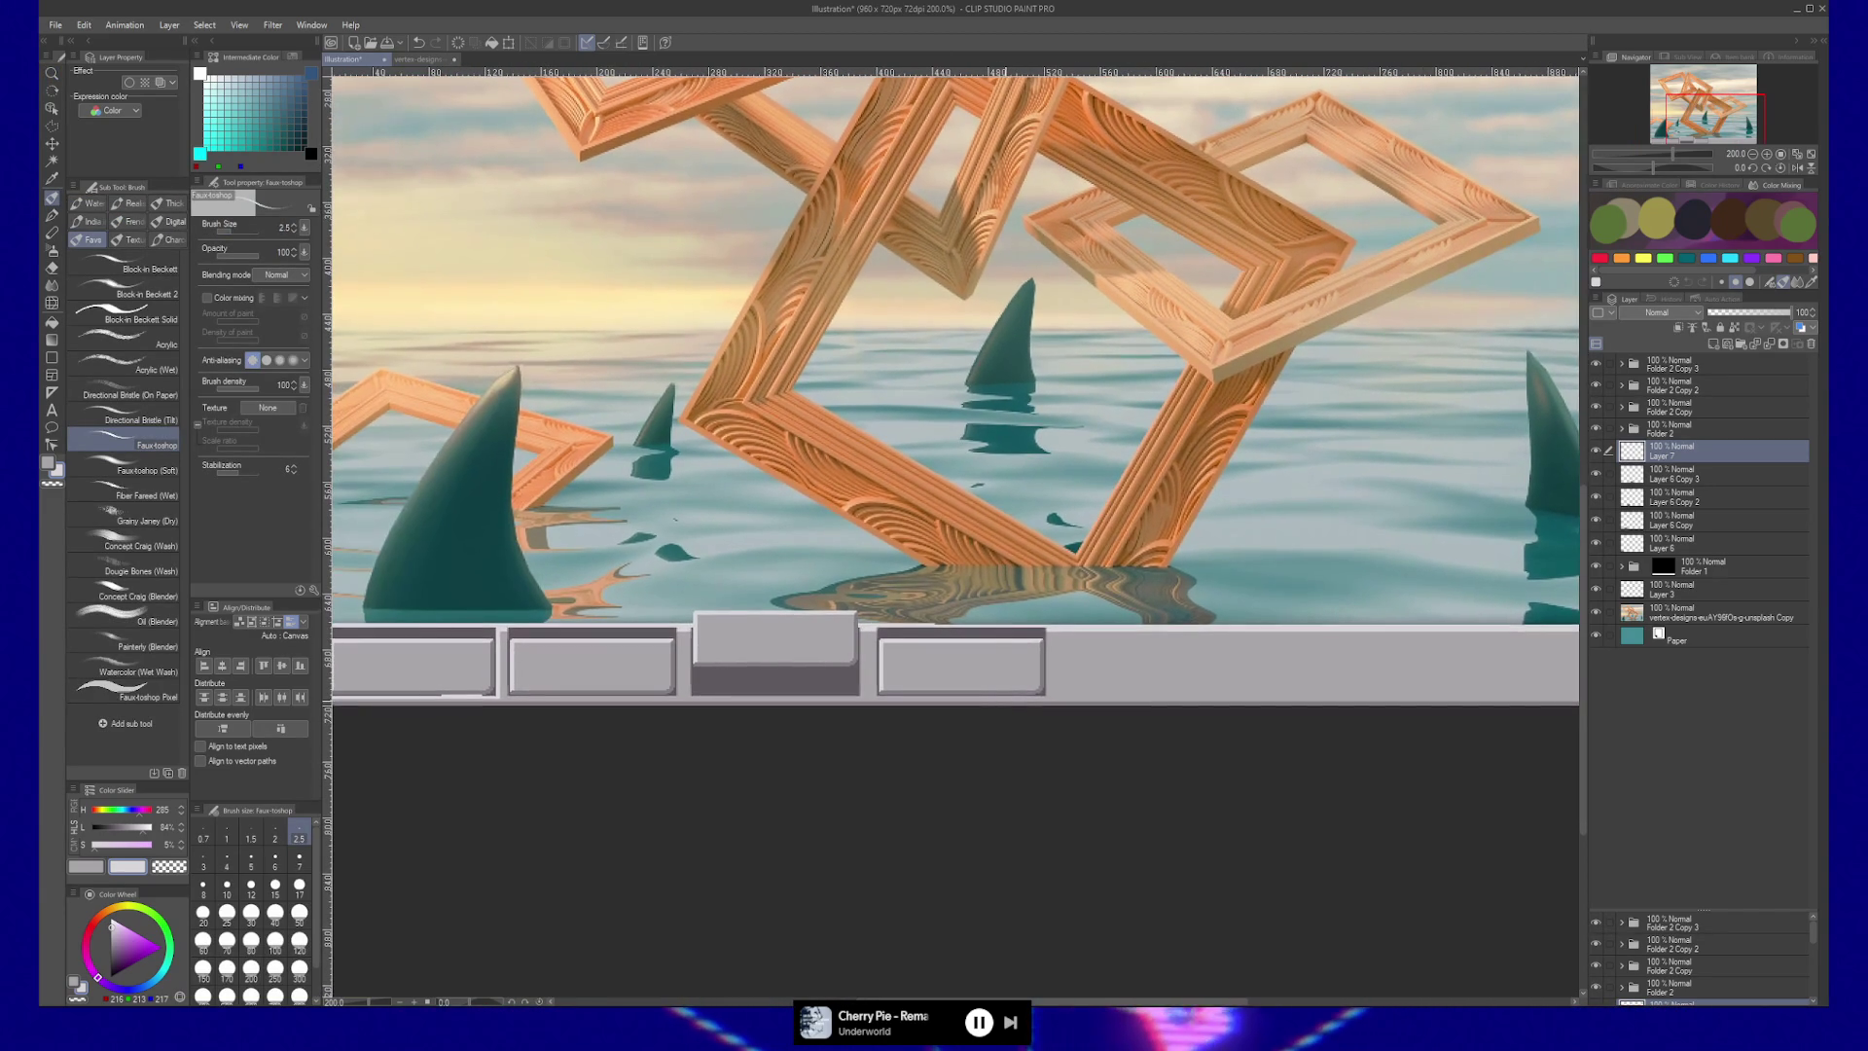
pyautogui.hscroll(4, 953, 389)
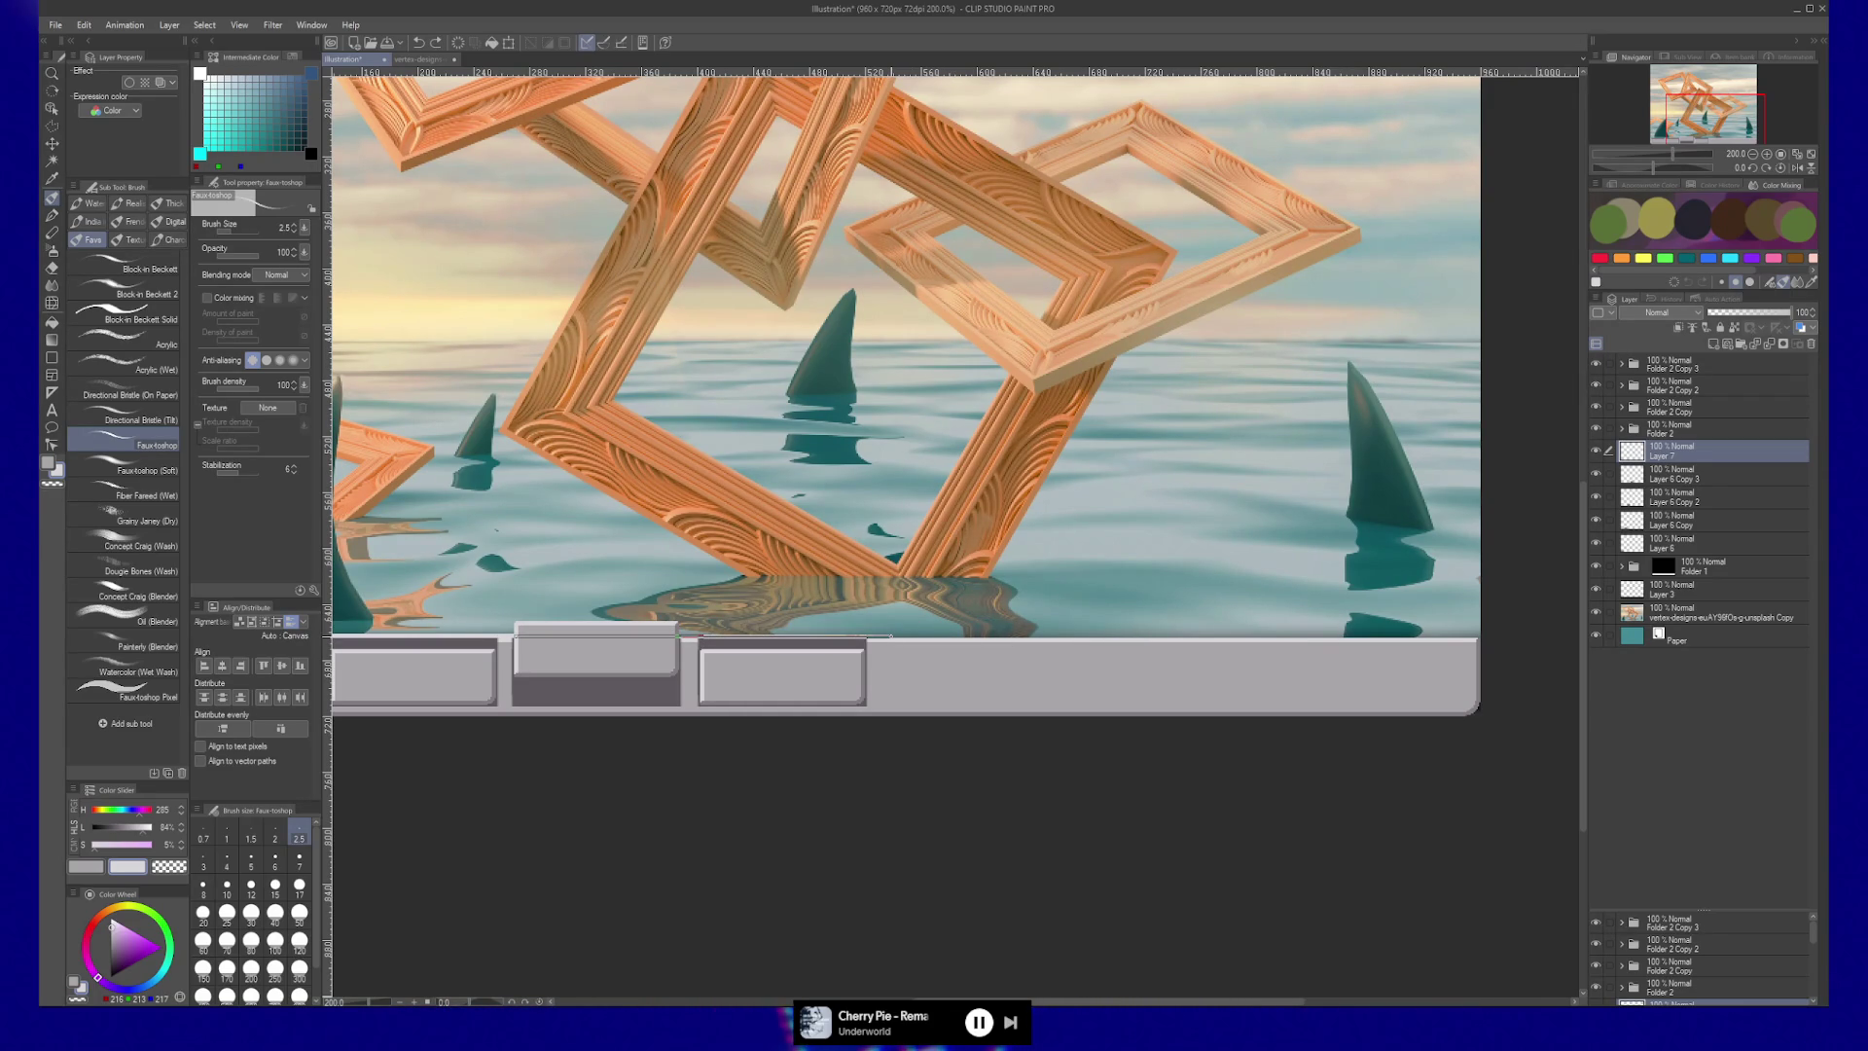
pyautogui.moveTo(890, 634); pyautogui.dragTo(1194, 642)
pyautogui.moveTo(1177, 704); pyautogui.dragTo(1118, 730)
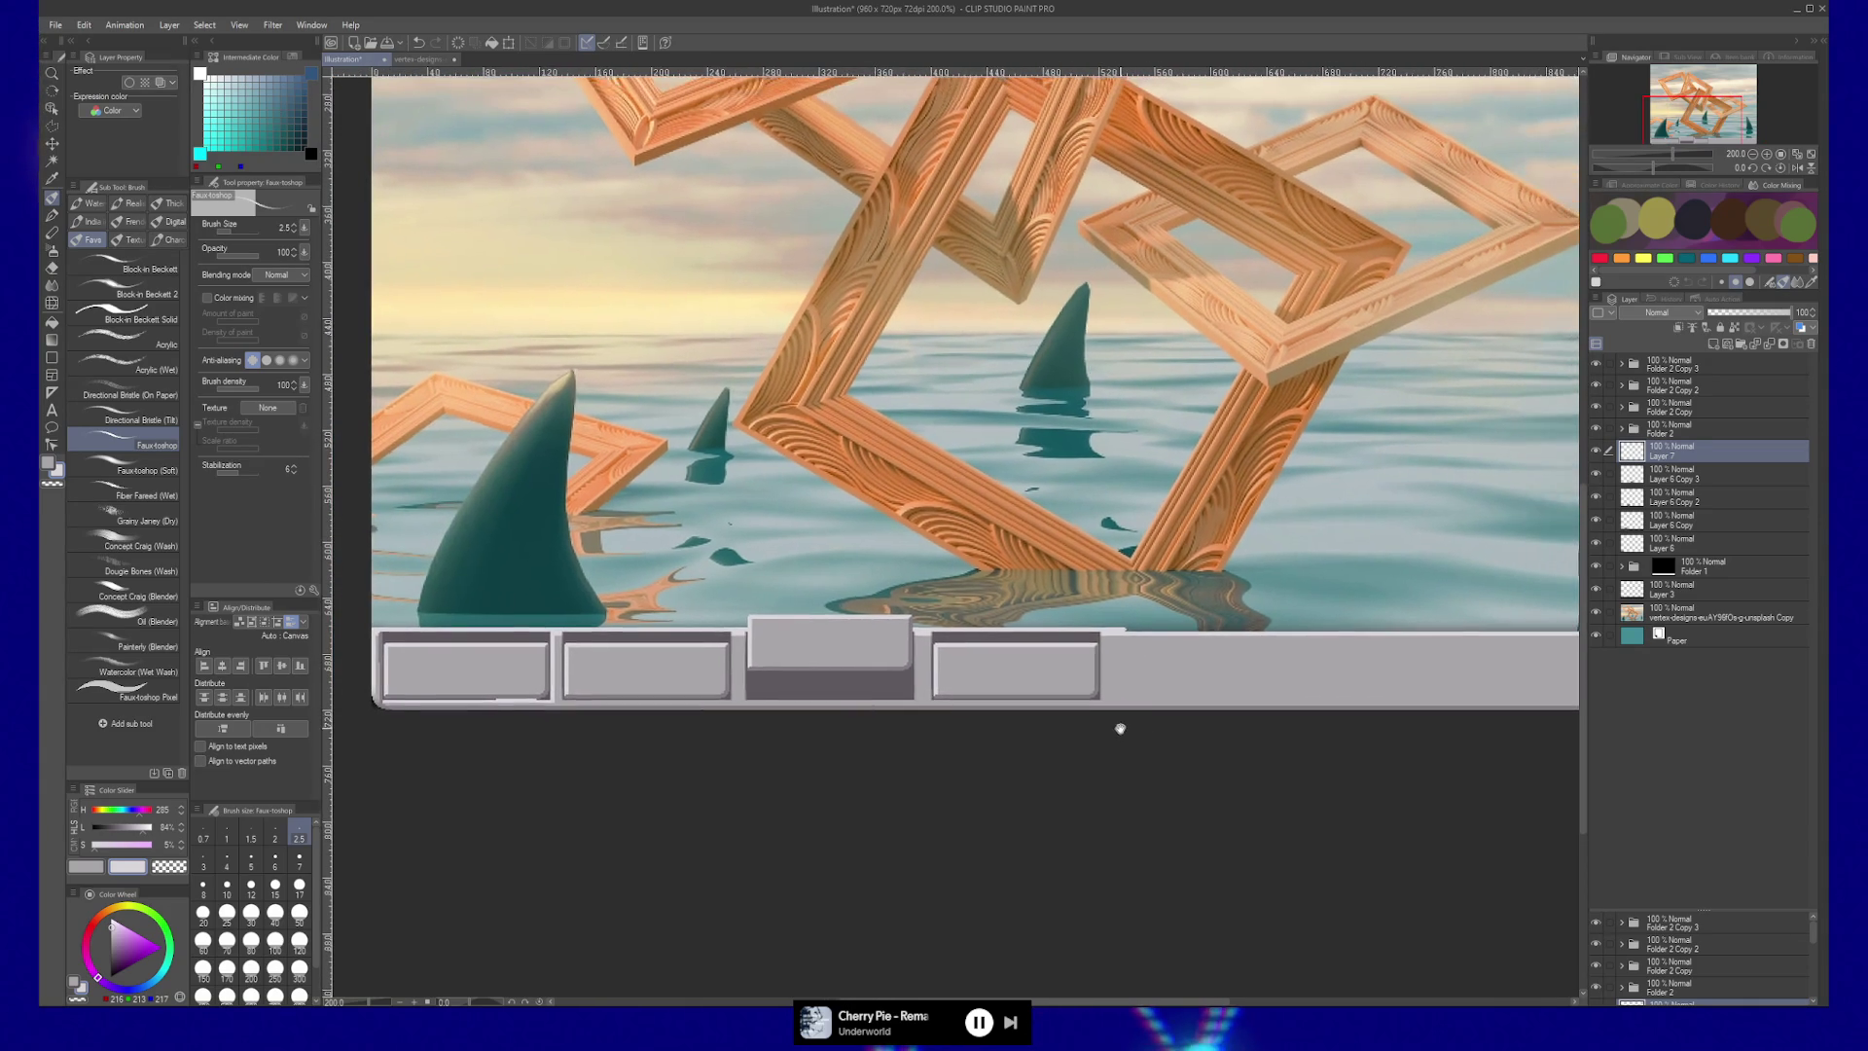
pyautogui.moveTo(1197, 677); pyautogui.dragTo(944, 684)
pyautogui.keyDown('shift'); pyautogui.click(1470, 633); pyautogui.keyUp('shift')
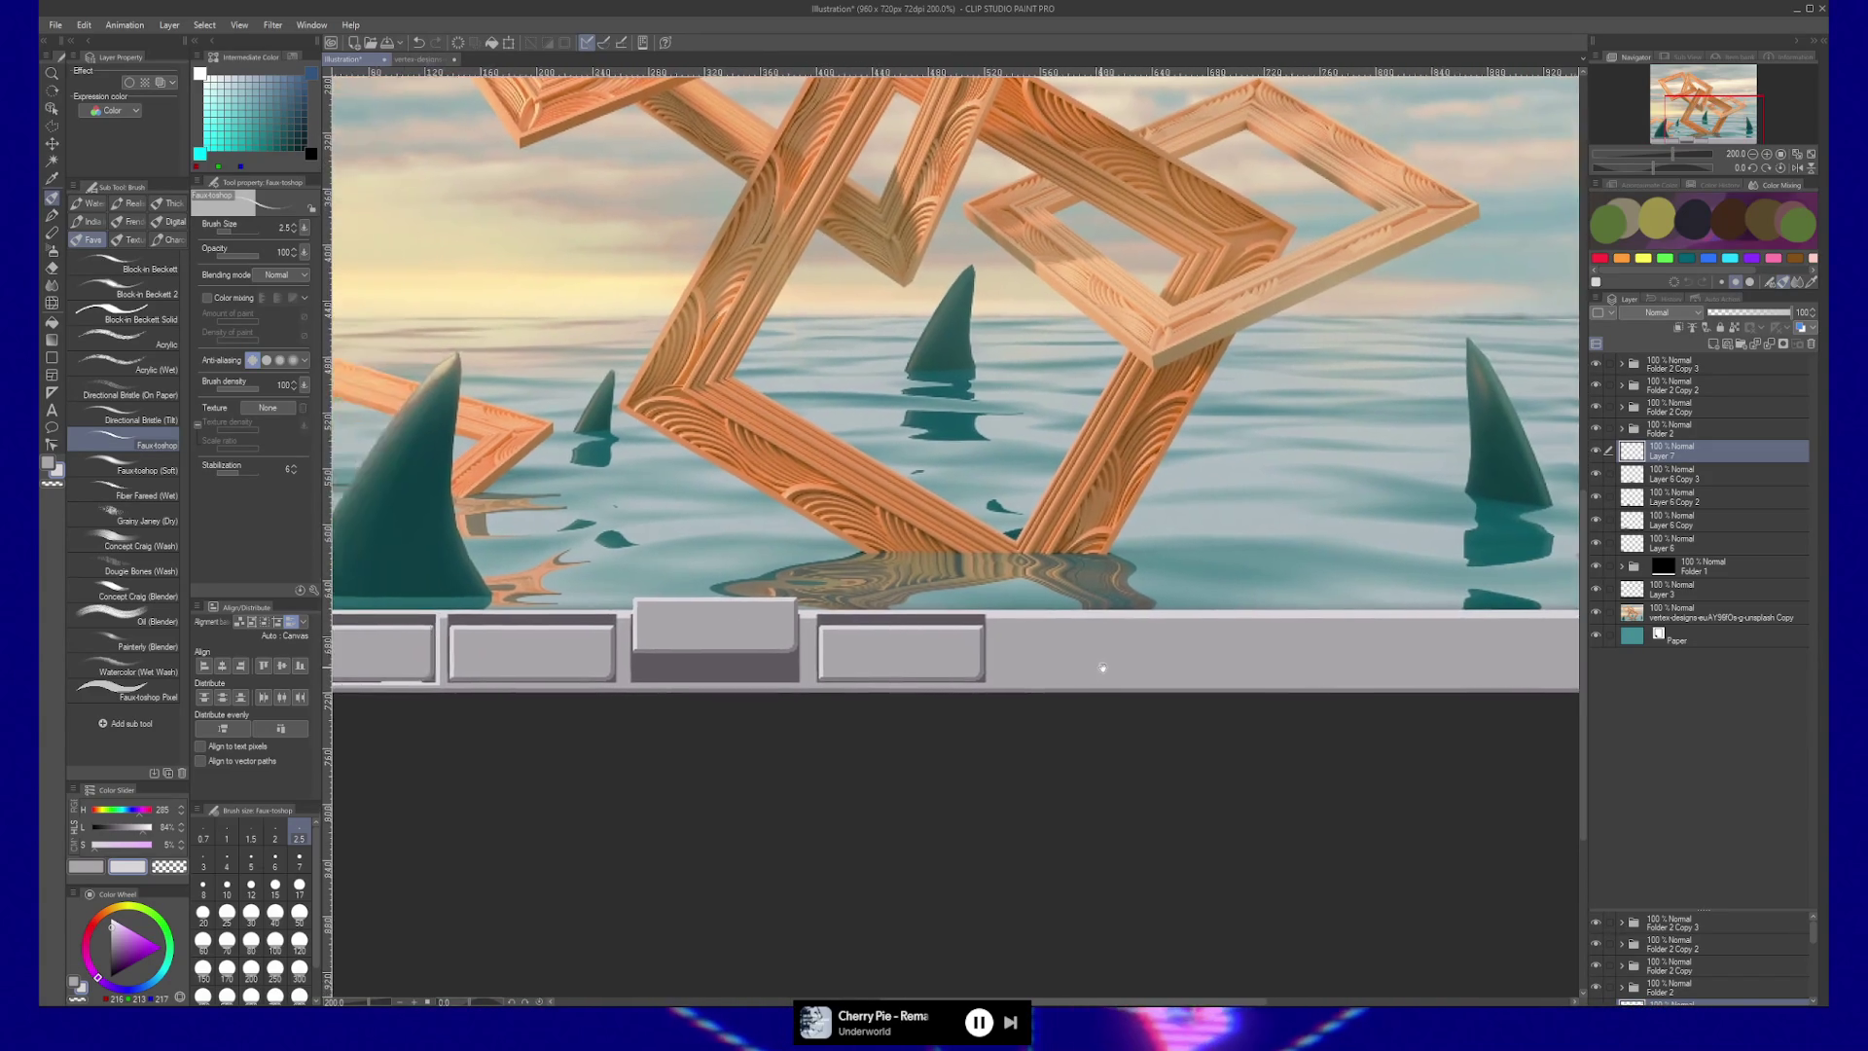
# Select Folder 2, Folder 2 Copy and Folder 2 Copy 3 for moving together.
pyautogui.moveTo(1102, 668)
pyautogui.mouseDown()
pyautogui.moveTo(1217, 654)
pyautogui.moveTo(1279, 677)
pyautogui.mouseUp()
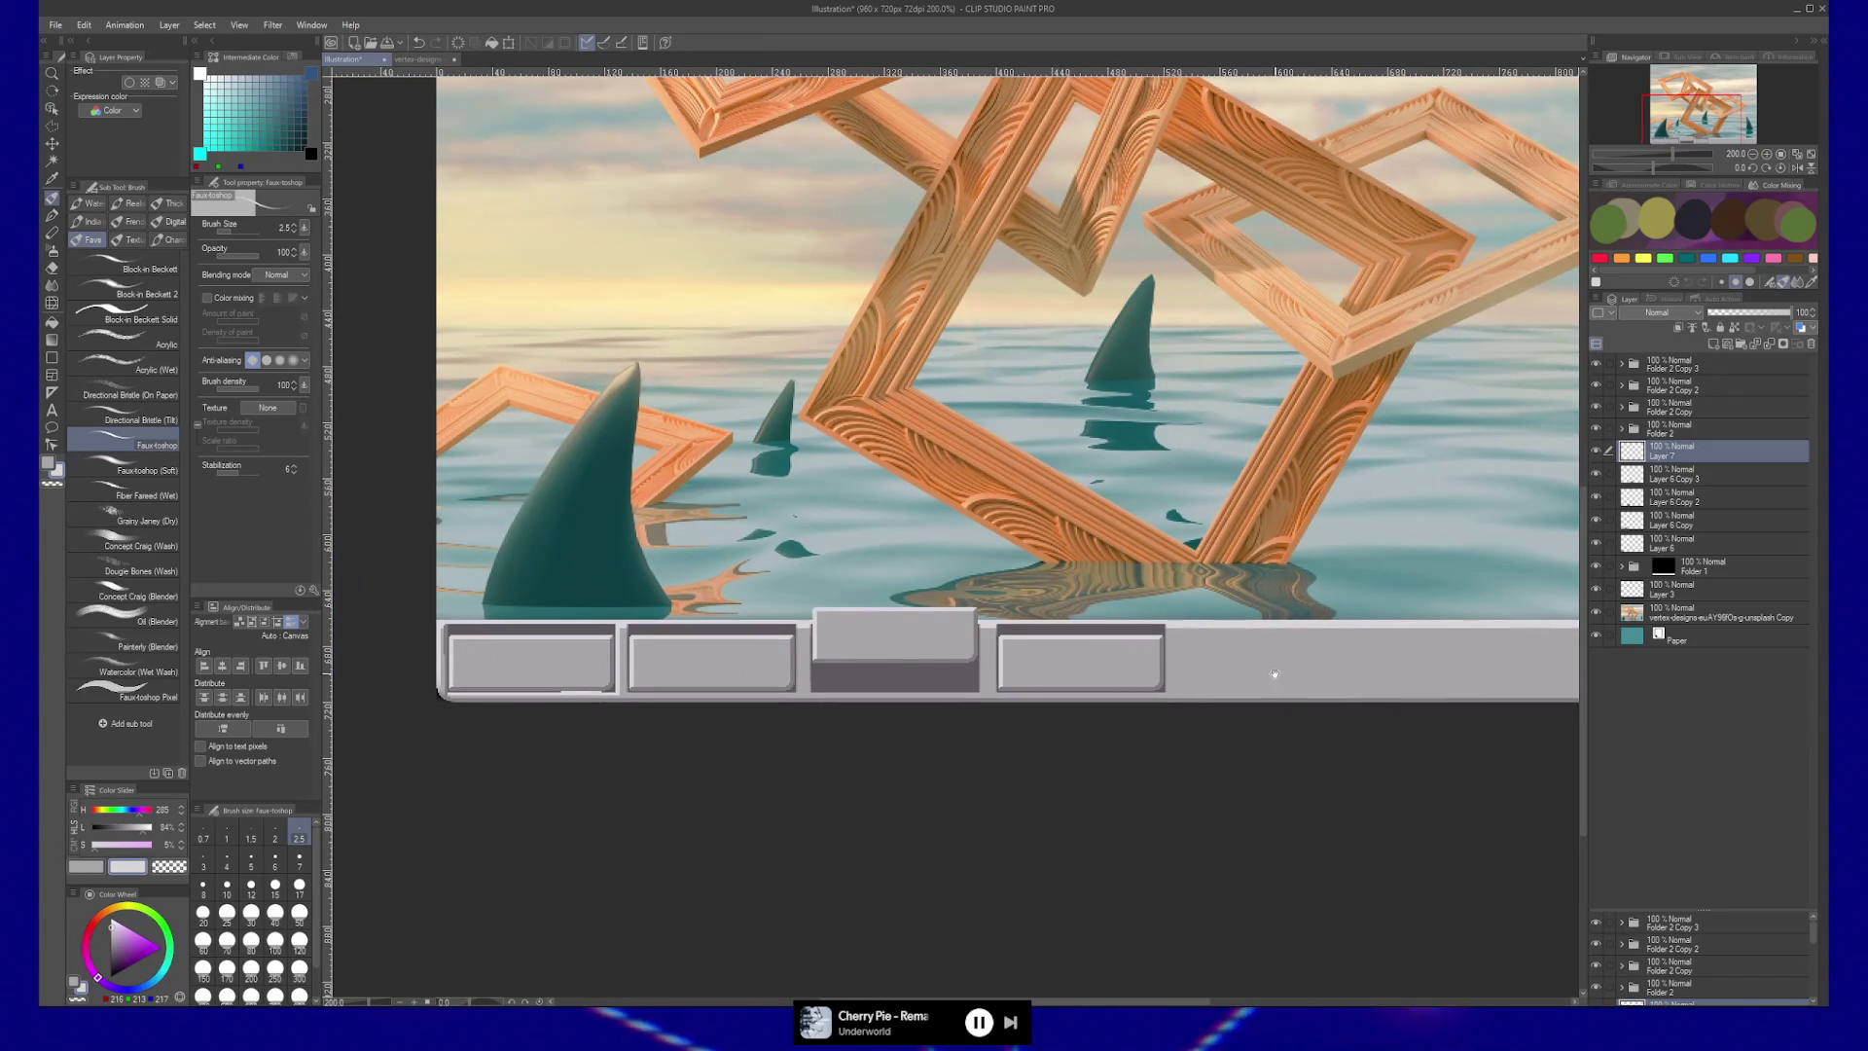
pyautogui.click(1668, 432)
pyautogui.keyDown('ctrl'); pyautogui.click(1668, 407); pyautogui.keyUp('ctrl')
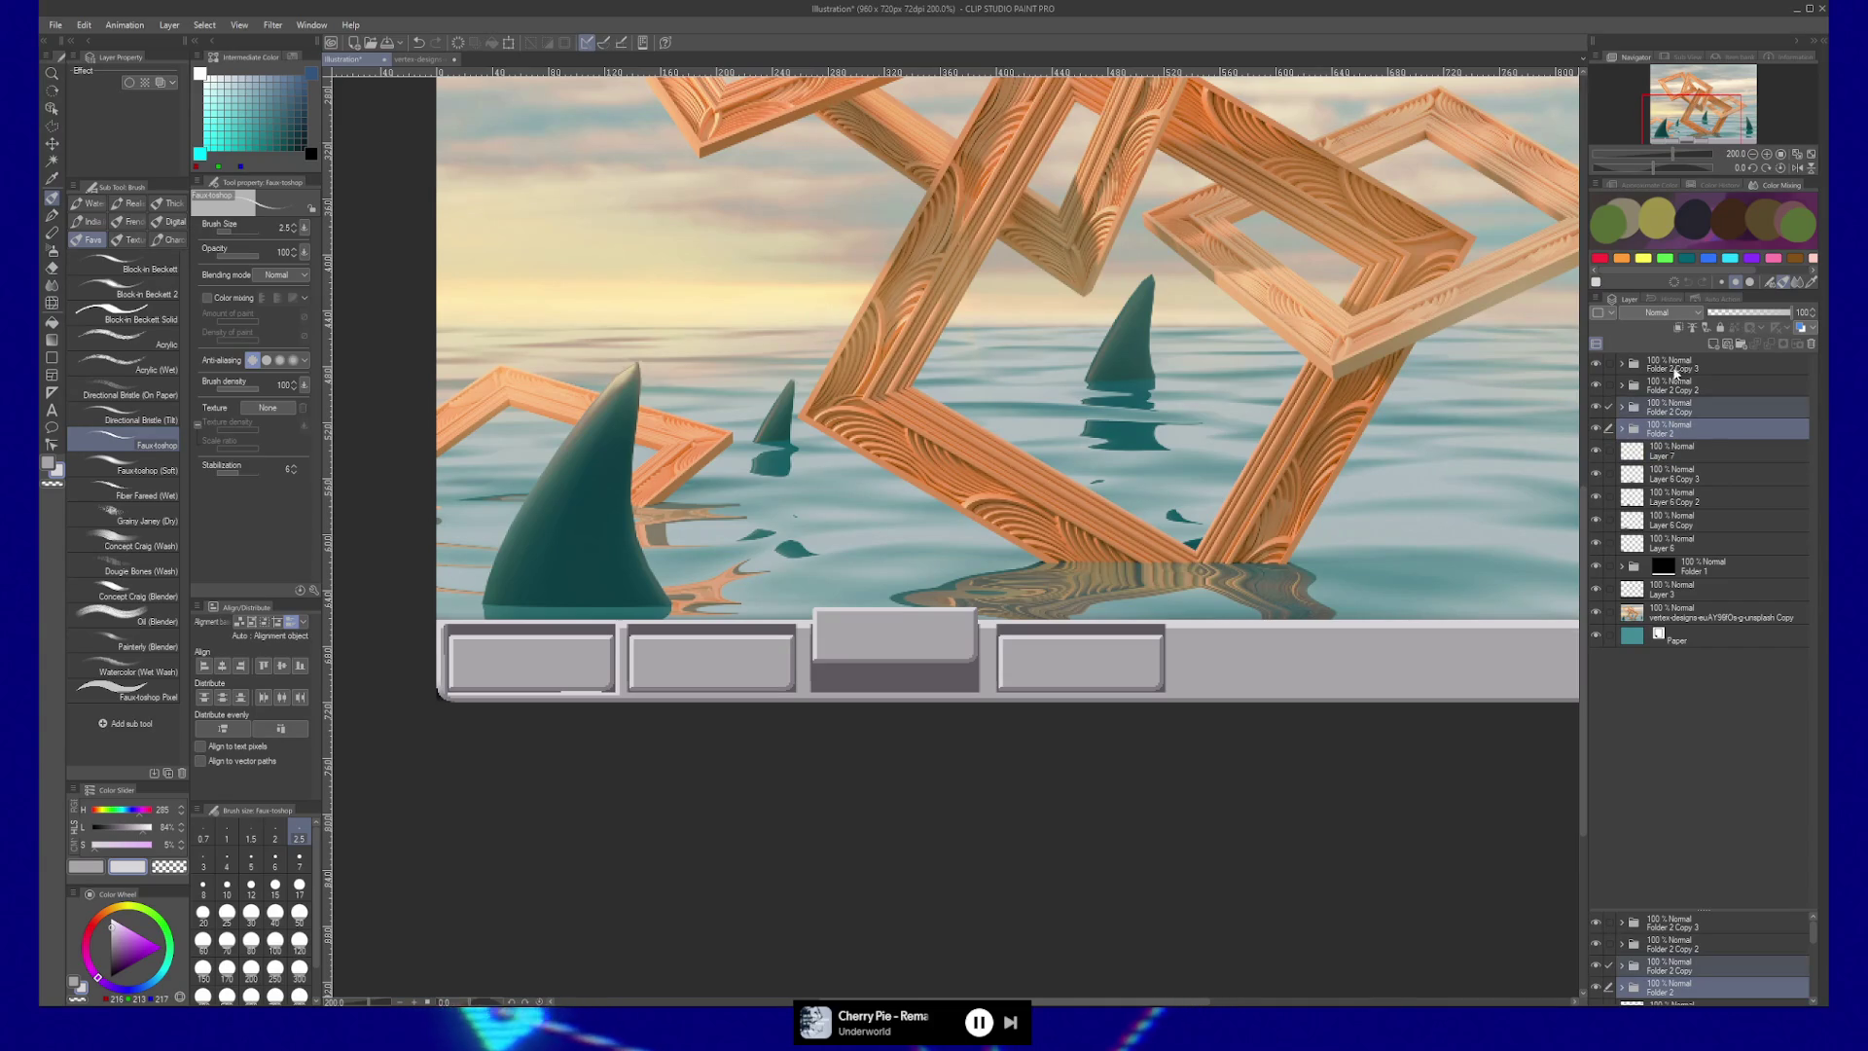
pyautogui.keyDown('ctrl'); pyautogui.click(1668, 364); pyautogui.keyUp('ctrl')
pyautogui.press('k')
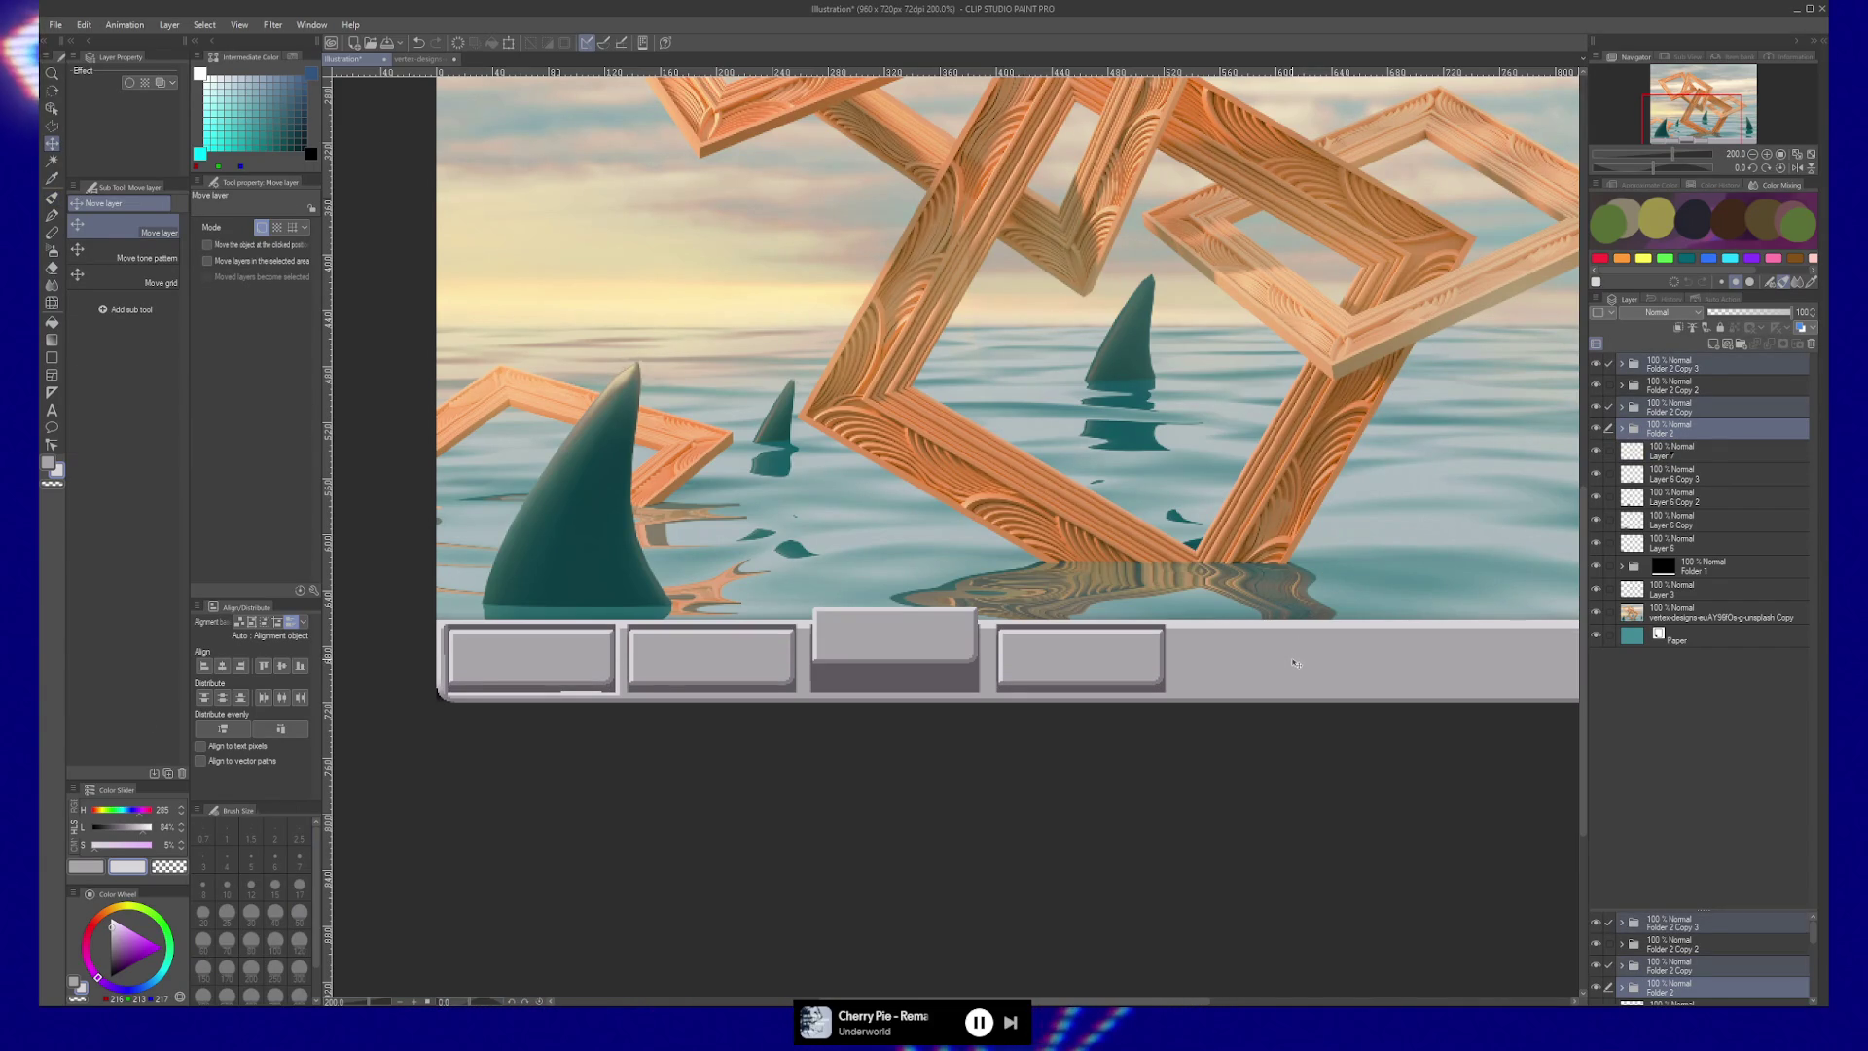
pyautogui.hscroll(1, 1354, 635)
pyautogui.hotkey('ctrl', 'alt', 'space')
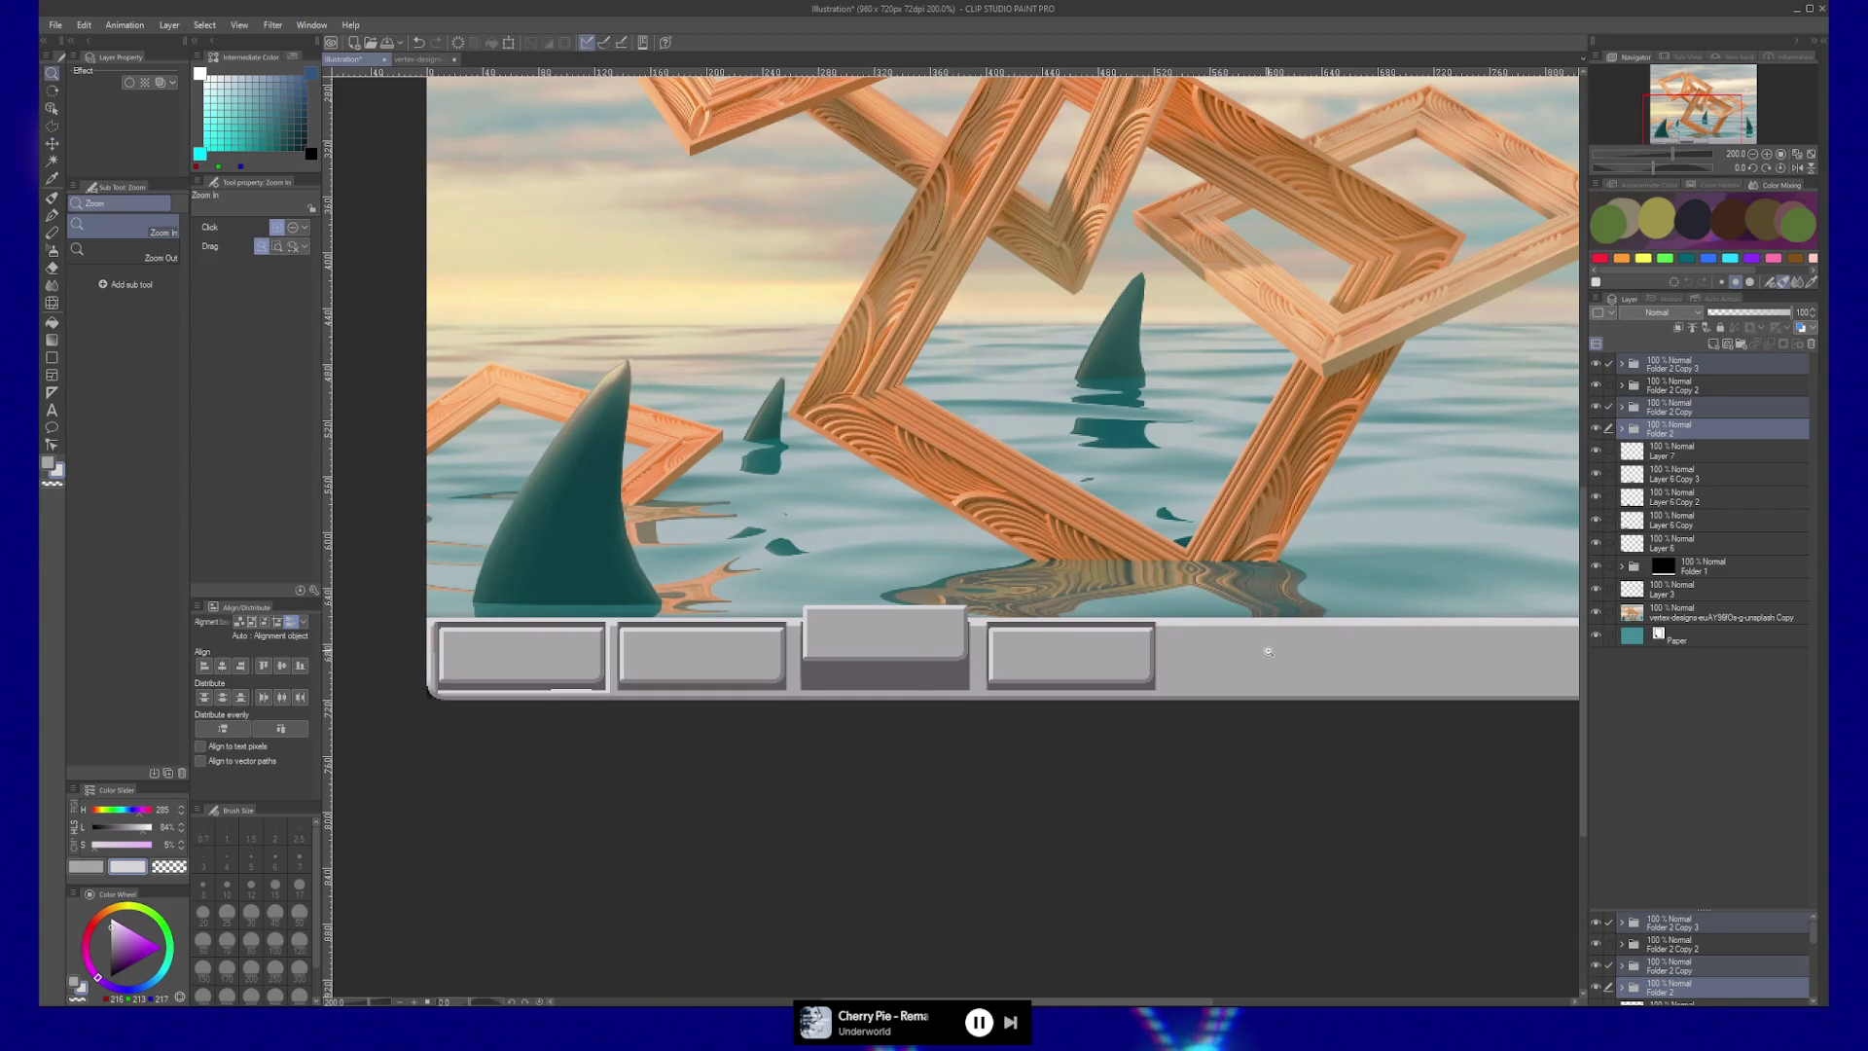
# Toggle Layer 7's visibility to check its lines and make it the active layer.
pyautogui.keyDown('ctrl'); pyautogui.keyDown('alt'); pyautogui.click(1333, 632); pyautogui.keyUp('alt'); pyautogui.keyUp('ctrl')
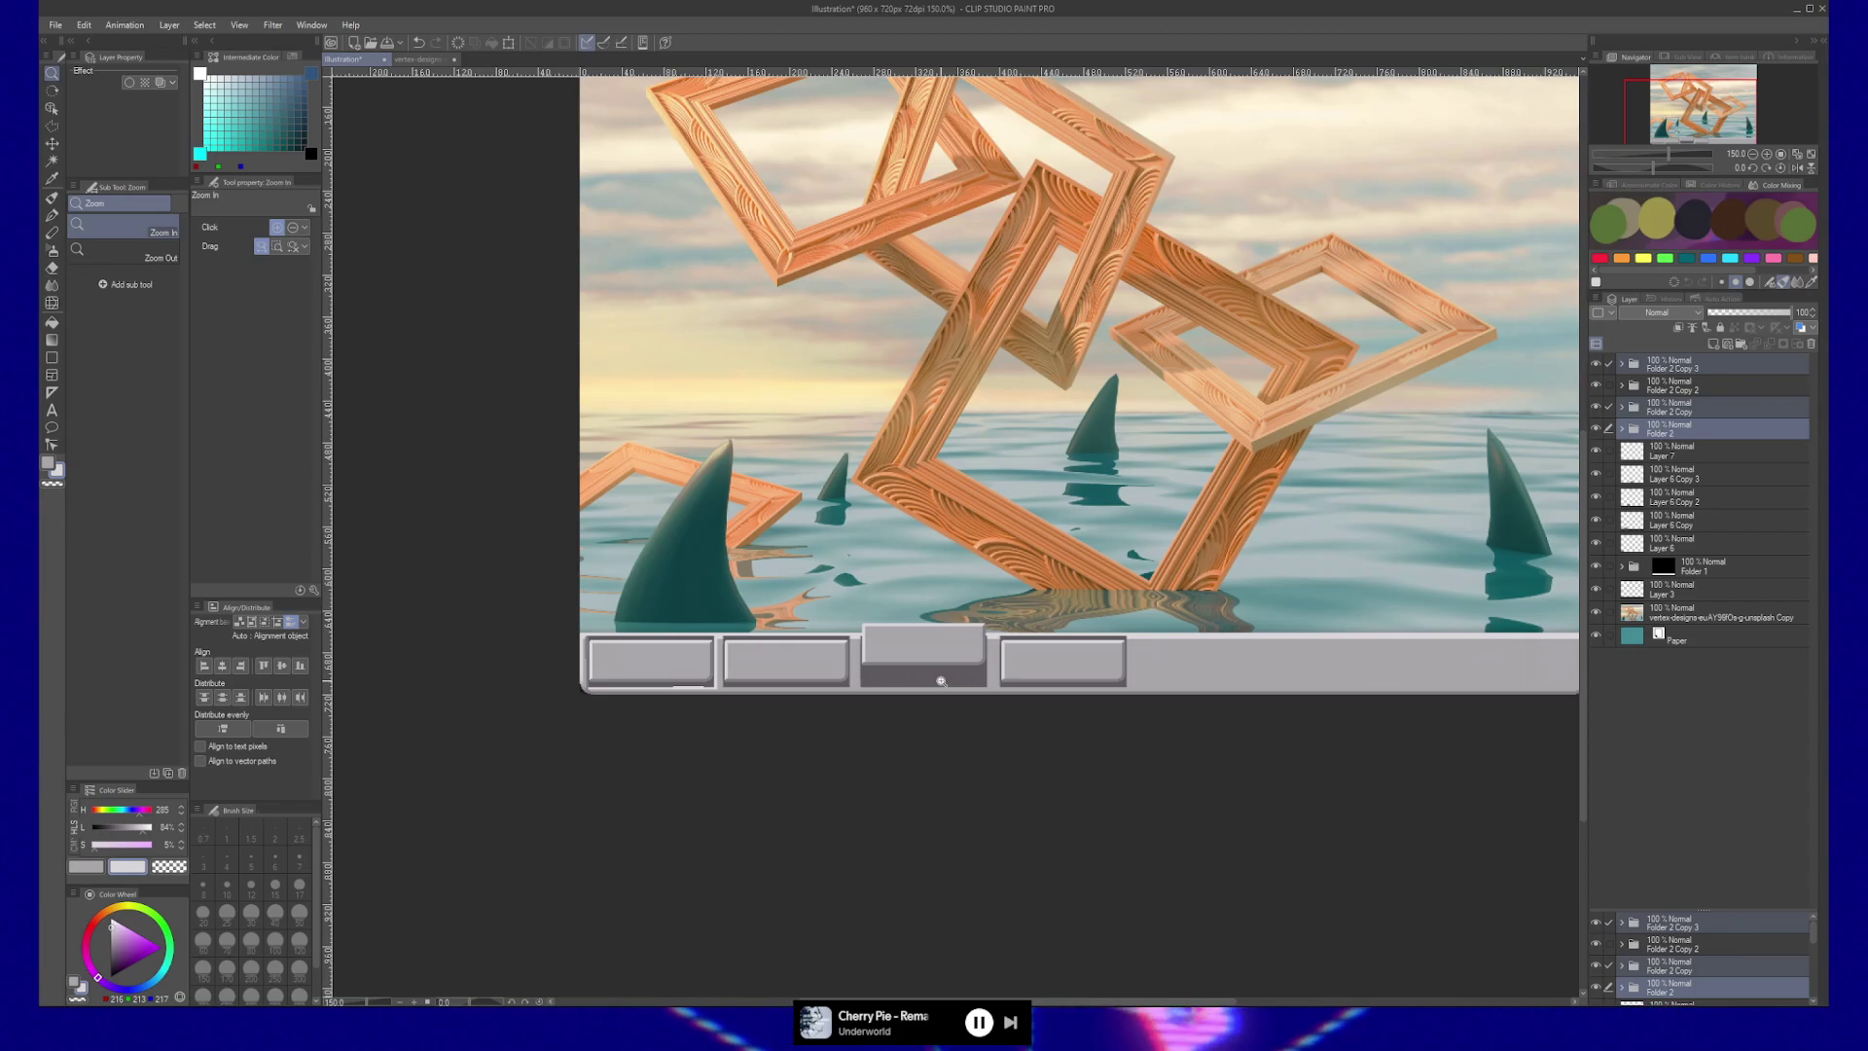
pyautogui.click(940, 681)
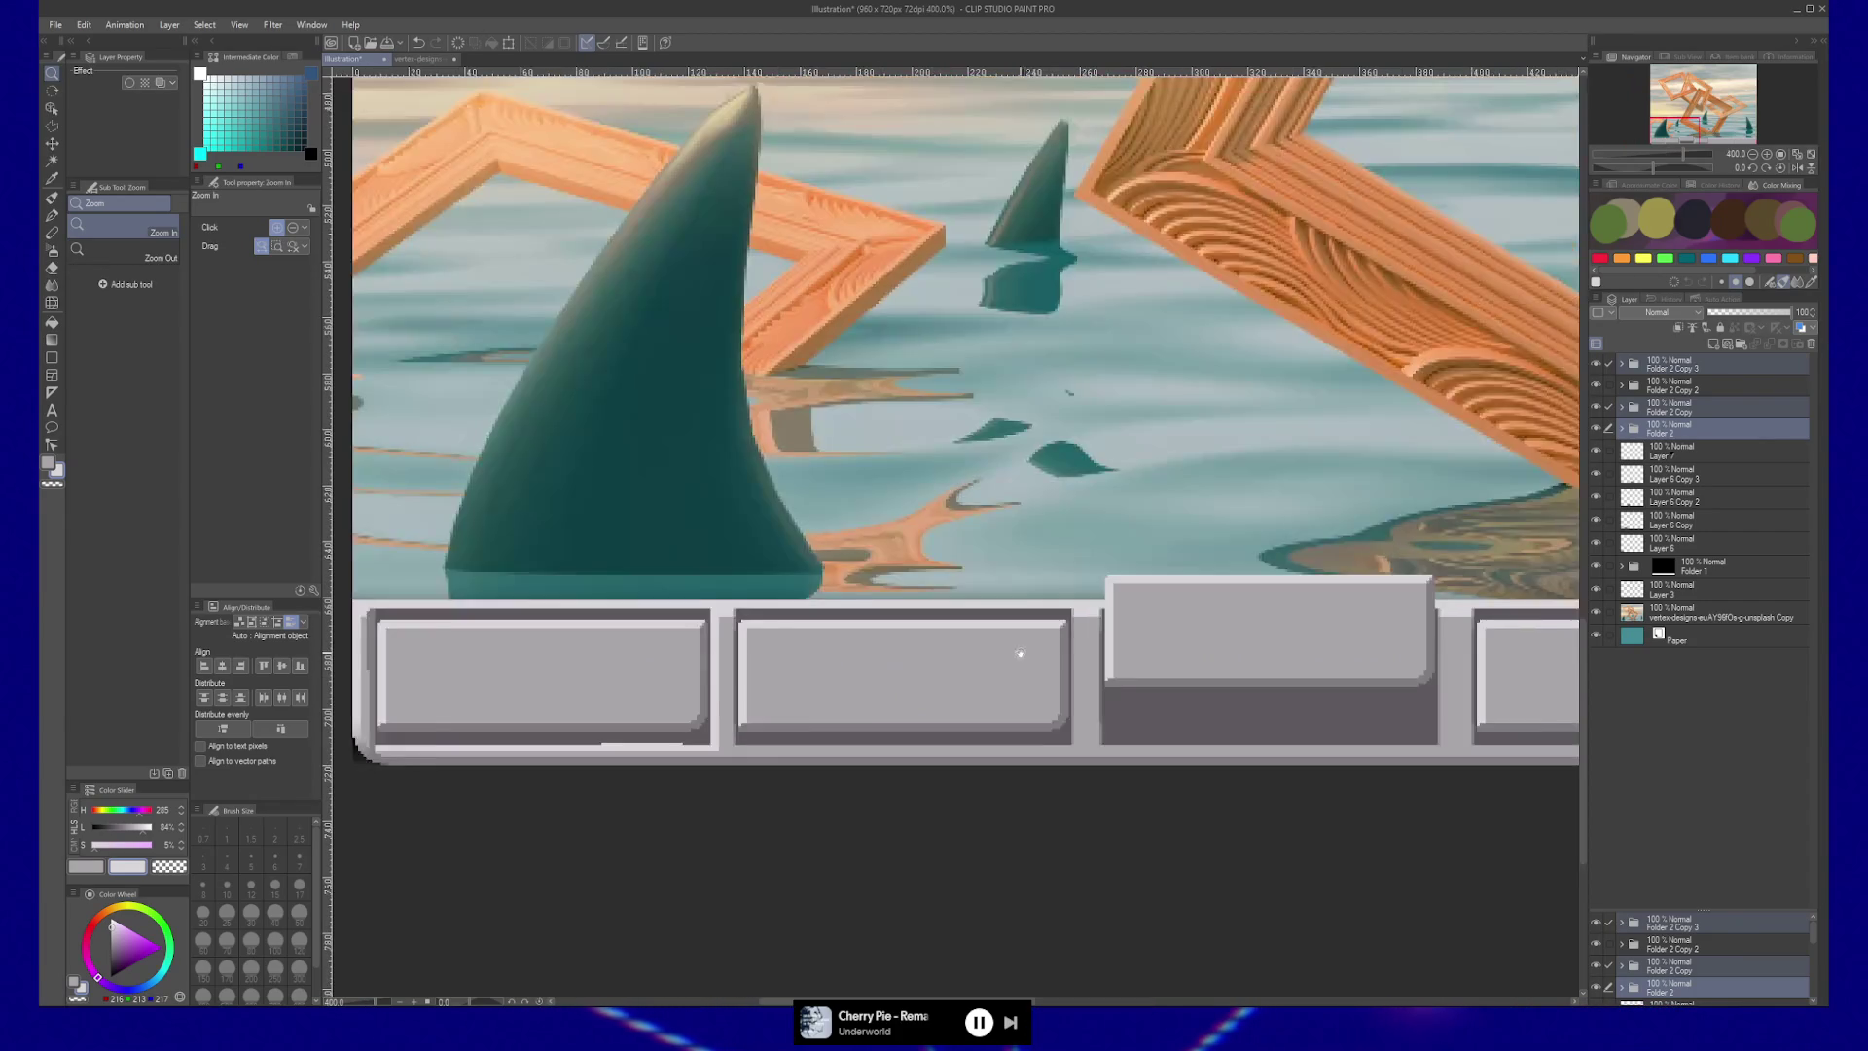
pyautogui.click(1595, 450)
pyautogui.click(1595, 450)
pyautogui.click(1644, 451)
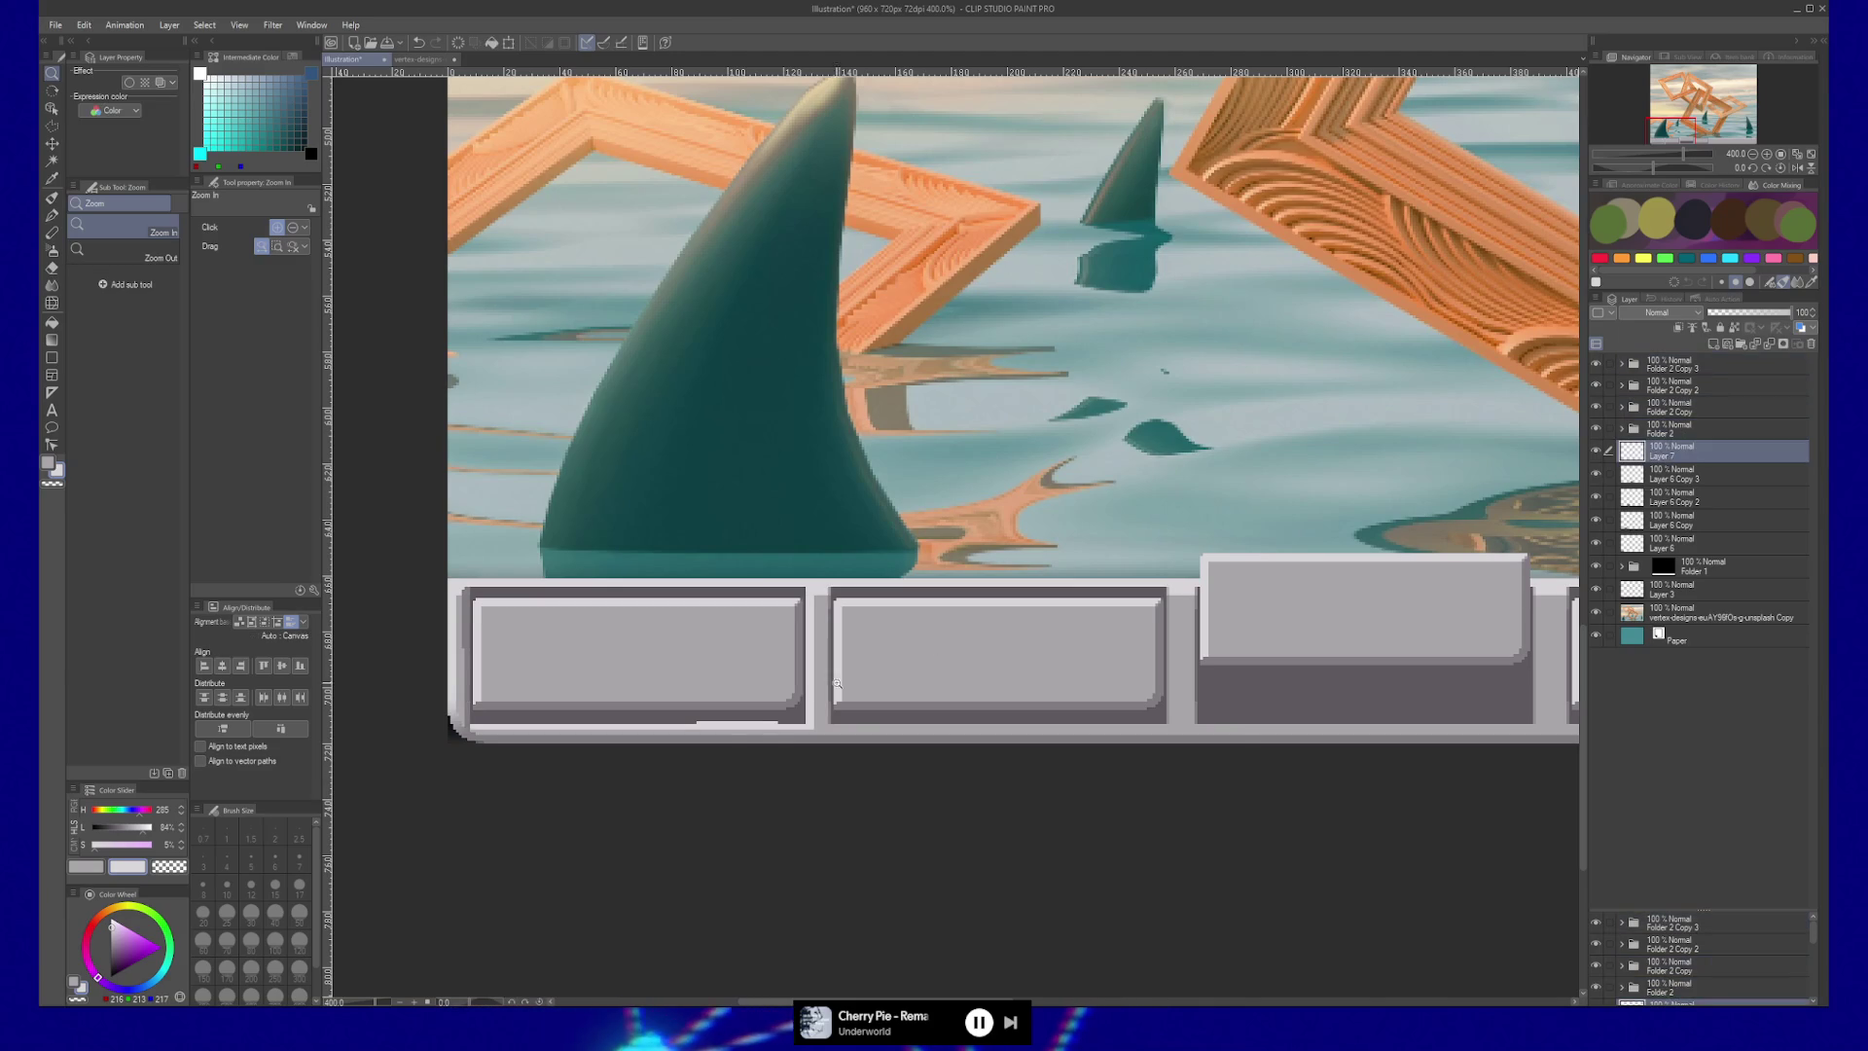
# Draw a polyline selection around a button edge on the taskbar.
pyautogui.press('m')
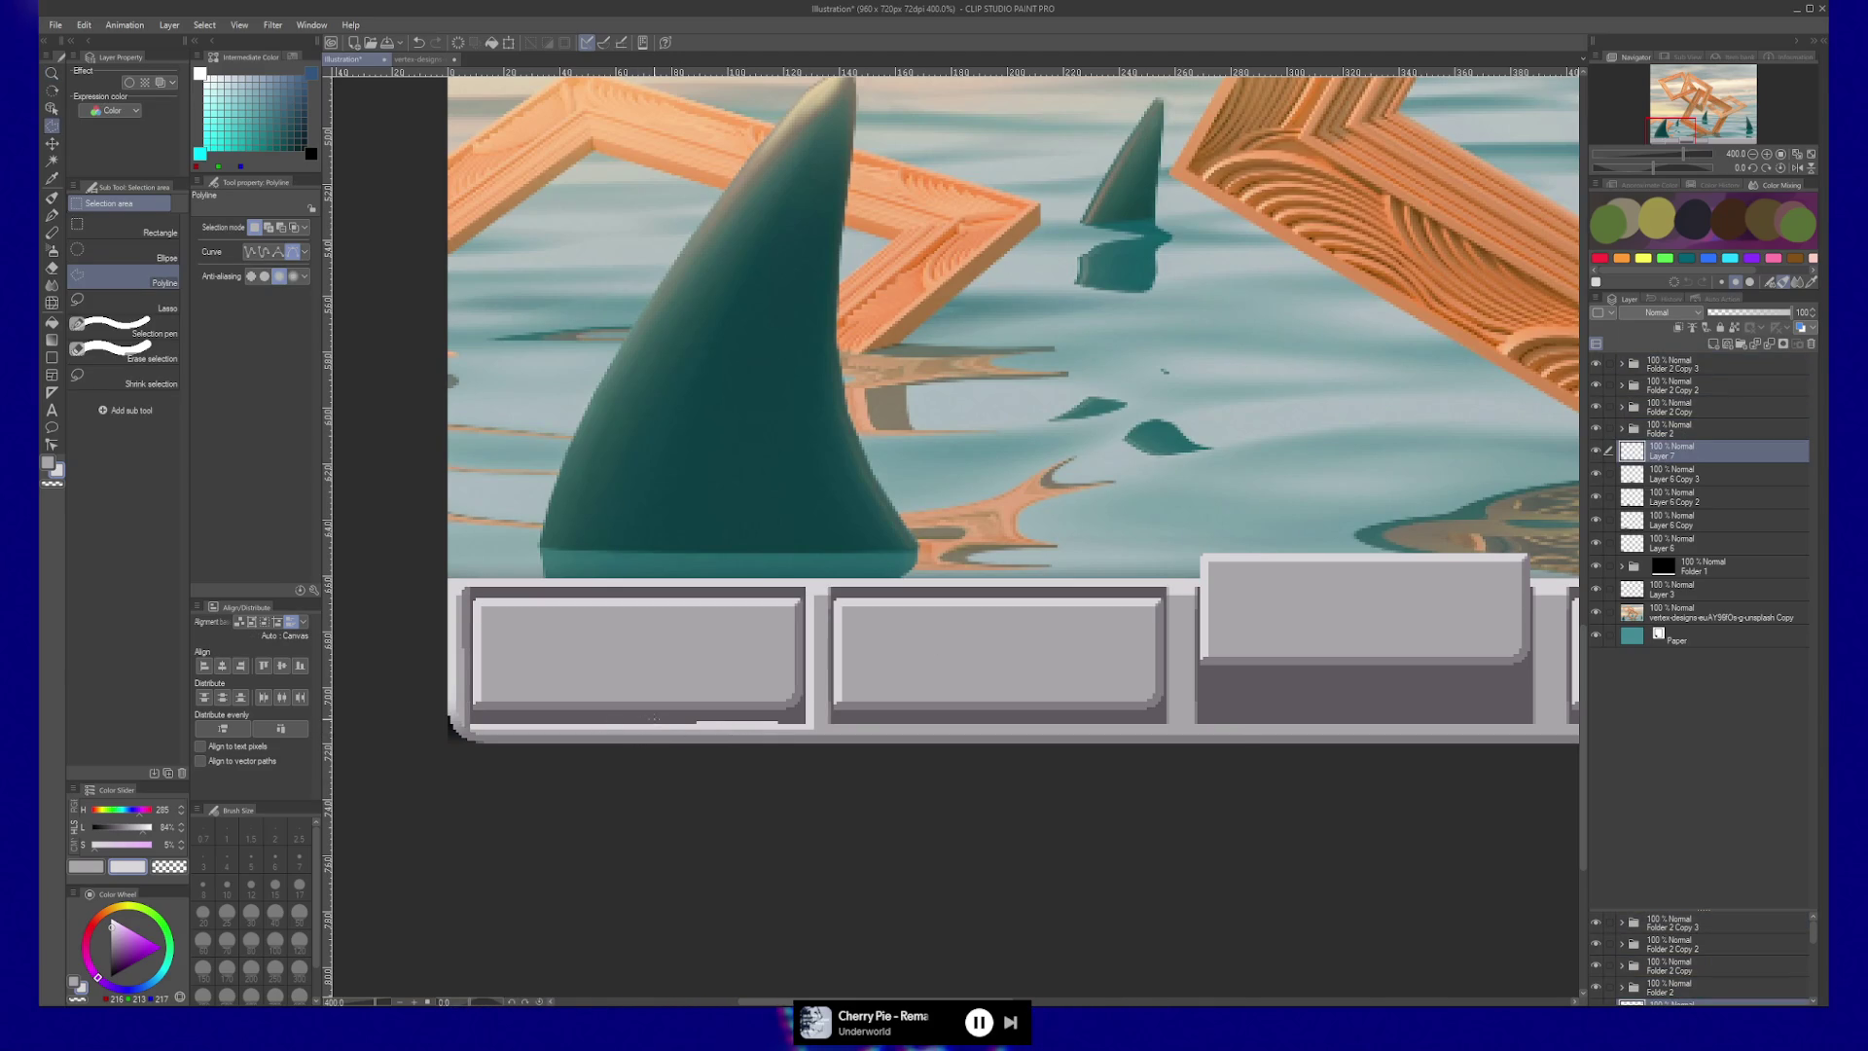
pyautogui.click(788, 724)
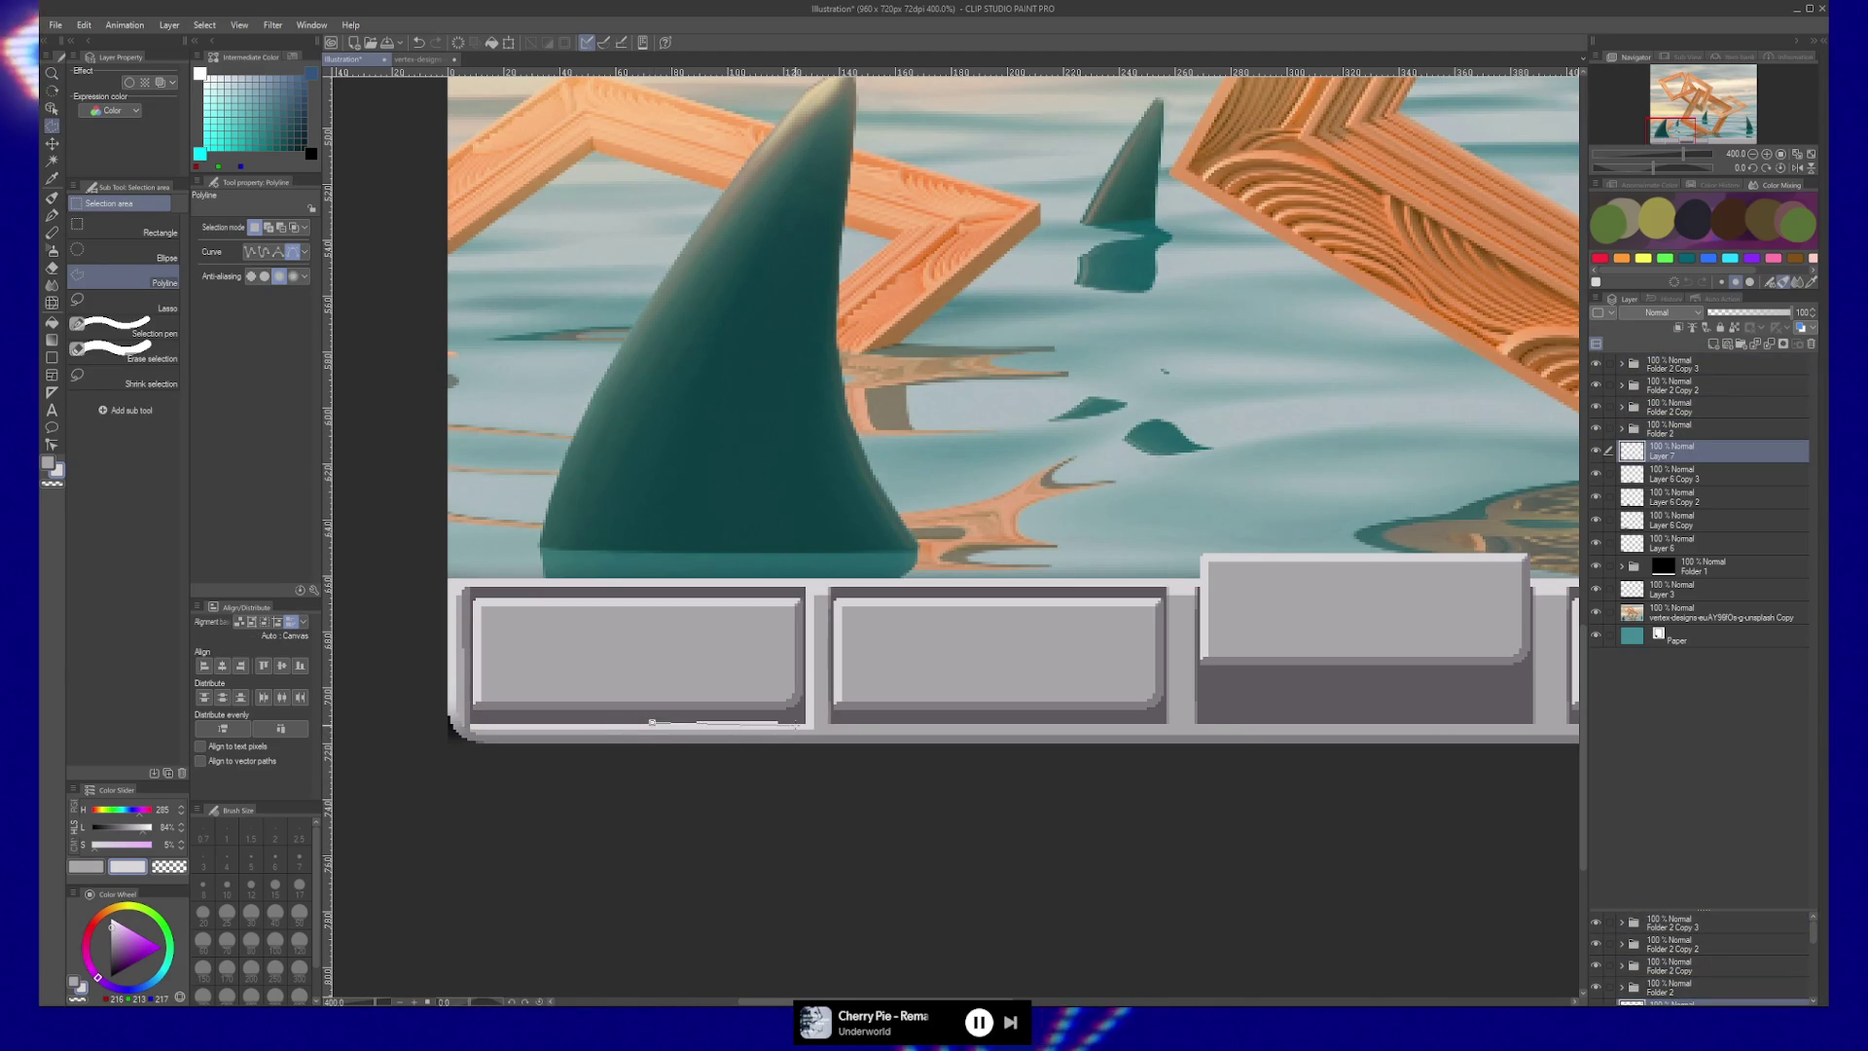
pyautogui.click(652, 722)
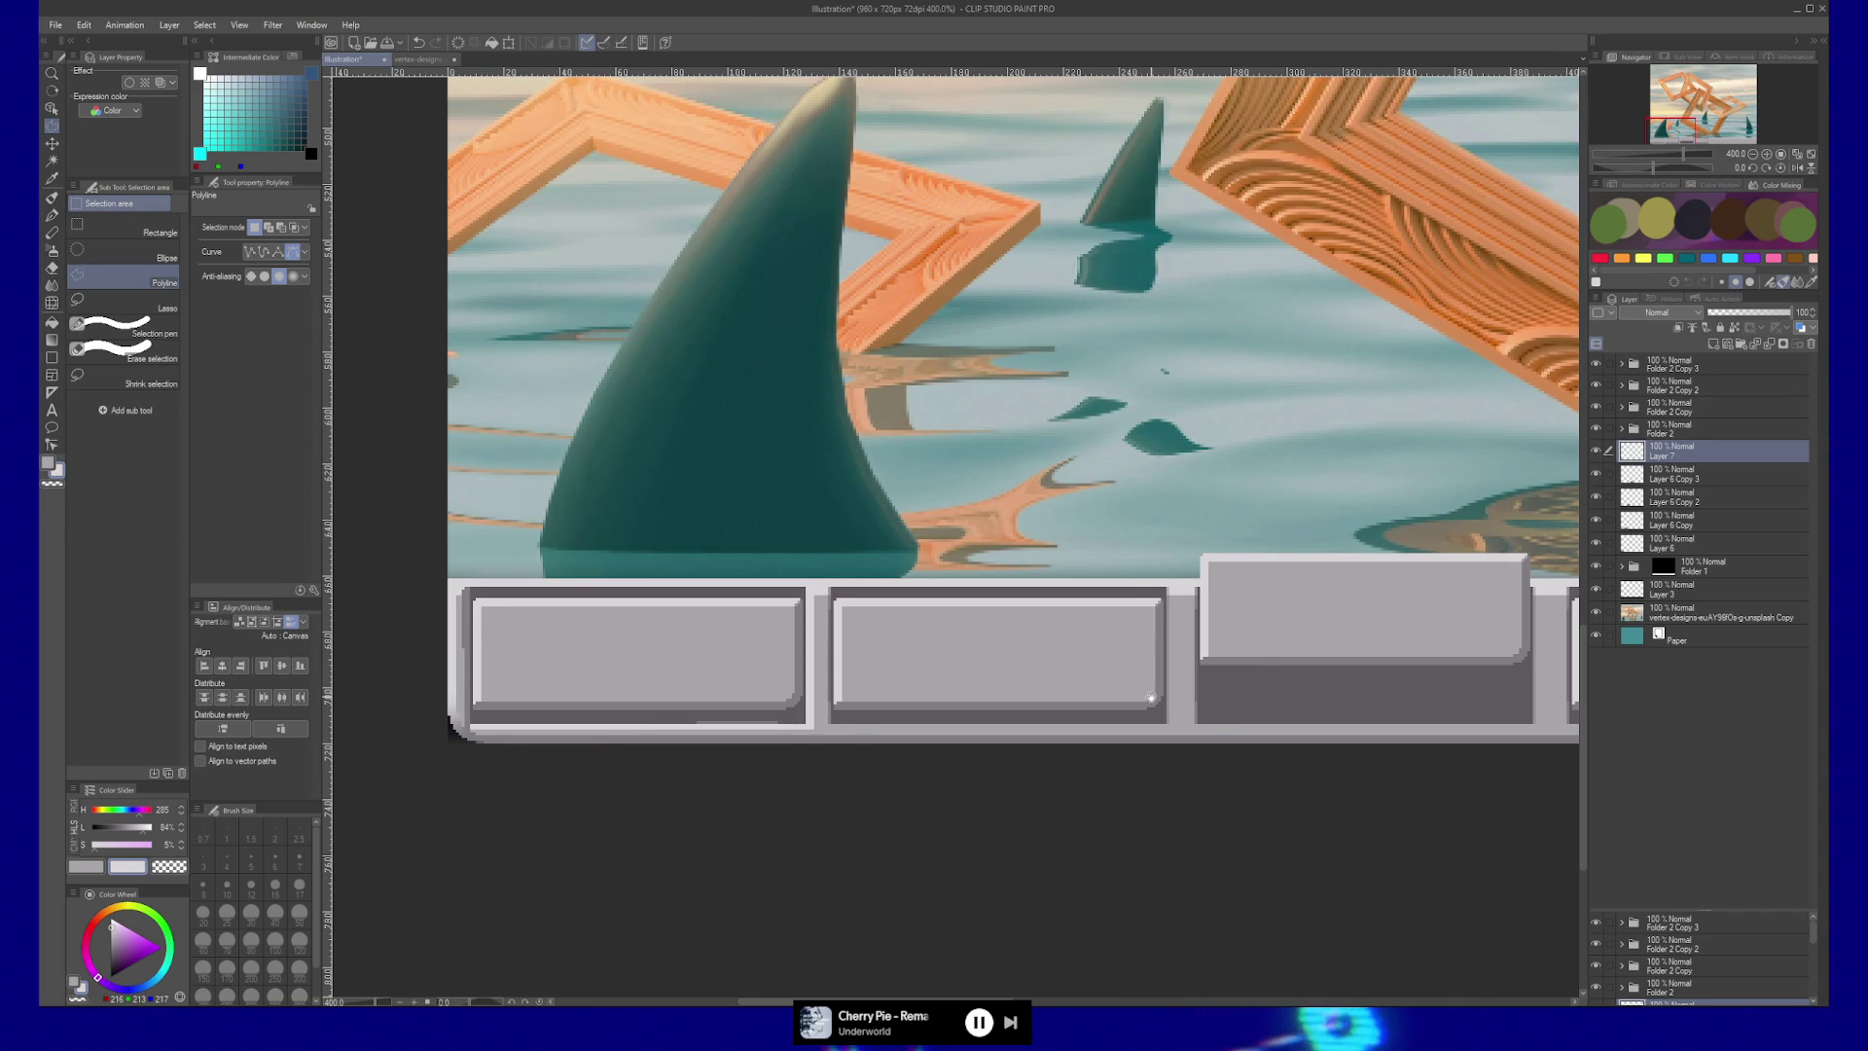
pyautogui.moveTo(1151, 698); pyautogui.dragTo(1067, 686)
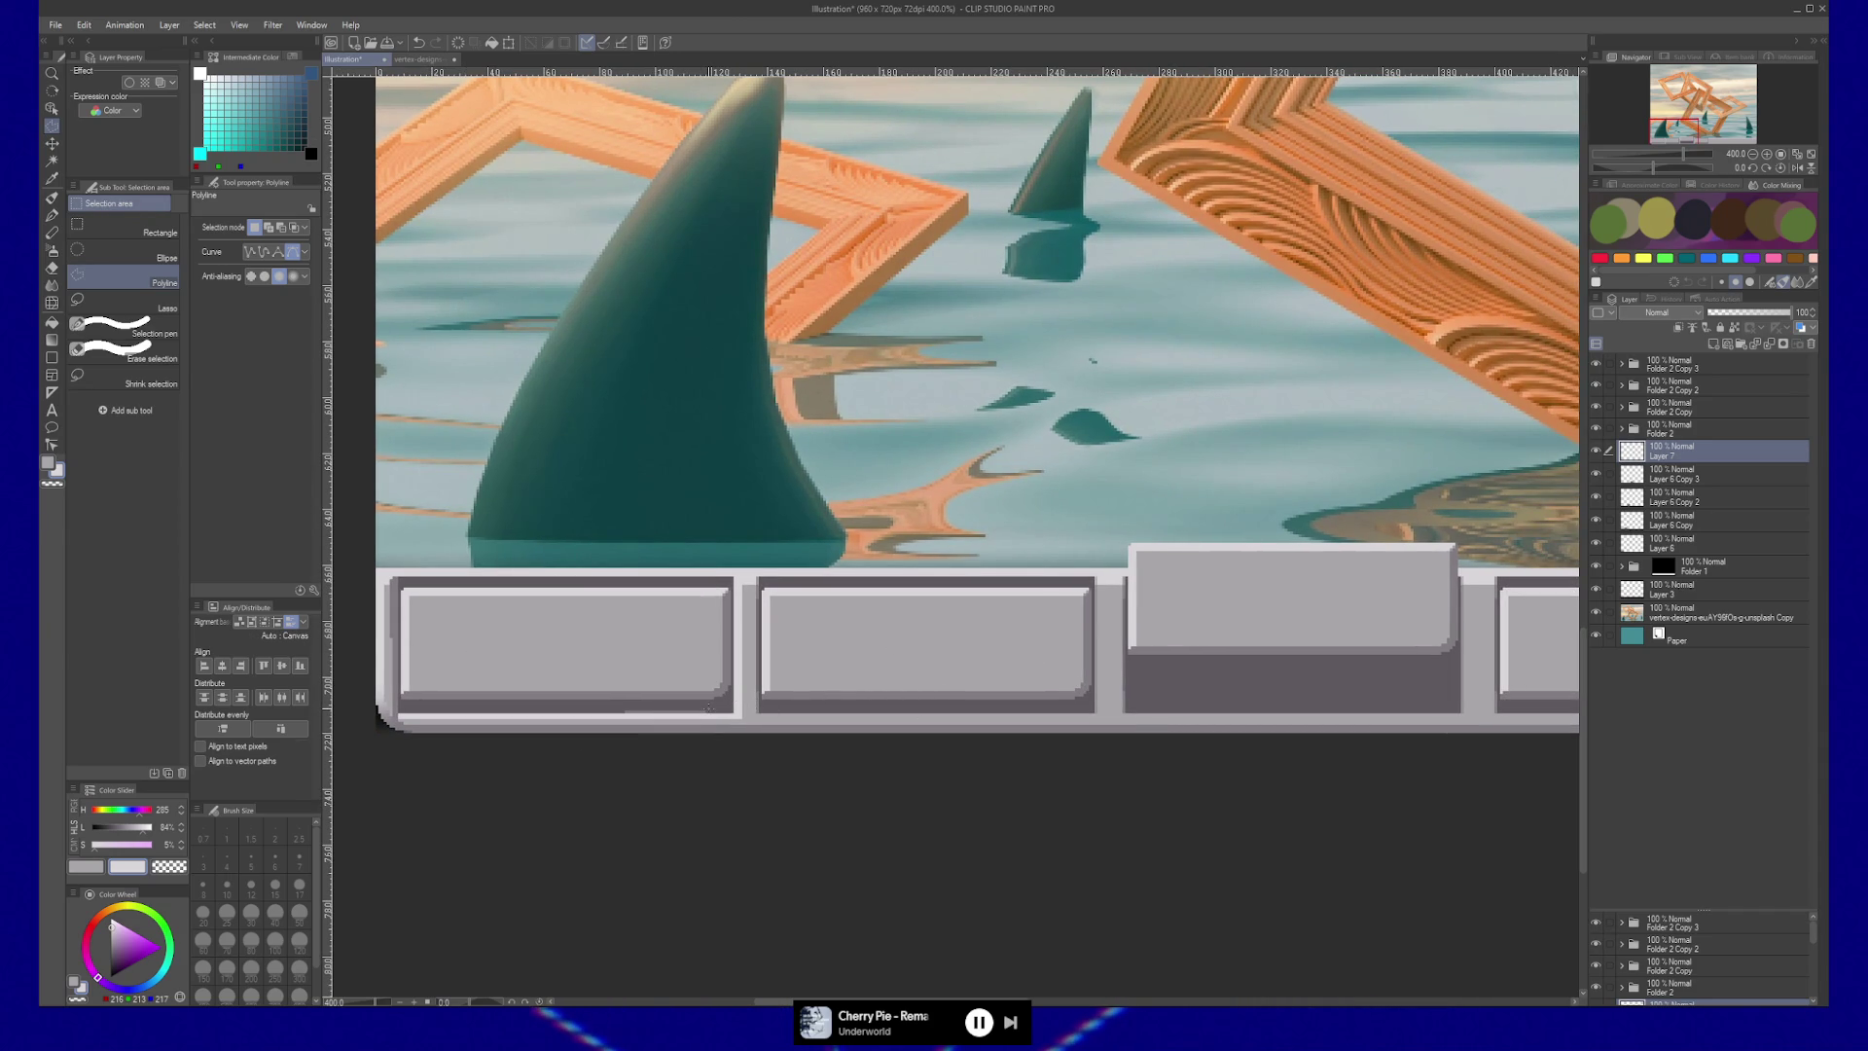
# Draw straight light highlight lines along the middle button's bottom and right edges.
pyautogui.press('b')
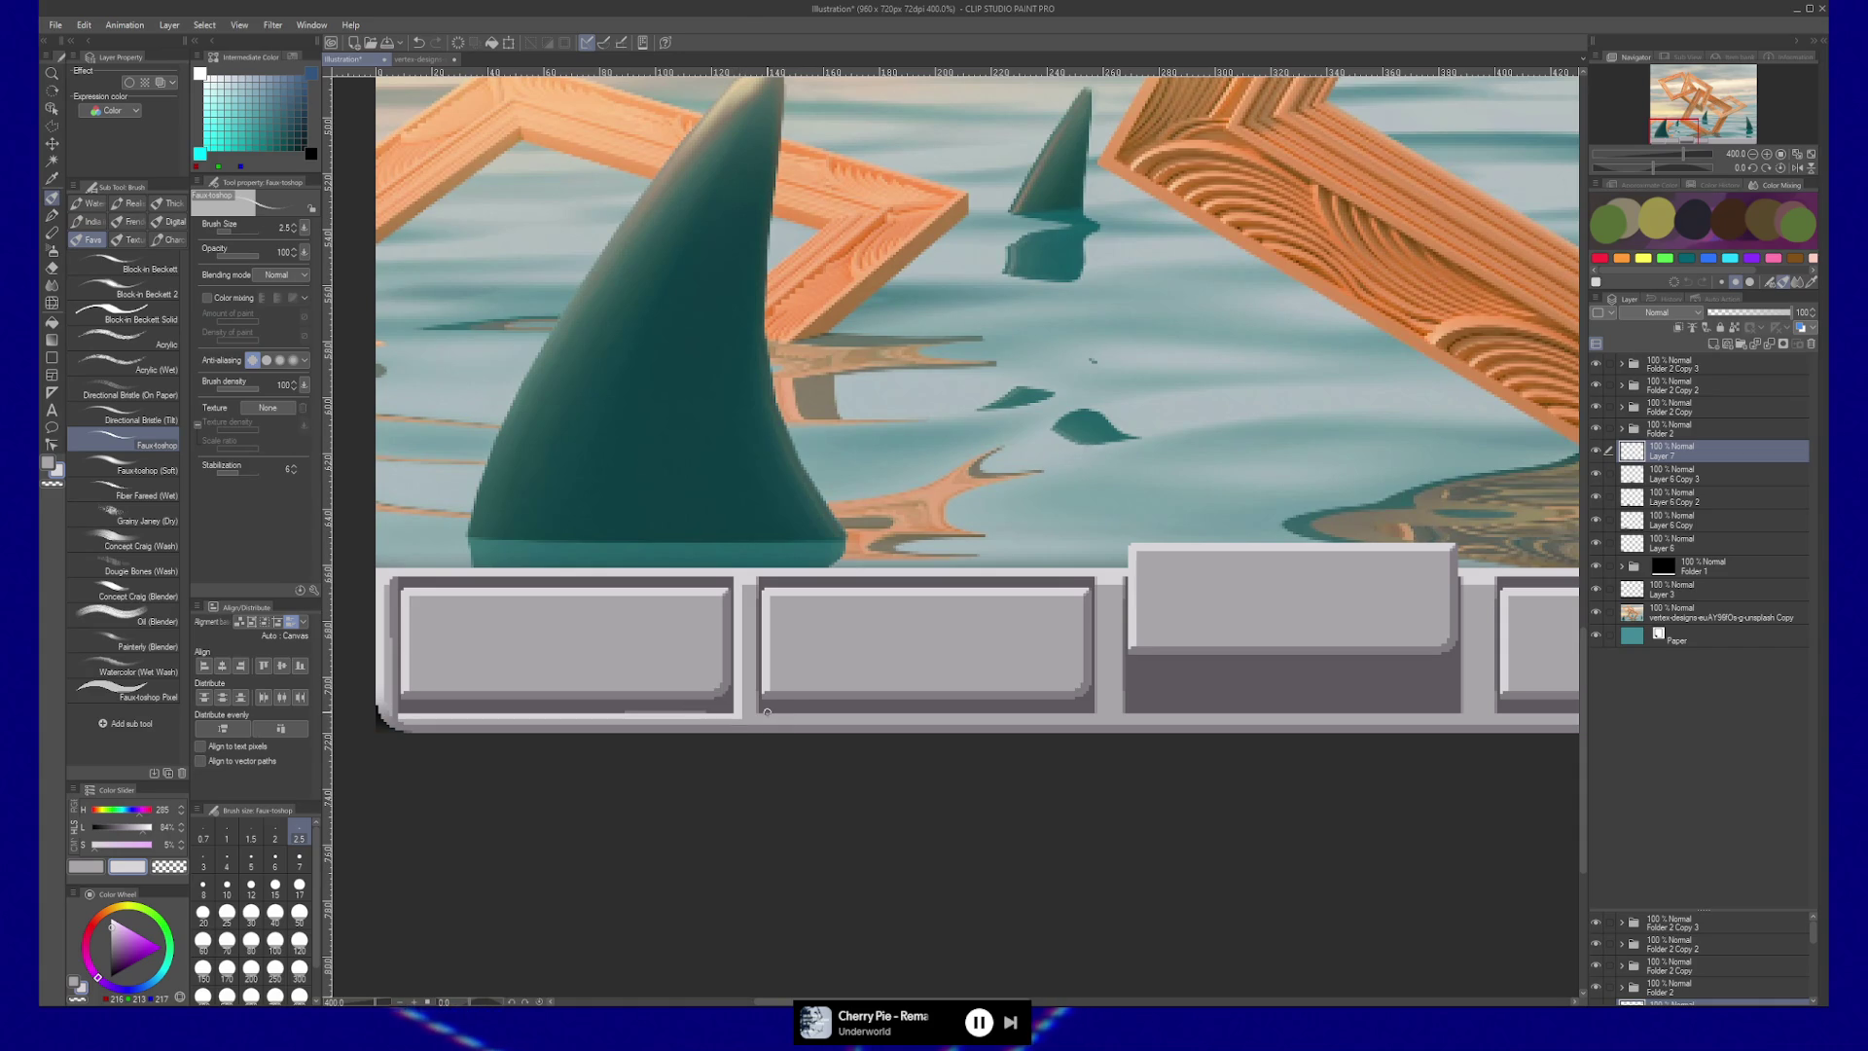
pyautogui.moveTo(762, 713); pyautogui.dragTo(1094, 711)
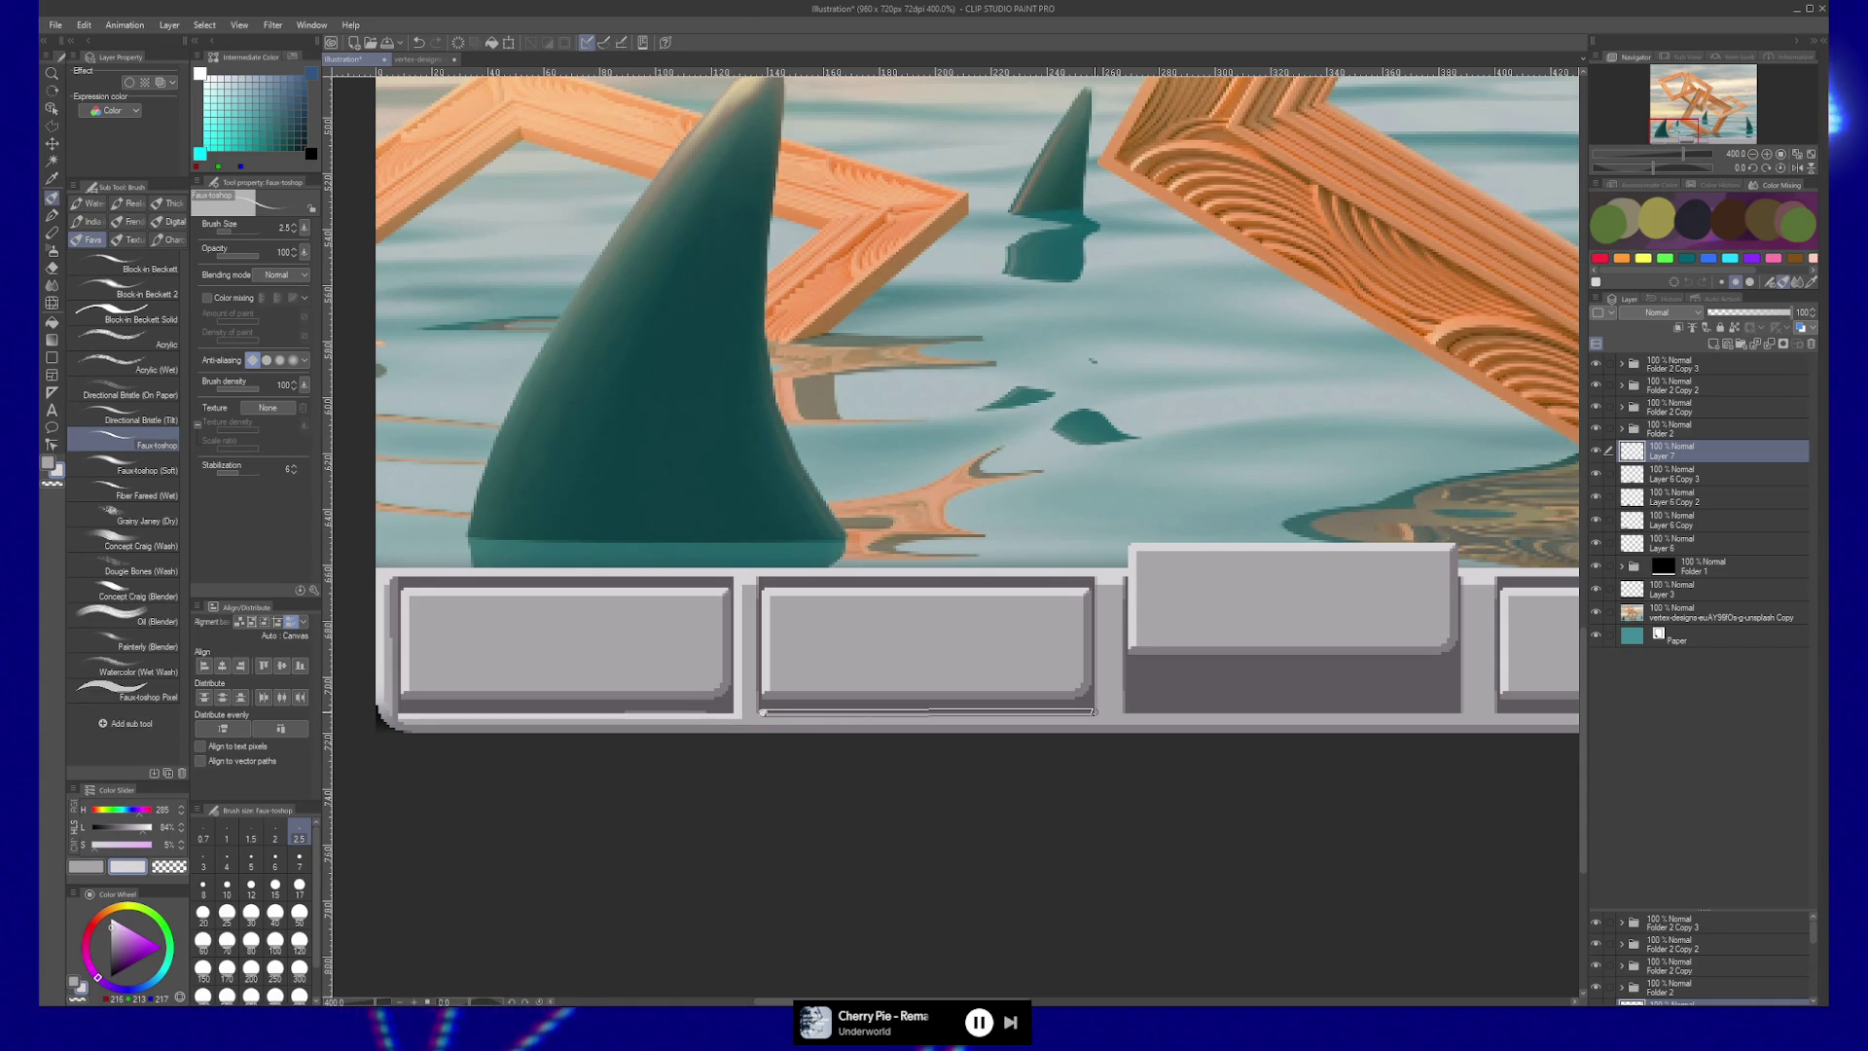
pyautogui.keyDown('shift'); pyautogui.click(1094, 713); pyautogui.keyUp('shift')
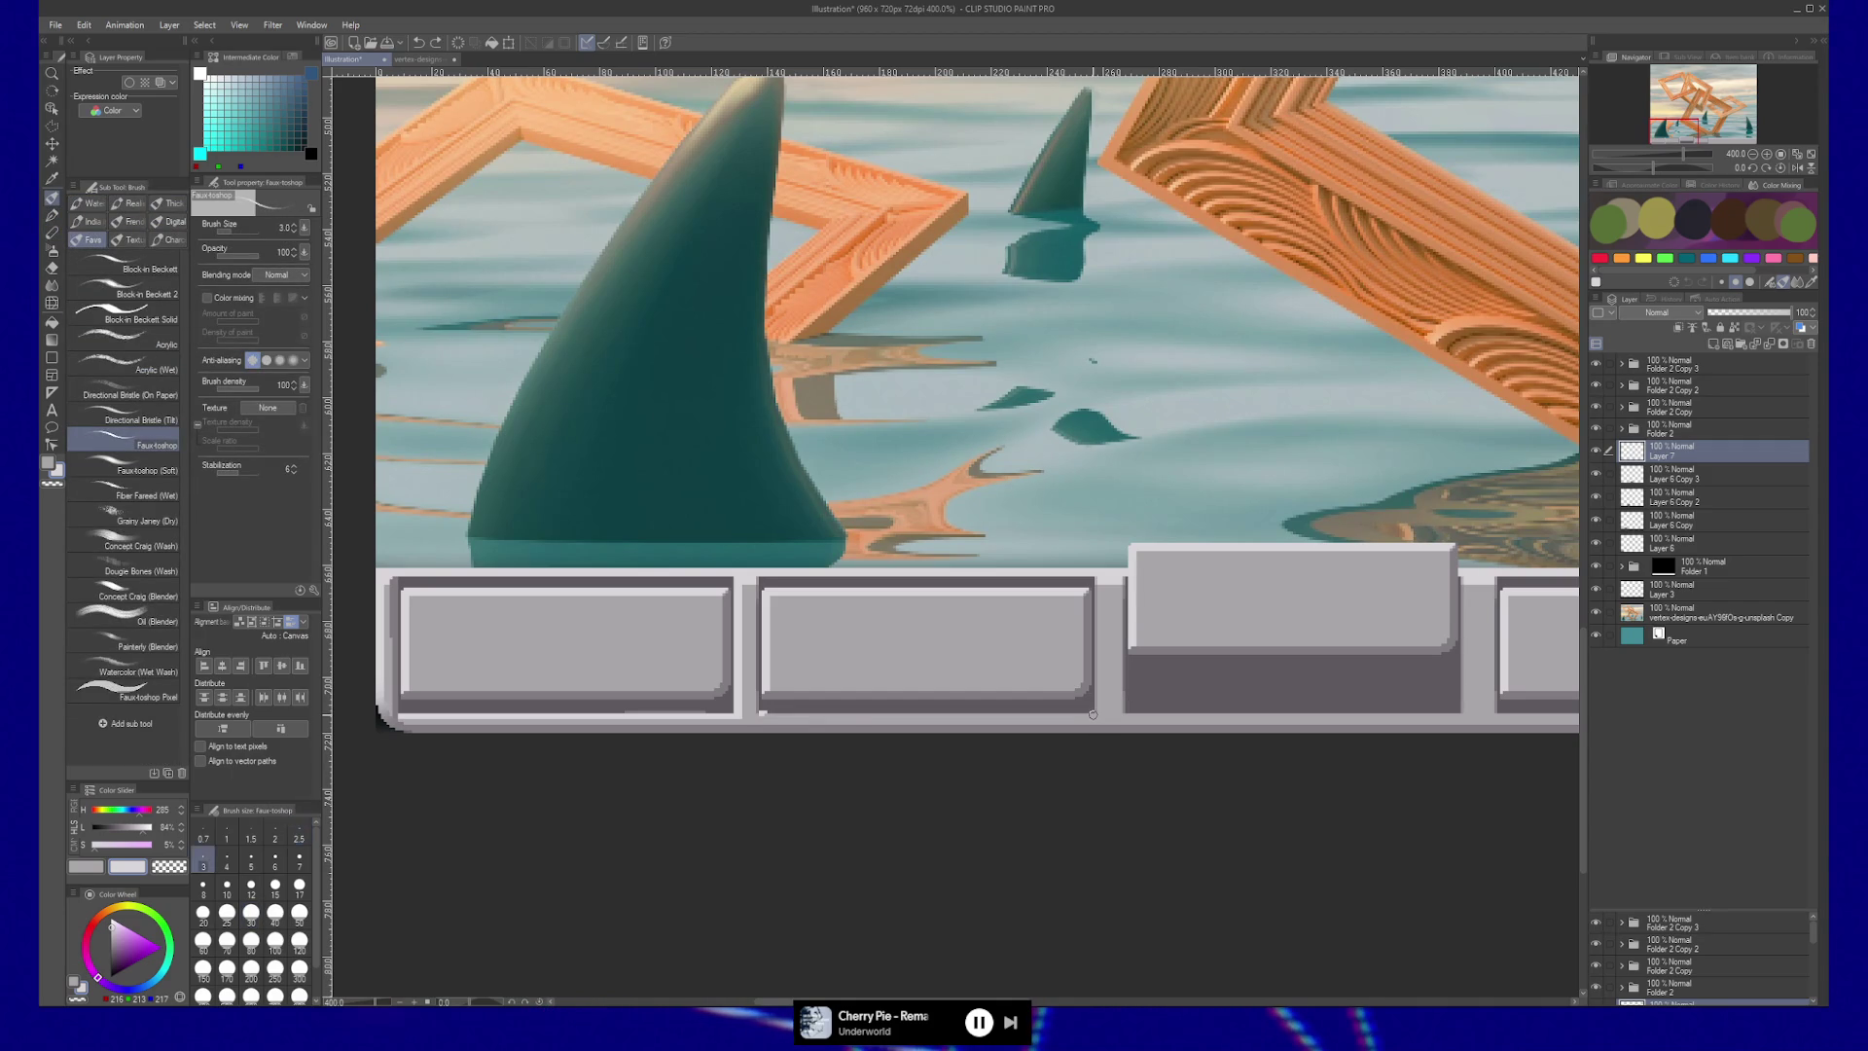
pyautogui.press(']')
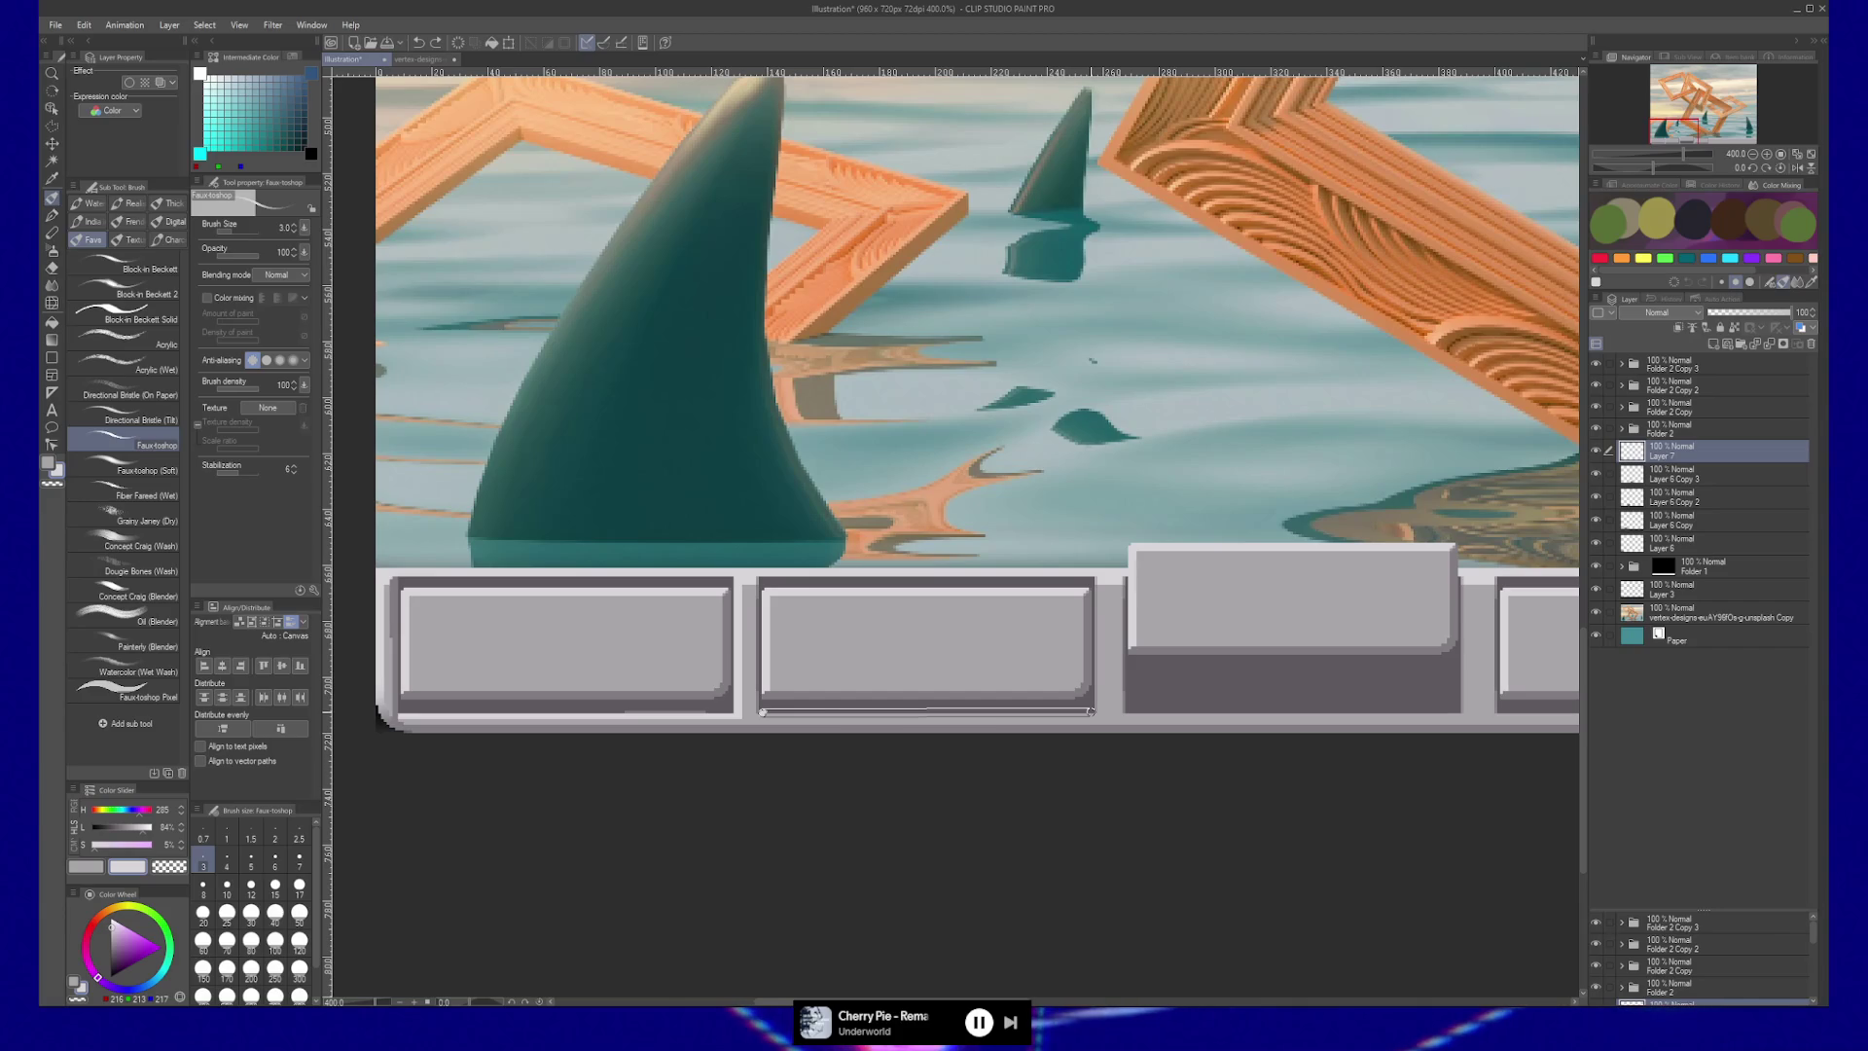
pyautogui.keyDown('shift'); pyautogui.click(1091, 712); pyautogui.keyUp('shift')
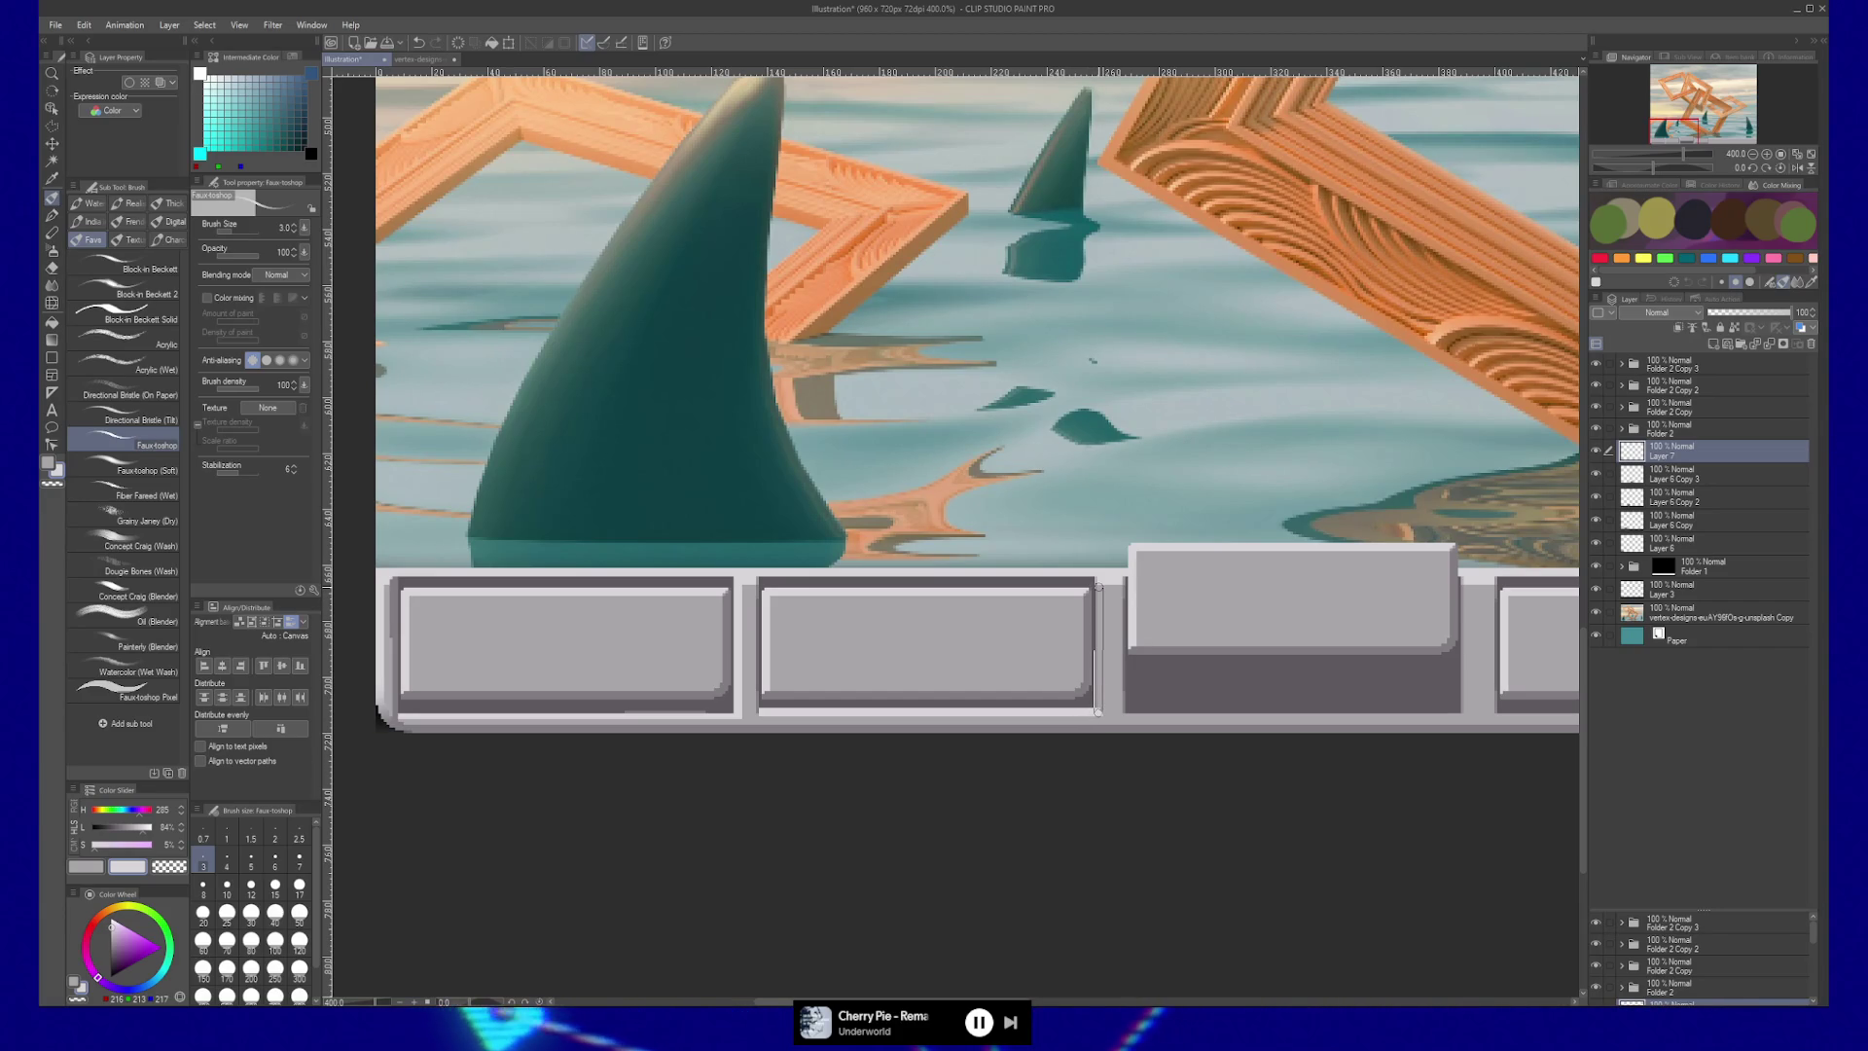
pyautogui.keyDown('shift'); pyautogui.click(1098, 581); pyautogui.keyUp('shift')
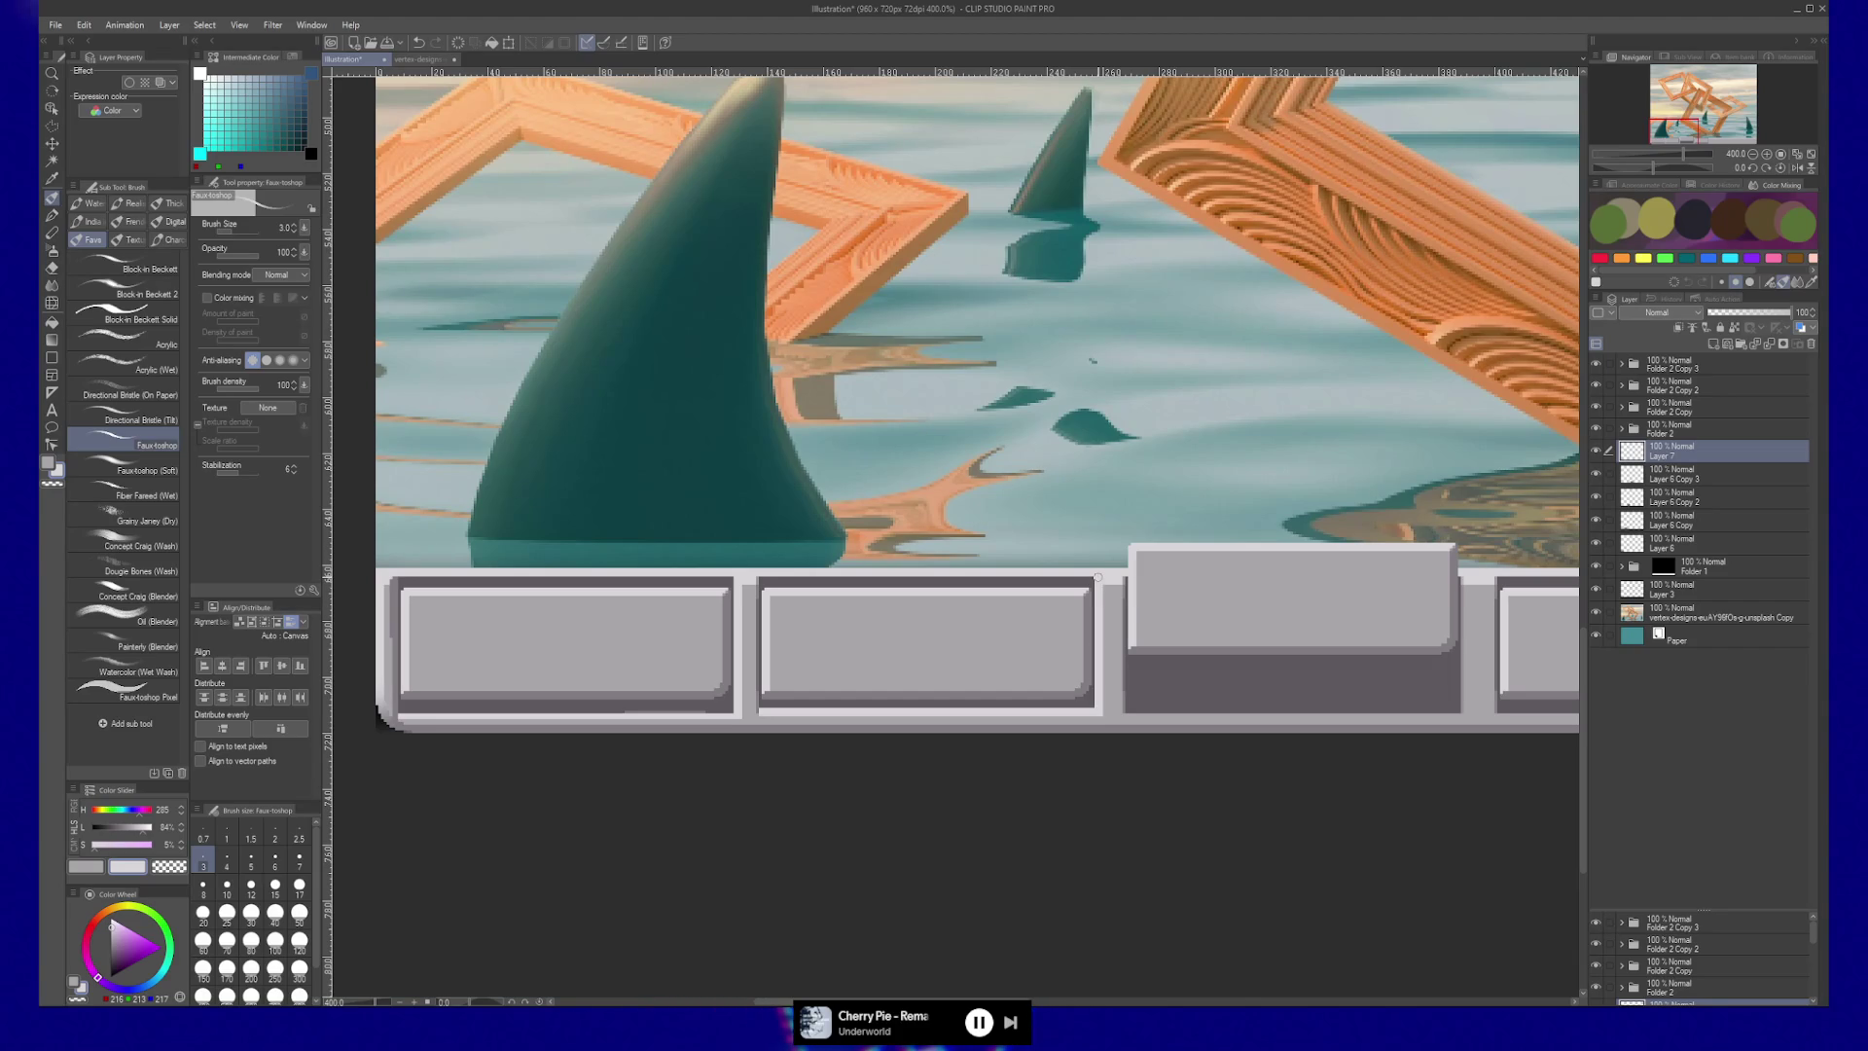
# Extend the highlight down the raised third button's right edge and zoom in on it.
pyautogui.moveTo(1161, 738); pyautogui.dragTo(963, 725)
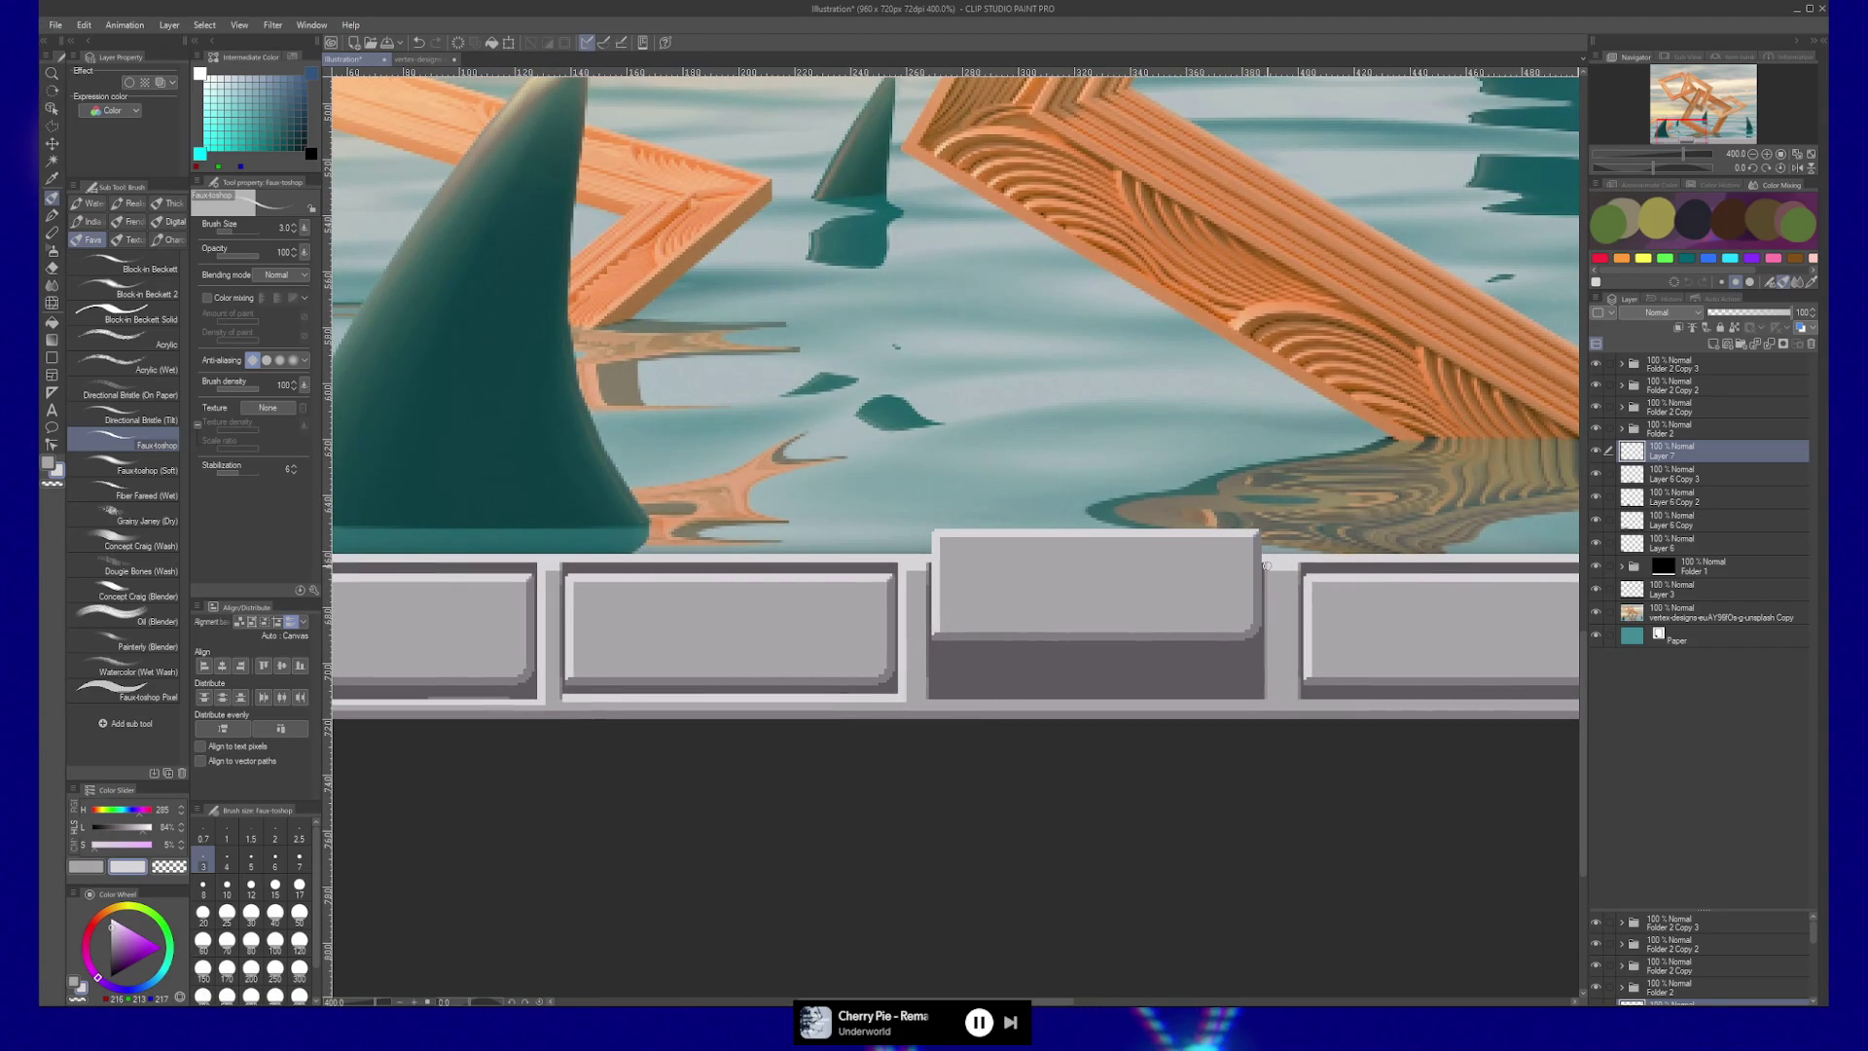
pyautogui.moveTo(1270, 658); pyautogui.dragTo(1267, 696)
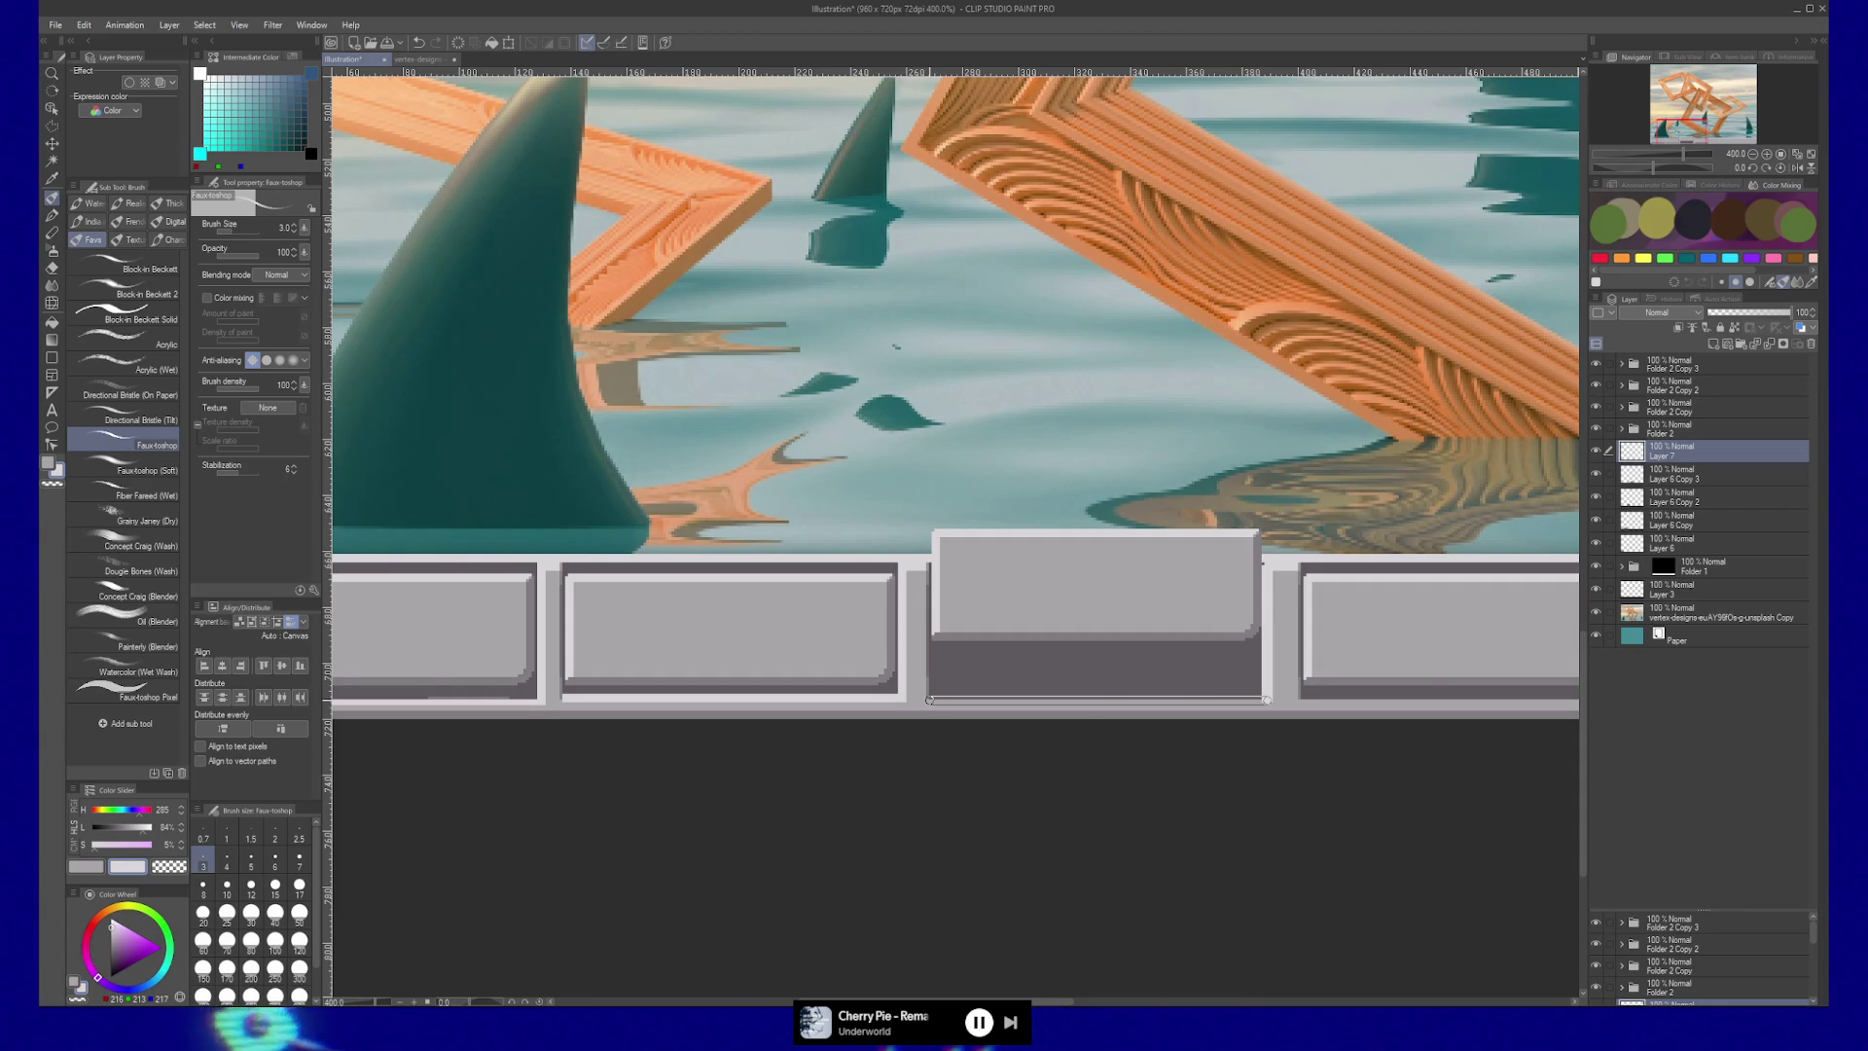
pyautogui.press('/')
pyautogui.click(965, 680)
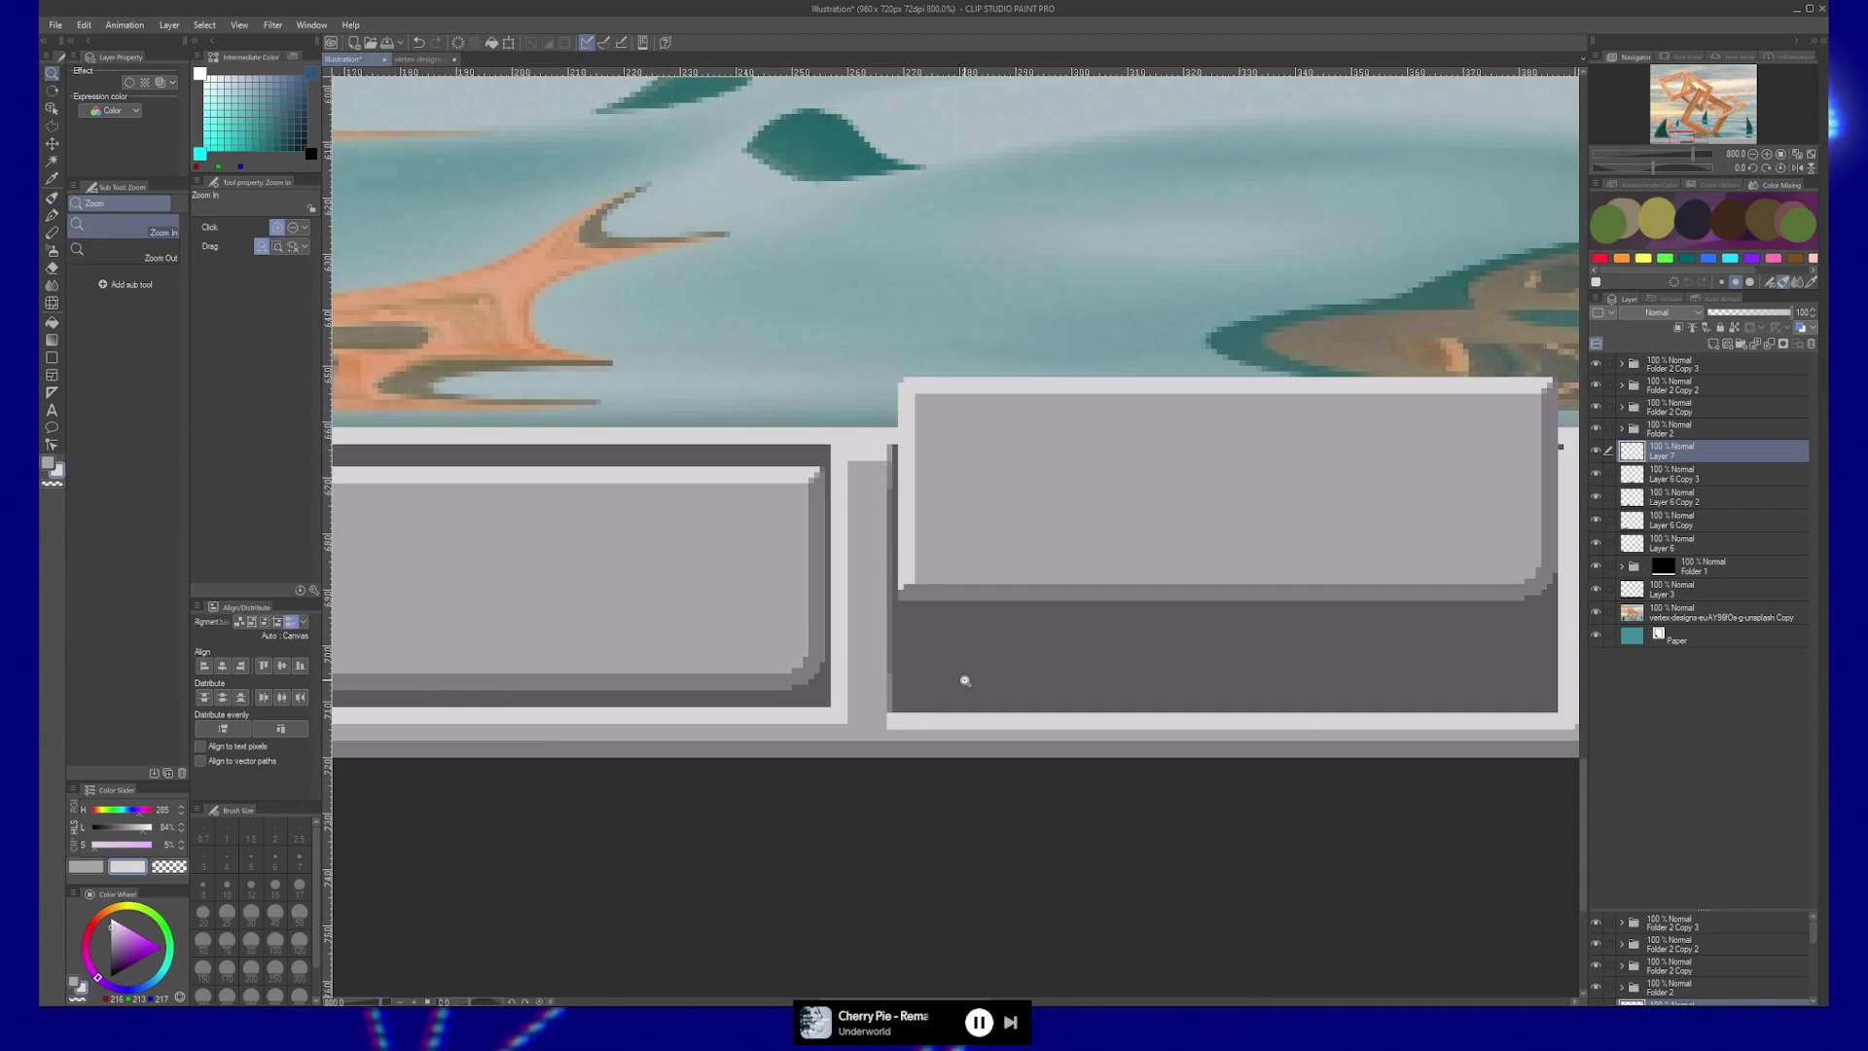
pyautogui.scroll(-5, 965, 680)
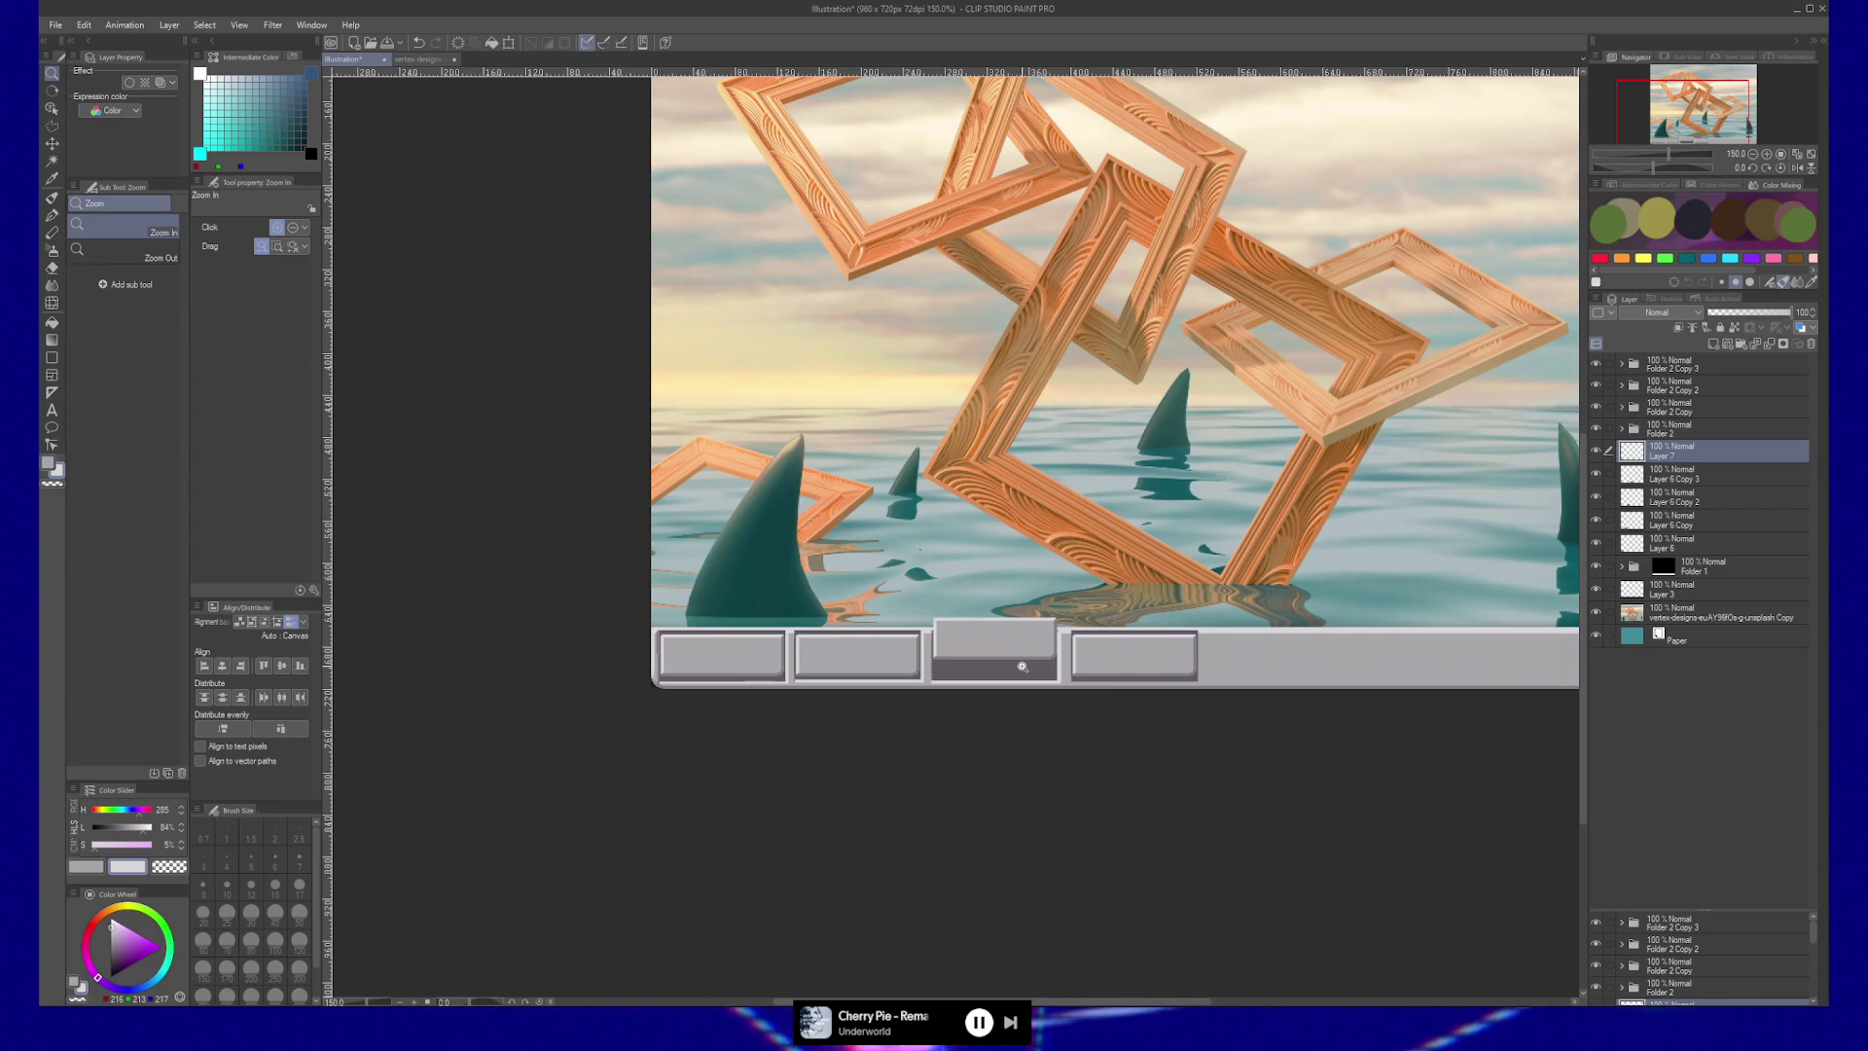
pyautogui.scroll(-1, 953, 720)
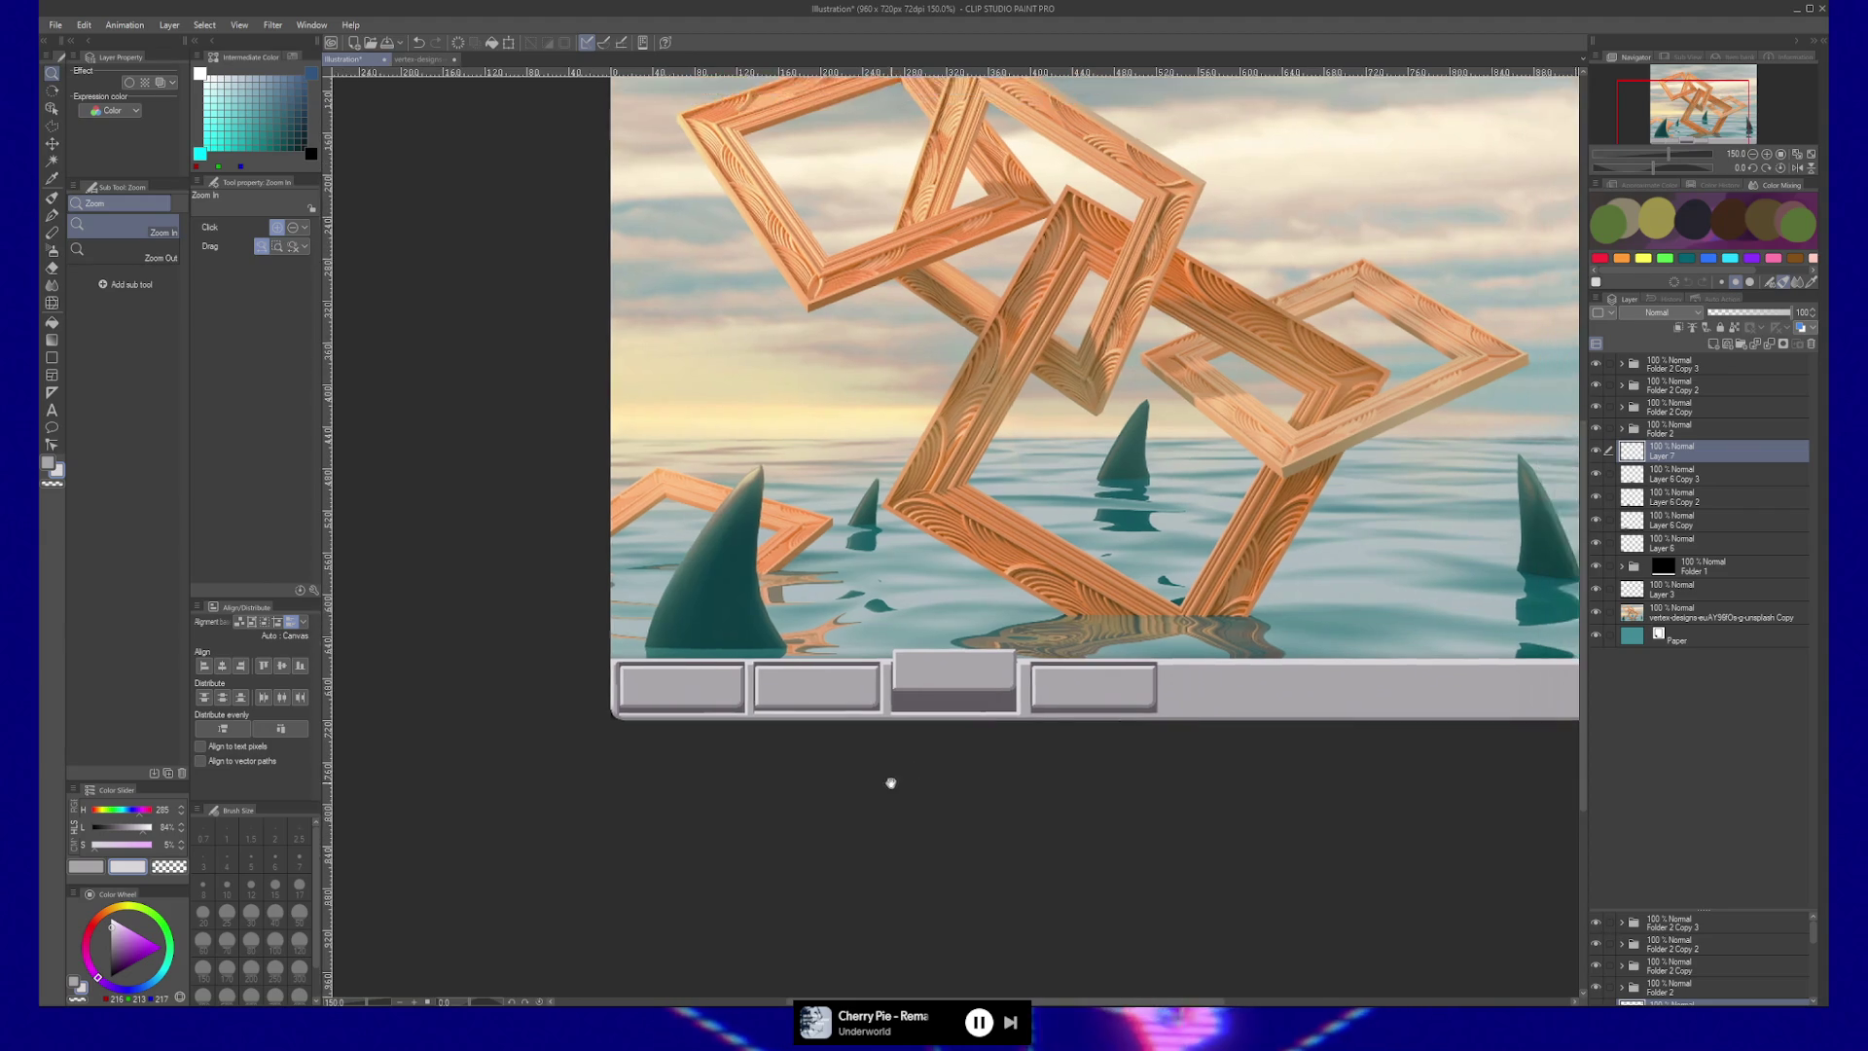
# Drag the Folder 2 Copy 2 button down into line with the others, then expand its folder.
pyautogui.scroll(-1, 985, 739)
pyautogui.scroll(2, 982, 729)
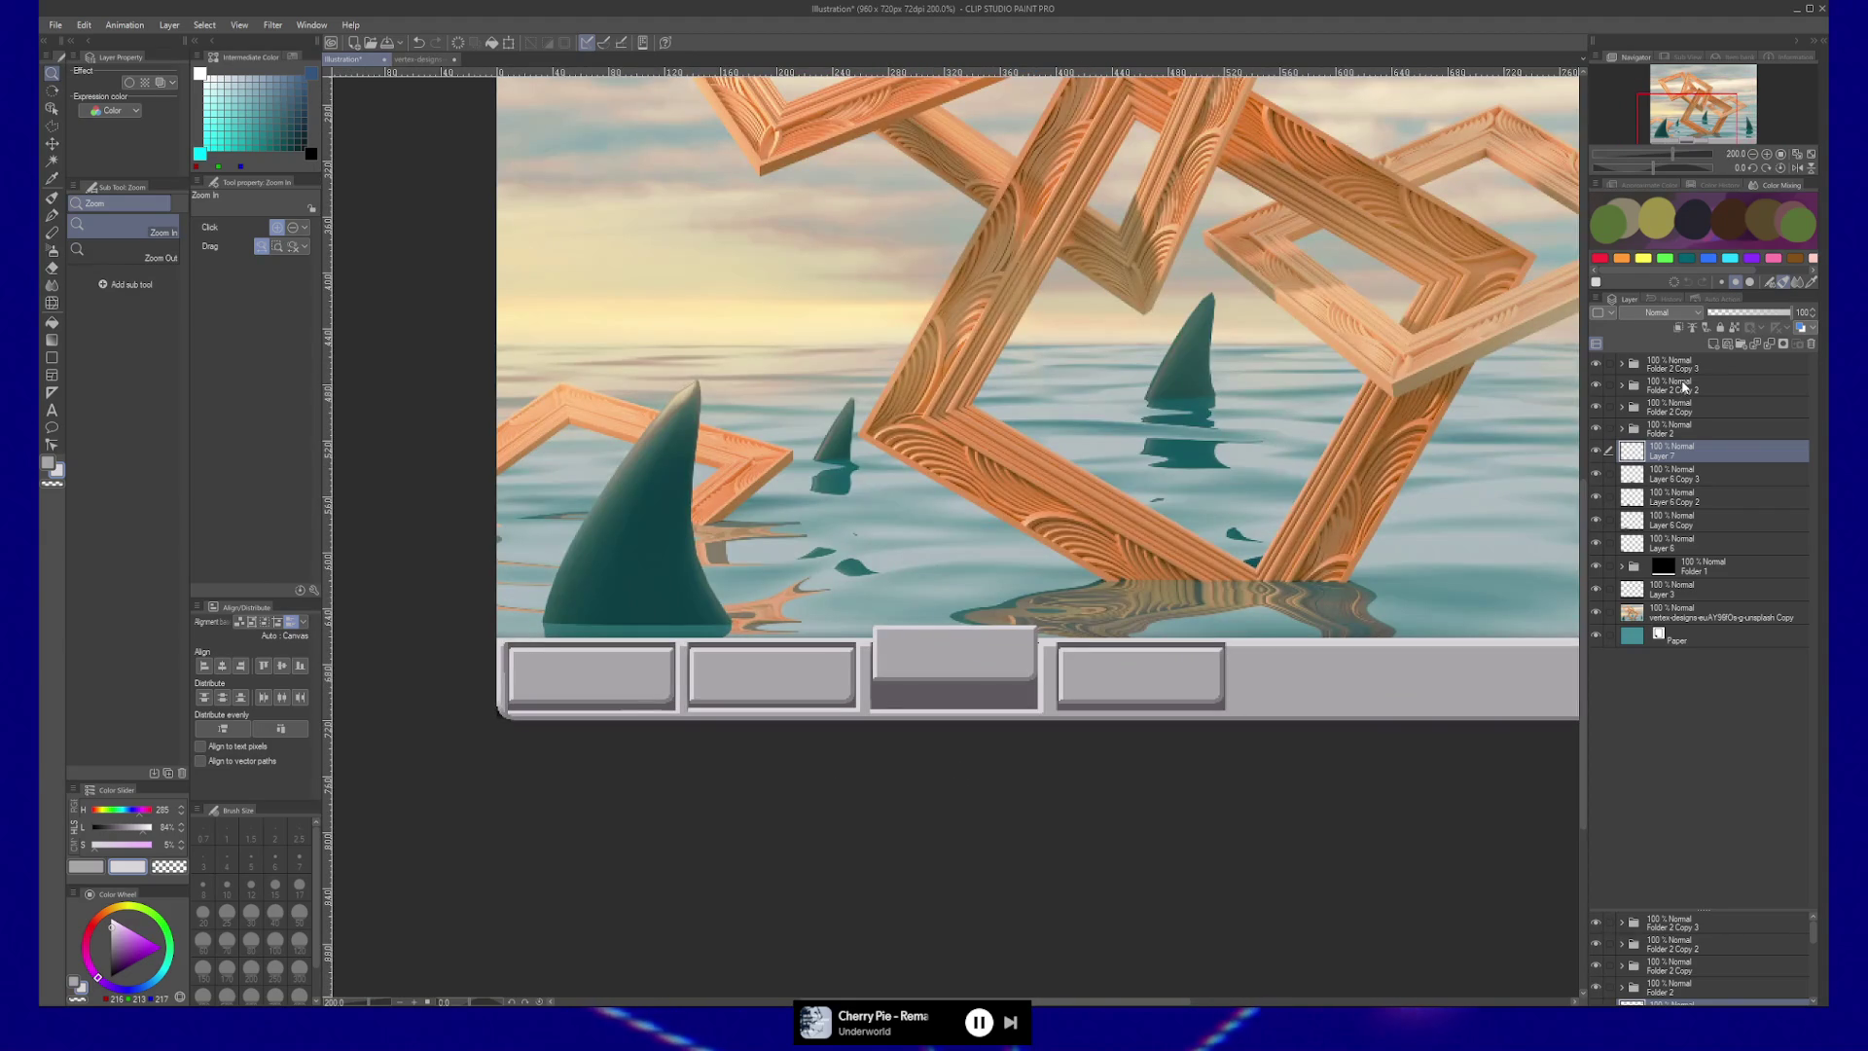
pyautogui.click(1685, 387)
pyautogui.press('k')
pyautogui.moveTo(976, 675); pyautogui.dragTo(976, 691)
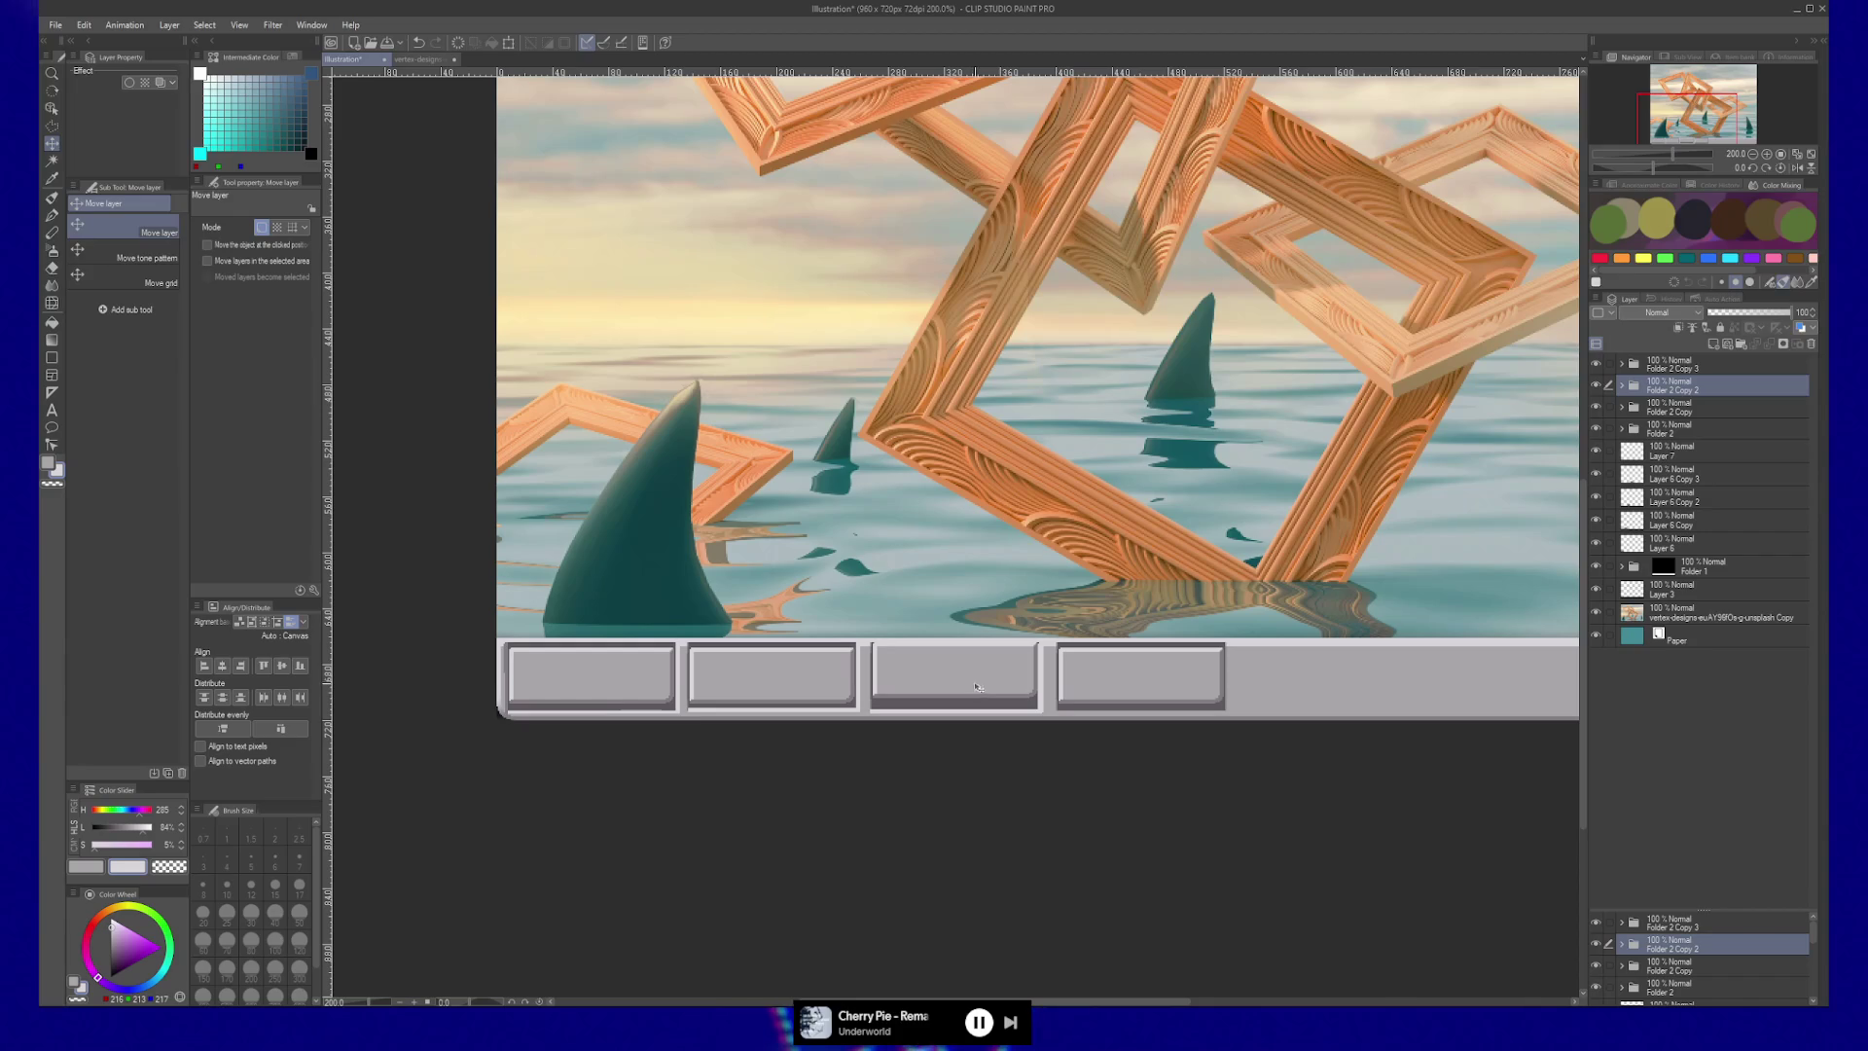
pyautogui.moveTo(980, 680); pyautogui.dragTo(982, 684)
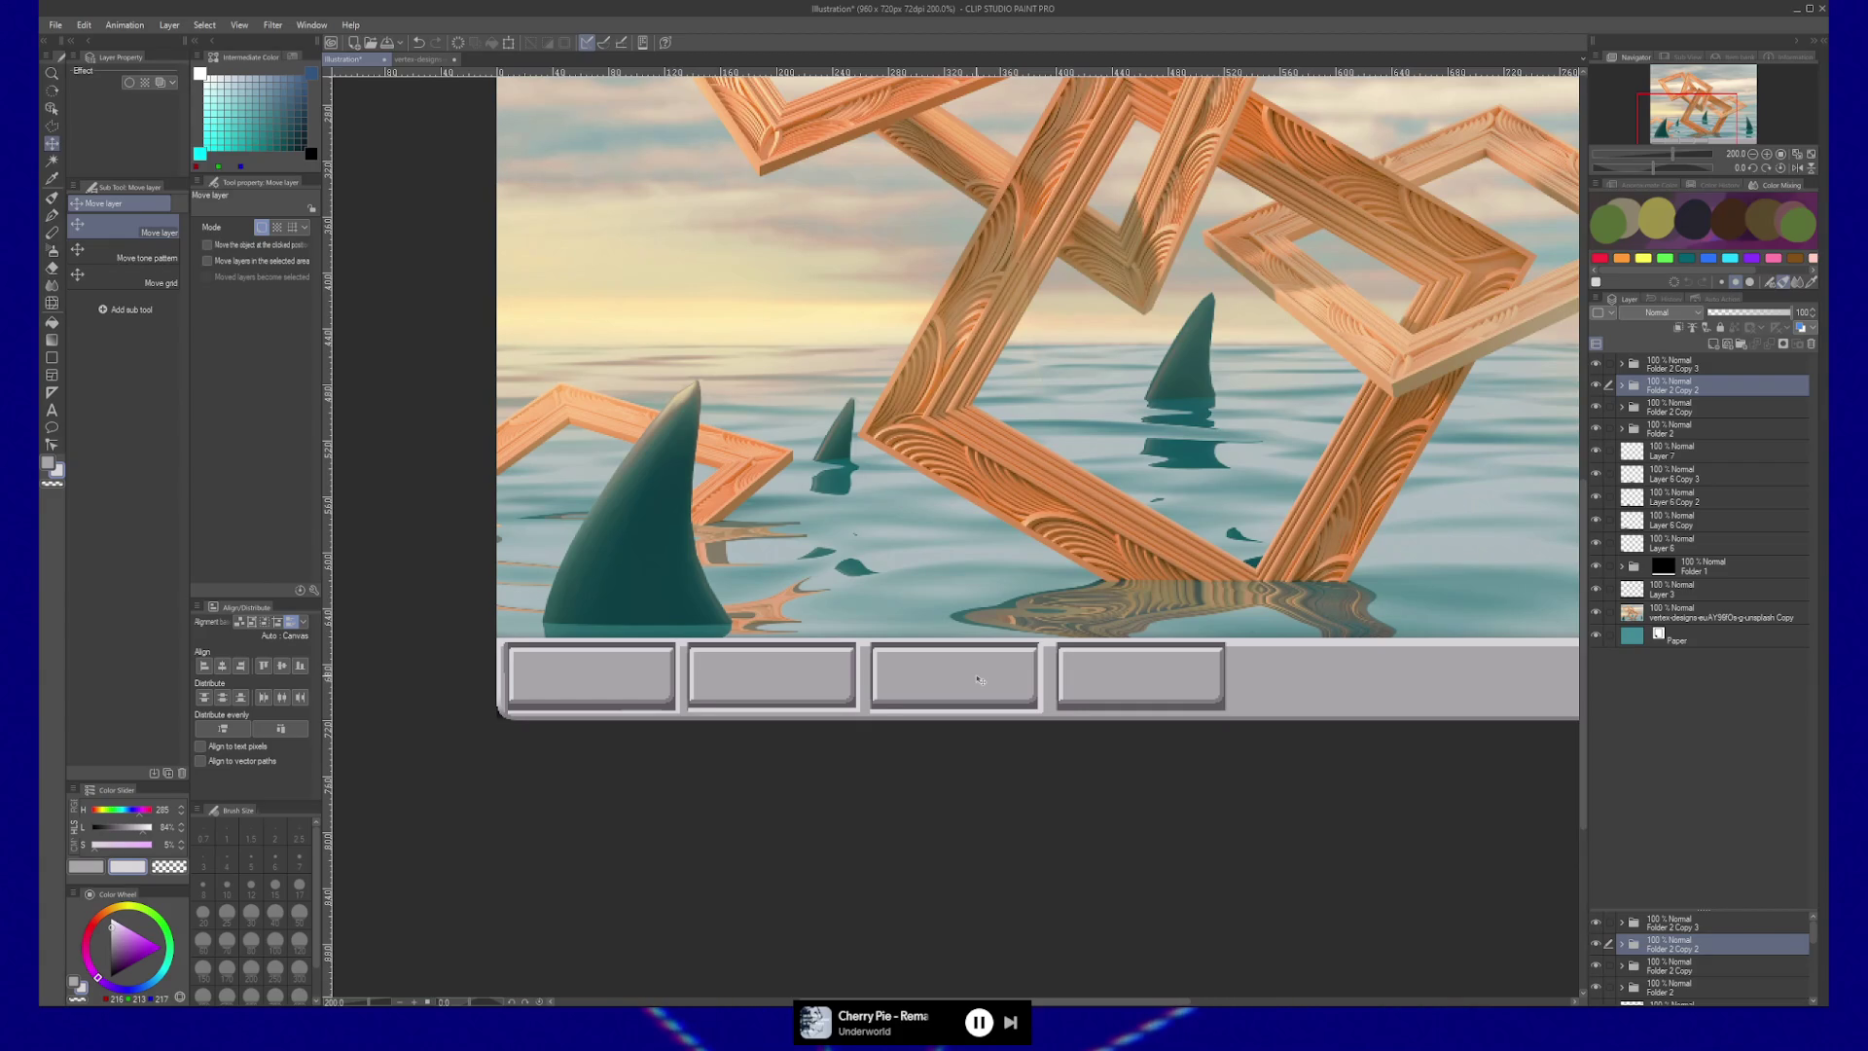
pyautogui.moveTo(979, 679); pyautogui.dragTo(997, 683)
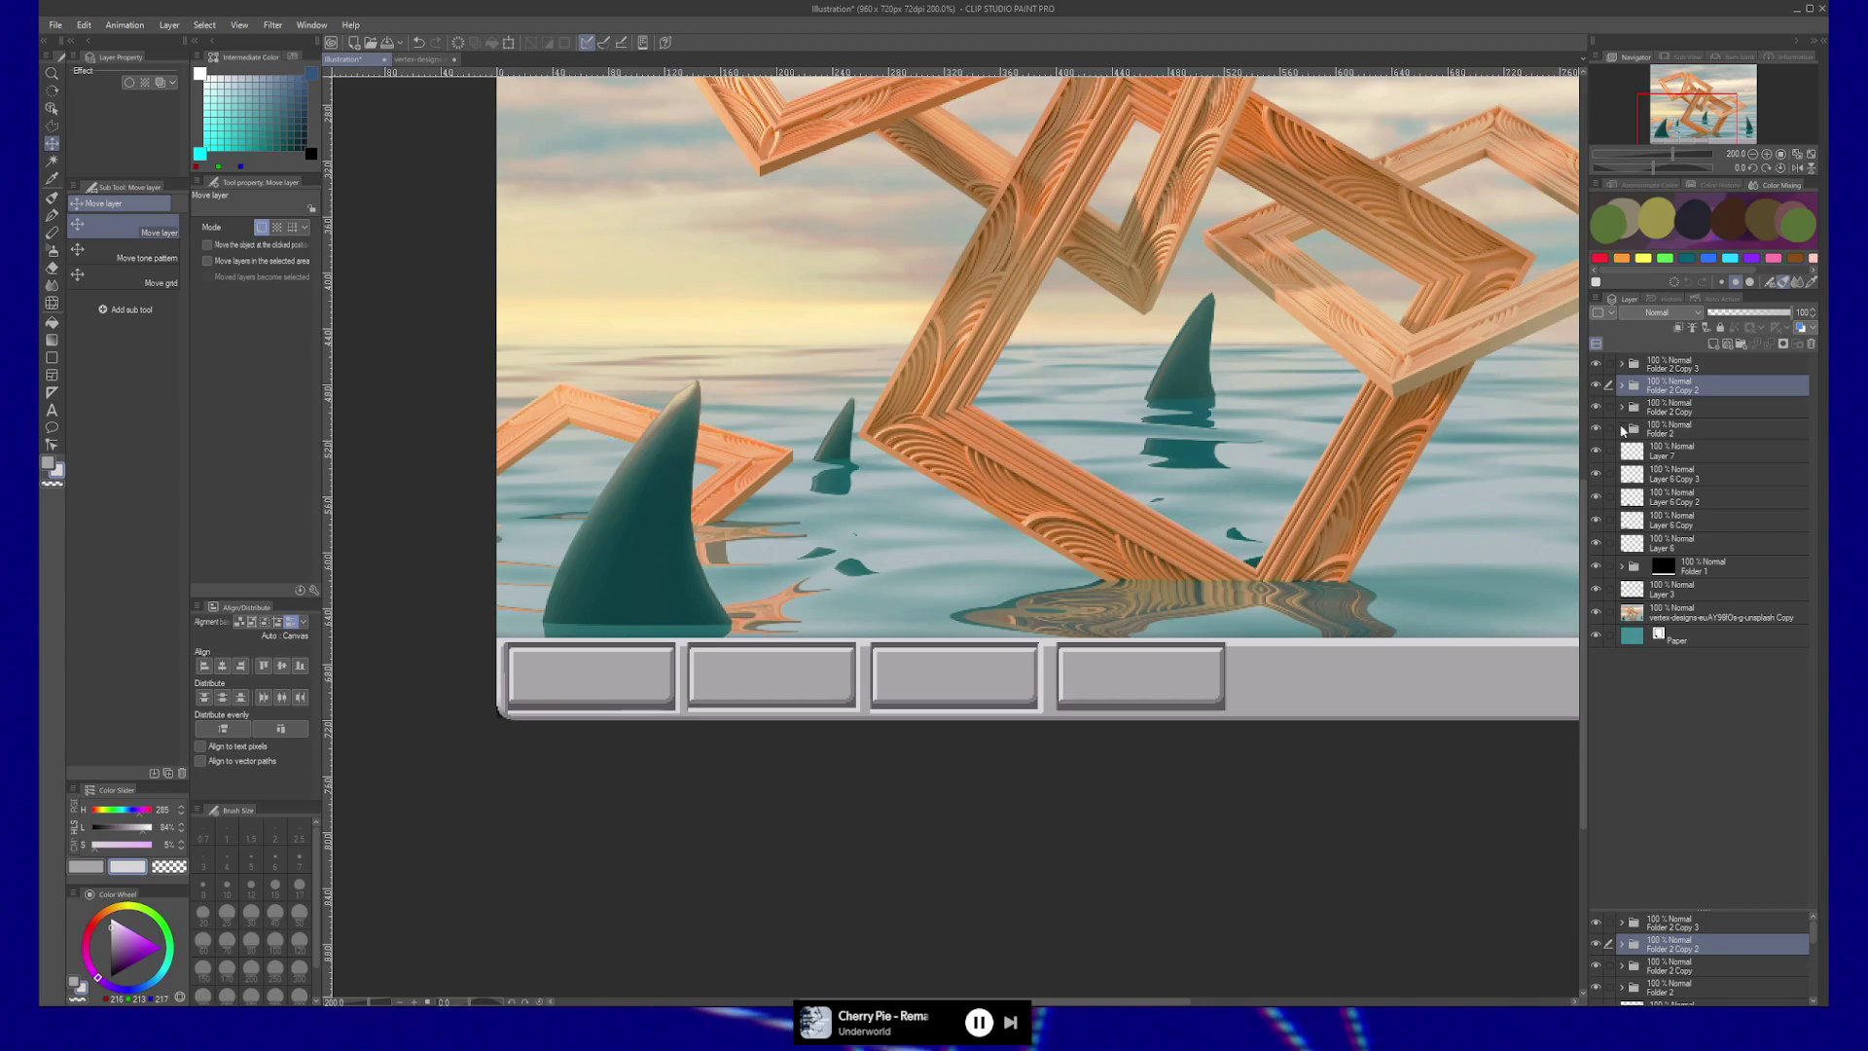
pyautogui.click(1621, 386)
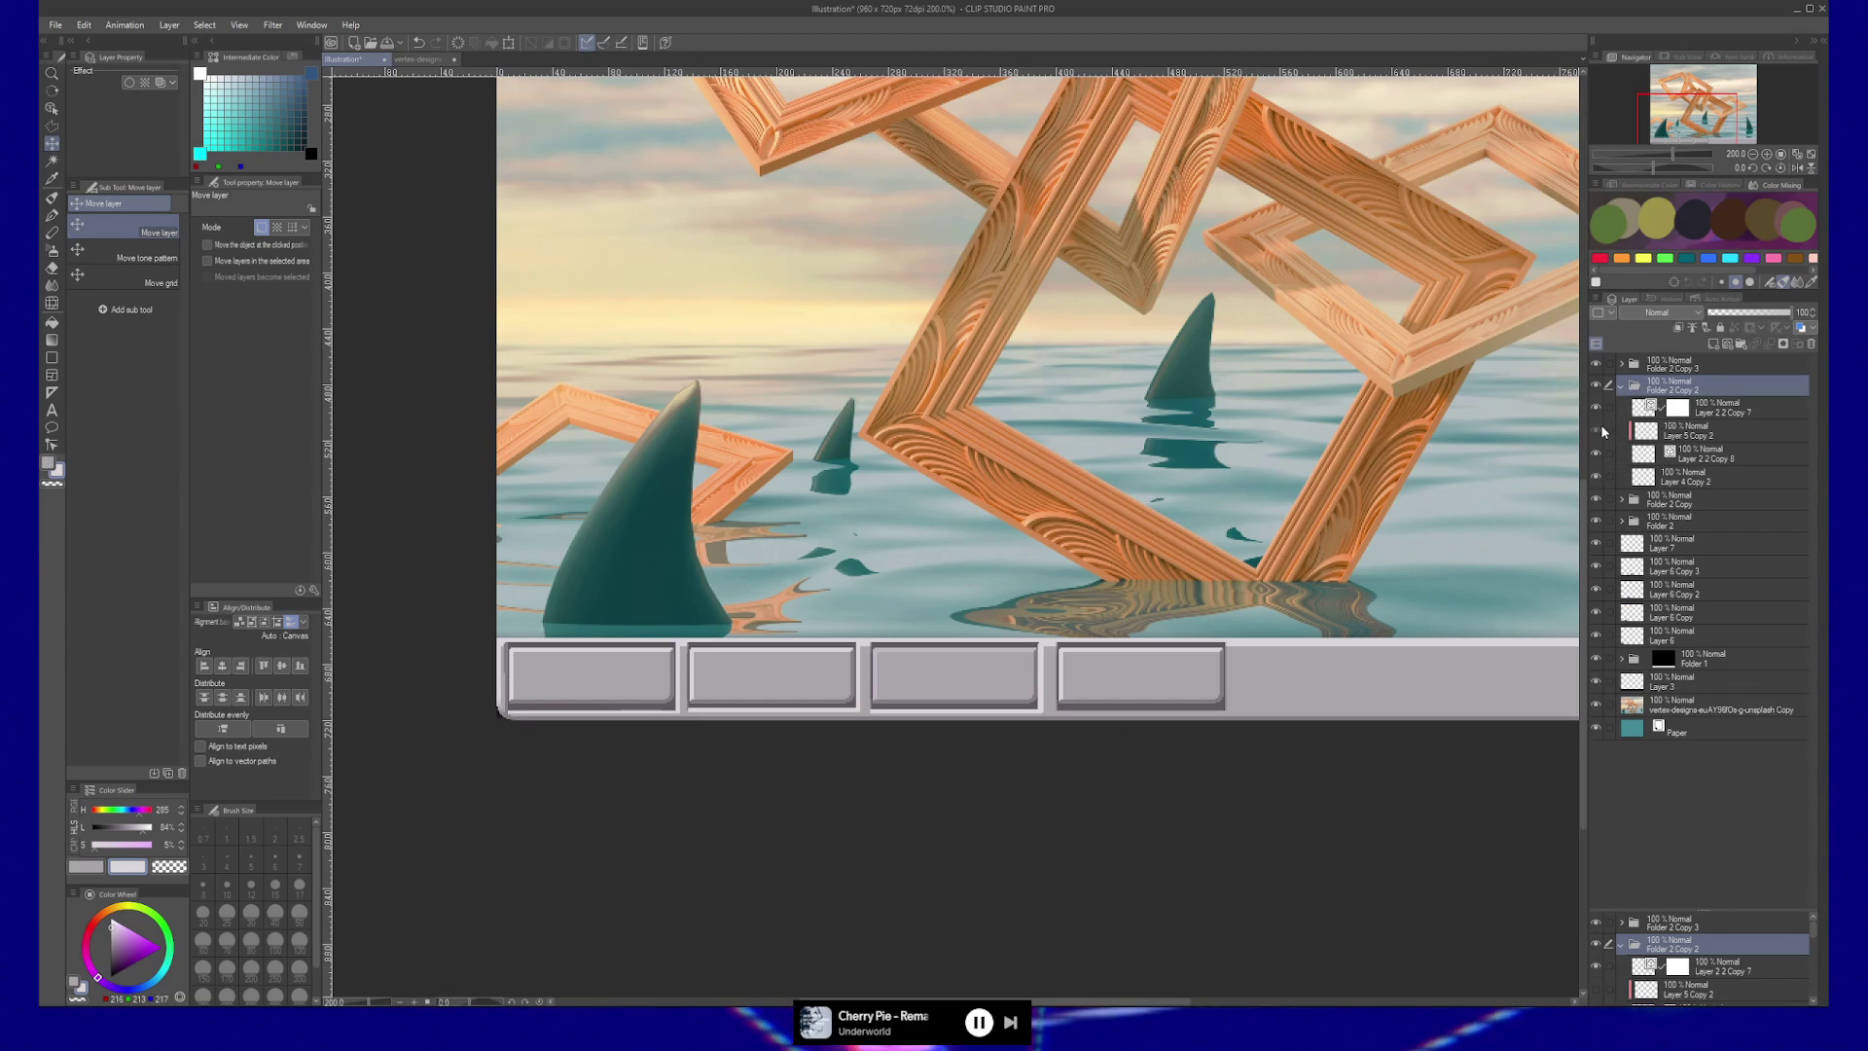
# Select Layer 5 Copy 2, enlarge the brush to about 65, and add Layer 8 in the button folder.
pyautogui.click(1654, 431)
pyautogui.press('b')
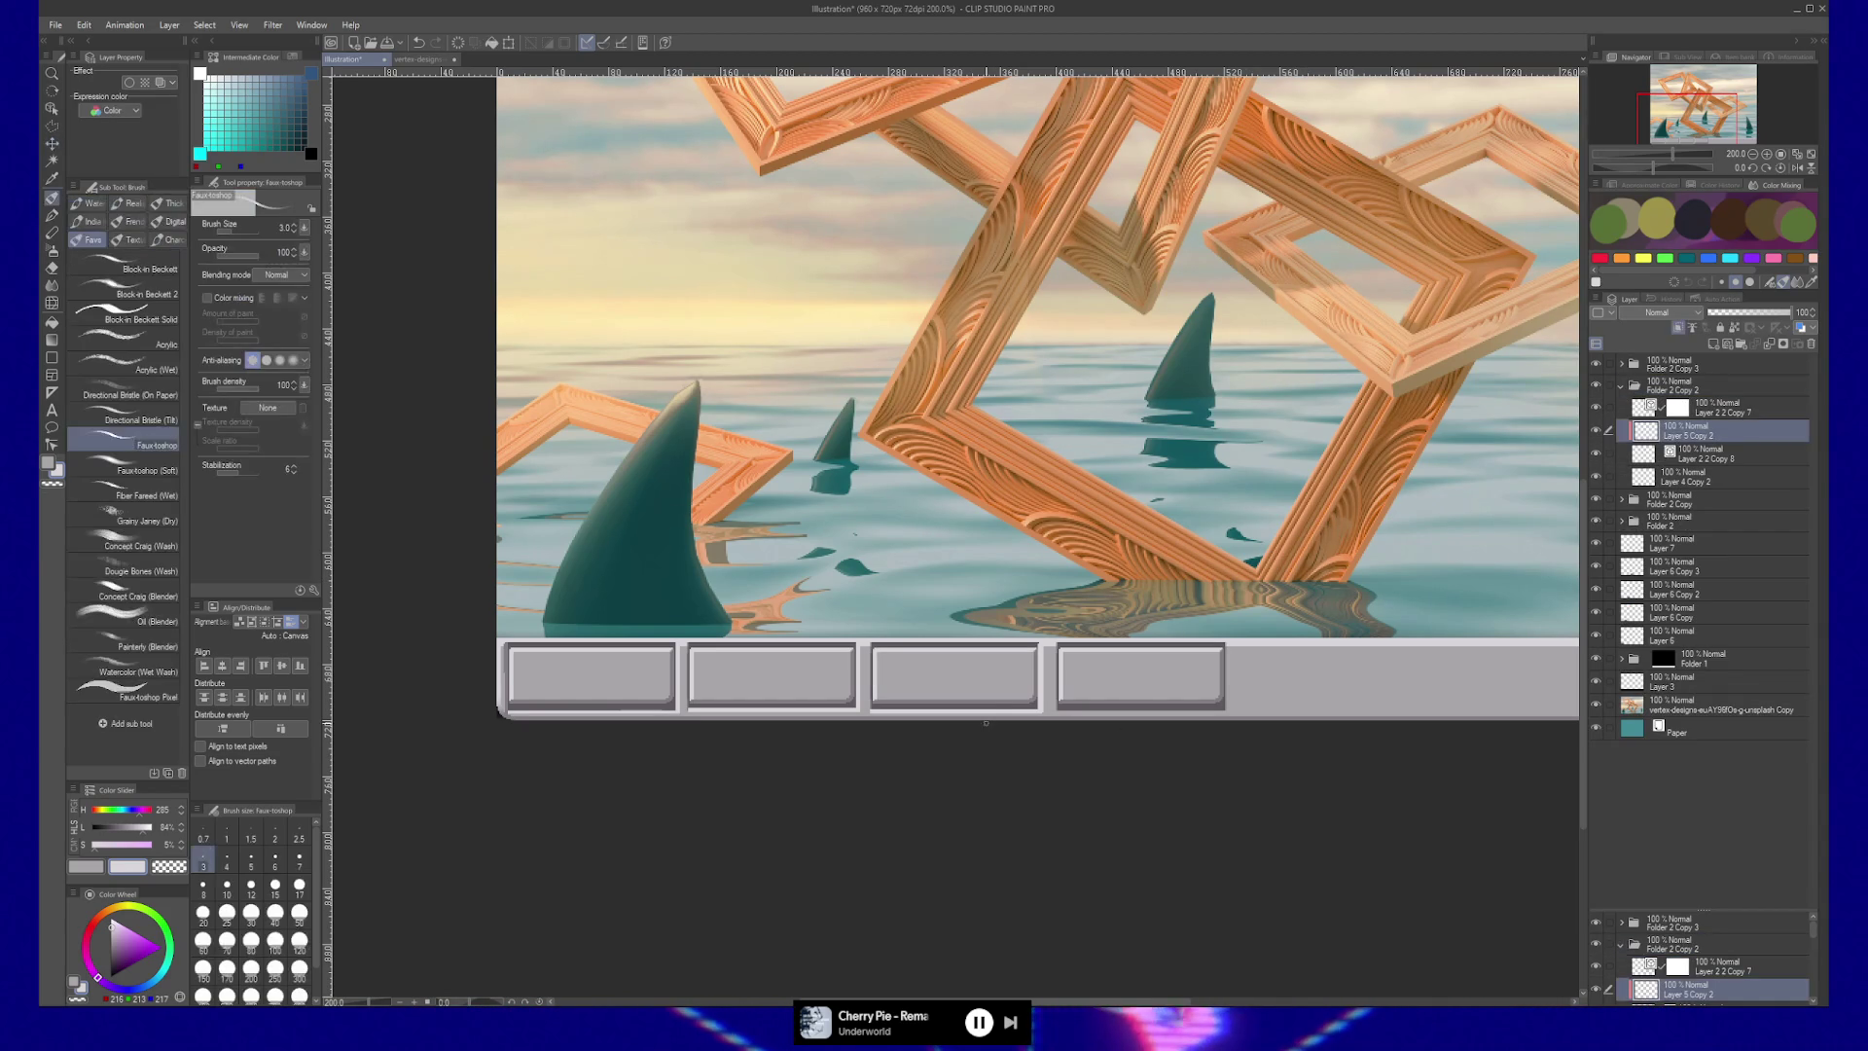
pyautogui.moveTo(1000, 697); pyautogui.dragTo(1037, 660)
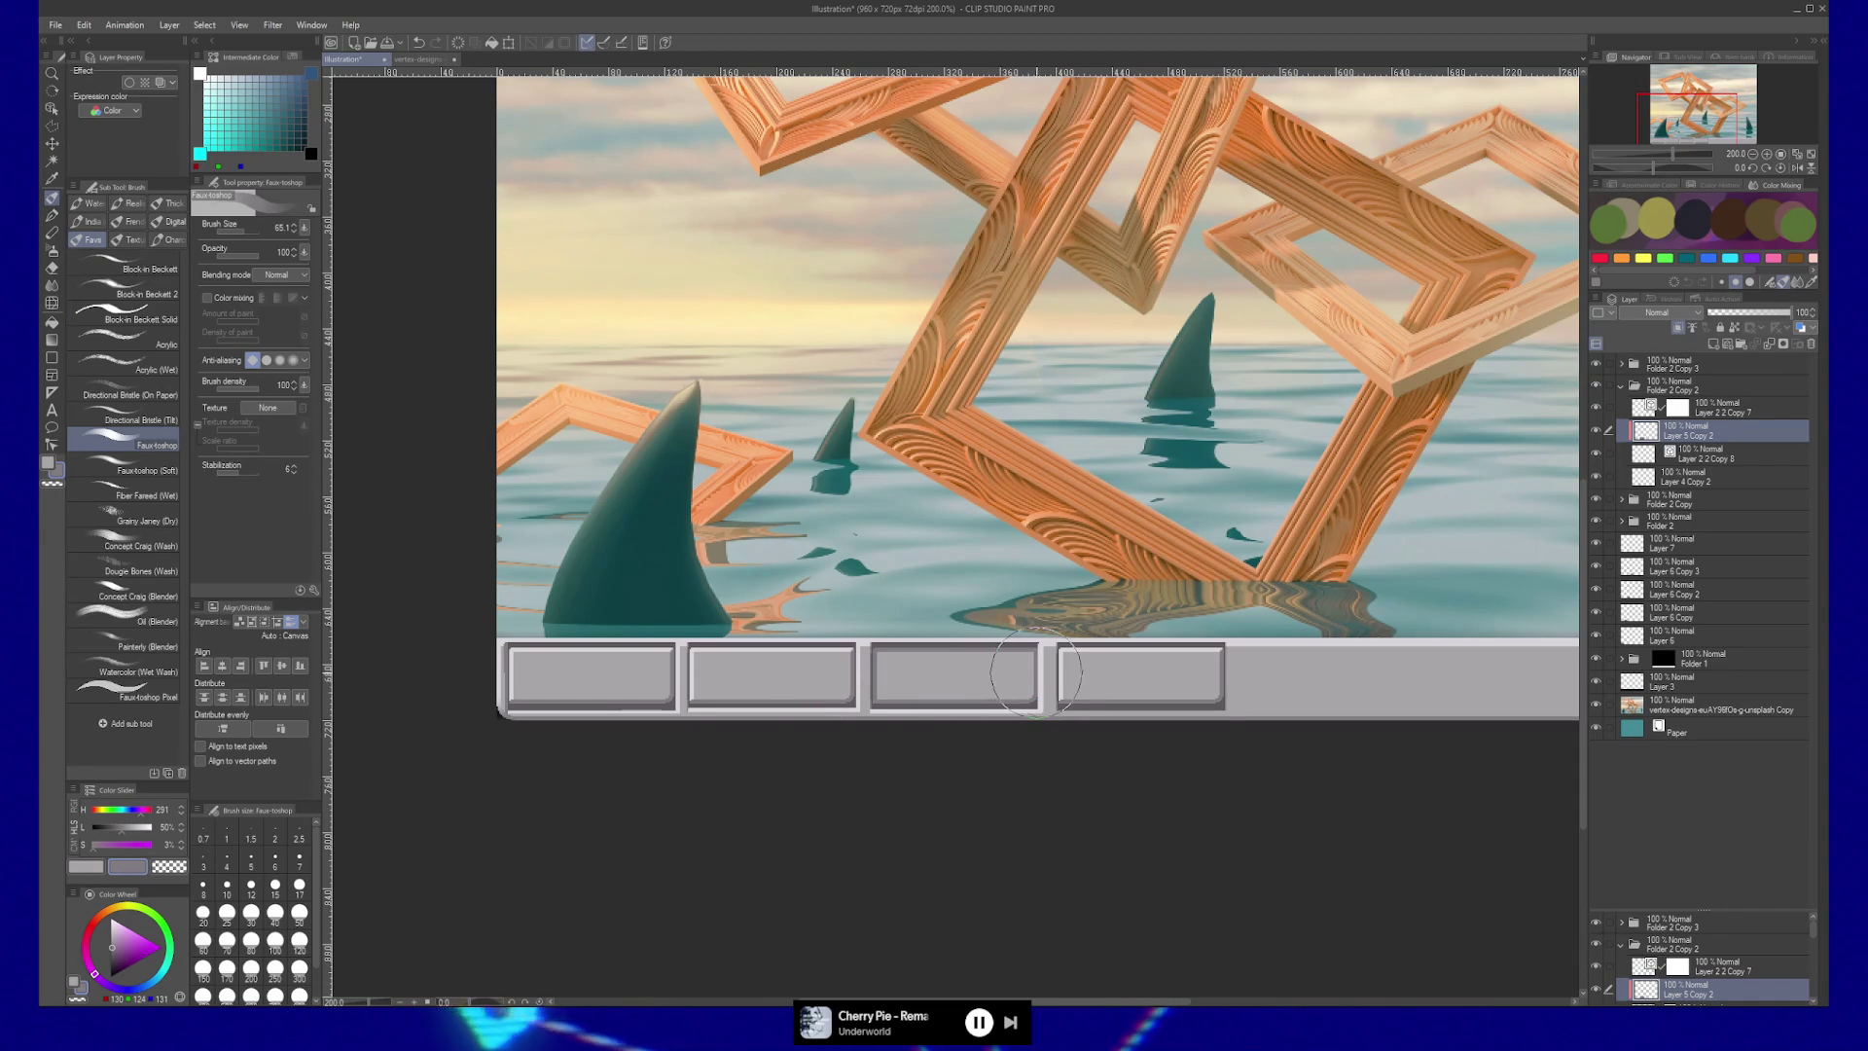
pyautogui.click(1644, 408)
pyautogui.hotkey('ctrl', 'shift', 'n')
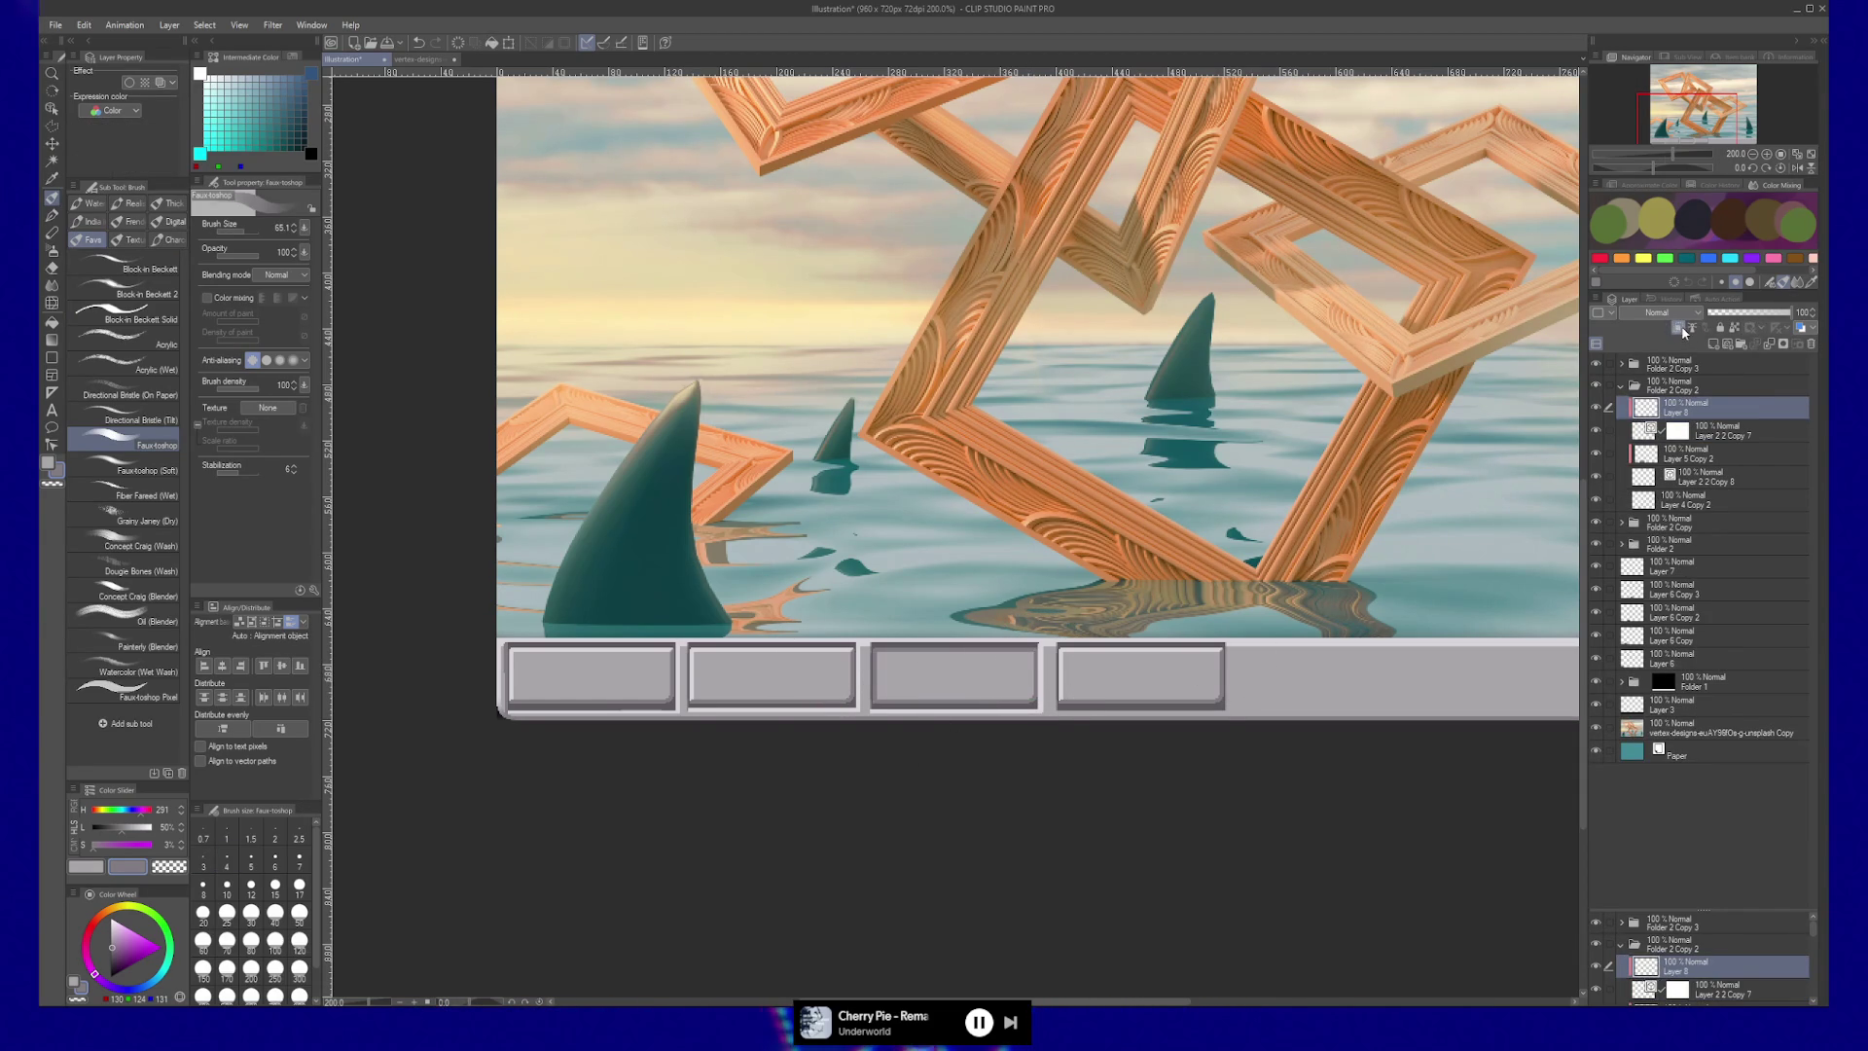
# Sample the button's light grey and reselect the Folder 2 Copy 2 folder.
pyautogui.keyDown('alt'); pyautogui.click(1065, 669); pyautogui.keyUp('alt')
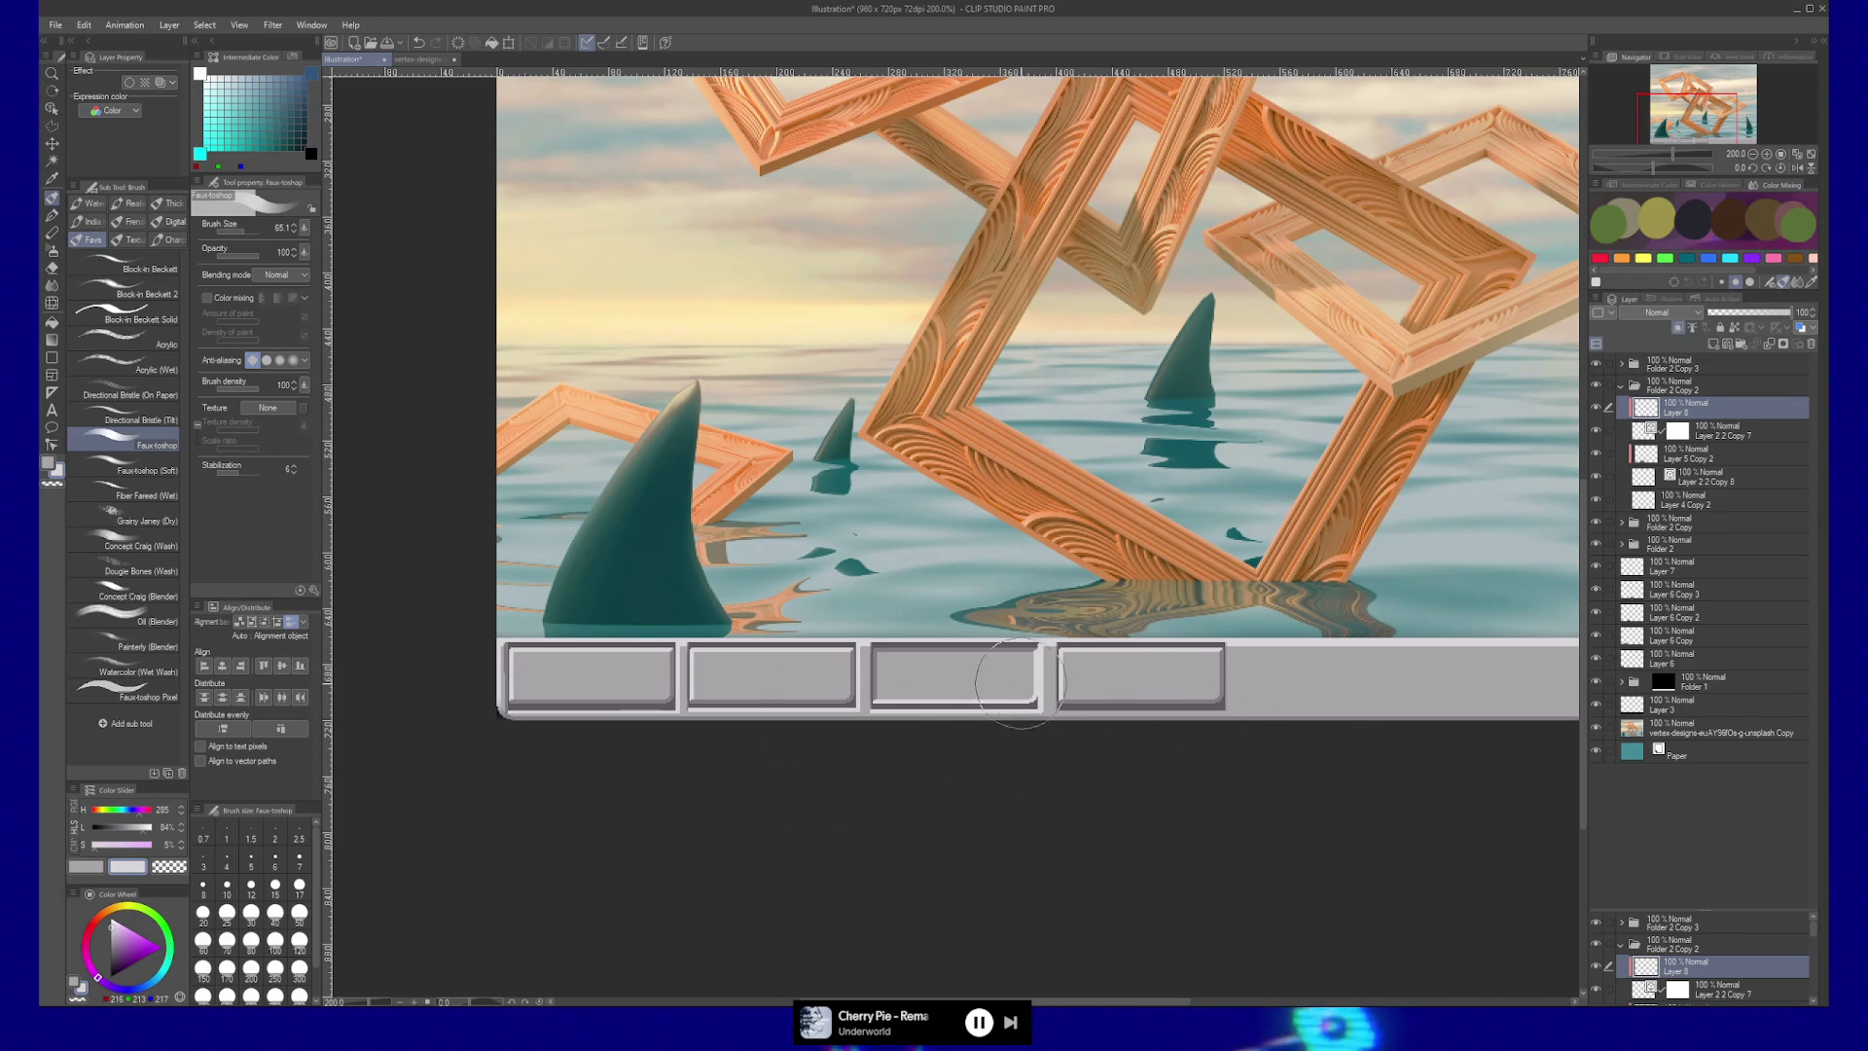
pyautogui.click(1688, 386)
pyautogui.press('k')
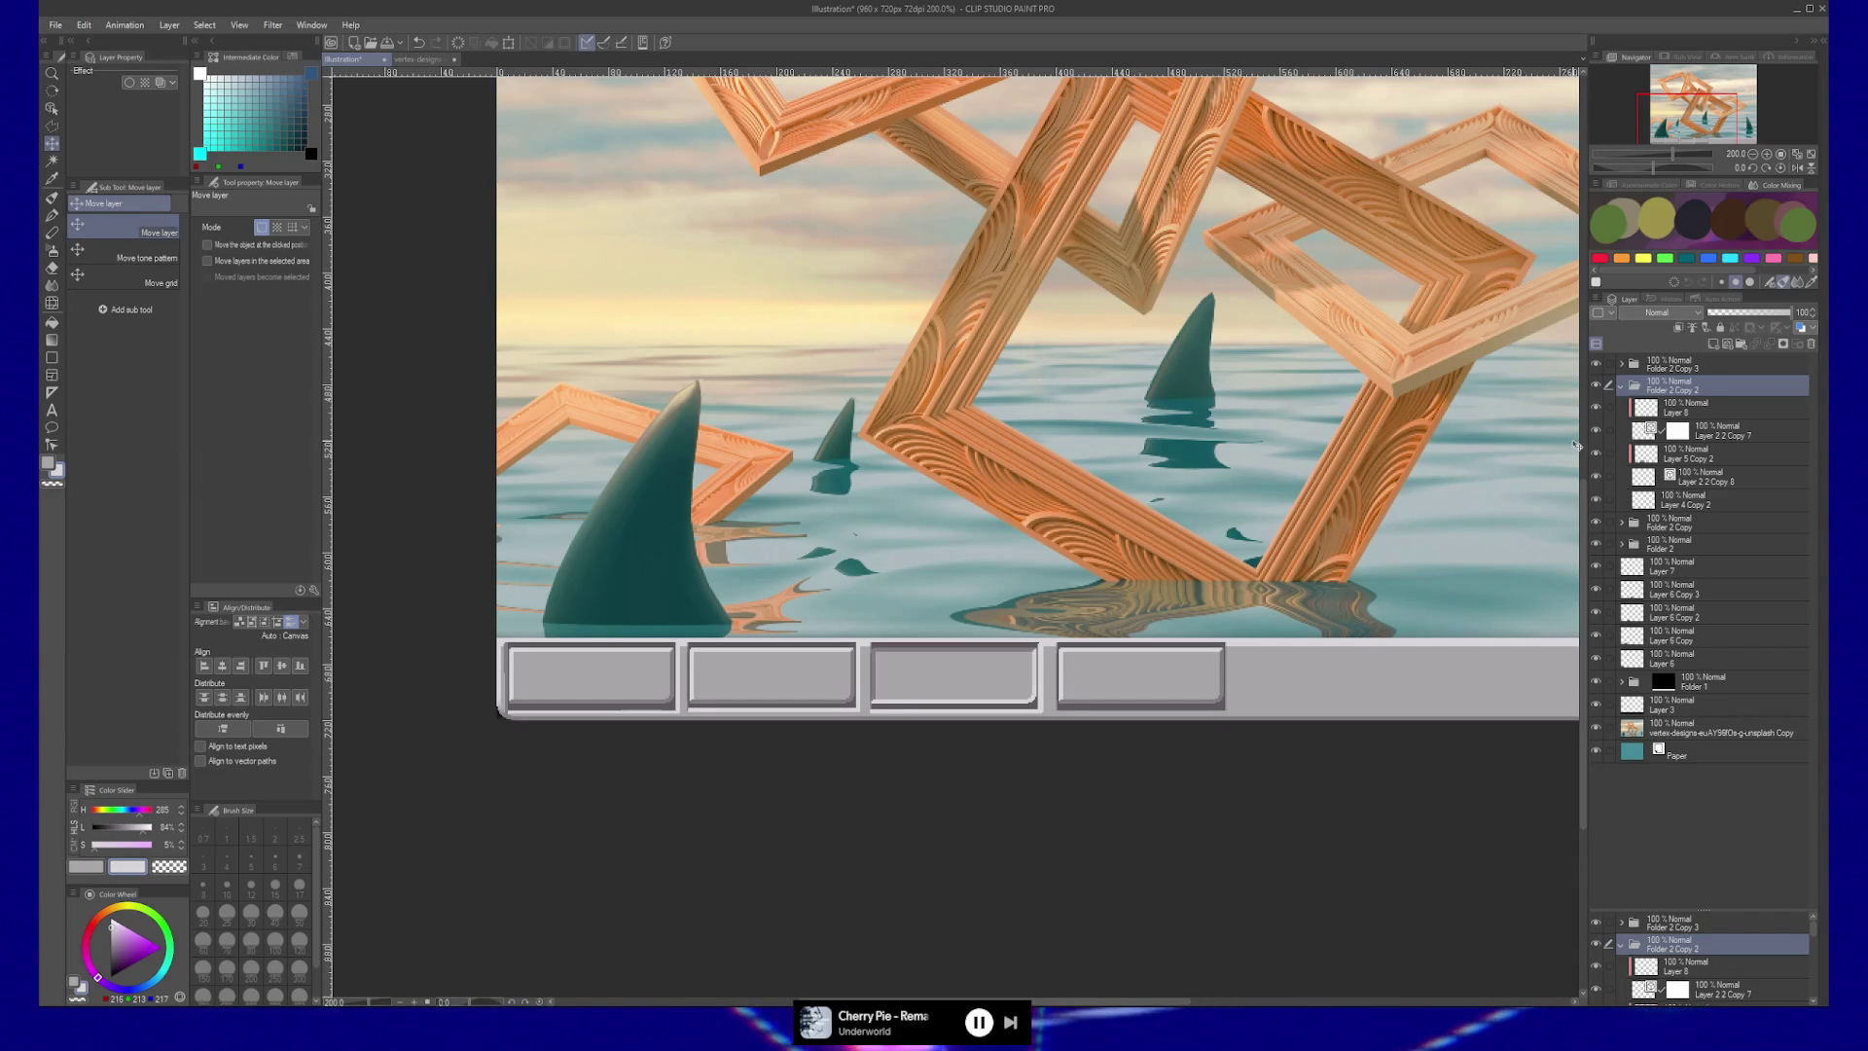
pyautogui.hotkey('ctrl', 'space')
# Zoom in on the buttons, toggle Layer 7 to check it, and shrink the brush.
pyautogui.click(978, 679)
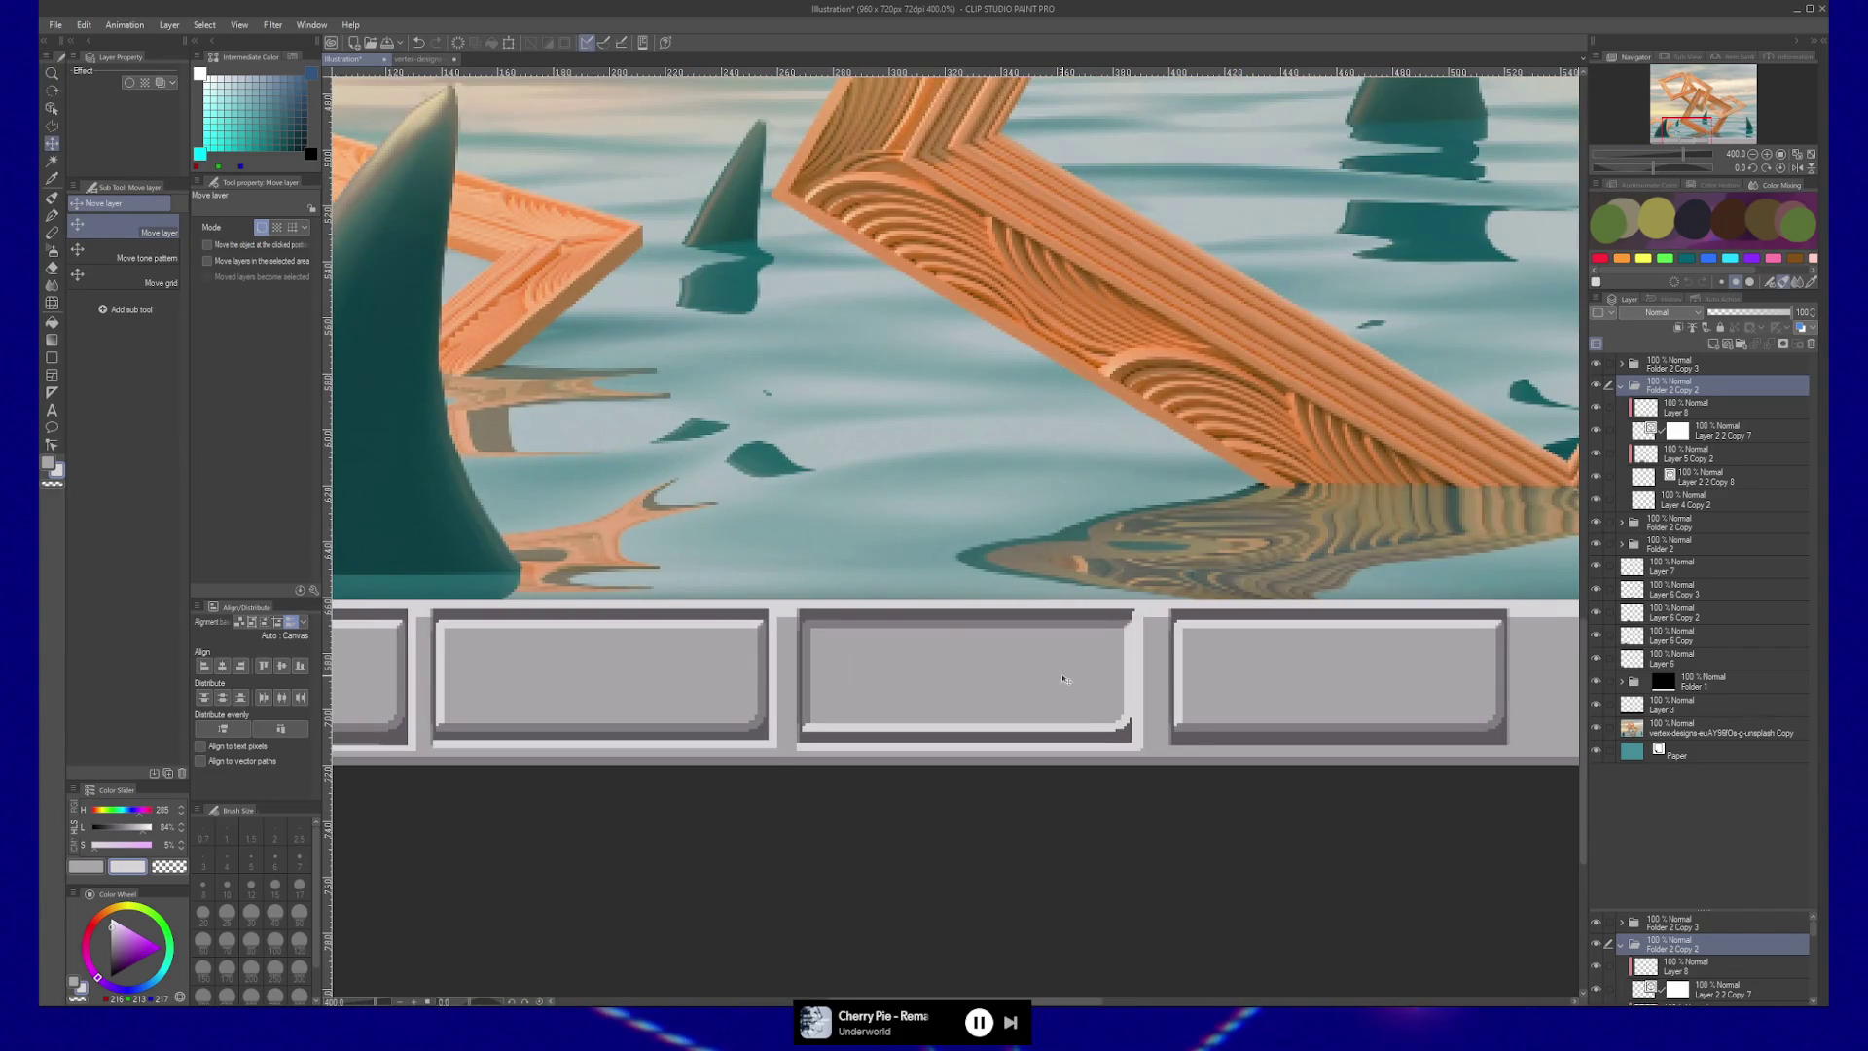
pyautogui.moveTo(959, 692); pyautogui.dragTo(1085, 676)
pyautogui.click(1673, 566)
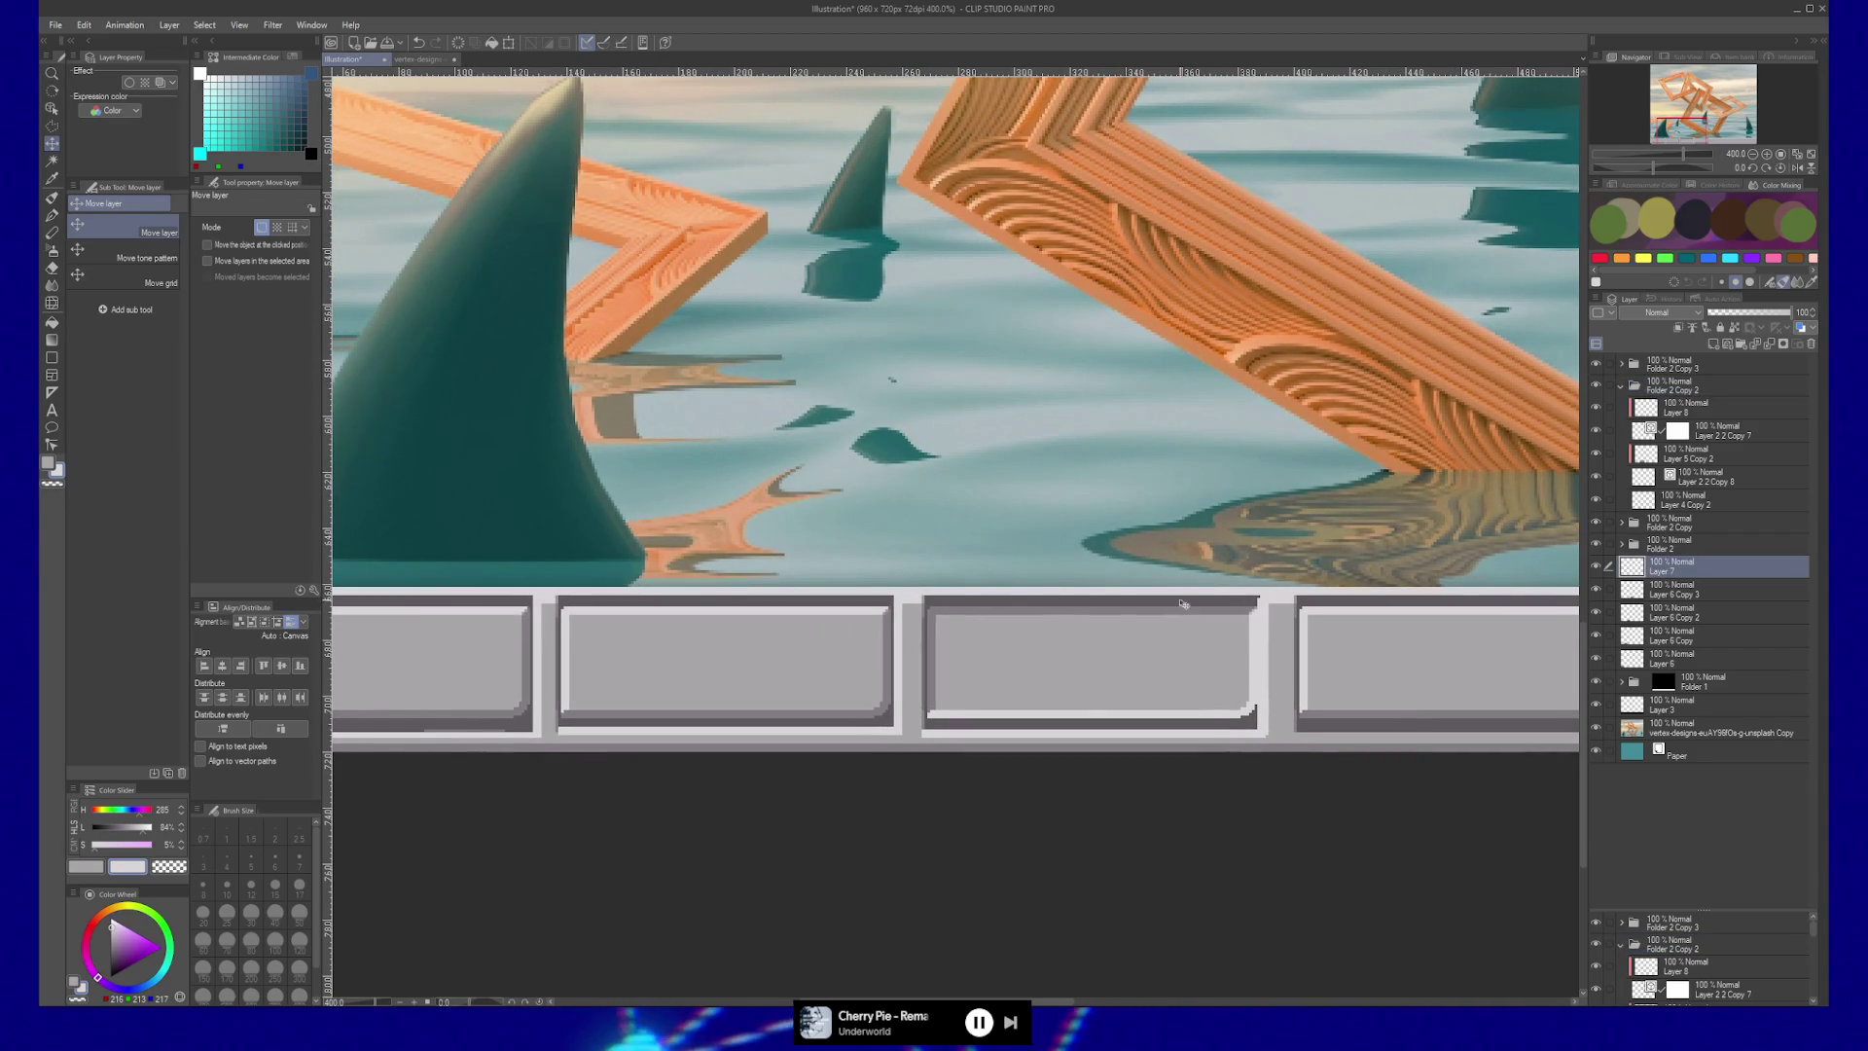
pyautogui.click(1595, 568)
pyautogui.click(1594, 569)
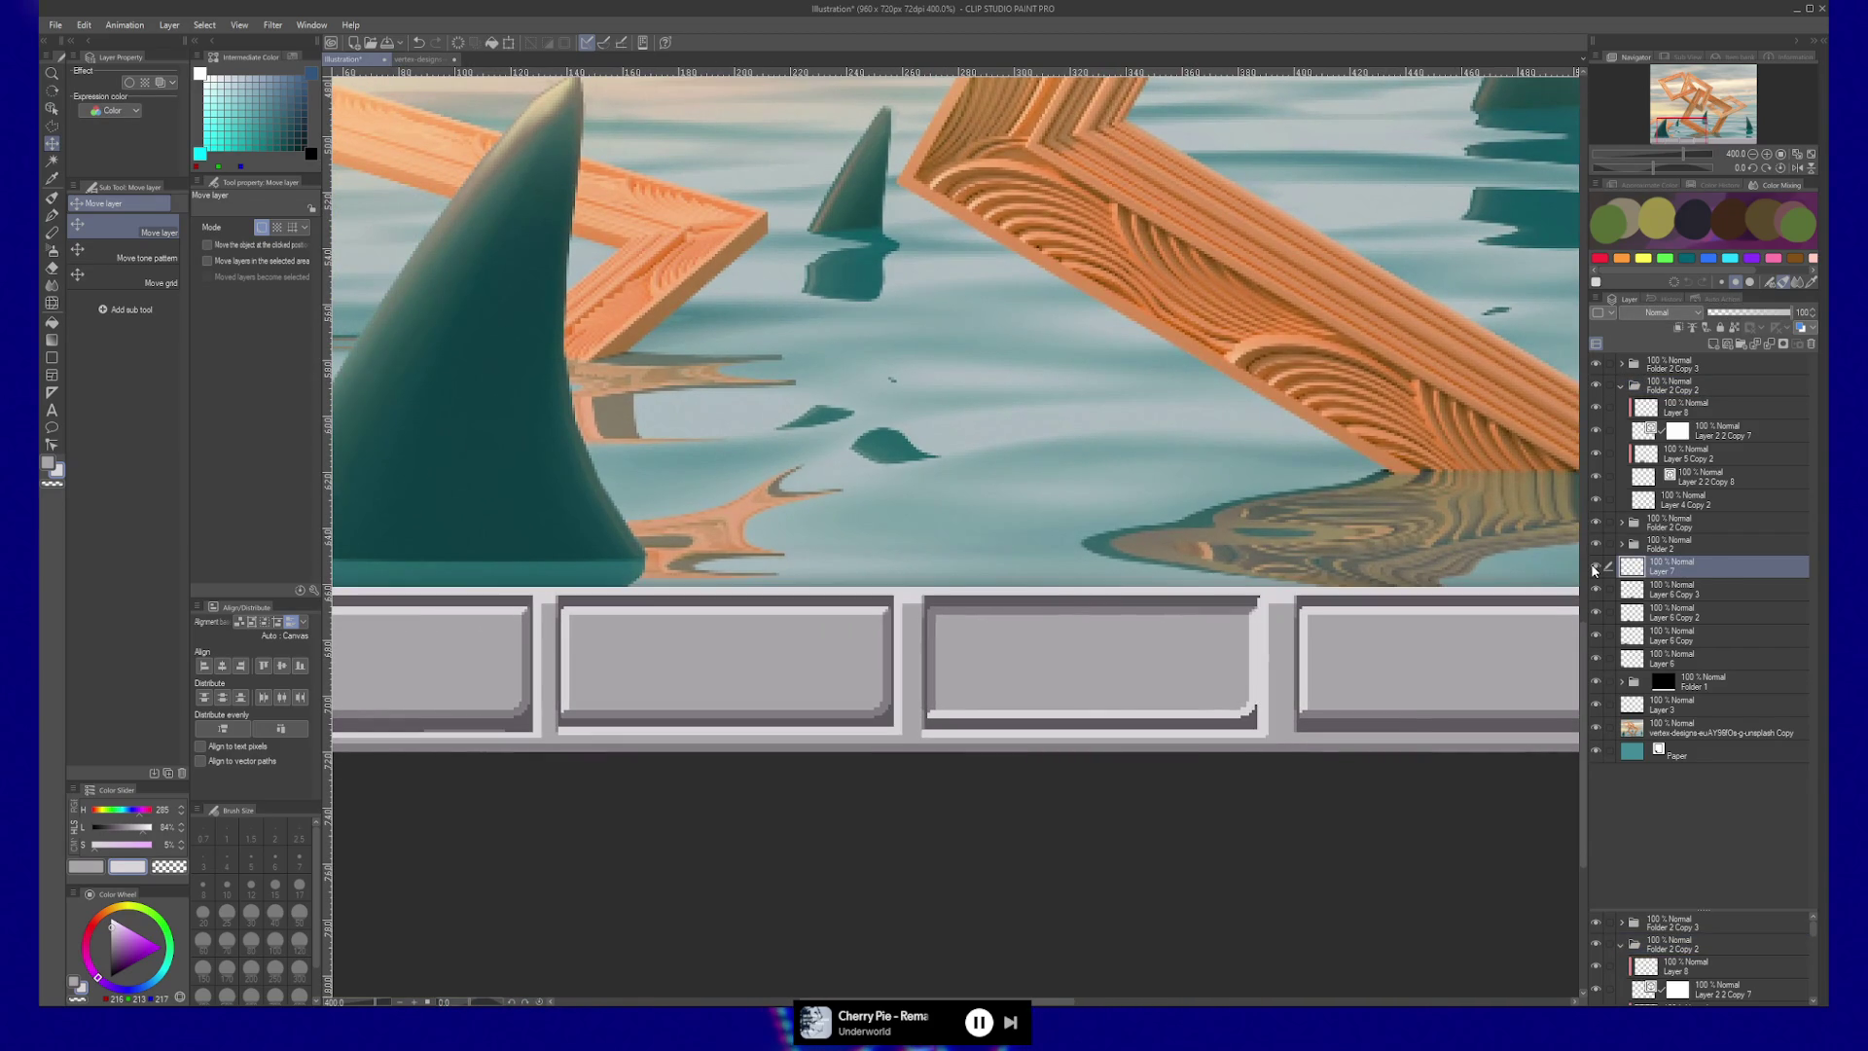
pyautogui.press('b')
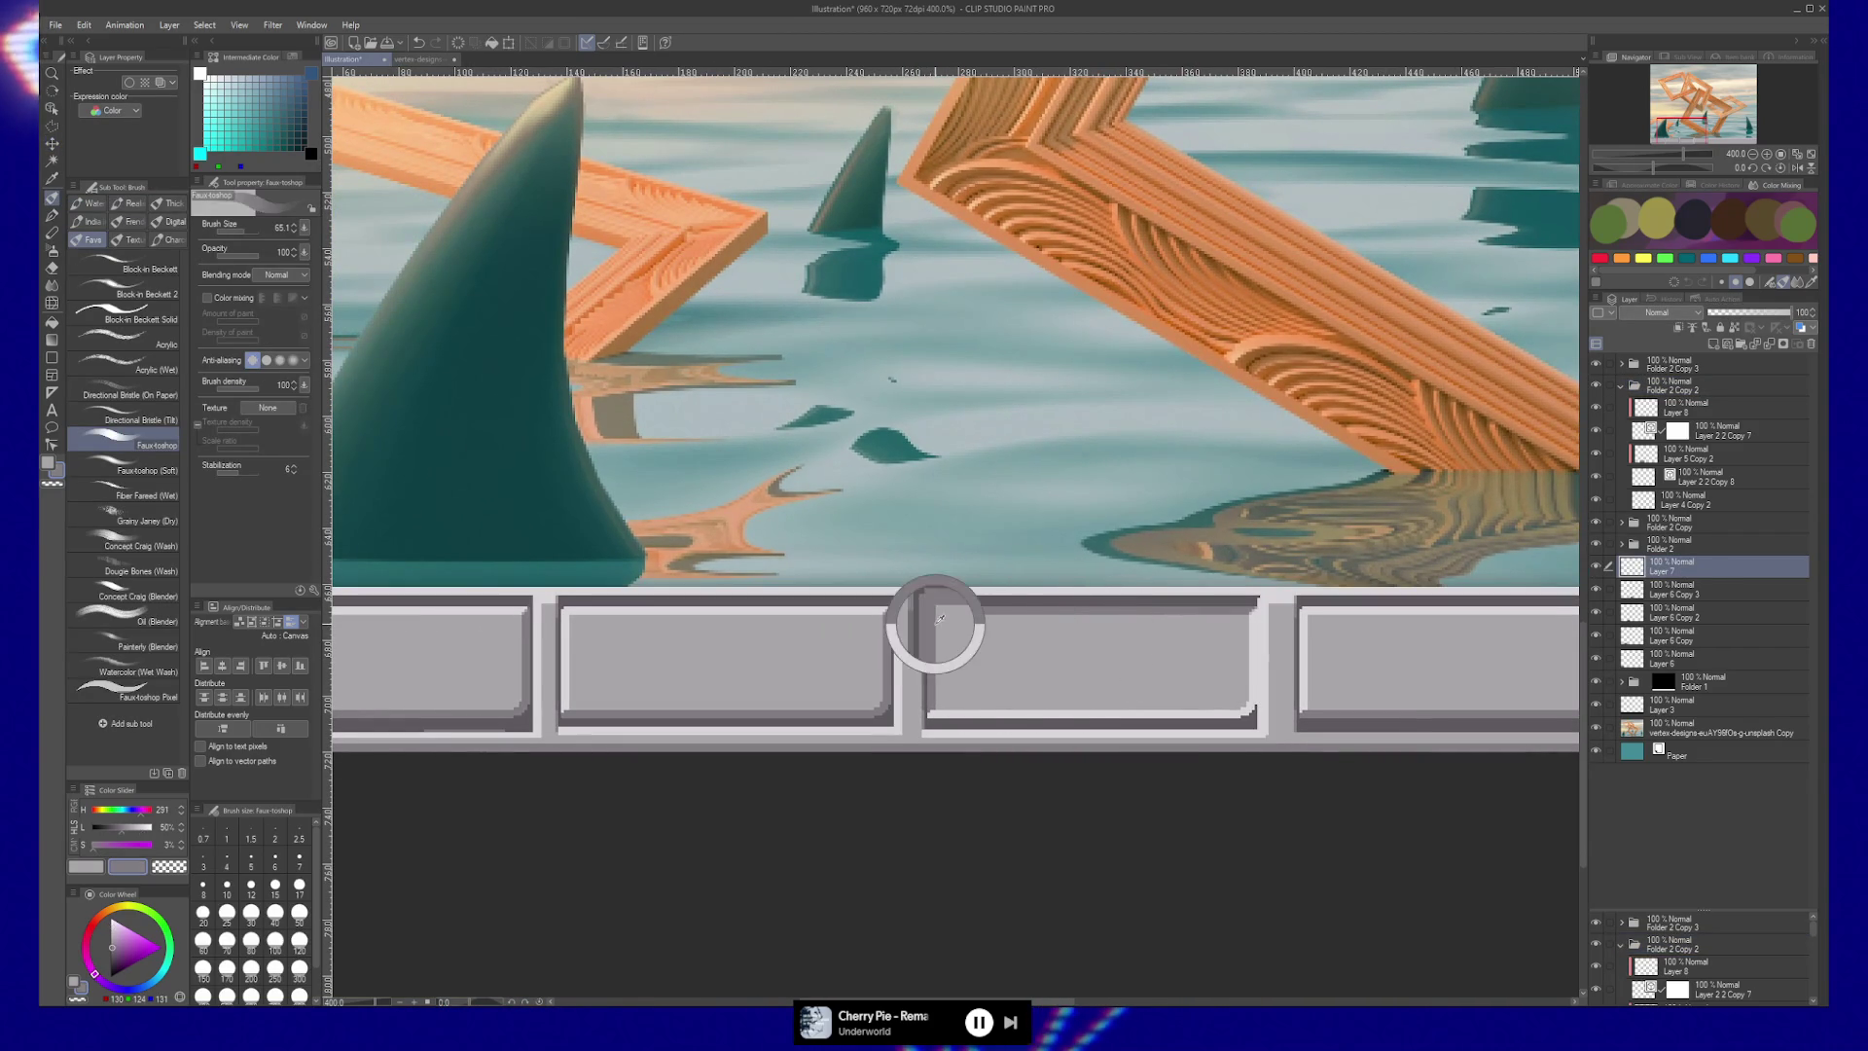
pyautogui.click(298, 884)
pyautogui.press('[')
pyautogui.press('[')
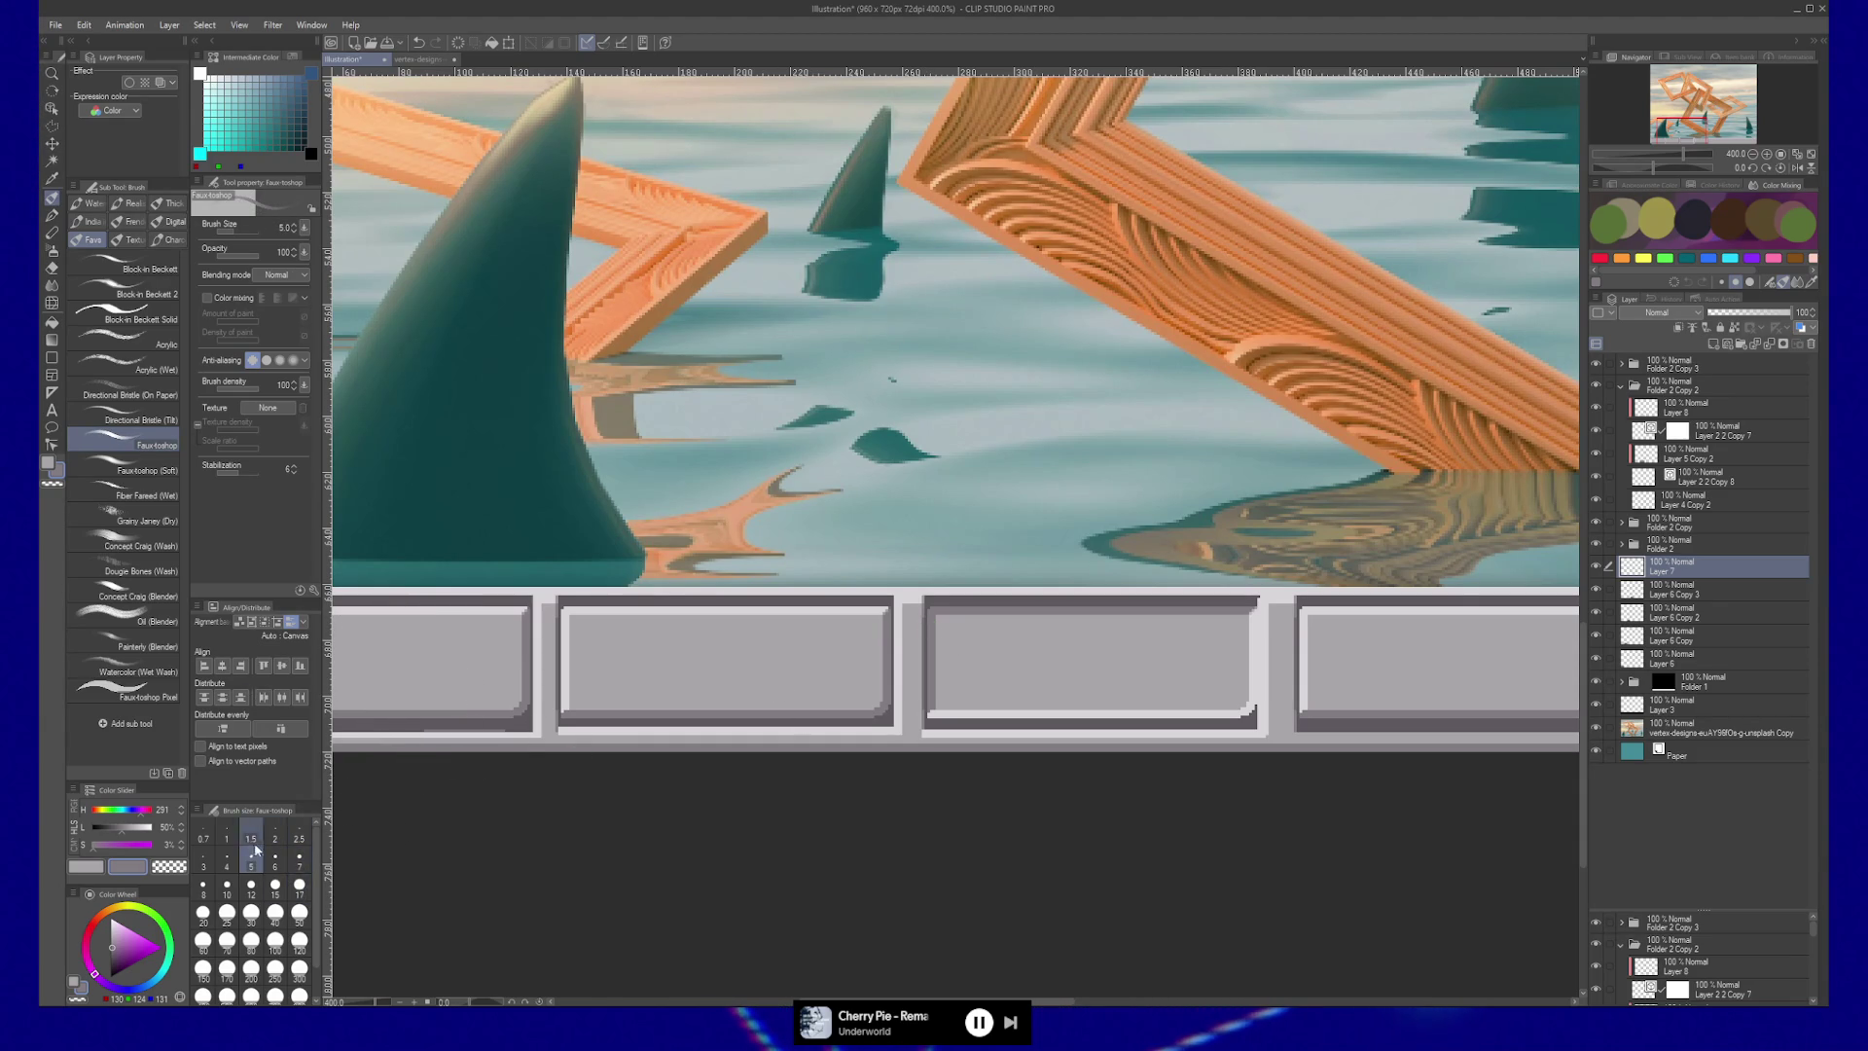
# Draw straight dark vertical dividers between the first buttons and at the third button's edge.
pyautogui.moveTo(855, 626); pyautogui.dragTo(1187, 593)
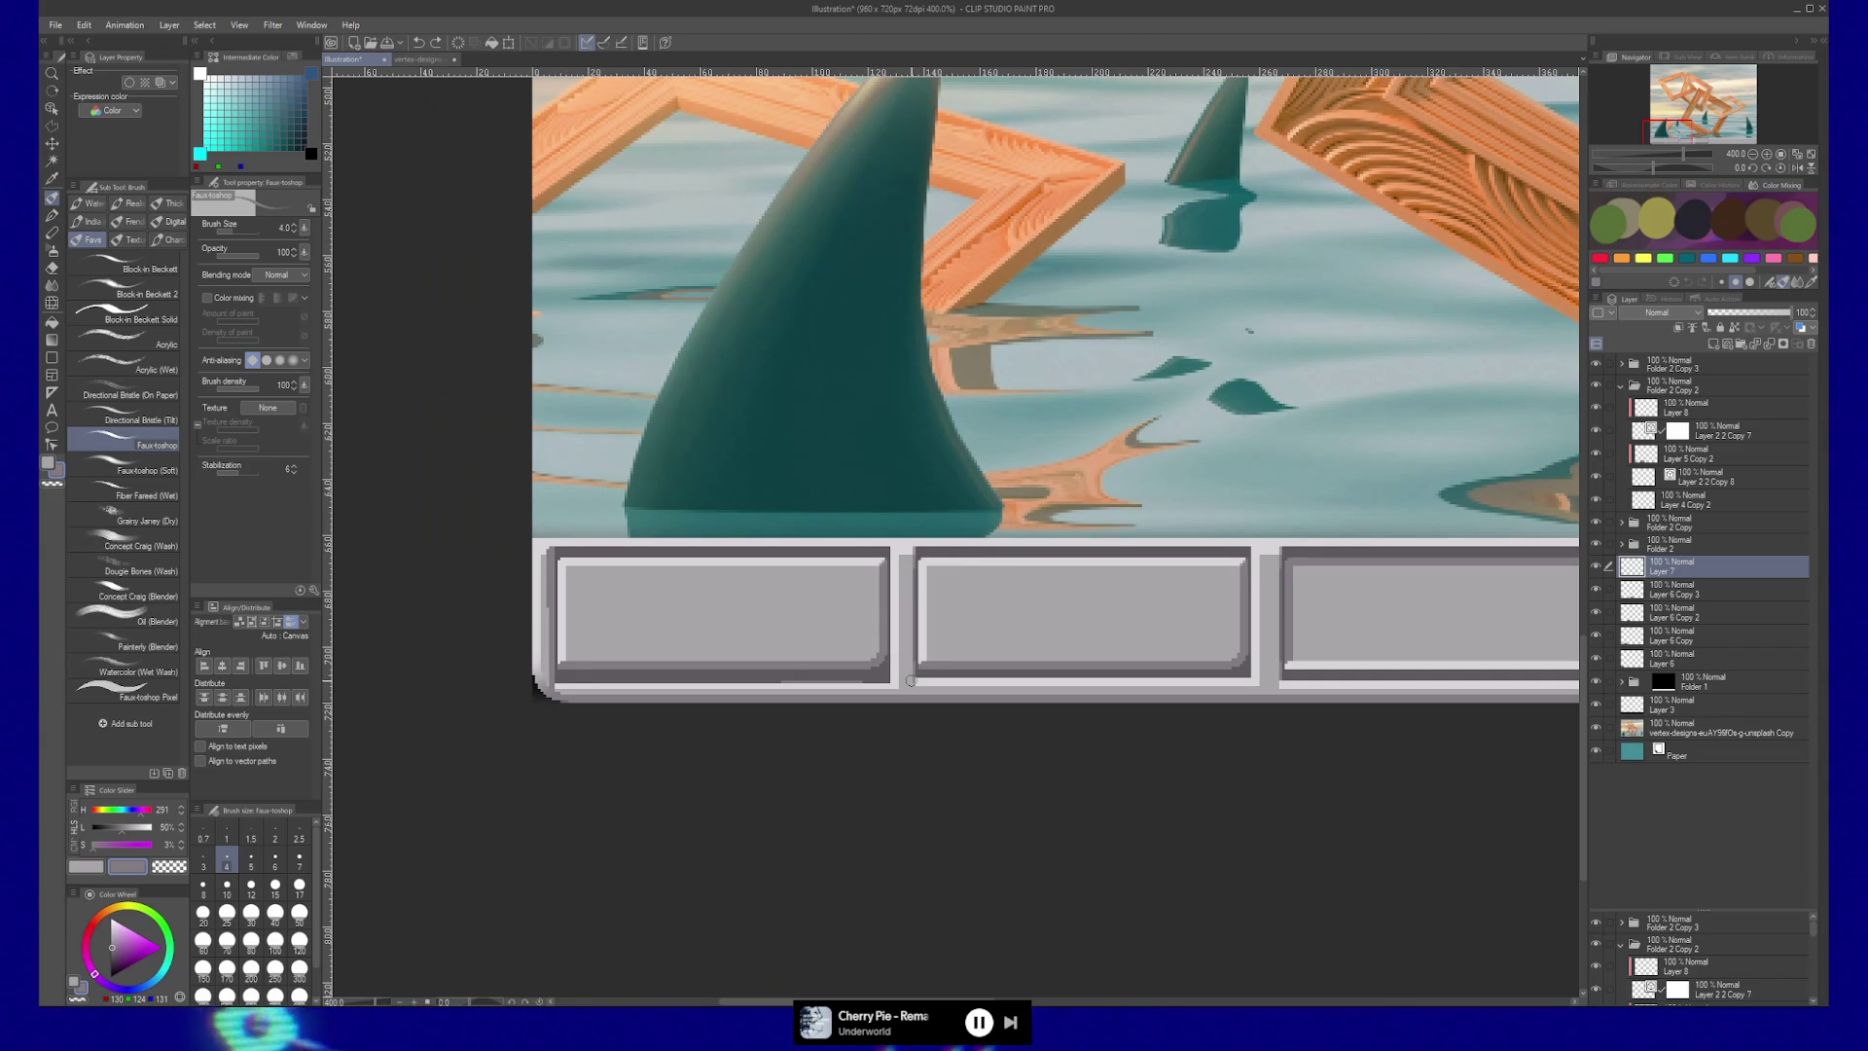
pyautogui.keyDown('shift'); pyautogui.click(909, 550); pyautogui.keyUp('shift')
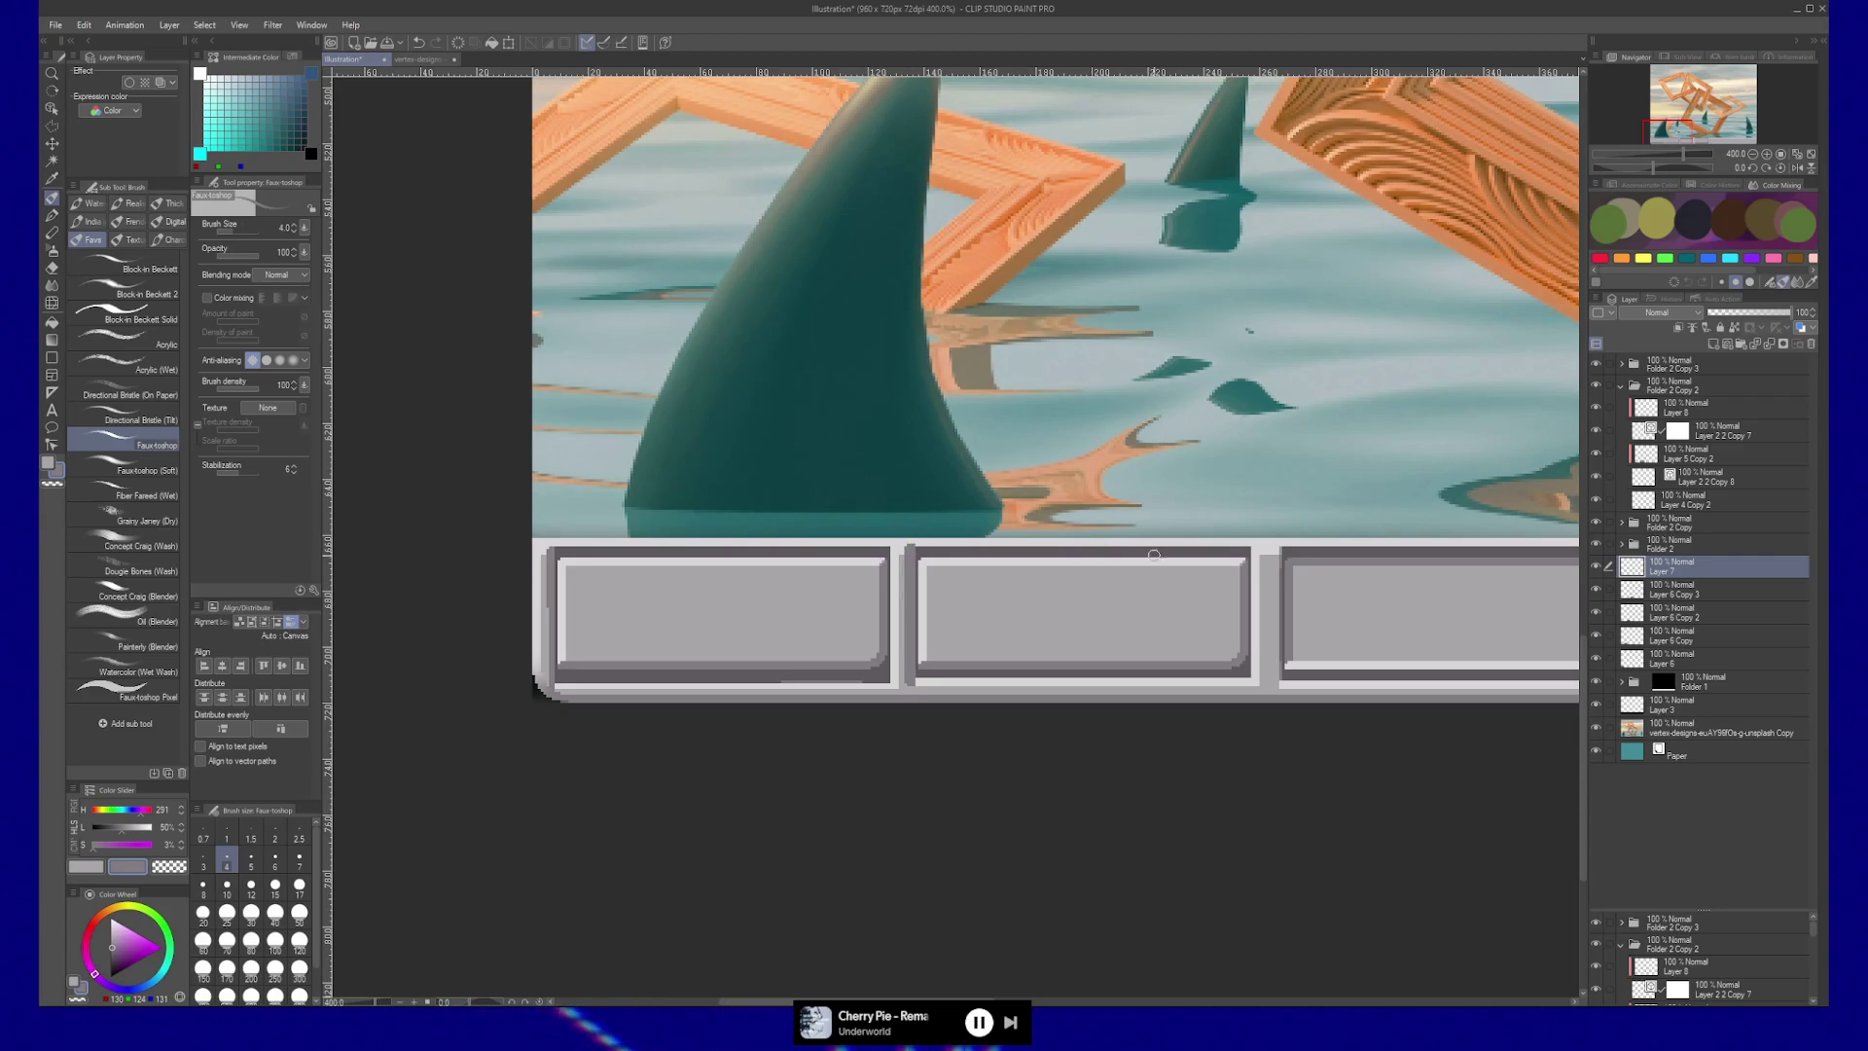
pyautogui.hscroll(3, 1136, 553)
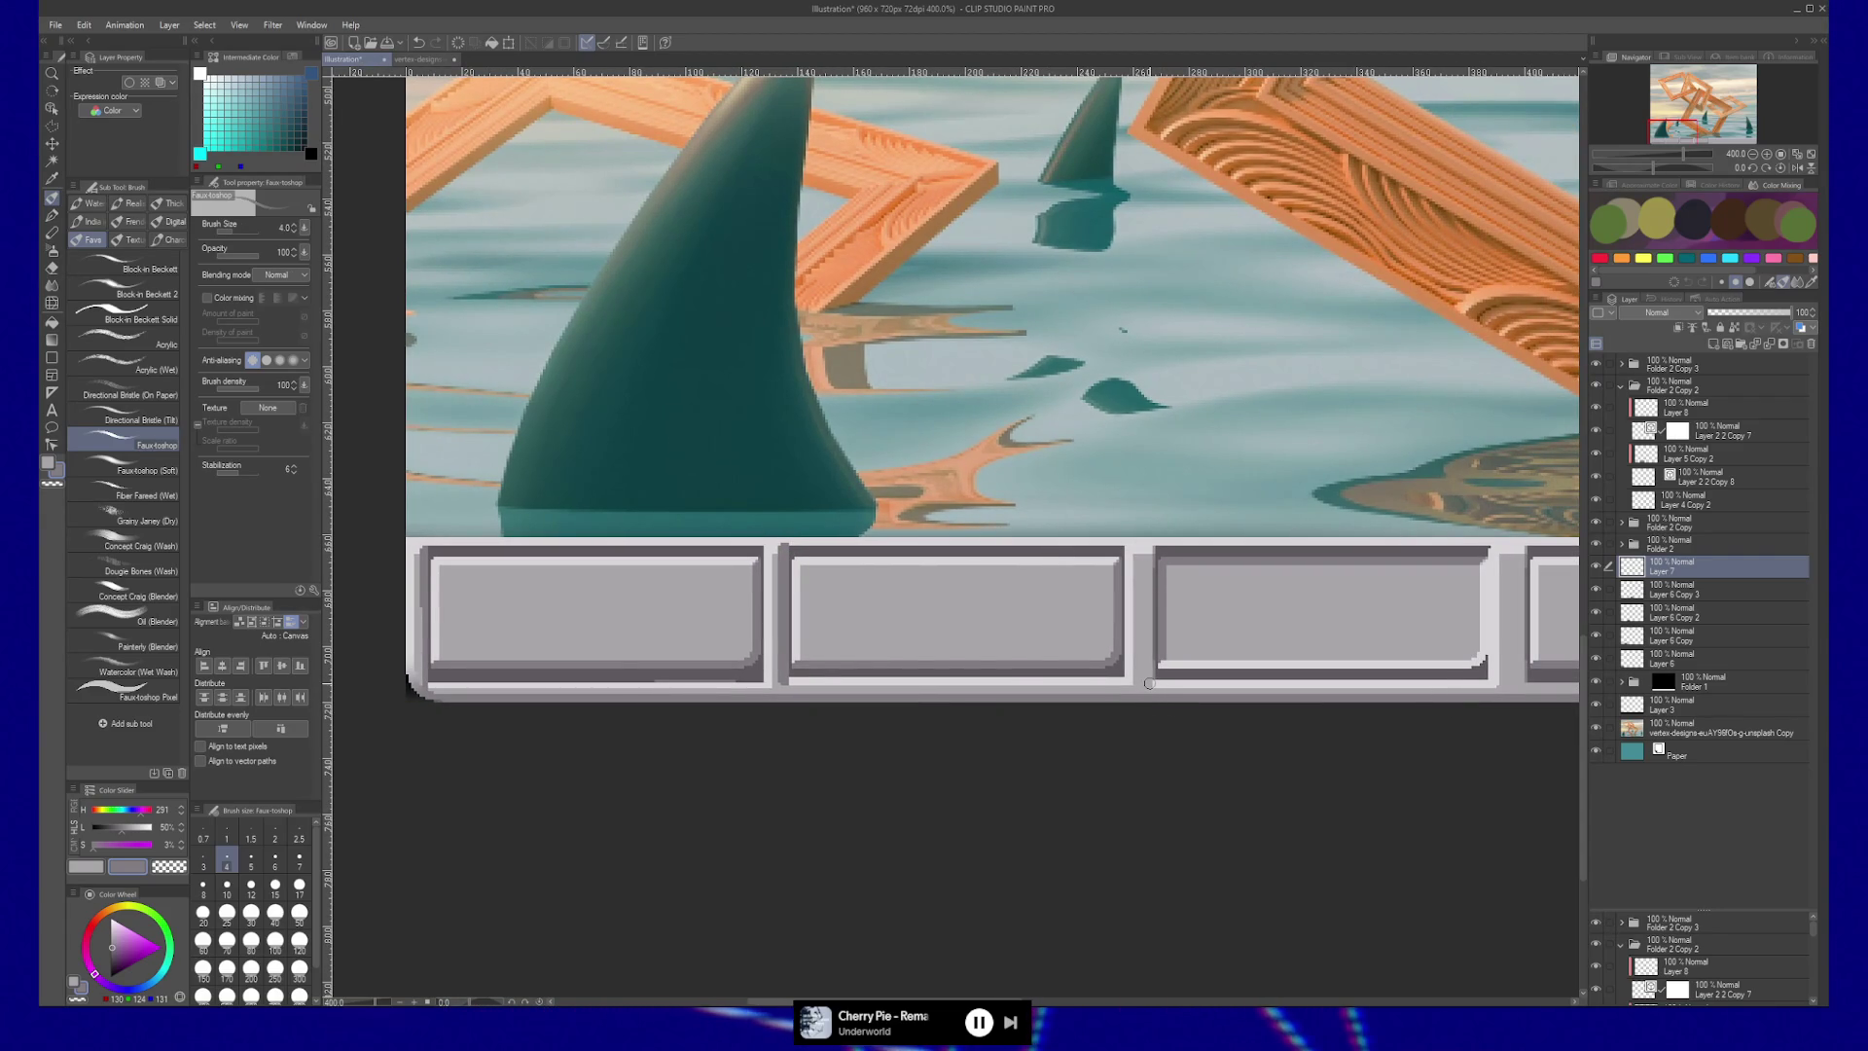
pyautogui.keyDown('shift'); pyautogui.click(1149, 551); pyautogui.keyUp('shift')
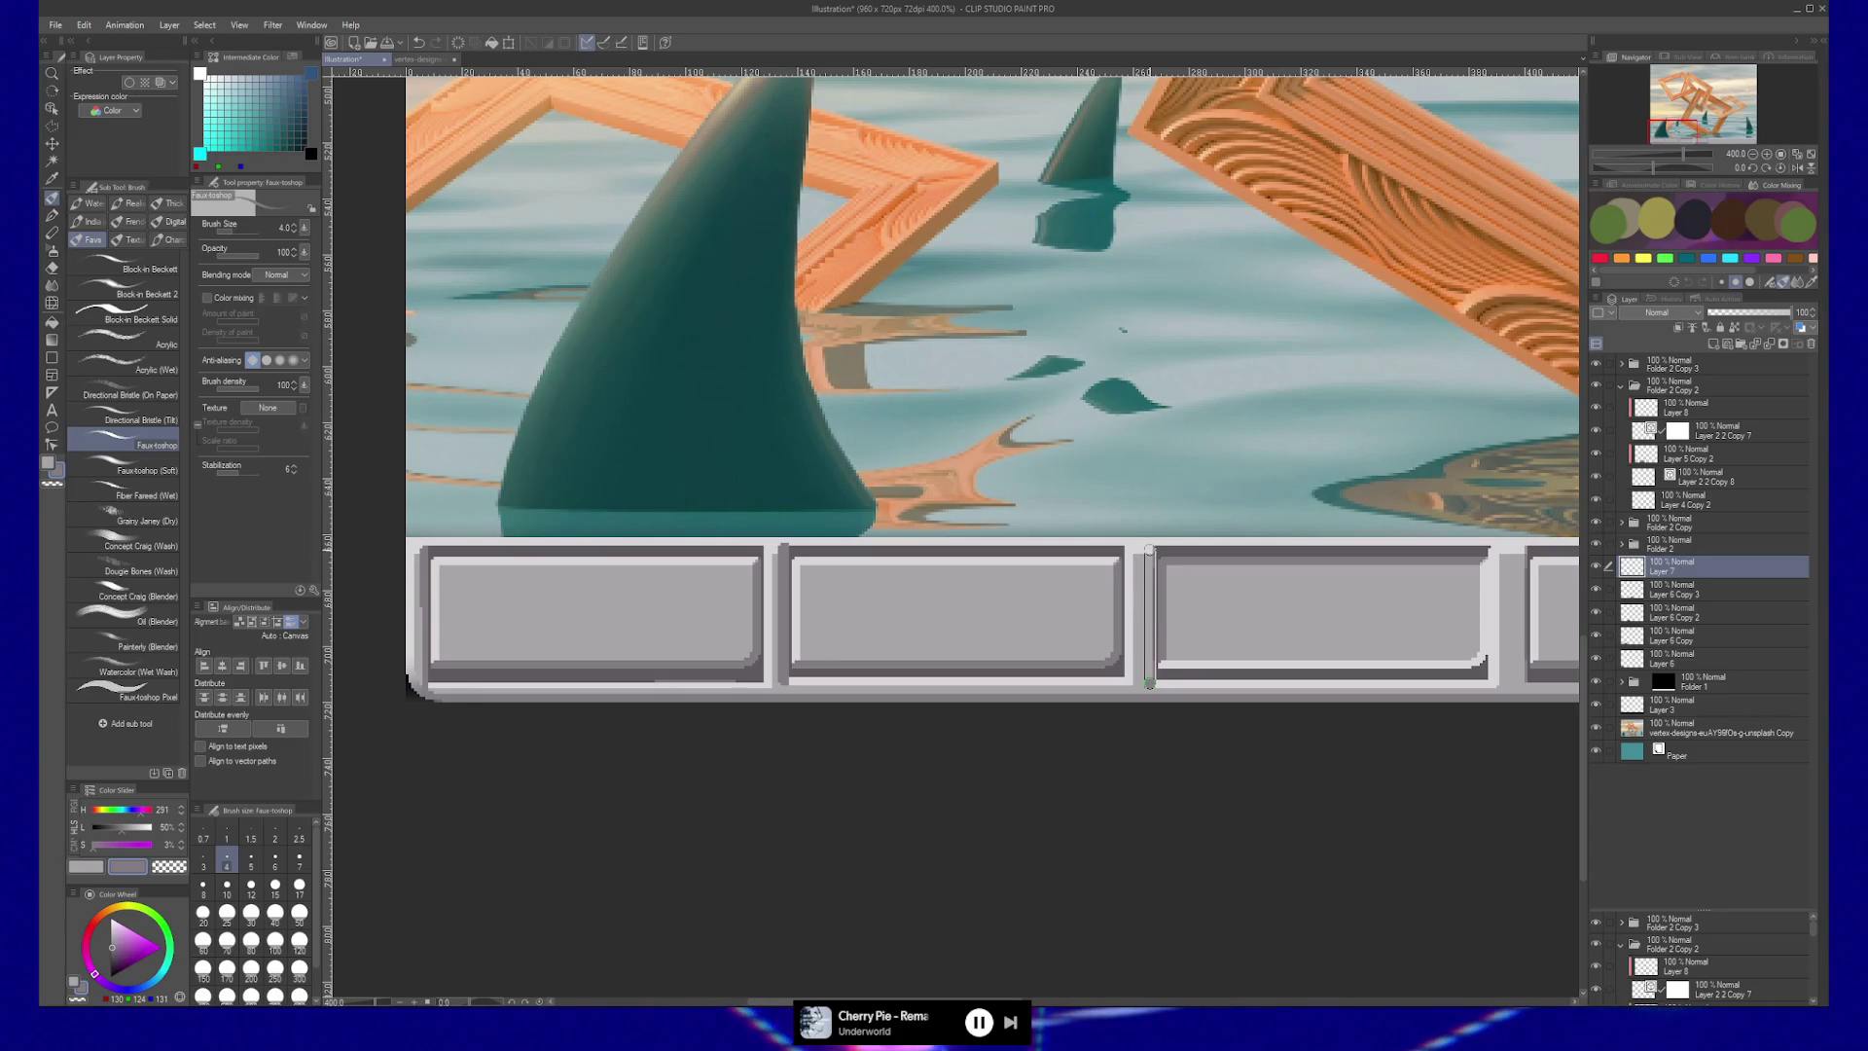
pyautogui.scroll(-4, 1220, 562)
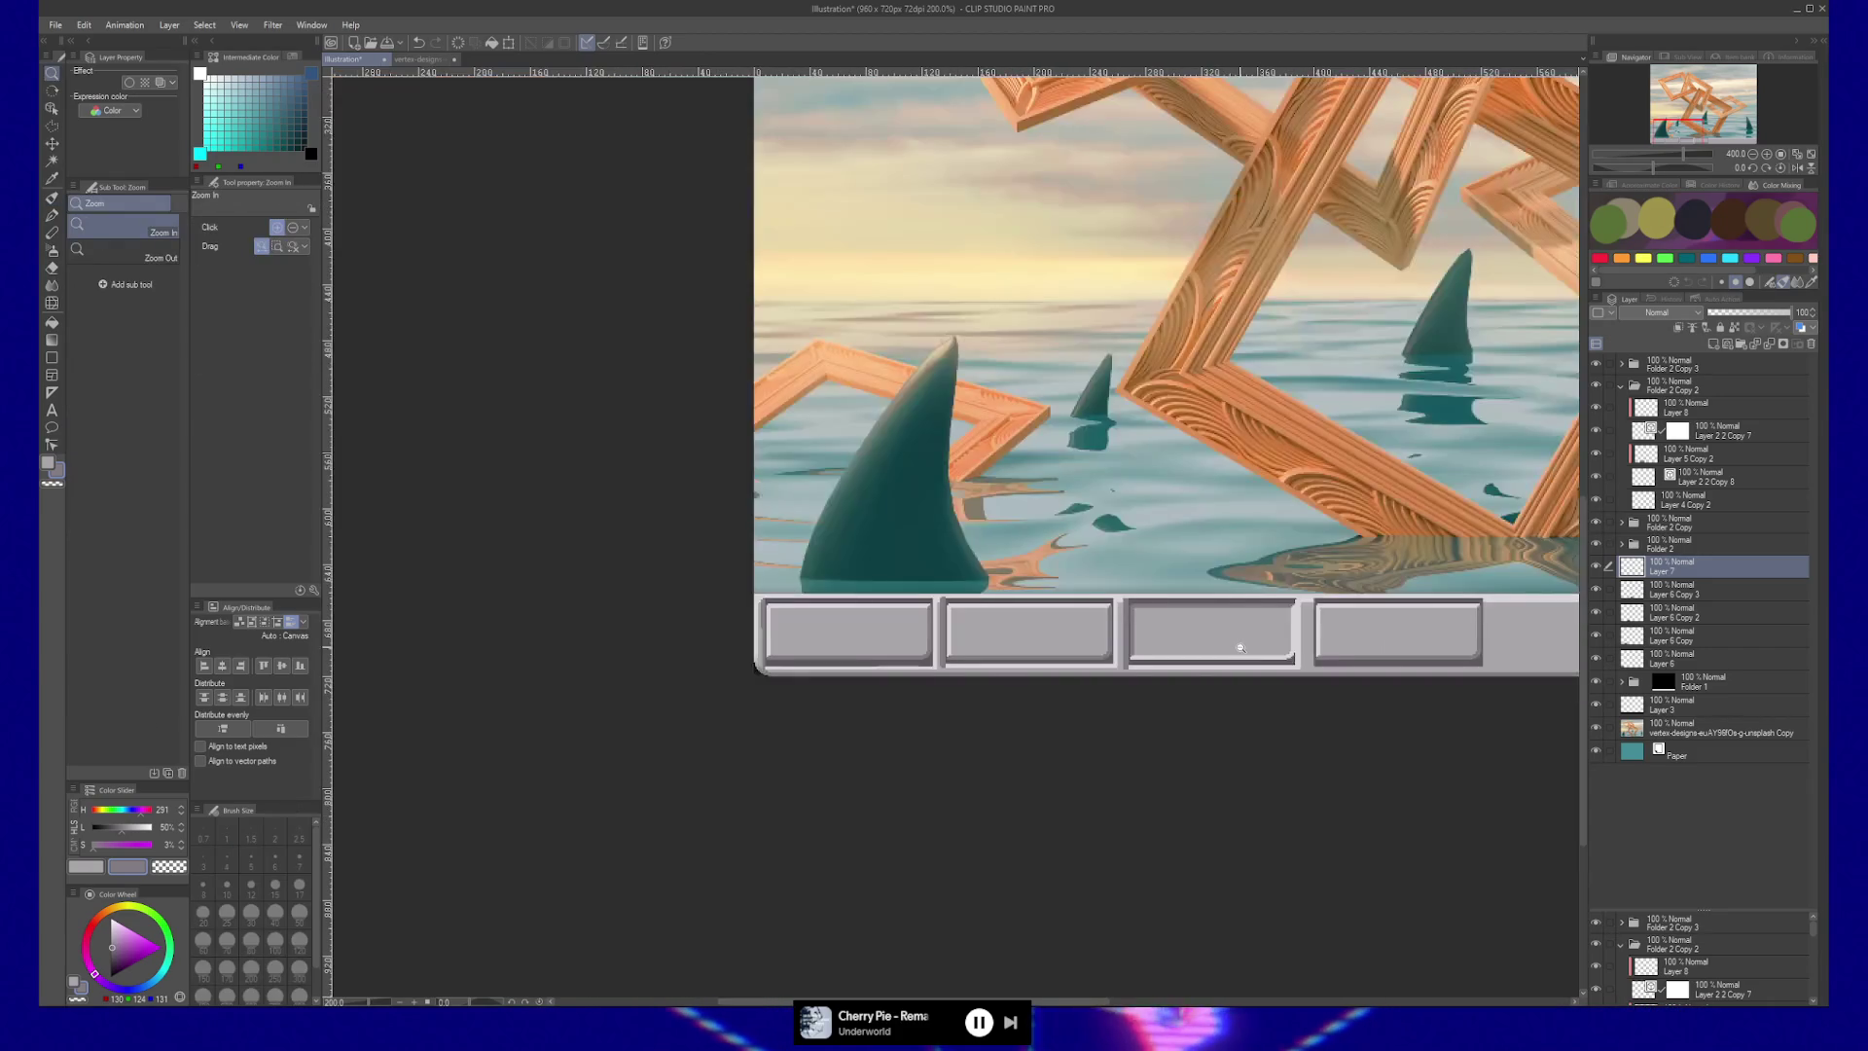
pyautogui.moveTo(1286, 671); pyautogui.dragTo(1271, 711)
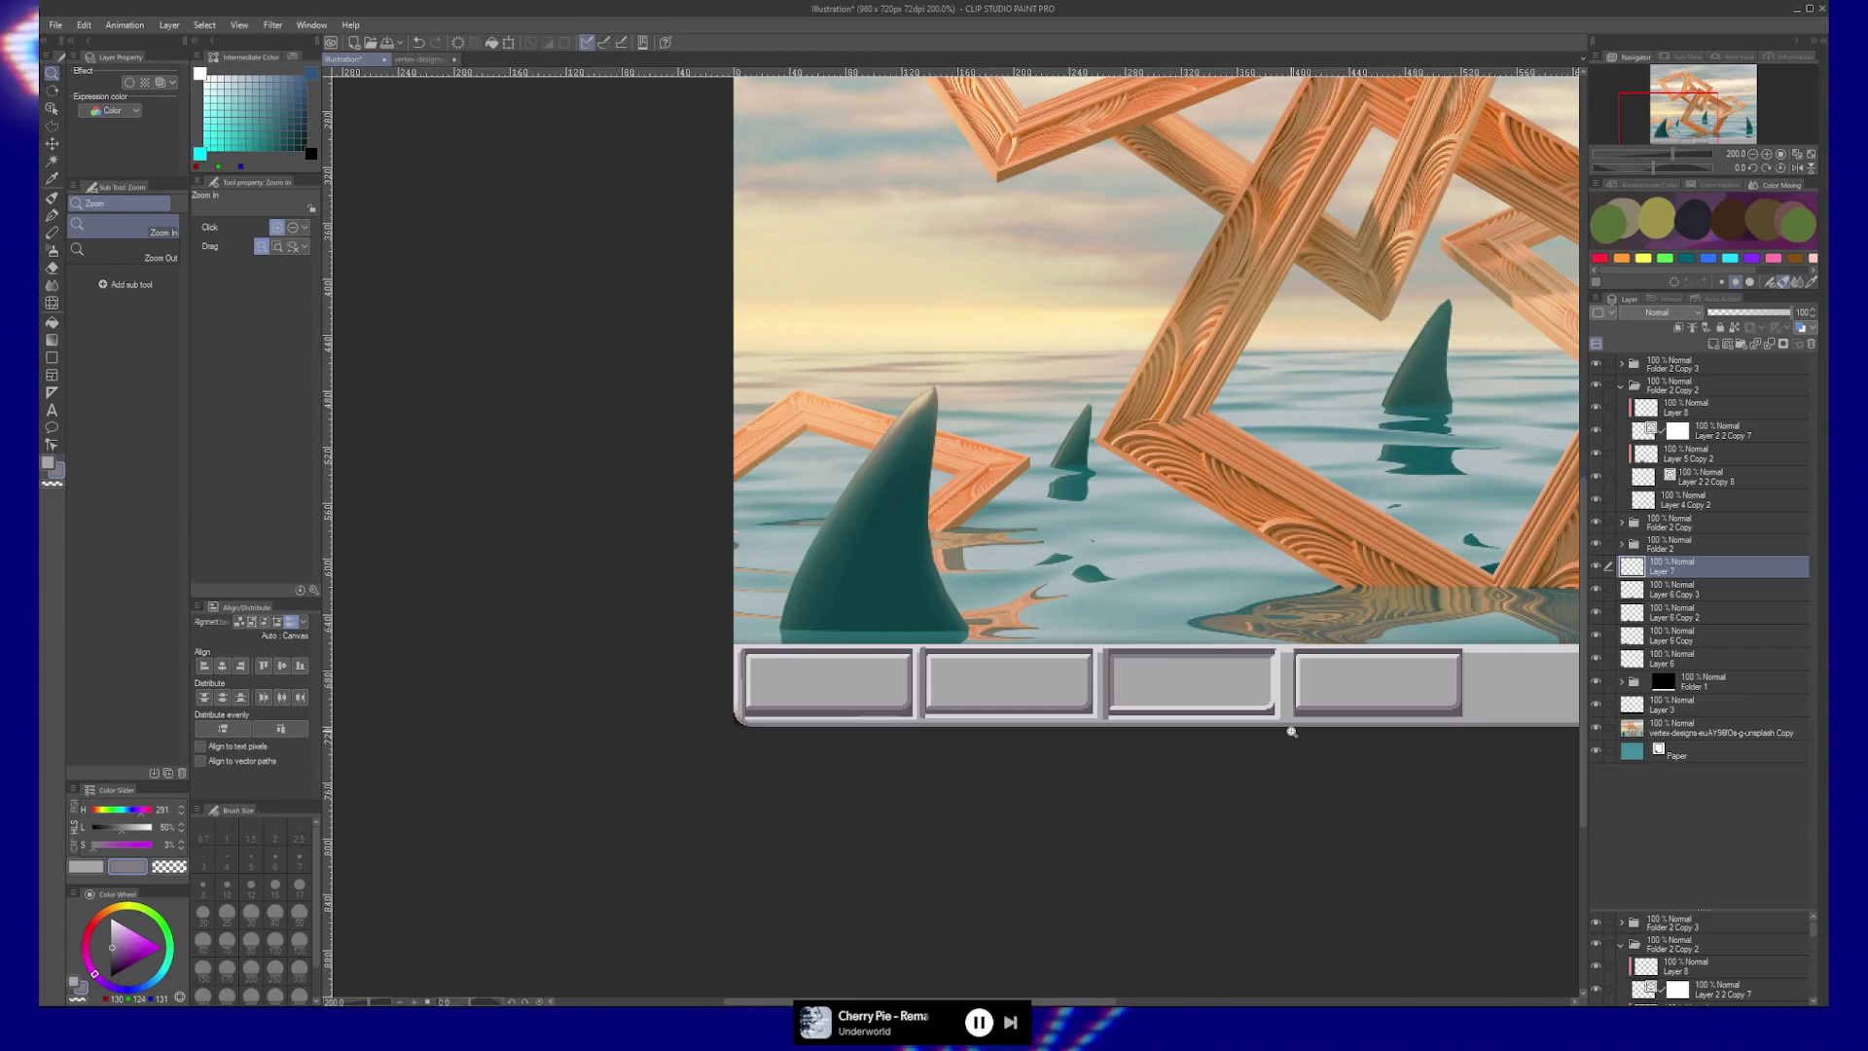
pyautogui.moveTo(1213, 698)
pyautogui.mouseDown()
pyautogui.moveTo(1064, 696)
pyautogui.moveTo(1085, 654)
pyautogui.mouseUp()
pyautogui.click(1187, 702)
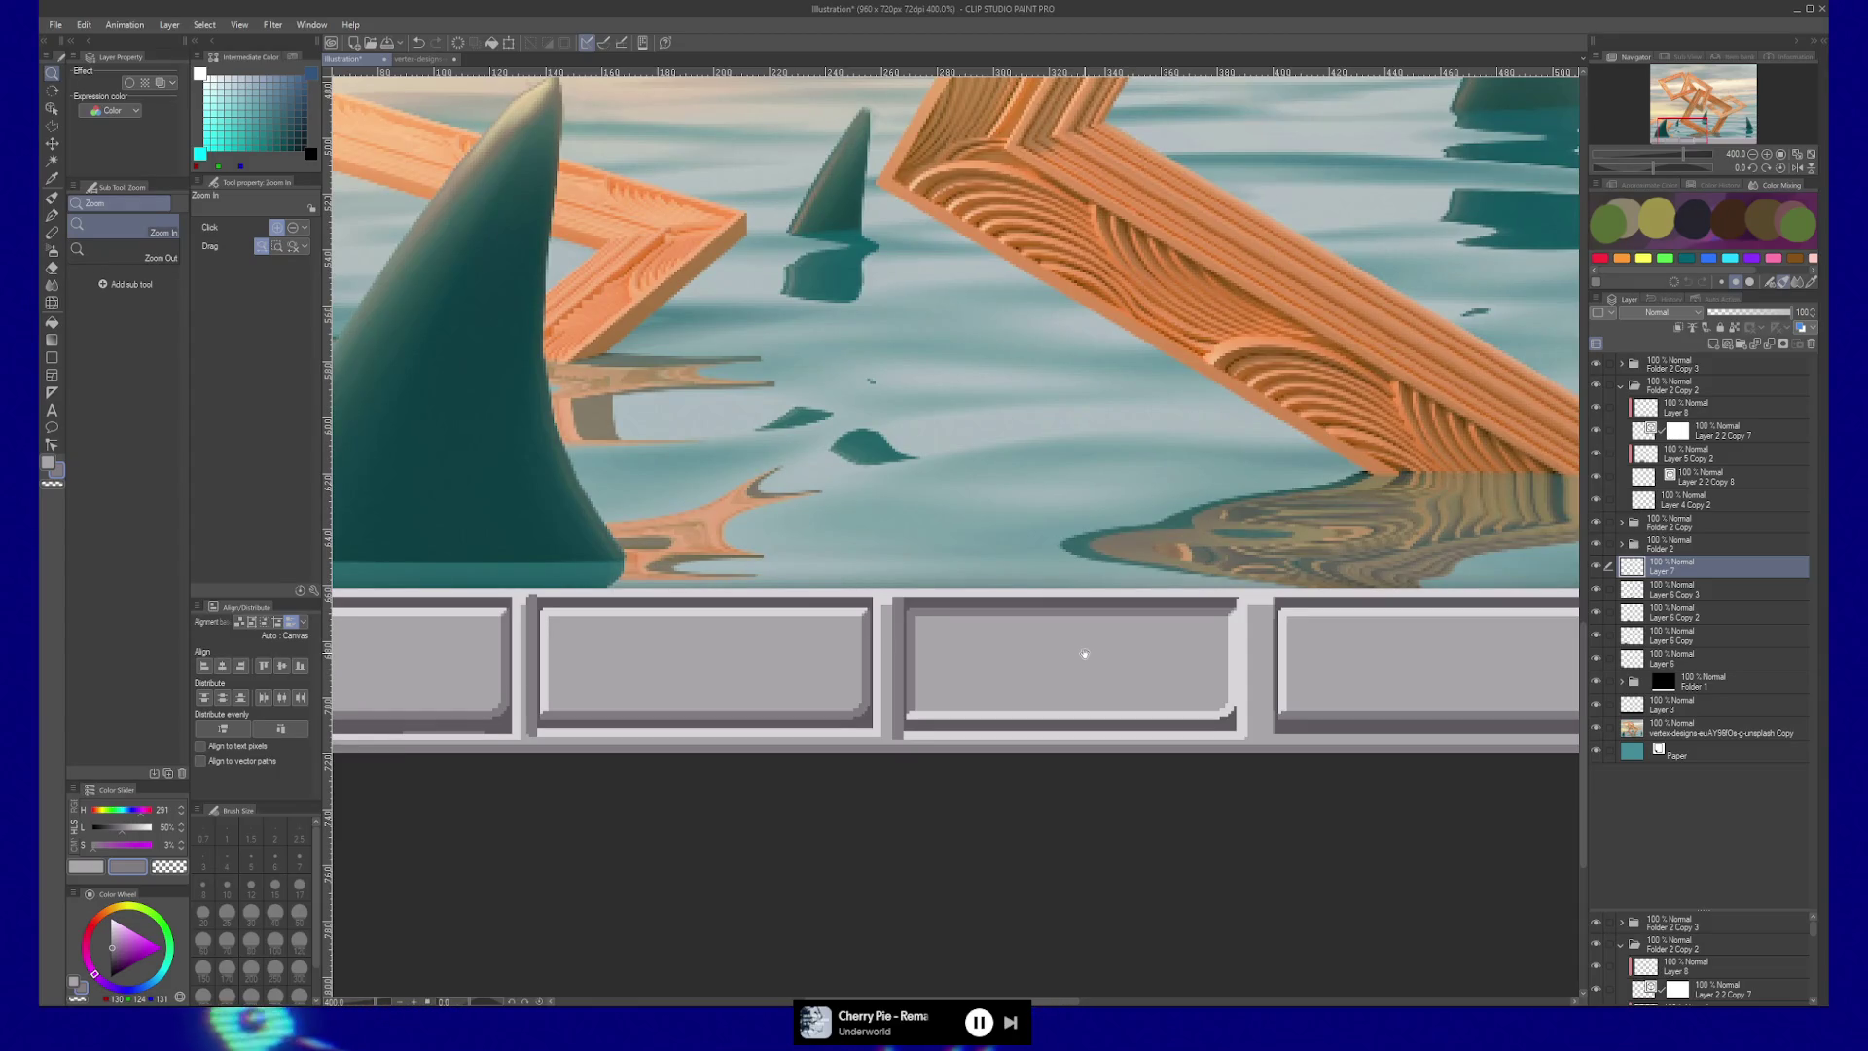
pyautogui.keyDown('alt'); pyautogui.click(976, 666); pyautogui.keyUp('alt')
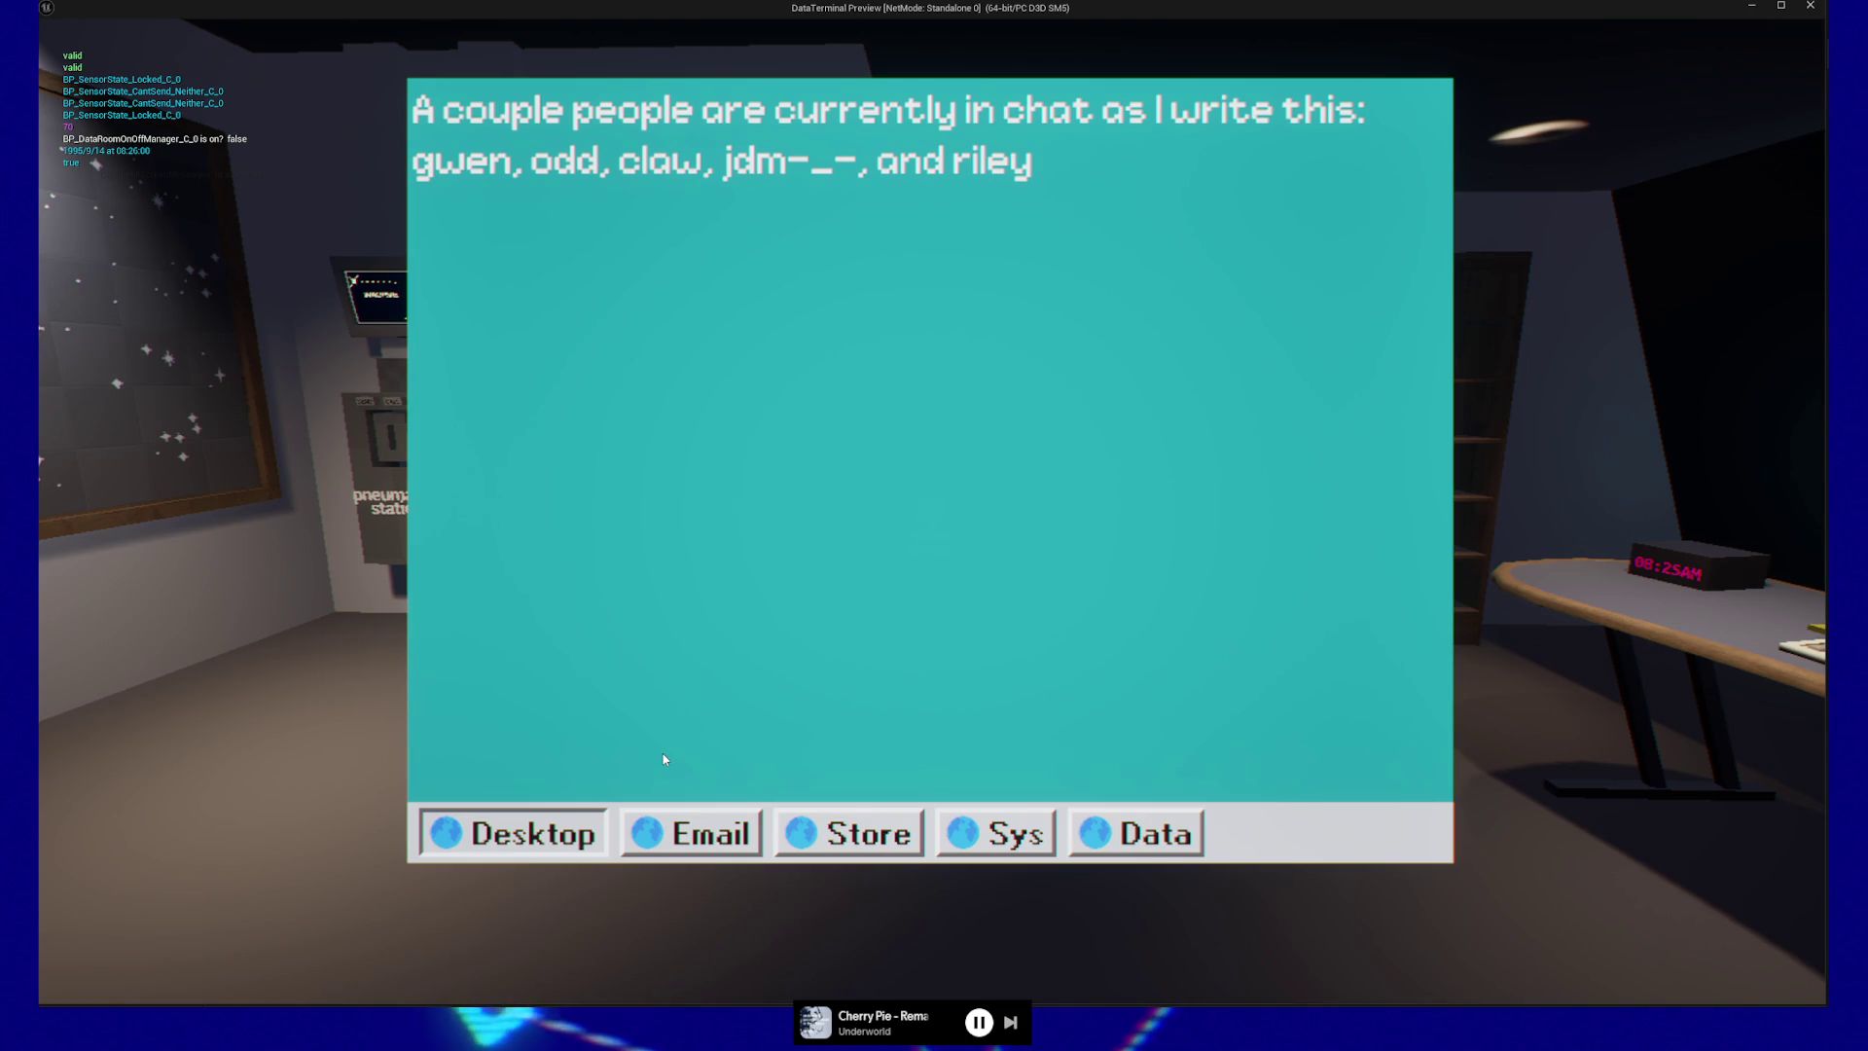
# Leave the DataTerminal terminal screen, pause the game, and quit the preview.
pyautogui.press('Escape')
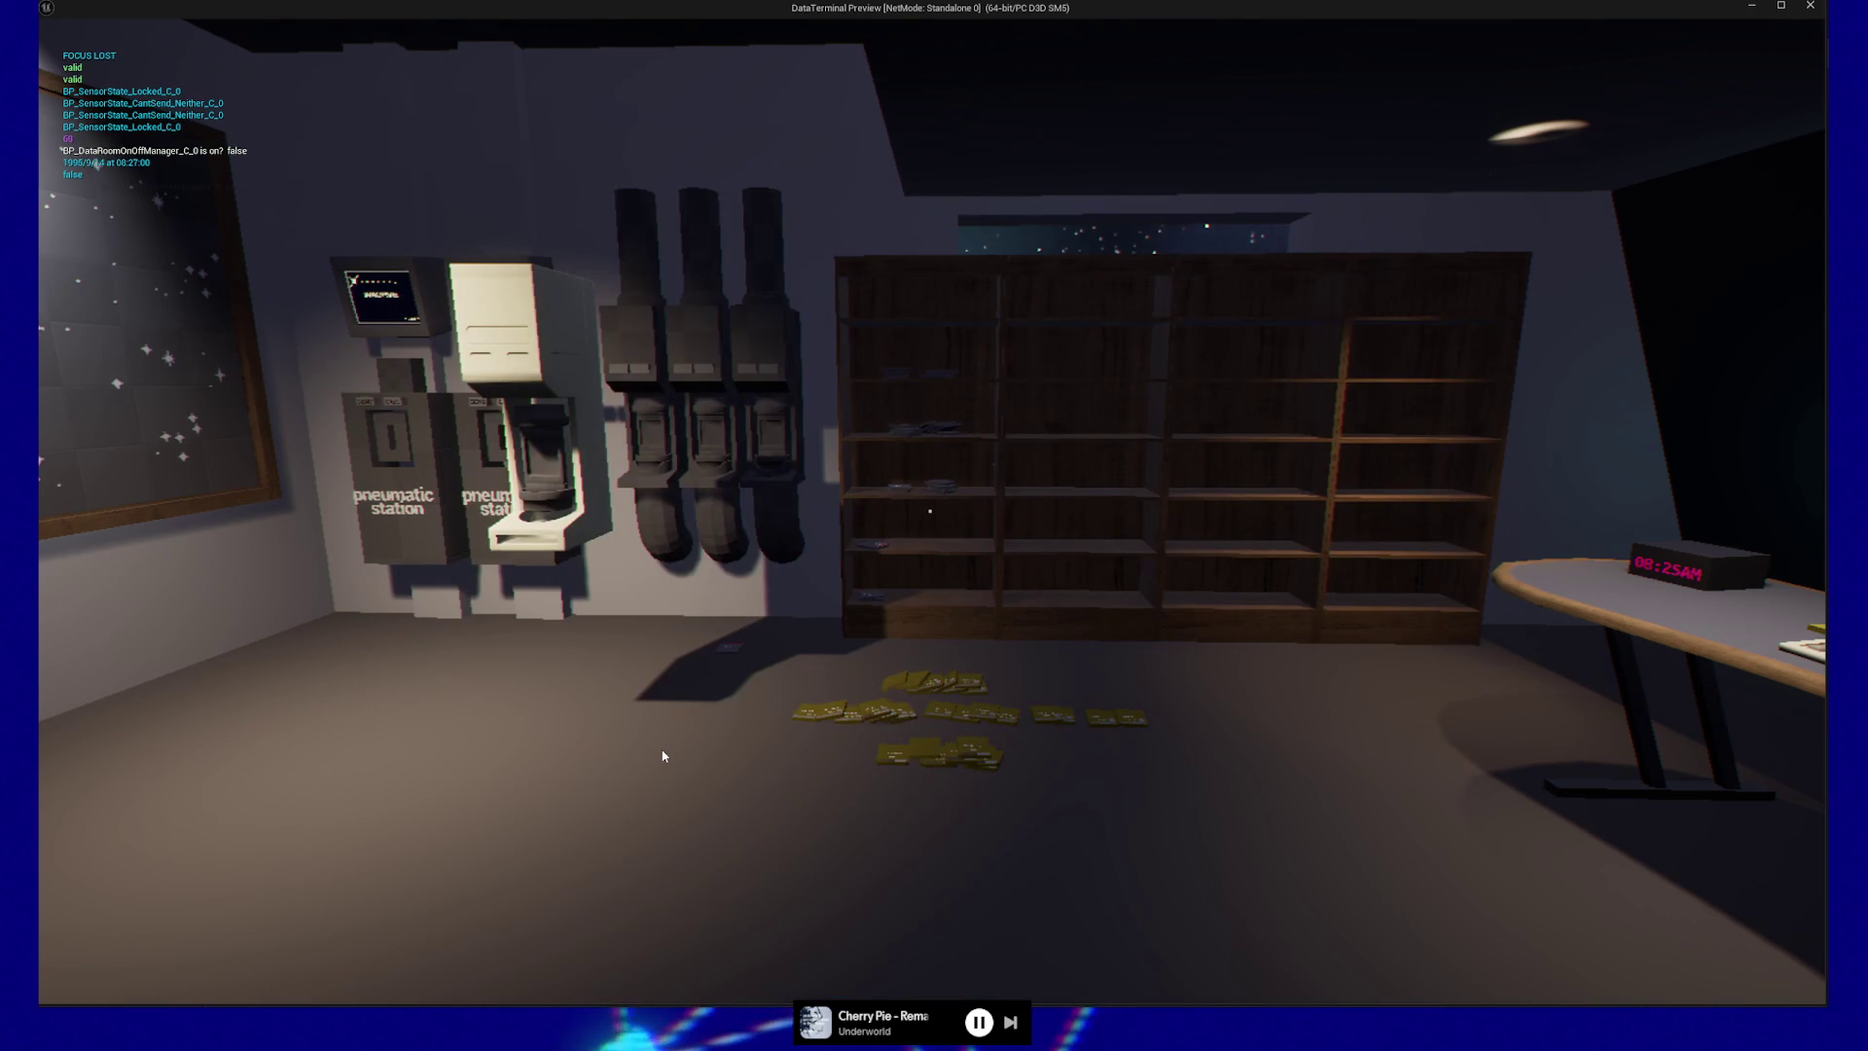
pyautogui.press('Escape')
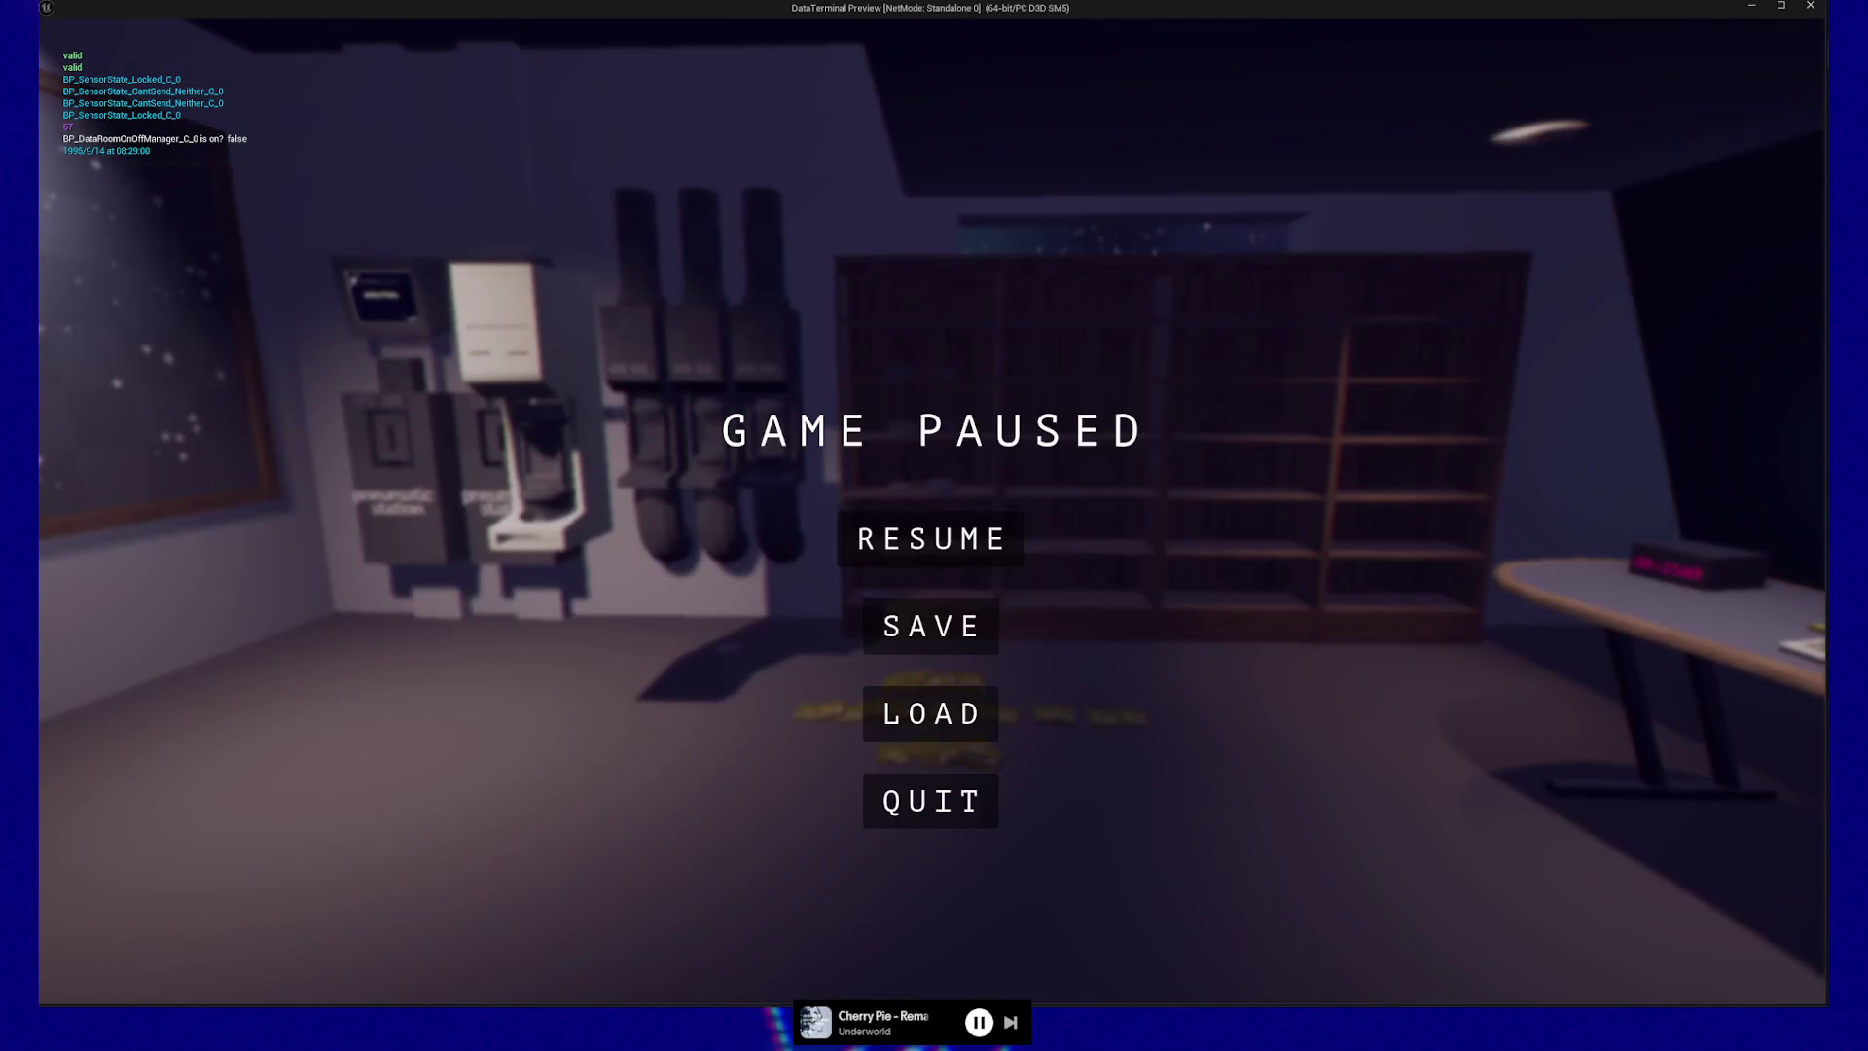
pyautogui.click(957, 796)
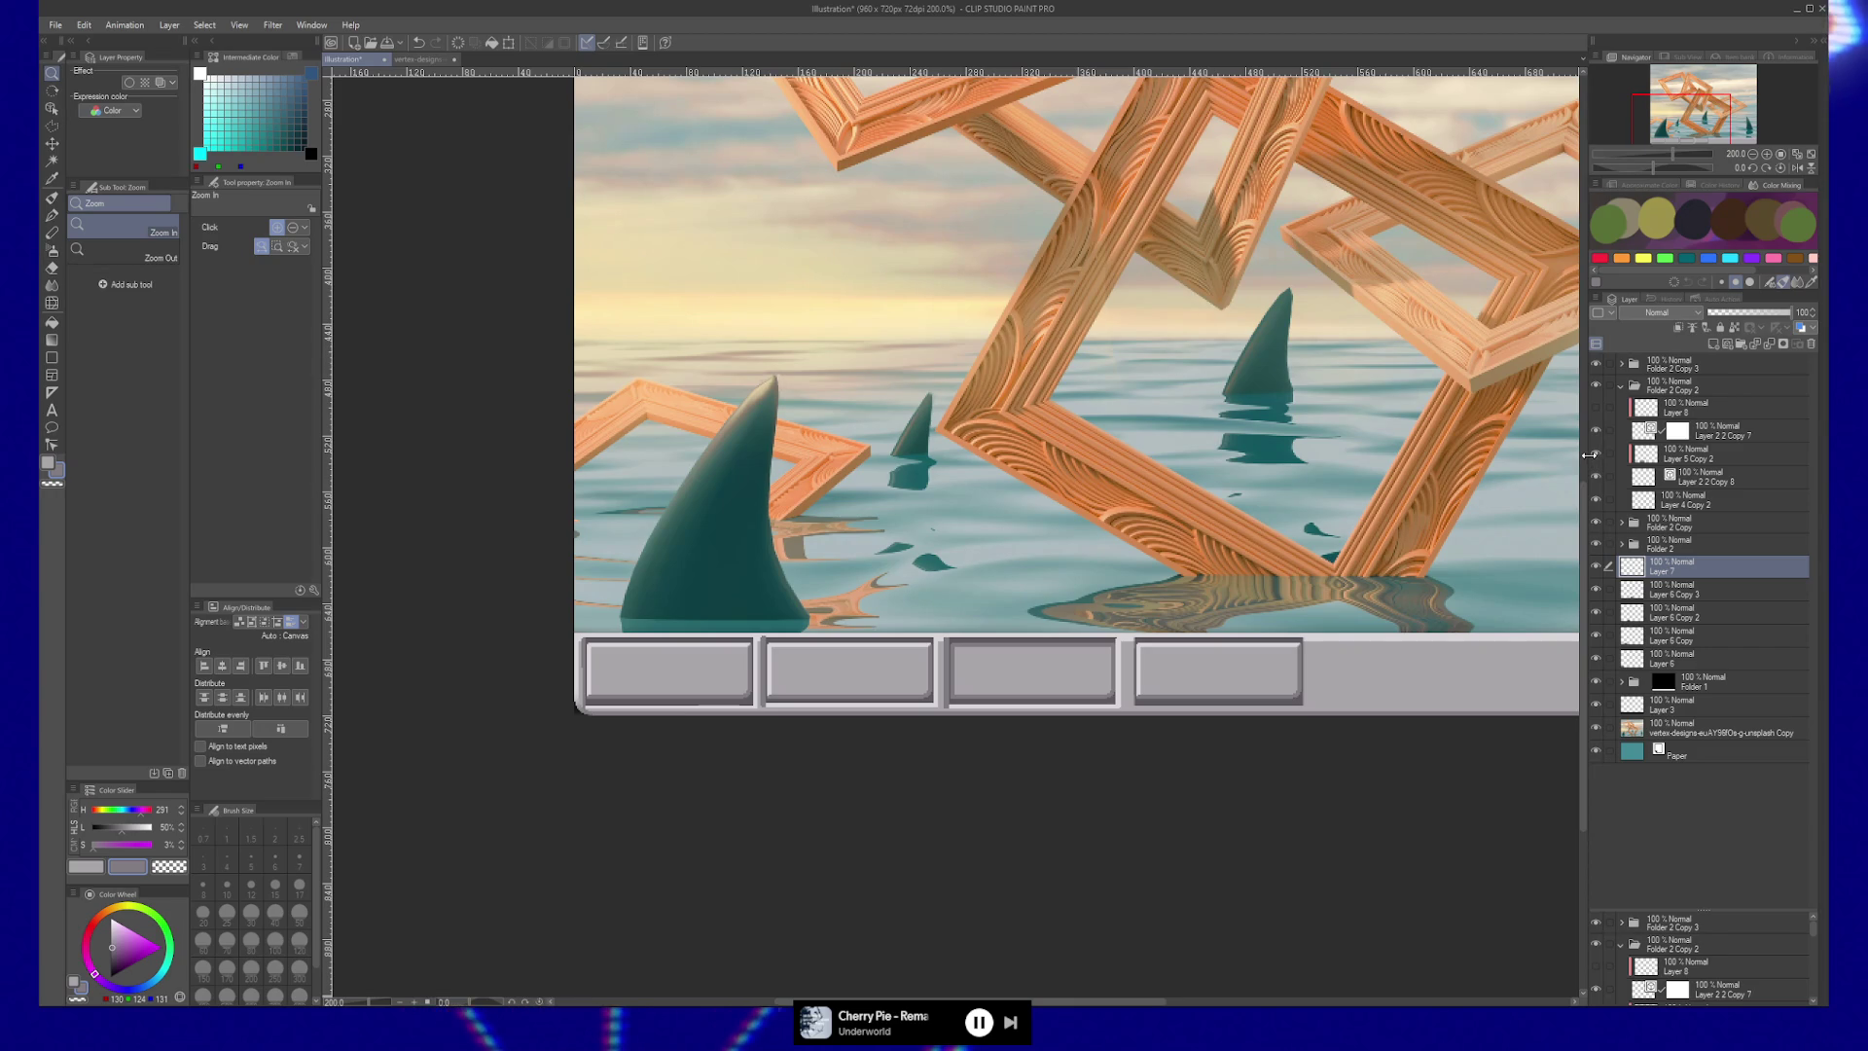
# Add a new layer in Folder 2 Copy 2 and polyline-select the third button's interior.
pyautogui.click(1693, 453)
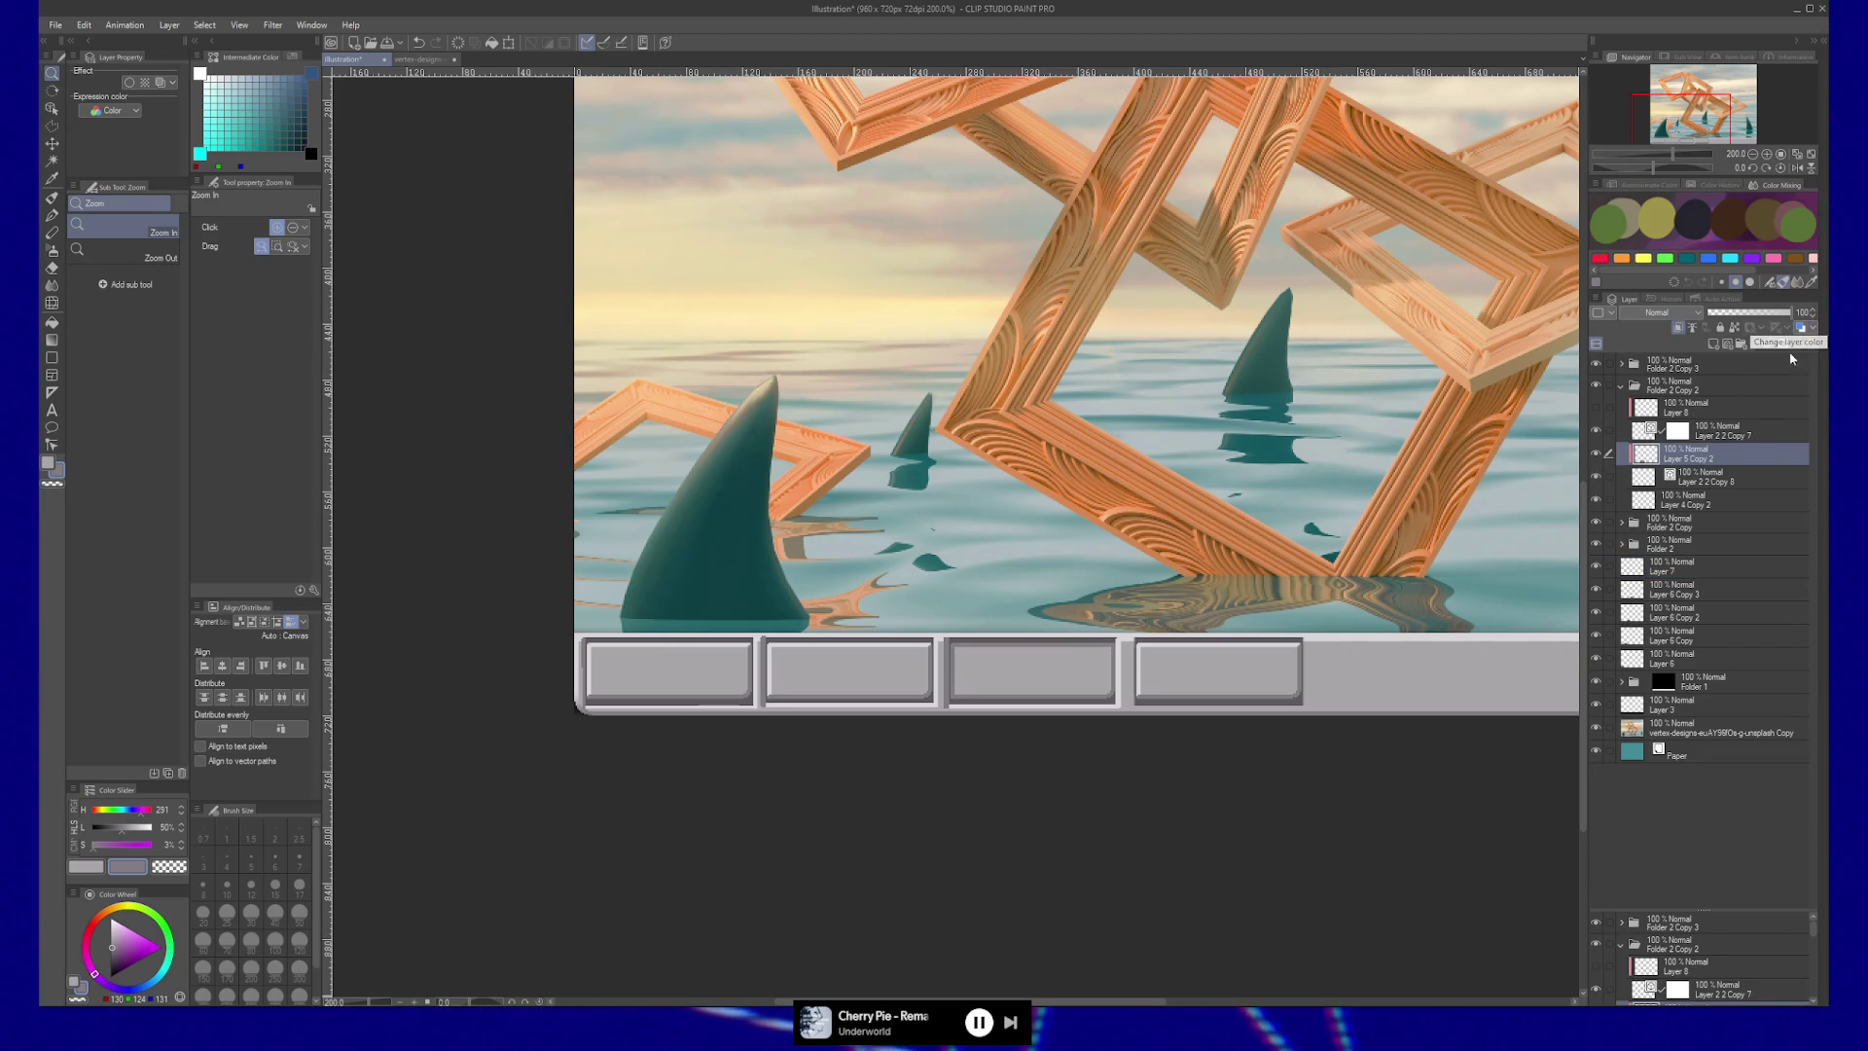
pyautogui.click(1720, 386)
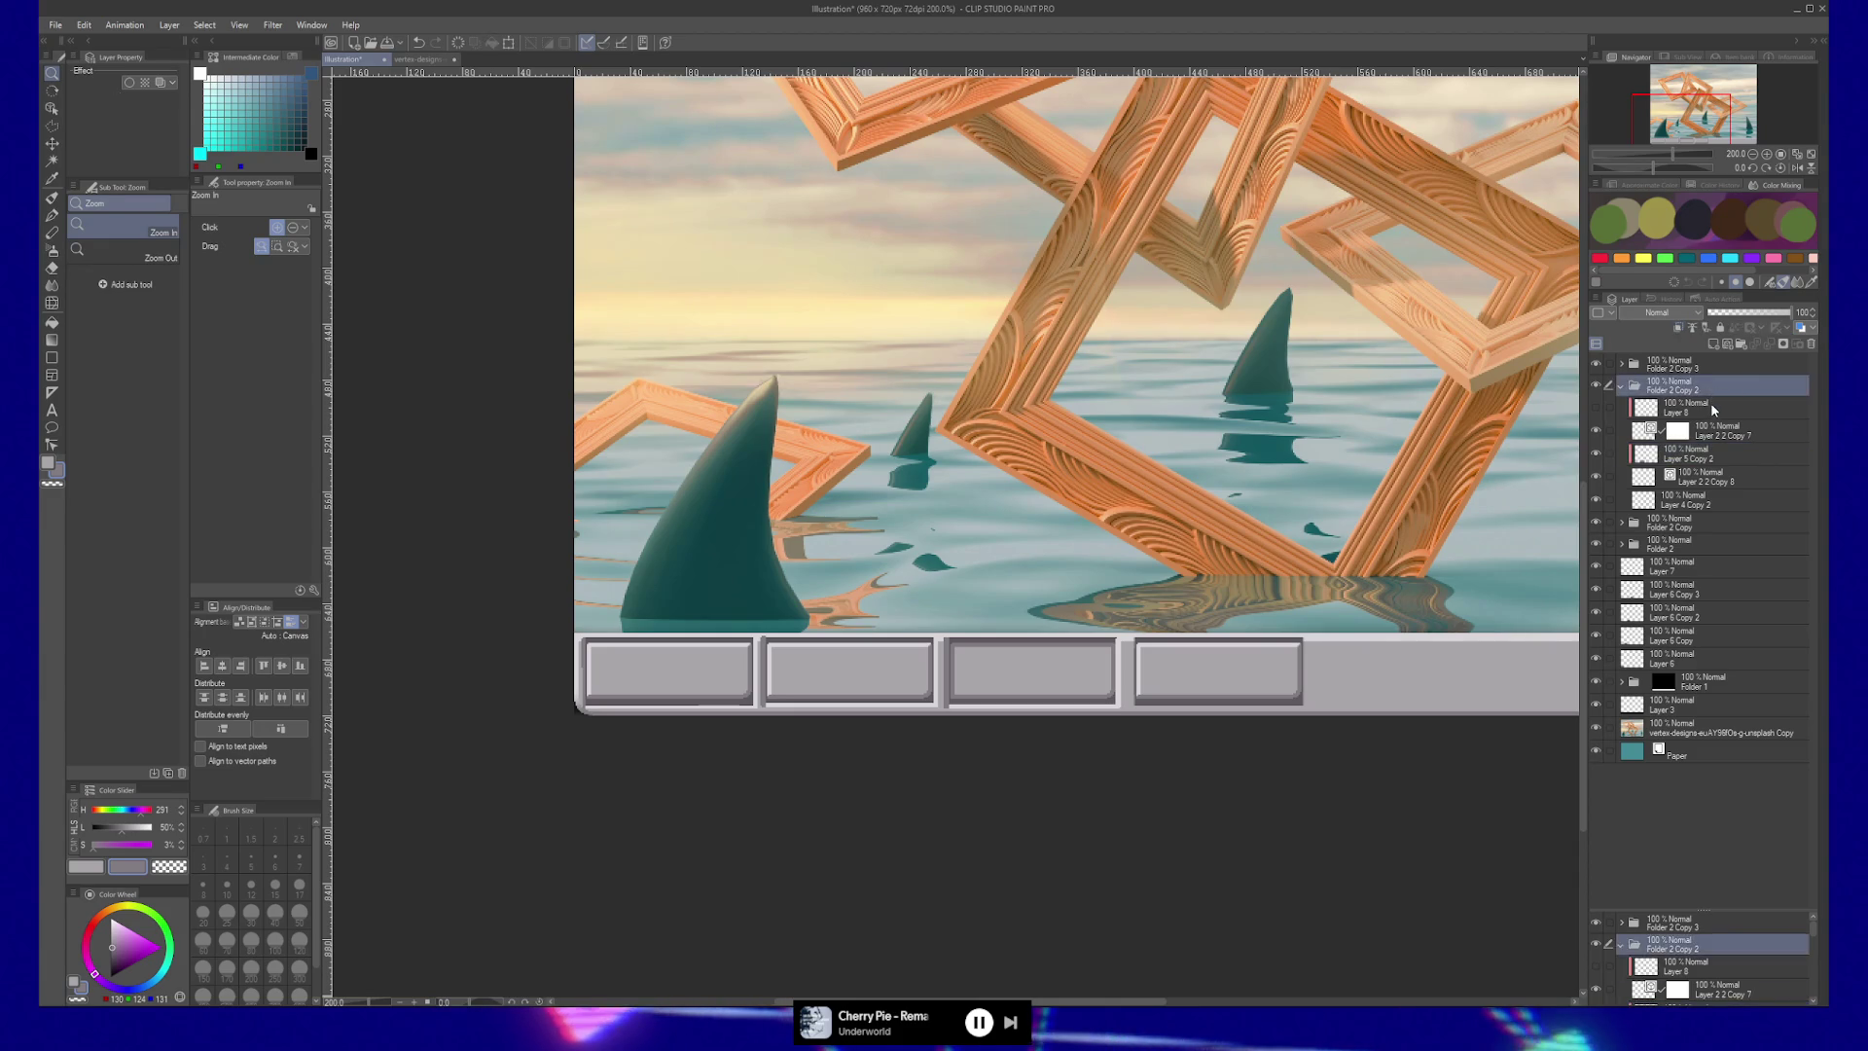
pyautogui.hotkey('ctrl', 'shift', 'n')
pyautogui.press('m')
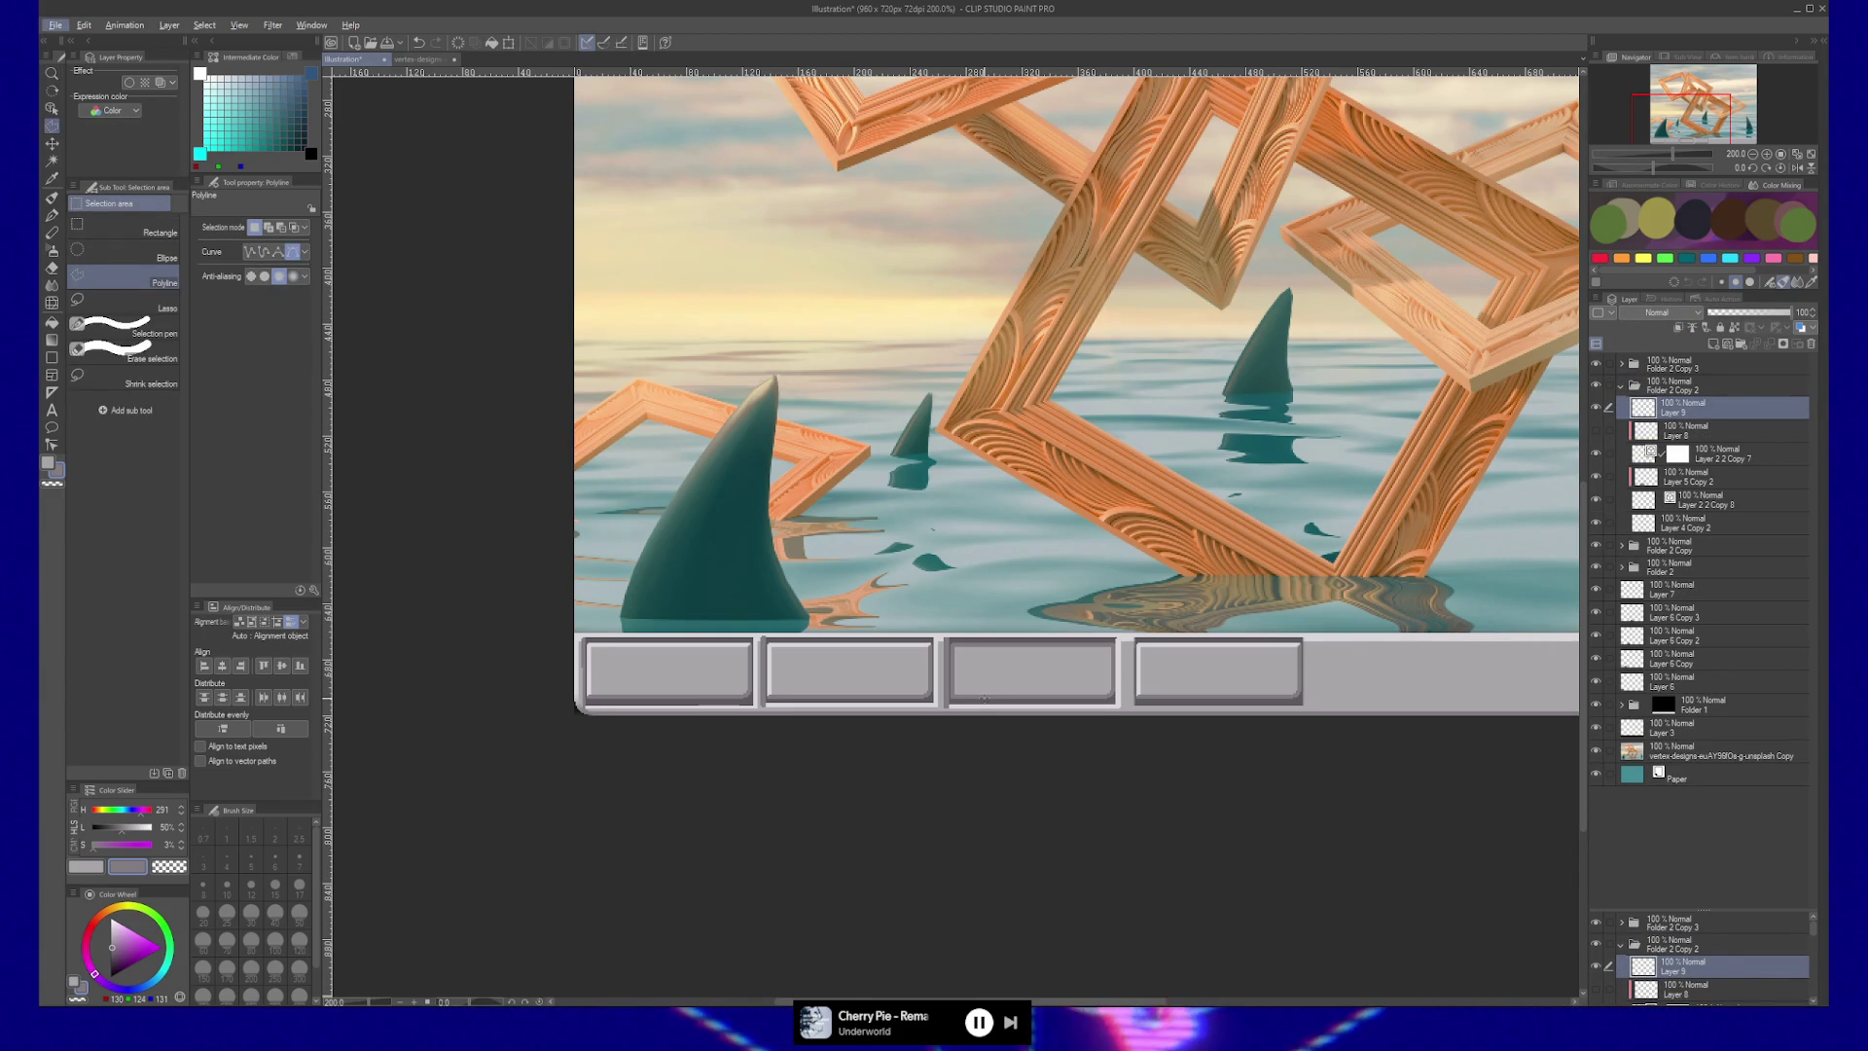
pyautogui.click(985, 698)
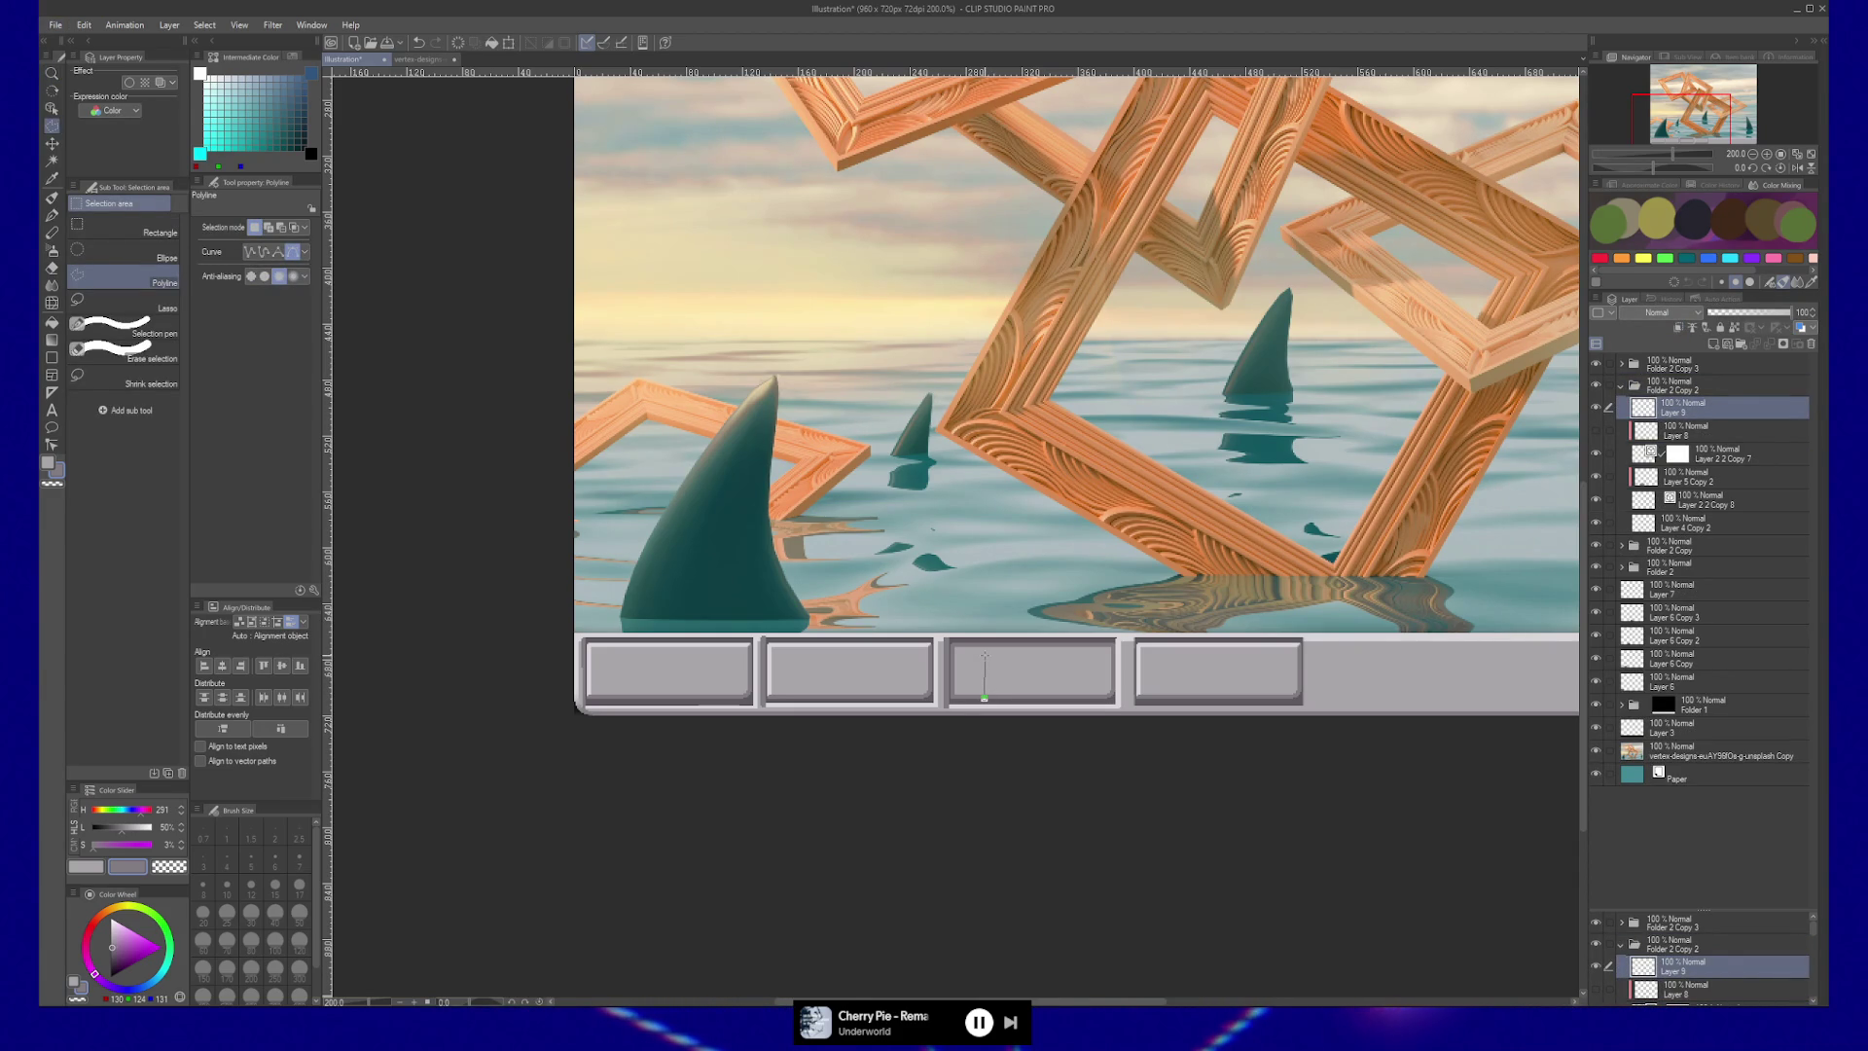
pyautogui.click(984, 655)
pyautogui.click(1113, 655)
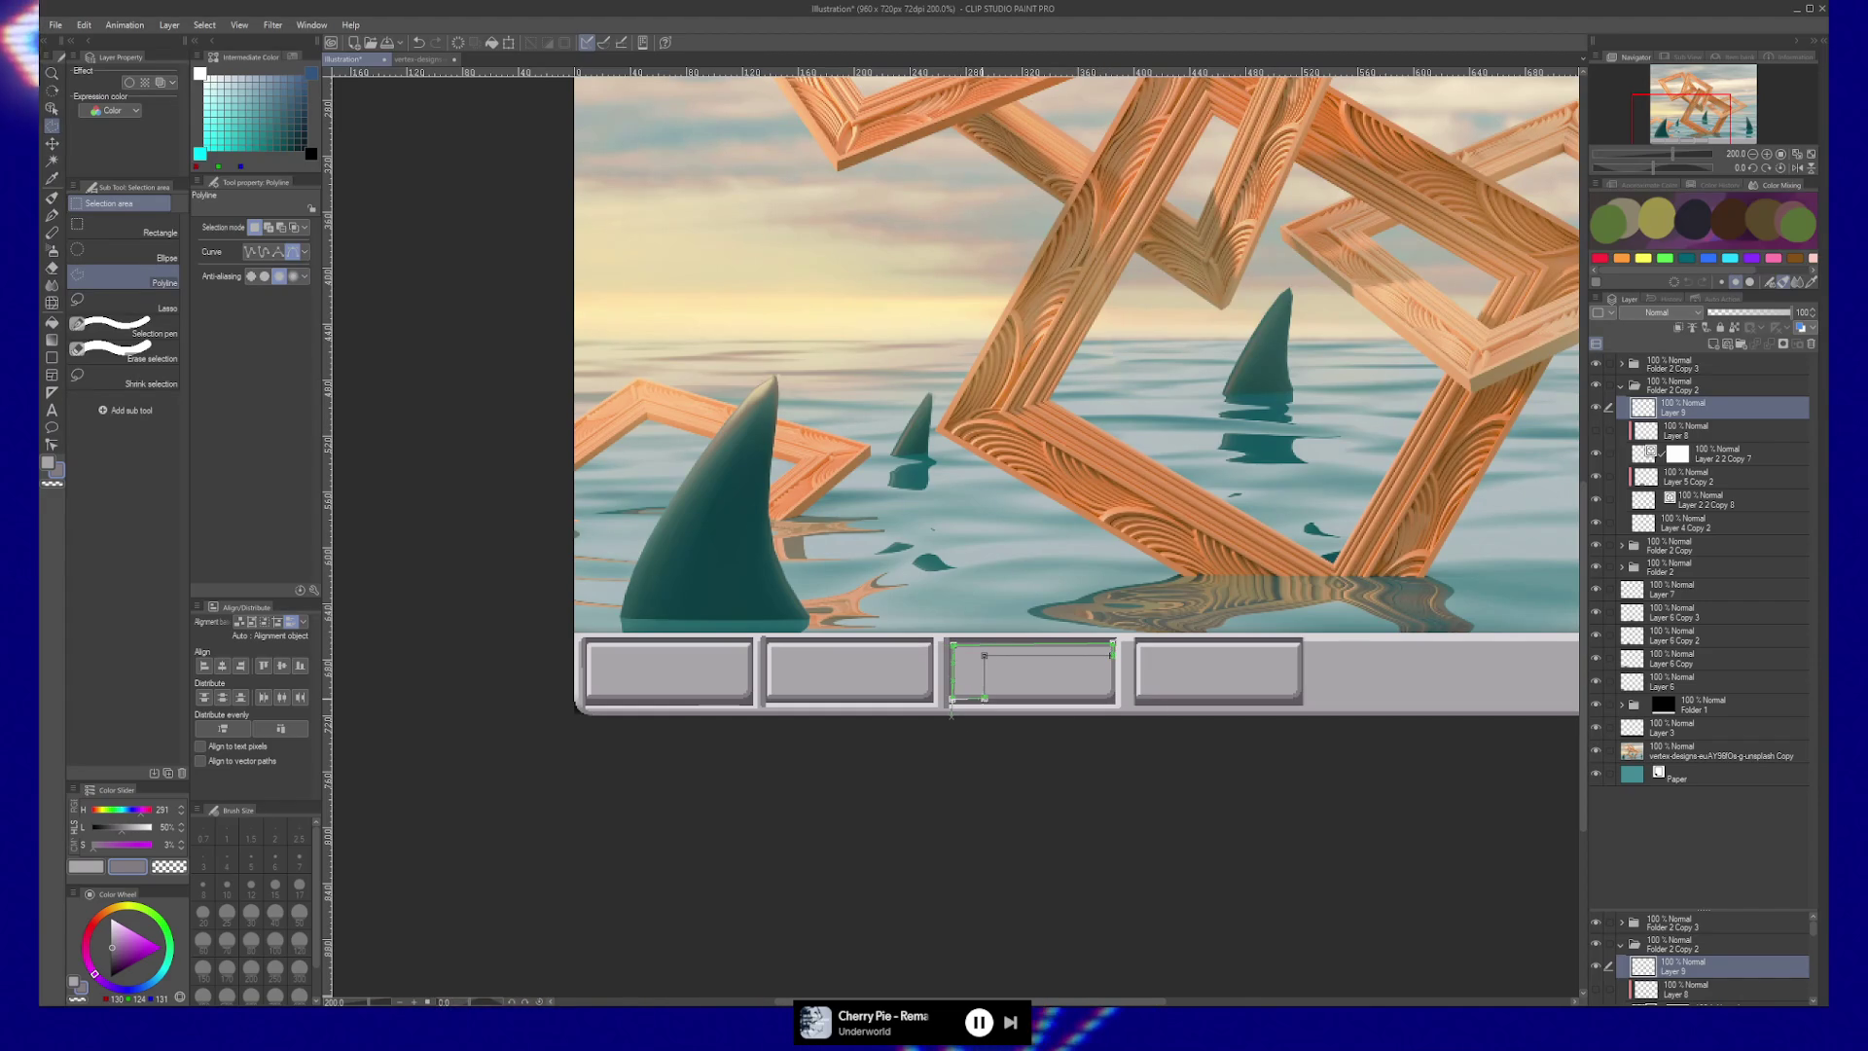
pyautogui.doubleClick(952, 698)
# Bucket-fill the selection with darker grey and deselect.
pyautogui.press('g')
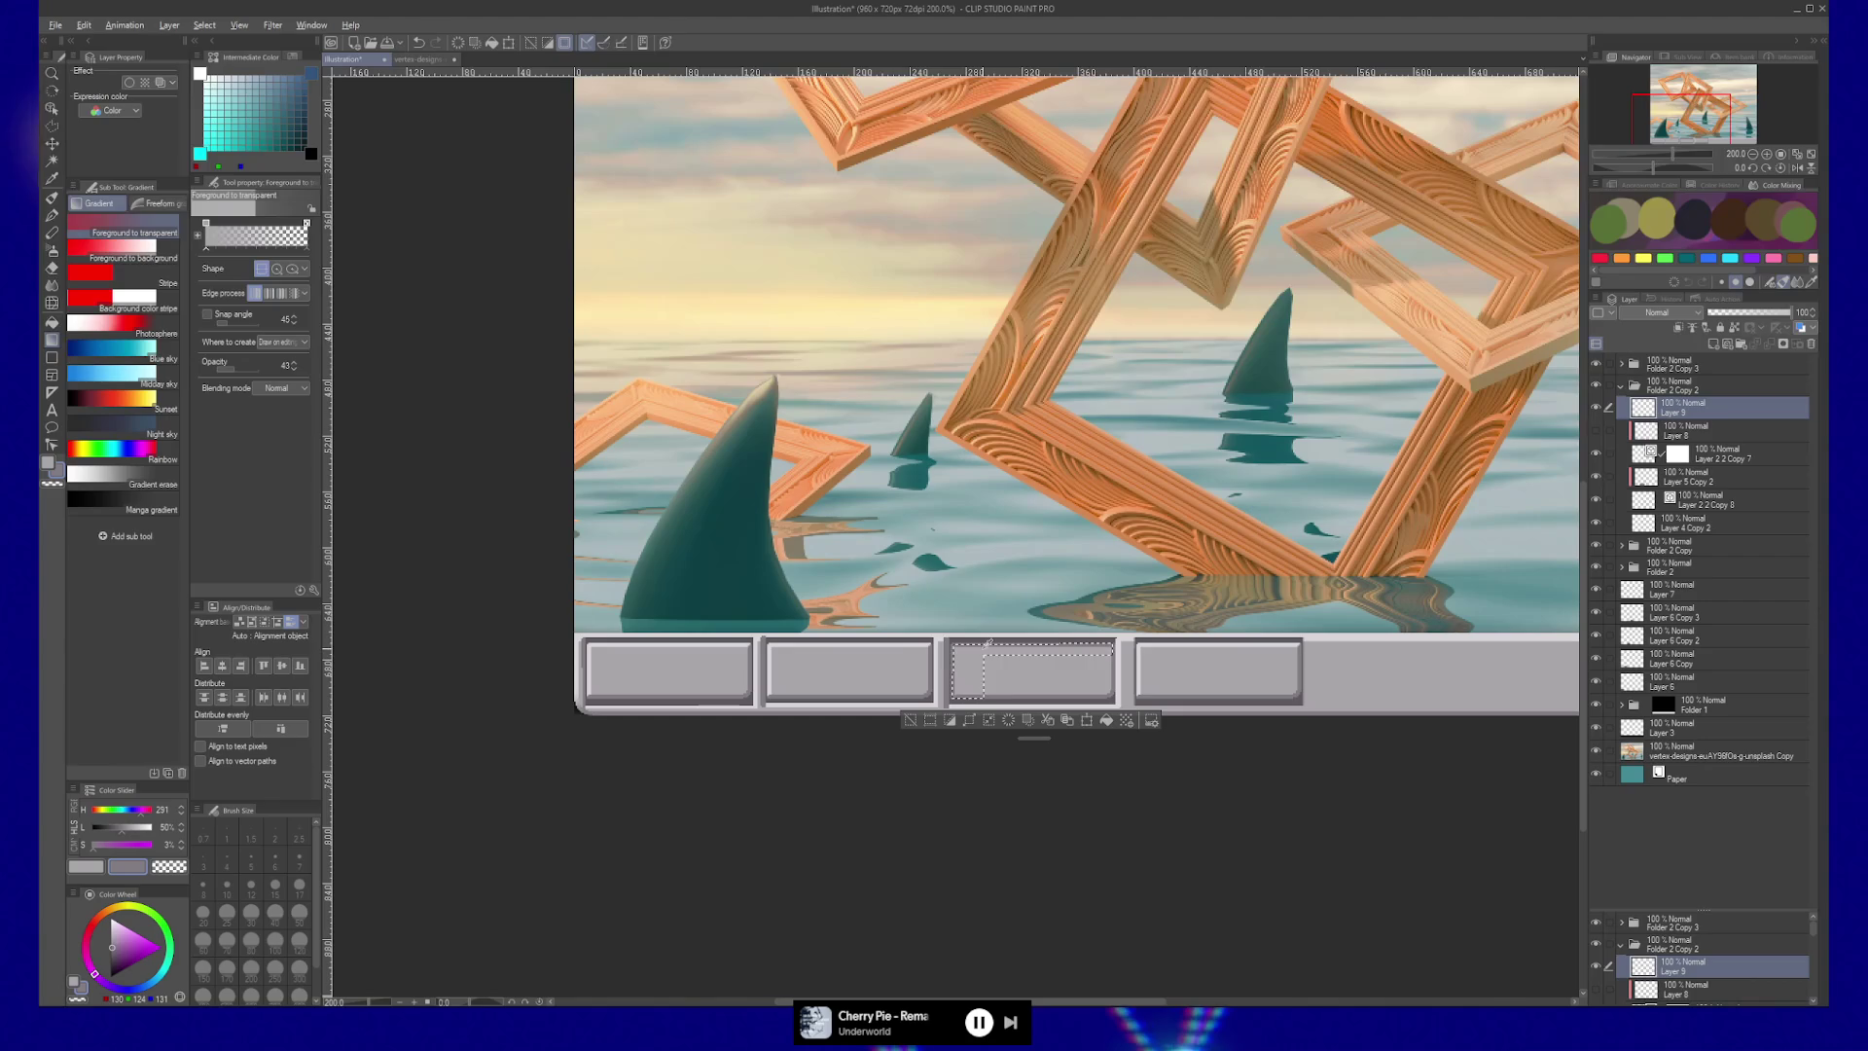
pyautogui.press('g')
pyautogui.click(978, 649)
pyautogui.hotkey('ctrl', 'd')
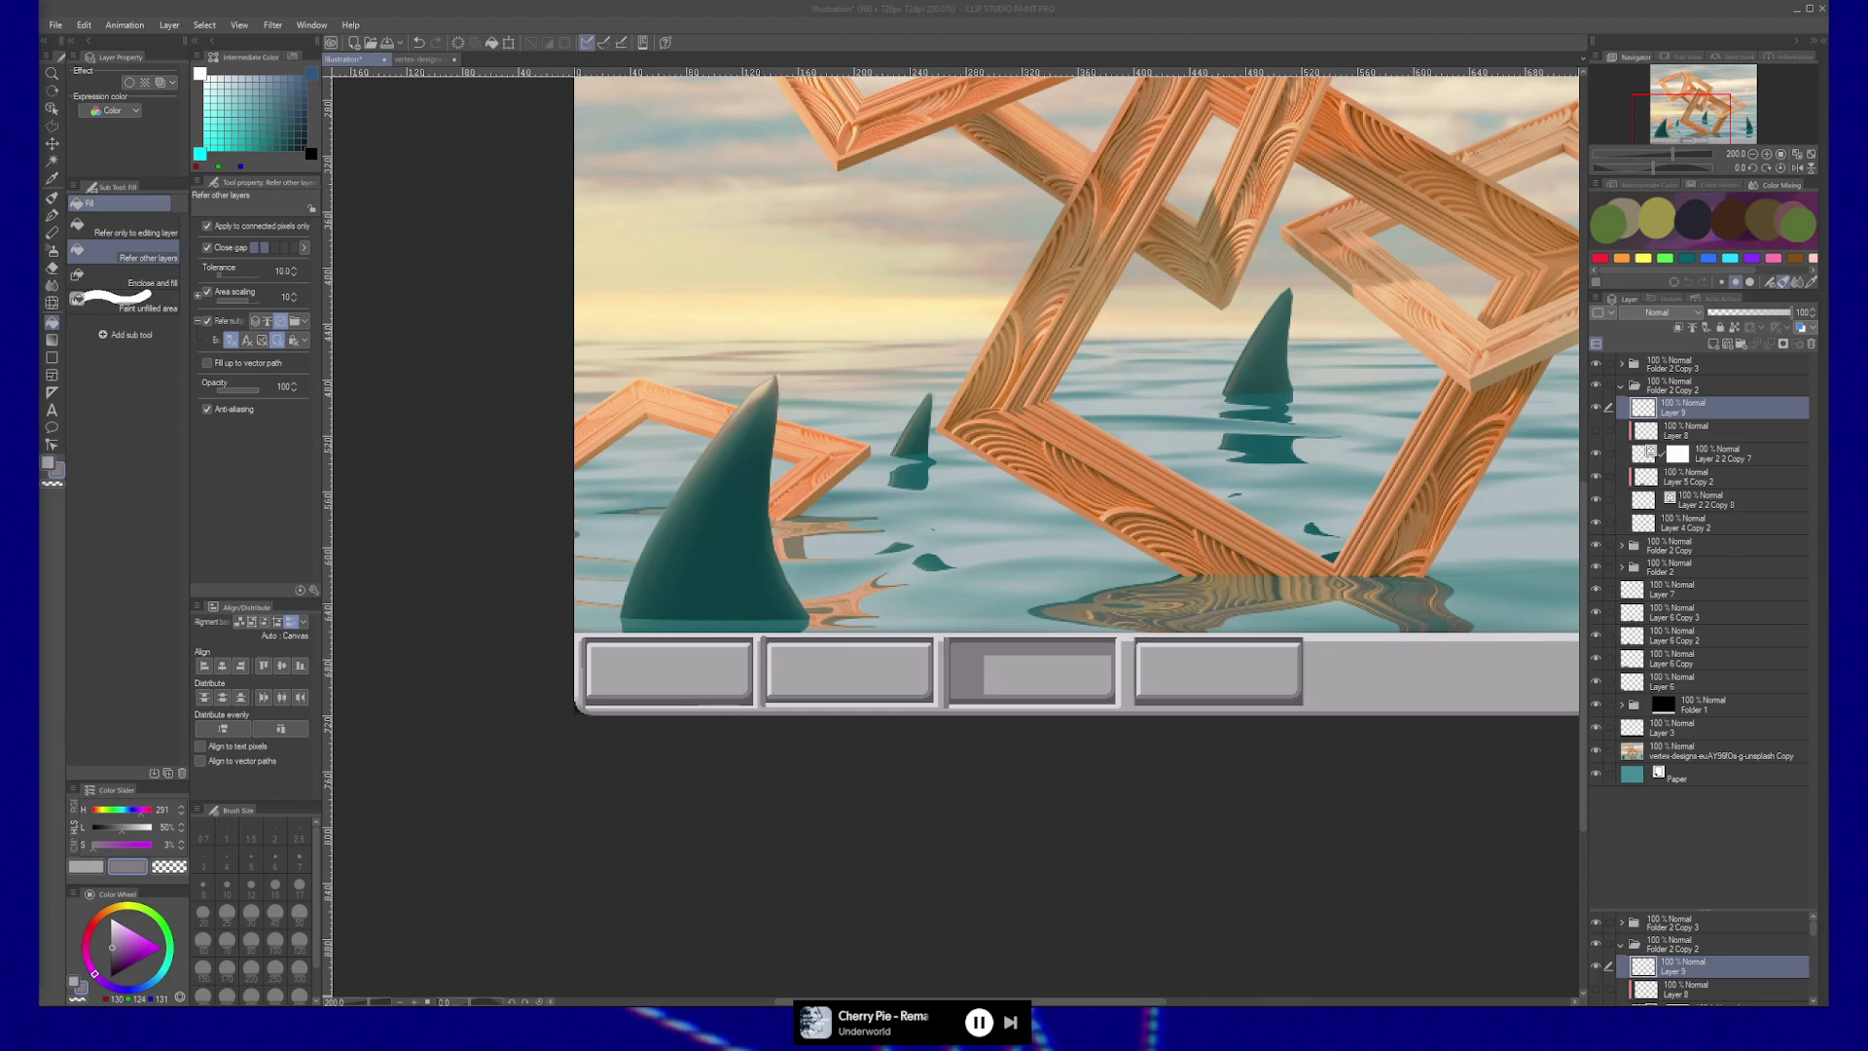
pyautogui.click(542, 805)
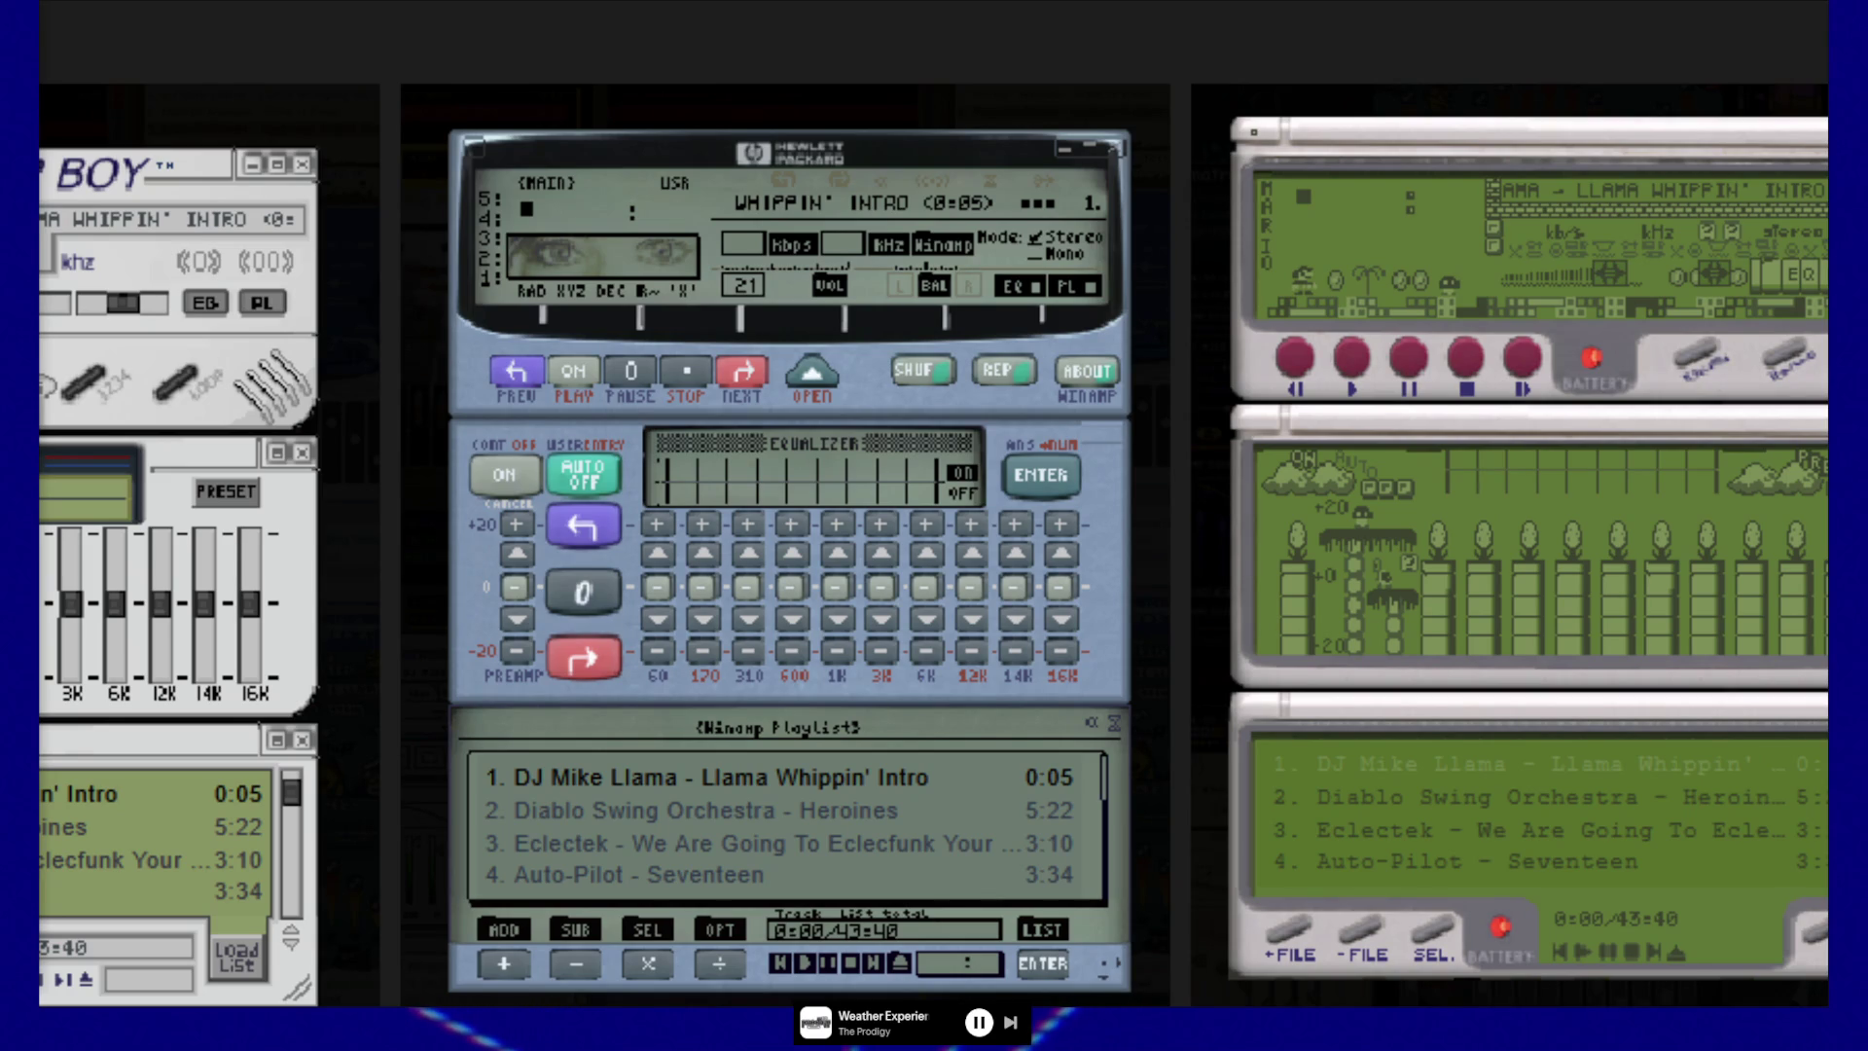
# Paste the calculator photo onto the PureRef board and move it lower into place.
pyautogui.scroll(-5, 931, 543)
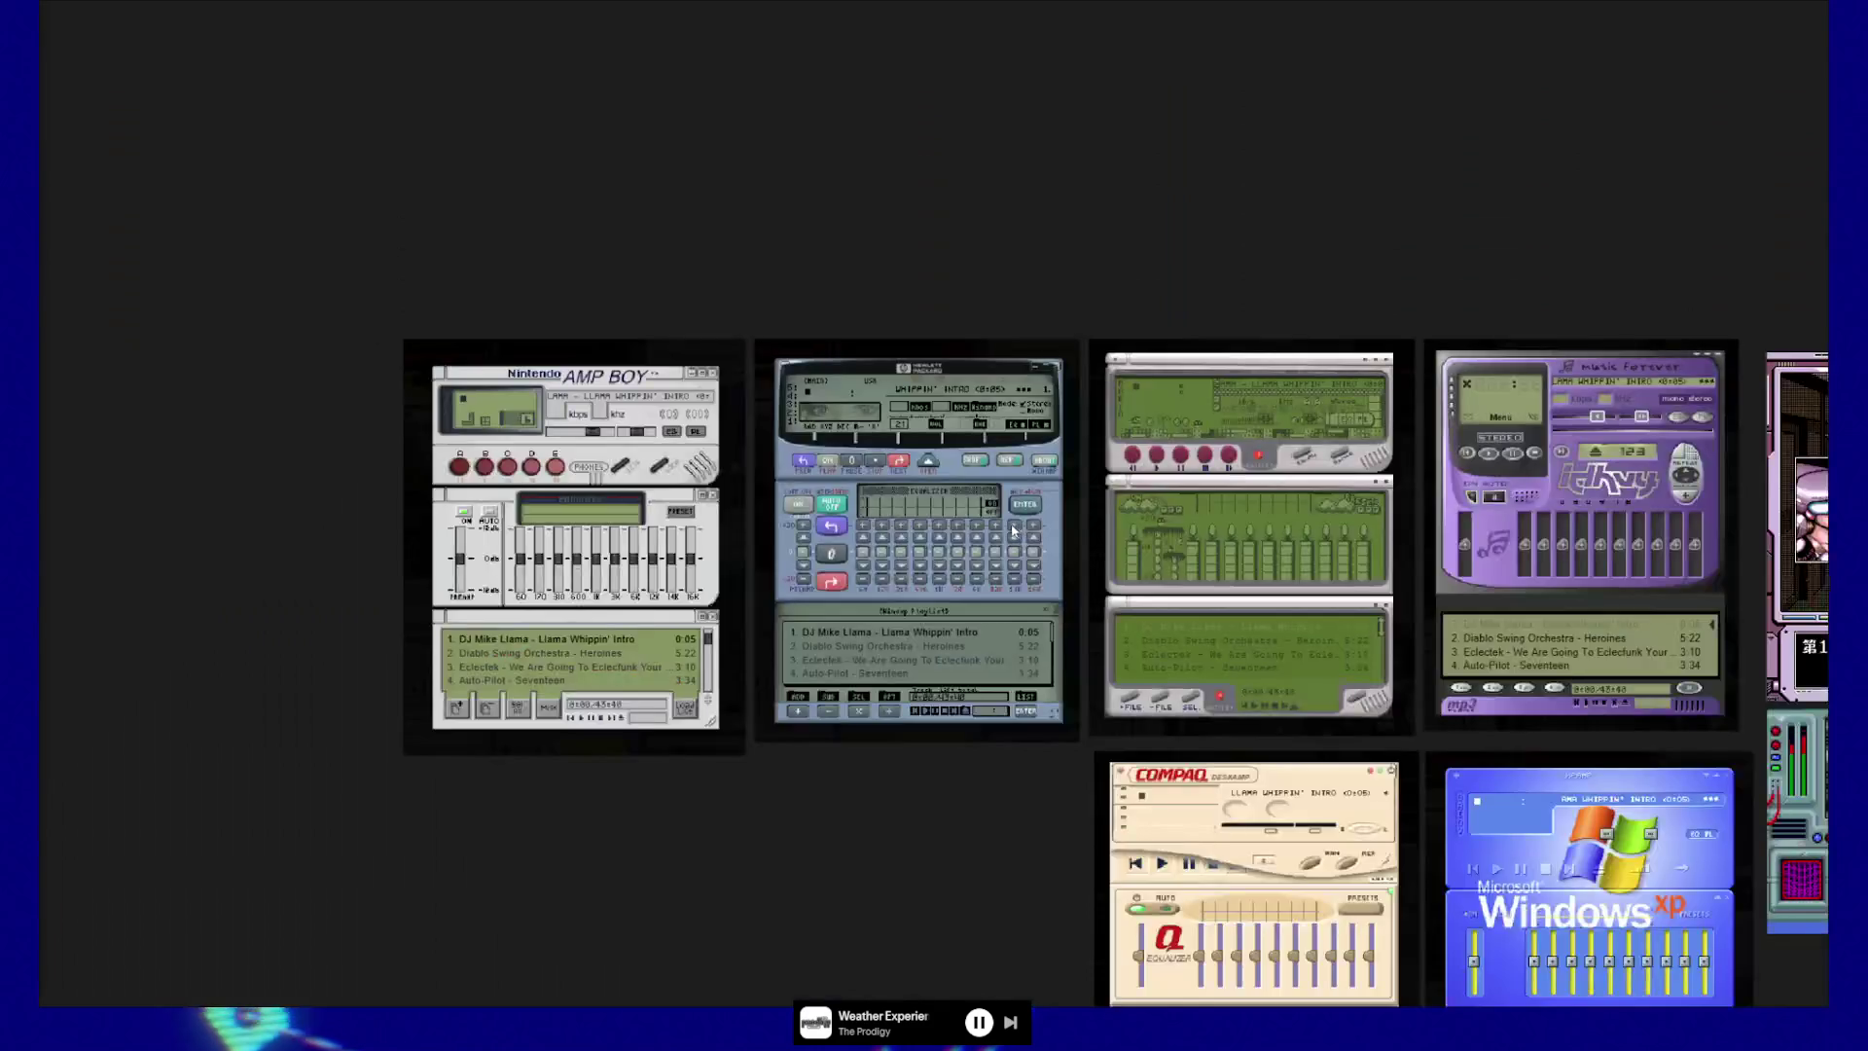
pyautogui.hotkey('ctrl', 'v')
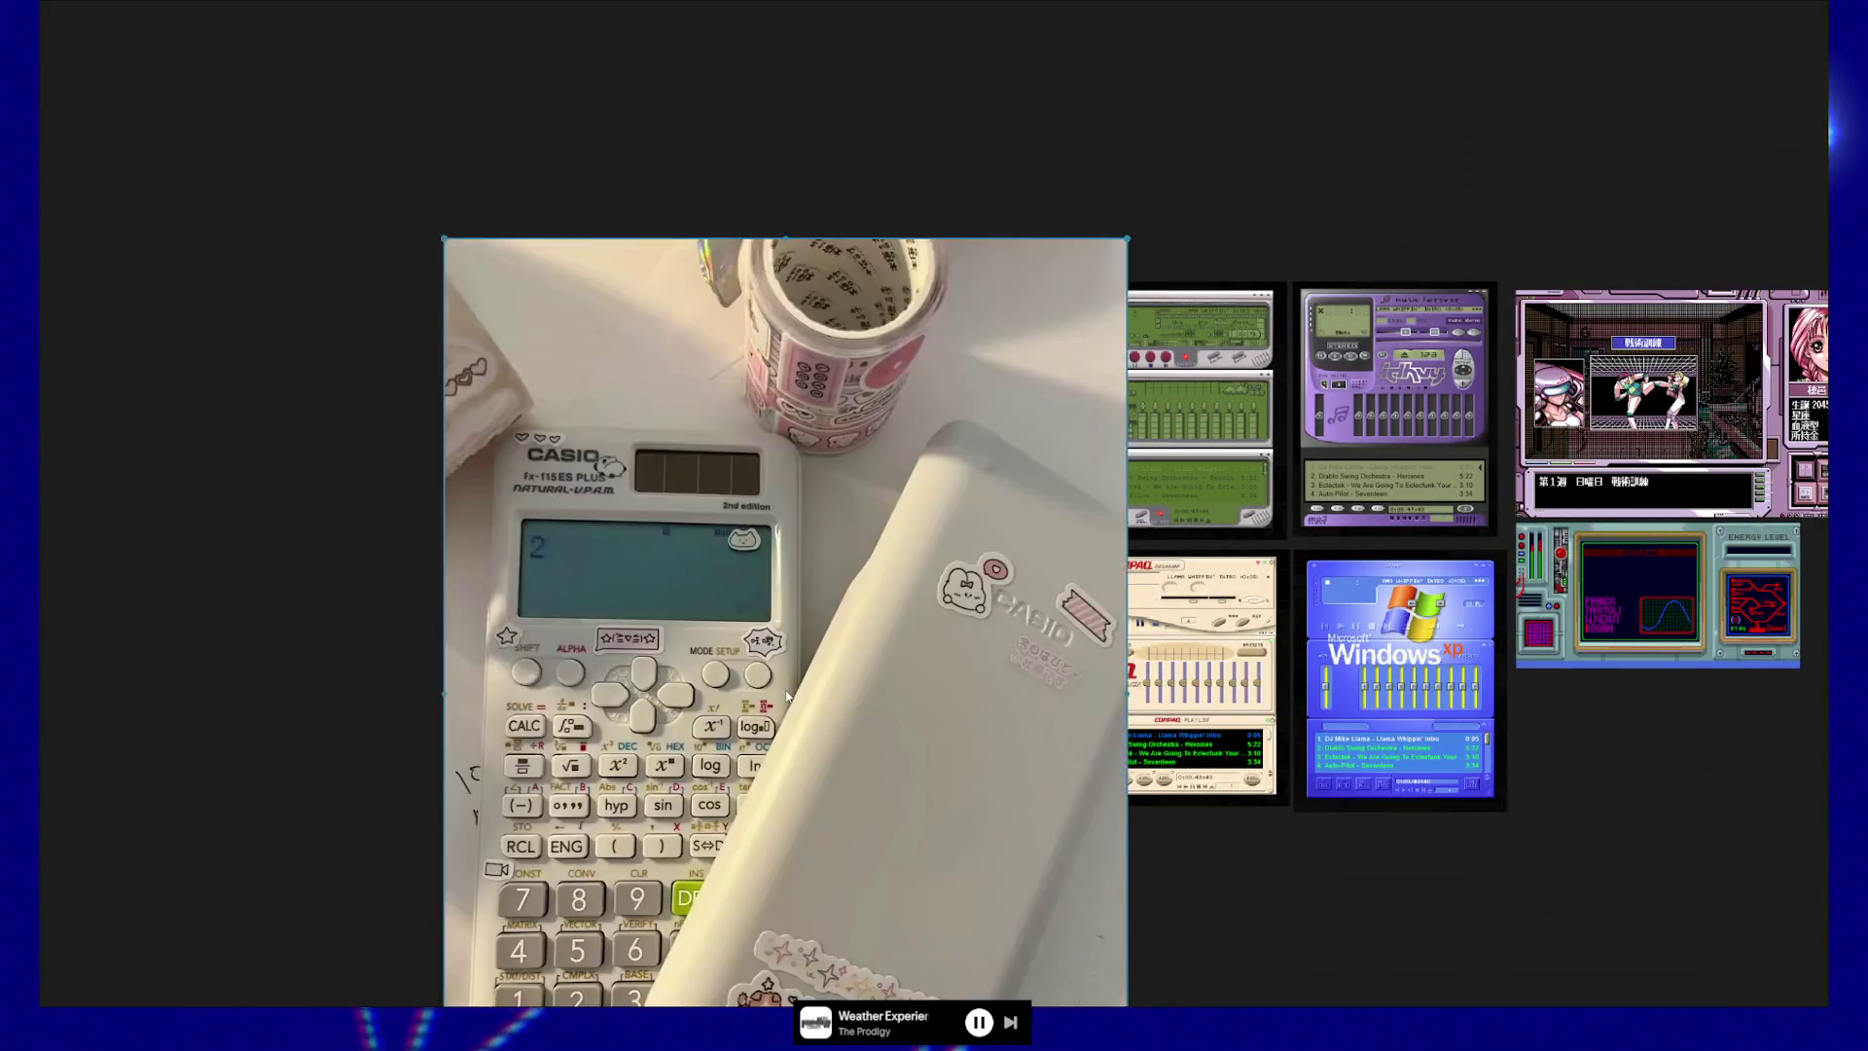
pyautogui.moveTo(843, 721)
pyautogui.mouseDown()
pyautogui.moveTo(901, 480)
pyautogui.moveTo(1168, 405)
pyautogui.moveTo(1198, 281)
pyautogui.mouseUp()
pyautogui.scroll(3, 880, 641)
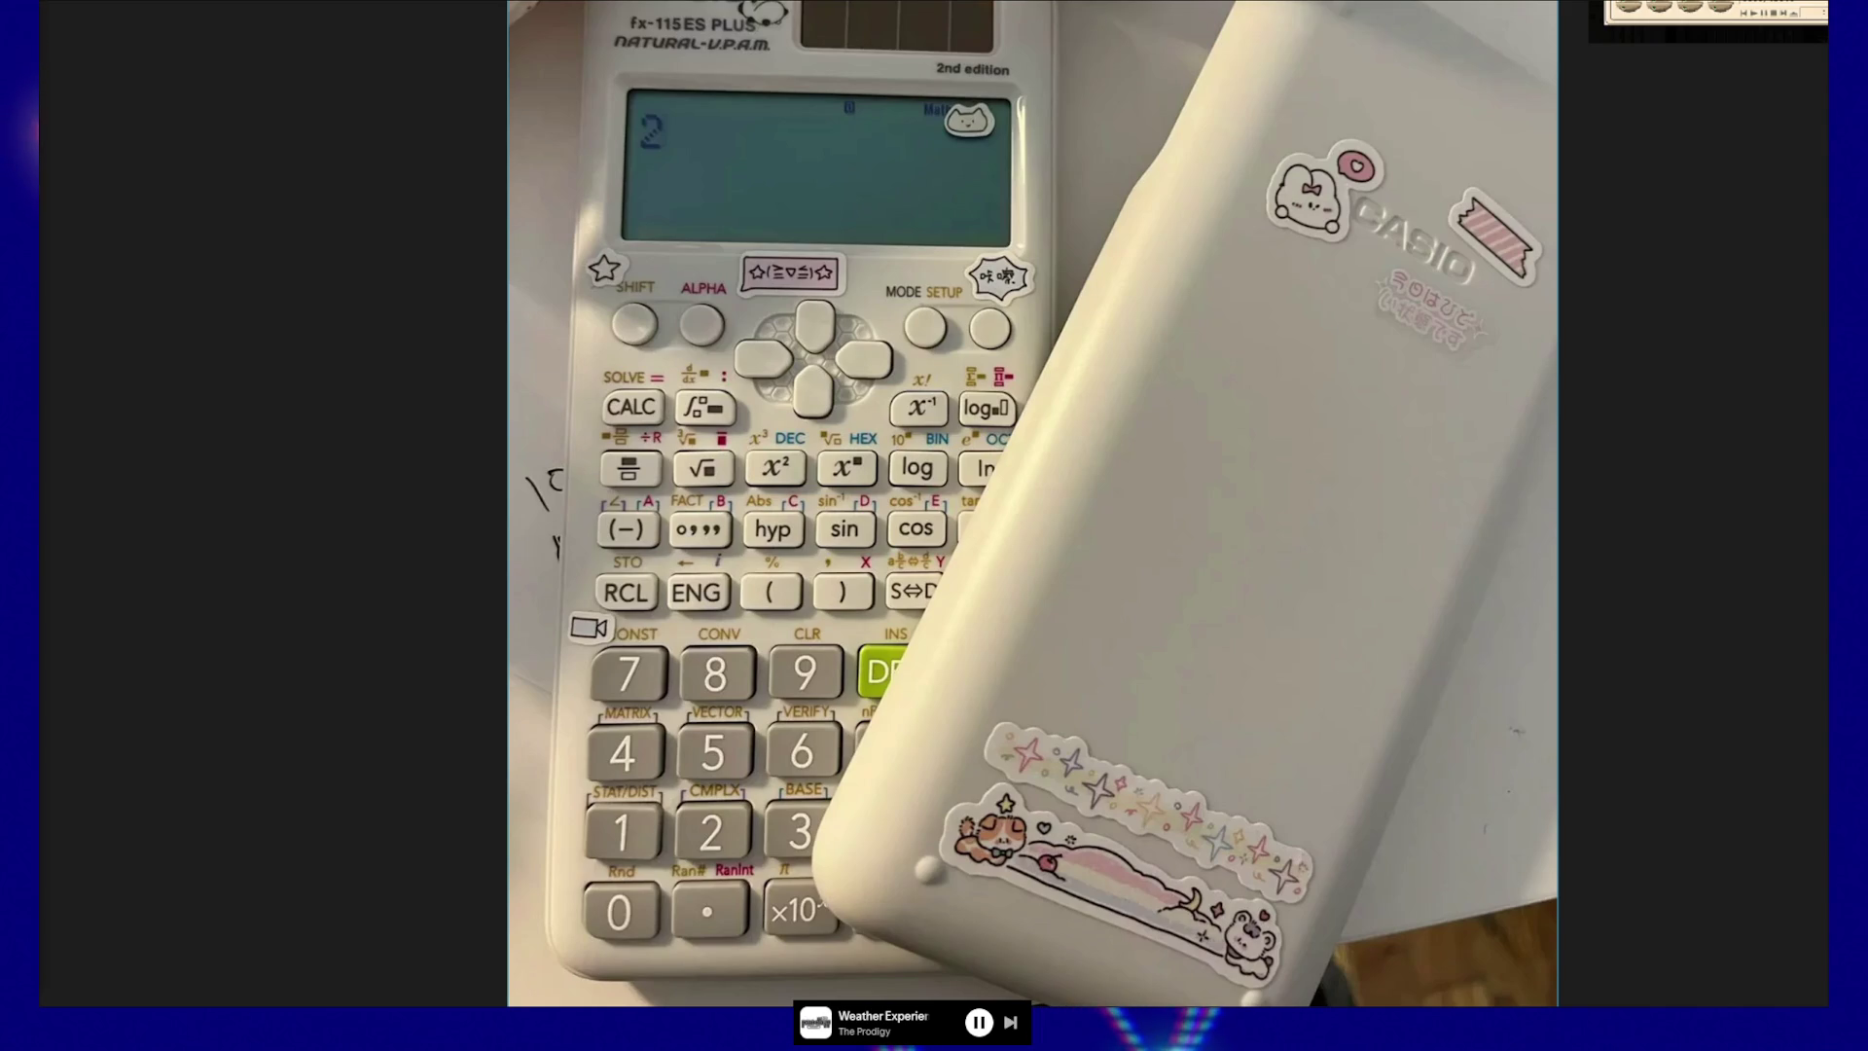
# Paste and position the remote-buttons image, then resize the Game Boy photo beside it.
pyautogui.scroll(-3, 390, 471)
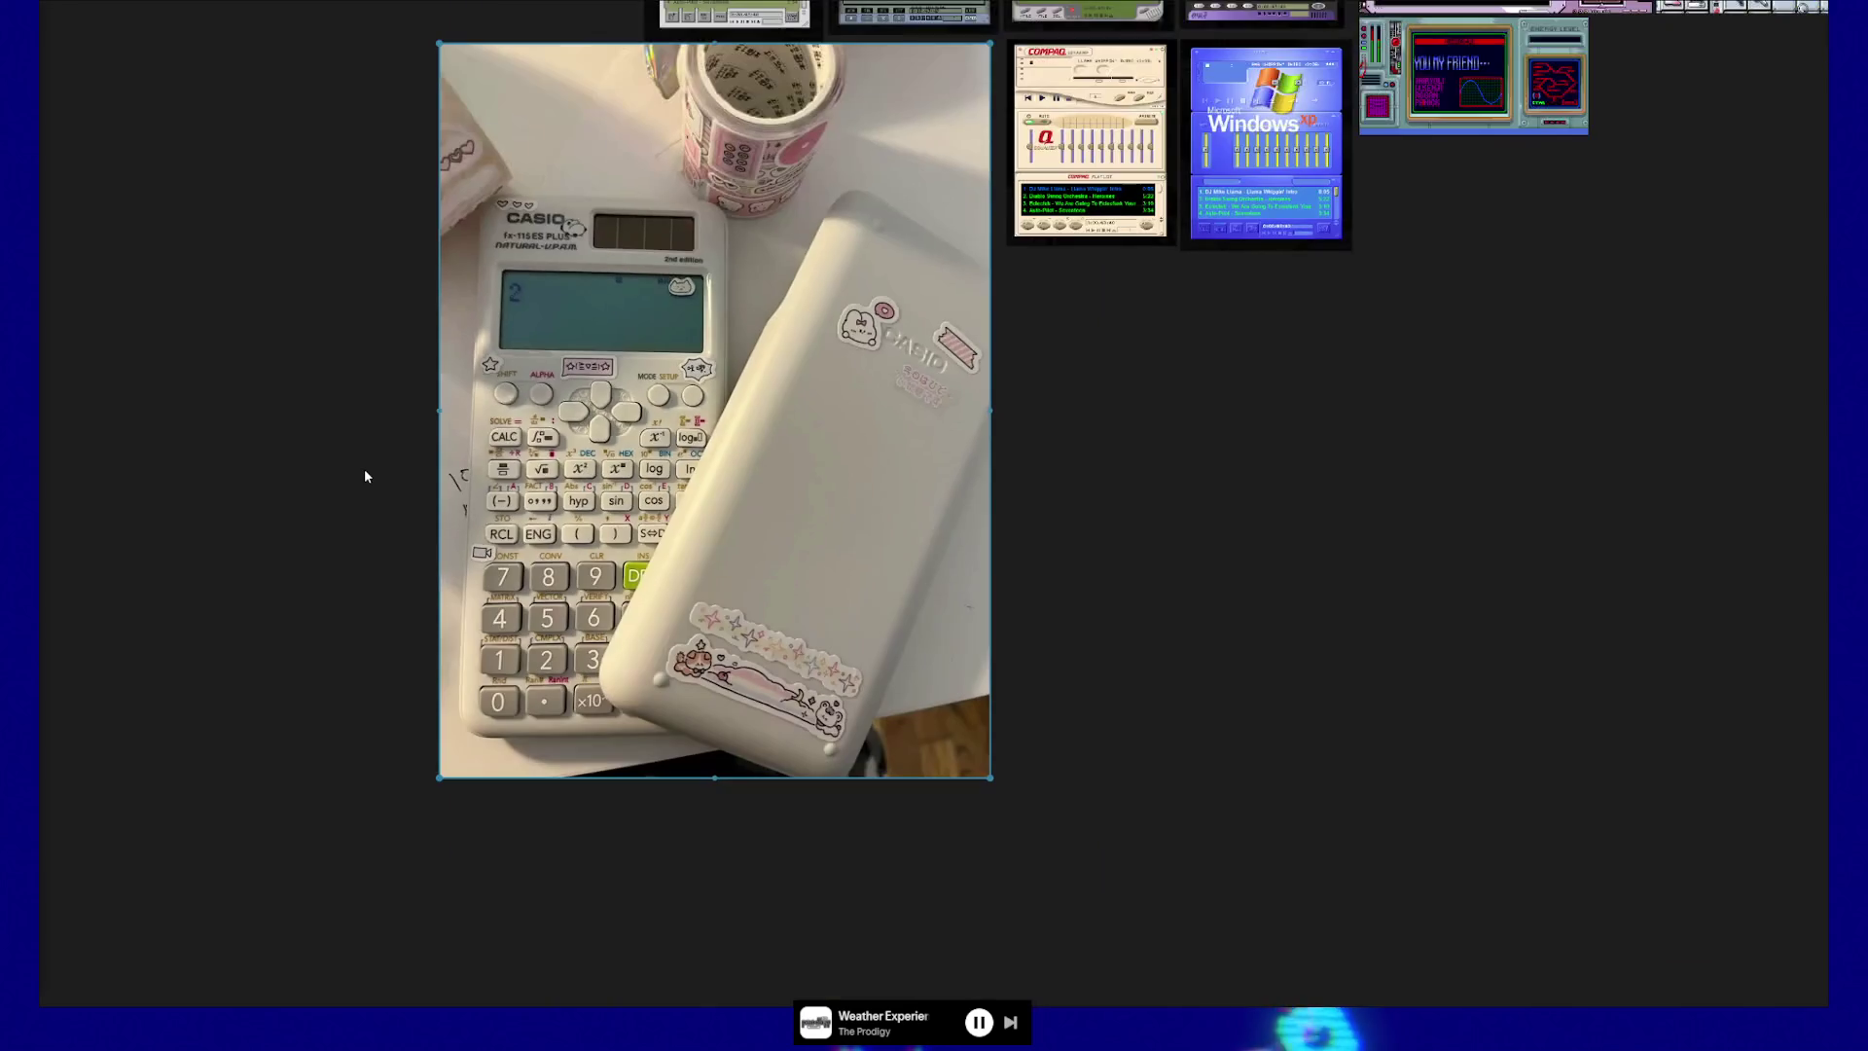
pyautogui.moveTo(331, 476); pyautogui.dragTo(567, 504)
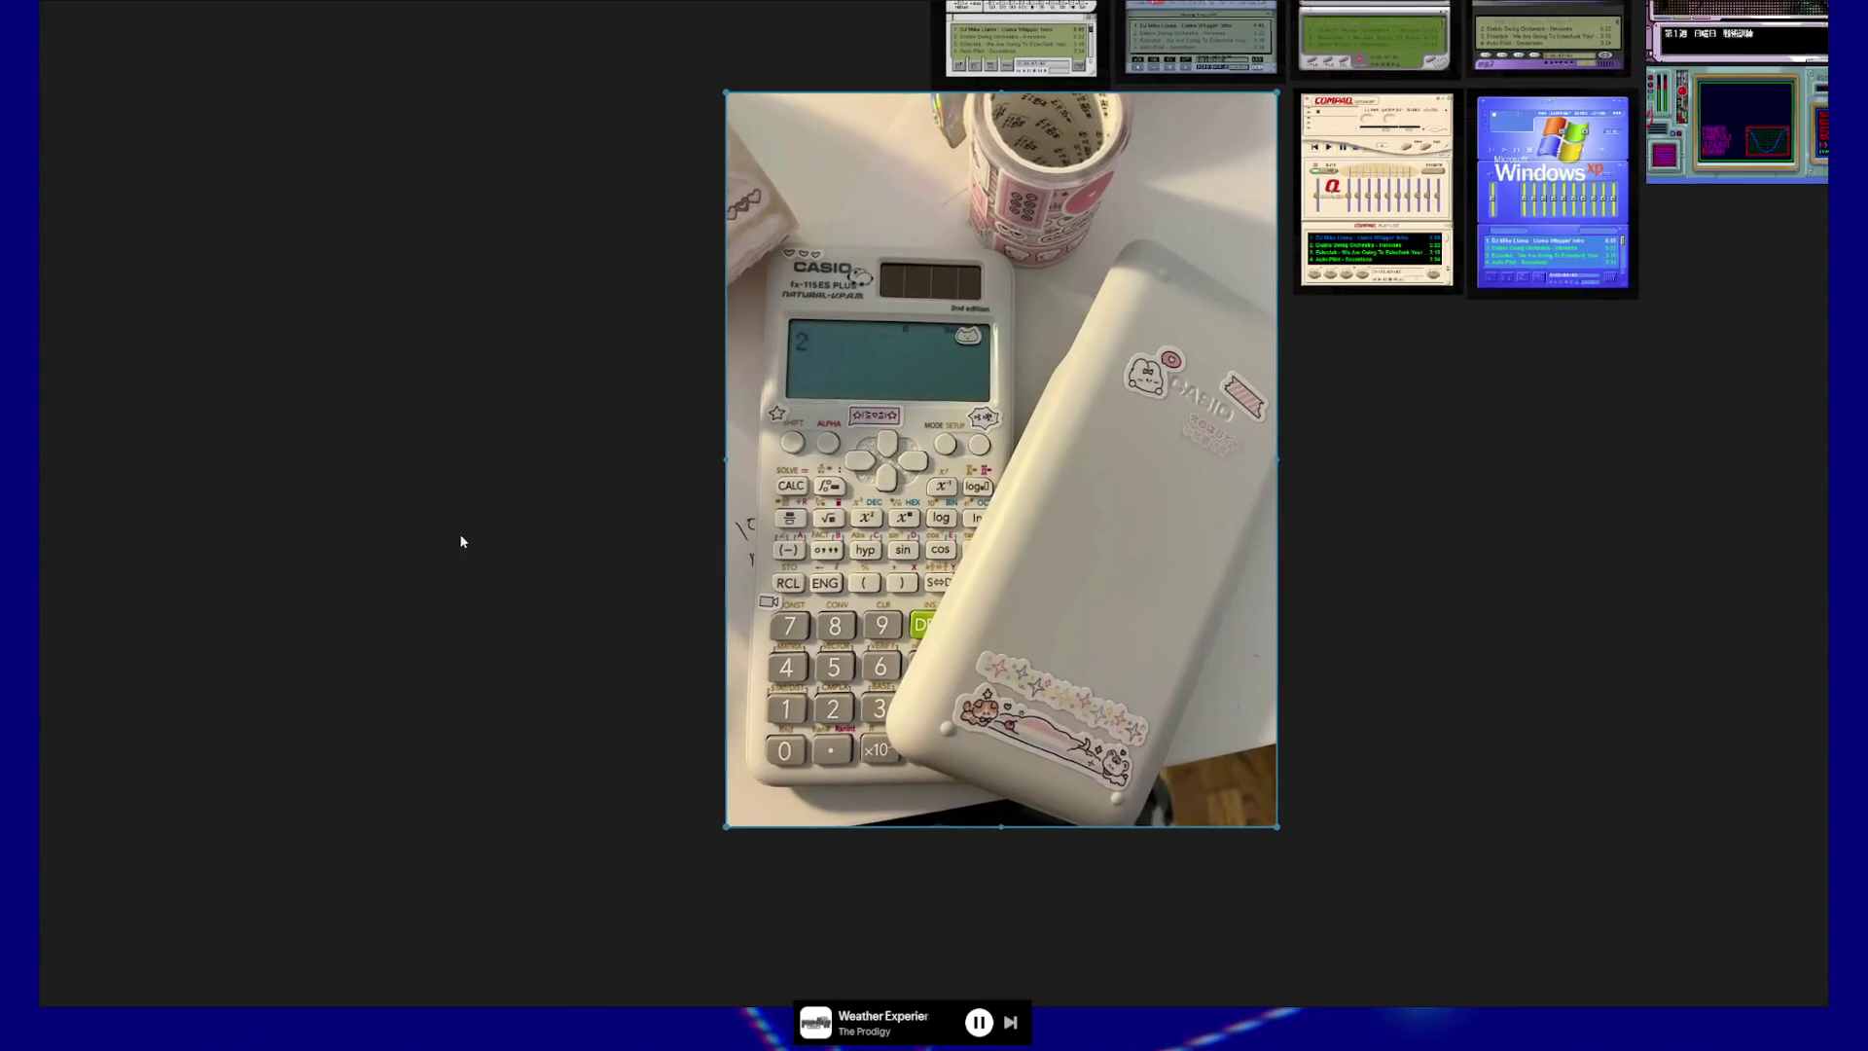
pyautogui.hotkey('ctrl', 'v')
pyautogui.moveTo(501, 526); pyautogui.dragTo(559, 493)
pyautogui.scroll(3, 484, 481)
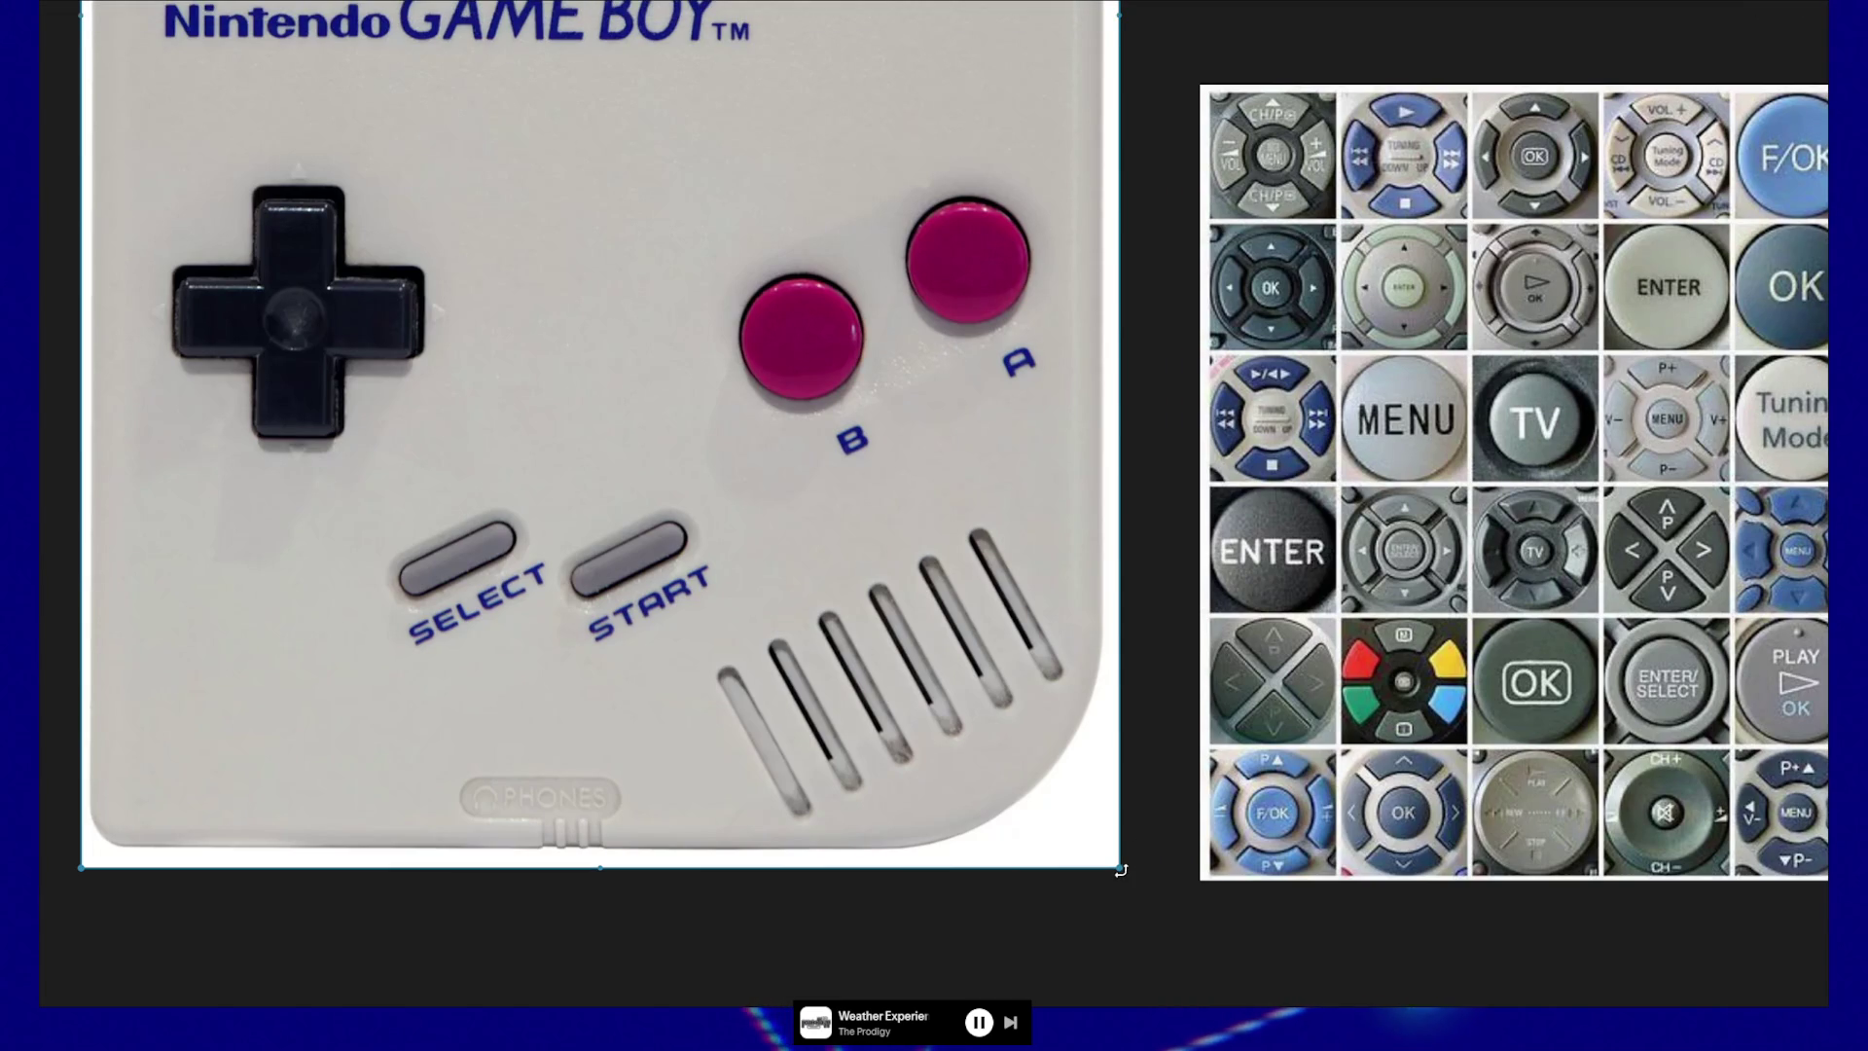
pyautogui.moveTo(1117, 866)
pyautogui.mouseDown()
pyautogui.moveTo(1009, 775)
pyautogui.moveTo(908, 633)
pyautogui.moveTo(843, 430)
pyautogui.moveTo(1001, 815)
pyautogui.mouseUp()
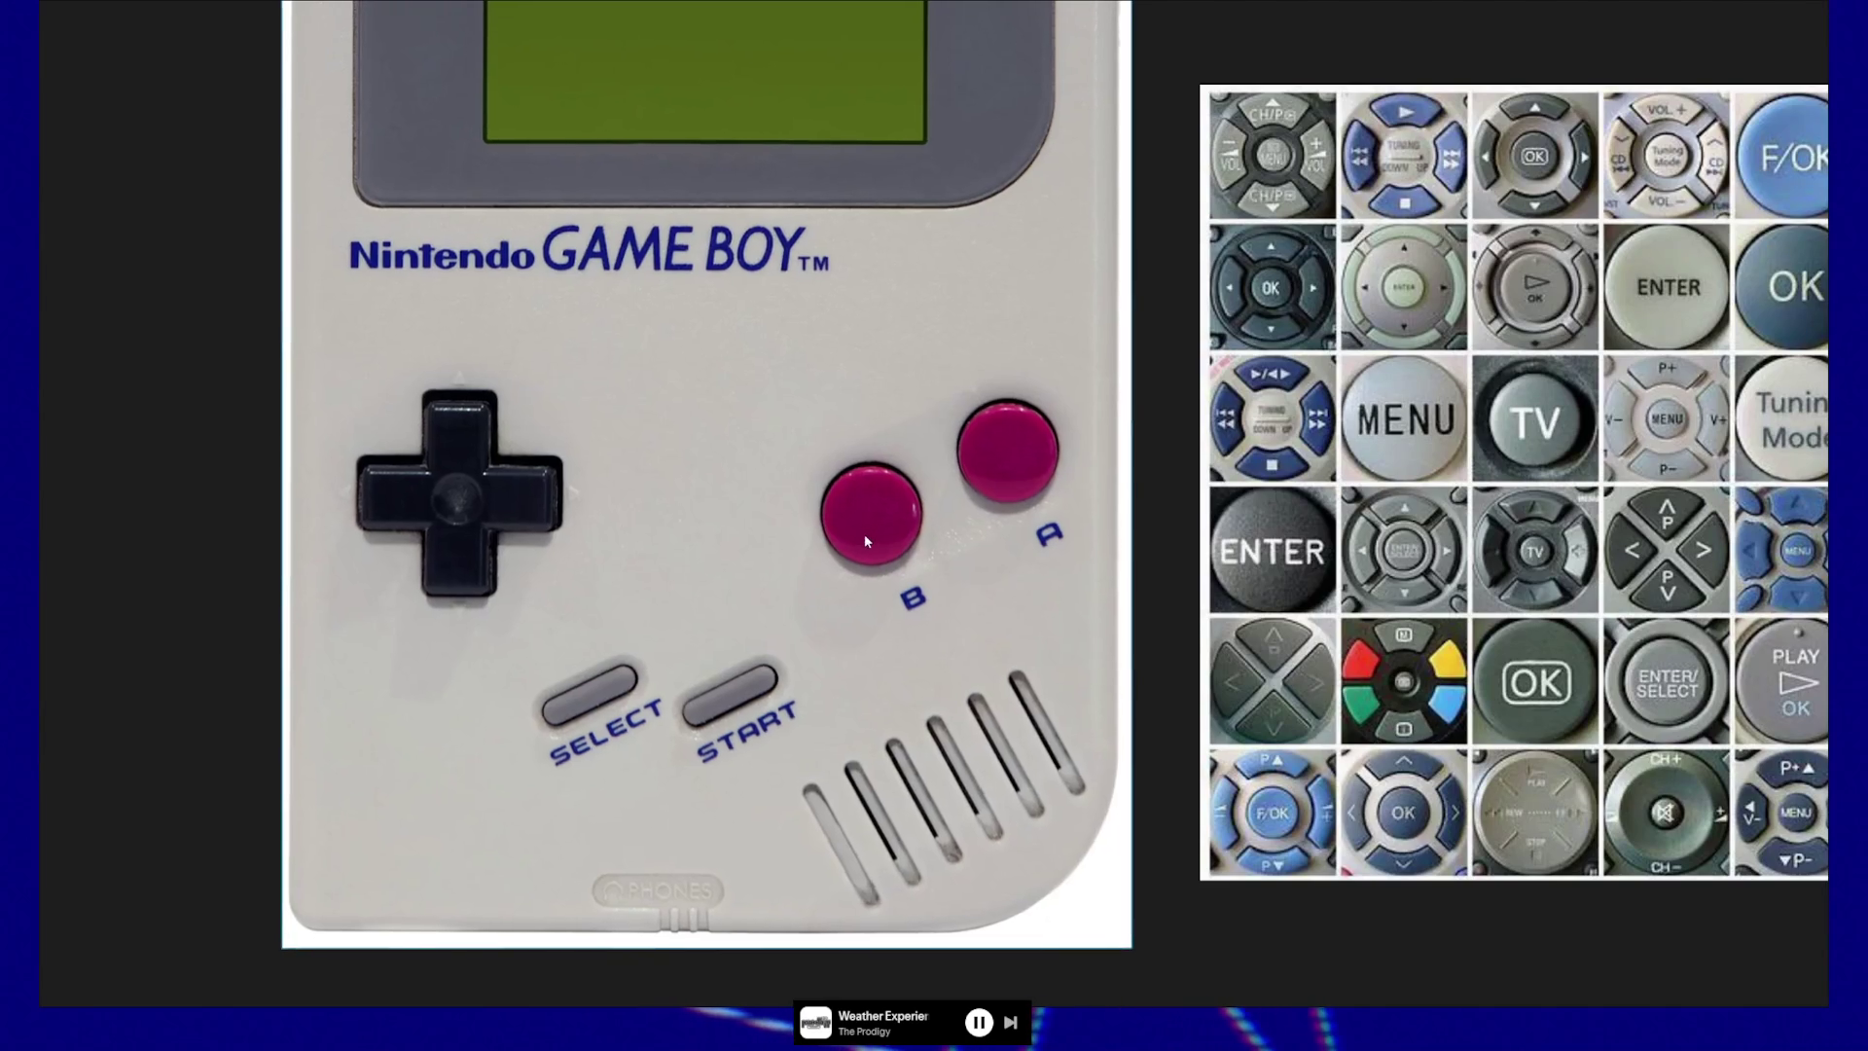
# Select the Game Boy photo, then paste the Memorex boombox image and place it alongside.
pyautogui.click(900, 552)
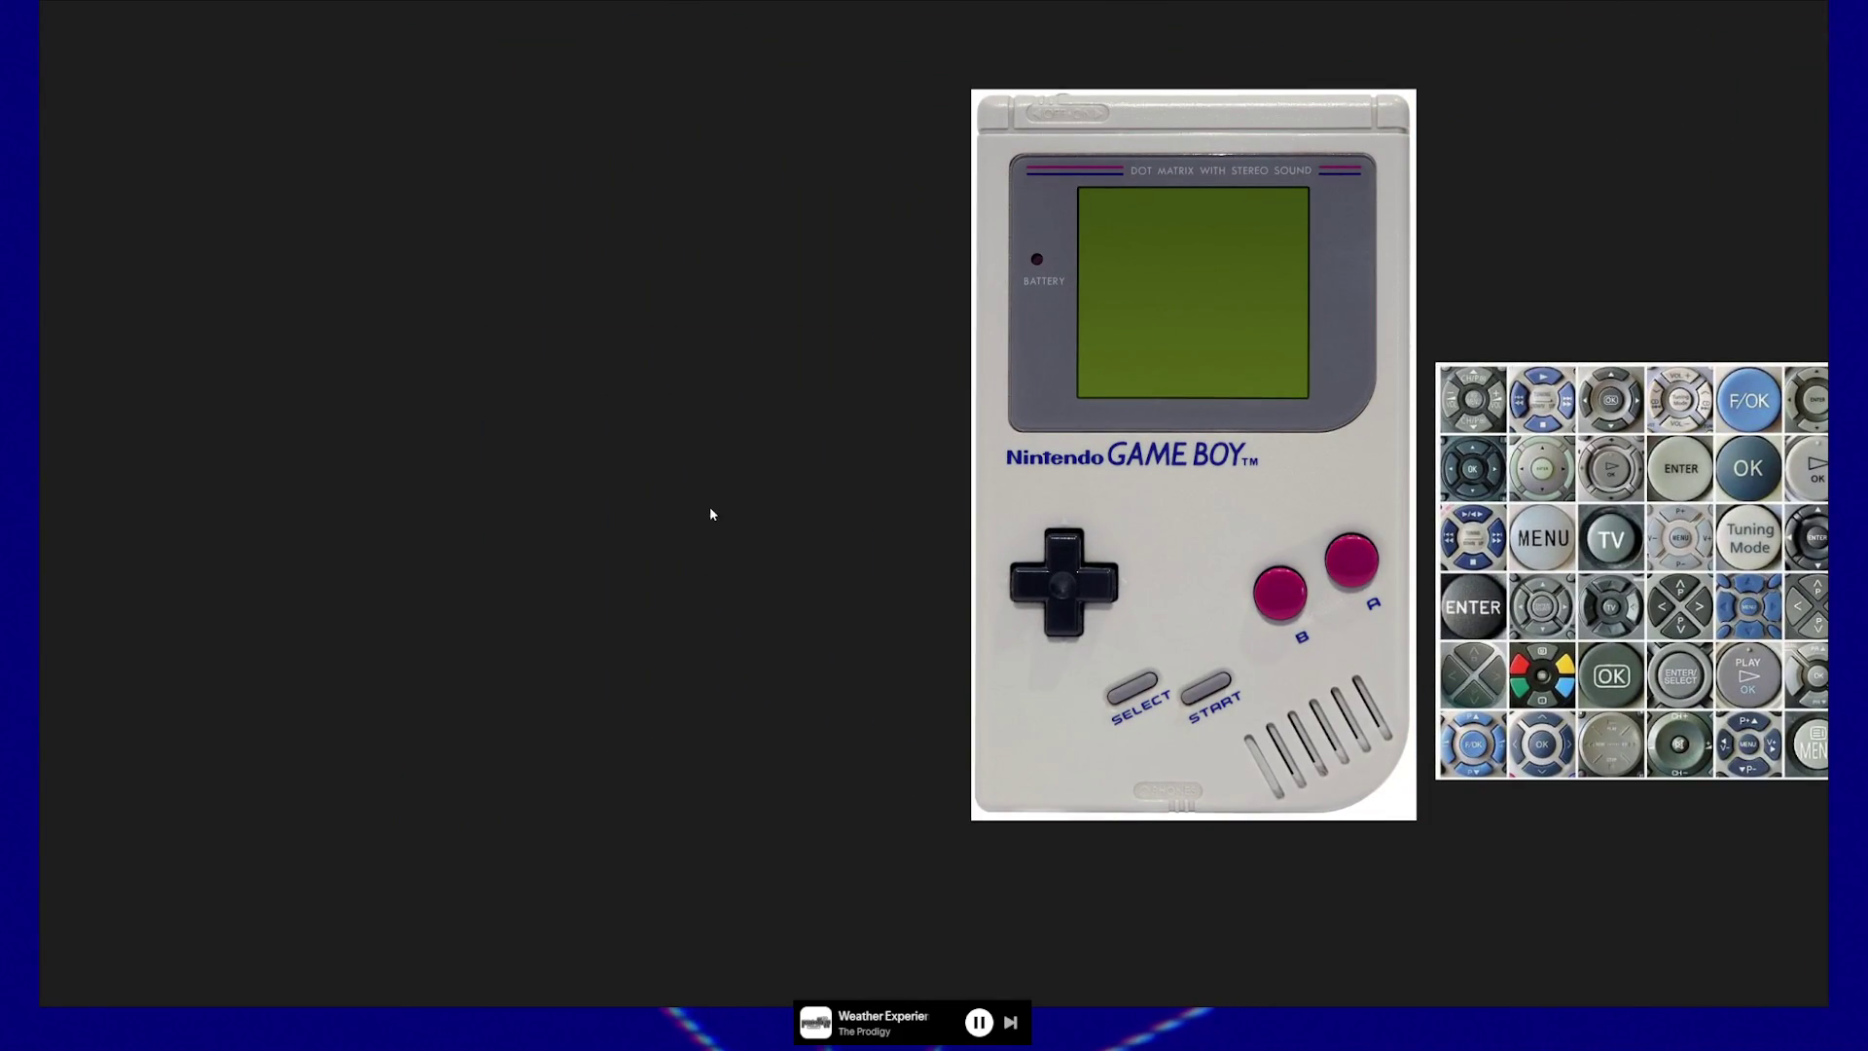
pyautogui.hotkey('ctrl', 'v')
pyautogui.moveTo(709, 506)
pyautogui.mouseDown()
pyautogui.moveTo(852, 423)
pyautogui.moveTo(813, 422)
pyautogui.mouseUp()
# Zoom and pan the PureRef board to view the boombox and Game Boy up close.
pyautogui.scroll(3, 813, 421)
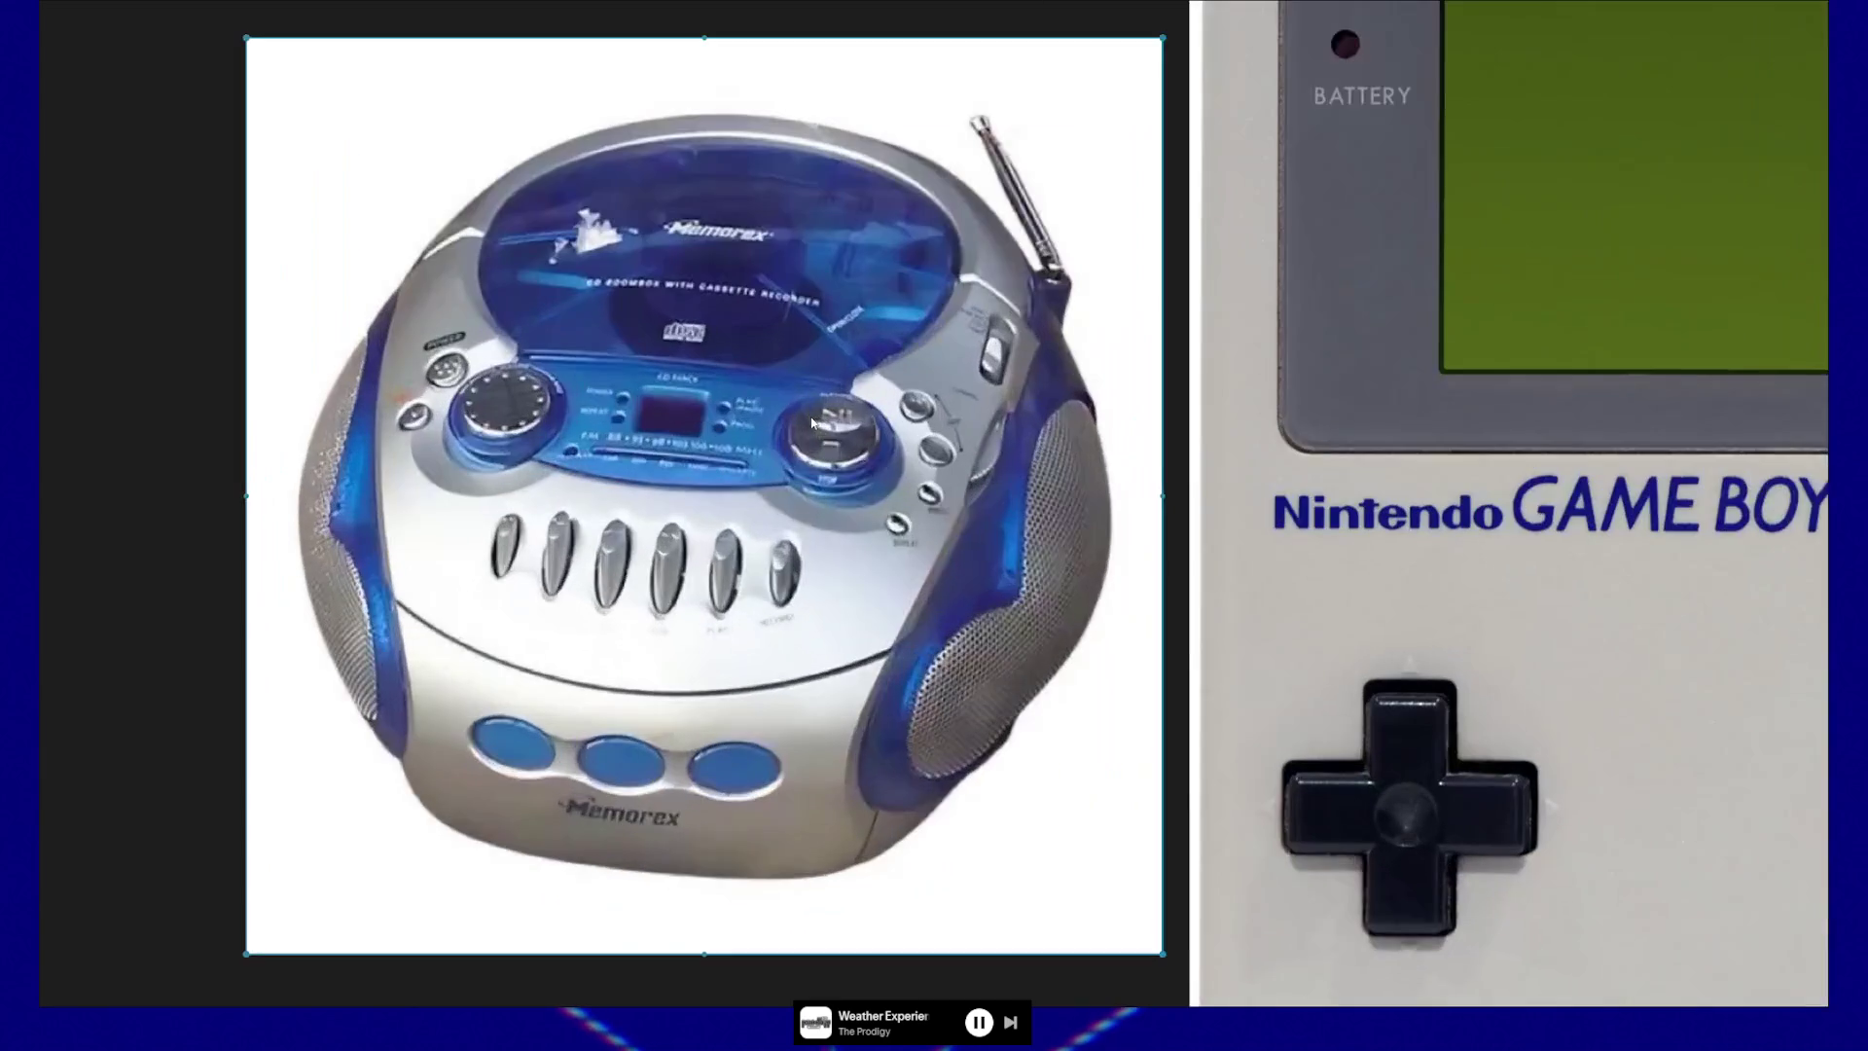
pyautogui.hscroll(-2, 854, 418)
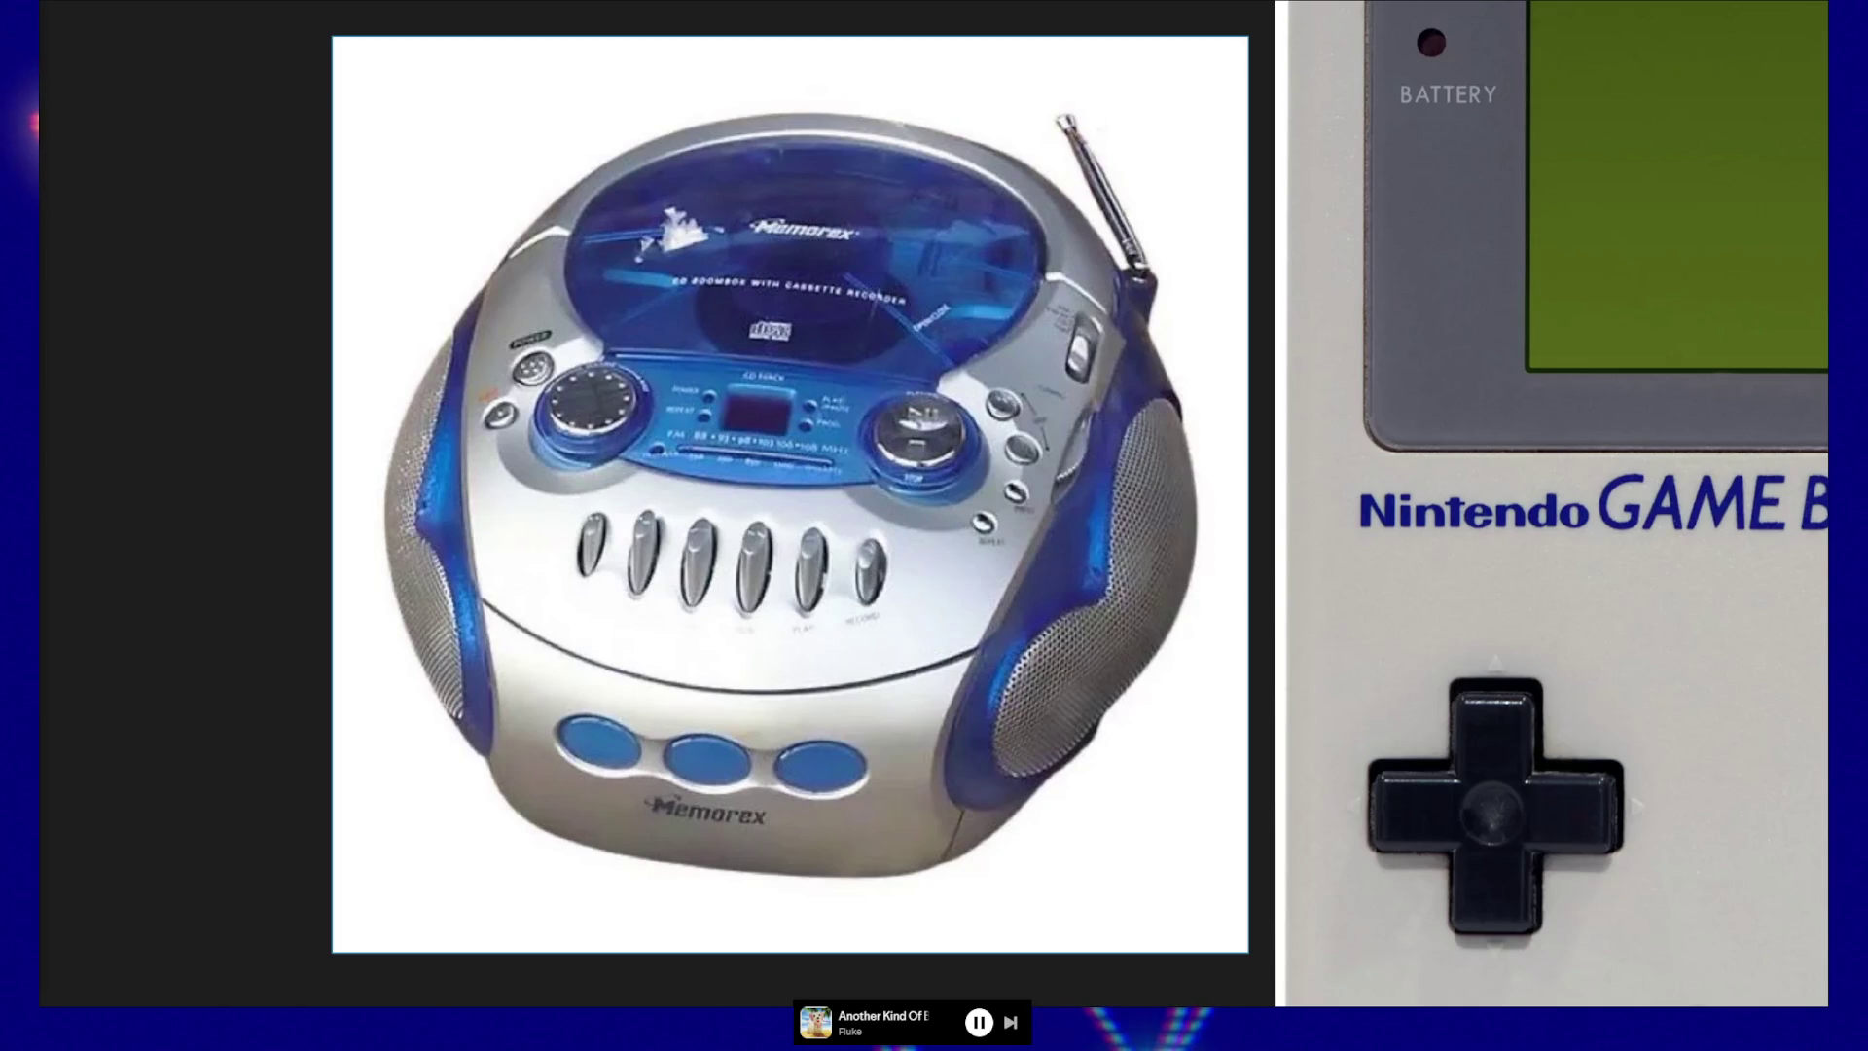
pyautogui.scroll(-3, 843, 564)
pyautogui.scroll(5, 852, 594)
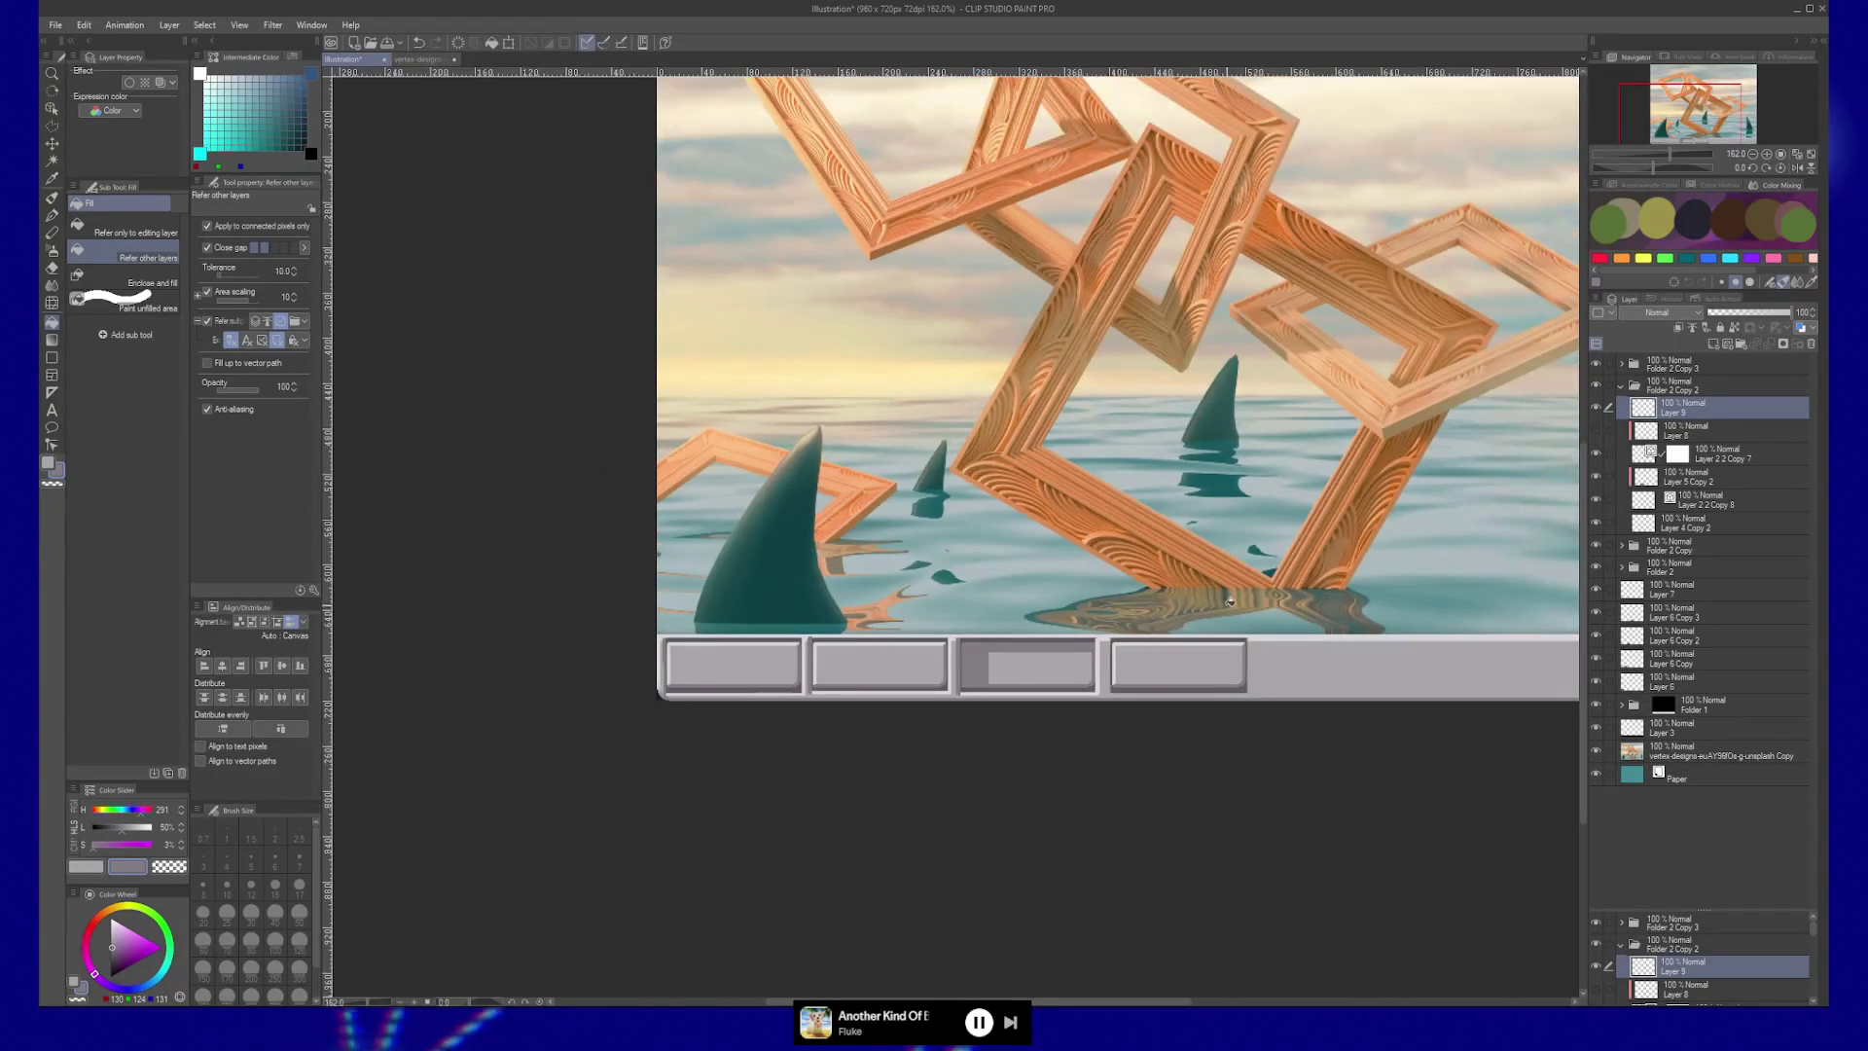
# Delete the duplicate button folders from Folder 2 Copy 3 down to Folder 2 Copy.
pyautogui.click(1673, 366)
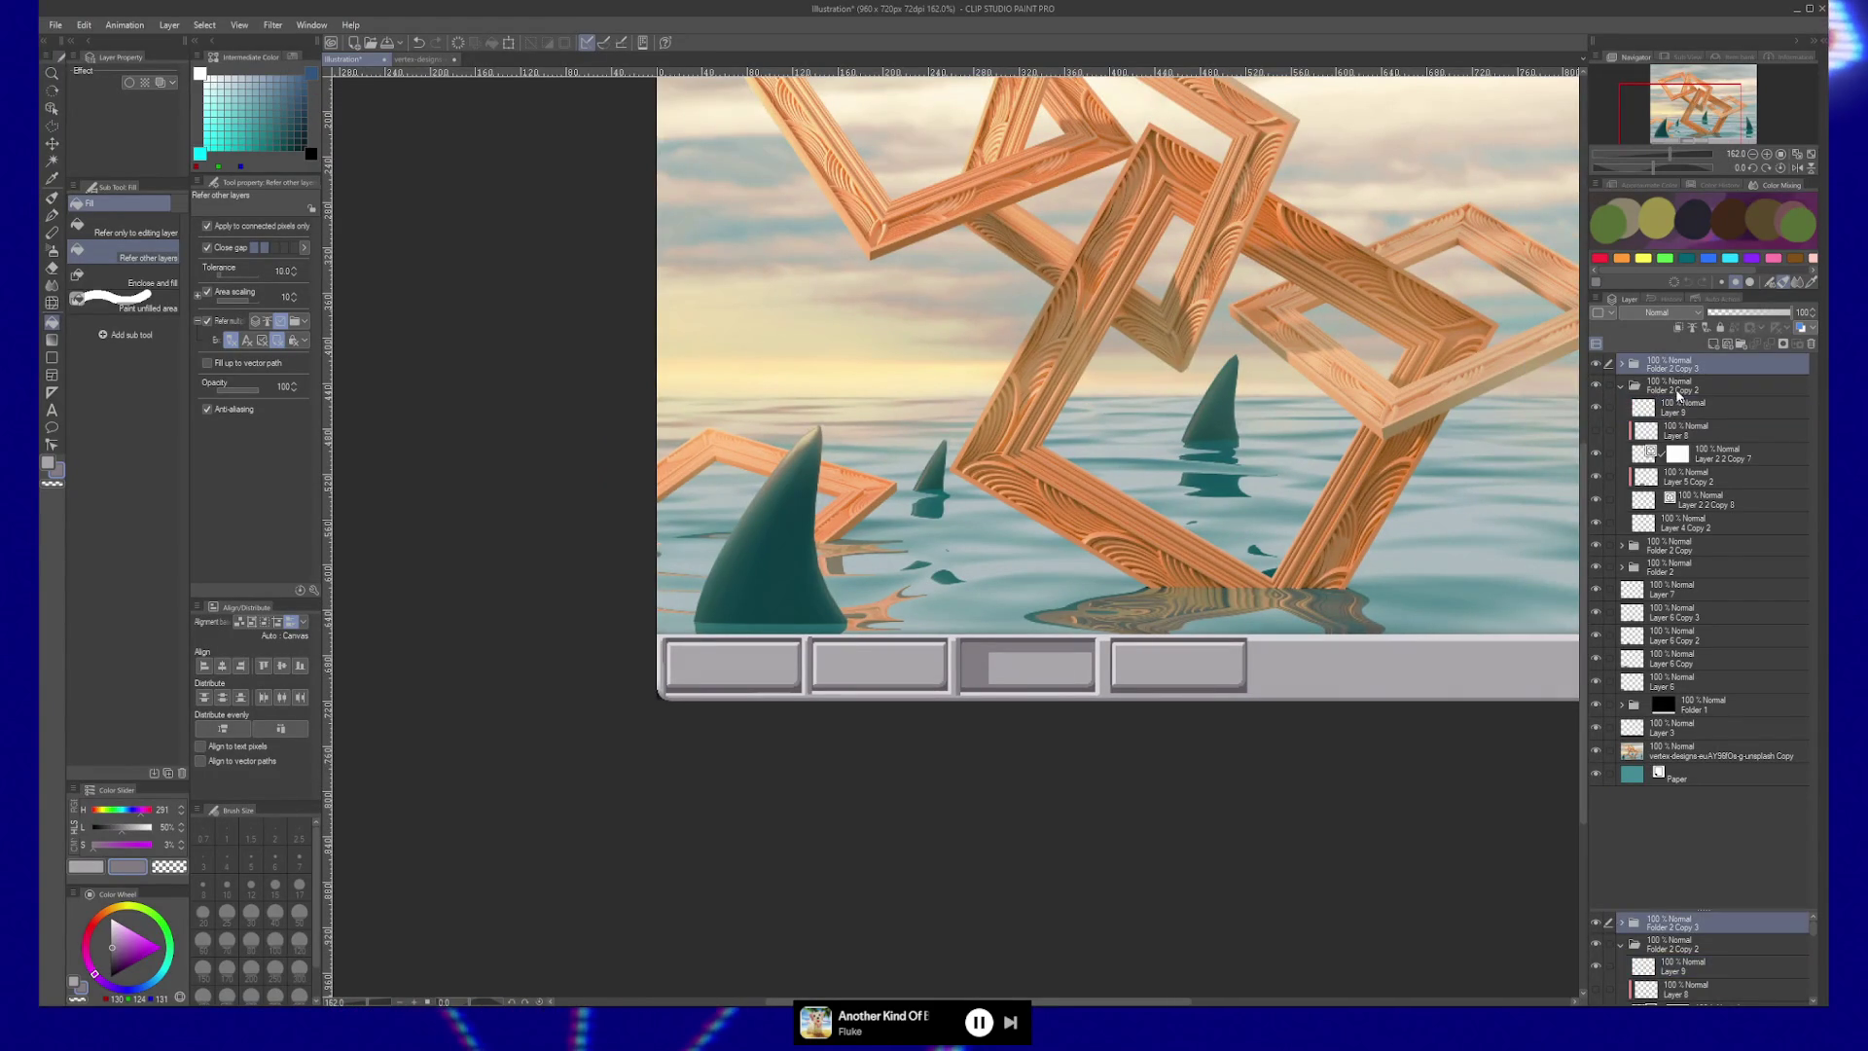
pyautogui.keyDown('ctrl'); pyautogui.click(1674, 387); pyautogui.keyUp('ctrl')
pyautogui.keyDown('shift'); pyautogui.click(1666, 546); pyautogui.keyUp('shift')
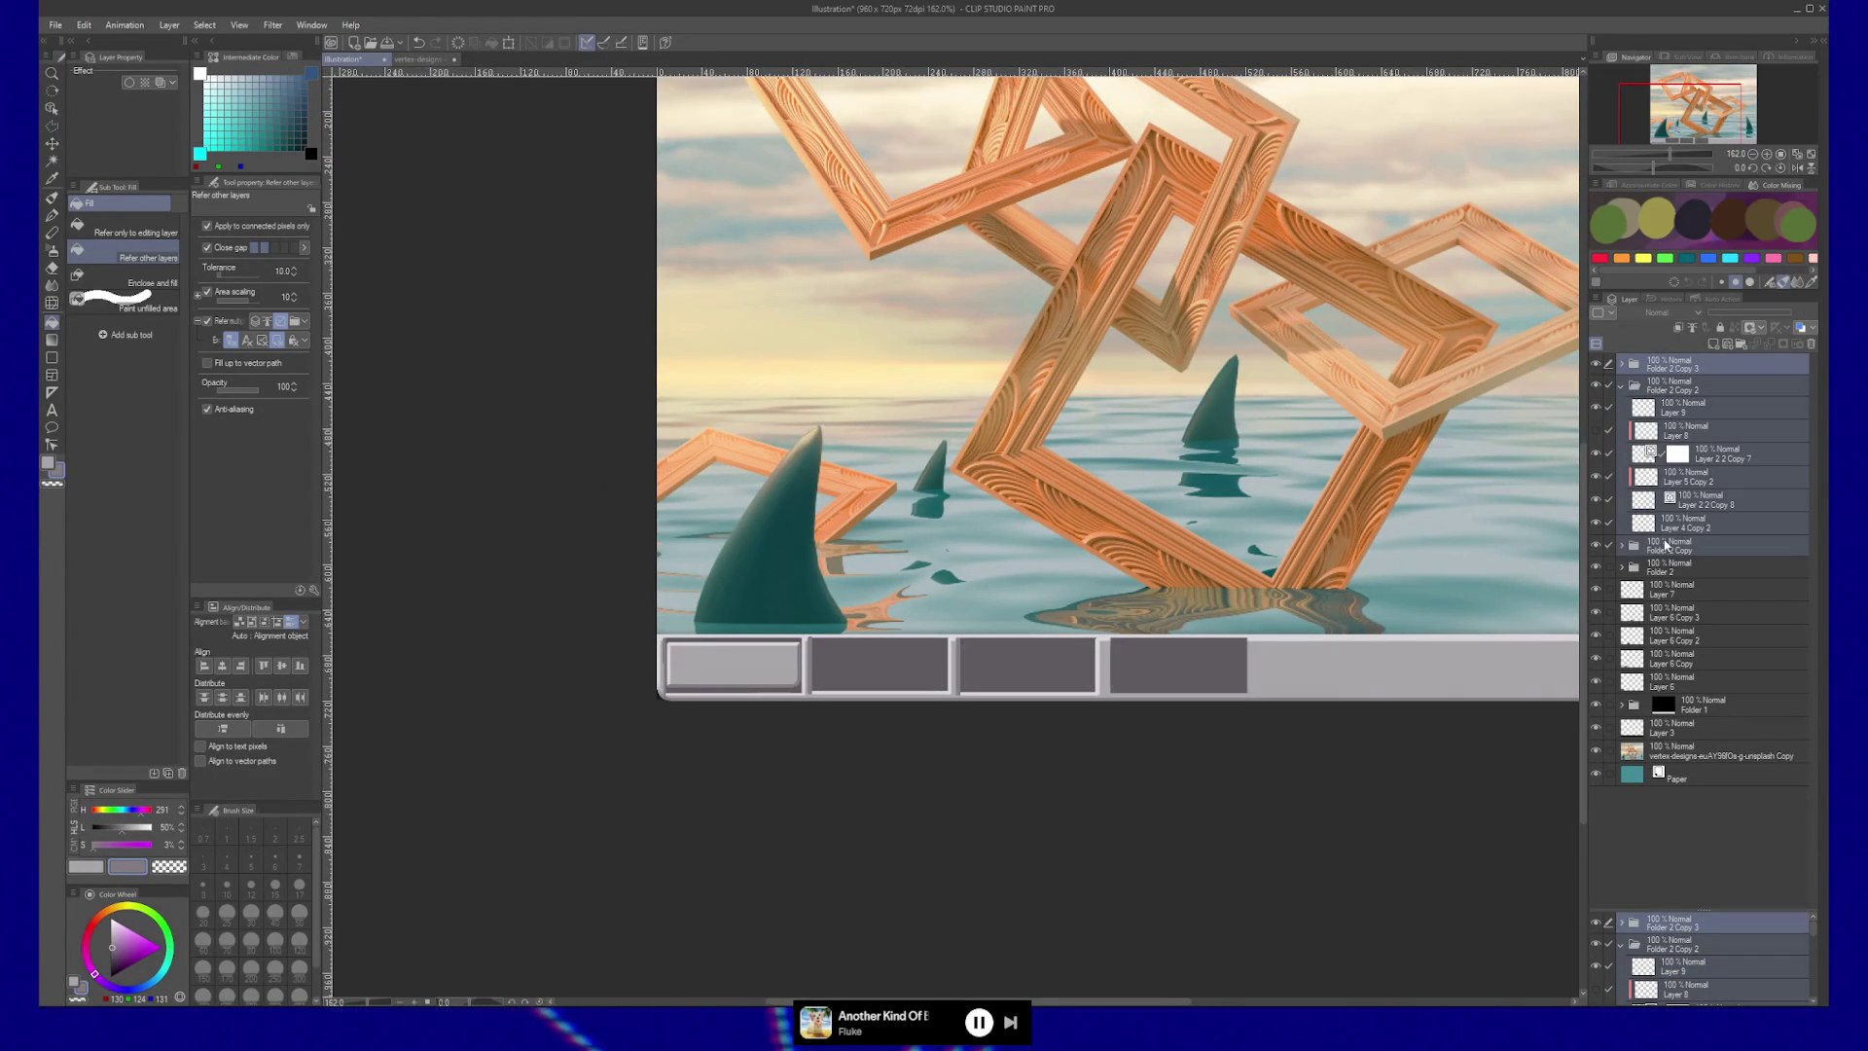
pyautogui.click(1812, 345)
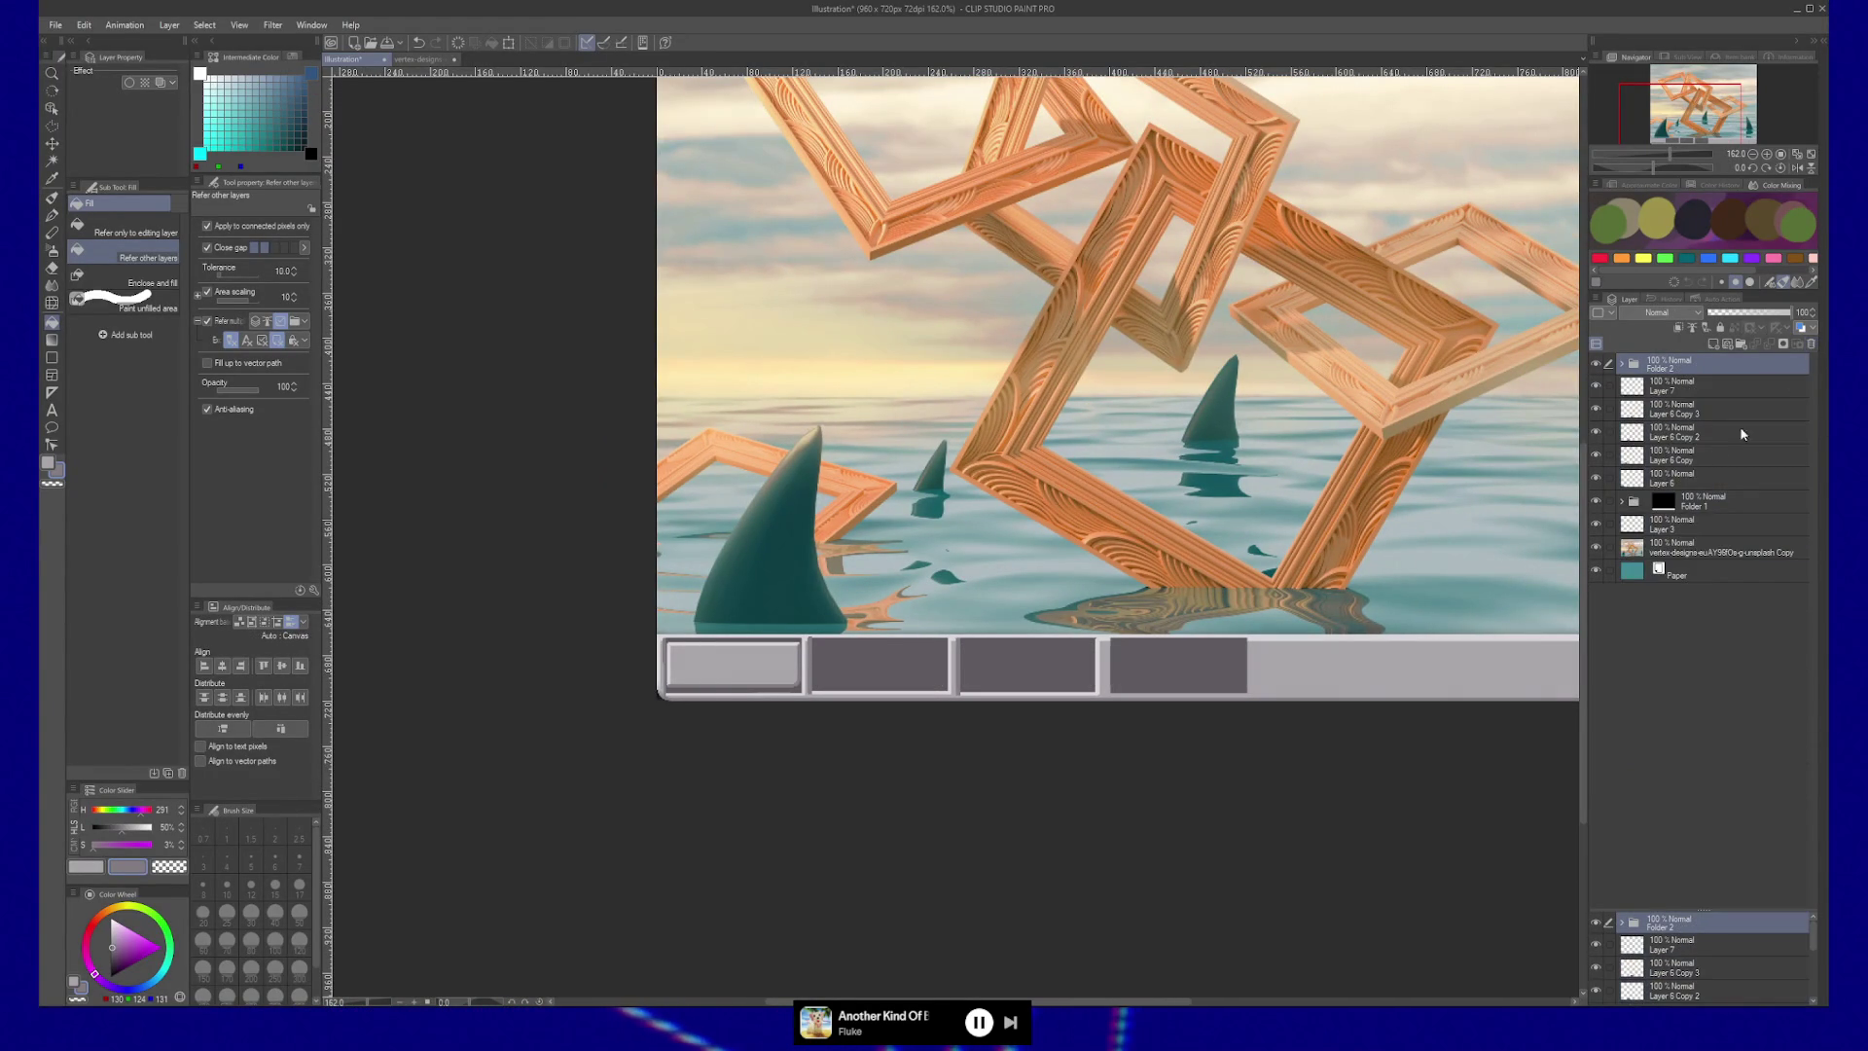
# Delete Layer 7 and the Layer 6 copies holding the grey squares.
pyautogui.click(1712, 385)
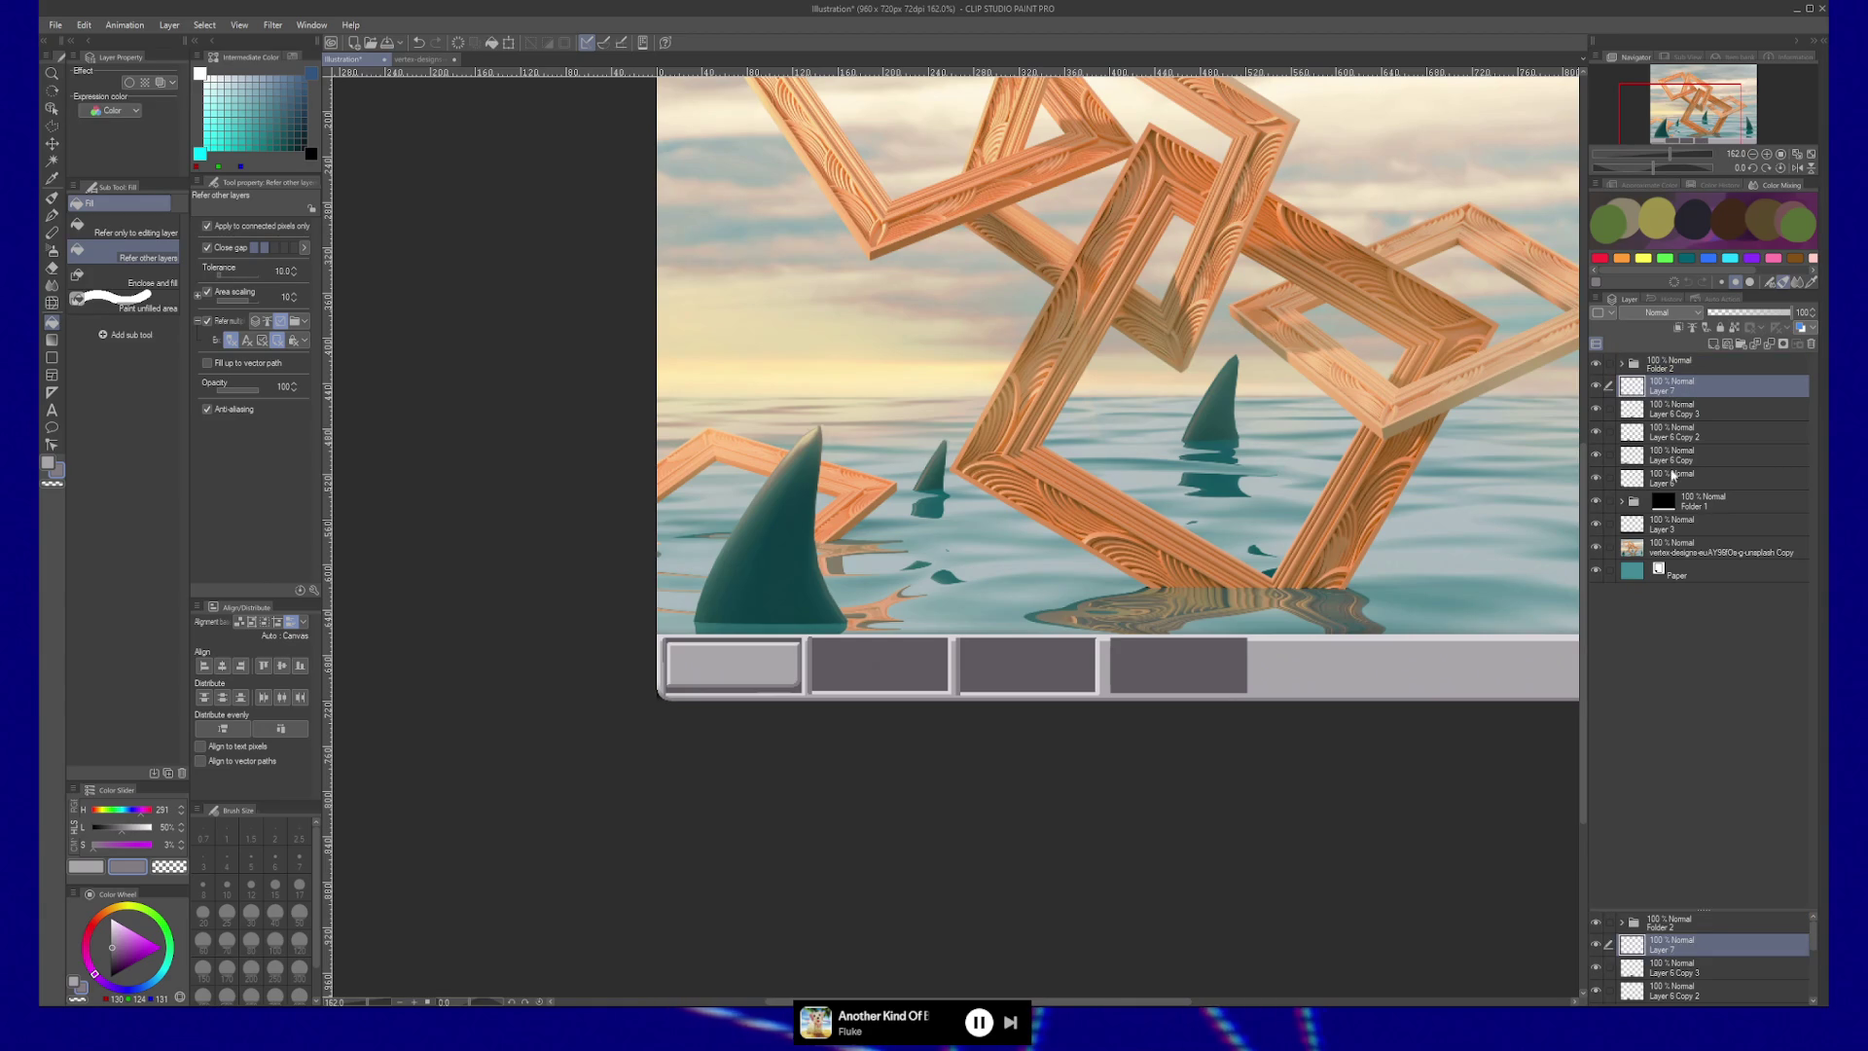
pyautogui.keyDown('shift'); pyautogui.click(1713, 477); pyautogui.keyUp('shift')
pyautogui.click(1812, 344)
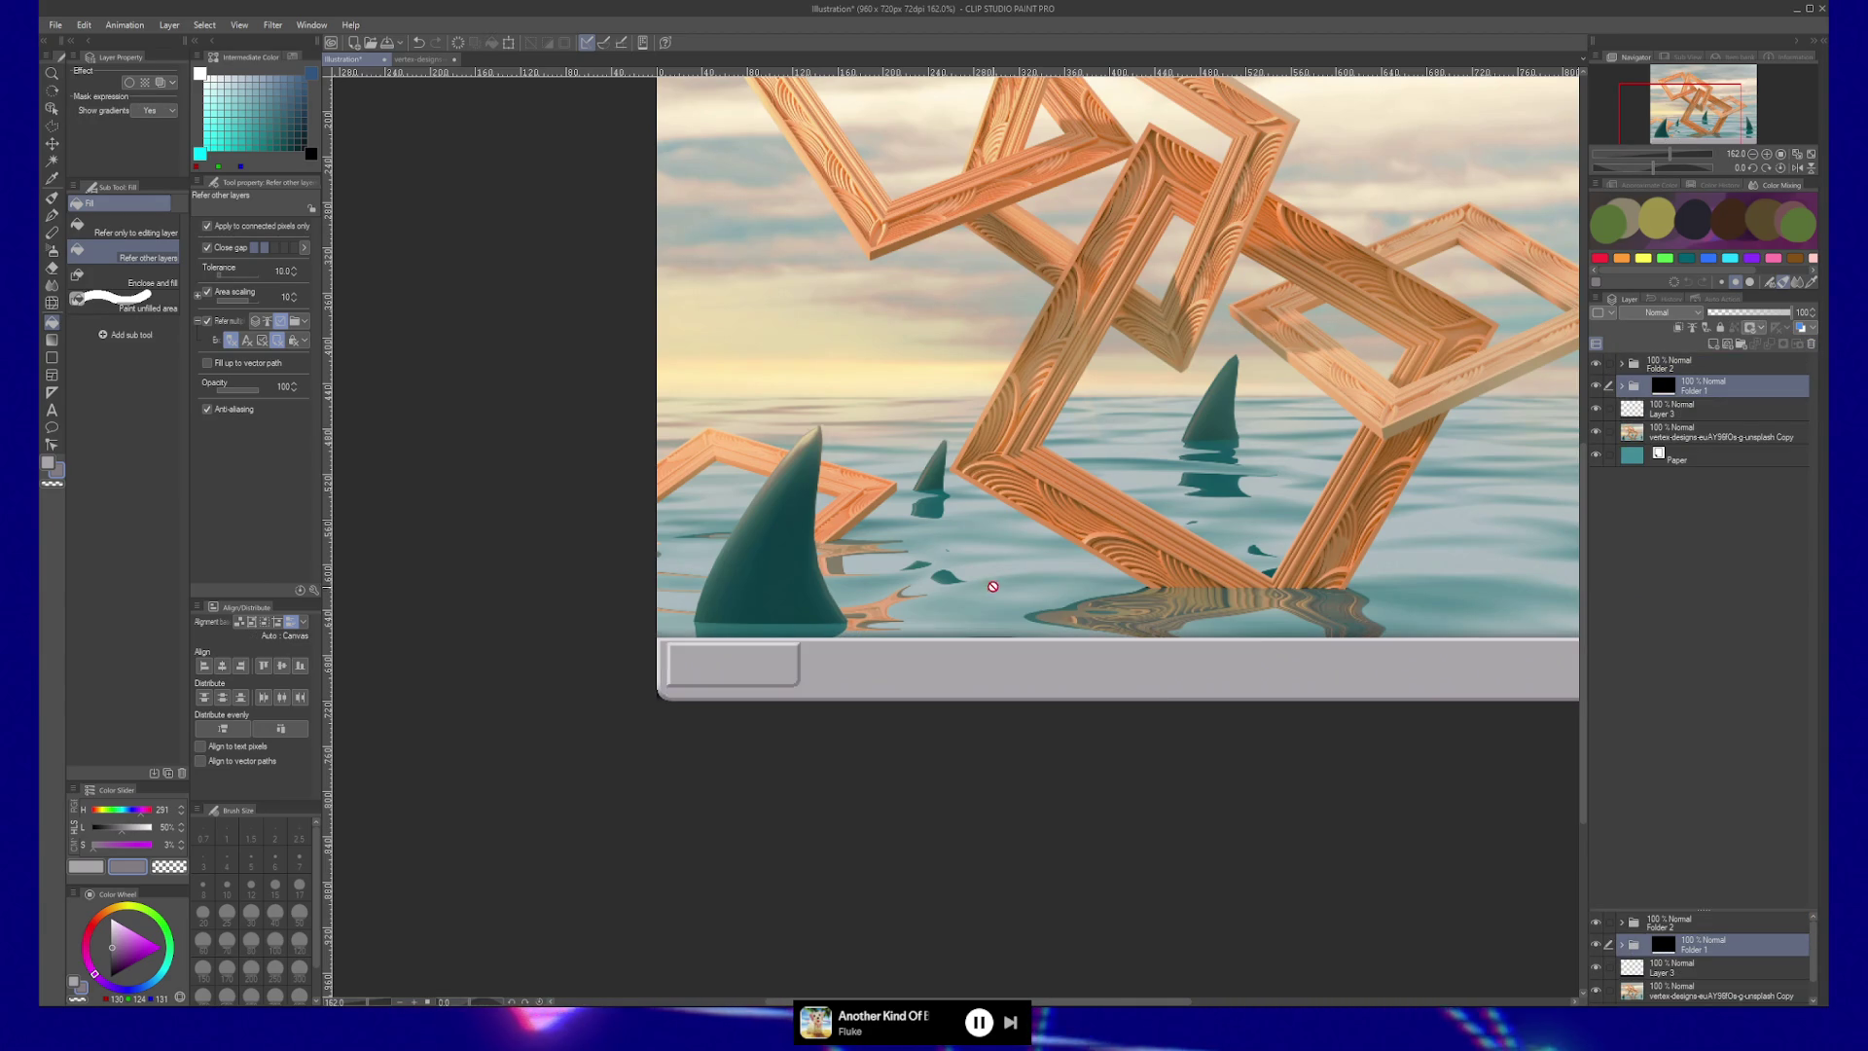
# Select Folder 2, expand Folder 1, and zoom out to see the whole illustration.
pyautogui.moveTo(988, 550); pyautogui.dragTo(967, 523)
pyautogui.hotkey('alt', ']')
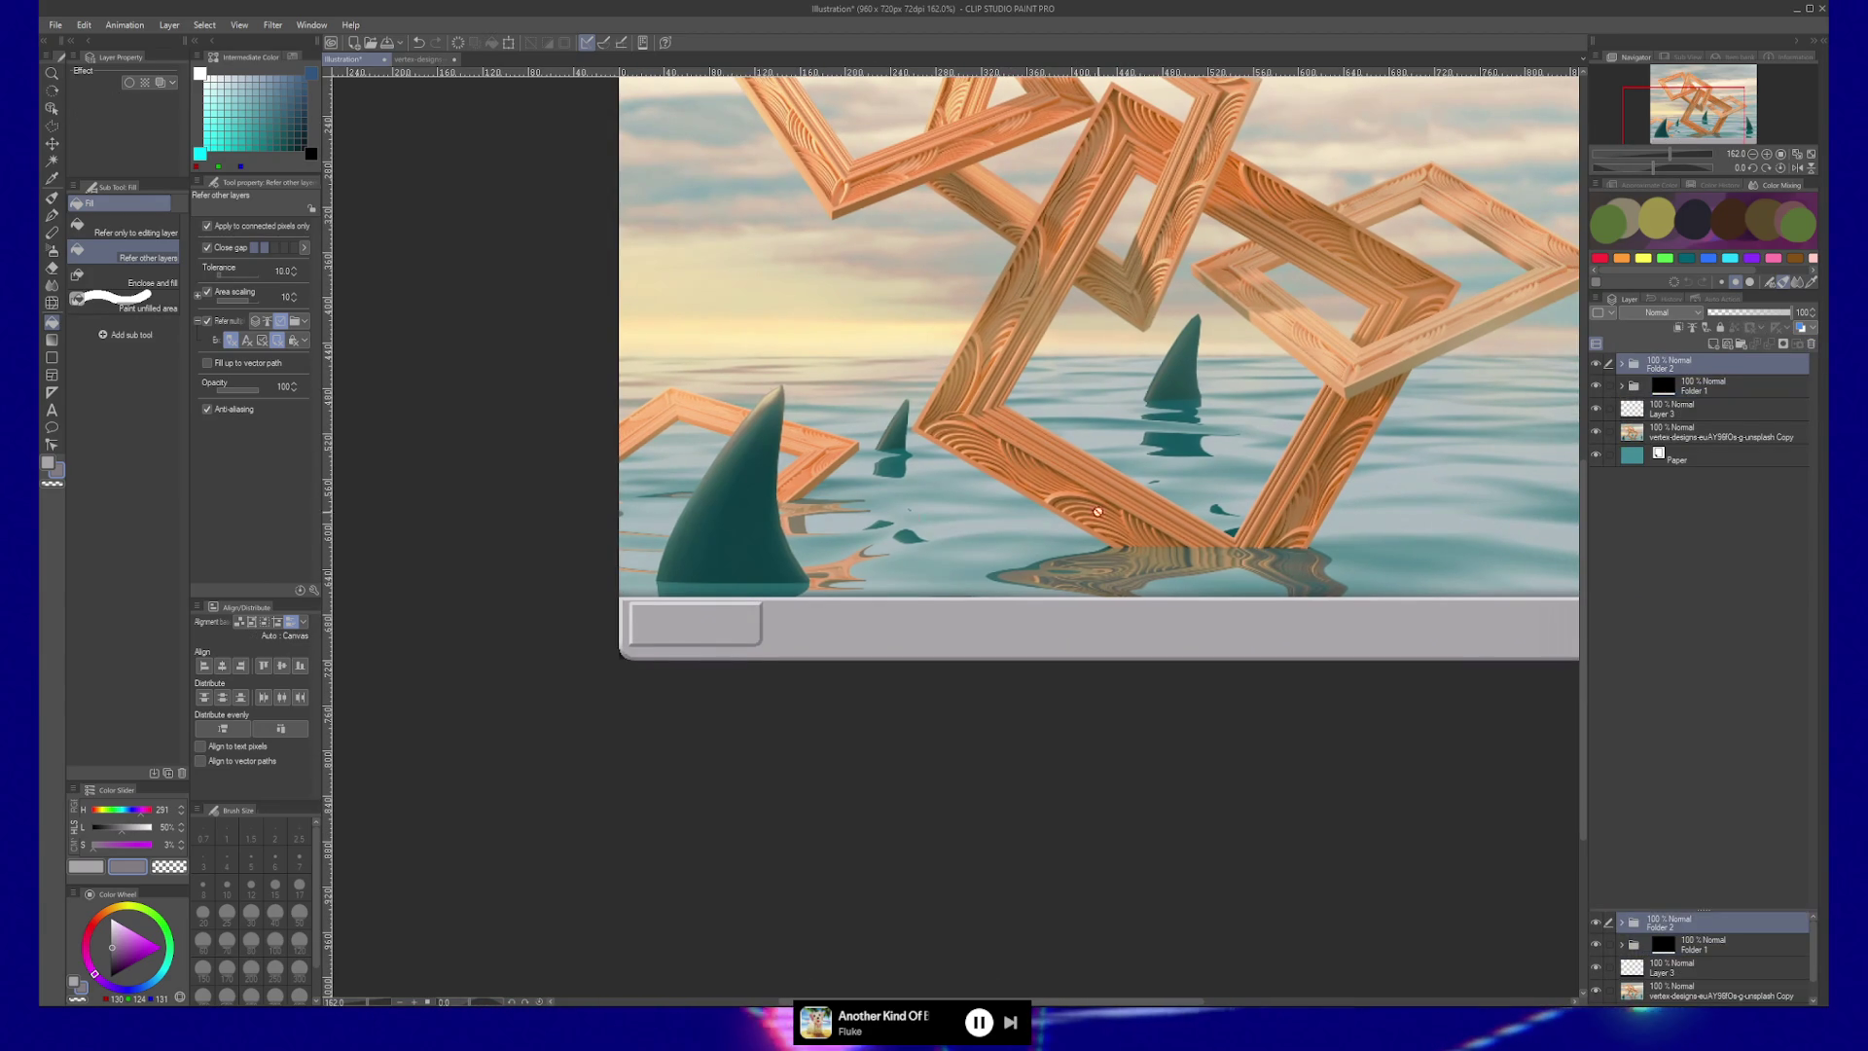
pyautogui.press('k')
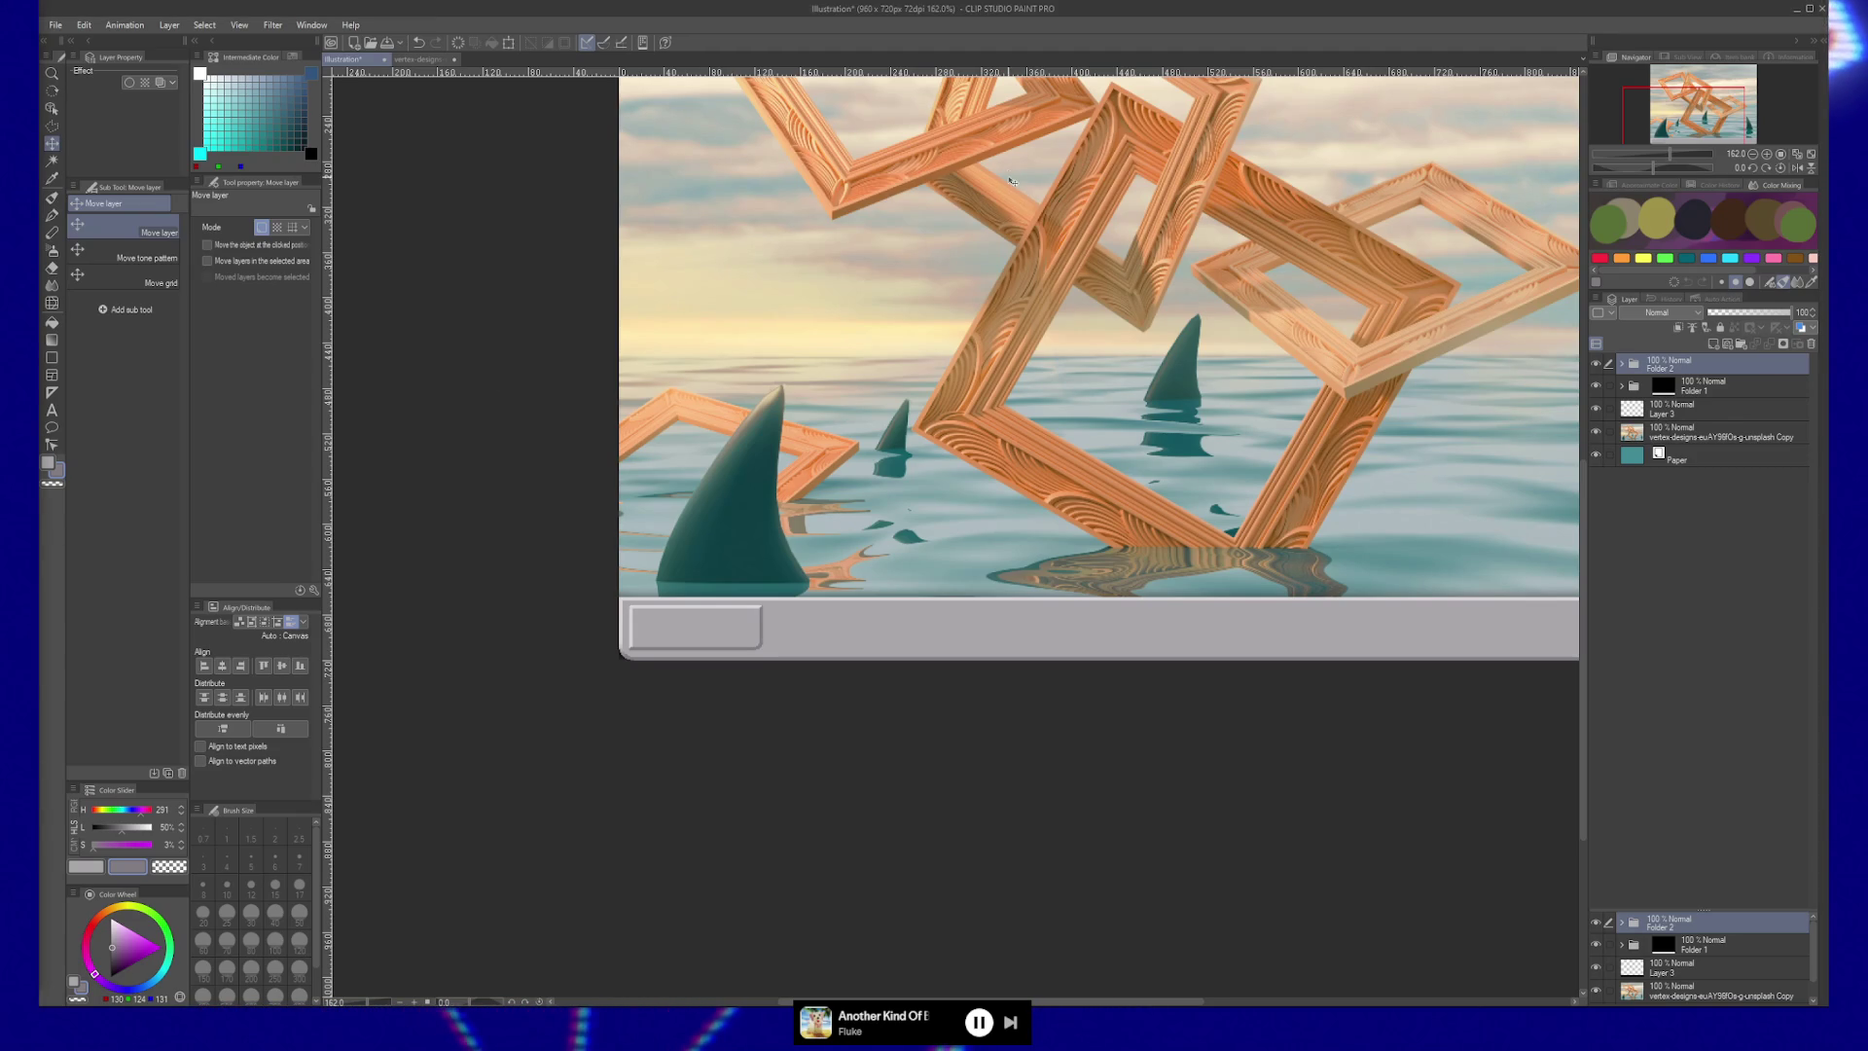
pyautogui.click(1622, 386)
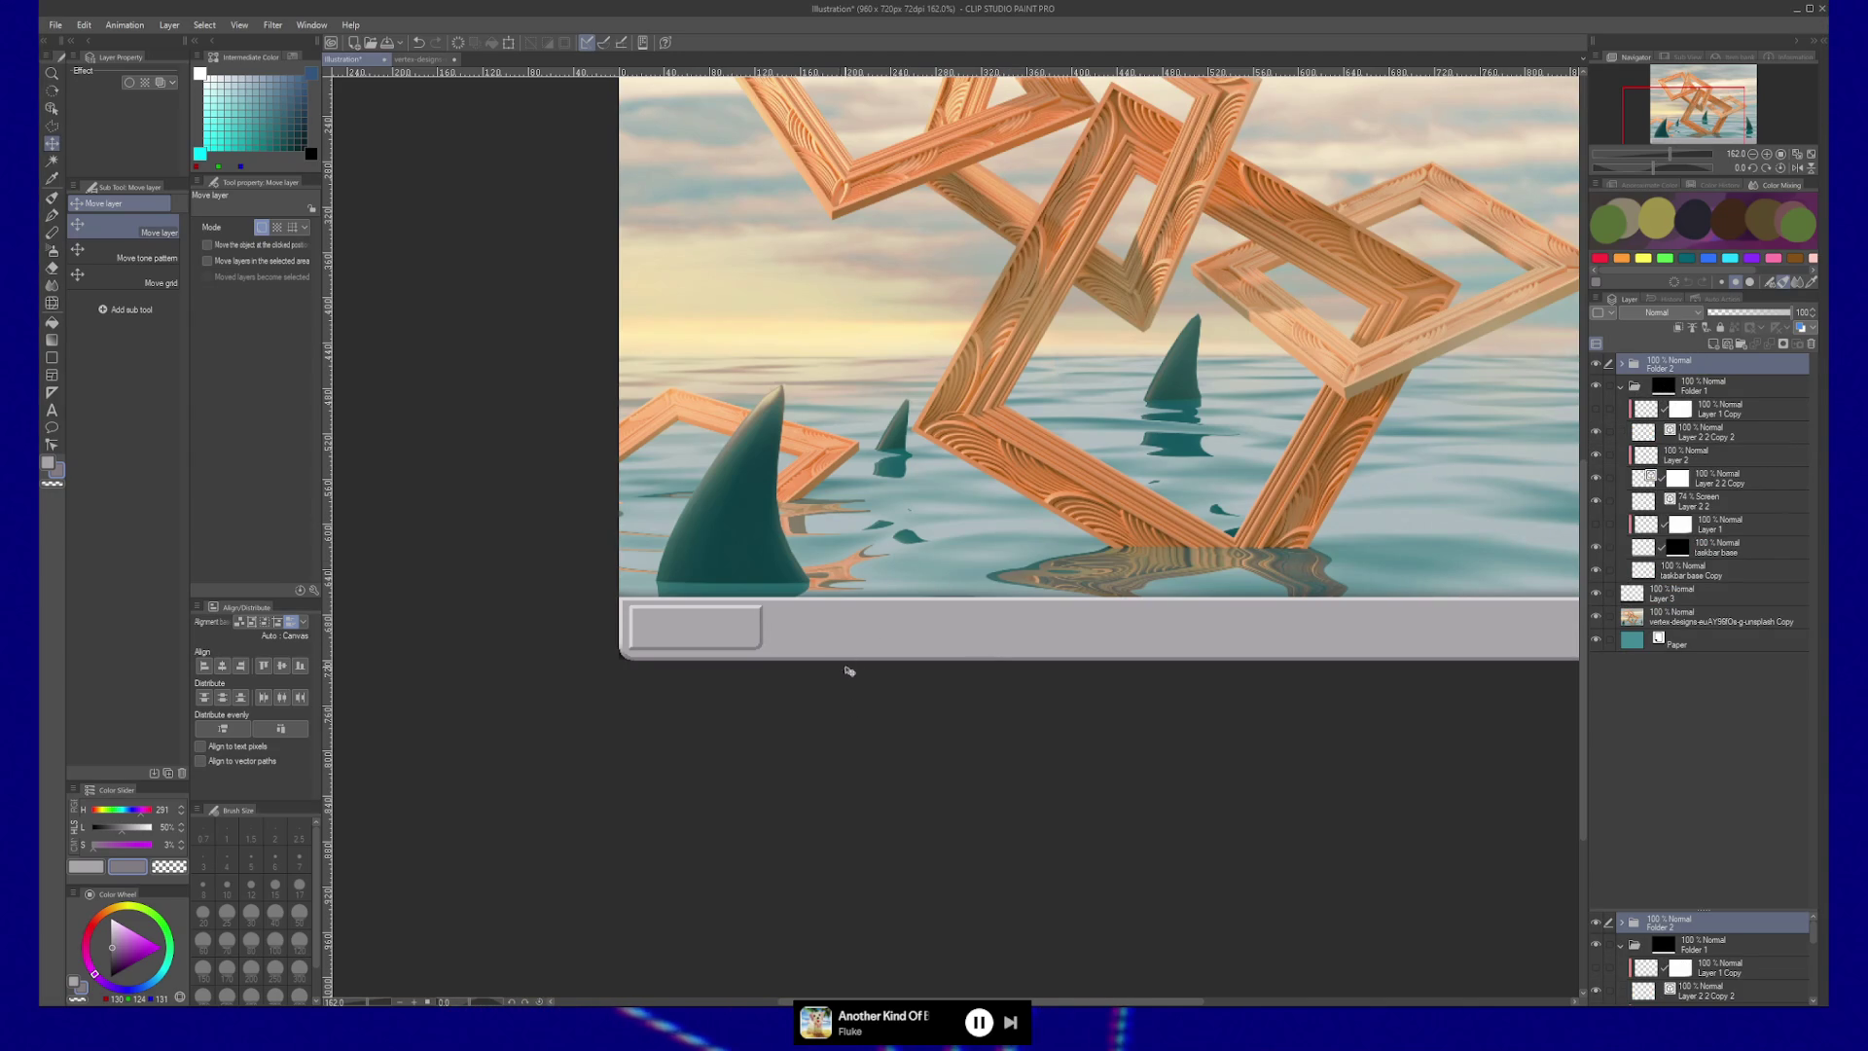
pyautogui.press('/')
pyautogui.moveTo(843, 661)
pyautogui.mouseDown()
pyautogui.moveTo(707, 586)
pyautogui.moveTo(916, 686)
pyautogui.mouseUp()
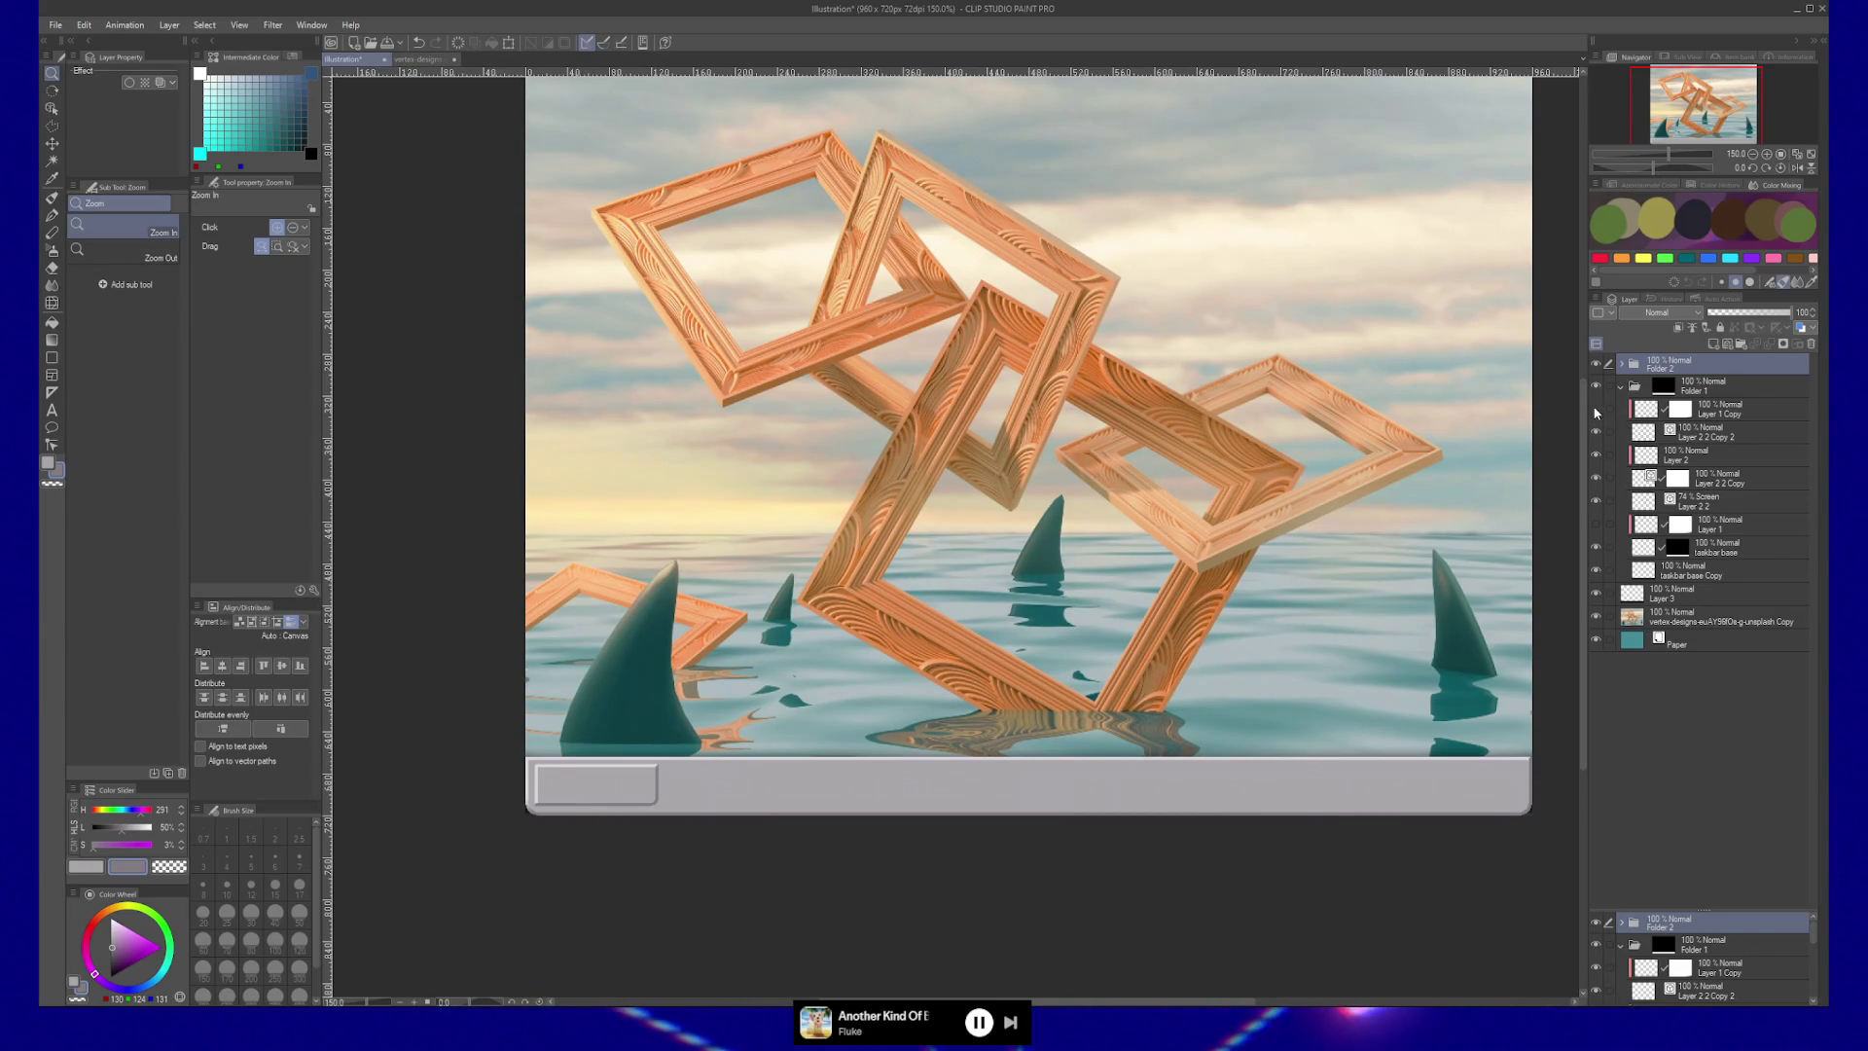
# Toggle the taskbar tint layer and delete Layer 1's layer mask.
pyautogui.click(1595, 525)
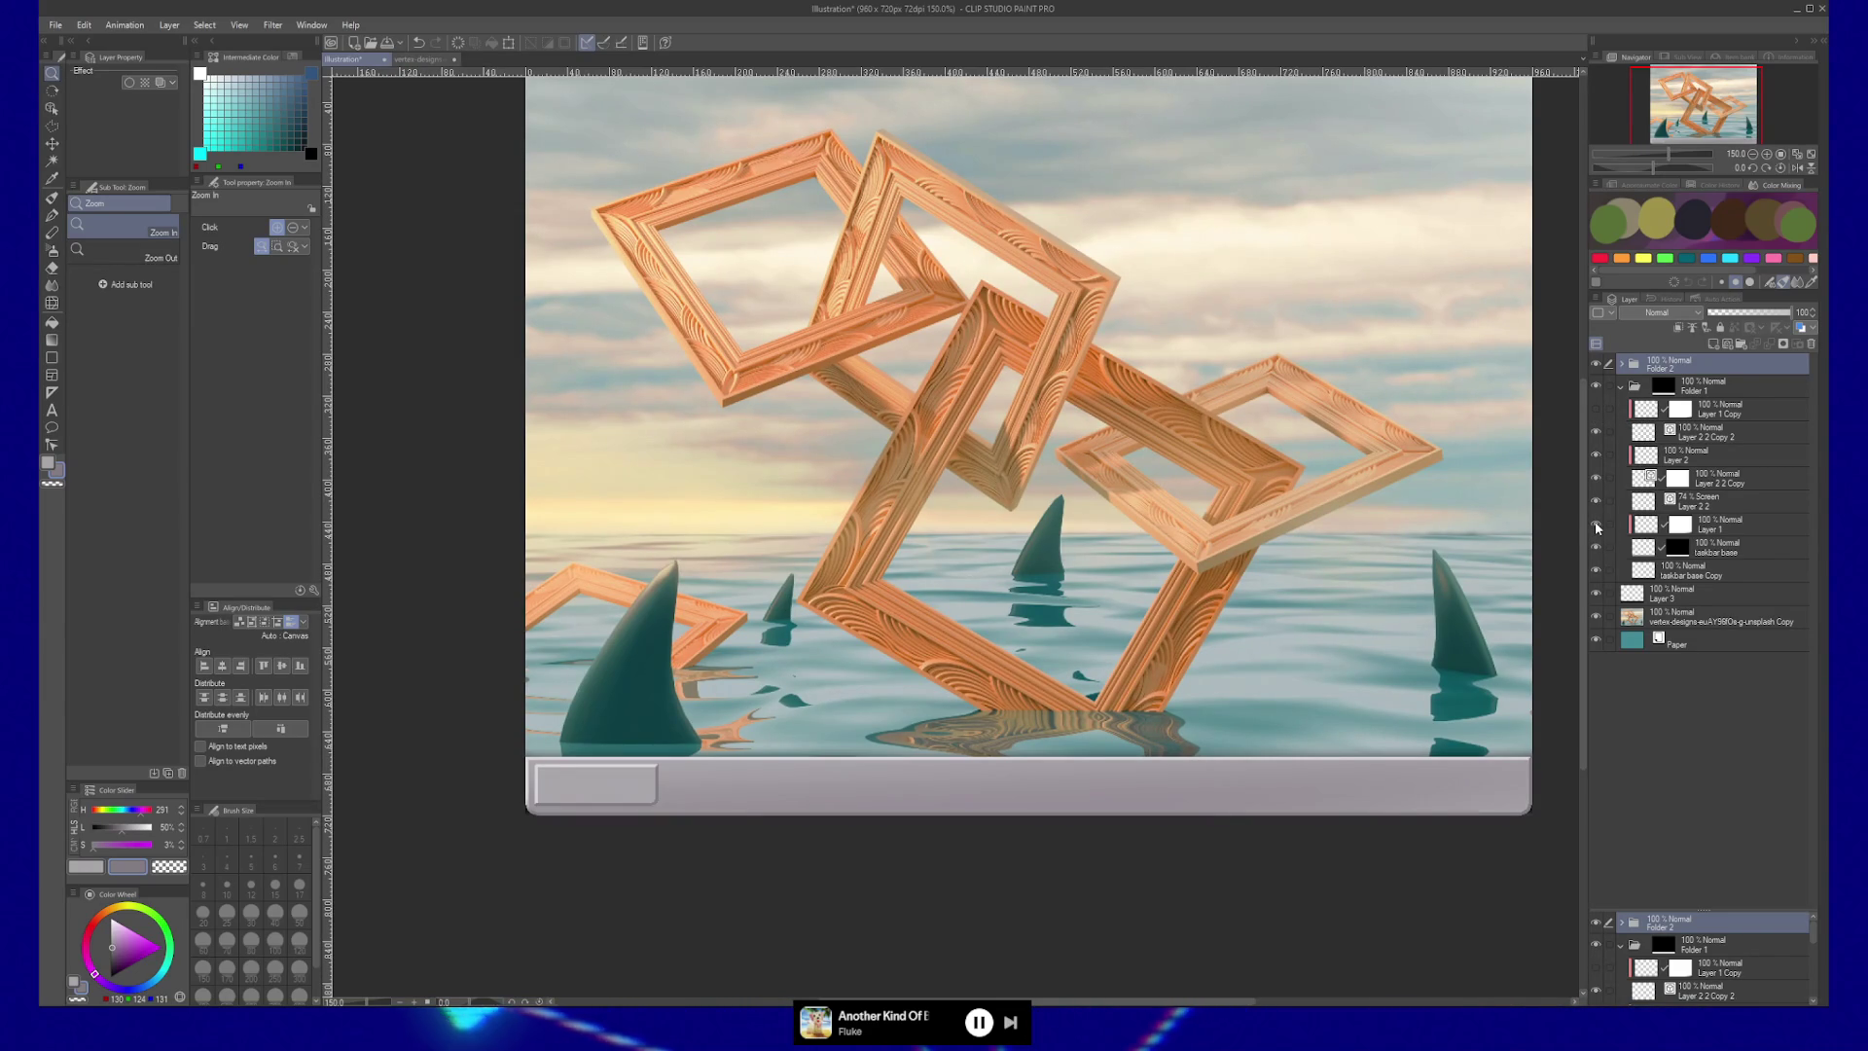
pyautogui.click(1646, 528)
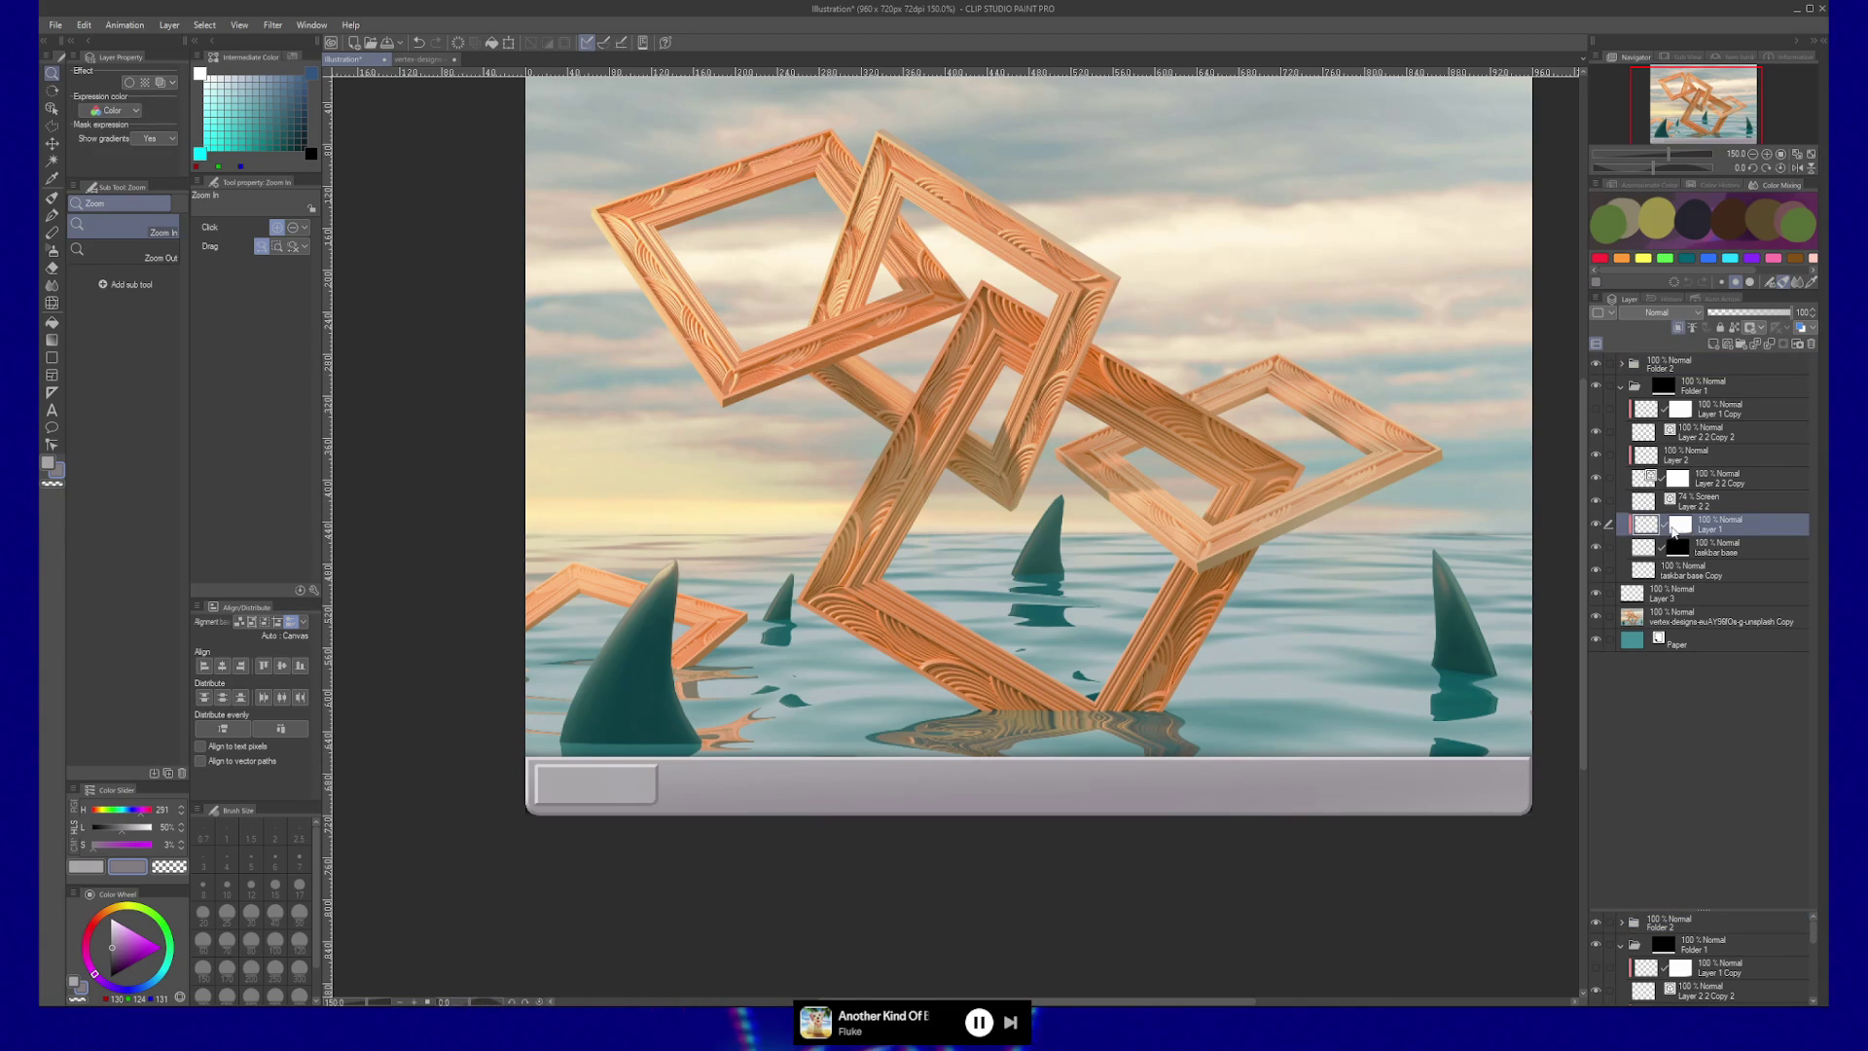
pyautogui.rightClick(1680, 527)
pyautogui.click(1717, 574)
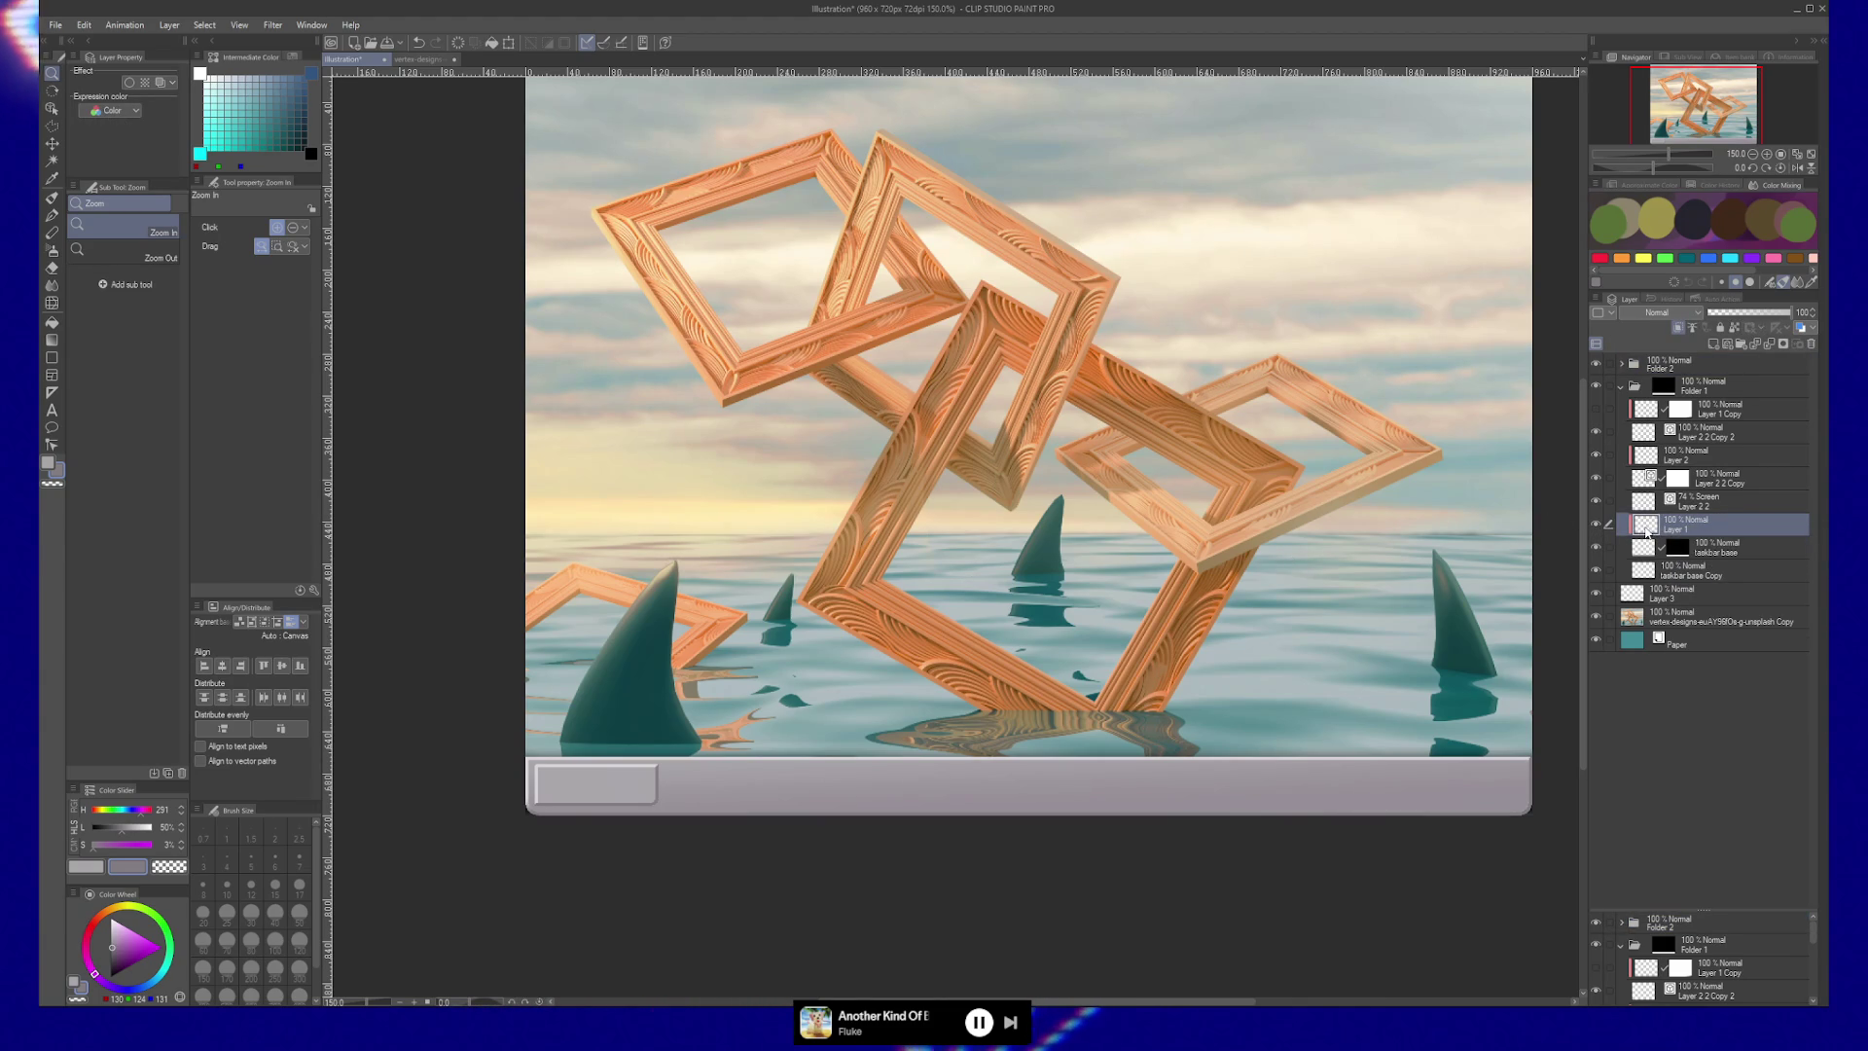
# Switch to the Gradient tool, select the whole canvas, and sample the taskbar's light grey.
pyautogui.press('e')
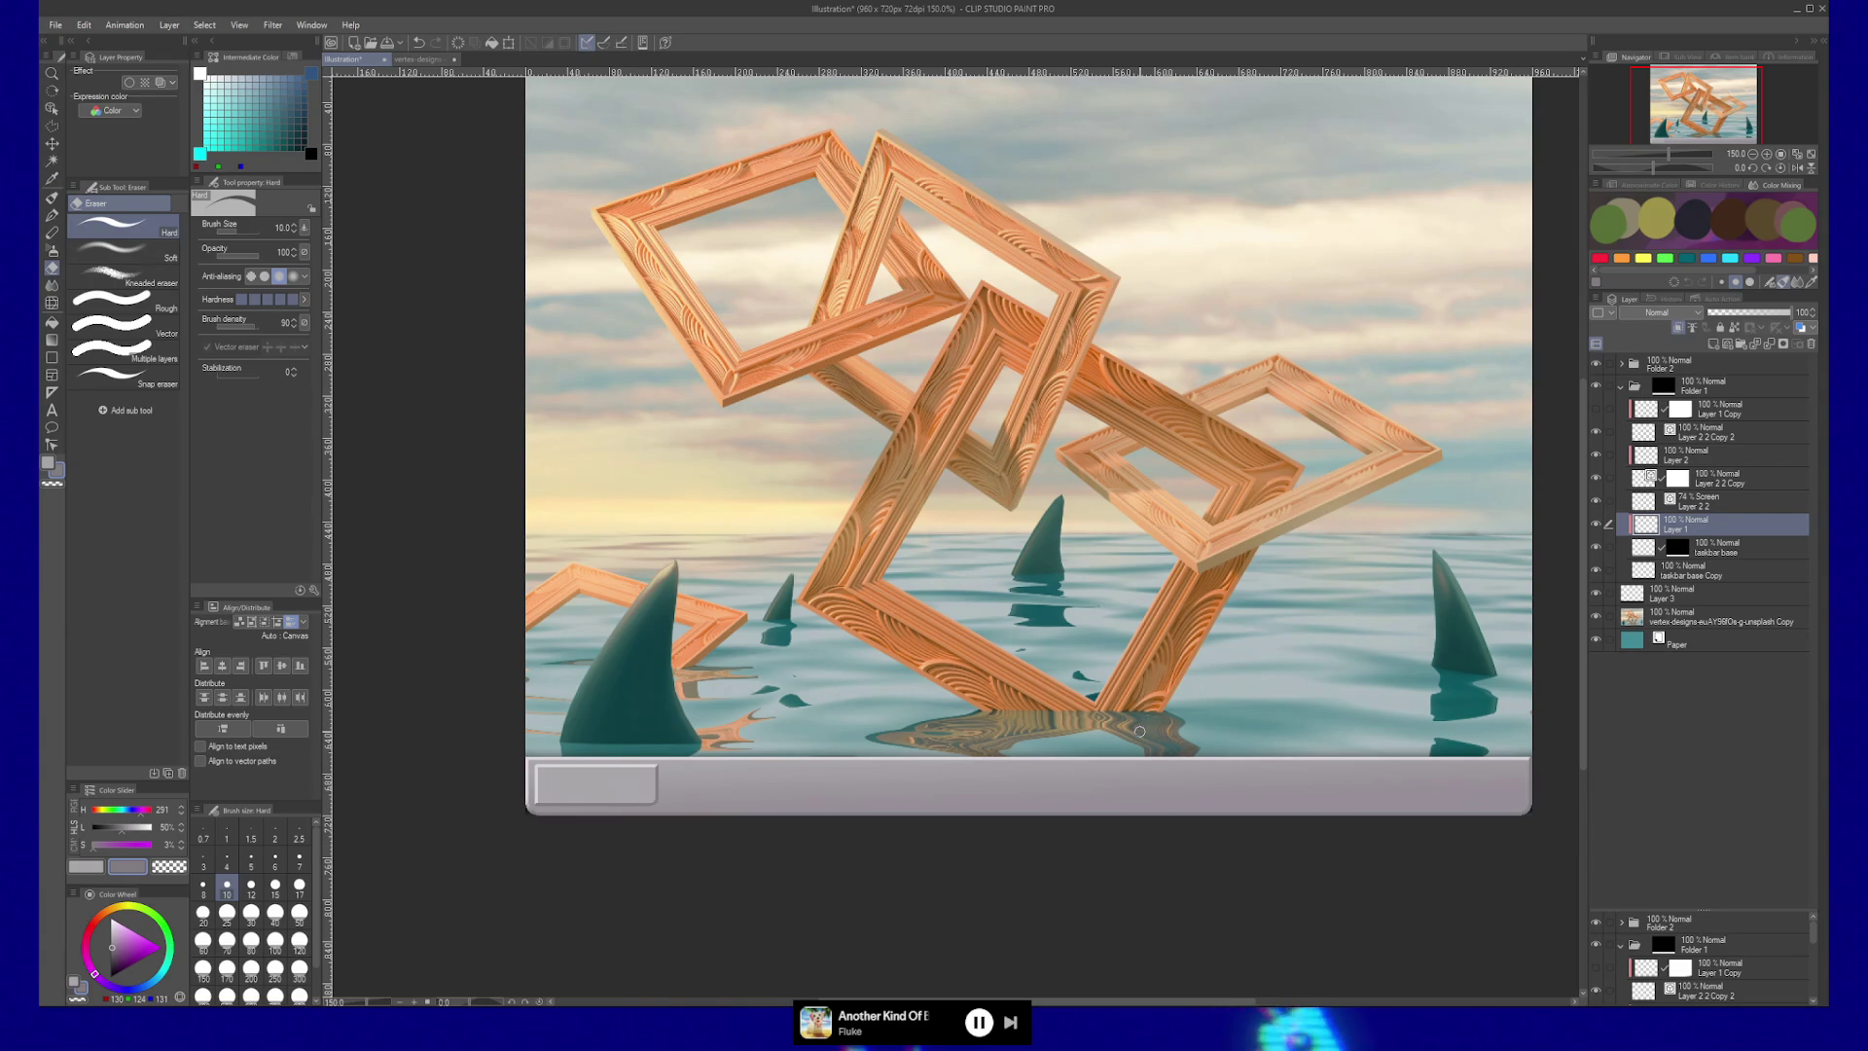
pyautogui.press('g')
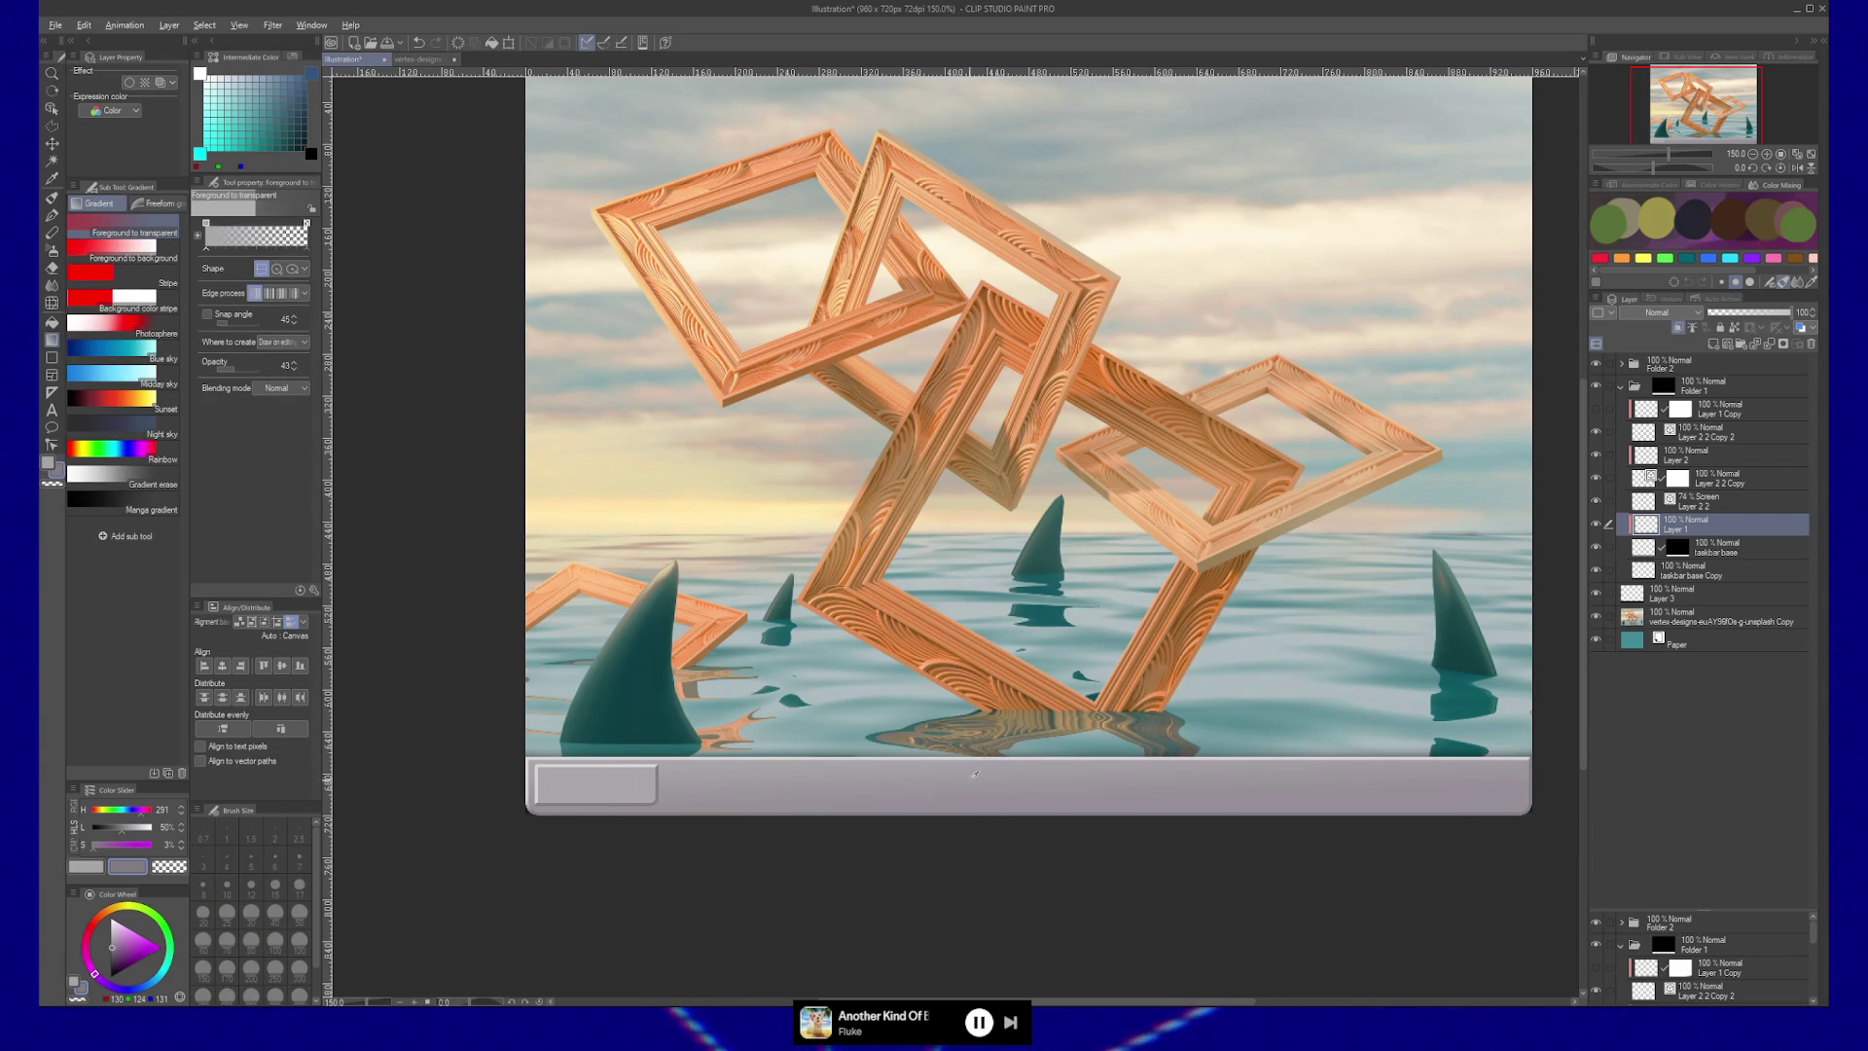
pyautogui.keyDown('alt'); pyautogui.click(1405, 804); pyautogui.keyUp('alt')
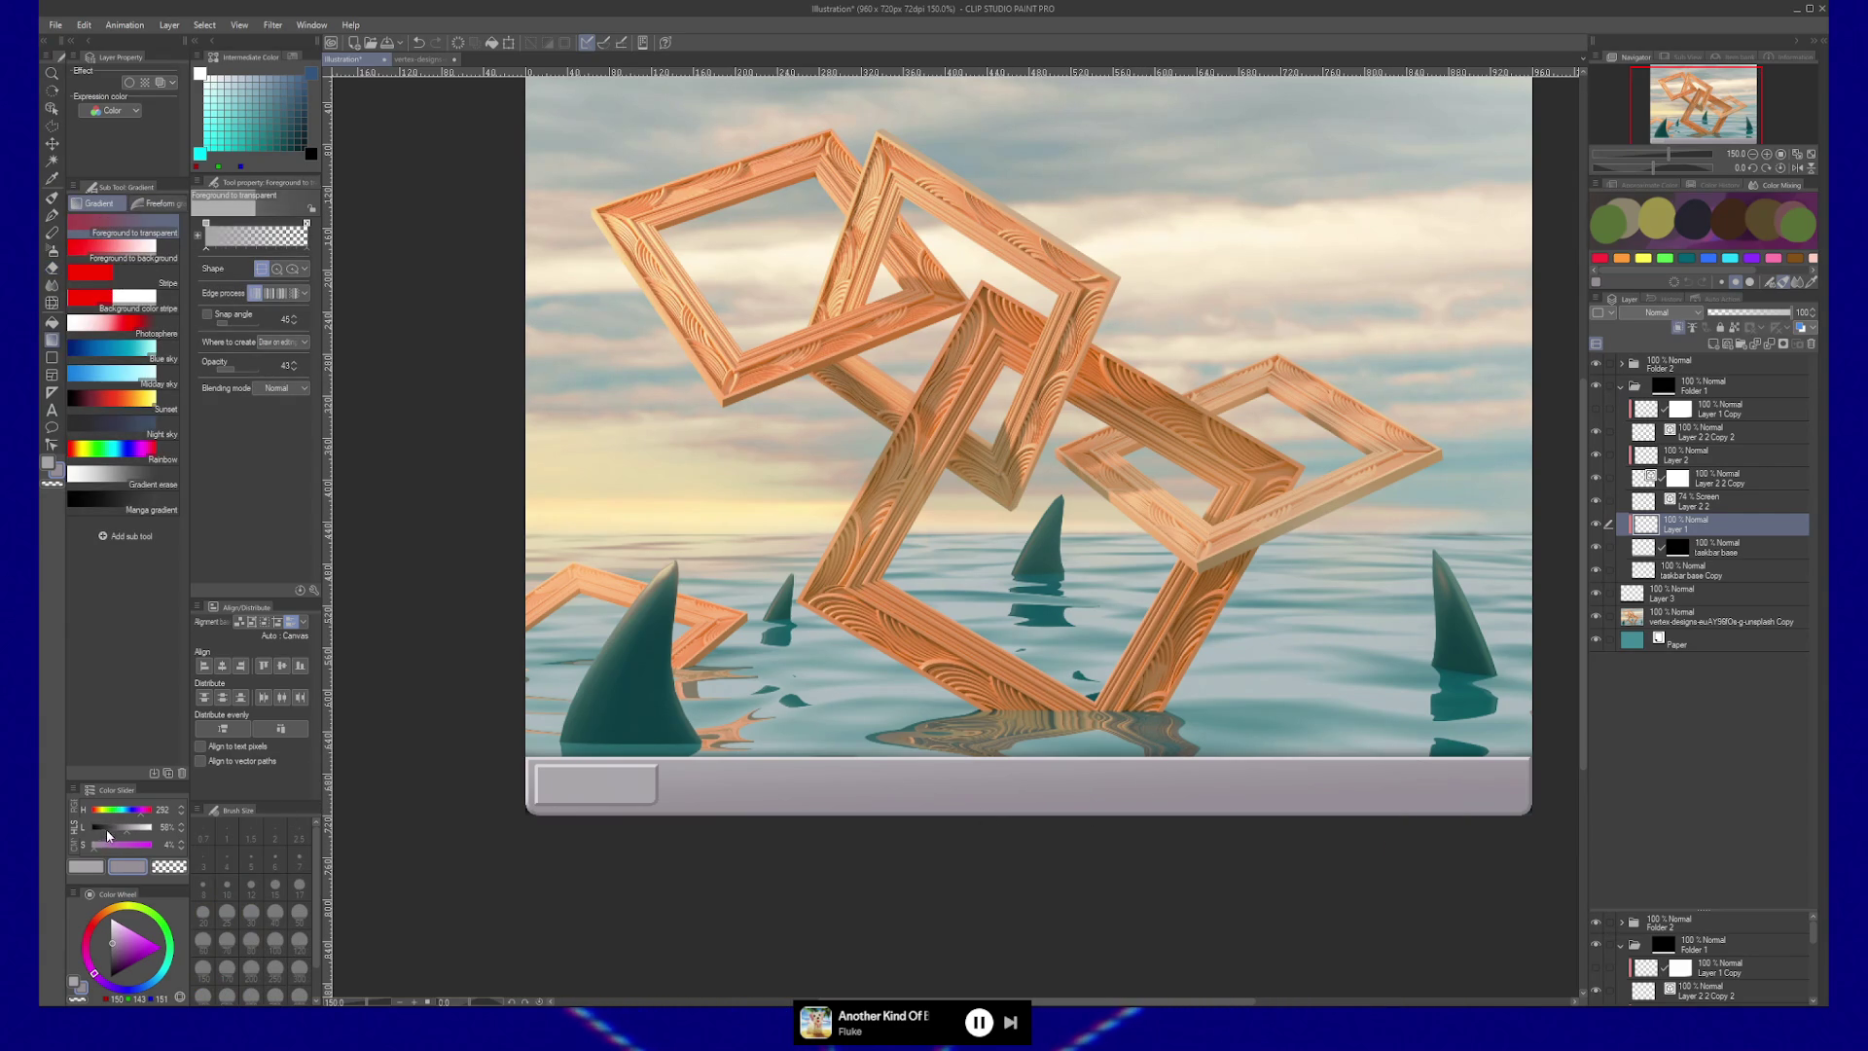
pyautogui.hotkey('ctrl', 'a')
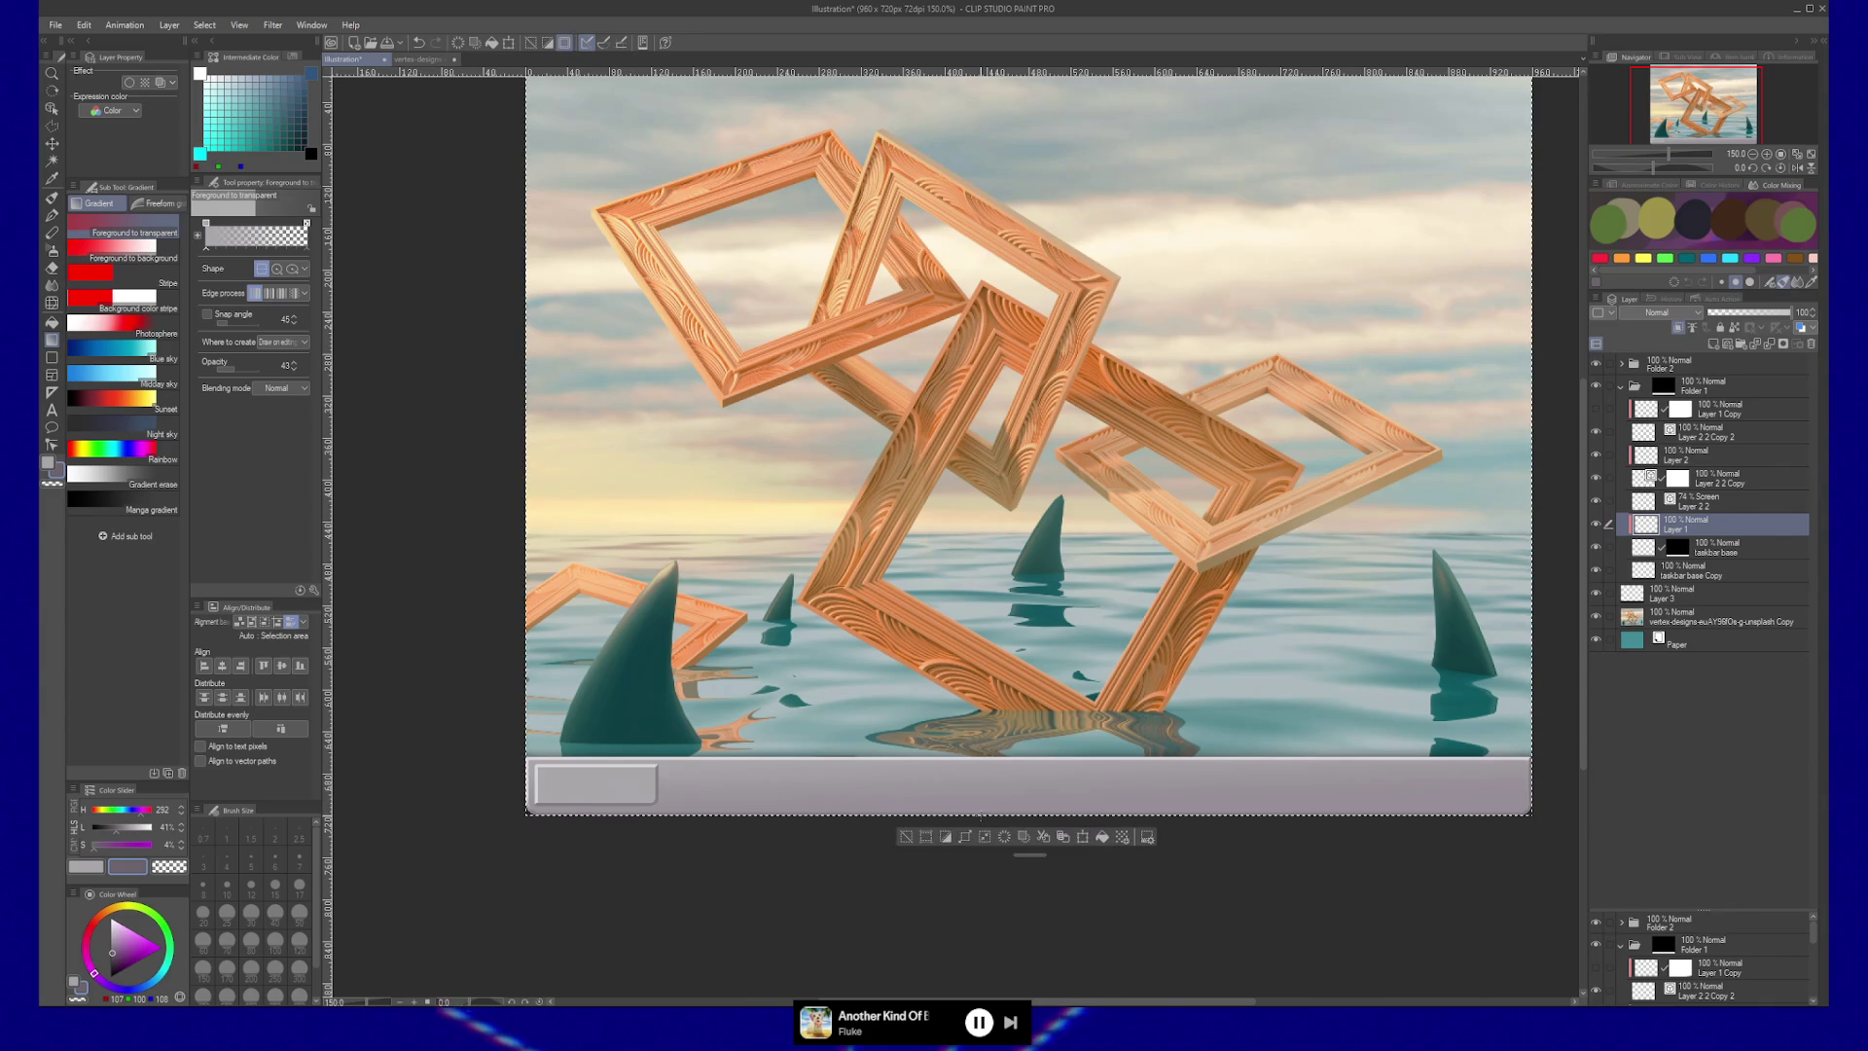
pyautogui.hotkey('alt', 'BackSpace')
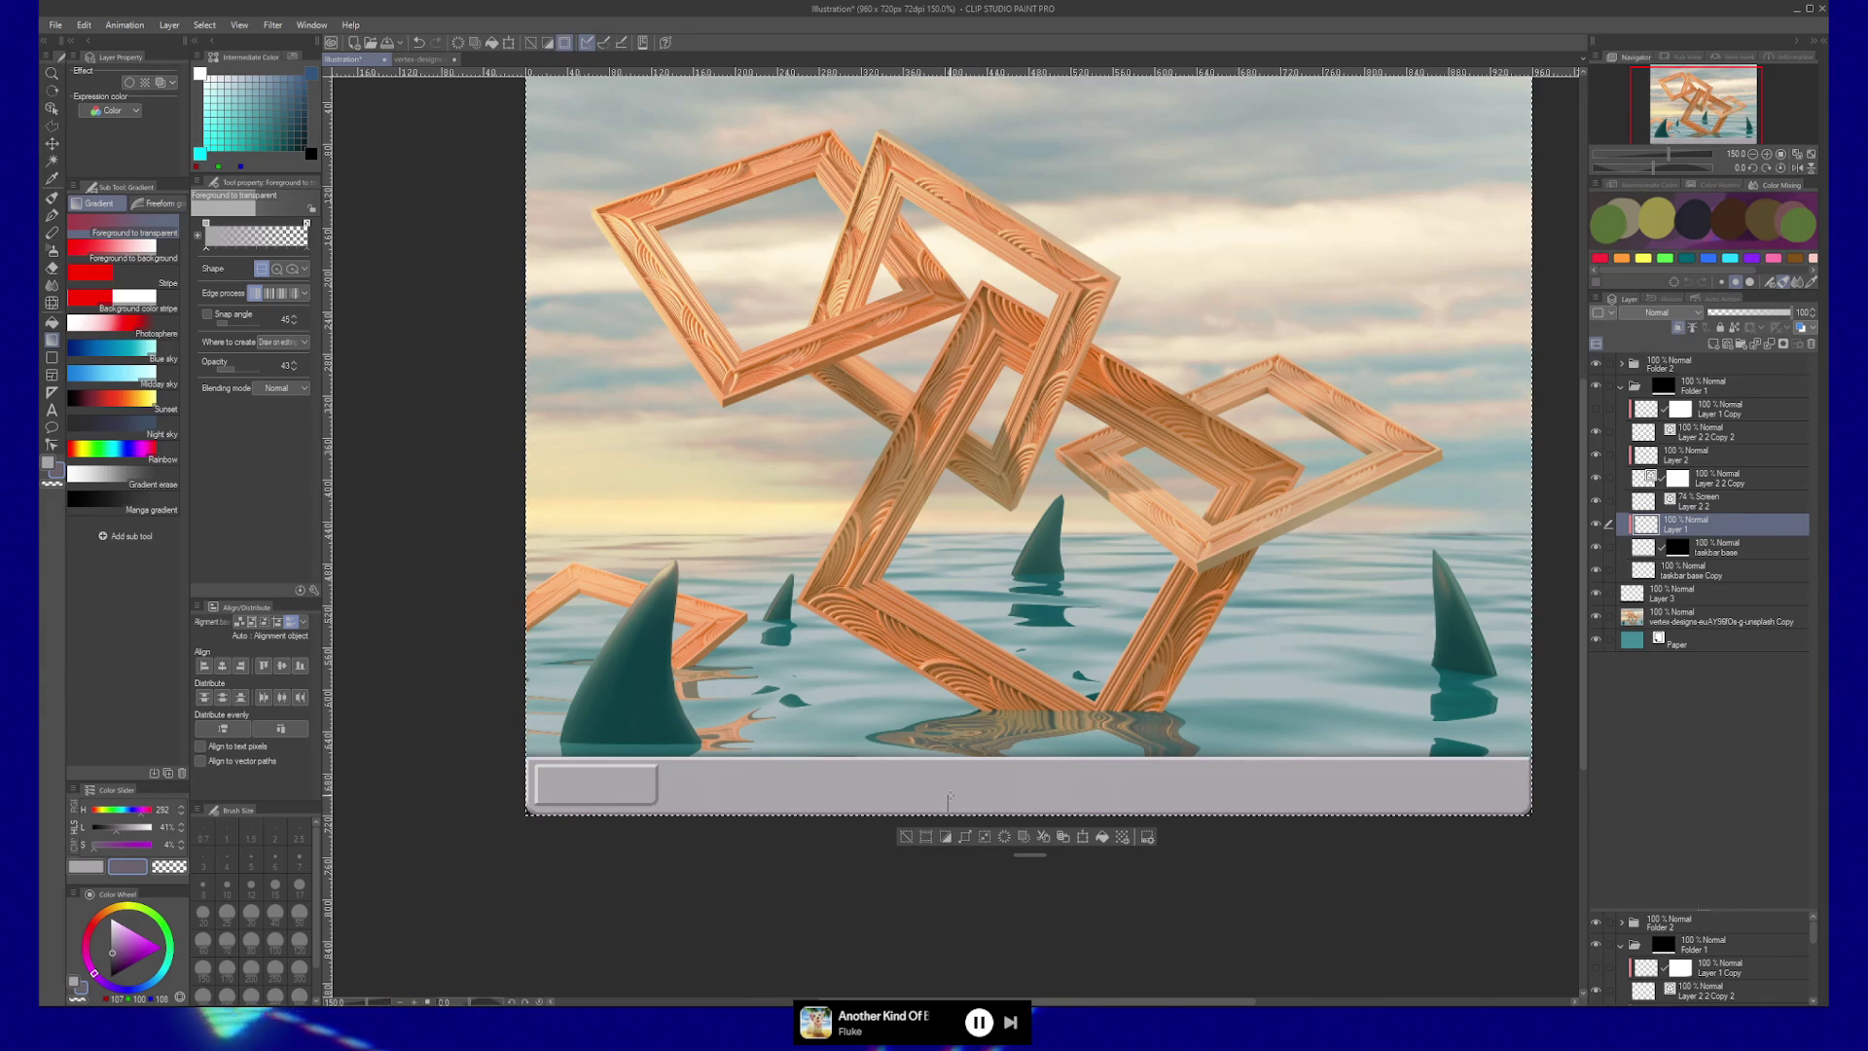
pyautogui.hotkey('ctrl', 'd')
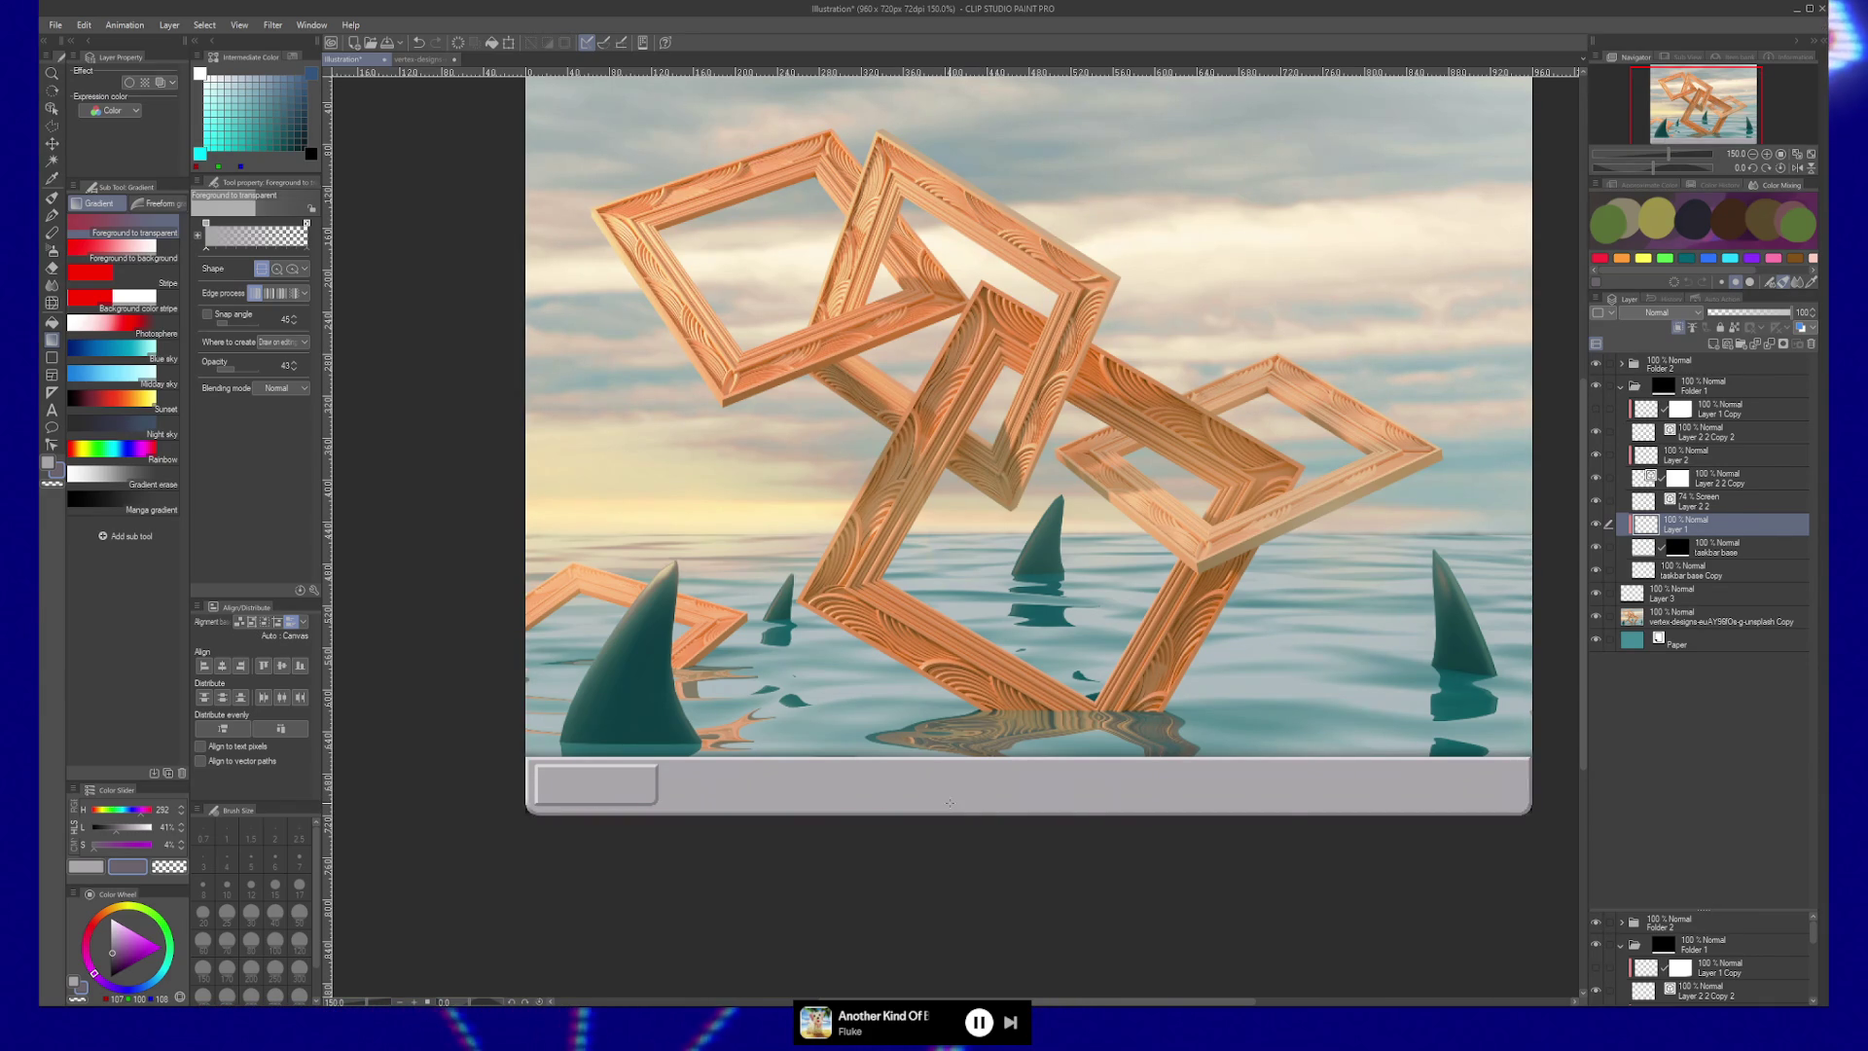
pyautogui.hotkey('ctrl', 'a')
pyautogui.keyDown('alt'); pyautogui.click(949, 803); pyautogui.keyUp('alt')
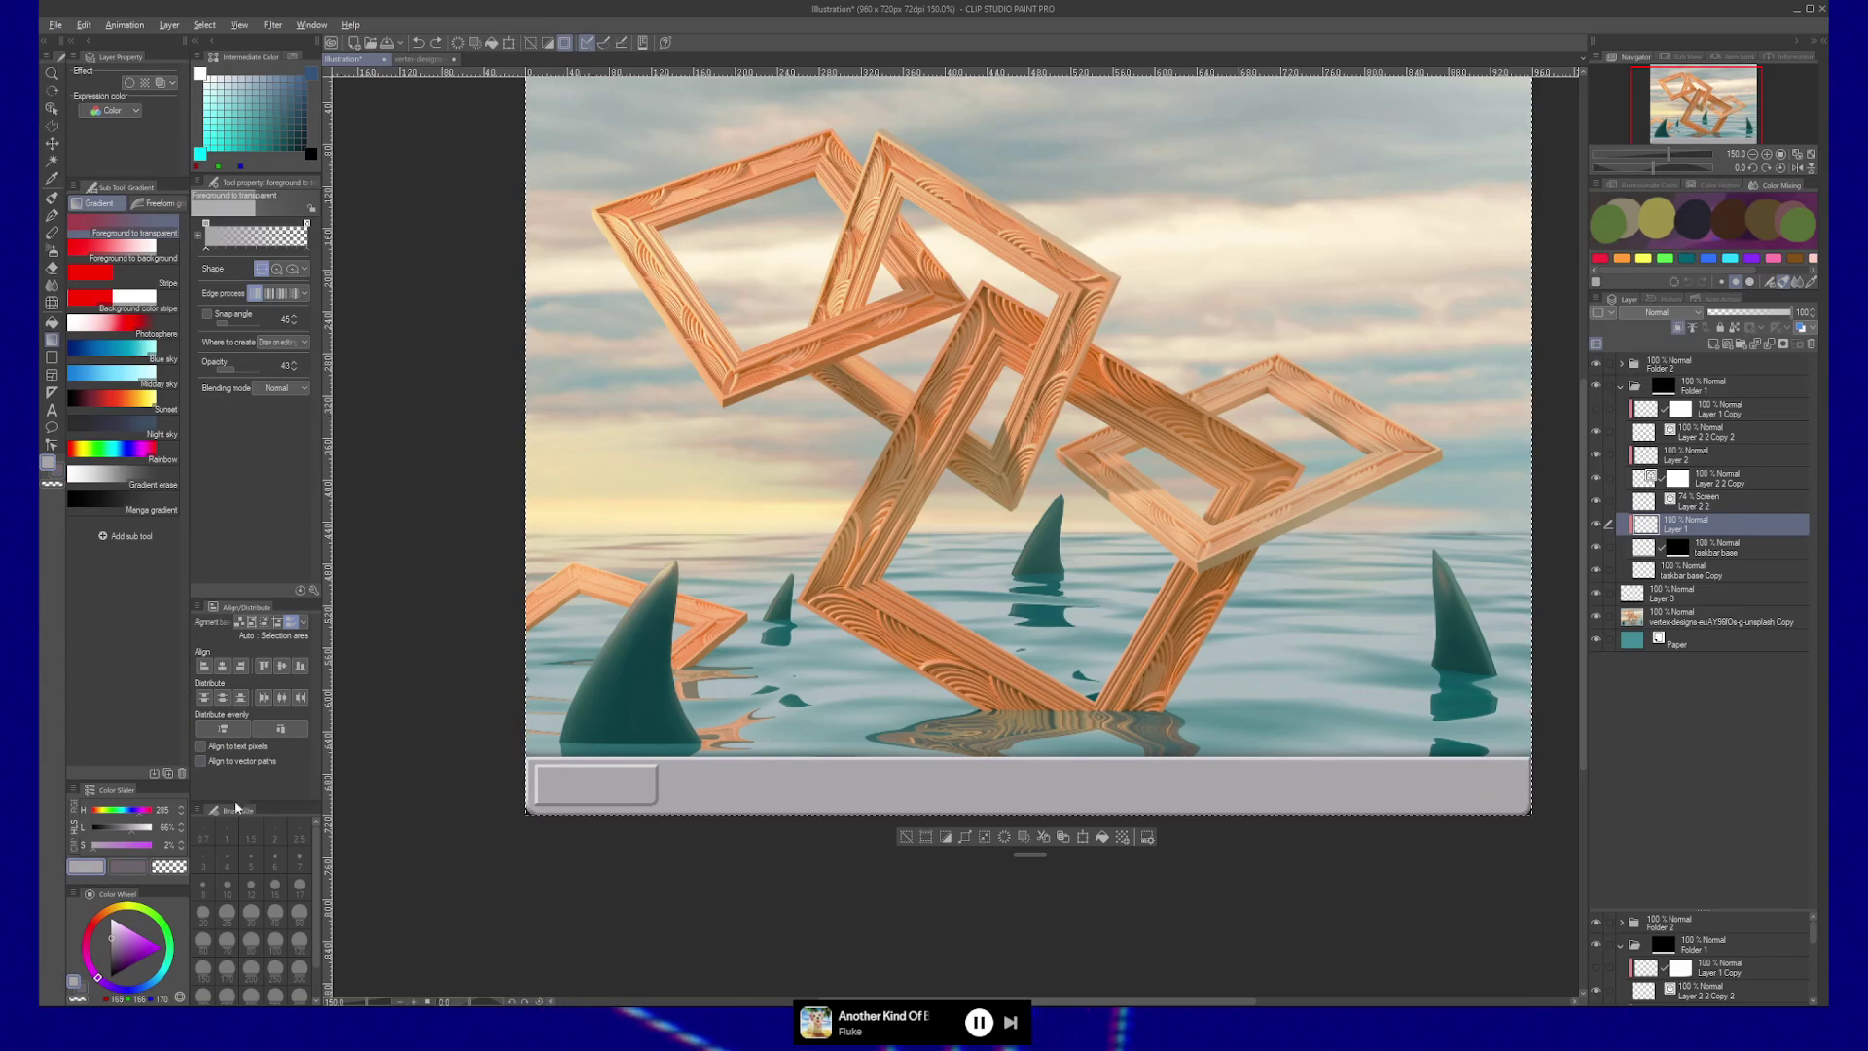
# Pick a darker grey, gradient-shade the taskbar's bottom strip, and add a new layer.
pyautogui.click(675, 790)
pyautogui.moveTo(775, 772); pyautogui.dragTo(654, 775)
pyautogui.moveTo(95, 827); pyautogui.dragTo(114, 827)
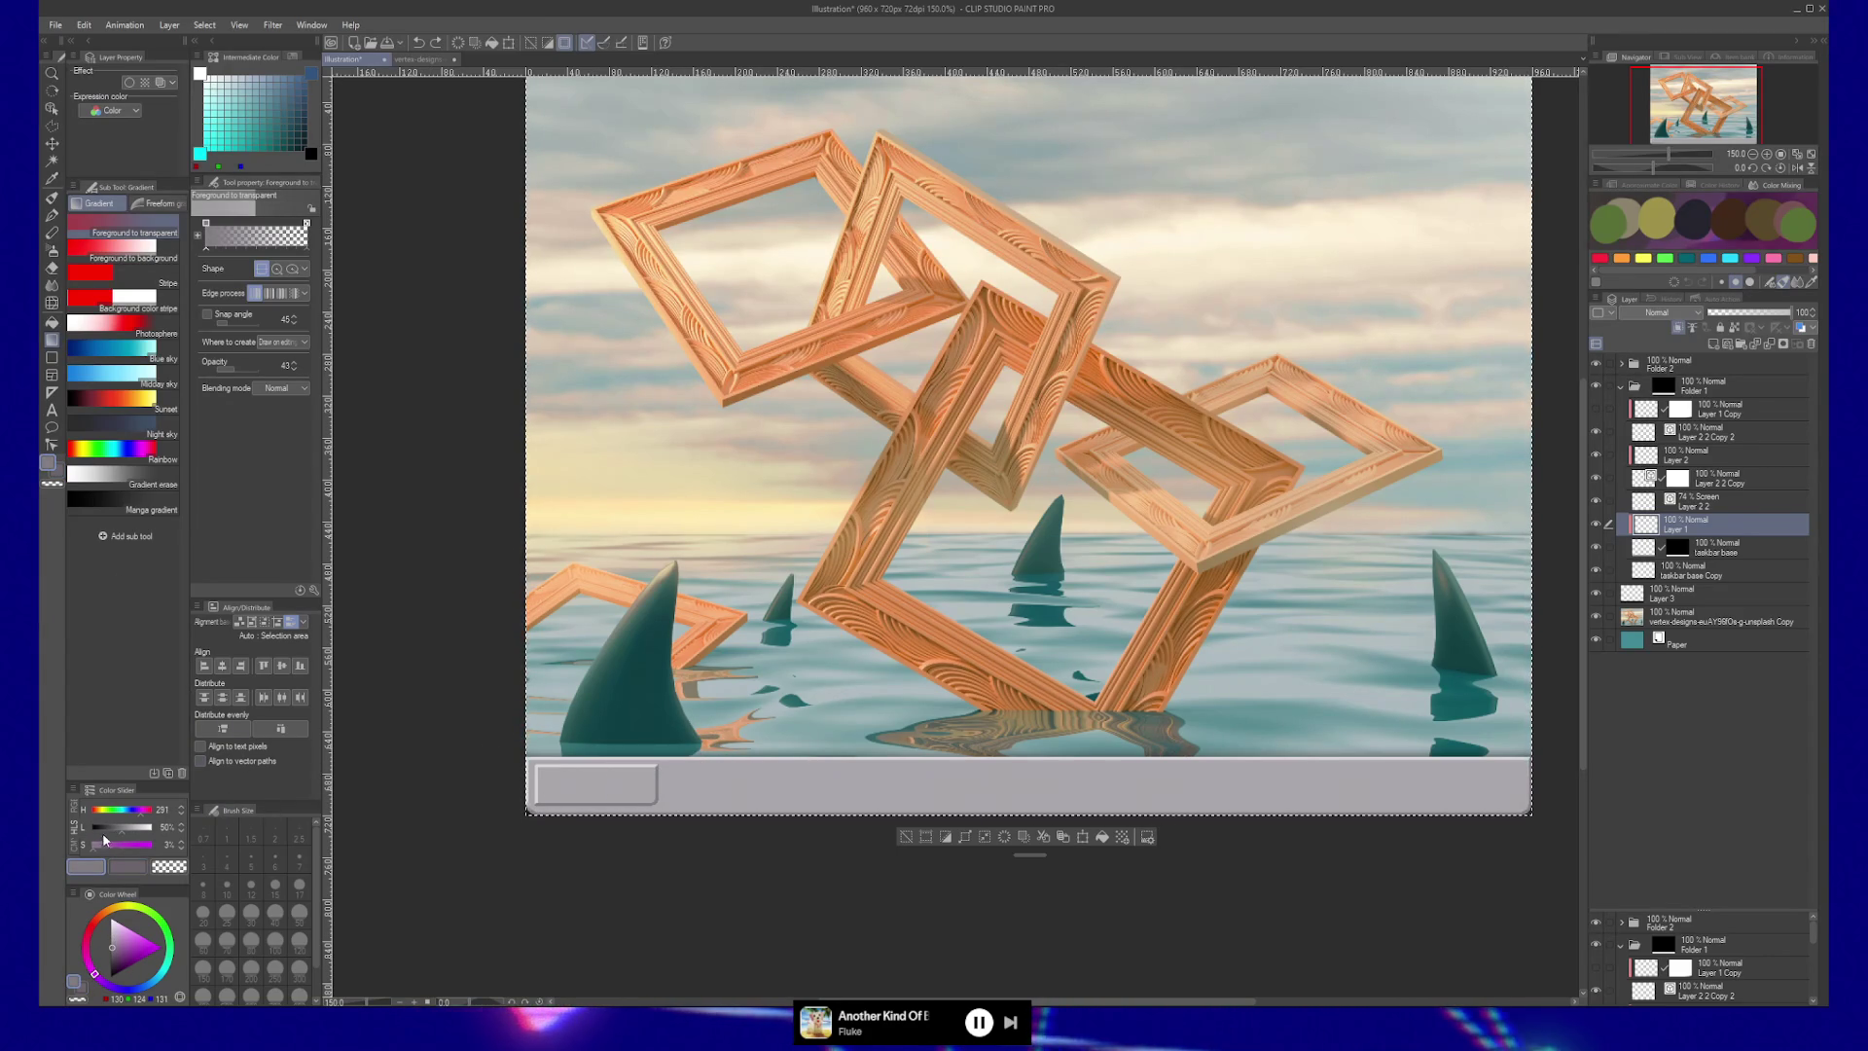
pyautogui.hotkey('ctrl', 'd')
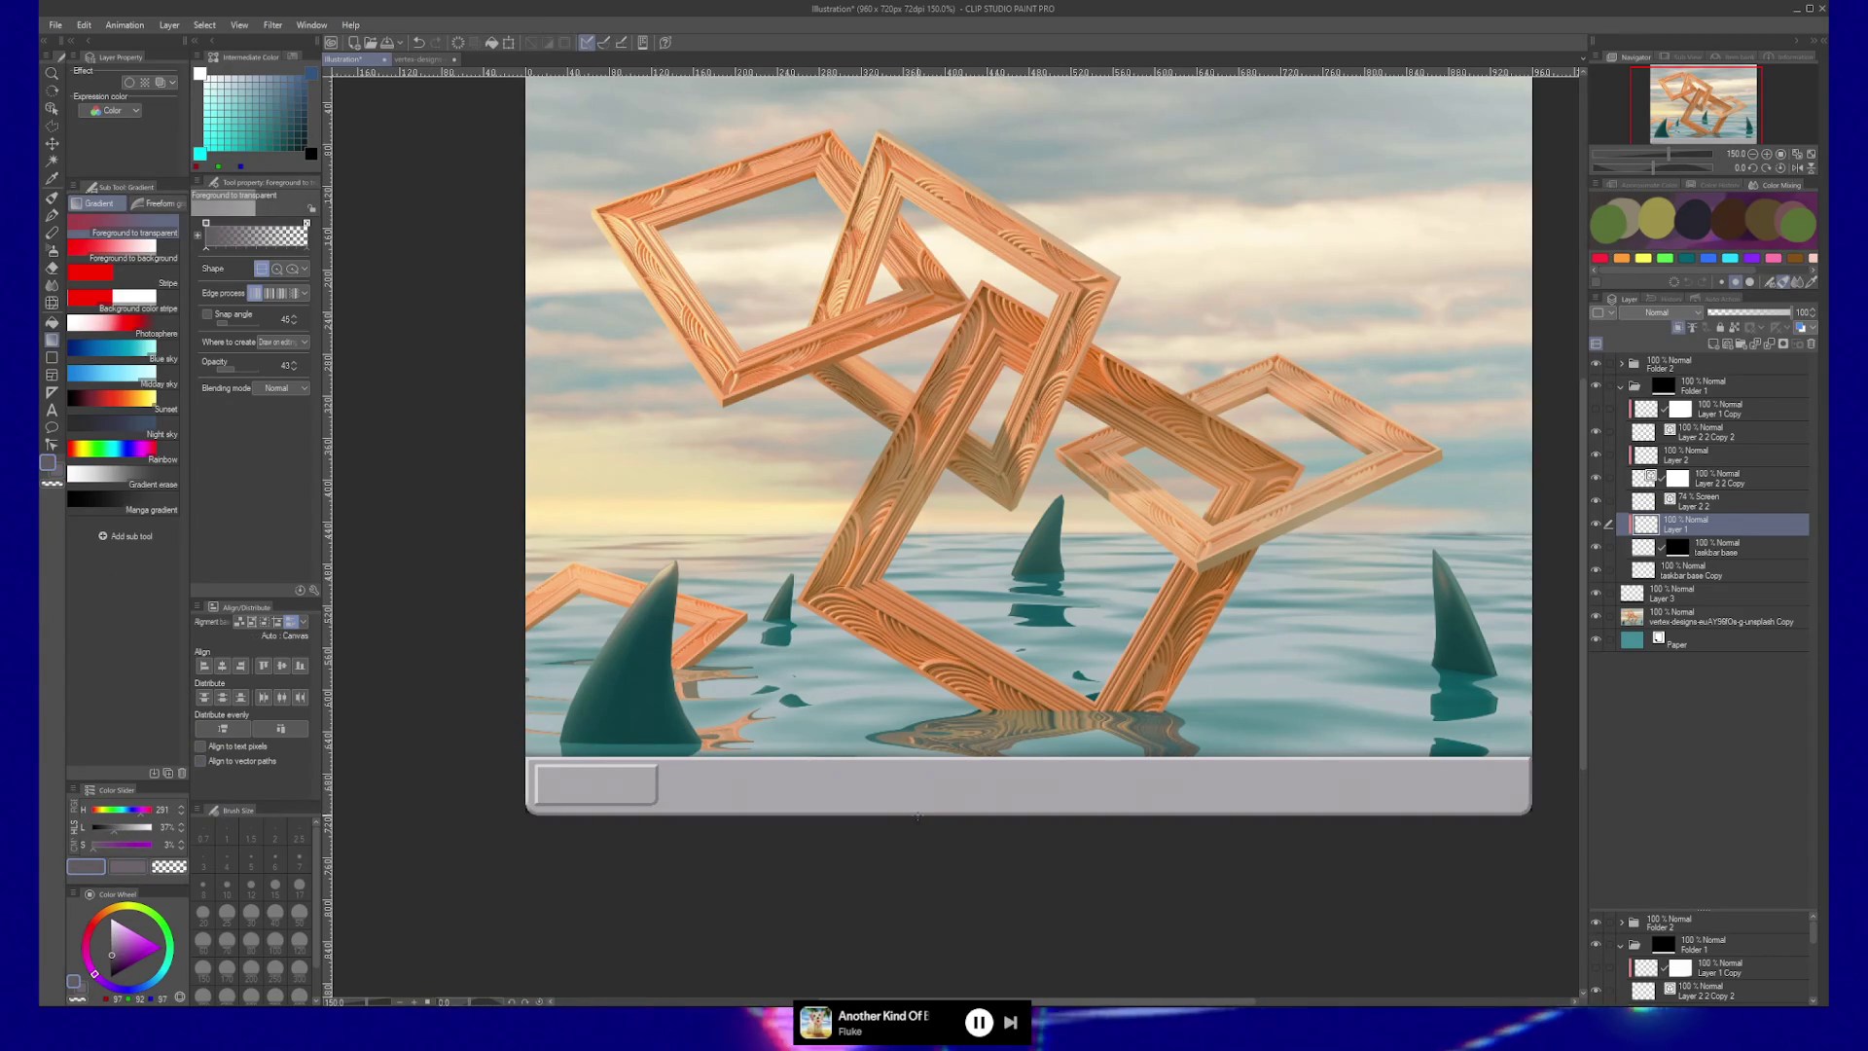
pyautogui.moveTo(918, 792); pyautogui.dragTo(920, 793)
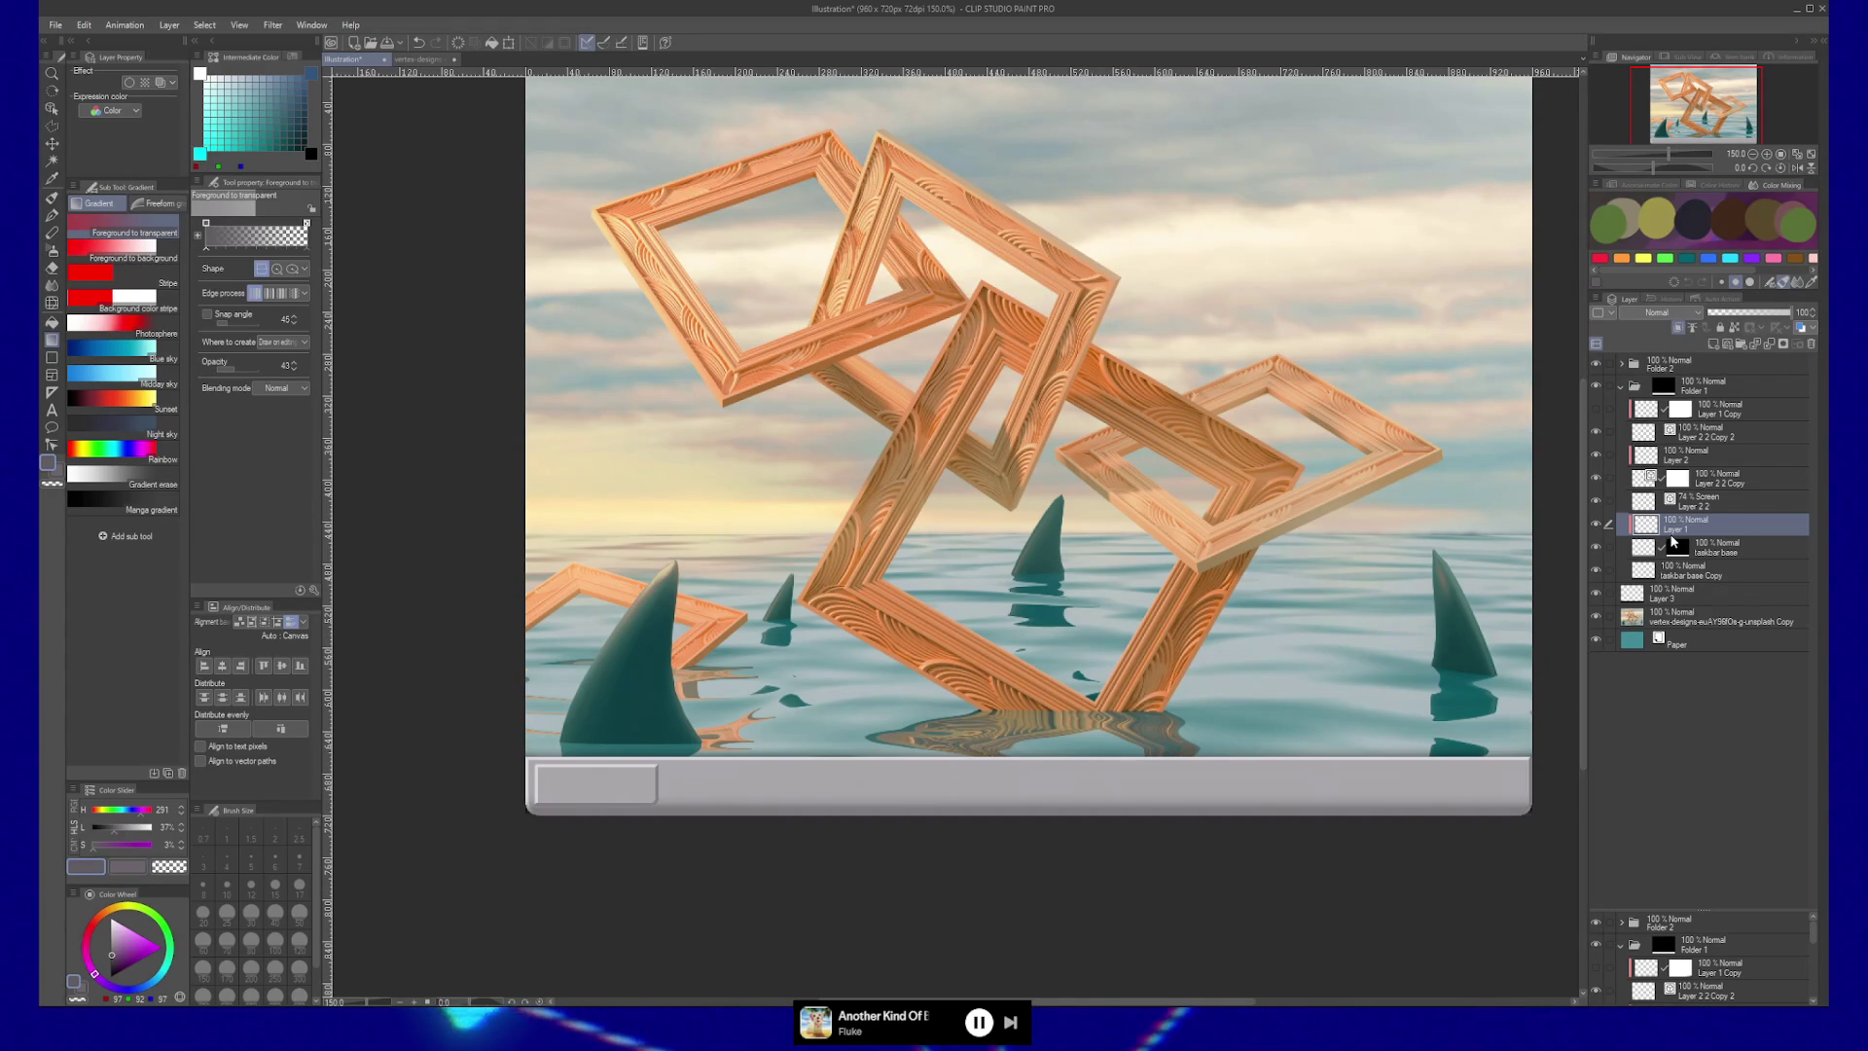
pyautogui.hotkey('ctrl', 'shift', 'n')
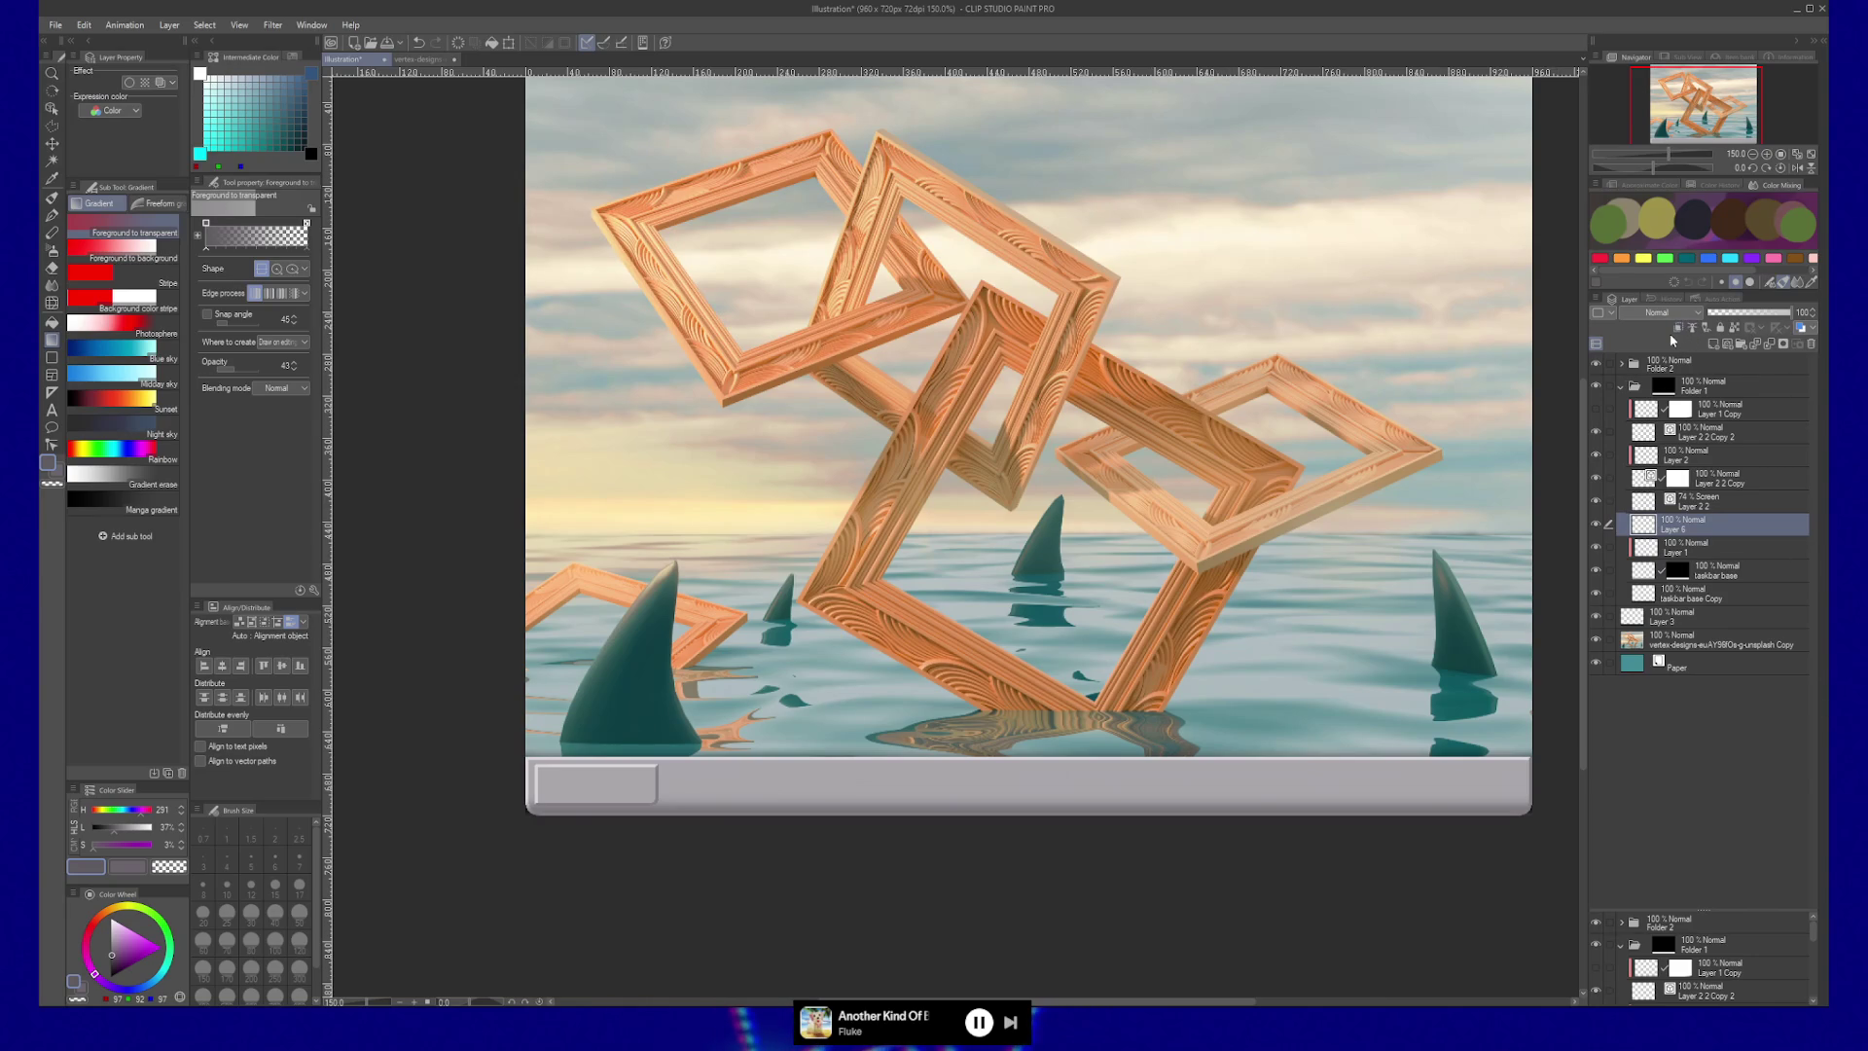
pyautogui.keyDown('alt'); pyautogui.click(964, 760); pyautogui.keyUp('alt')
# Lay a light grey foreground-to-transparent gradient down across the top of the taskbar strip.
pyautogui.moveTo(966, 778); pyautogui.dragTo(966, 779)
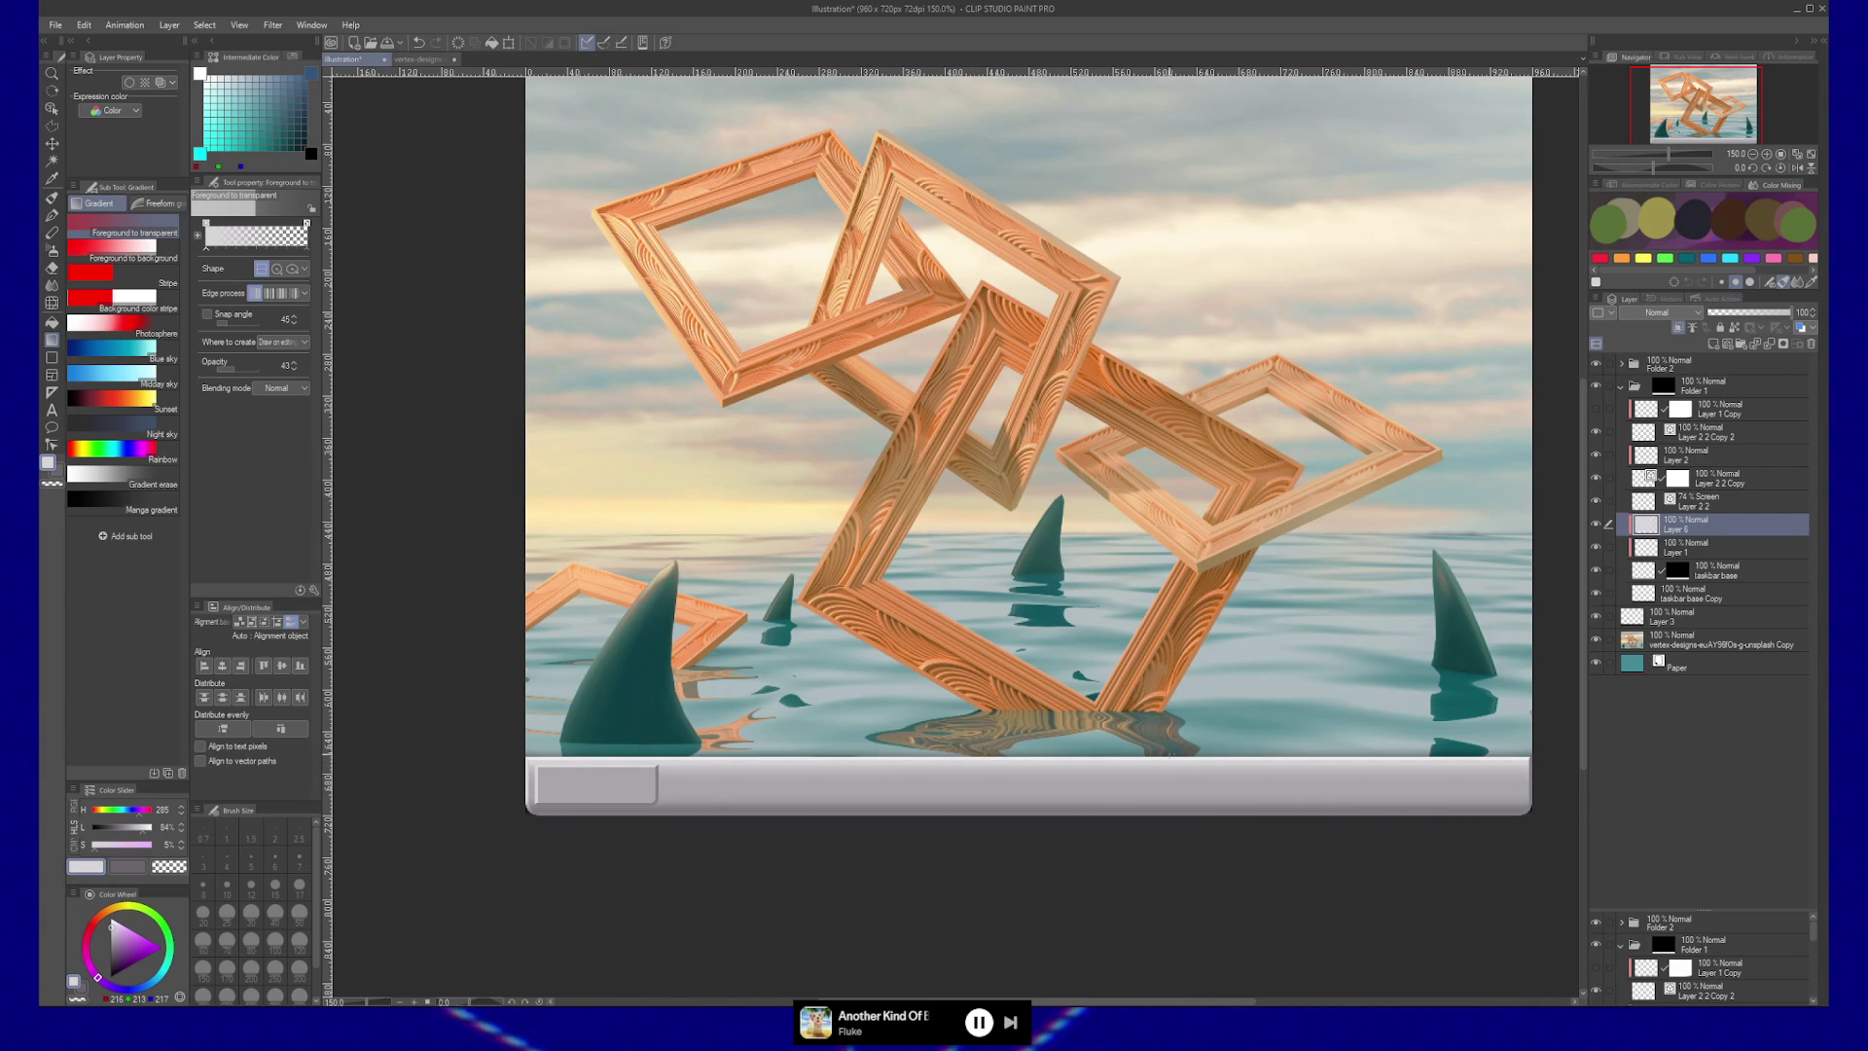
pyautogui.scroll(-1, 1038, 443)
pyautogui.moveTo(887, 781); pyautogui.dragTo(879, 772)
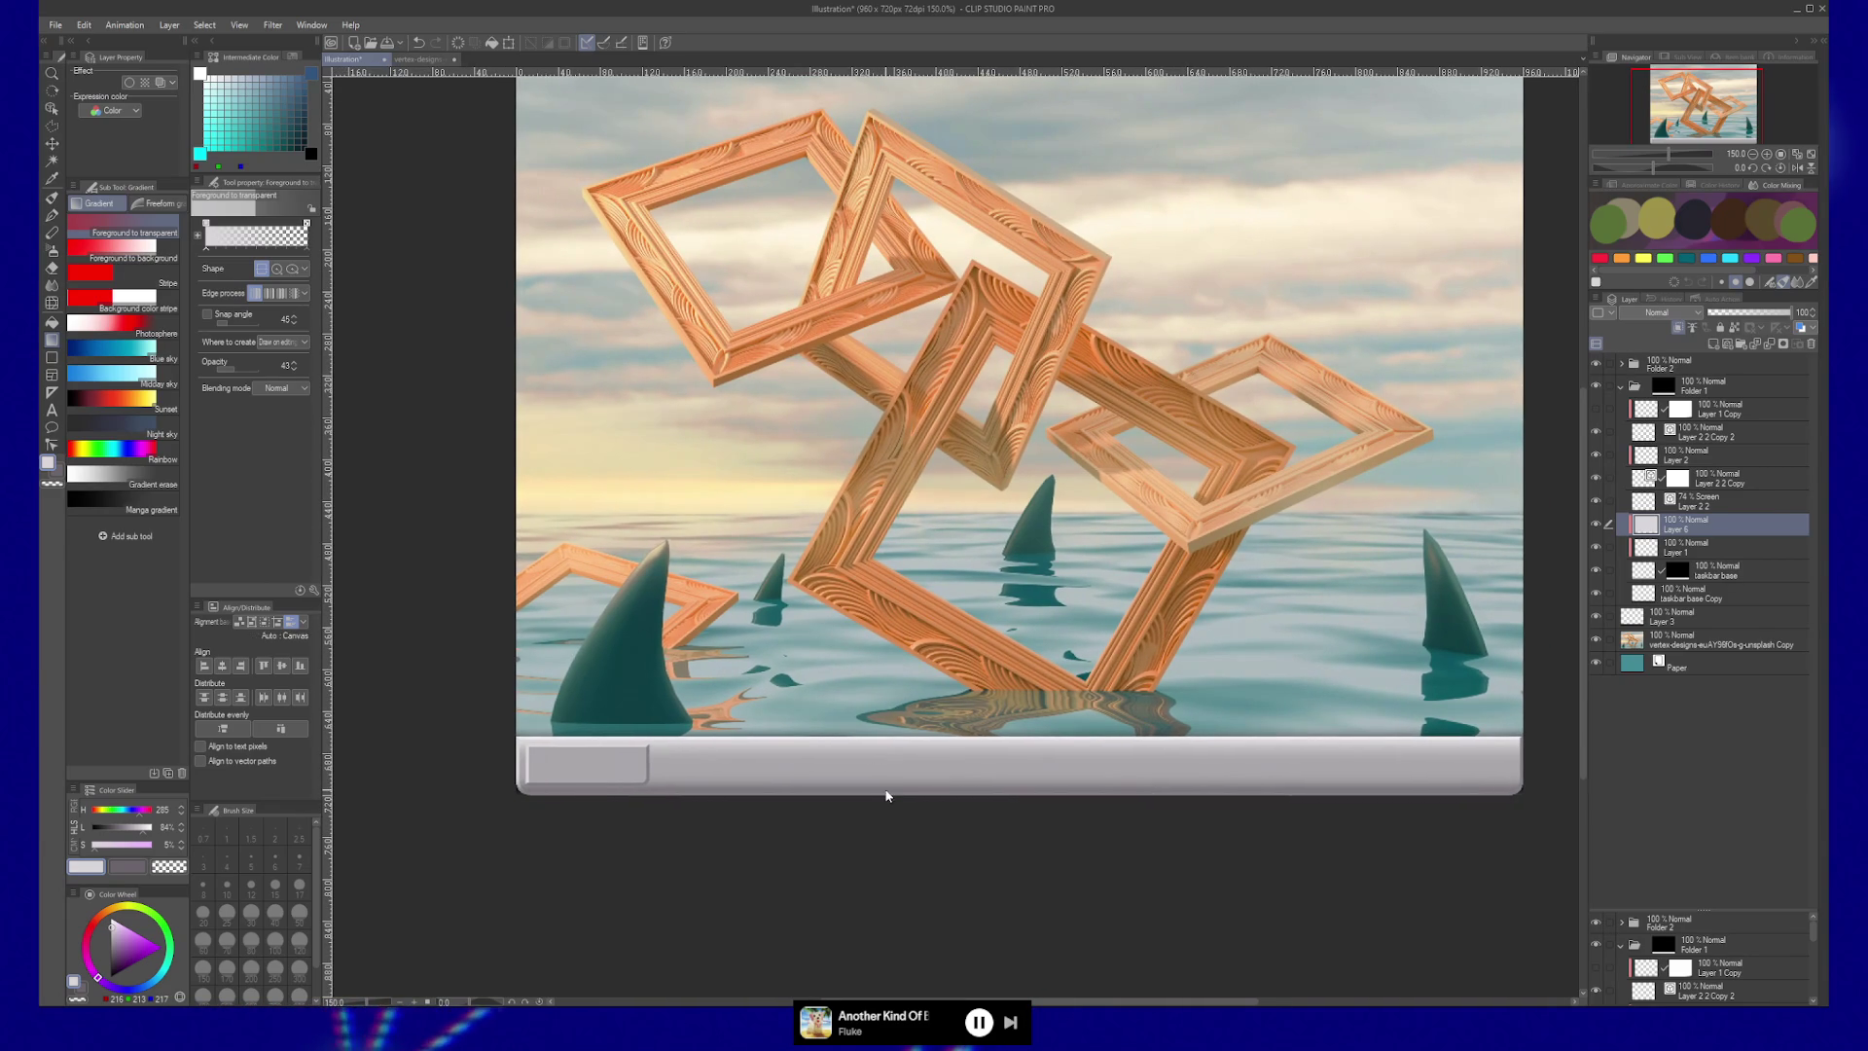
# Transform the gradient layer, squashing it down onto the taskbar from a bottom-anchored centre.
pyautogui.hotkey('ctrl', 't')
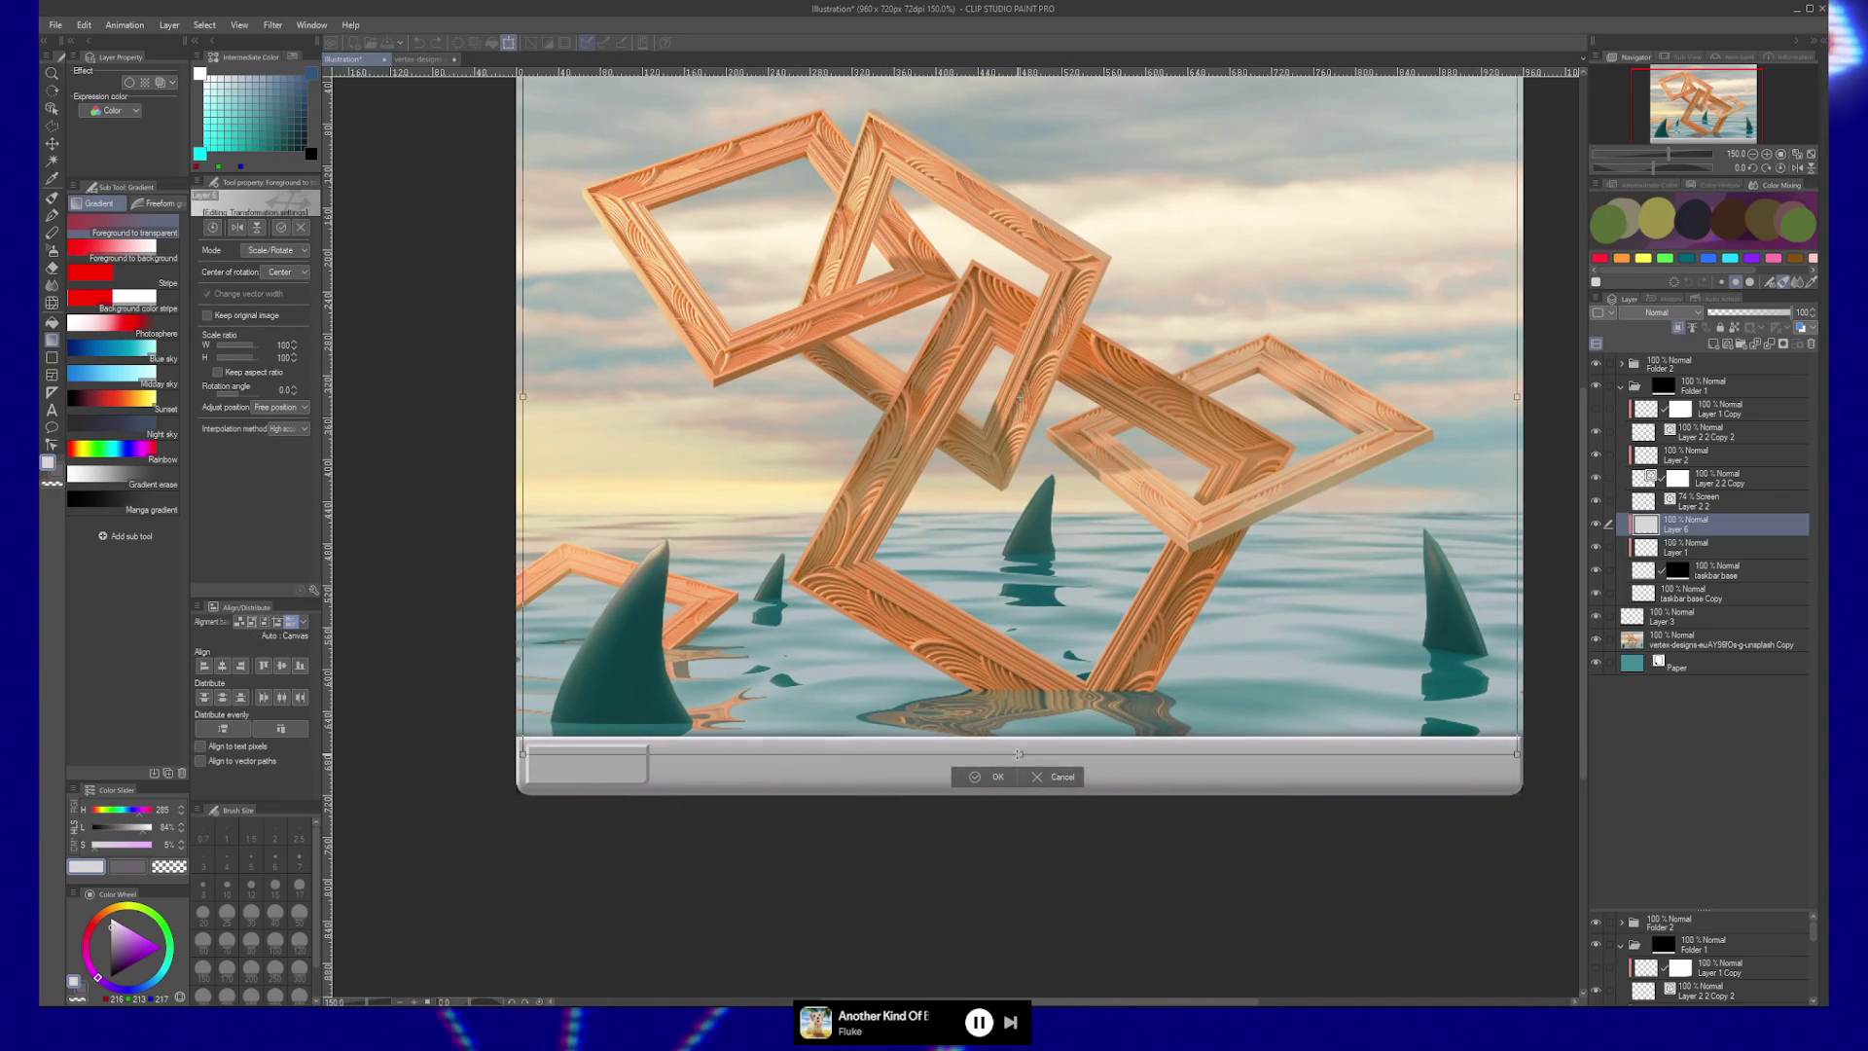
pyautogui.moveTo(1020, 763); pyautogui.dragTo(1020, 759)
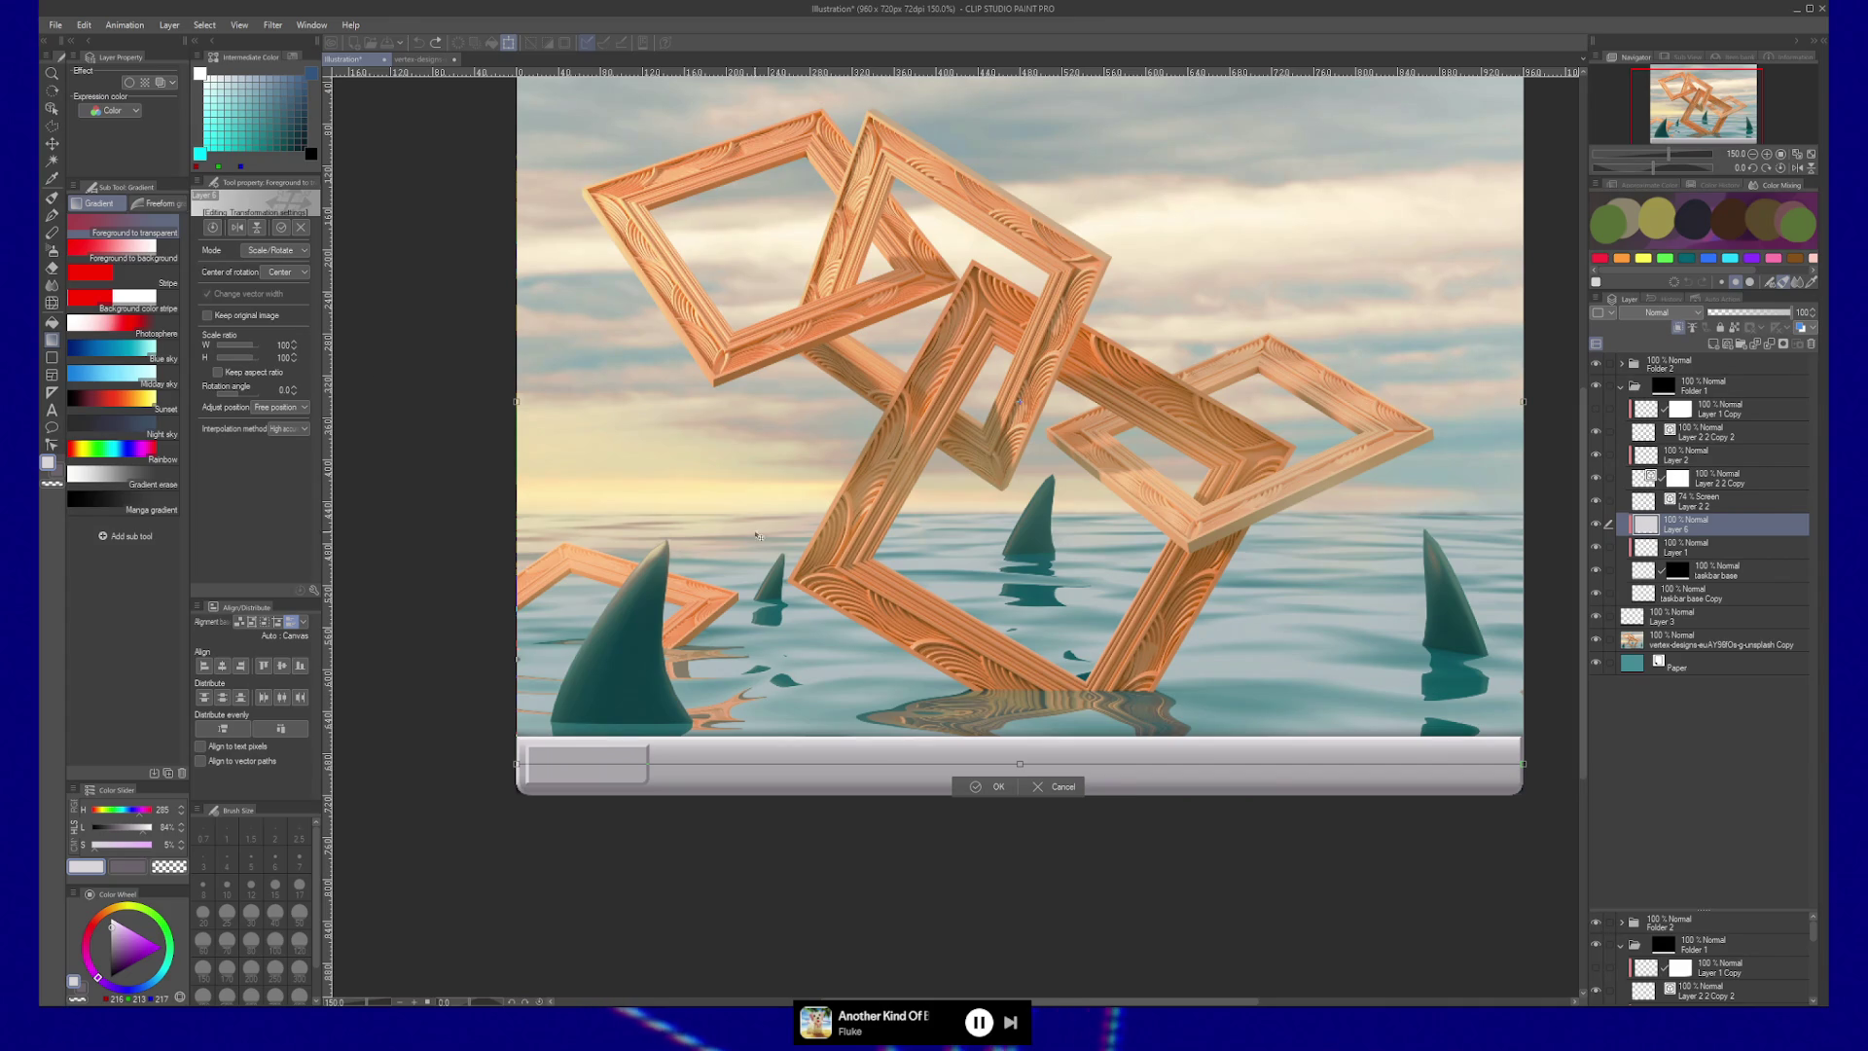
pyautogui.moveTo(1019, 763); pyautogui.dragTo(1019, 764)
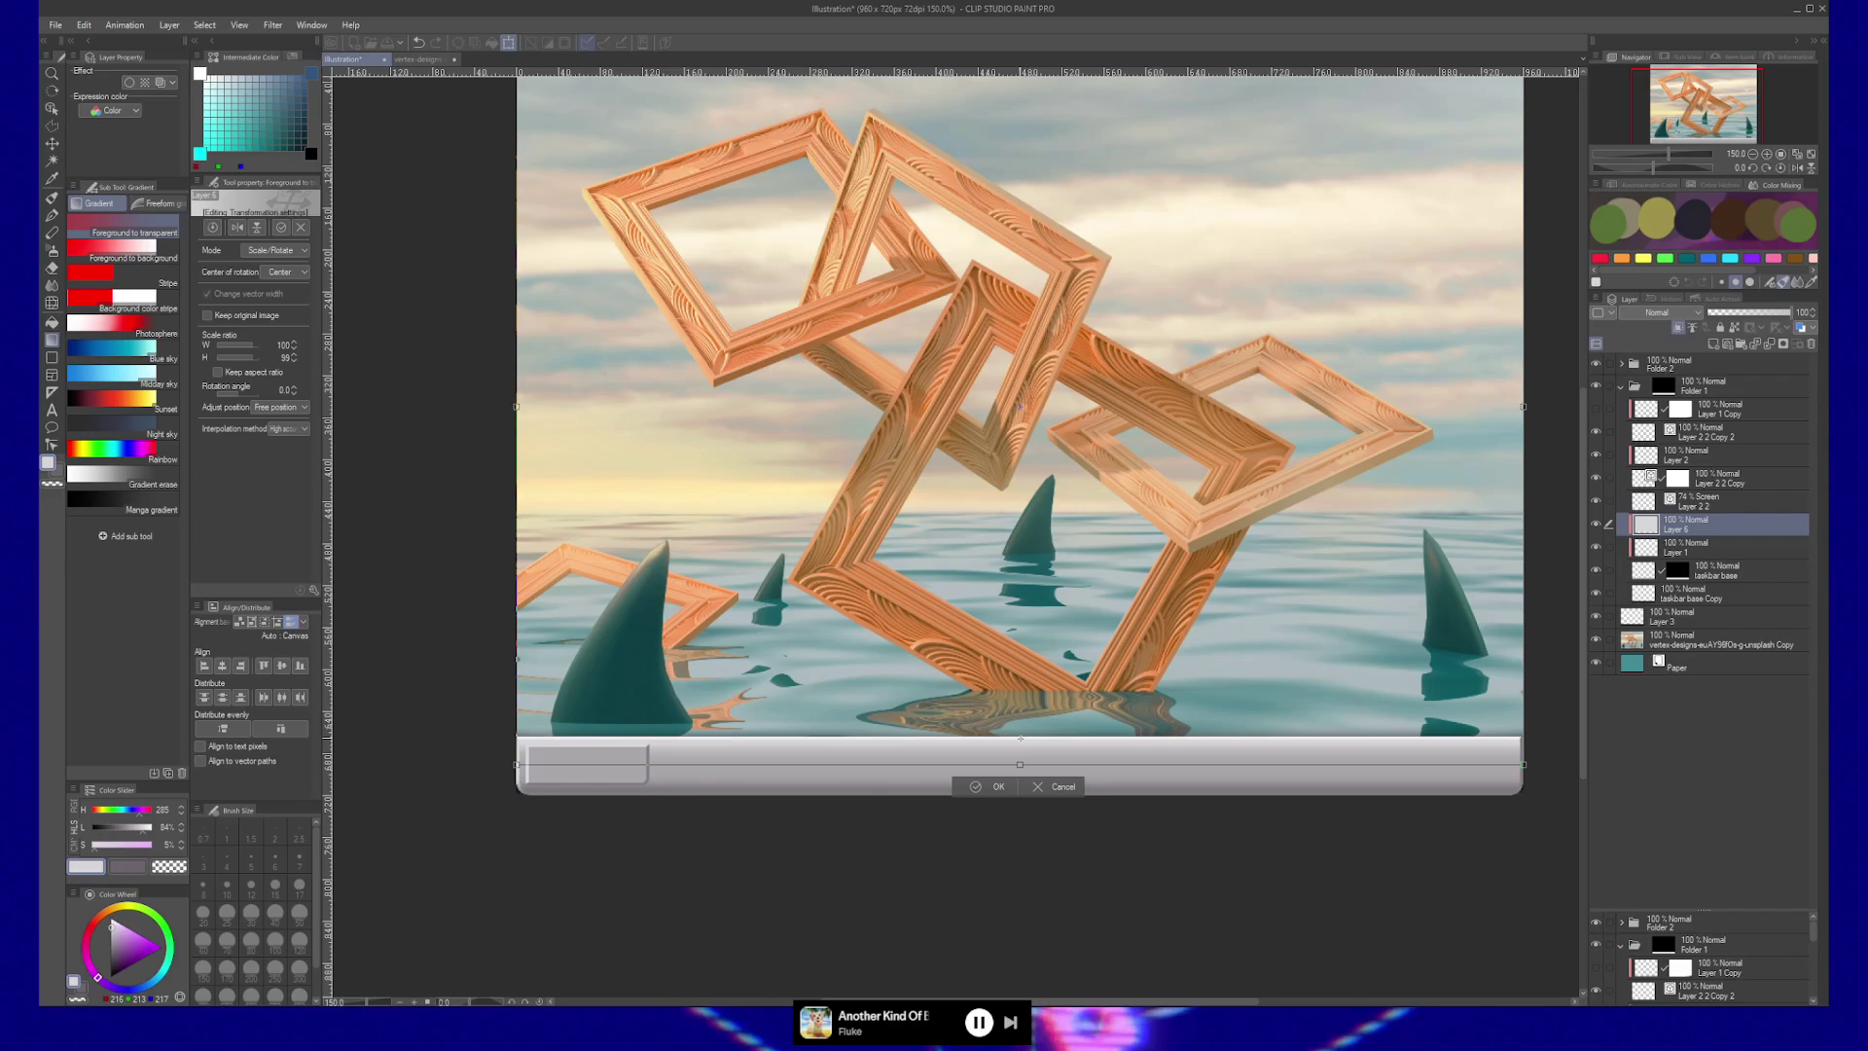
pyautogui.moveTo(1019, 596); pyautogui.dragTo(1020, 738)
pyautogui.moveTo(1019, 80); pyautogui.dragTo(1019, 297)
pyautogui.press('Return')
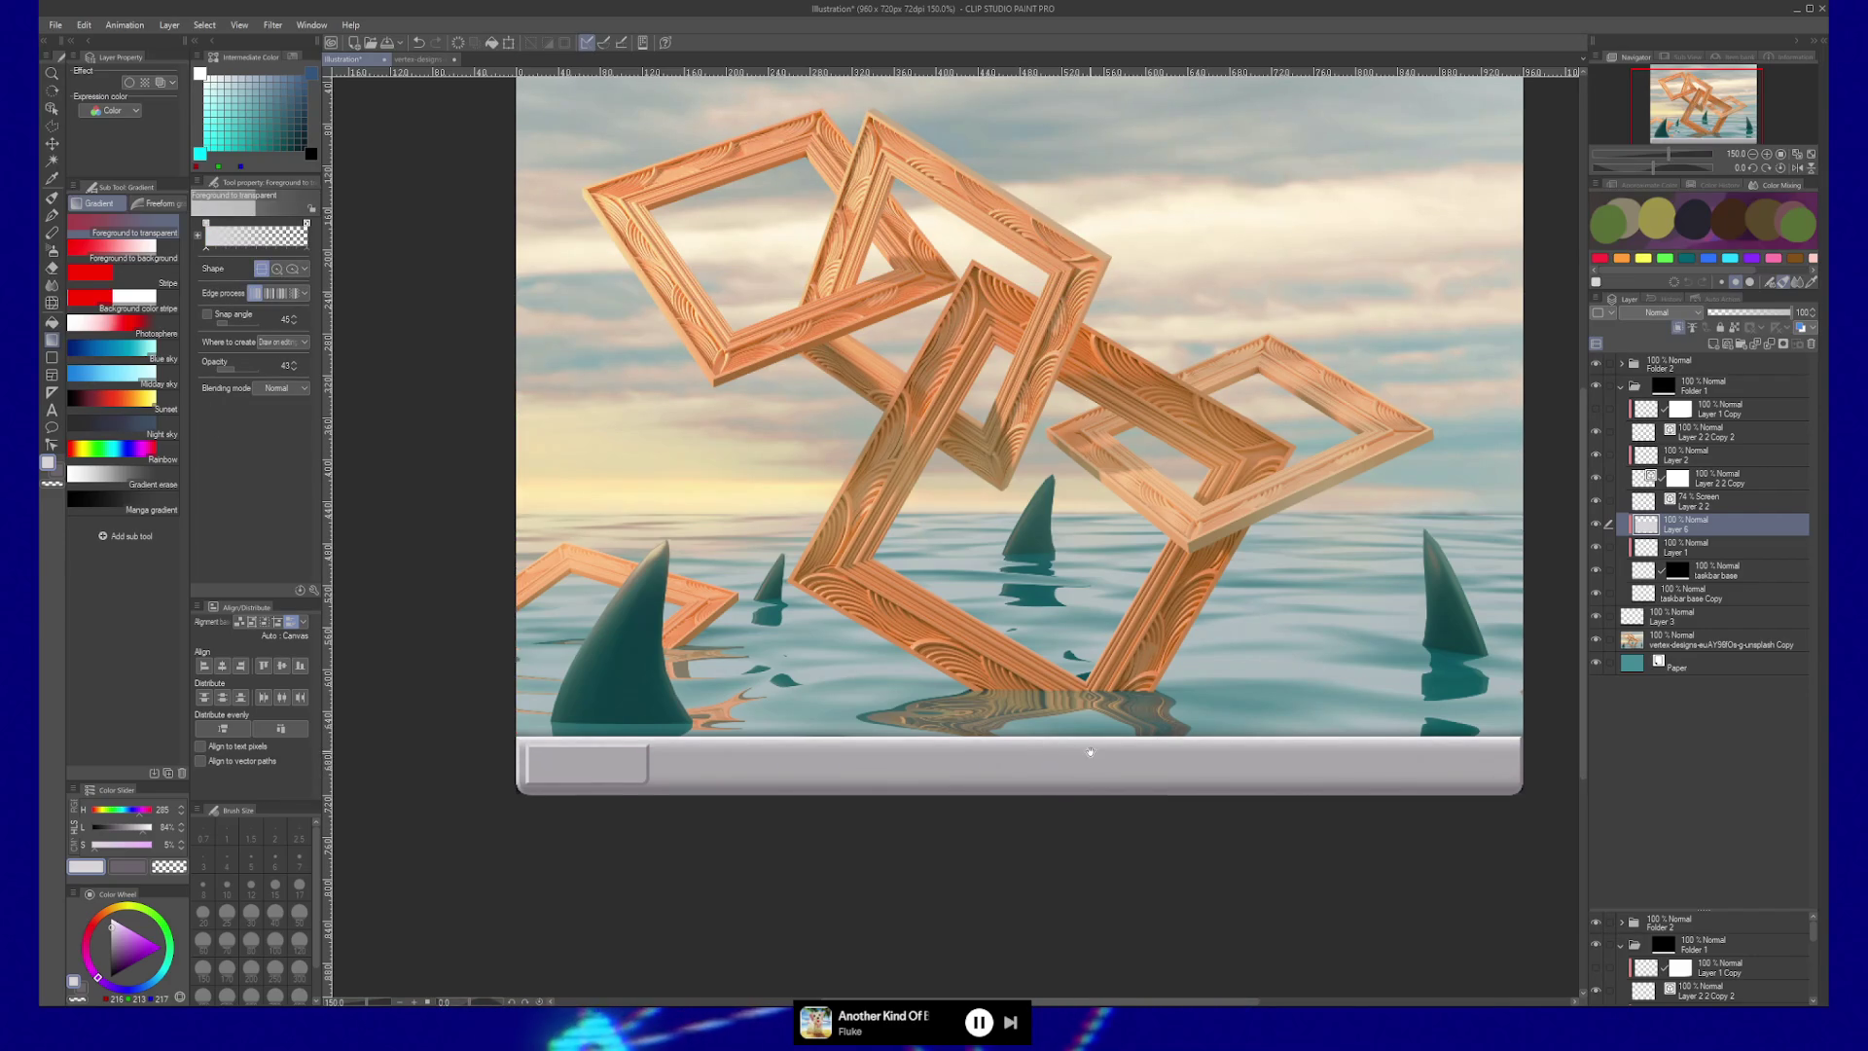
# Lower the top edge of the taskbar on Layer 1 to make it slightly shorter.
pyautogui.scroll(-1, 1051, 744)
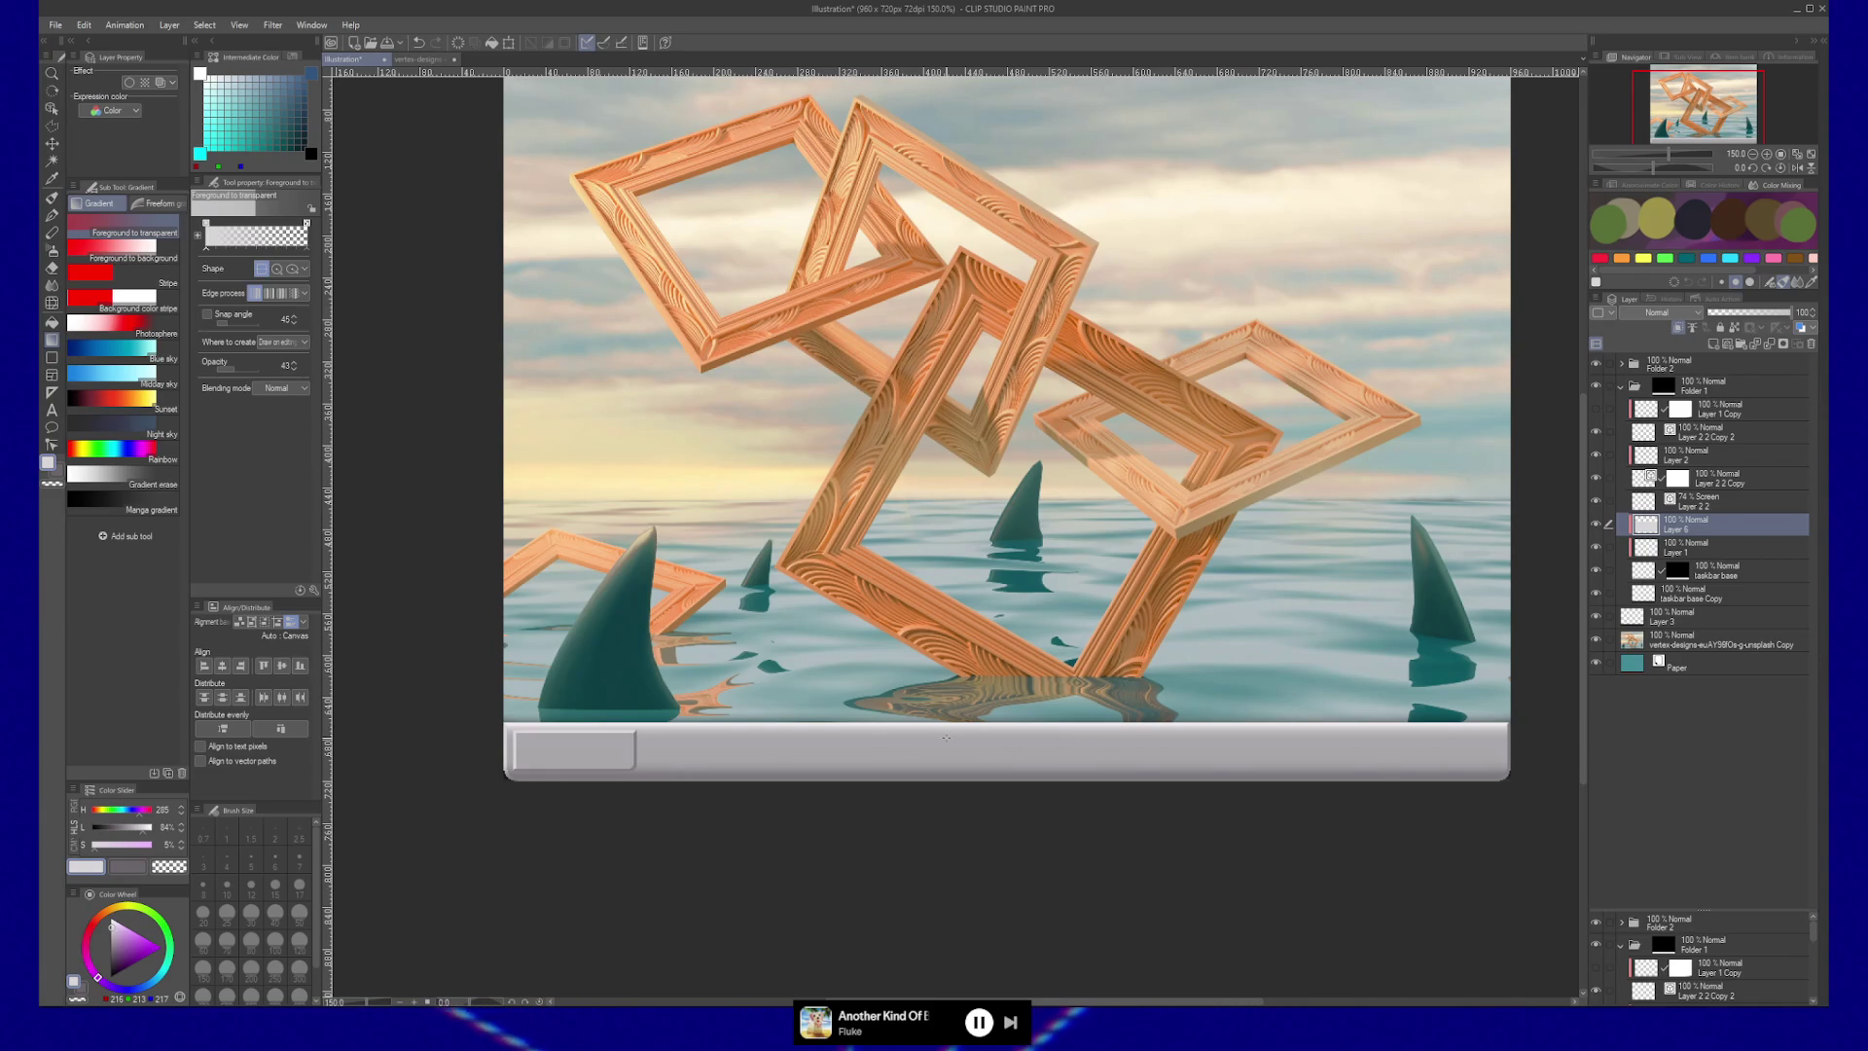
pyautogui.click(1712, 551)
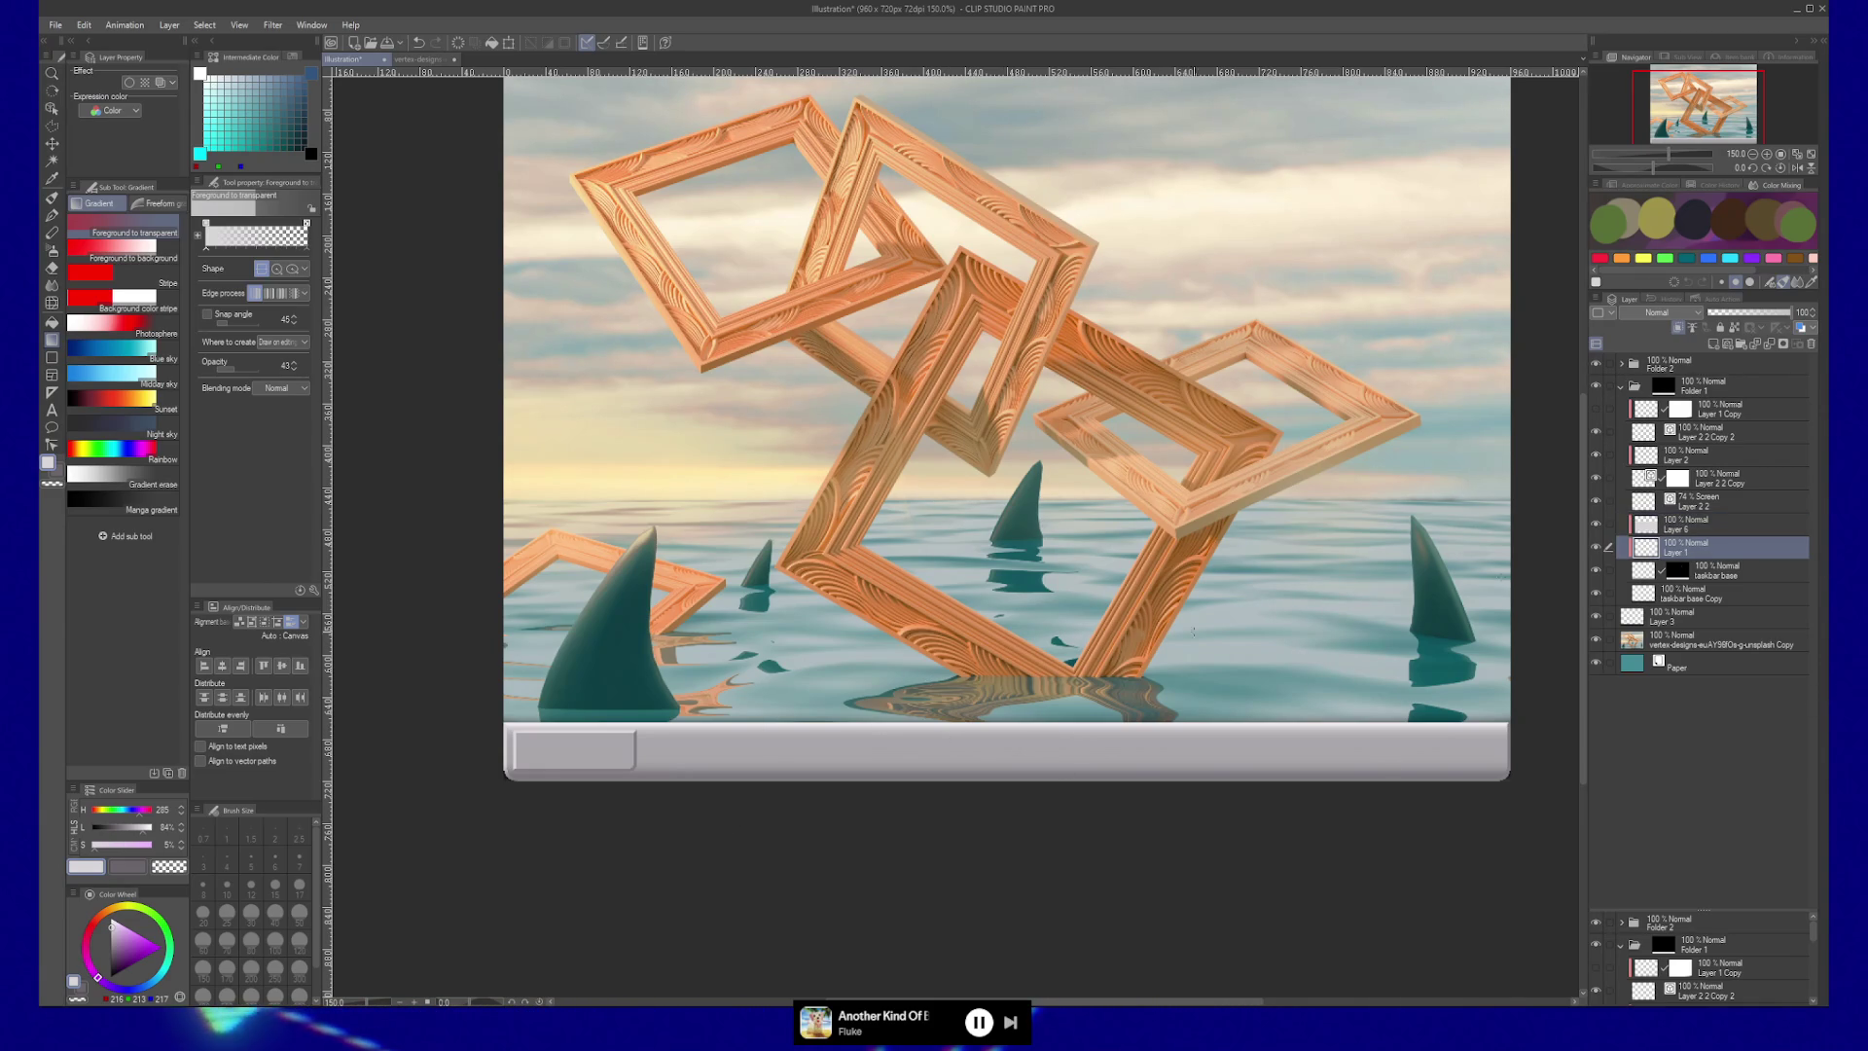
pyautogui.hotkey('ctrl', 't')
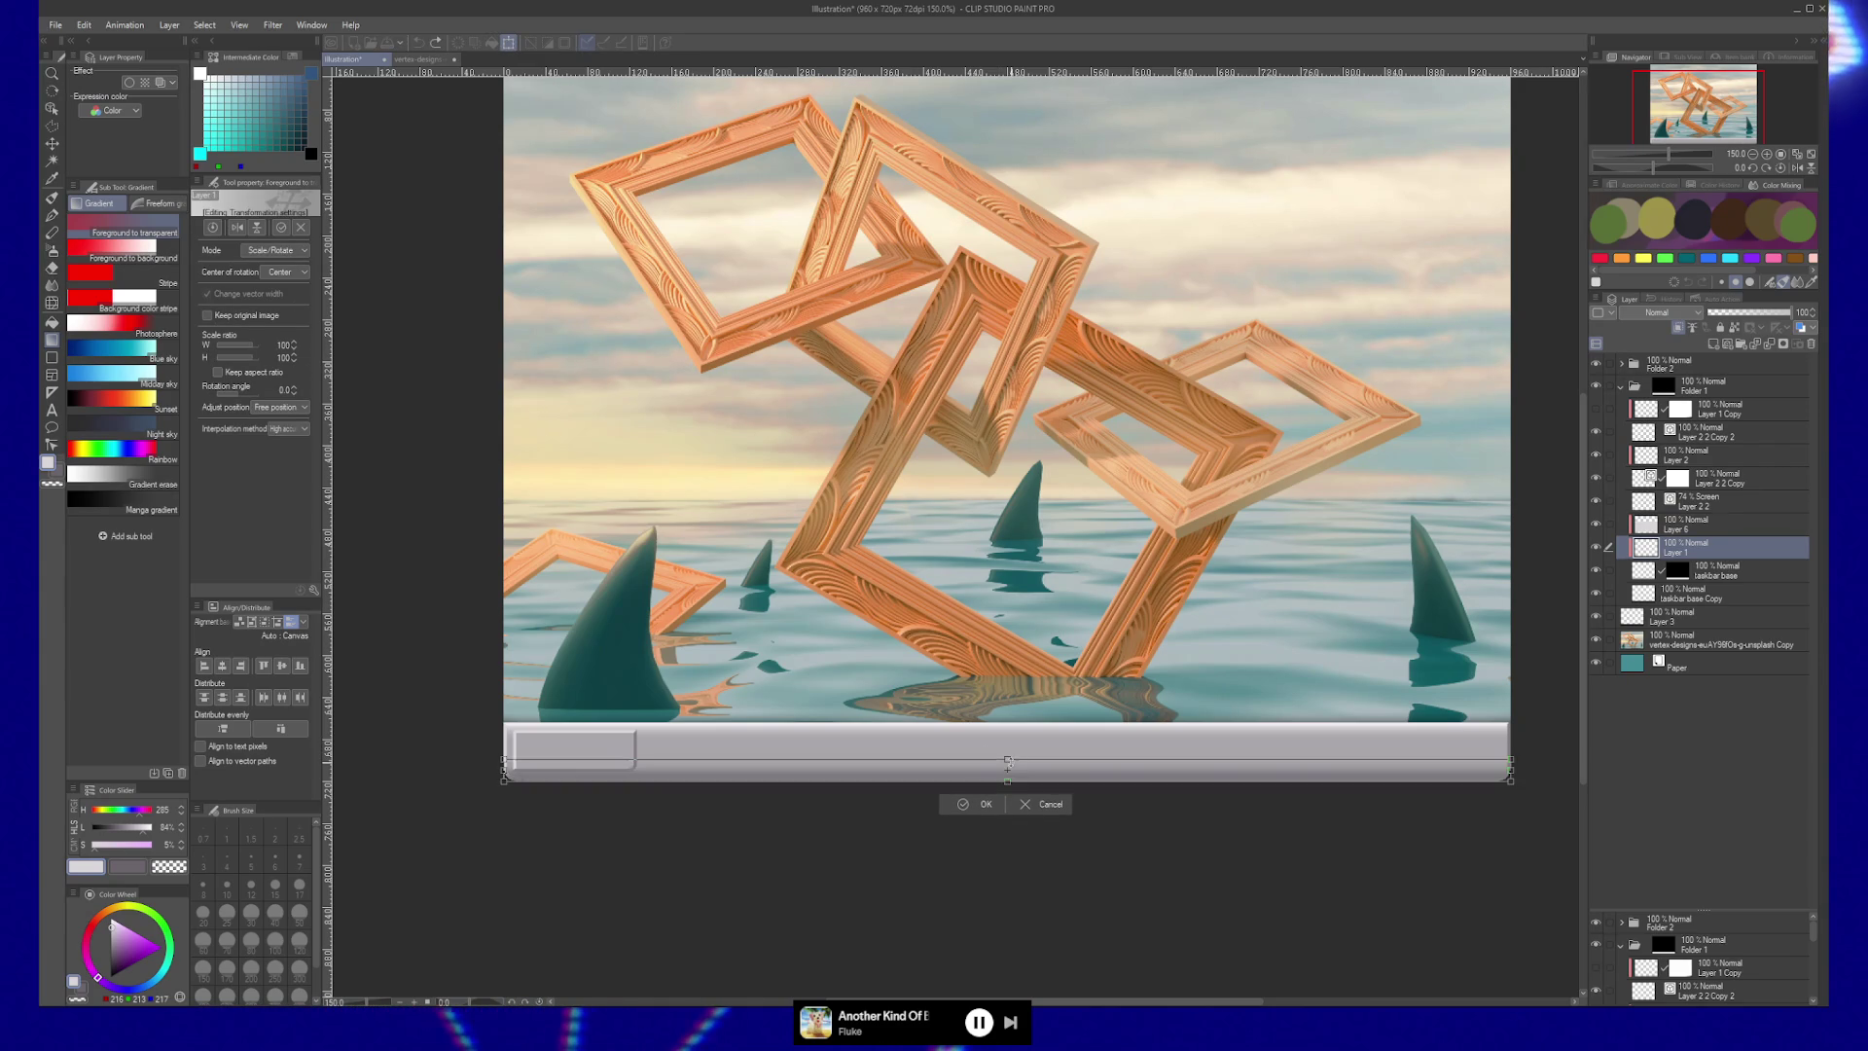
pyautogui.moveTo(1008, 759); pyautogui.dragTo(1009, 764)
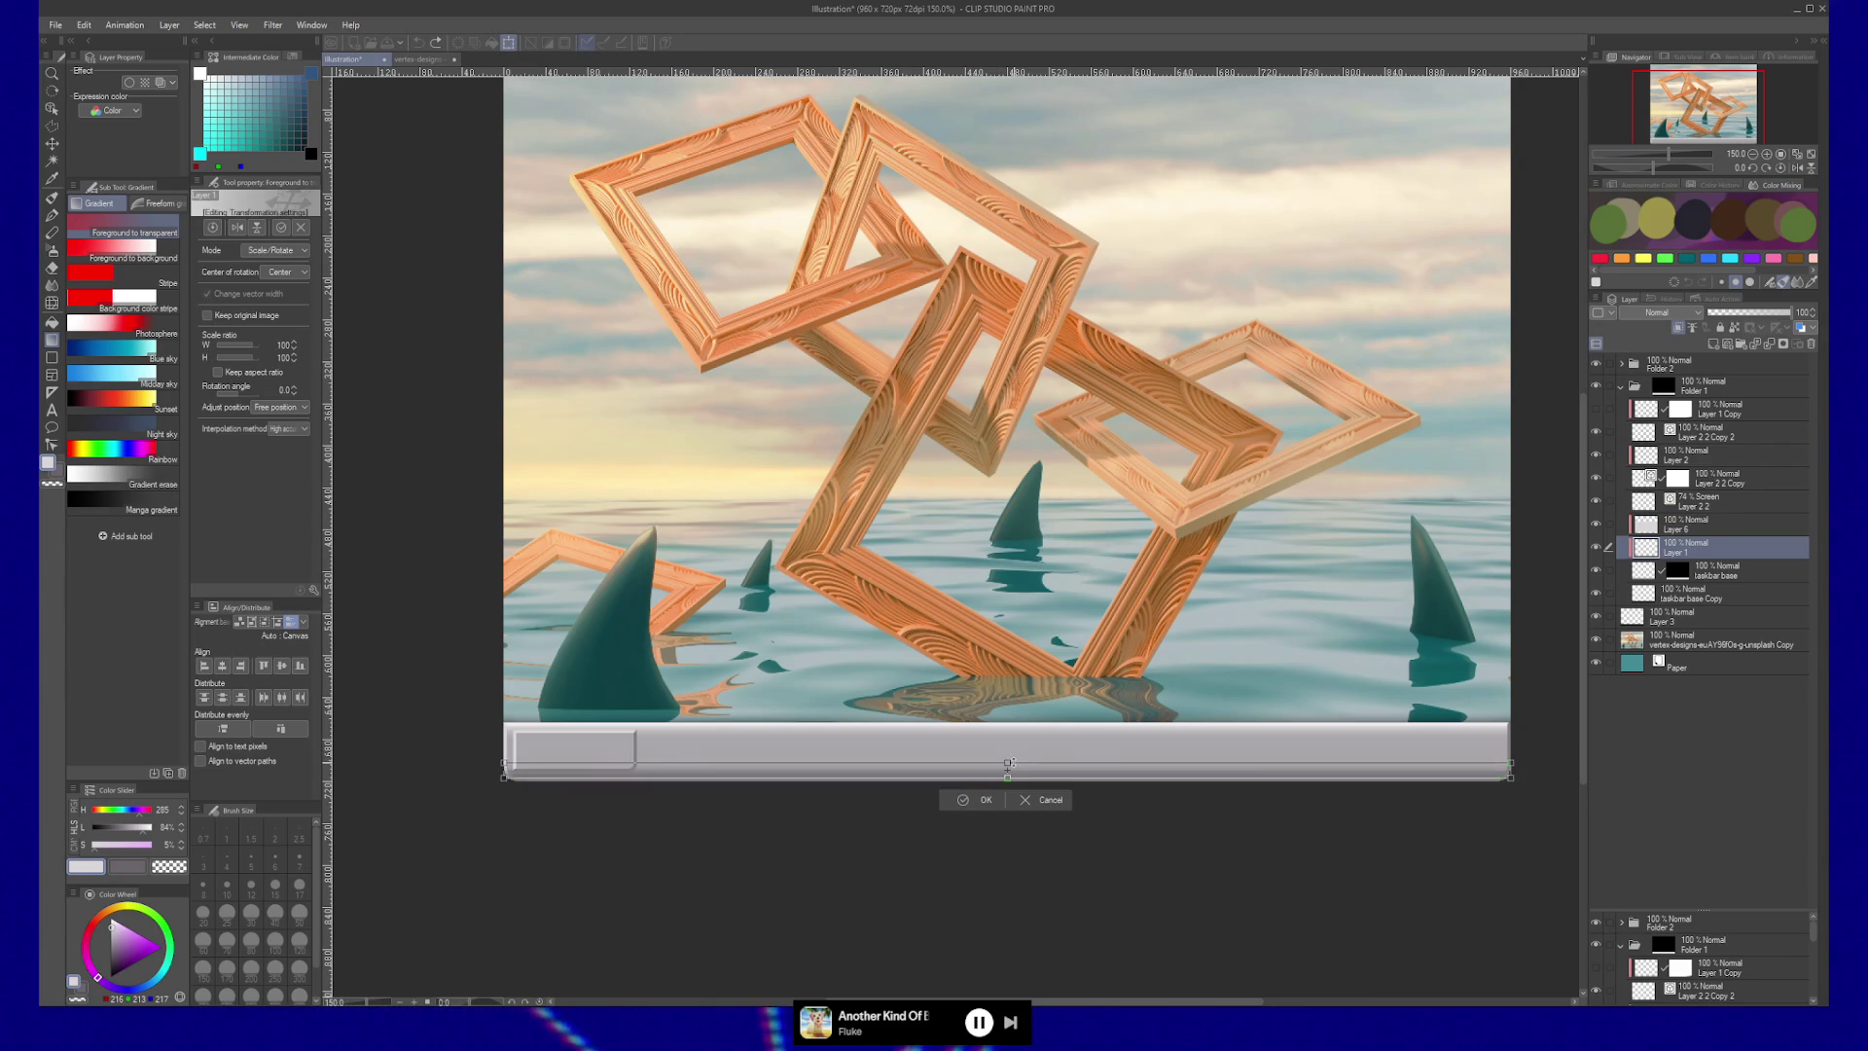
pyautogui.press('Return')
pyautogui.press('k')
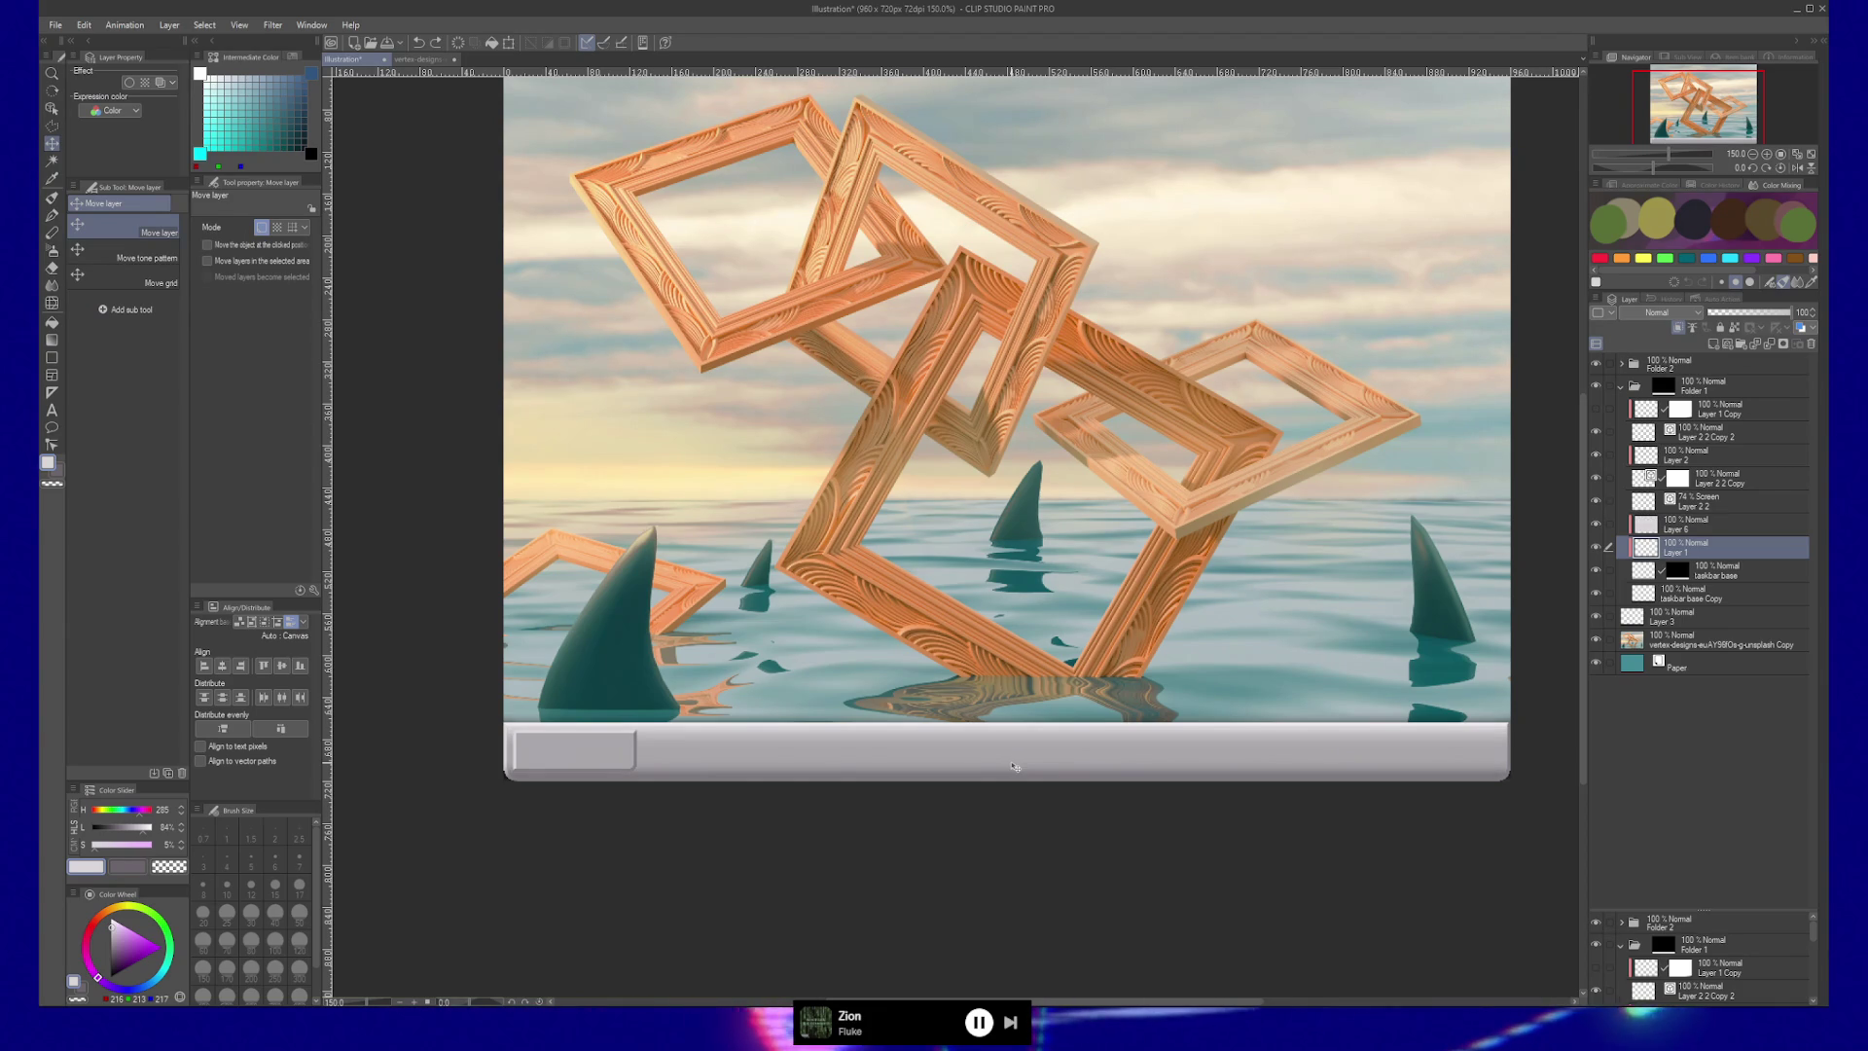
pyautogui.press('/')
# Zoom out to review the canvas, then return the view to 100%.
pyautogui.scroll(-2, 953, 756)
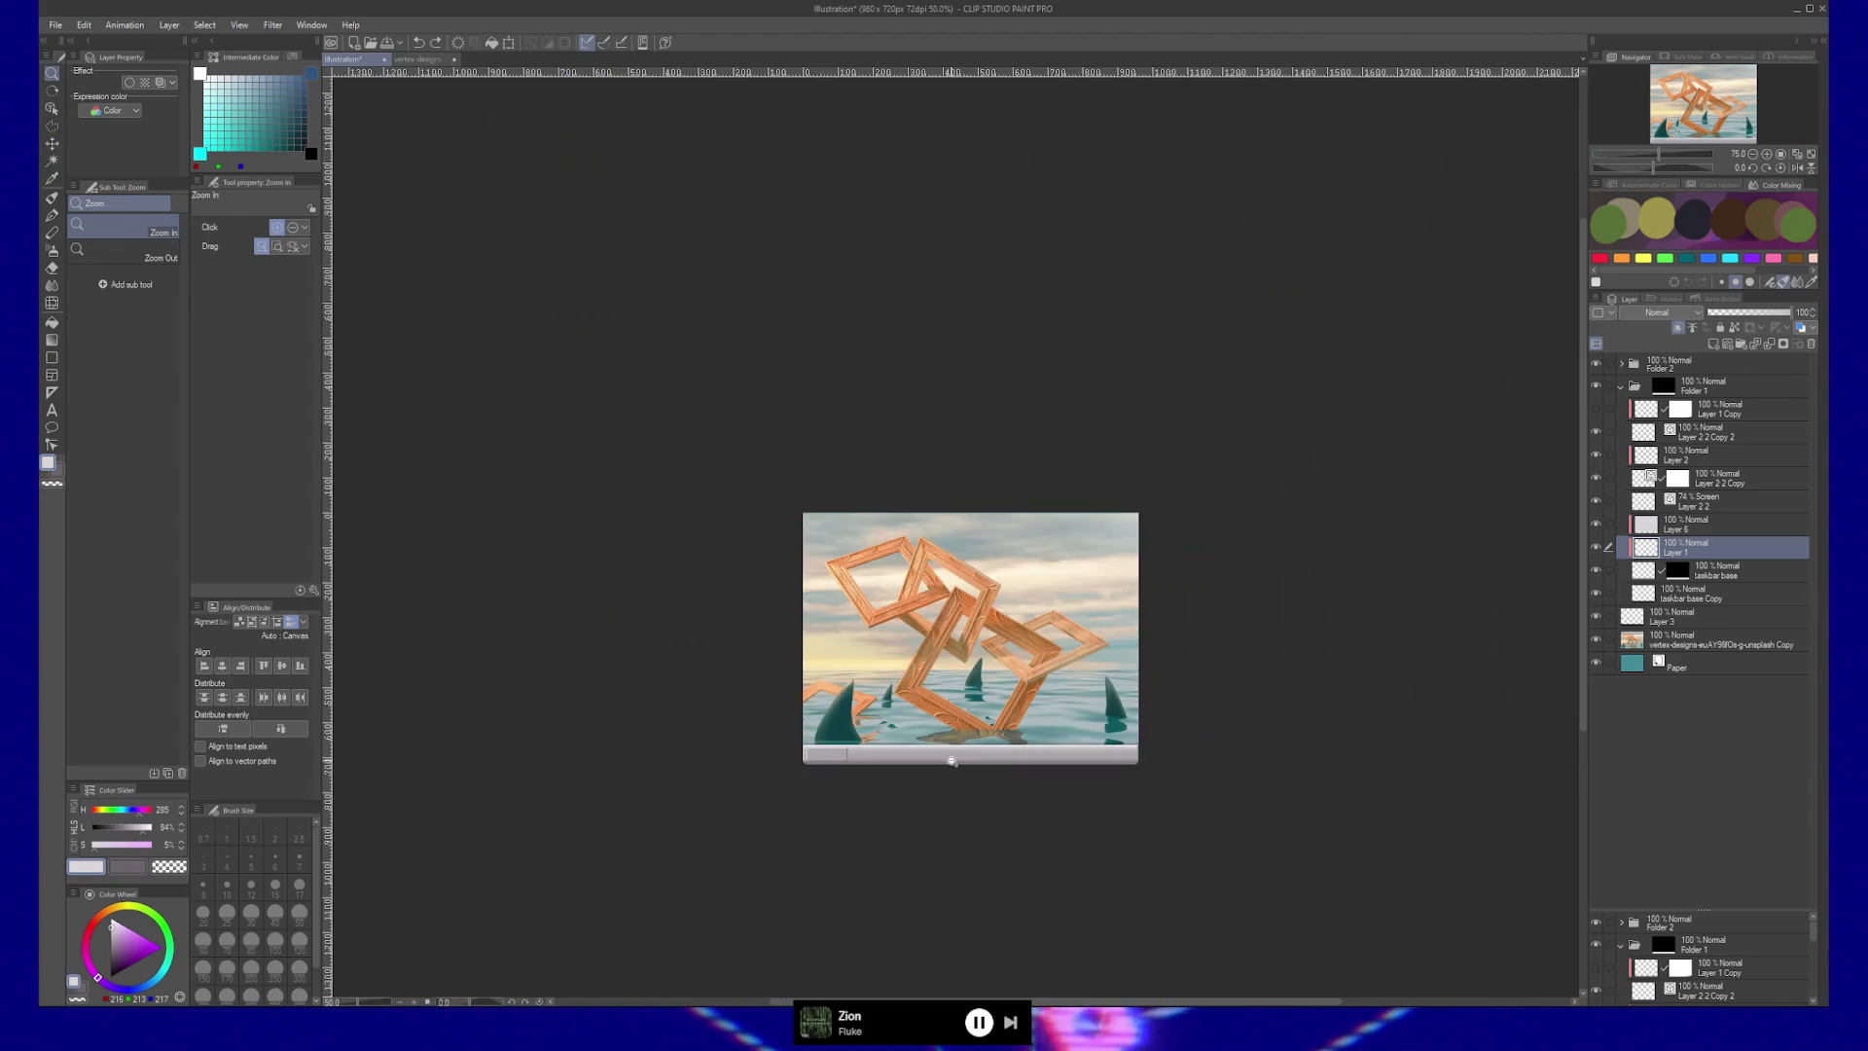
pyautogui.scroll(1, 964, 769)
pyautogui.scroll(1, 964, 769)
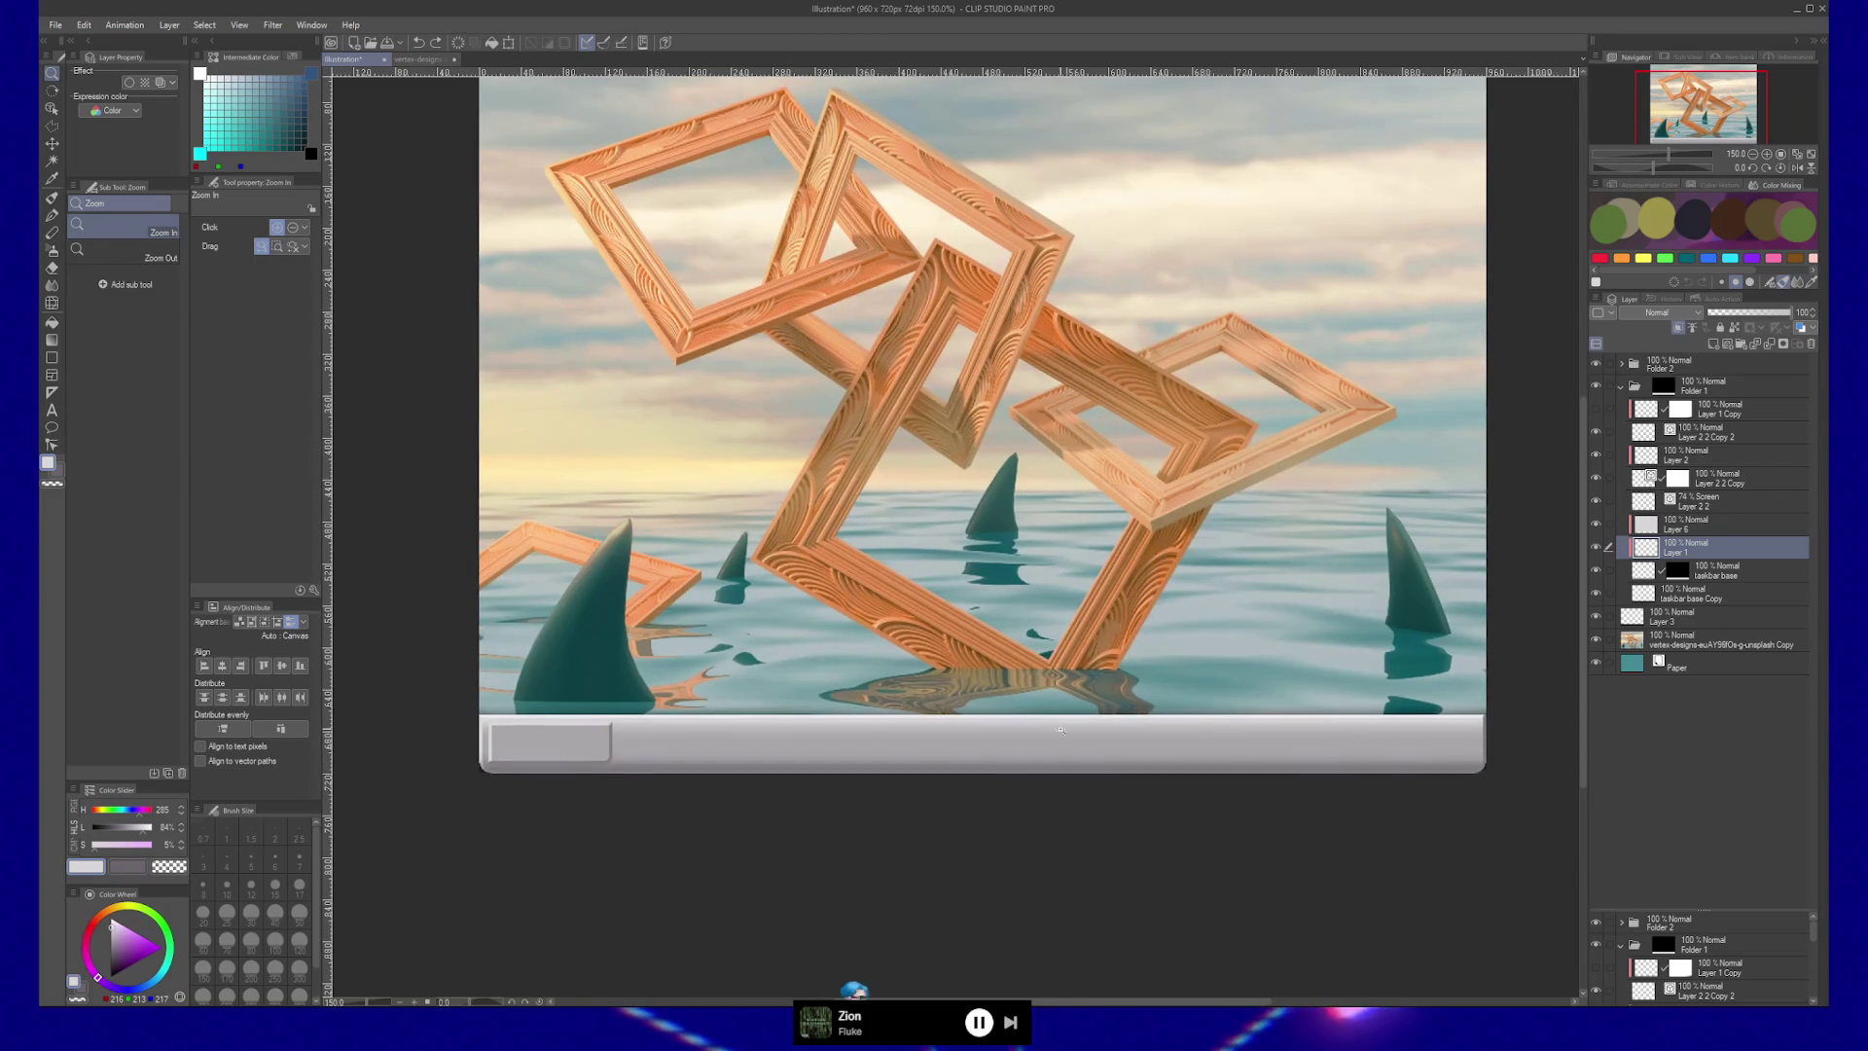
pyautogui.scroll(-2, 1099, 740)
pyautogui.scroll(-1, 1099, 740)
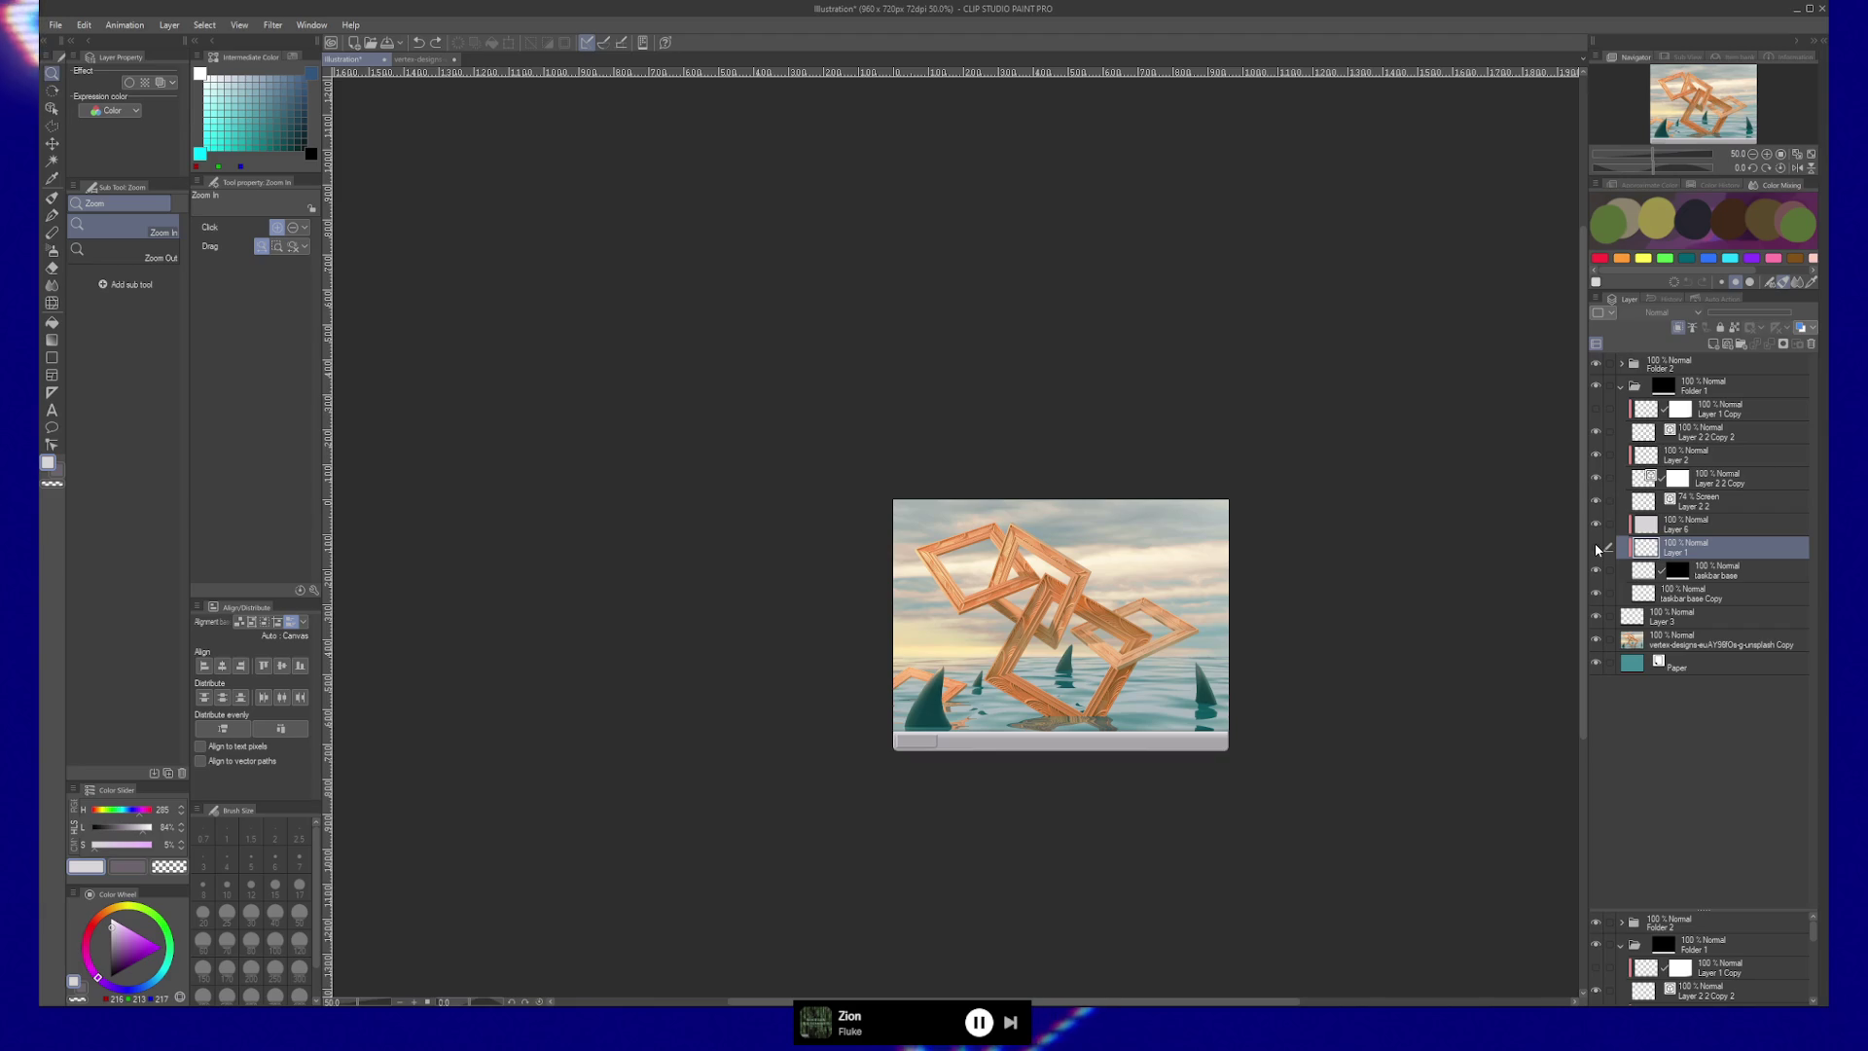
pyautogui.press('k')
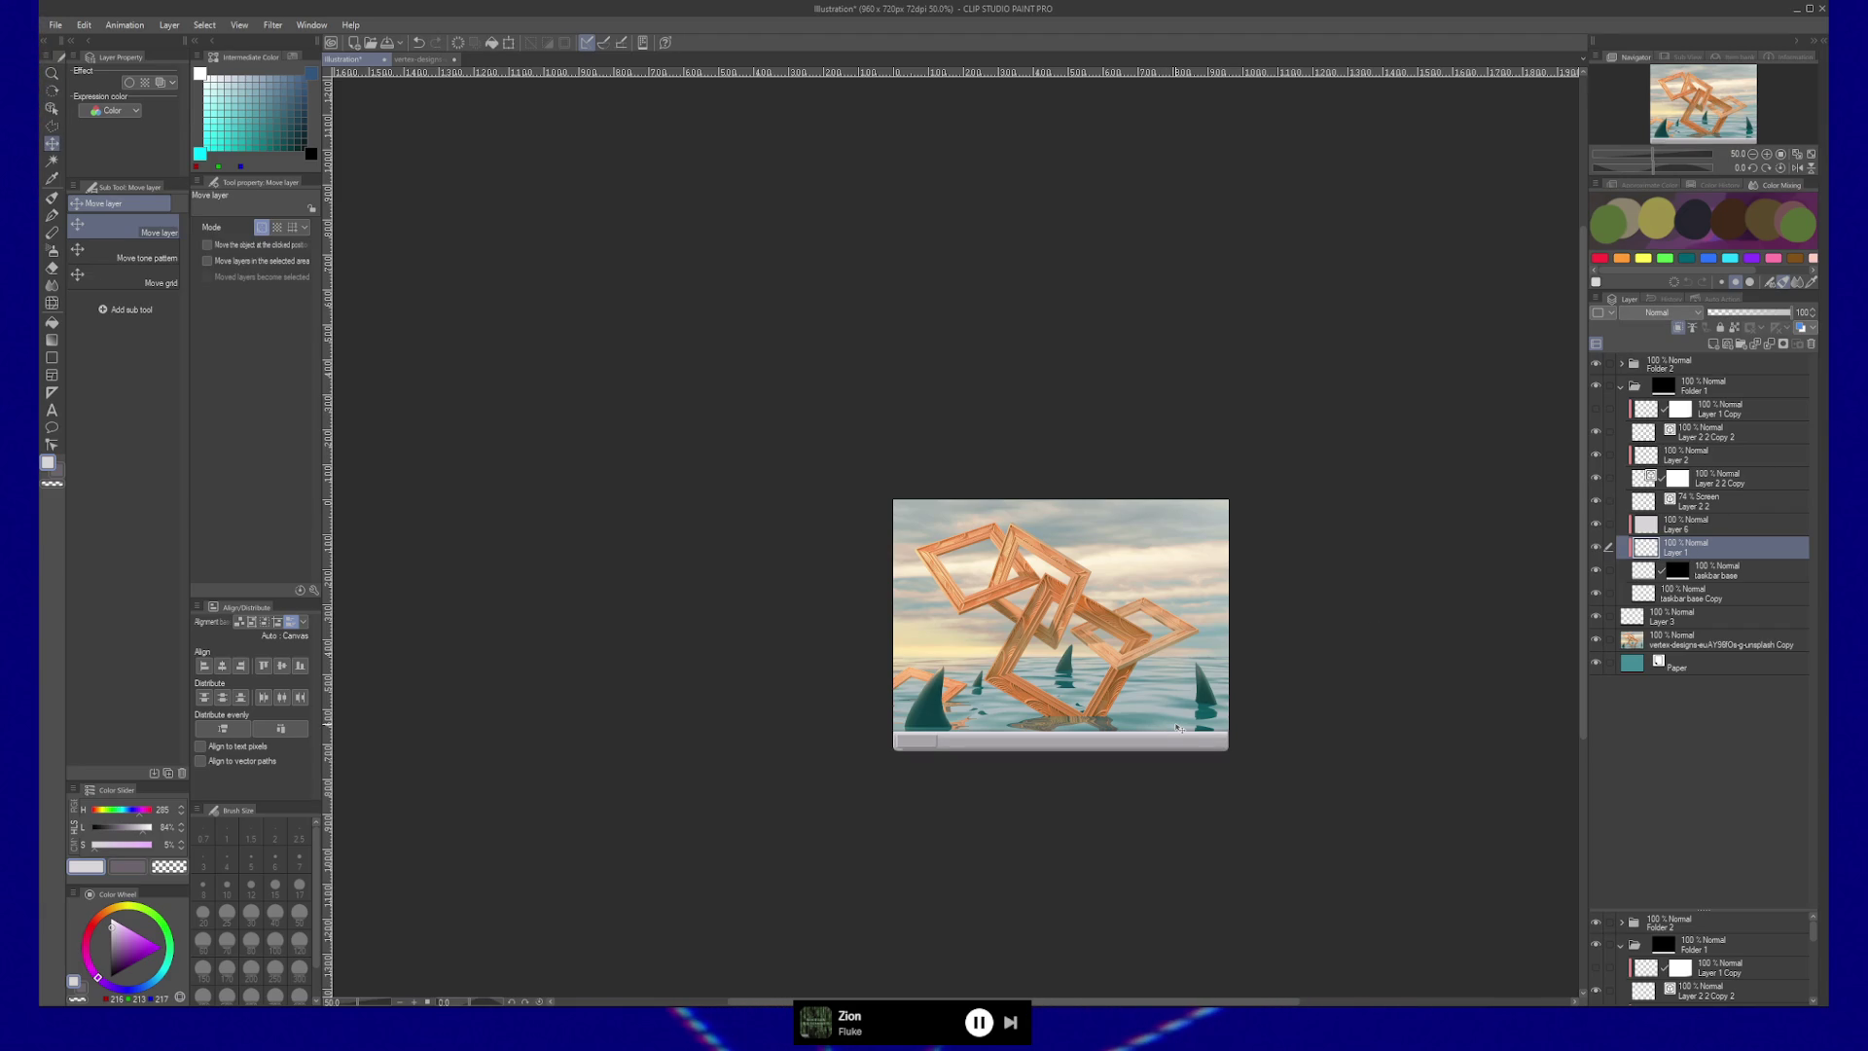
pyautogui.hotkey('ctrl', 'alt', '0')
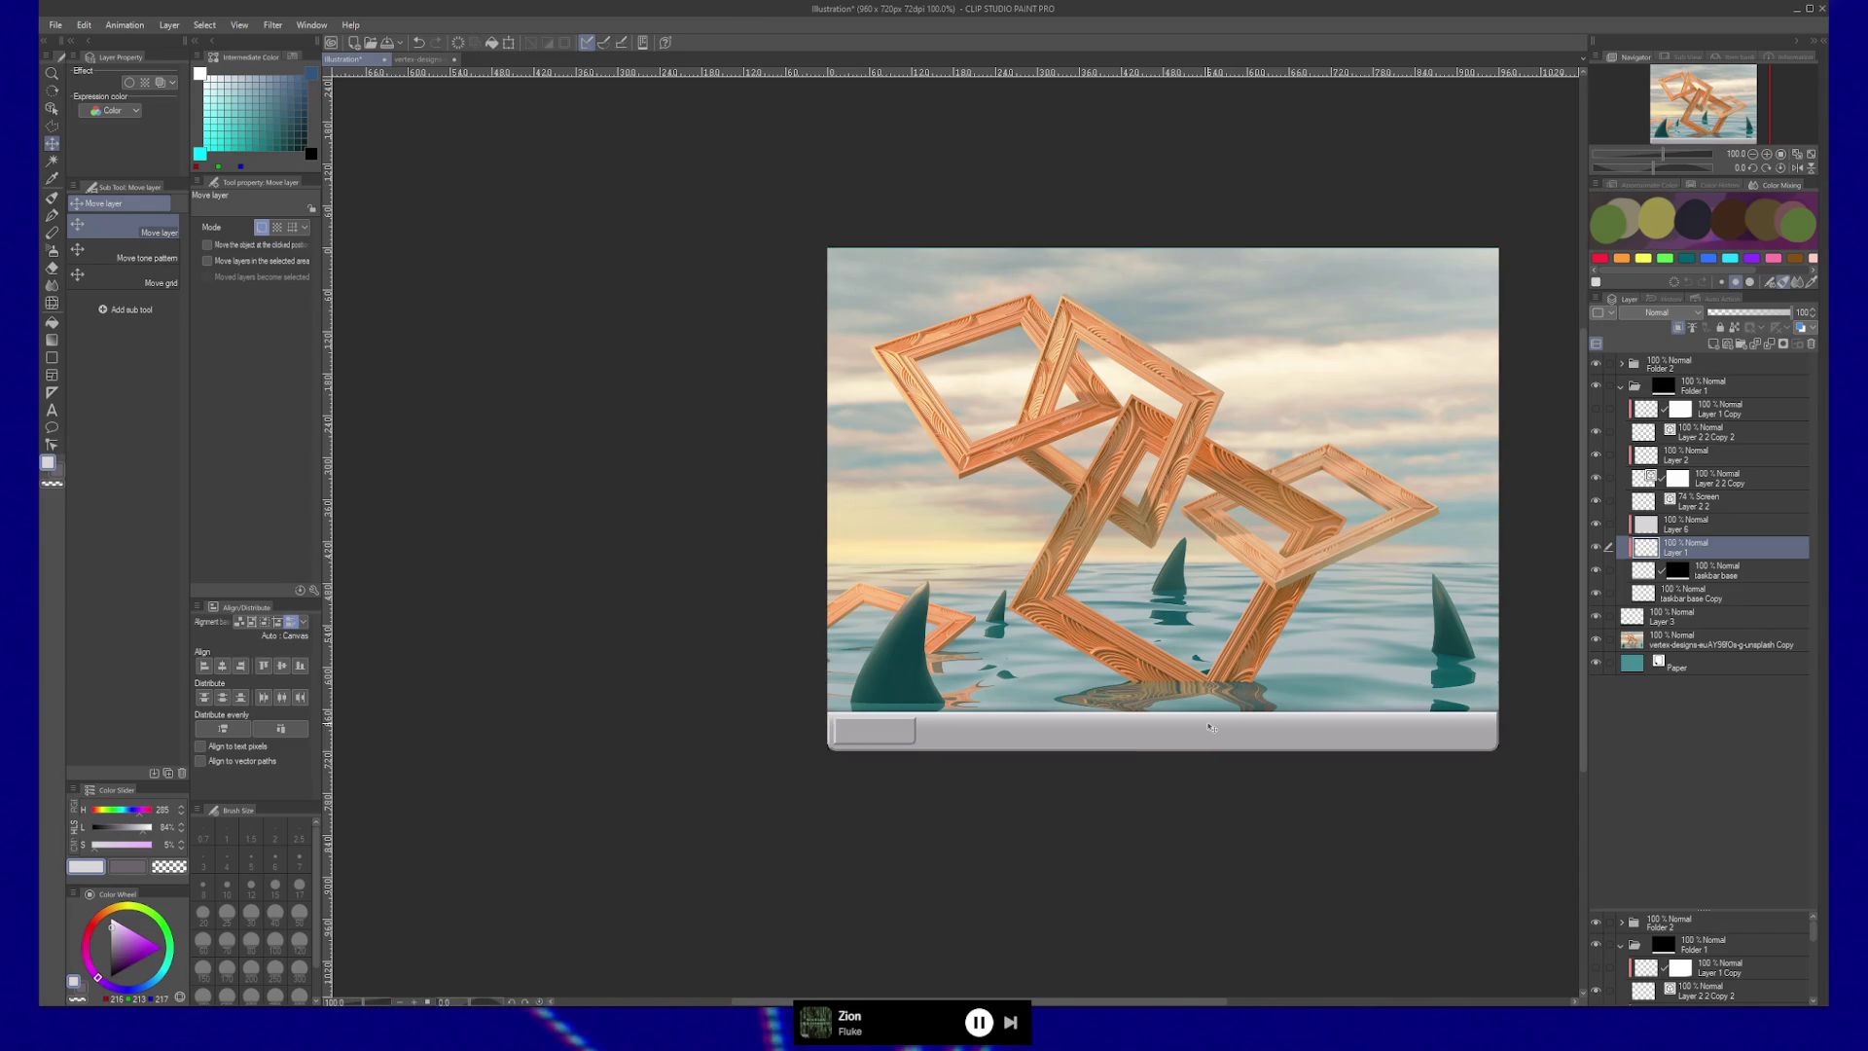
# With the Gradient tool, sample the taskbar grey and darken its L value to 45%.
pyautogui.press('g')
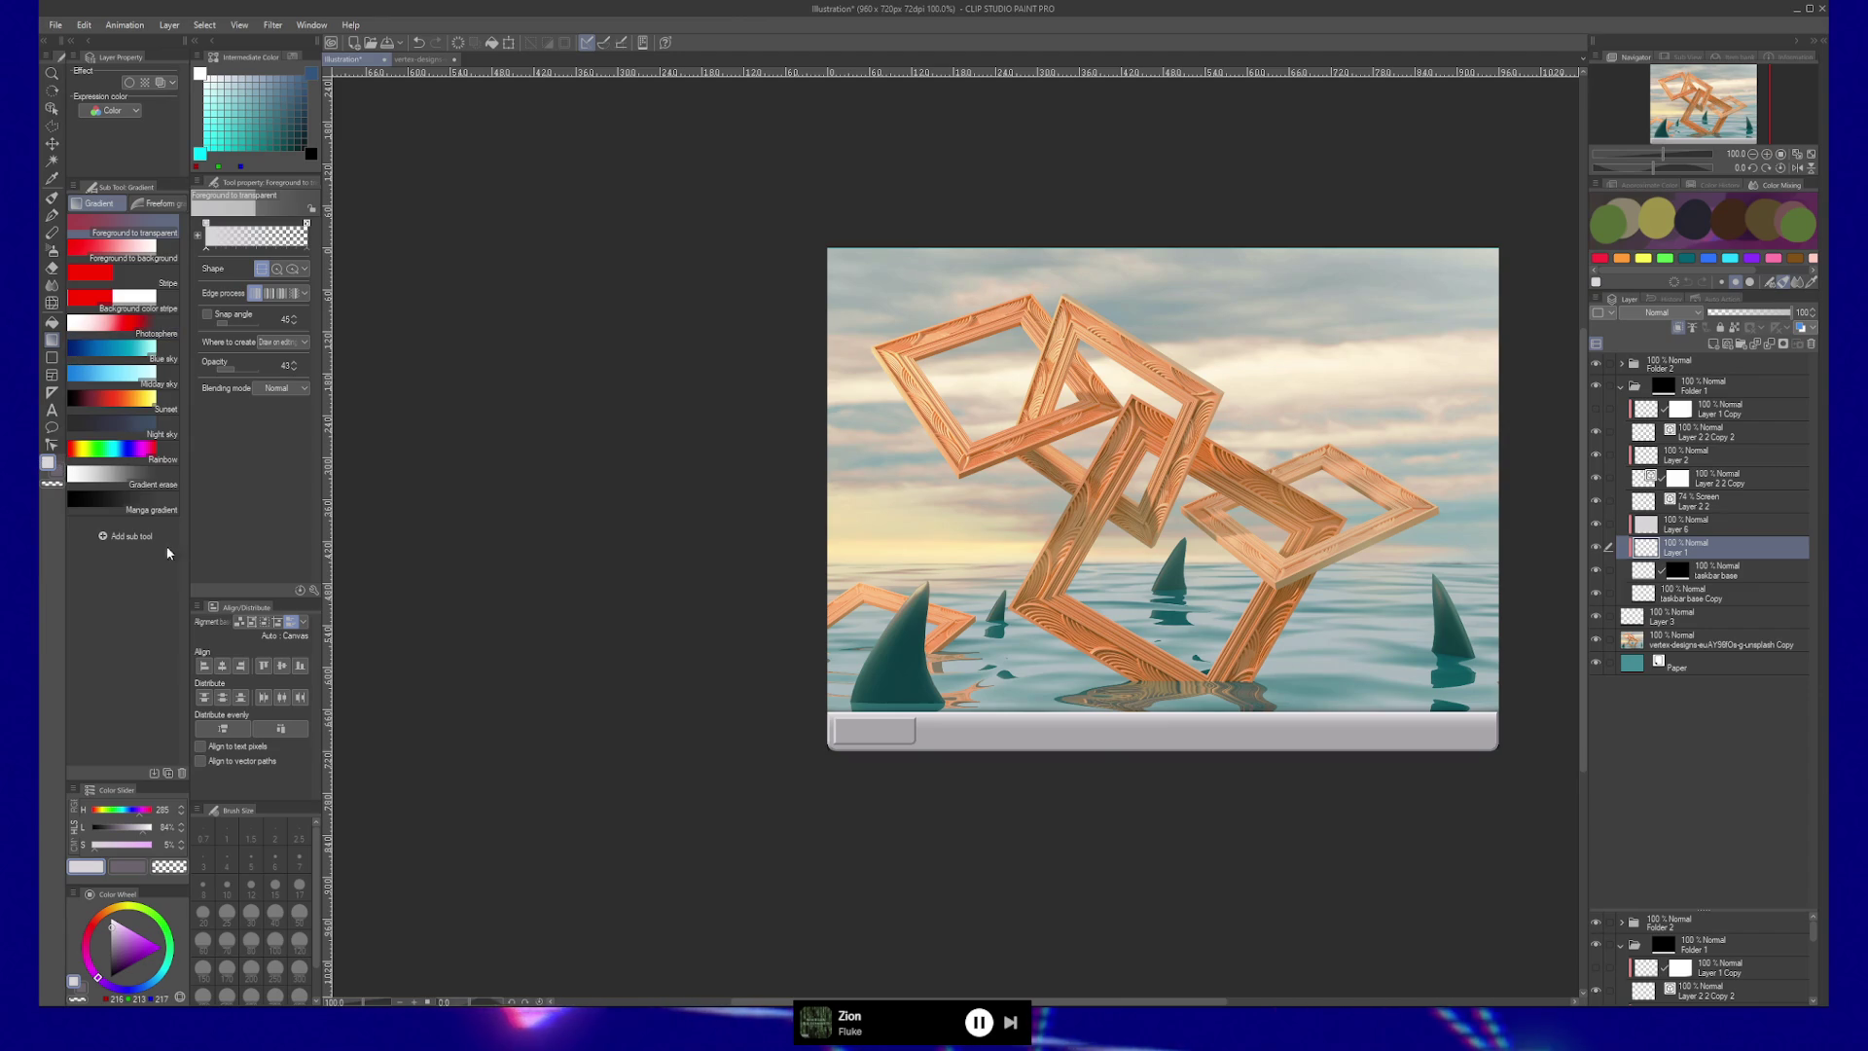
pyautogui.moveTo(951, 734); pyautogui.dragTo(920, 728)
pyautogui.click(180, 832)
pyautogui.click(180, 833)
pyautogui.click(180, 833)
pyautogui.click(180, 833)
pyautogui.click(180, 833)
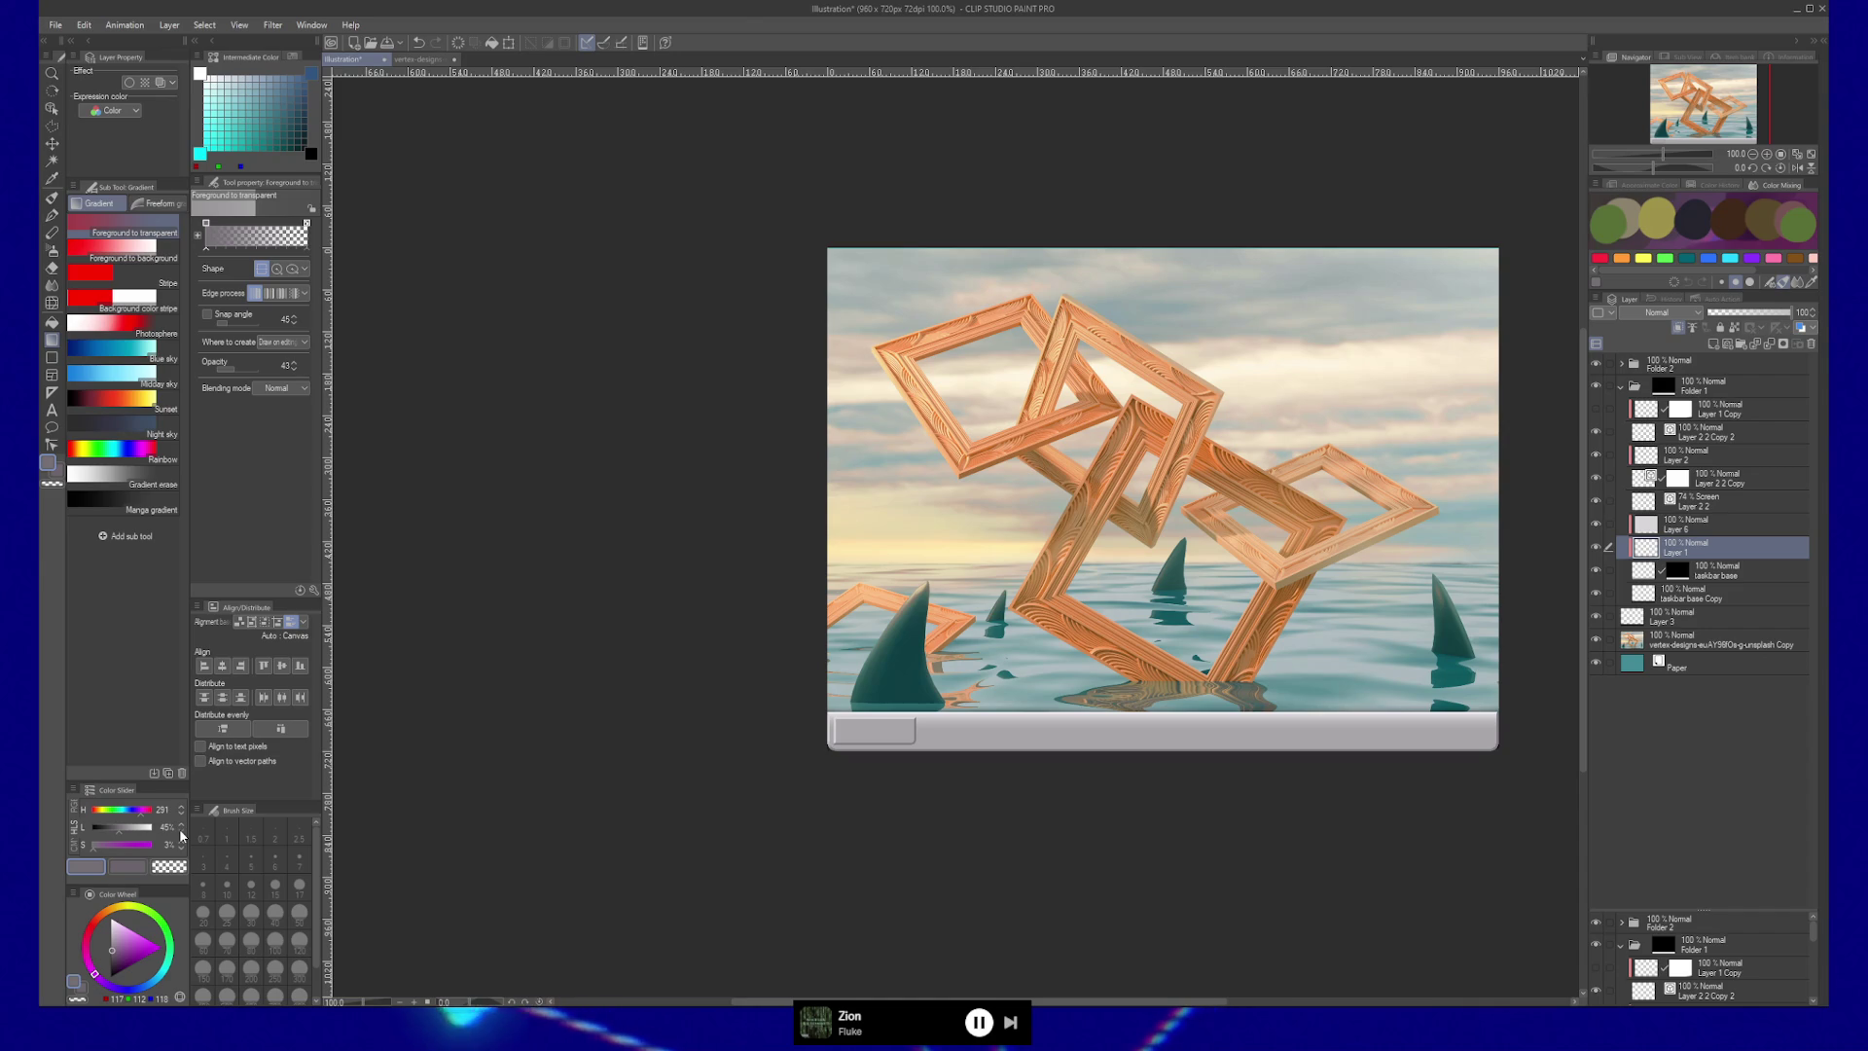
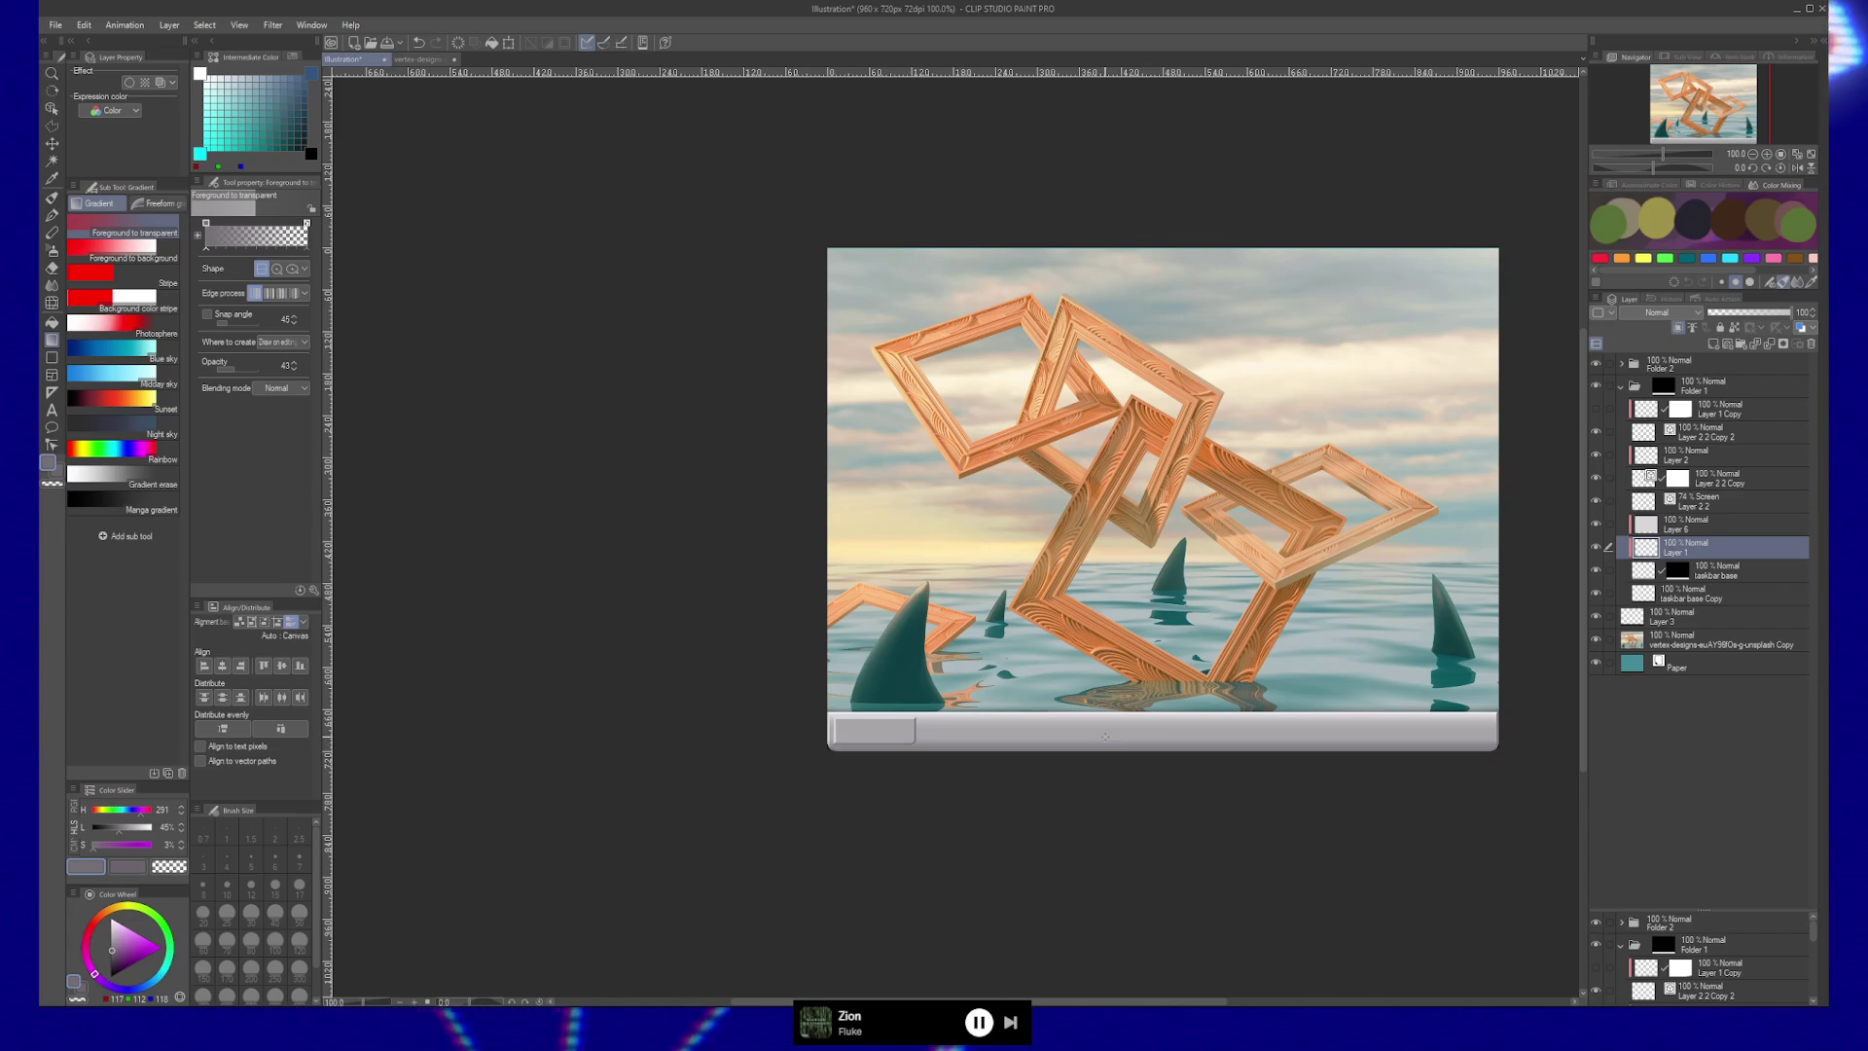
# Shade the gray bottom bar with a vertical foreground-to-transparent gradient, retrying until it looks right.
pyautogui.moveTo(1106, 749); pyautogui.dragTo(1106, 725)
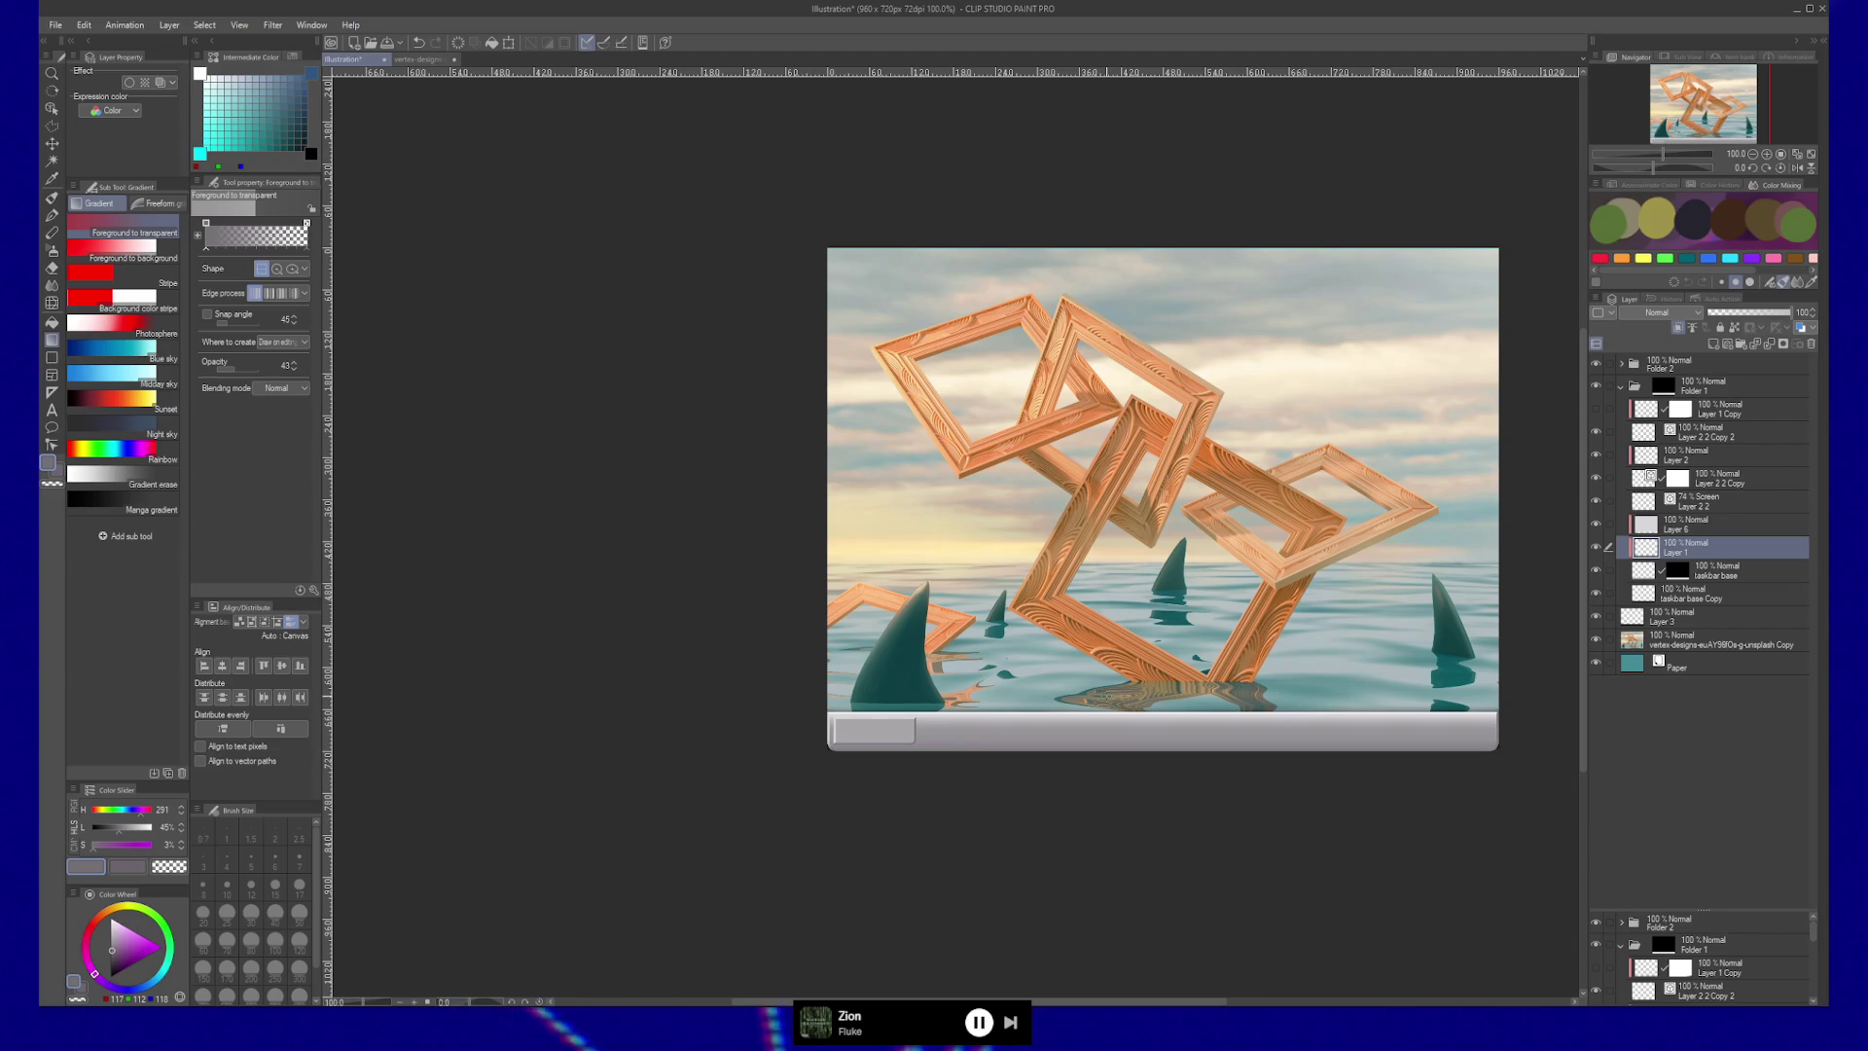
pyautogui.hotkey('ctrl', 'z')
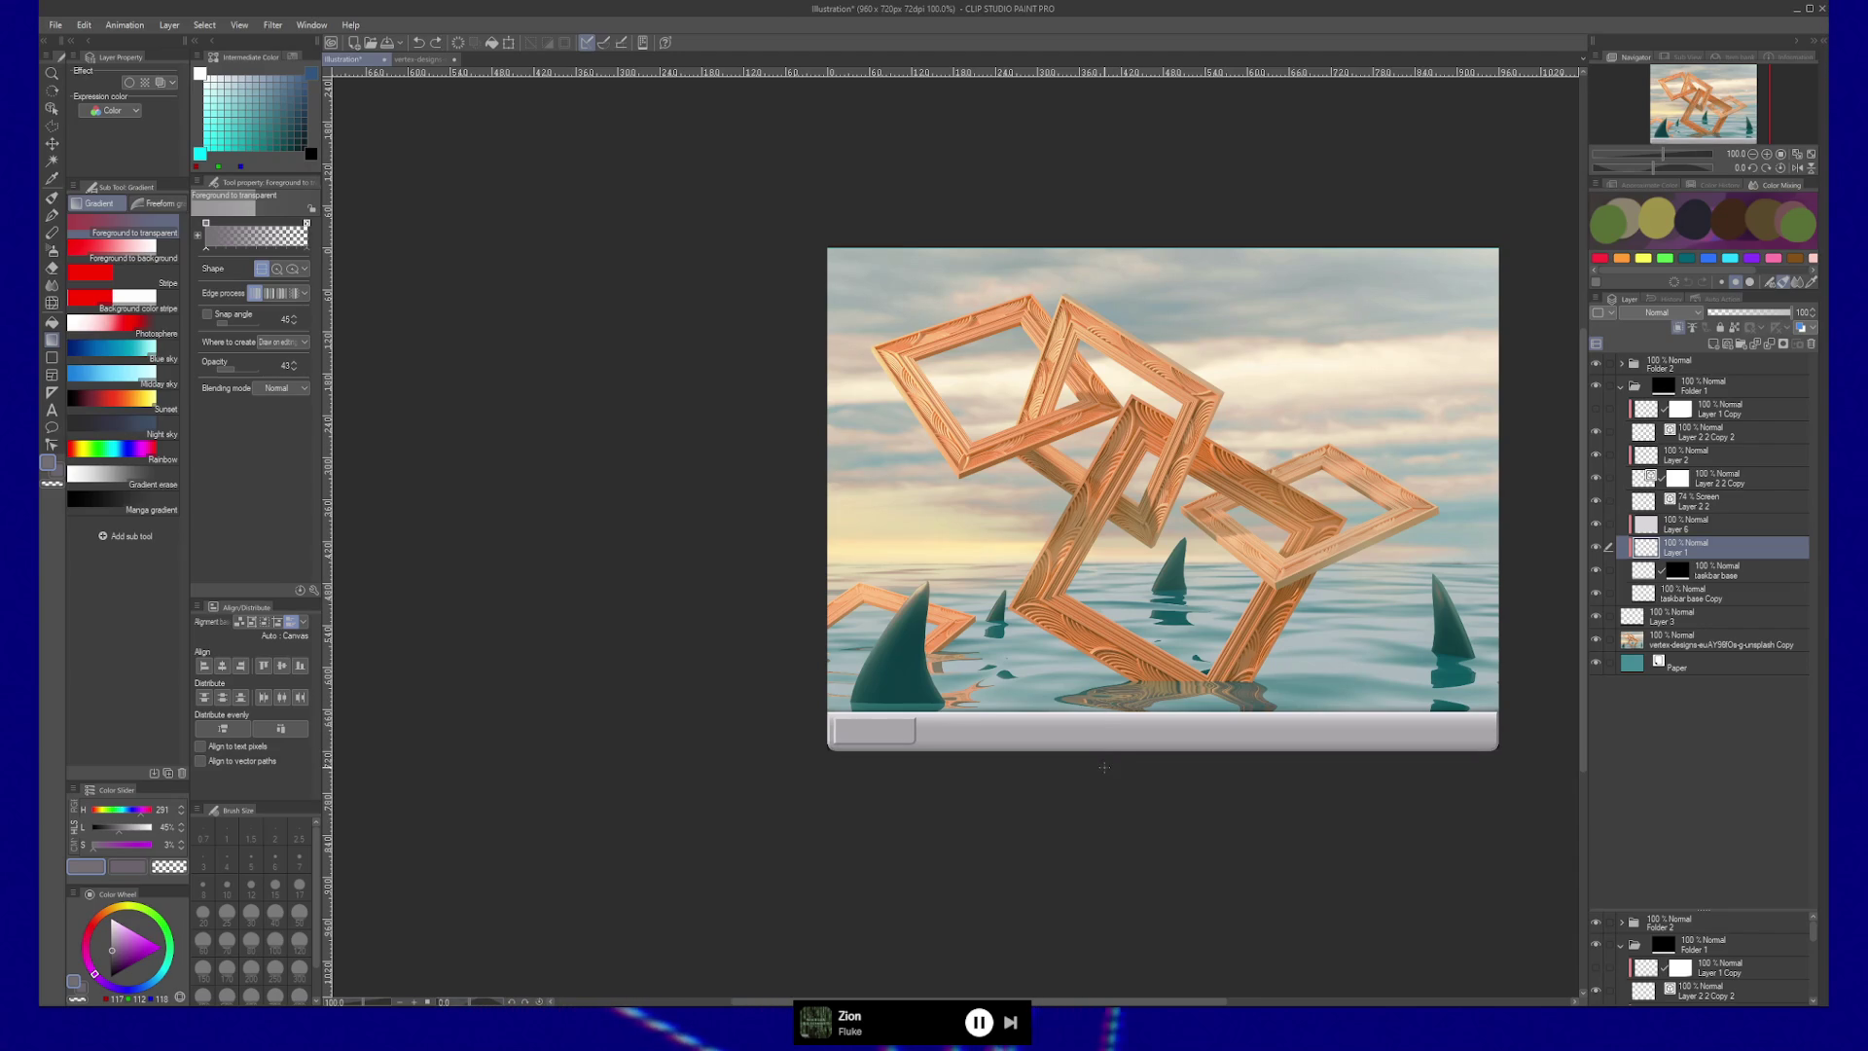
pyautogui.moveTo(1104, 711); pyautogui.dragTo(1103, 720)
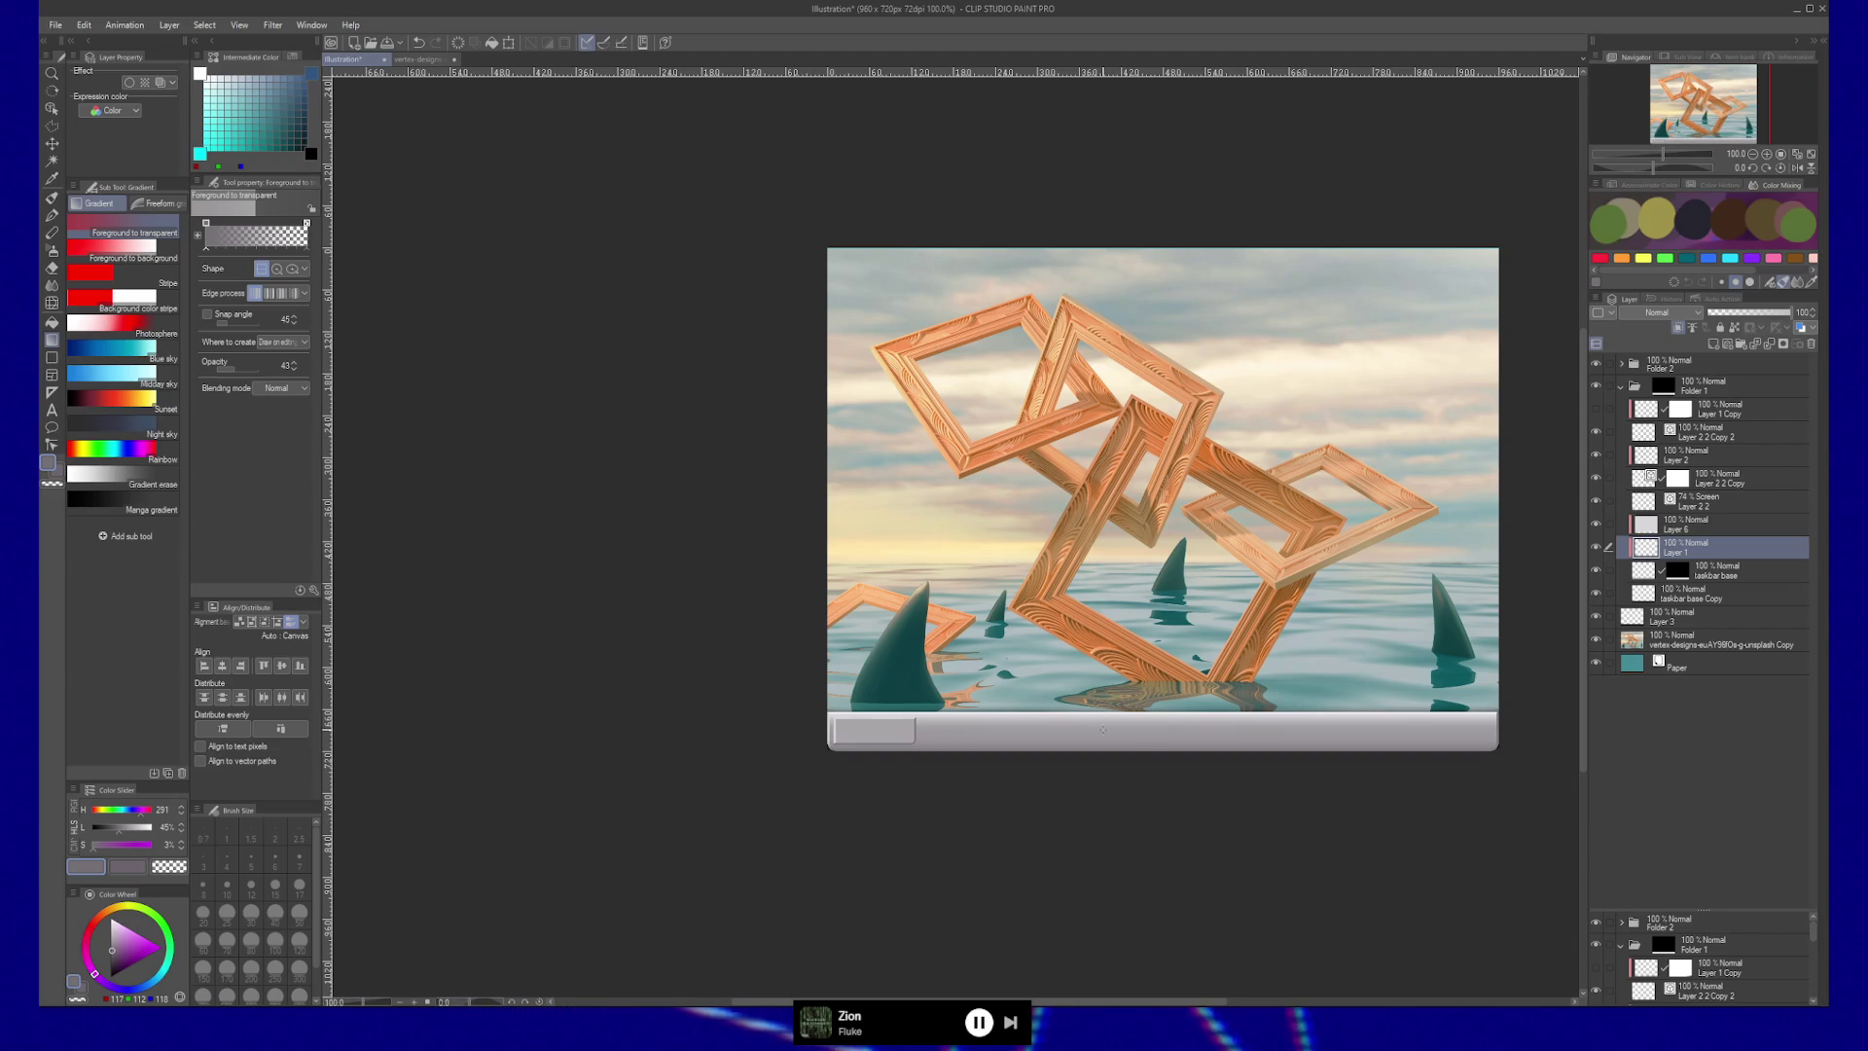
pyautogui.hotkey('ctrl', 'z')
pyautogui.moveTo(1153, 748); pyautogui.dragTo(1153, 728)
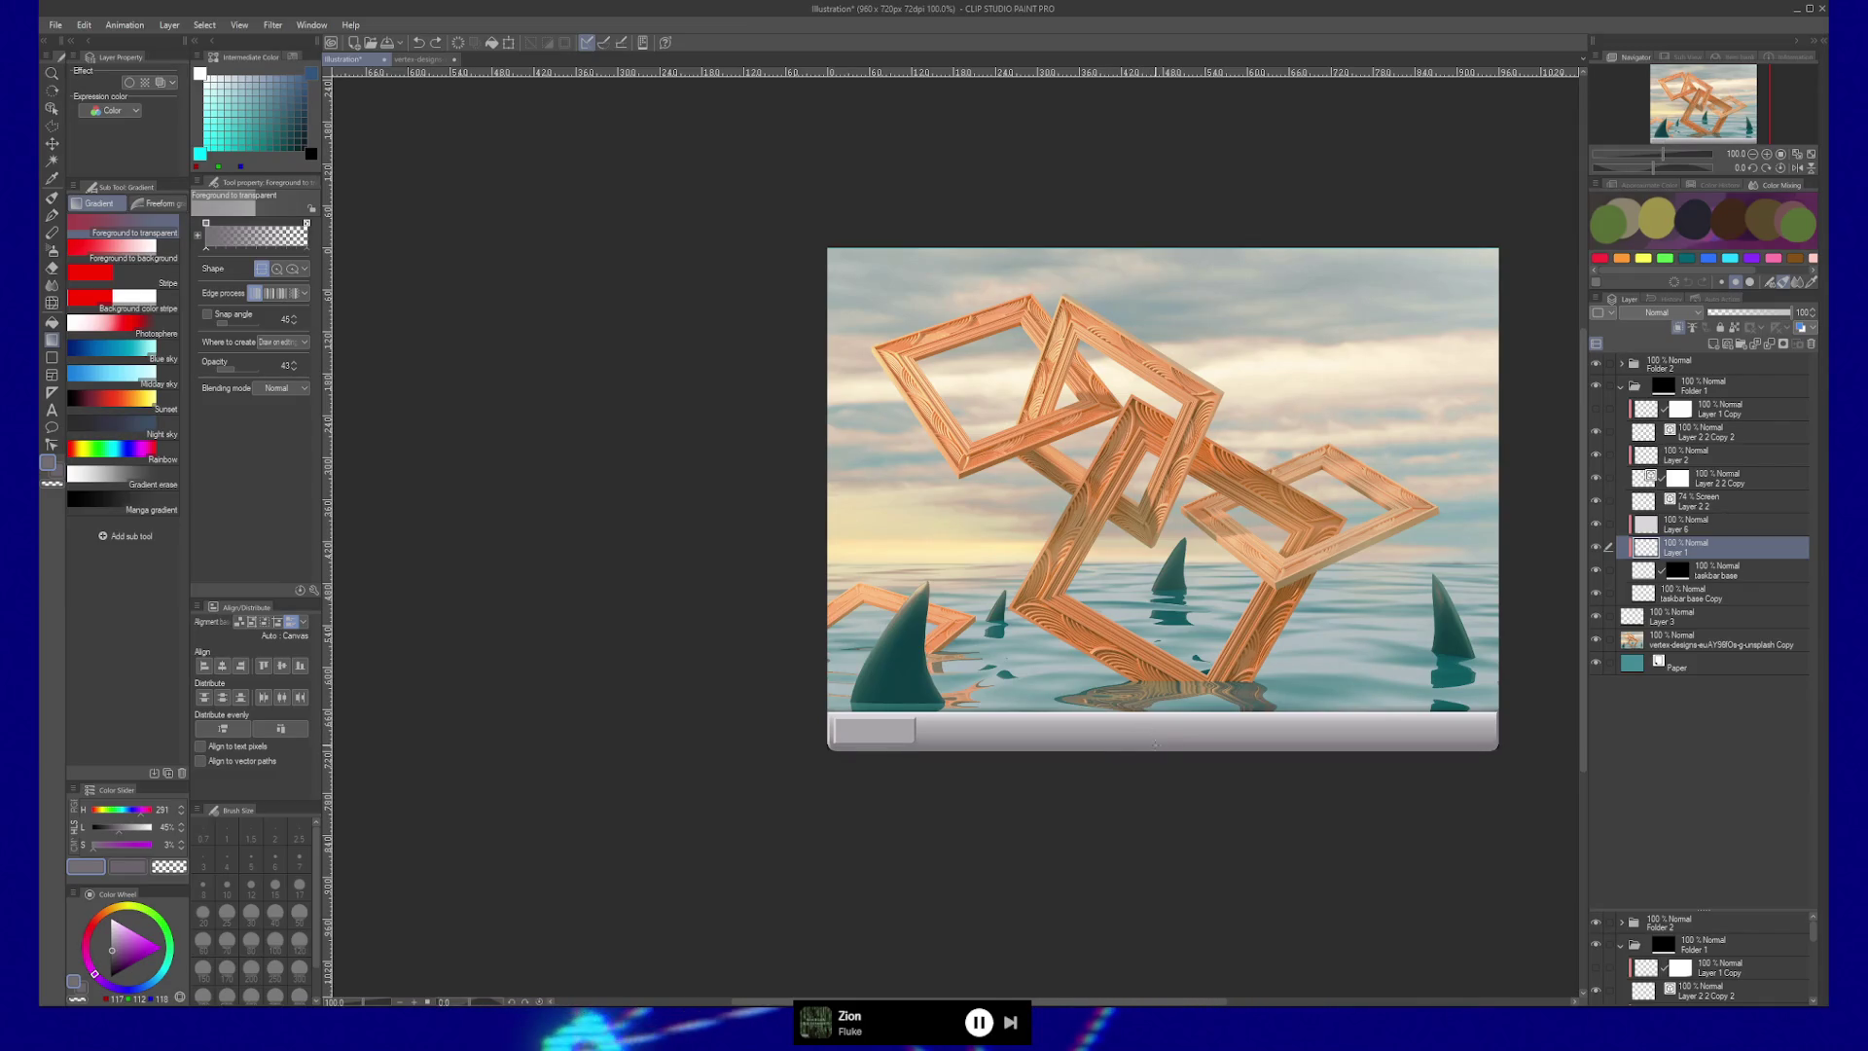
pyautogui.moveTo(1202, 805)
pyautogui.mouseDown()
pyautogui.moveTo(851, 692)
pyautogui.moveTo(988, 685)
pyautogui.mouseUp()
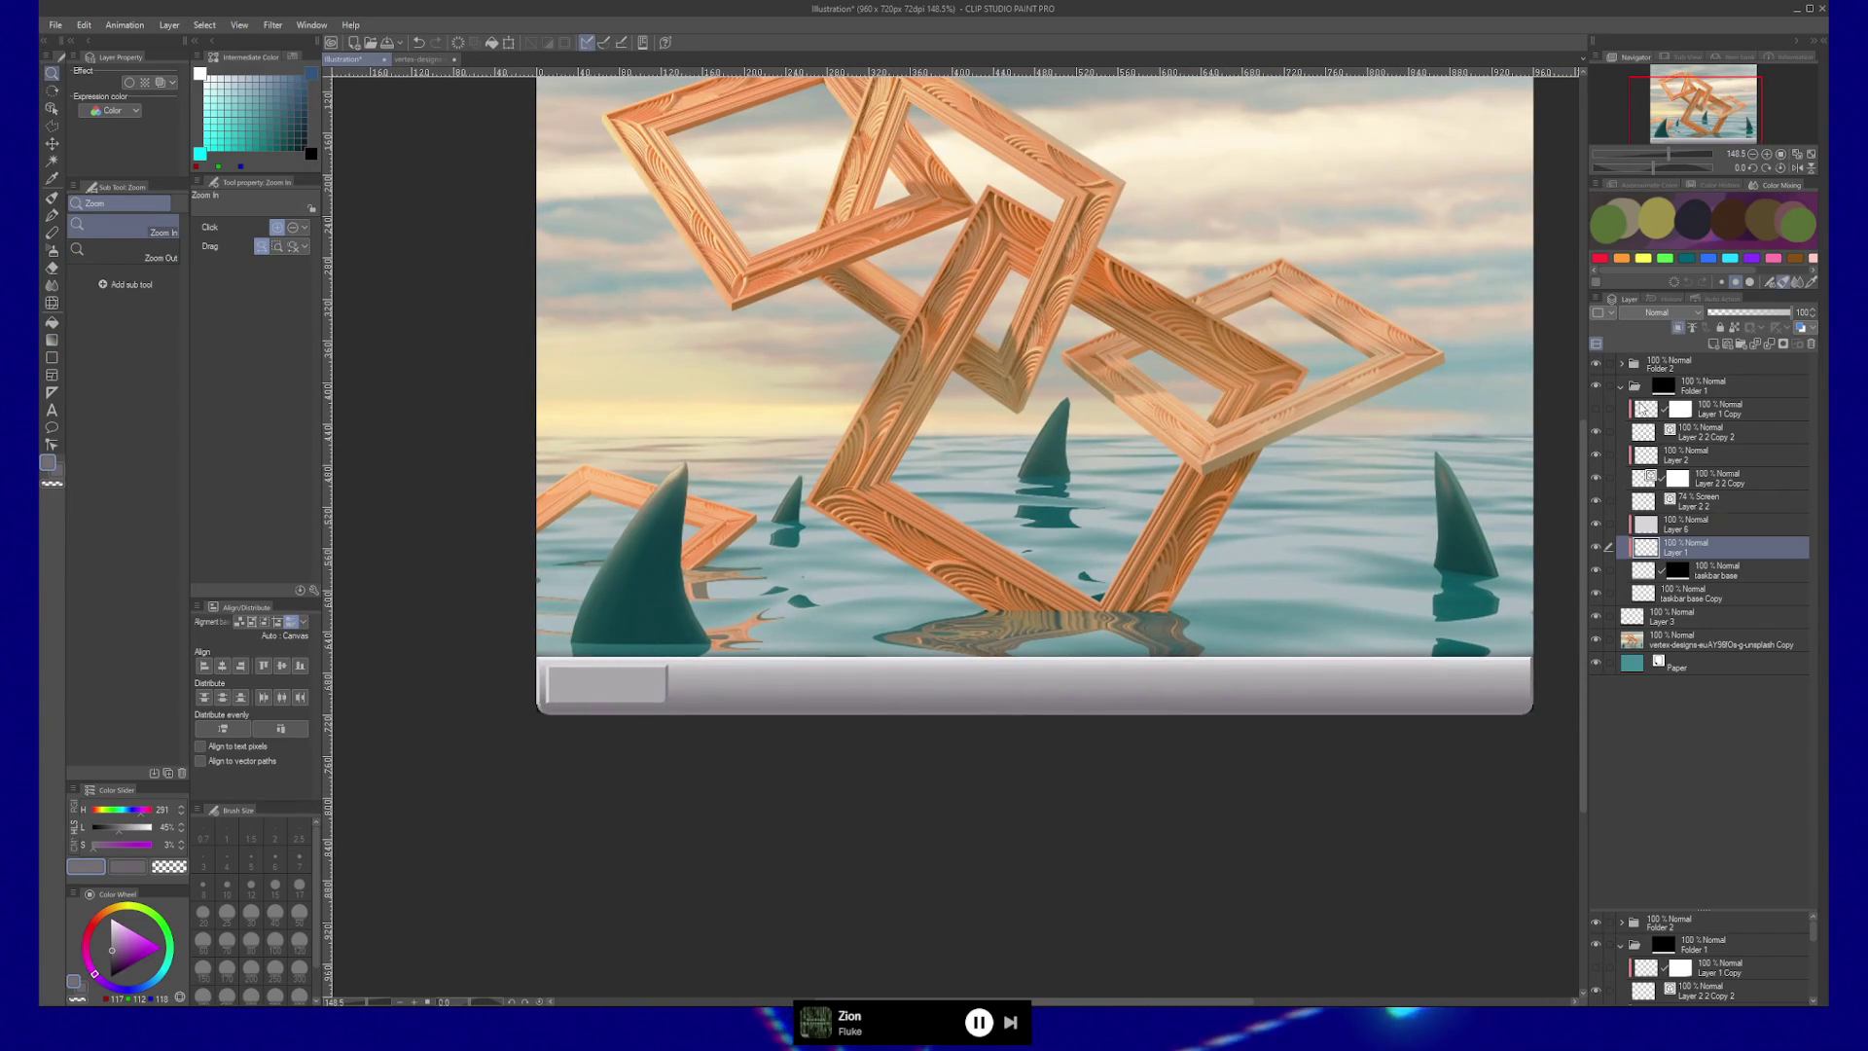
# On Folder 1's mask, marquee the thin strip above the bar and shift it up about 3 px.
pyautogui.click(1660, 390)
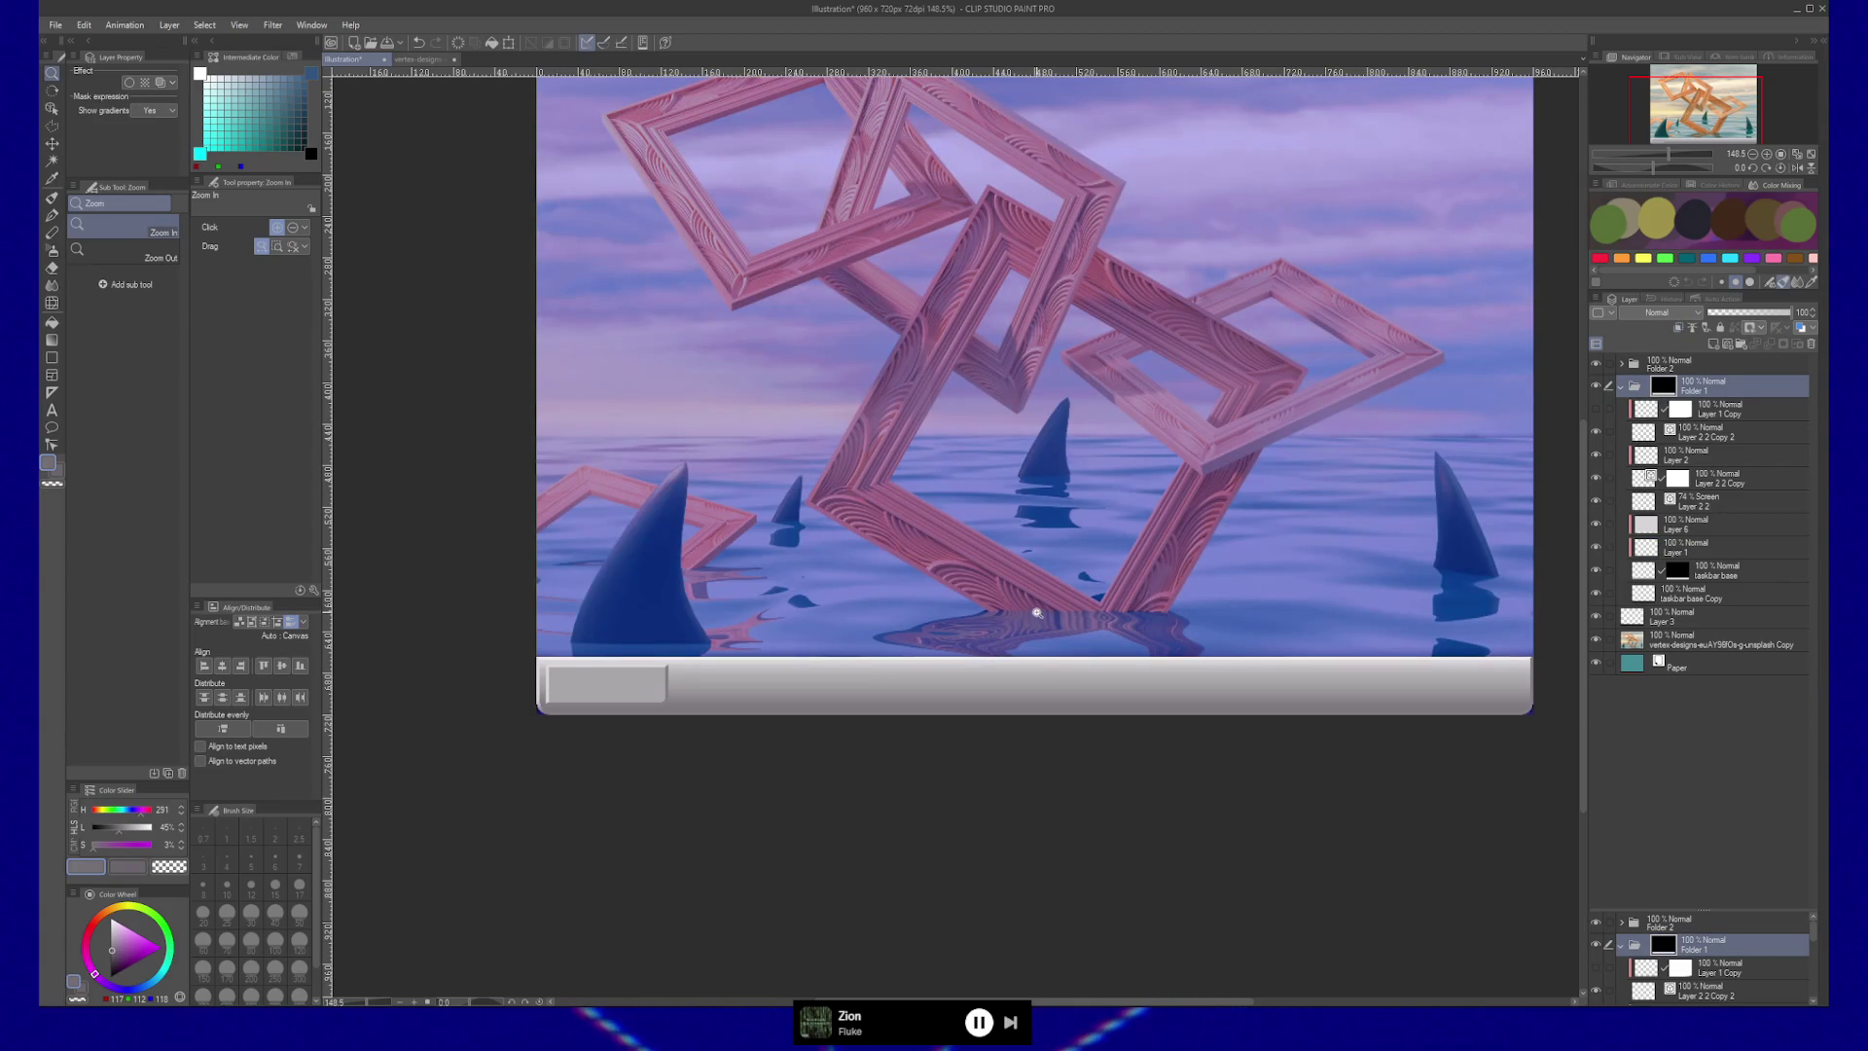
pyautogui.hotkey('ctrl', 't')
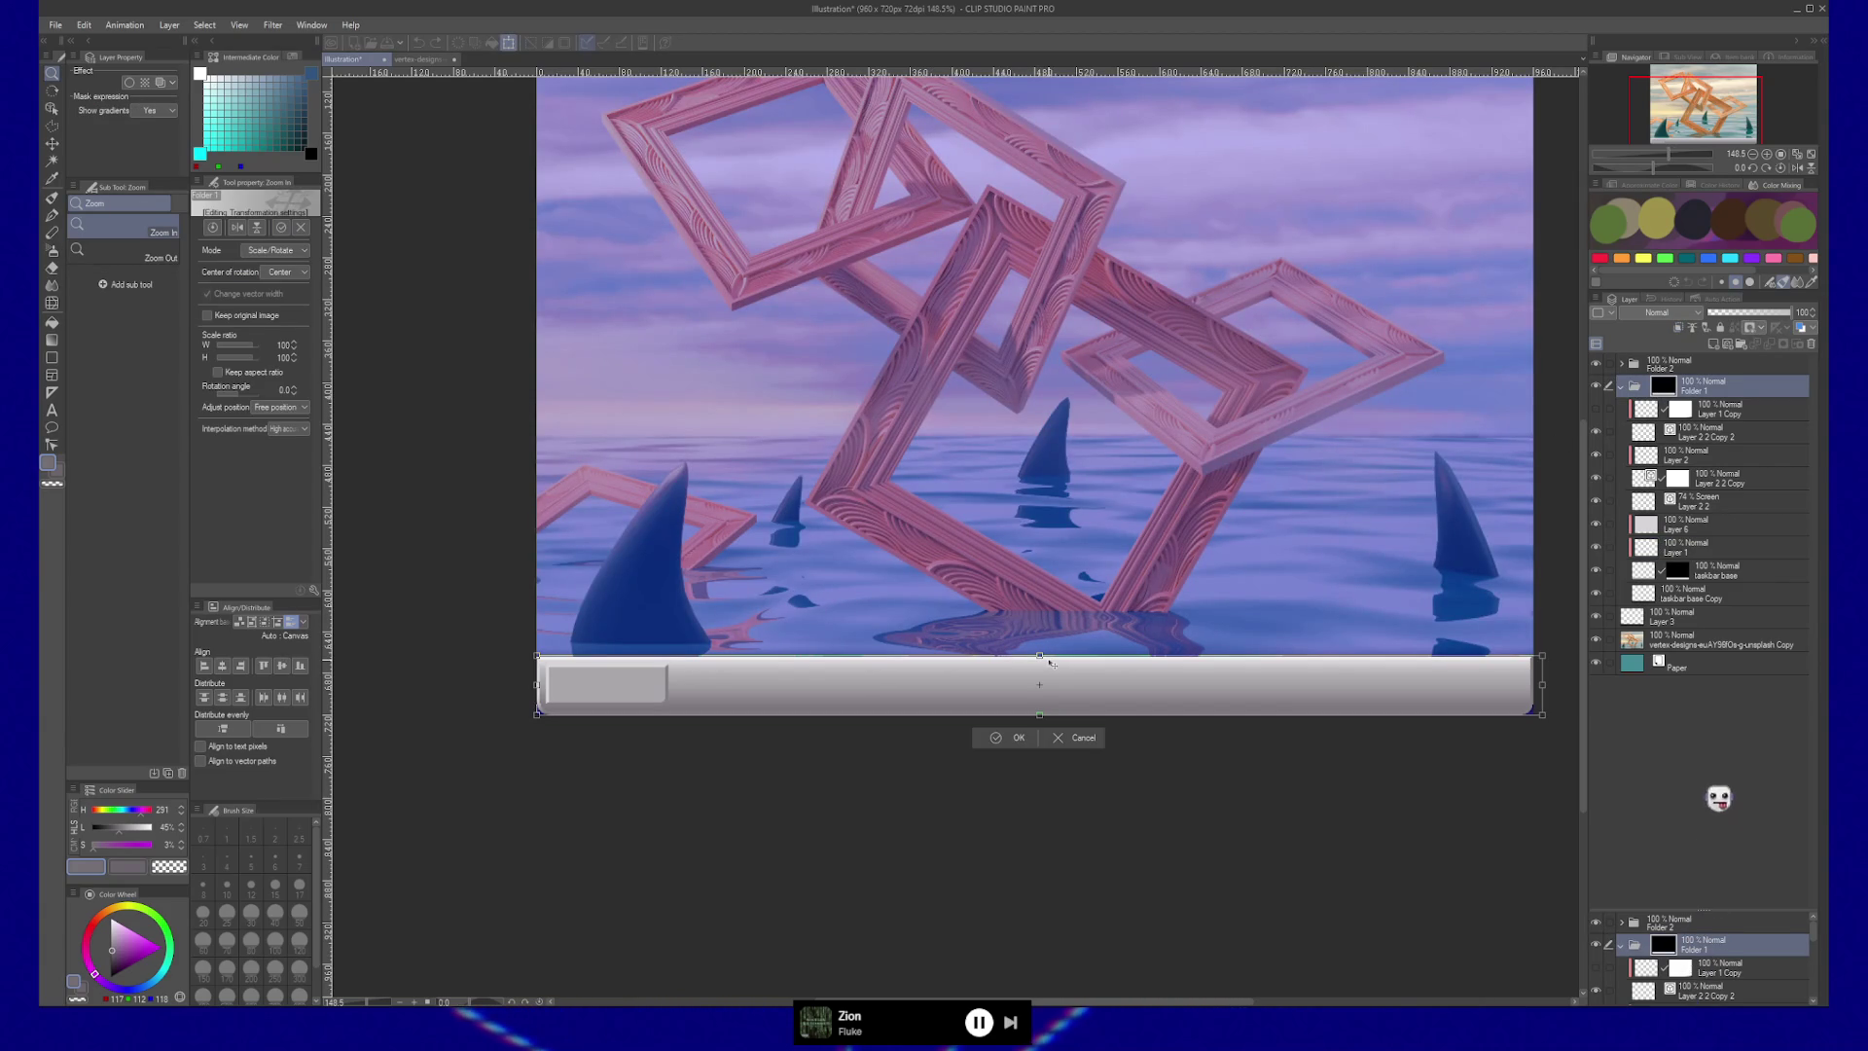
pyautogui.press('Return')
pyautogui.press('m')
pyautogui.moveTo(492, 643); pyautogui.dragTo(1553, 677)
pyautogui.press('k')
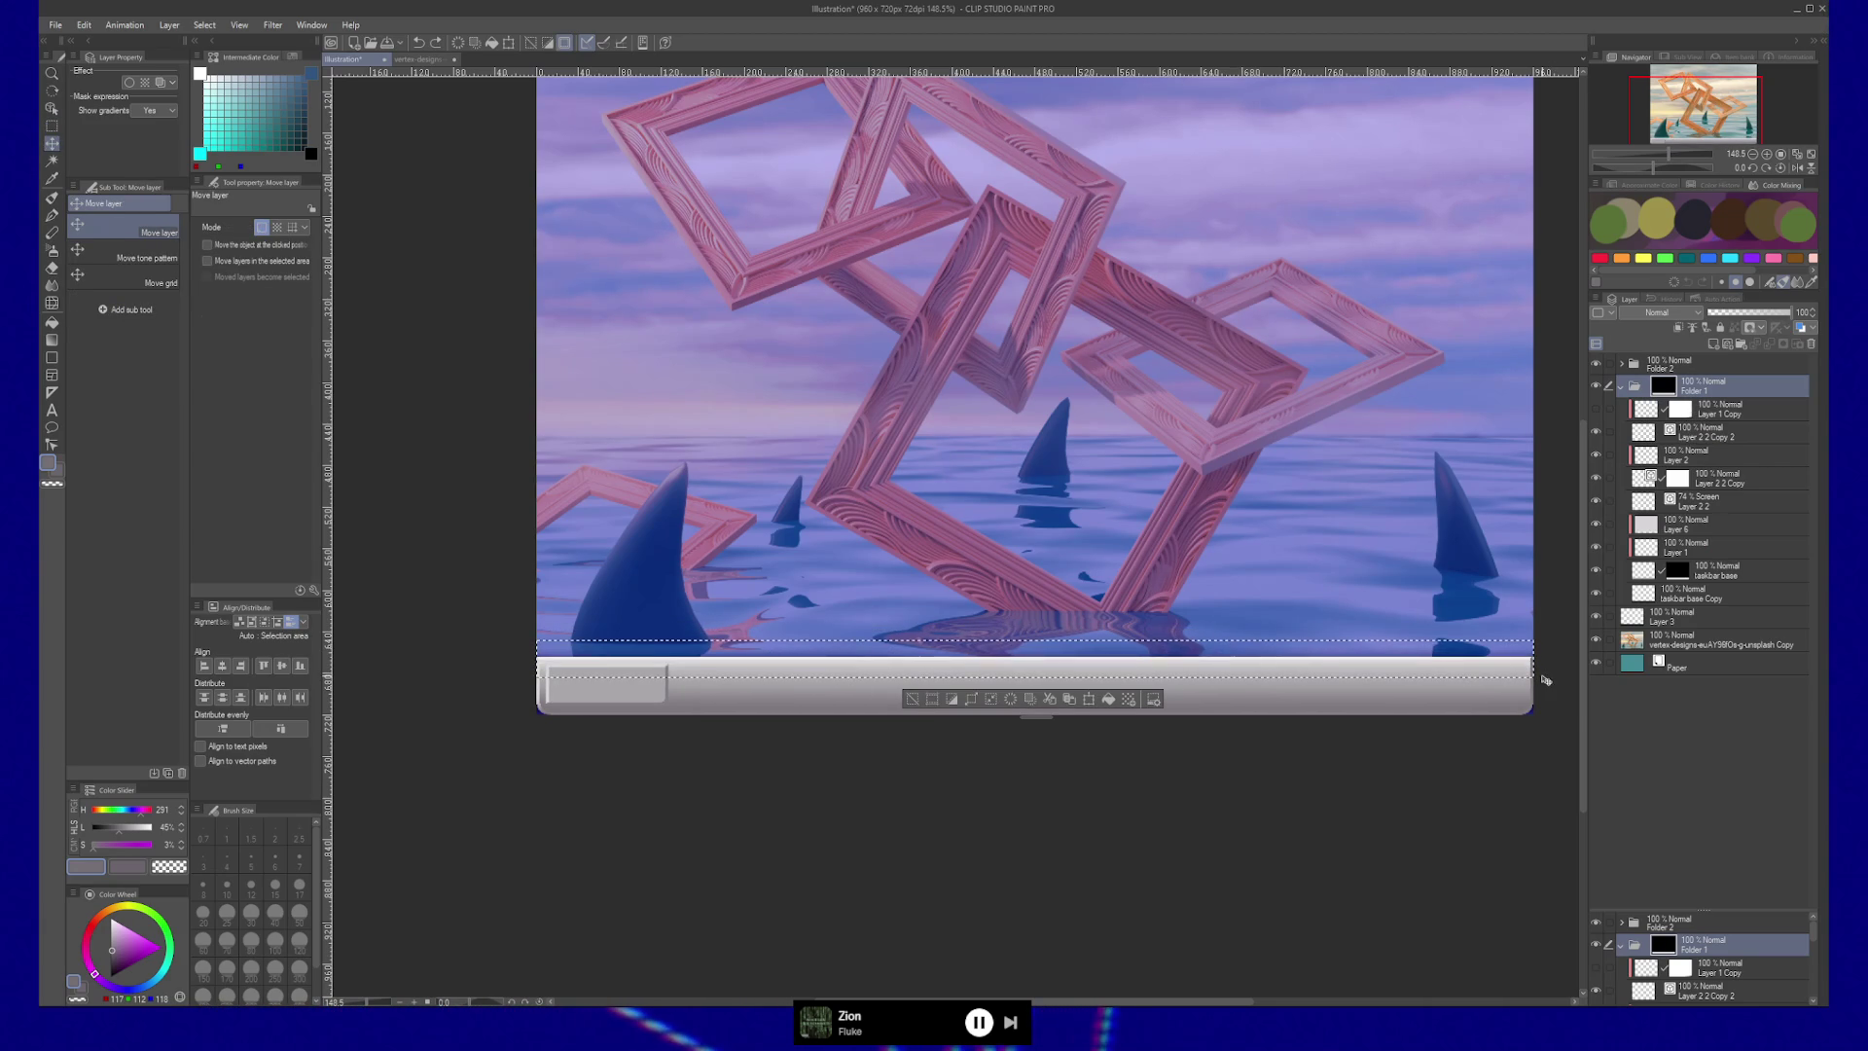
pyautogui.moveTo(1320, 667); pyautogui.dragTo(1323, 665)
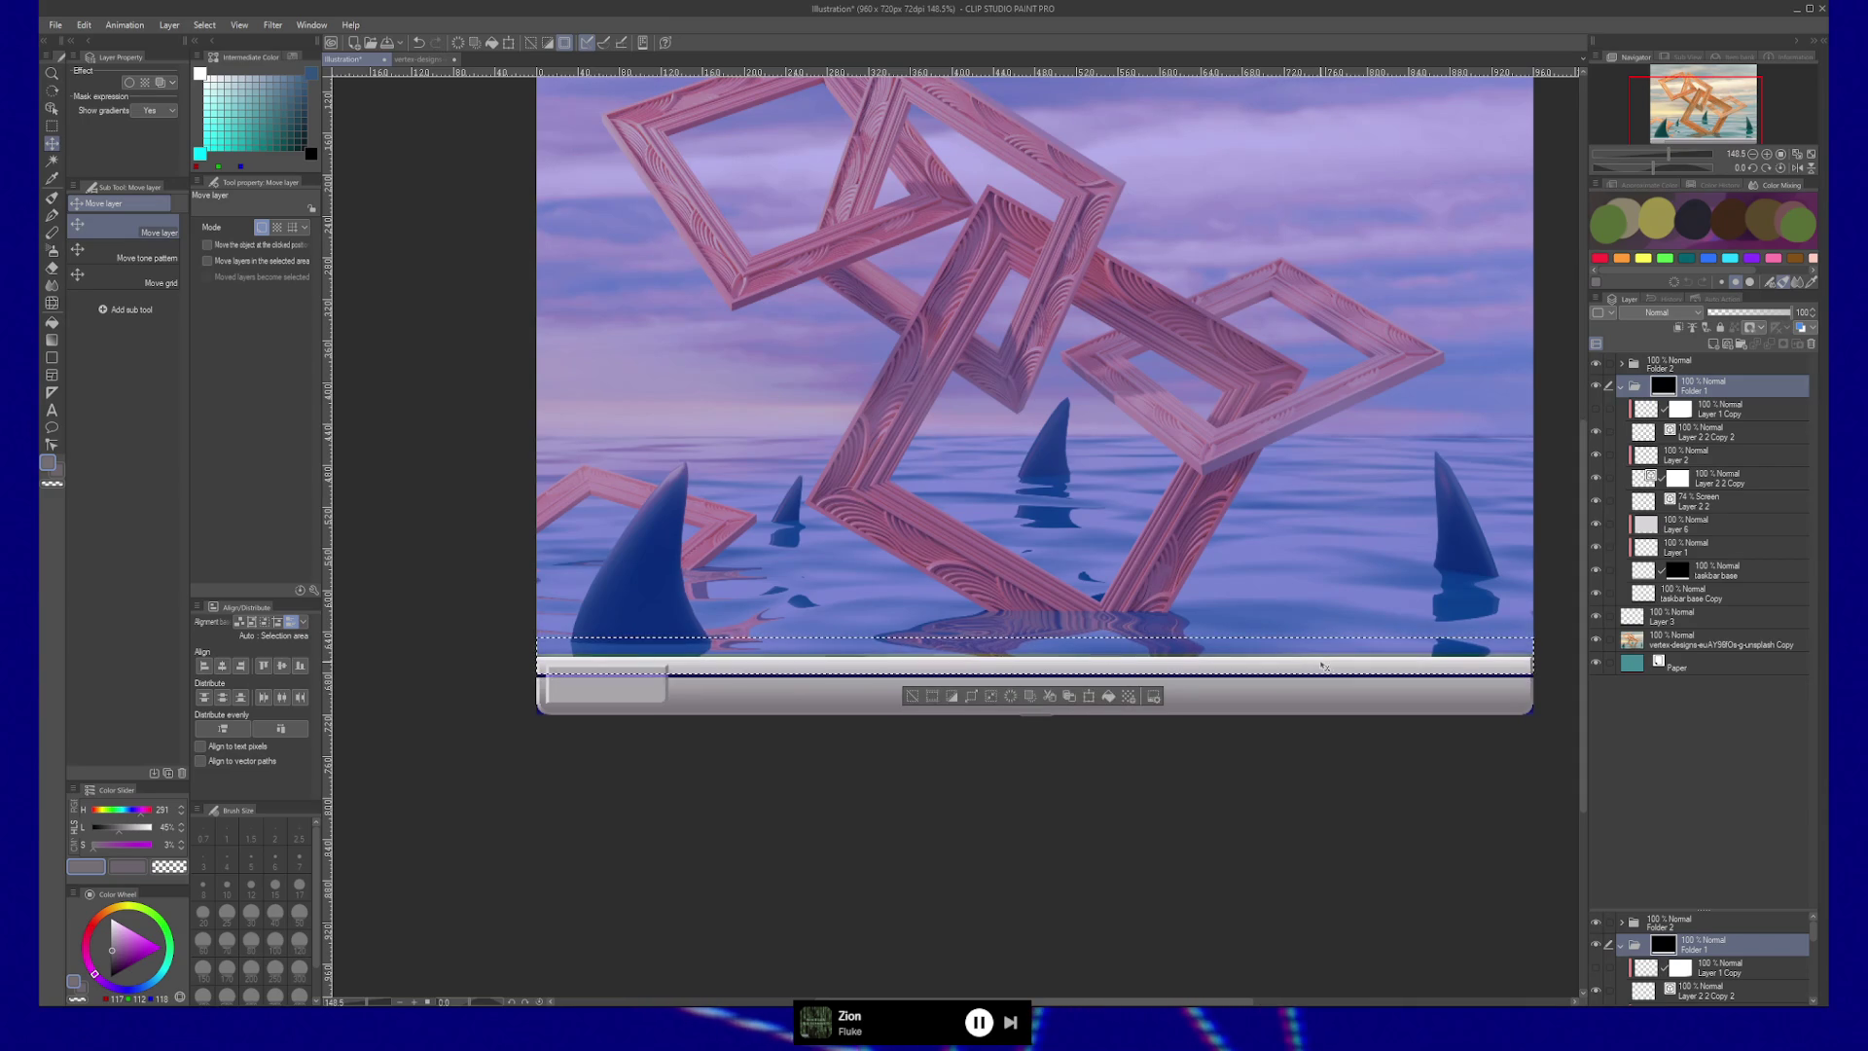
# Airbrush teal and orange sea colour along the strip with Soft airbrush size 93, then deselect.
pyautogui.press('g')
pyautogui.press('g')
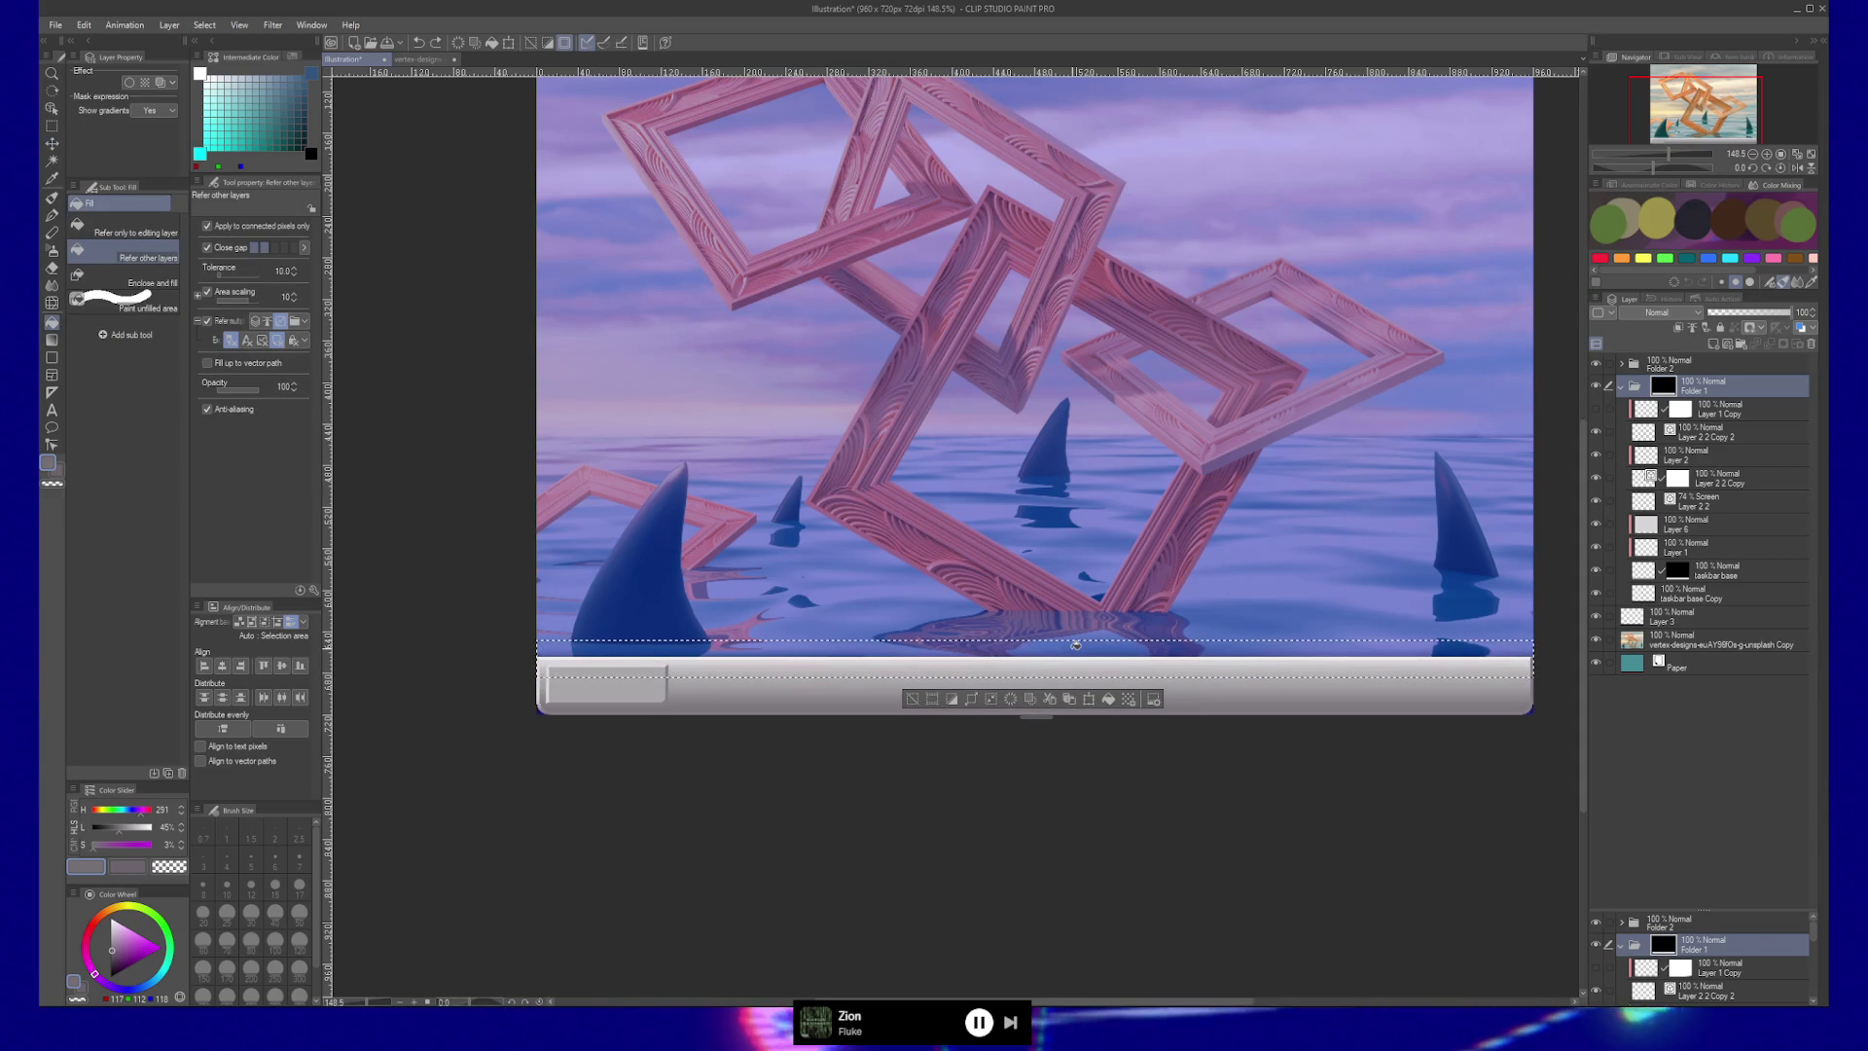
pyautogui.press('b')
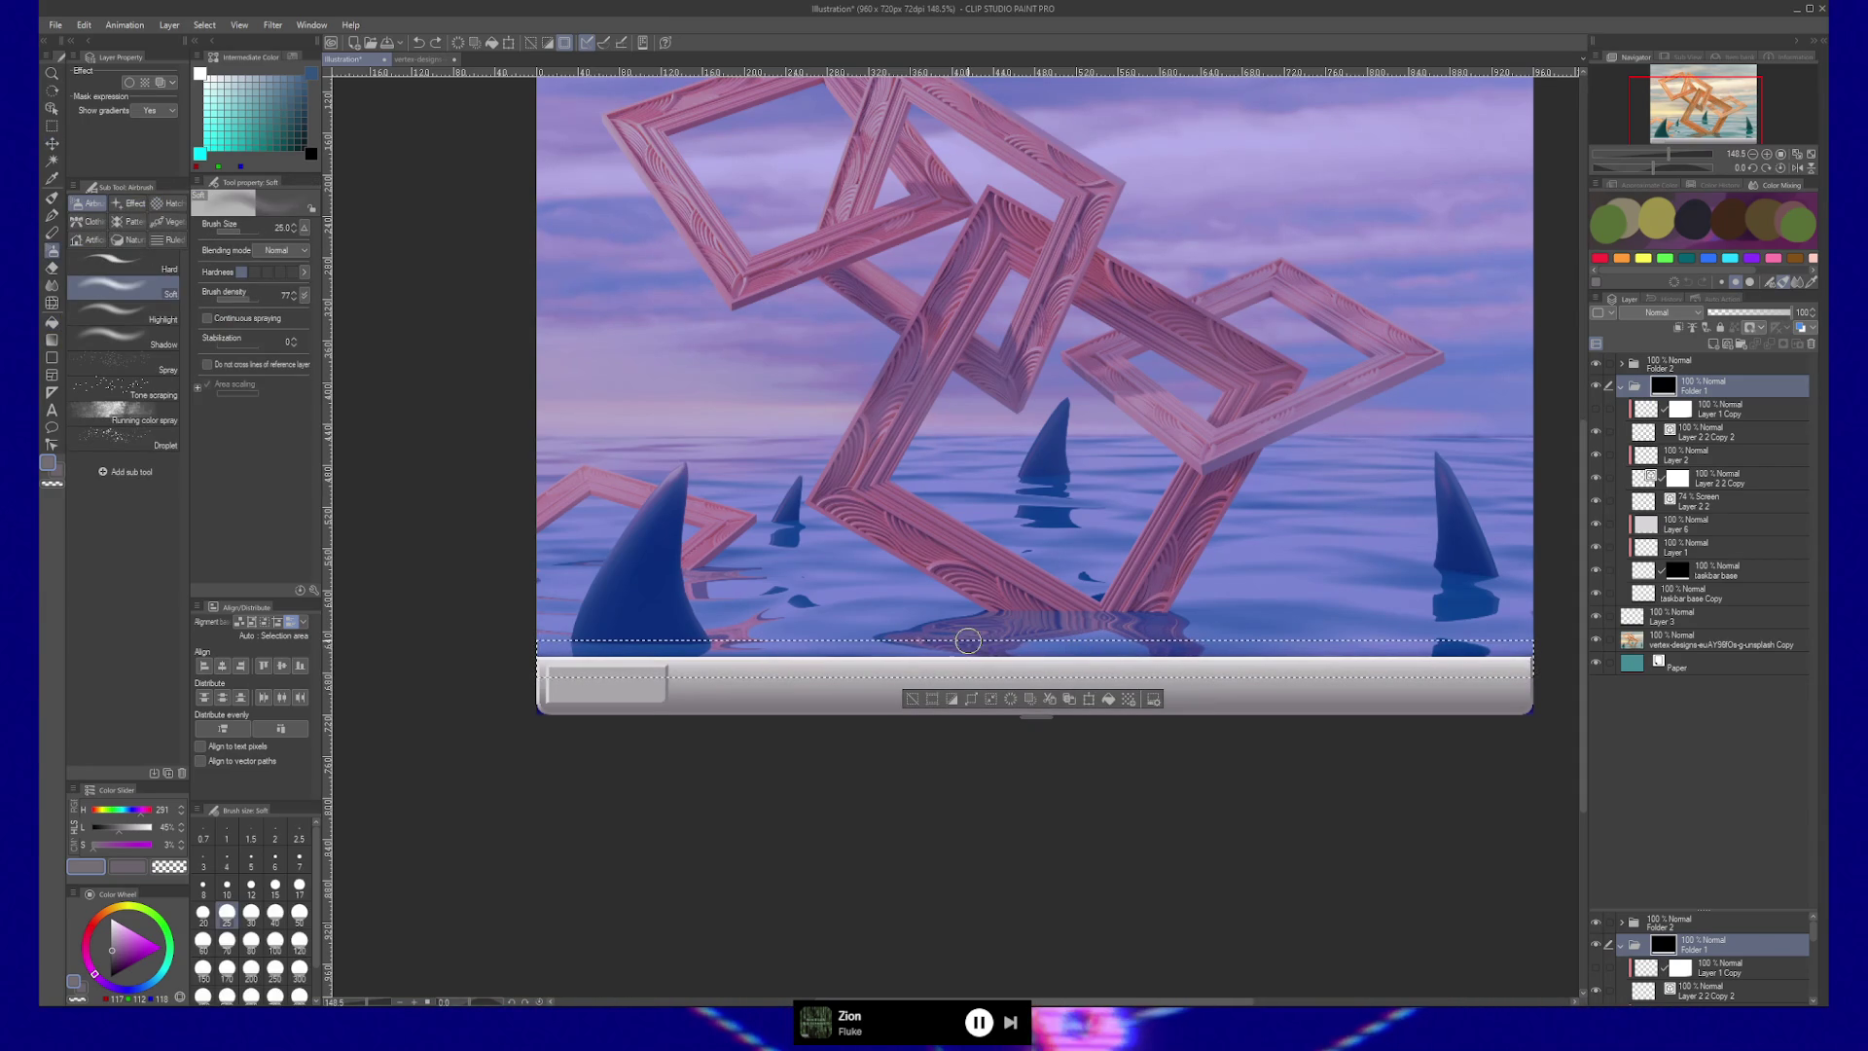
pyautogui.moveTo(983, 646)
pyautogui.mouseDown()
pyautogui.moveTo(626, 642)
pyautogui.moveTo(1474, 635)
pyautogui.mouseUp()
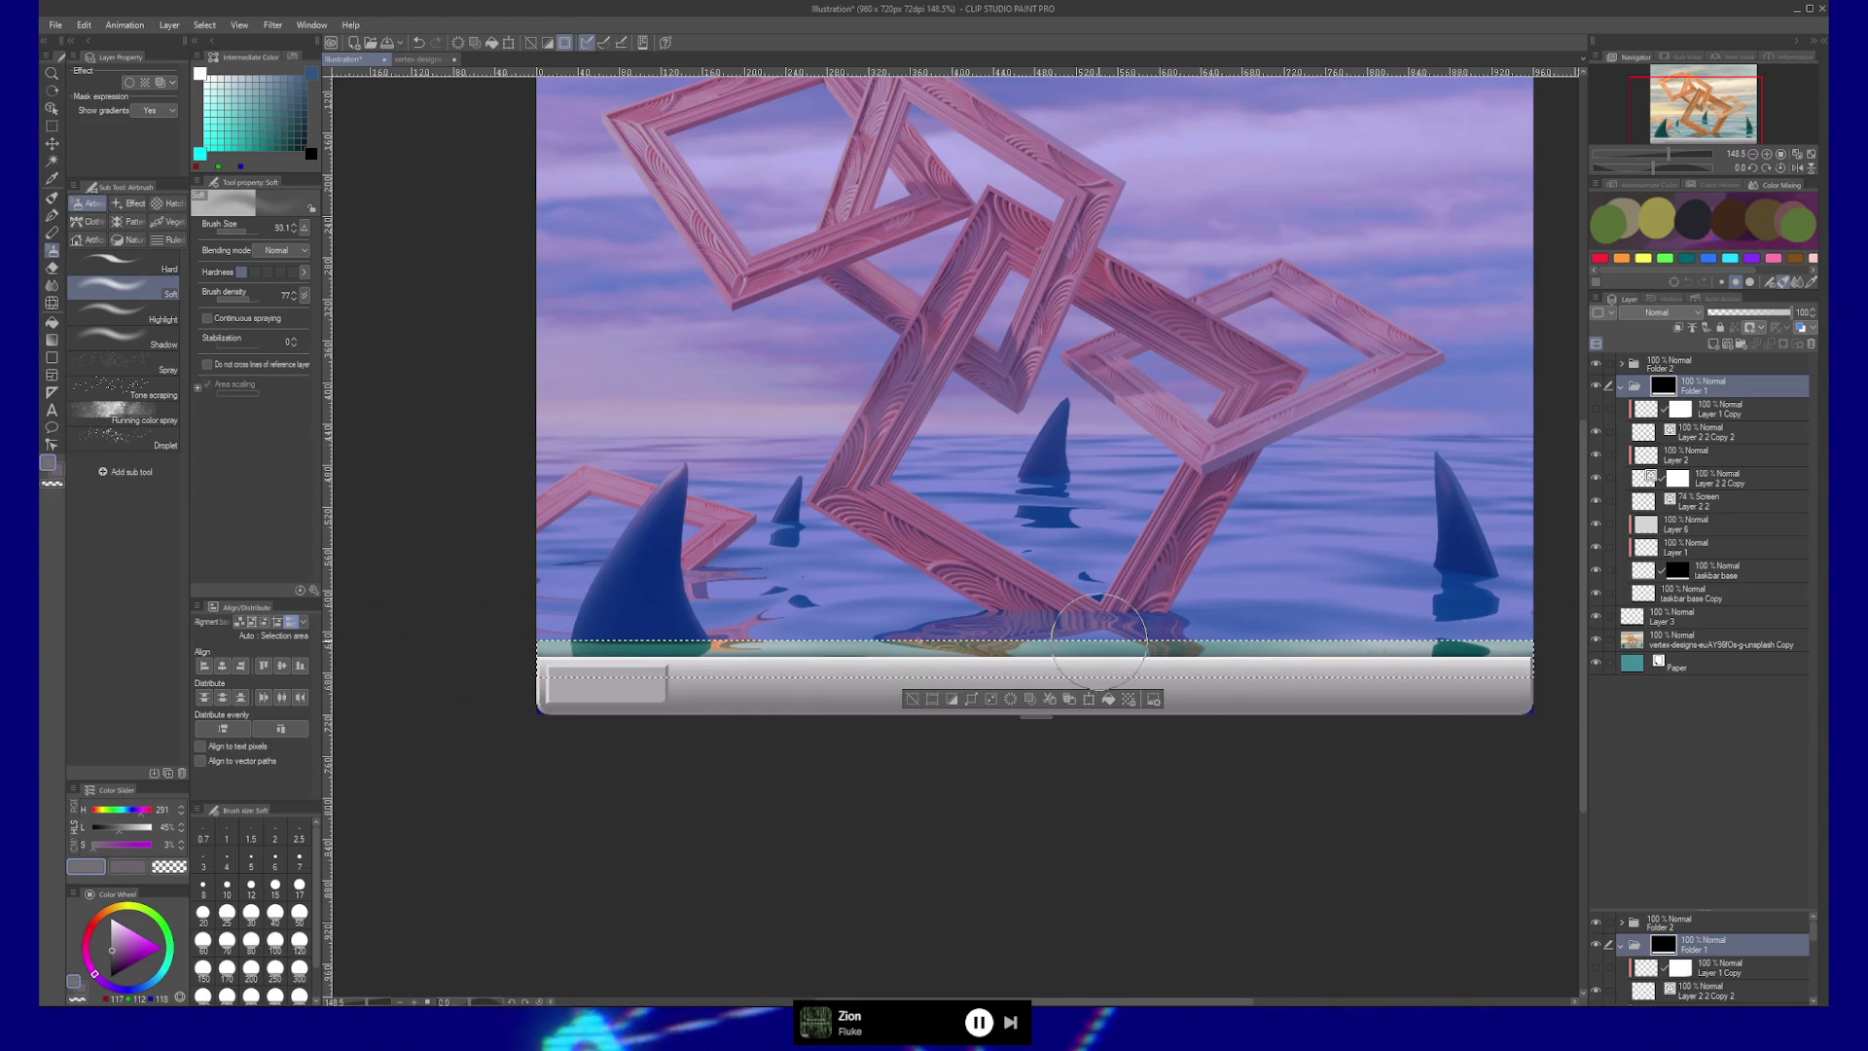
pyautogui.hotkey('ctrl', 'd')
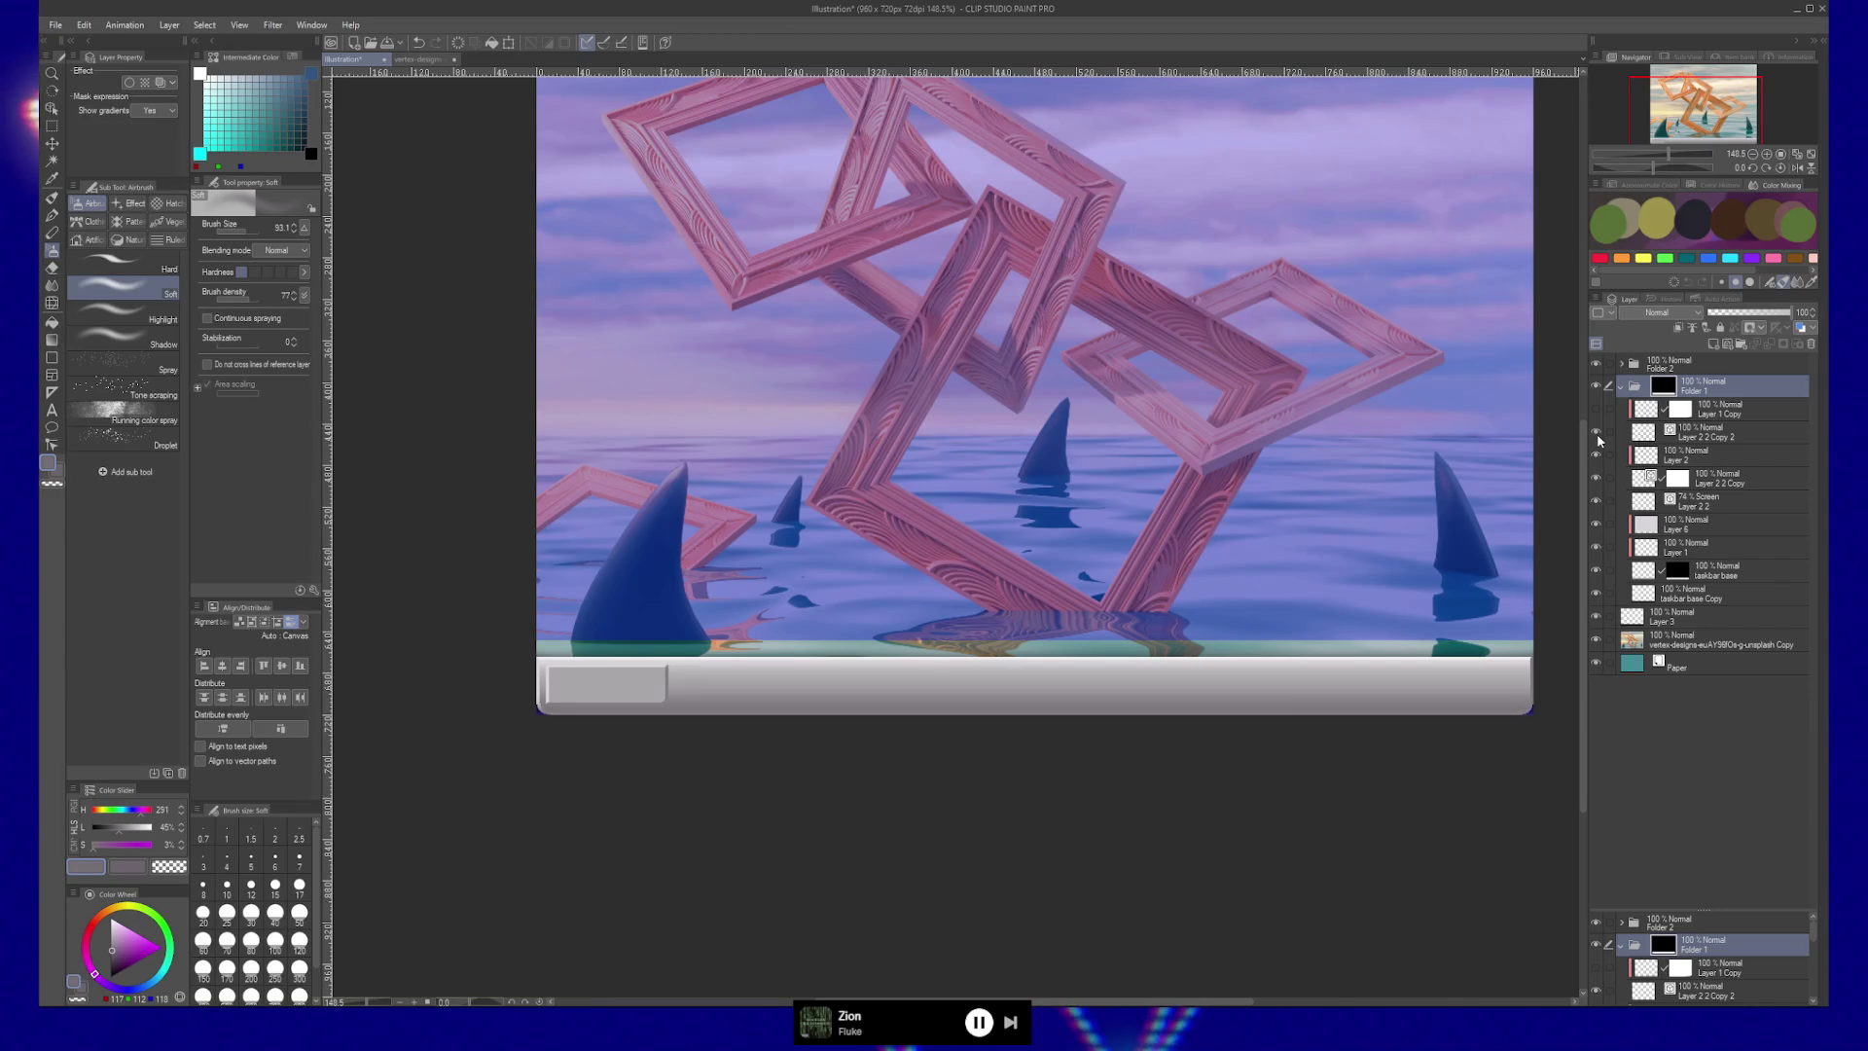
pyautogui.click(1710, 438)
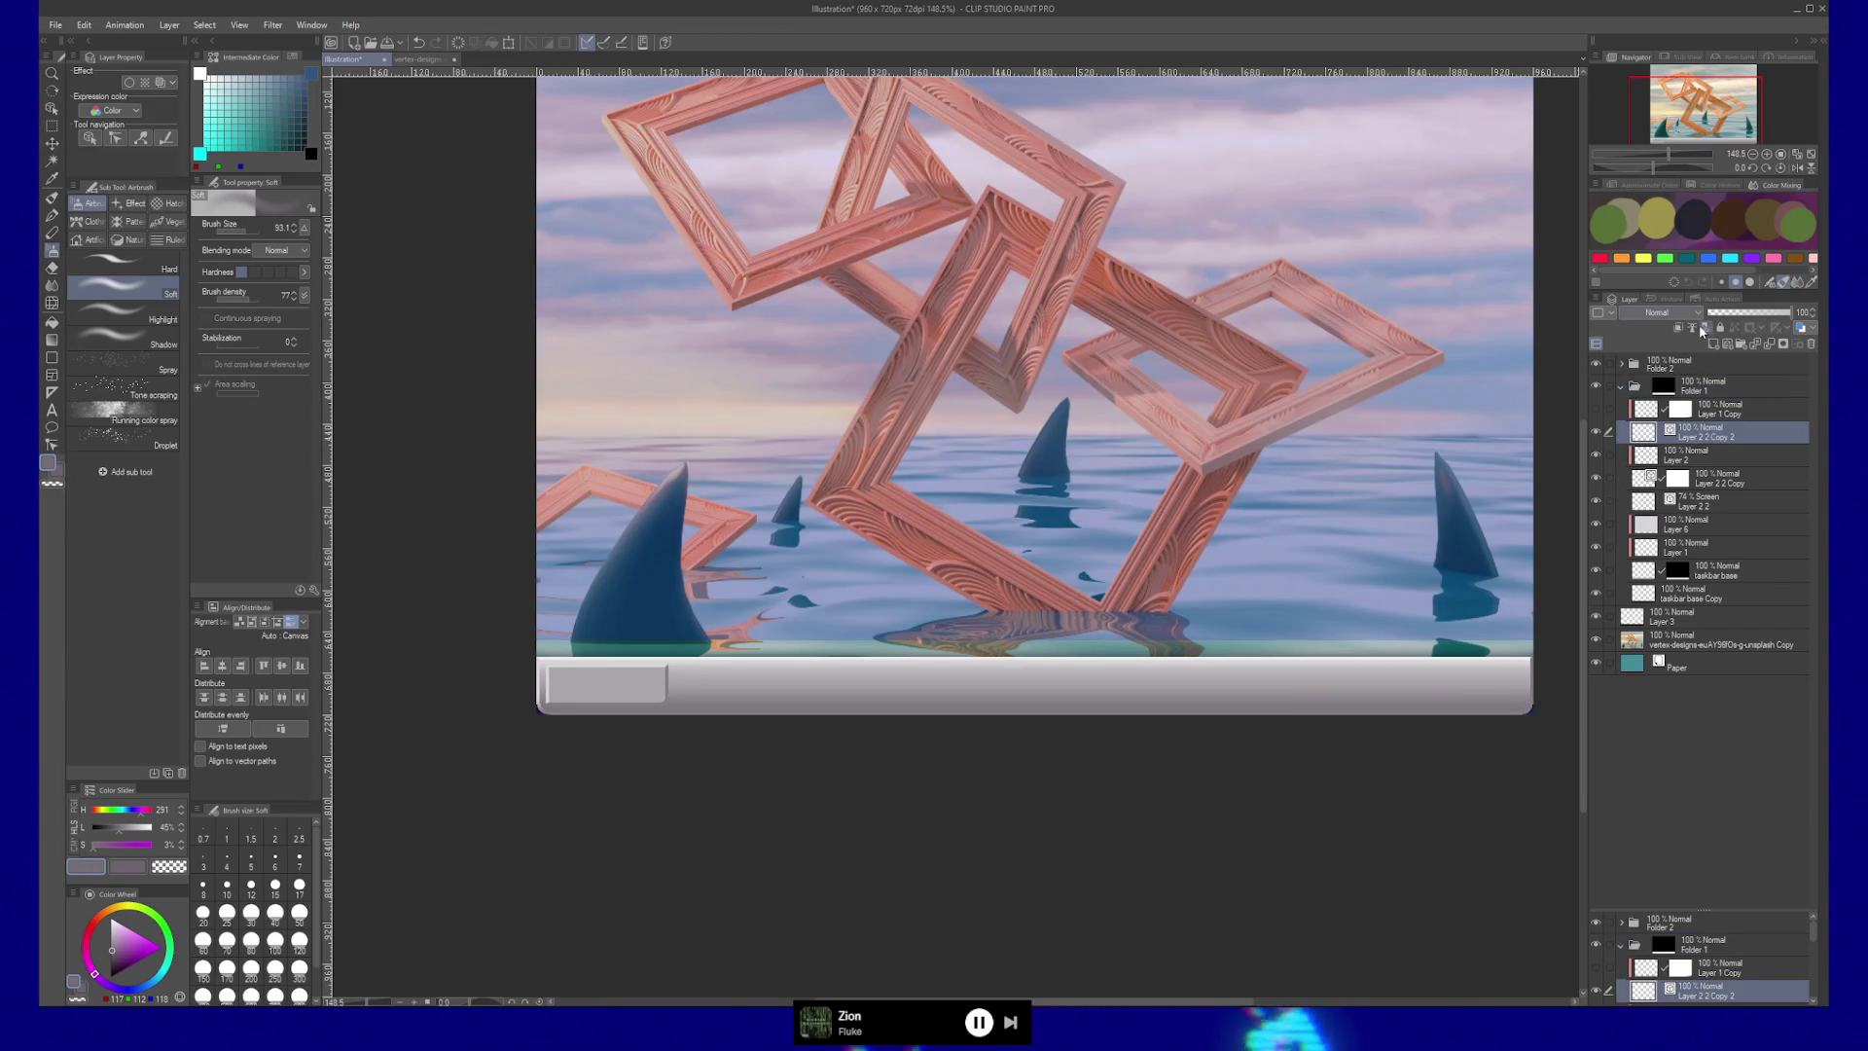
# Keep the blend mode at Normal and select the Layer 2 2 Copy layer.
pyautogui.click(1695, 315)
pyautogui.click(1673, 316)
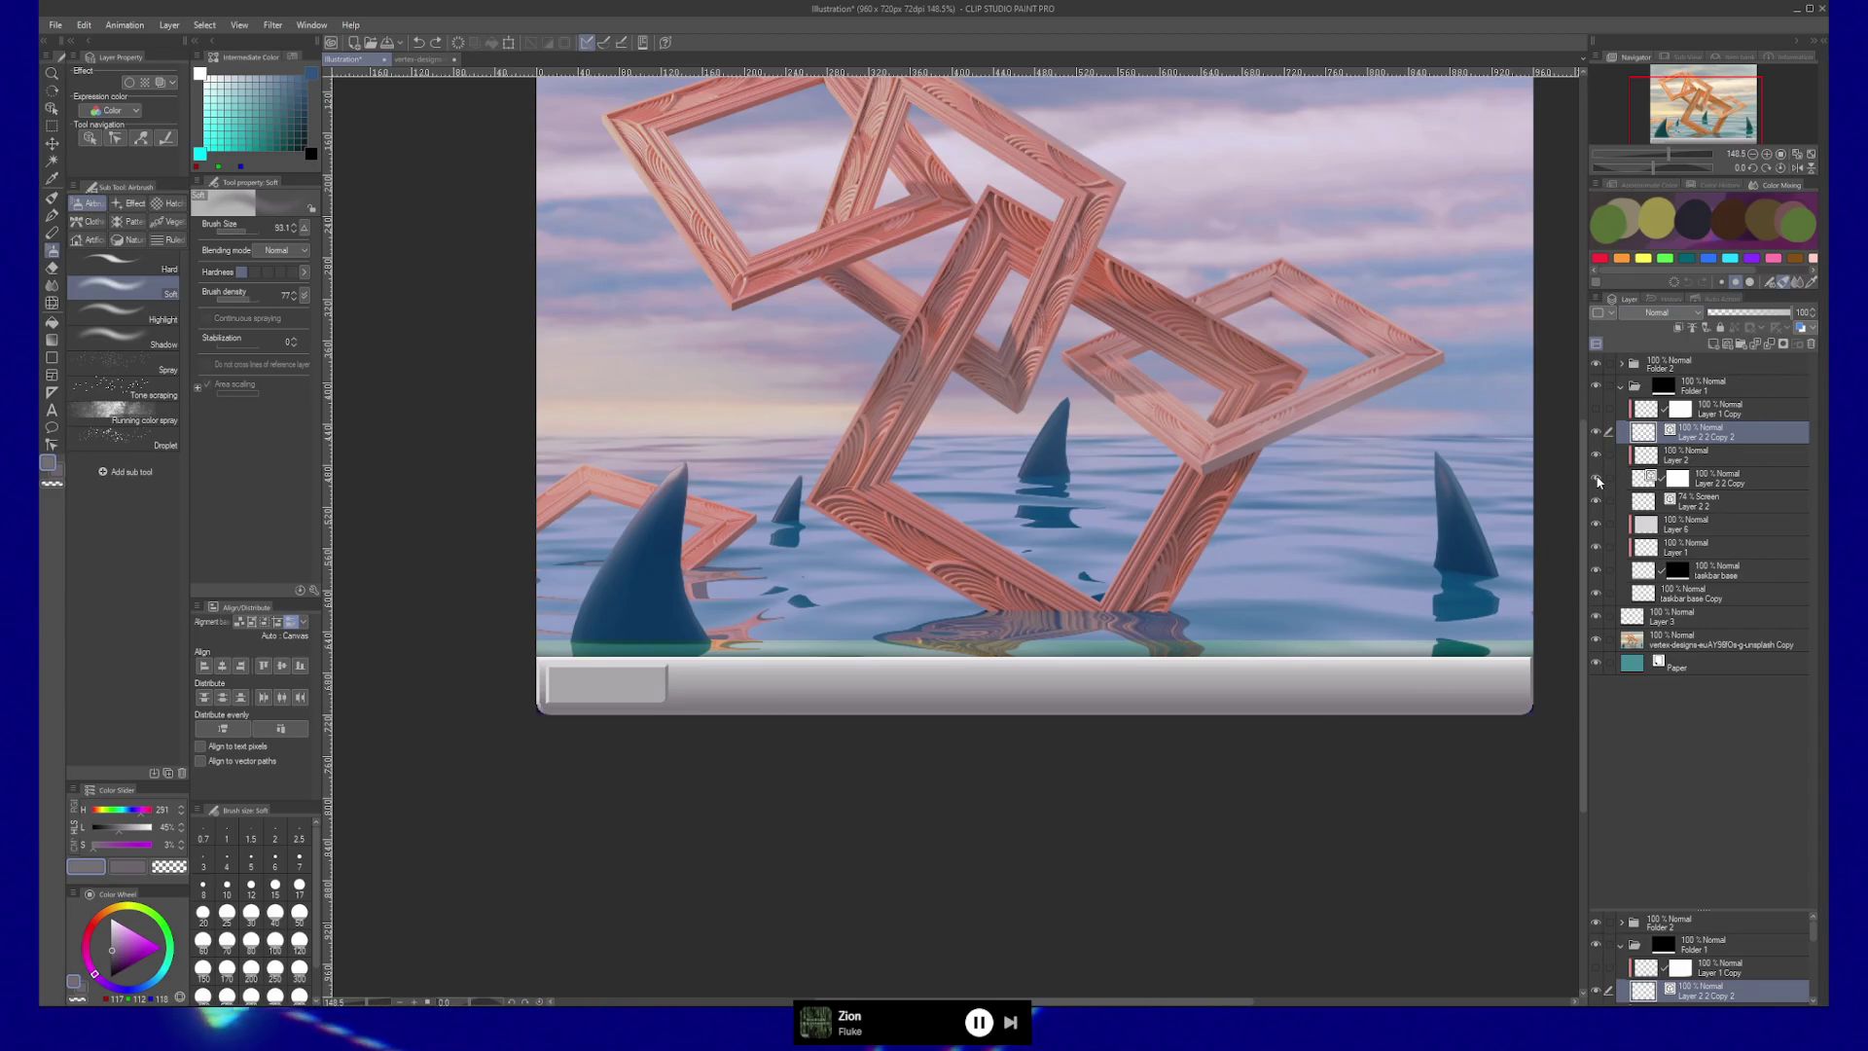
pyautogui.click(1642, 484)
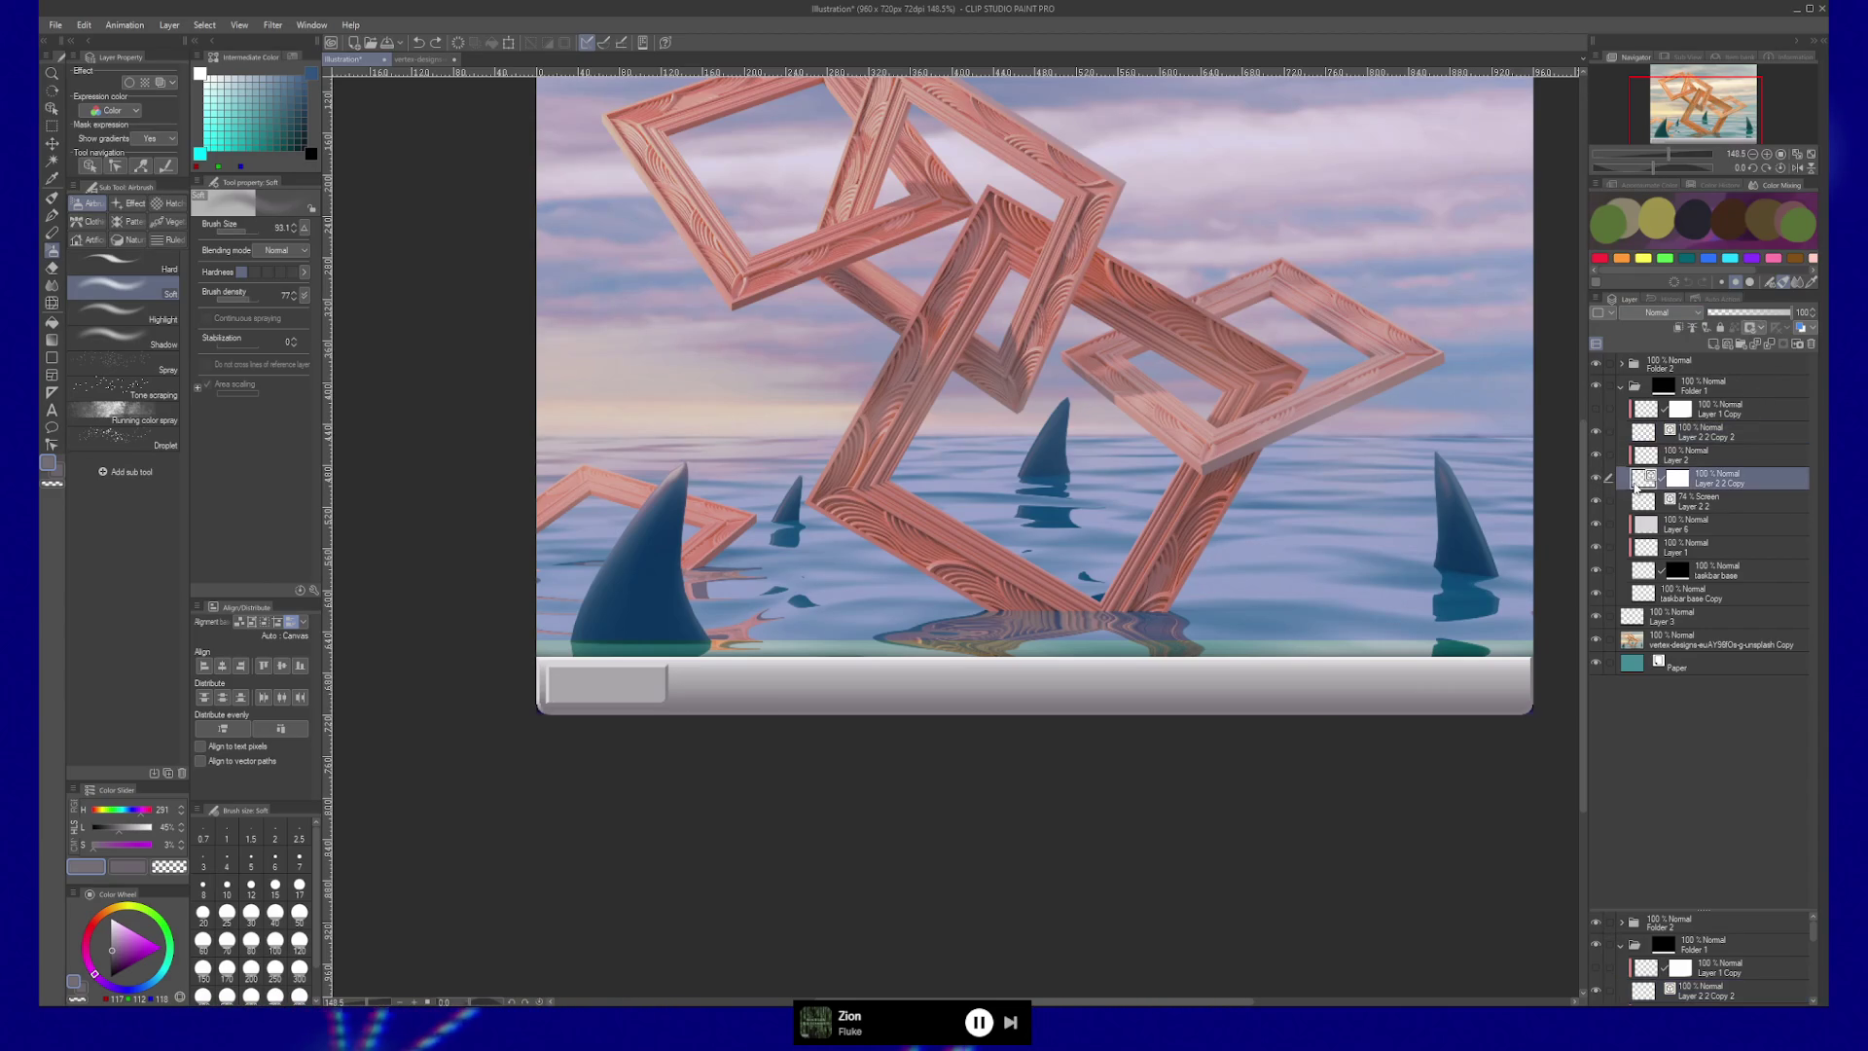
pyautogui.press('k')
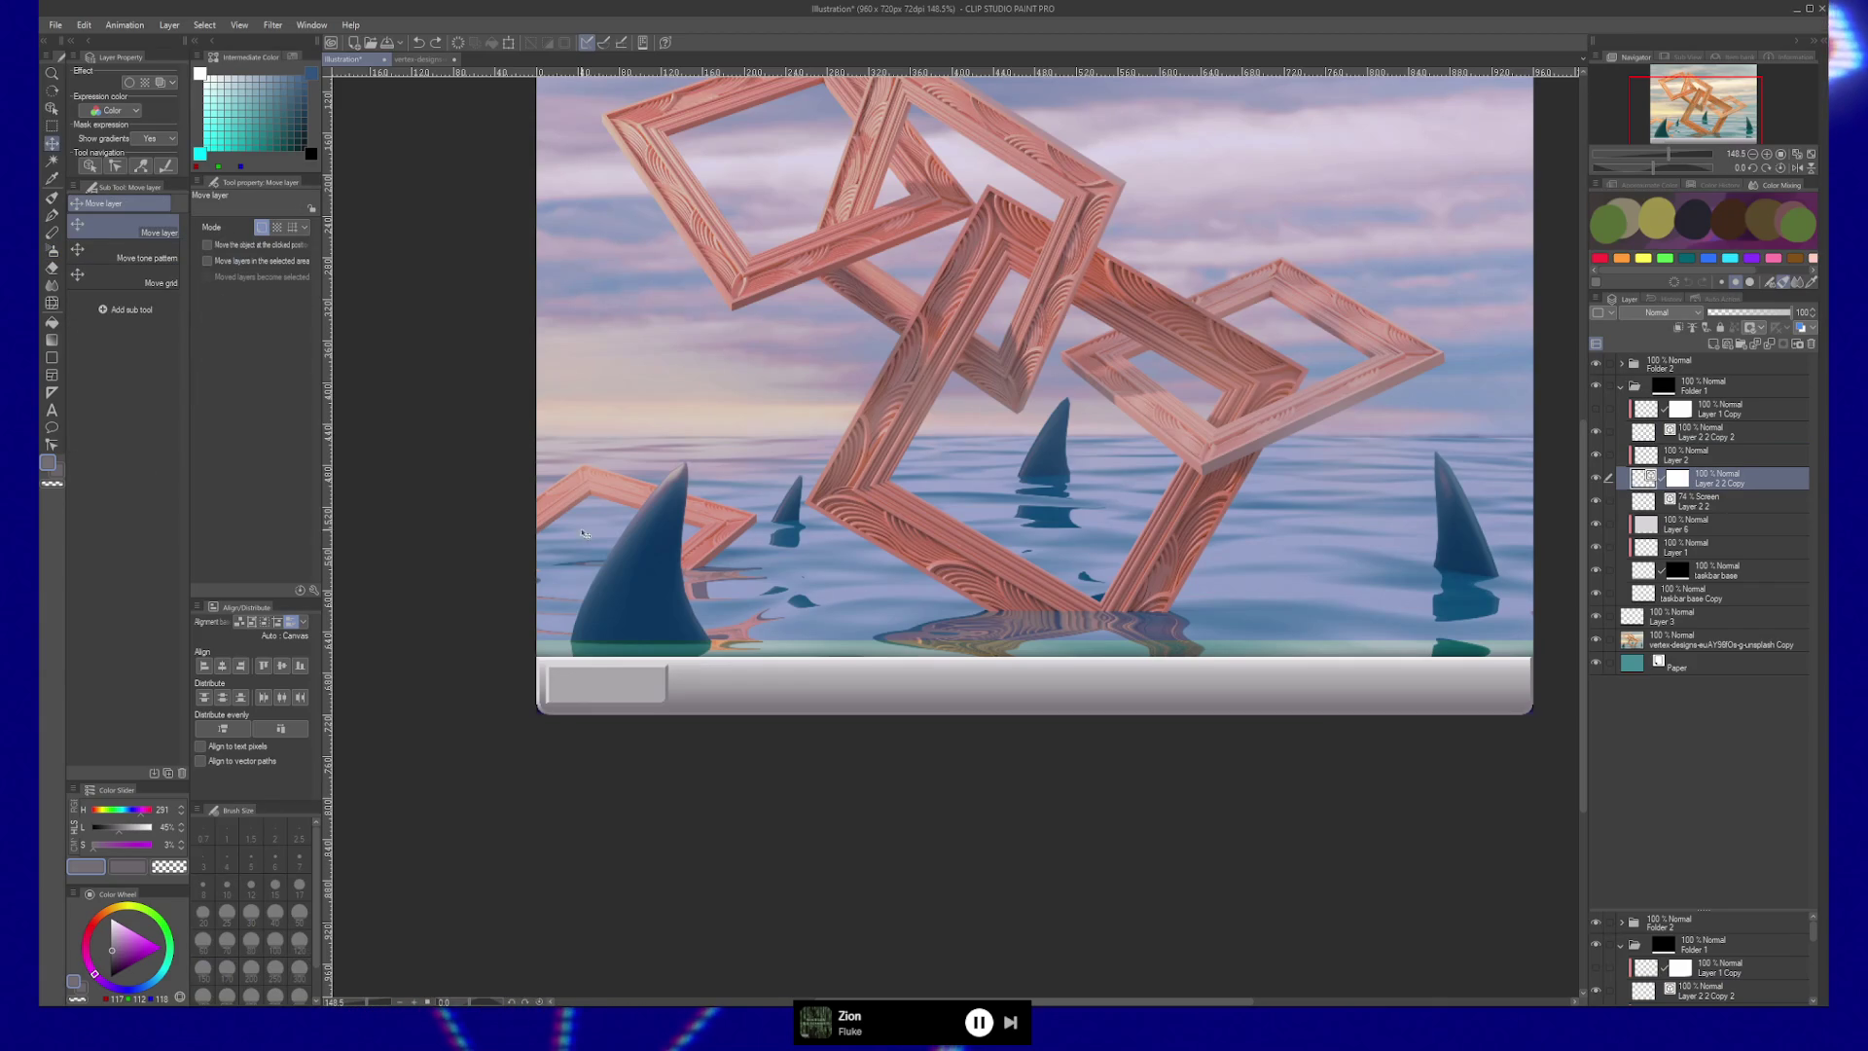
pyautogui.press('y')
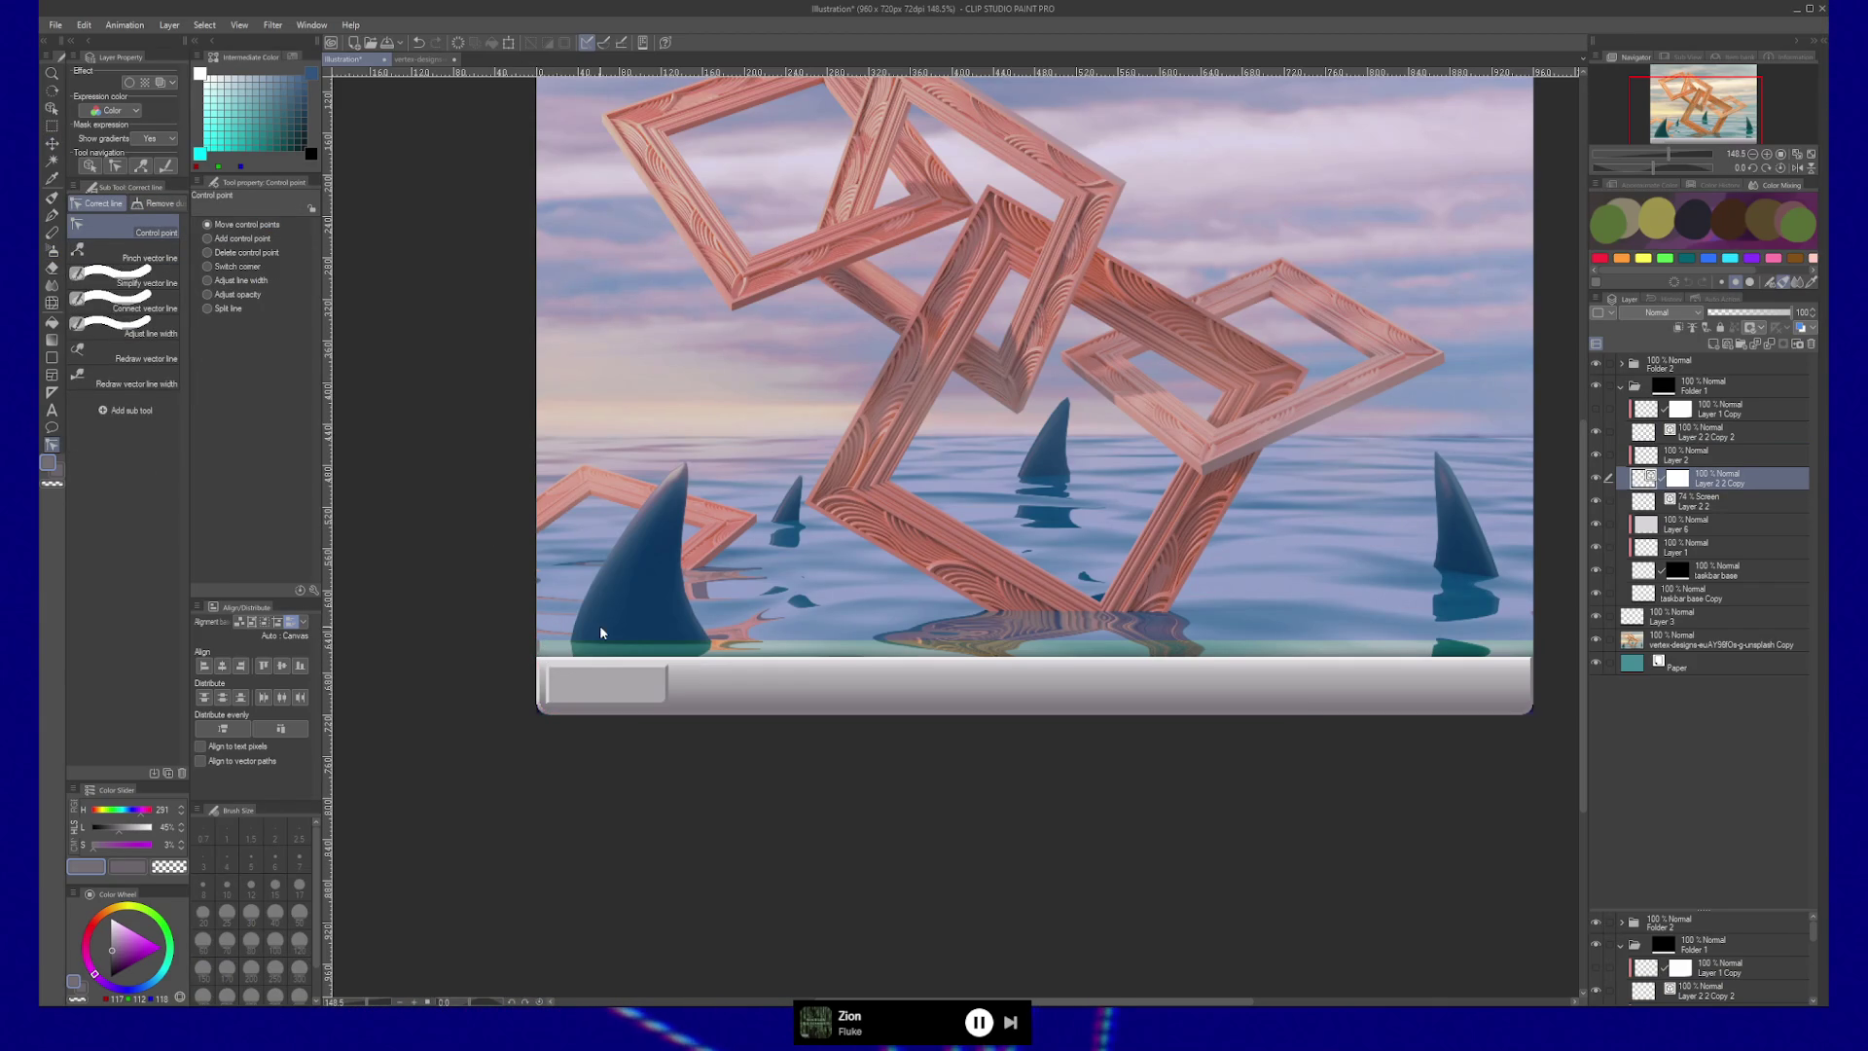
# Shift the screen-blended Layer 2 2 up slightly over the water edge, comparing against Layer 6.
pyautogui.click(1630, 504)
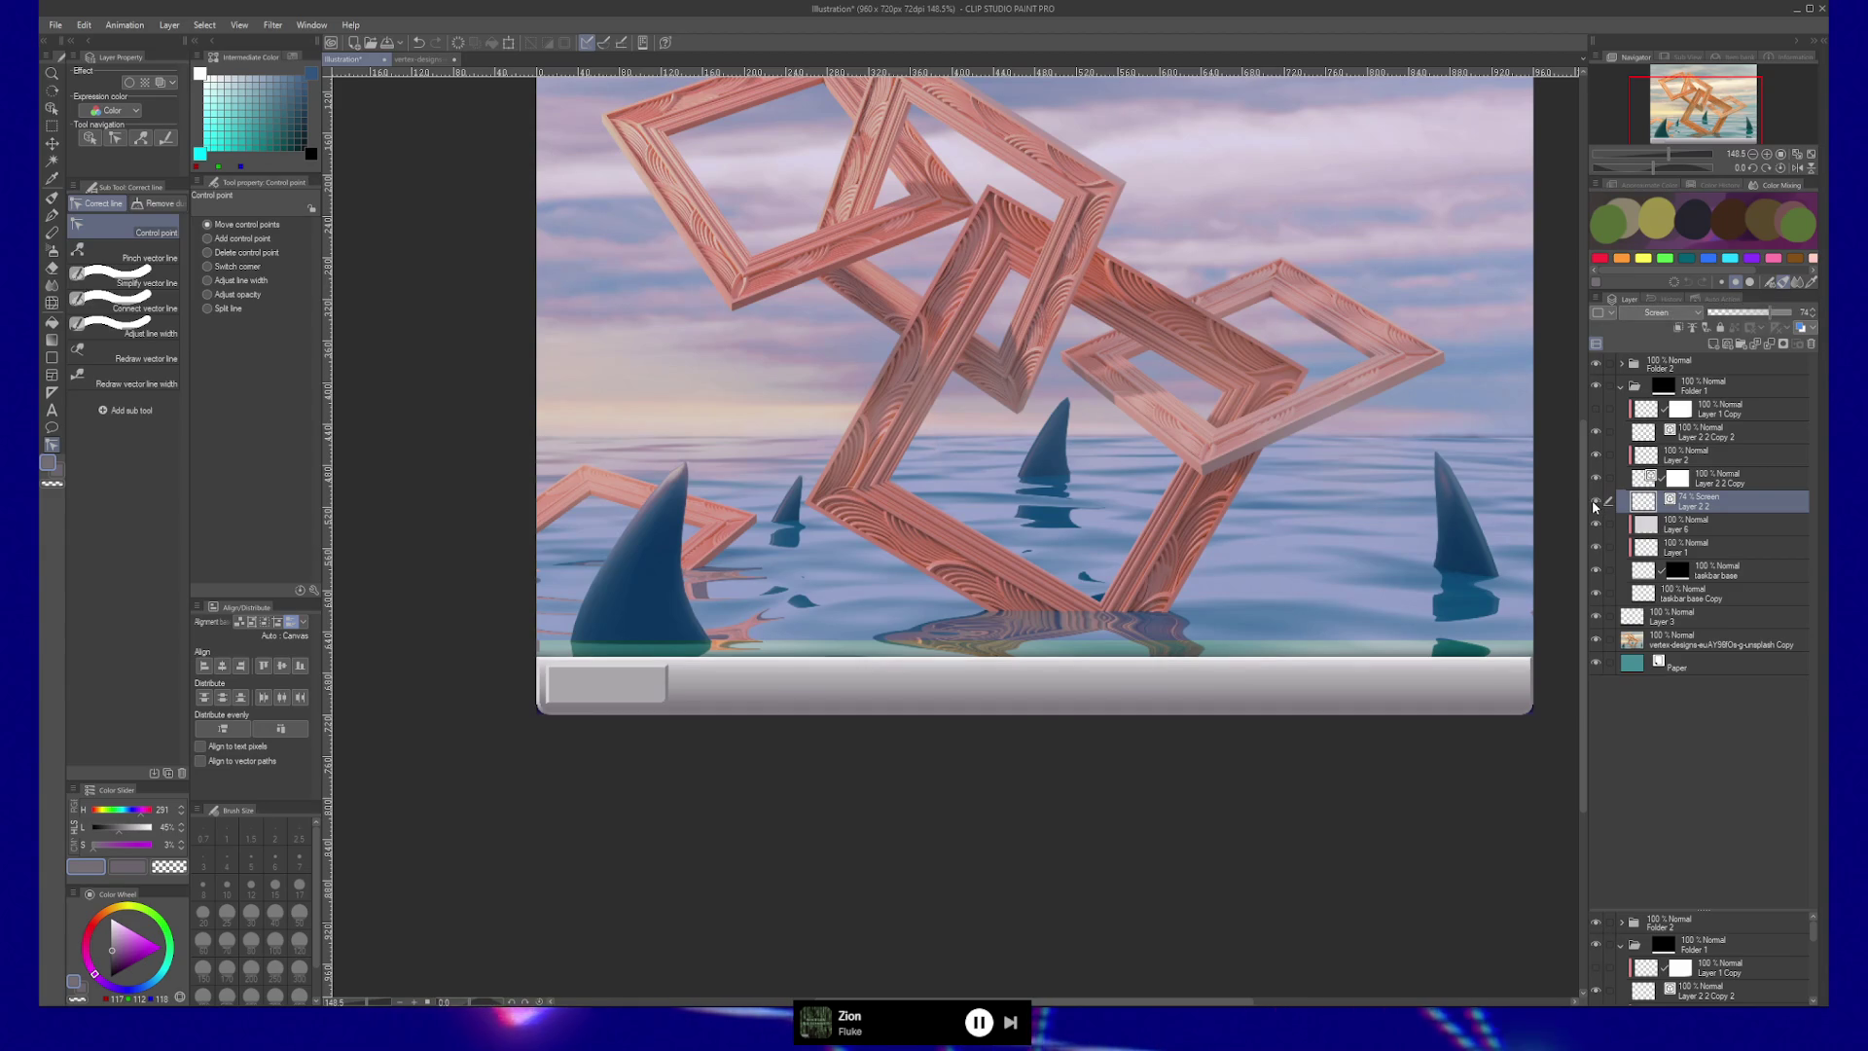
pyautogui.press('k')
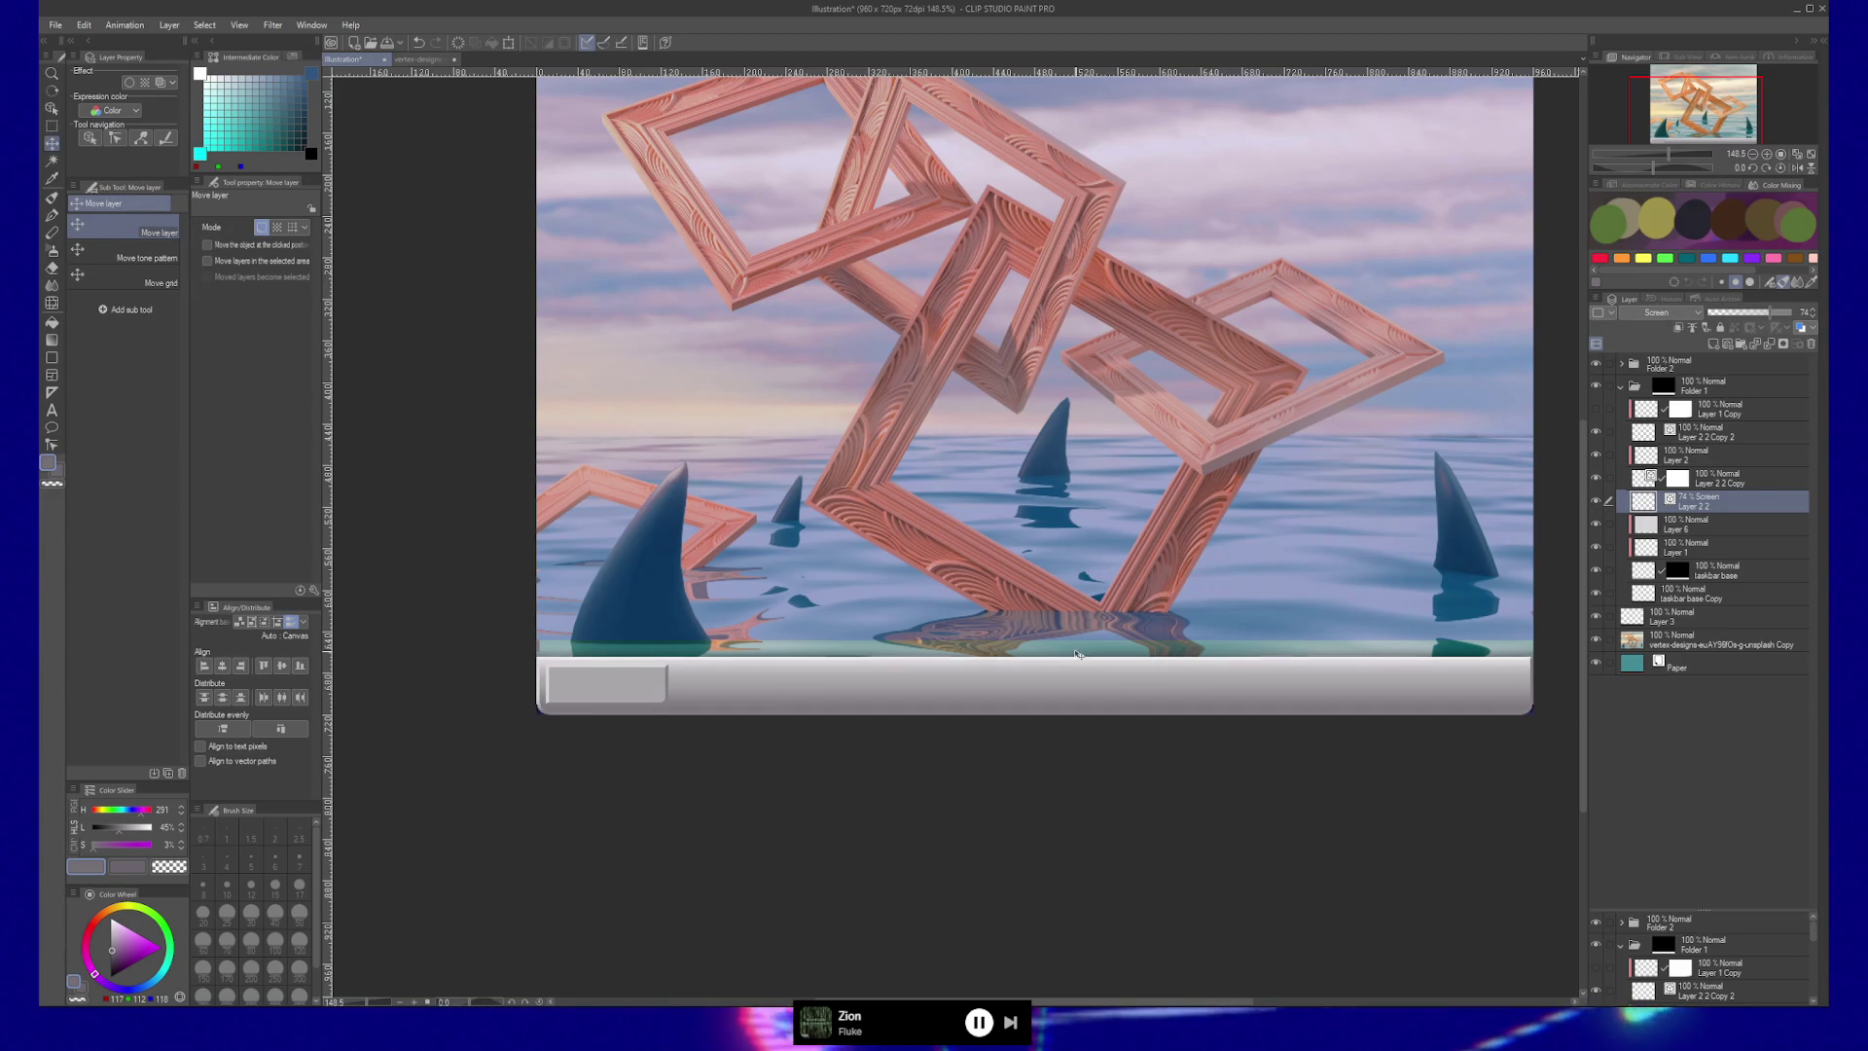
pyautogui.moveTo(1080, 644); pyautogui.dragTo(1083, 639)
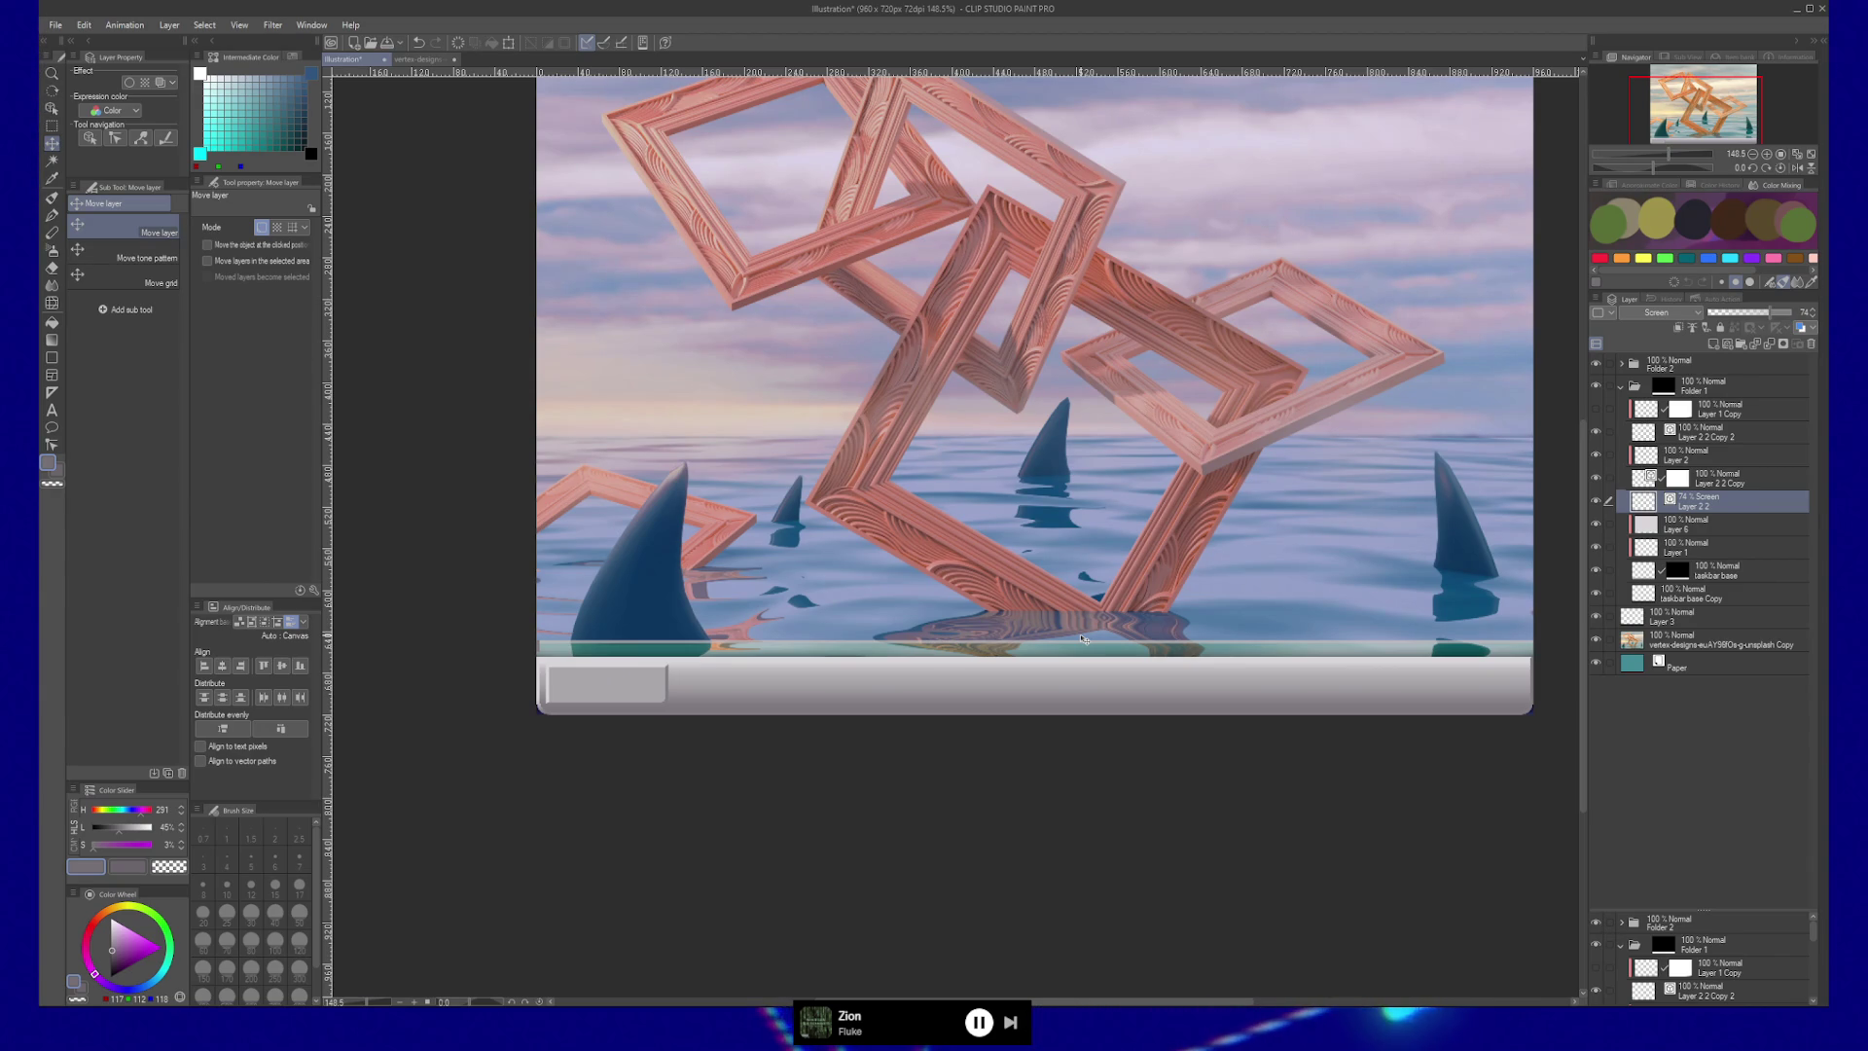
pyautogui.click(1596, 524)
pyautogui.click(1597, 523)
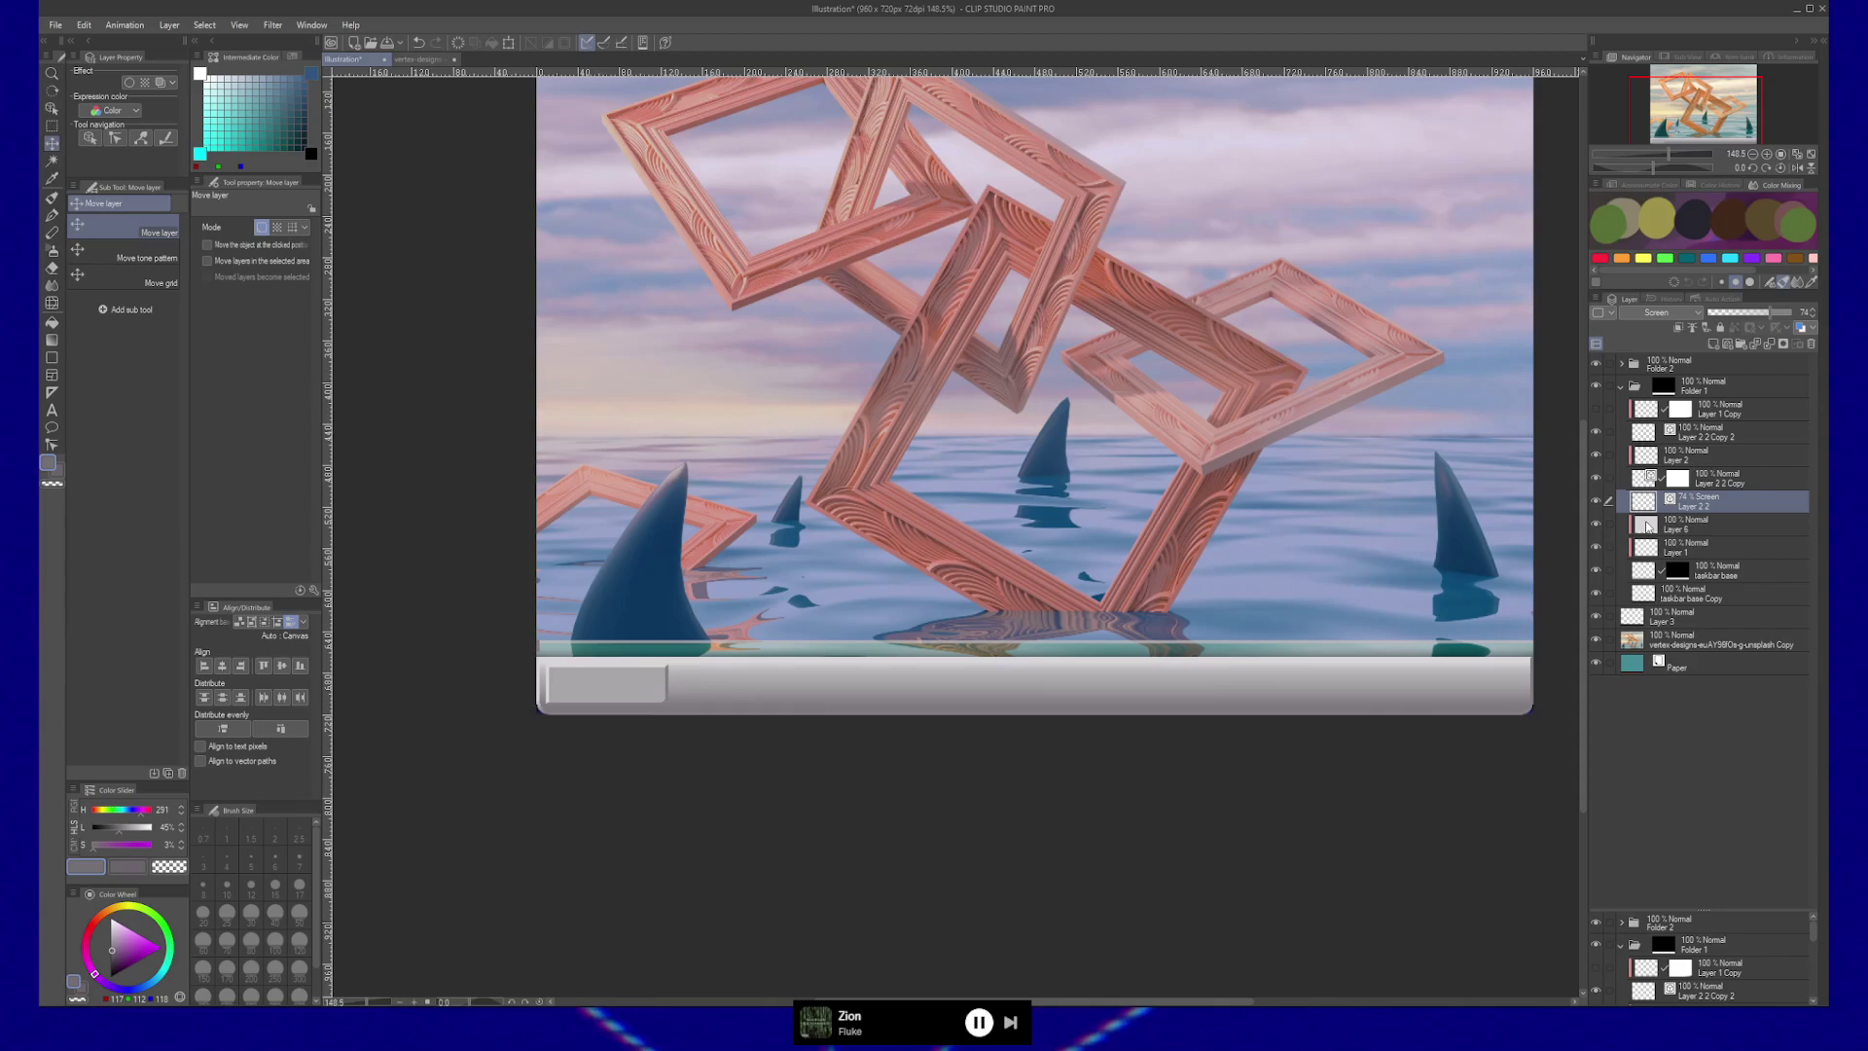
# Load the taskbar base layer's painted area as a selection.
pyautogui.click(1707, 525)
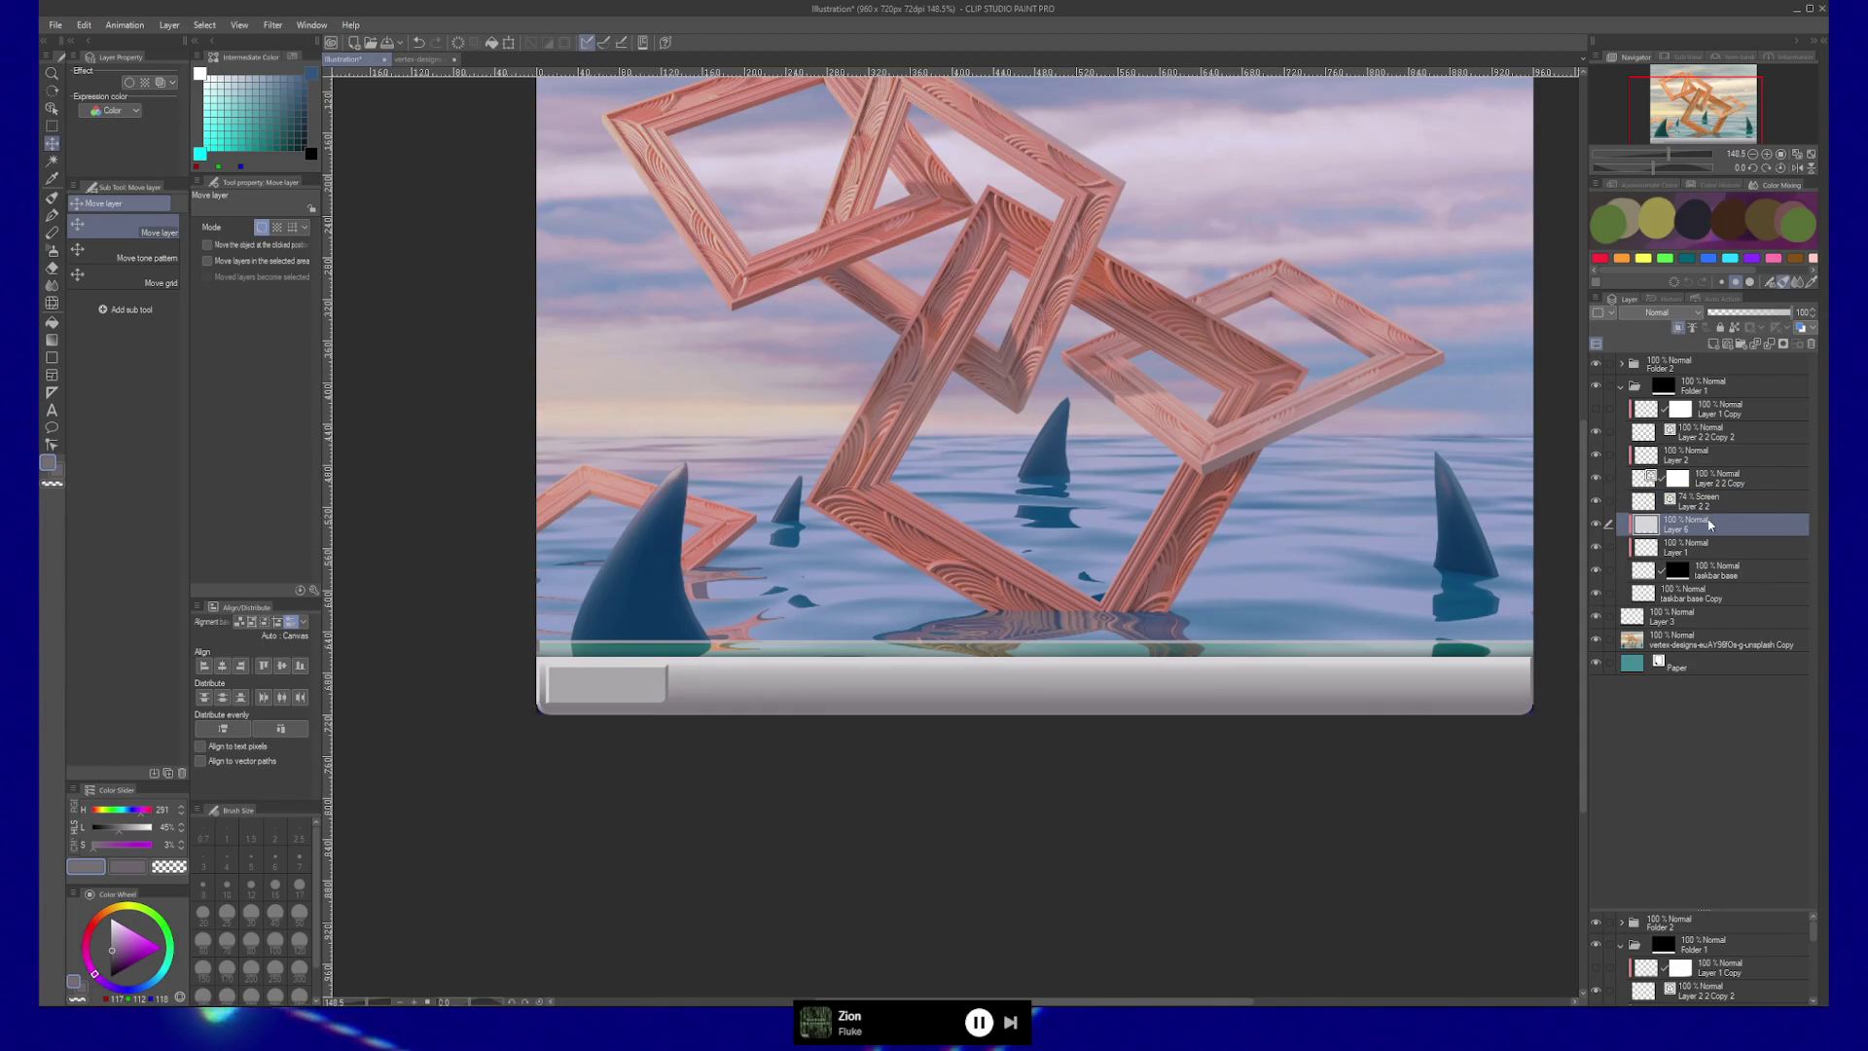
pyautogui.click(1687, 577)
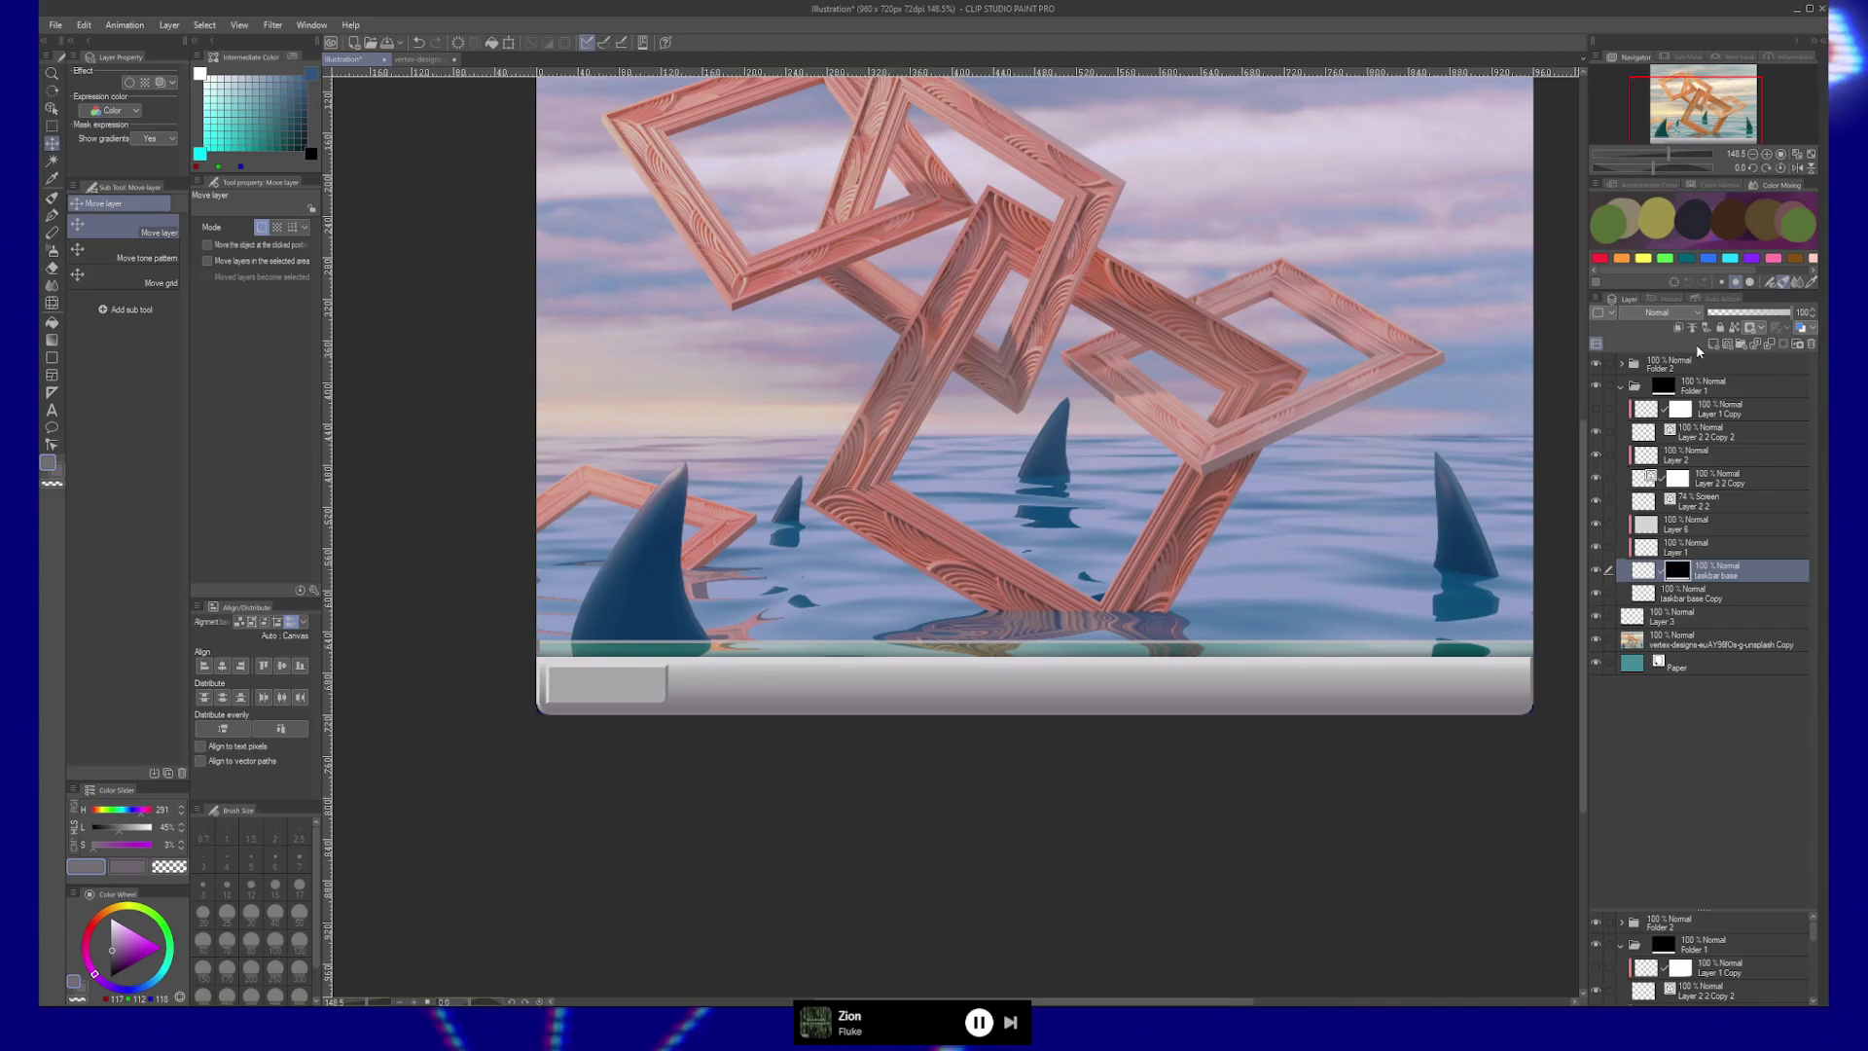
pyautogui.keyDown('ctrl'); pyautogui.click(1686, 578); pyautogui.keyUp('ctrl')
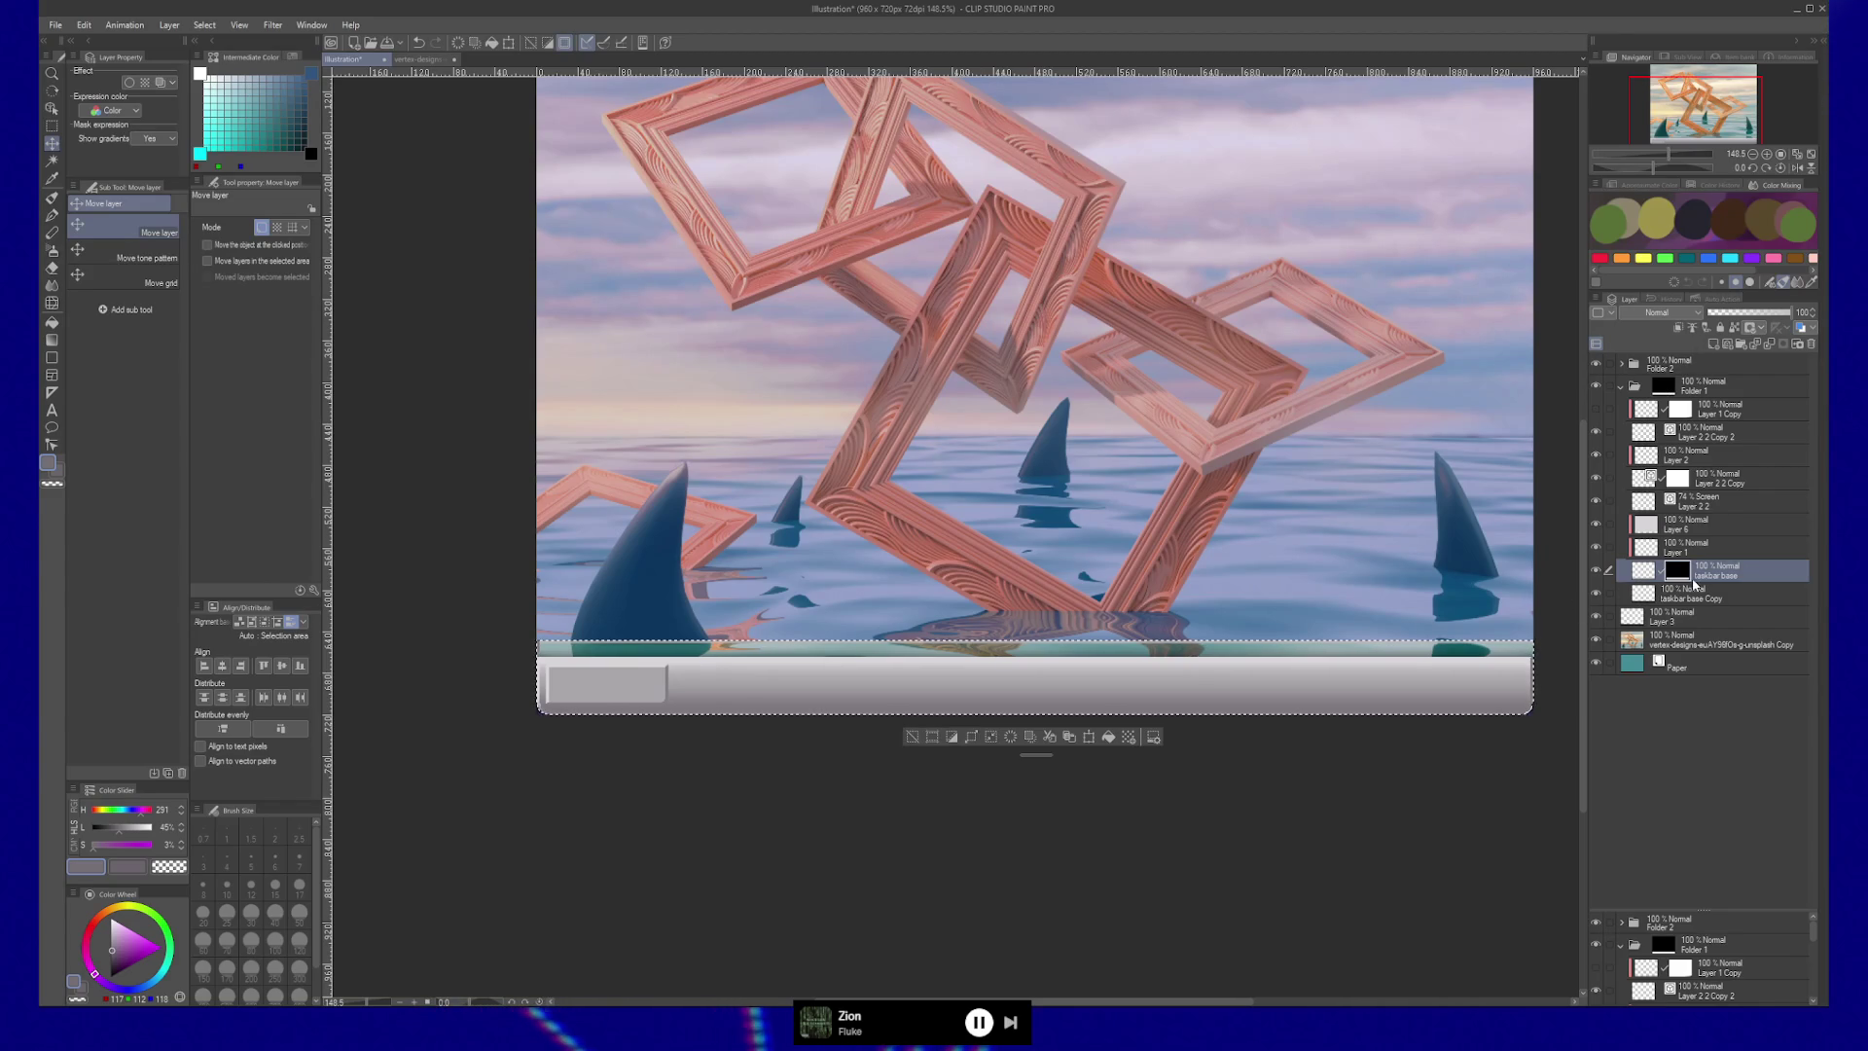
pyautogui.press('b')
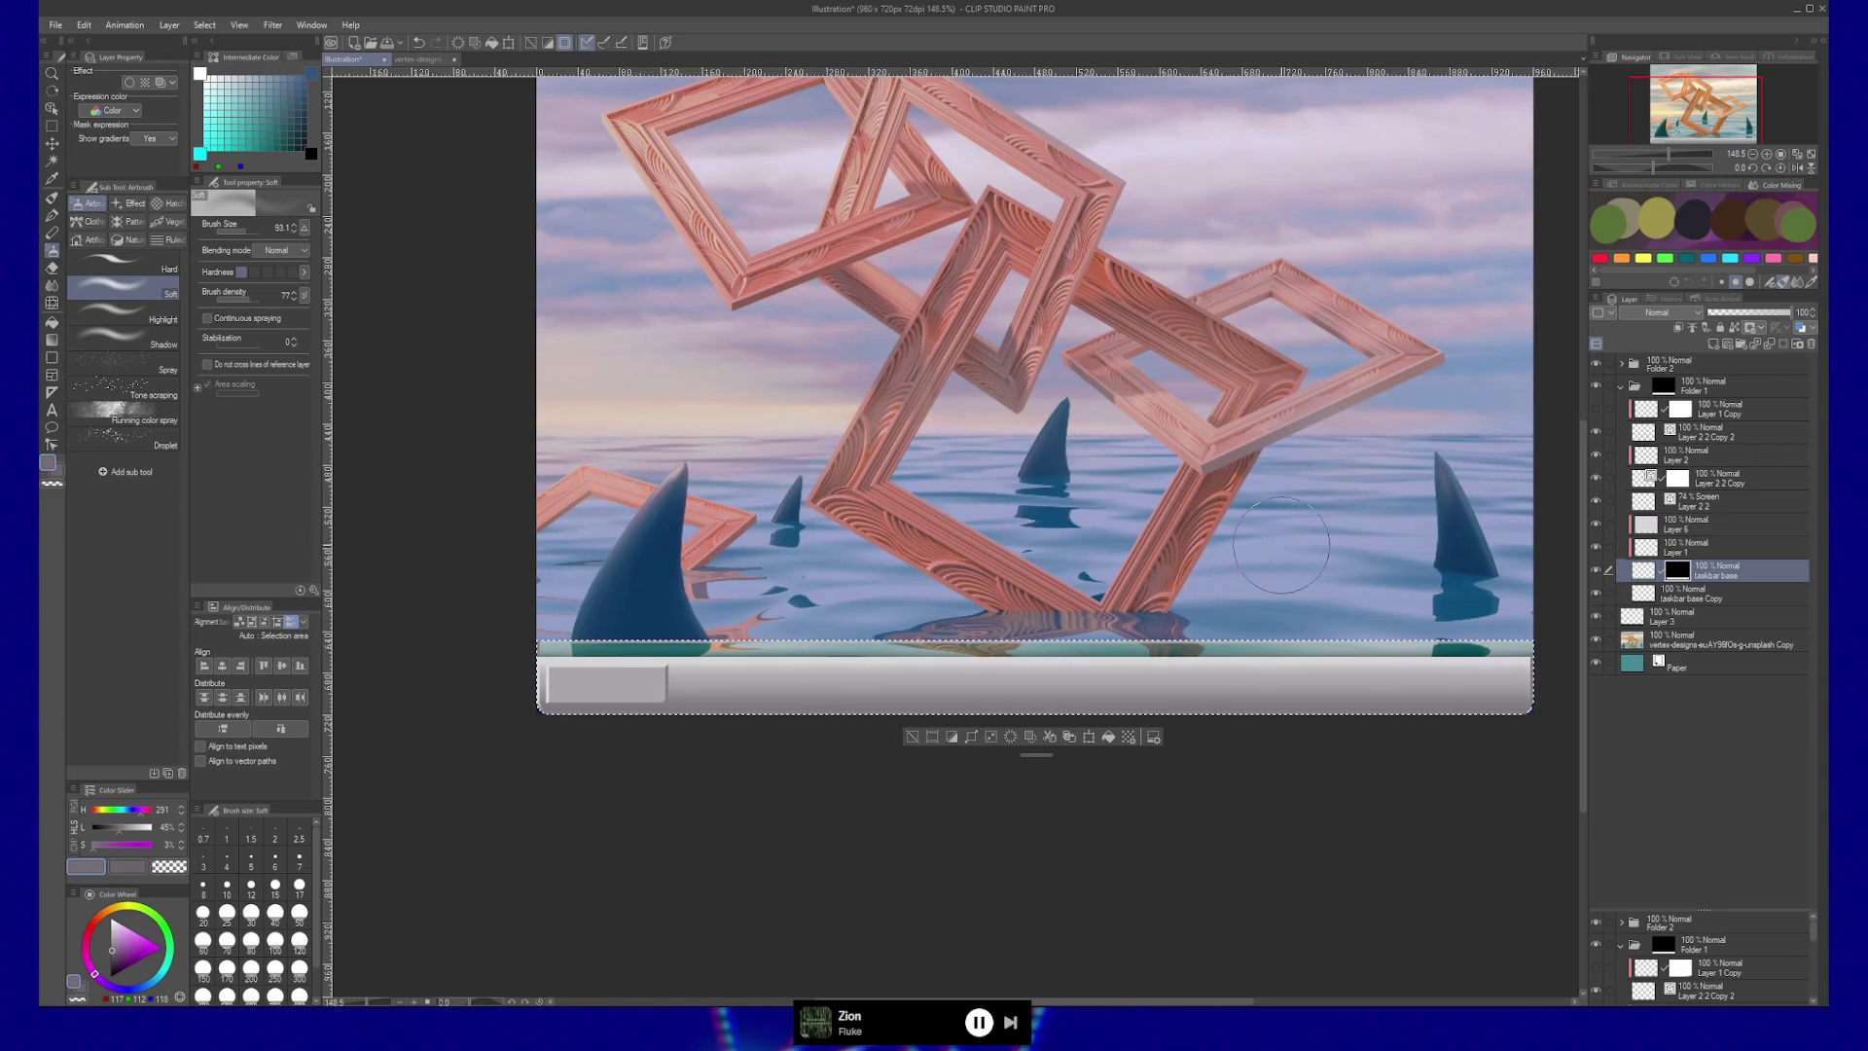
# Clear the selection and show only the taskbar base layer.
pyautogui.hotkey('ctrl', 'd')
pyautogui.click(1684, 389)
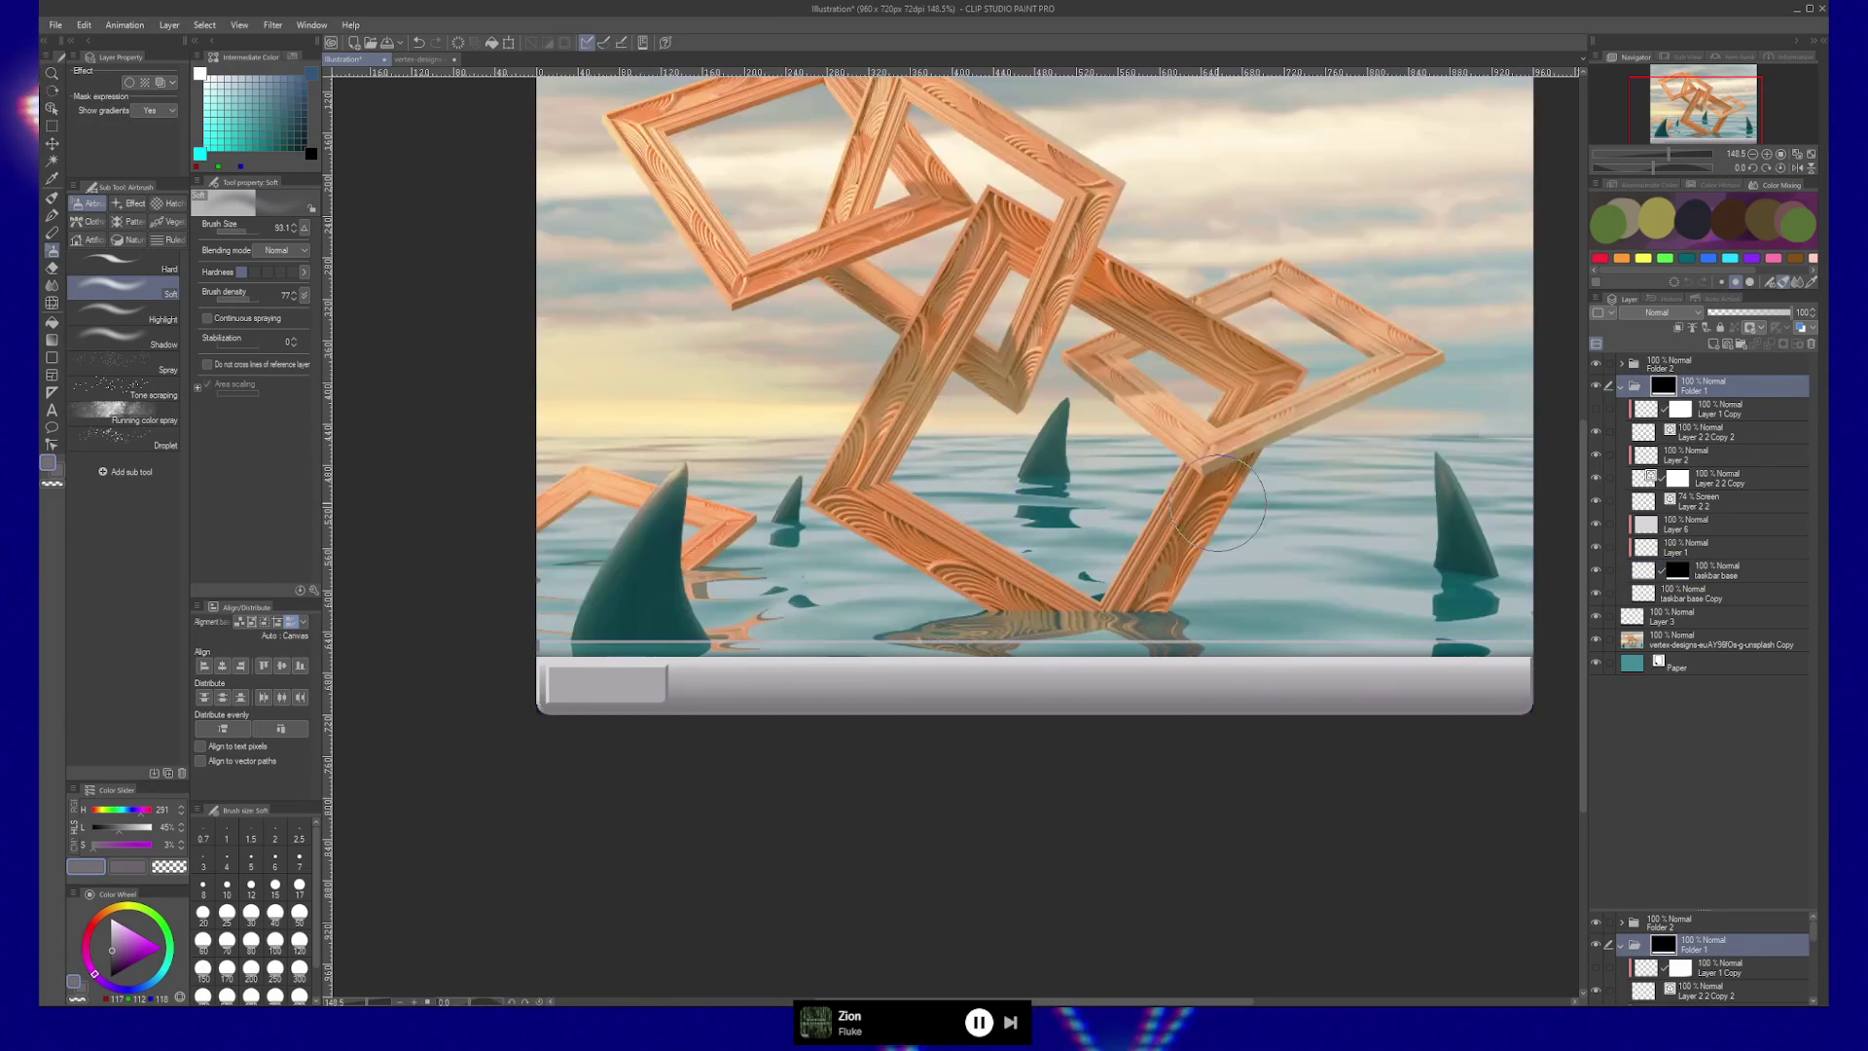
pyautogui.click(1643, 572)
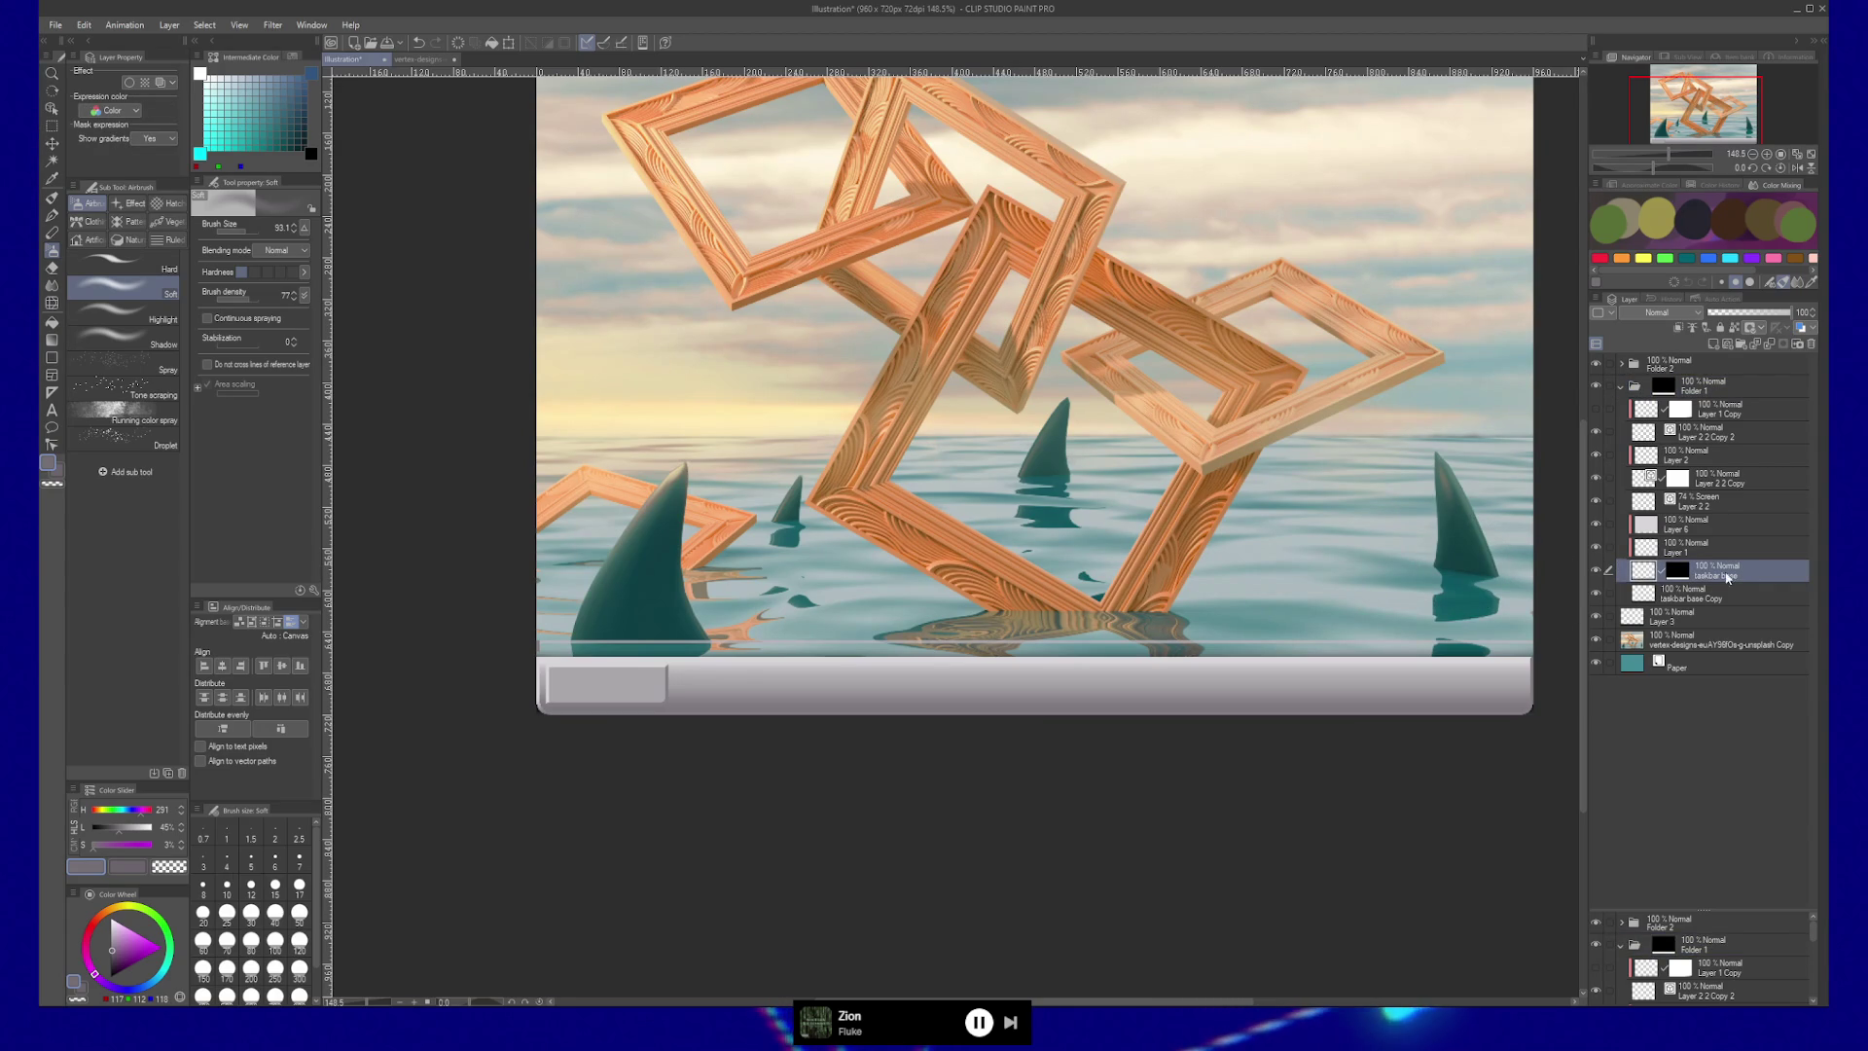
pyautogui.click(1596, 572)
pyautogui.click(1597, 572)
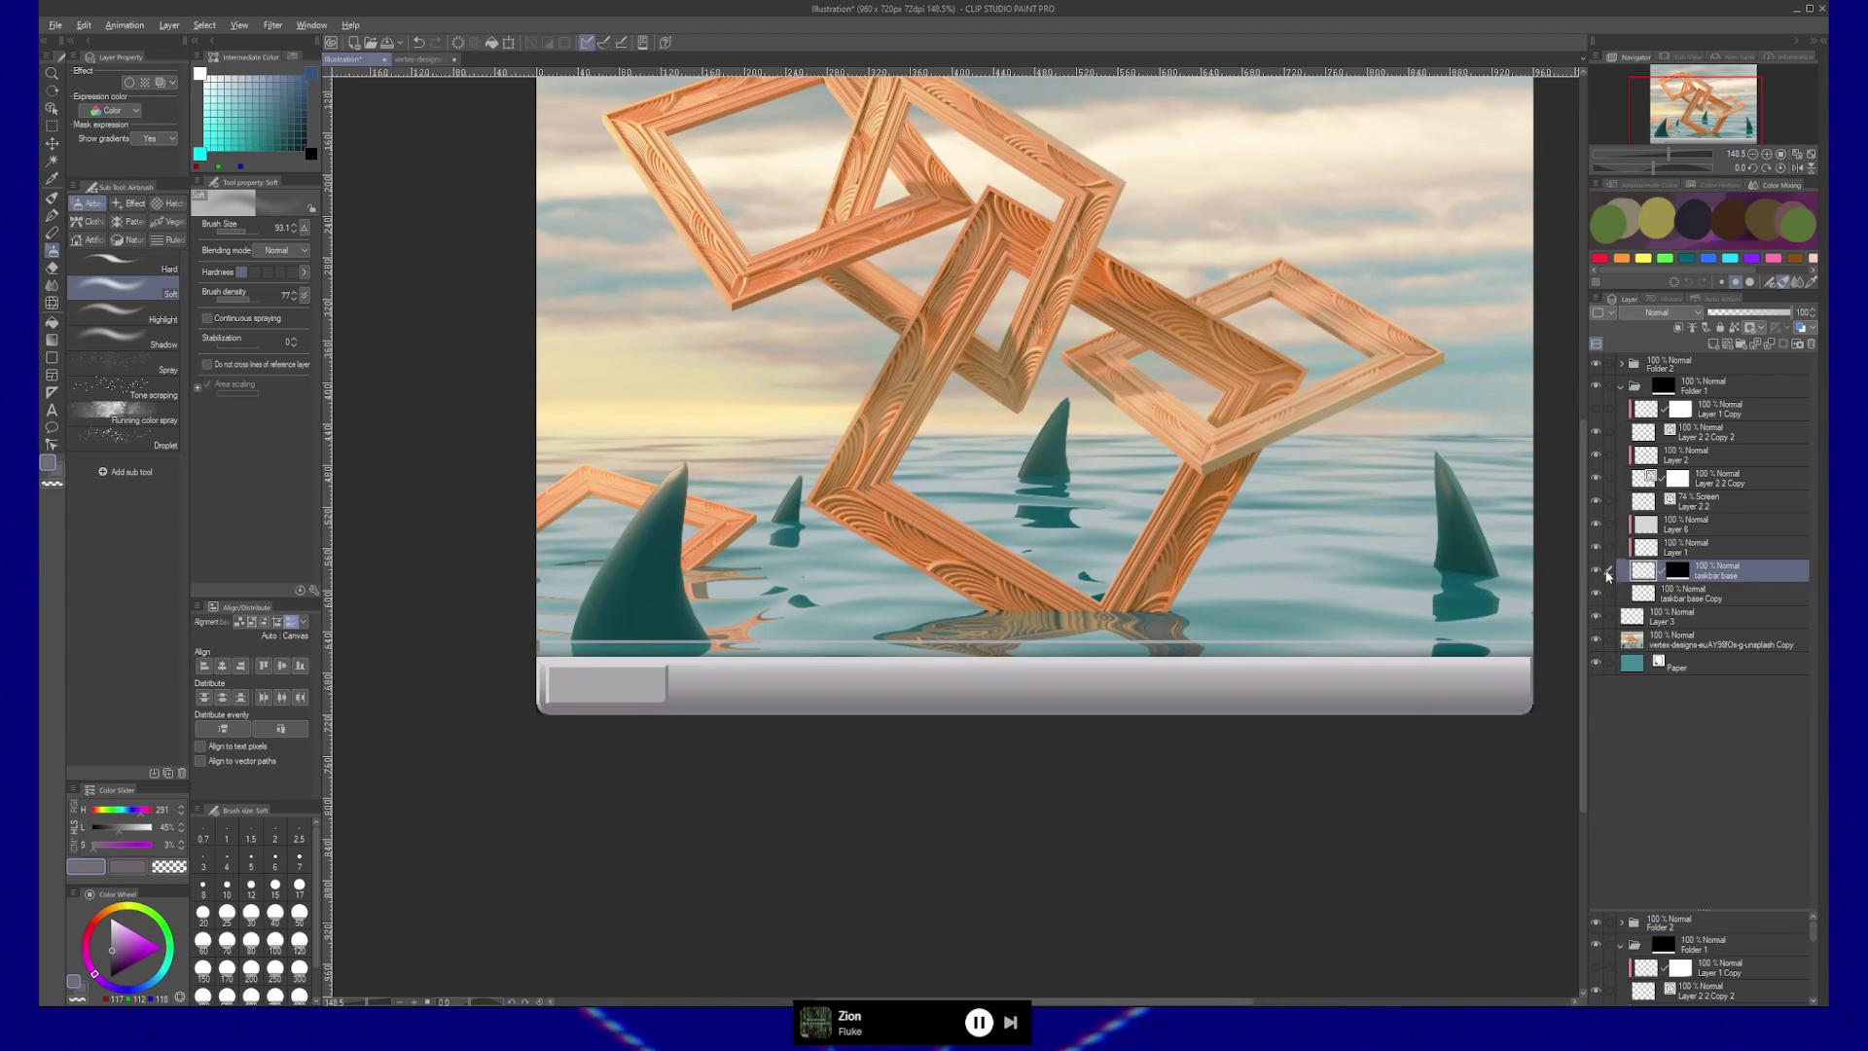
pyautogui.keyDown('alt'); pyautogui.click(1598, 573); pyautogui.keyUp('alt')
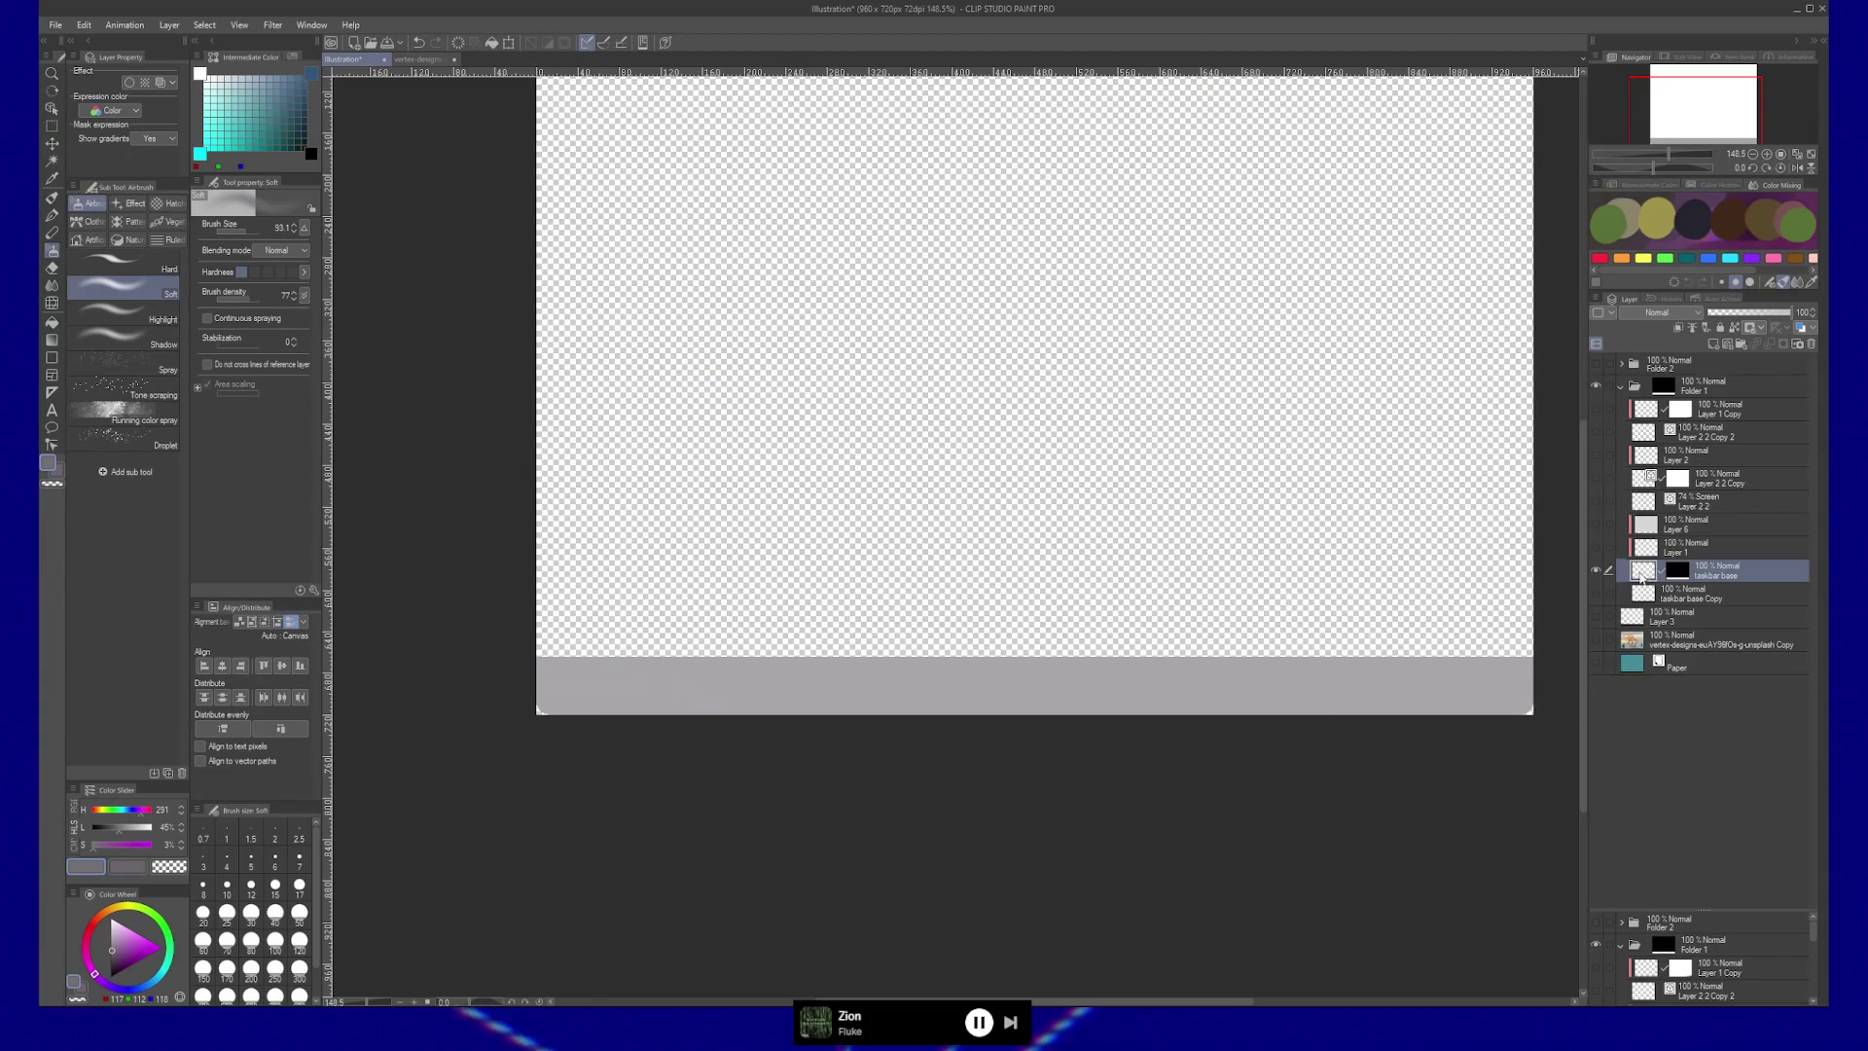
# Airbrush a soft grey highlight band across the taskbar's top edge.
pyautogui.press('b')
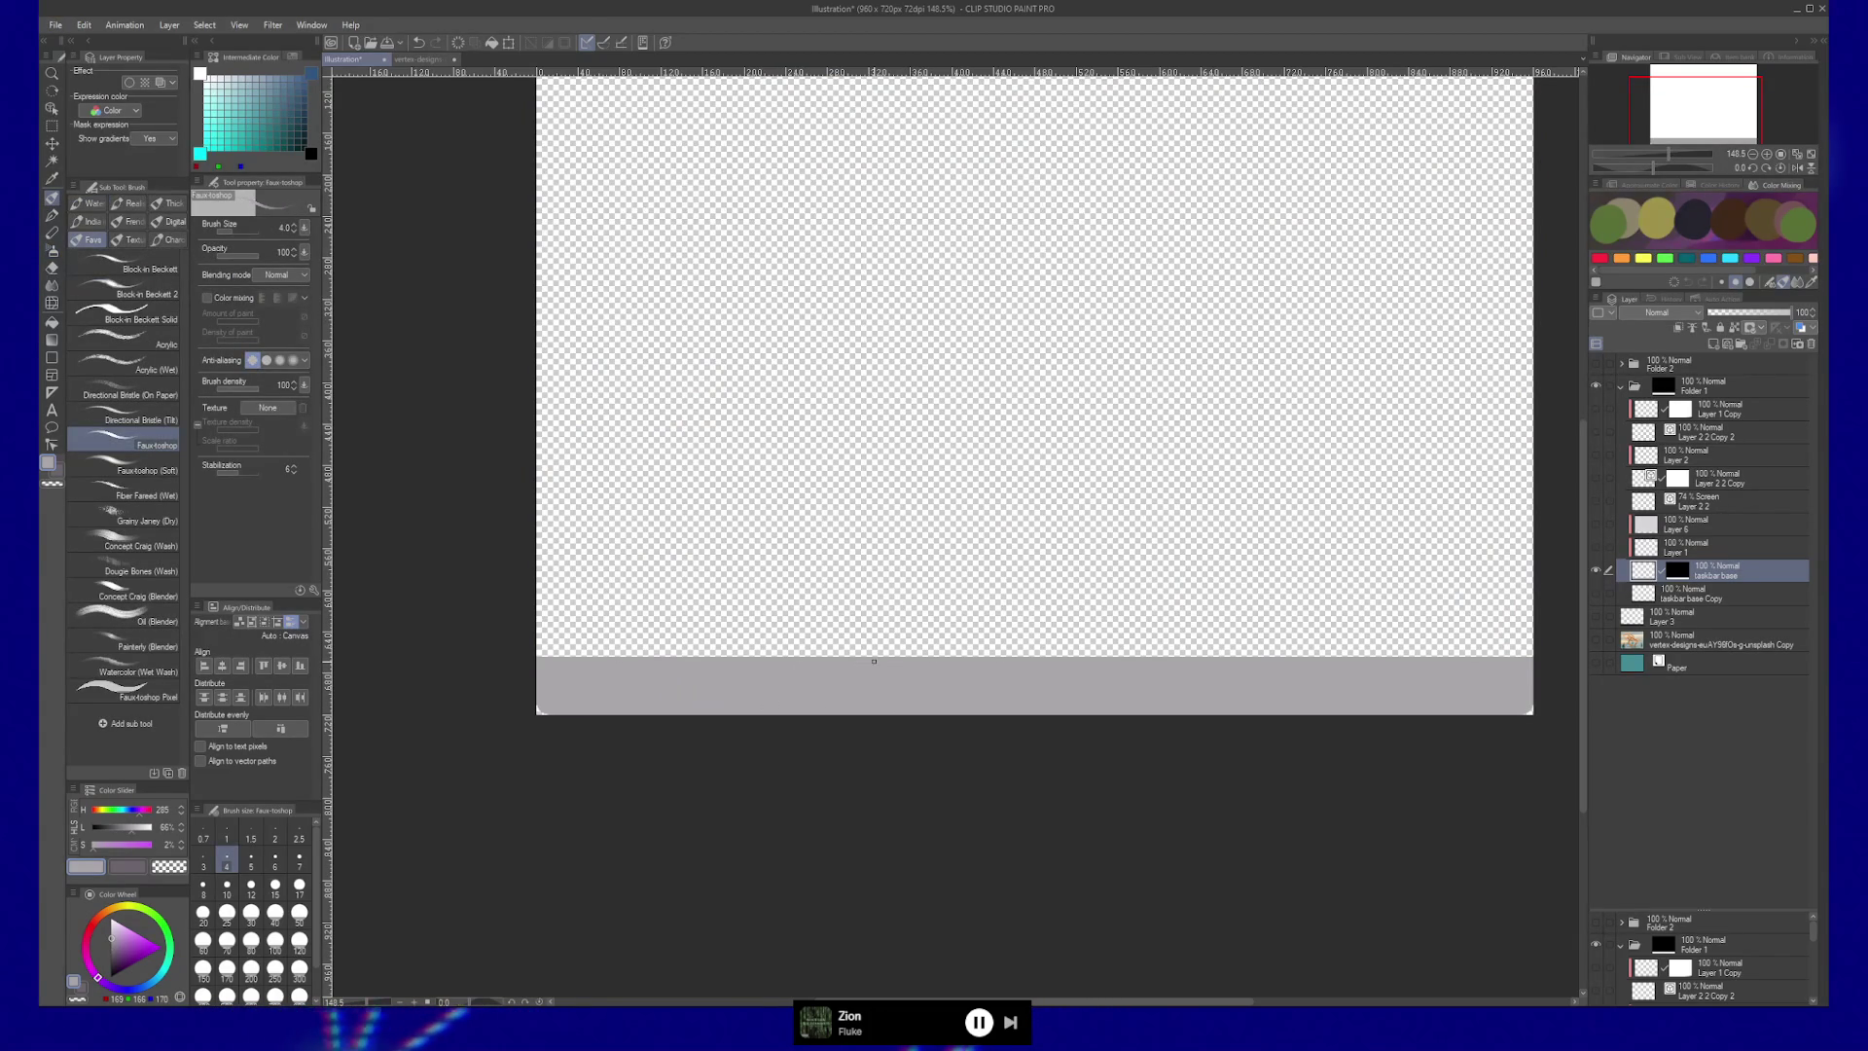
pyautogui.press('b')
pyautogui.moveTo(872, 652)
pyautogui.mouseDown()
pyautogui.moveTo(1101, 652)
pyautogui.moveTo(575, 646)
pyautogui.mouseUp()
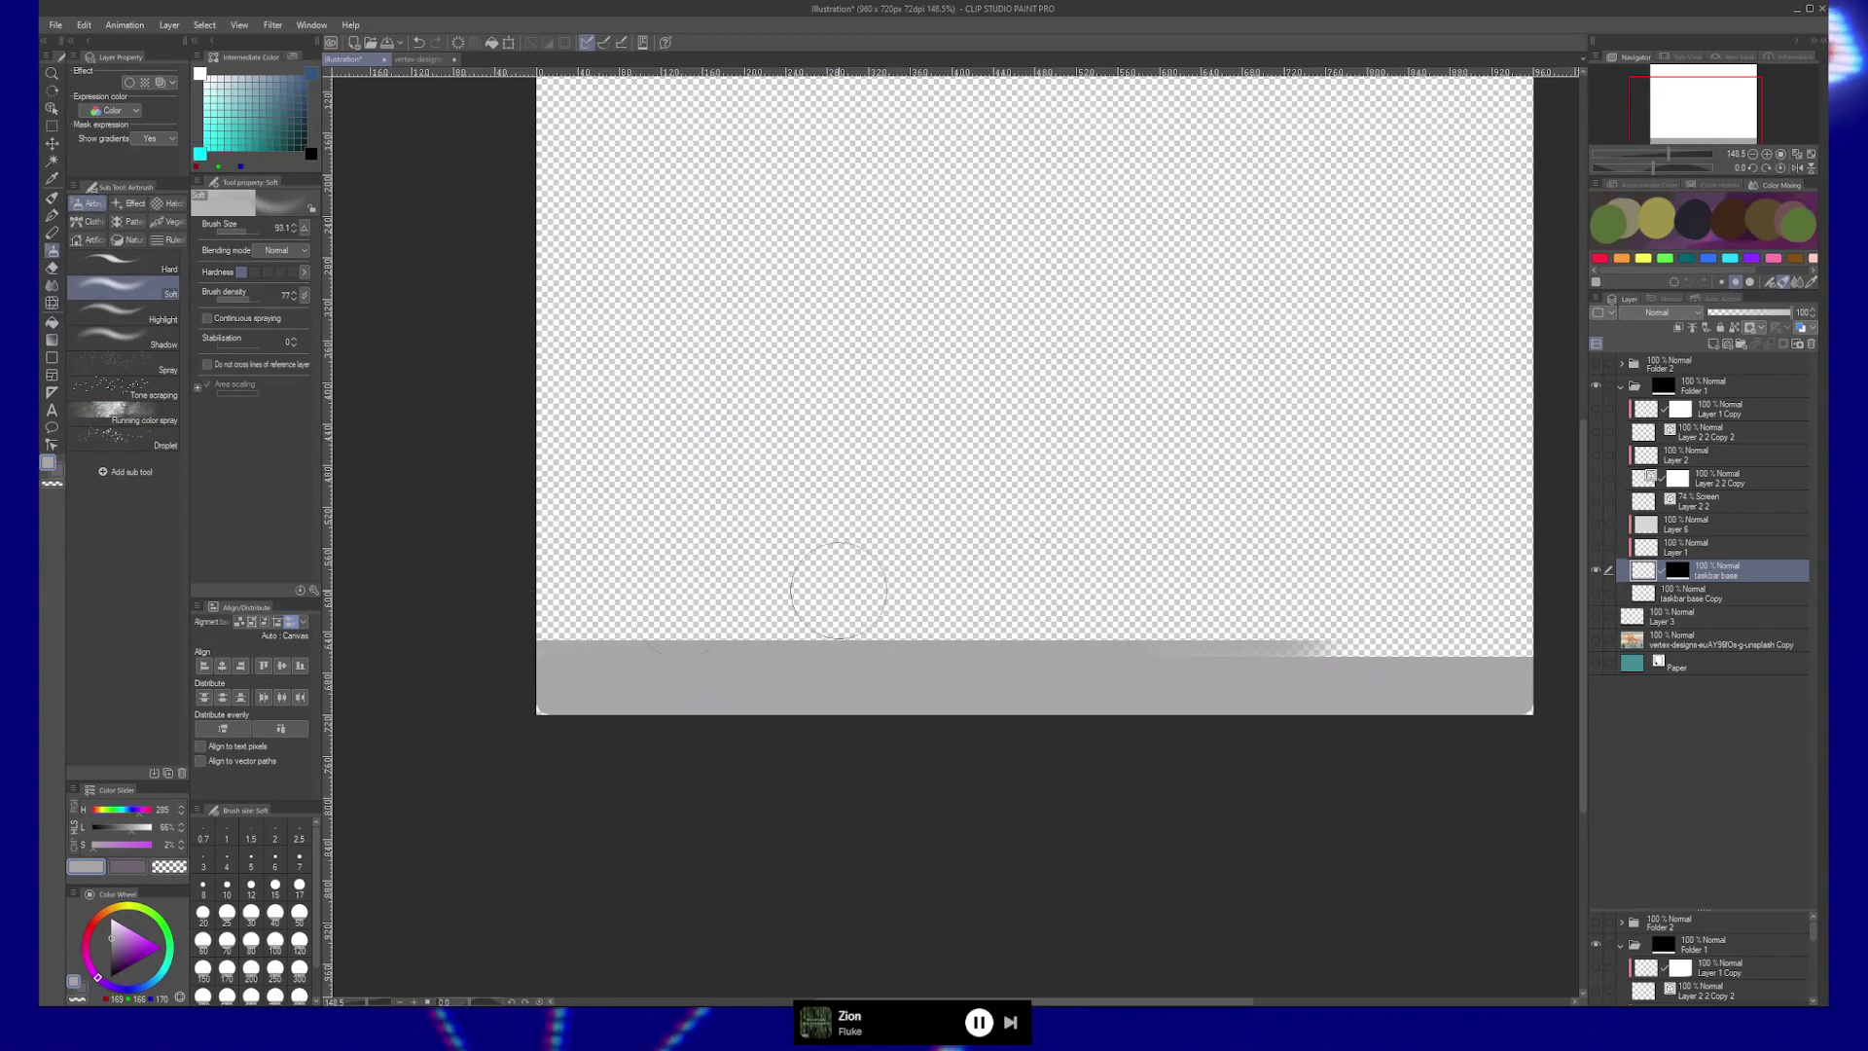
pyautogui.moveTo(1276, 643); pyautogui.dragTo(1536, 642)
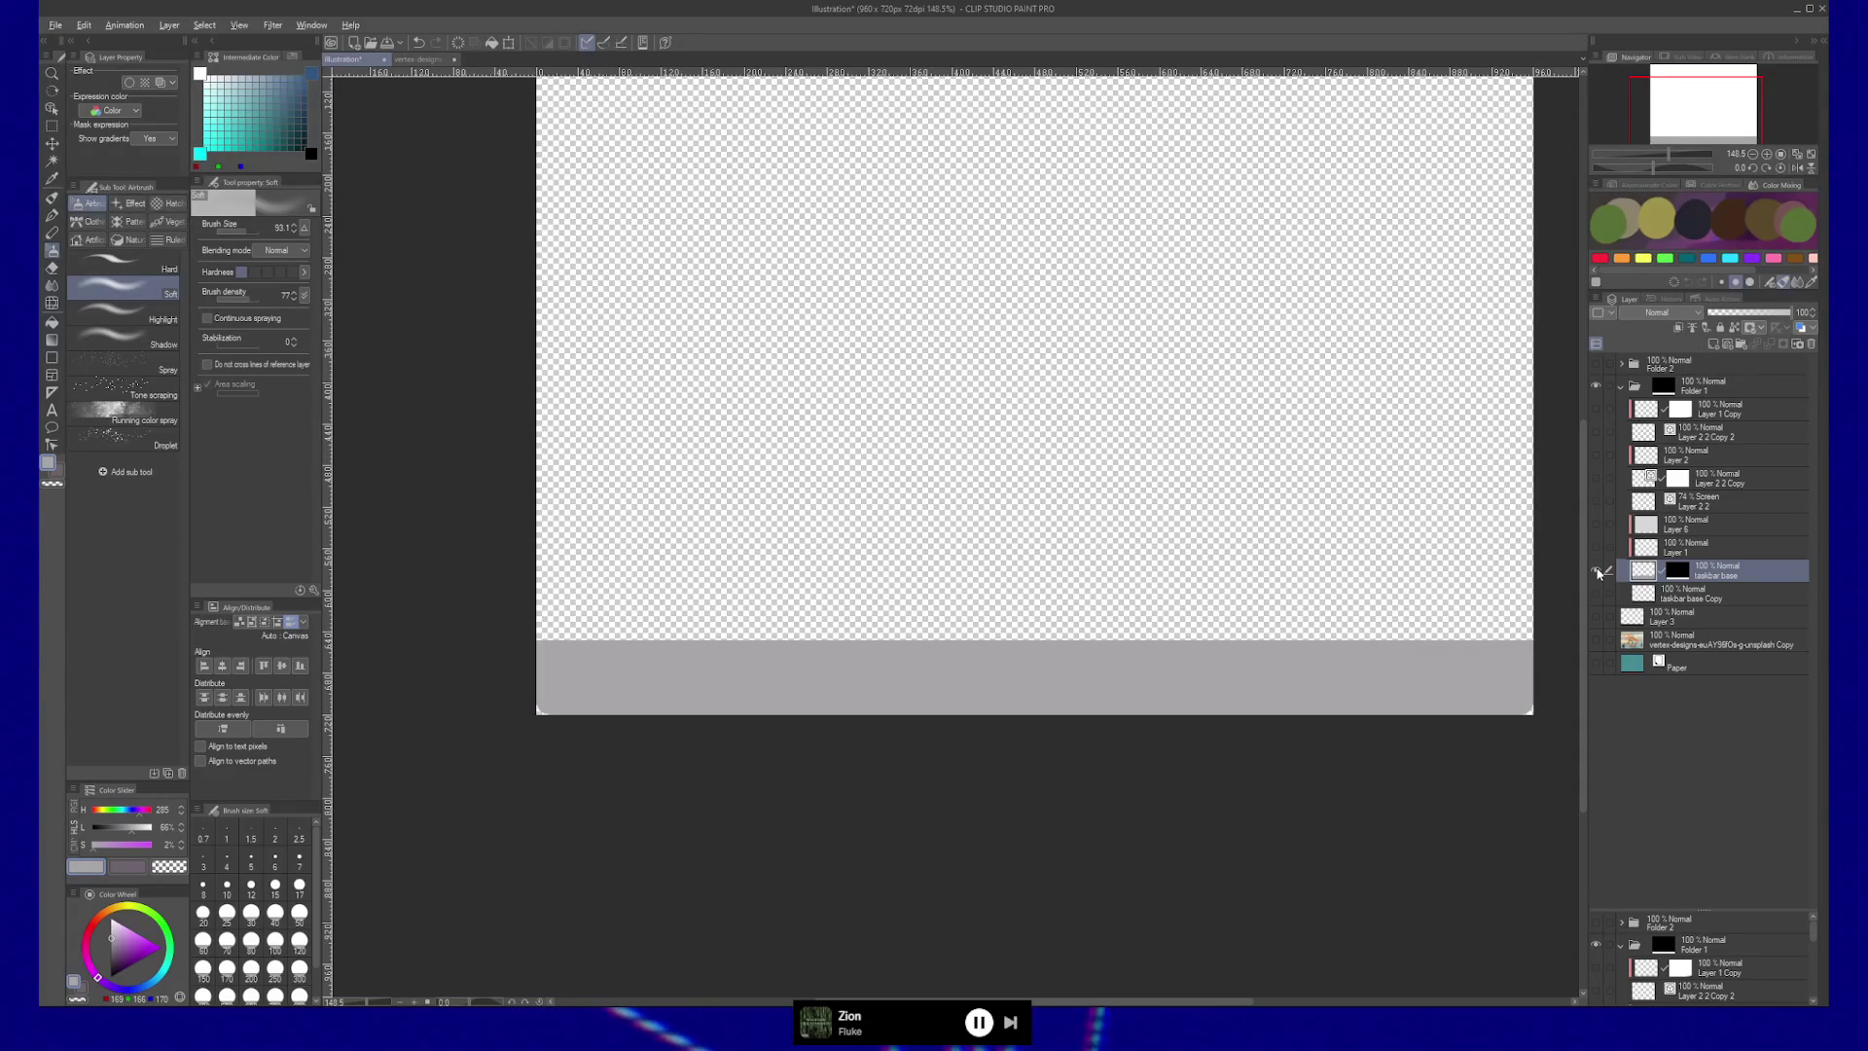
# Show all layers again and reposition the Layer 6 highlight band at the taskbar top.
pyautogui.keyDown('alt'); pyautogui.click(1597, 572); pyautogui.keyUp('alt')
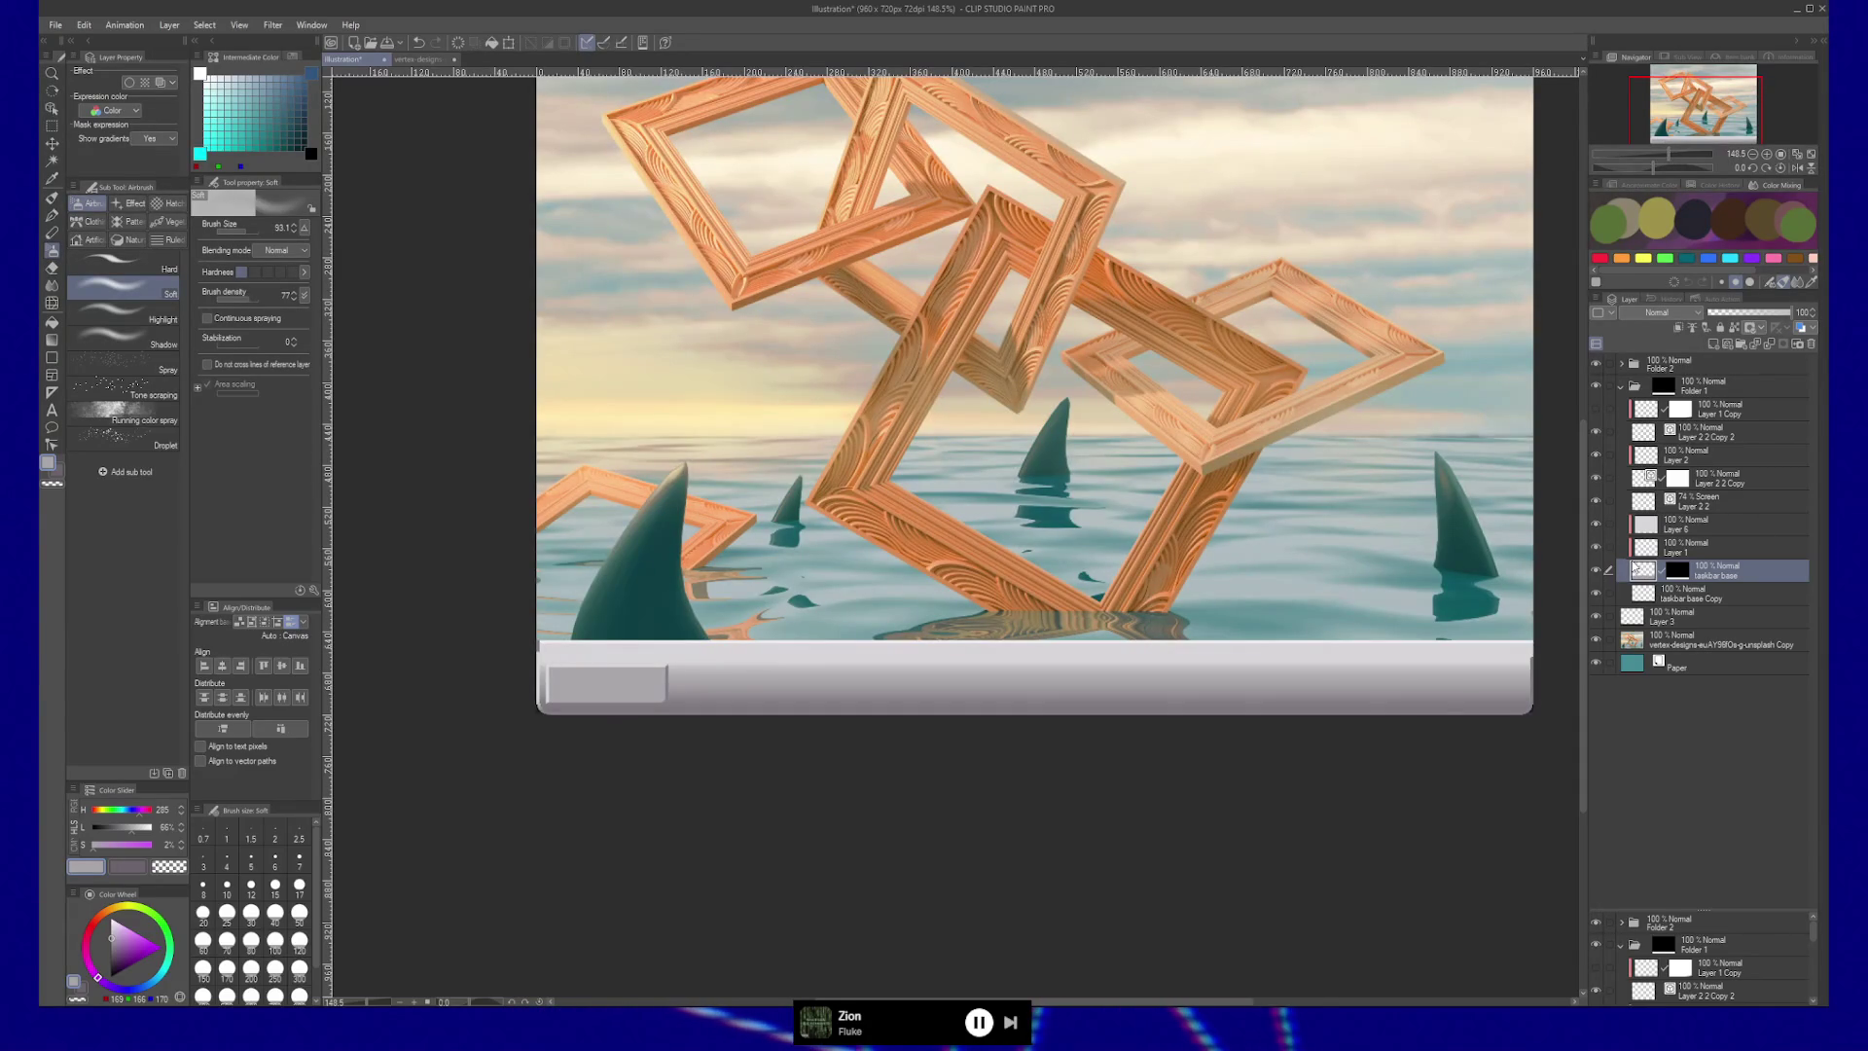
pyautogui.click(1597, 523)
pyautogui.click(1597, 524)
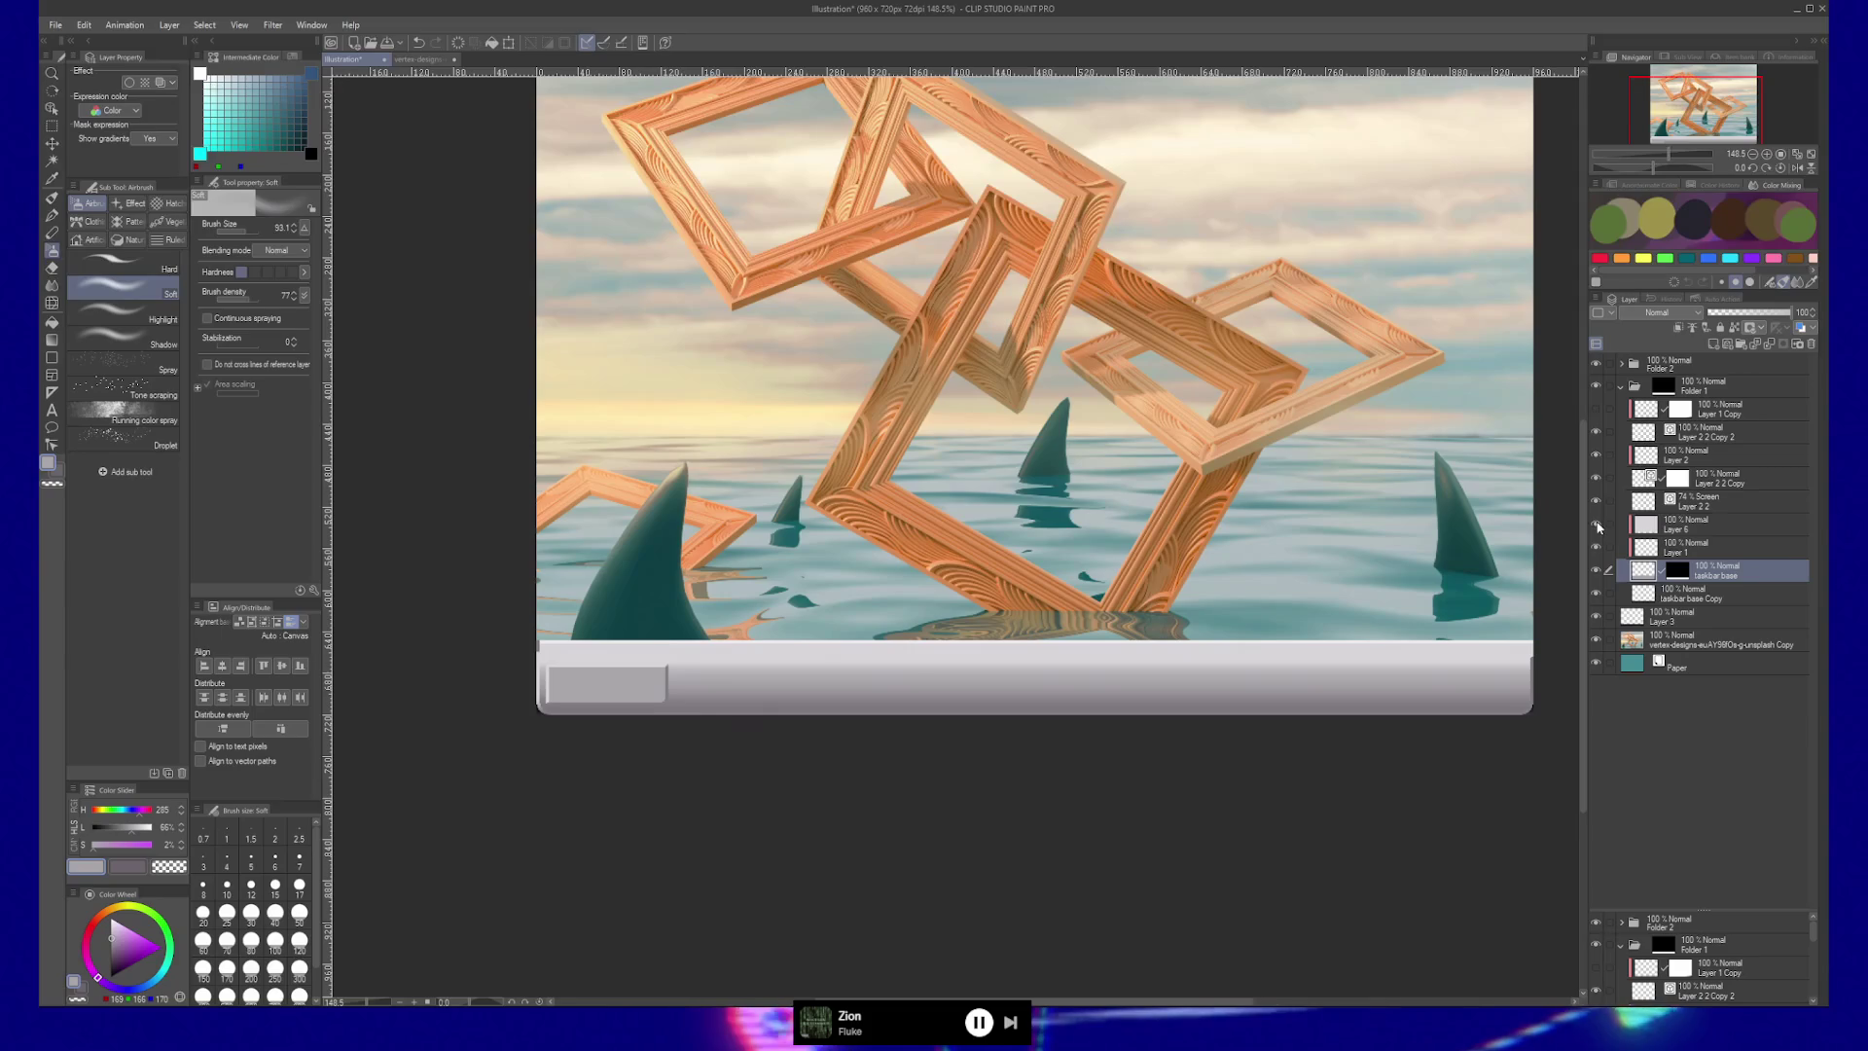
pyautogui.click(1682, 525)
pyautogui.press('k')
pyautogui.moveTo(1236, 614); pyautogui.dragTo(1252, 620)
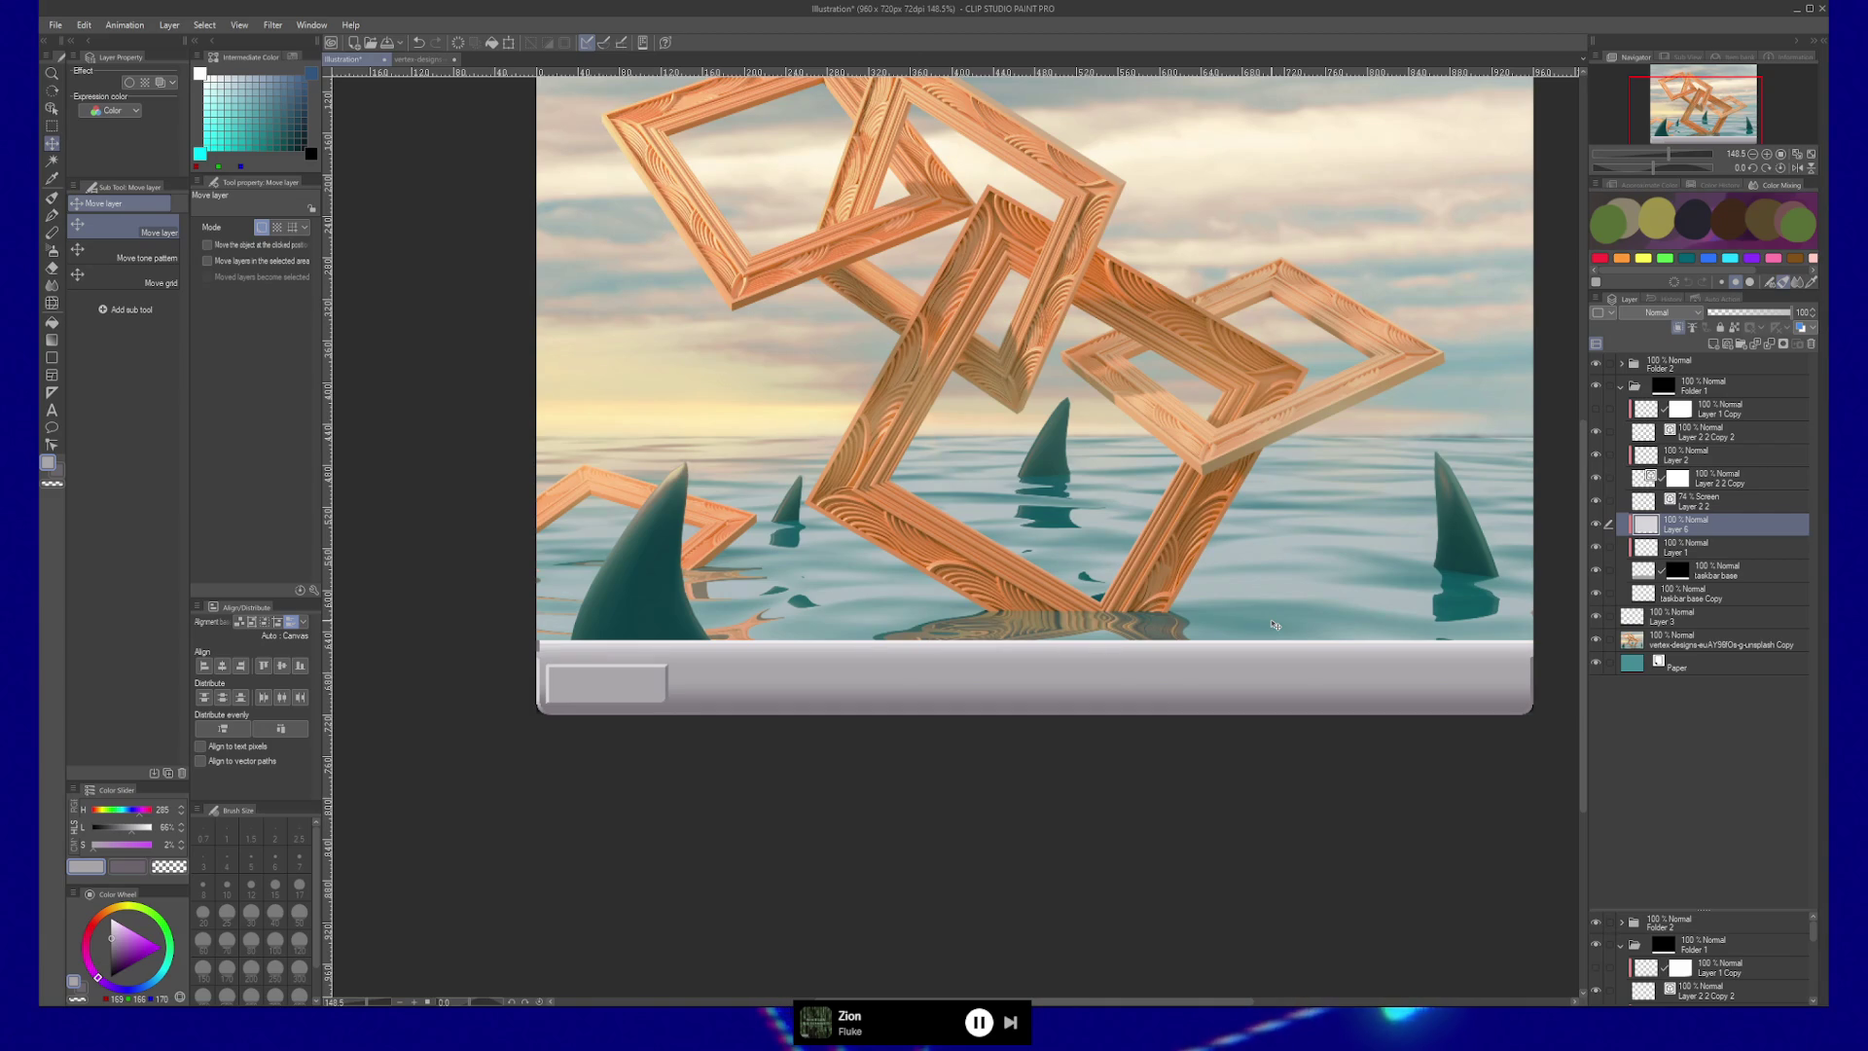
# Select Layer 2 and sample the light grey from the taskbar with the Faux-toshop brush.
pyautogui.click(1674, 550)
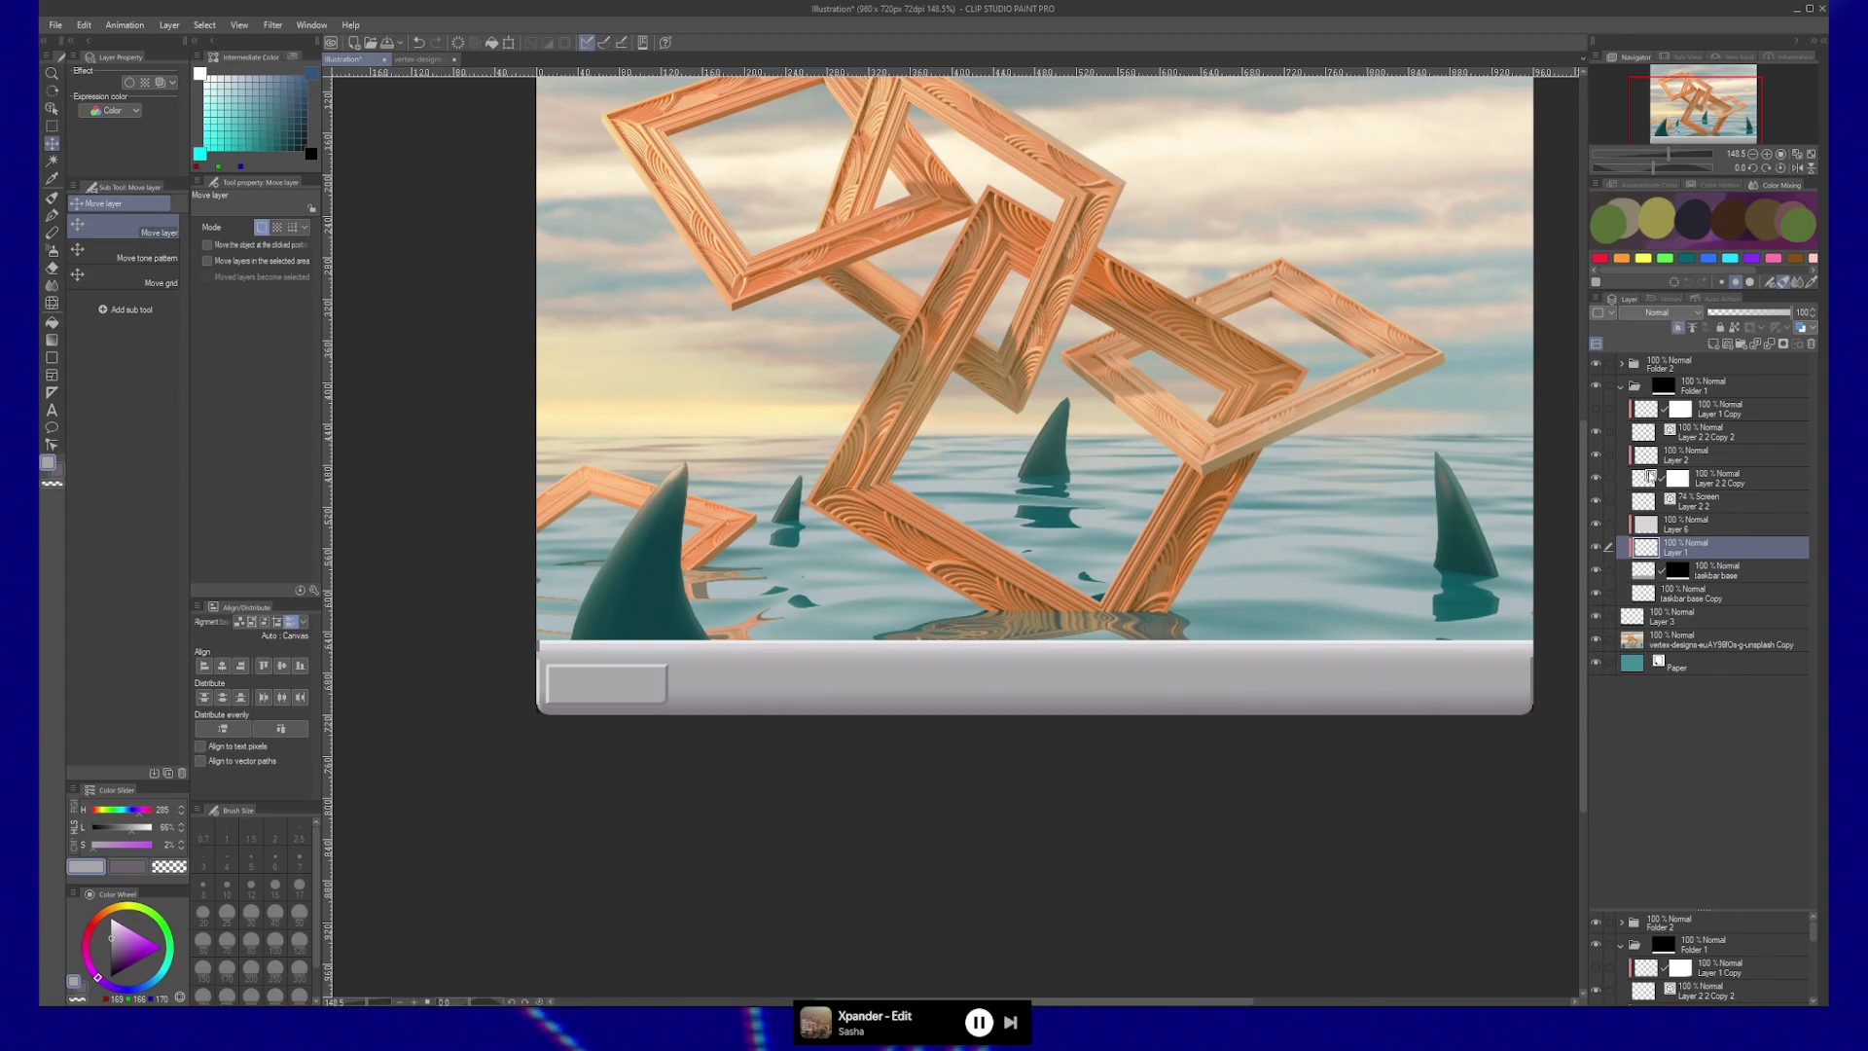
pyautogui.click(1683, 455)
pyautogui.press('b')
pyautogui.keyDown('alt'); pyautogui.click(541, 658); pyautogui.keyUp('alt')
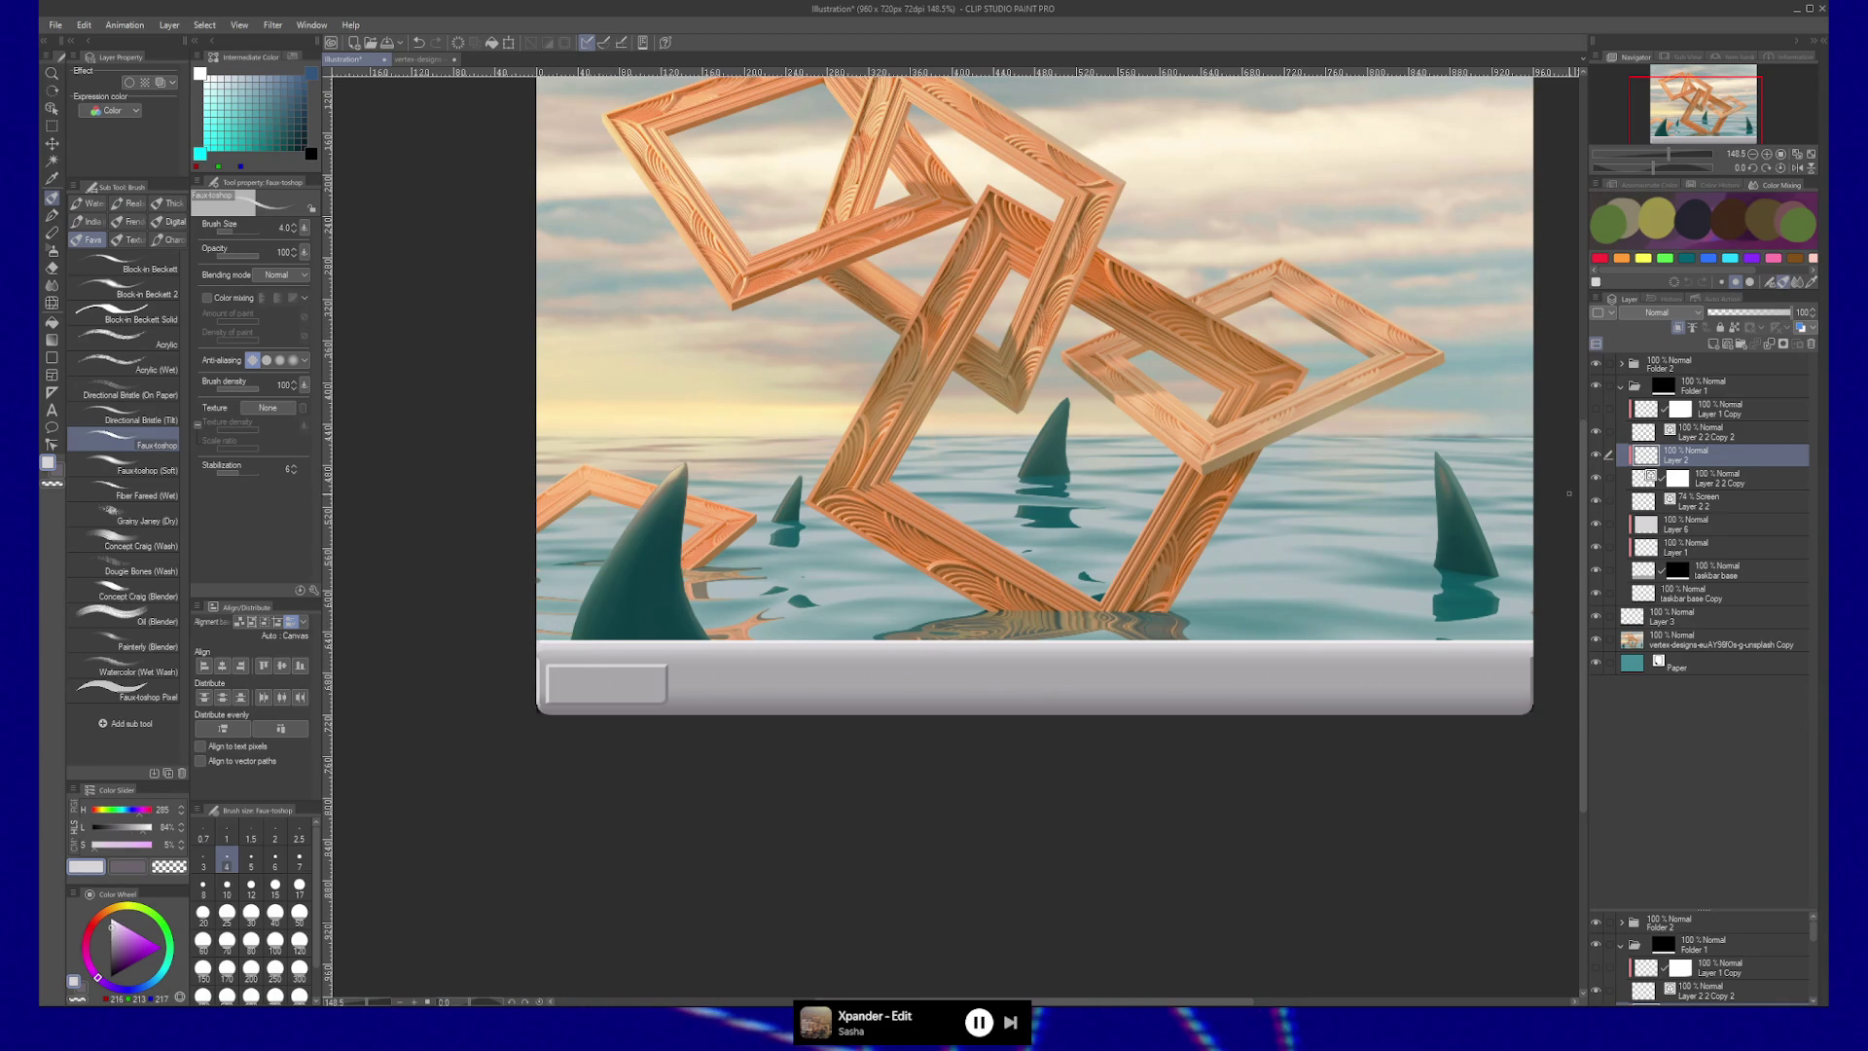
# Zoom into the taskbar's lower-left corner and sample an even lighter grey.
pyautogui.press('/')
pyautogui.moveTo(522, 658); pyautogui.dragTo(517, 680)
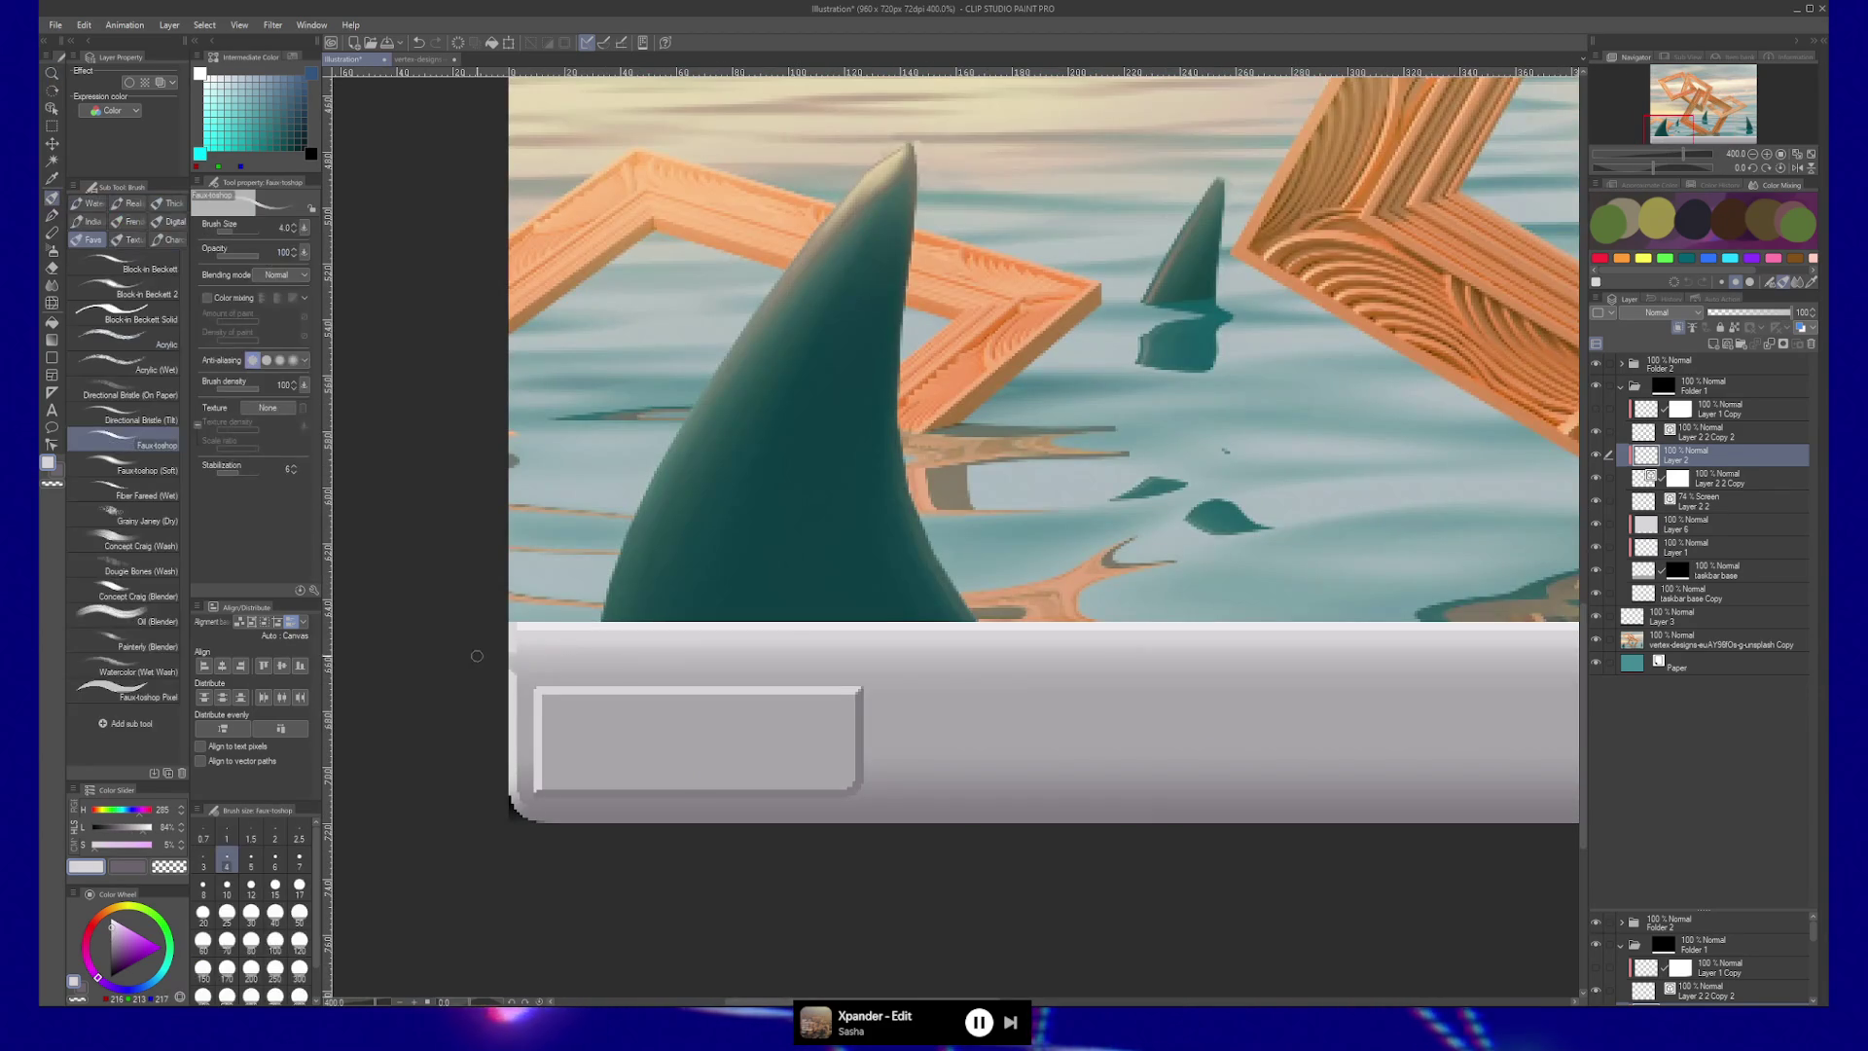
pyautogui.keyDown('alt'); pyautogui.click(516, 684); pyautogui.keyUp('alt')
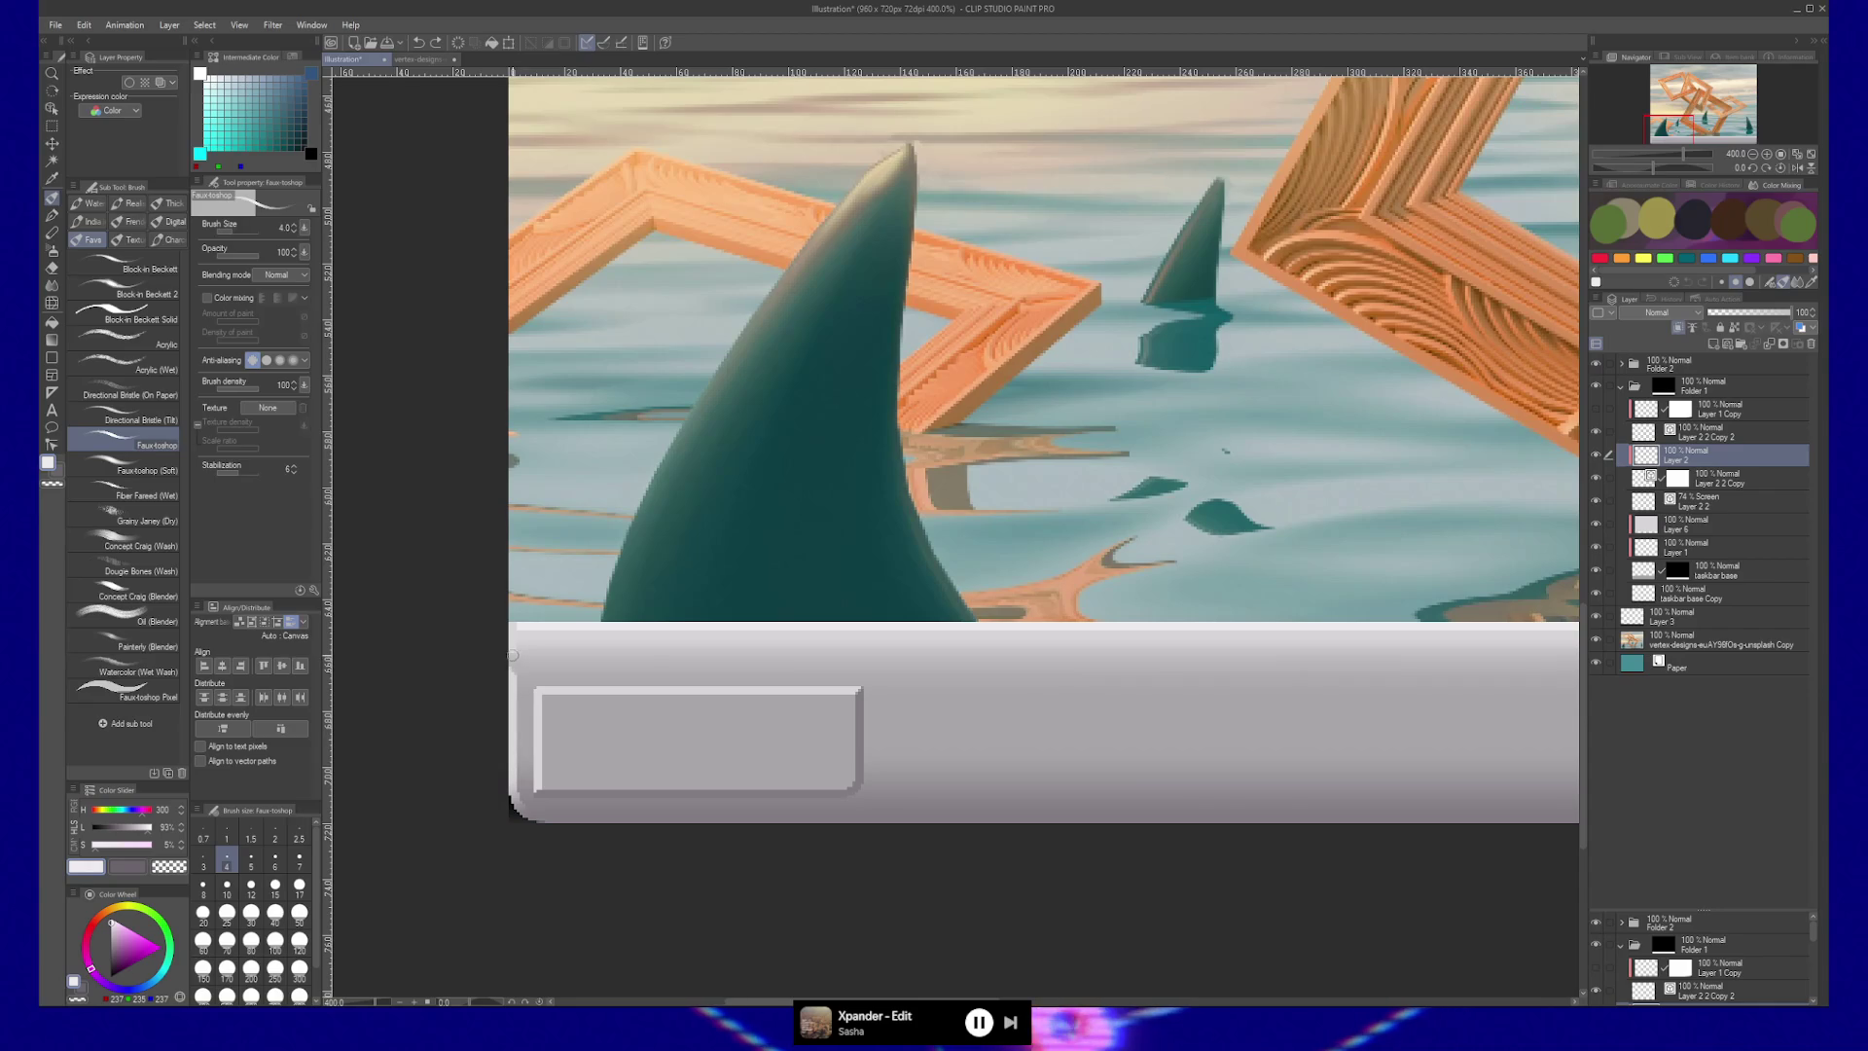
pyautogui.press('b')
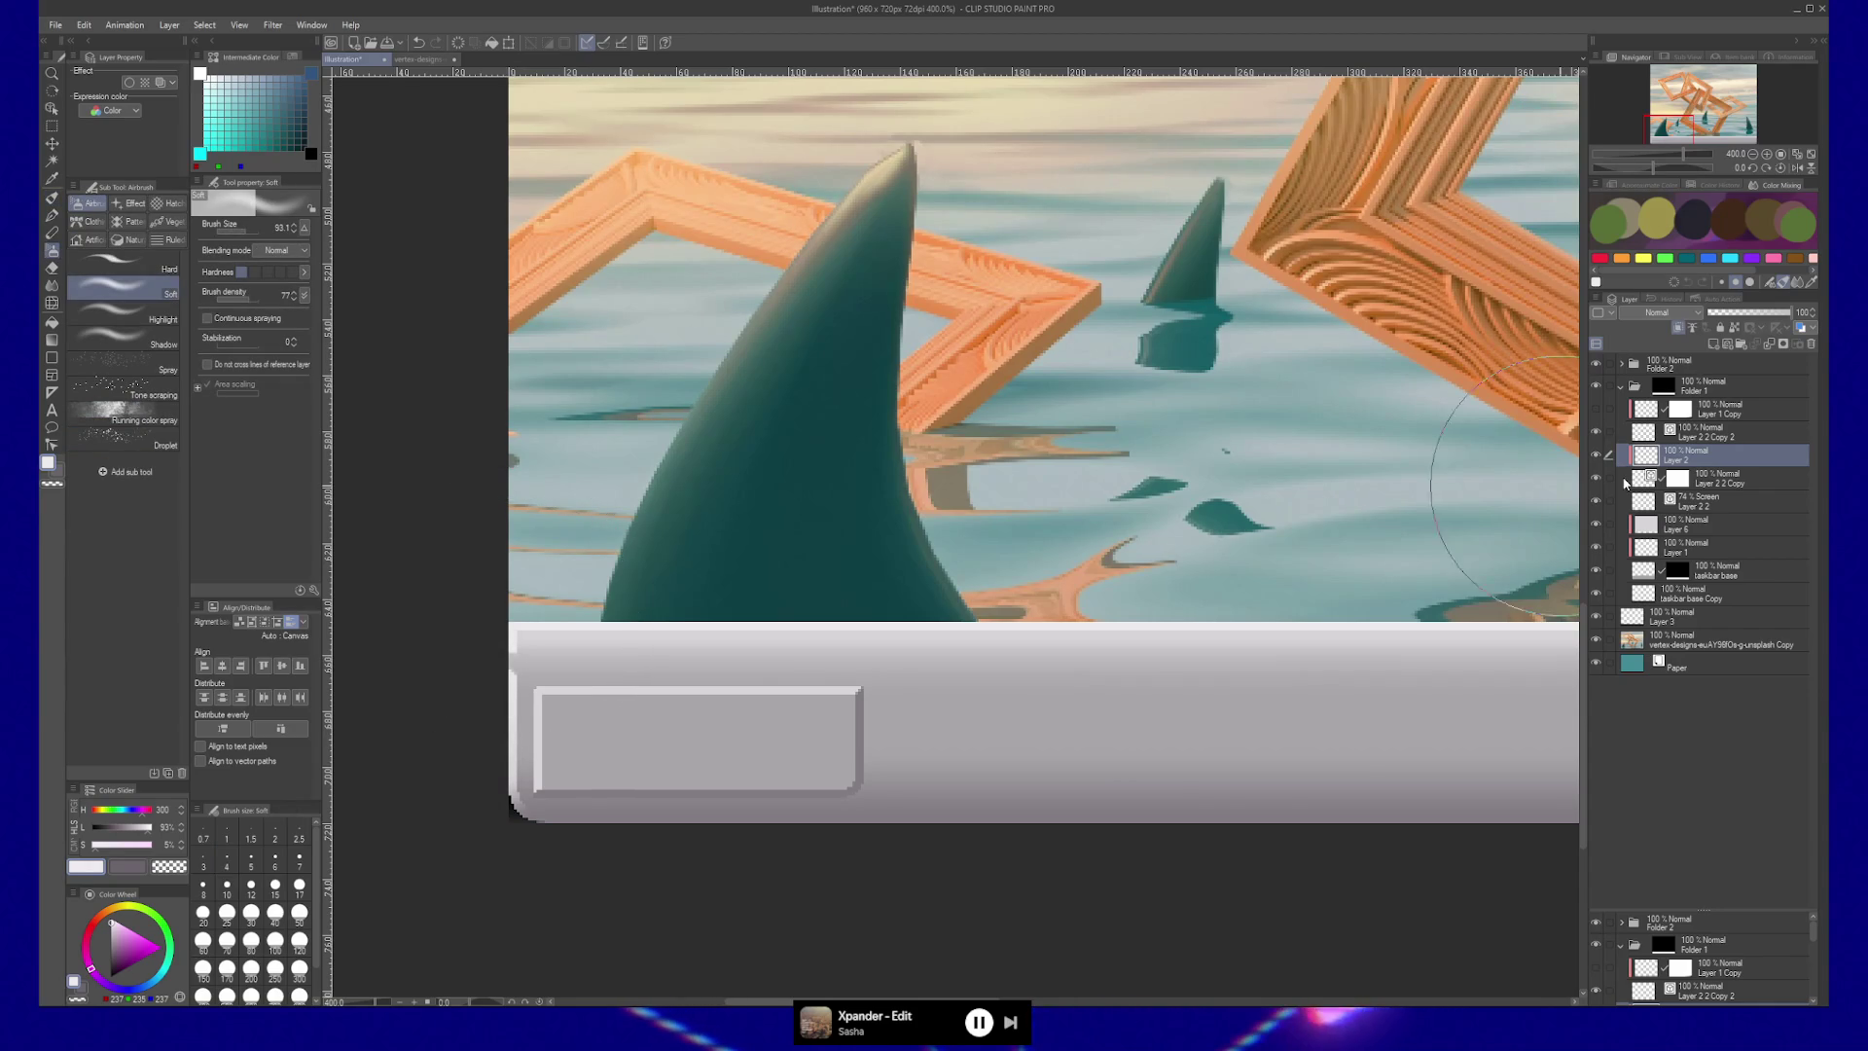
# Select the Layer 2 2 Copy mask and bring the taskbar's lower-right corner into view.
pyautogui.click(1679, 478)
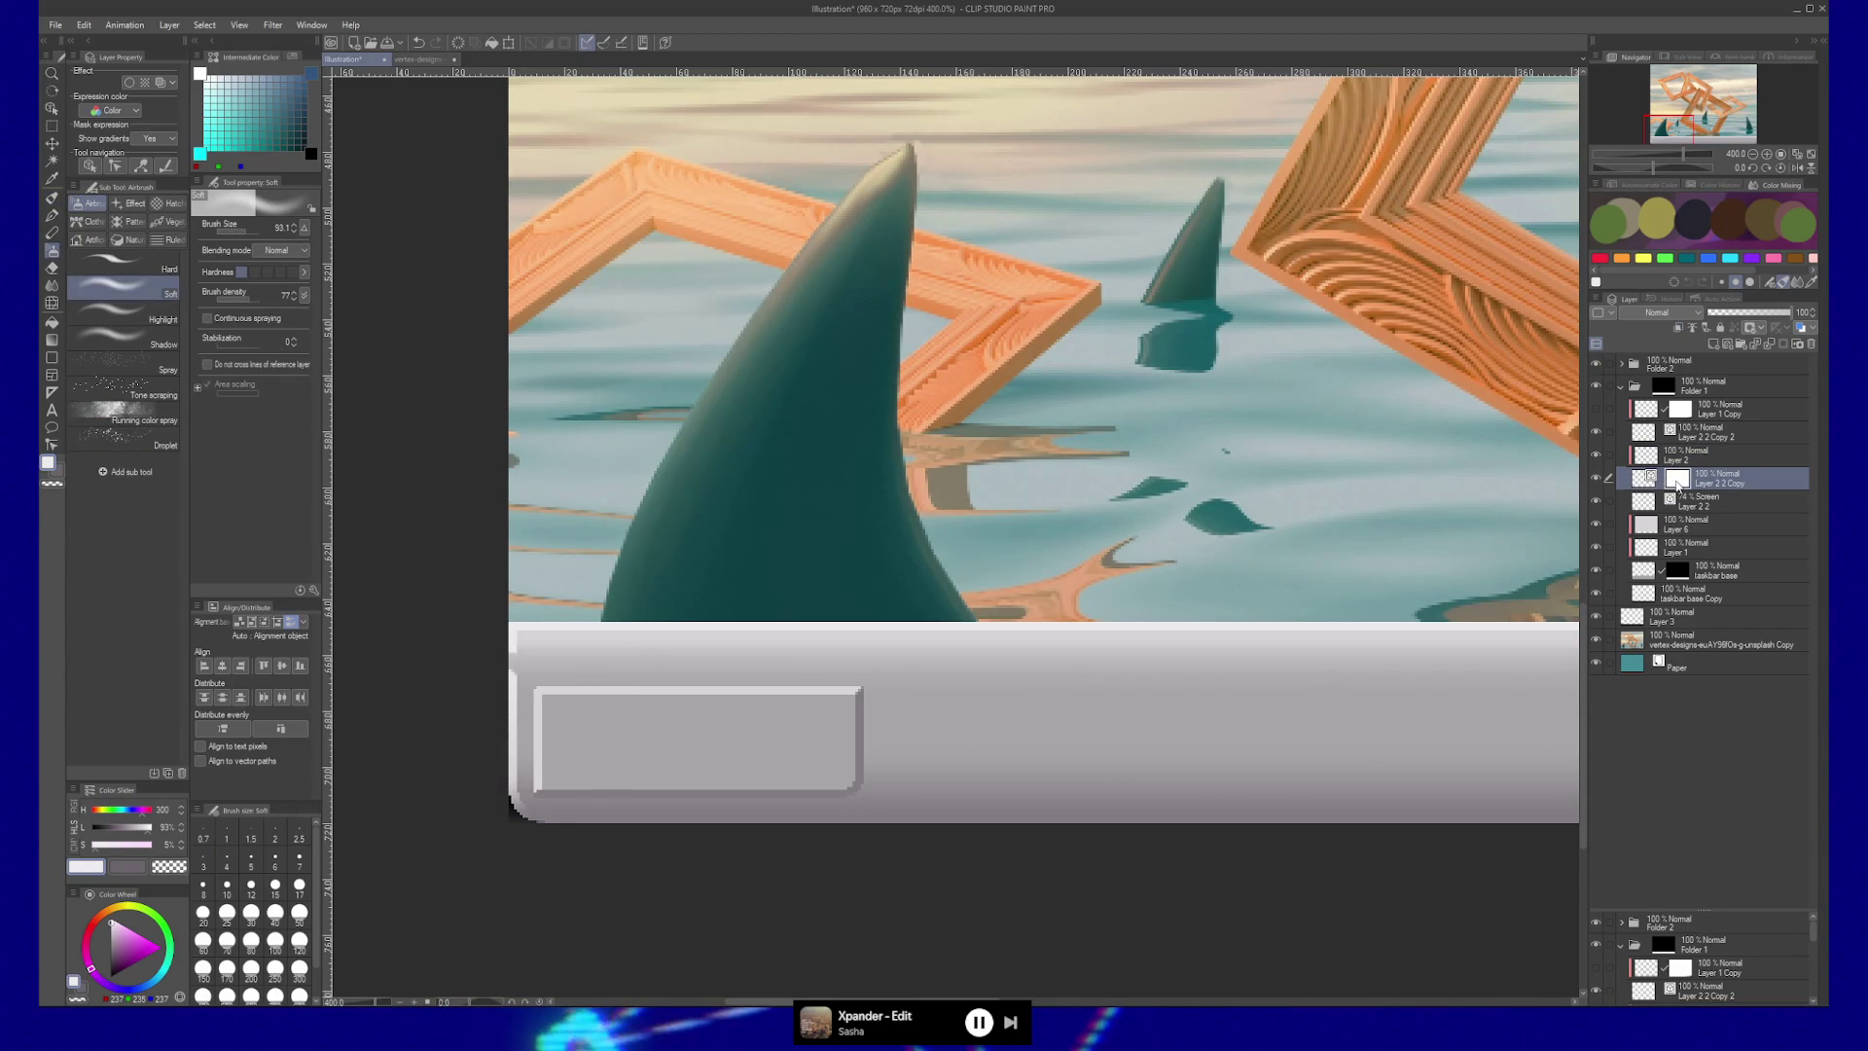
pyautogui.press('k')
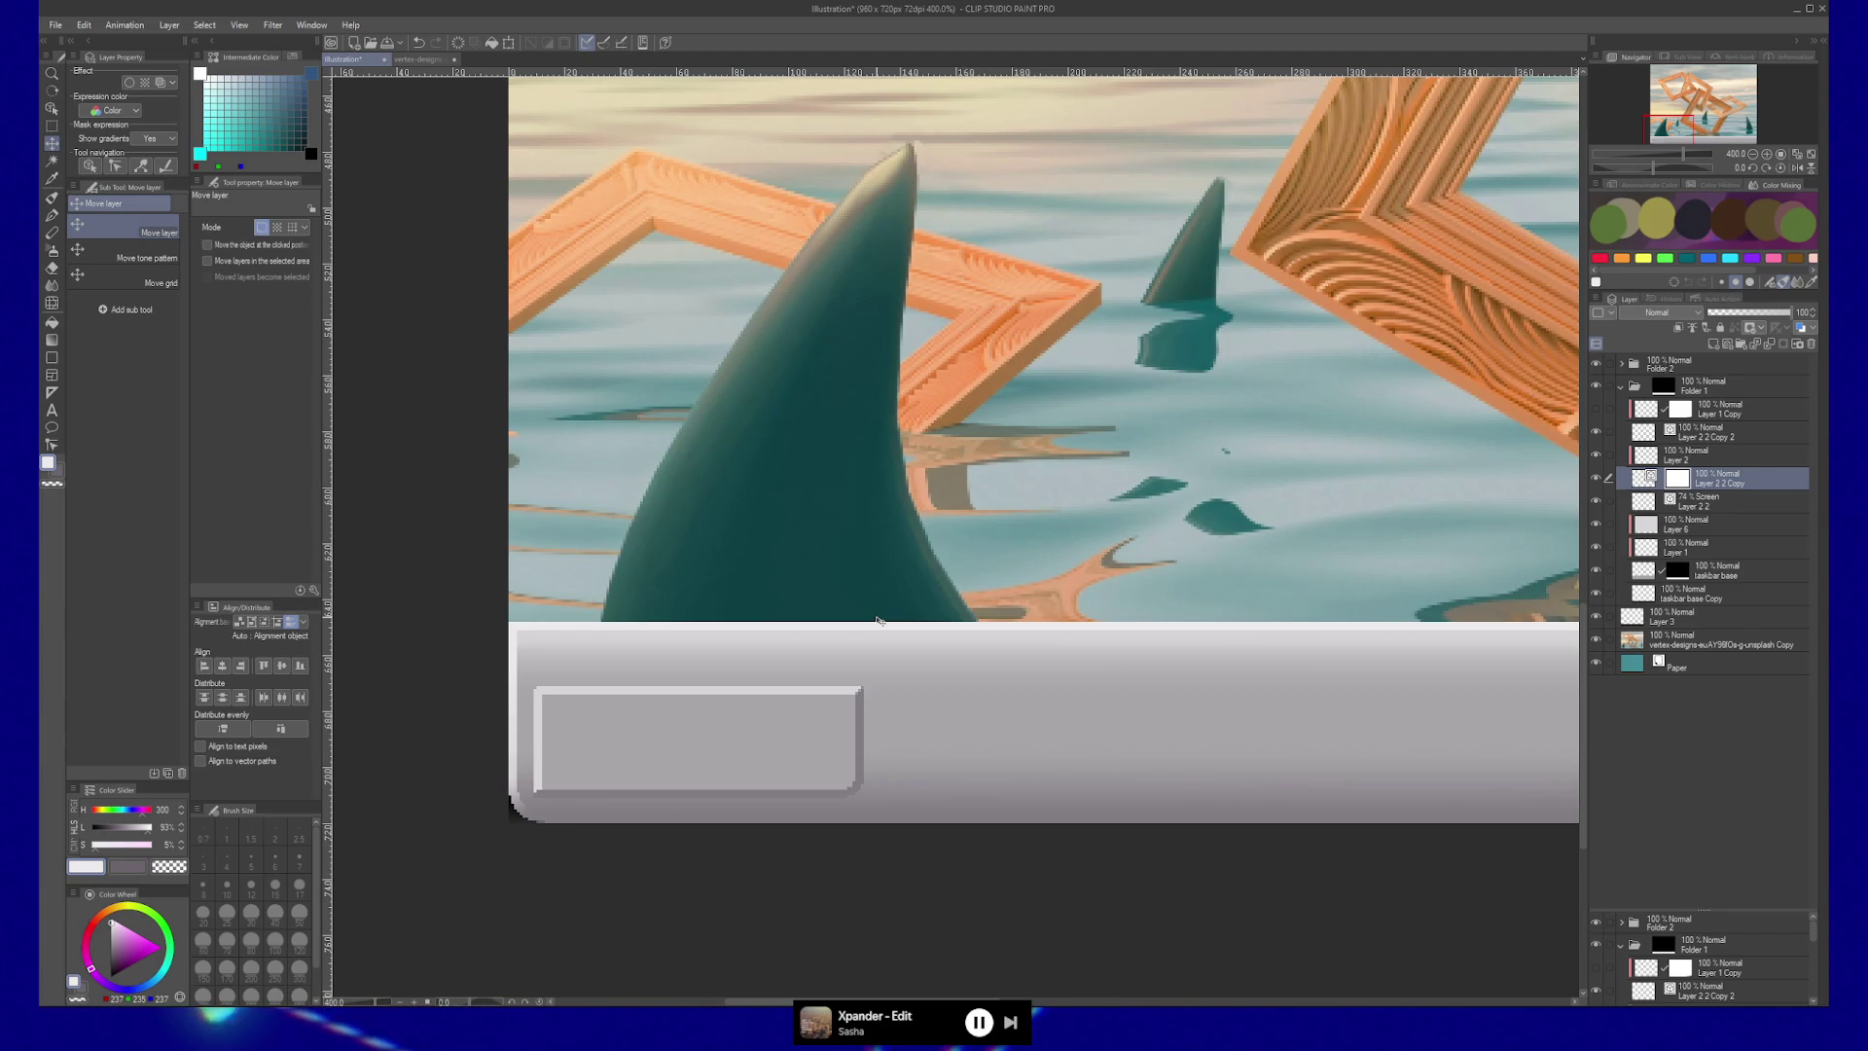
pyautogui.moveTo(876, 621)
pyautogui.mouseDown()
pyautogui.moveTo(1034, 671)
pyautogui.moveTo(1067, 704)
pyautogui.moveTo(602, 700)
pyautogui.moveTo(1181, 694)
pyautogui.mouseUp()
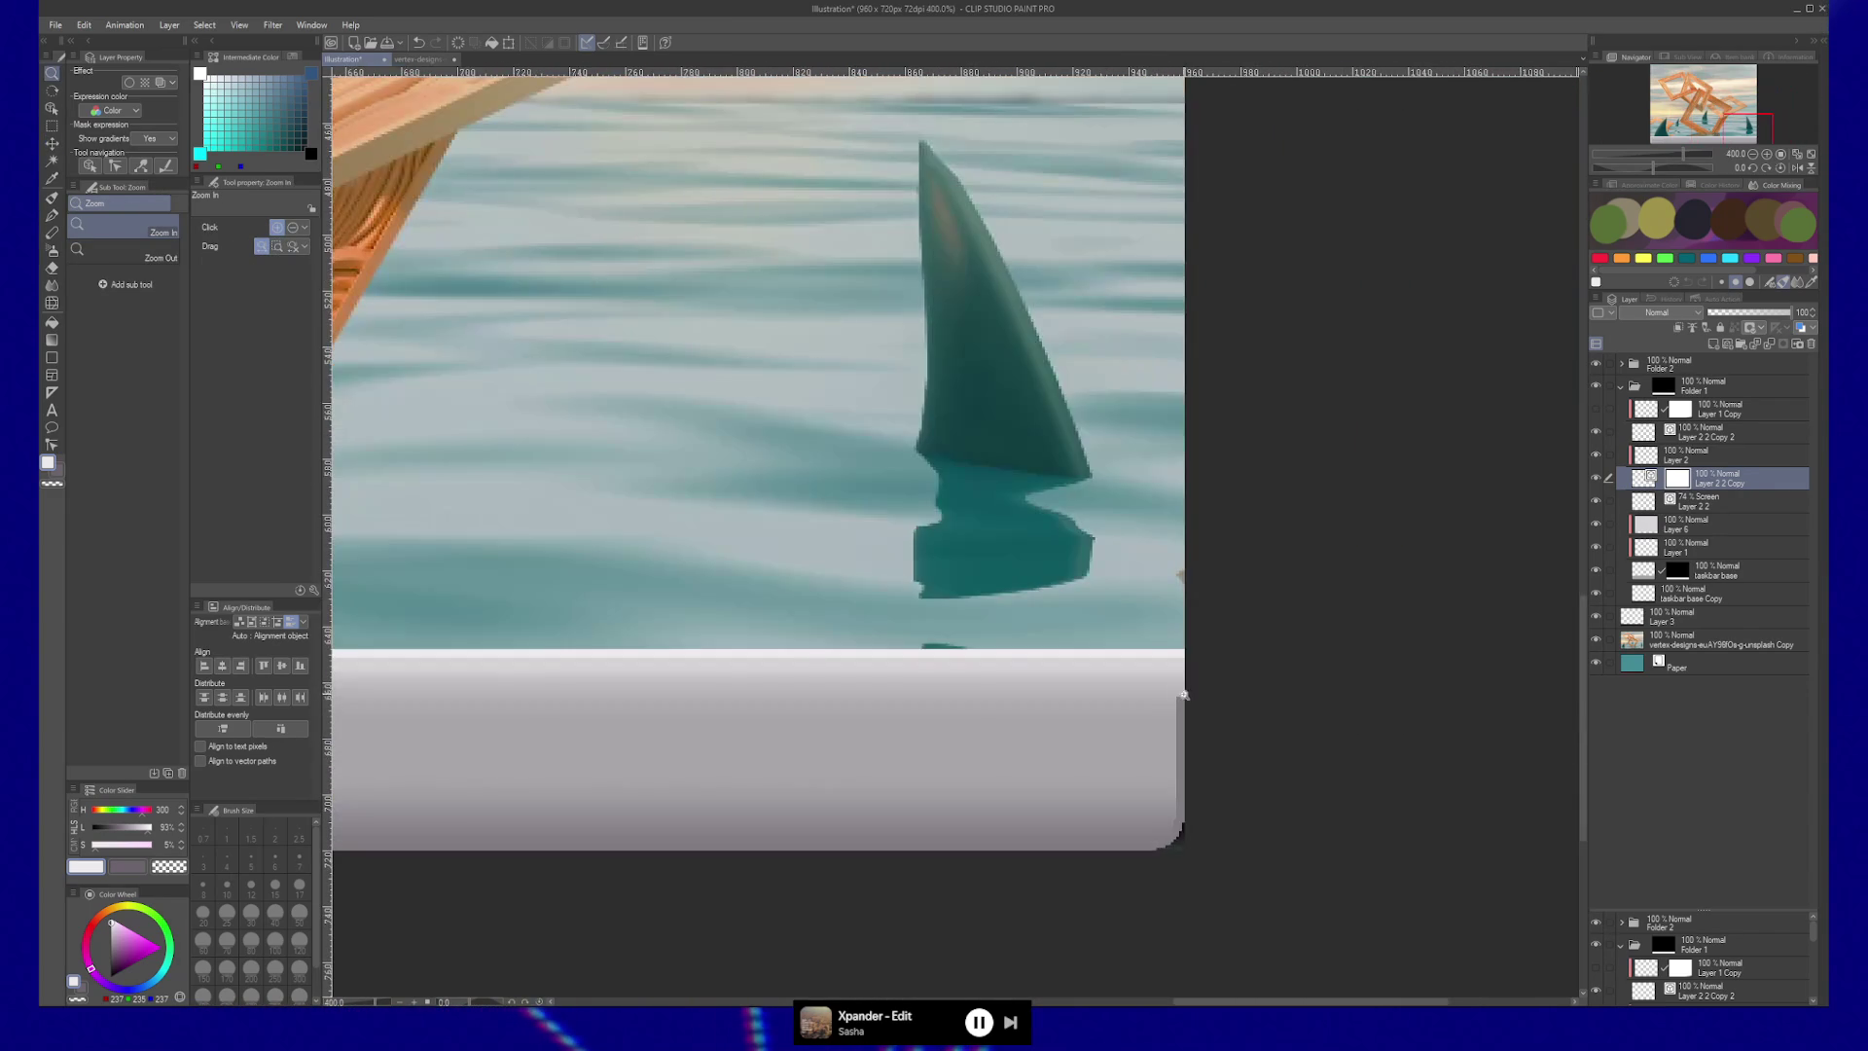
# On the Layer 2 2 Copy 2 outline, pull the corner line's top control point slightly left.
pyautogui.keyDown('ctrl'); pyautogui.keyDown('shift'); pyautogui.click(1182, 704); pyautogui.keyUp('shift'); pyautogui.keyUp('ctrl')
pyautogui.press('y')
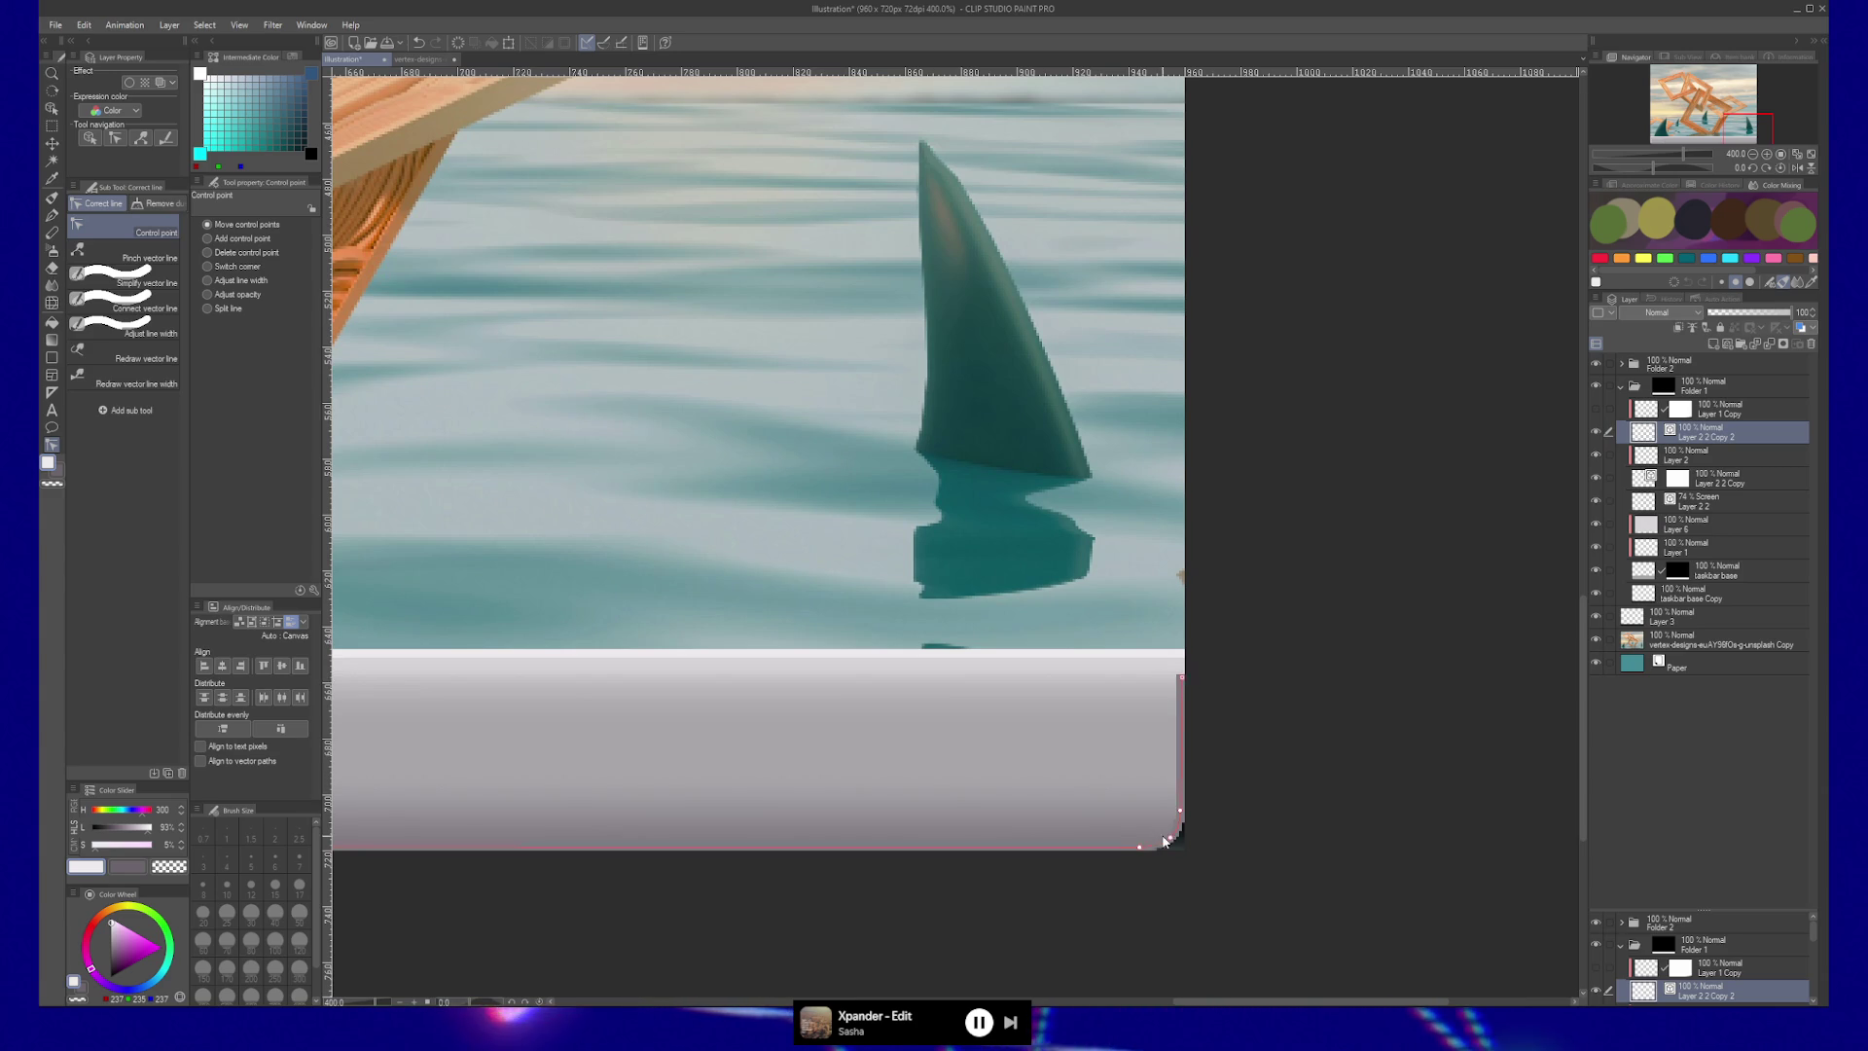
pyautogui.scroll(3, 1201, 816)
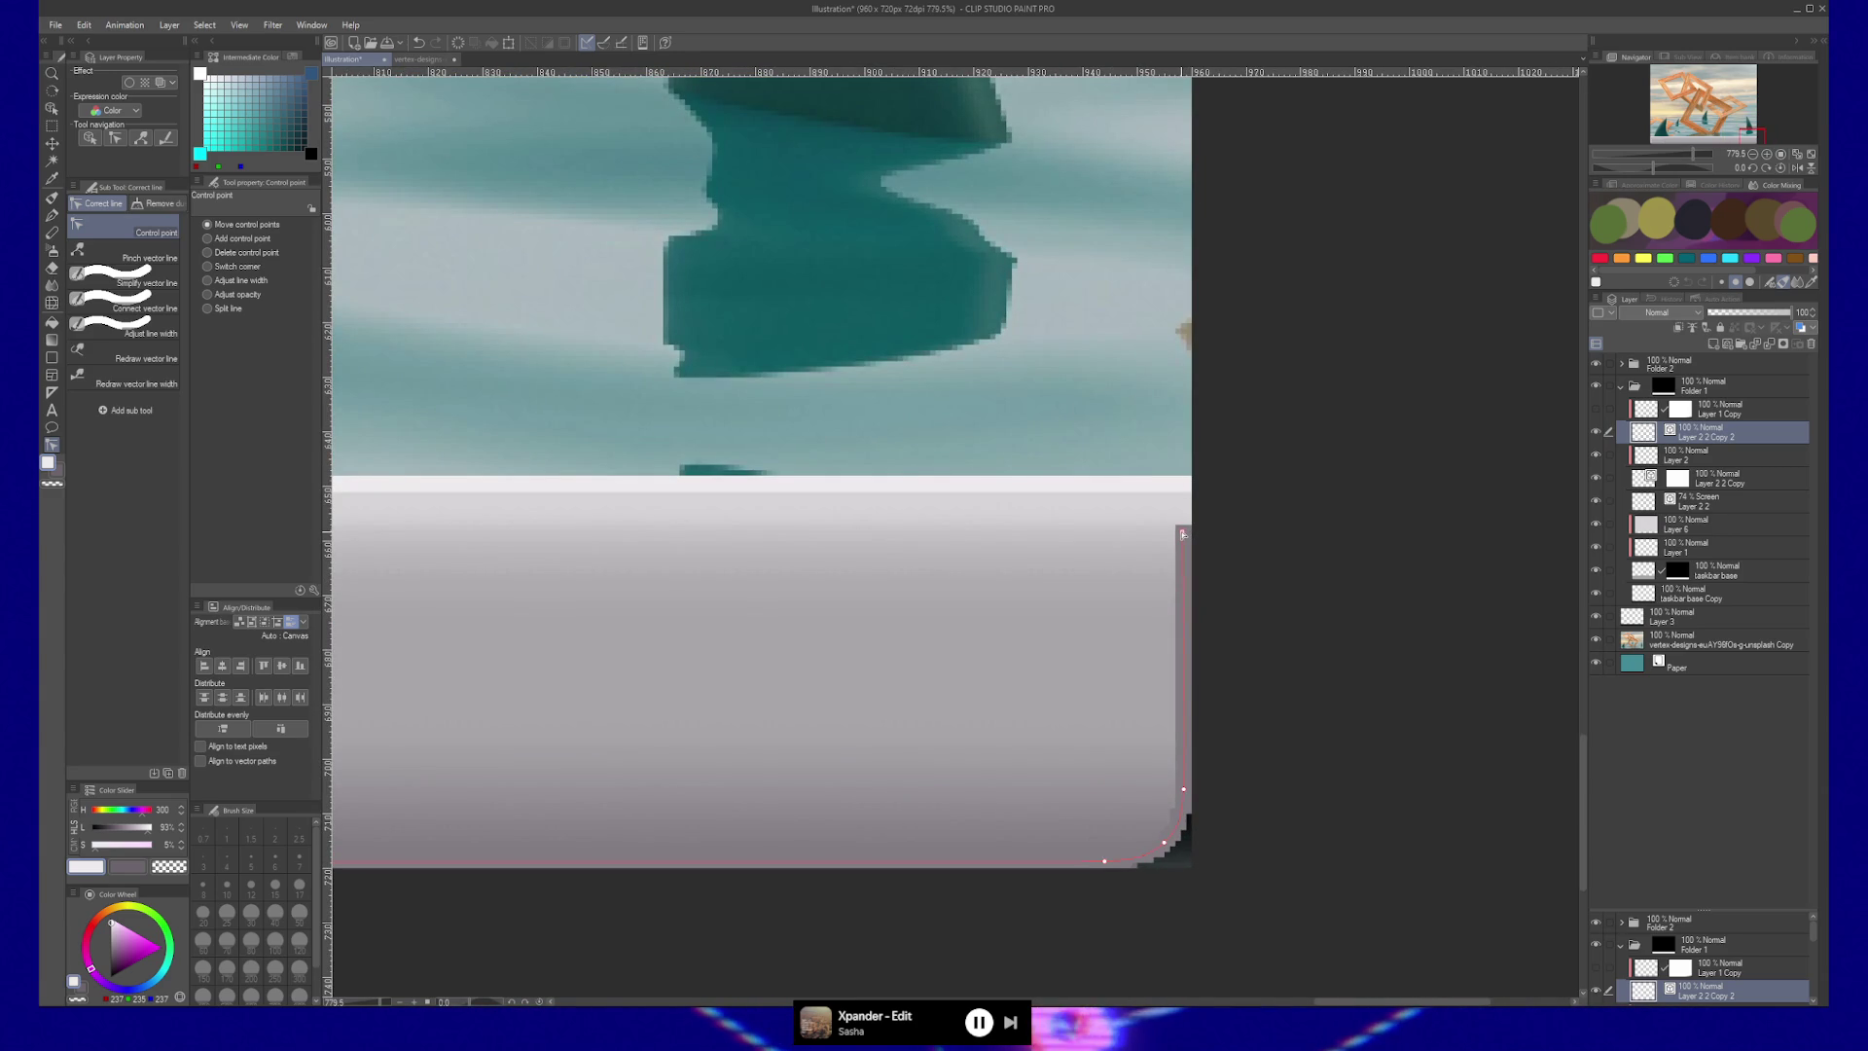
pyautogui.moveTo(1184, 533); pyautogui.dragTo(1184, 535)
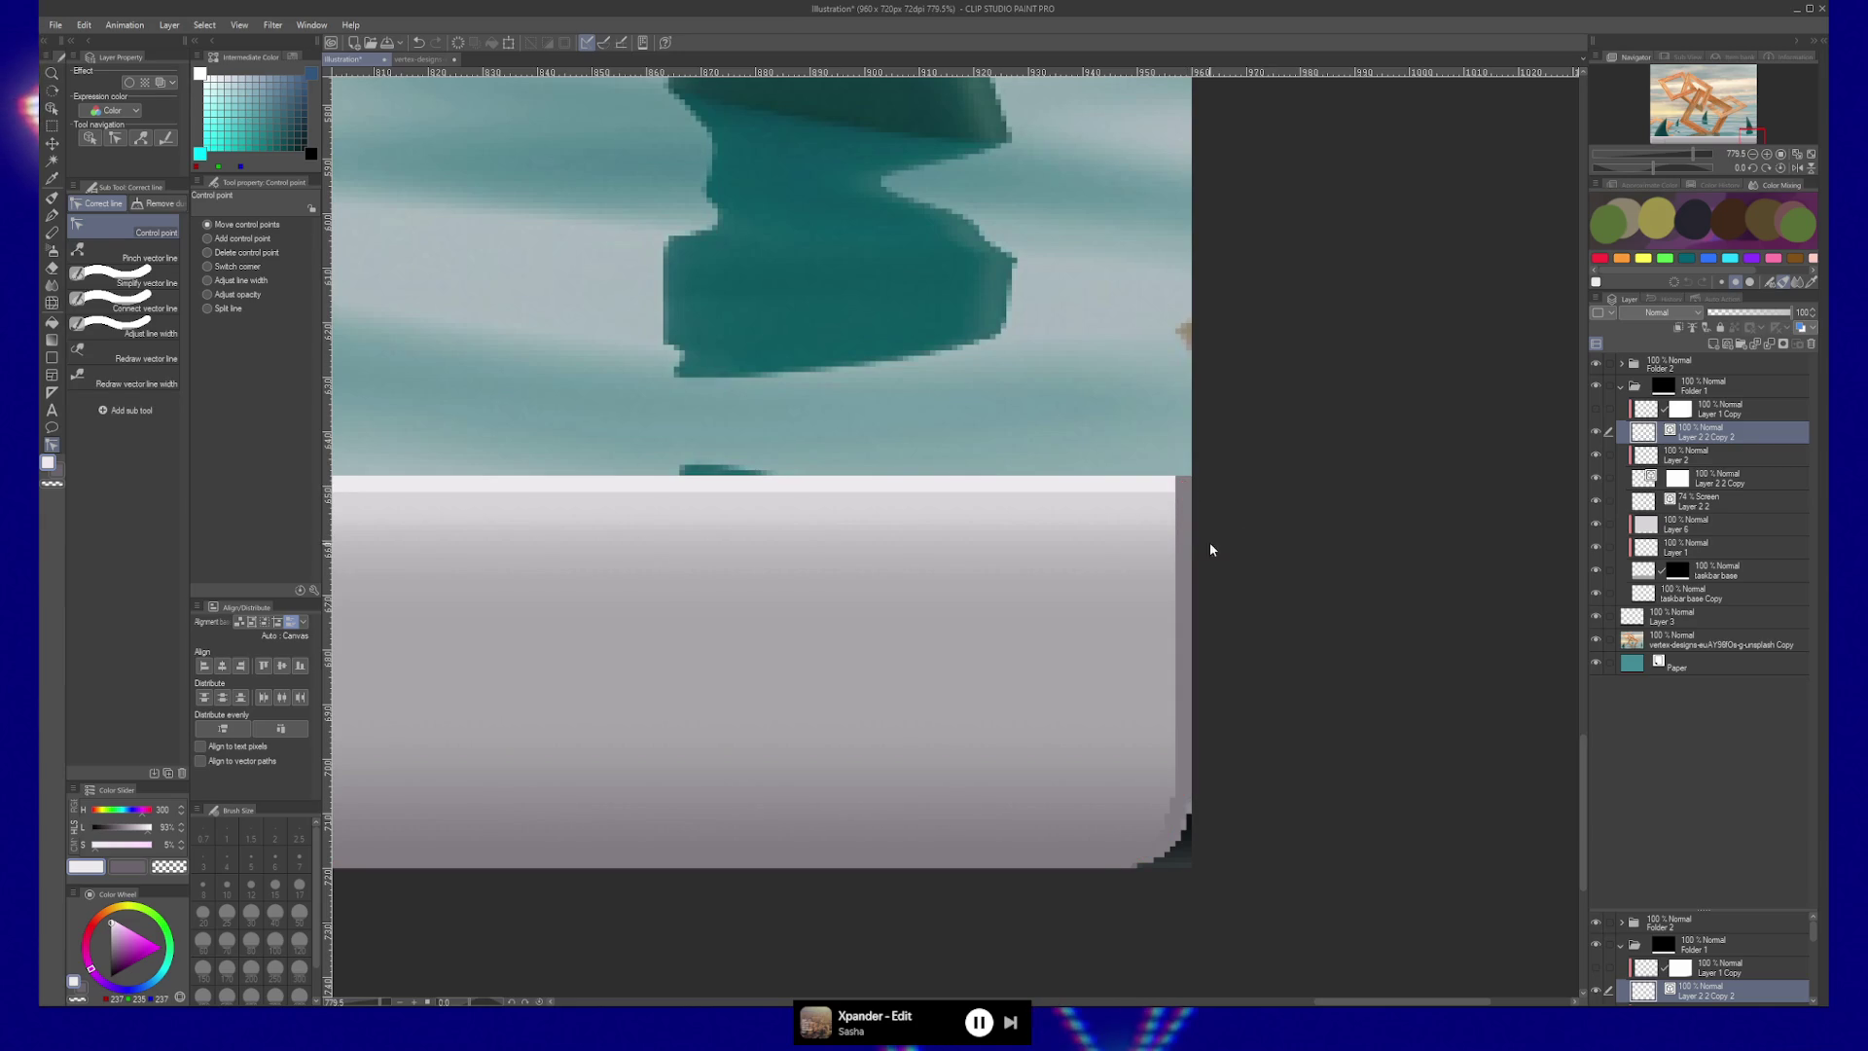
pyautogui.scroll(-10, 1220, 550)
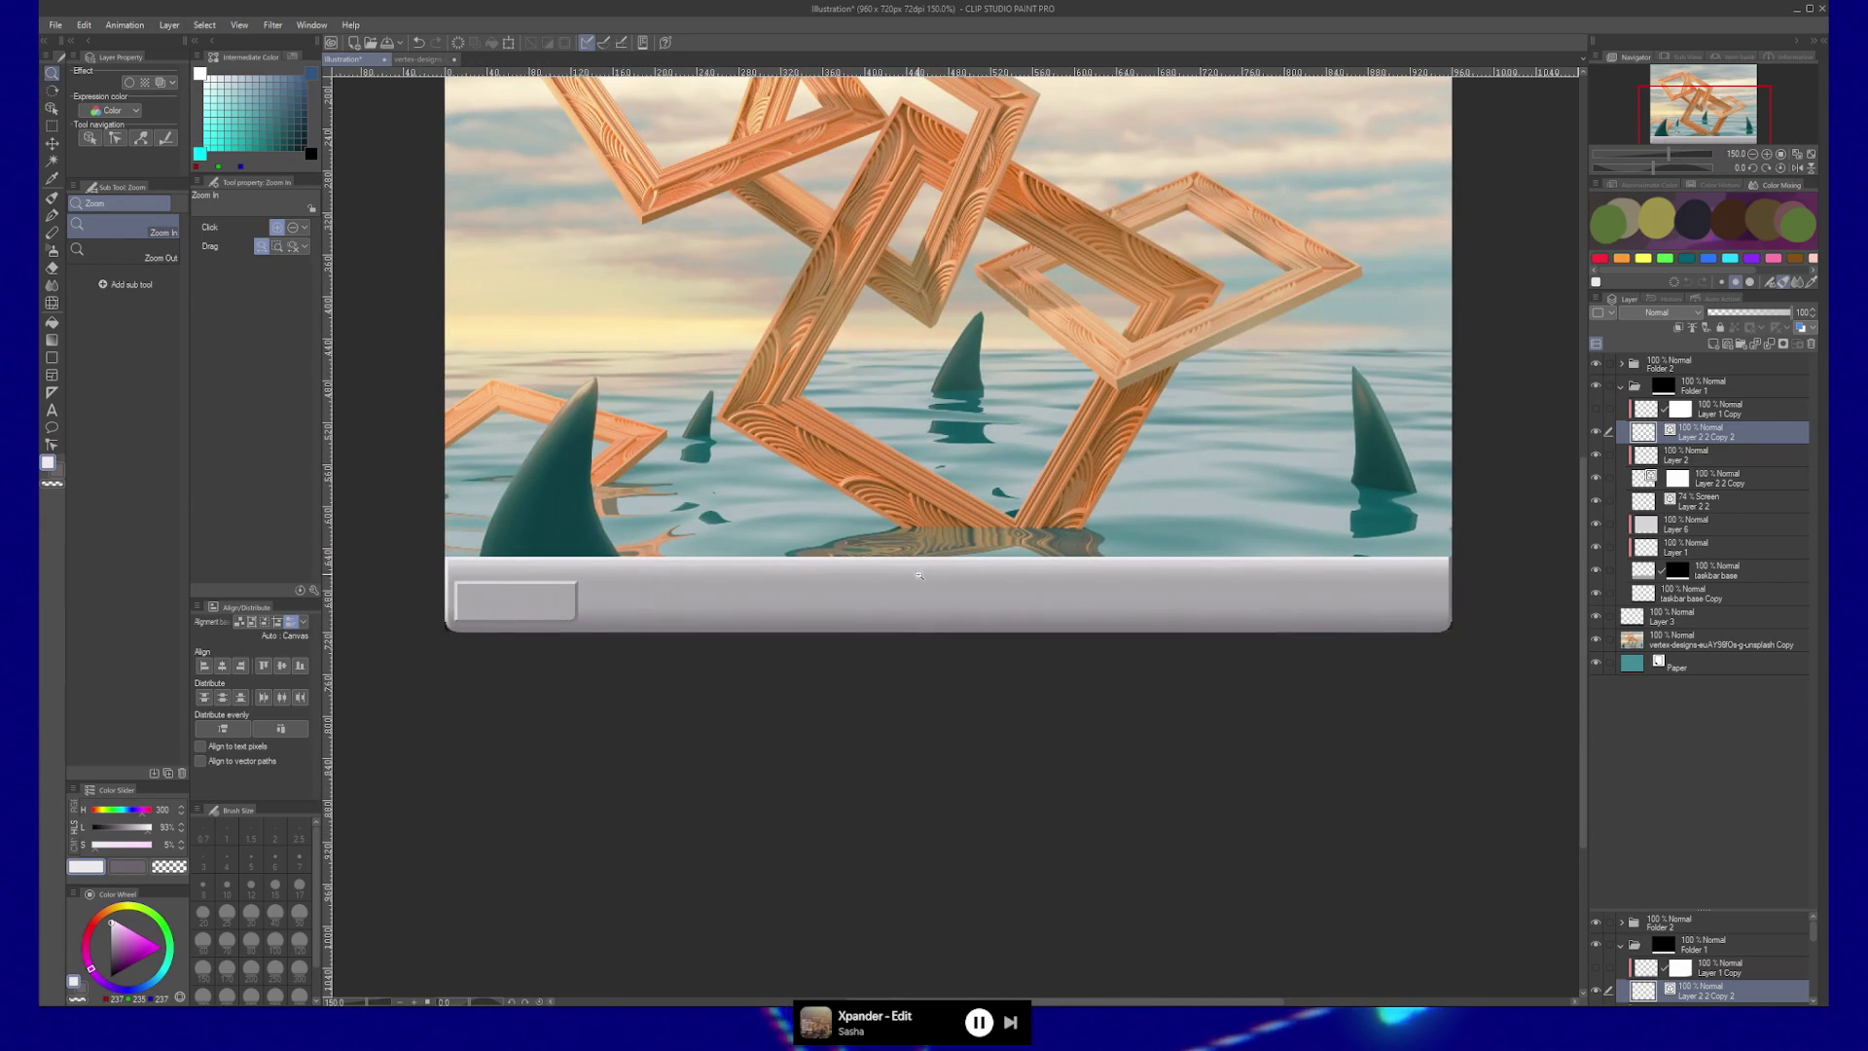
# Select Layer 1 and toggle Layer 1 and Layer 6 visibility to compare the taskbar shading.
pyautogui.click(1679, 548)
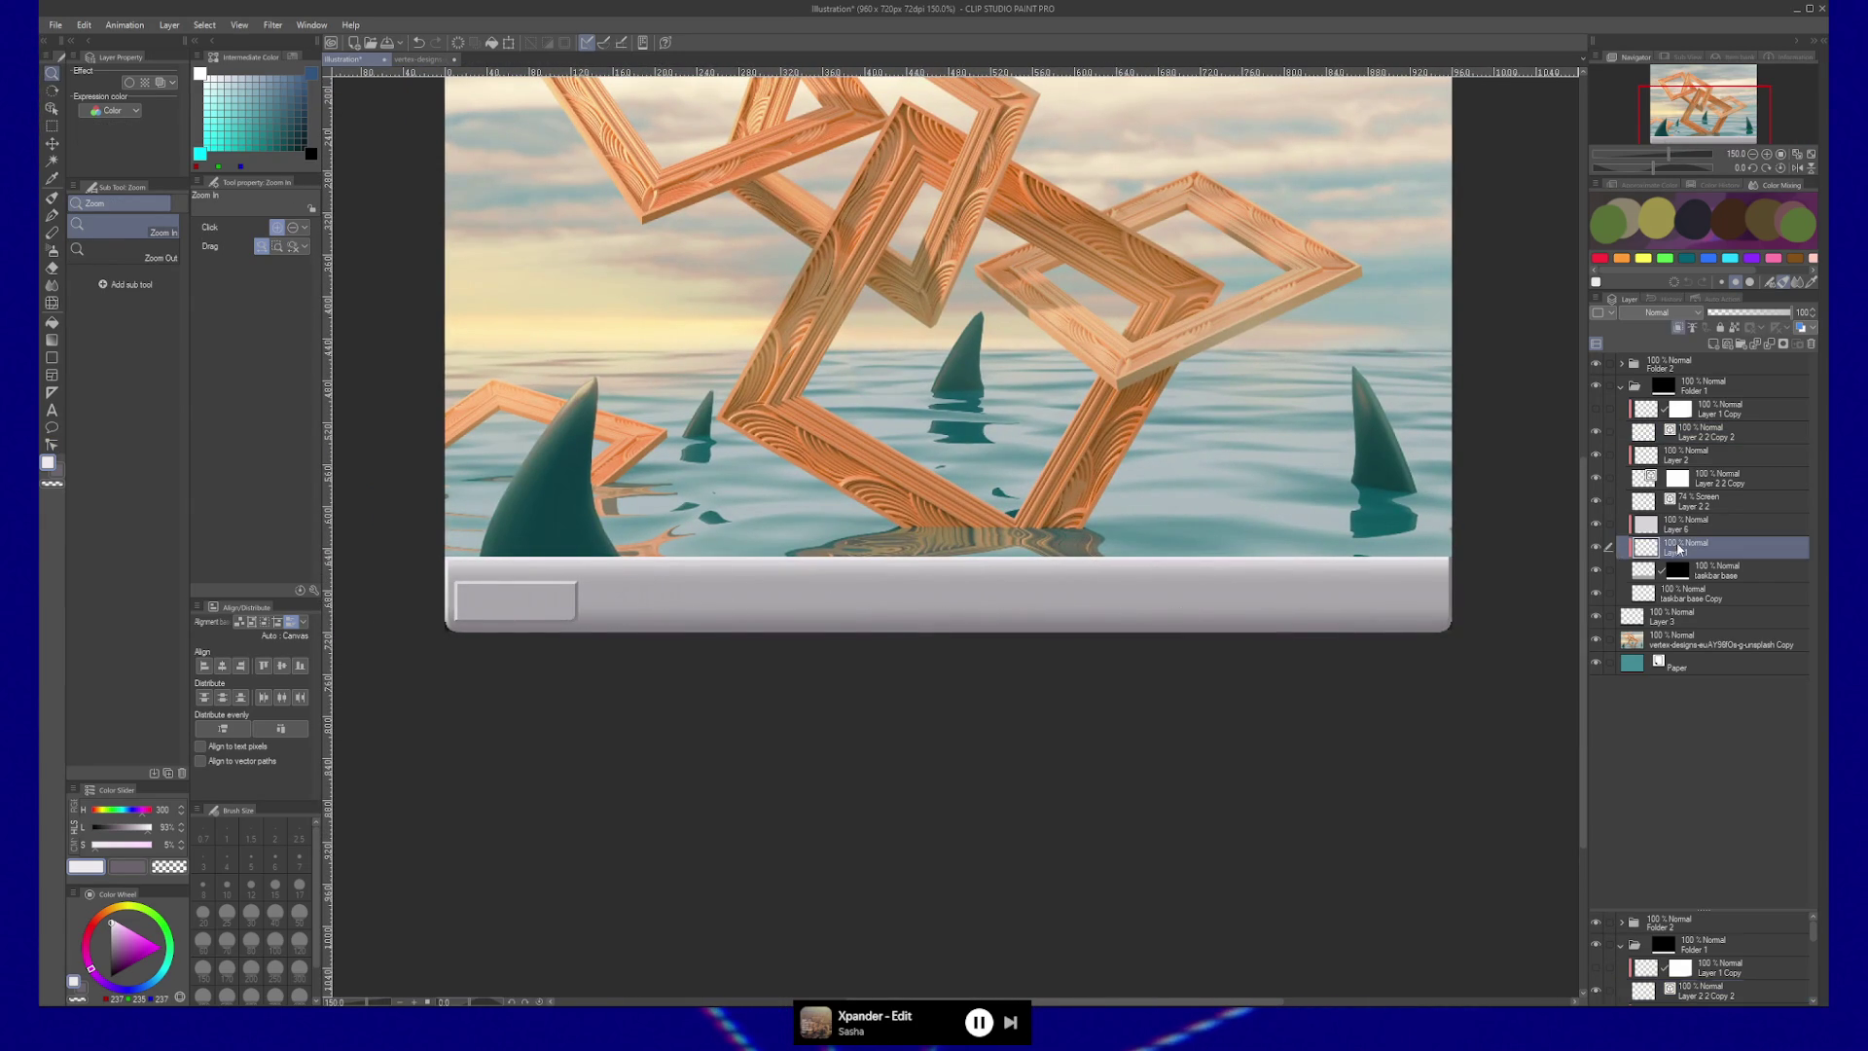
pyautogui.click(1596, 548)
pyautogui.click(1596, 549)
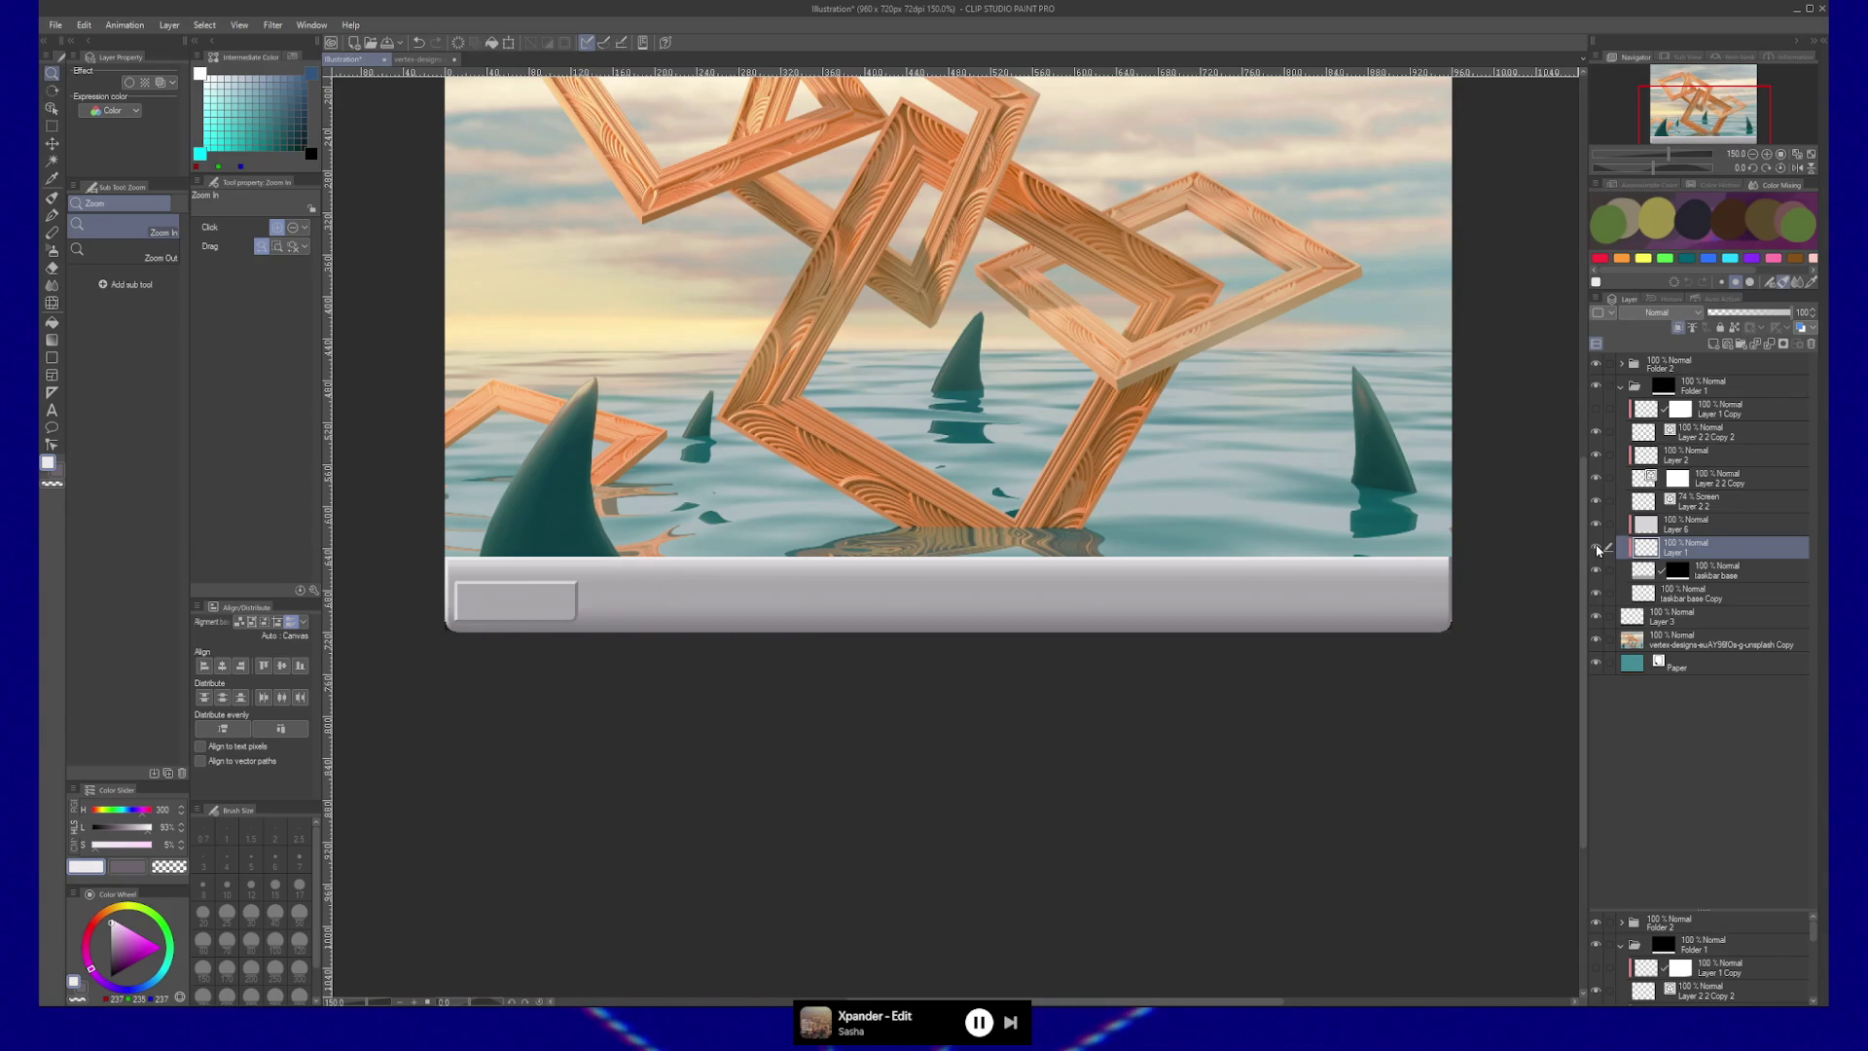
pyautogui.click(1595, 526)
pyautogui.click(1594, 526)
pyautogui.click(1594, 524)
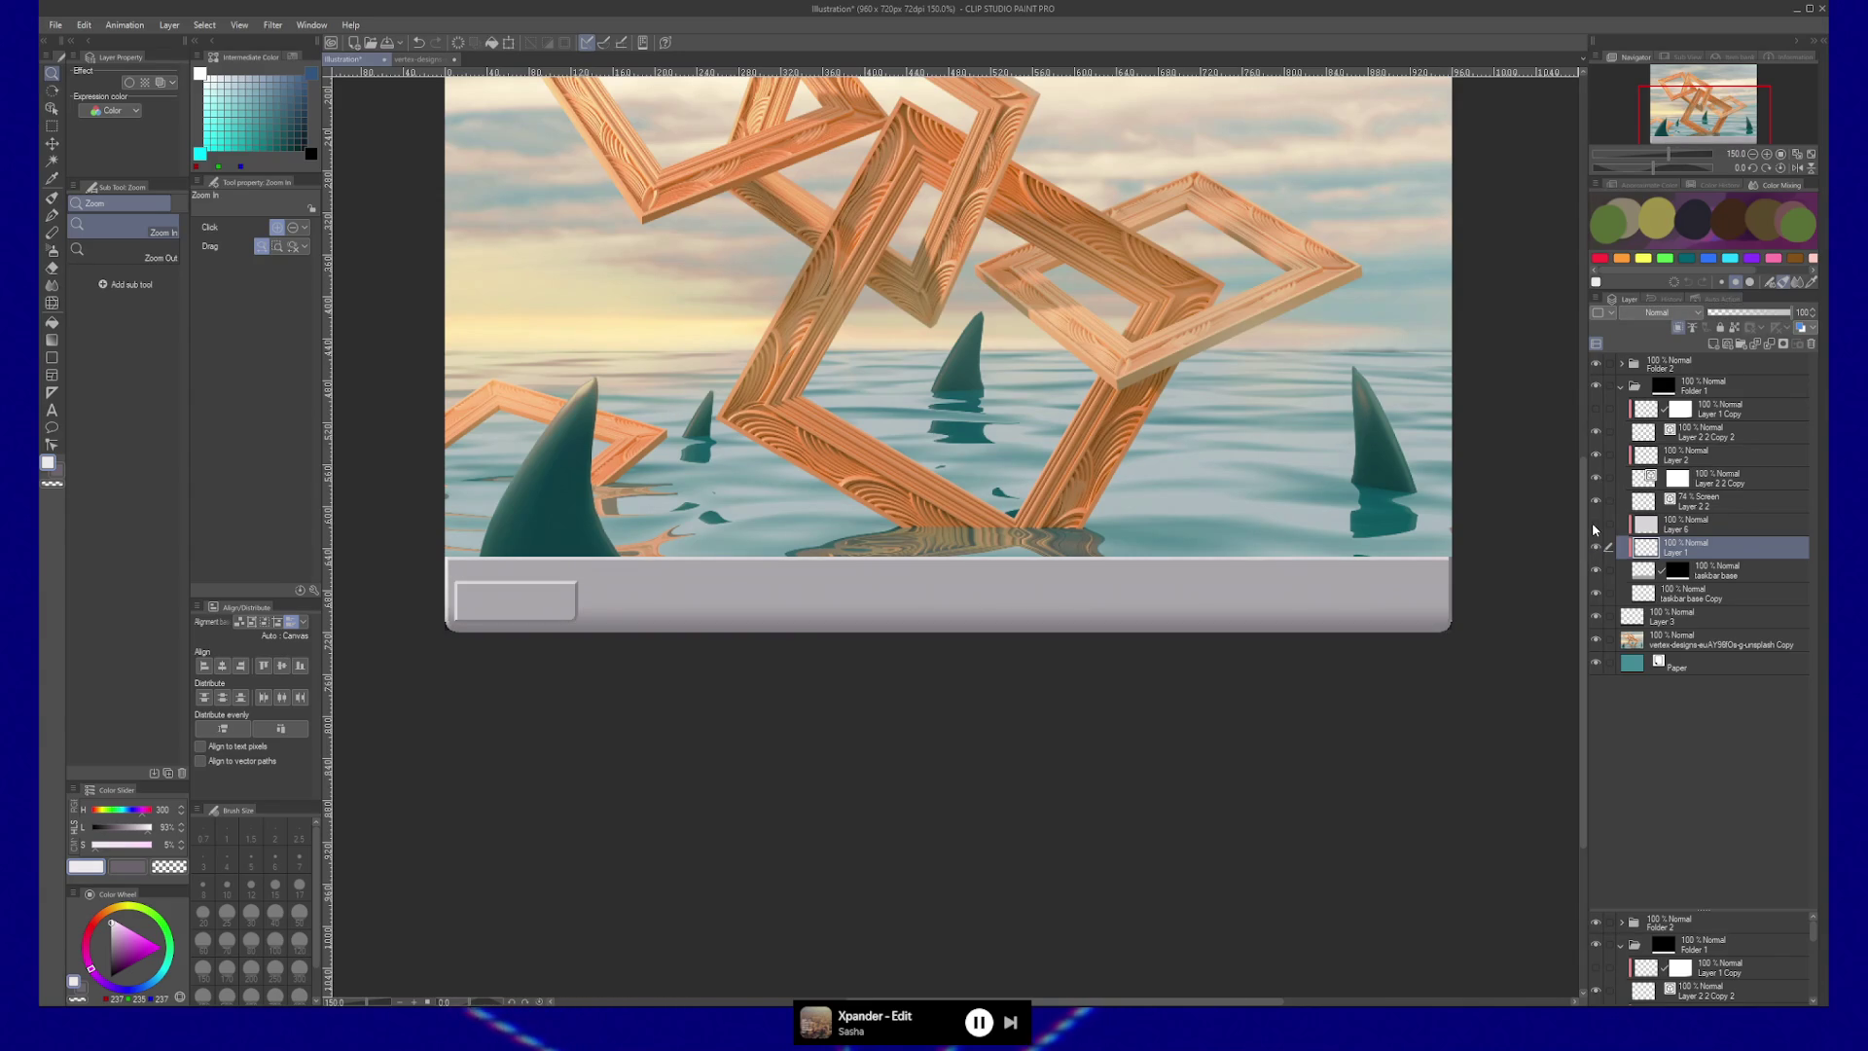
pyautogui.click(1596, 547)
pyautogui.click(1595, 547)
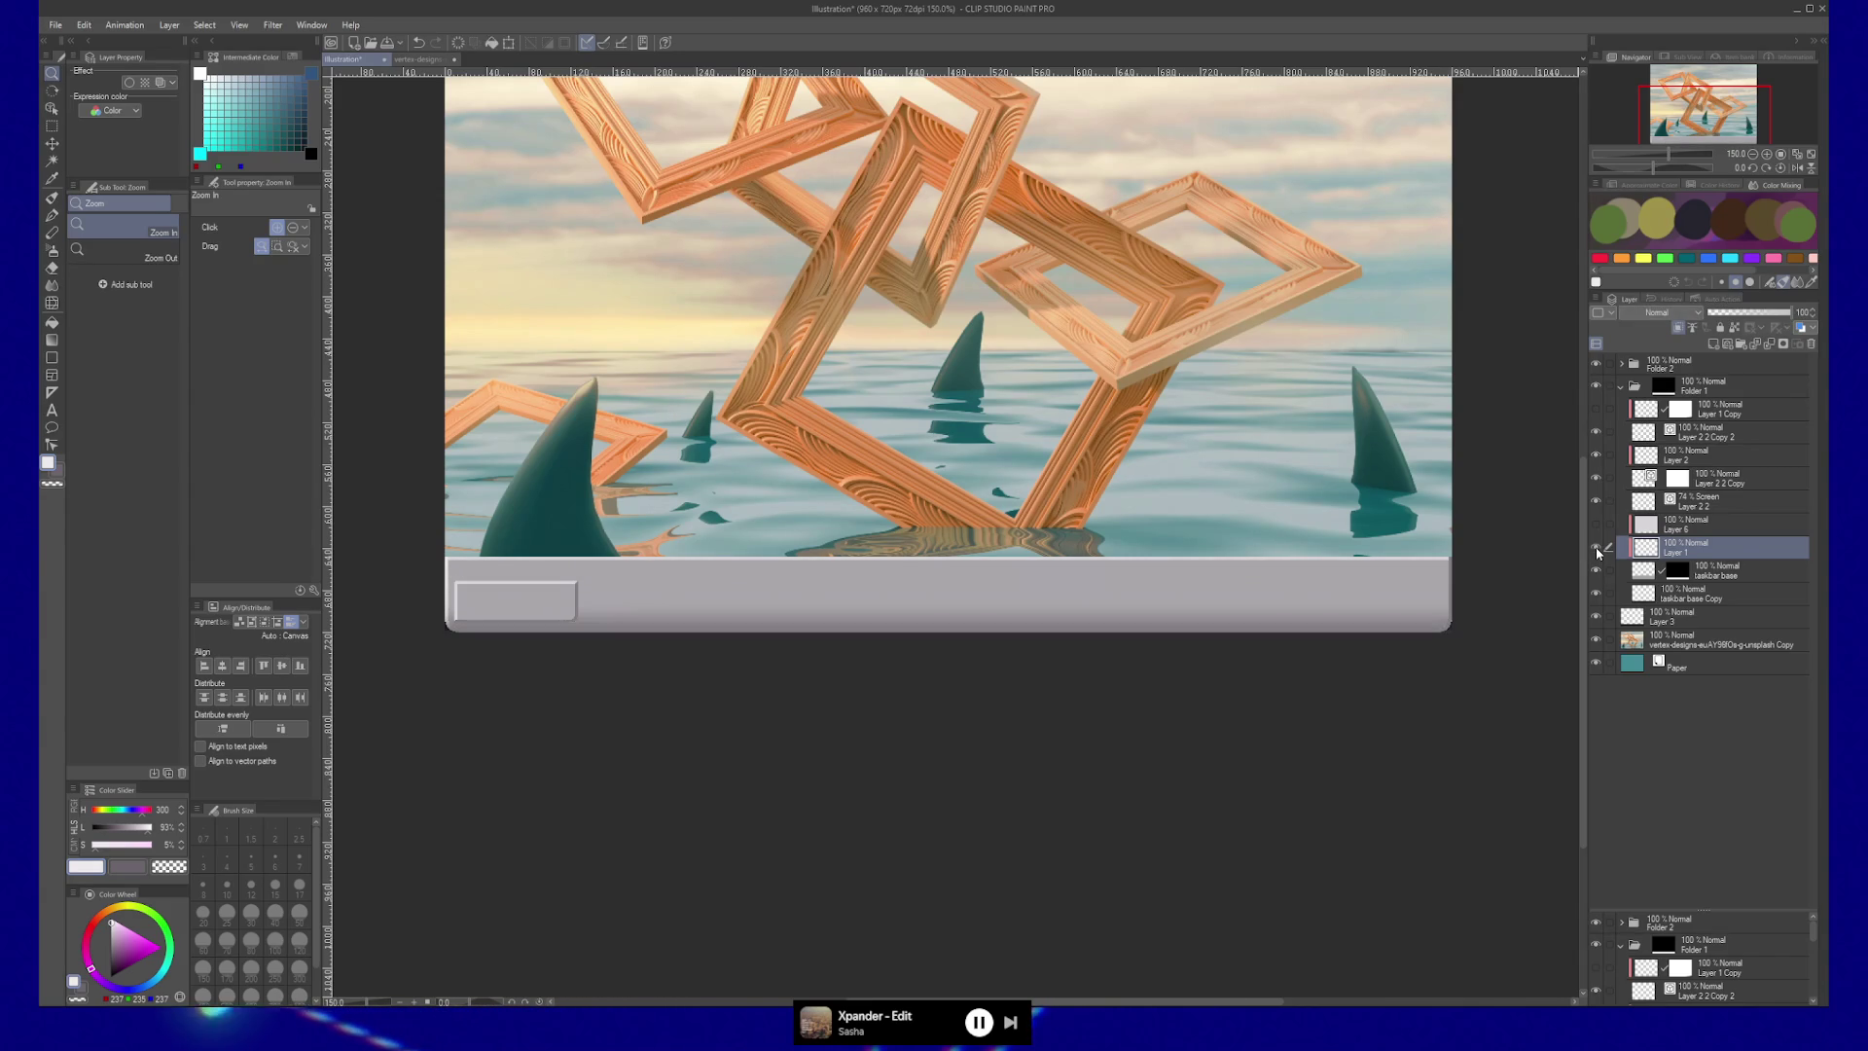
pyautogui.click(1595, 547)
pyautogui.click(1595, 547)
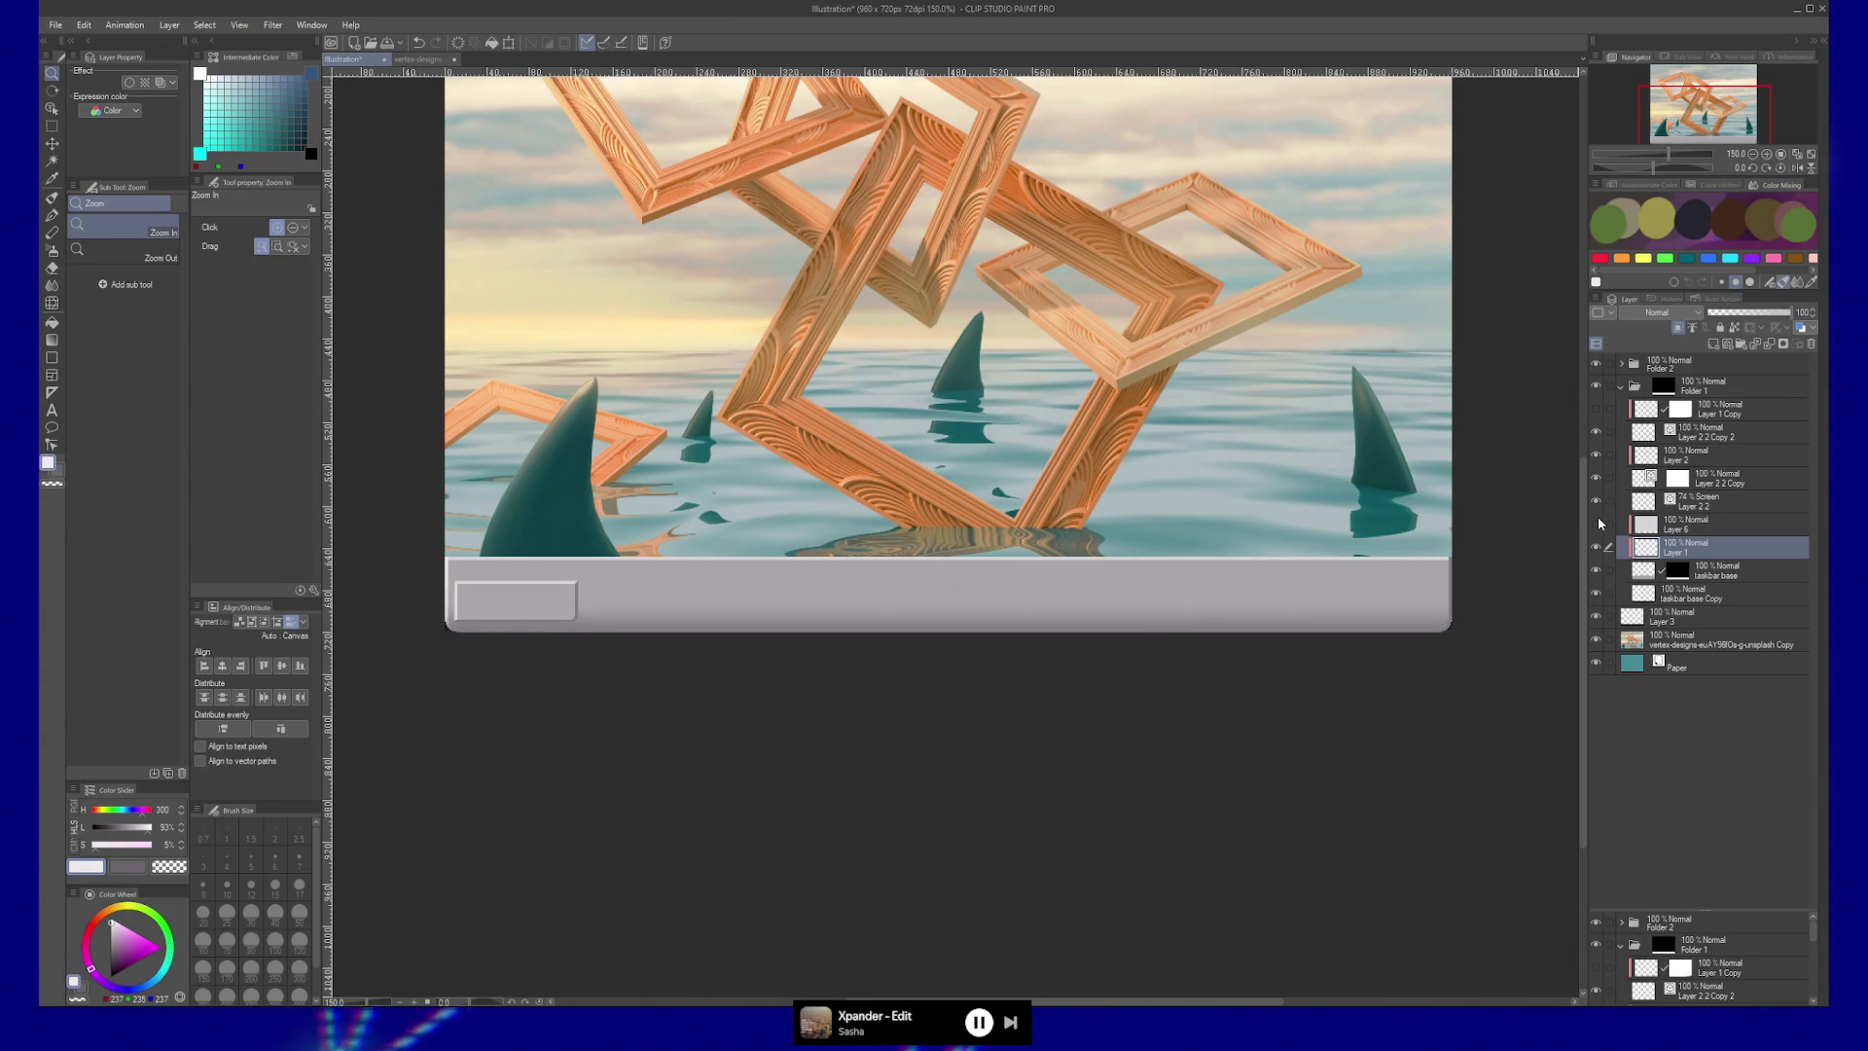
pyautogui.click(1598, 524)
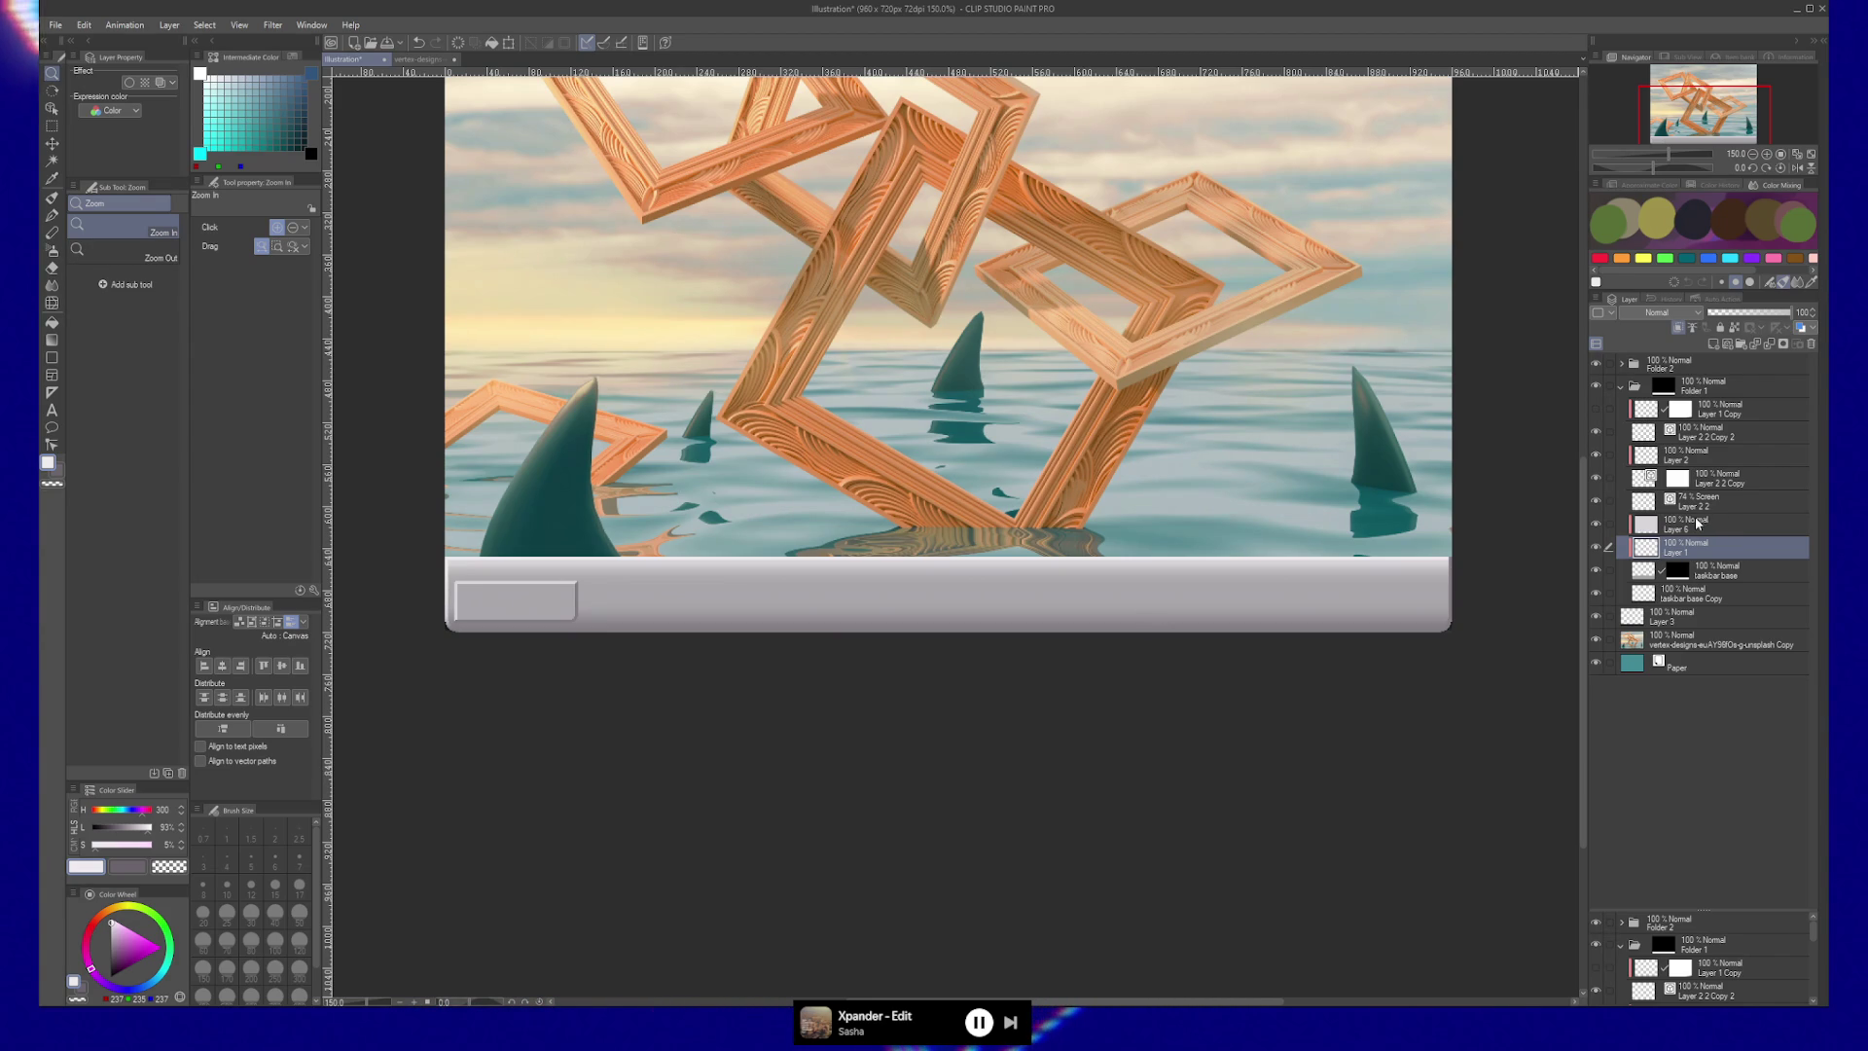
pyautogui.click(1597, 525)
pyautogui.click(1597, 525)
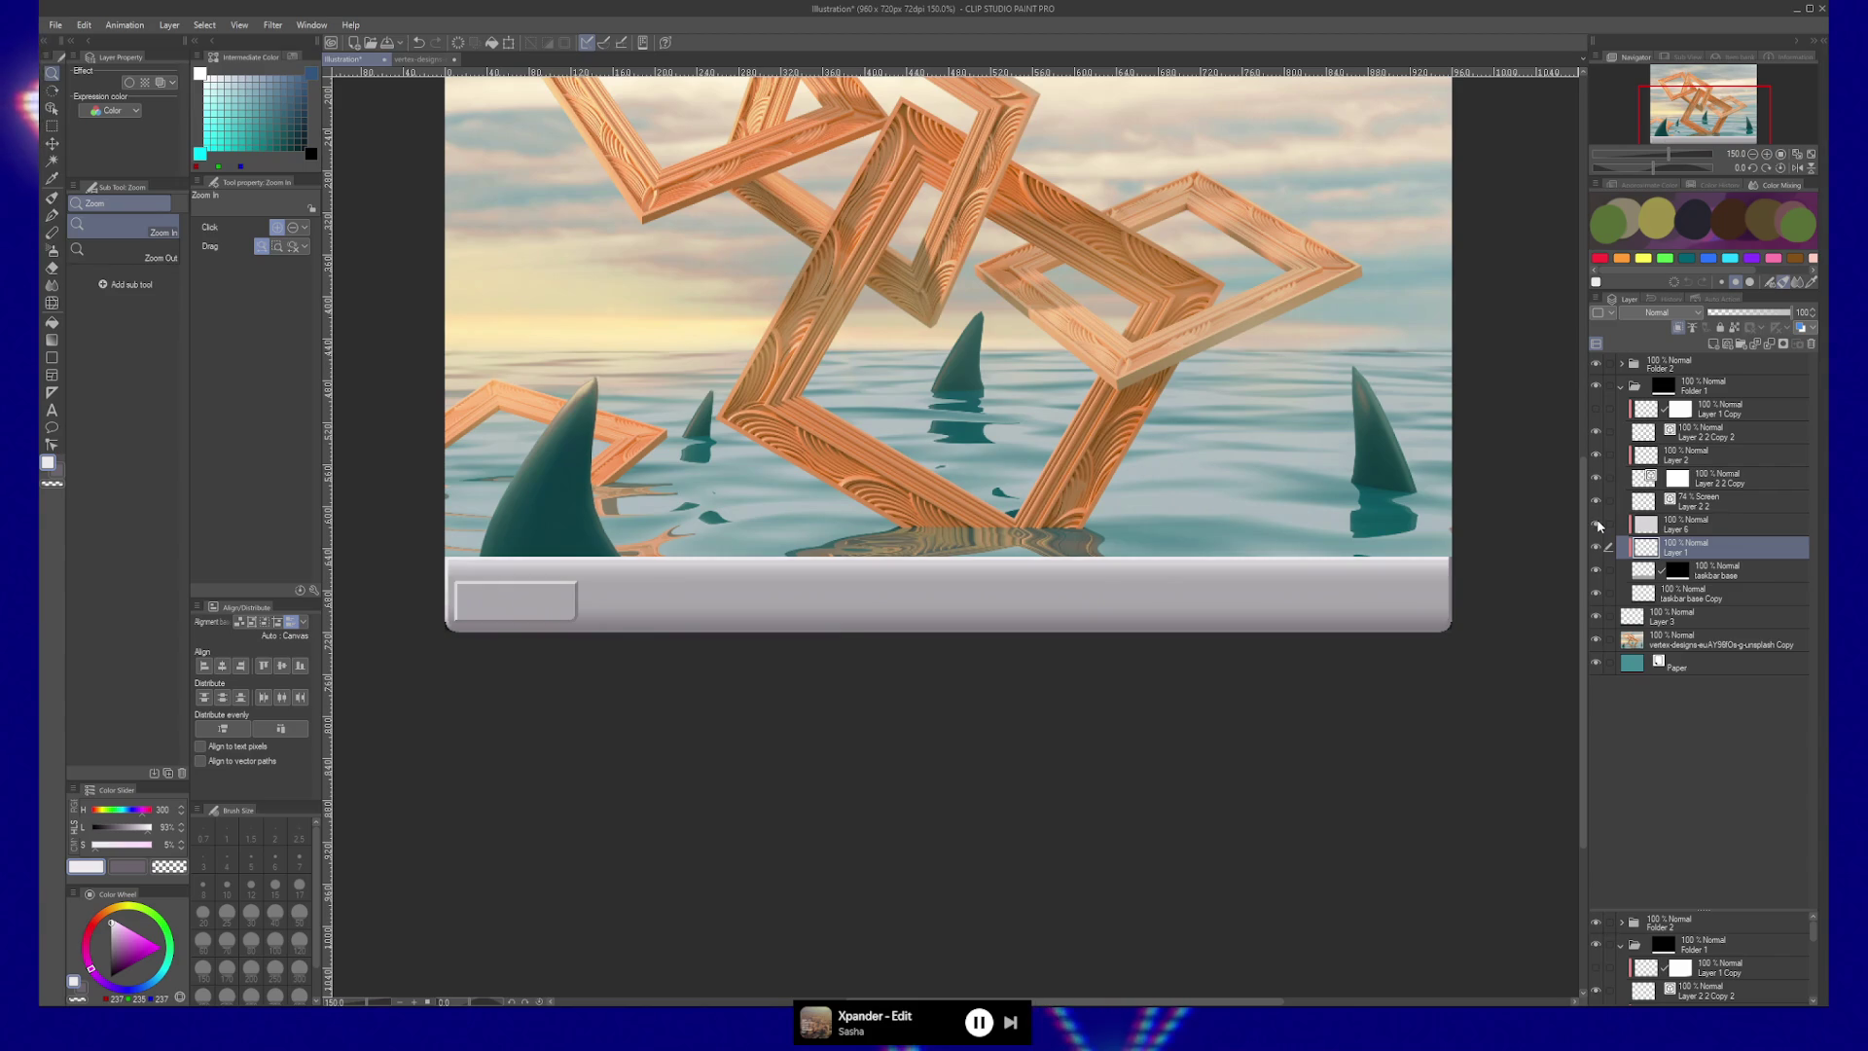
# Move Layer 1's dark shading band upward, nudging it two steps with the arrow keys.
pyautogui.press('k')
pyautogui.moveTo(1147, 675)
pyautogui.mouseDown()
pyautogui.moveTo(1155, 655)
pyautogui.moveTo(1319, 640)
pyautogui.mouseUp()
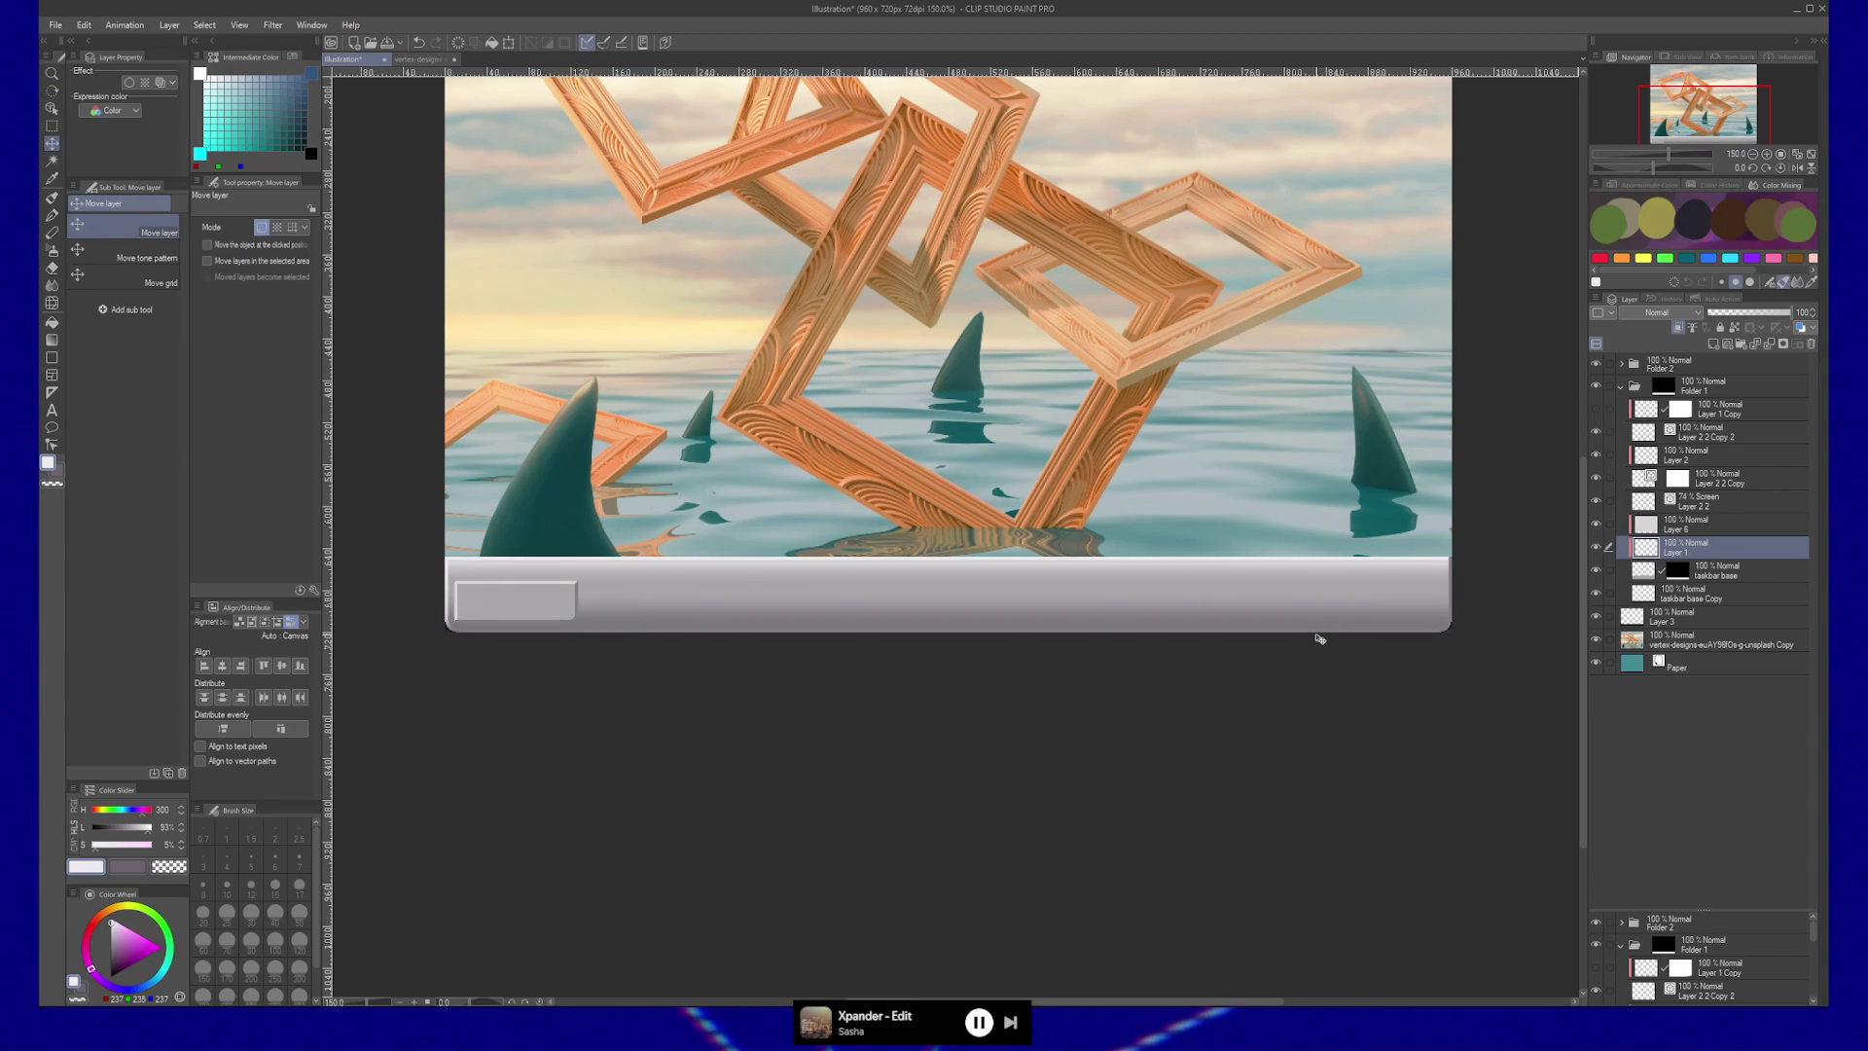
pyautogui.press('Up')
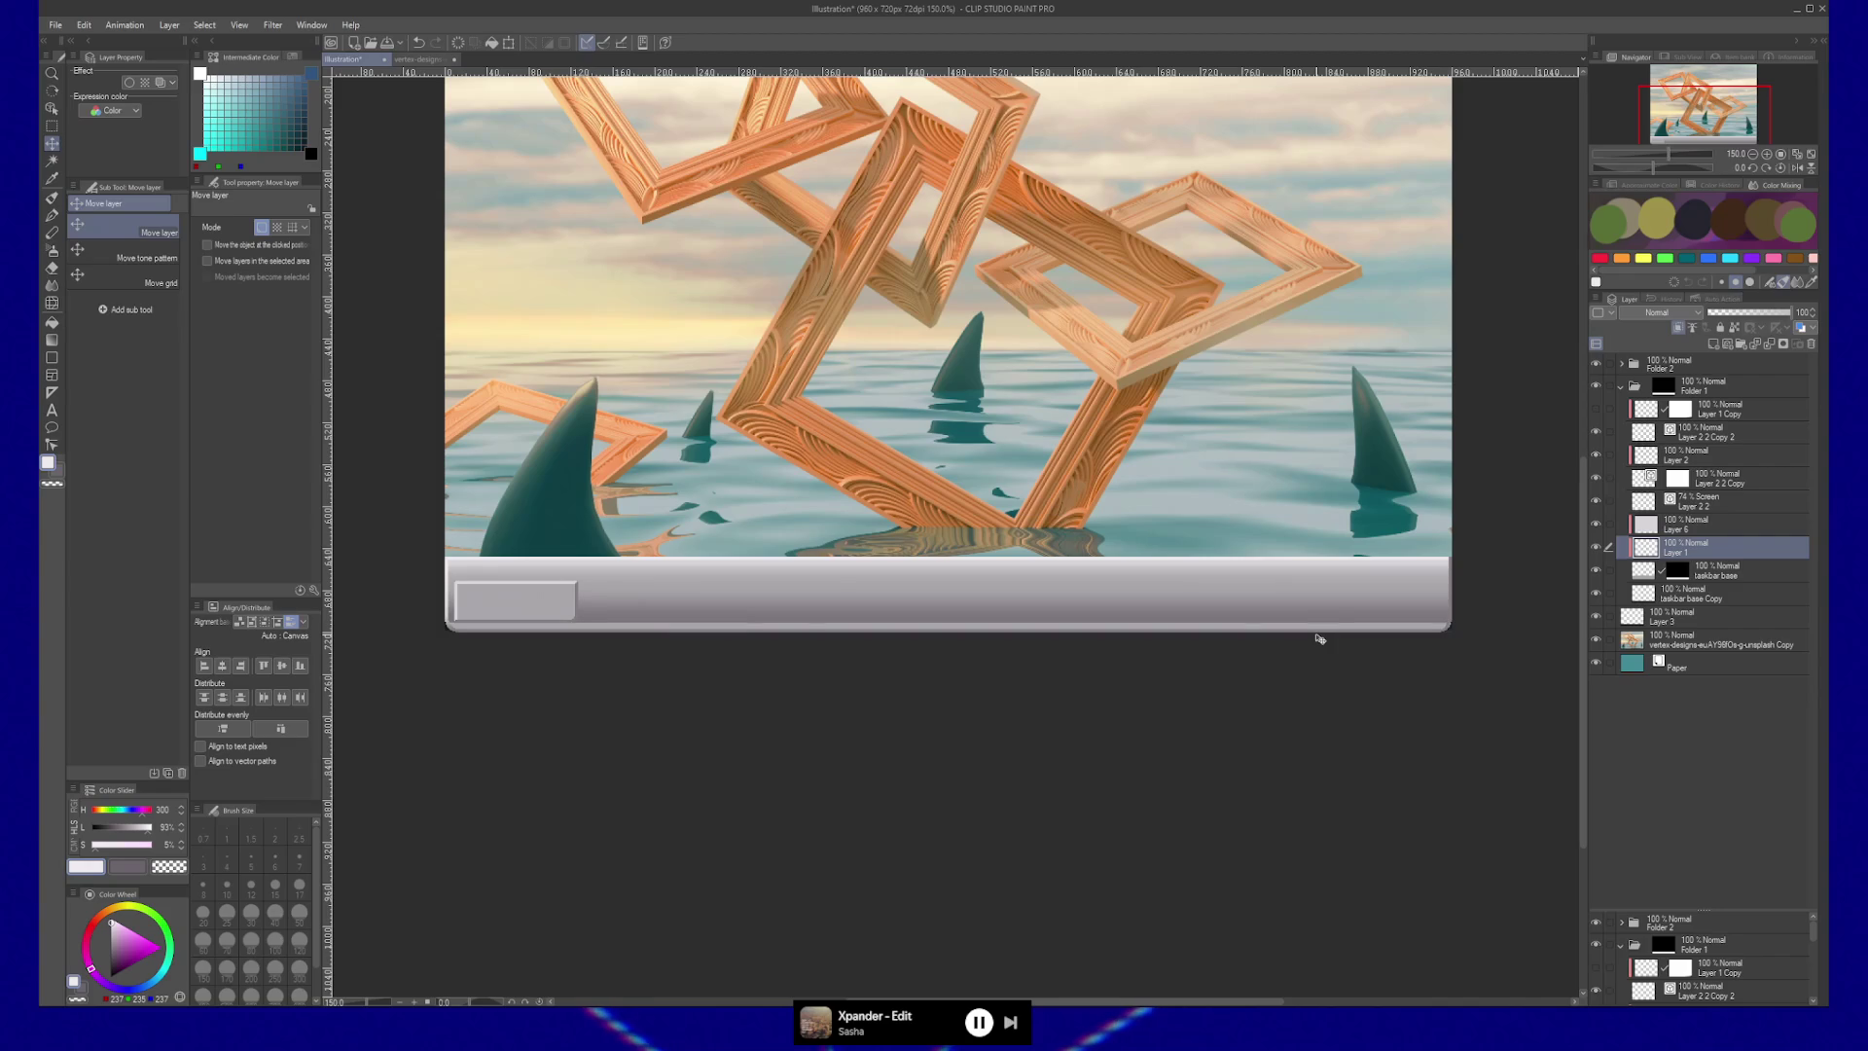
pyautogui.press('Up')
pyautogui.press('Up')
pyautogui.press('Up')
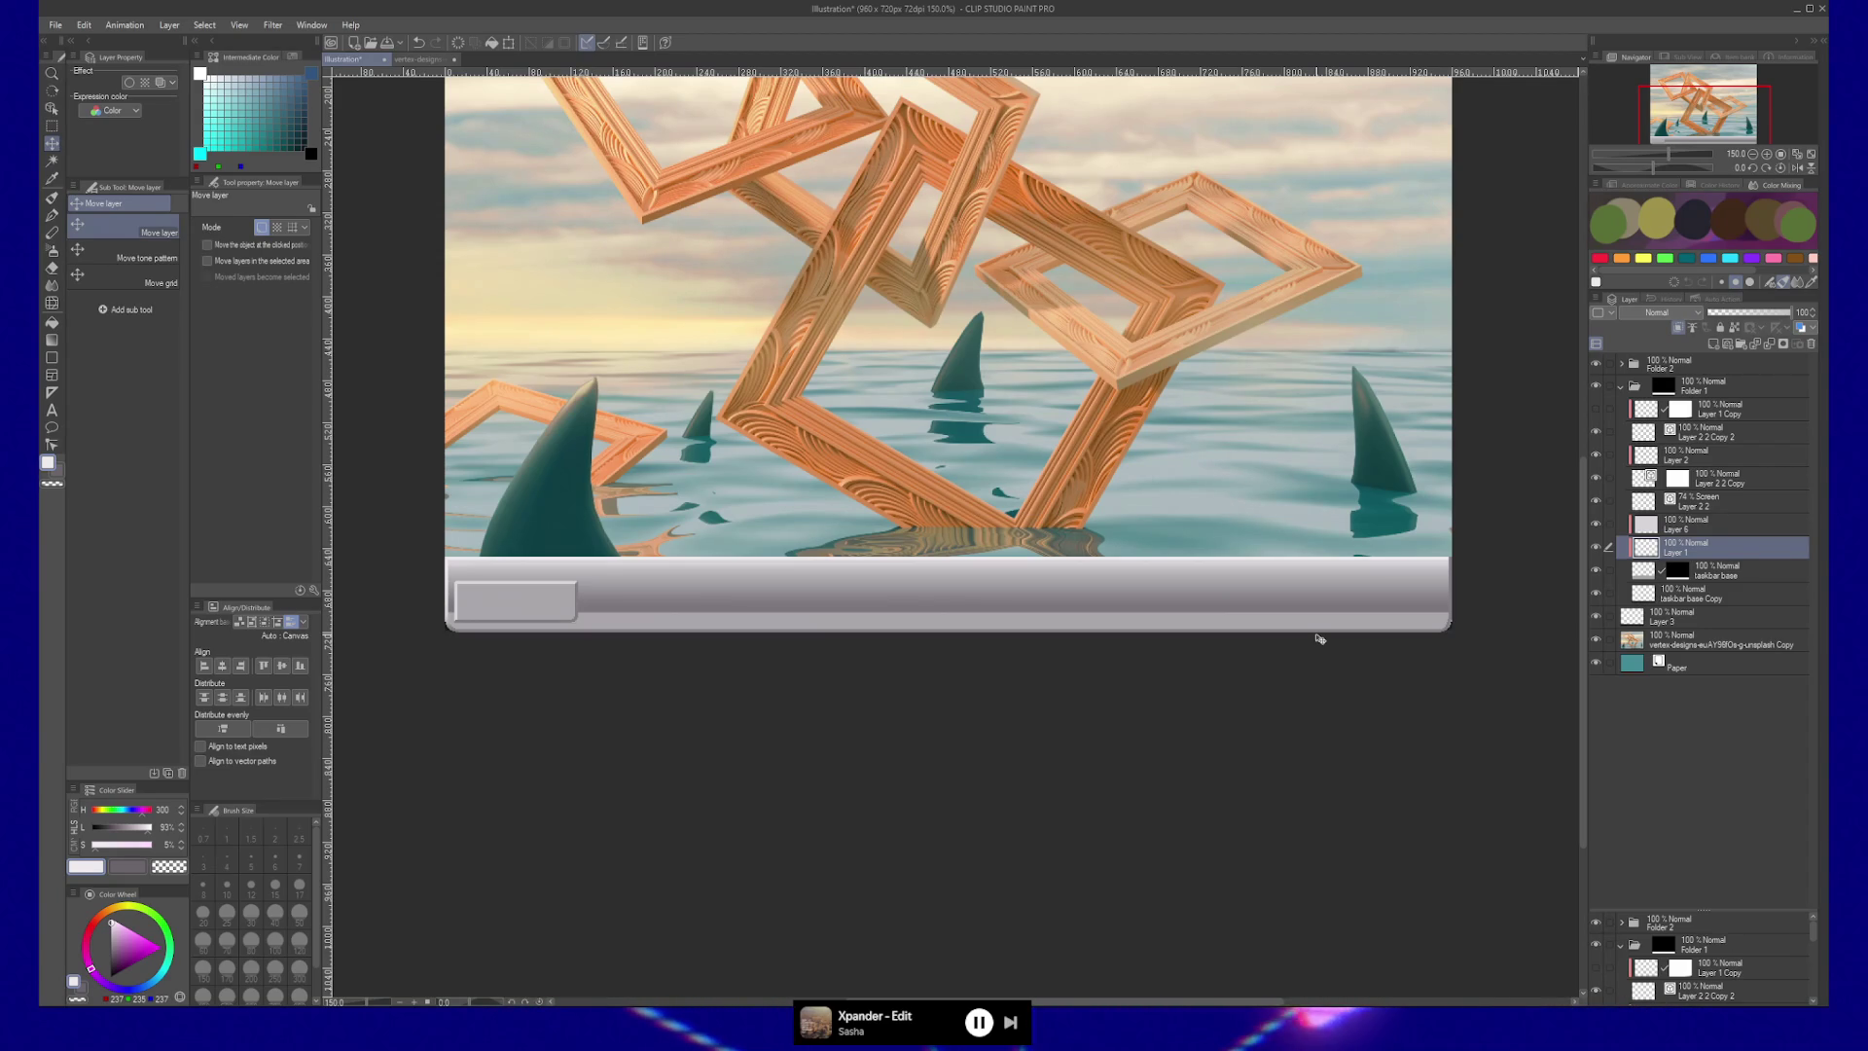
pyautogui.hotkey('ctrl', 't')
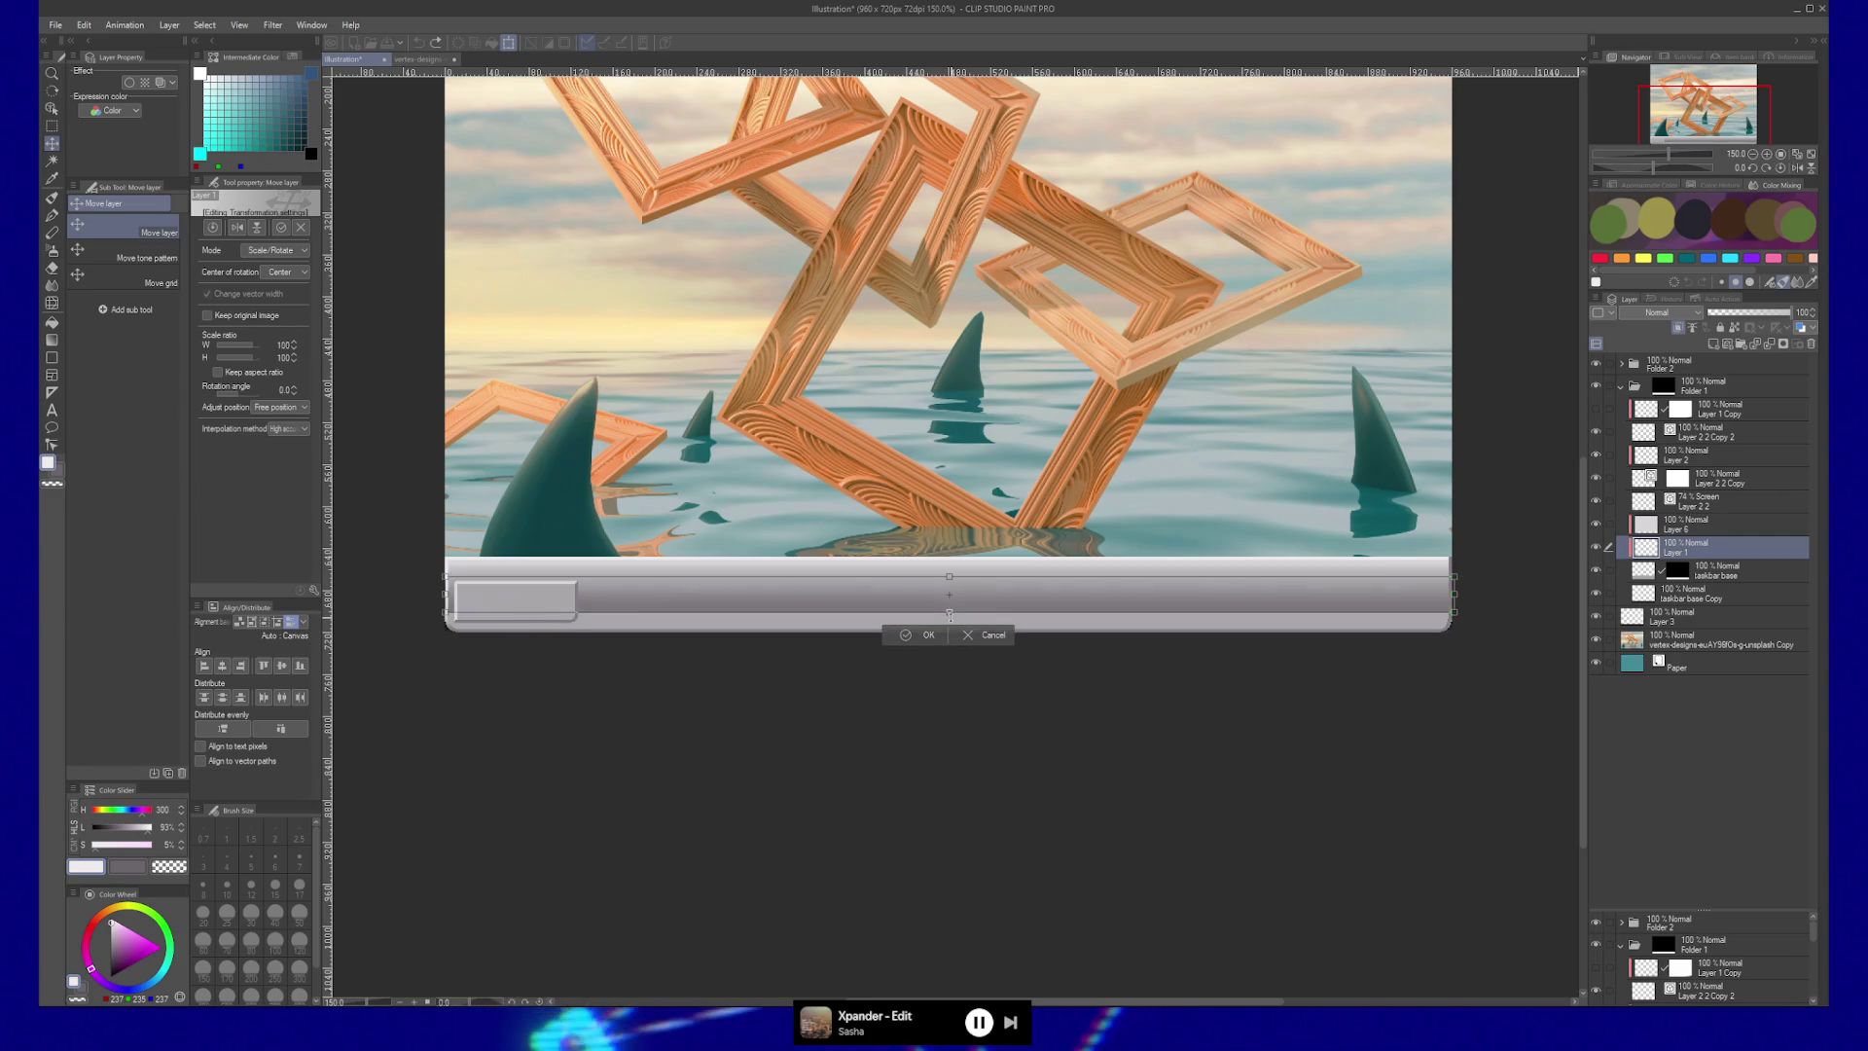
# Stretch the taskbar shading layer down to about 157% height and commit the transform.
pyautogui.moveTo(948, 614); pyautogui.dragTo(984, 612)
pyautogui.press('Return')
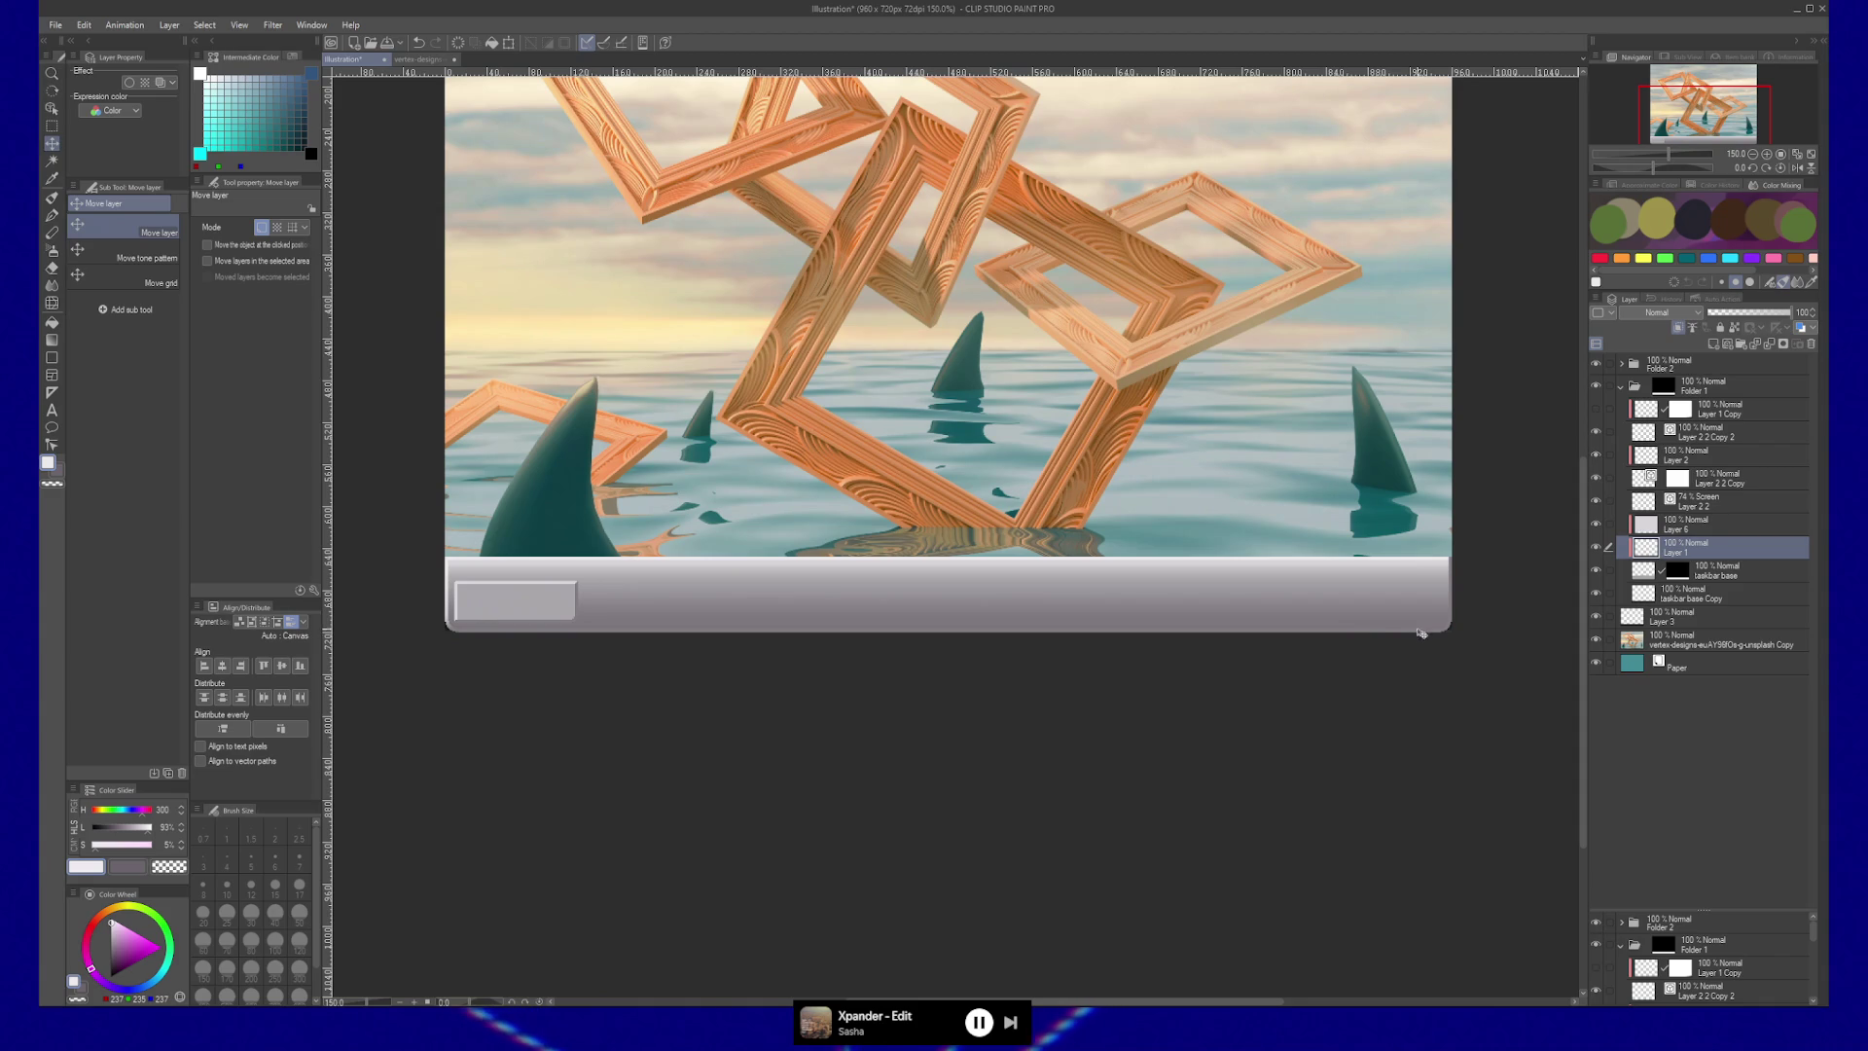
pyautogui.press('/')
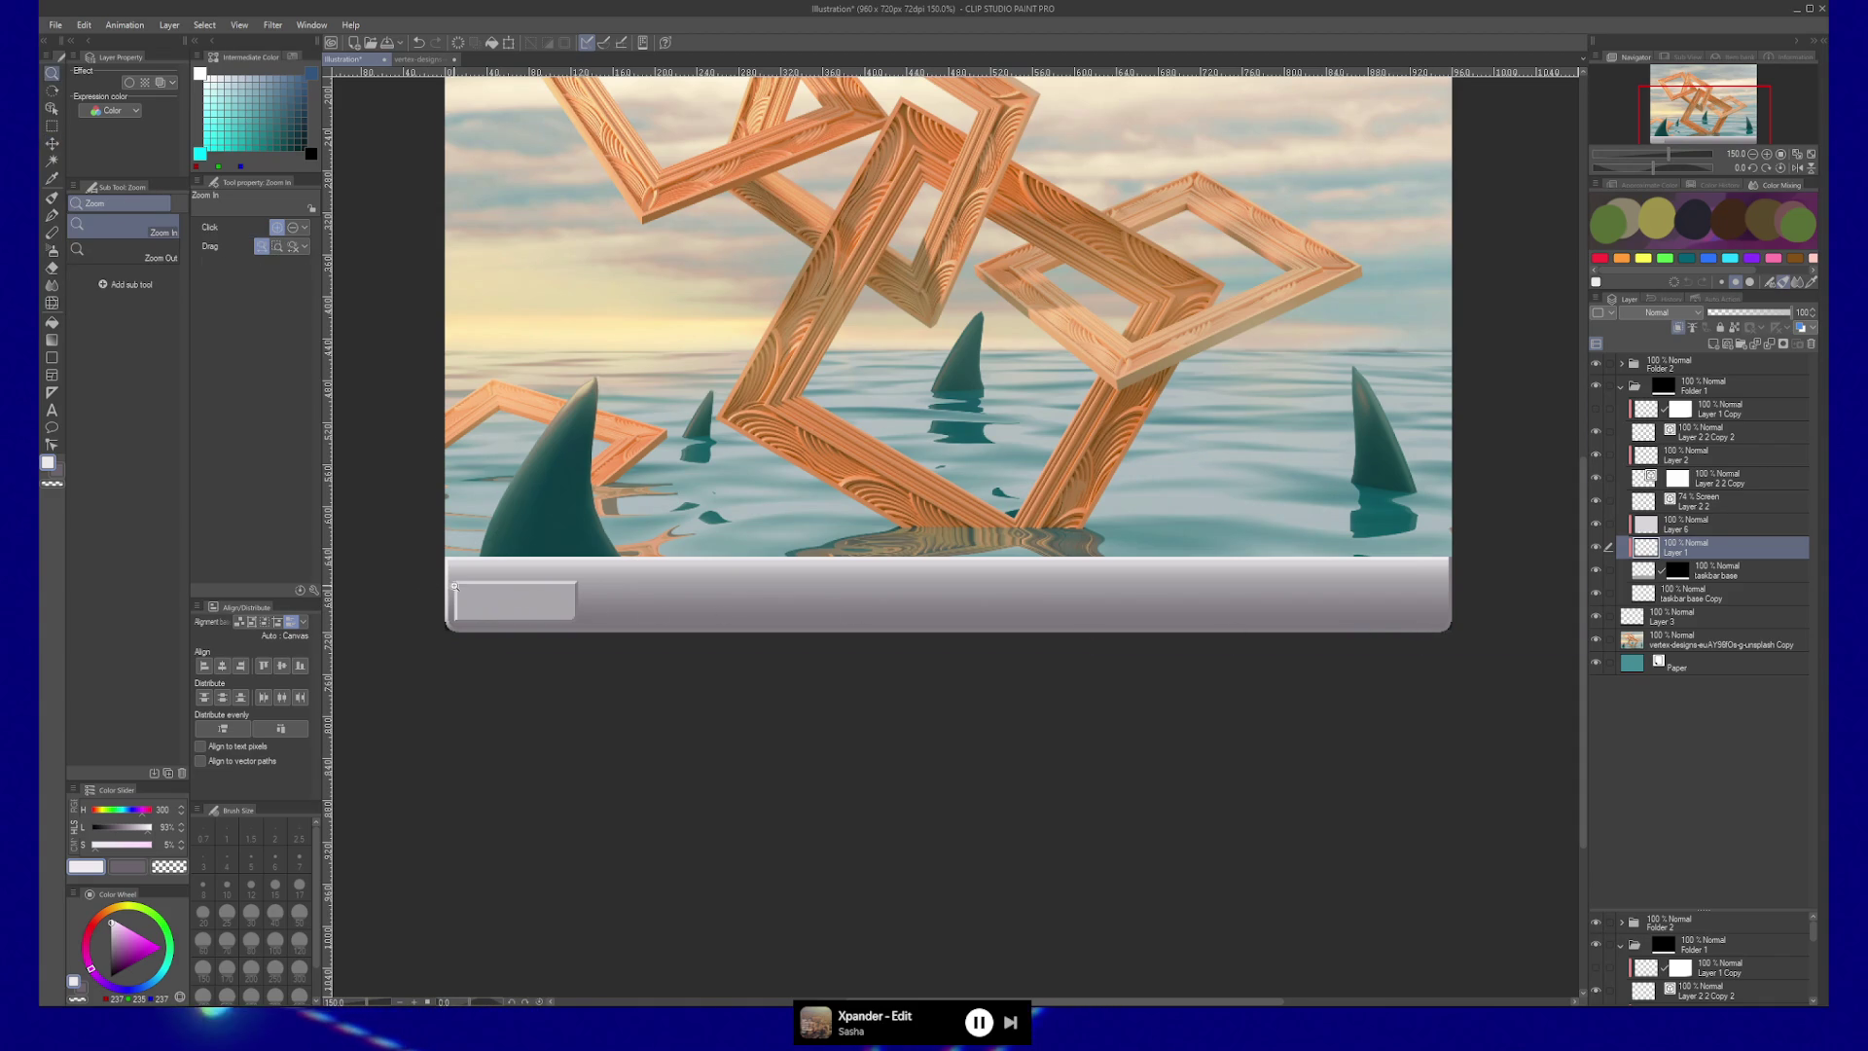
# Zoom and pan the view across the artwork toward the taskbar.
pyautogui.click(458, 596)
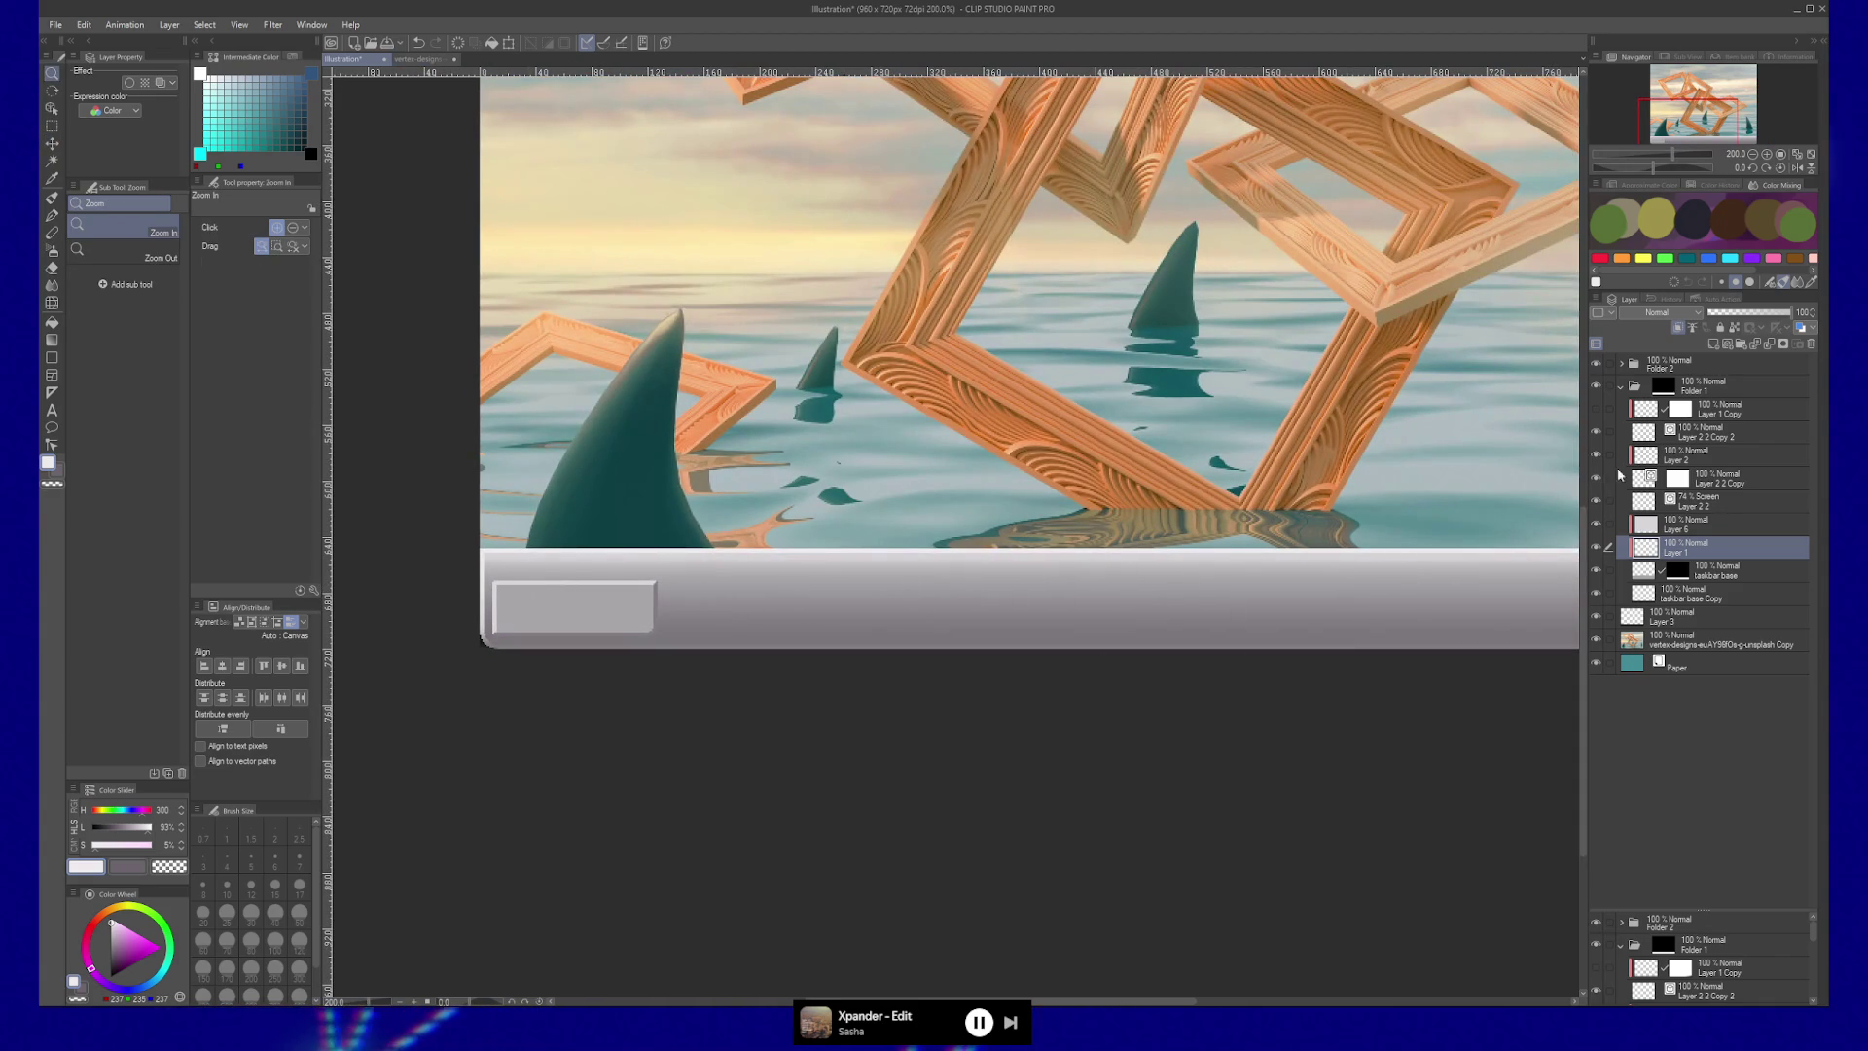
pyautogui.moveTo(1258, 575)
pyautogui.mouseDown()
pyautogui.moveTo(992, 598)
pyautogui.moveTo(1035, 598)
pyautogui.mouseUp()
pyautogui.scroll(3, 1235, 597)
pyautogui.scroll(-5, 1251, 592)
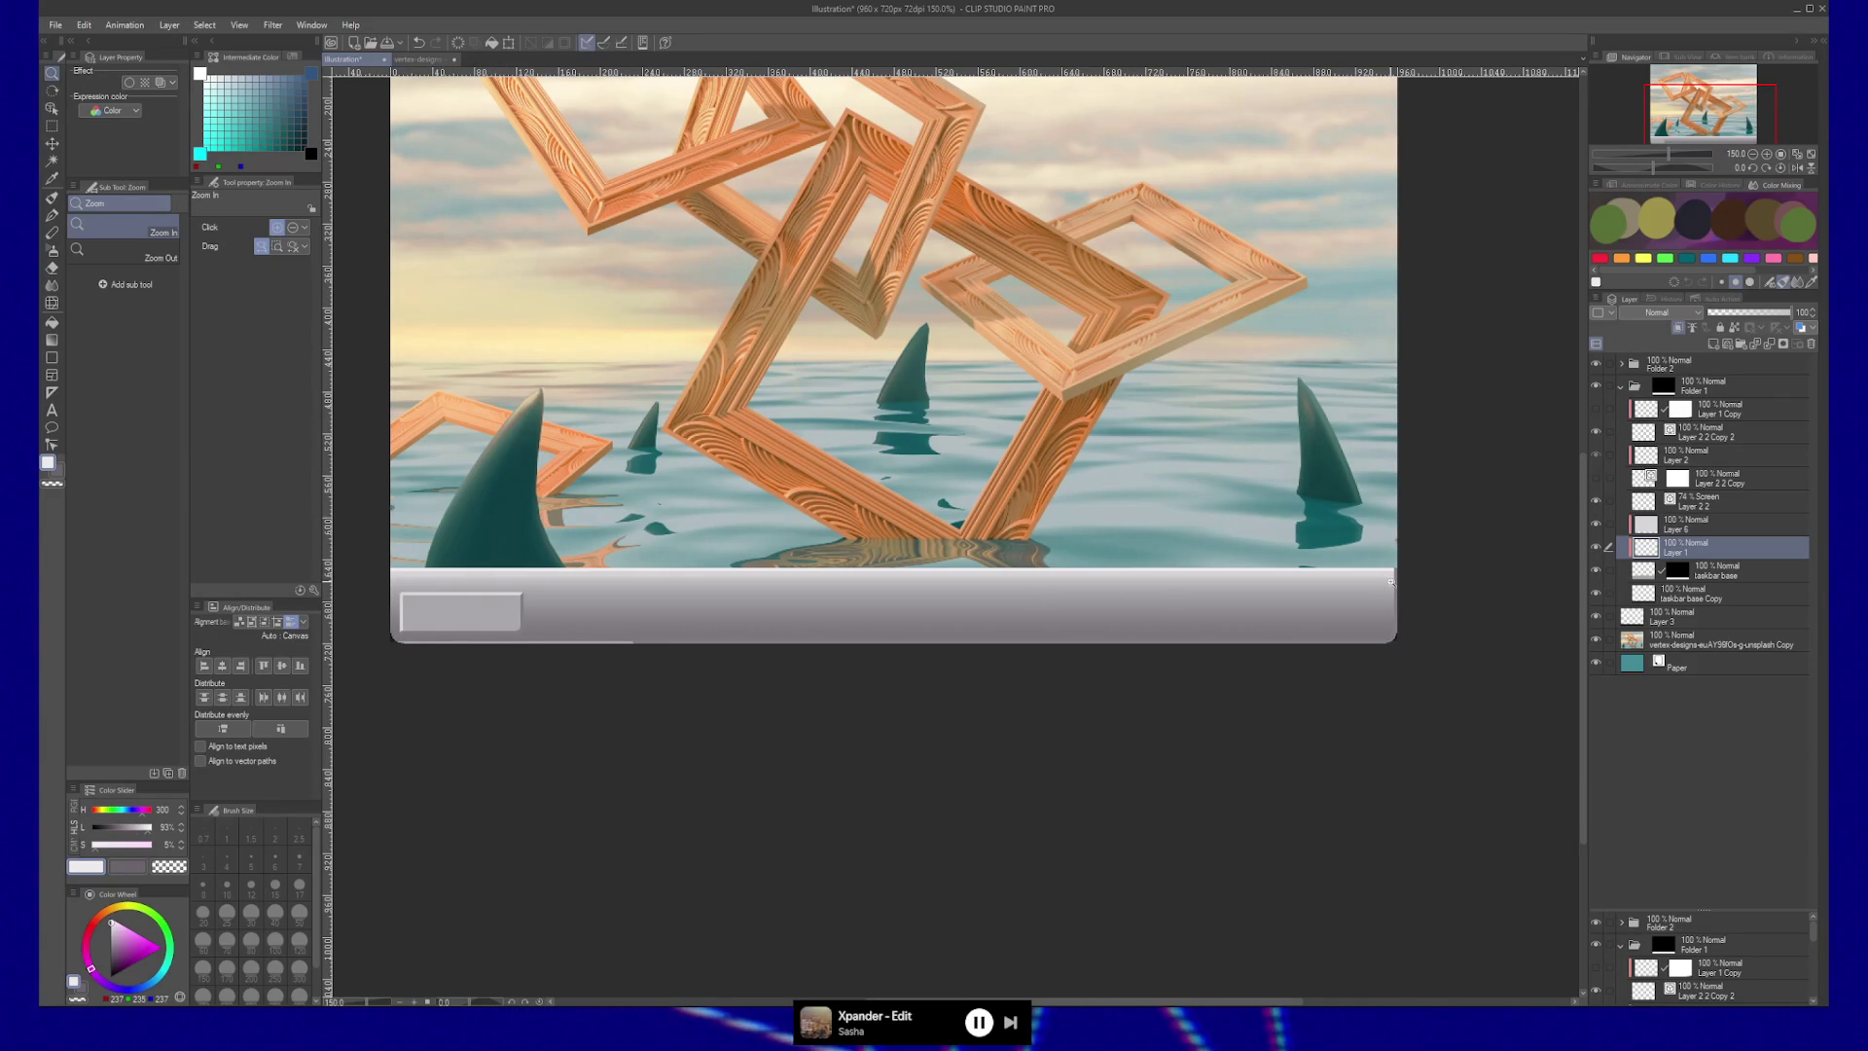
pyautogui.scroll(3, 1379, 577)
pyautogui.scroll(5, 1217, 617)
pyautogui.scroll(-8, 1362, 615)
pyautogui.scroll(3, 1206, 628)
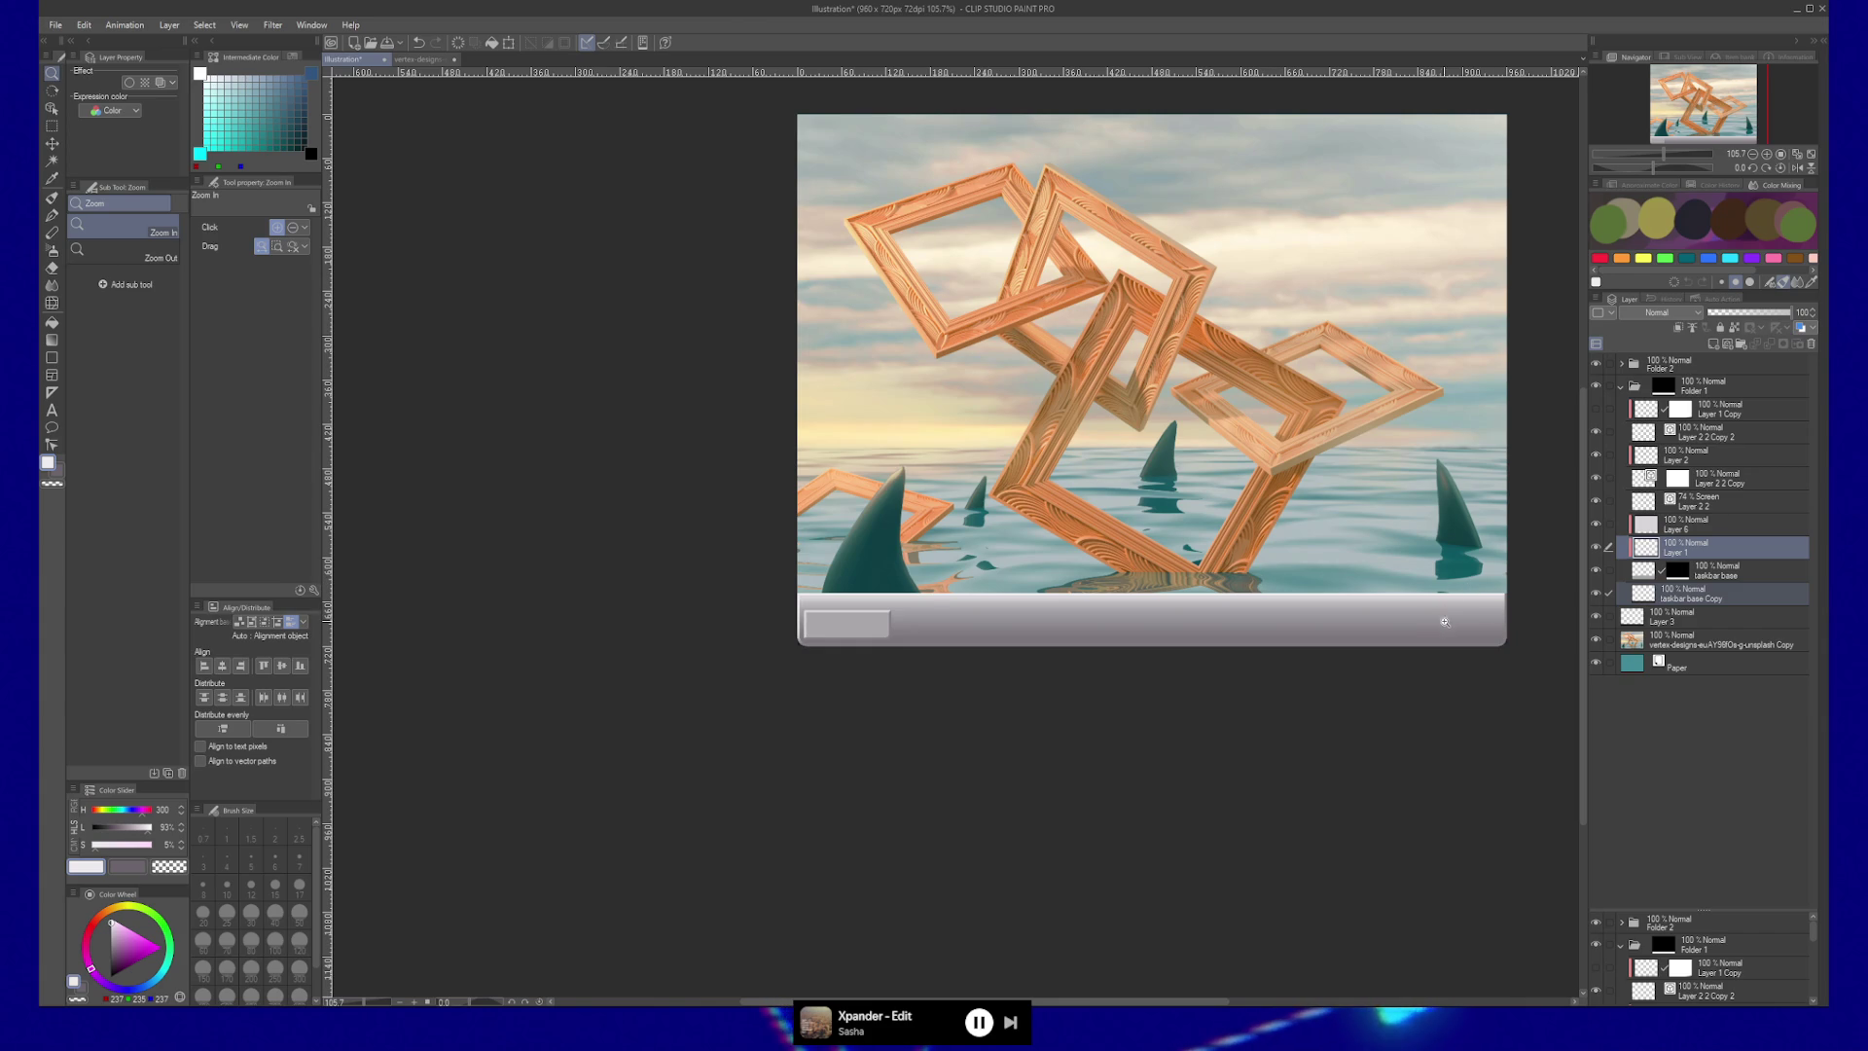
# Zoom in on the taskbar, keep only Layer 1 selected, and hide Folder 2's grey button rectangle.
pyautogui.click(999, 626)
pyautogui.click(1003, 626)
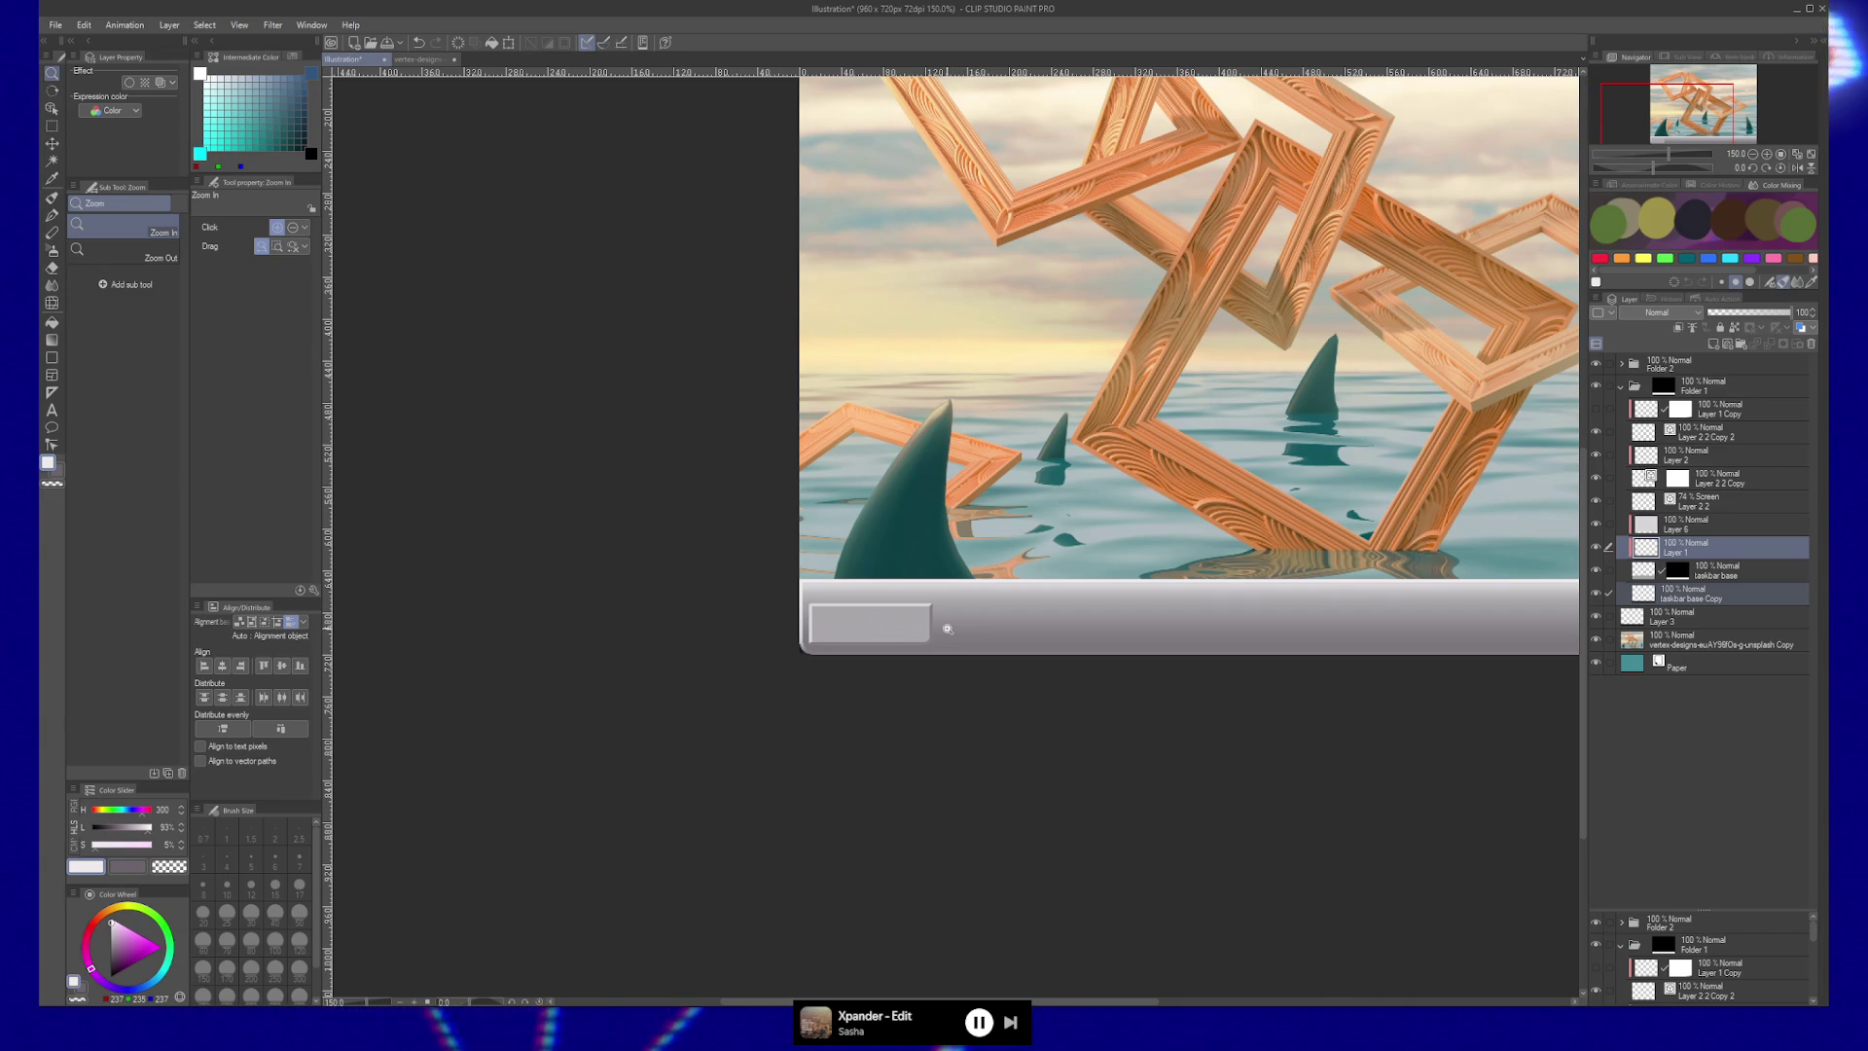
pyautogui.click(1672, 556)
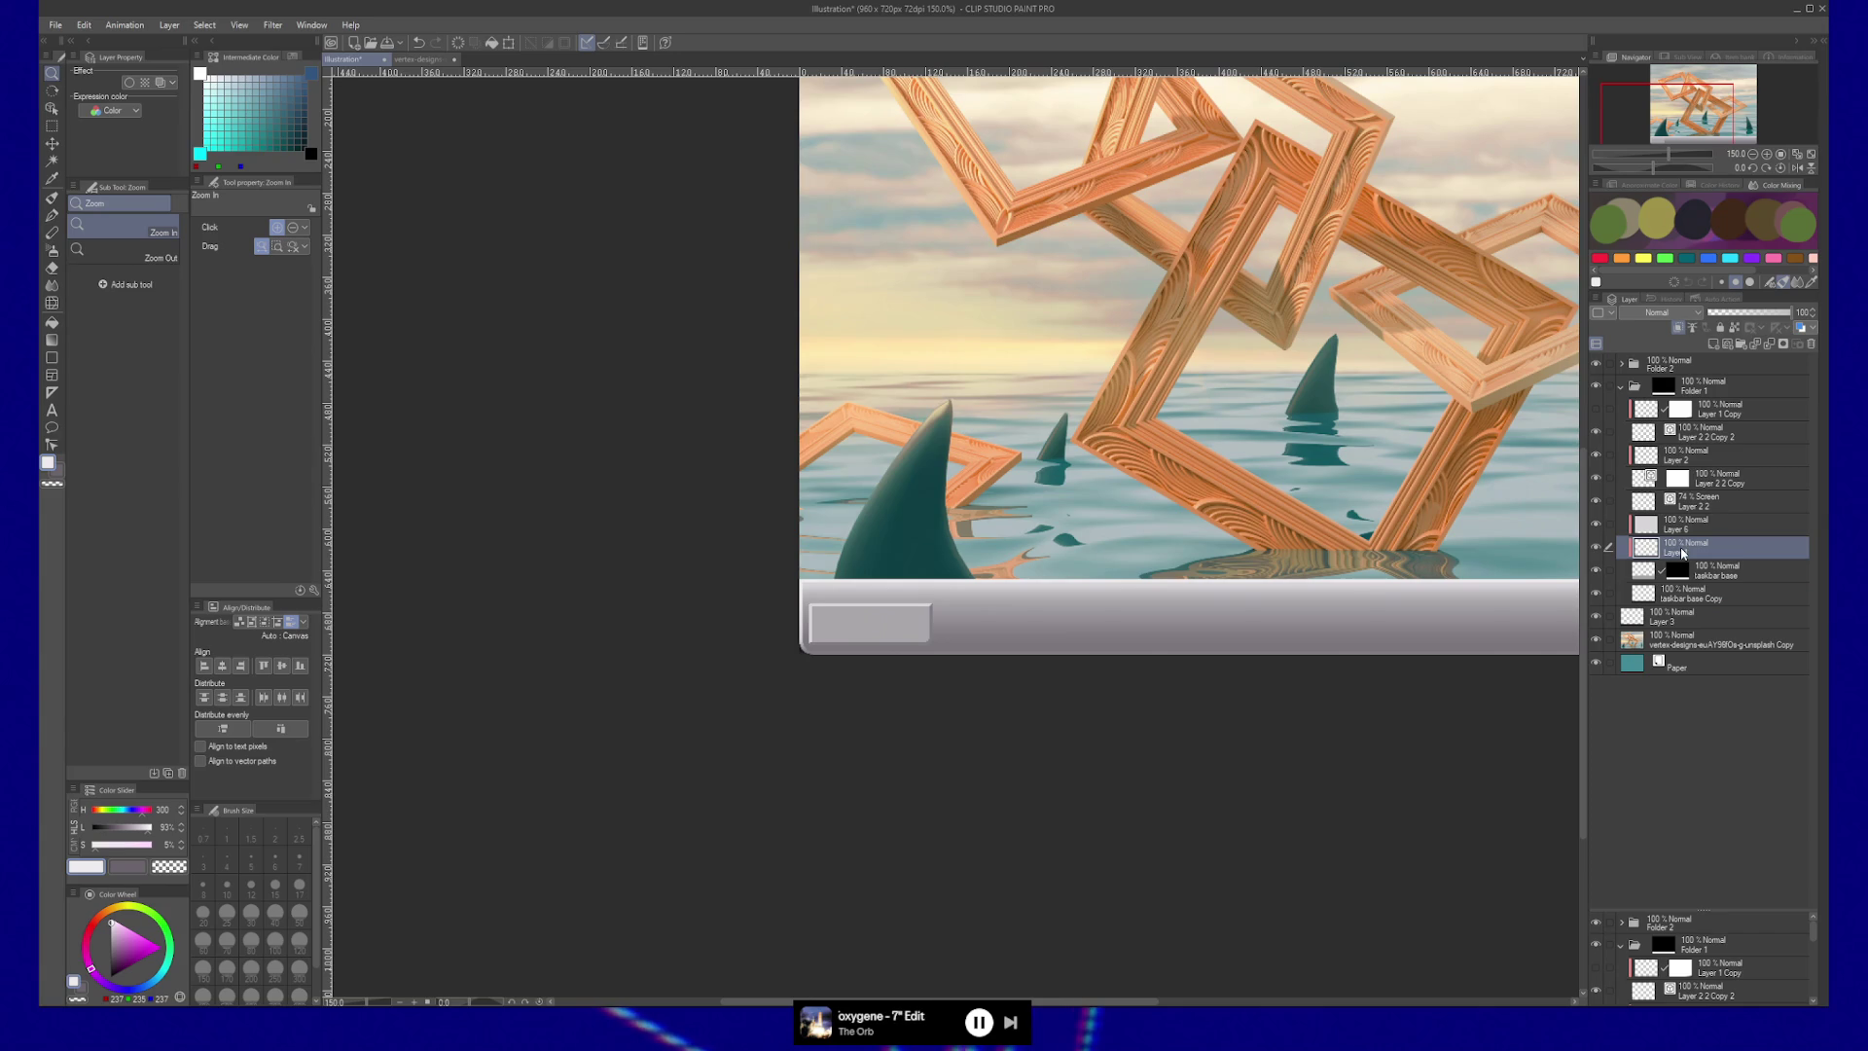
pyautogui.click(1596, 362)
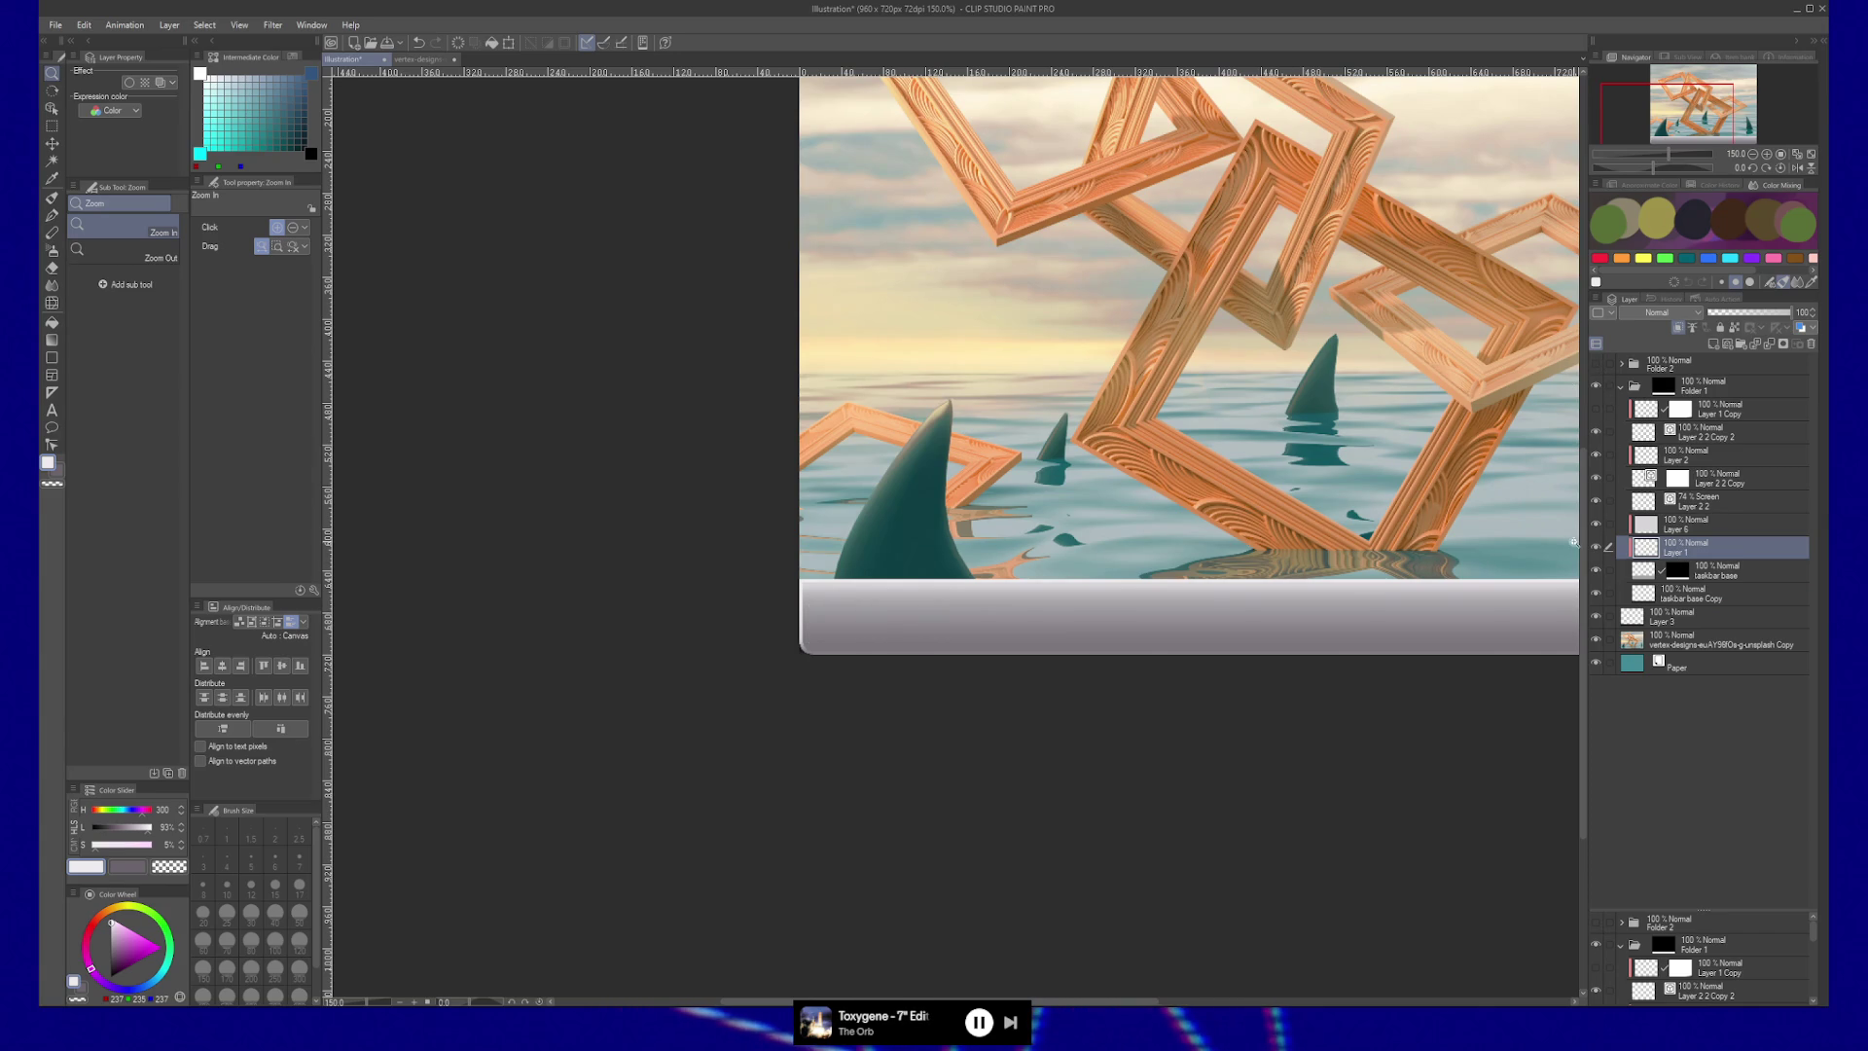
# Add a layer mask to Layer 1 and set a transparent Soft airbrush of about size 77.
pyautogui.click(1769, 345)
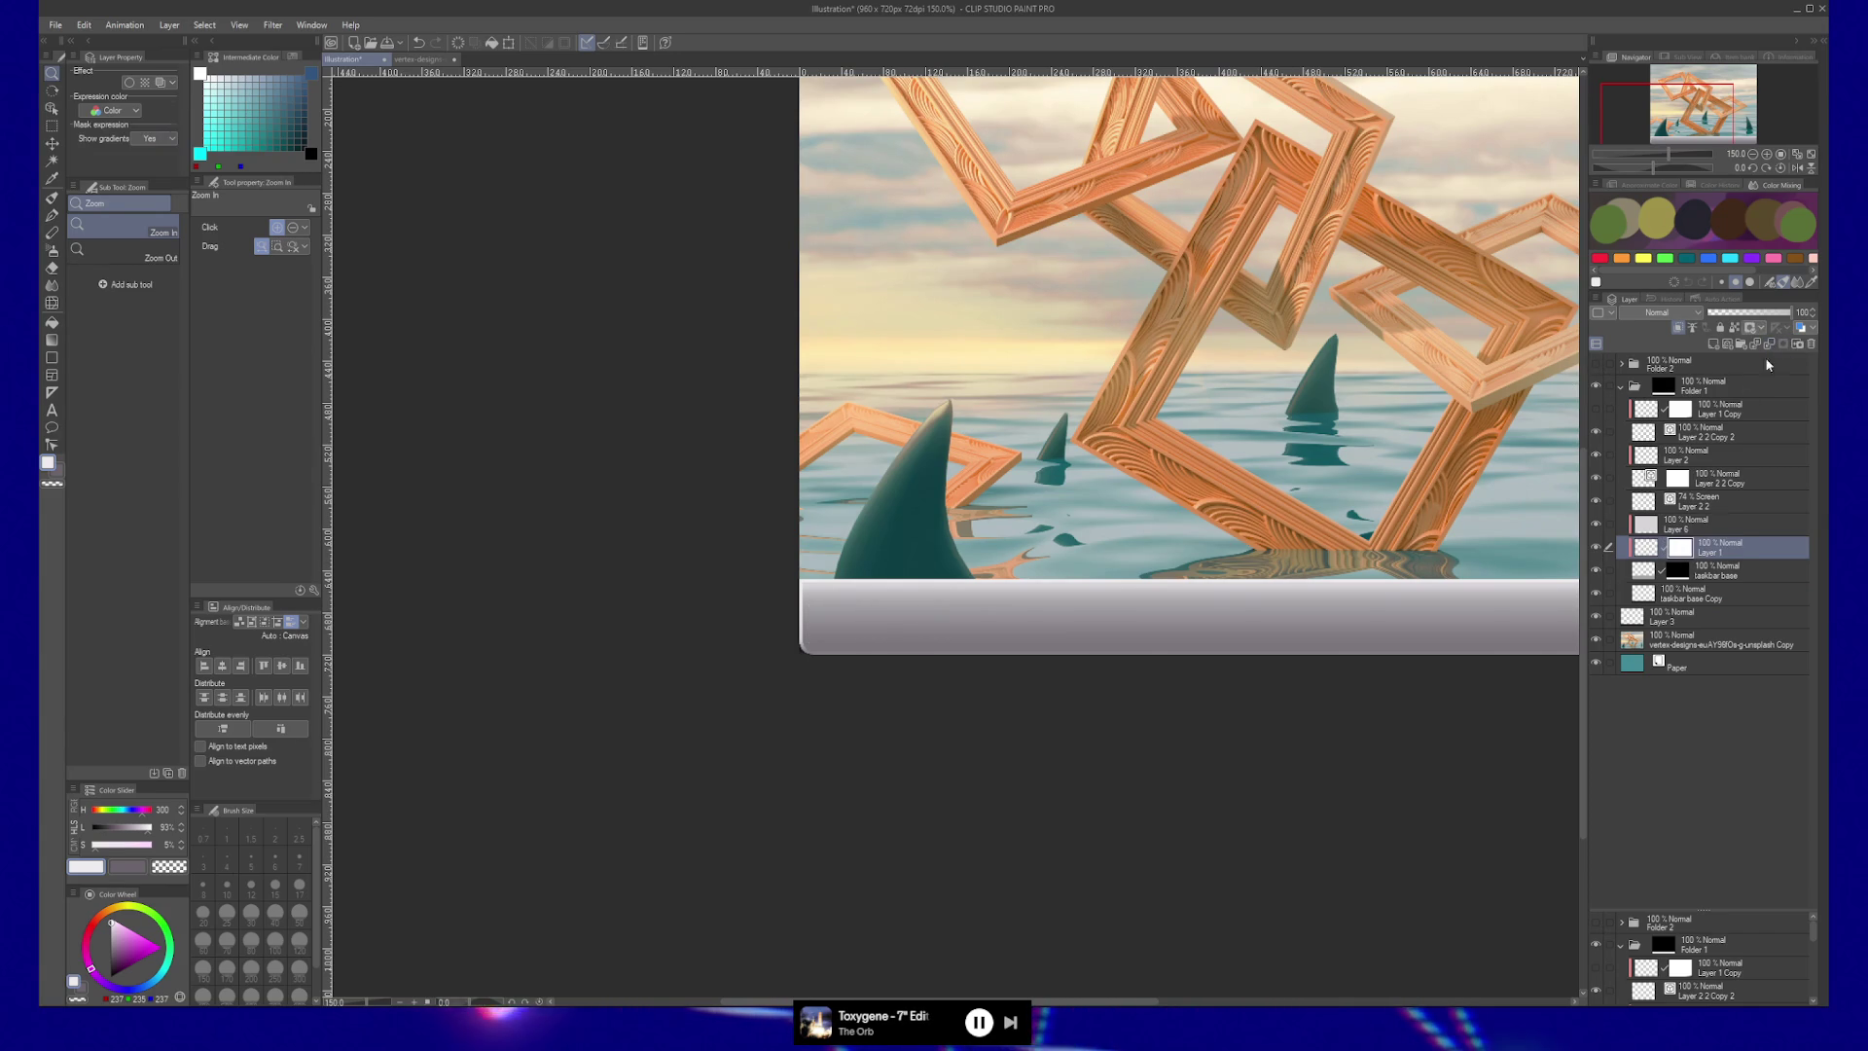
pyautogui.press('b')
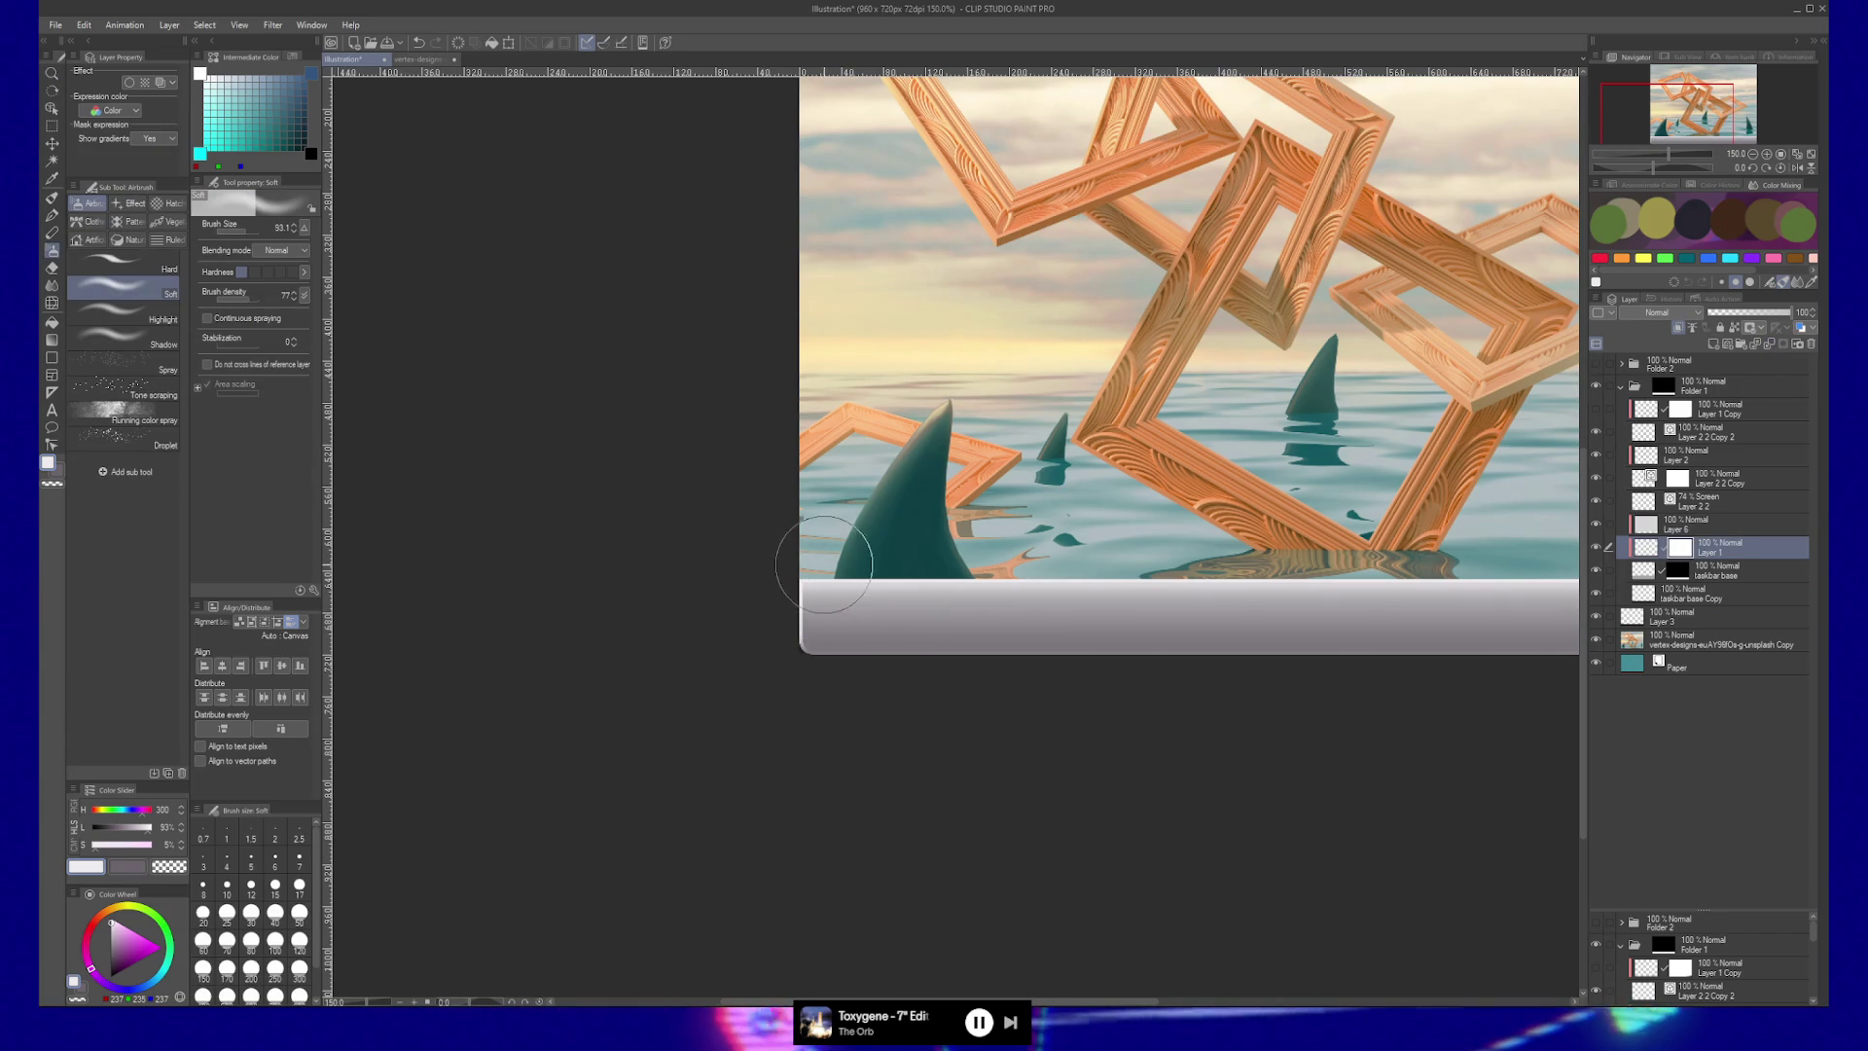
pyautogui.press('c')
pyautogui.press('[')
pyautogui.press('[')
pyautogui.press('[')
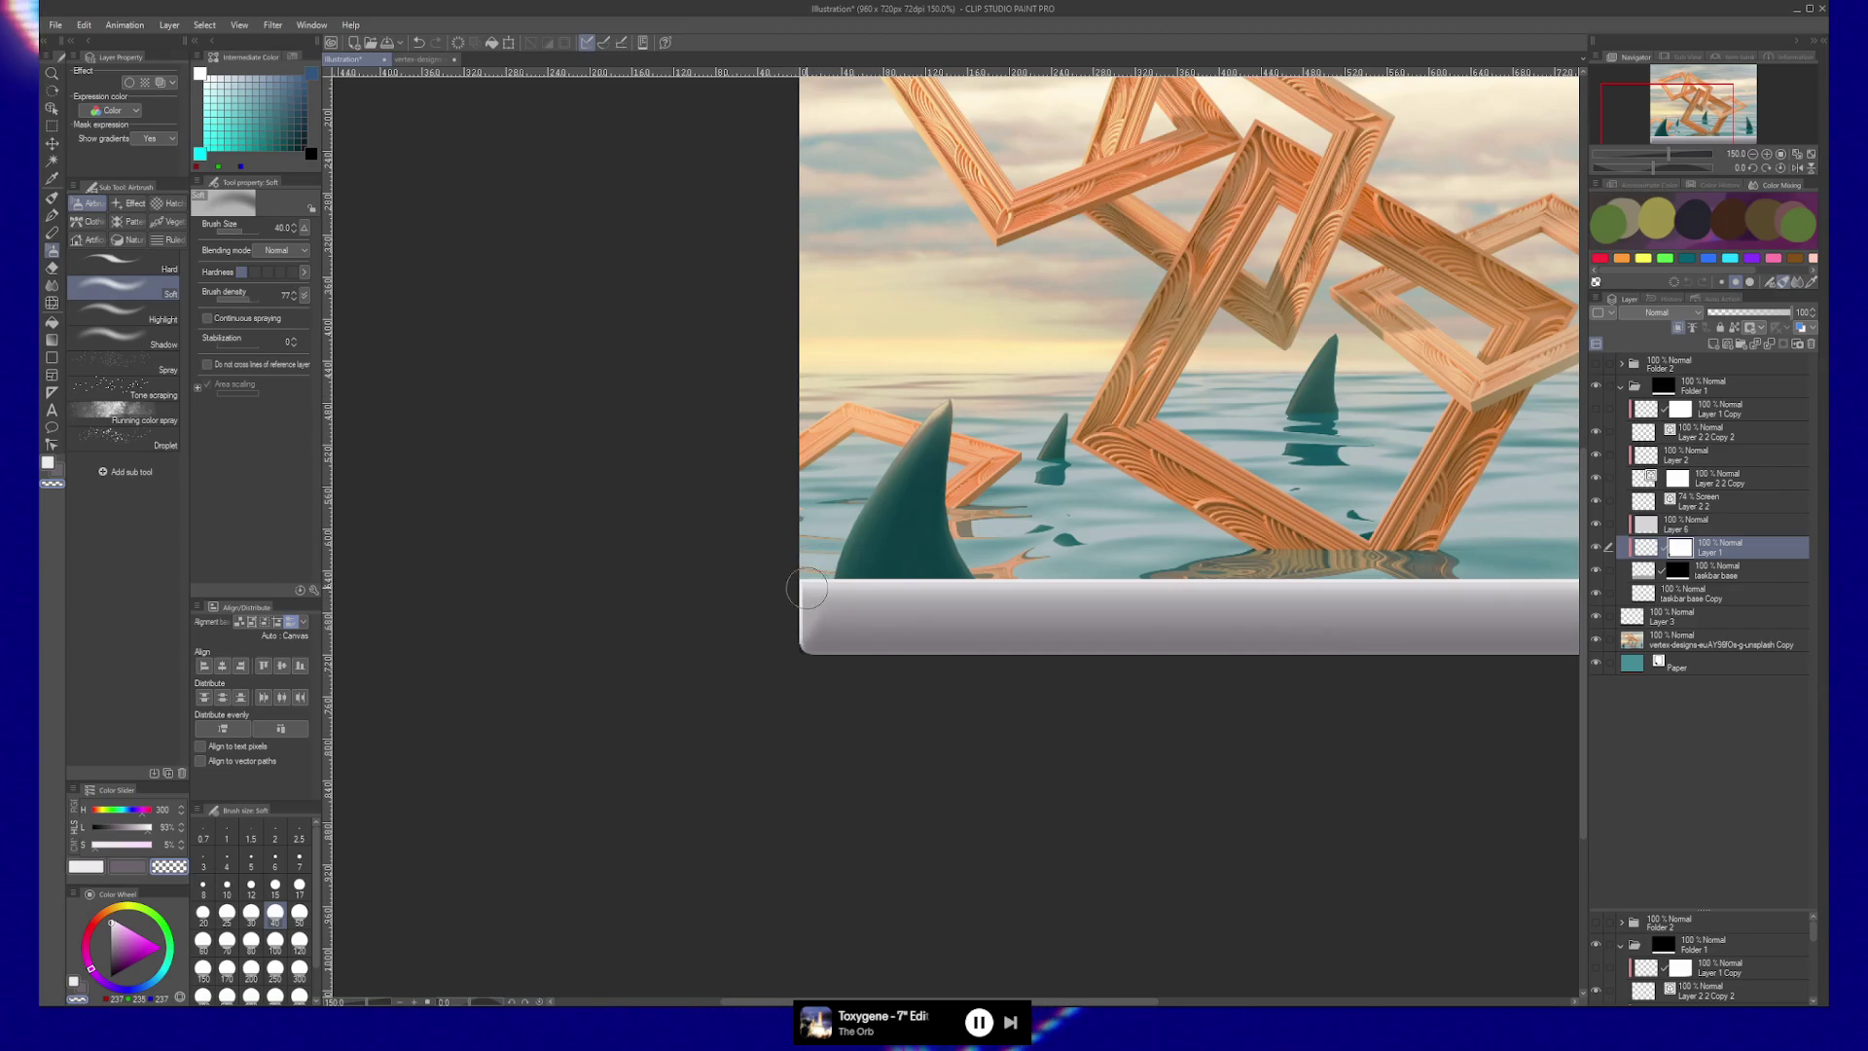
pyautogui.keyDown('ctrl'); pyautogui.keyDown('alt'); pyautogui.moveTo(773, 608); pyautogui.dragTo(816, 612); pyautogui.keyUp('alt'); pyautogui.keyUp('ctrl')
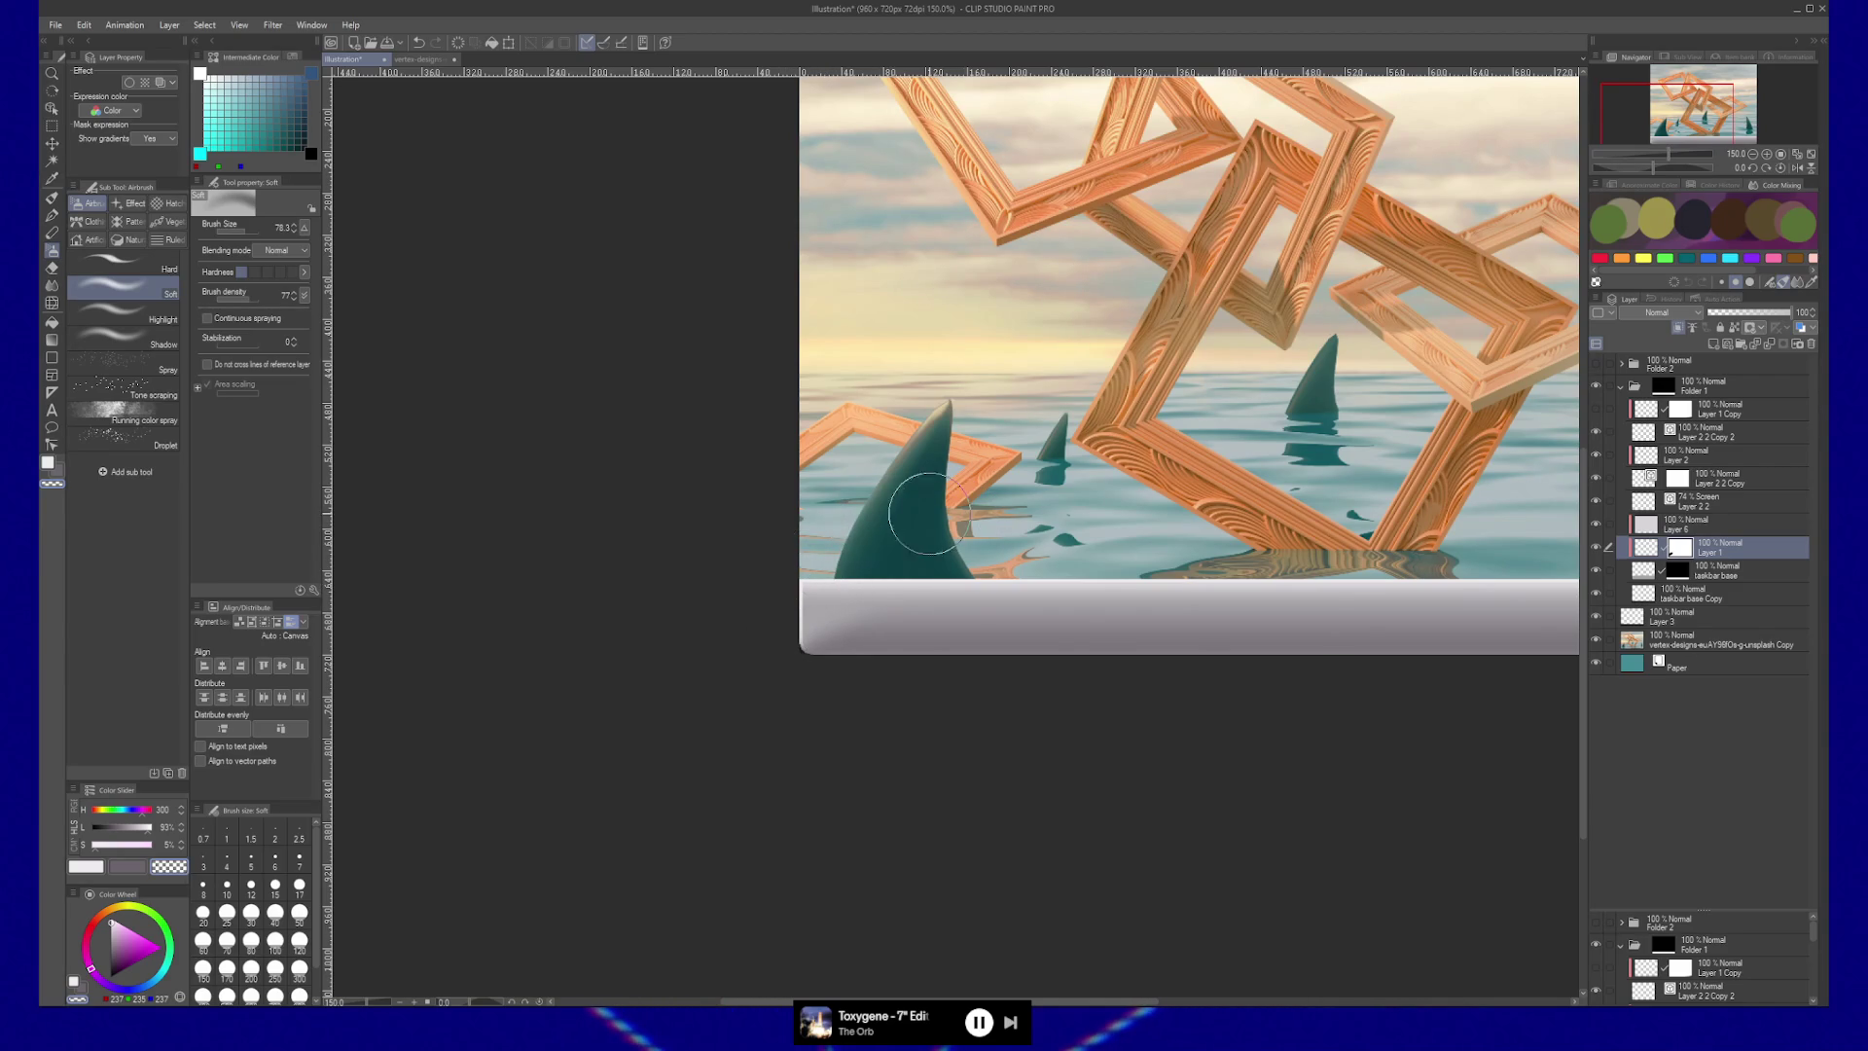
# Select Layer 6, add a layer mask to it, and zoom out to the whole image.
pyautogui.click(1683, 523)
pyautogui.moveTo(1576, 562)
pyautogui.mouseDown()
pyautogui.moveTo(802, 574)
pyautogui.moveTo(934, 576)
pyautogui.mouseUp()
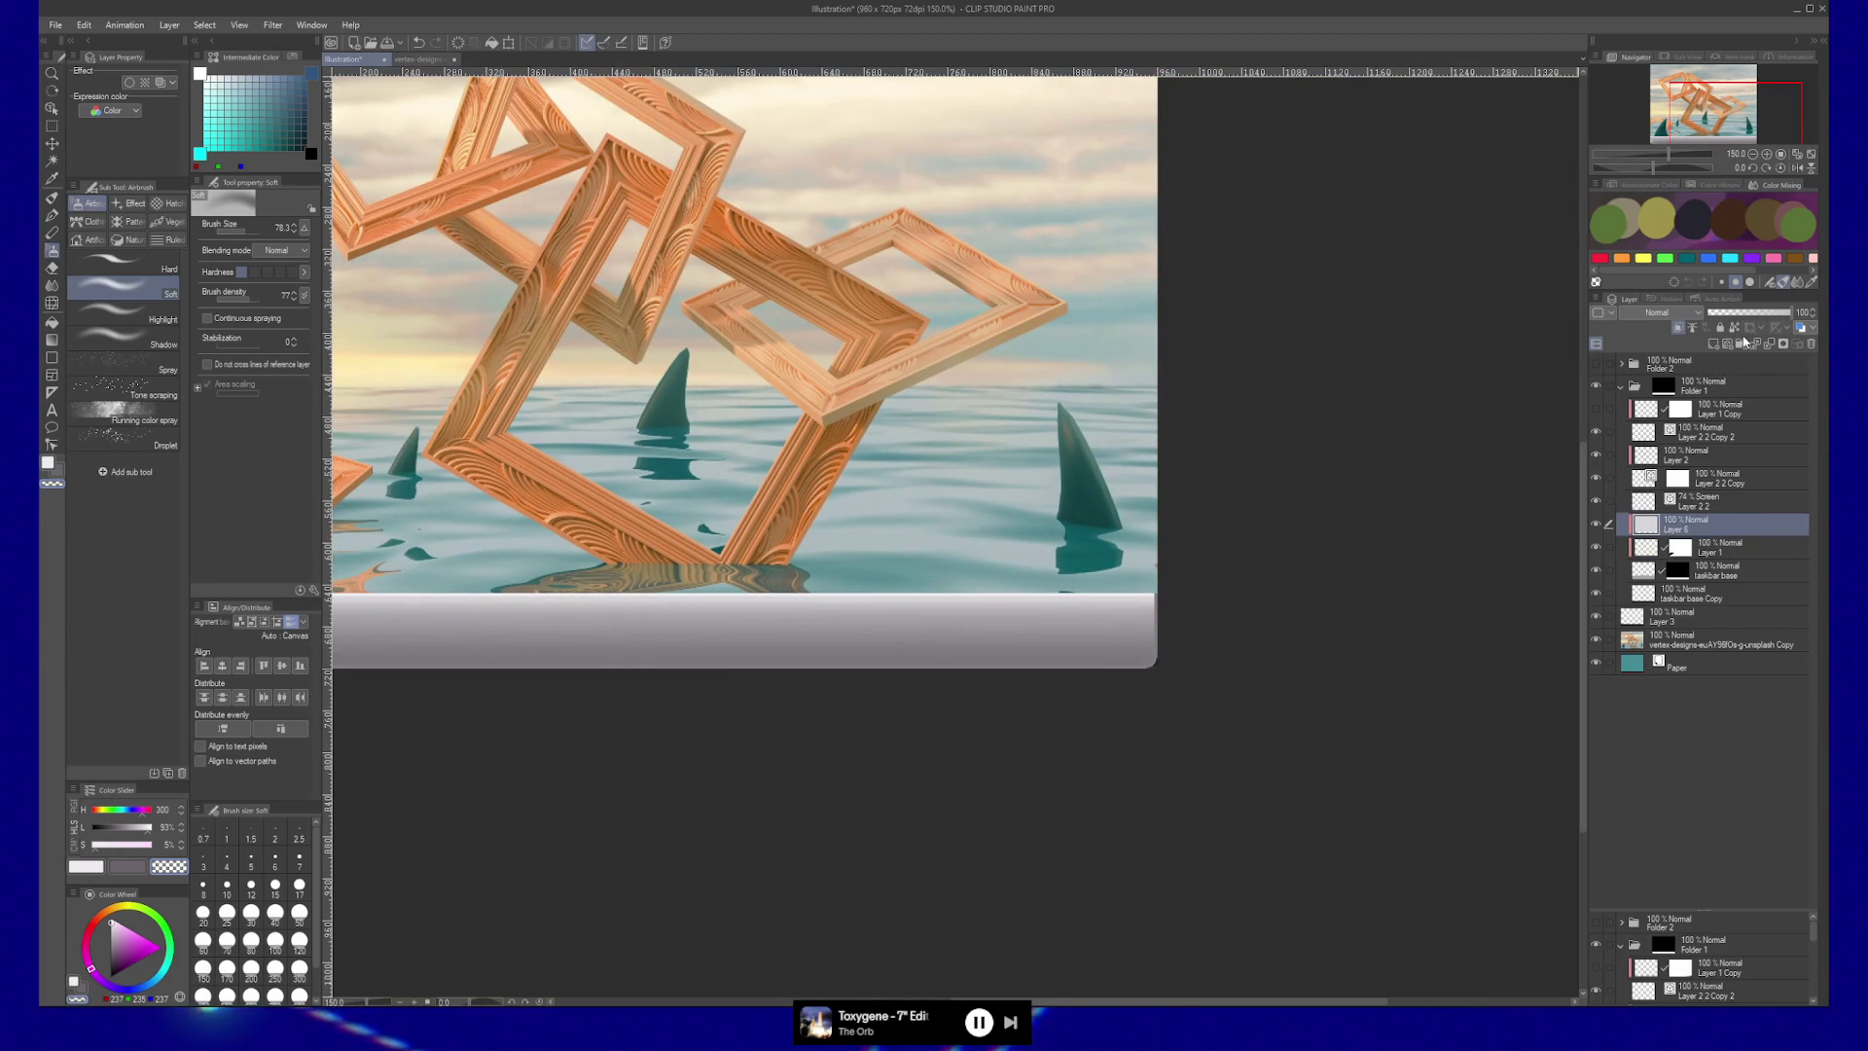
pyautogui.click(1776, 342)
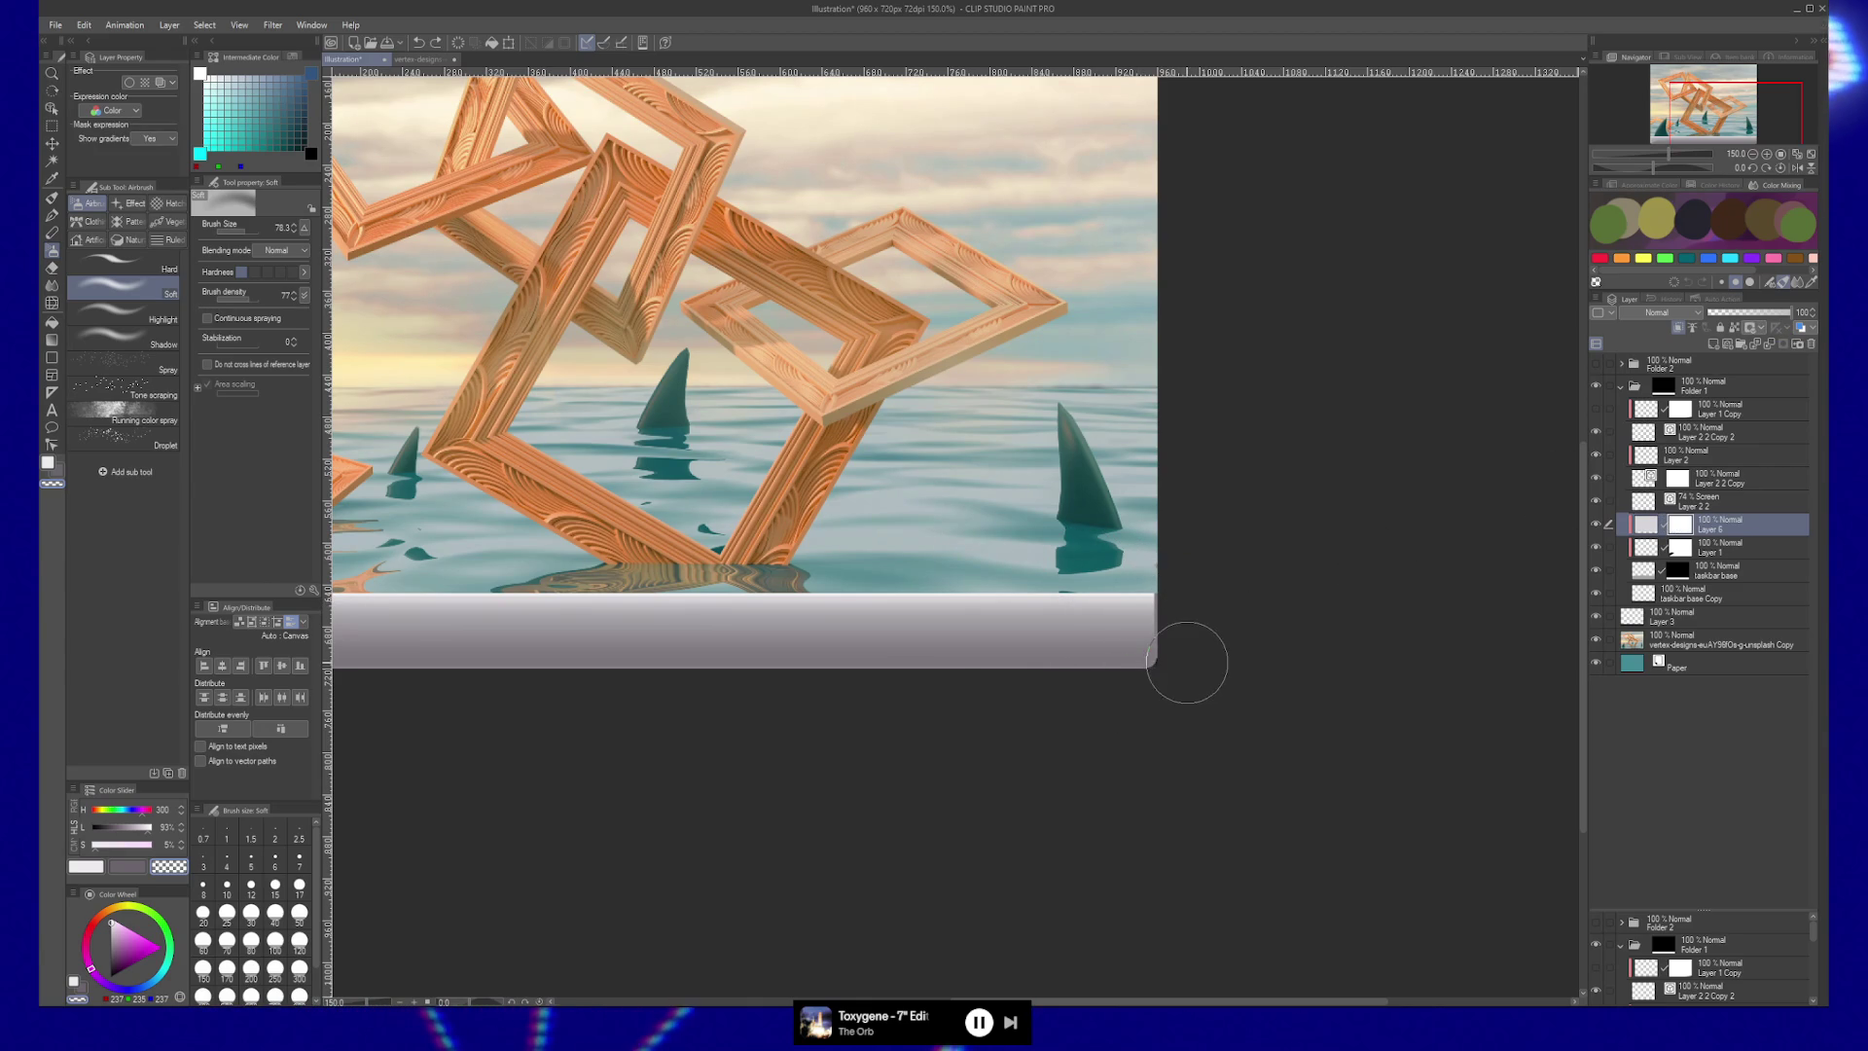
pyautogui.moveTo(1080, 670); pyautogui.dragTo(1099, 670)
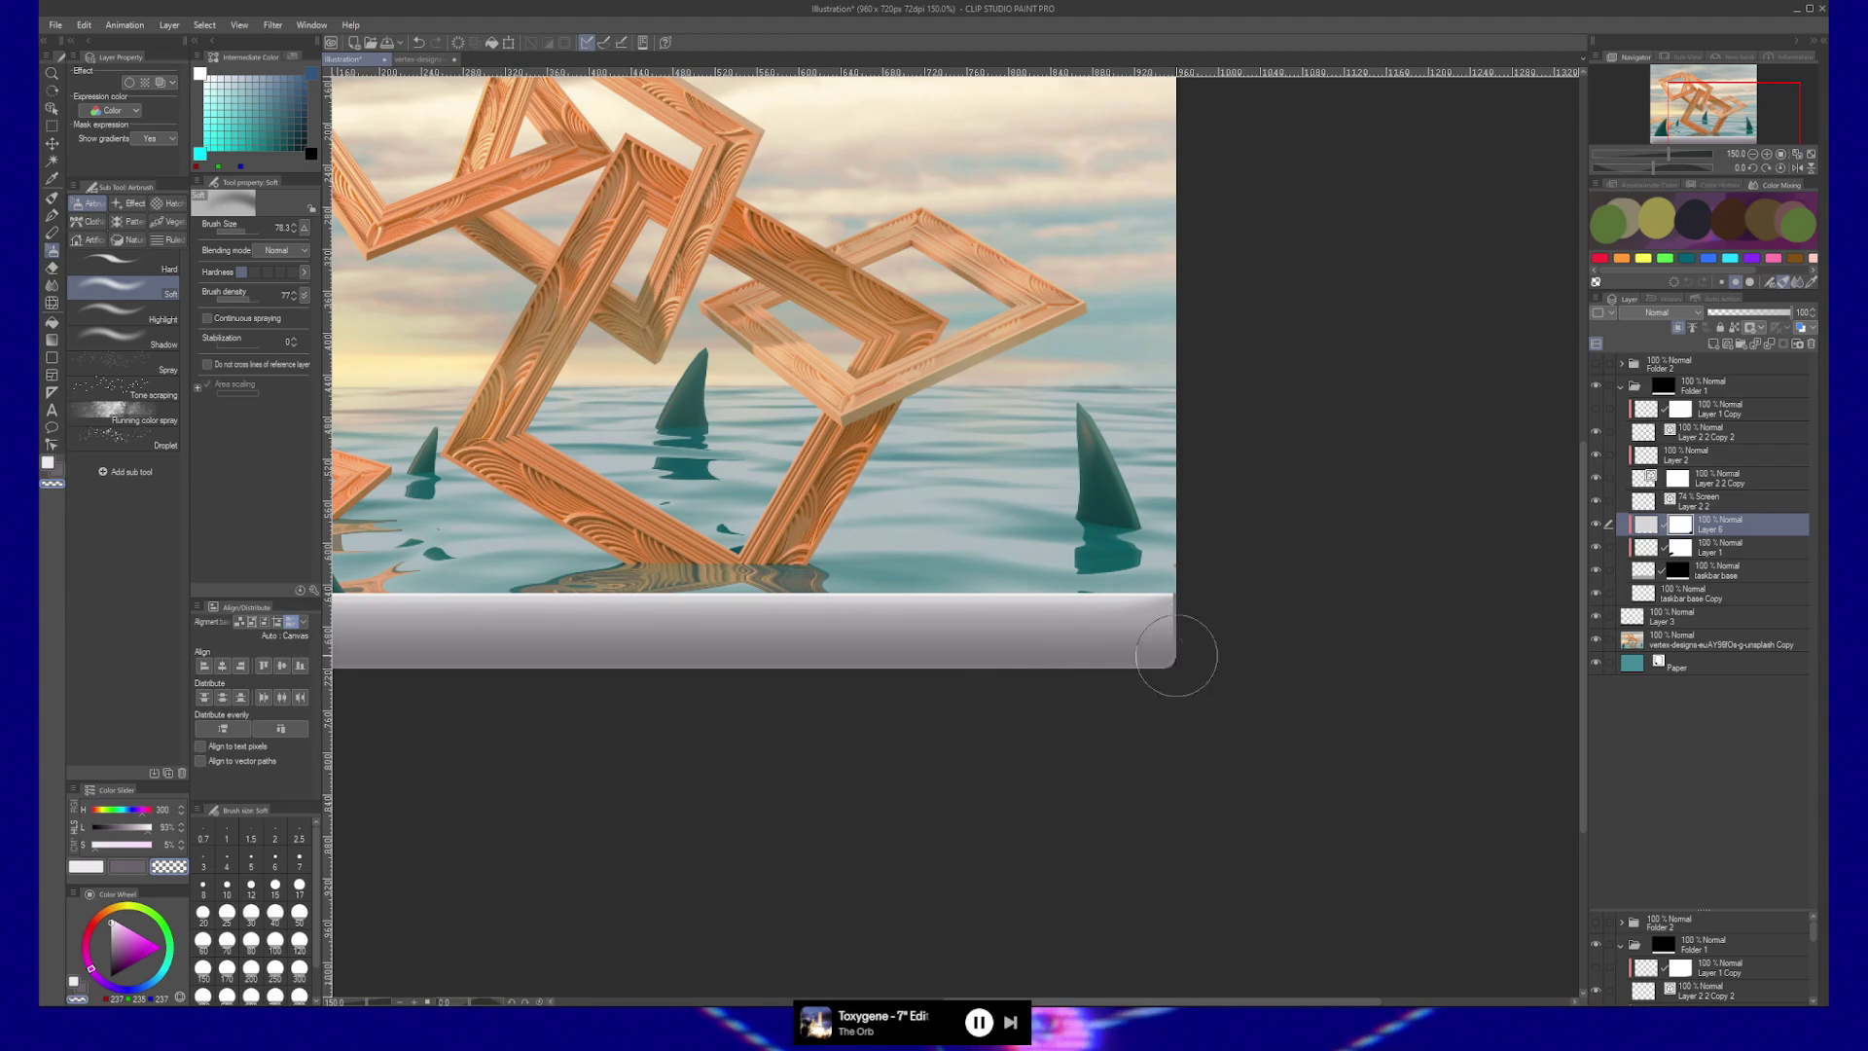
pyautogui.keyDown('ctrl'); pyautogui.keyDown('alt'); pyautogui.click(1027, 707); pyautogui.keyUp('alt'); pyautogui.keyUp('ctrl')
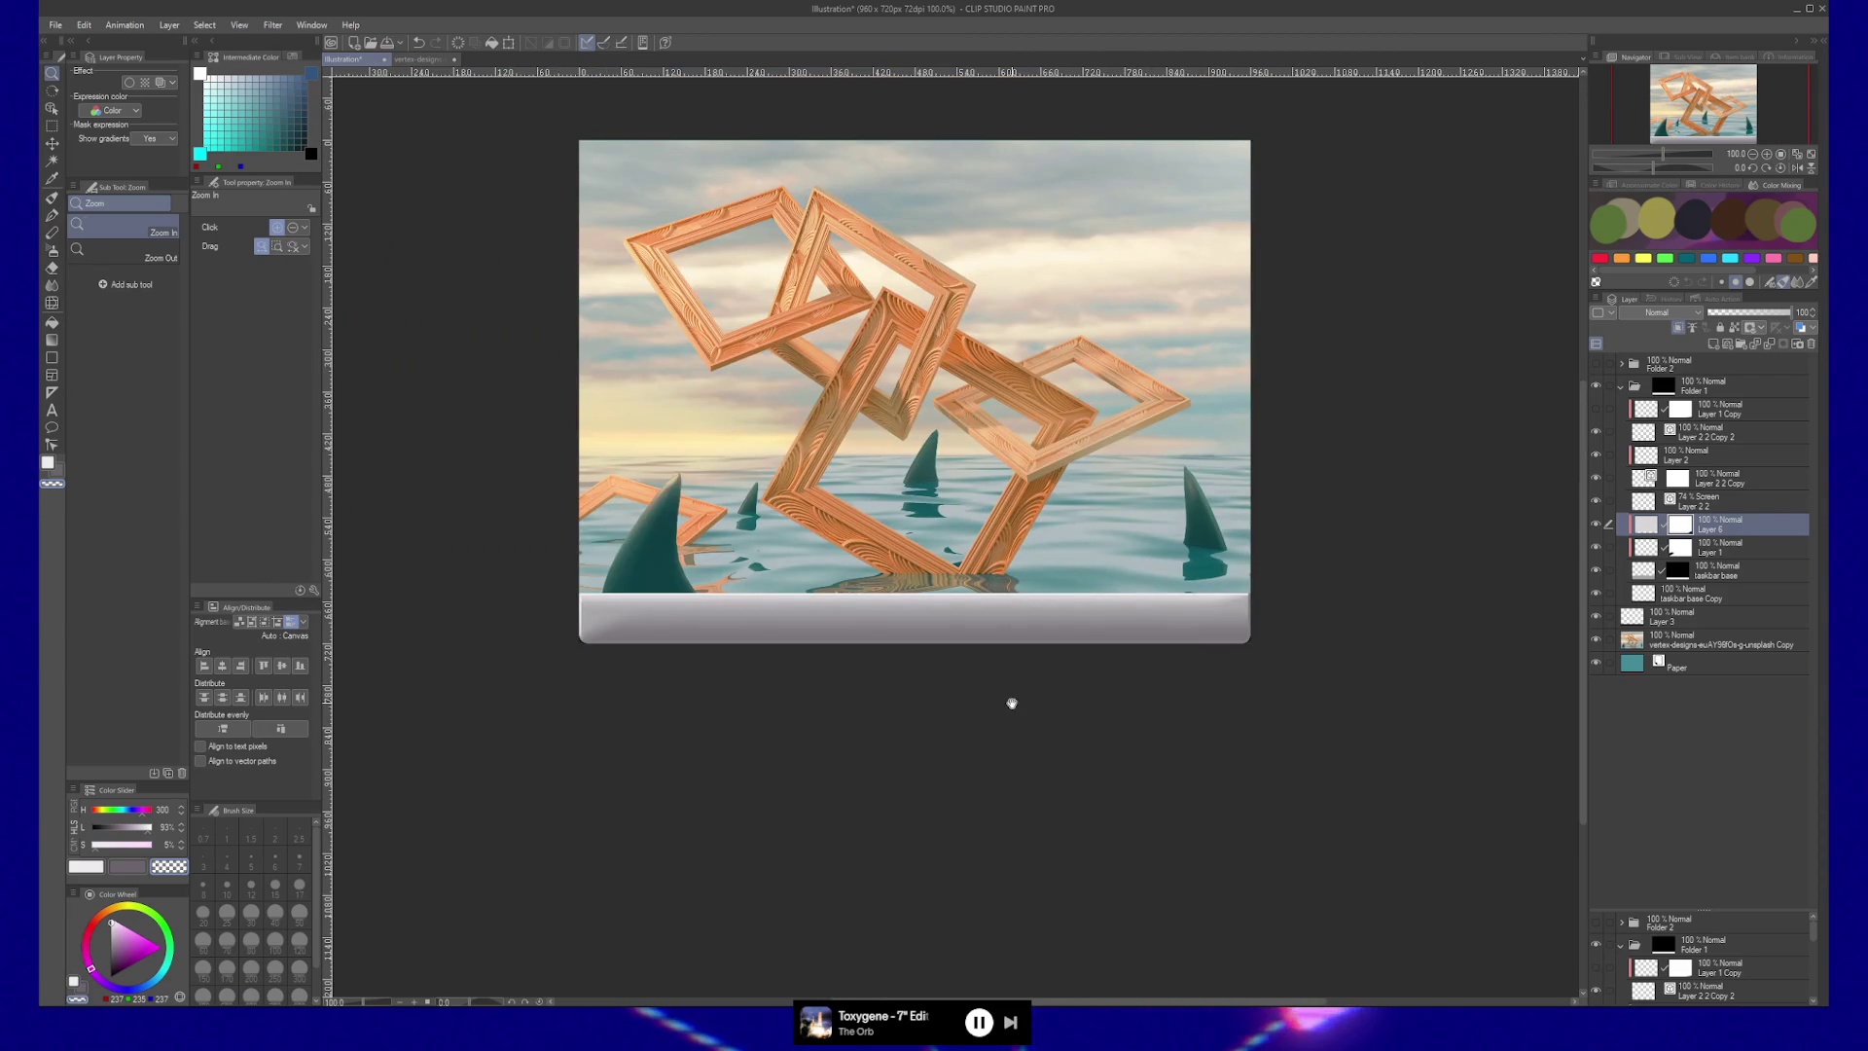
# Centre the 150% view on the taskbar and set Layer 1's blending brush to size 96.
pyautogui.click(792, 697)
pyautogui.moveTo(792, 697); pyautogui.dragTo(889, 709)
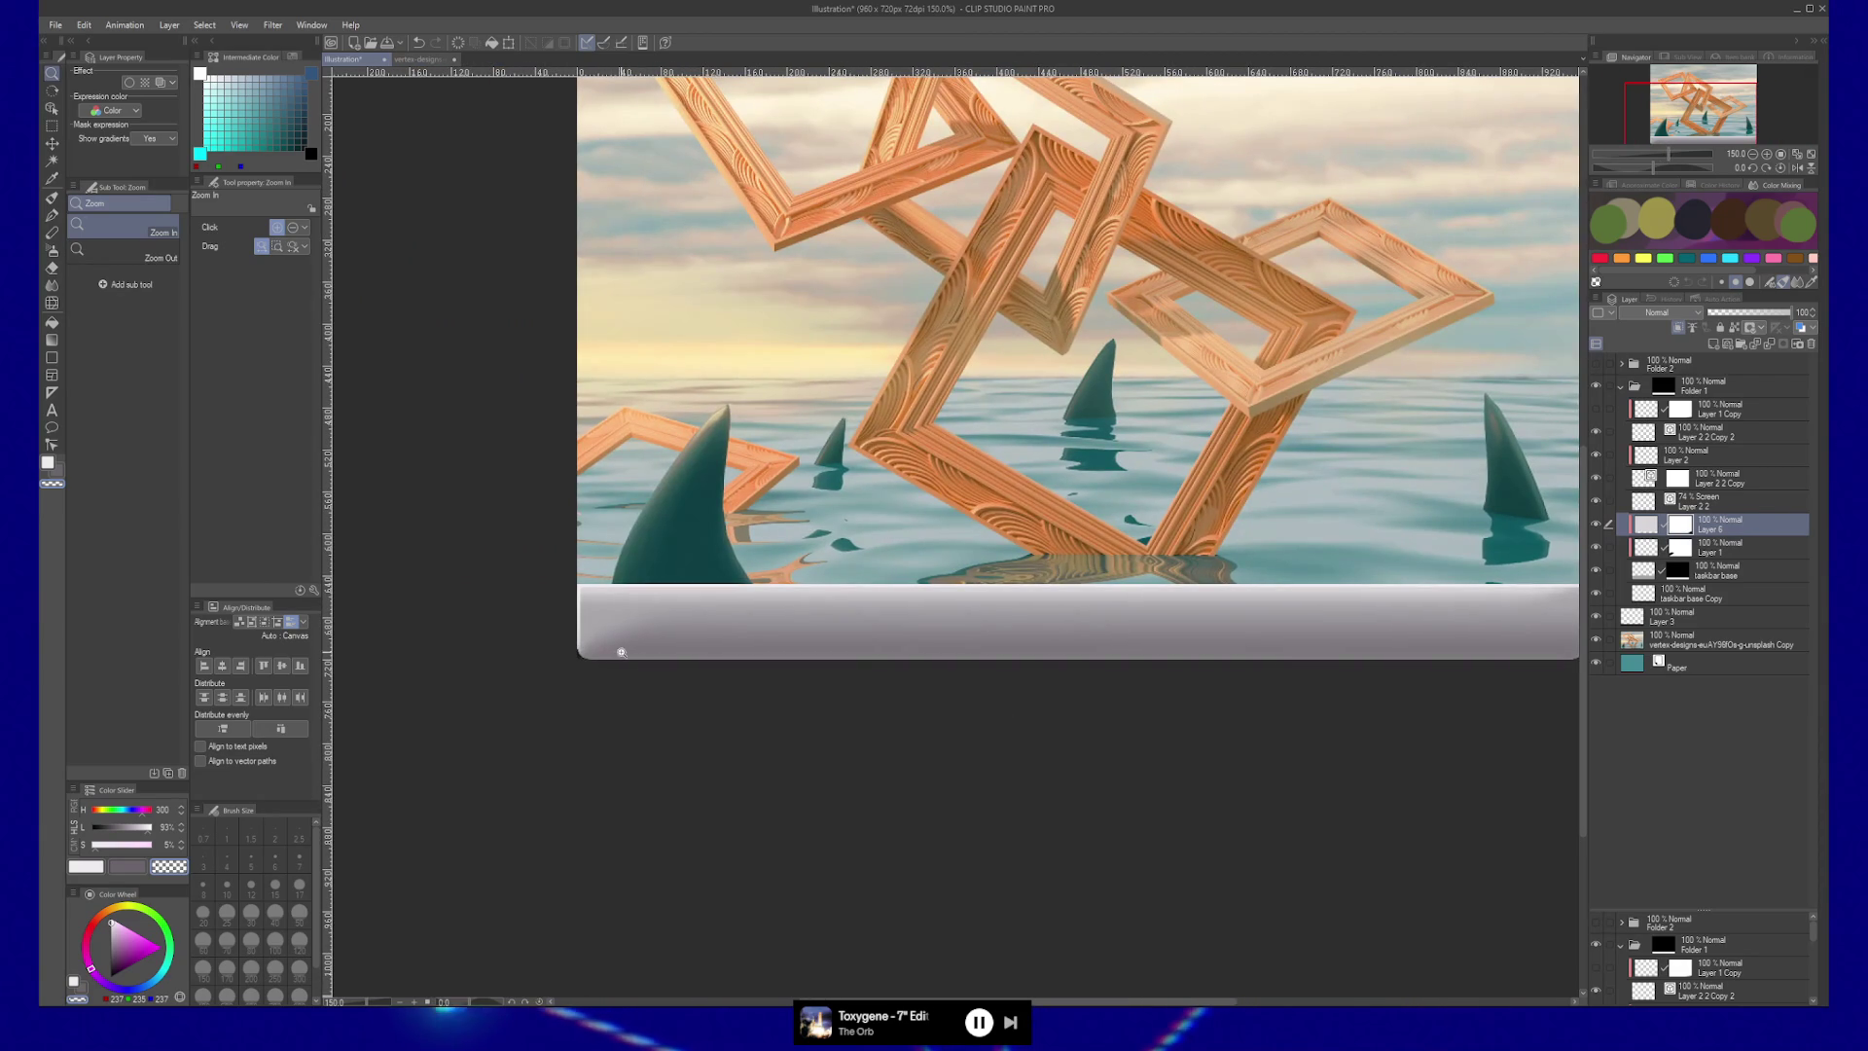
pyautogui.moveTo(1144, 621)
pyautogui.mouseDown()
pyautogui.moveTo(974, 616)
pyautogui.moveTo(1004, 616)
pyautogui.mouseUp()
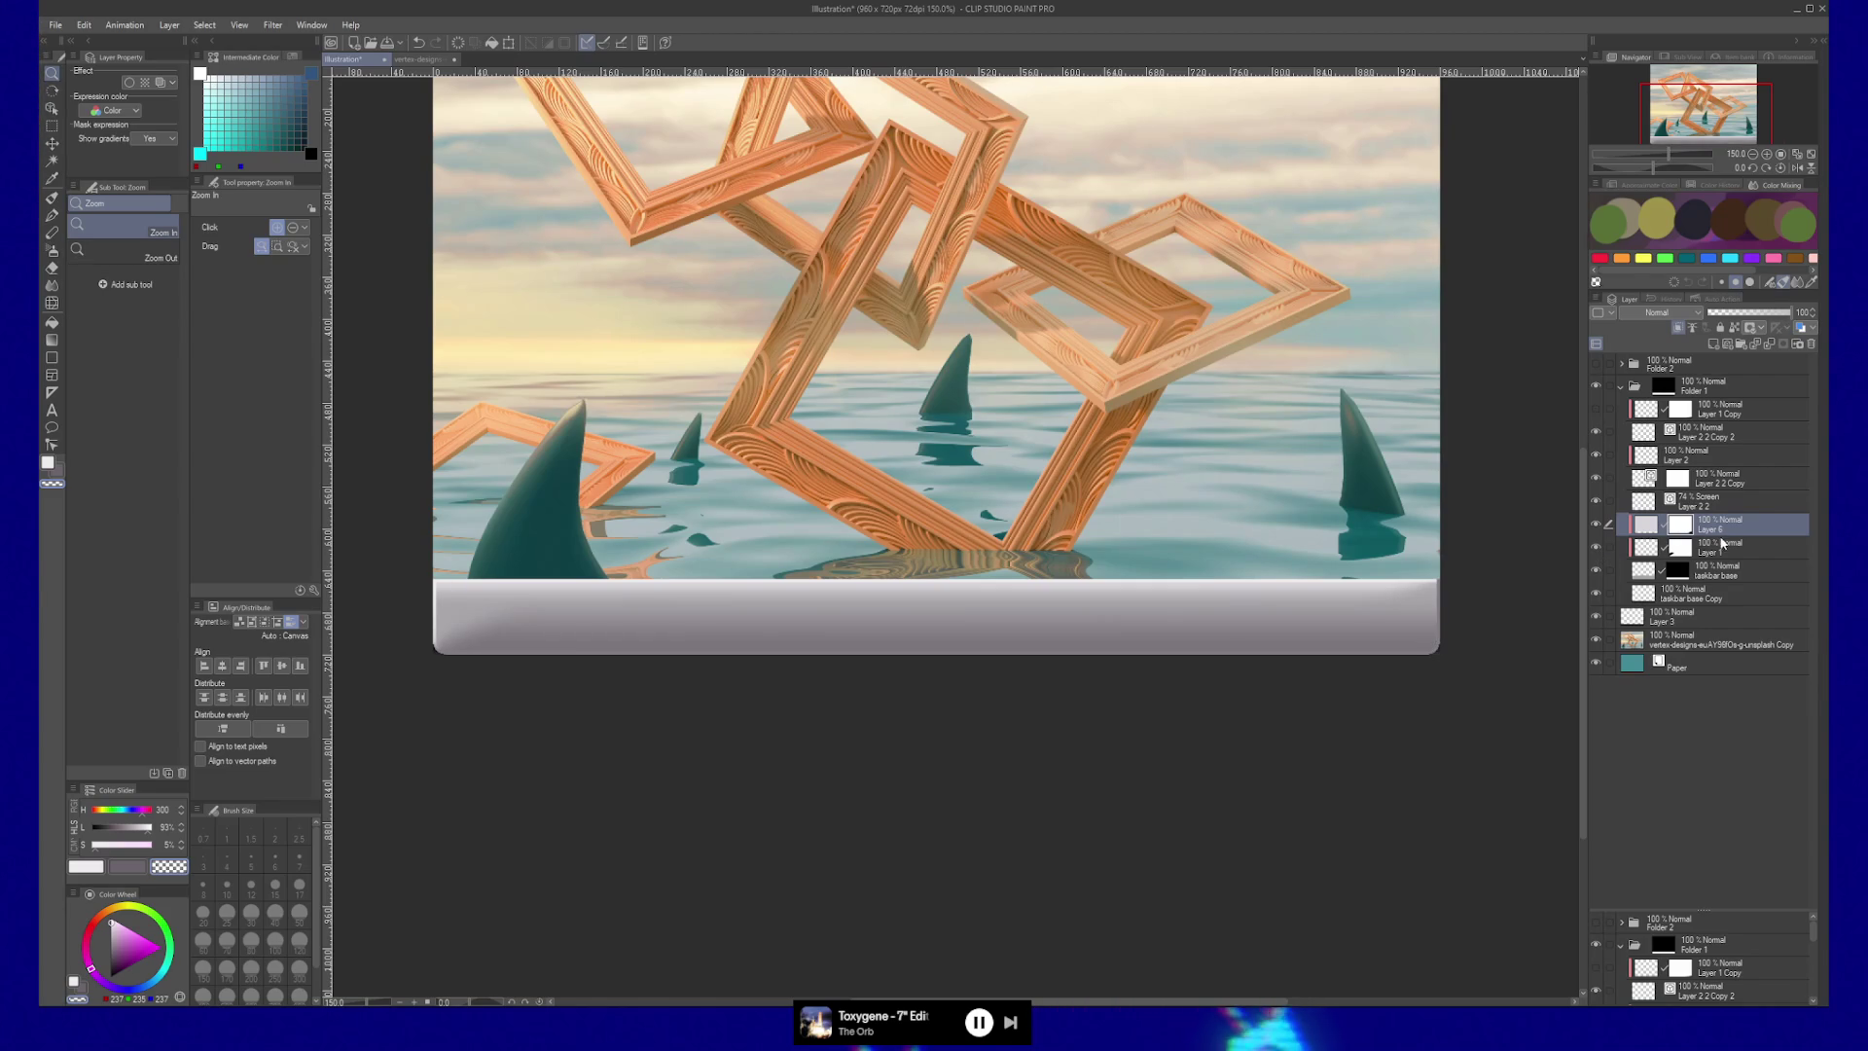
pyautogui.click(1687, 550)
pyautogui.press('j')
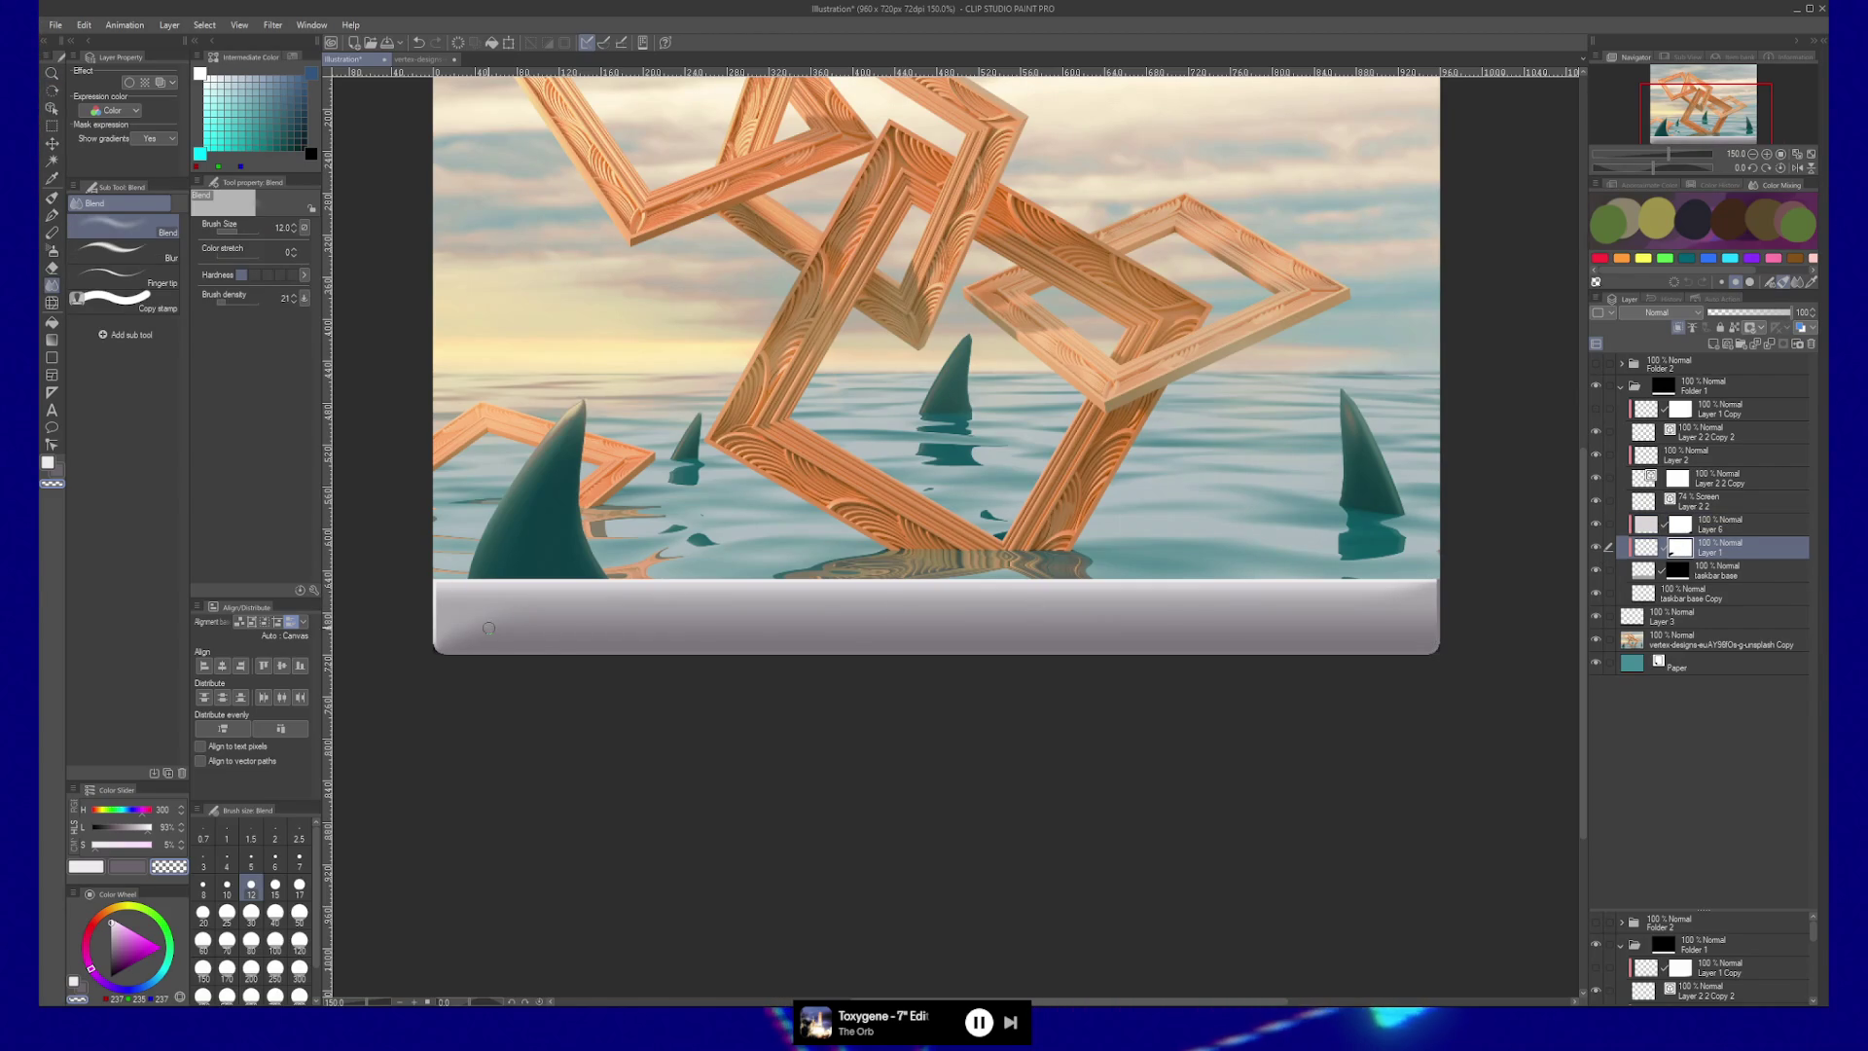
pyautogui.moveTo(523, 634); pyautogui.dragTo(525, 622)
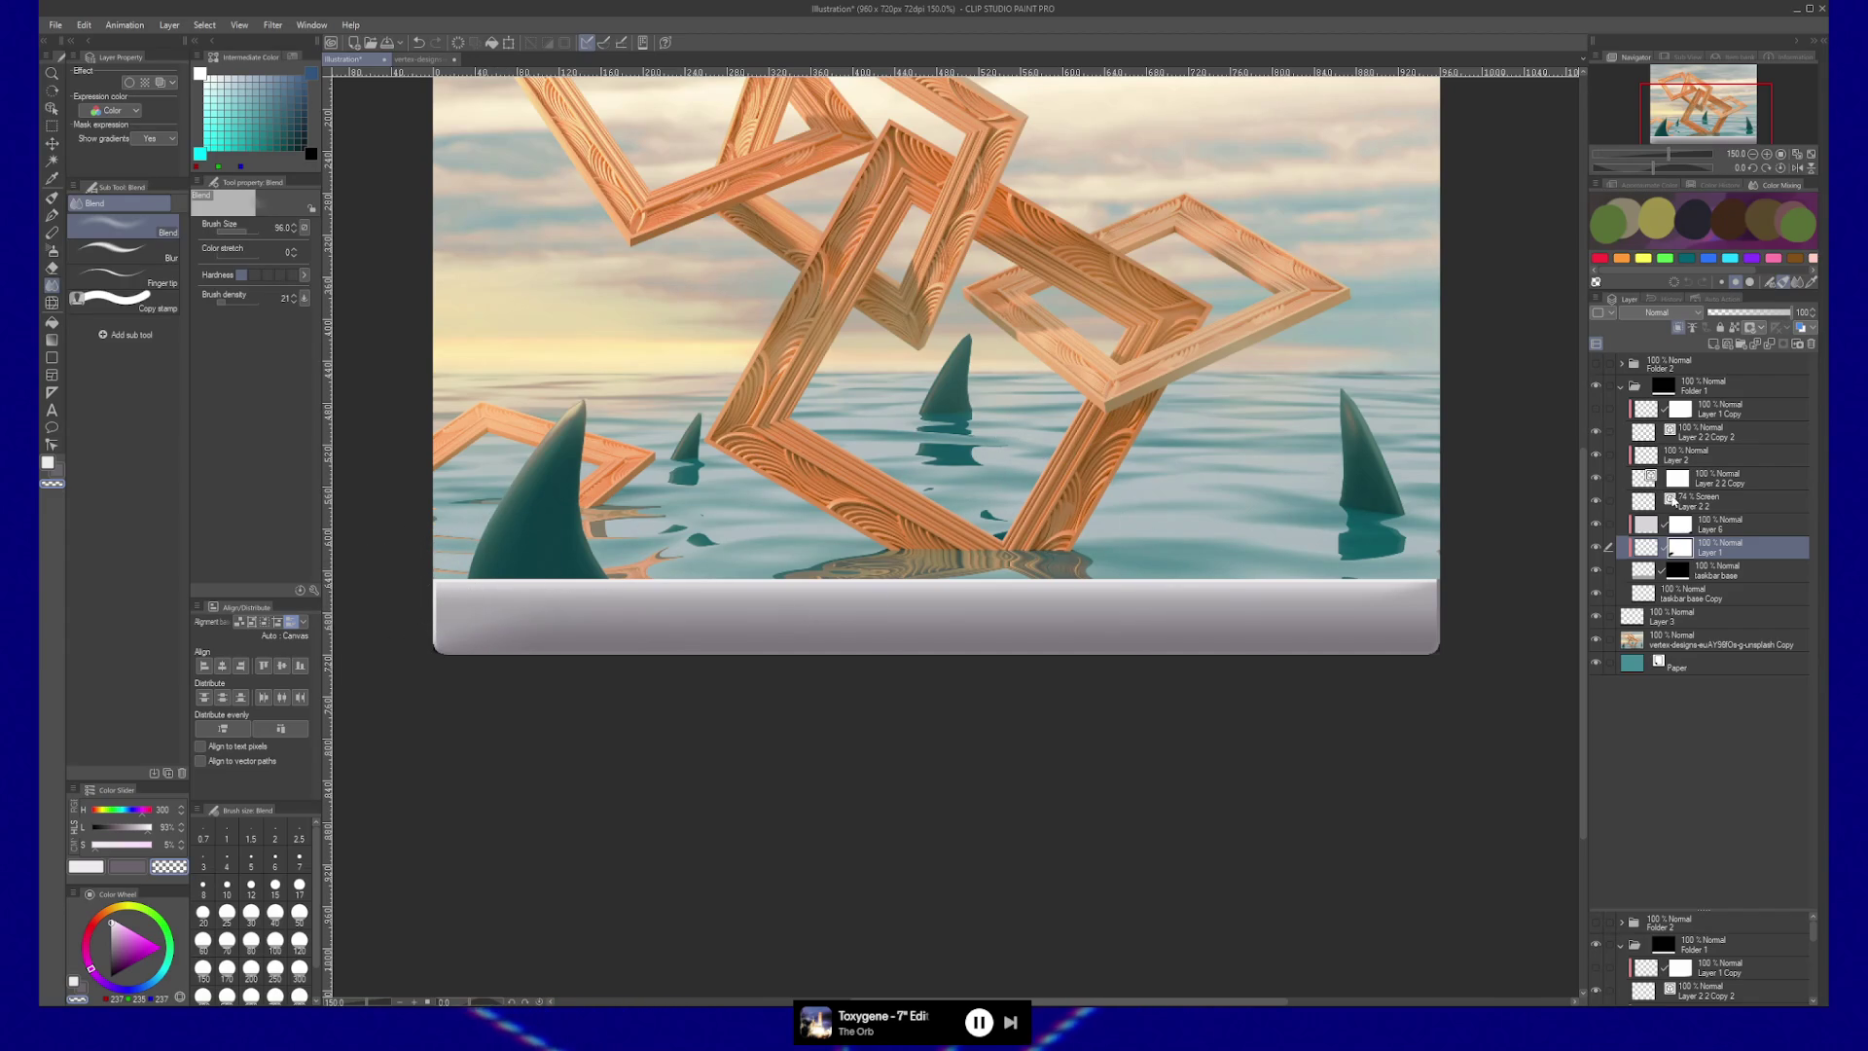
# Add Layer 7 above Layer 6, then undo a trial soft-airbrush strip along the water's bottom.
pyautogui.click(1639, 533)
pyautogui.hotkey('ctrl', 'shift', 'n')
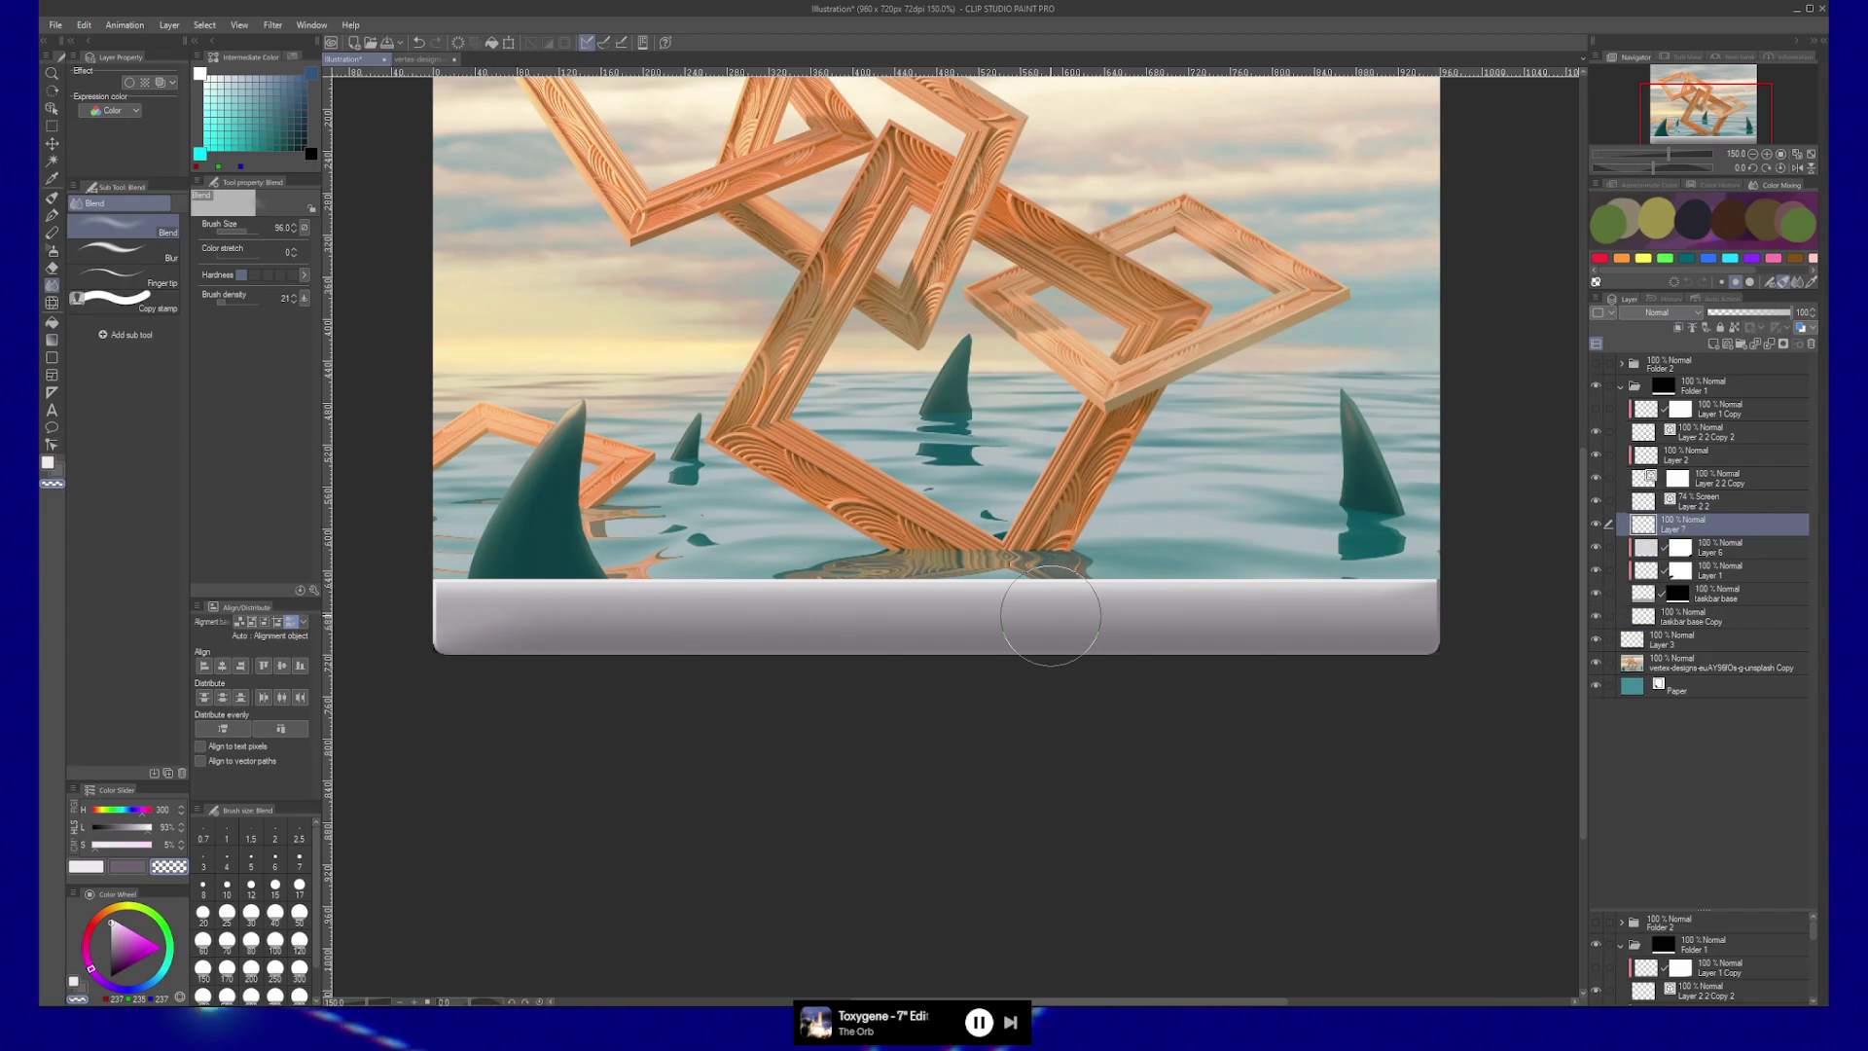
pyautogui.press('b')
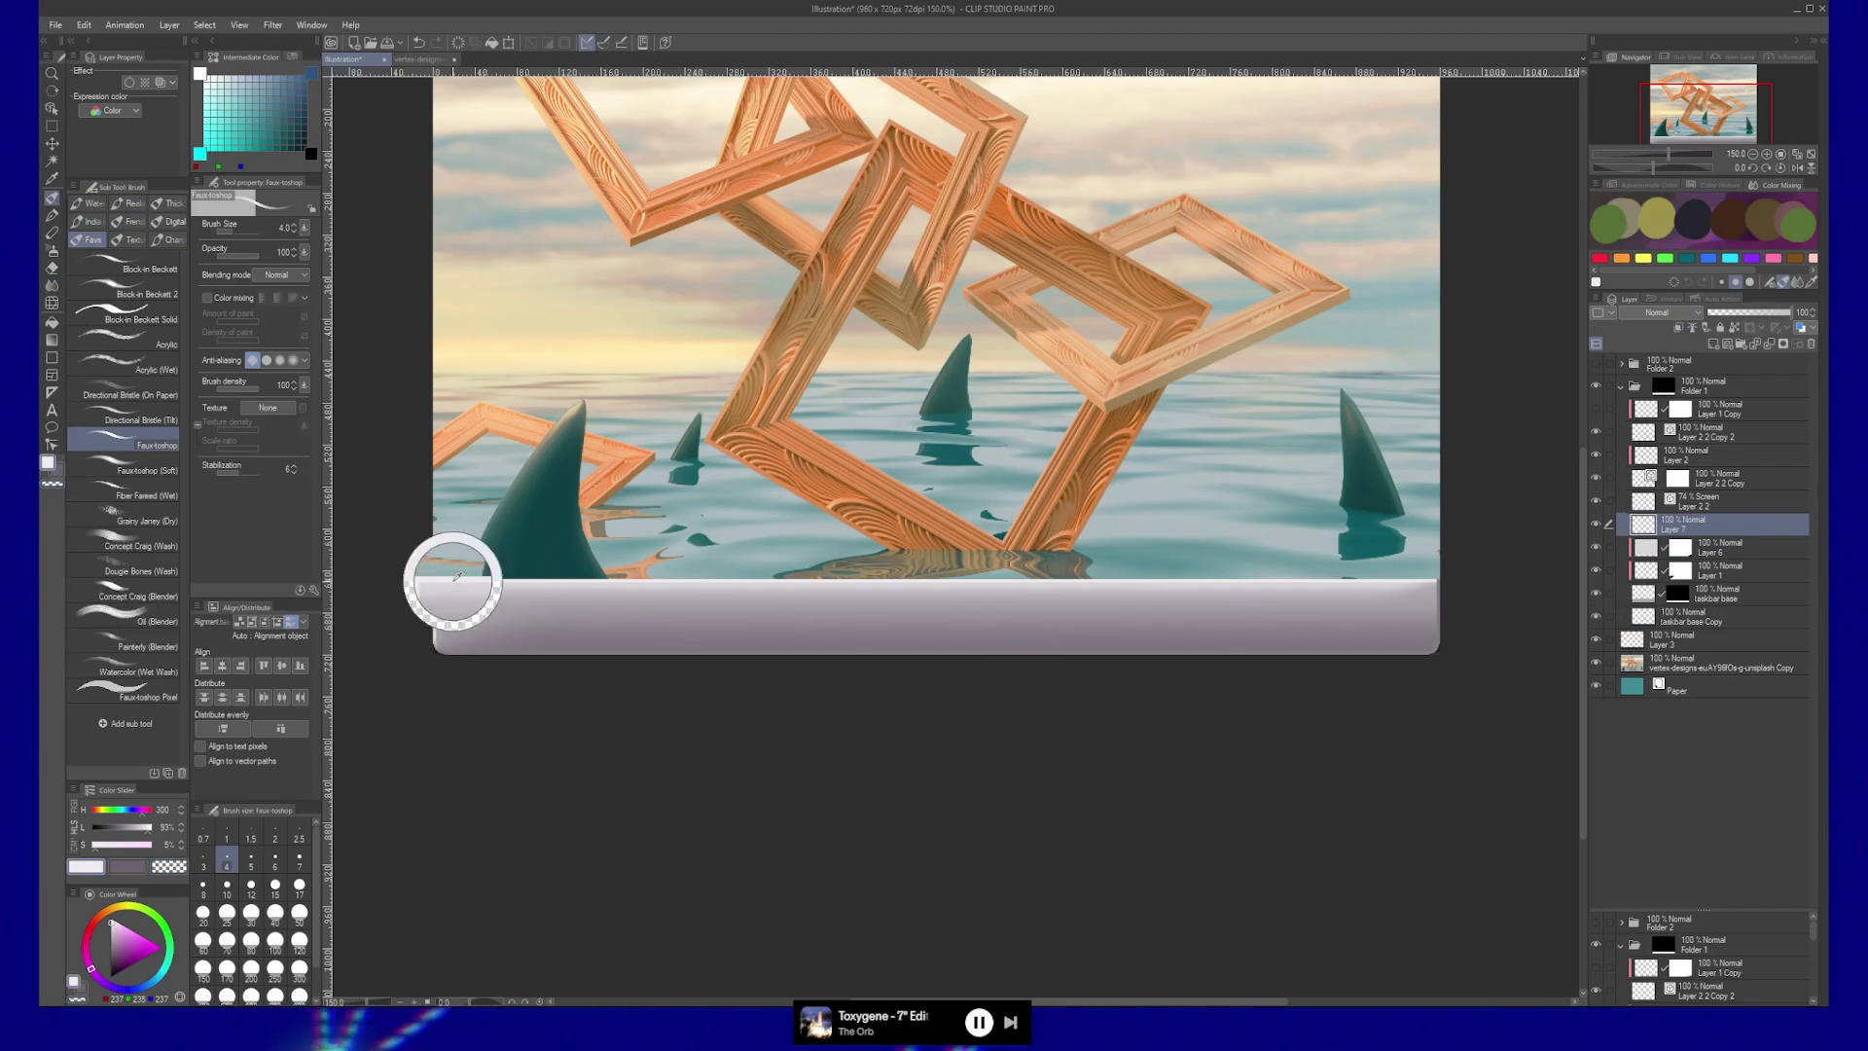
pyautogui.press('b')
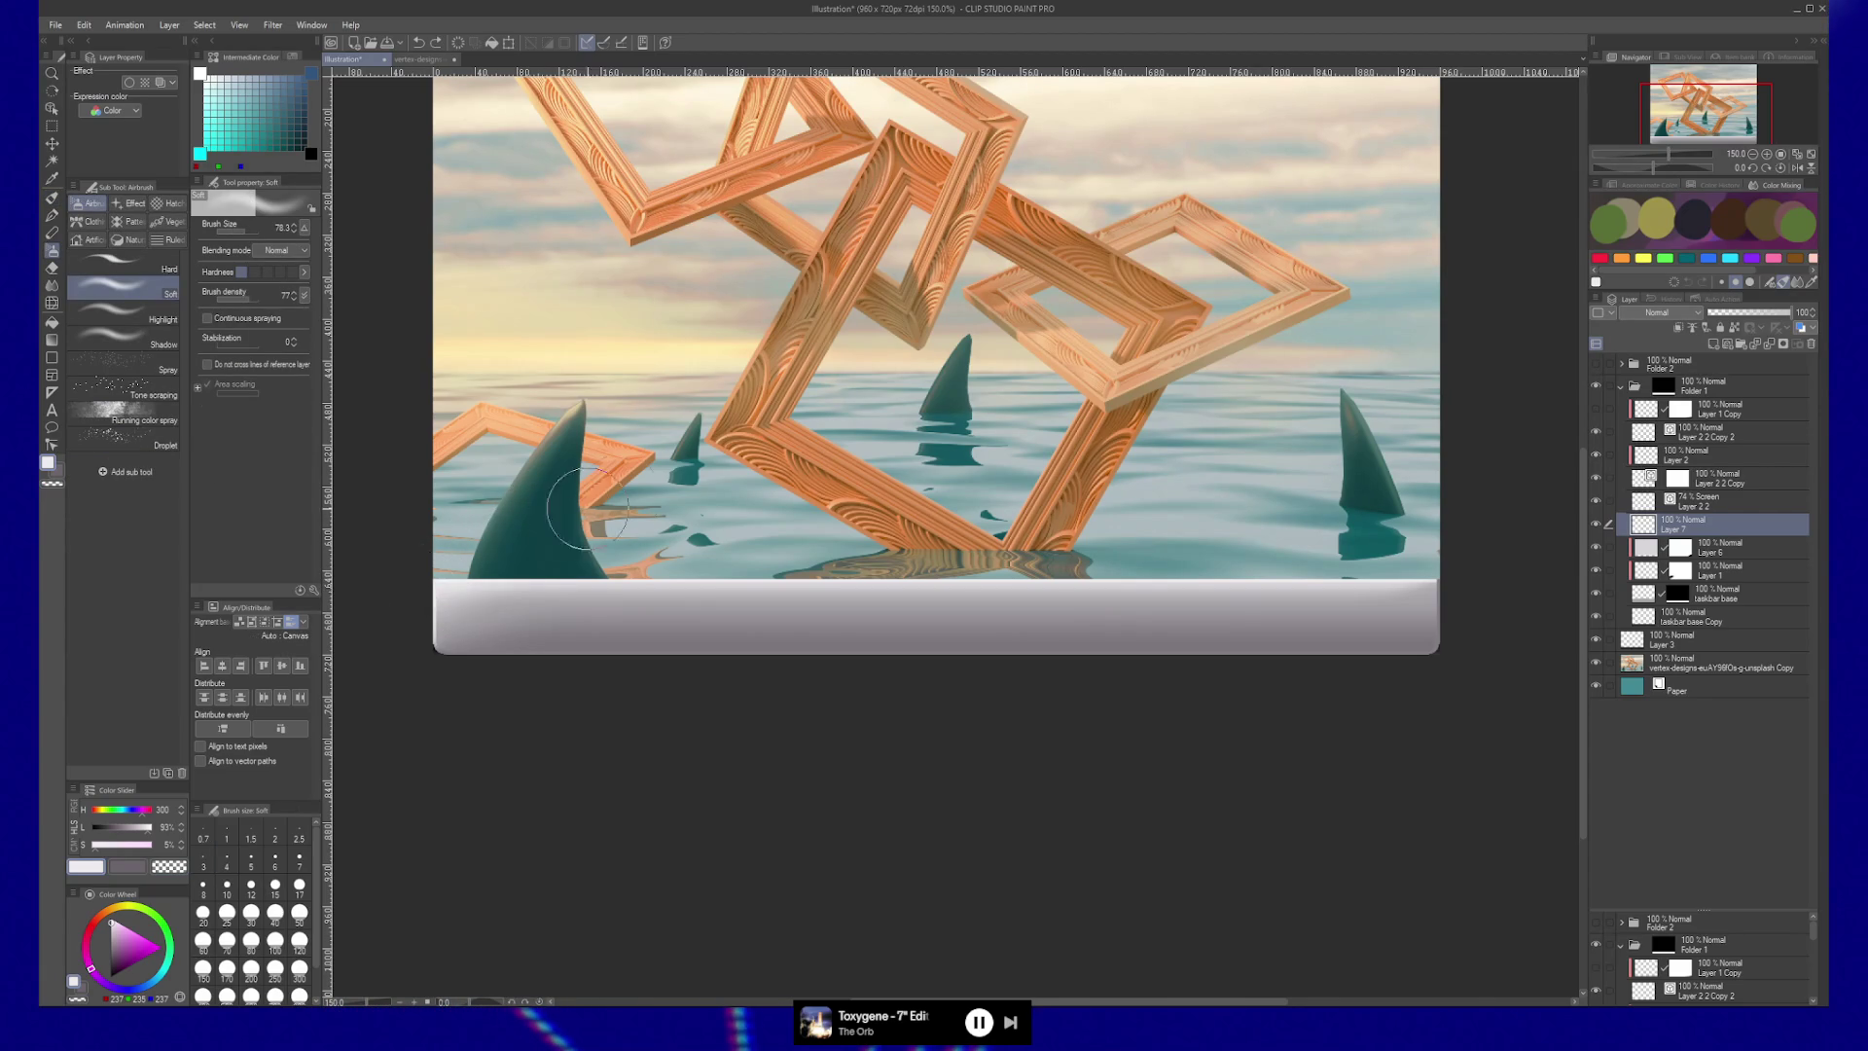
pyautogui.moveTo(472, 538)
pyautogui.mouseDown()
pyautogui.moveTo(876, 572)
pyautogui.moveTo(1362, 574)
pyautogui.moveTo(1403, 555)
pyautogui.mouseUp()
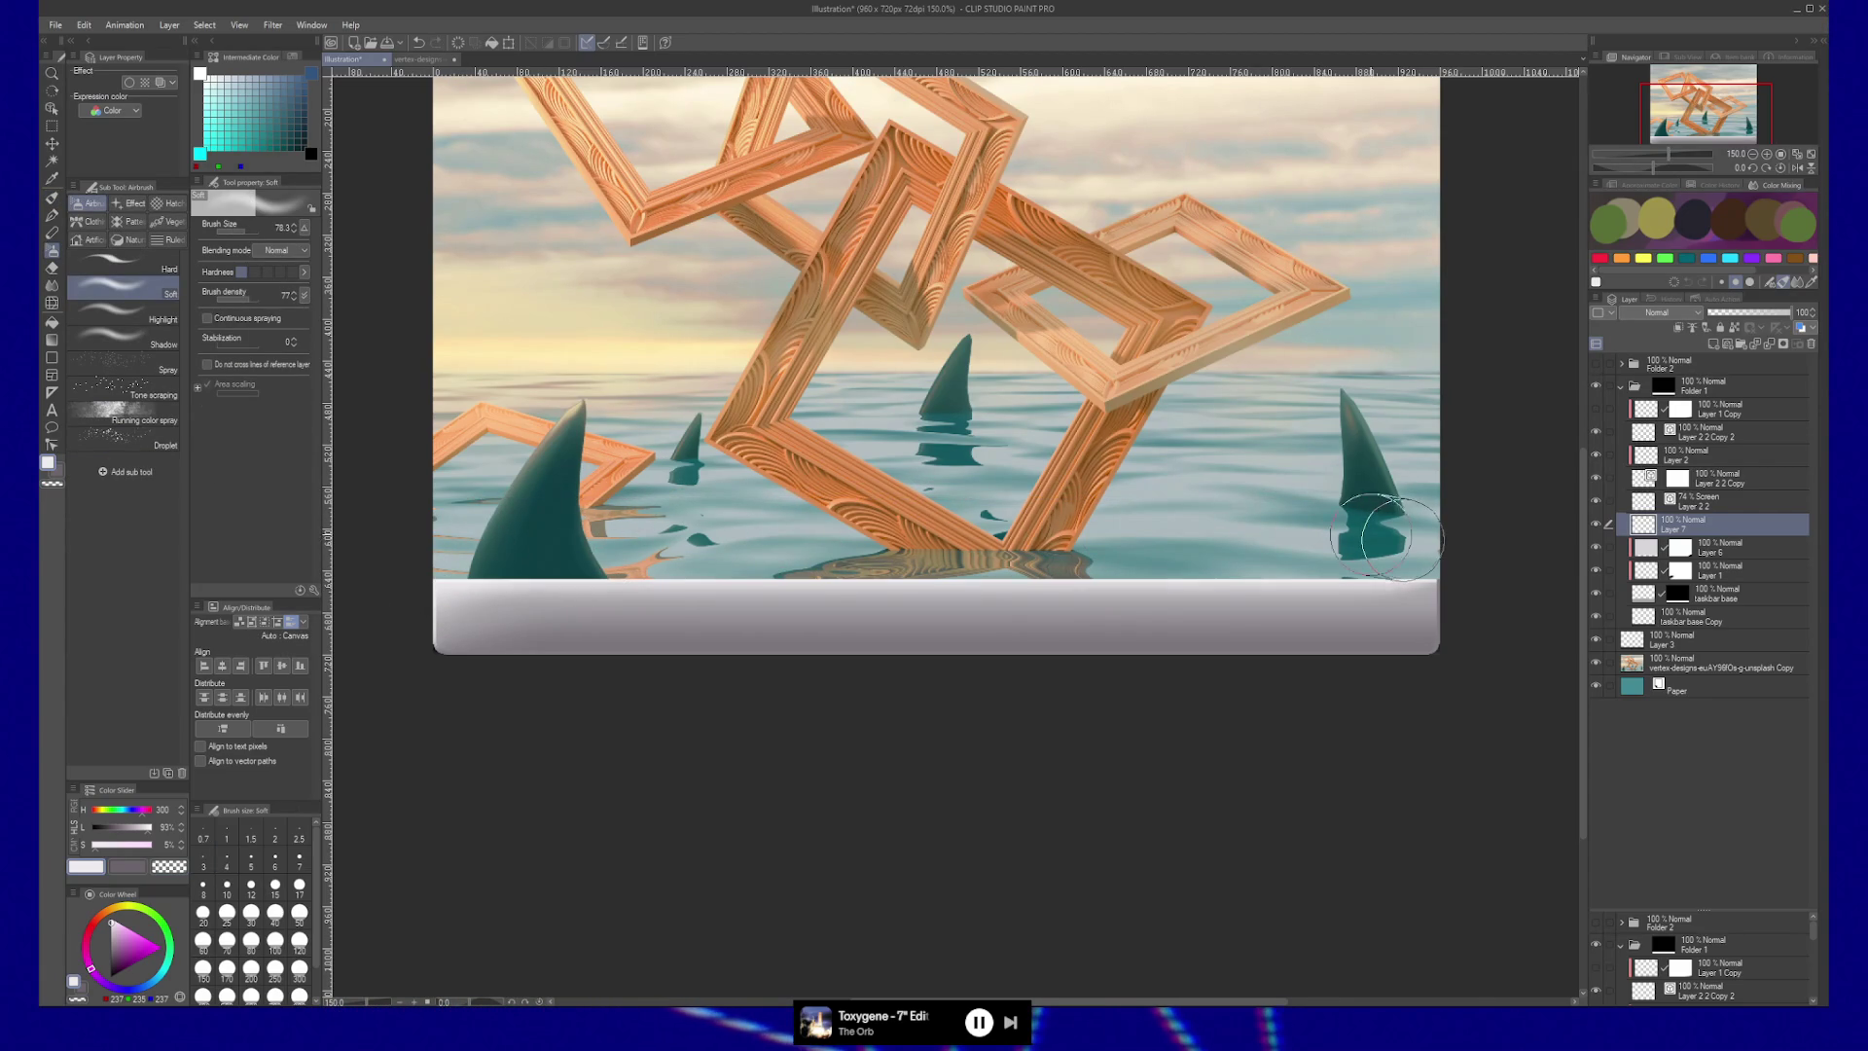
pyautogui.hotkey('ctrl', 'z')
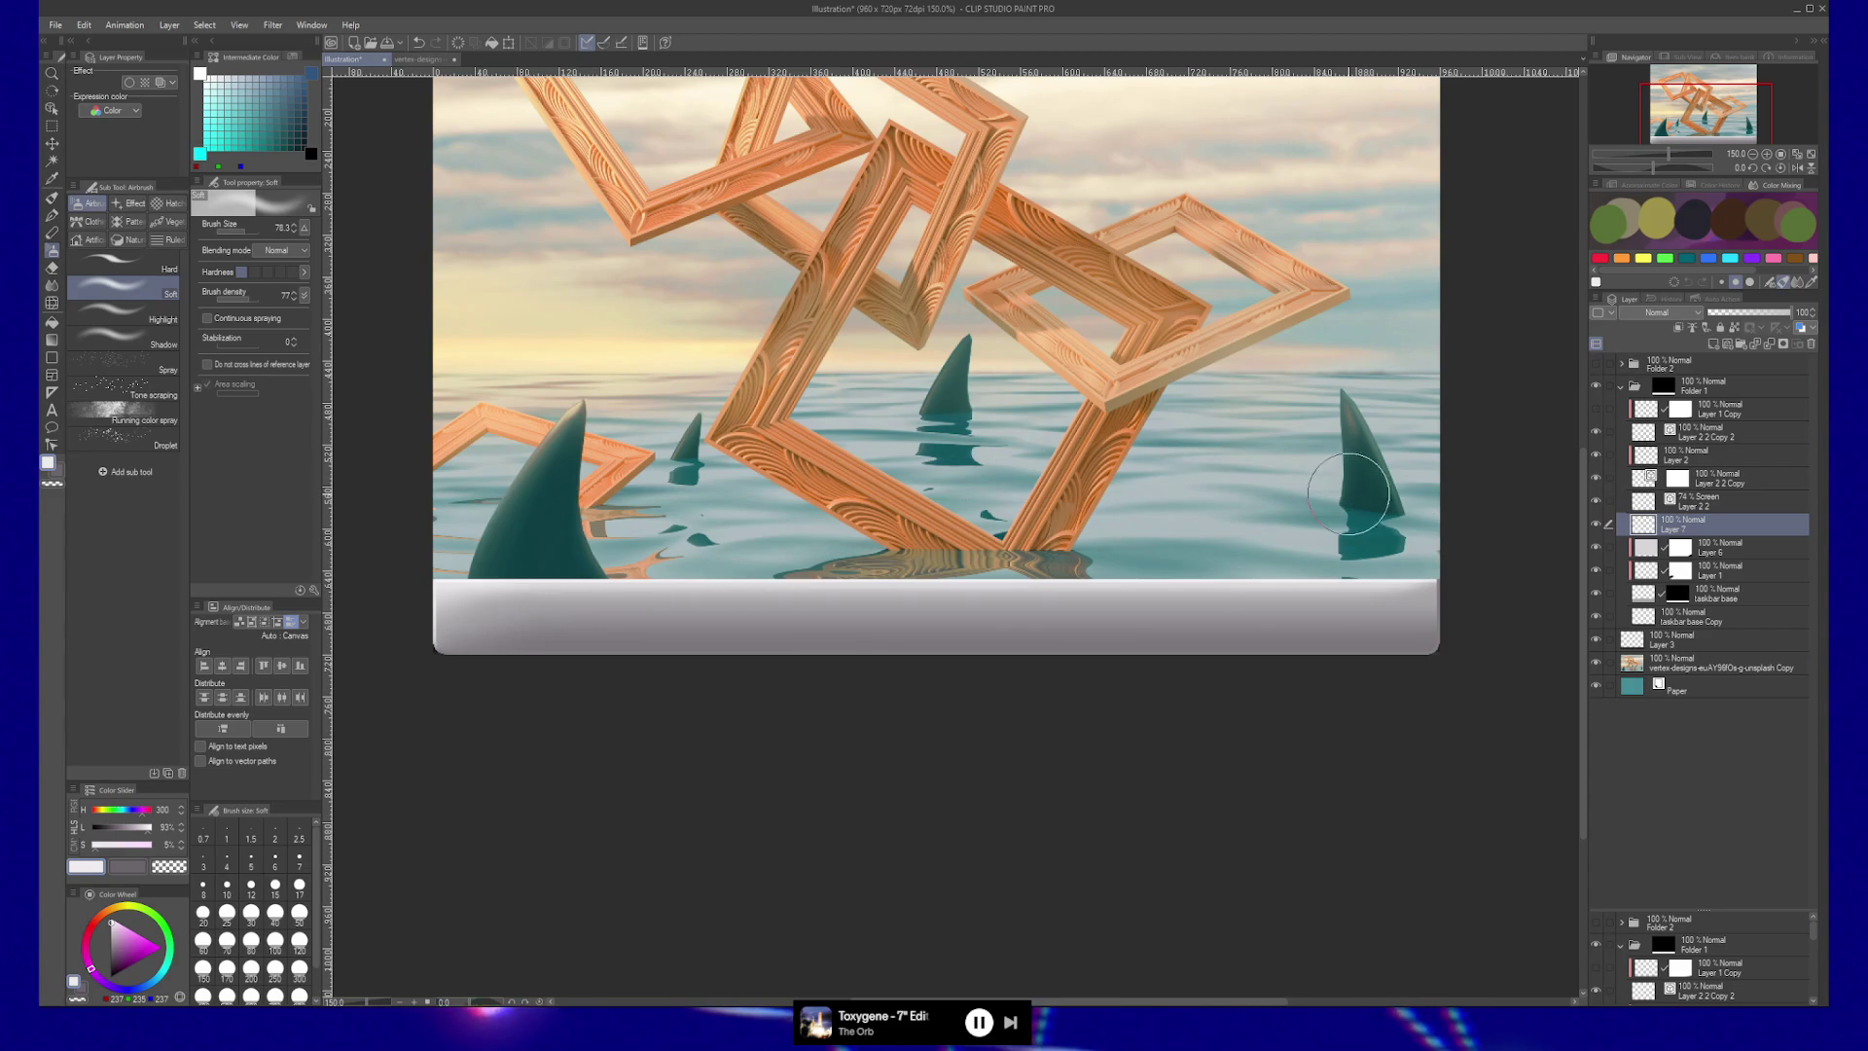
# Adjust the view and add Layer 8 above Layer 7.
pyautogui.hscroll(2, 1355, 494)
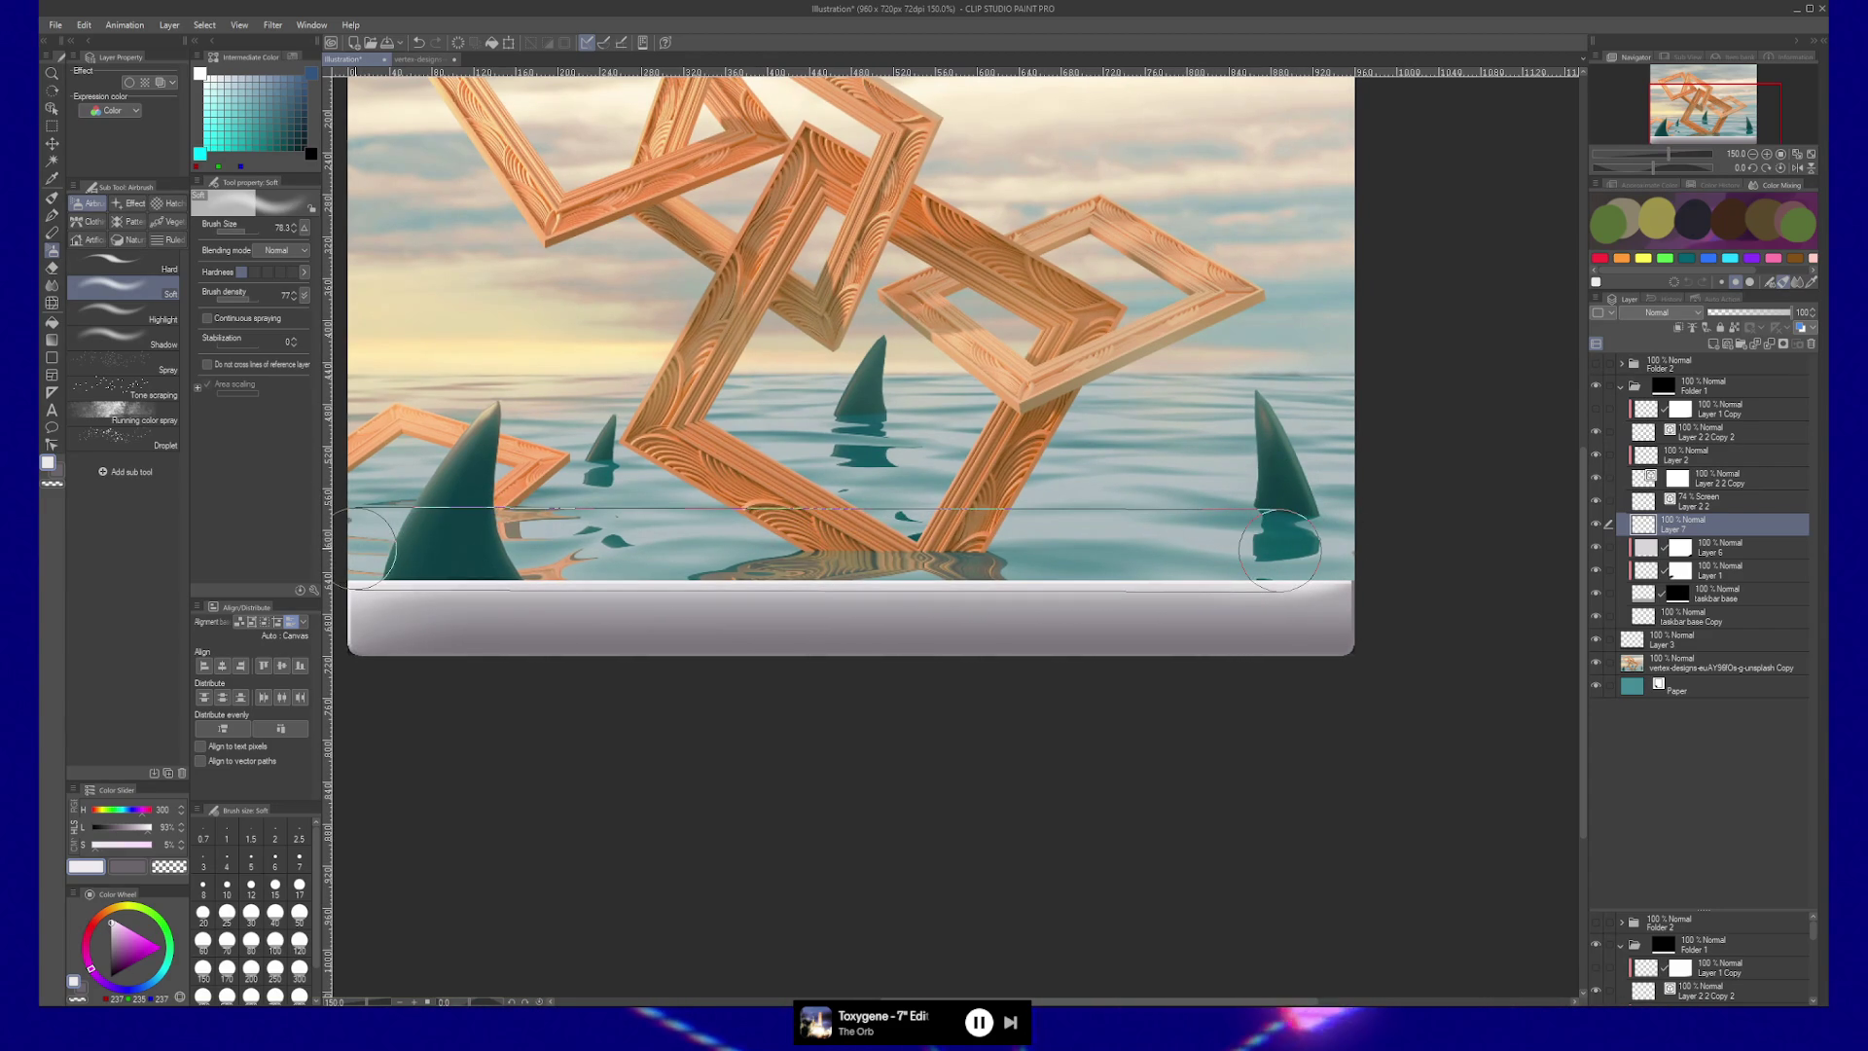
pyautogui.moveTo(806, 477)
pyautogui.mouseDown()
pyautogui.moveTo(993, 443)
pyautogui.moveTo(961, 441)
pyautogui.mouseUp()
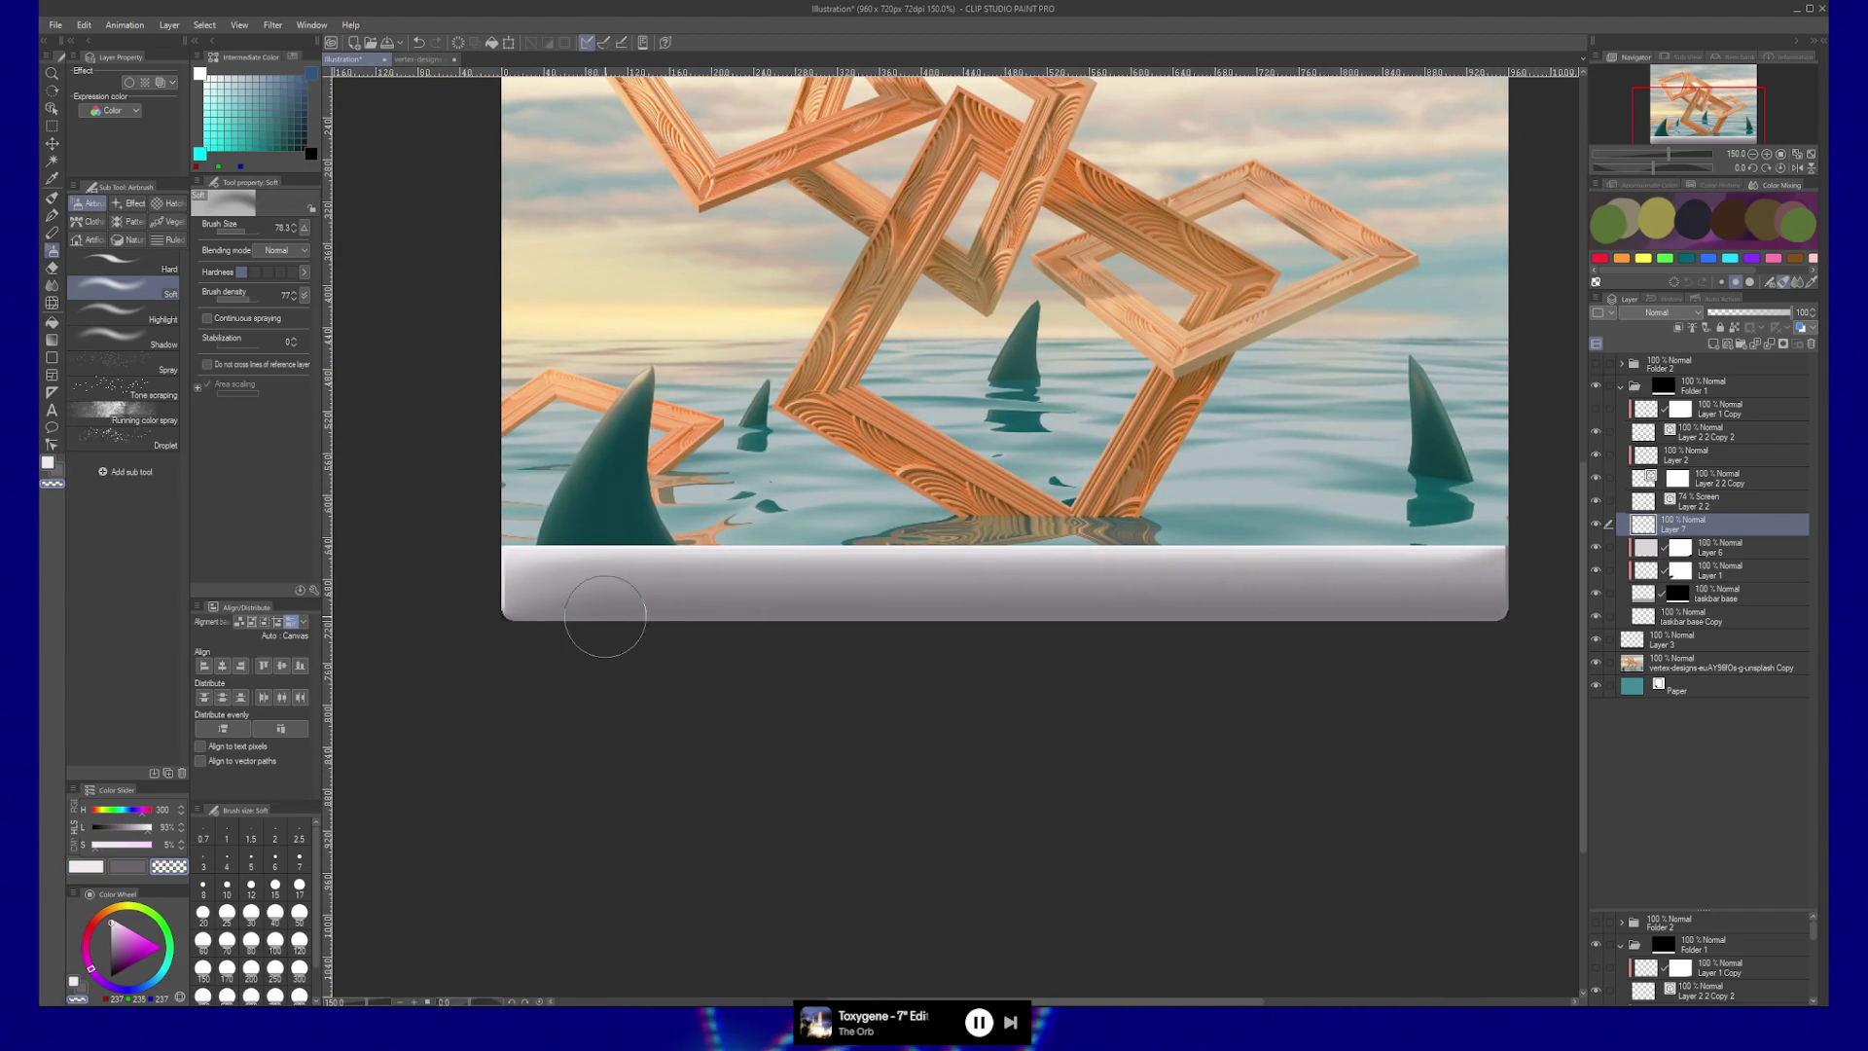
pyautogui.moveTo(803, 646); pyautogui.dragTo(770, 646)
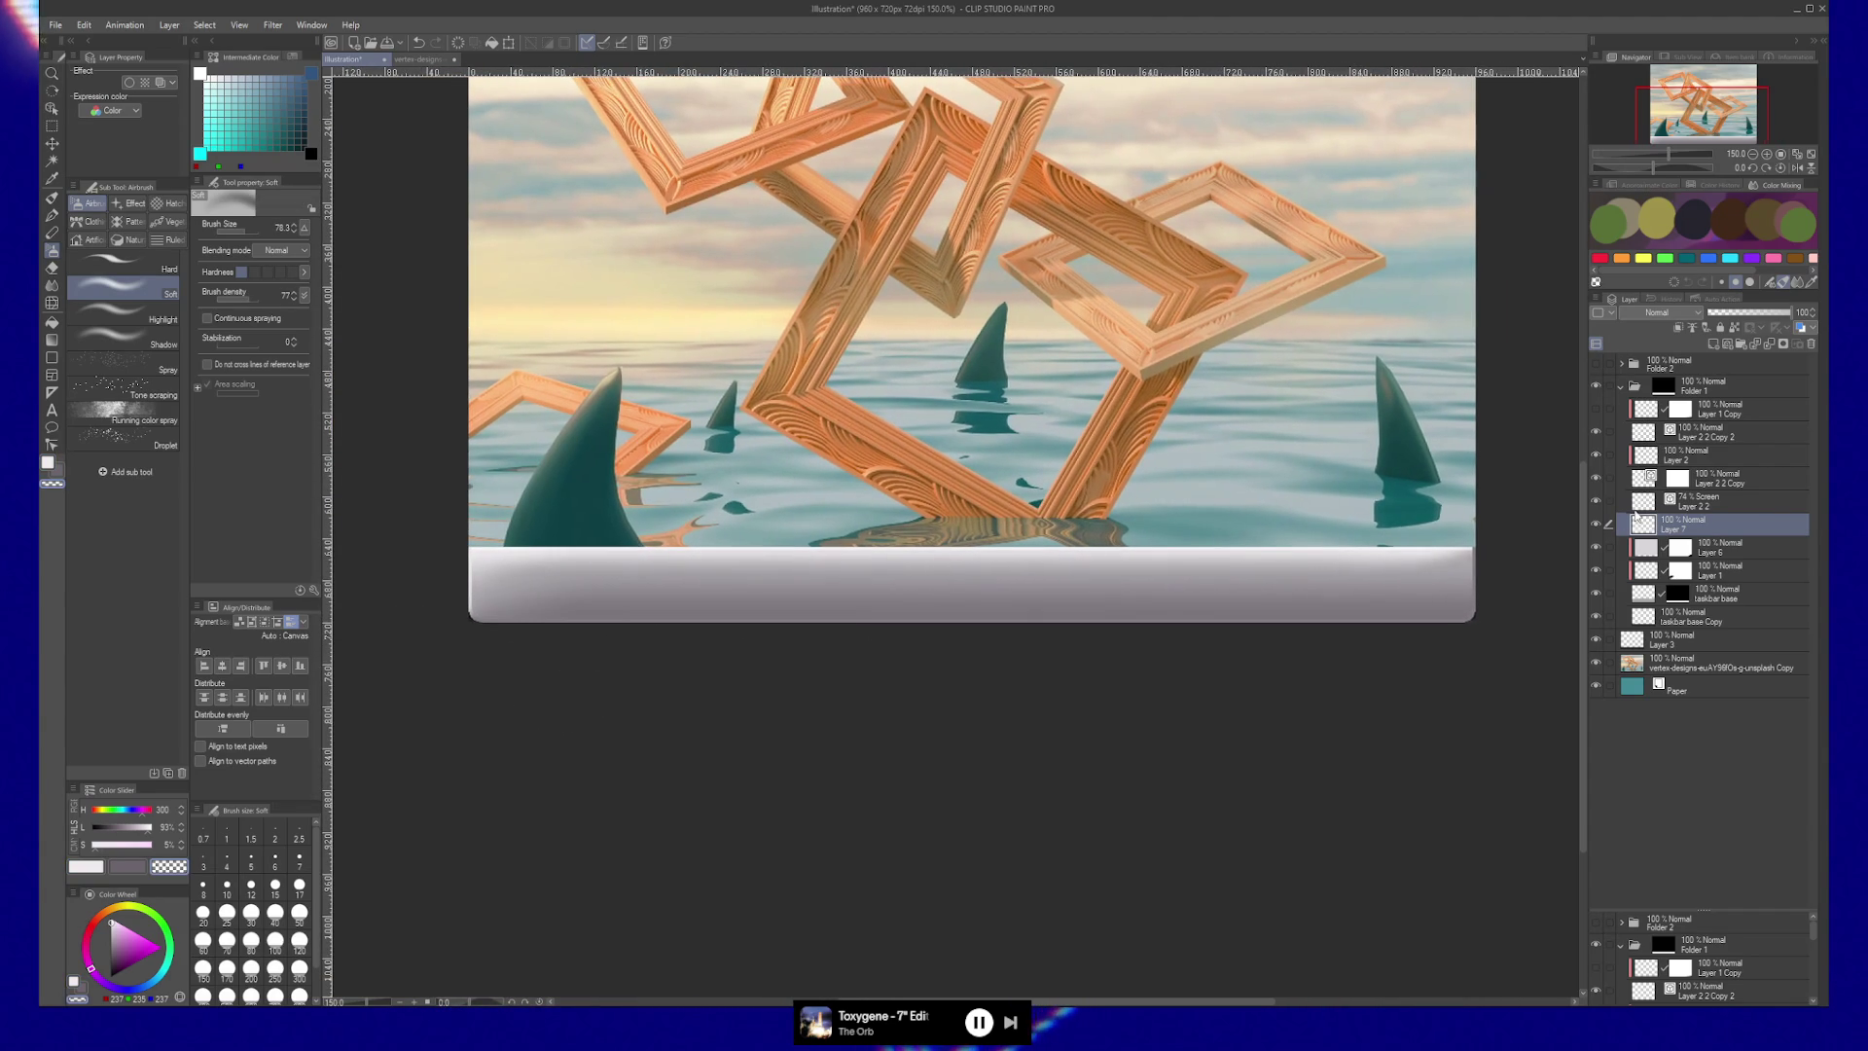
pyautogui.hotkey('ctrl', 'shift', 'n')
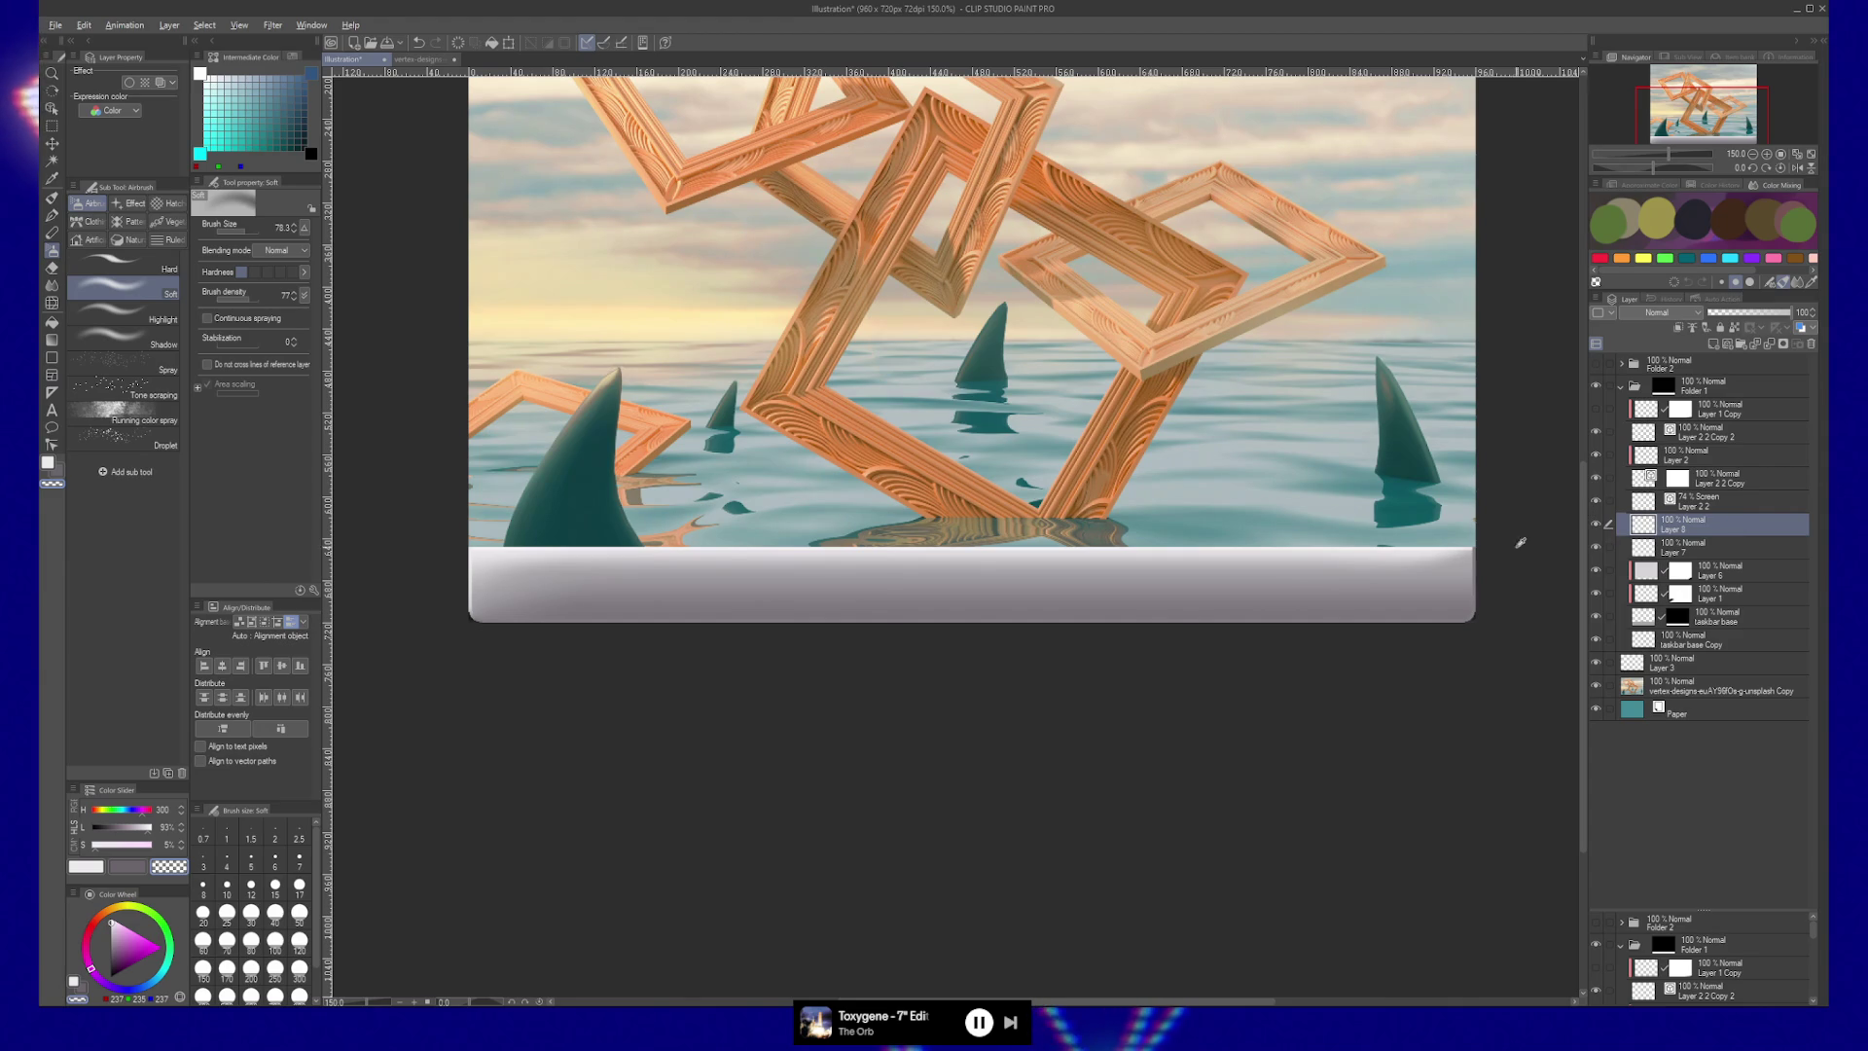
# Sample the taskbar grey (123, 118, 124) as the drawing colour and zoom out to 100%.
pyautogui.keyDown('alt'); pyautogui.click(1469, 614); pyautogui.keyUp('alt')
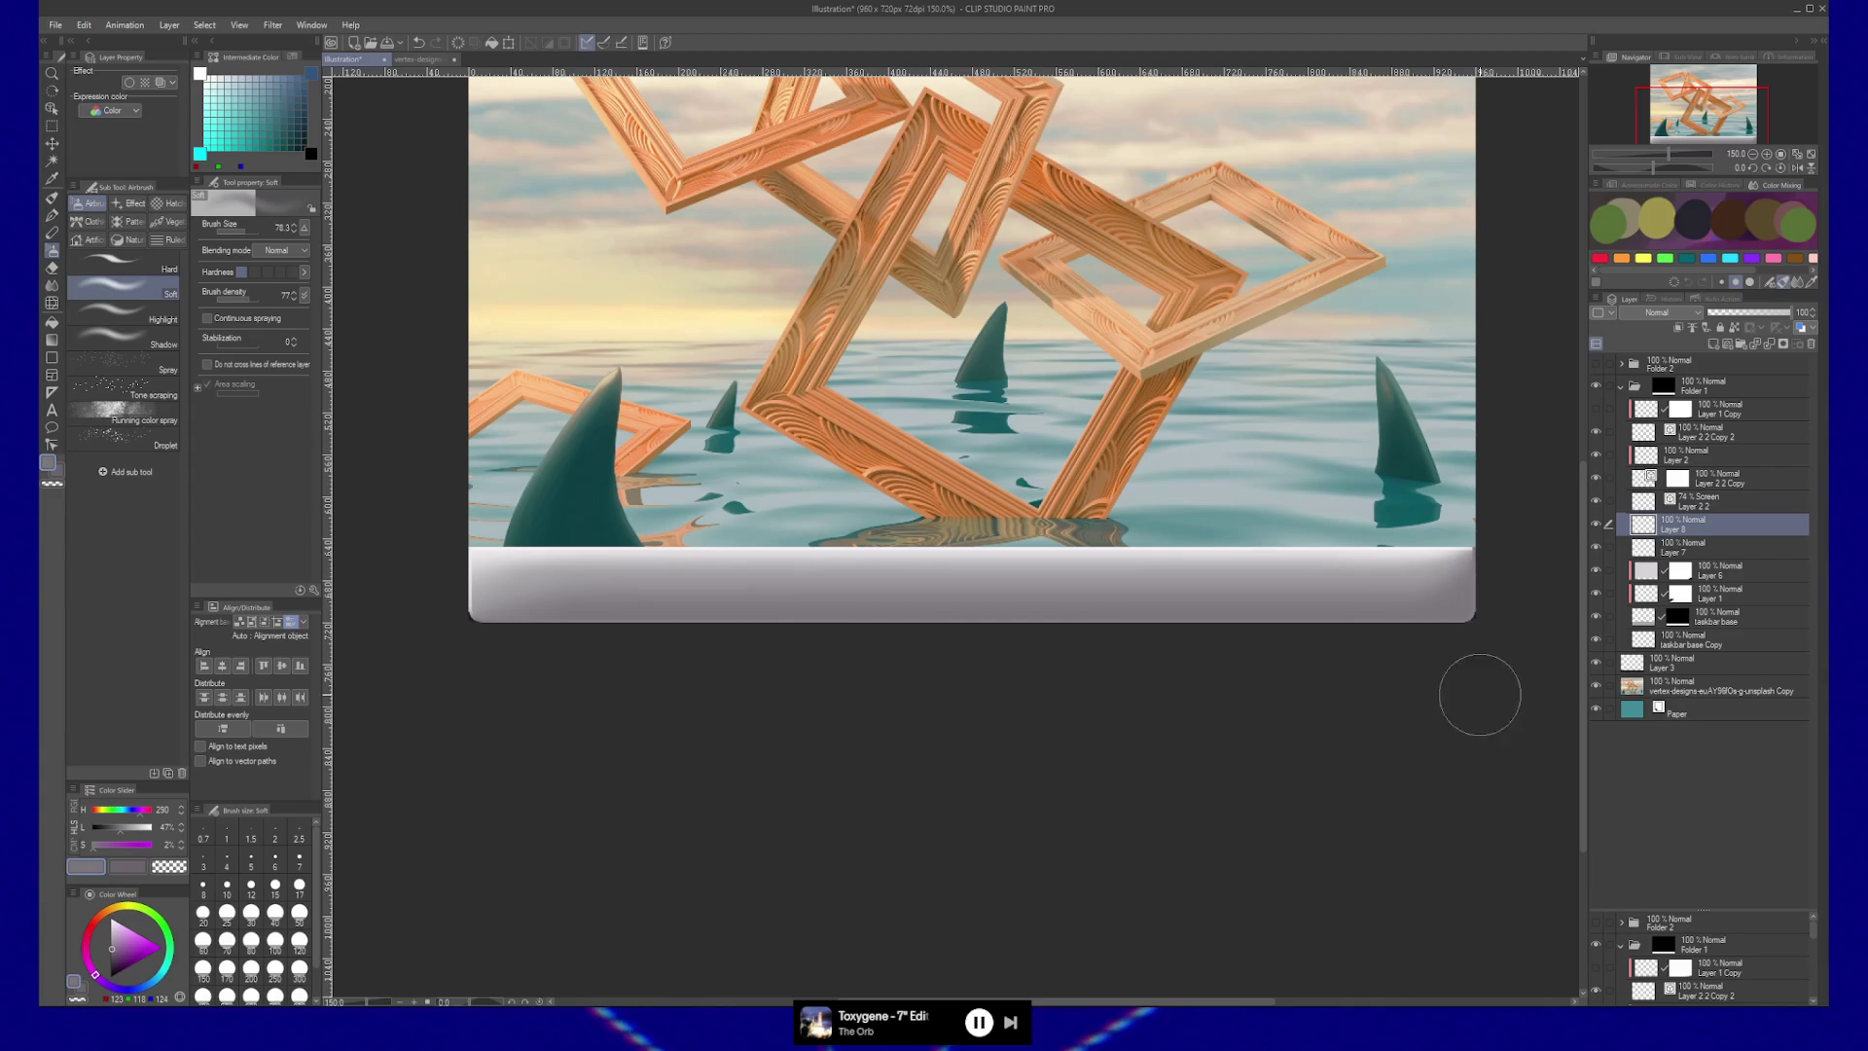
pyautogui.keyDown('ctrl'); pyautogui.keyDown('alt'); pyautogui.click(1126, 765); pyautogui.keyUp('alt'); pyautogui.keyUp('ctrl')
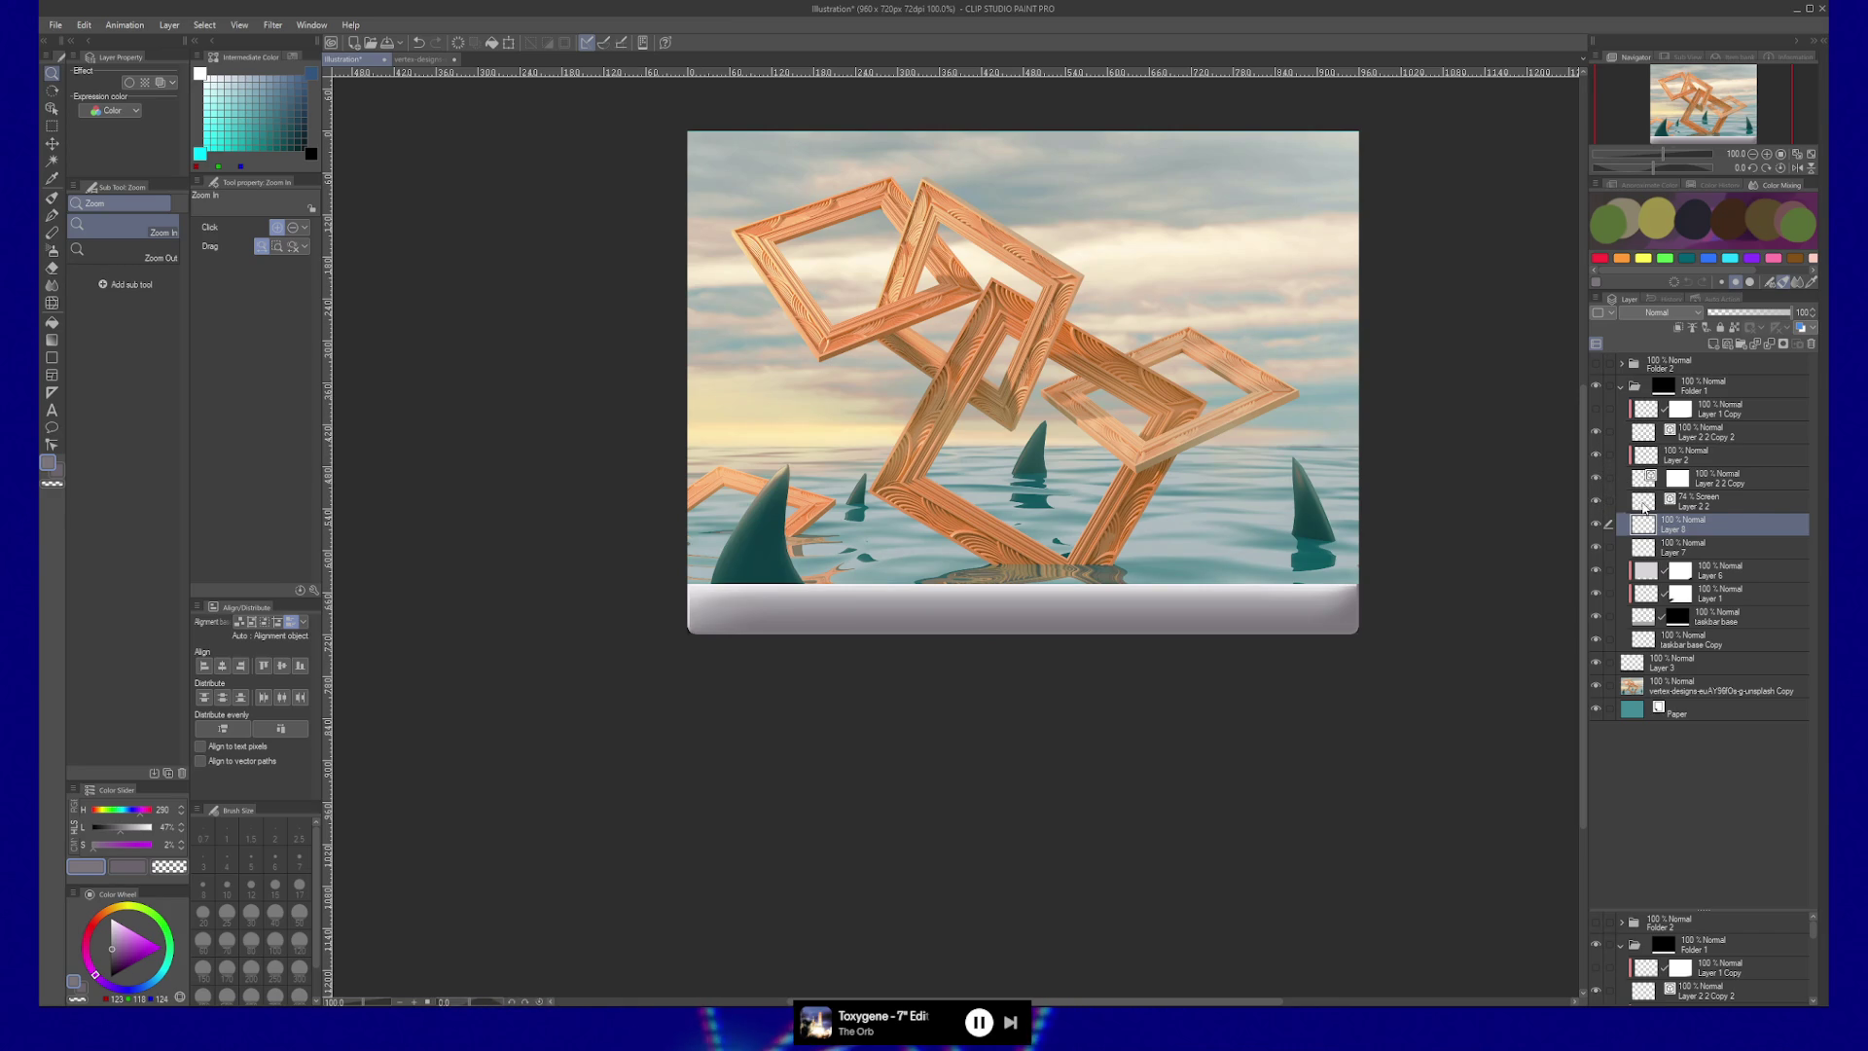
pyautogui.click(1644, 504)
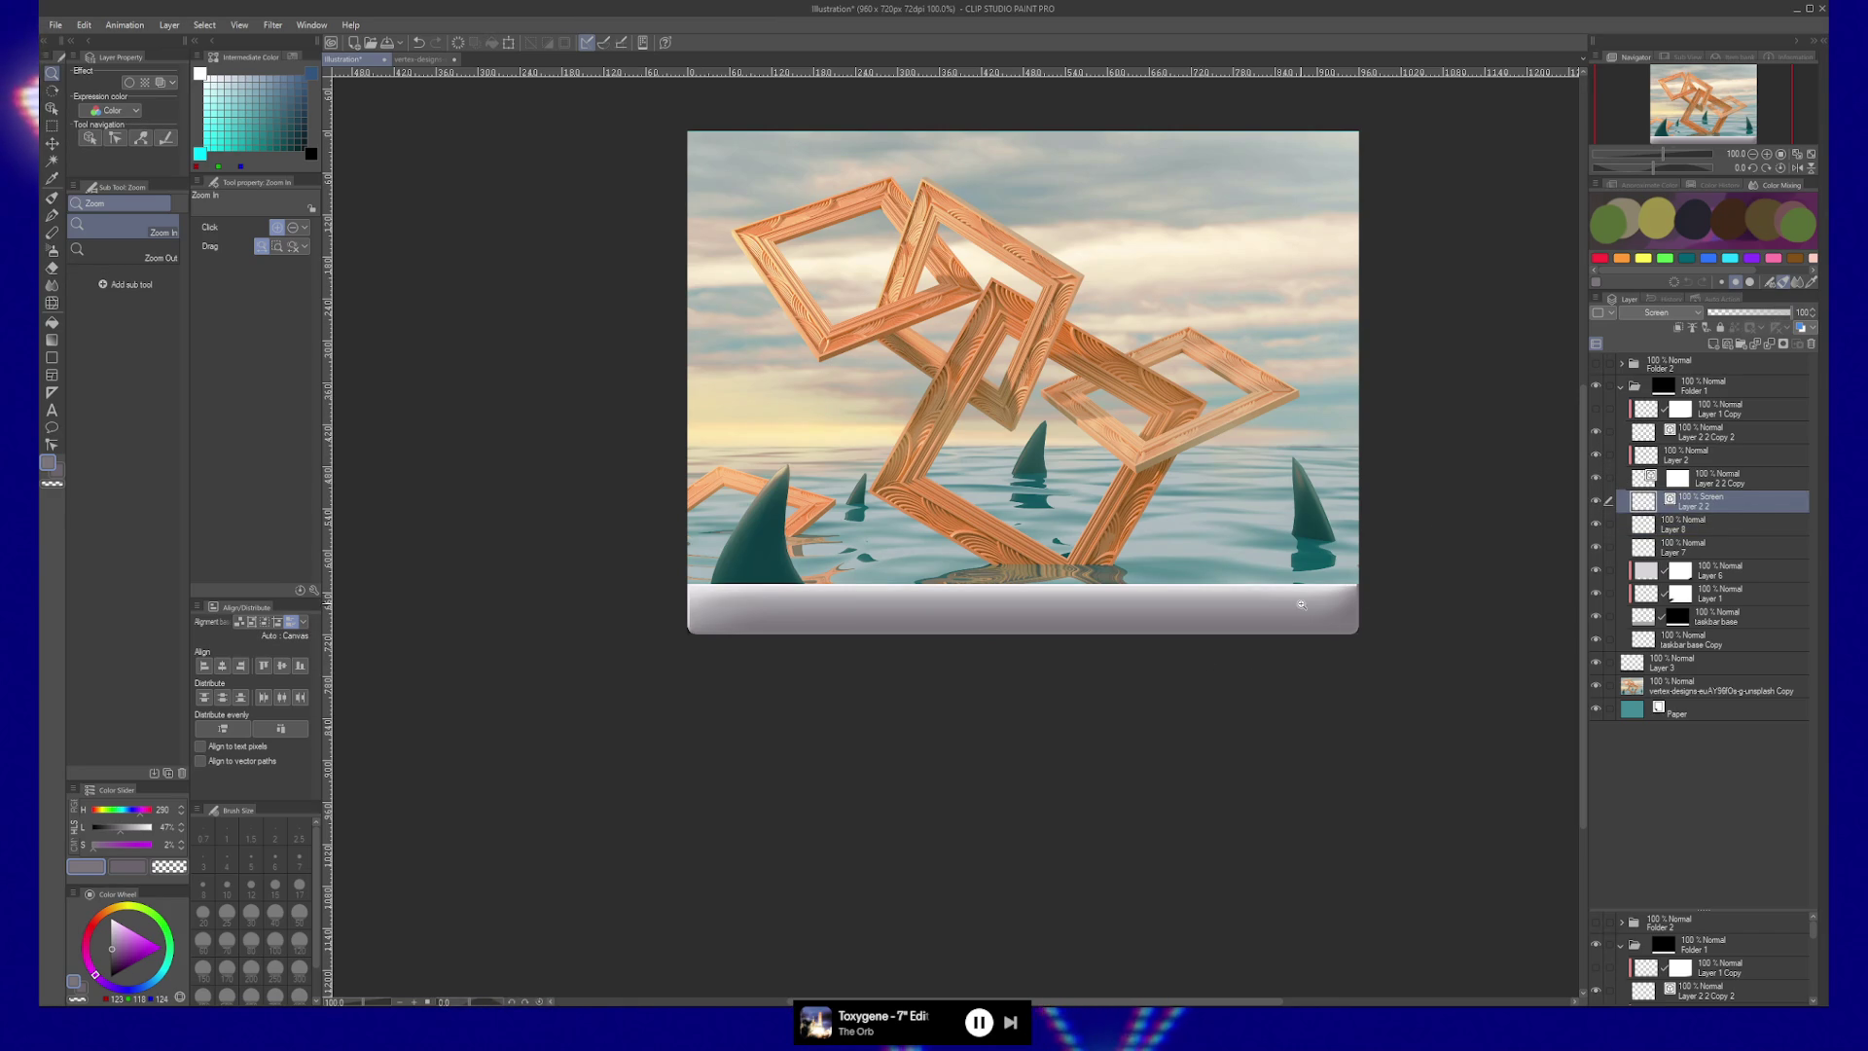
pyautogui.moveTo(1302, 604)
pyautogui.mouseDown()
pyautogui.moveTo(1500, 587)
pyautogui.moveTo(1217, 609)
pyautogui.mouseUp()
pyautogui.hotkey('ctrl', 'alt', '0')
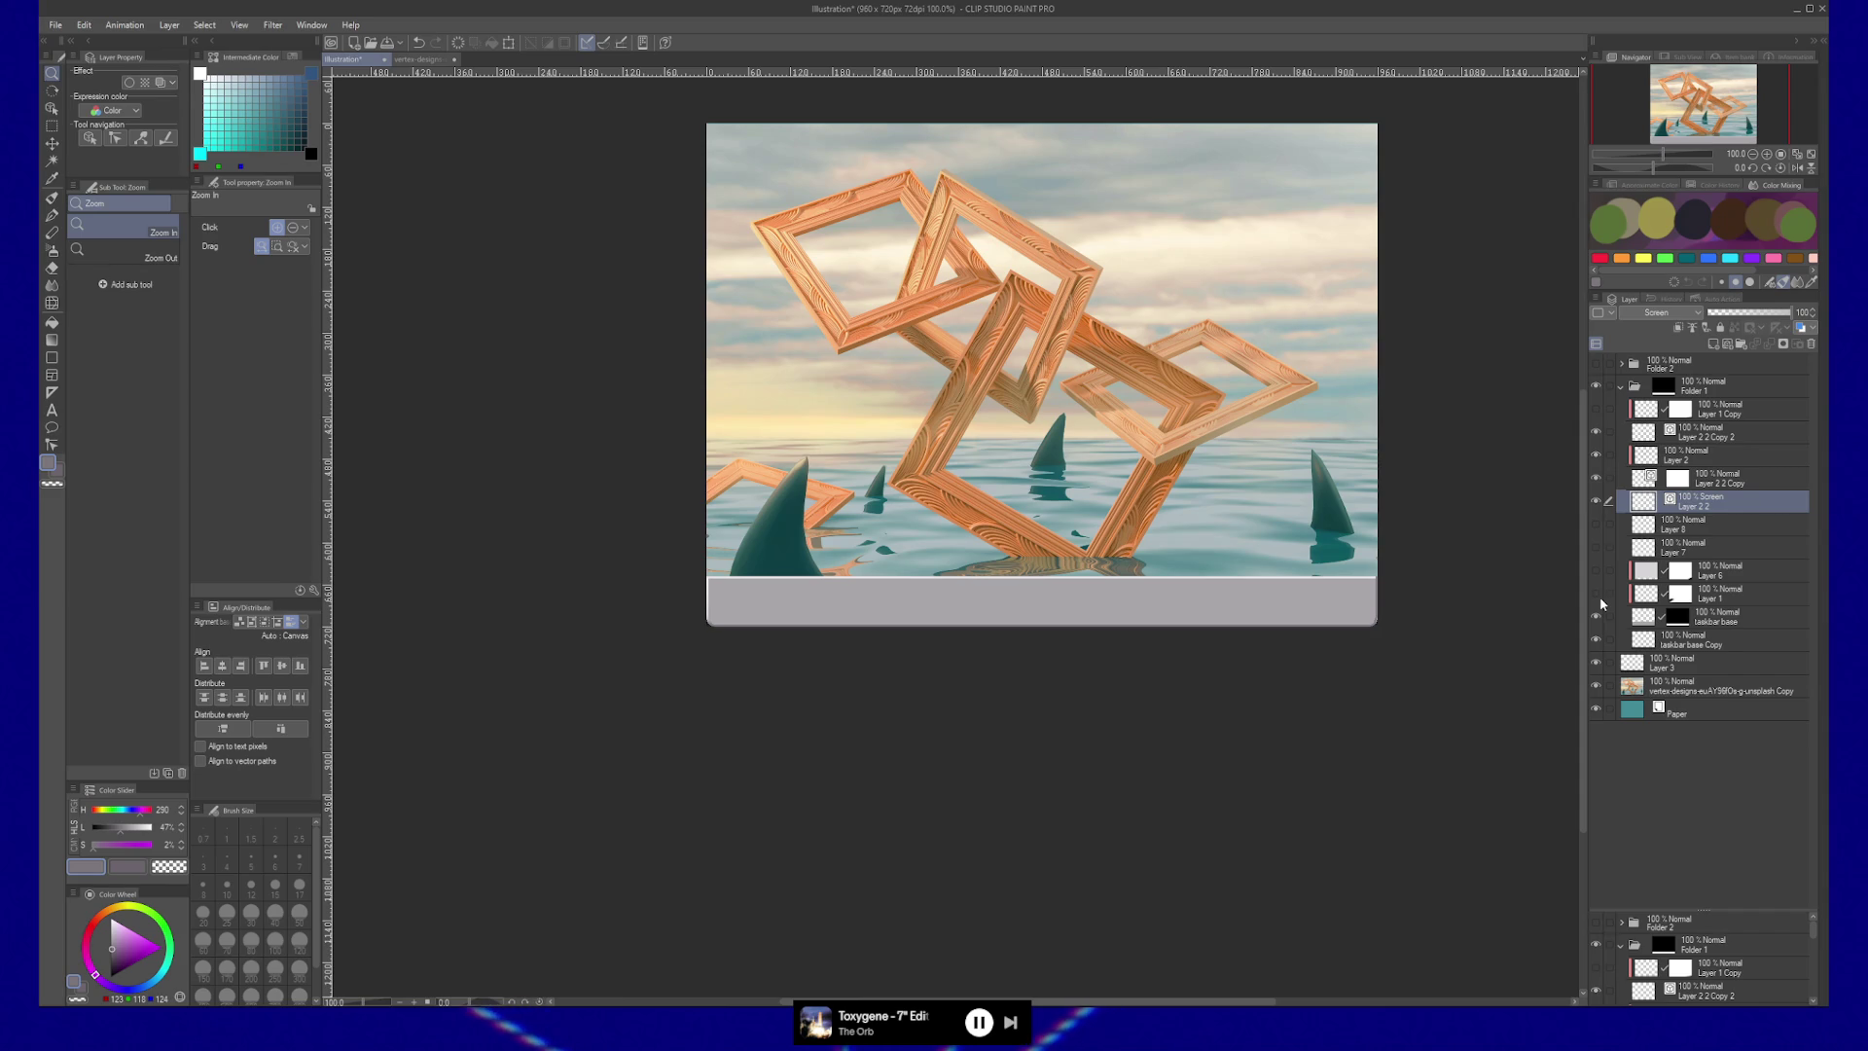
pyautogui.click(1596, 525)
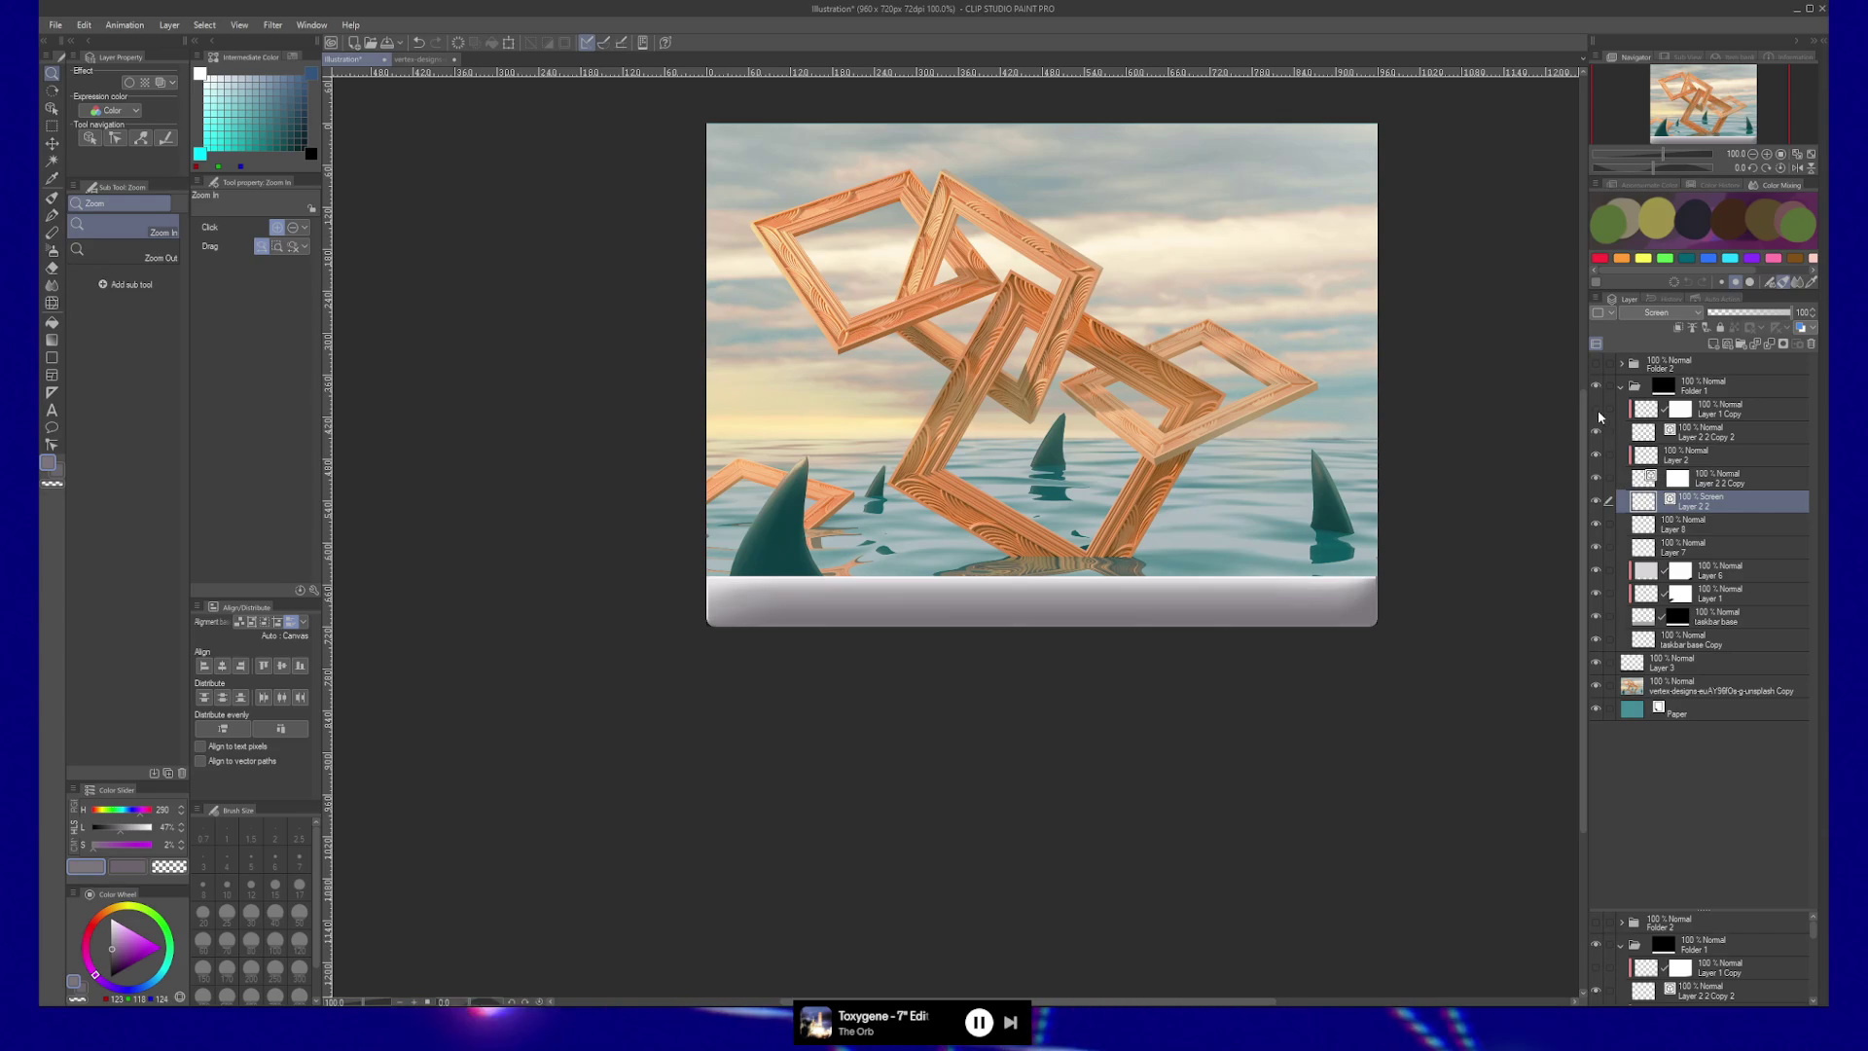
pyautogui.click(1713, 409)
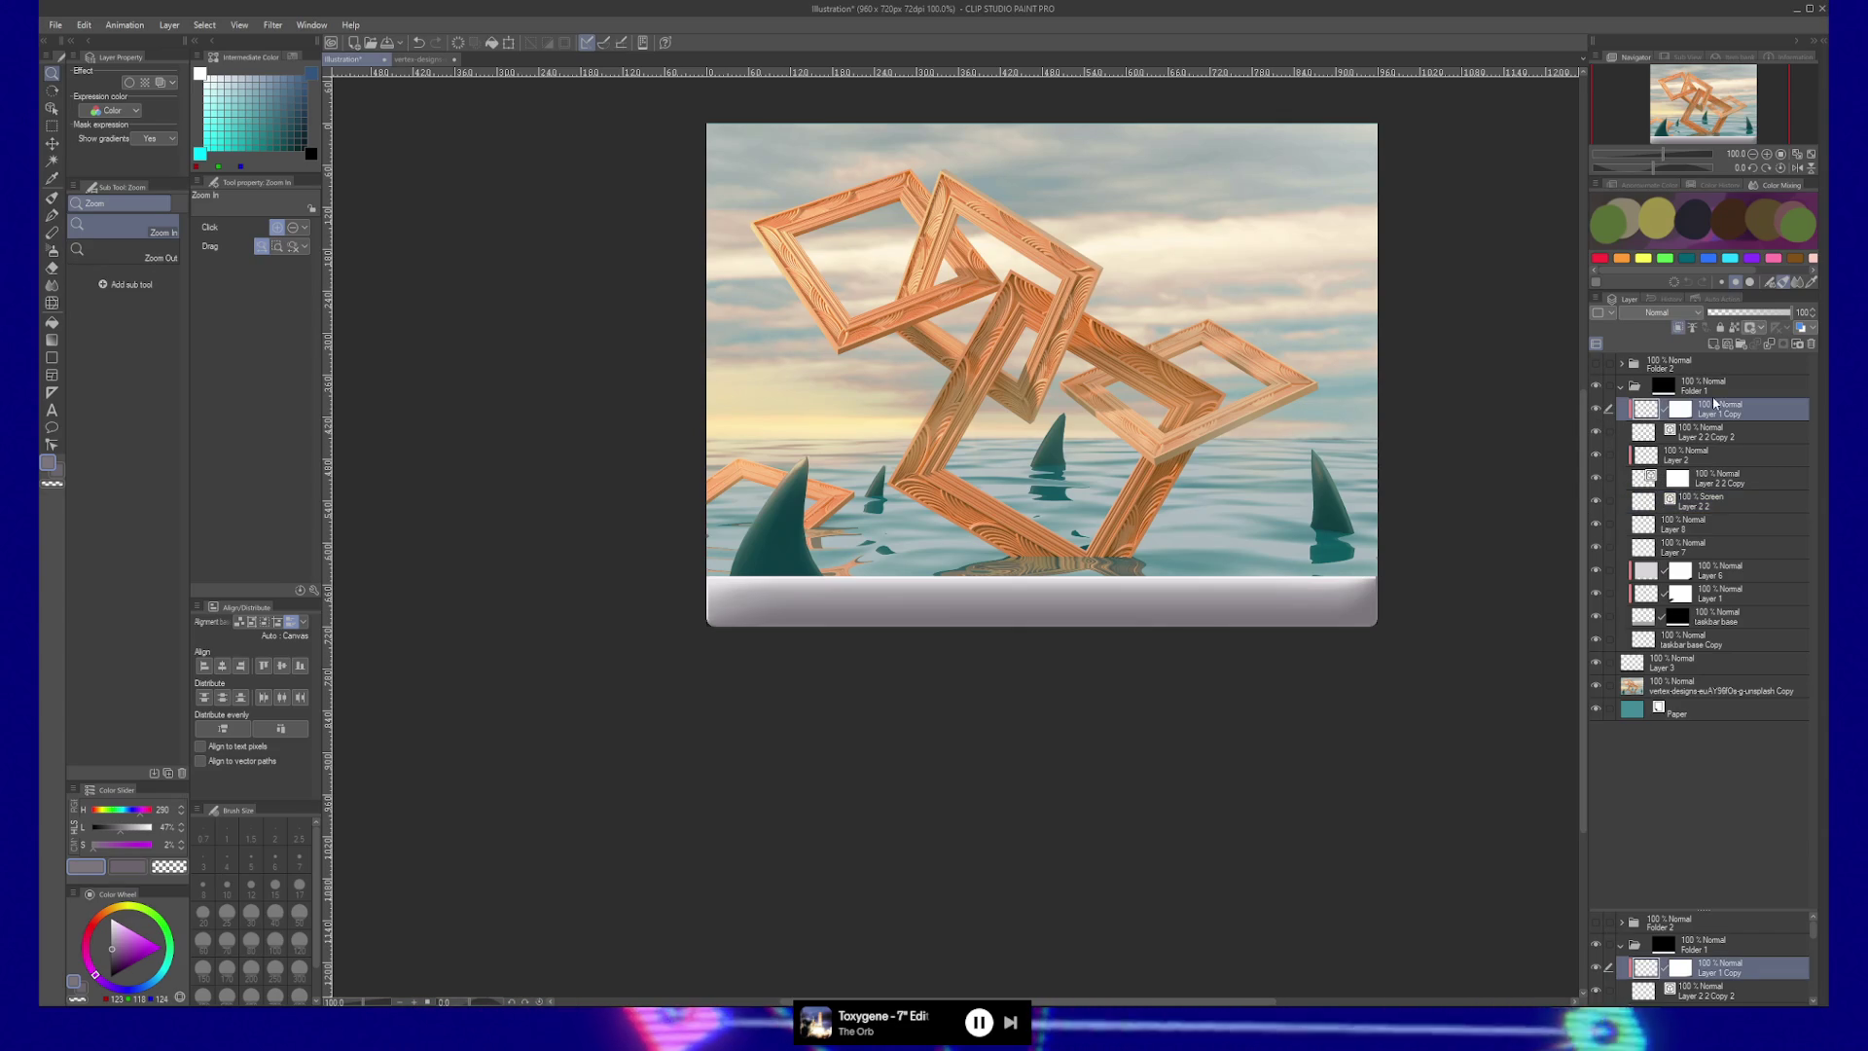
# Delete Layer 1 Copy, make Folder 2 visible, and nudge its grey button box up and right.
pyautogui.click(1810, 343)
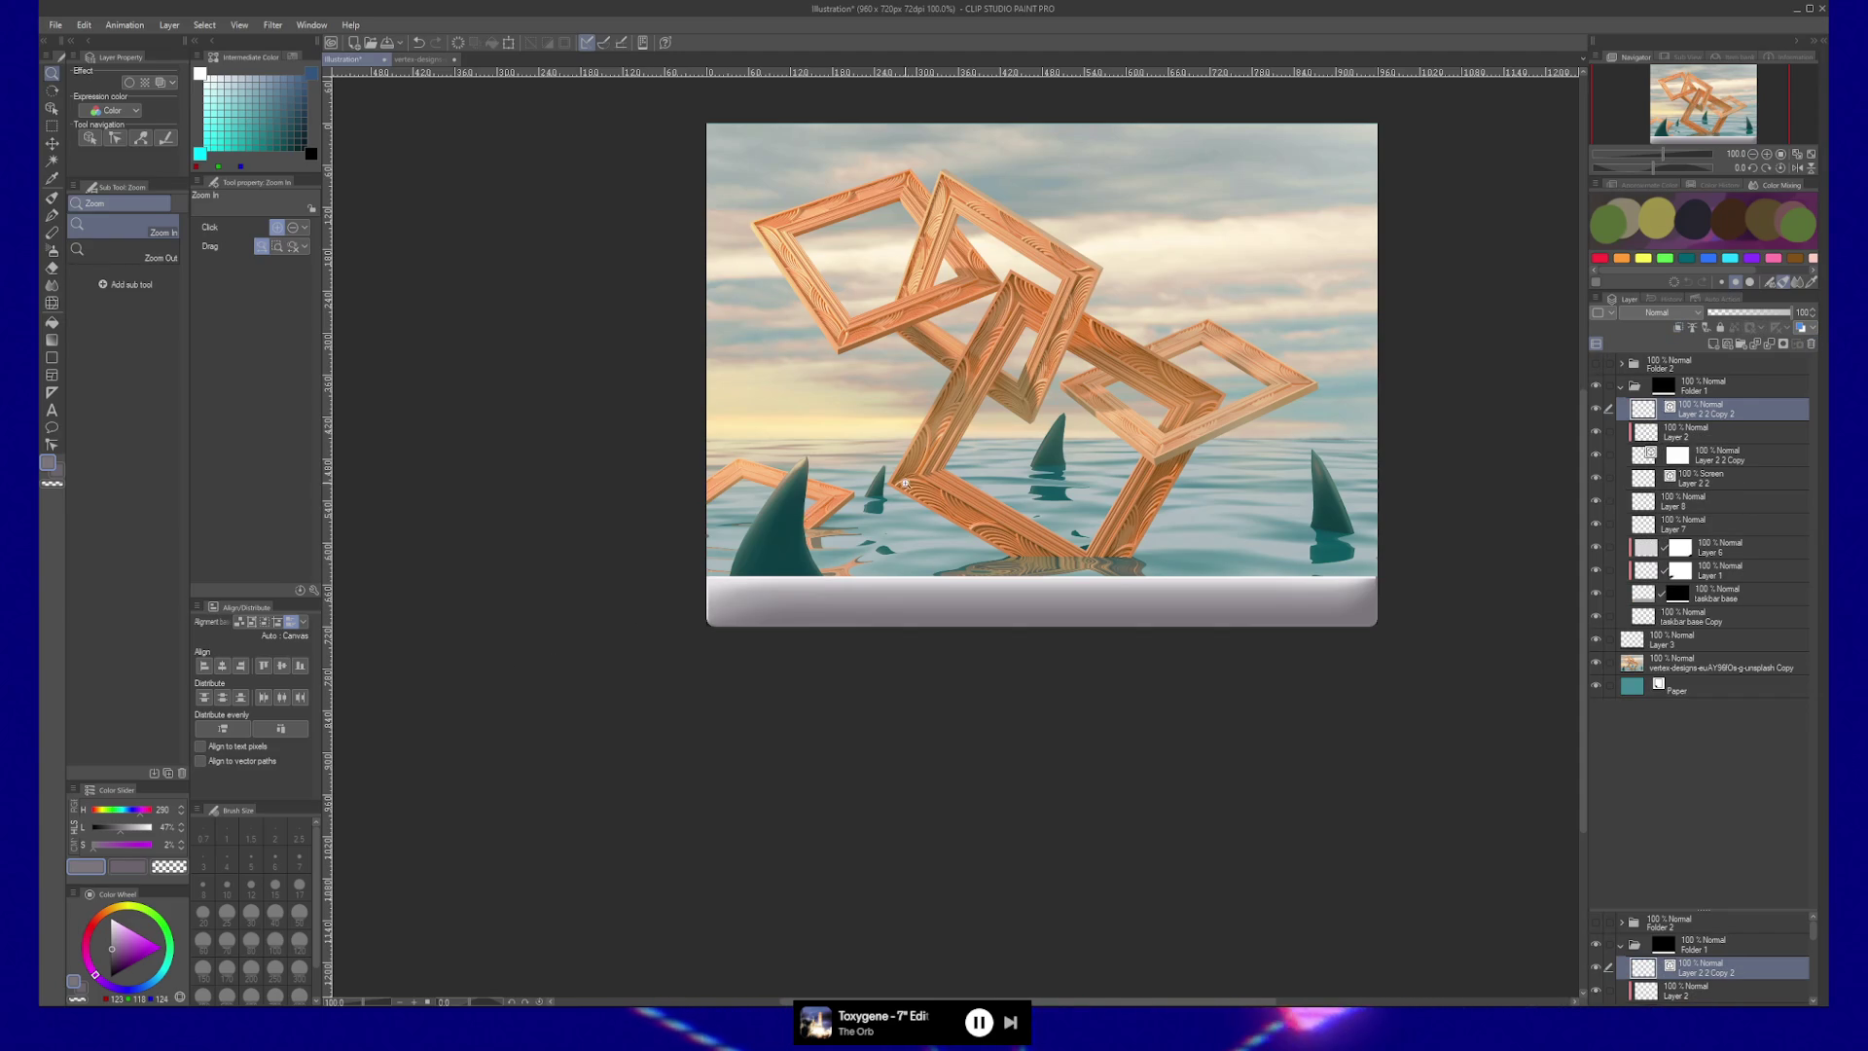
pyautogui.click(889, 543)
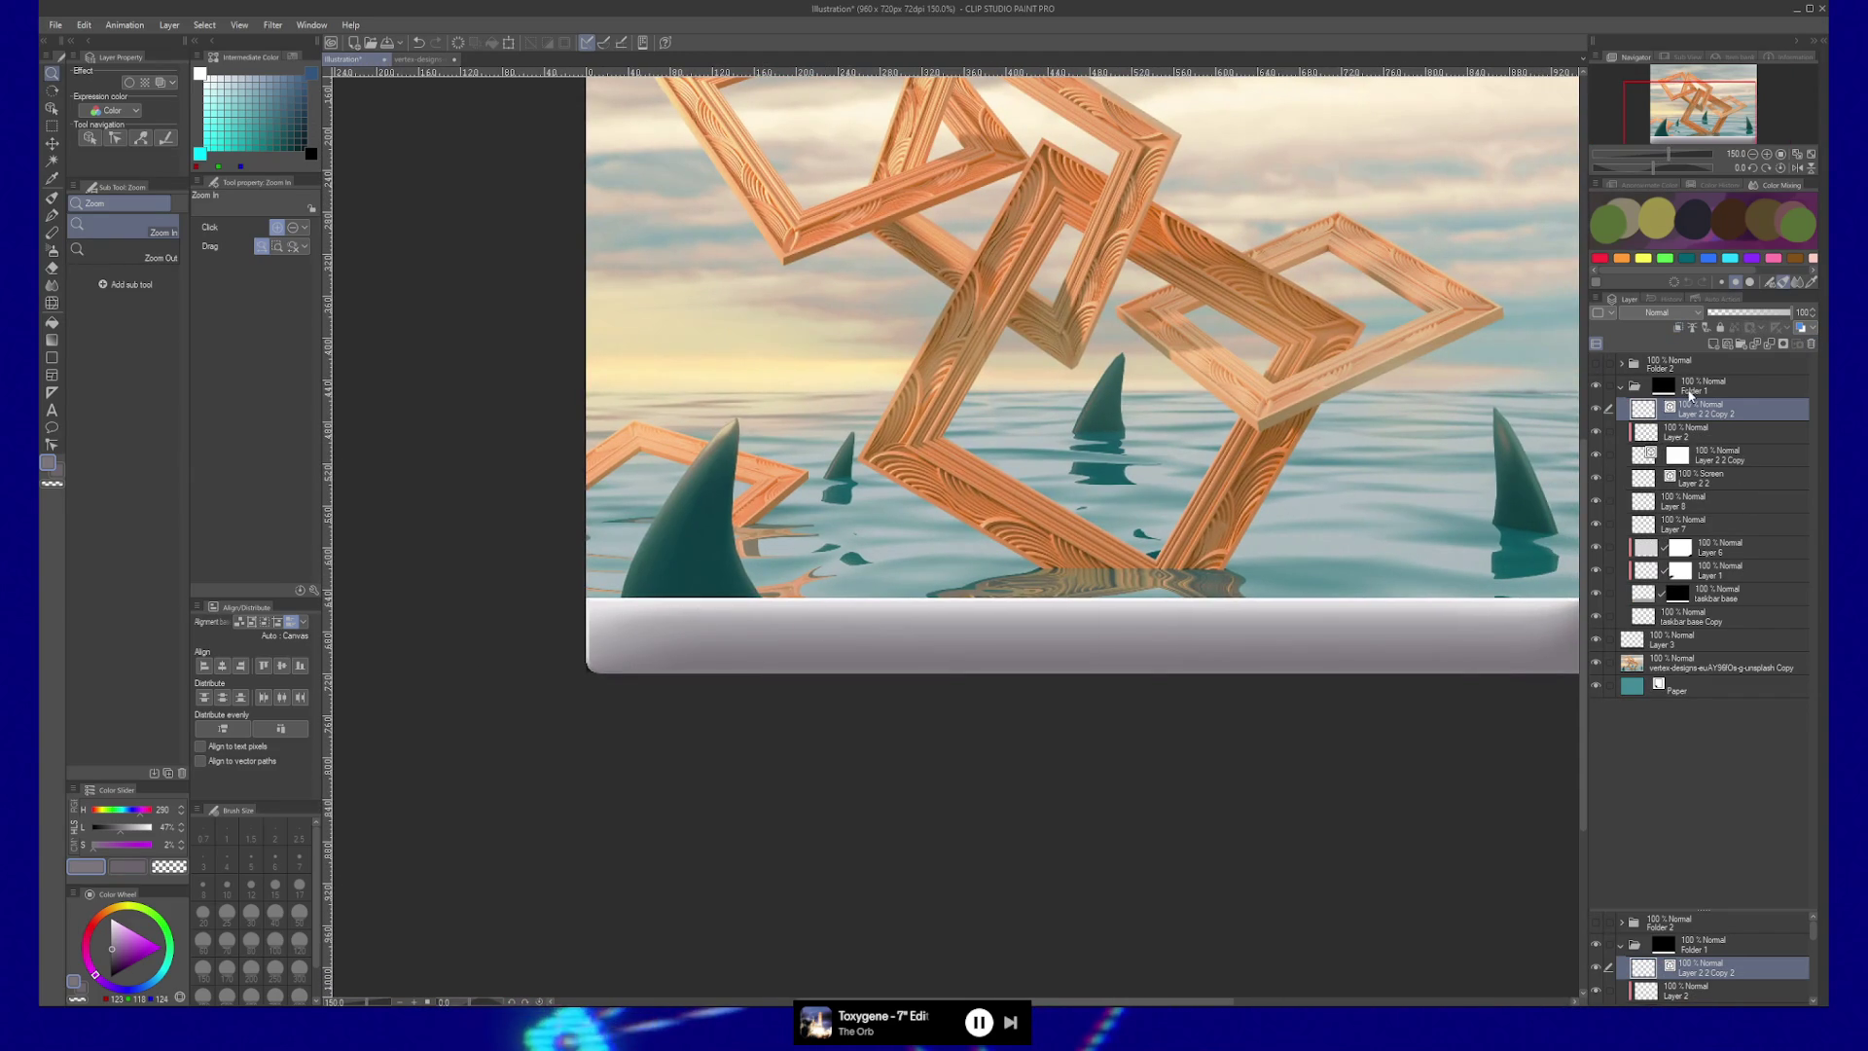
pyautogui.click(1692, 385)
pyautogui.click(1601, 367)
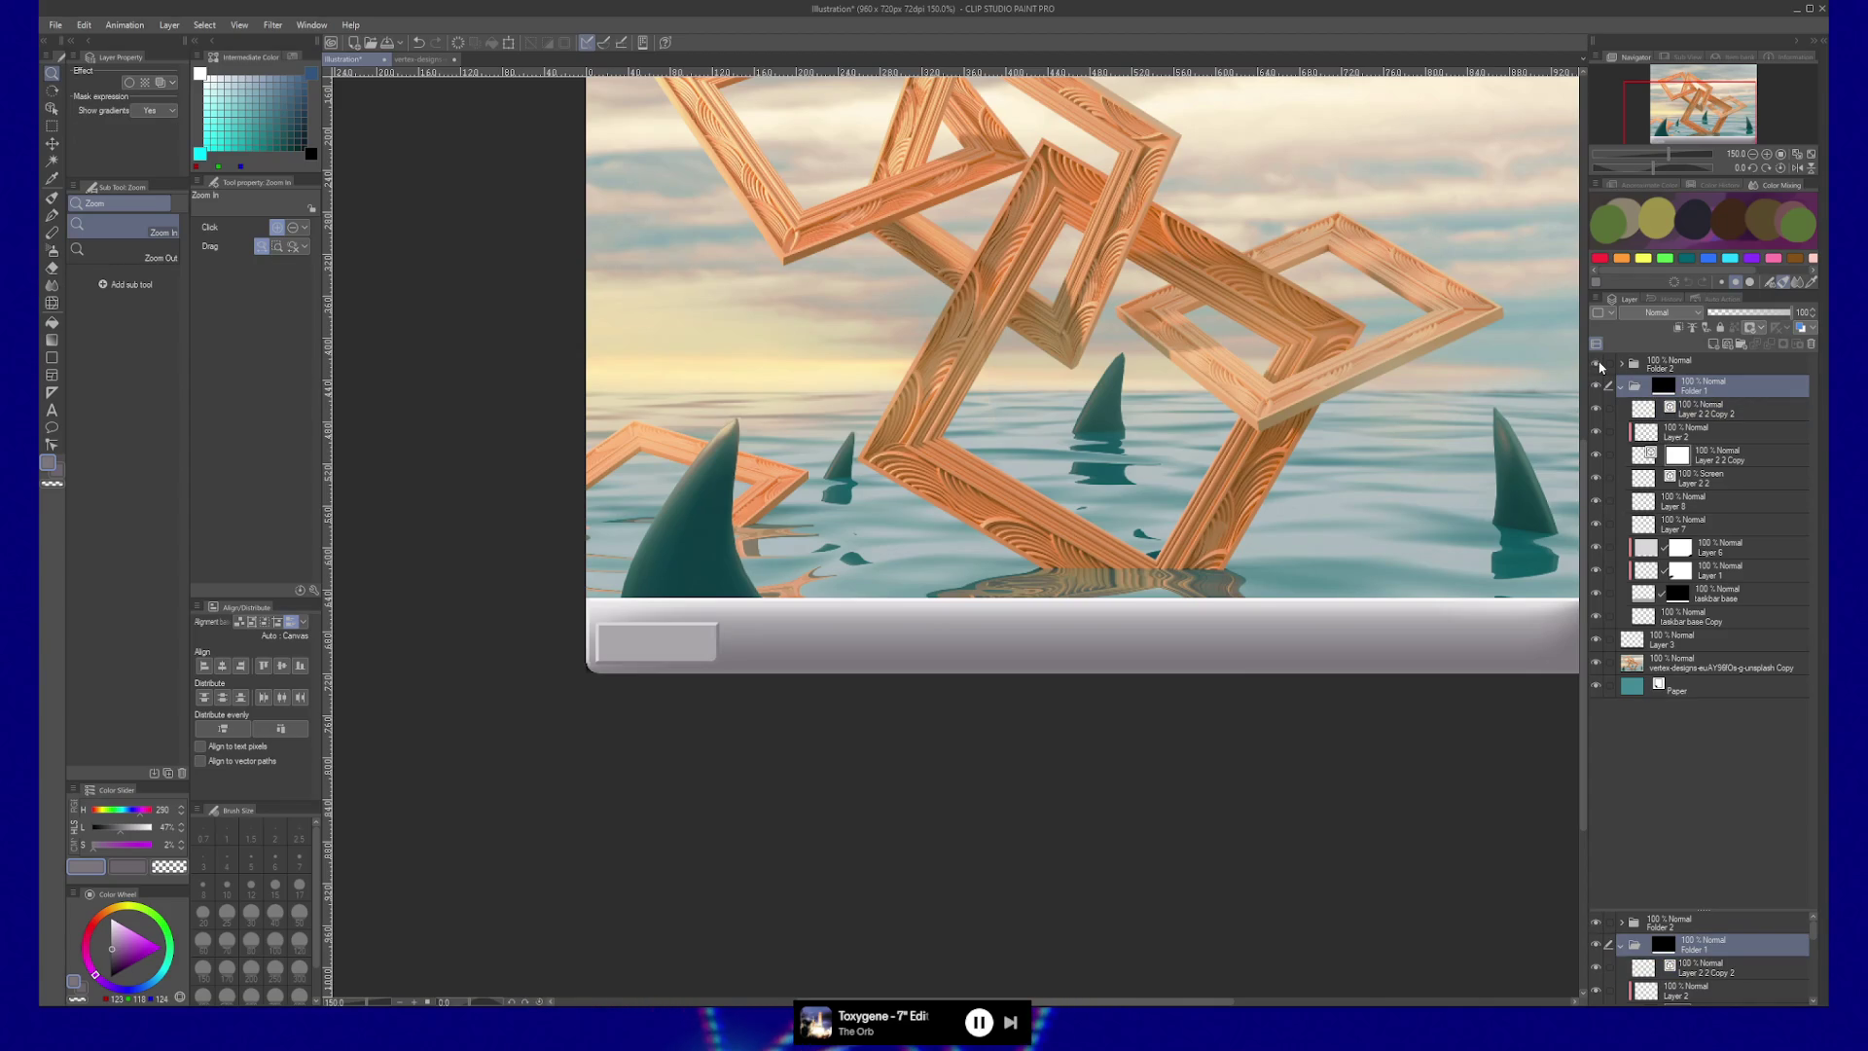
pyautogui.click(1673, 364)
pyautogui.press('k')
pyautogui.moveTo(992, 602); pyautogui.dragTo(999, 594)
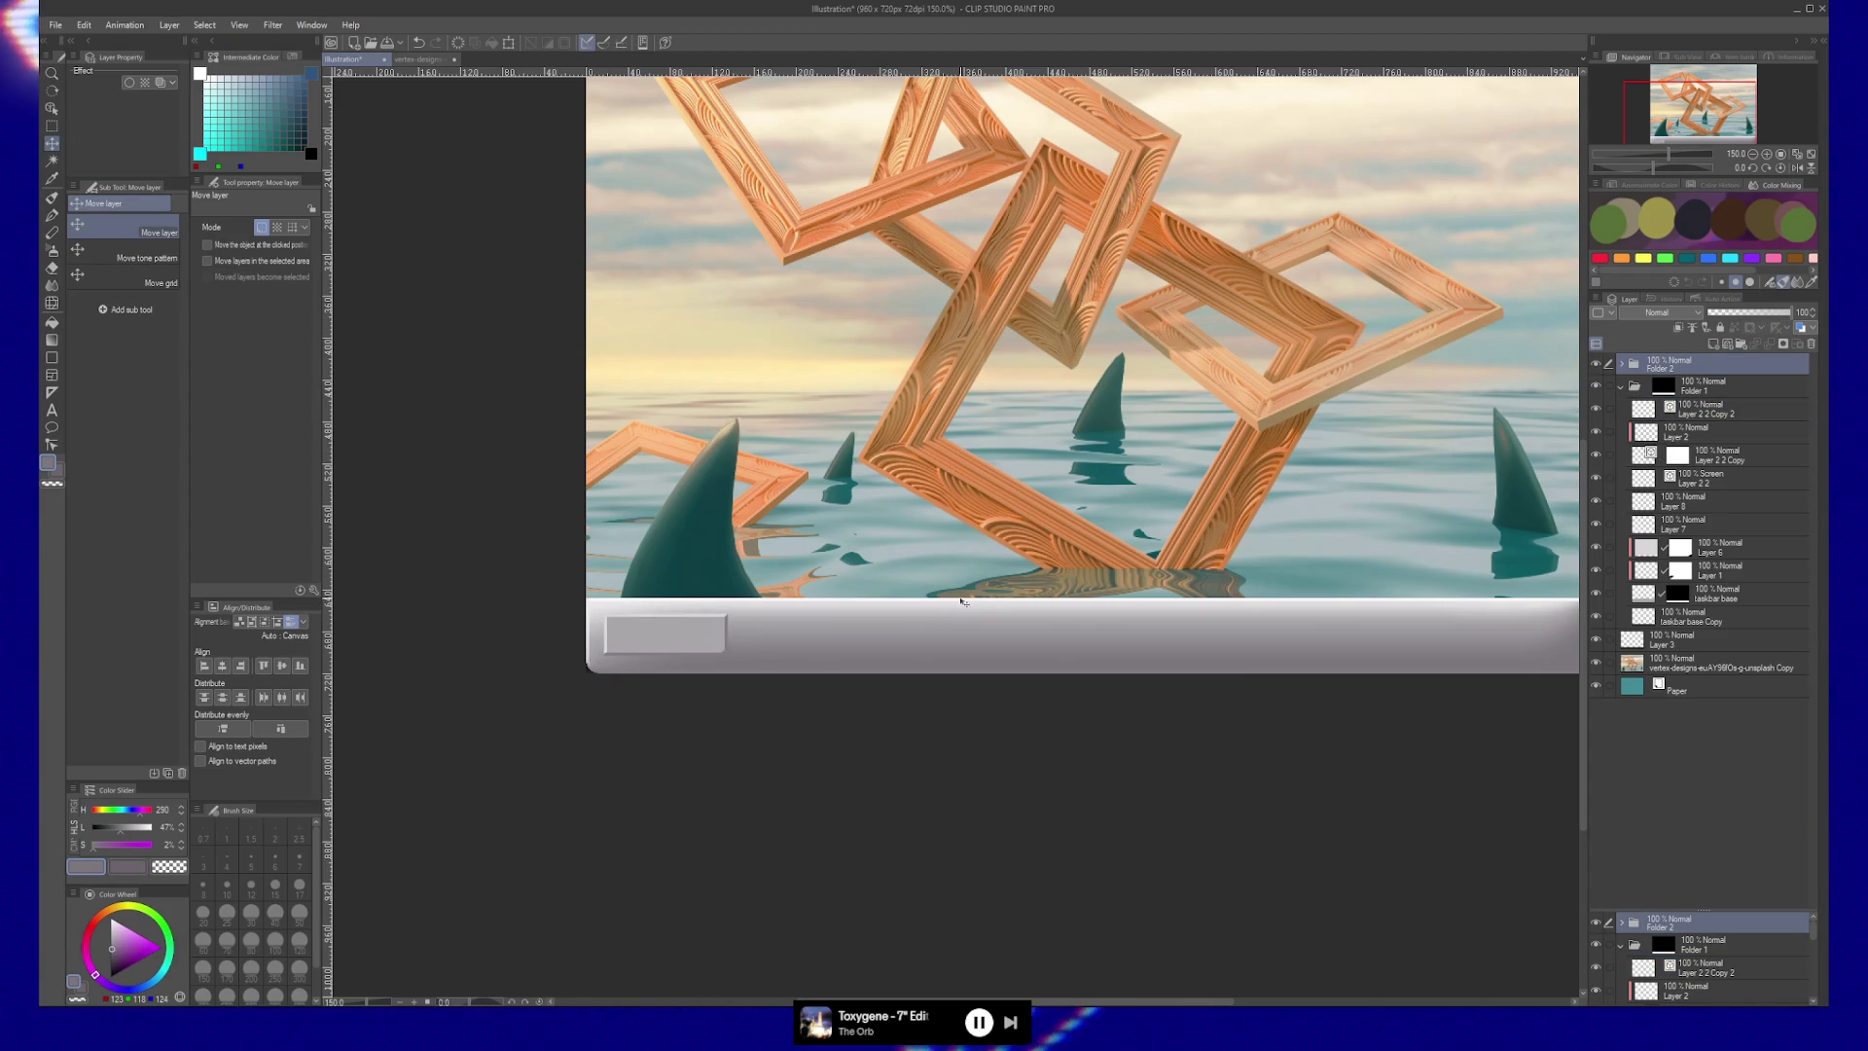
# Collapse Folder 1 and add a new empty layer above it.
pyautogui.click(1620, 386)
pyautogui.click(1715, 389)
pyautogui.hotkey('ctrl', 'shift', 'n')
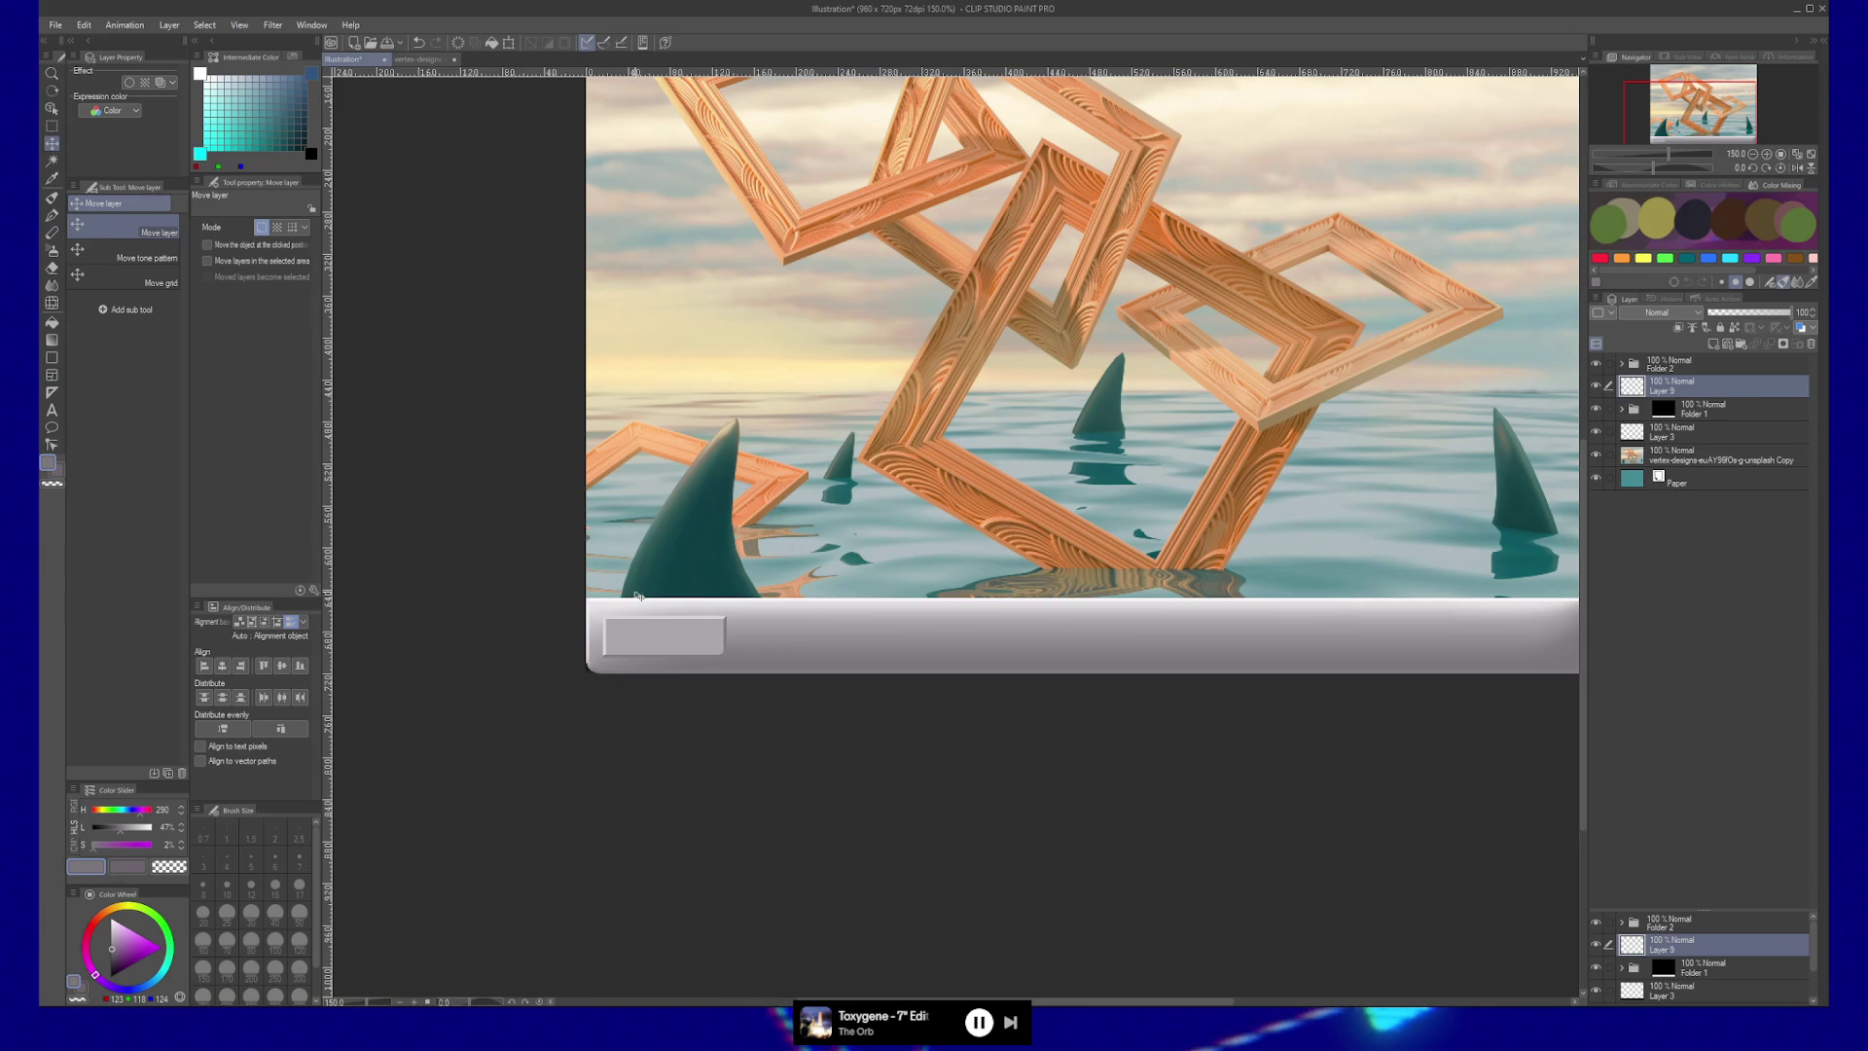
pyautogui.press('b')
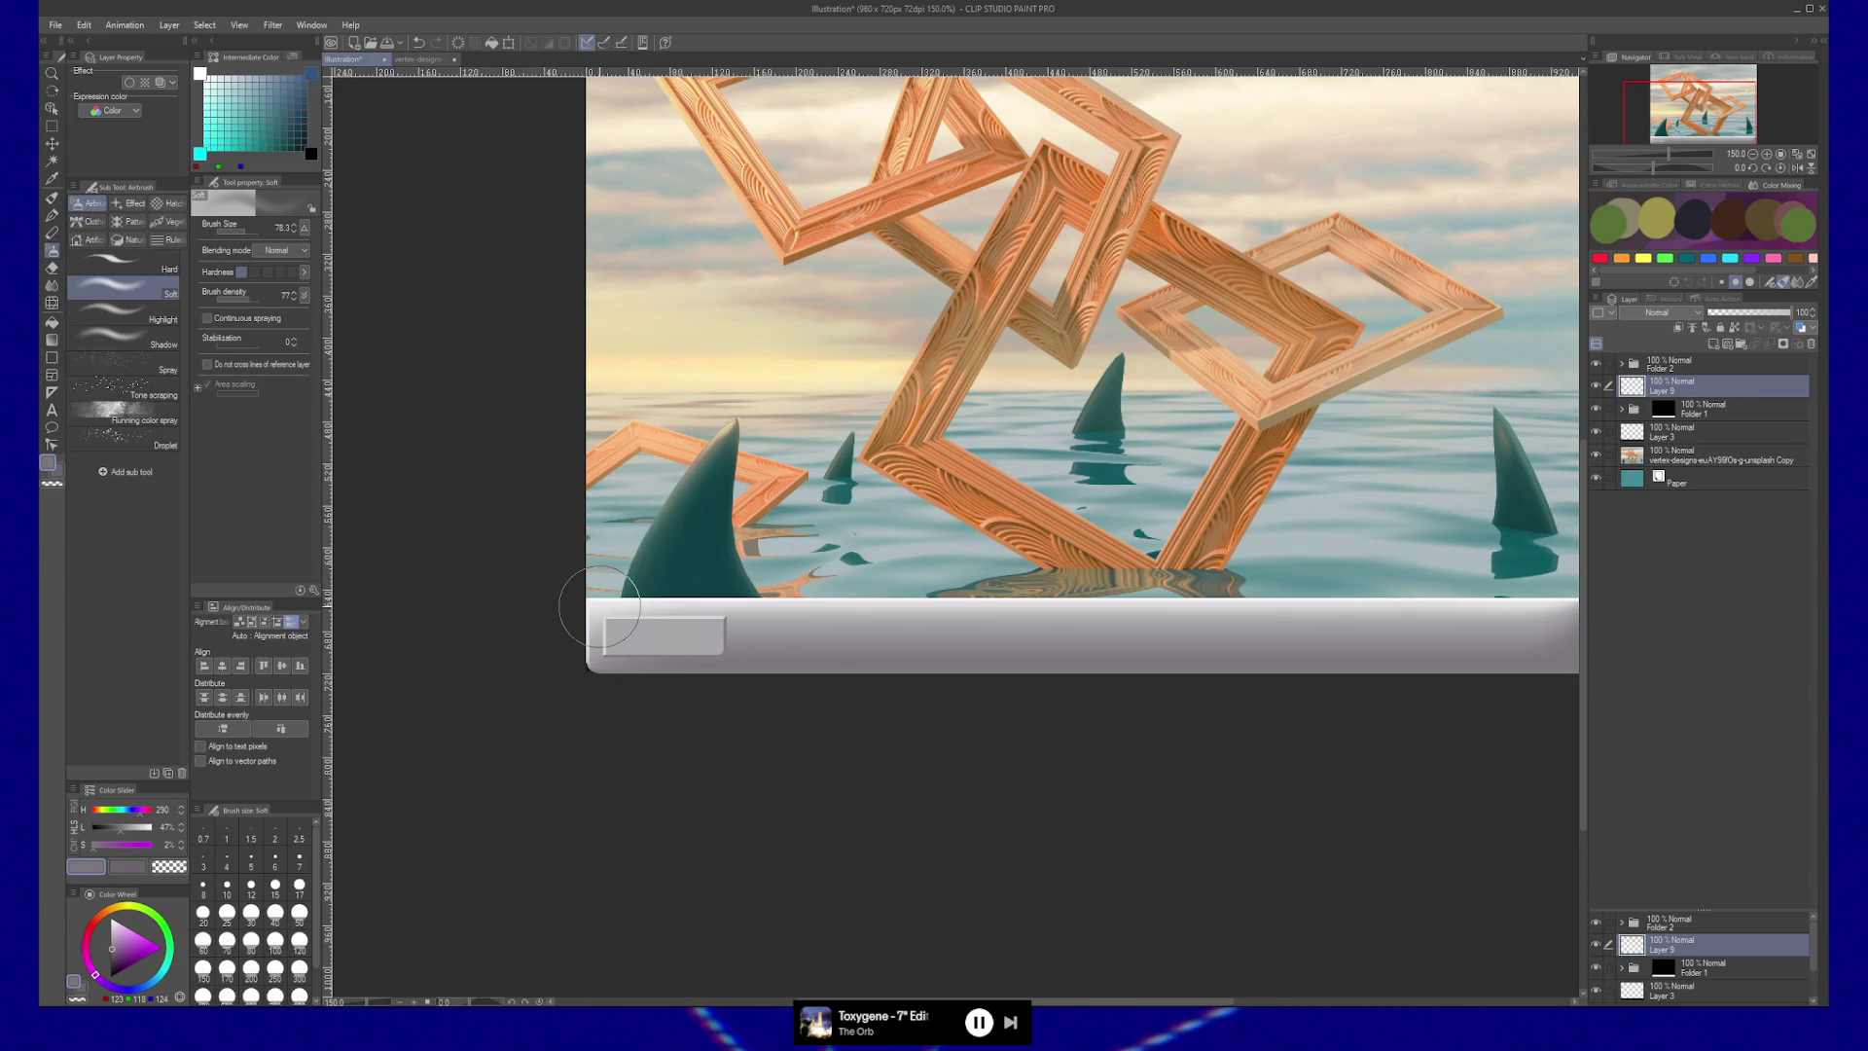
pyautogui.press('m')
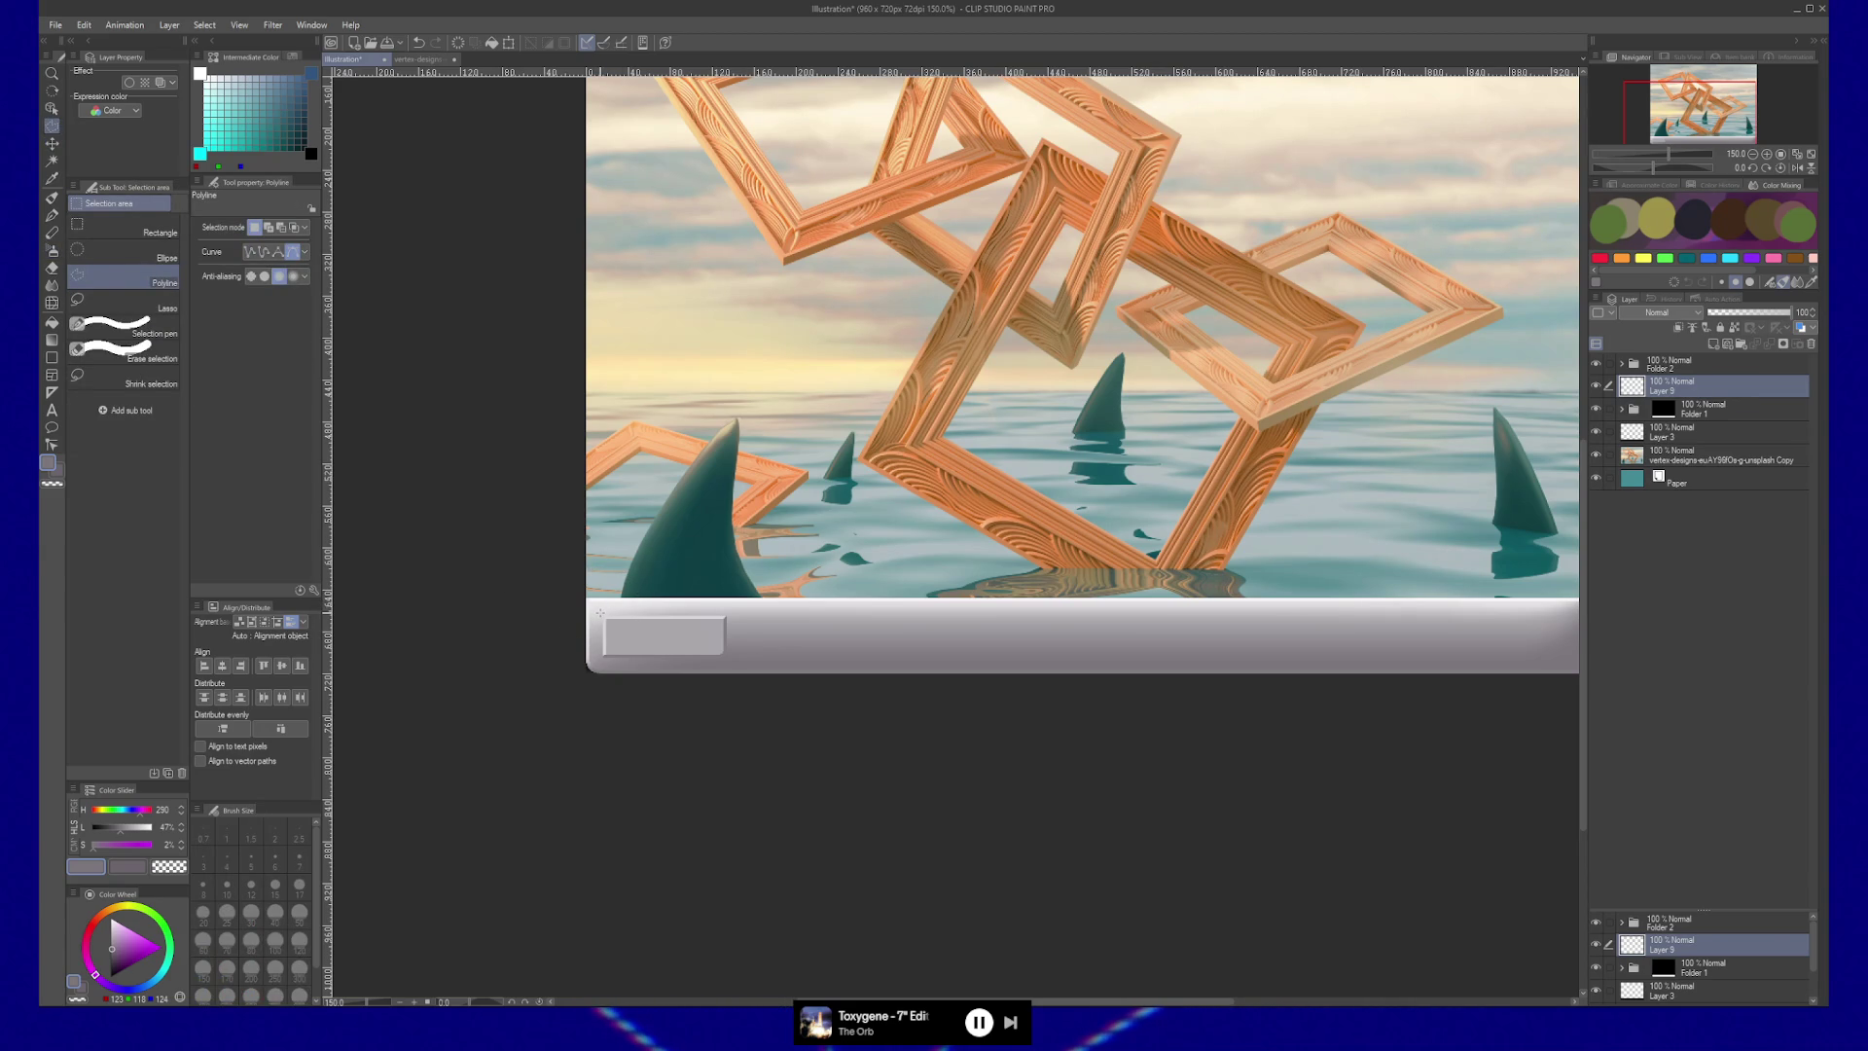
# Zoom in and draw a polyline selection around the left part of the taskbar.
pyautogui.keyDown('ctrl'); pyautogui.click(600, 613); pyautogui.keyUp('ctrl')
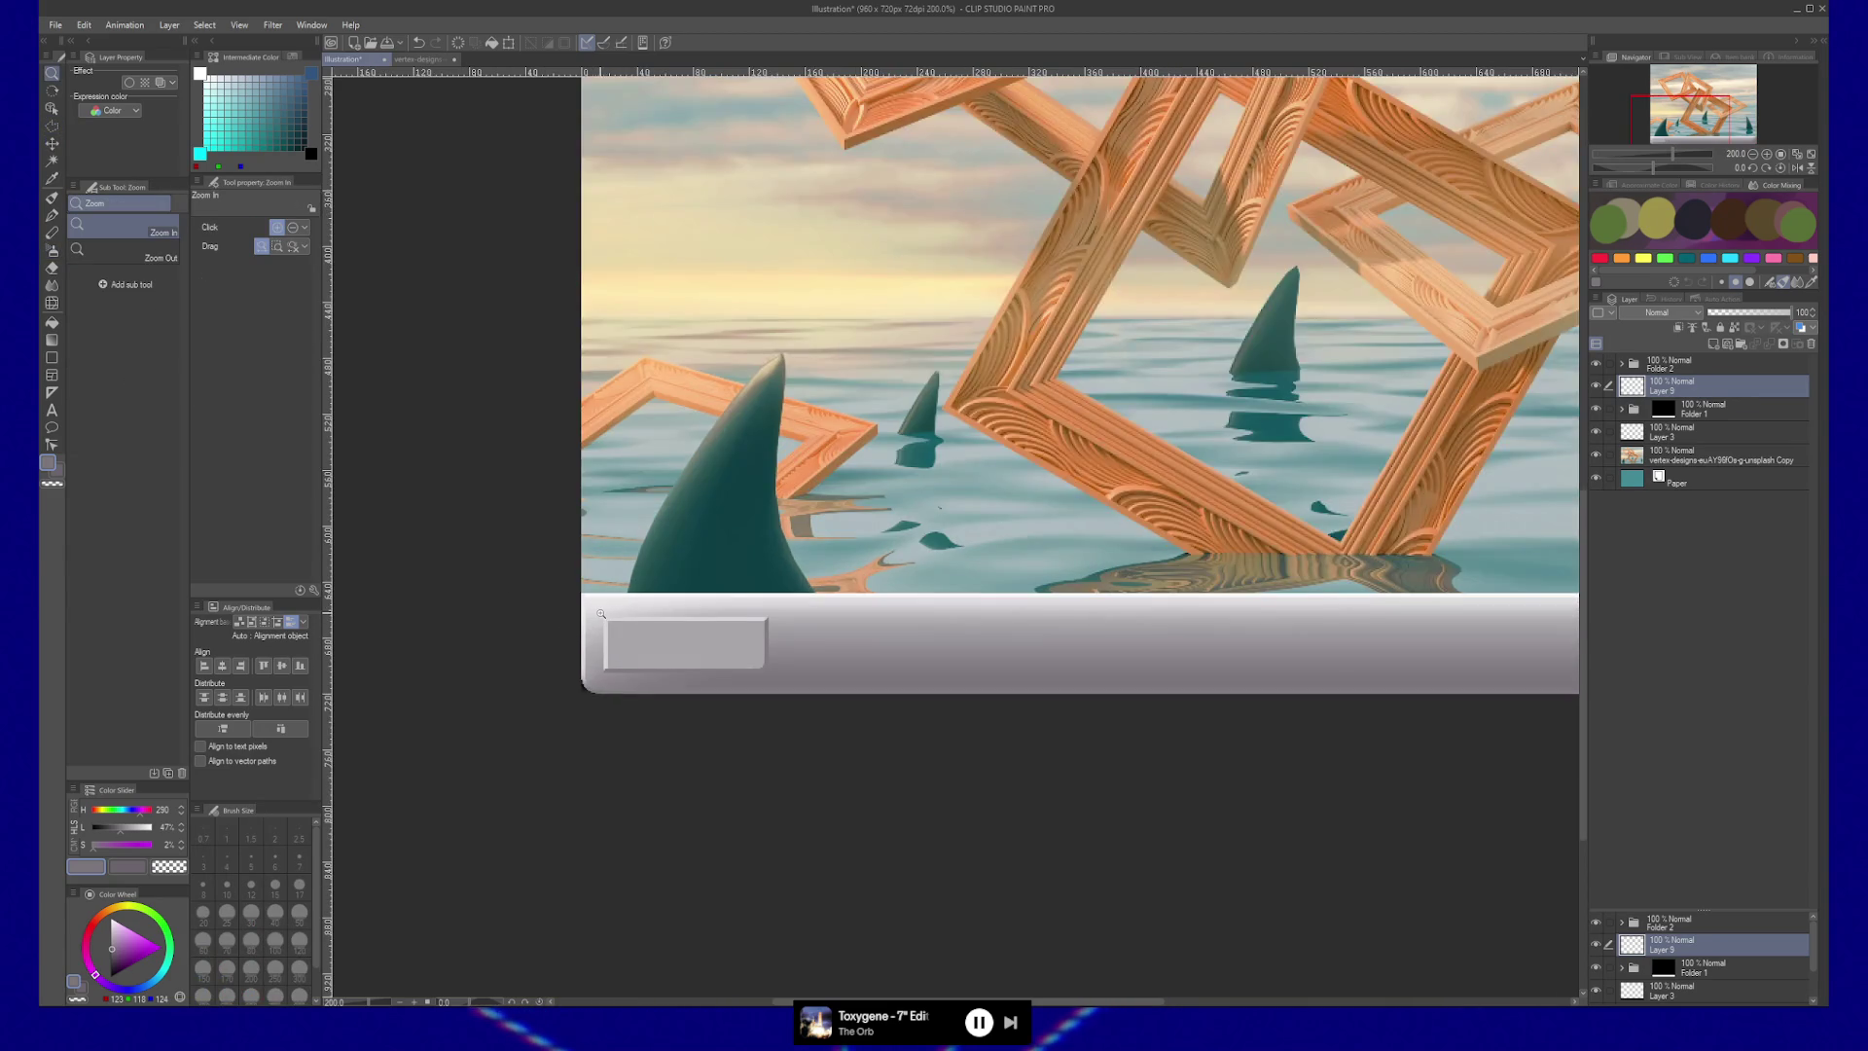
pyautogui.click(602, 613)
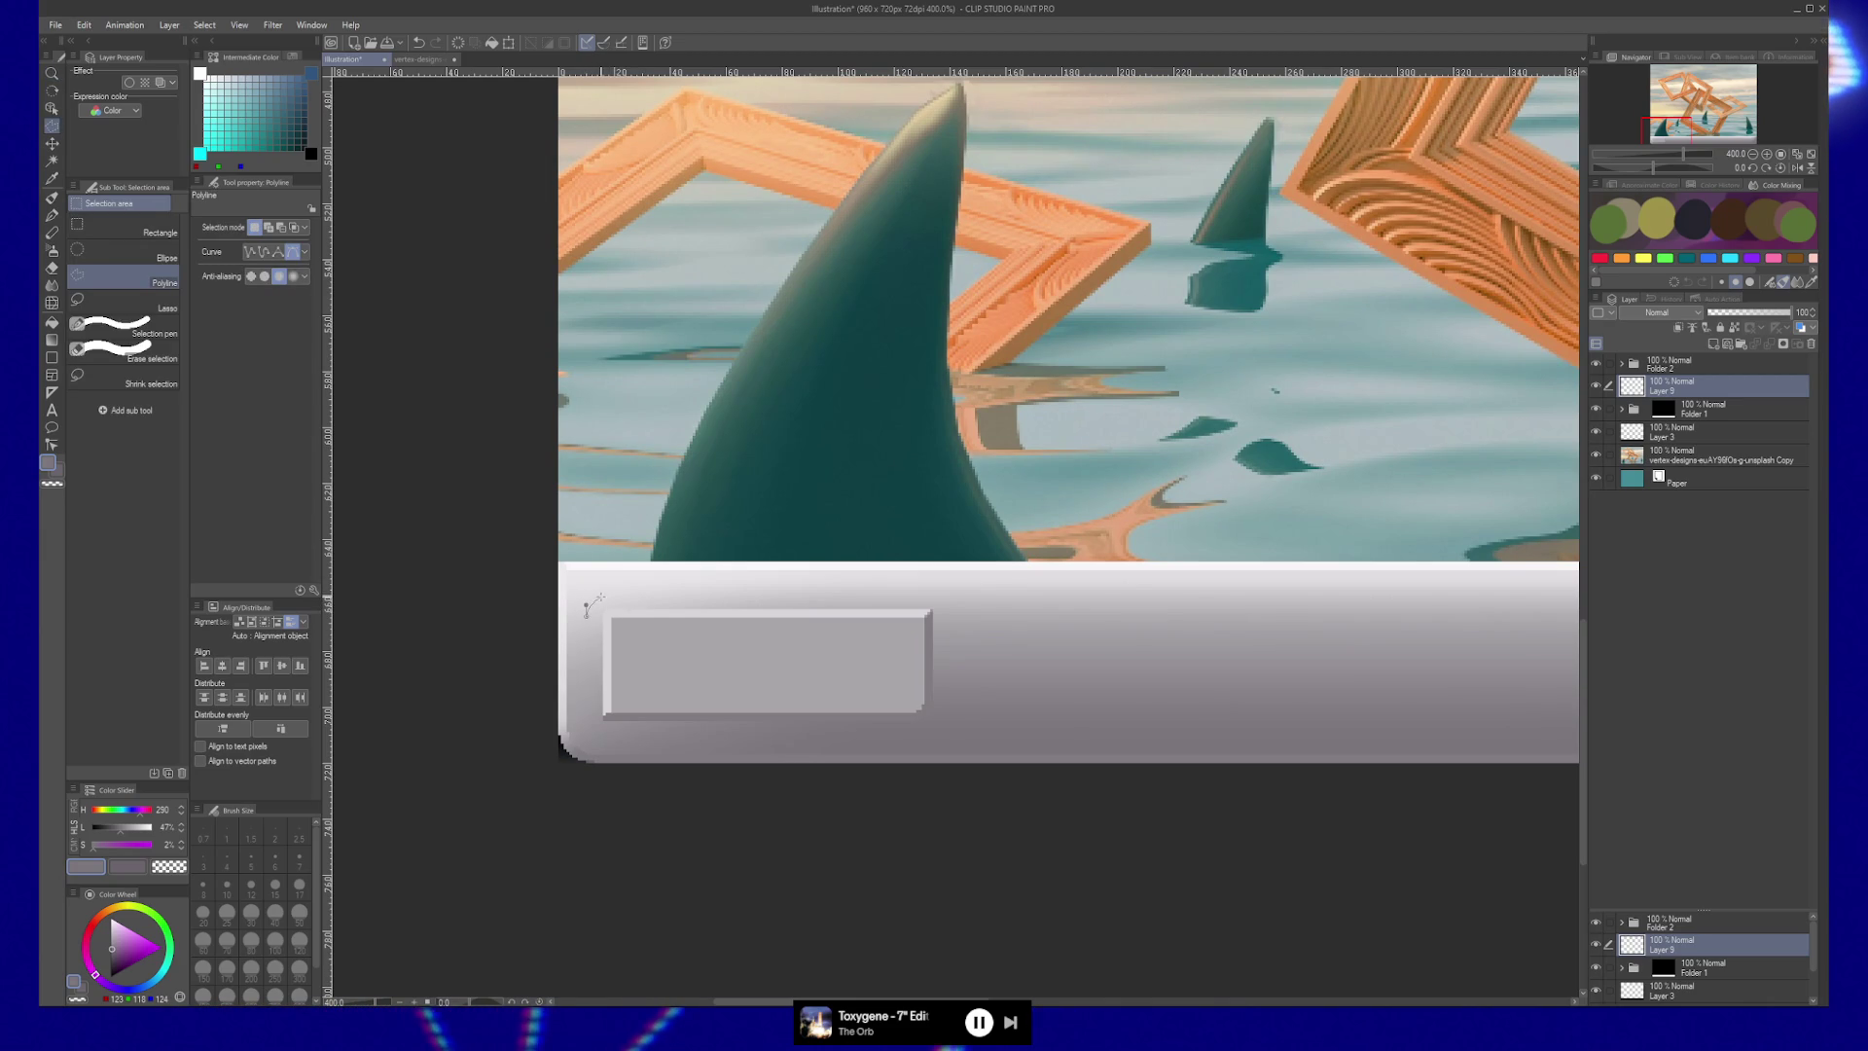
pyautogui.click(586, 610)
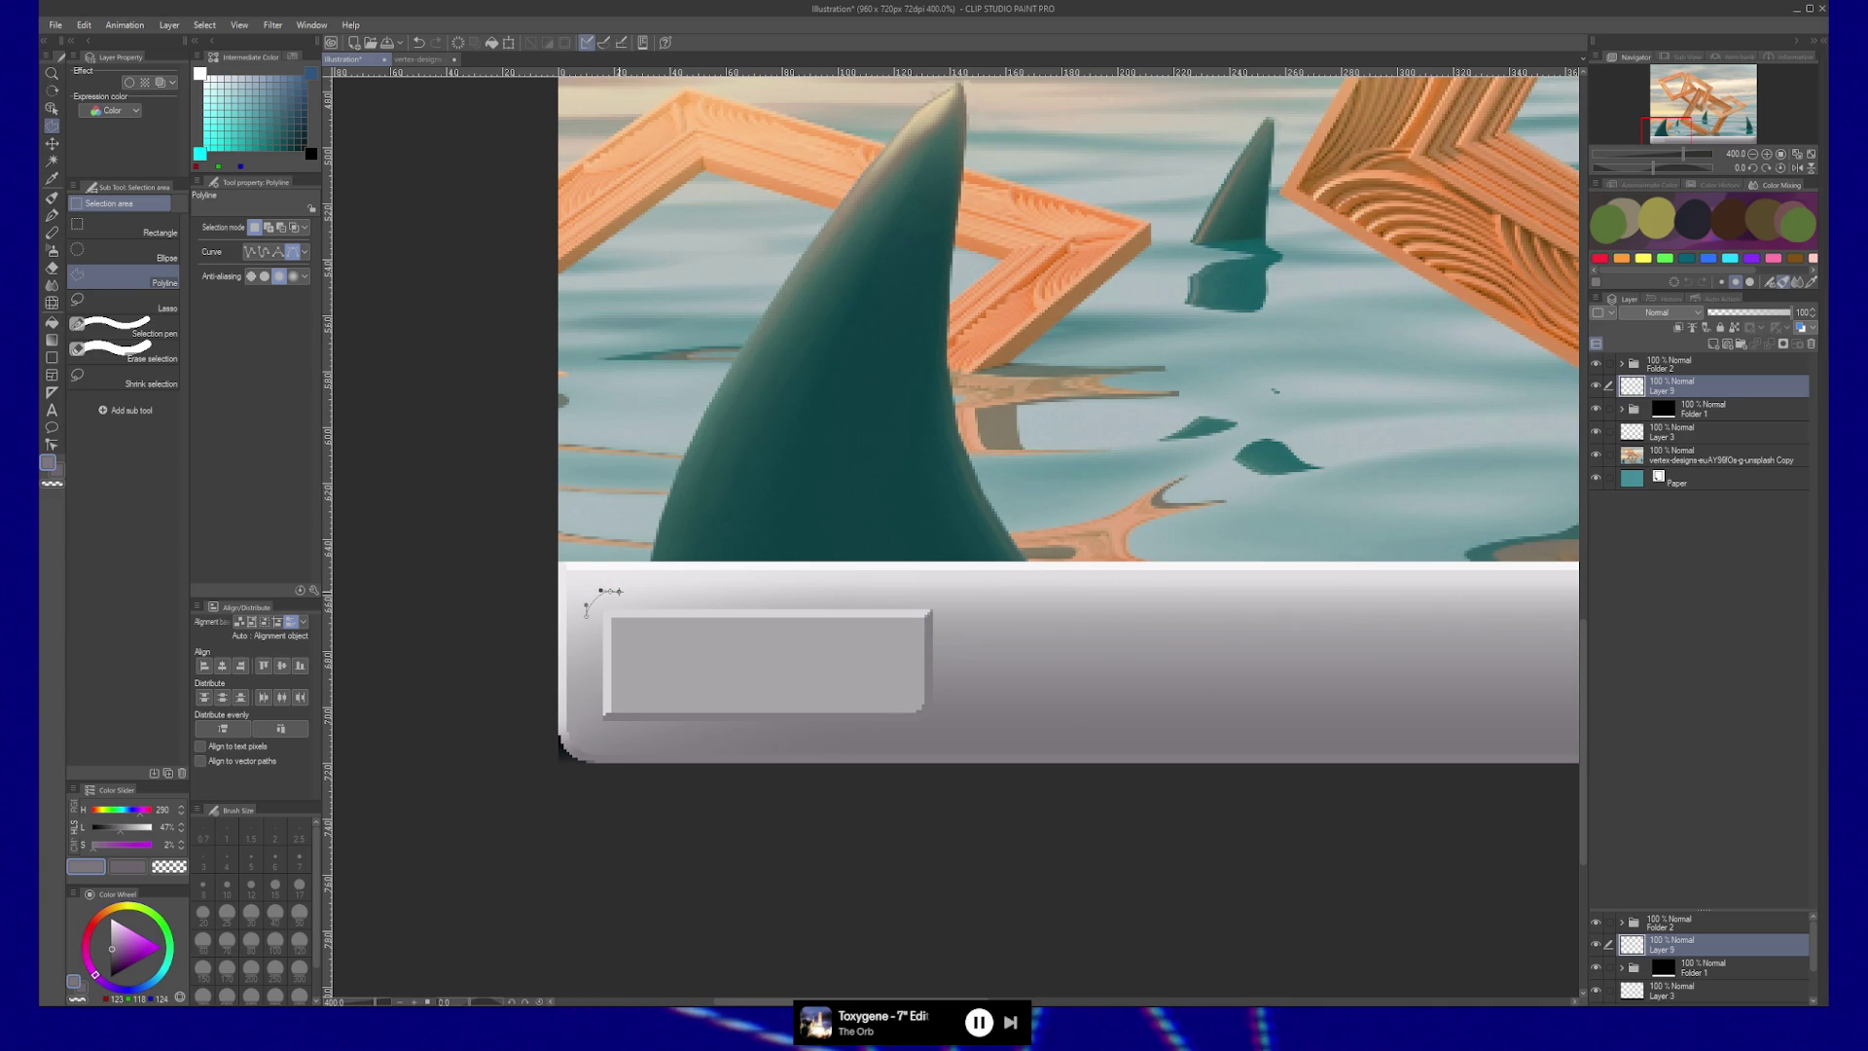
pyautogui.scroll(-3, 941, 584)
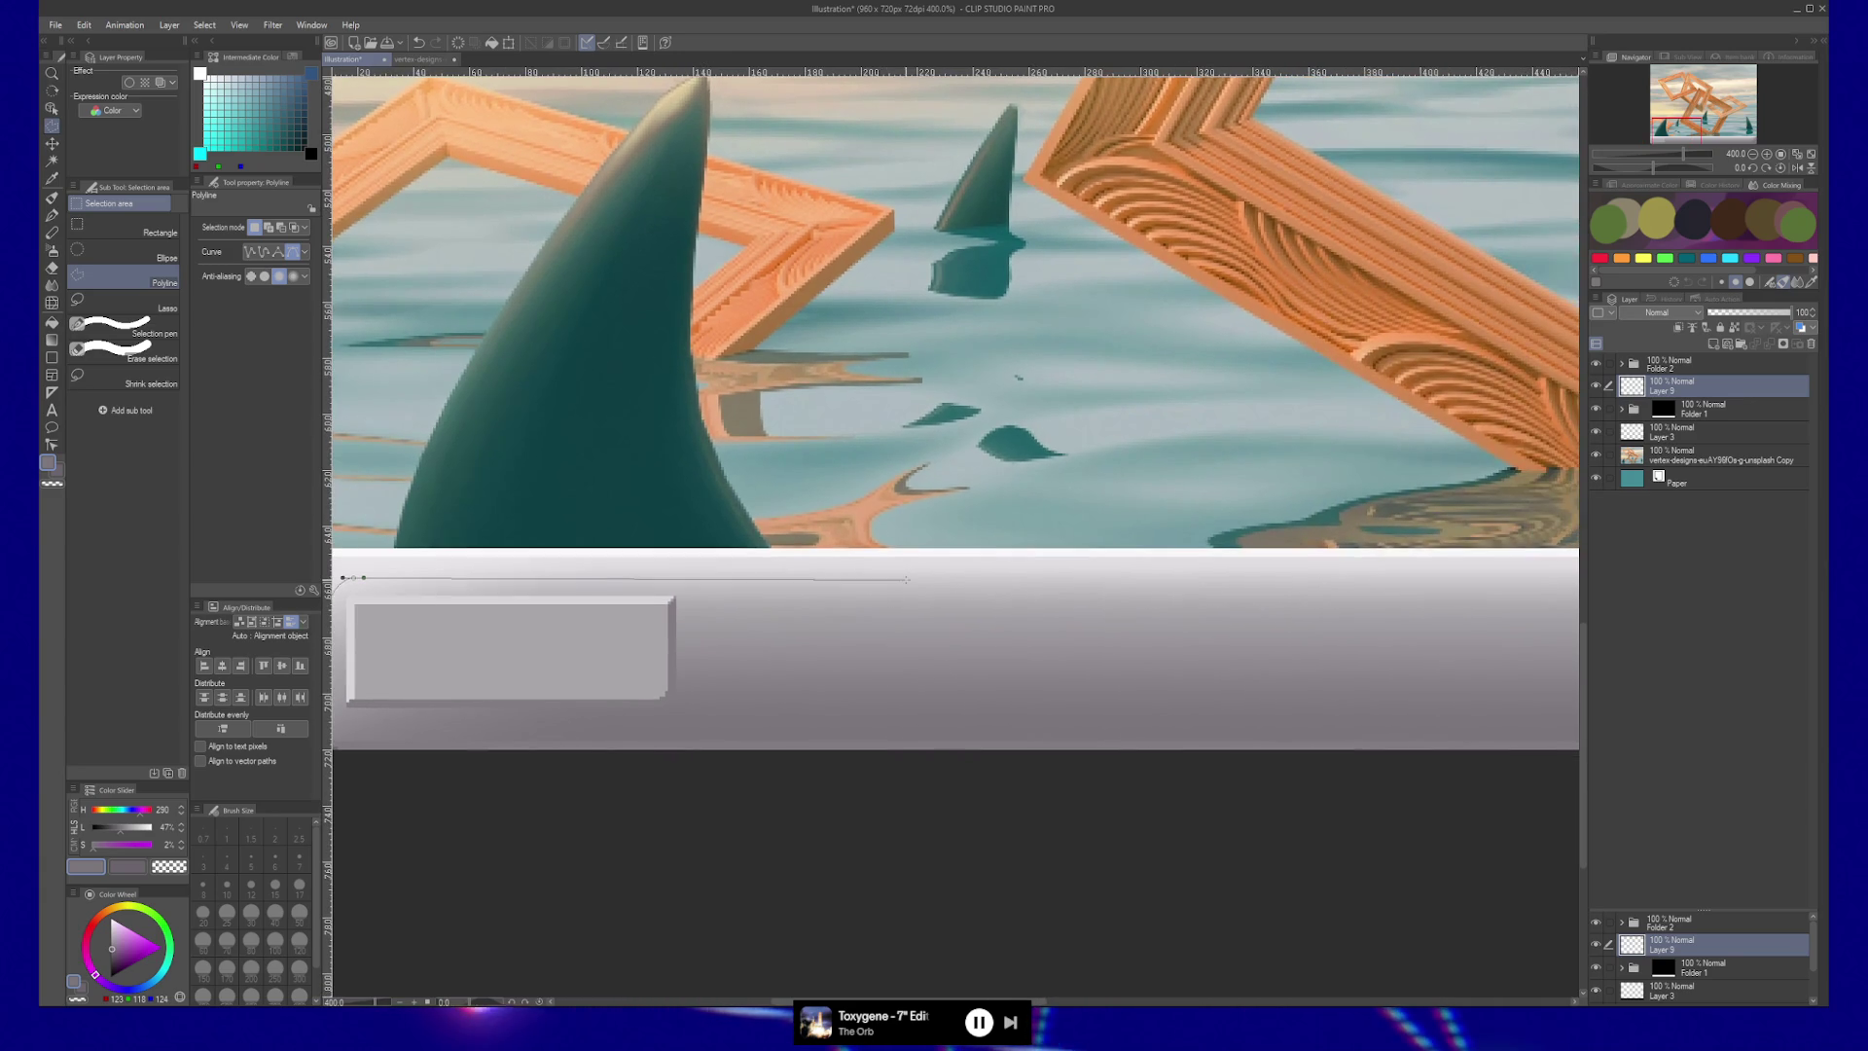
pyautogui.scroll(-2, 941, 584)
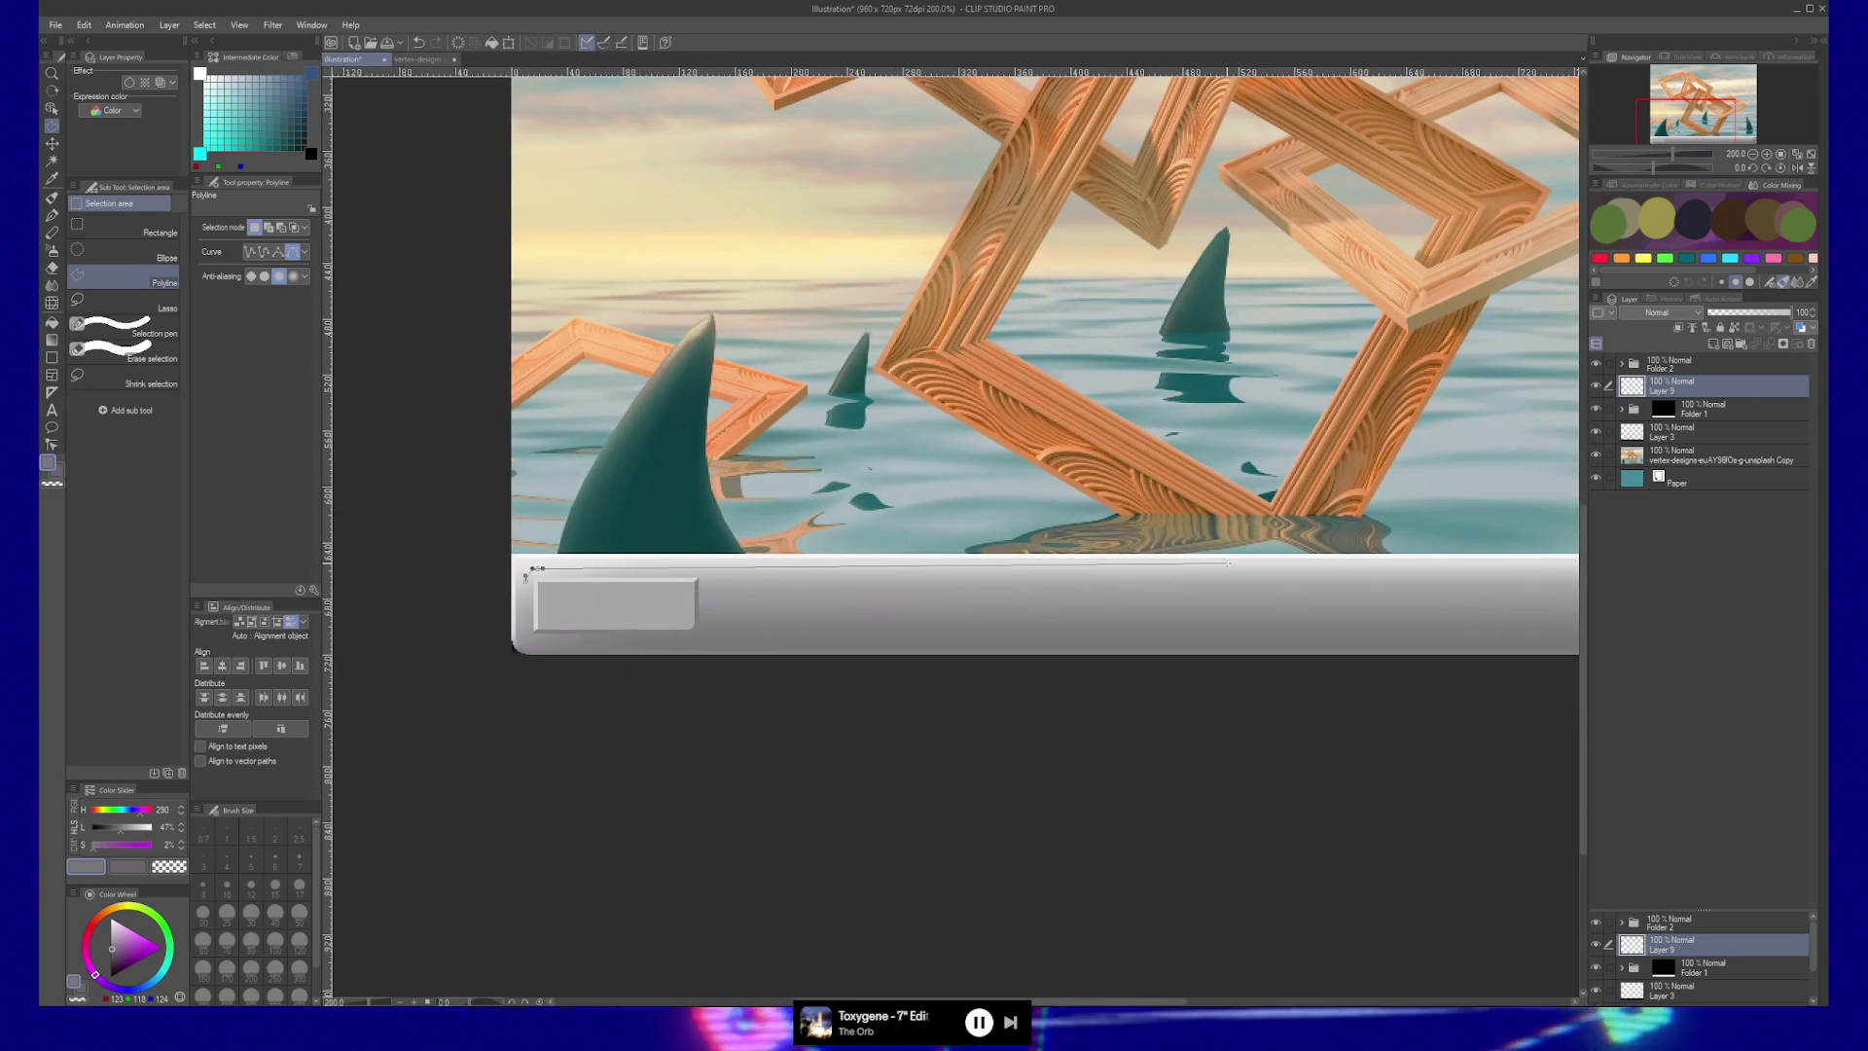
pyautogui.click(1230, 568)
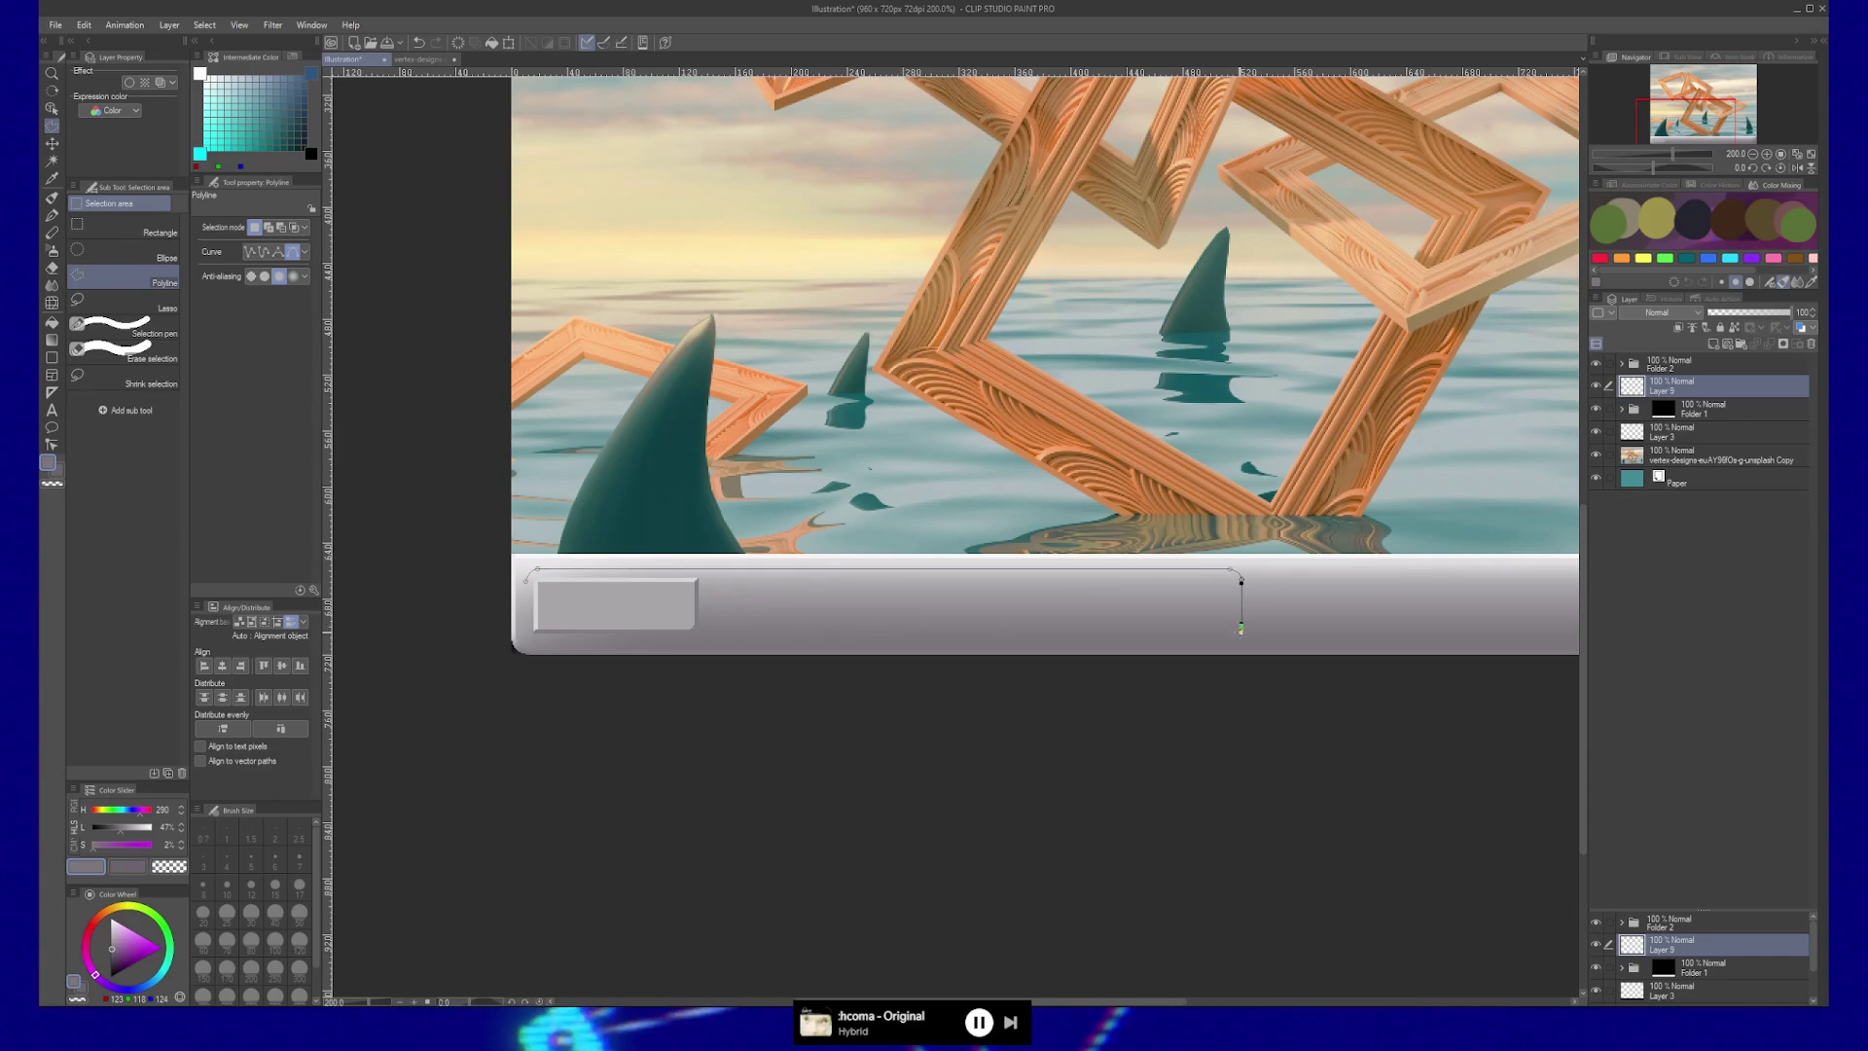
pyautogui.click(1241, 621)
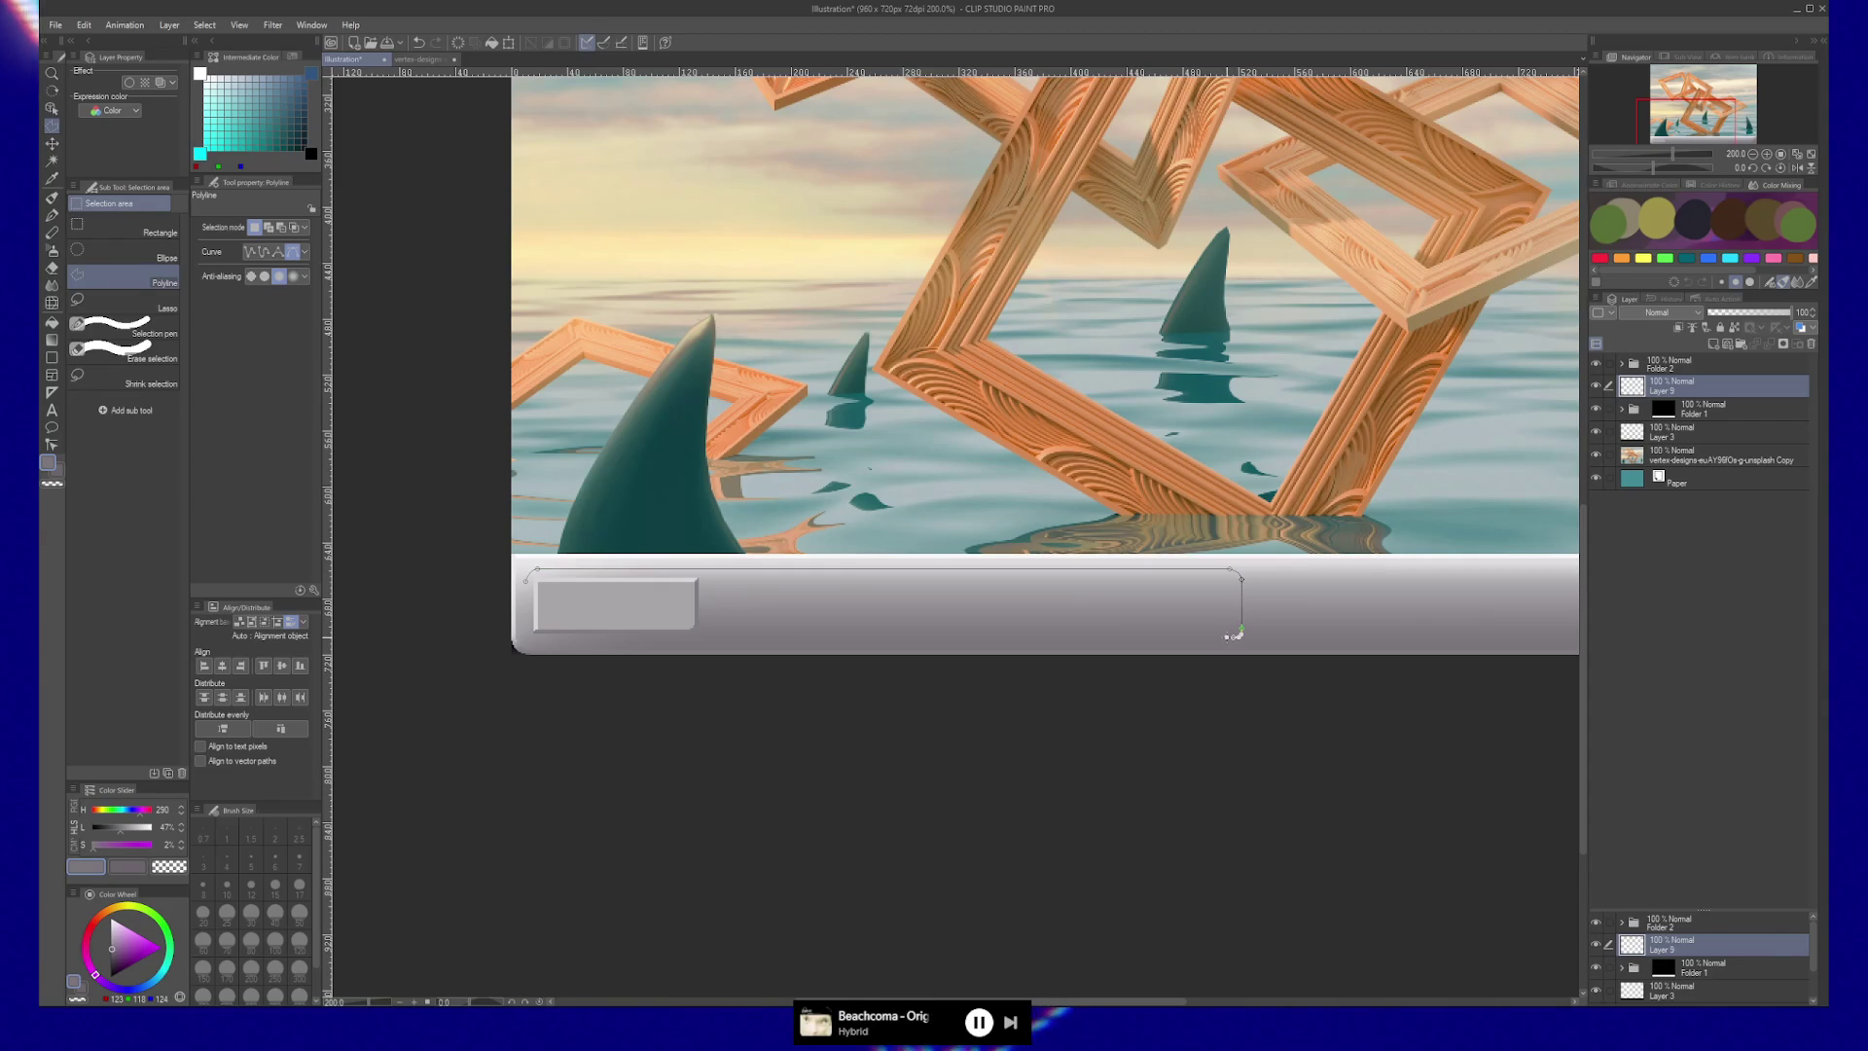
pyautogui.click(1230, 637)
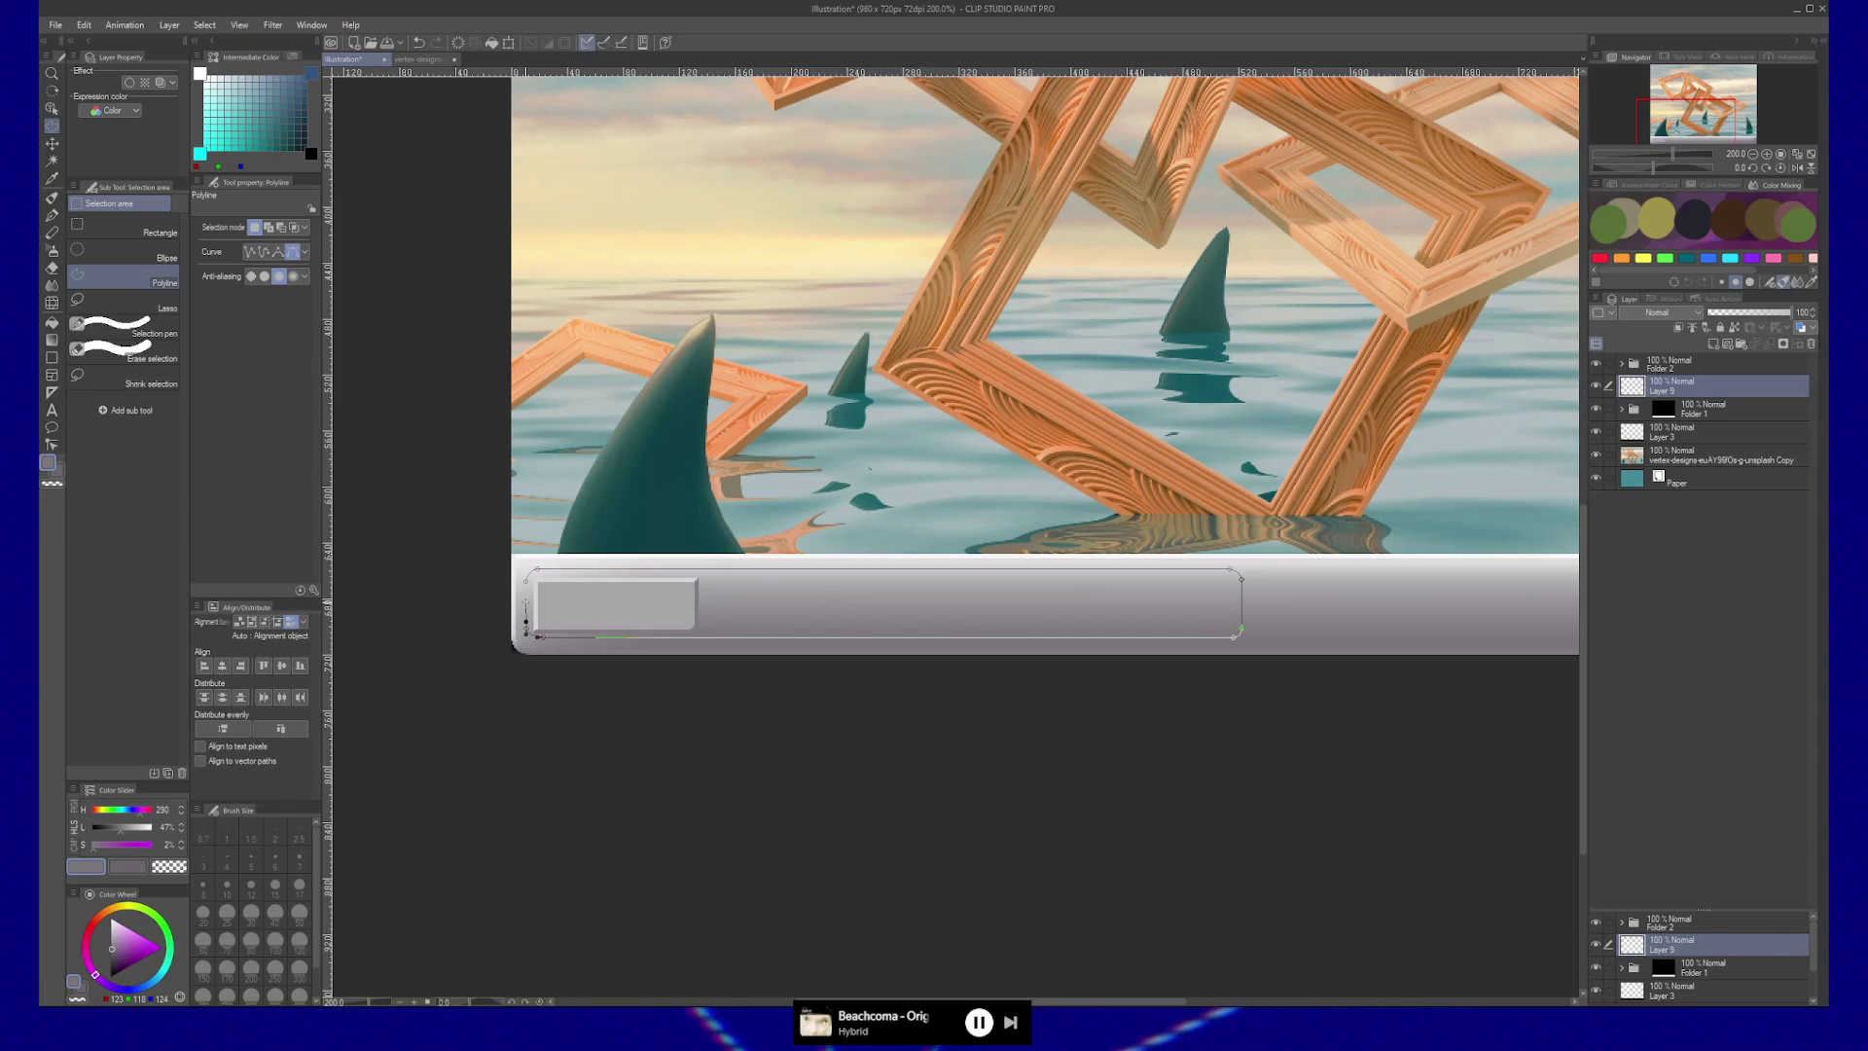
pyautogui.doubleClick(527, 622)
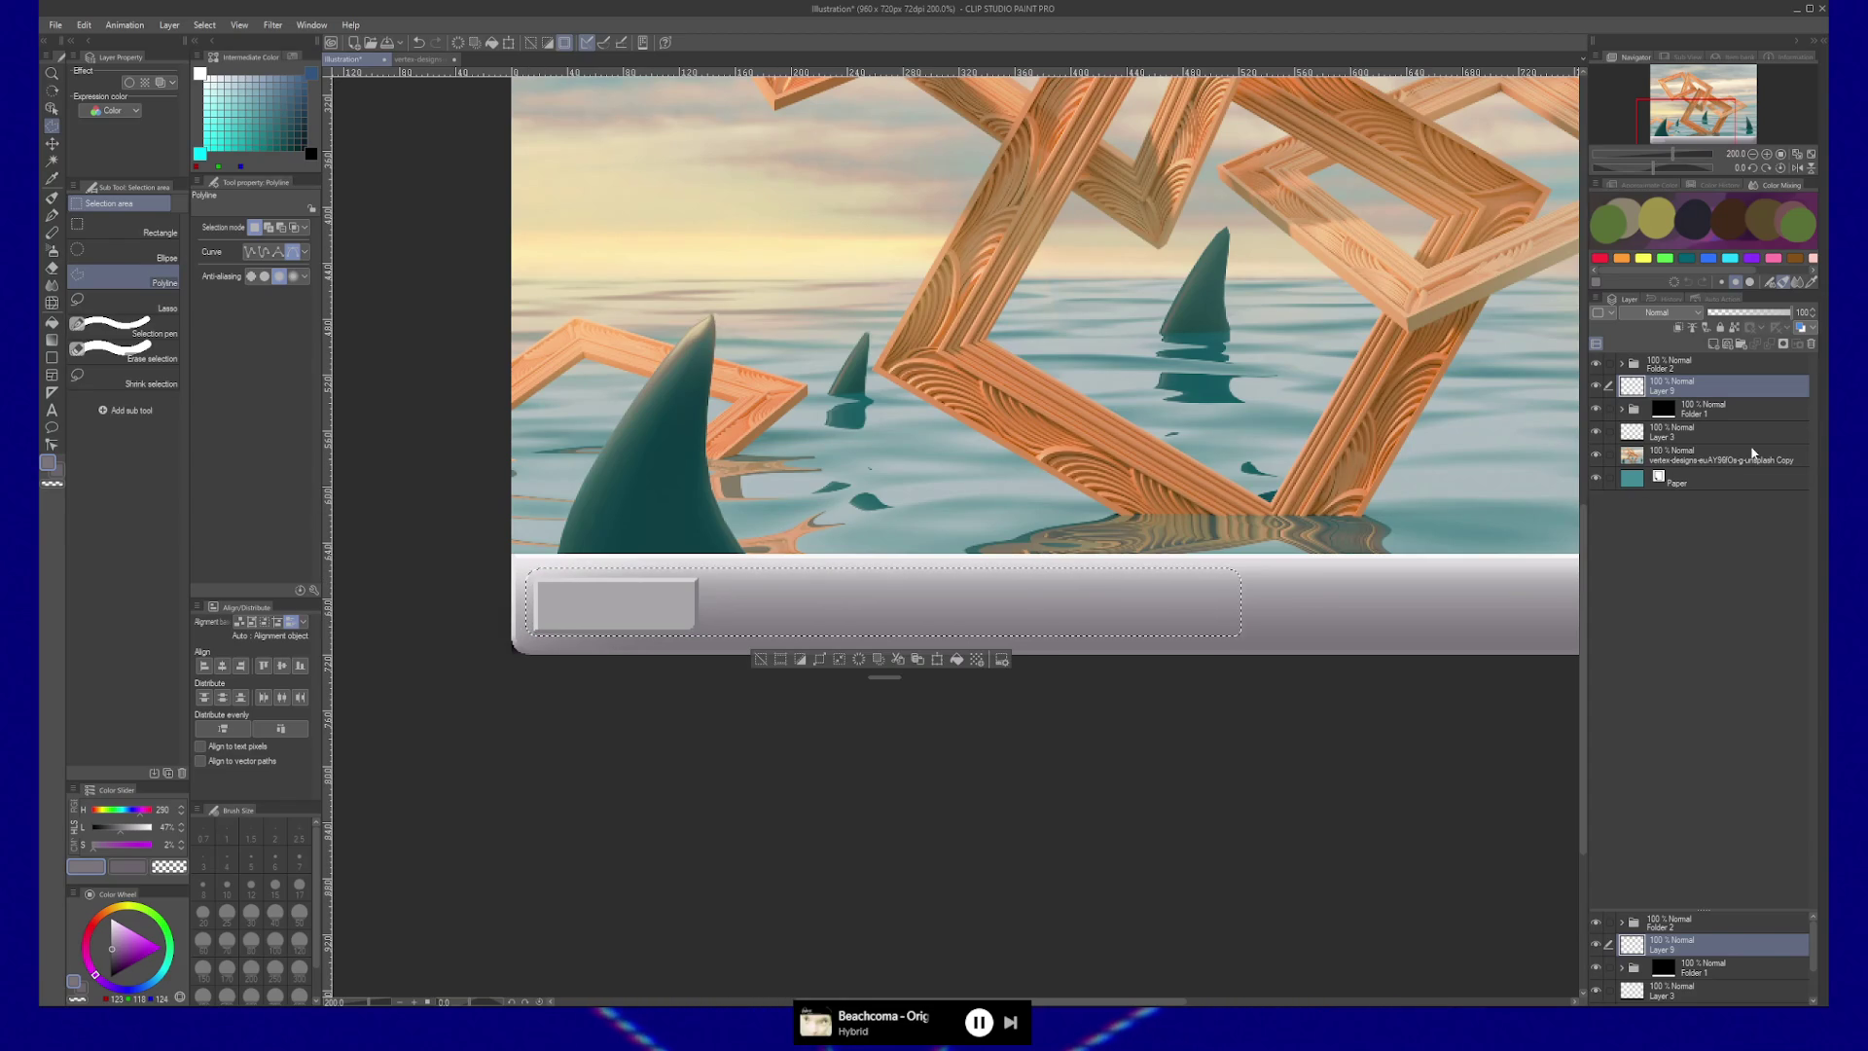
# Fill the selection with grey and deselect.
pyautogui.press('g')
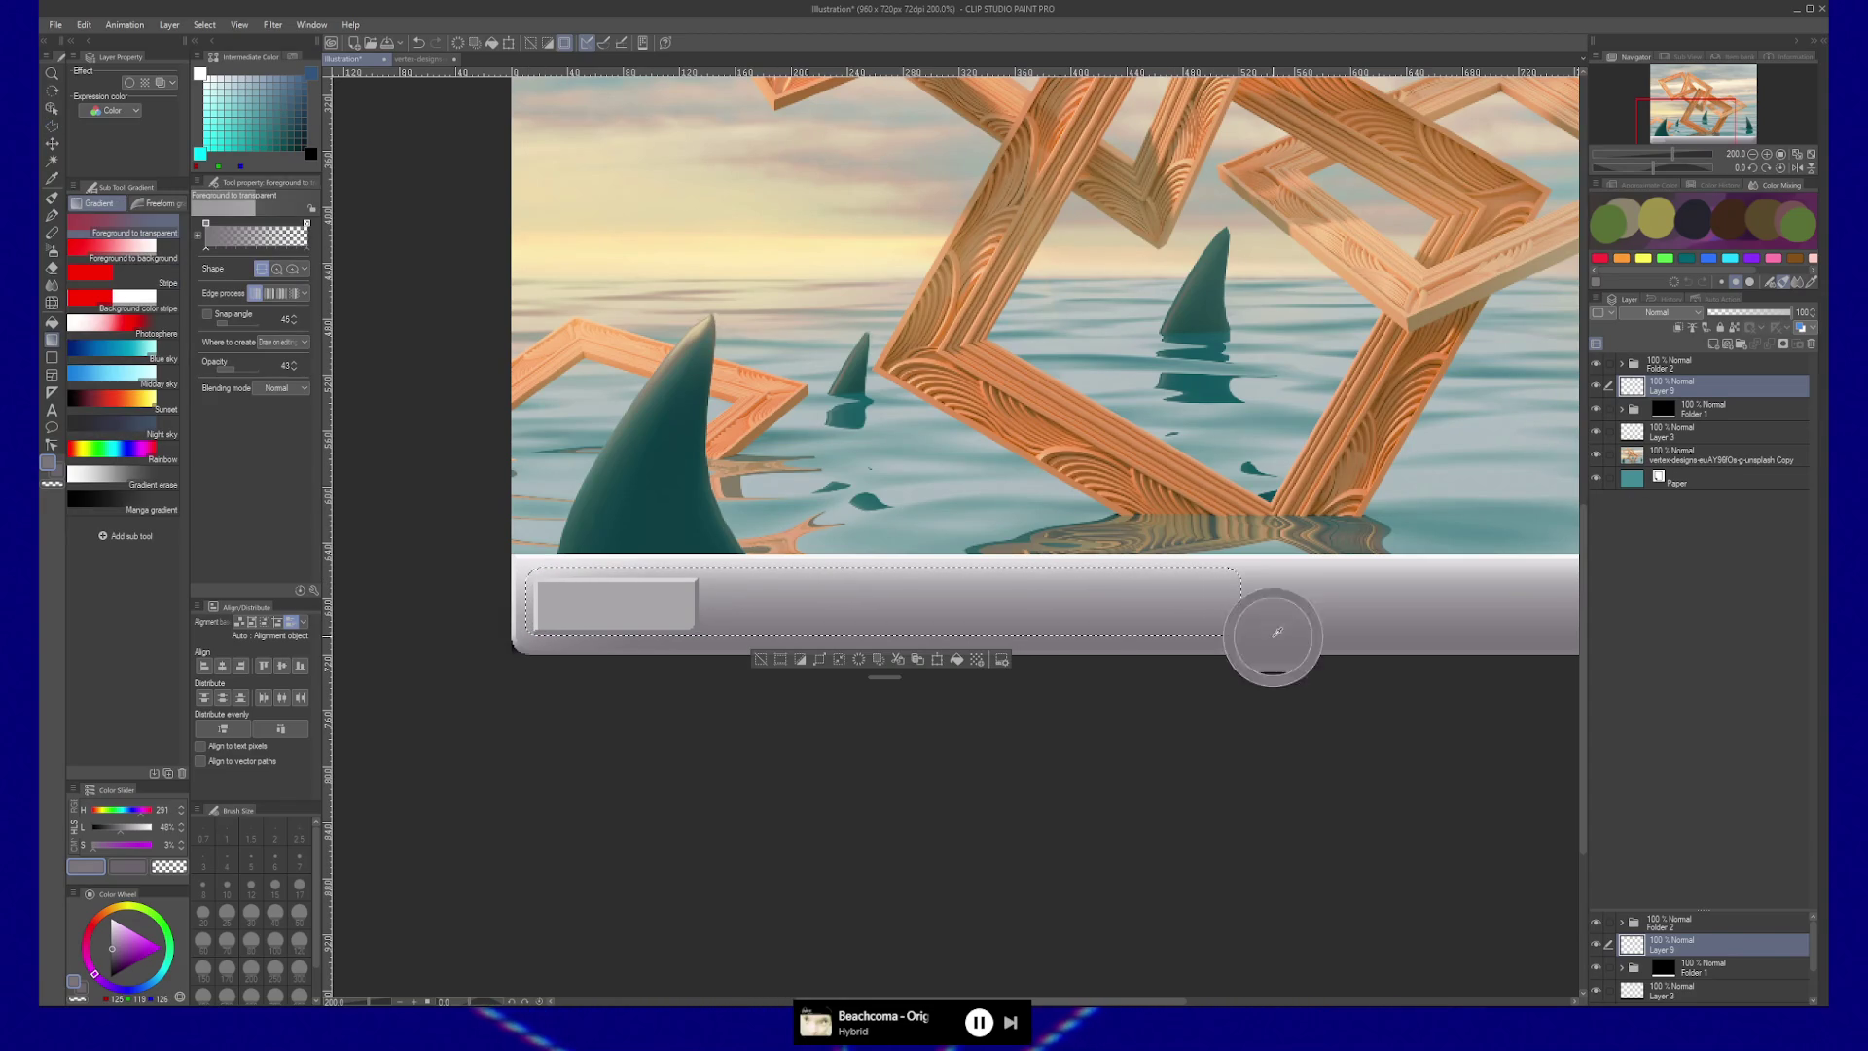
pyautogui.press('g')
pyautogui.click(1133, 589)
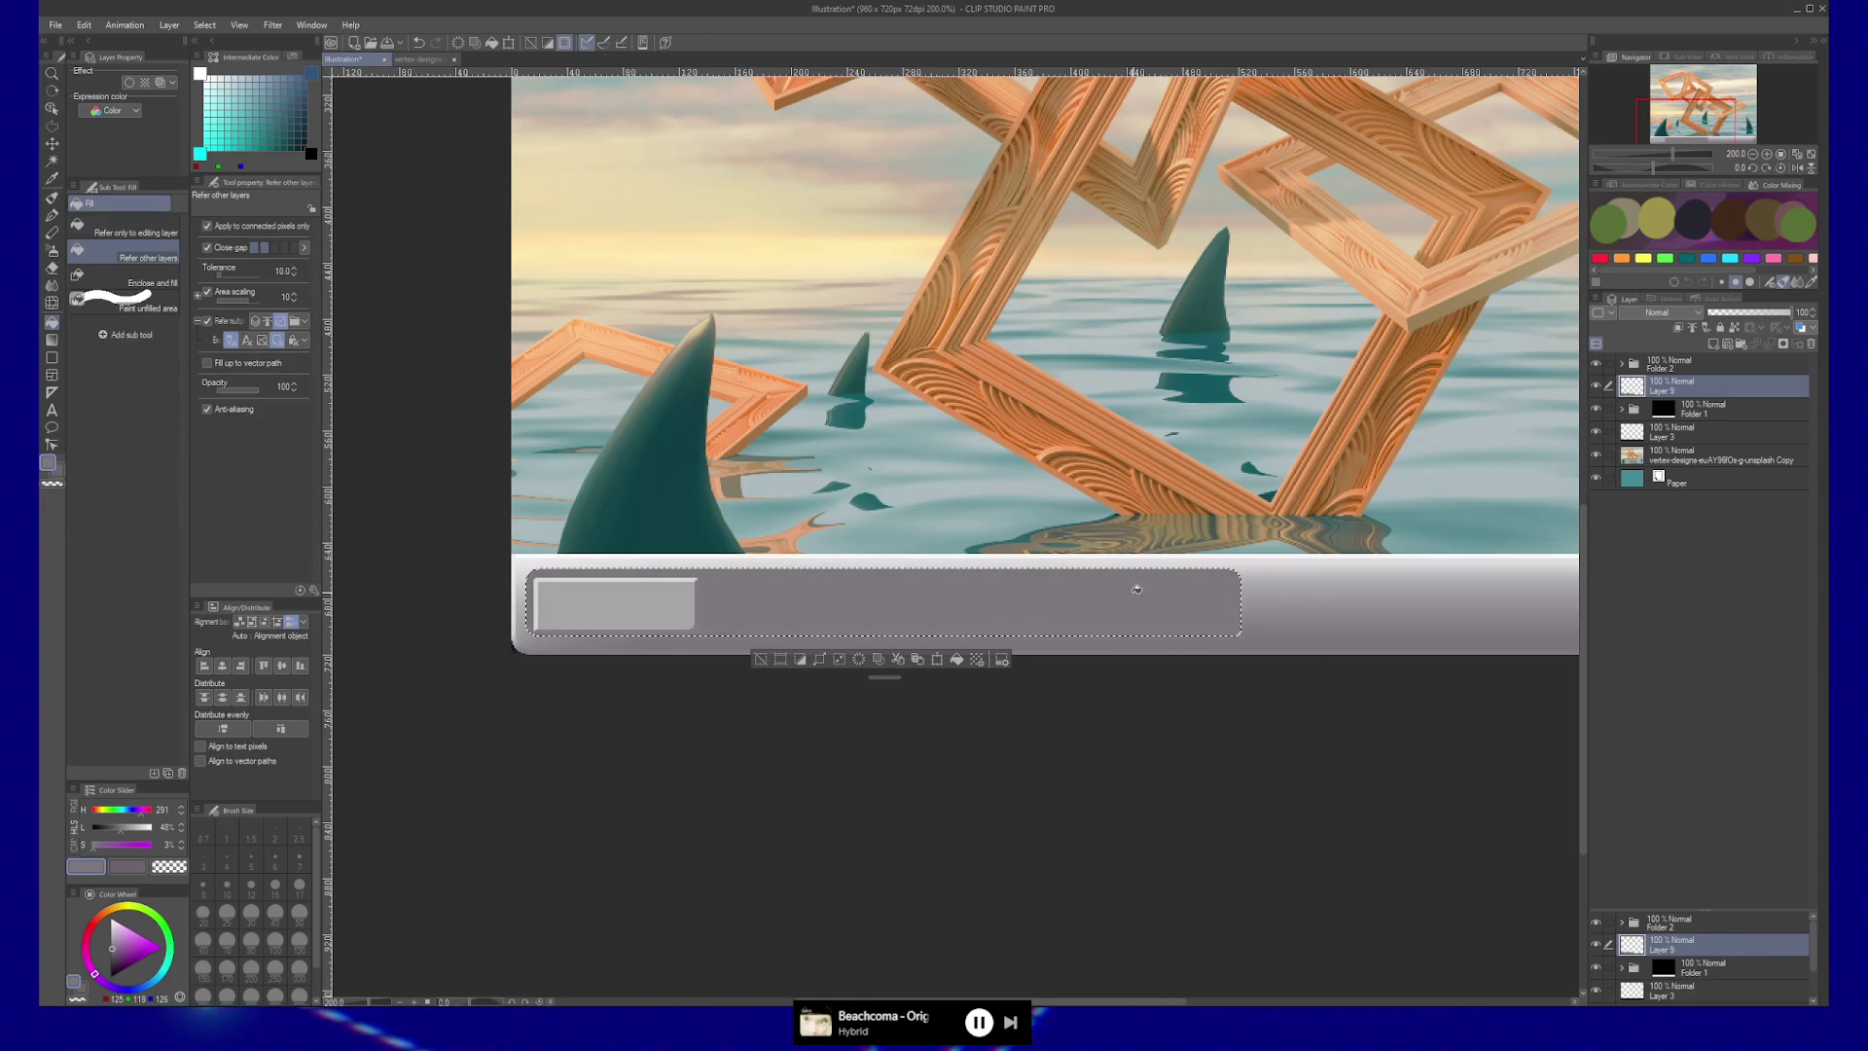
pyautogui.hotkey('ctrl', 'd')
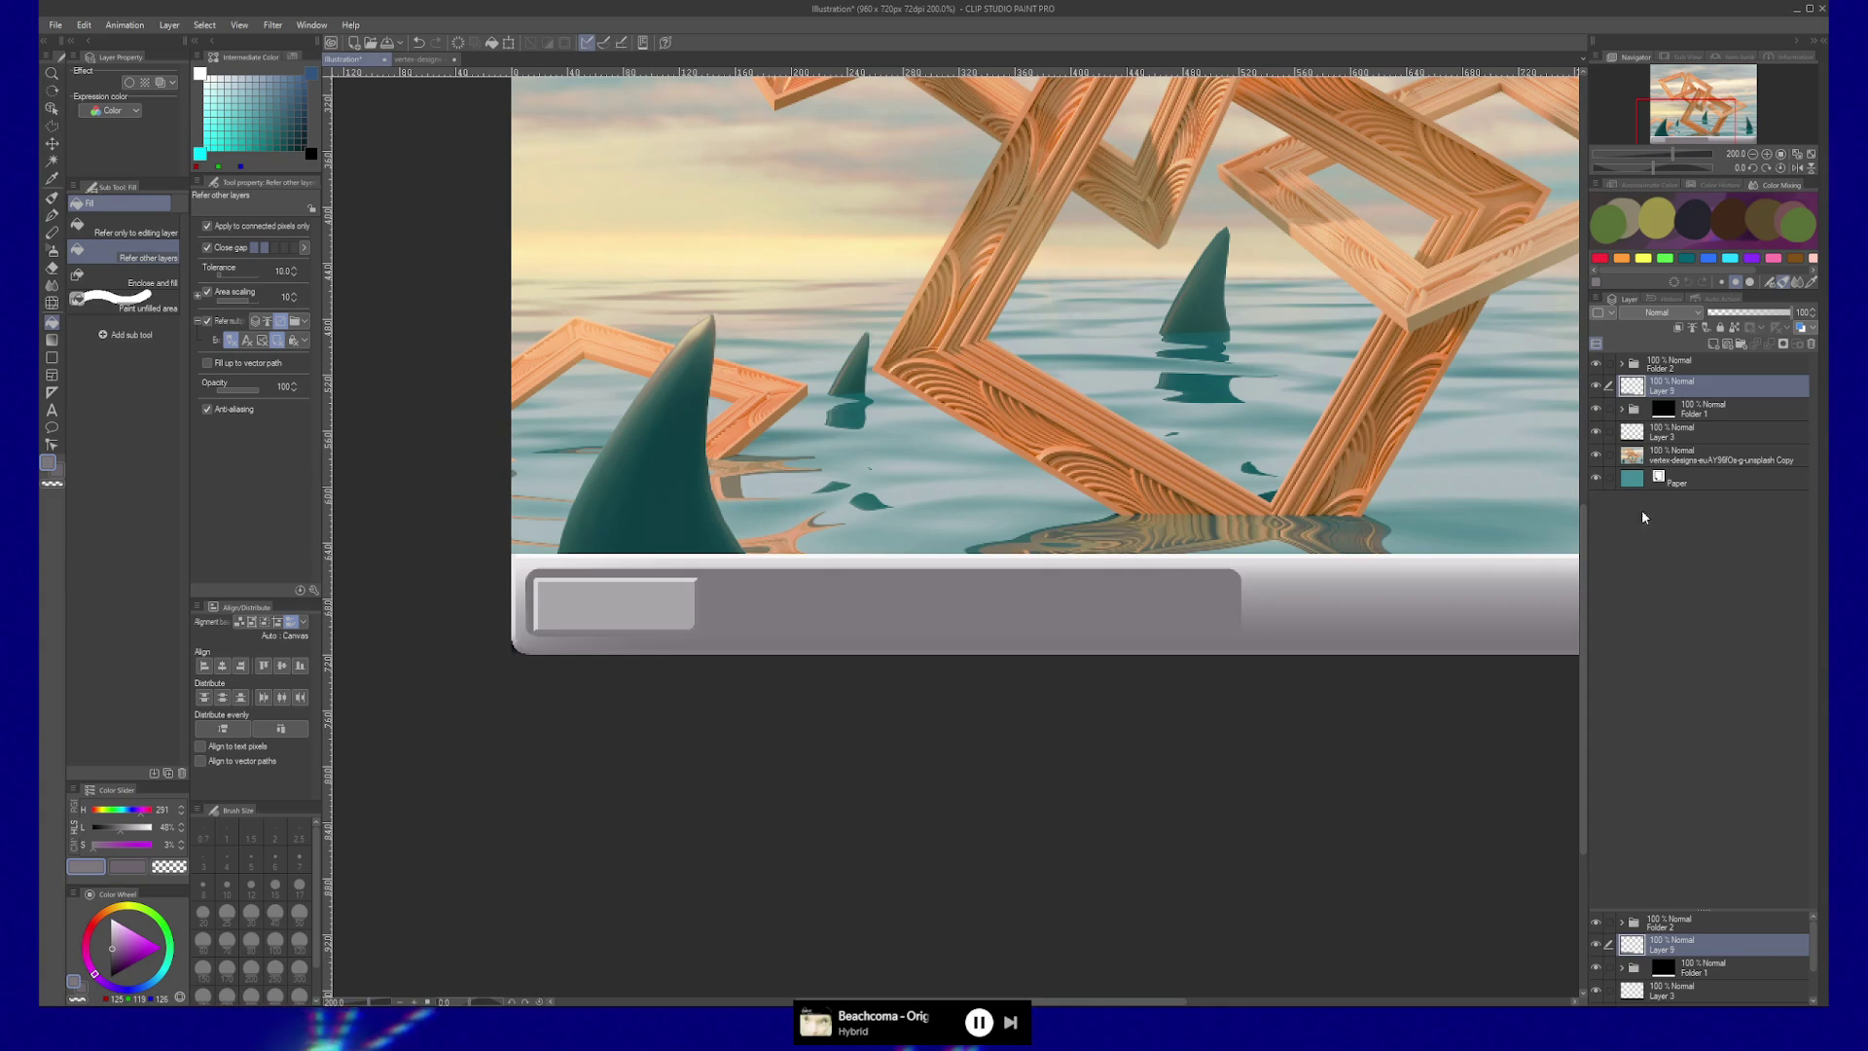
pyautogui.press('k')
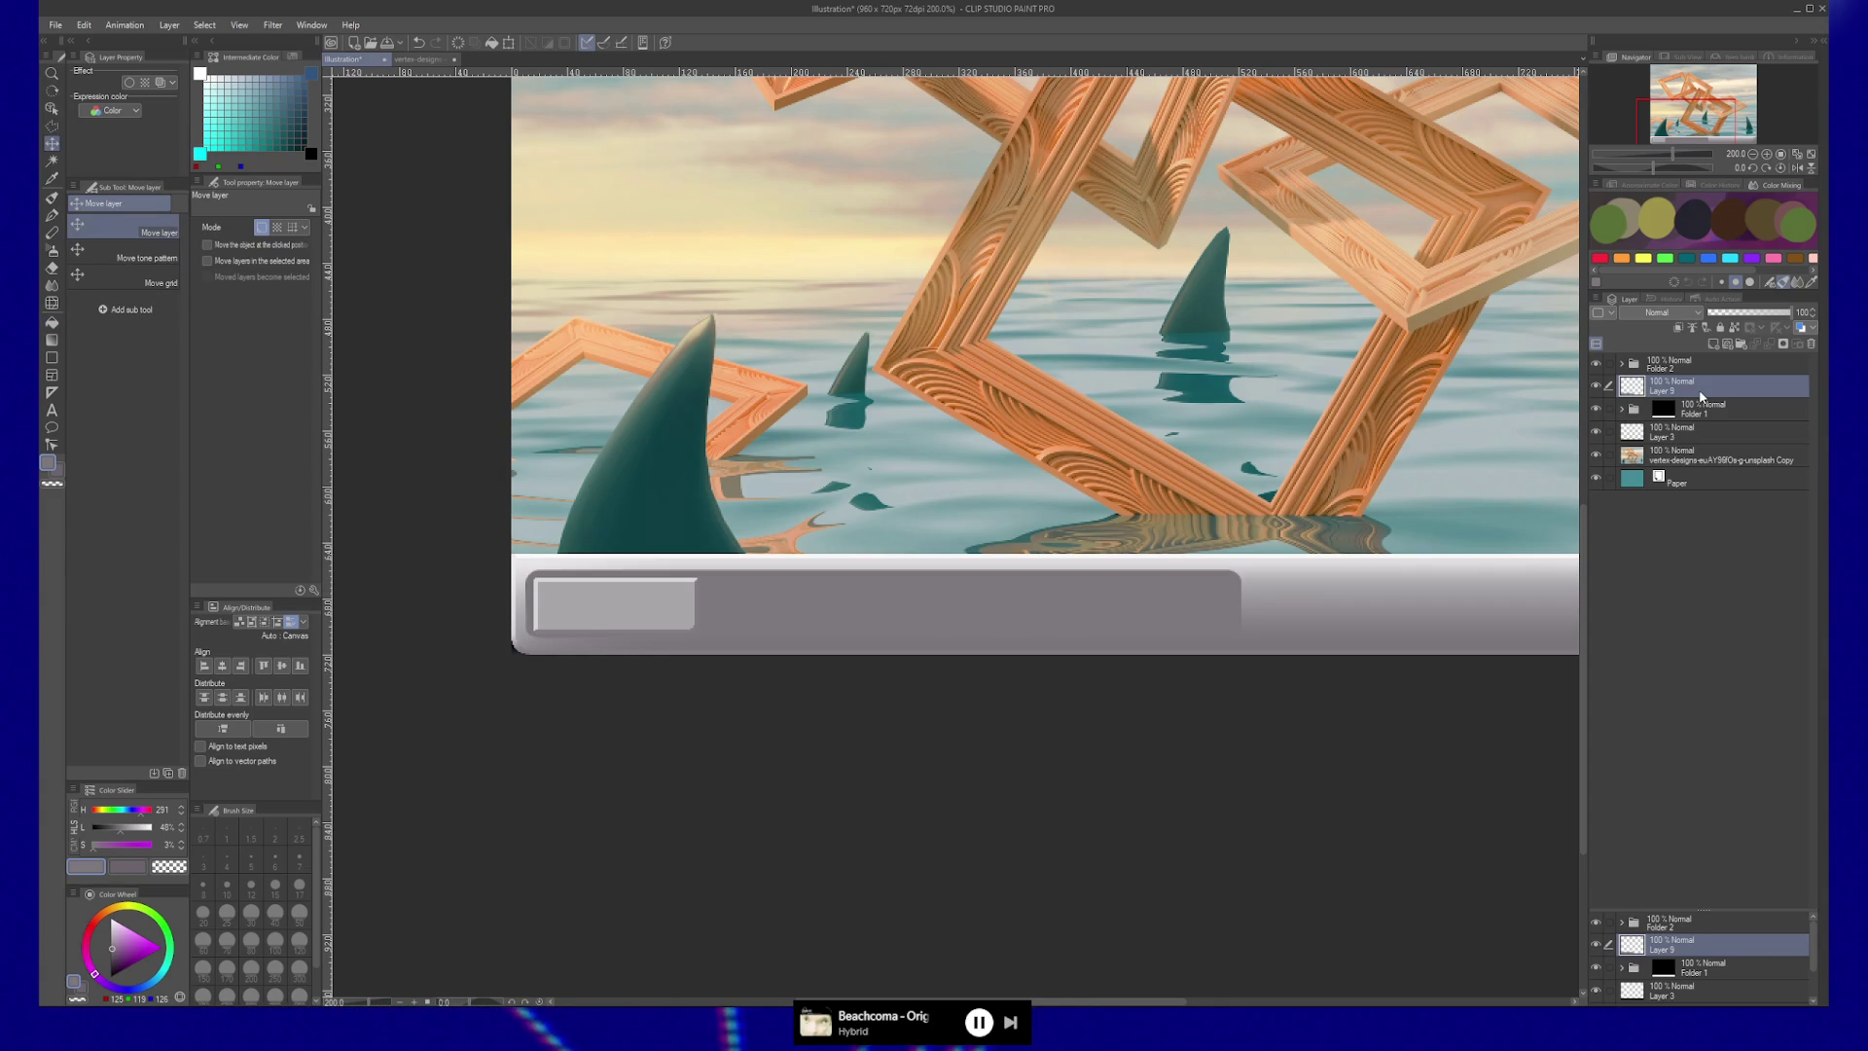
# On a new layer above Layer 9, lighten the grey panel with soft airbrush strokes.
pyautogui.hotkey('ctrl', 'shift', 'n')
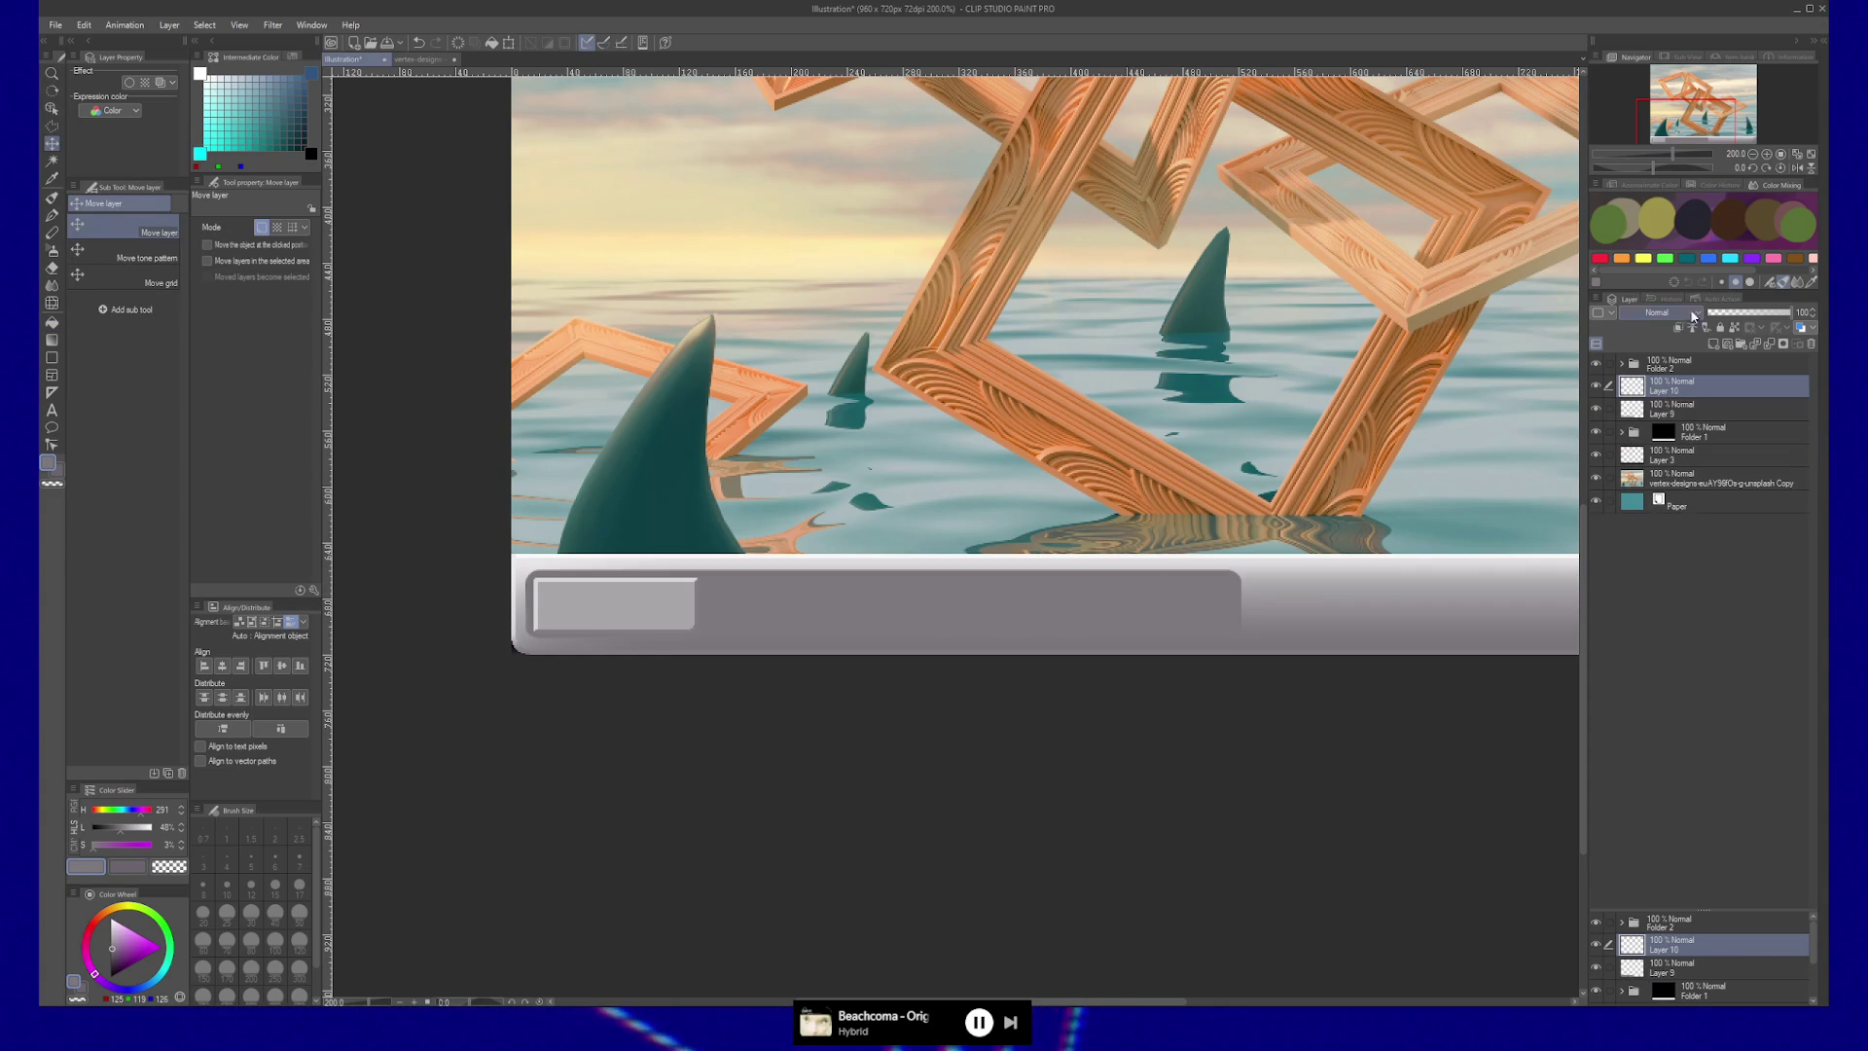
pyautogui.press('b')
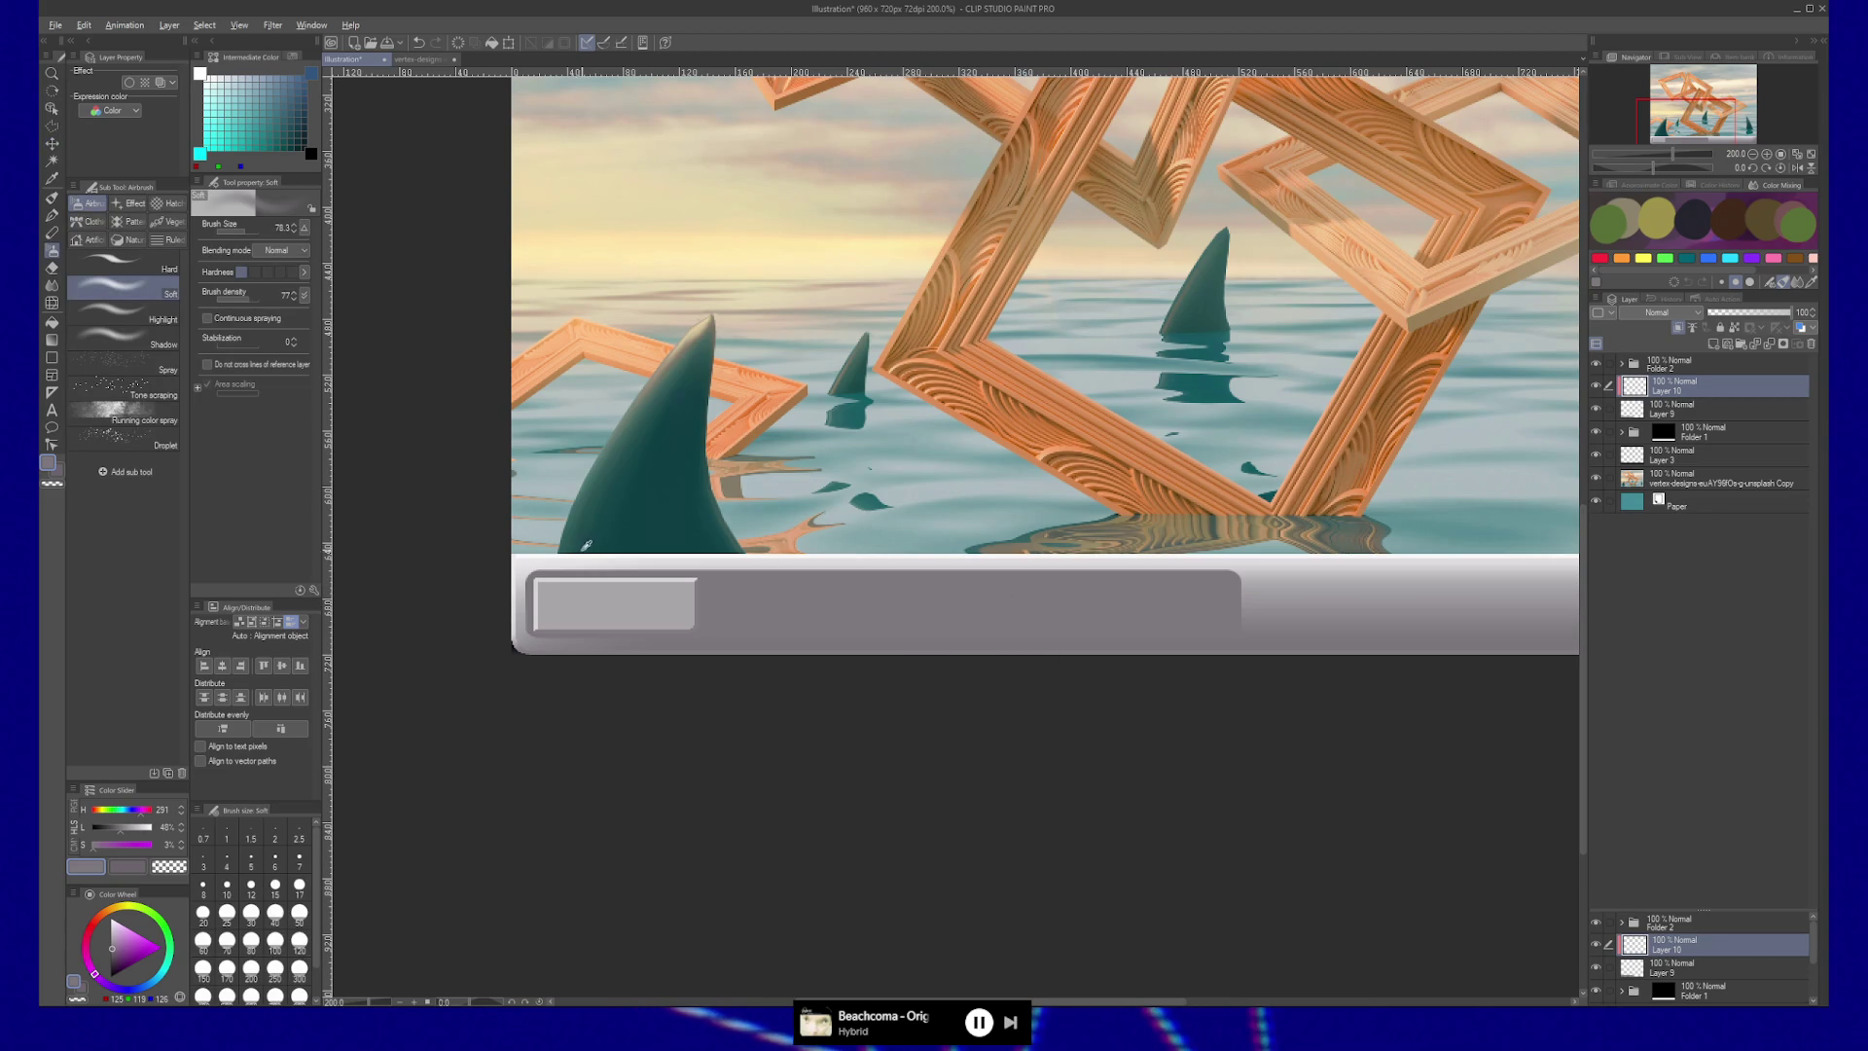
pyautogui.moveTo(592, 667)
pyautogui.mouseDown()
pyautogui.moveTo(1293, 667)
pyautogui.moveTo(429, 672)
pyautogui.mouseUp()
pyautogui.press('/')
pyautogui.moveTo(943, 792)
pyautogui.mouseDown()
pyautogui.moveTo(1113, 755)
pyautogui.moveTo(796, 767)
pyautogui.moveTo(1059, 750)
pyautogui.mouseUp()
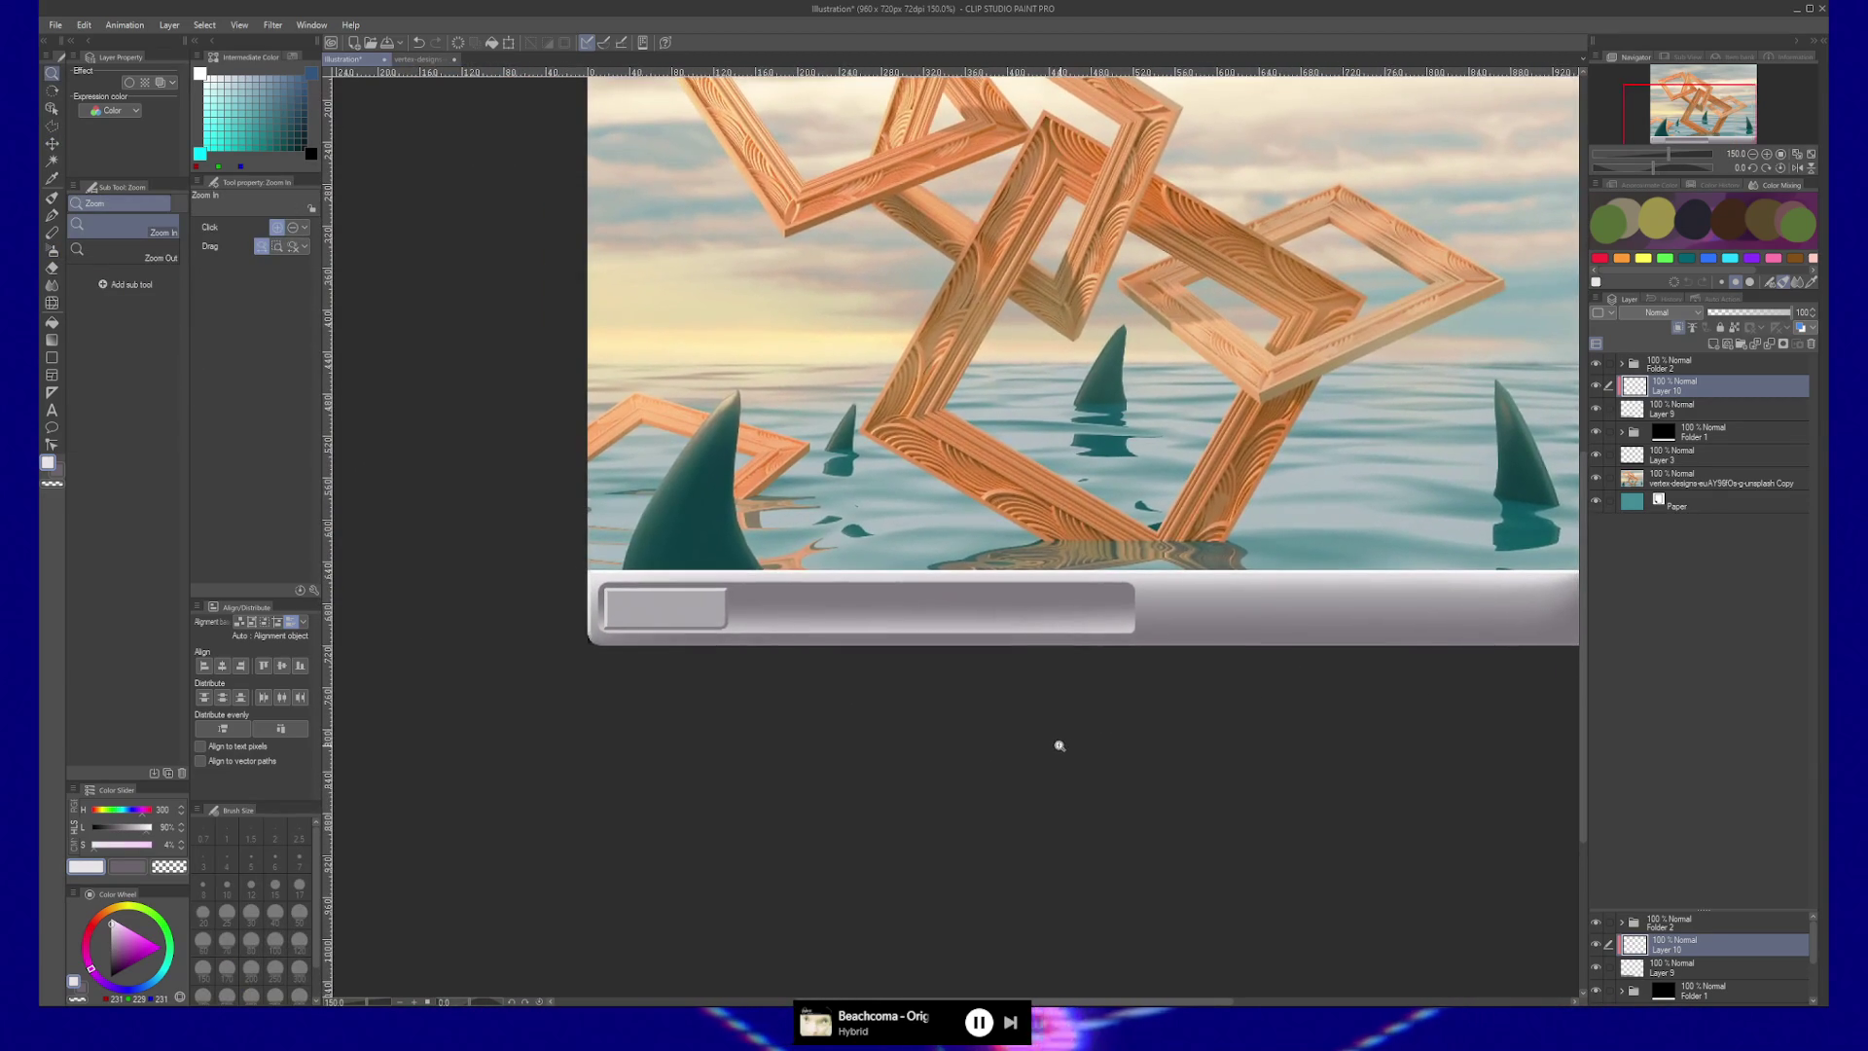
pyautogui.press('b')
# Pick two darker greys and zoom in closely on the grey panel.
pyautogui.keyDown('alt'); pyautogui.click(1161, 585); pyautogui.keyUp('alt')
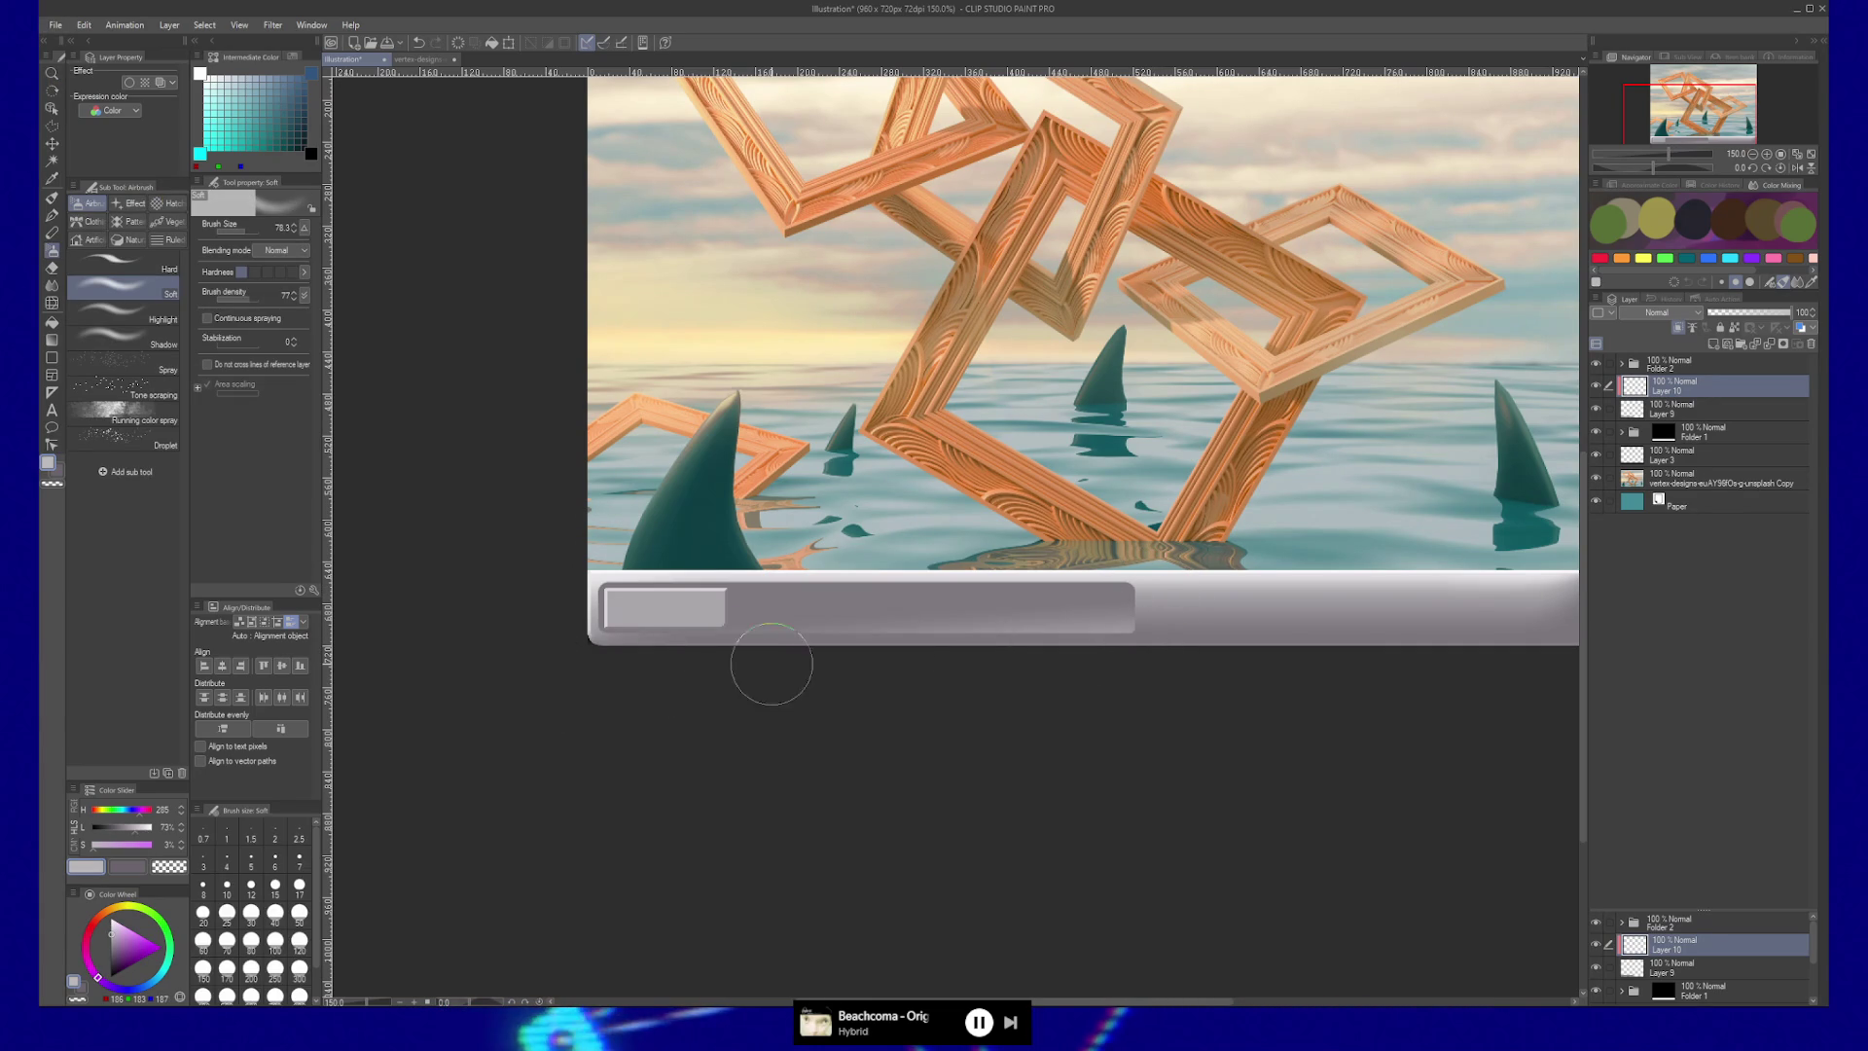
pyautogui.keyDown('alt'); pyautogui.click(1119, 627); pyautogui.keyUp('alt')
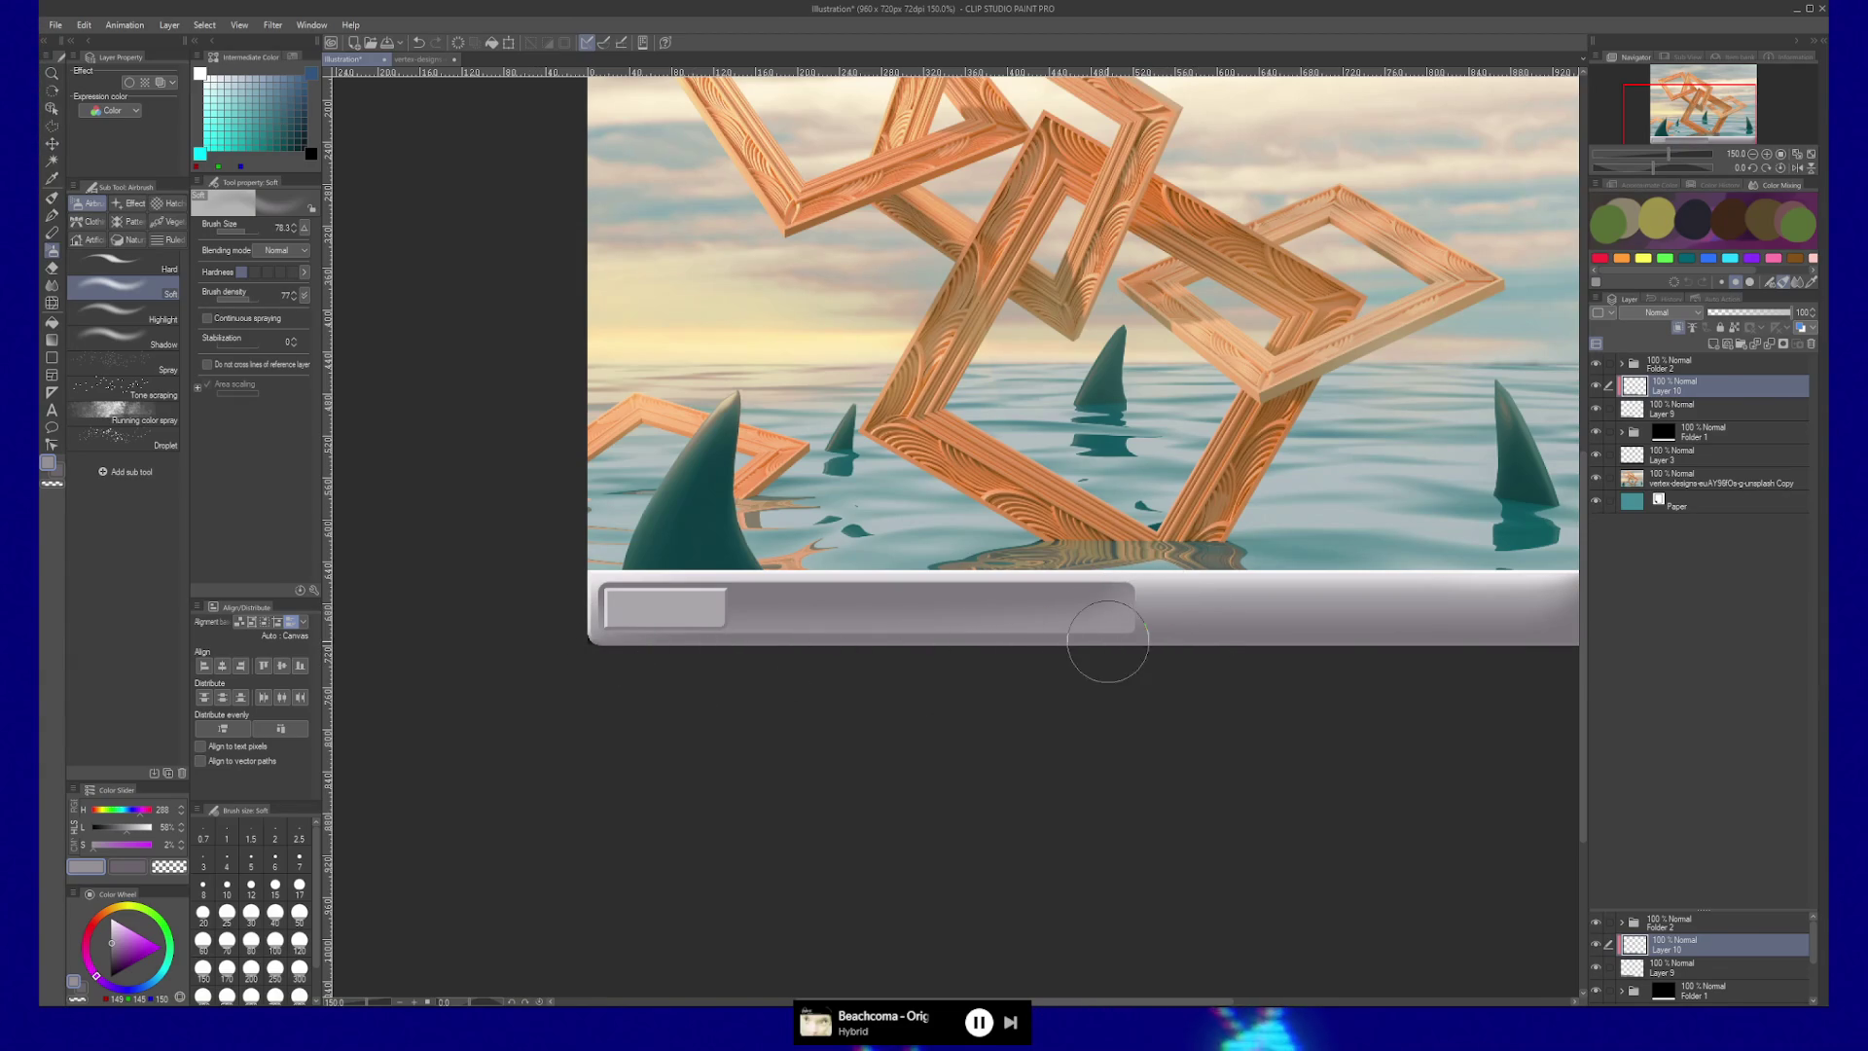
pyautogui.press('/')
pyautogui.click(681, 671)
pyautogui.click(805, 672)
pyautogui.keyDown('alt'); pyautogui.click(801, 680); pyautogui.keyUp('alt')
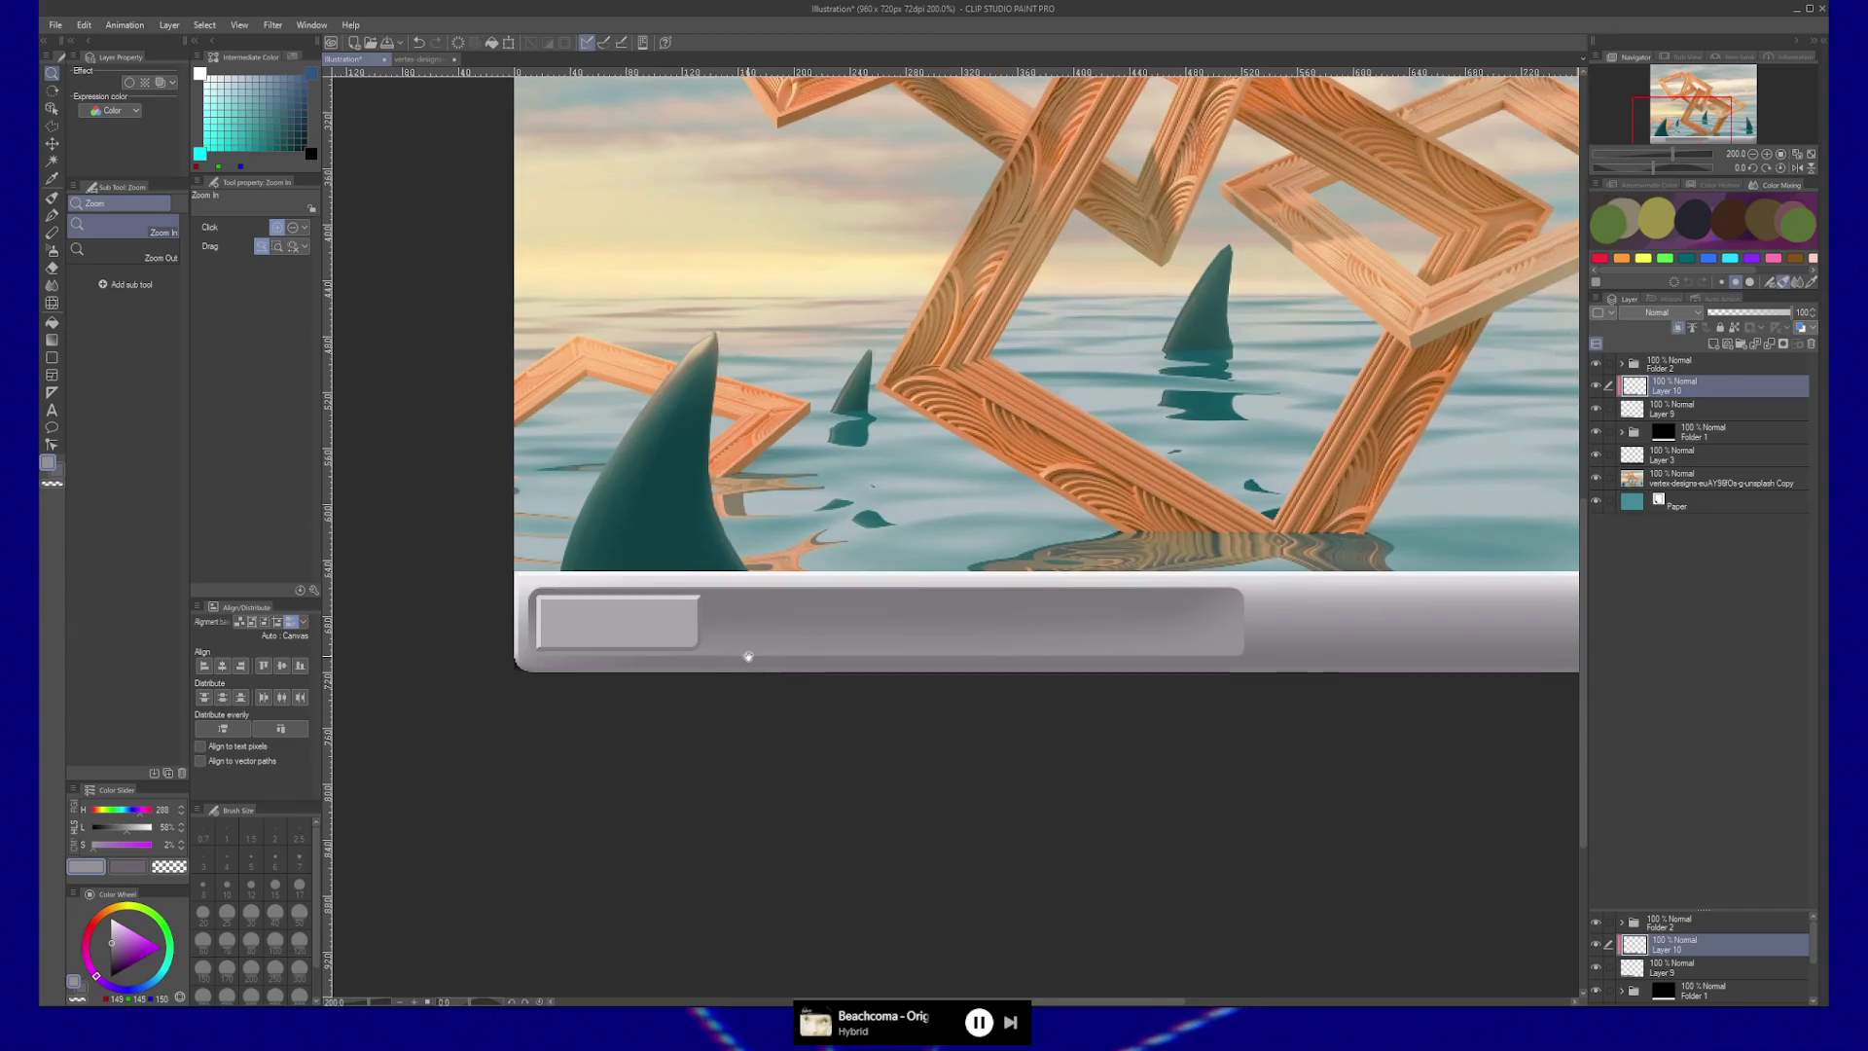
pyautogui.click(740, 637)
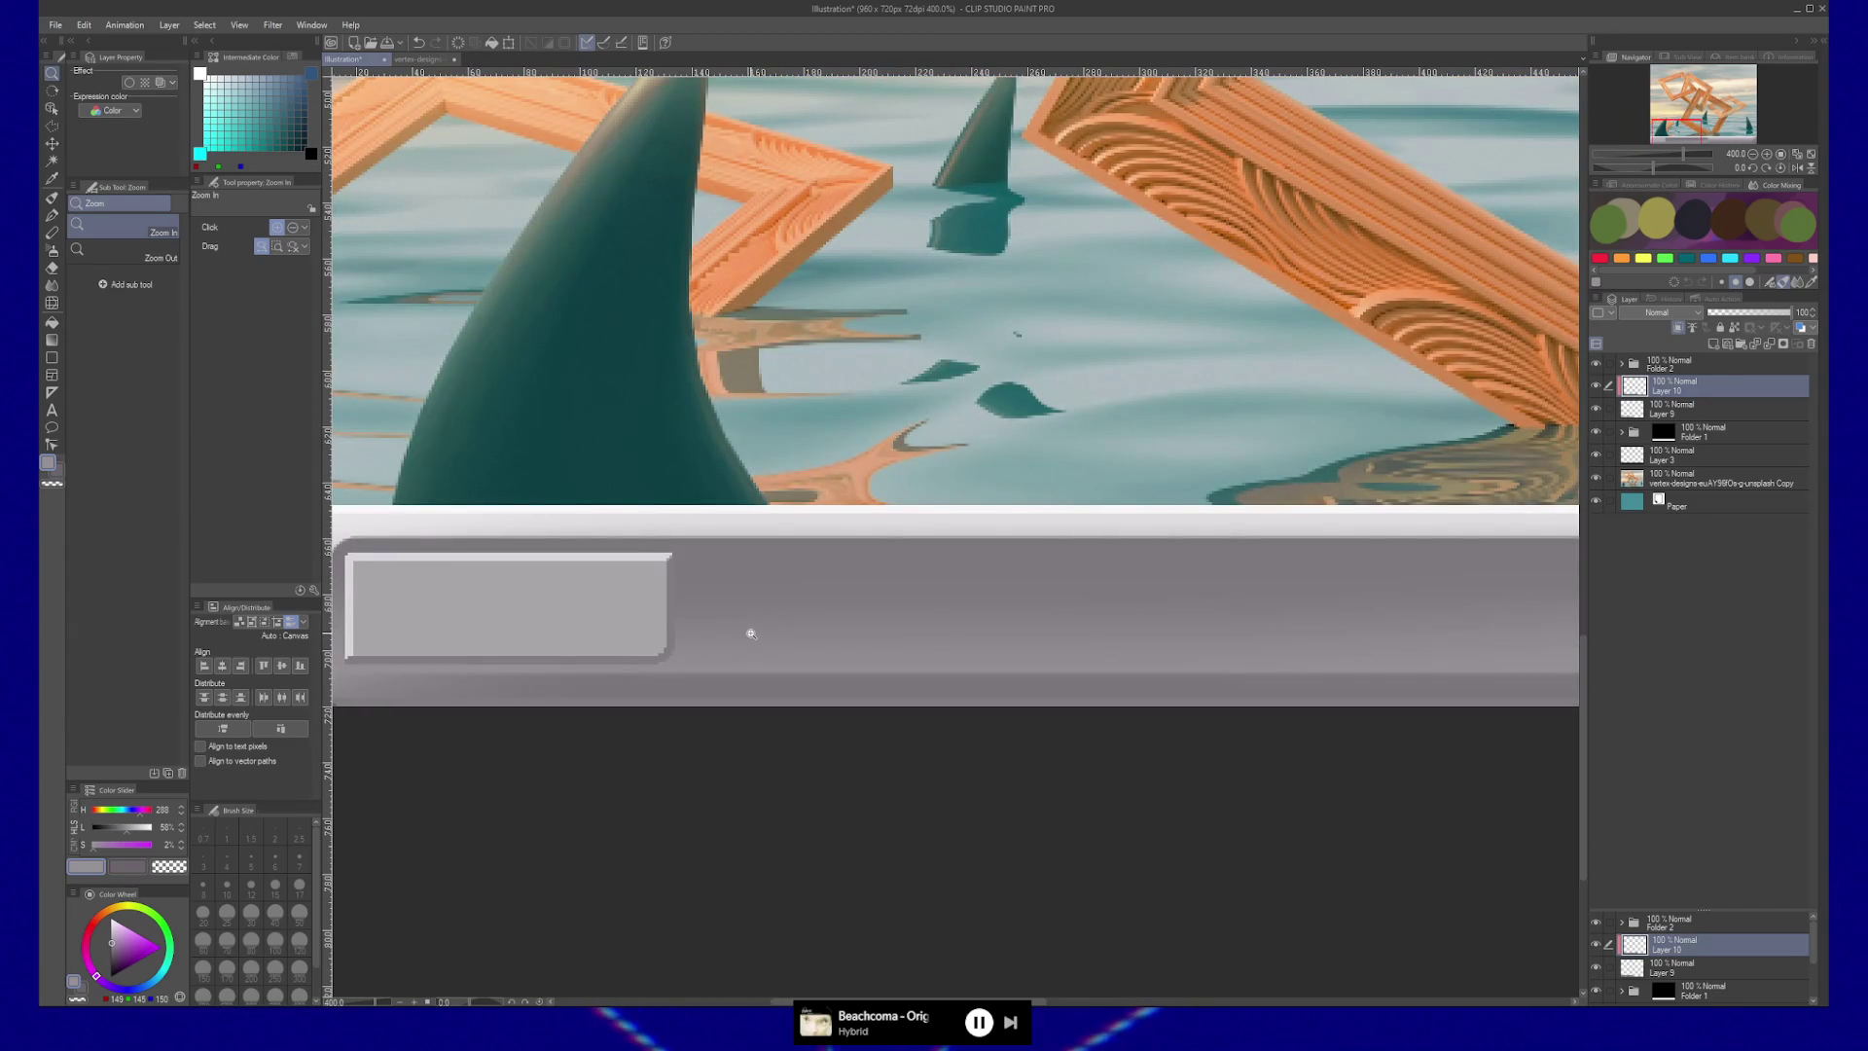
# Sample the panel's light grey and draw a straight line along the button's top edge.
pyautogui.press('b')
pyautogui.moveTo(705, 555); pyautogui.dragTo(797, 554)
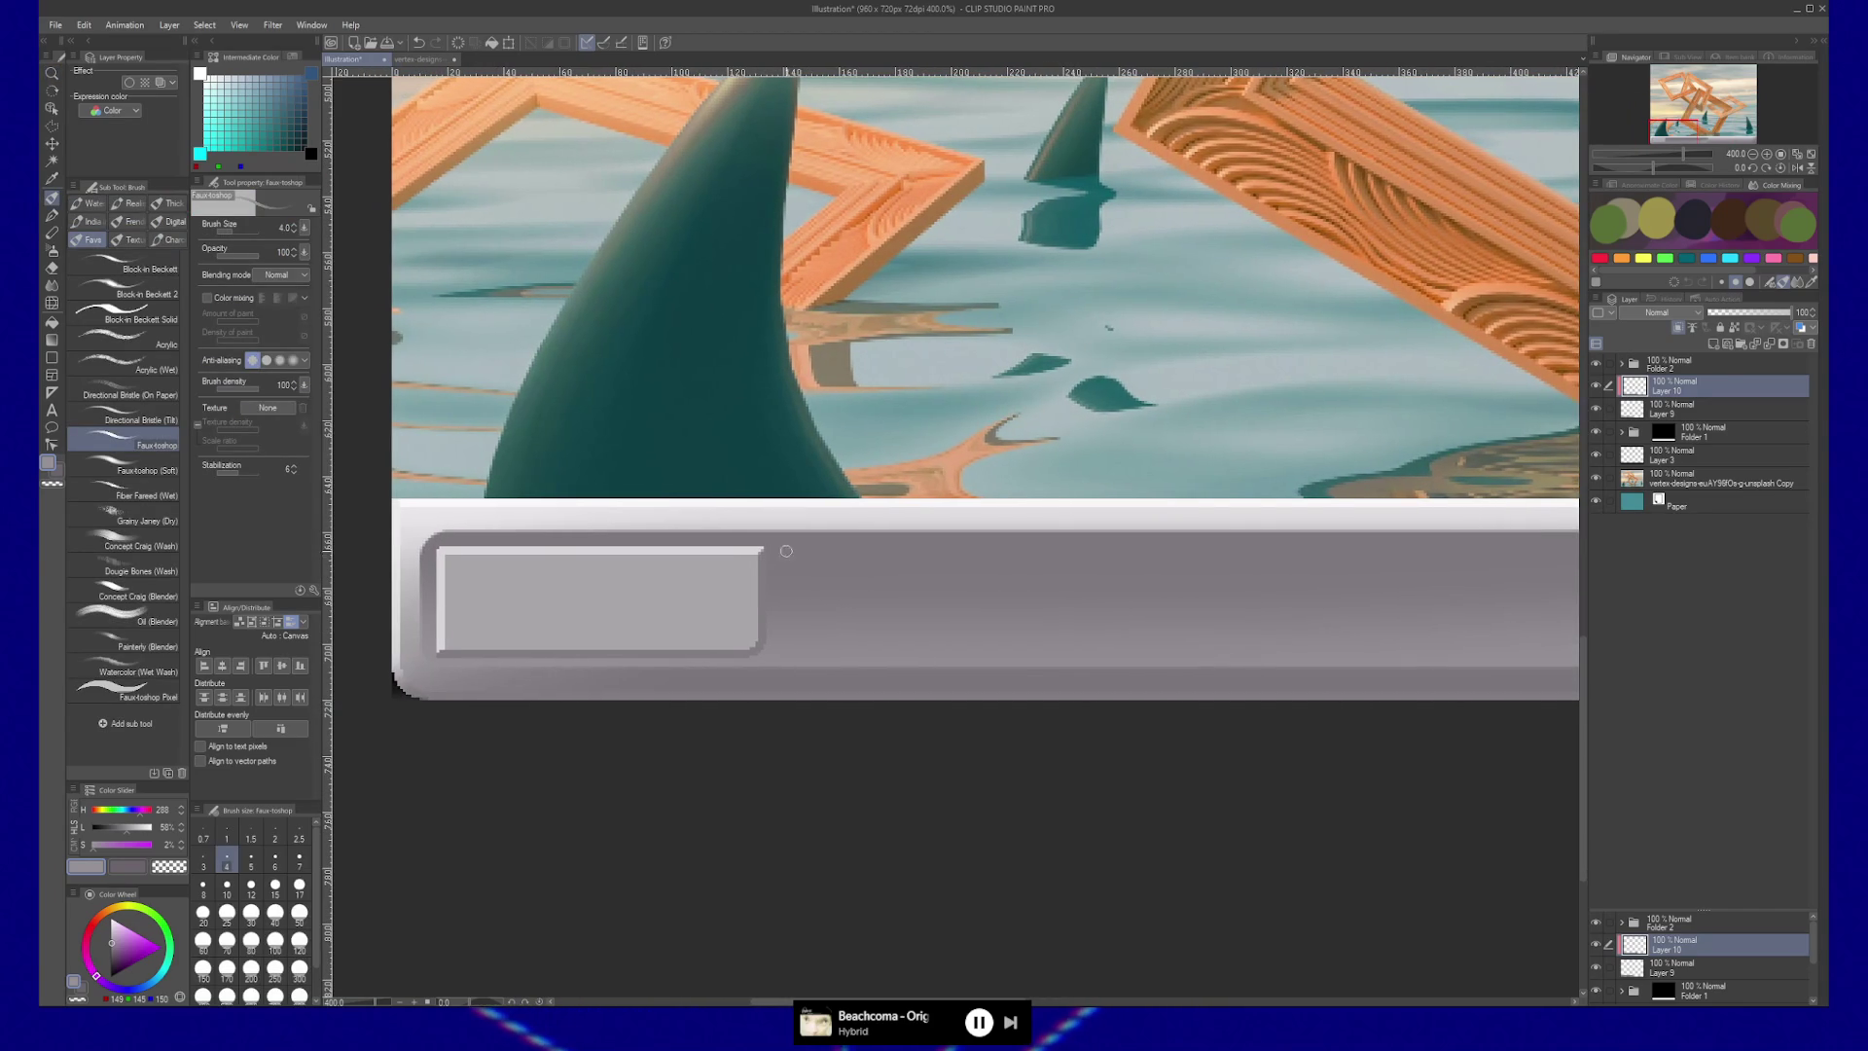
pyautogui.keyDown('alt'); pyautogui.click(465, 525); pyautogui.keyUp('alt')
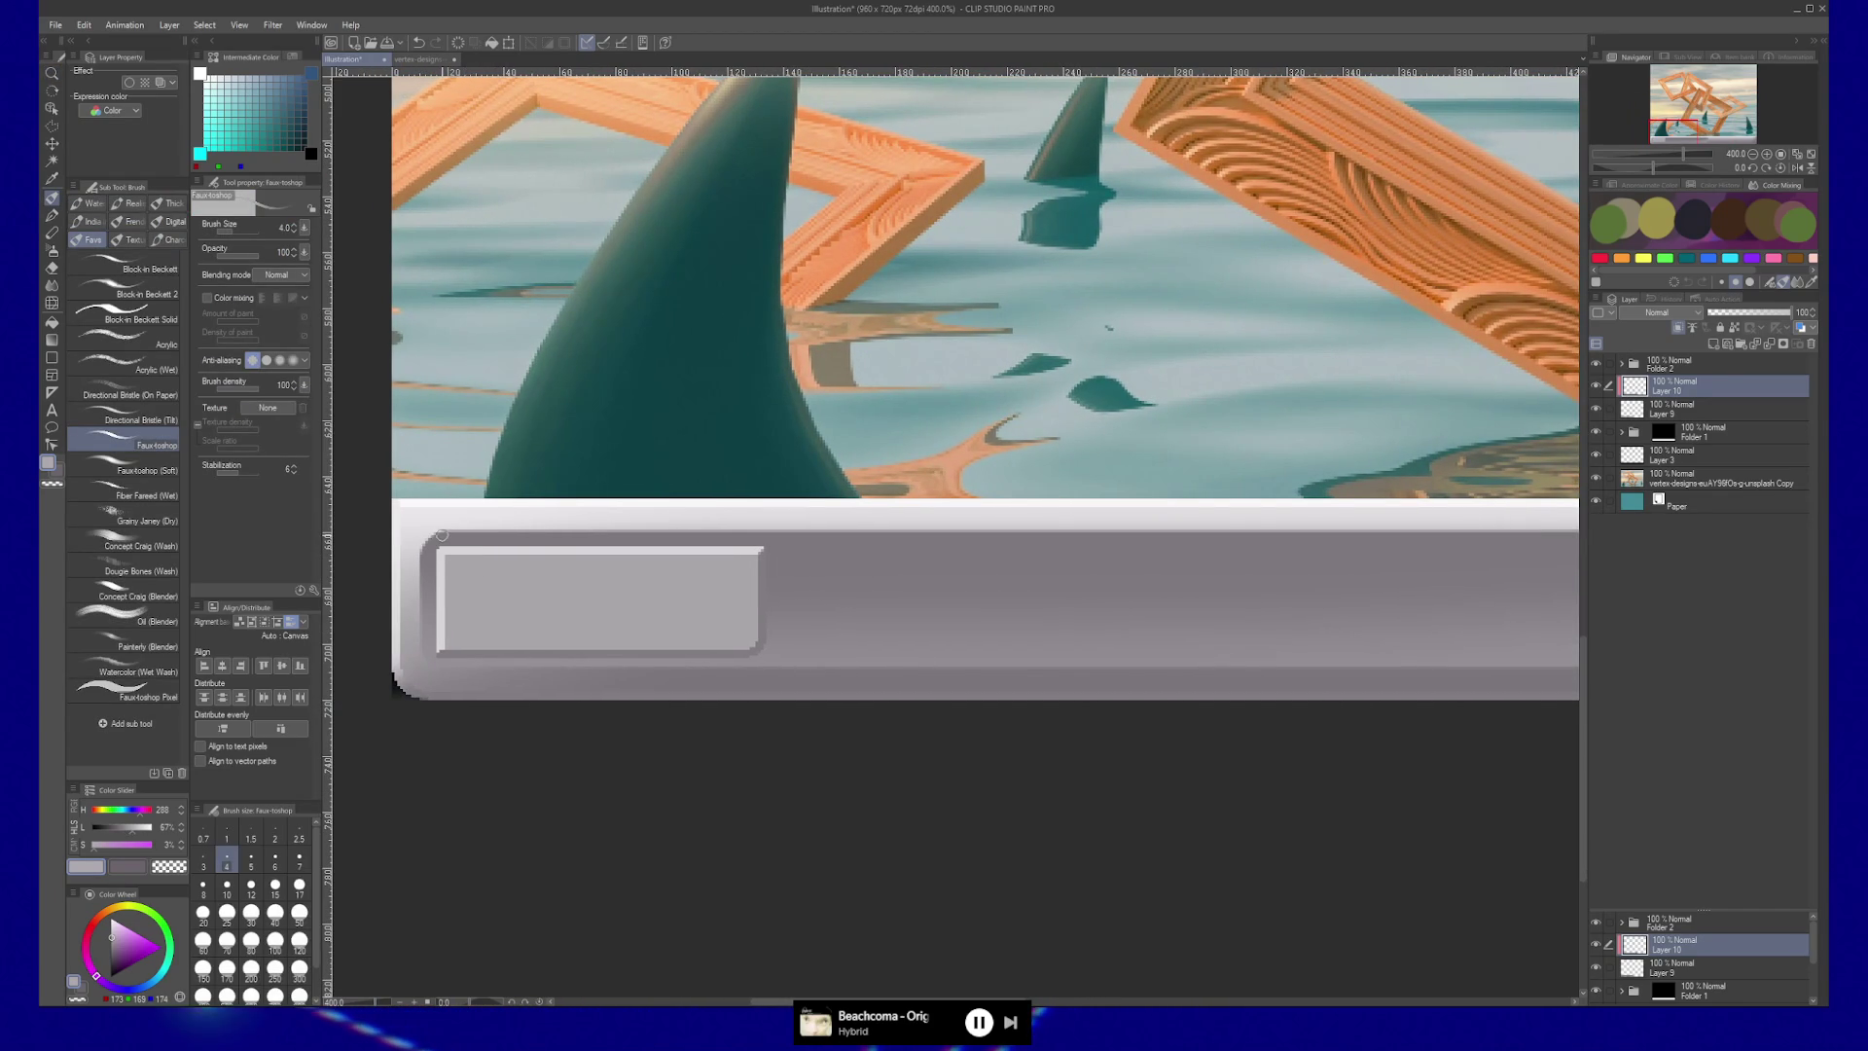
pyautogui.moveTo(793, 534); pyautogui.dragTo(788, 535)
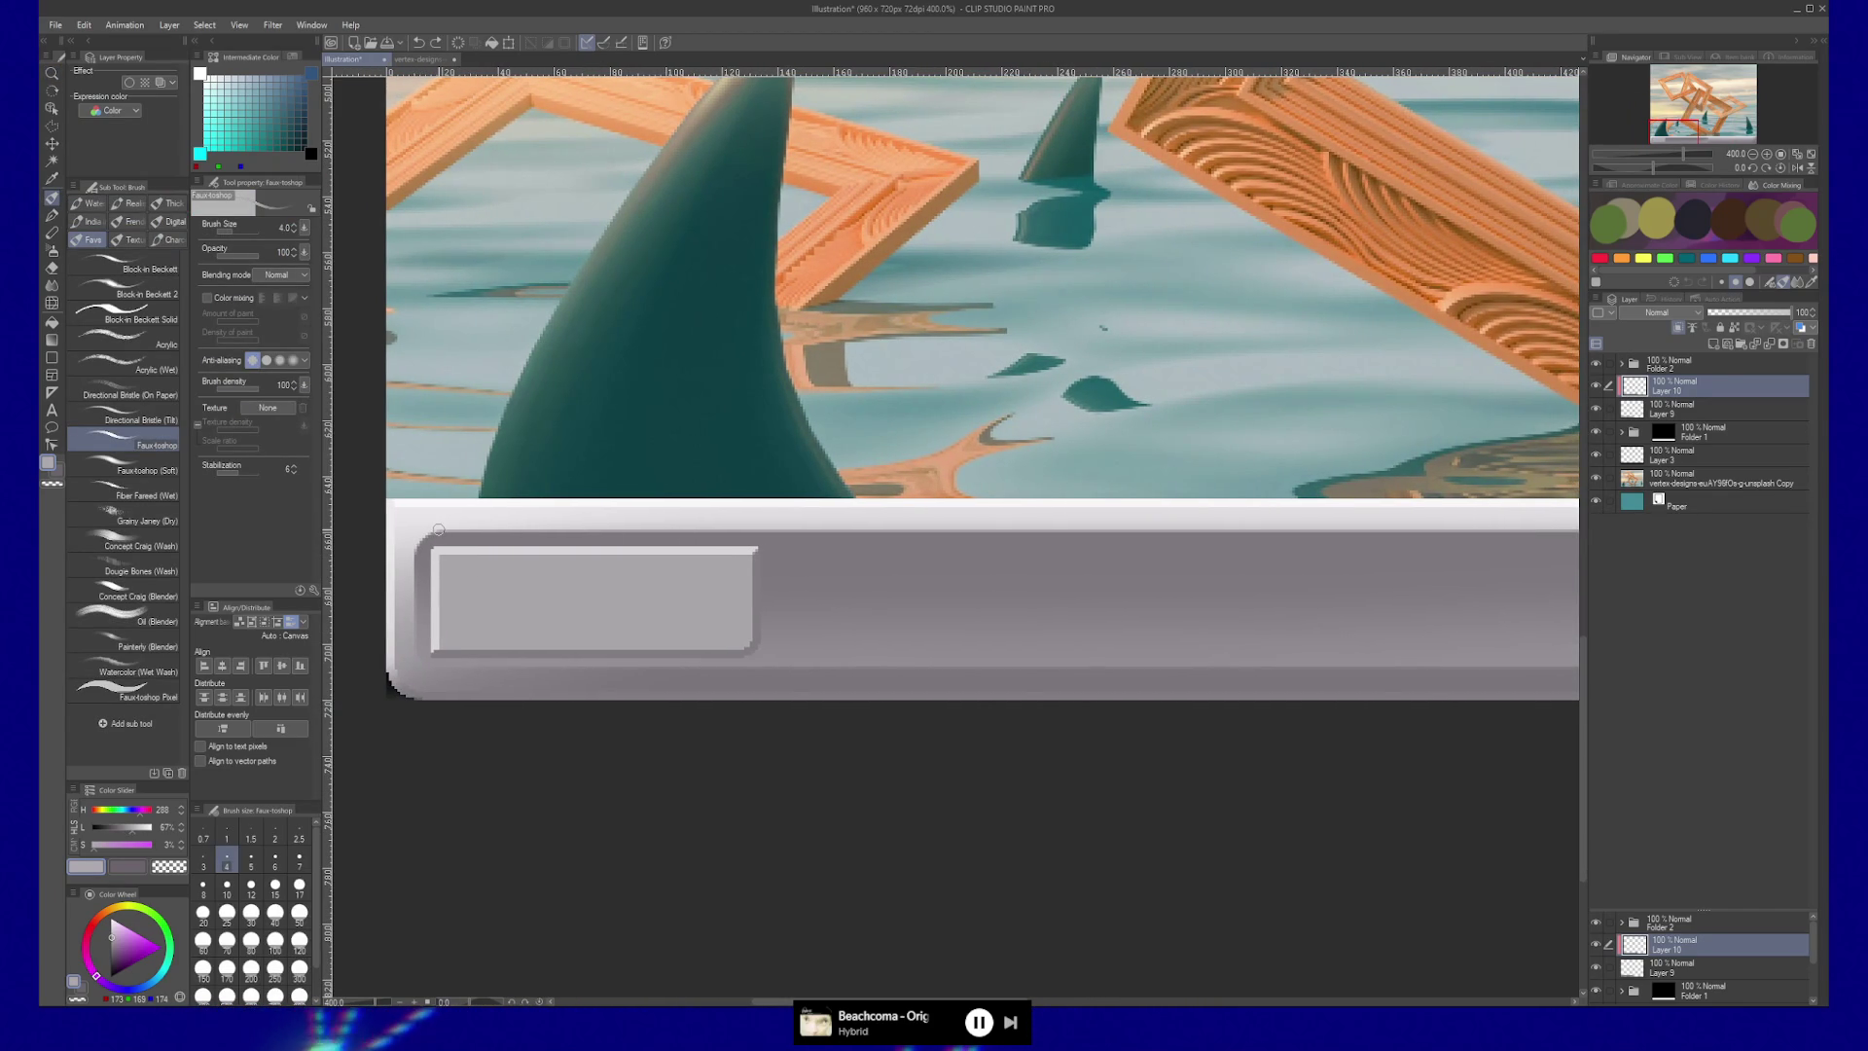
pyautogui.moveTo(438, 529)
pyautogui.mouseDown()
pyautogui.moveTo(1428, 537)
pyautogui.moveTo(1402, 540)
pyautogui.mouseUp()
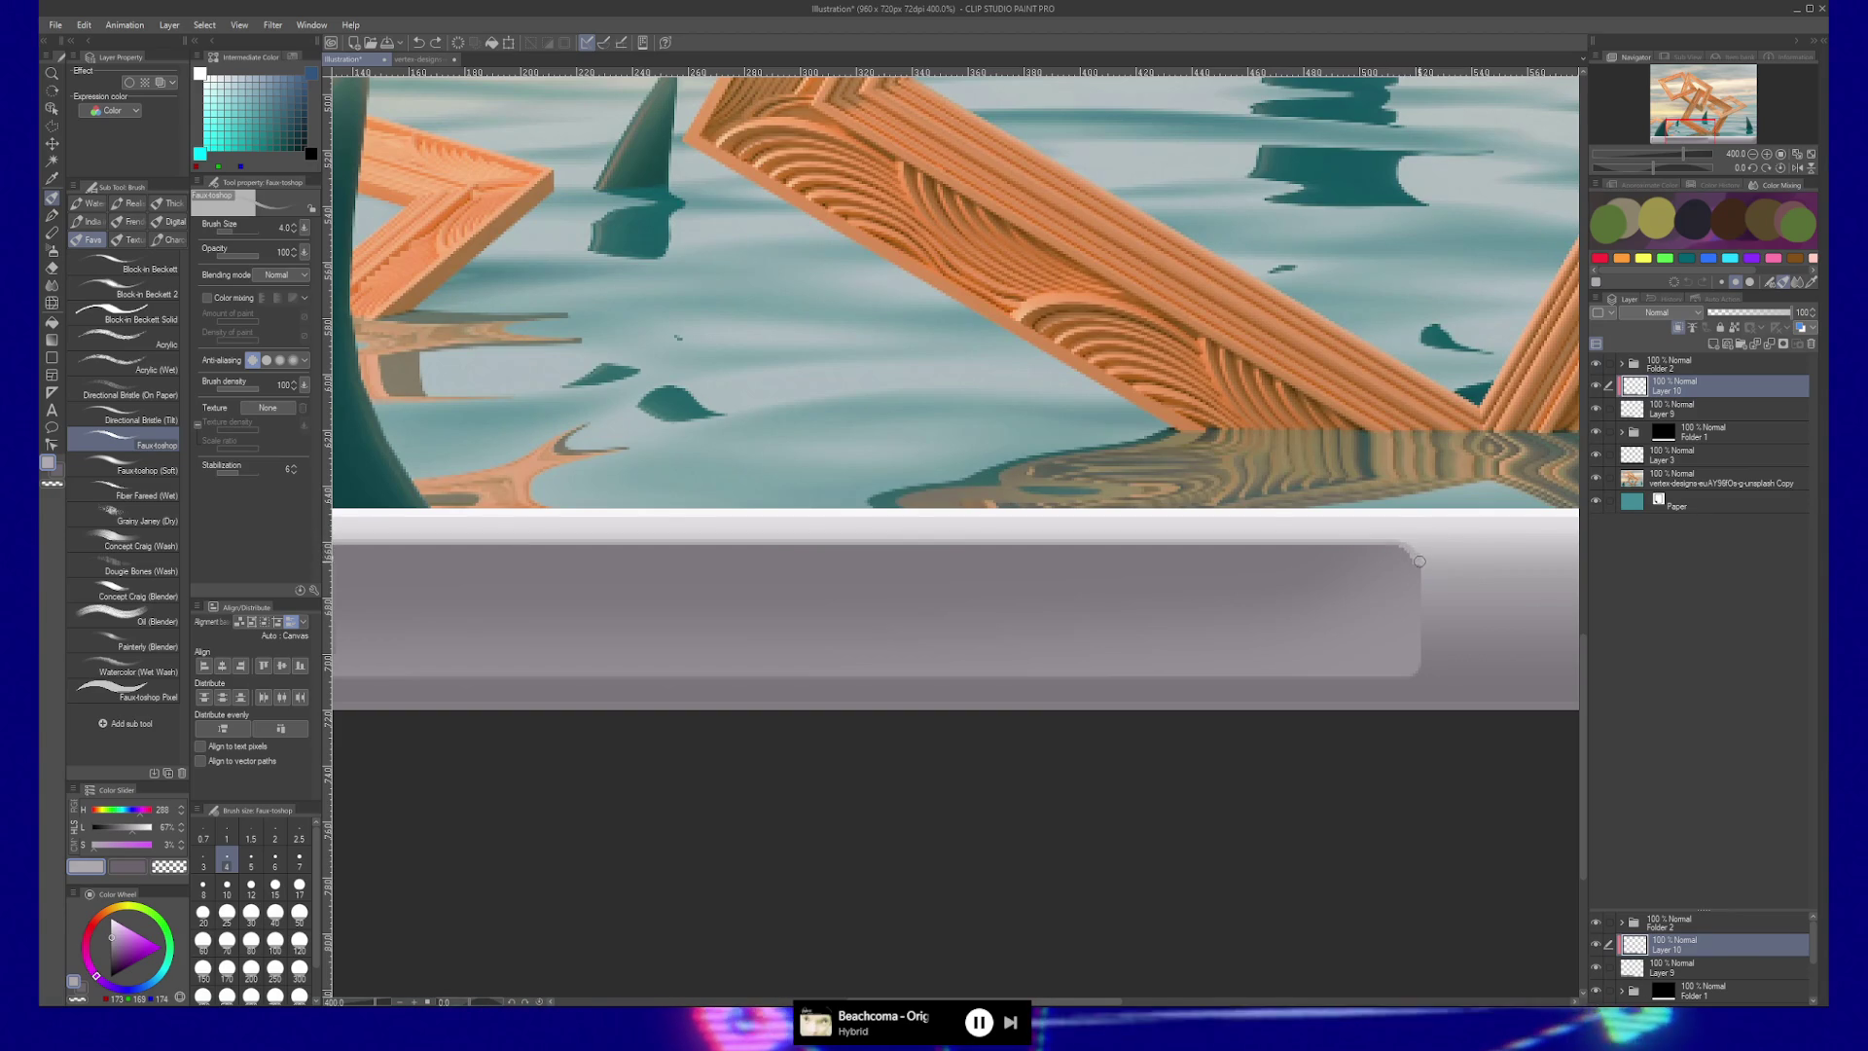
# Create a new Layer 11 and move it above Layer 10.
pyautogui.moveTo(1388, 596); pyautogui.dragTo(1362, 571)
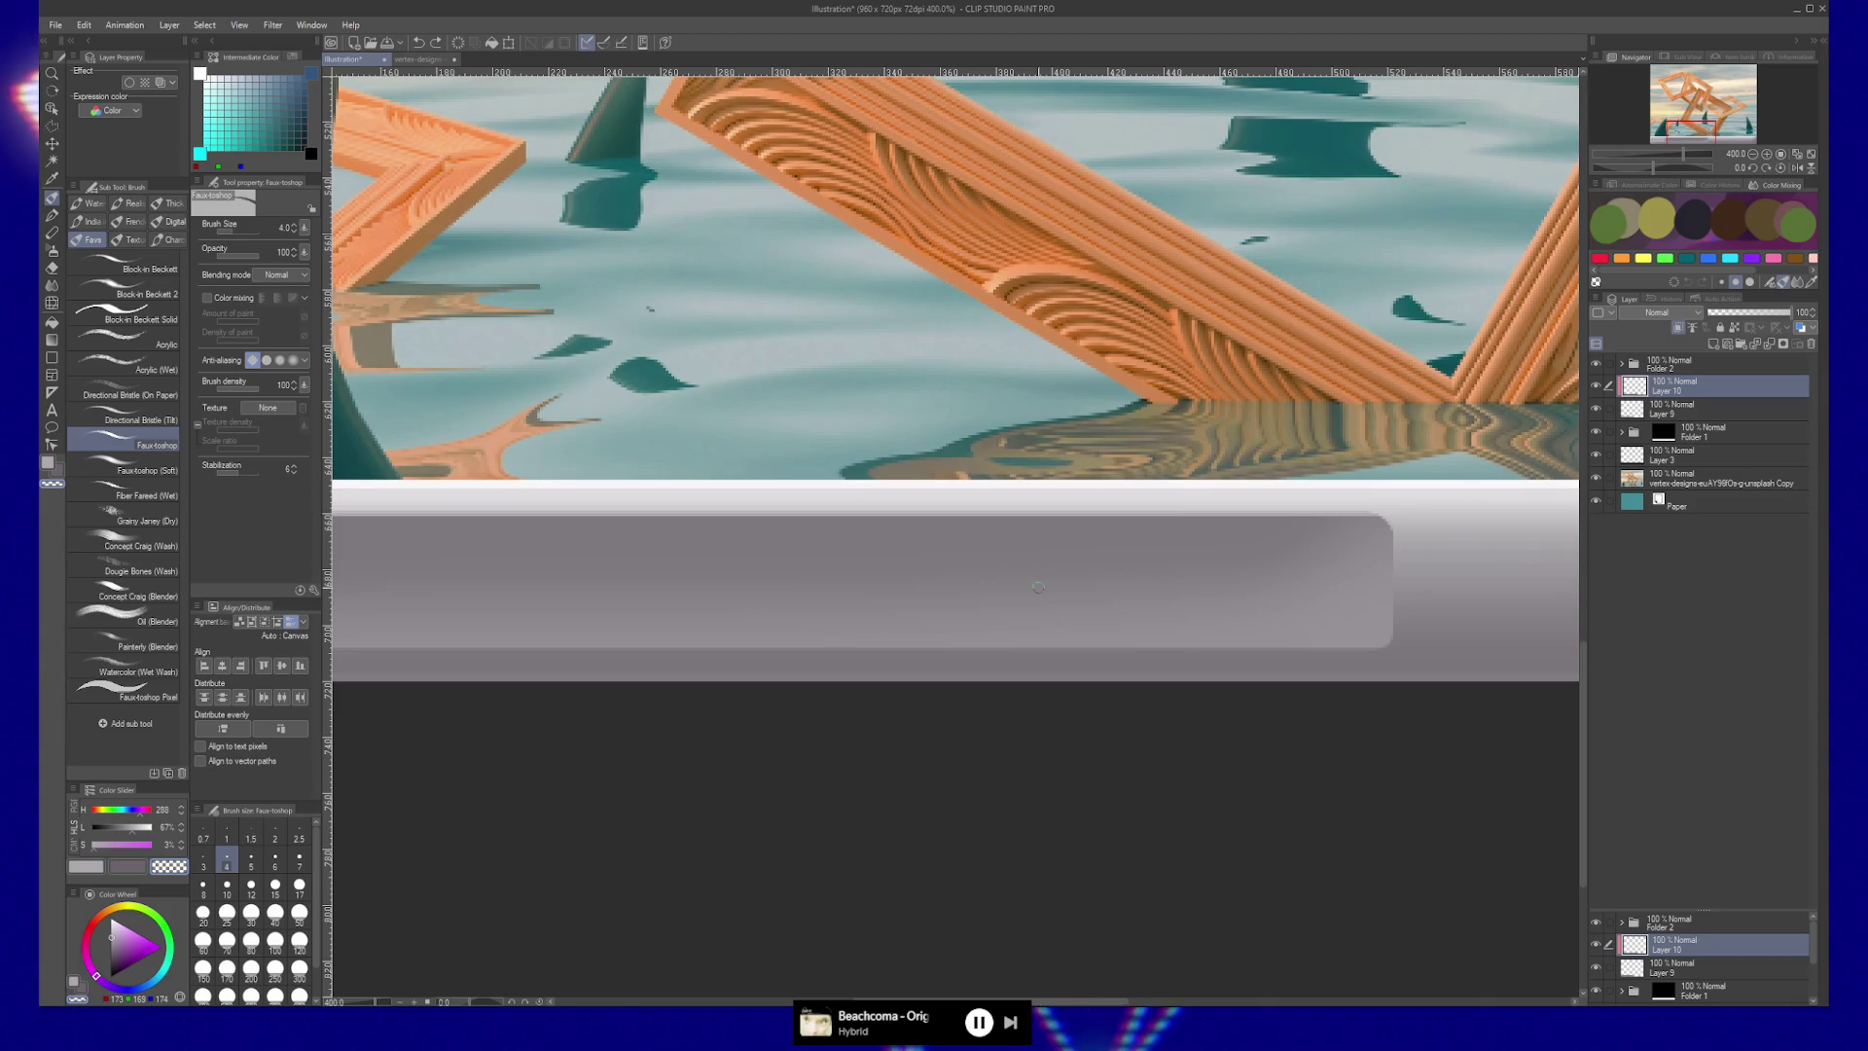
pyautogui.hscroll(-5, 1316, 585)
pyautogui.hscroll(-2, 1188, 592)
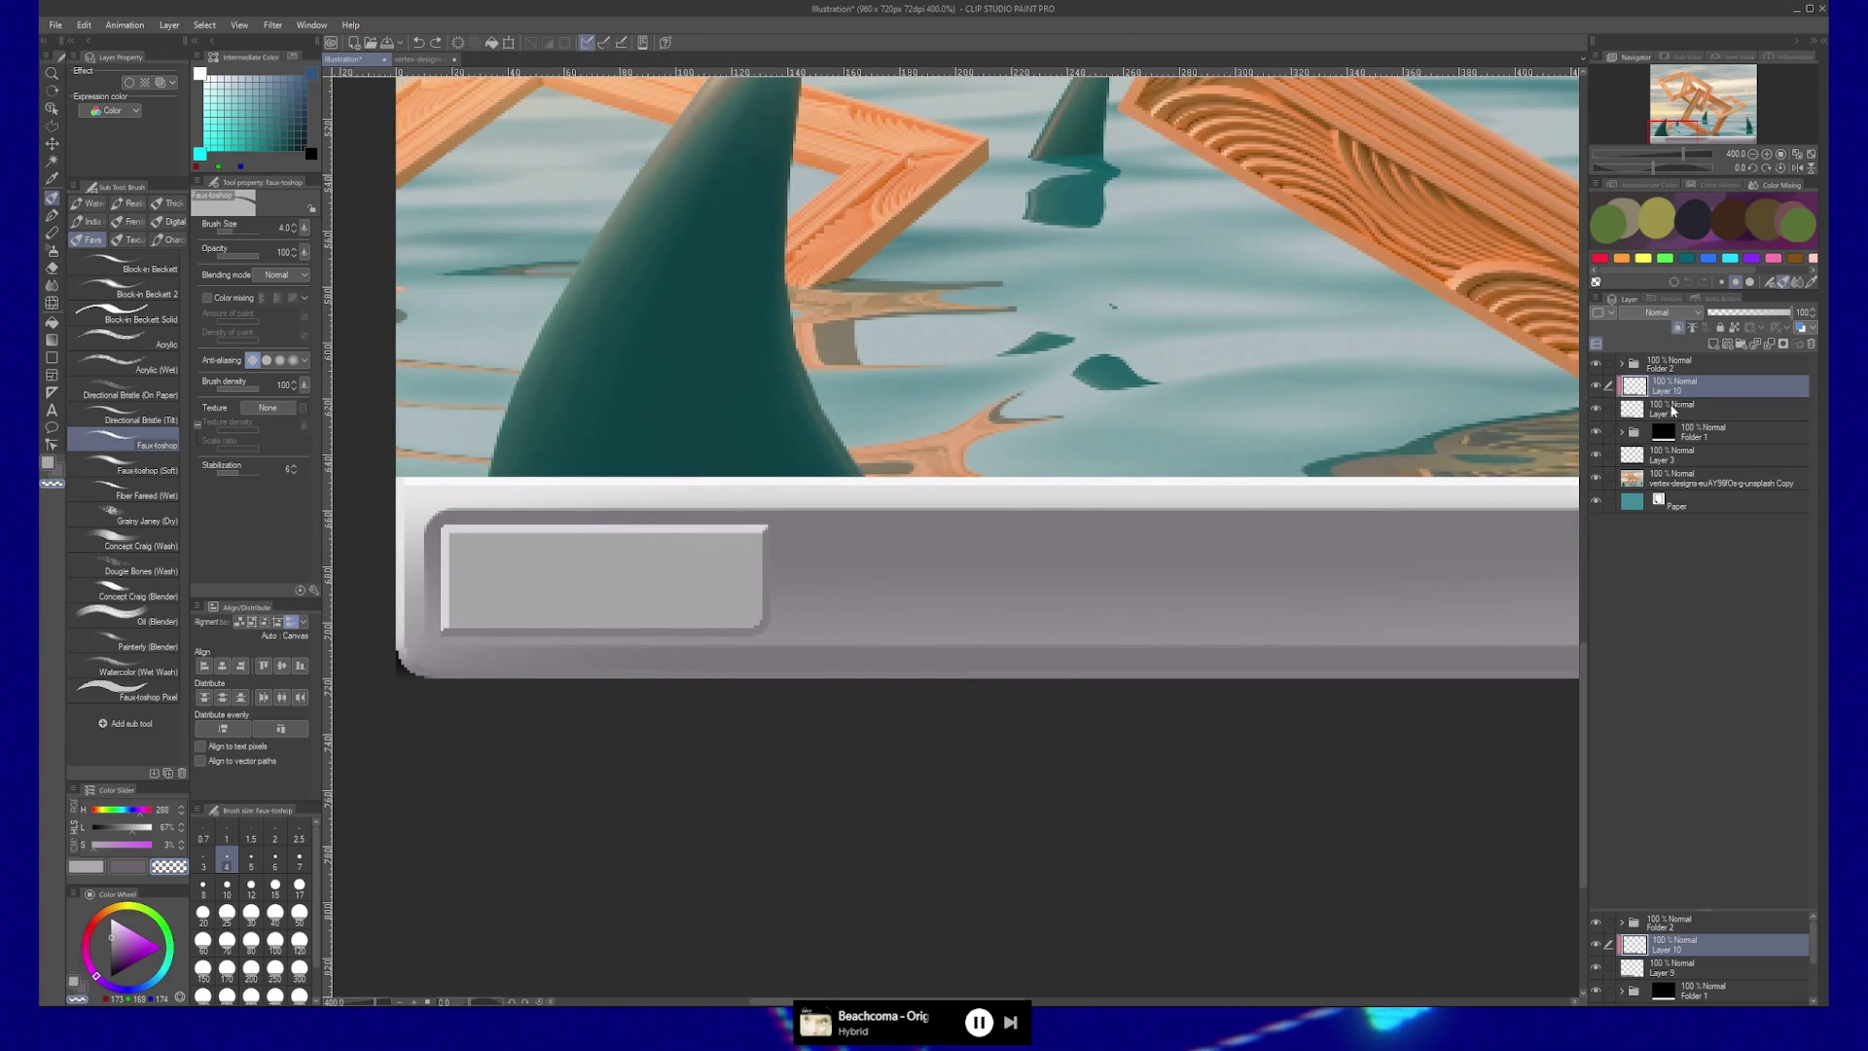
pyautogui.click(1678, 412)
pyautogui.hotkey('ctrl', 'shift', 'n')
pyautogui.moveTo(1679, 413); pyautogui.dragTo(1690, 389)
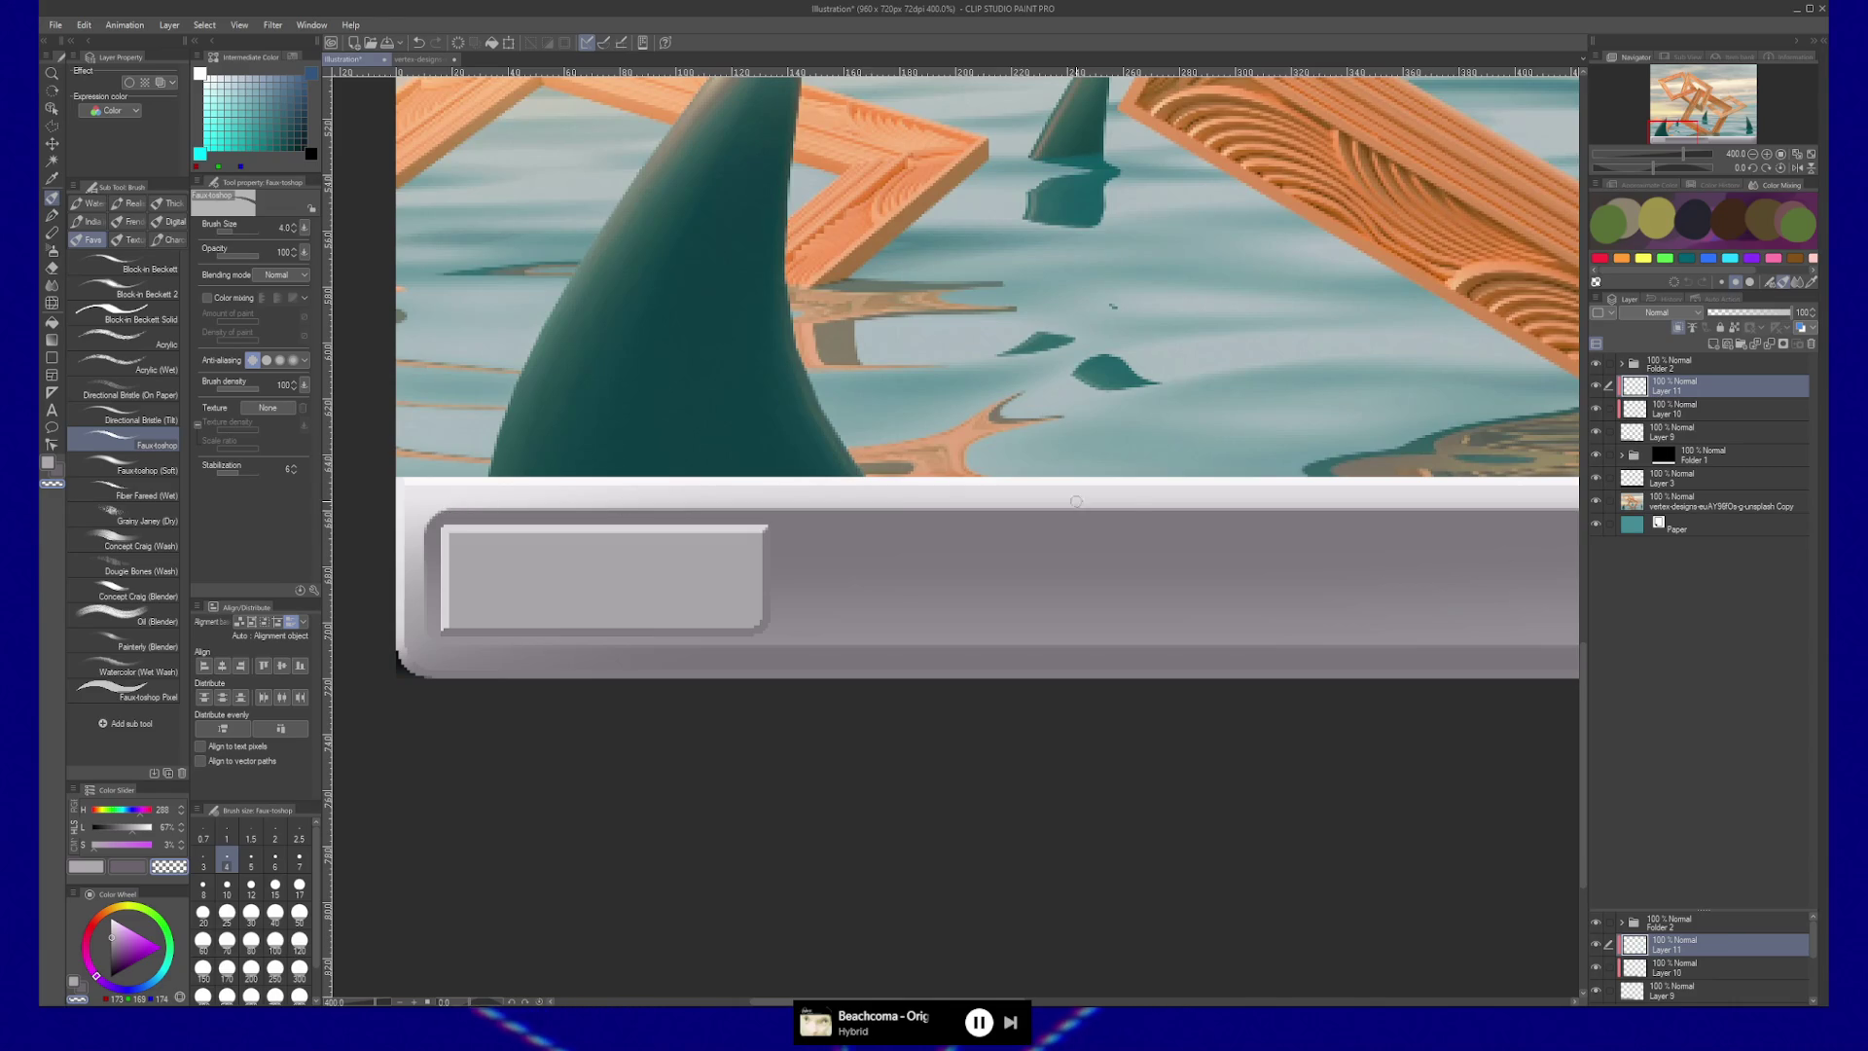
# Draw straight light highlight strokes along the bar's top and bottom edges.
pyautogui.hscroll(5, 902, 501)
pyautogui.moveTo(1362, 506); pyautogui.dragTo(1464, 506)
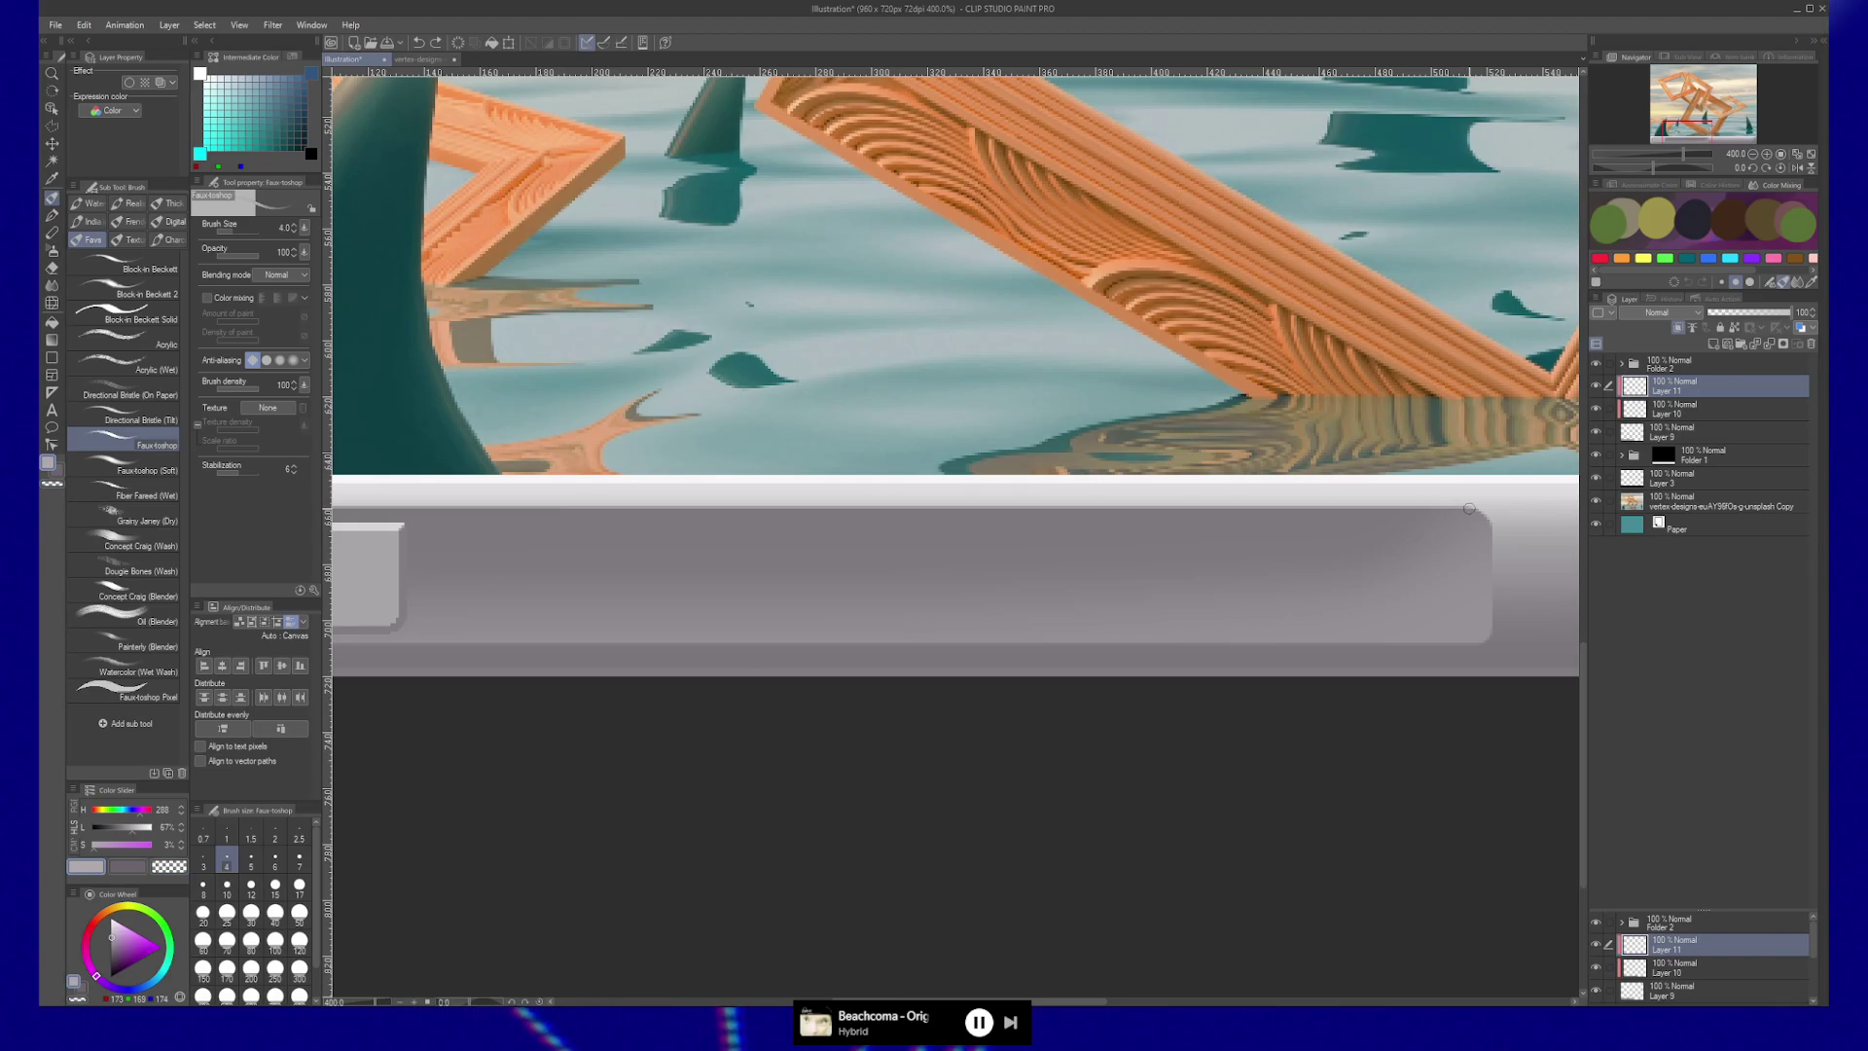
pyautogui.hscroll(-5, 876, 486)
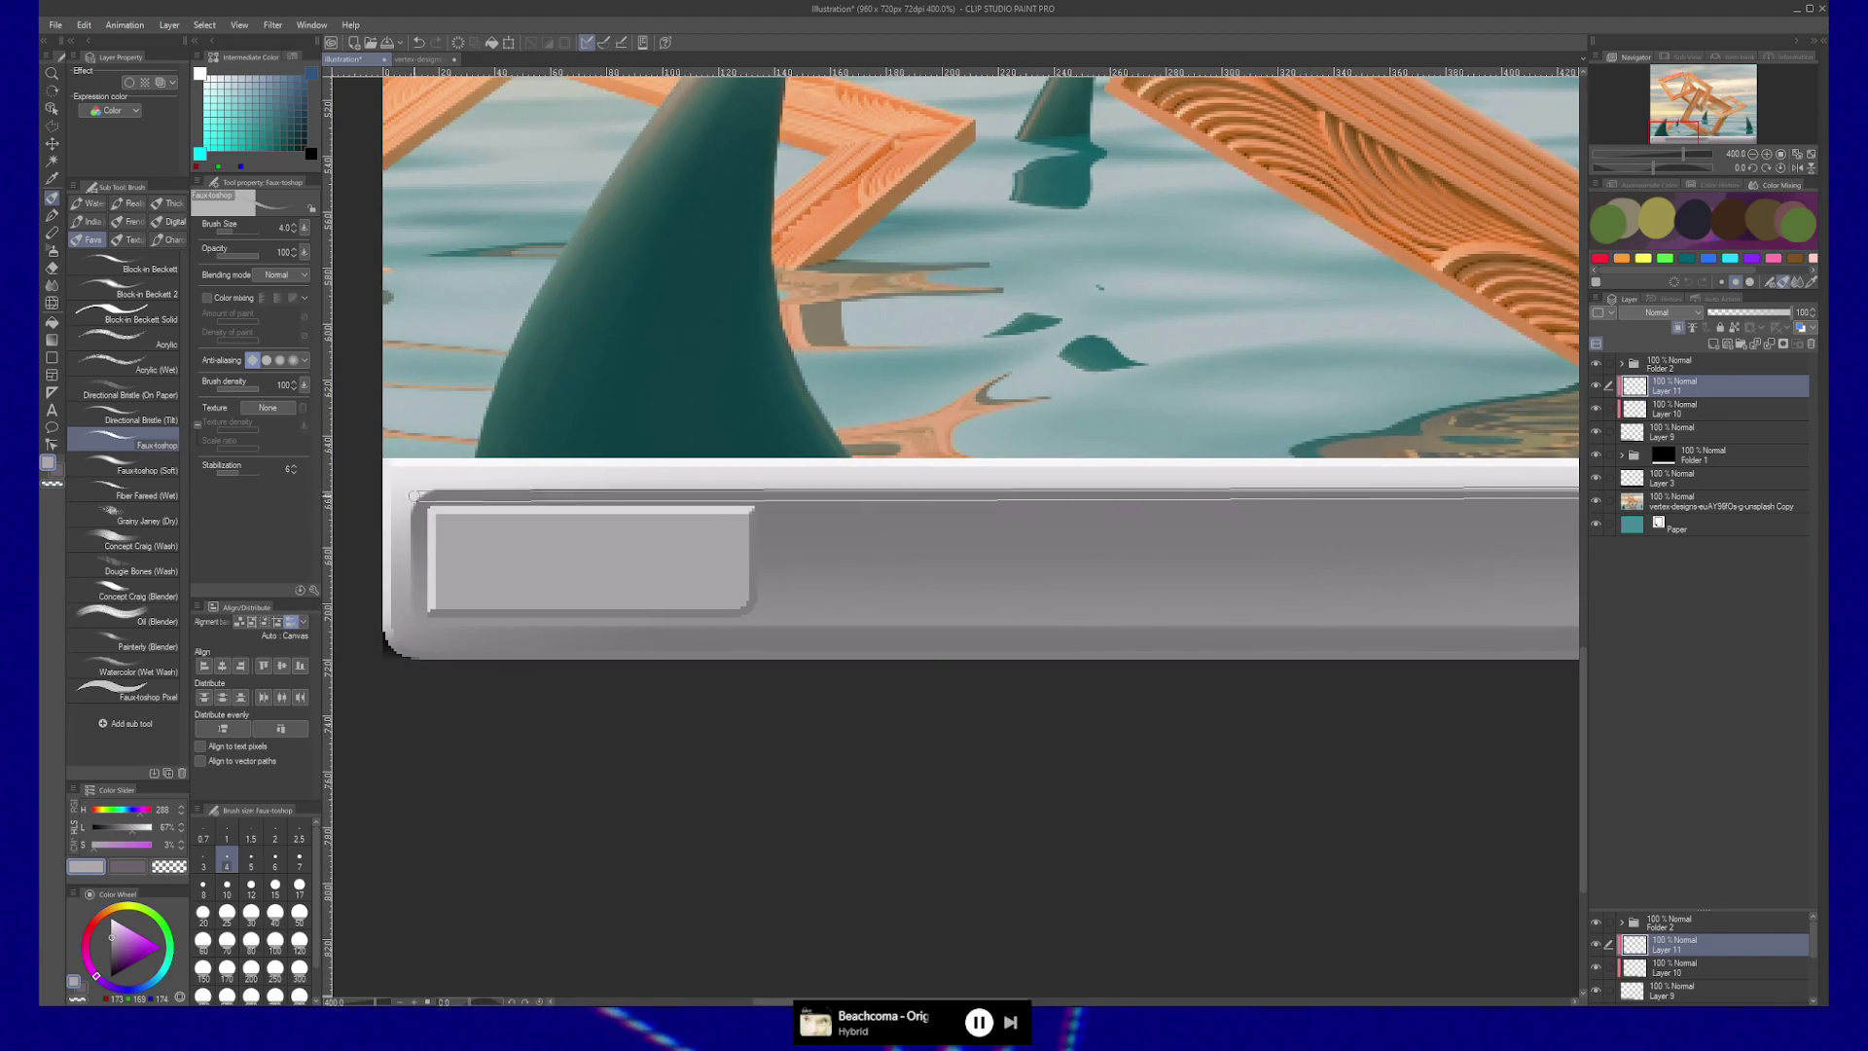
pyautogui.keyDown('shift'); pyautogui.click(433, 491); pyautogui.keyUp('shift')
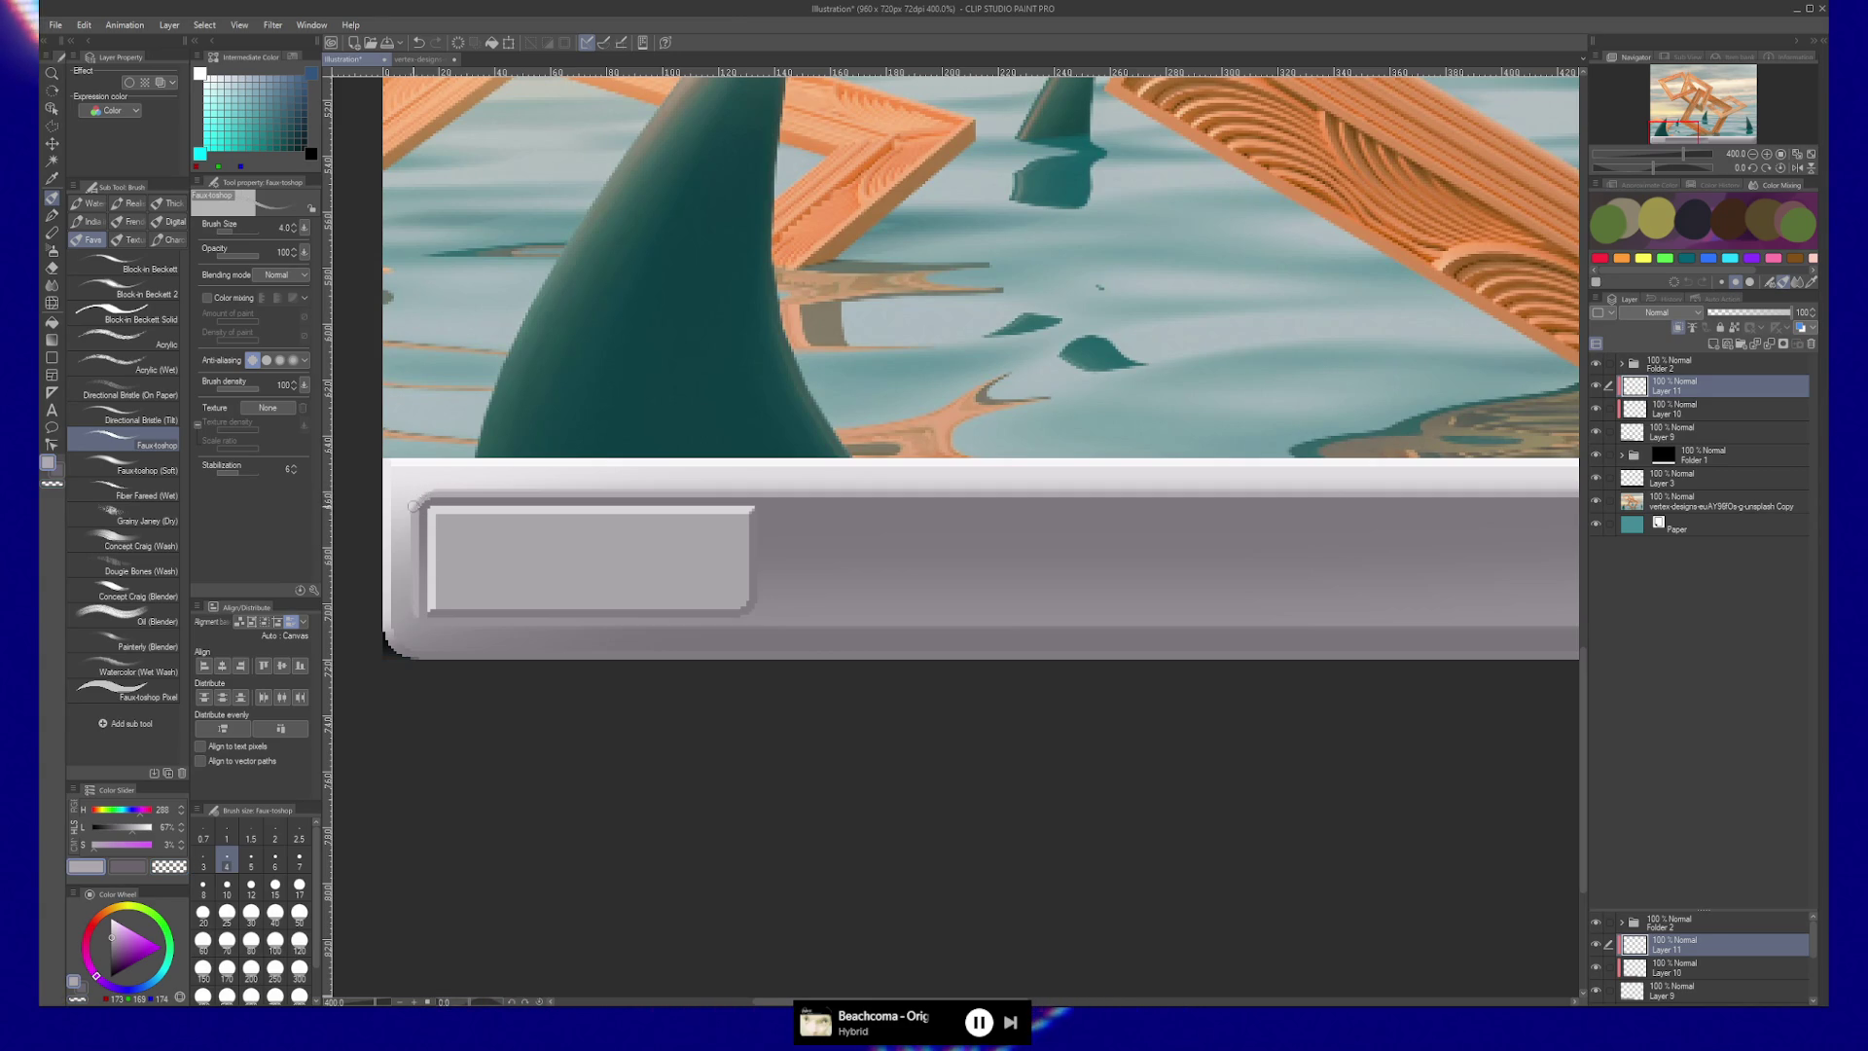
pyautogui.press('/')
pyautogui.keyDown('alt'); pyautogui.click(939, 588); pyautogui.keyUp('alt')
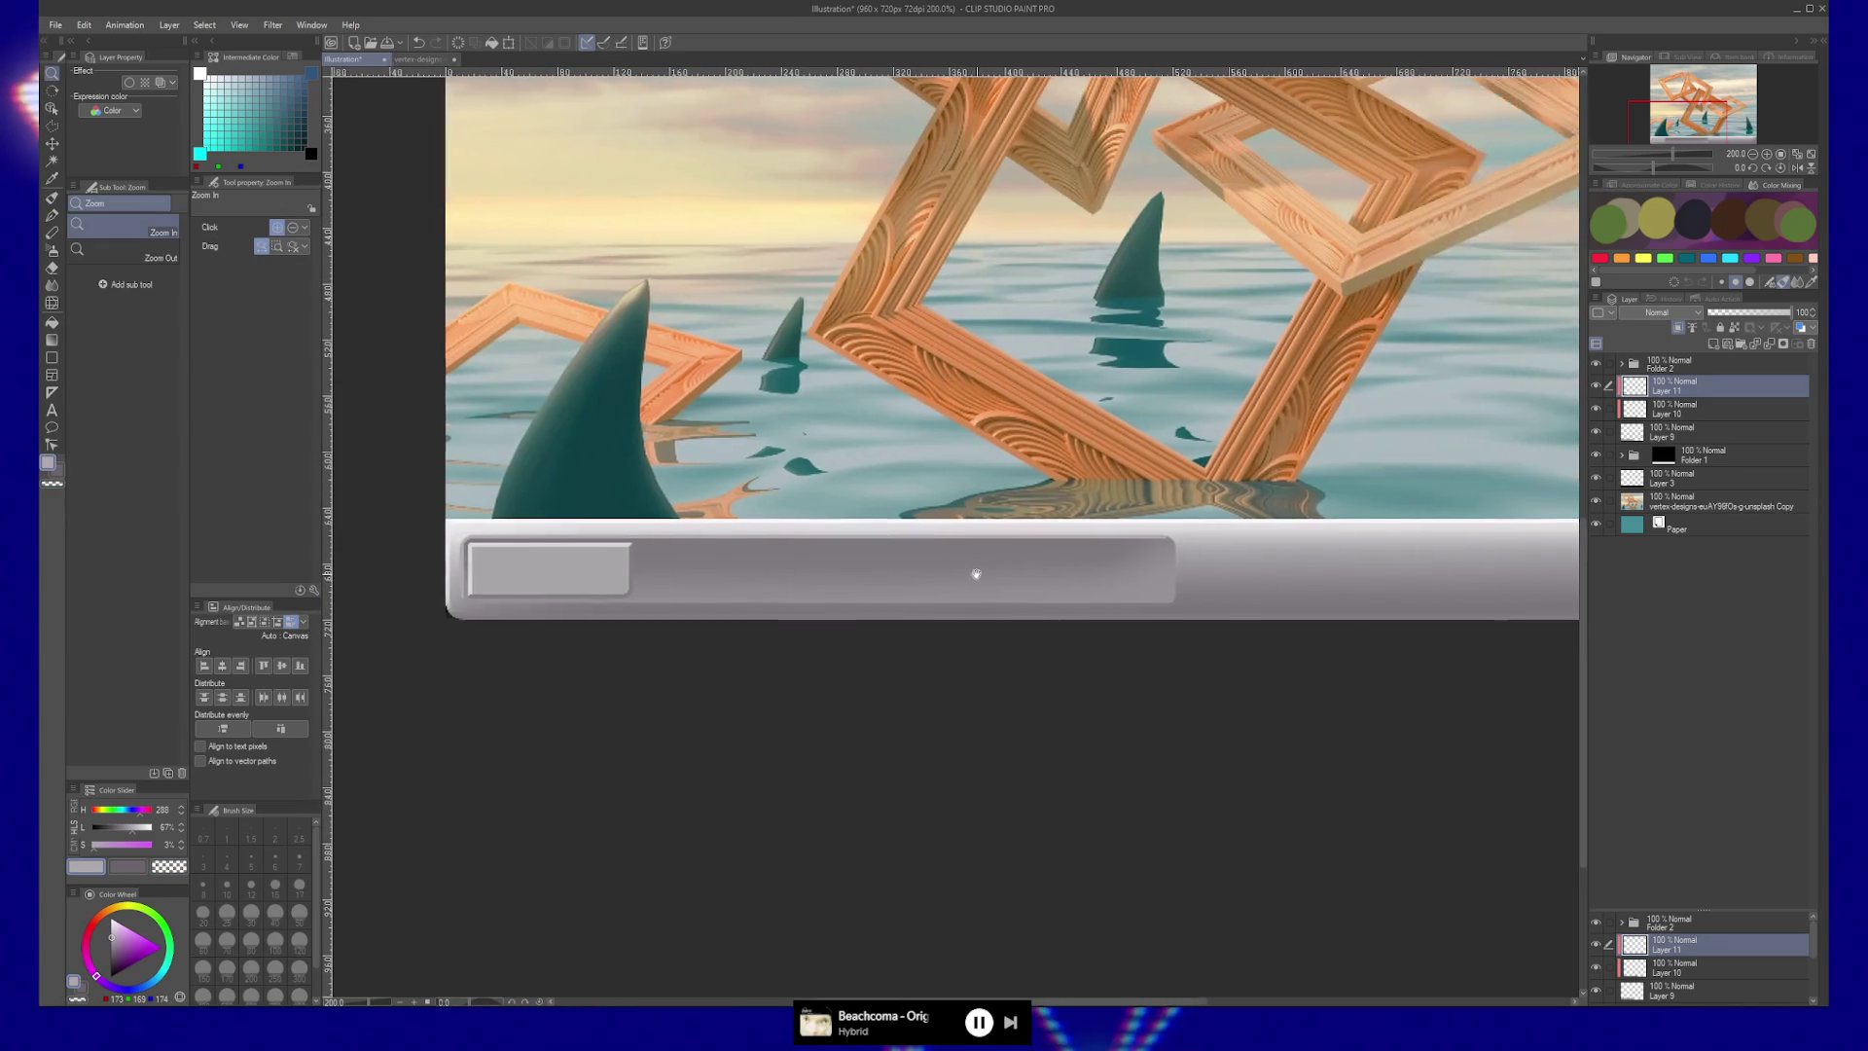
pyautogui.hscroll(2, 1024, 575)
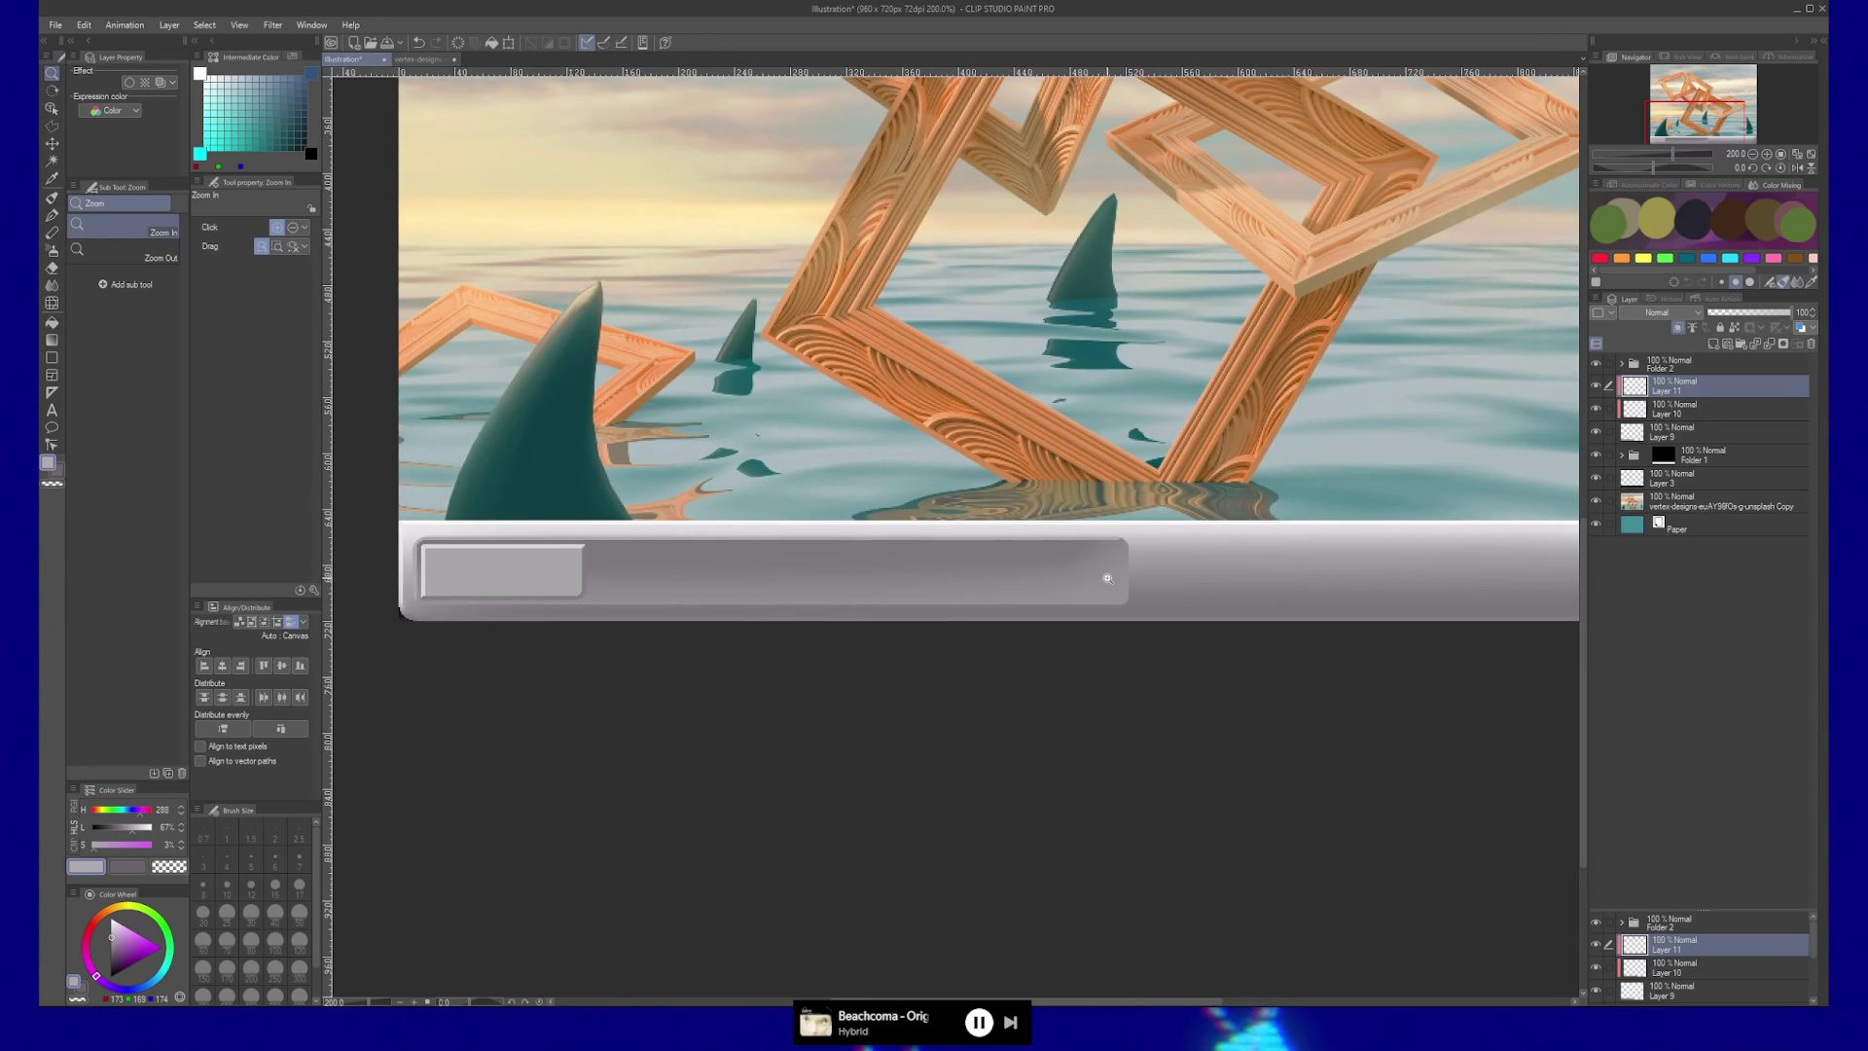
pyautogui.click(1134, 555)
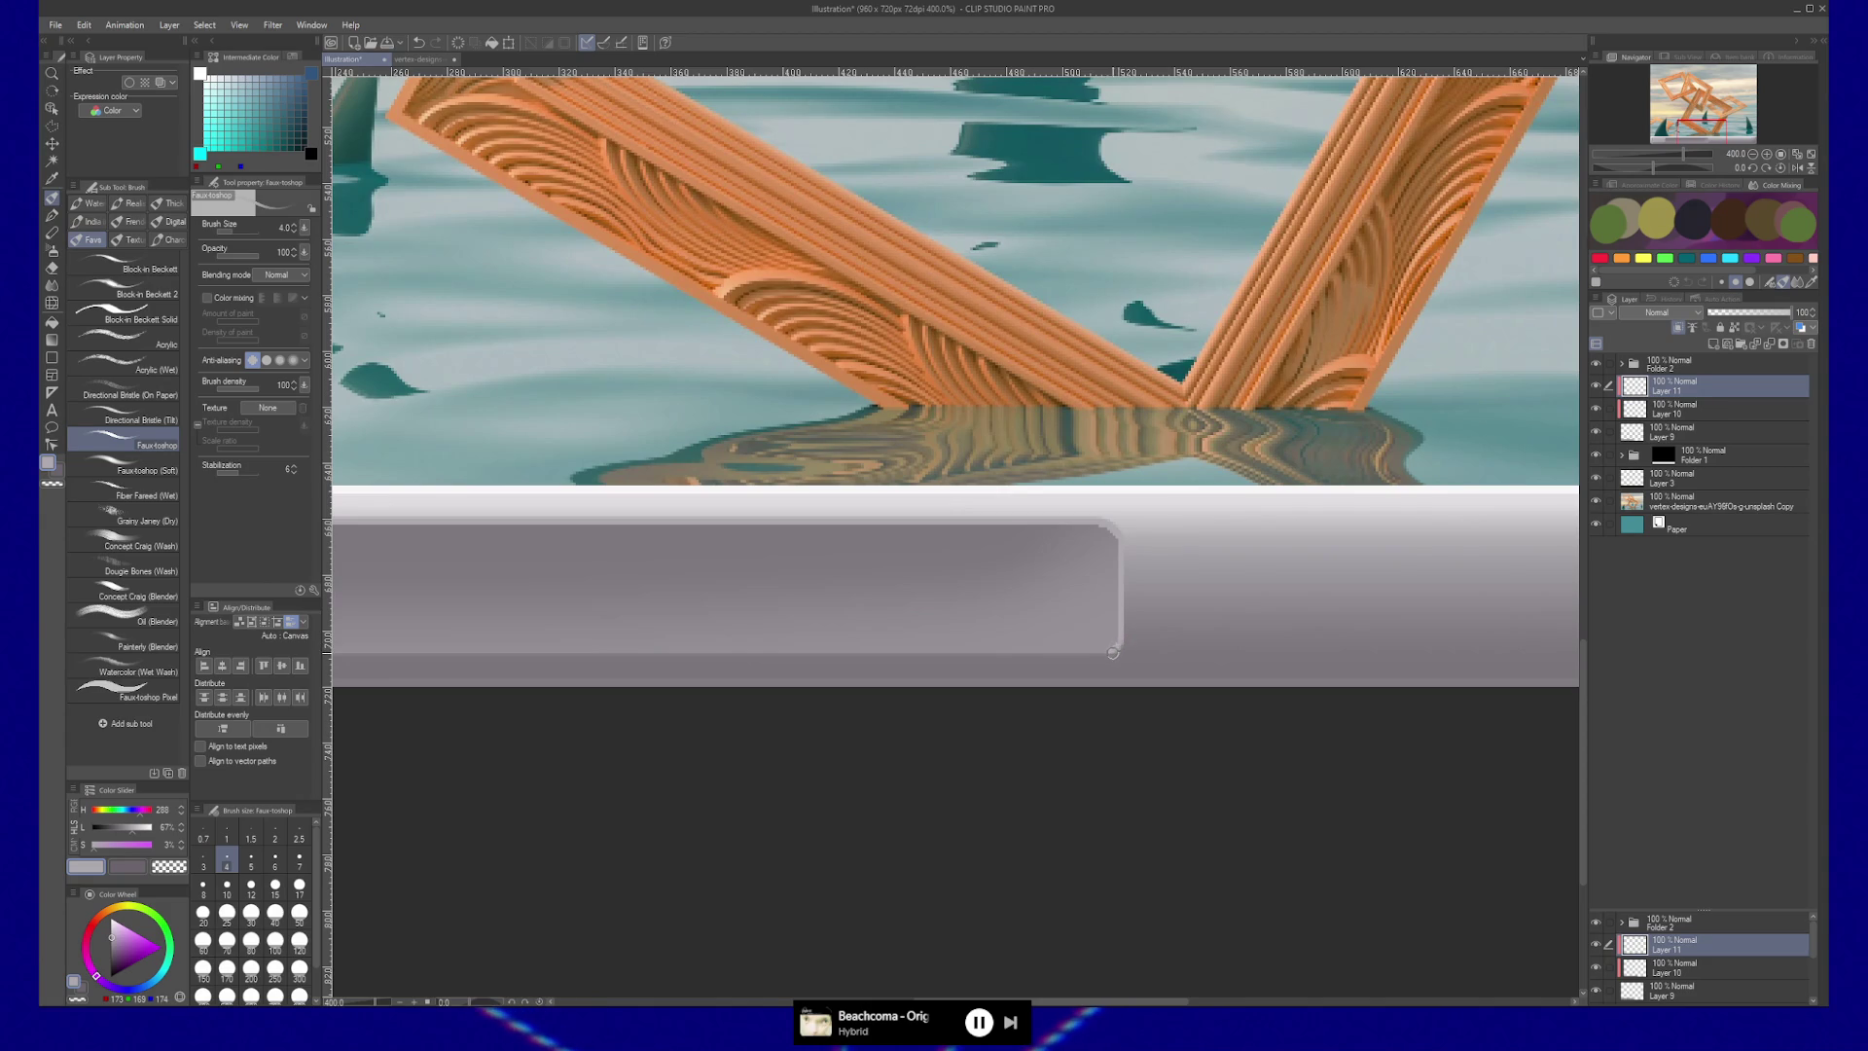
pyautogui.hscroll(-10, 1101, 654)
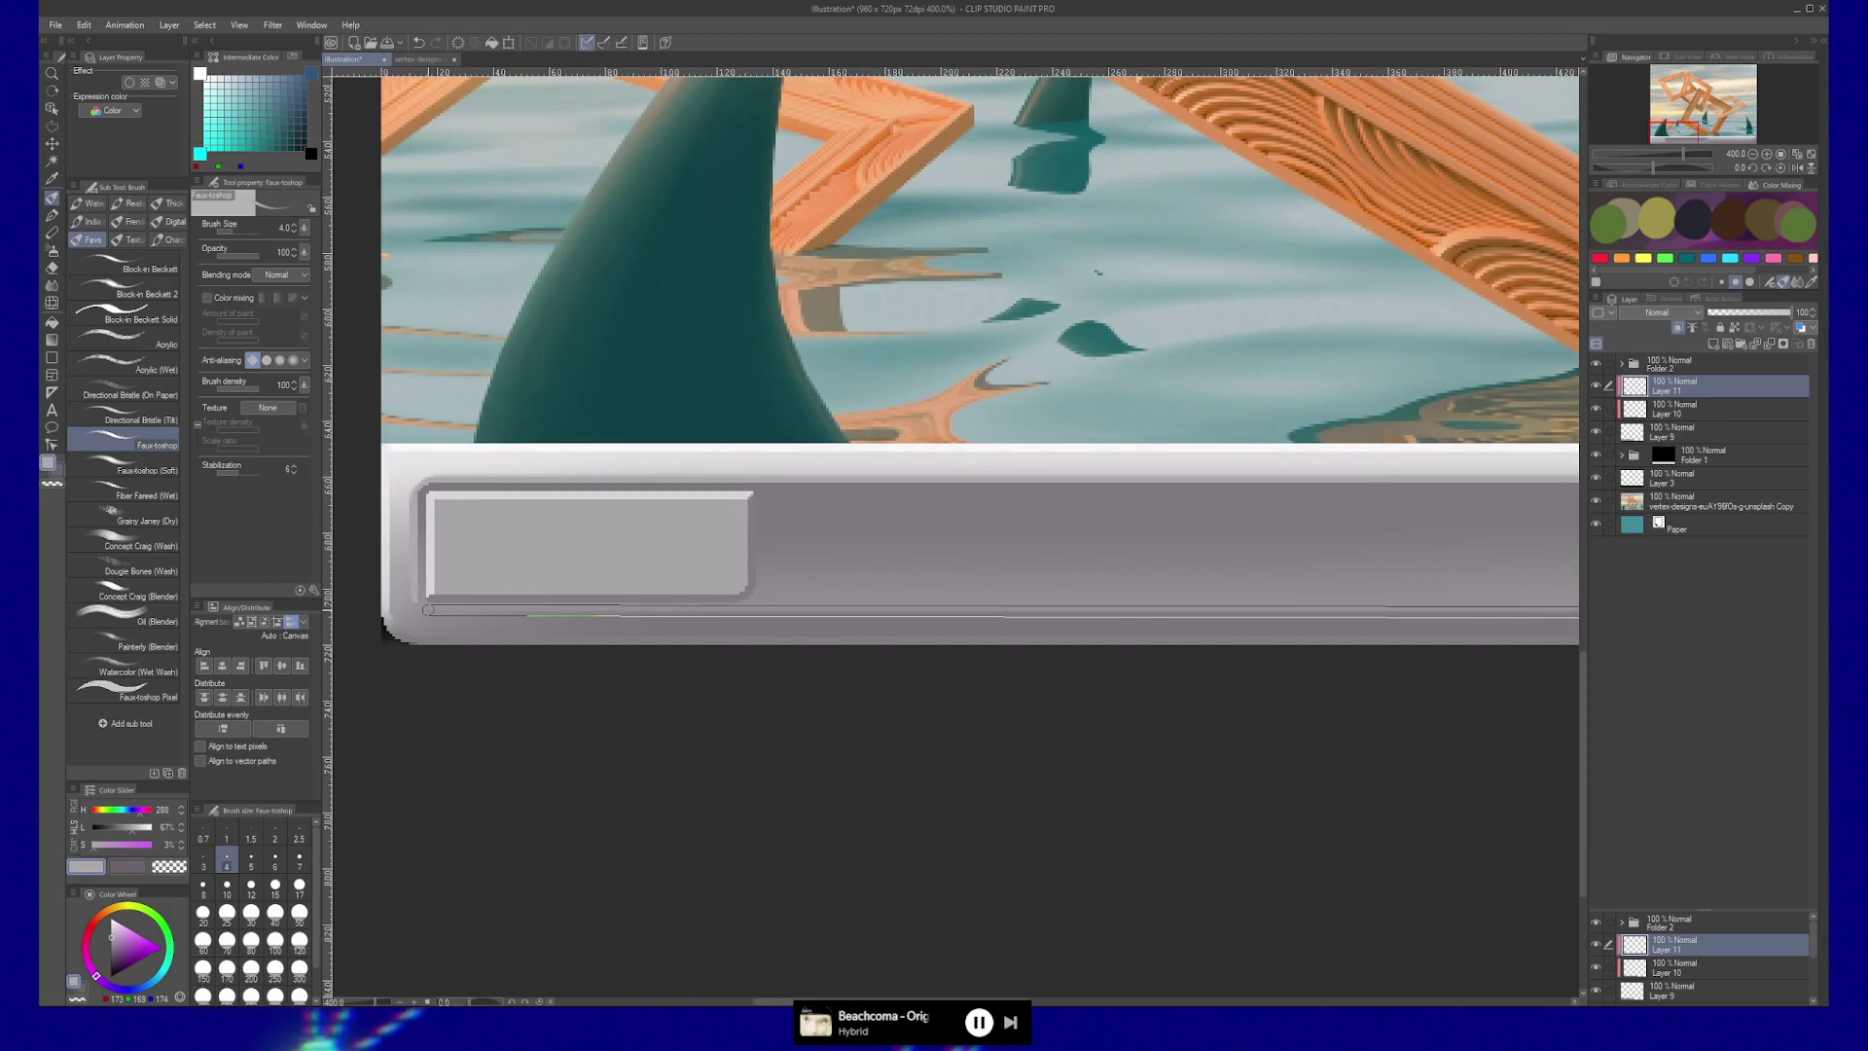
pyautogui.keyDown('shift'); pyautogui.click(429, 611); pyautogui.keyUp('shift')
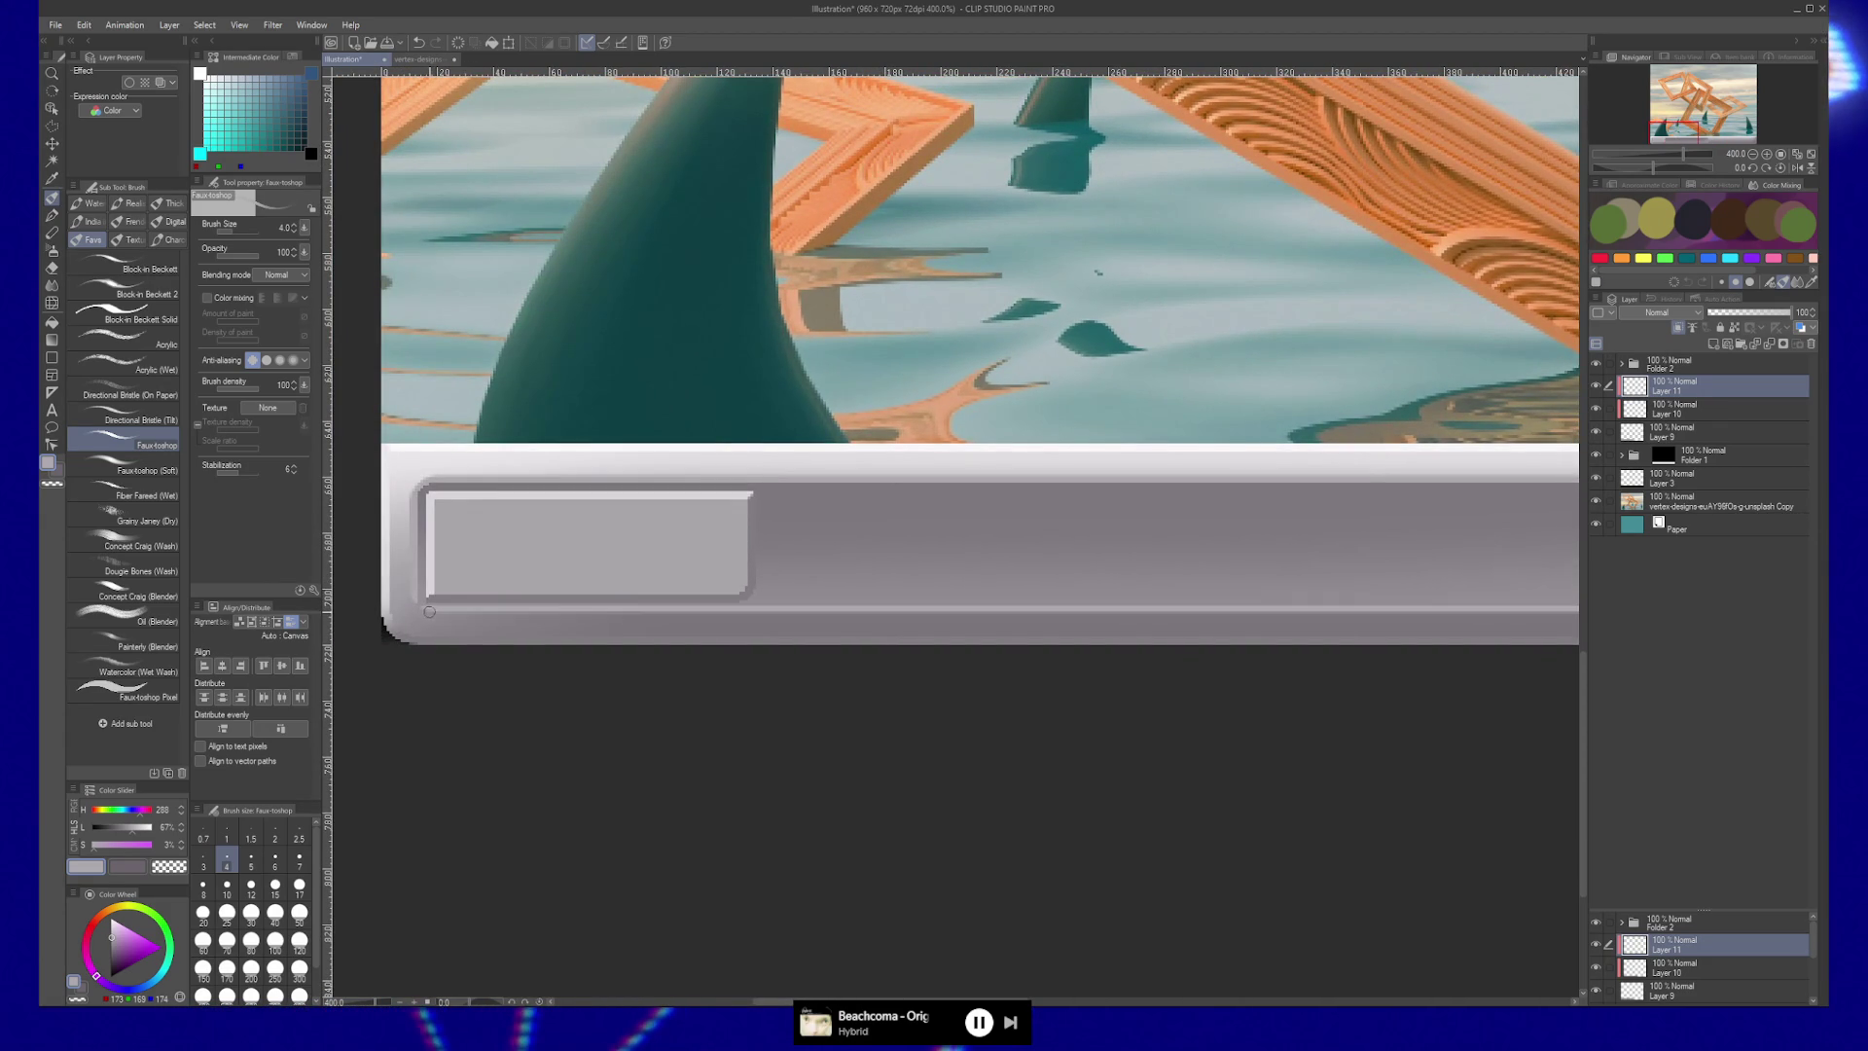
# Duplicate the Folder 2 button group and slide the copies right along the bar.
pyautogui.press('/')
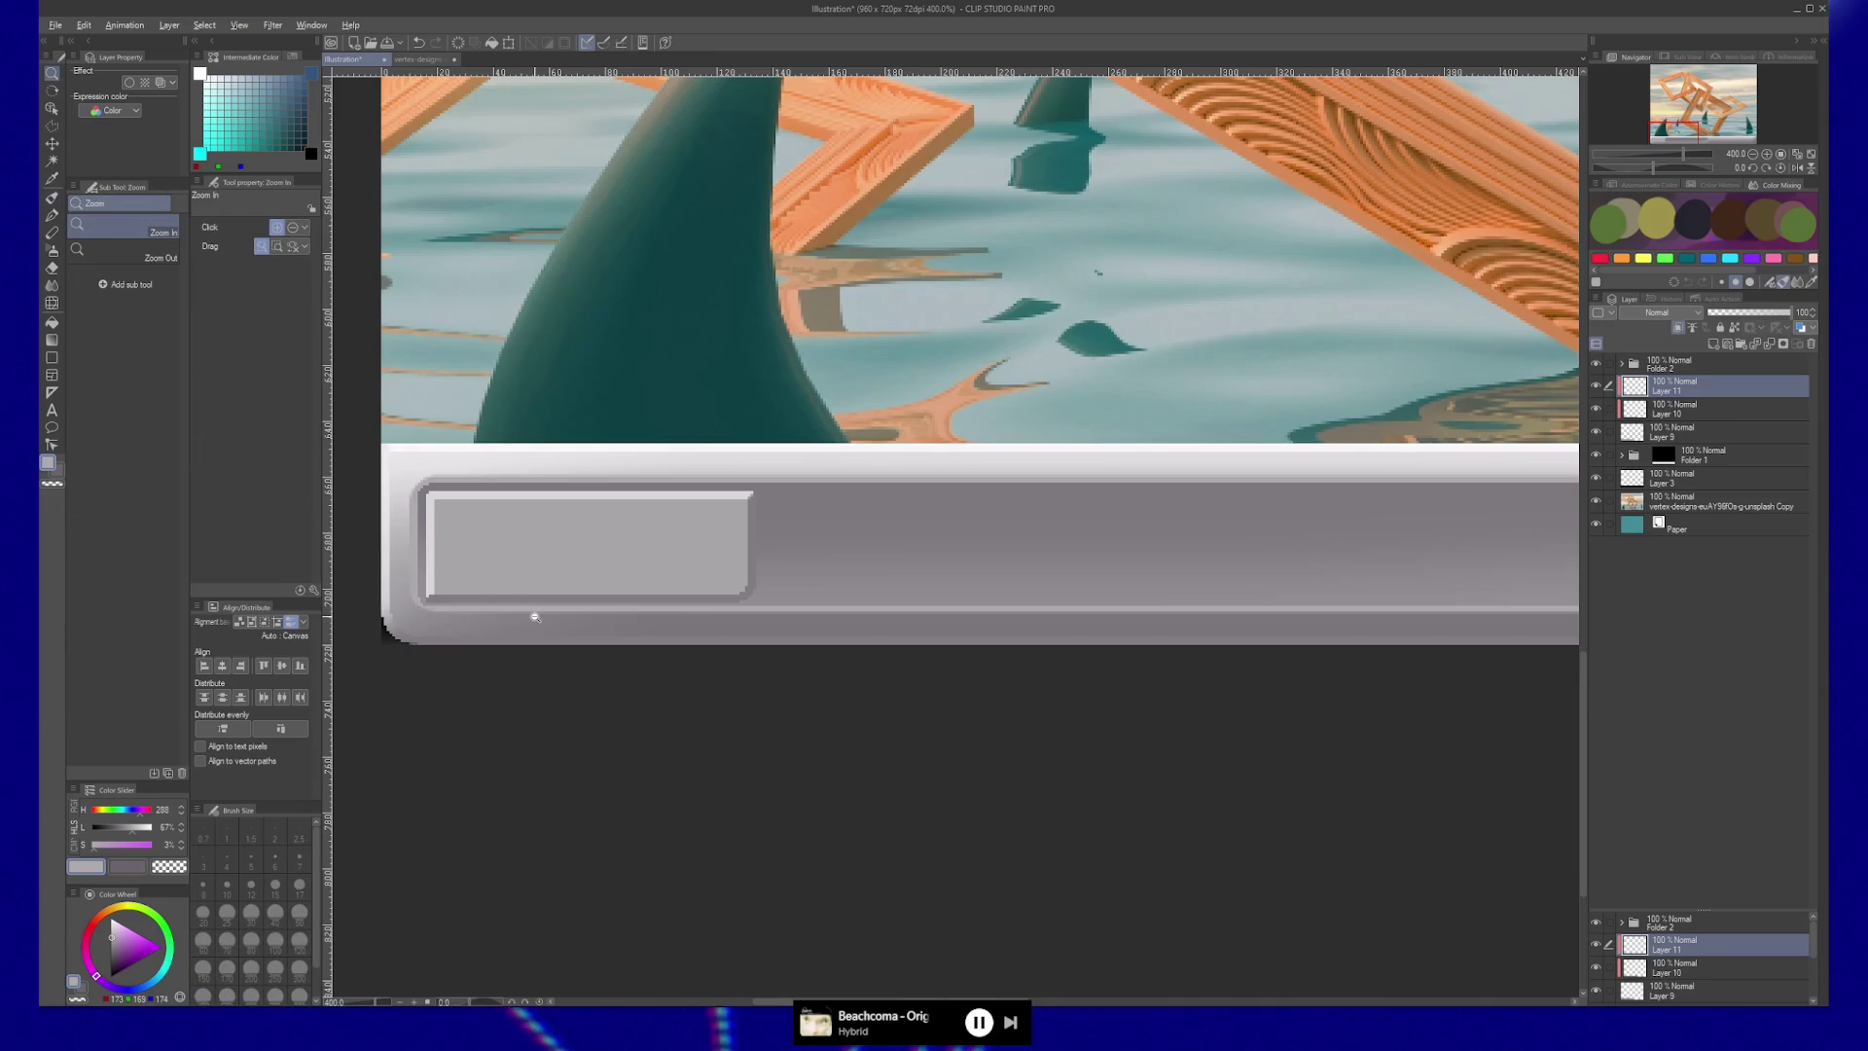
pyautogui.keyDown('alt'); pyautogui.click(744, 611); pyautogui.keyUp('alt')
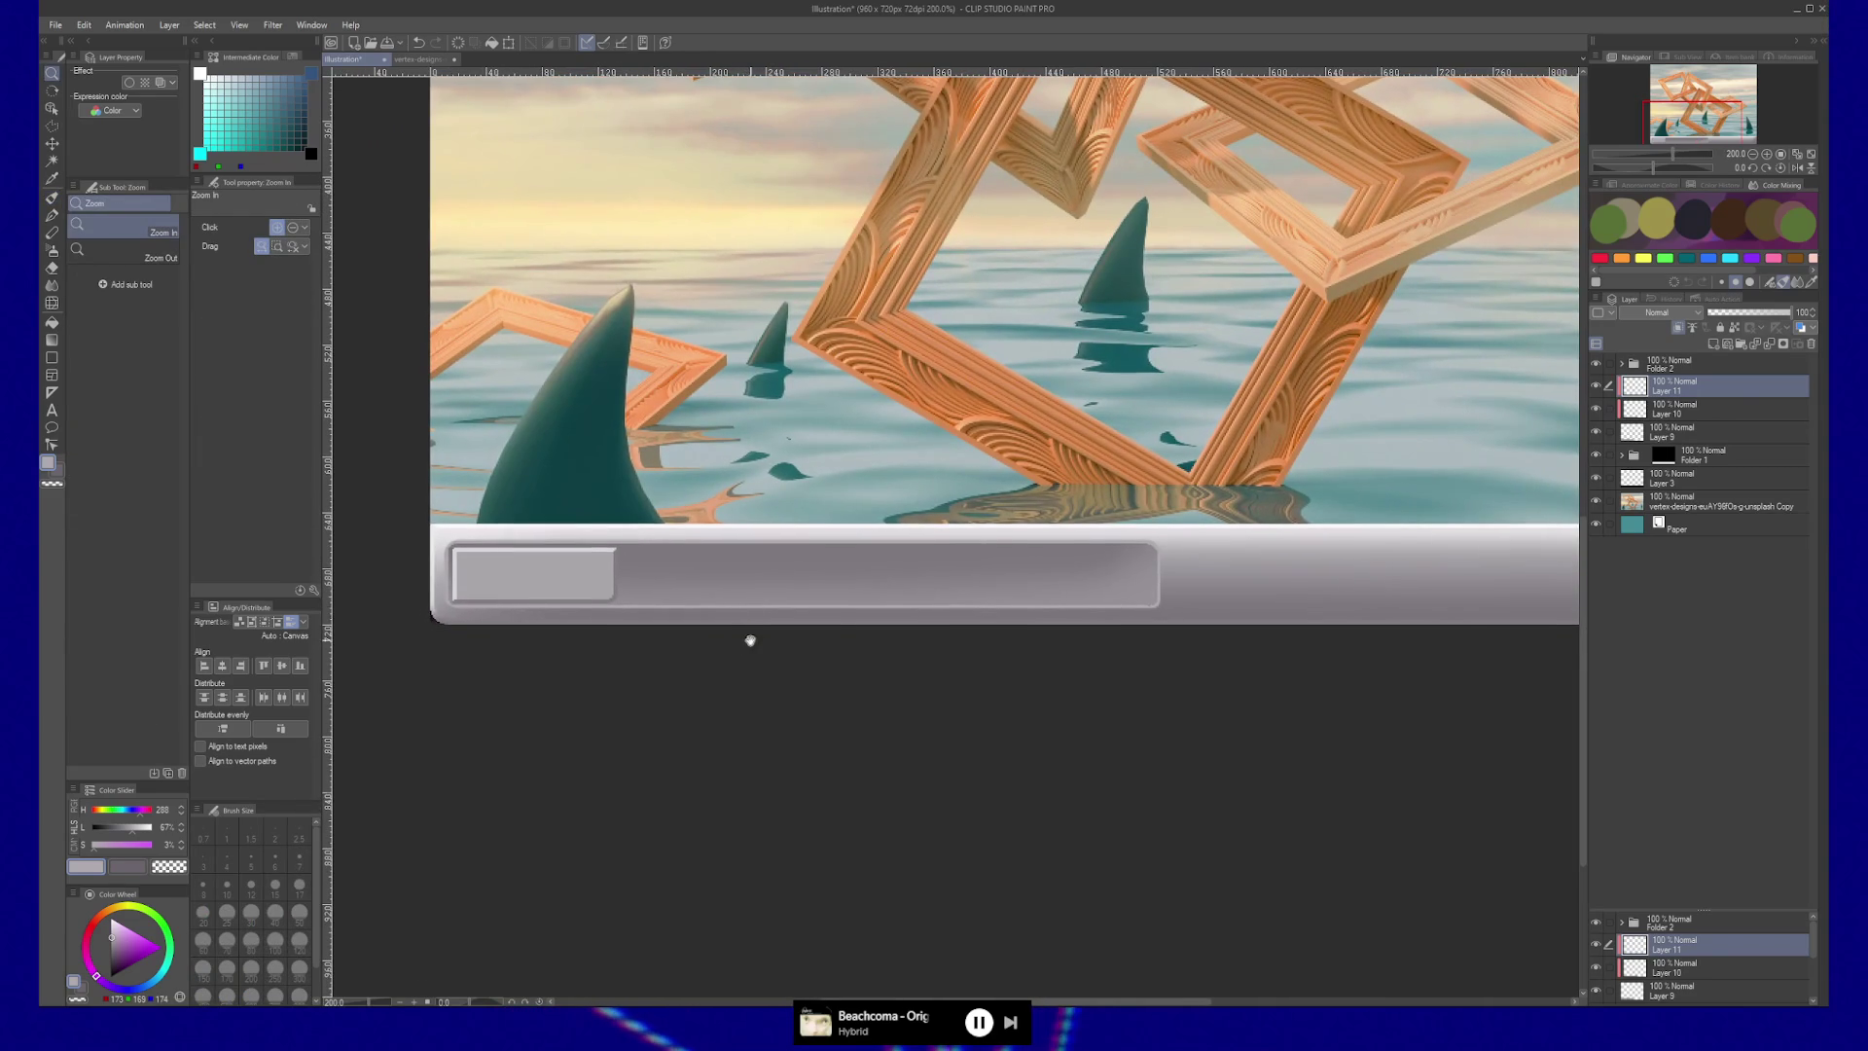
pyautogui.click(720, 612)
pyautogui.keyDown('alt'); pyautogui.click(949, 619); pyautogui.keyUp('alt')
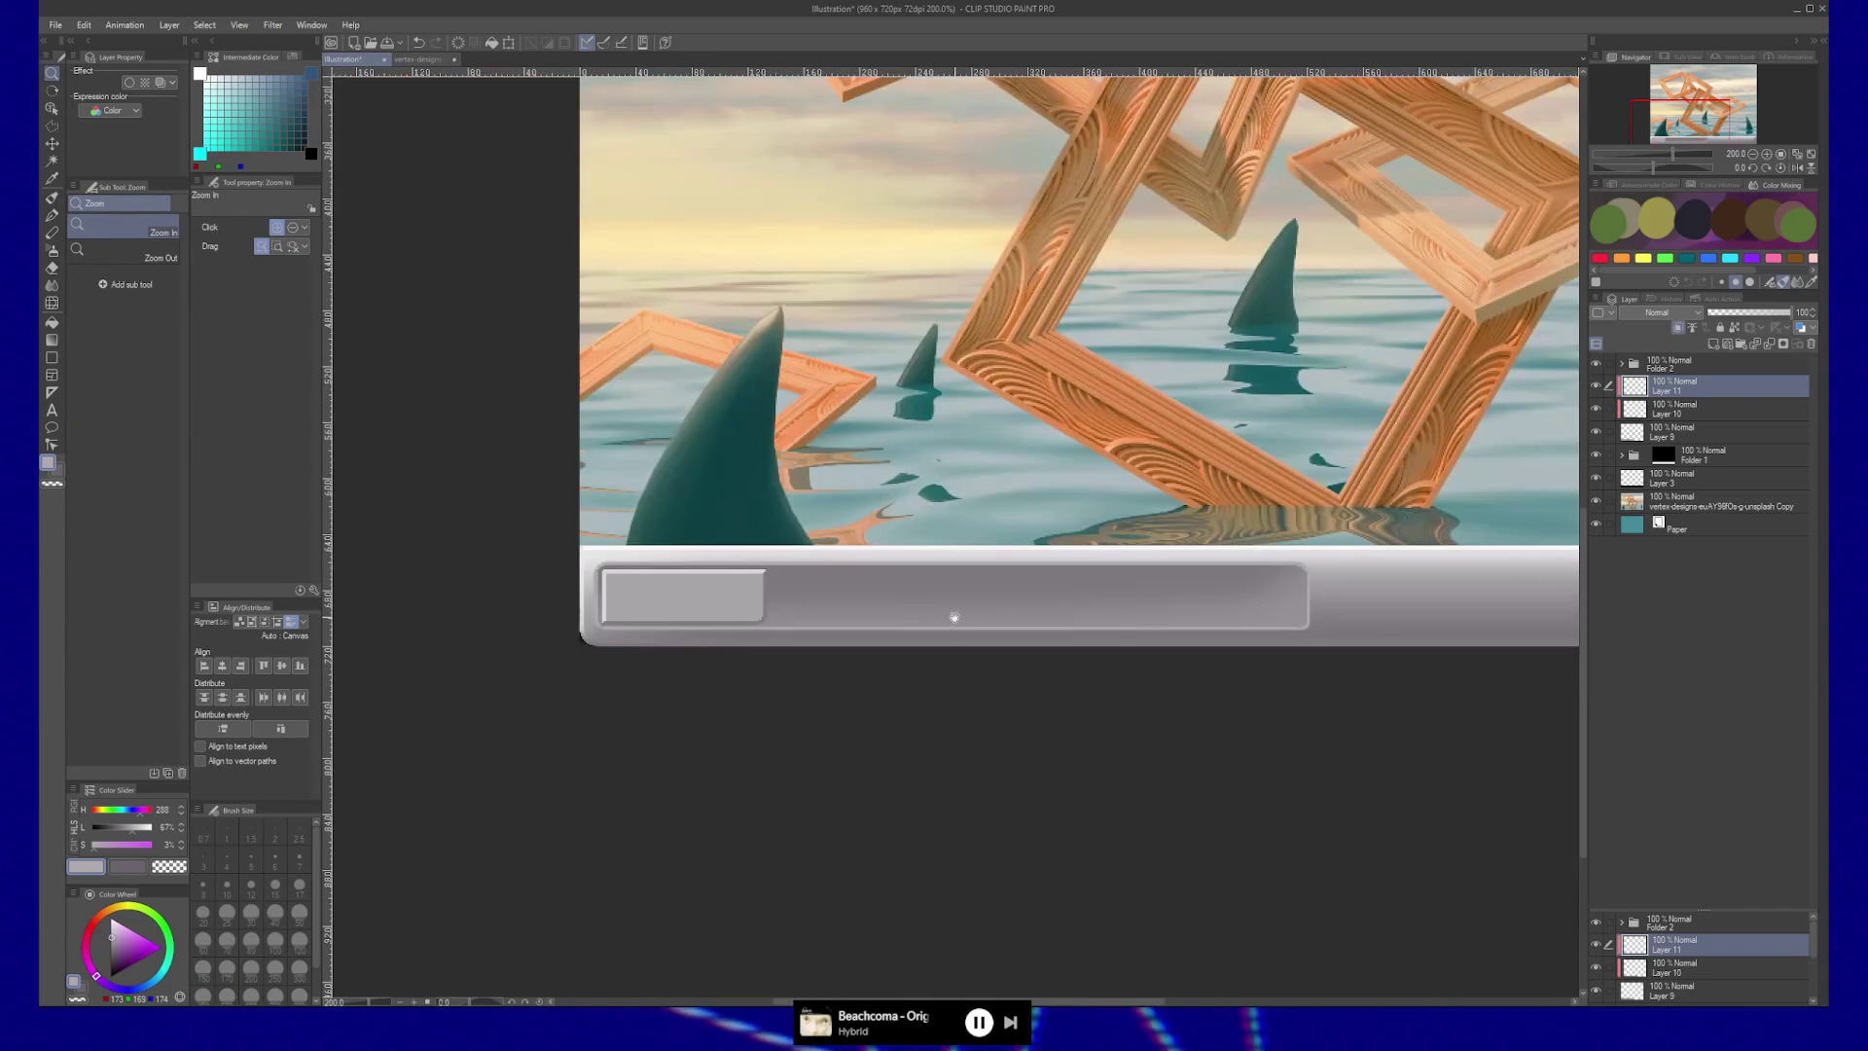
pyautogui.moveTo(953, 617); pyautogui.dragTo(921, 617)
pyautogui.click(1709, 361)
pyautogui.hotkey('ctrl', 'c')
pyautogui.hotkey('ctrl', 'v')
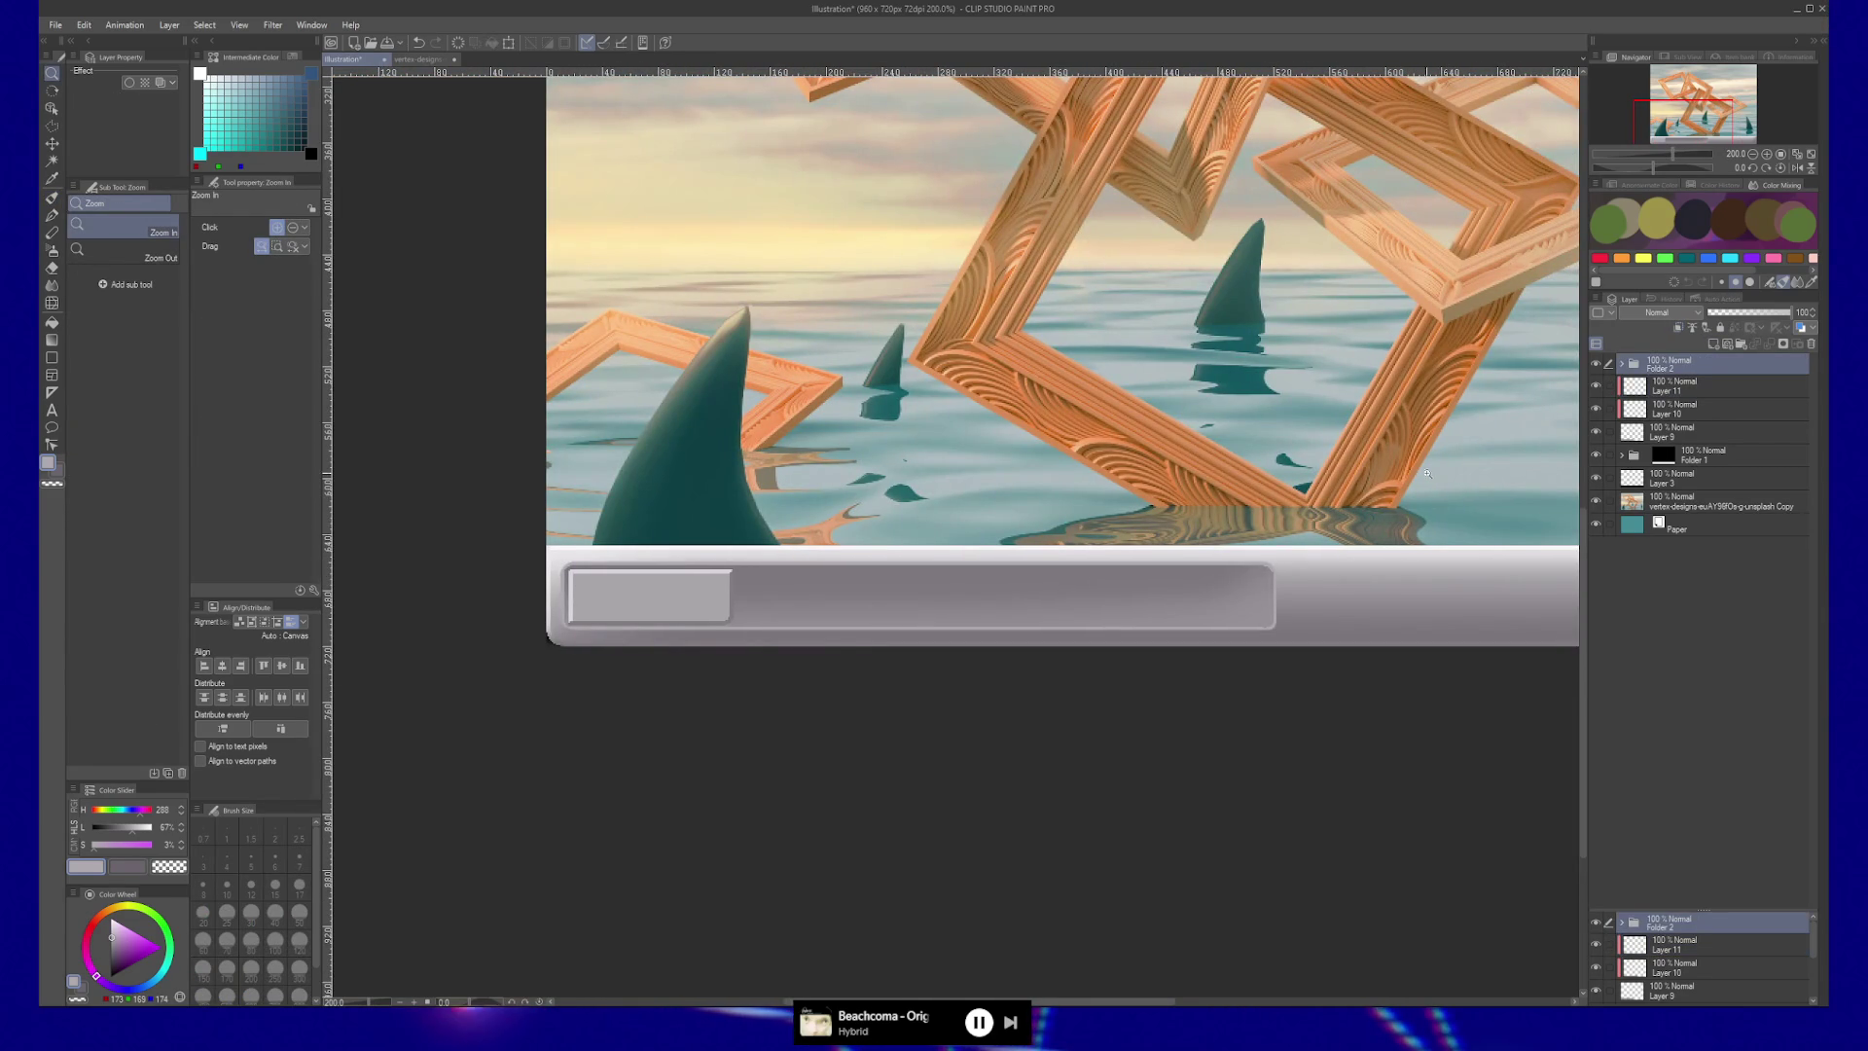
pyautogui.press('k')
pyautogui.moveTo(754, 606); pyautogui.dragTo(1160, 604)
pyautogui.hotkey('ctrl', 'v')
pyautogui.hotkey('ctrl', 'v')
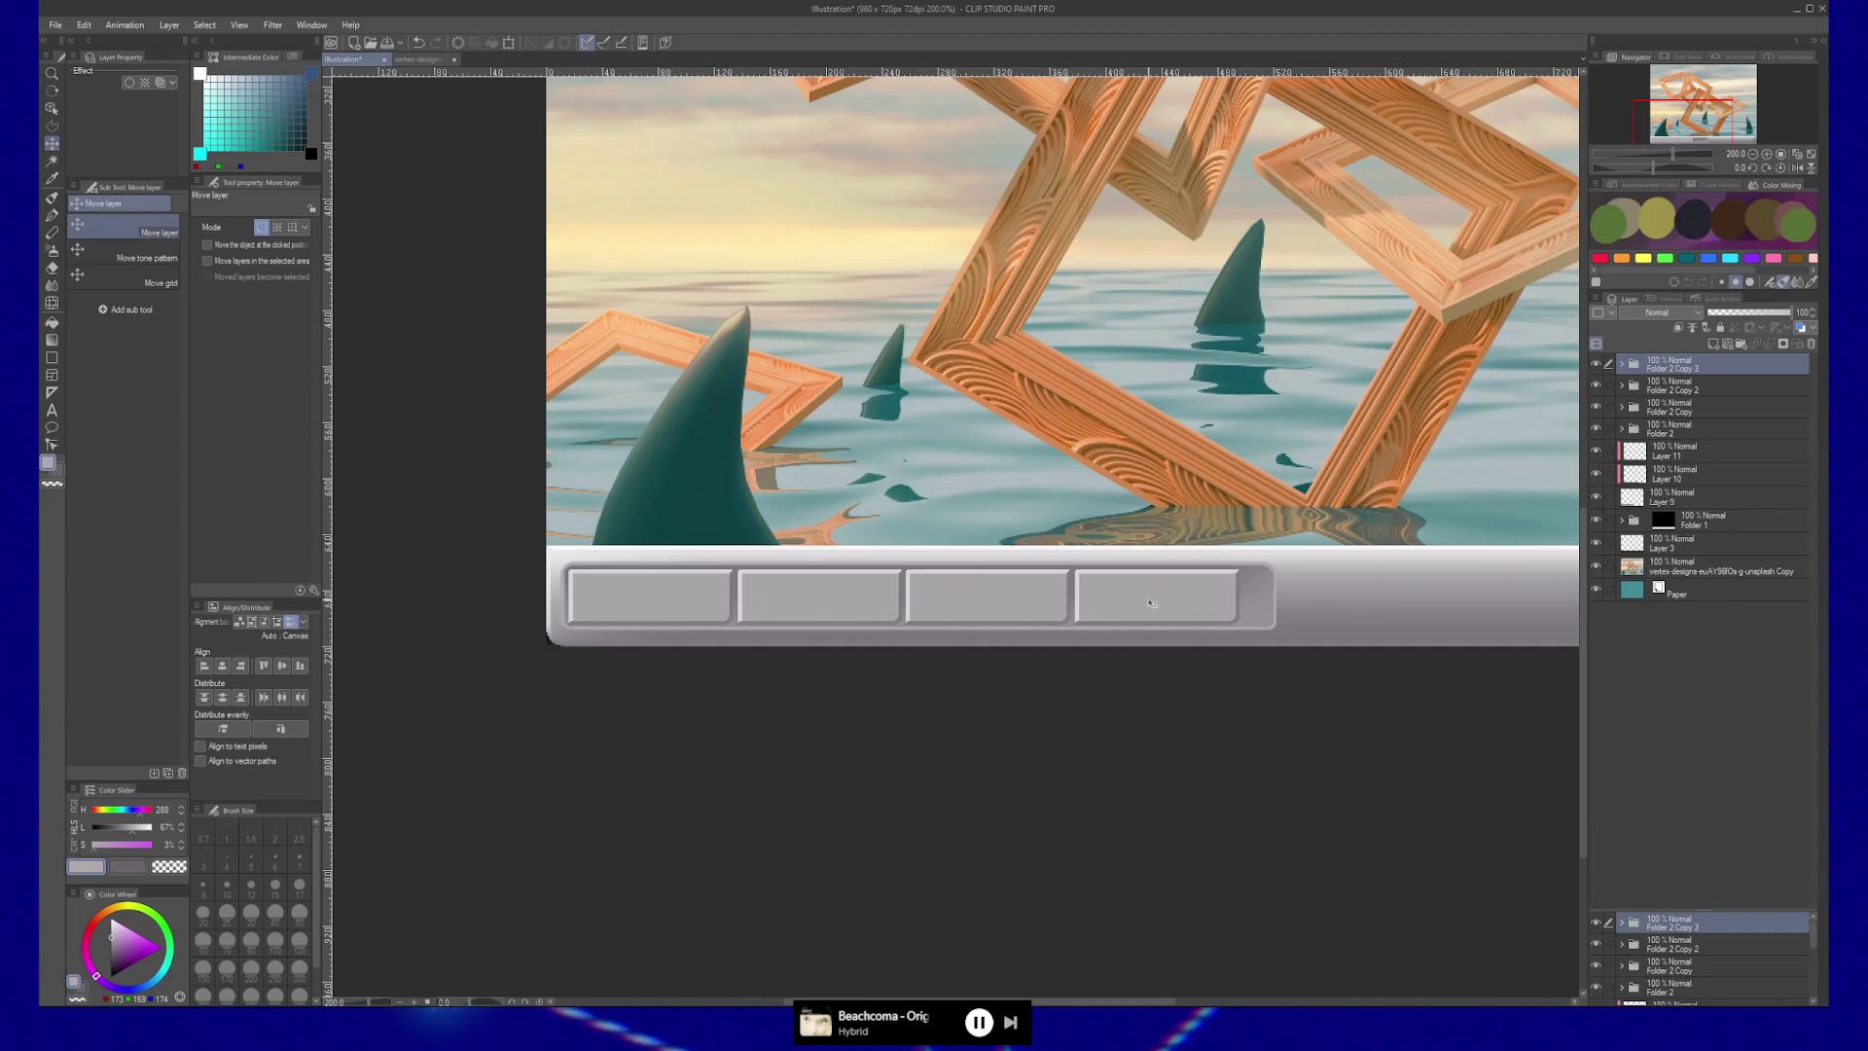
pyautogui.moveTo(1092, 630); pyautogui.dragTo(1074, 633)
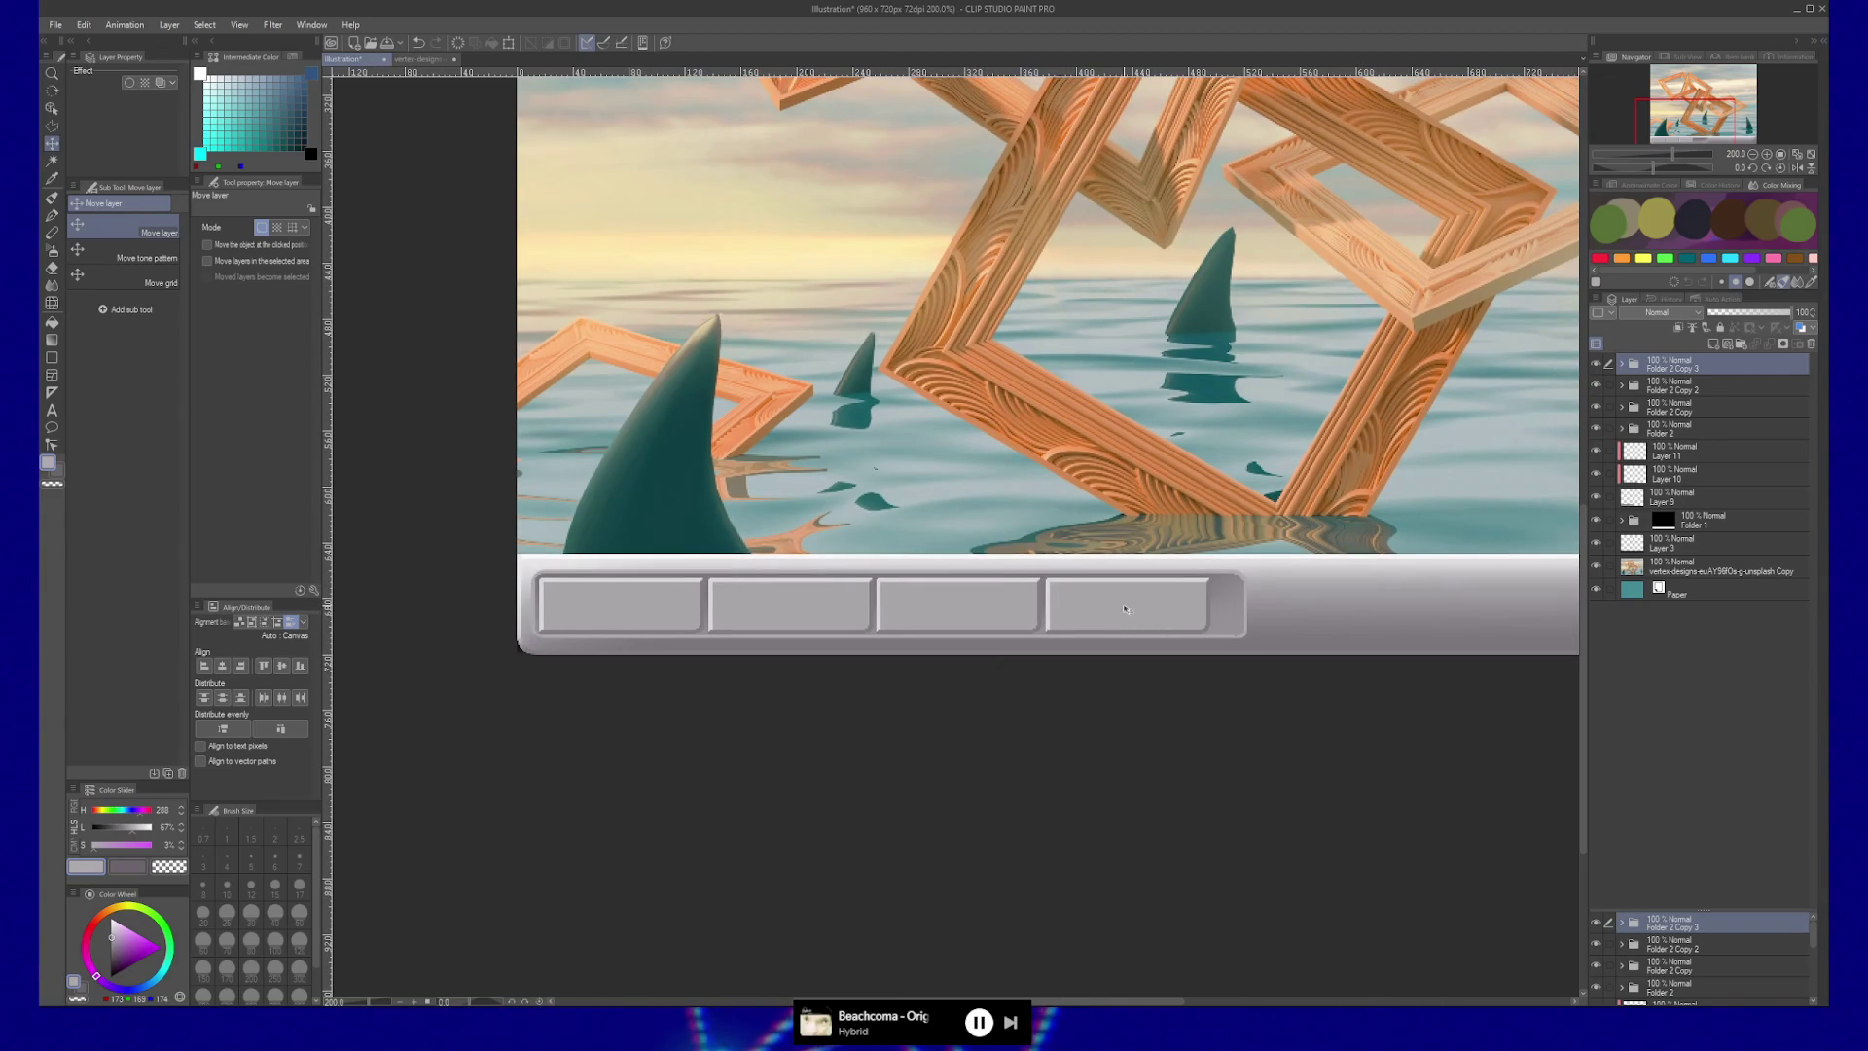
pyautogui.moveTo(986, 690); pyautogui.dragTo(995, 702)
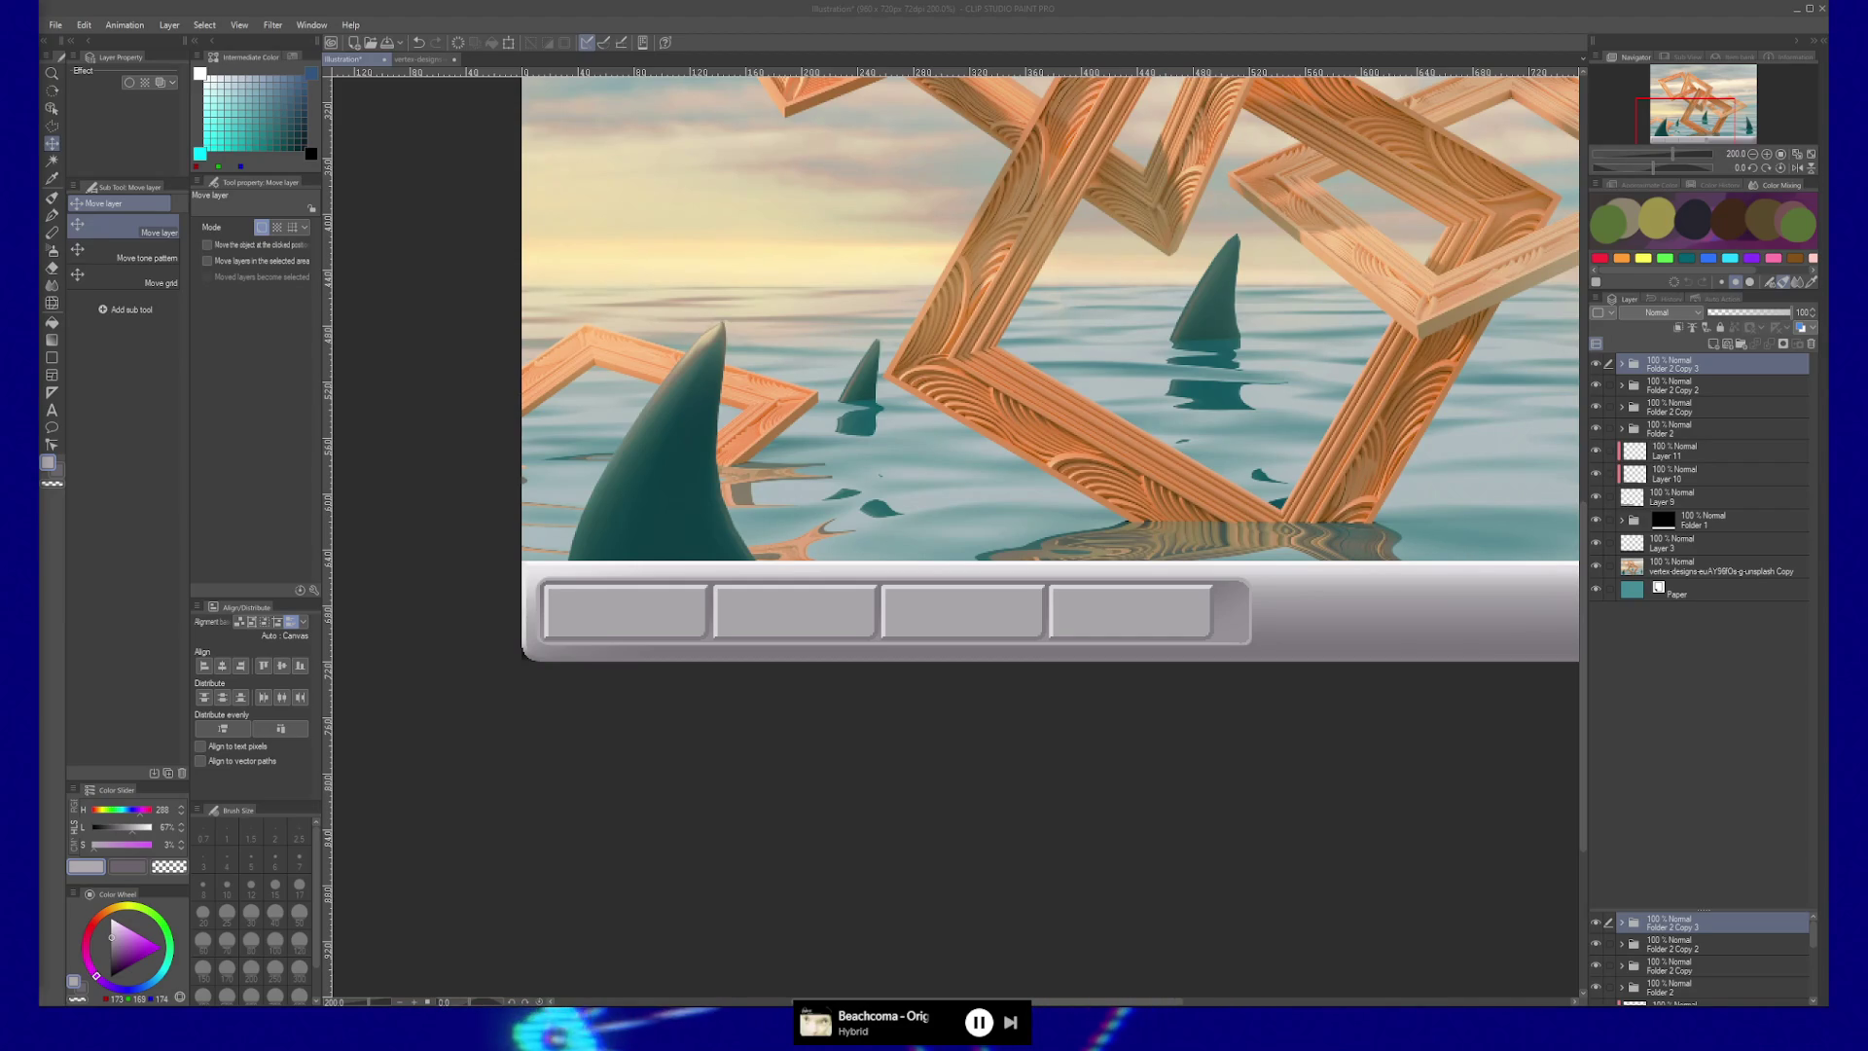
pyautogui.hotkey('alt', 'Tab')
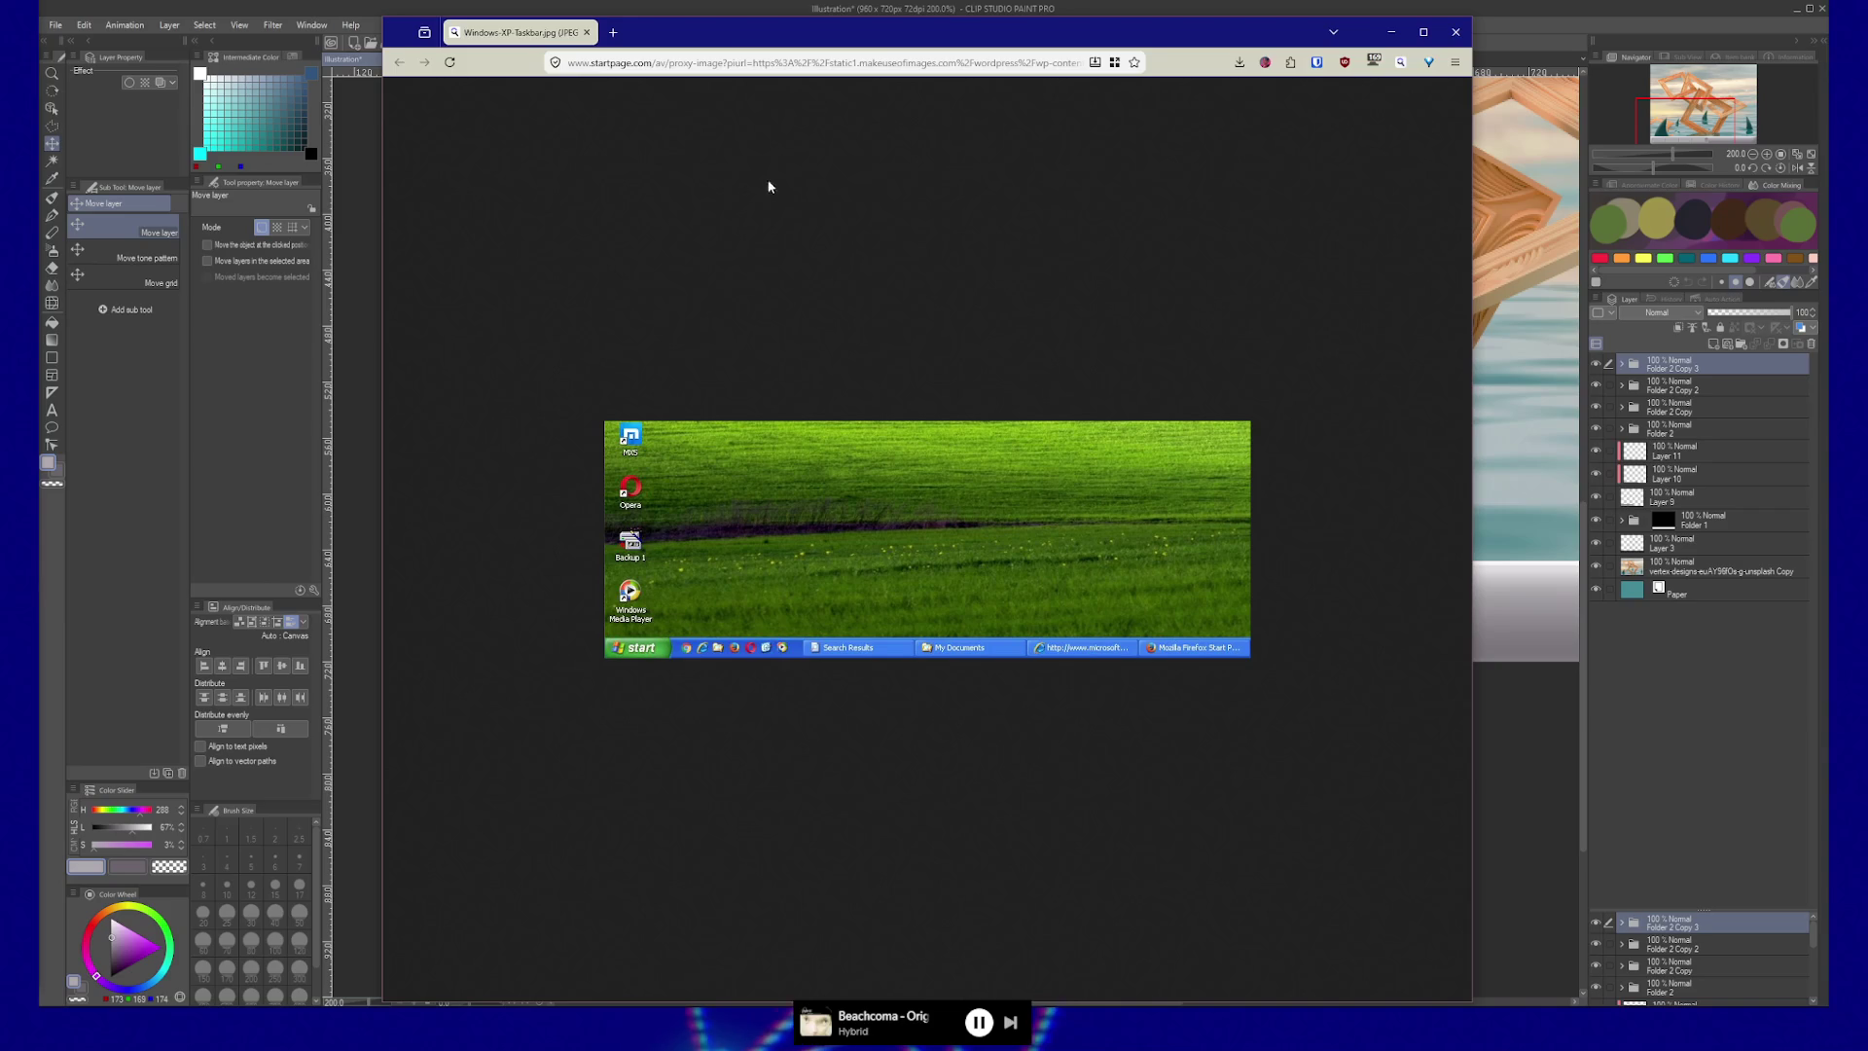
pyautogui.moveTo(959, 36); pyautogui.dragTo(959, 20)
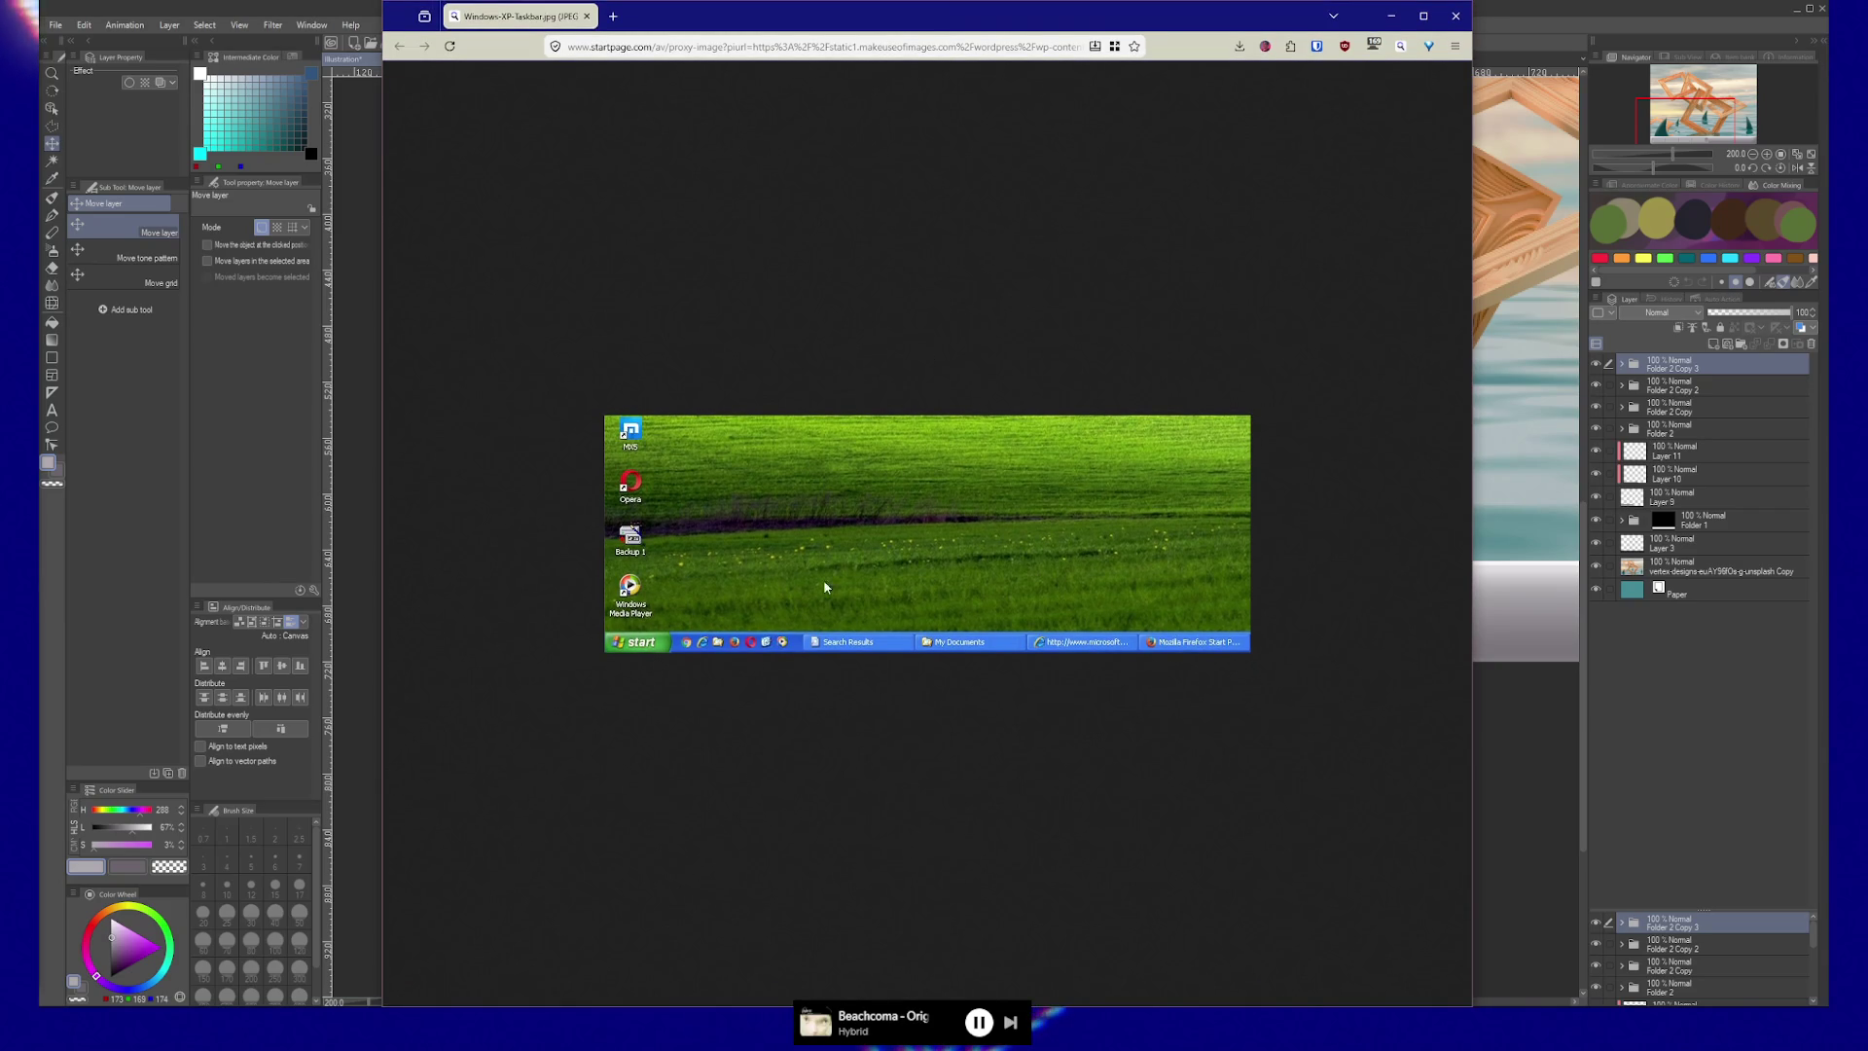
pyautogui.keyDown('ctrl'); pyautogui.scroll(8, 813, 647); pyautogui.keyUp('ctrl')
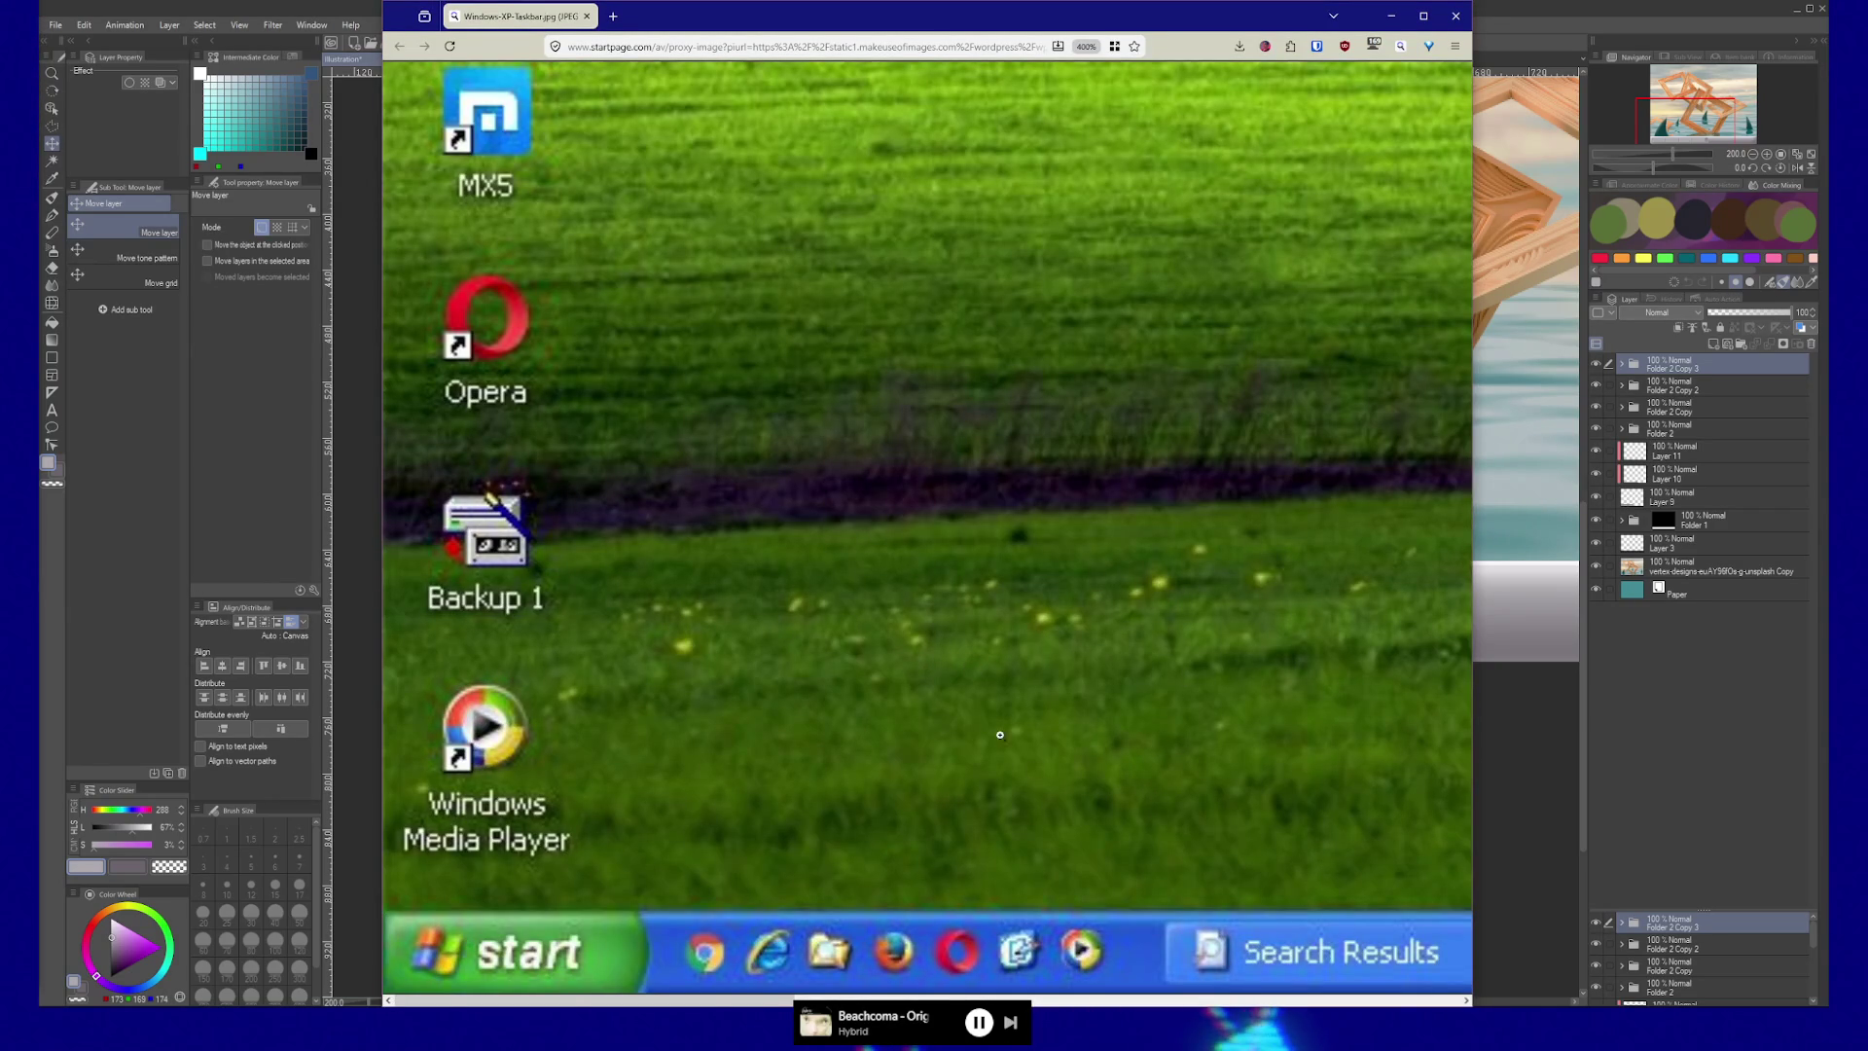
pyautogui.moveTo(1474, 942); pyautogui.dragTo(1547, 935)
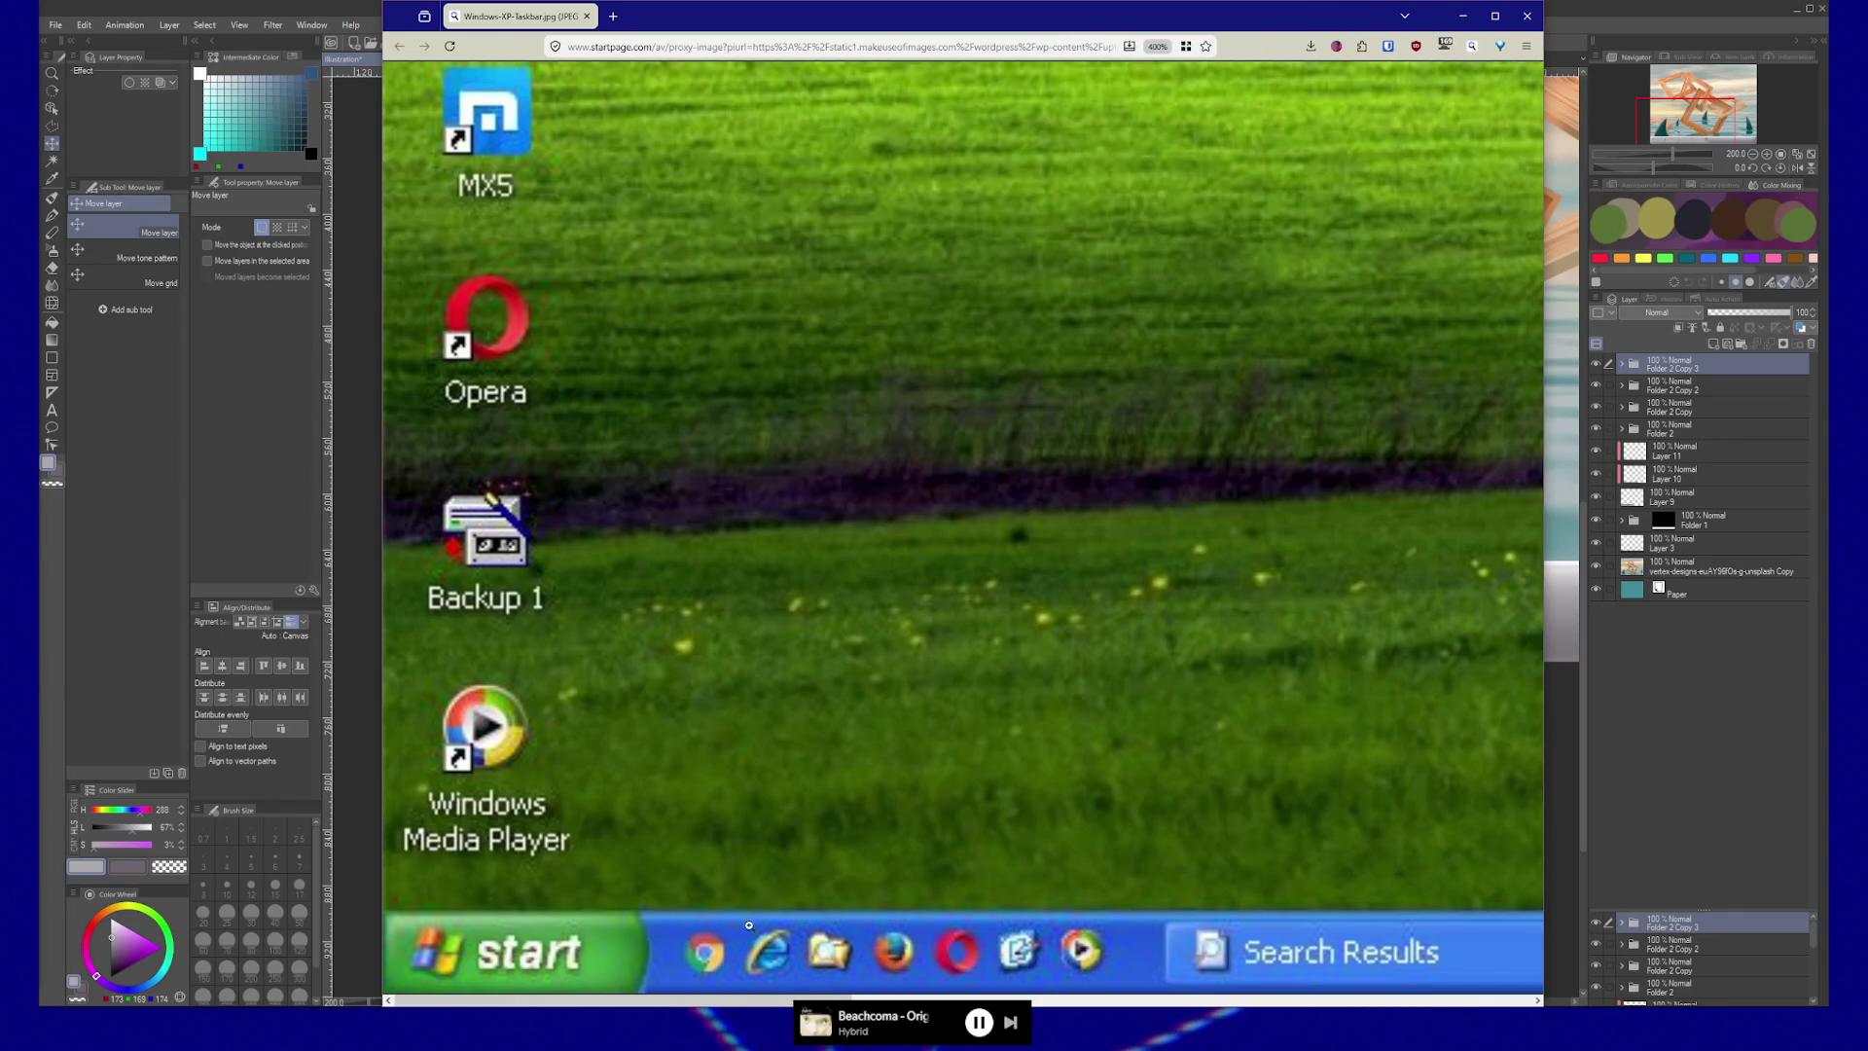
pyautogui.moveTo(867, 998); pyautogui.dragTo(1523, 1002)
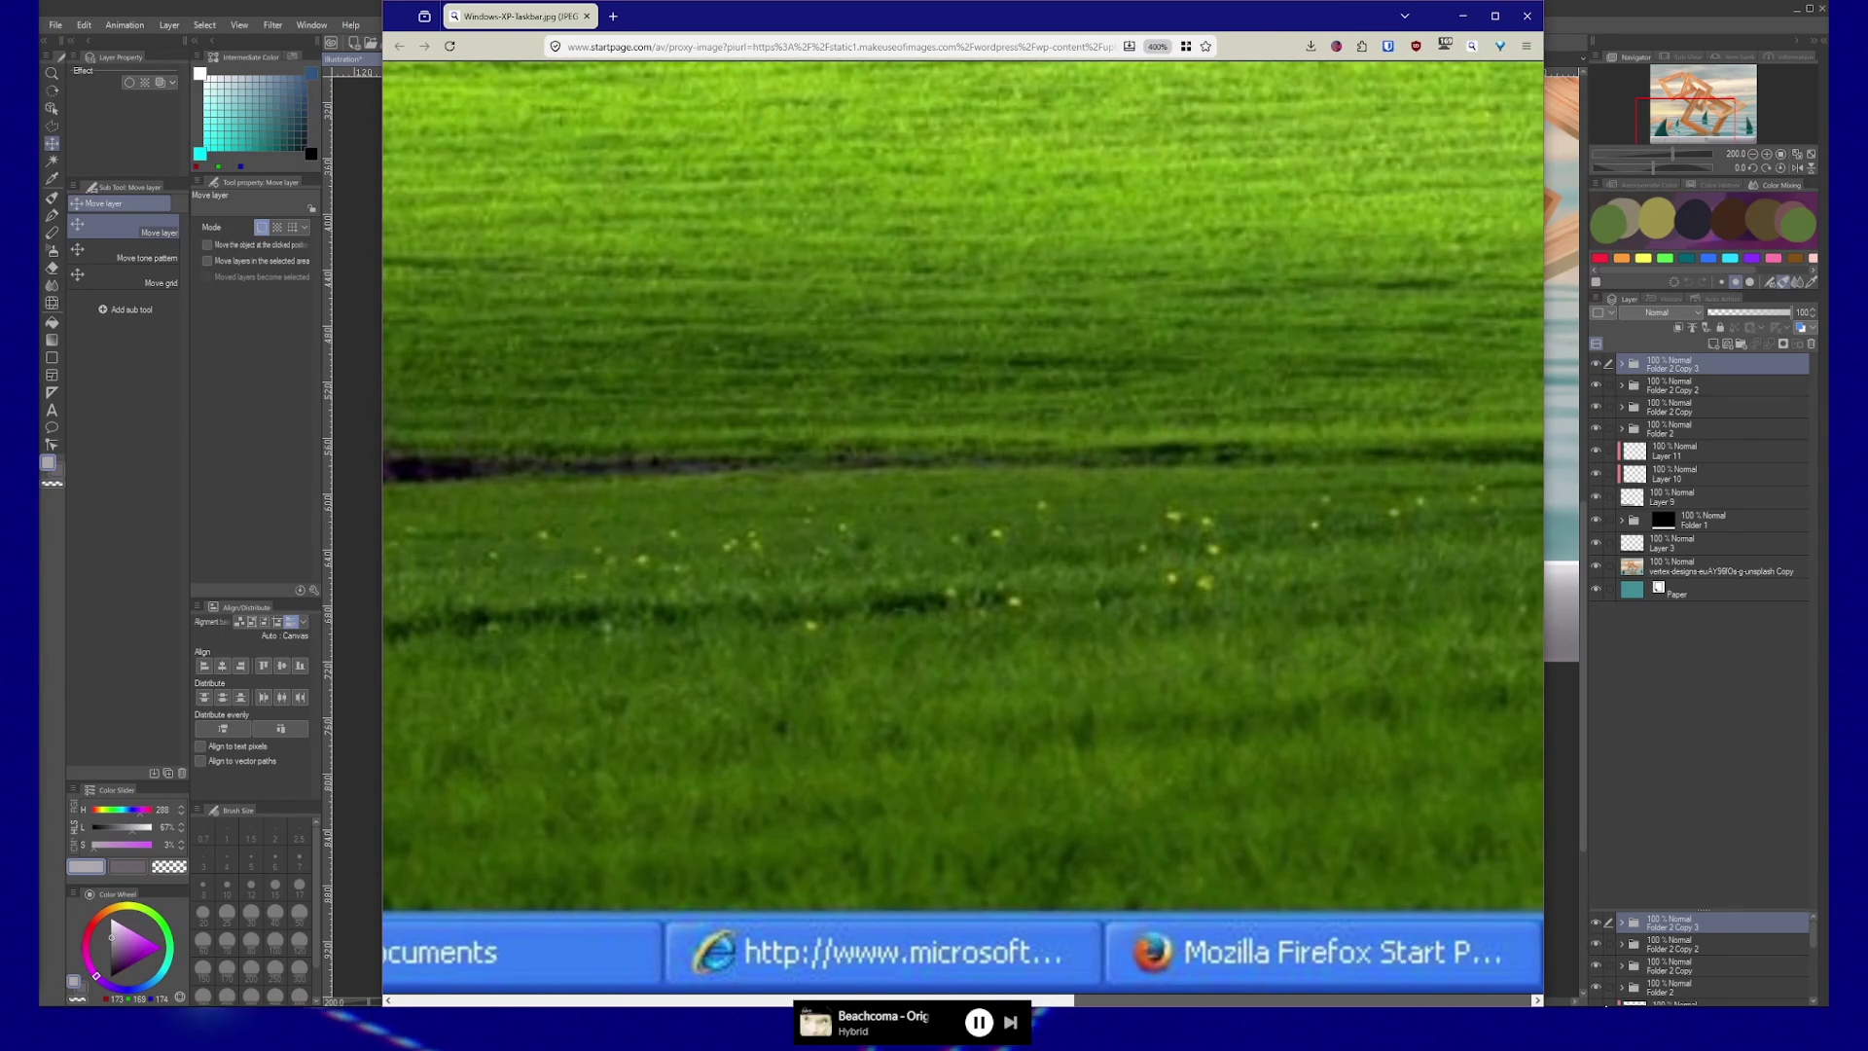
pyautogui.moveTo(1523, 1002); pyautogui.dragTo(812, 979)
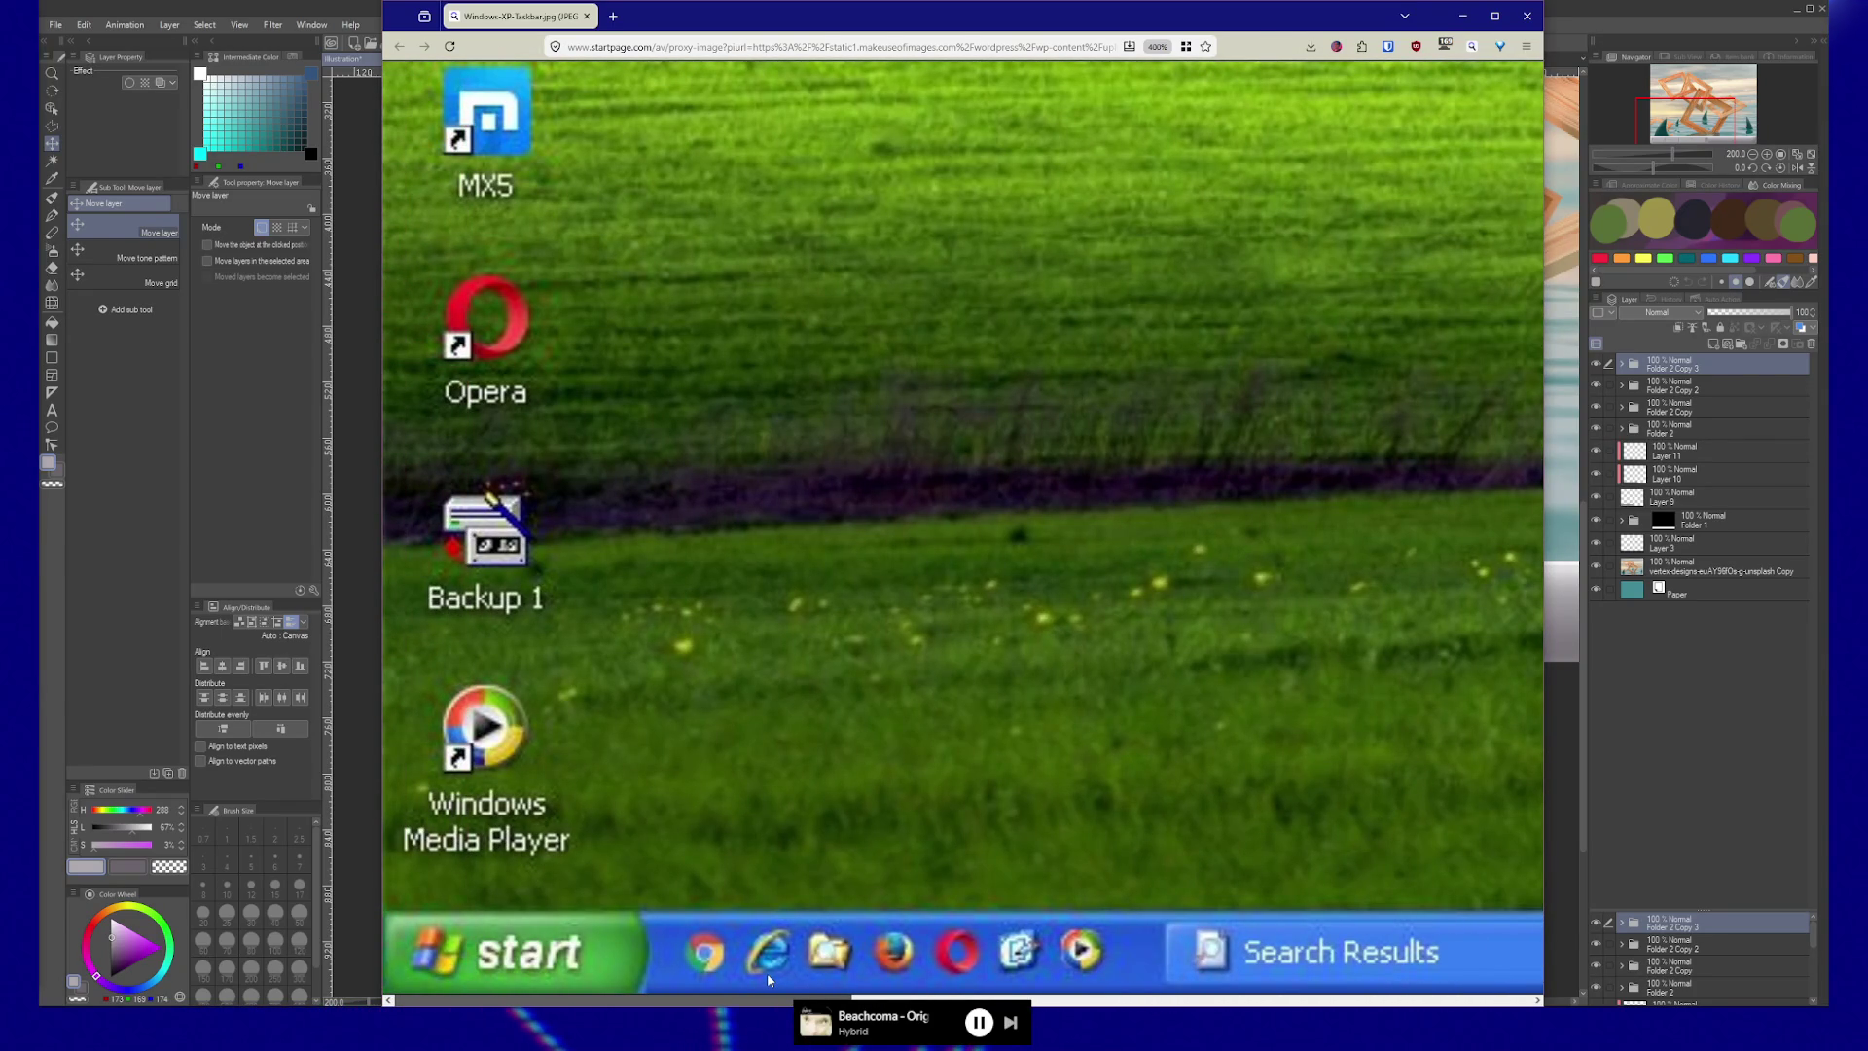
pyautogui.hscroll(2, 789, 980)
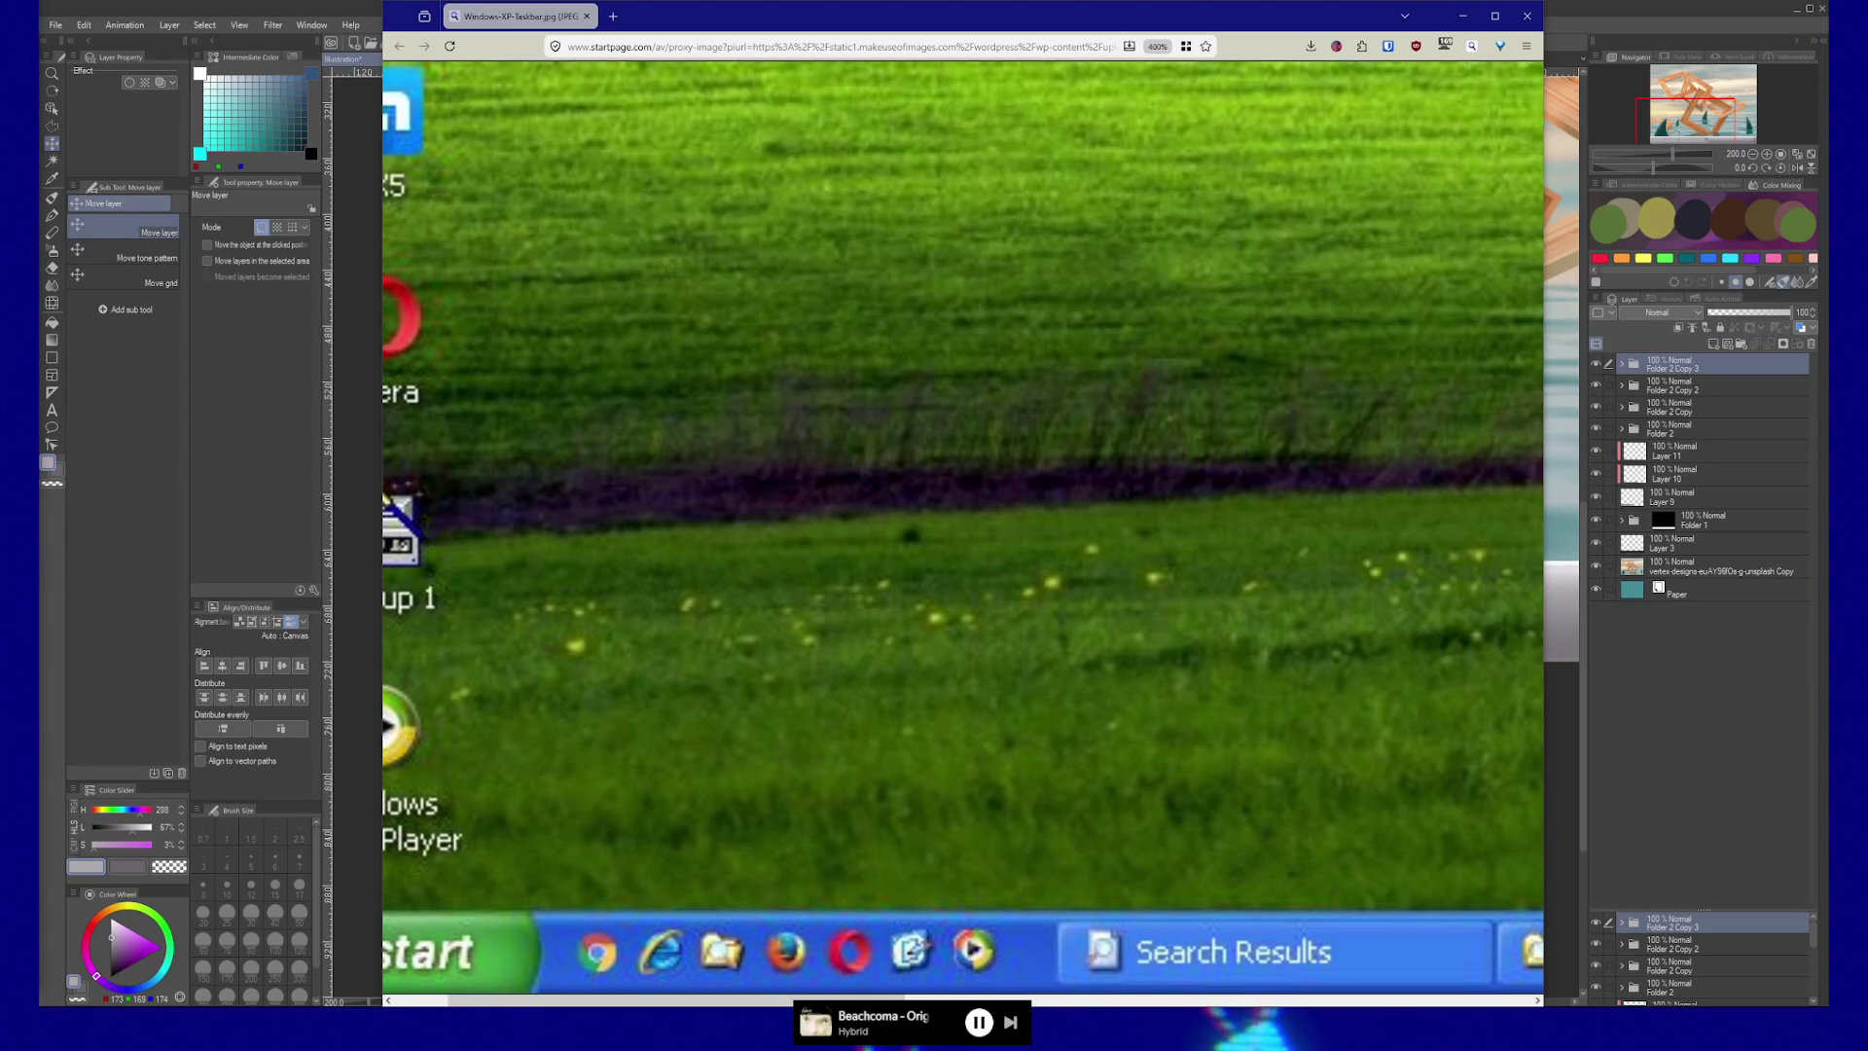
pyautogui.click(1686, 6)
pyautogui.click(52, 72)
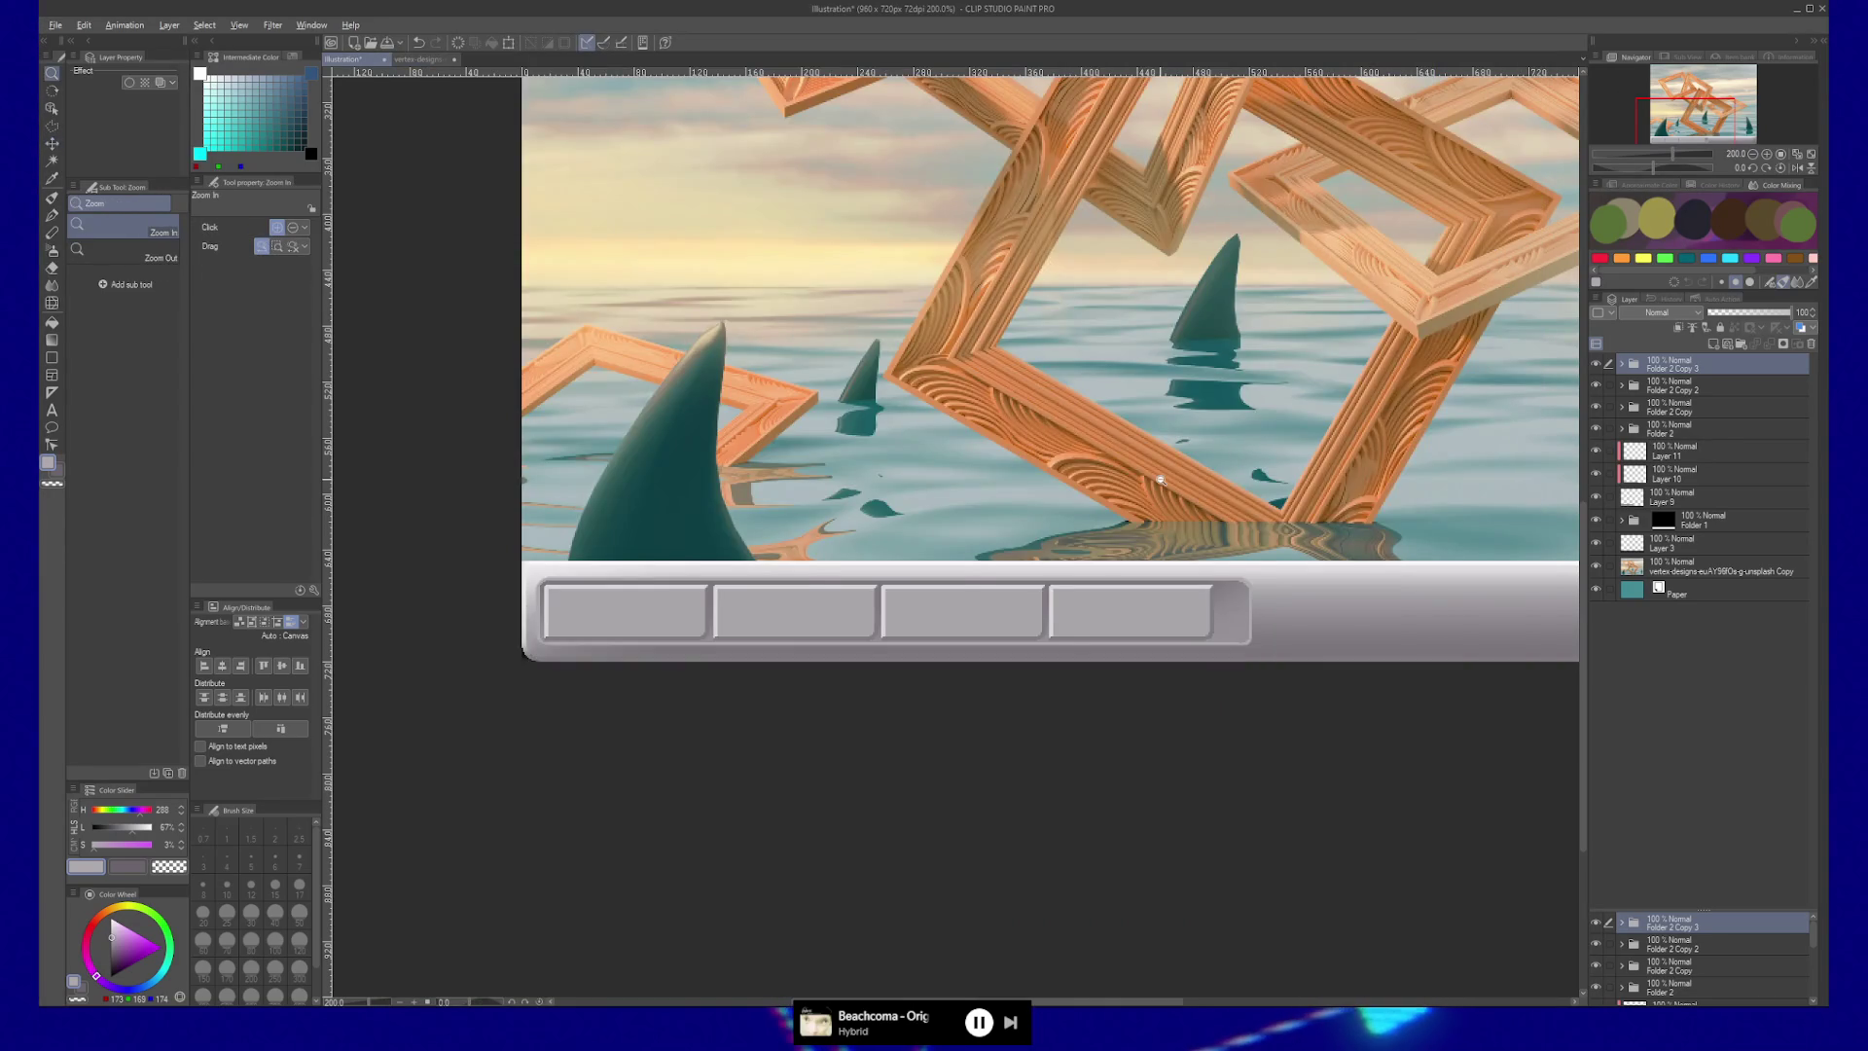
# Zoom to 150% on the taskbar and slightly shrink the original Folder 2 button.
pyautogui.keyDown('alt'); pyautogui.click(1196, 480); pyautogui.keyUp('alt')
pyautogui.click(1131, 601)
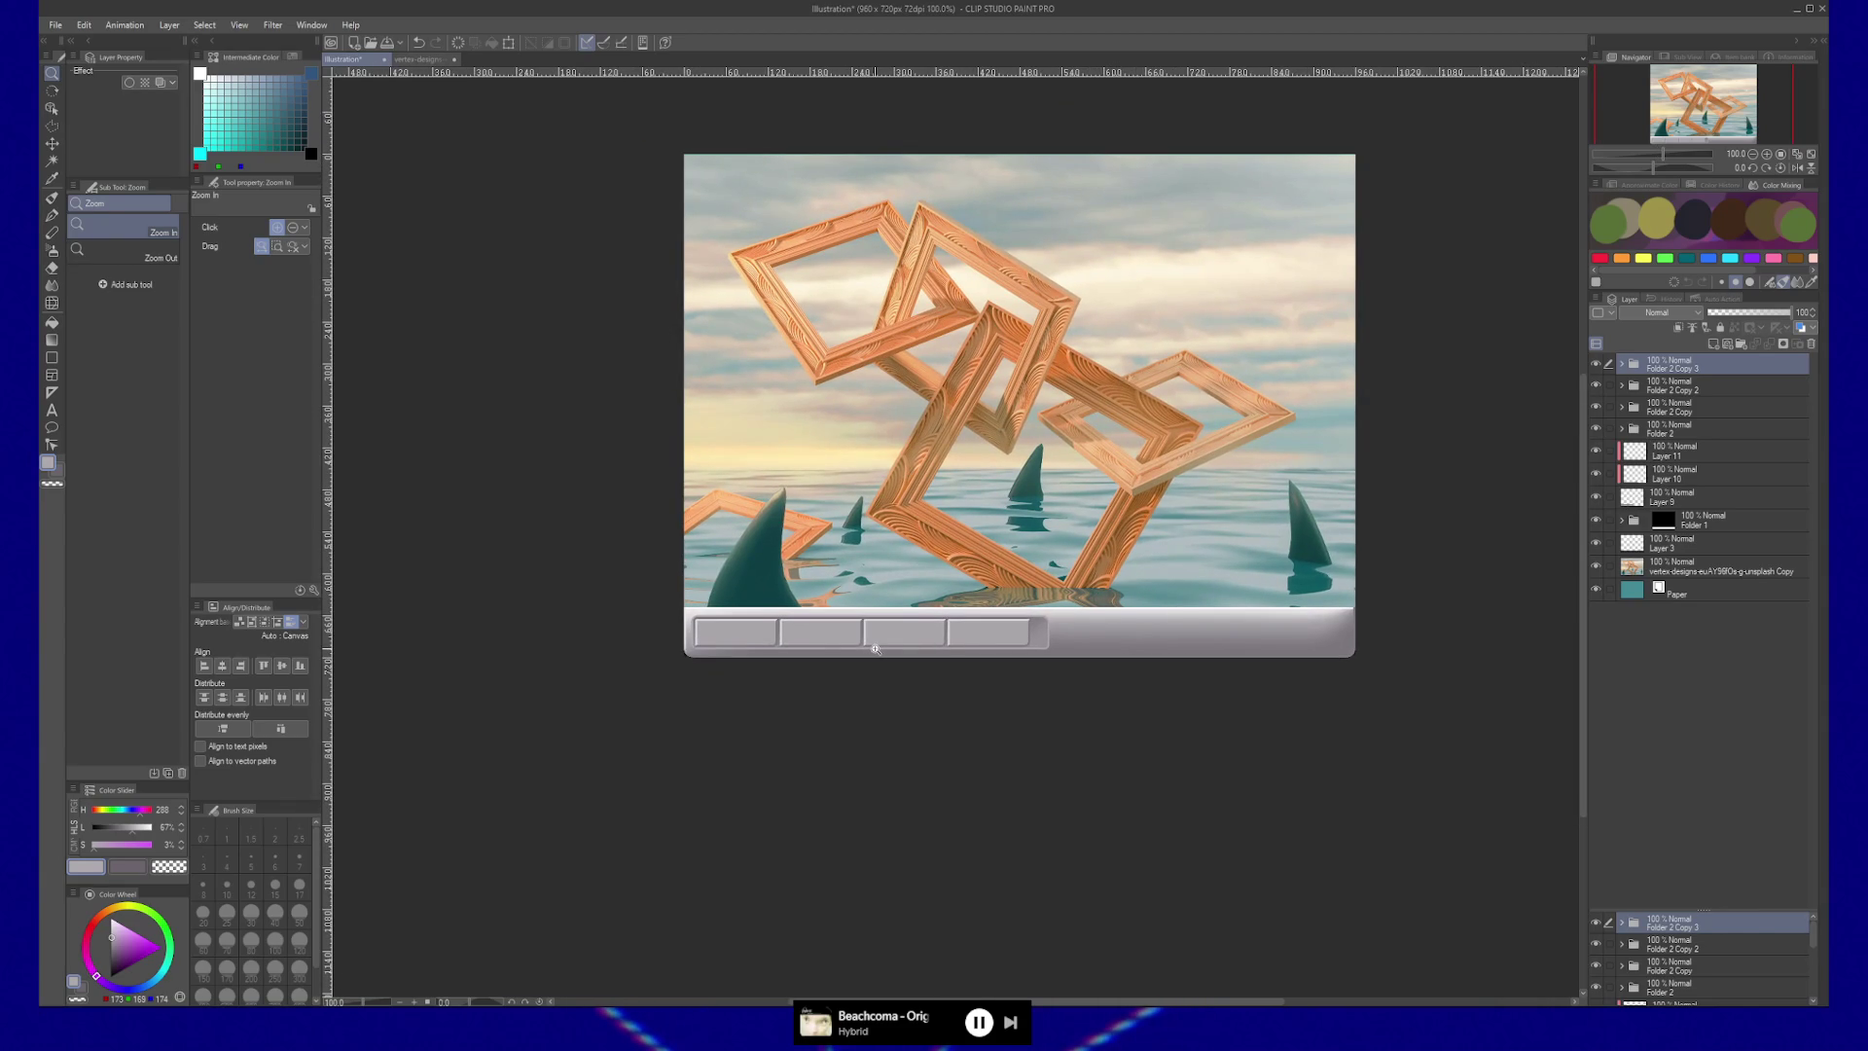
pyautogui.click(875, 648)
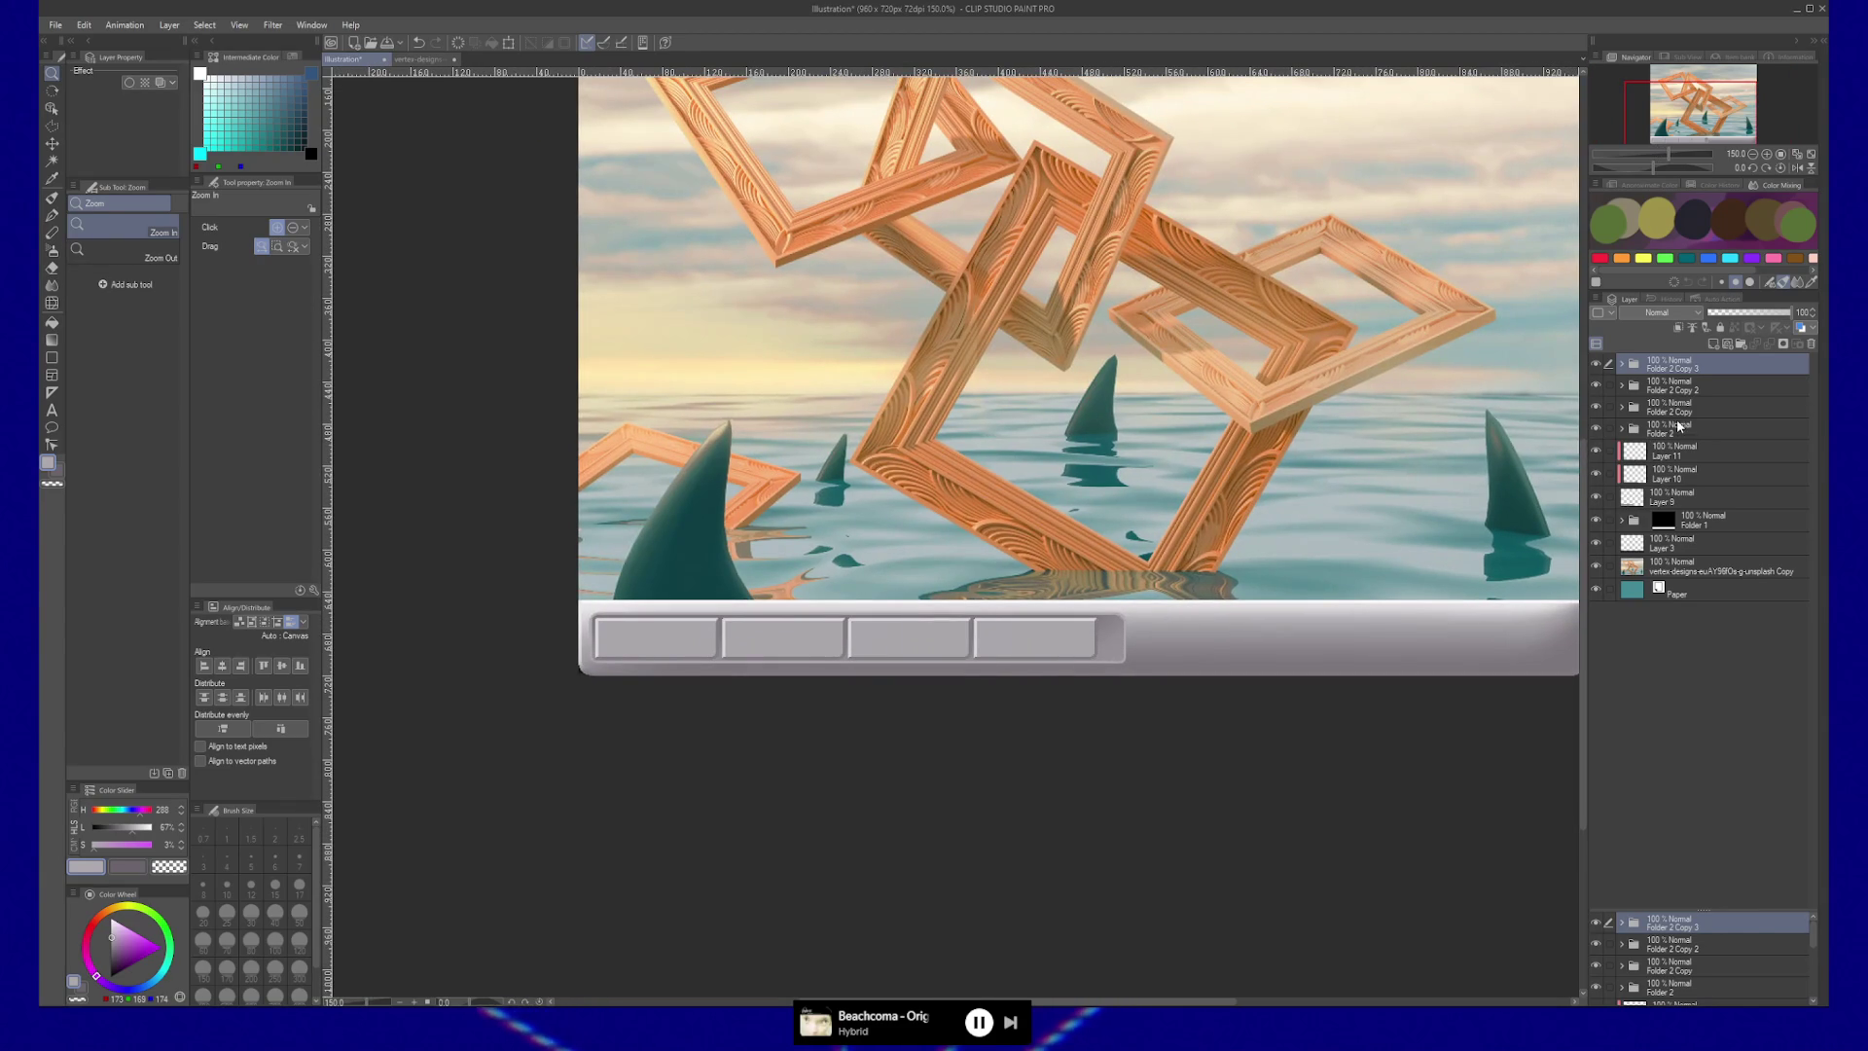
pyautogui.click(1677, 428)
pyautogui.hotkey('ctrl', 't')
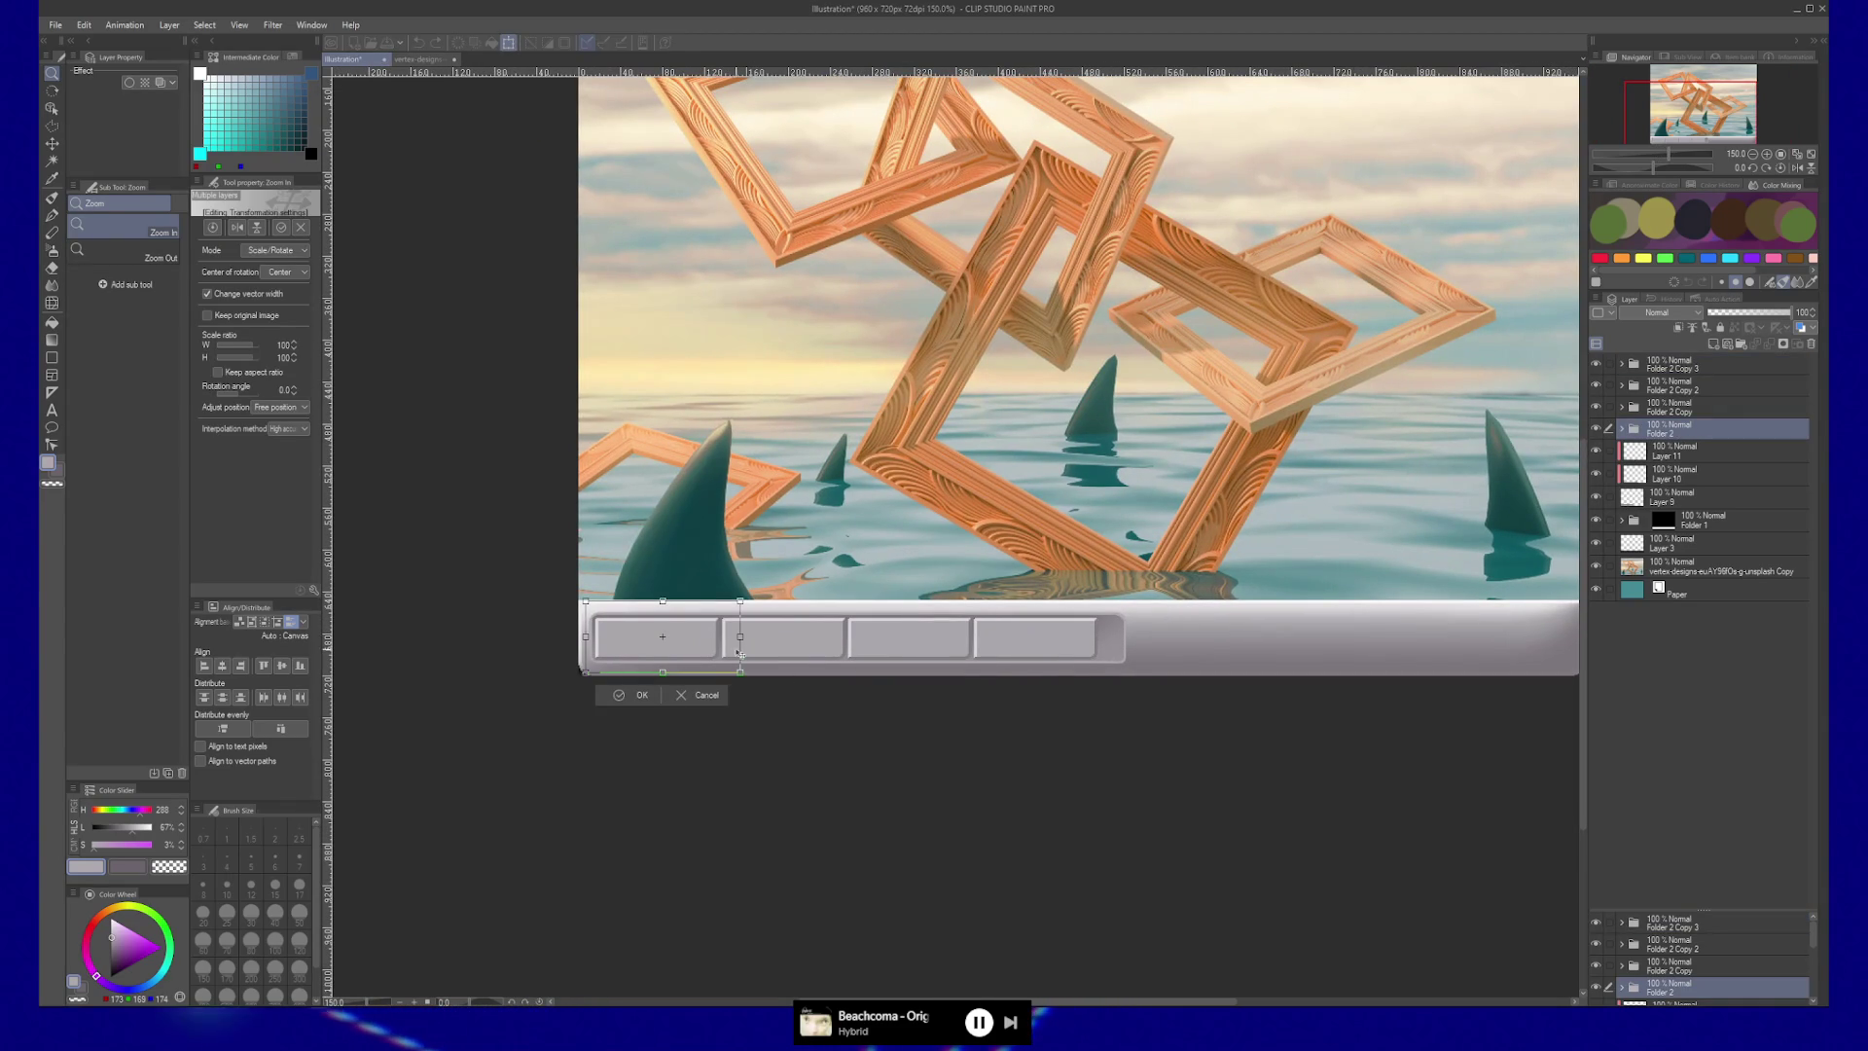
pyautogui.moveTo(739, 671); pyautogui.dragTo(734, 668)
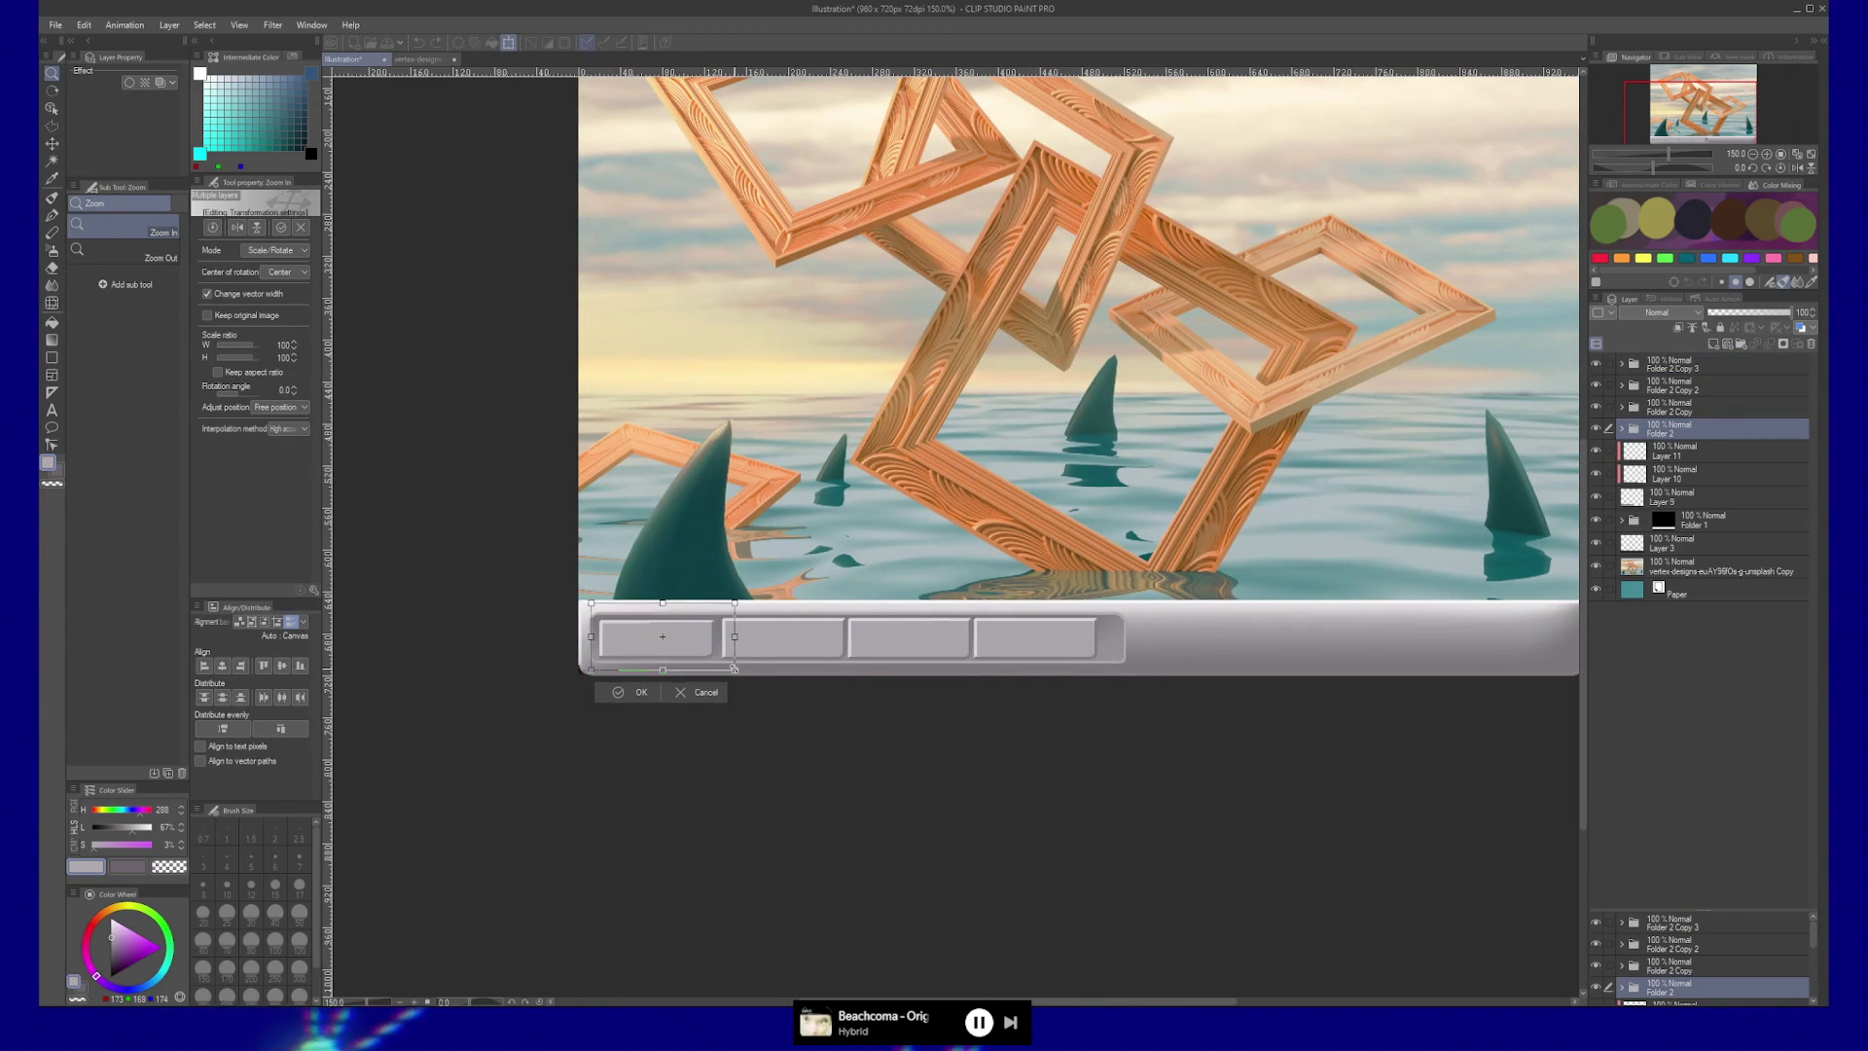
pyautogui.press('Return')
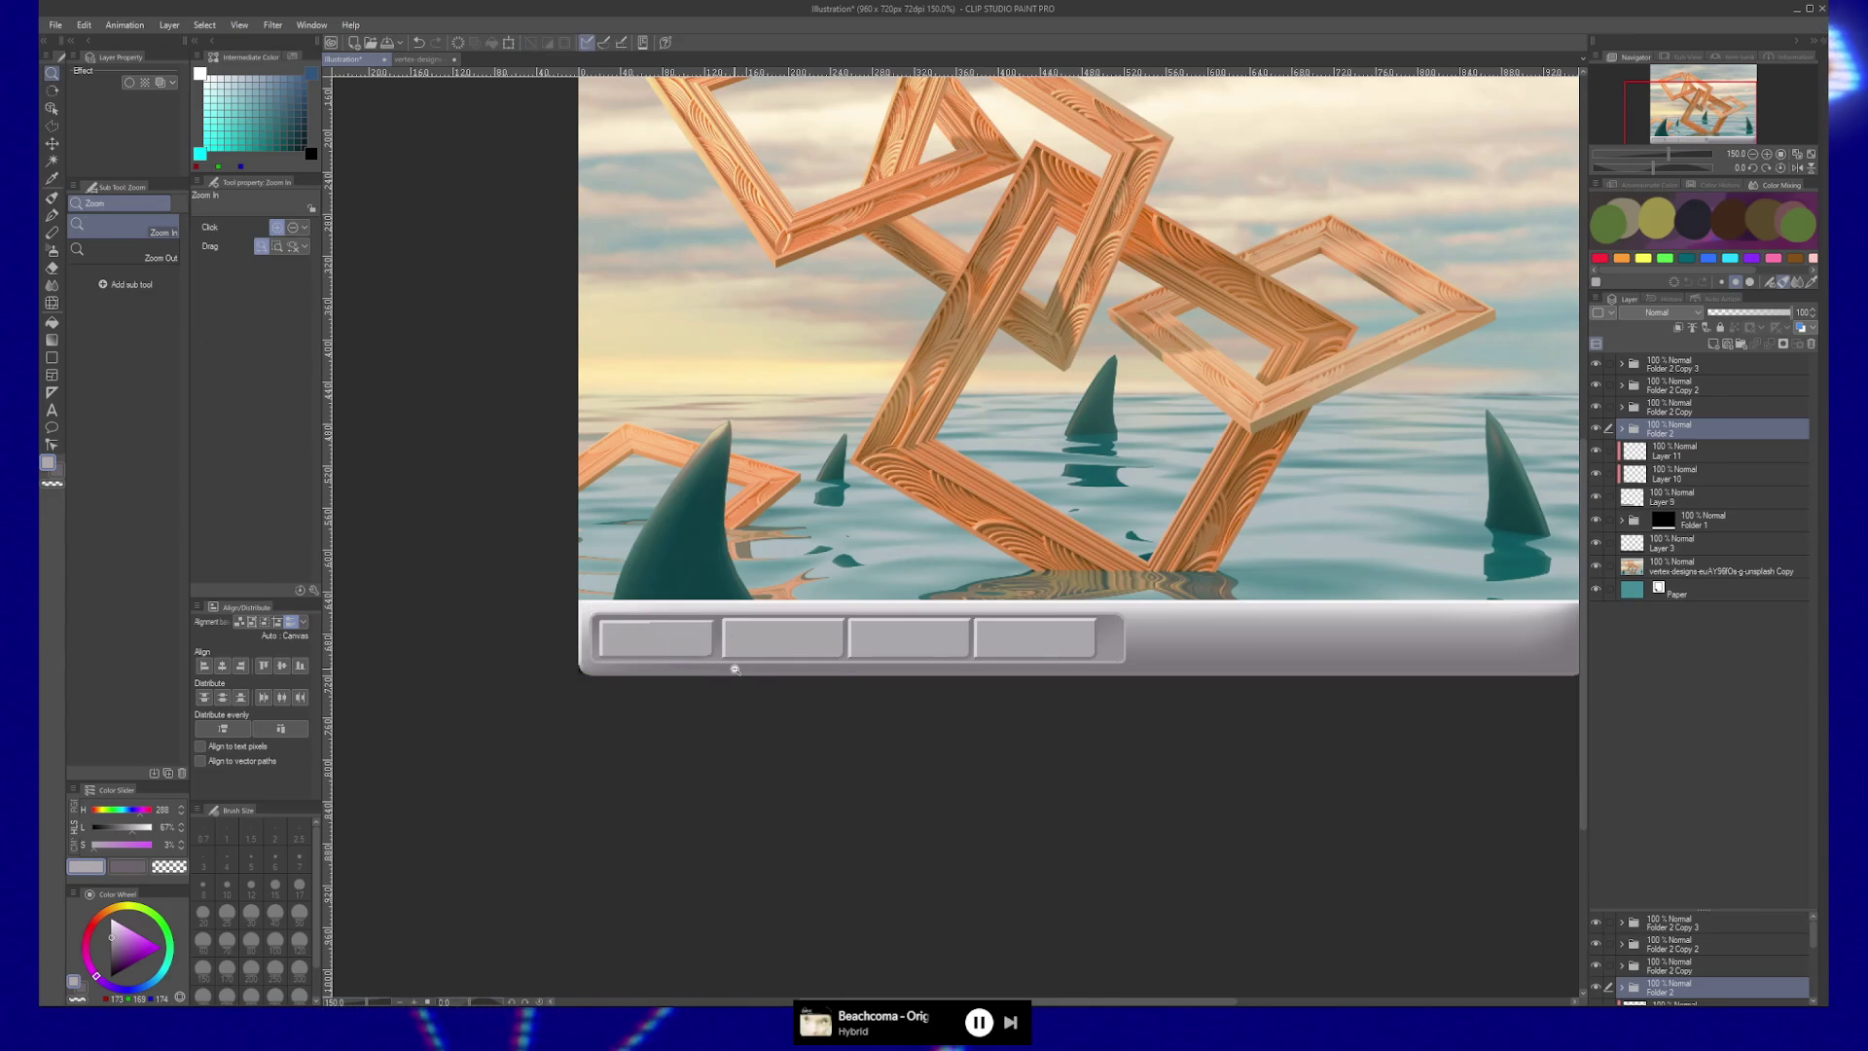
# Scale Layers 11, 10 and 9 wider and taller, shifted slightly right.
pyautogui.click(1670, 451)
pyautogui.keyDown('shift'); pyautogui.click(1668, 498); pyautogui.keyUp('shift')
pyautogui.hotkey('ctrl', 't')
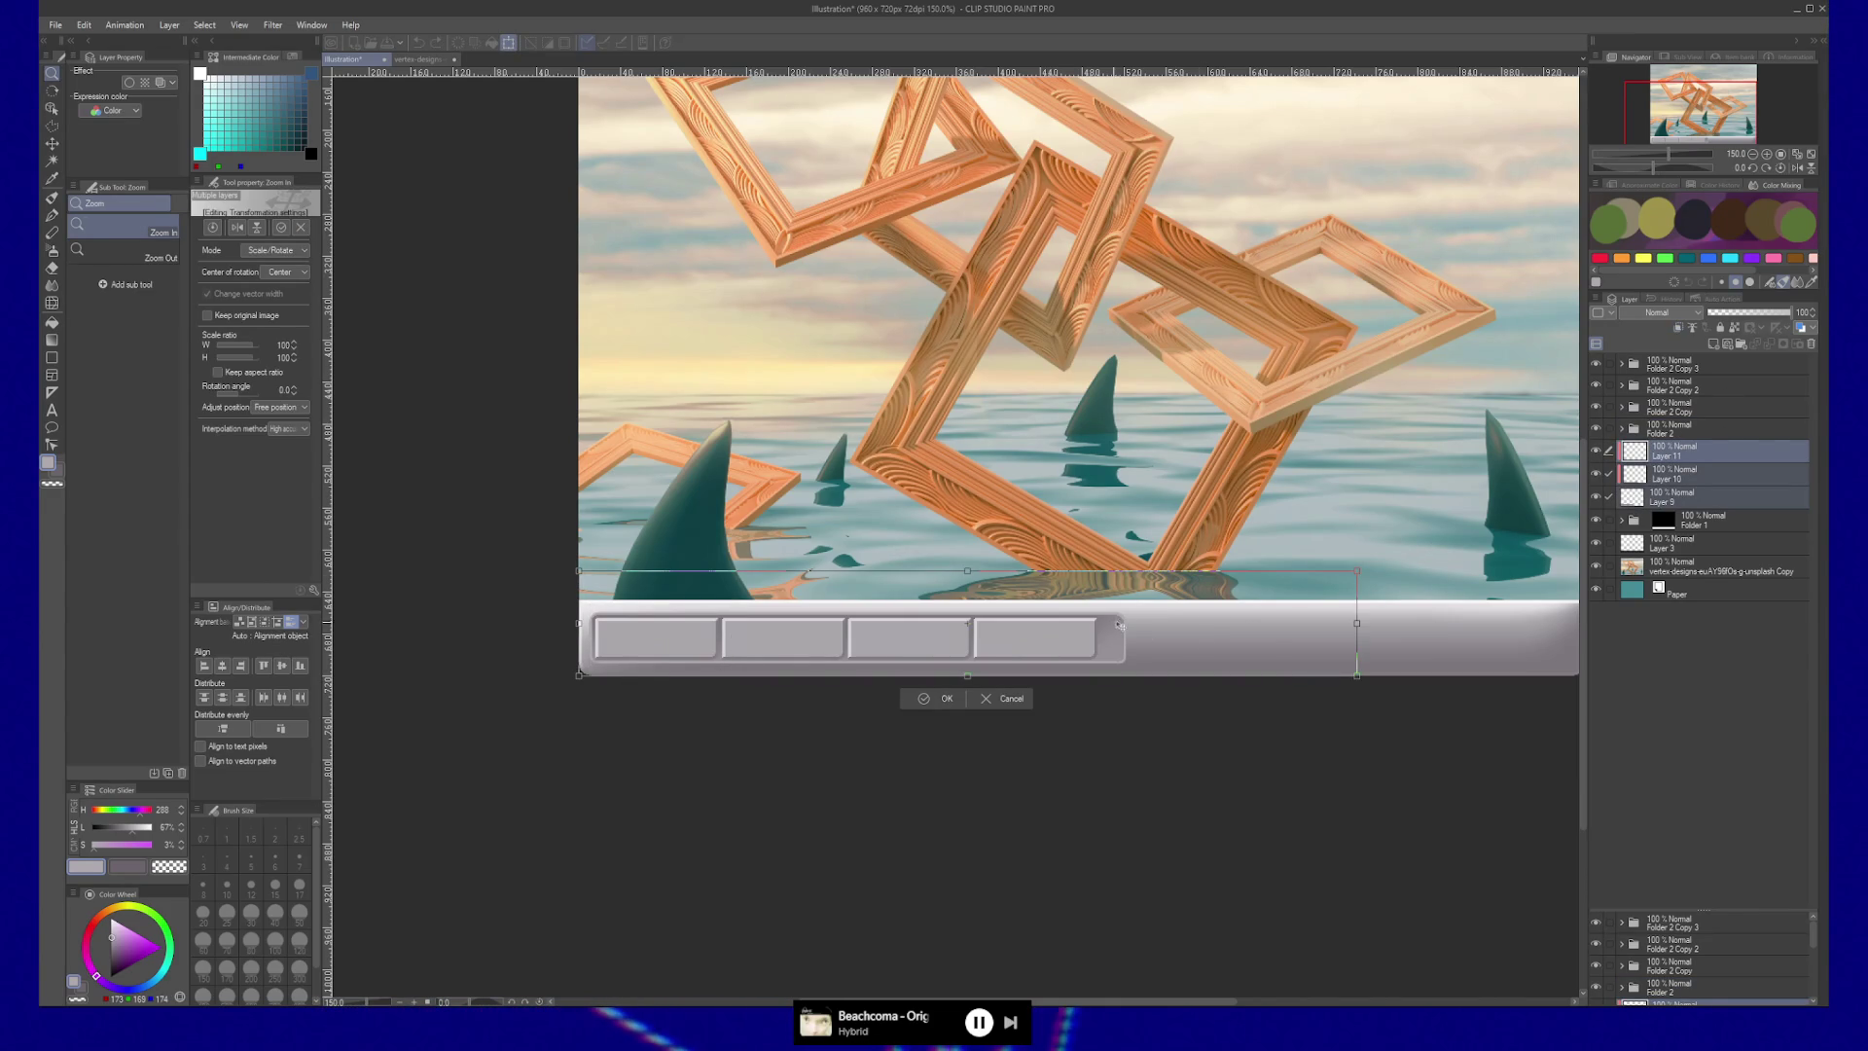
pyautogui.moveTo(1359, 620); pyautogui.dragTo(1382, 622)
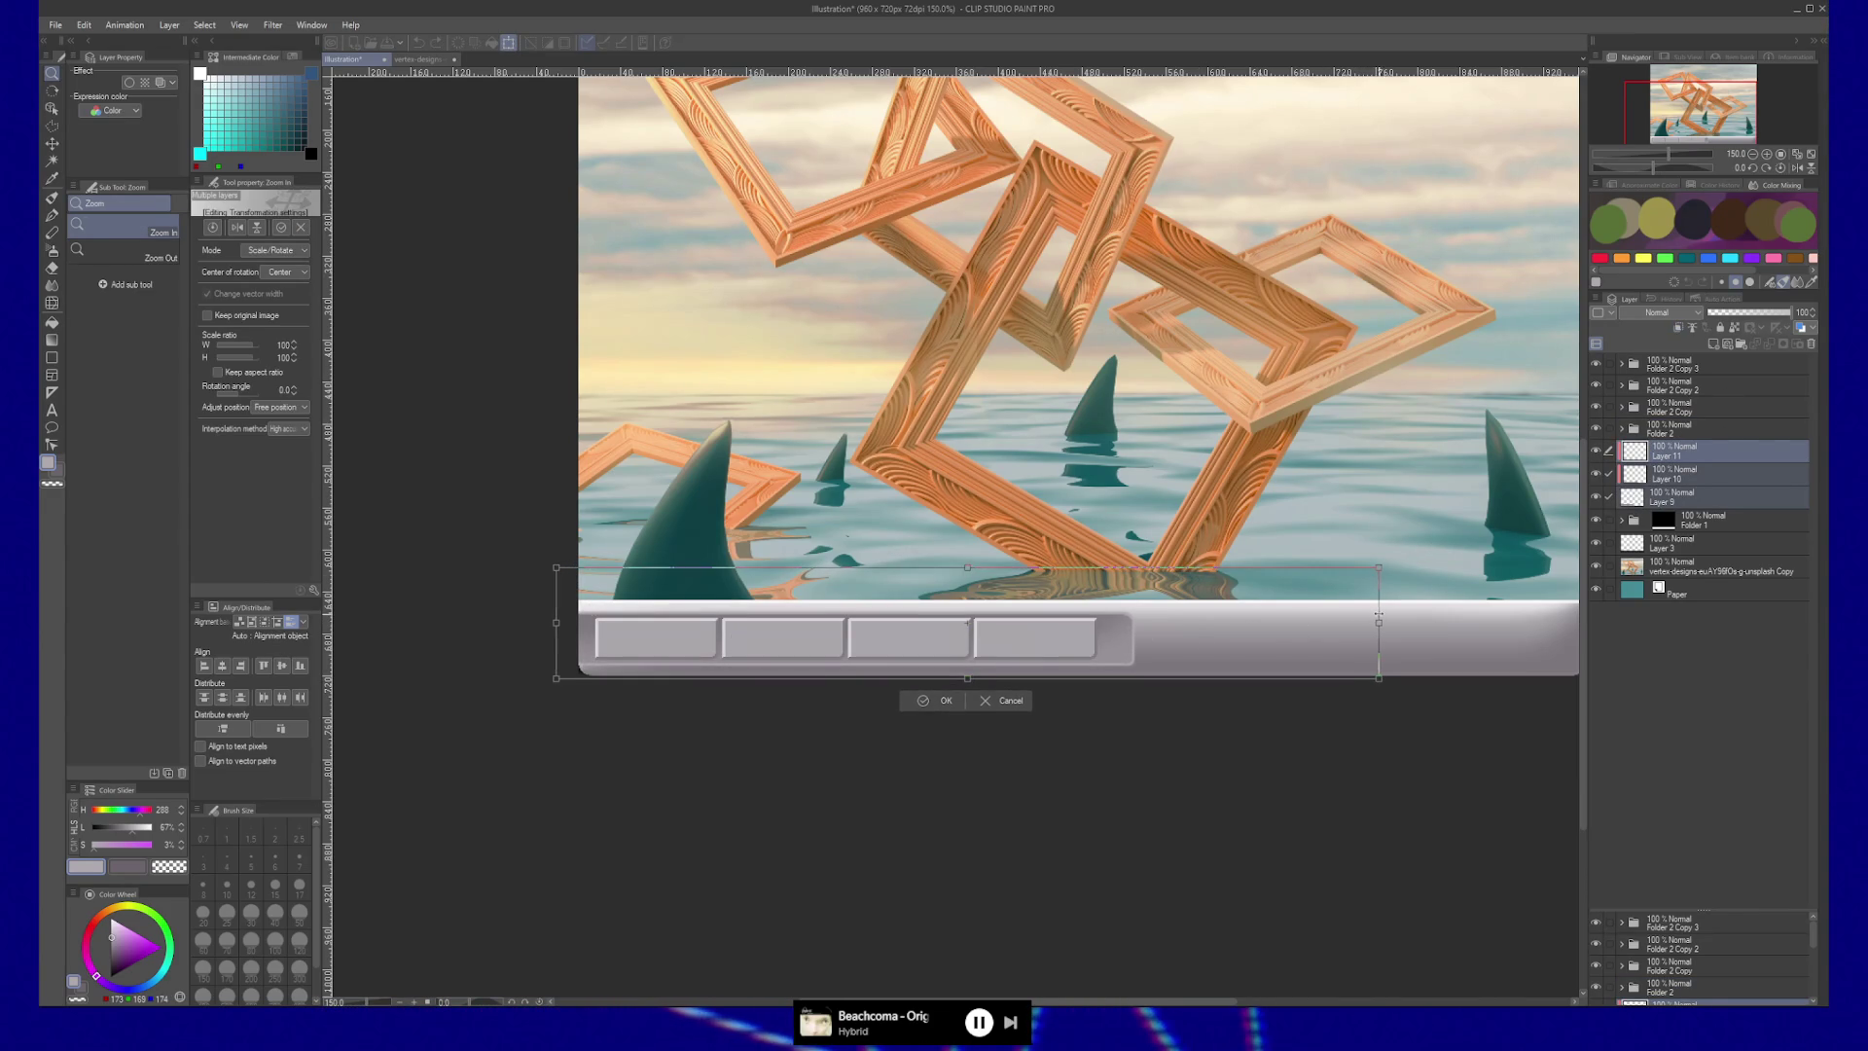
pyautogui.moveTo(1125, 628); pyautogui.dragTo(1146, 630)
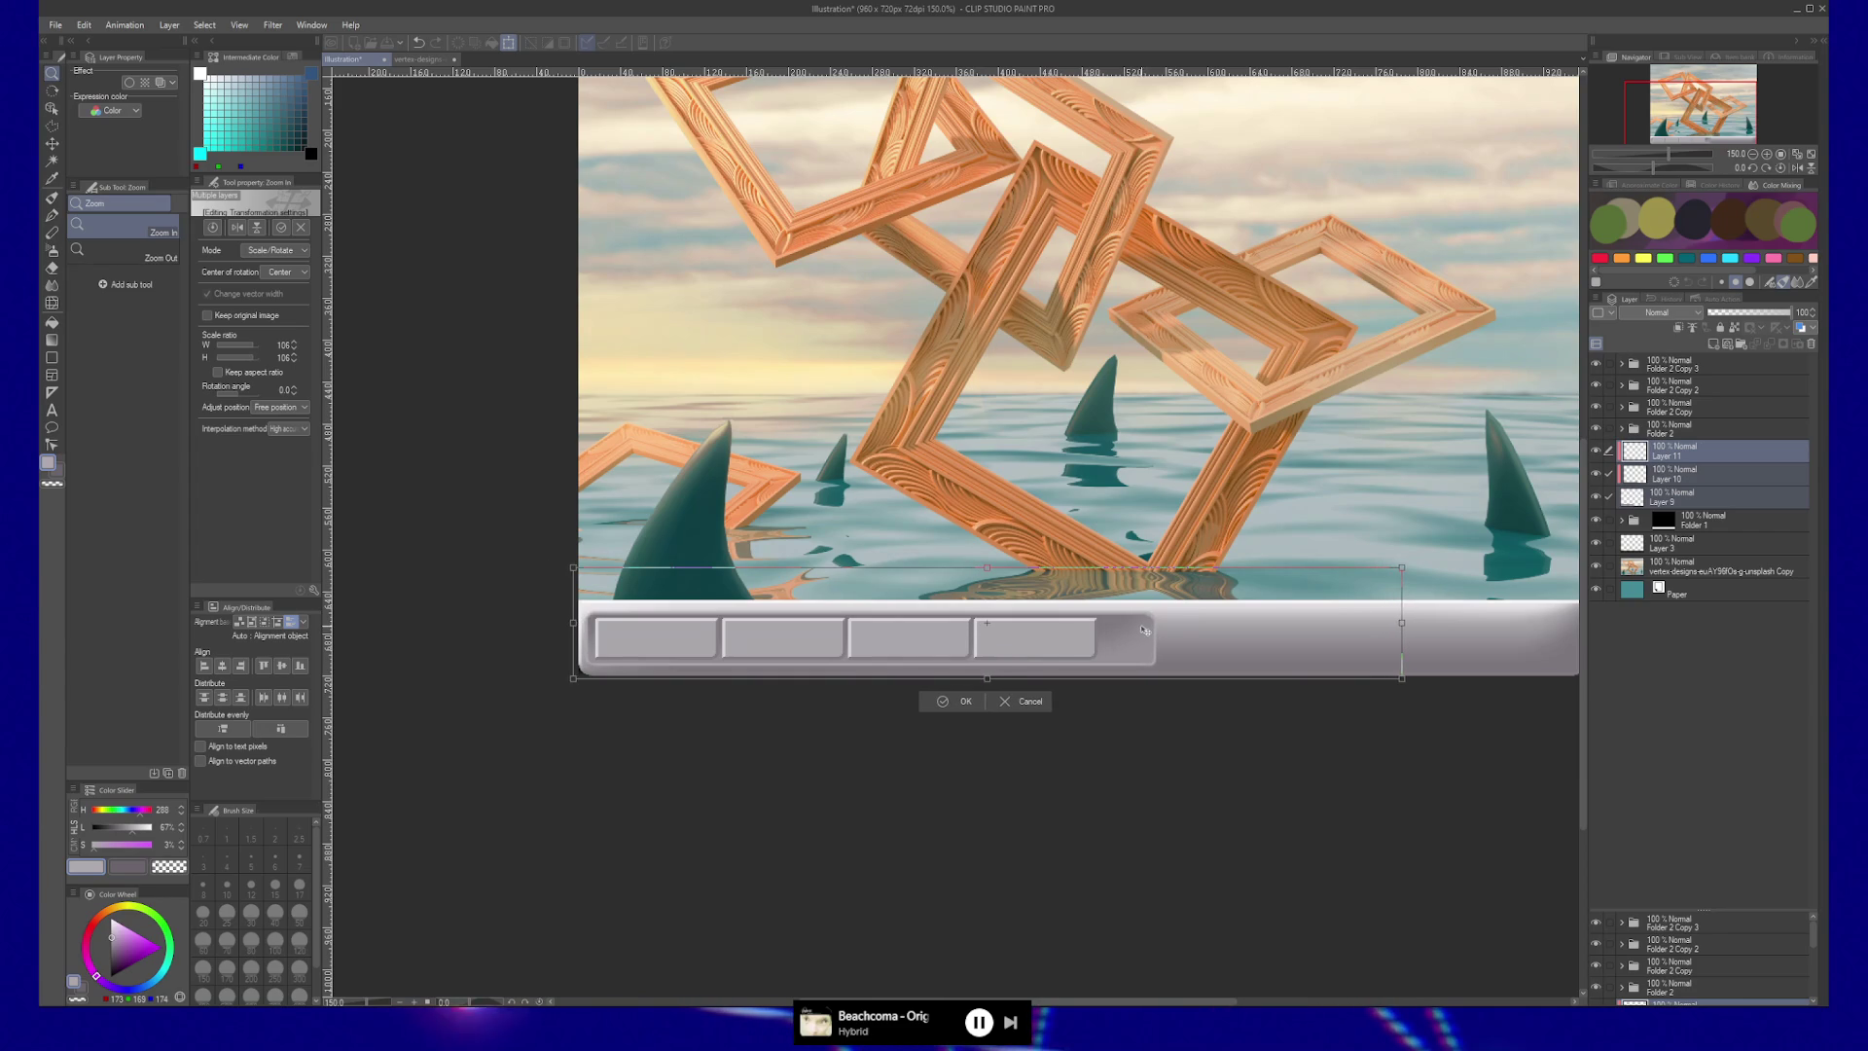
pyautogui.moveTo(988, 567); pyautogui.dragTo(988, 563)
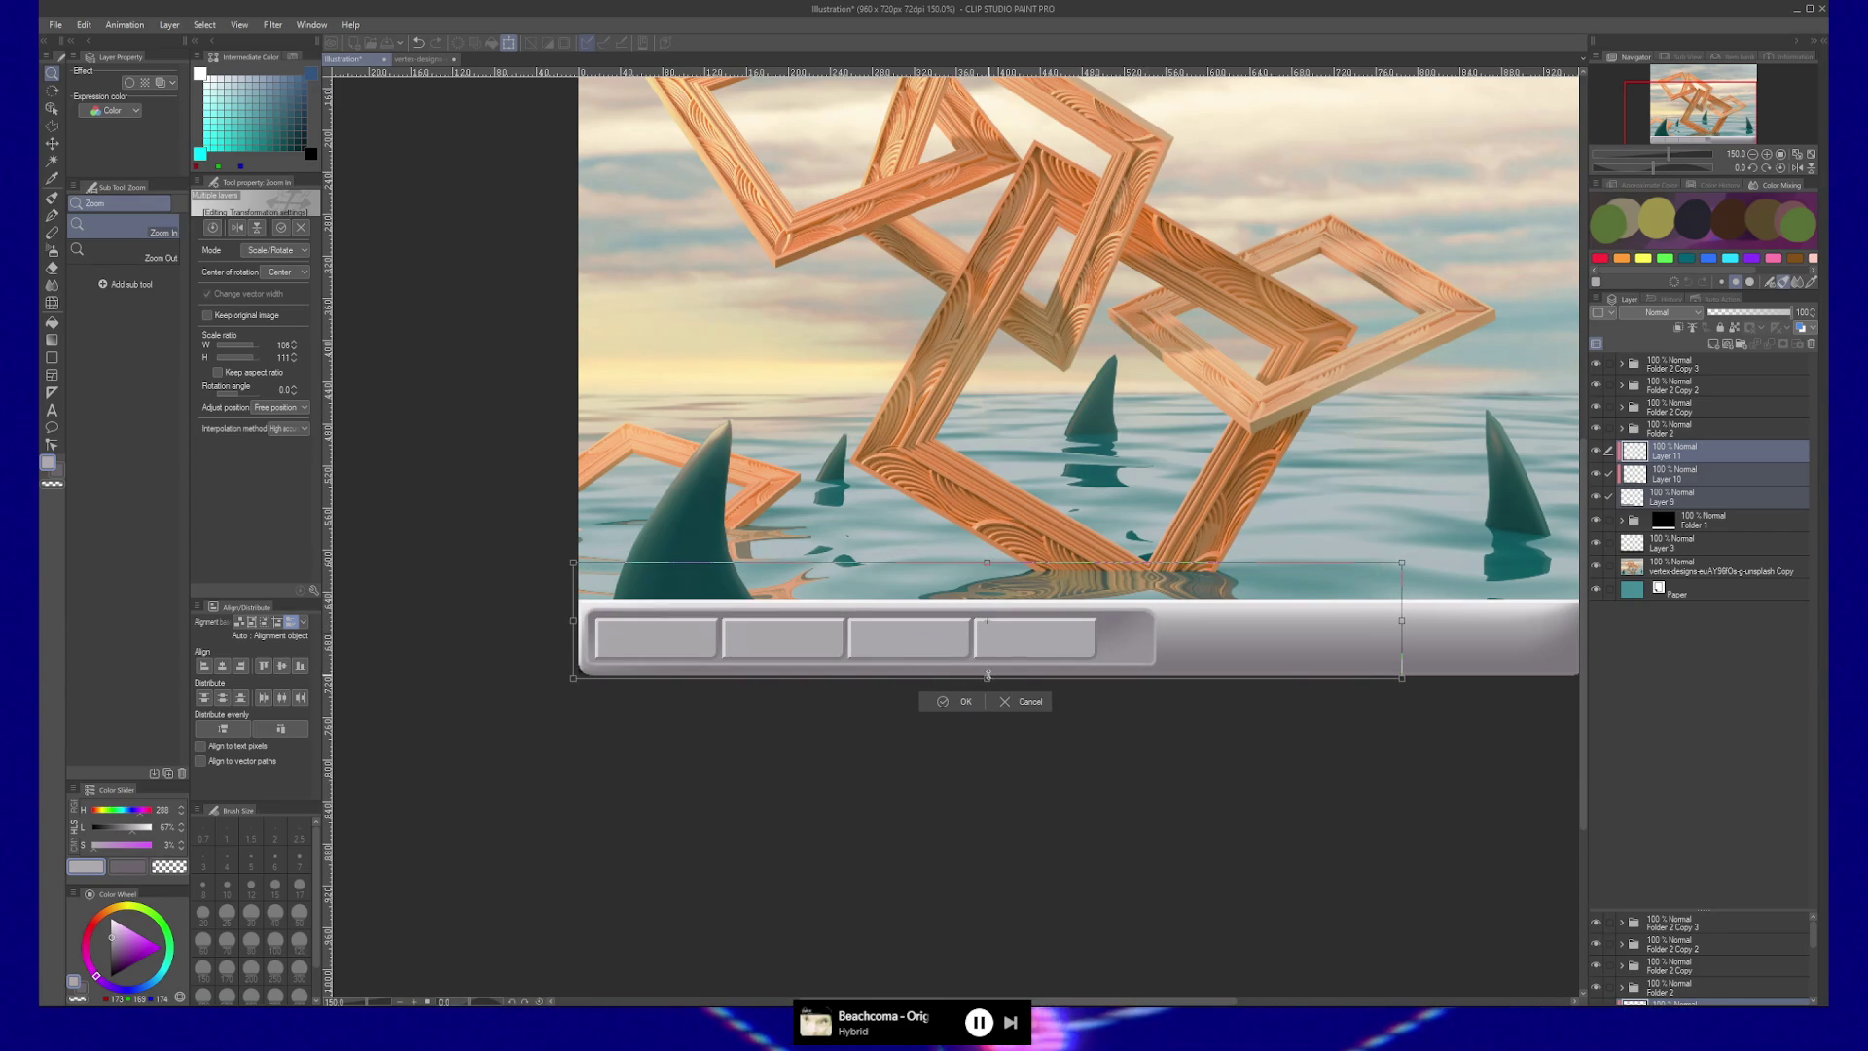
pyautogui.moveTo(988, 675); pyautogui.dragTo(988, 680)
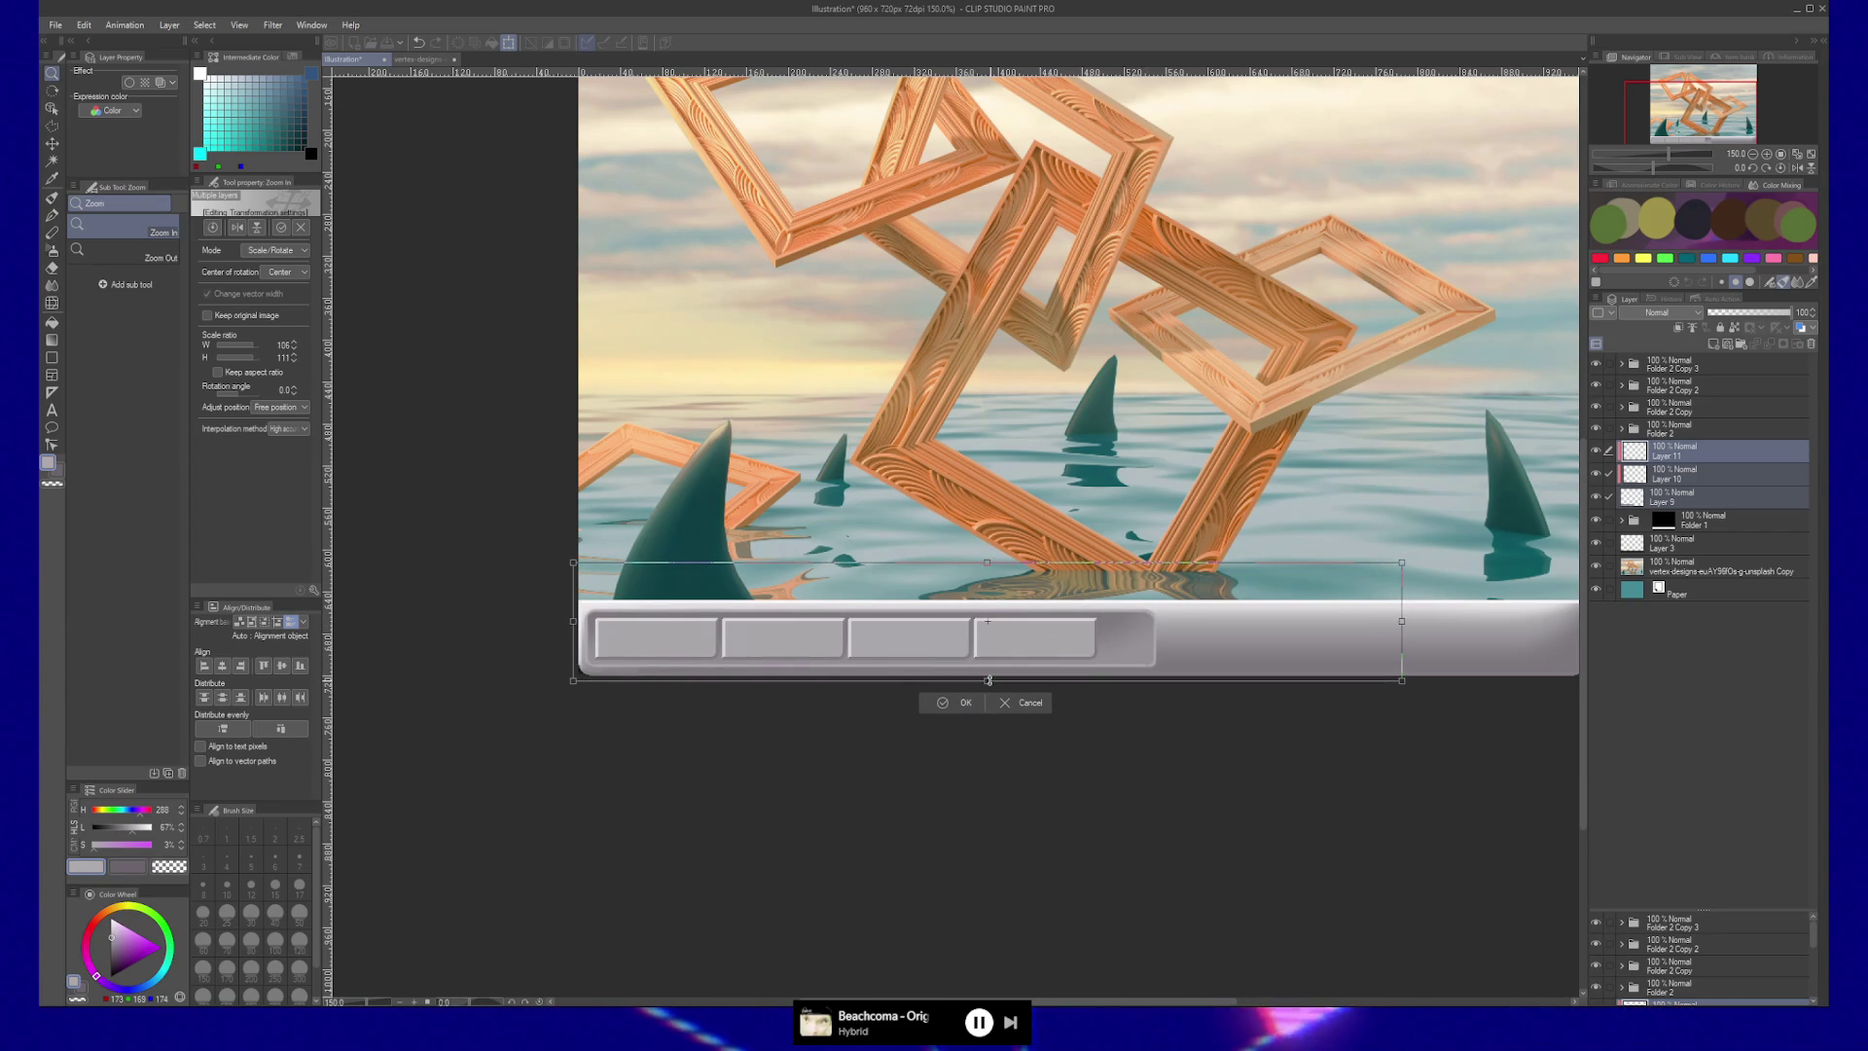
pyautogui.press('Return')
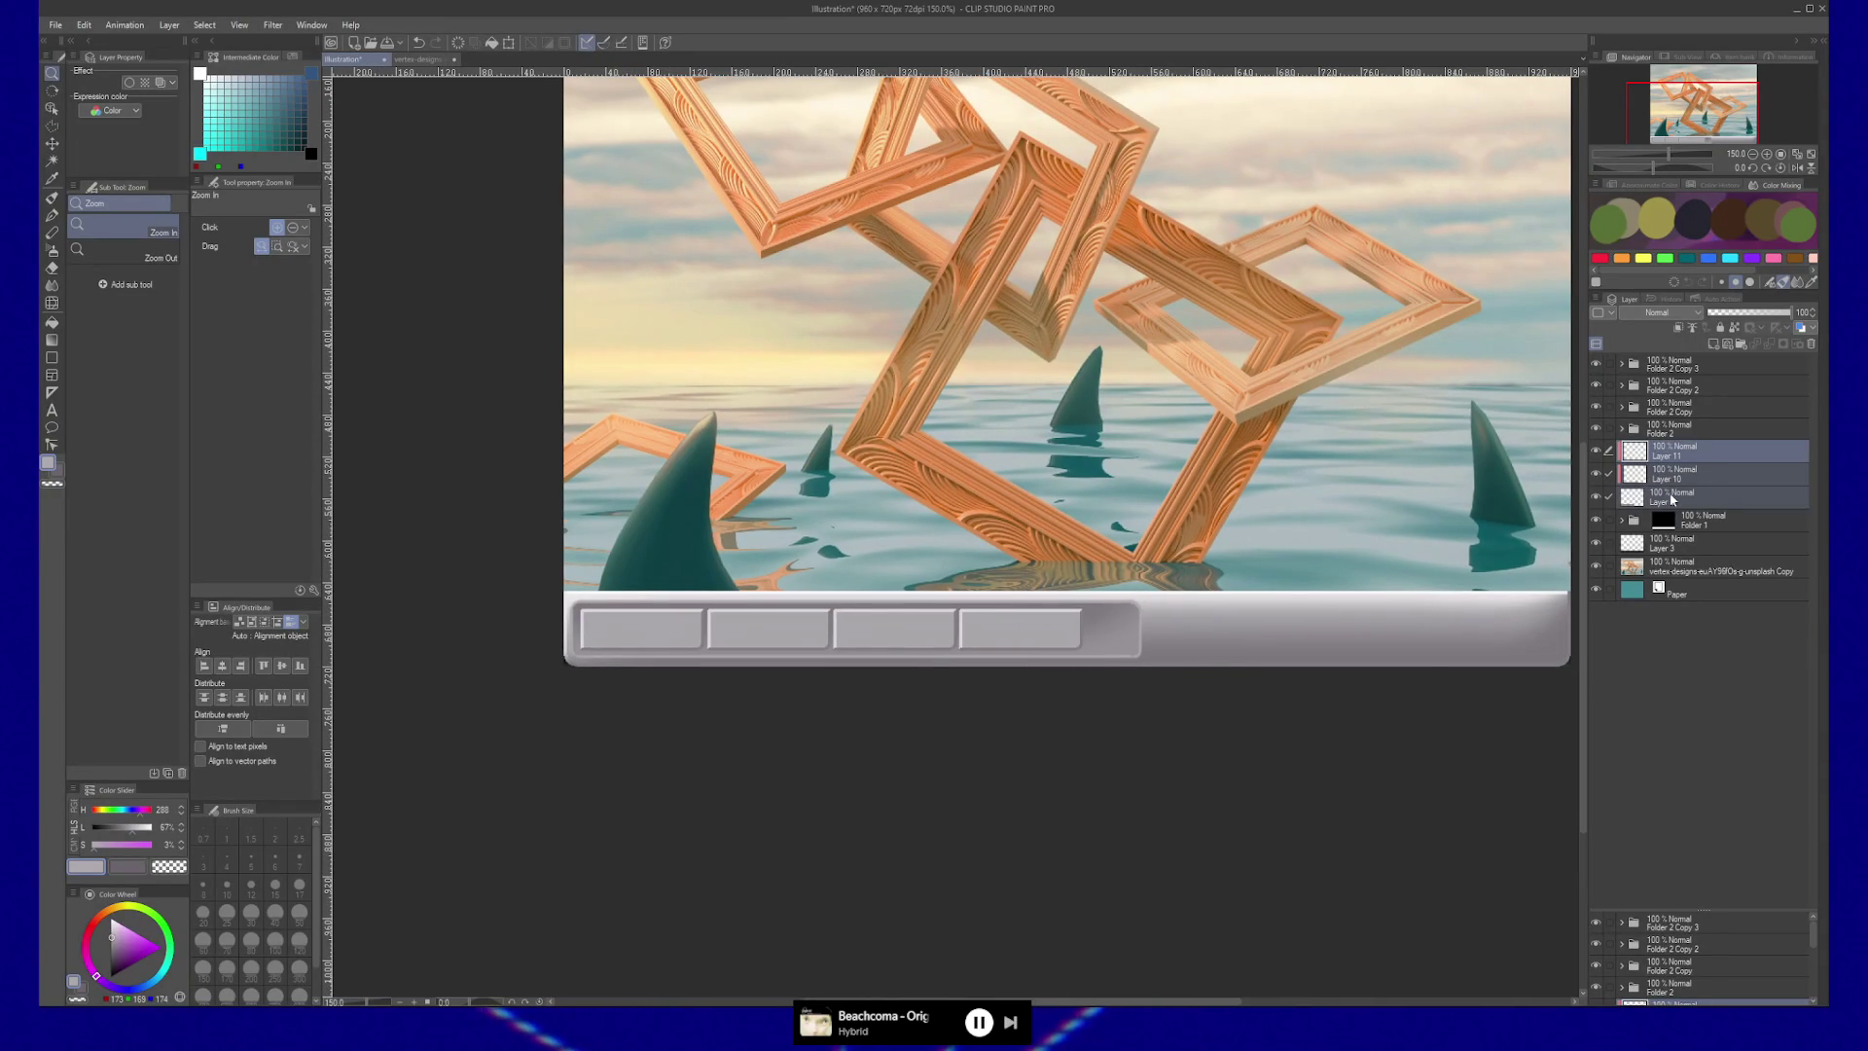
pyautogui.click(1671, 498)
pyautogui.click(1597, 498)
pyautogui.click(1596, 499)
pyautogui.click(1596, 475)
pyautogui.click(1597, 475)
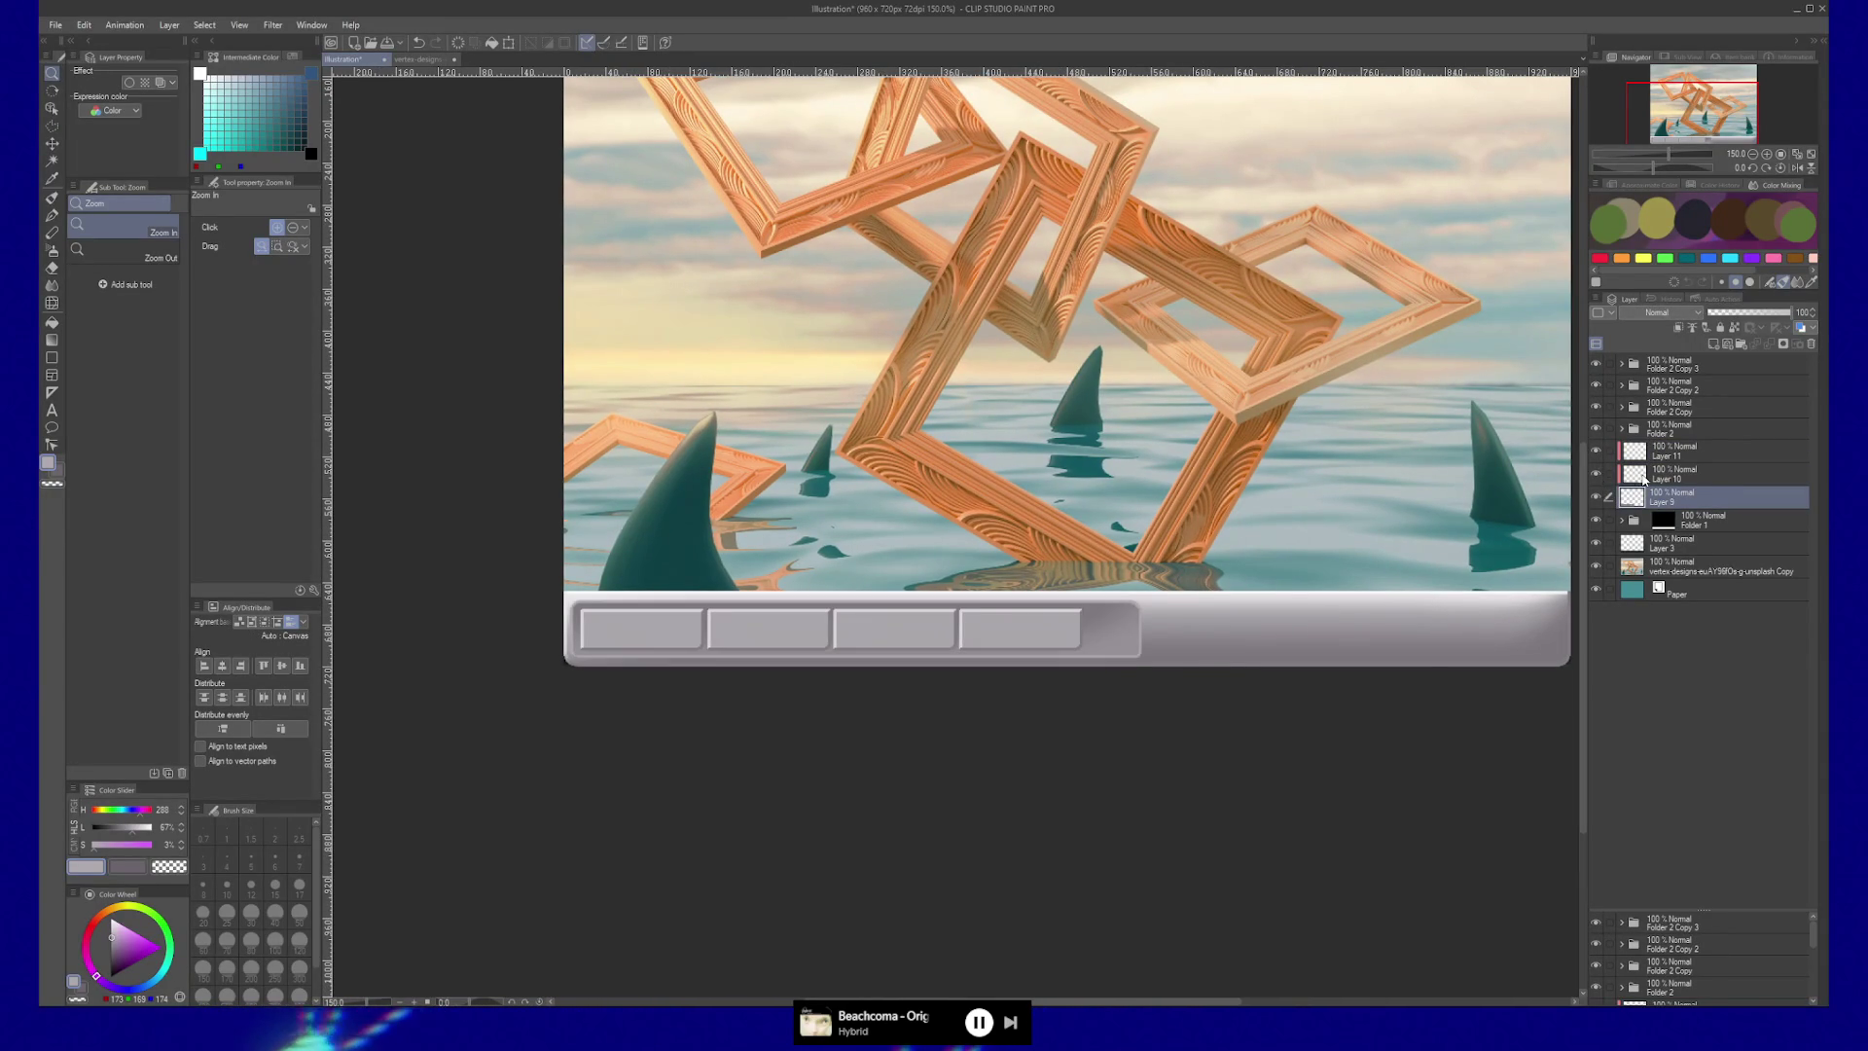
pyautogui.click(1672, 475)
pyautogui.press('b')
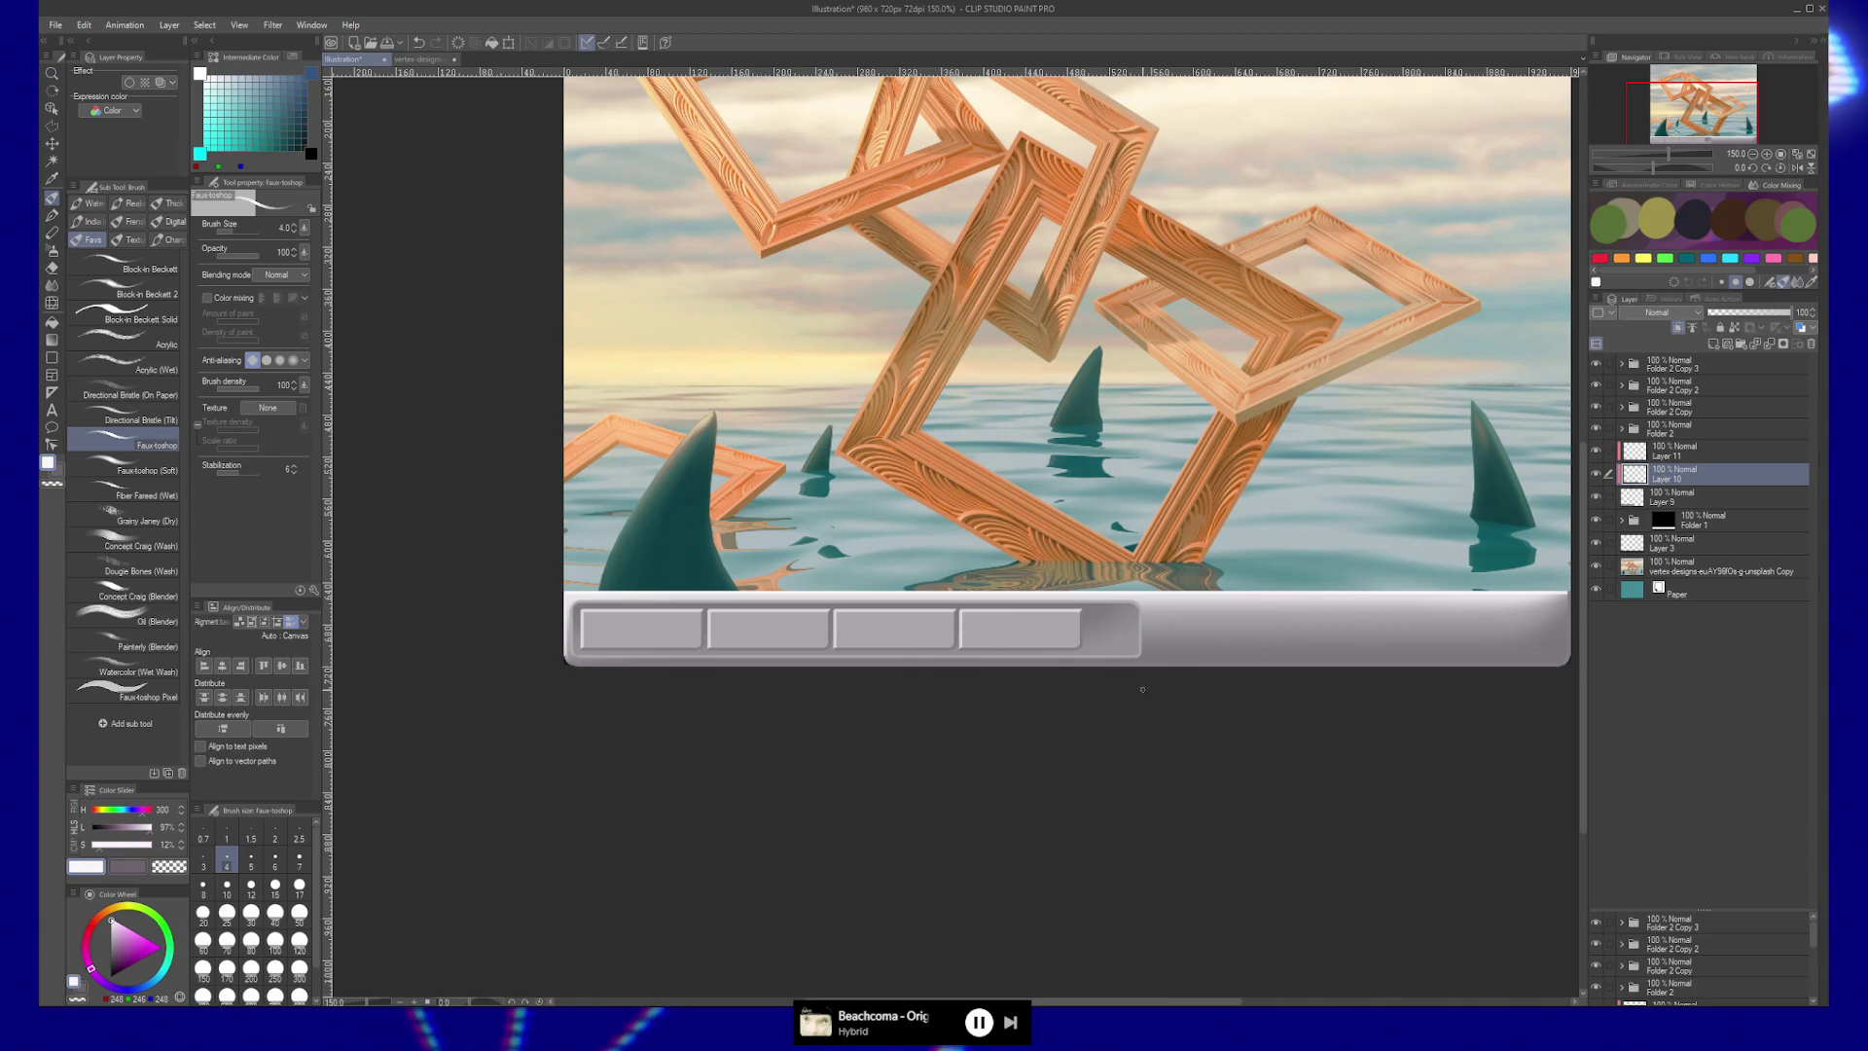
pyautogui.press('b')
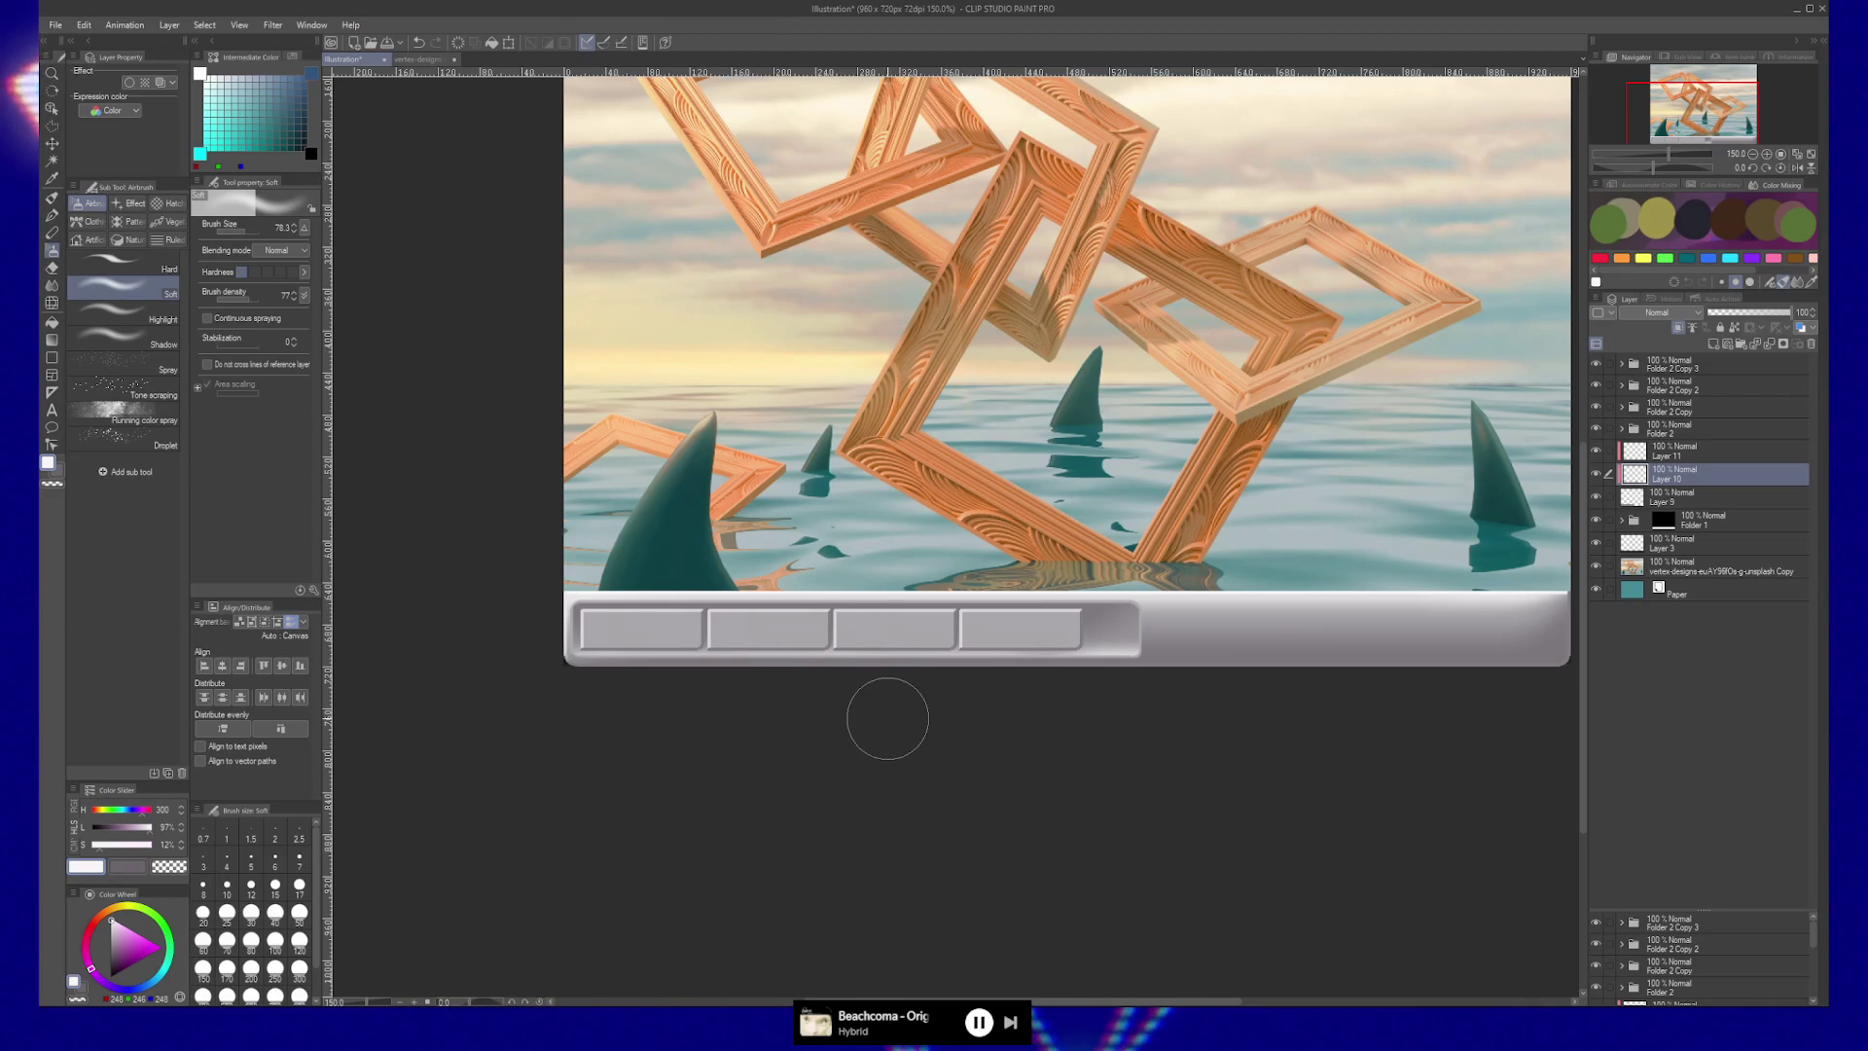
pyautogui.click(1622, 429)
pyautogui.click(1732, 451)
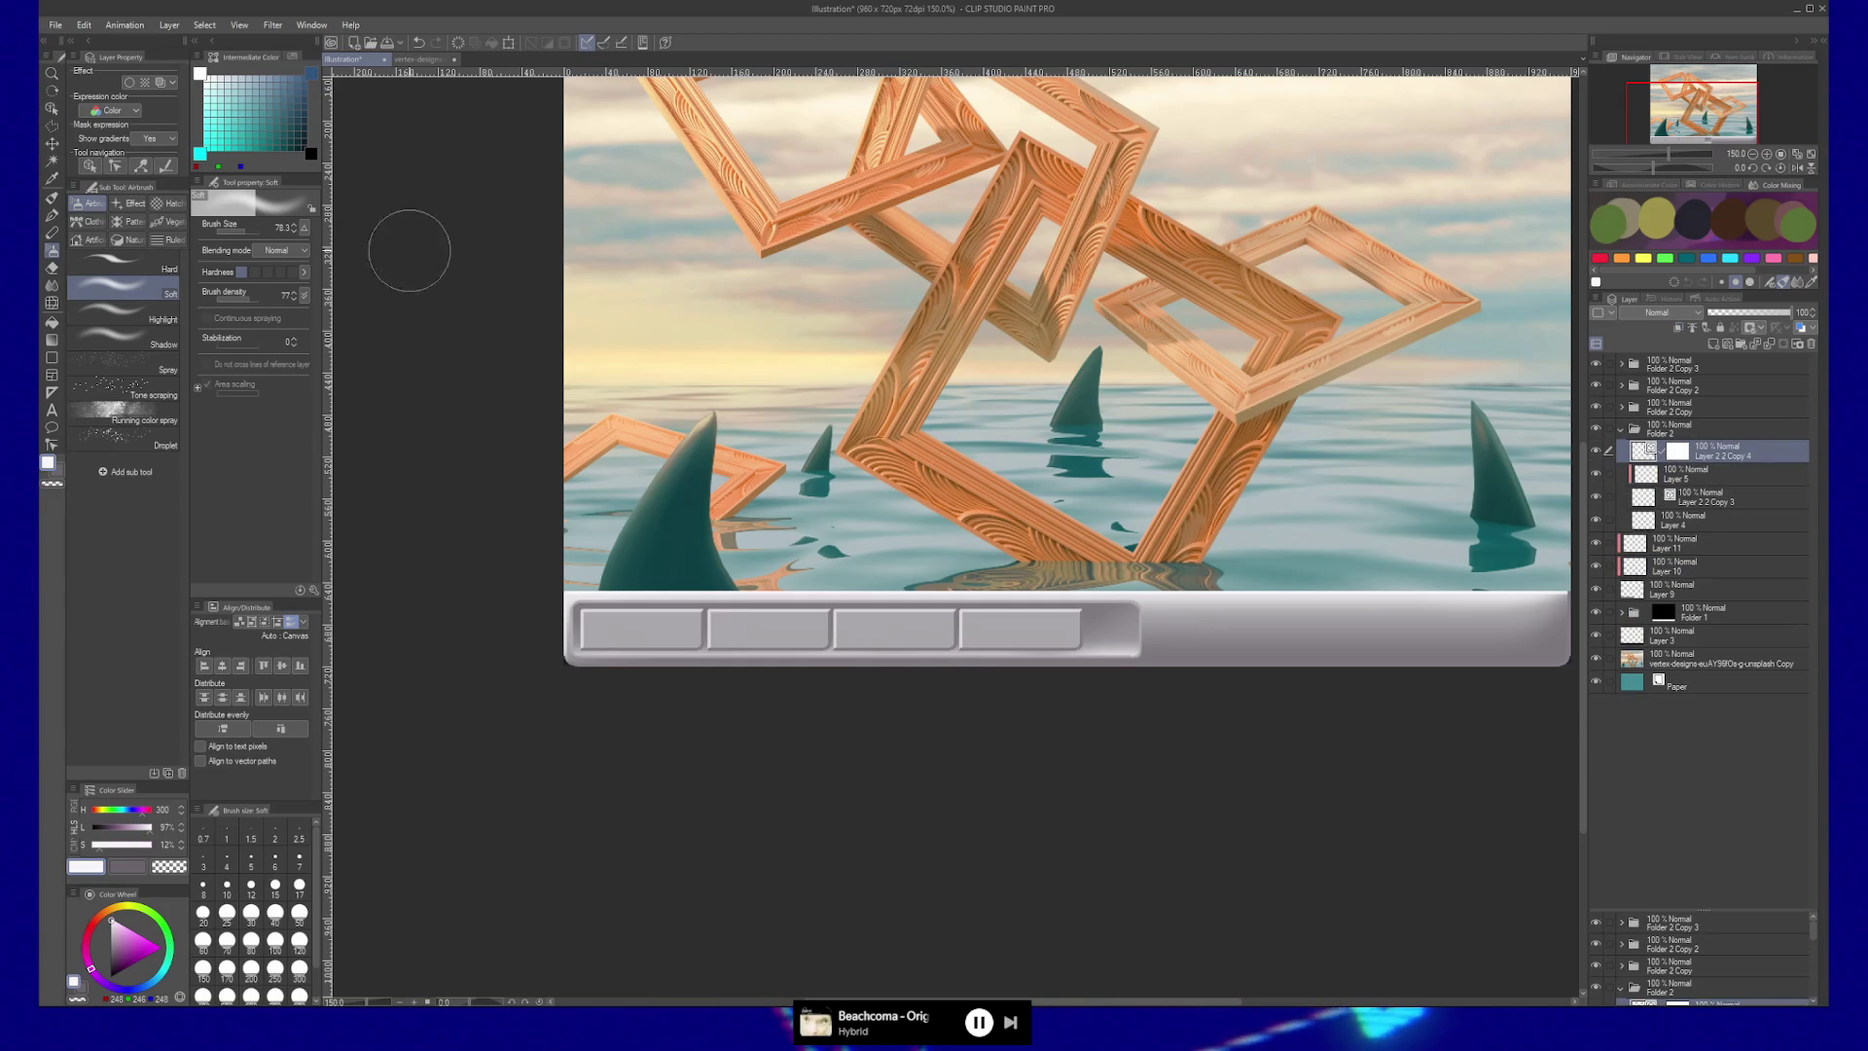
# Add 'Home' text on the first button in Ari-W9500 Bold.
pyautogui.press('t')
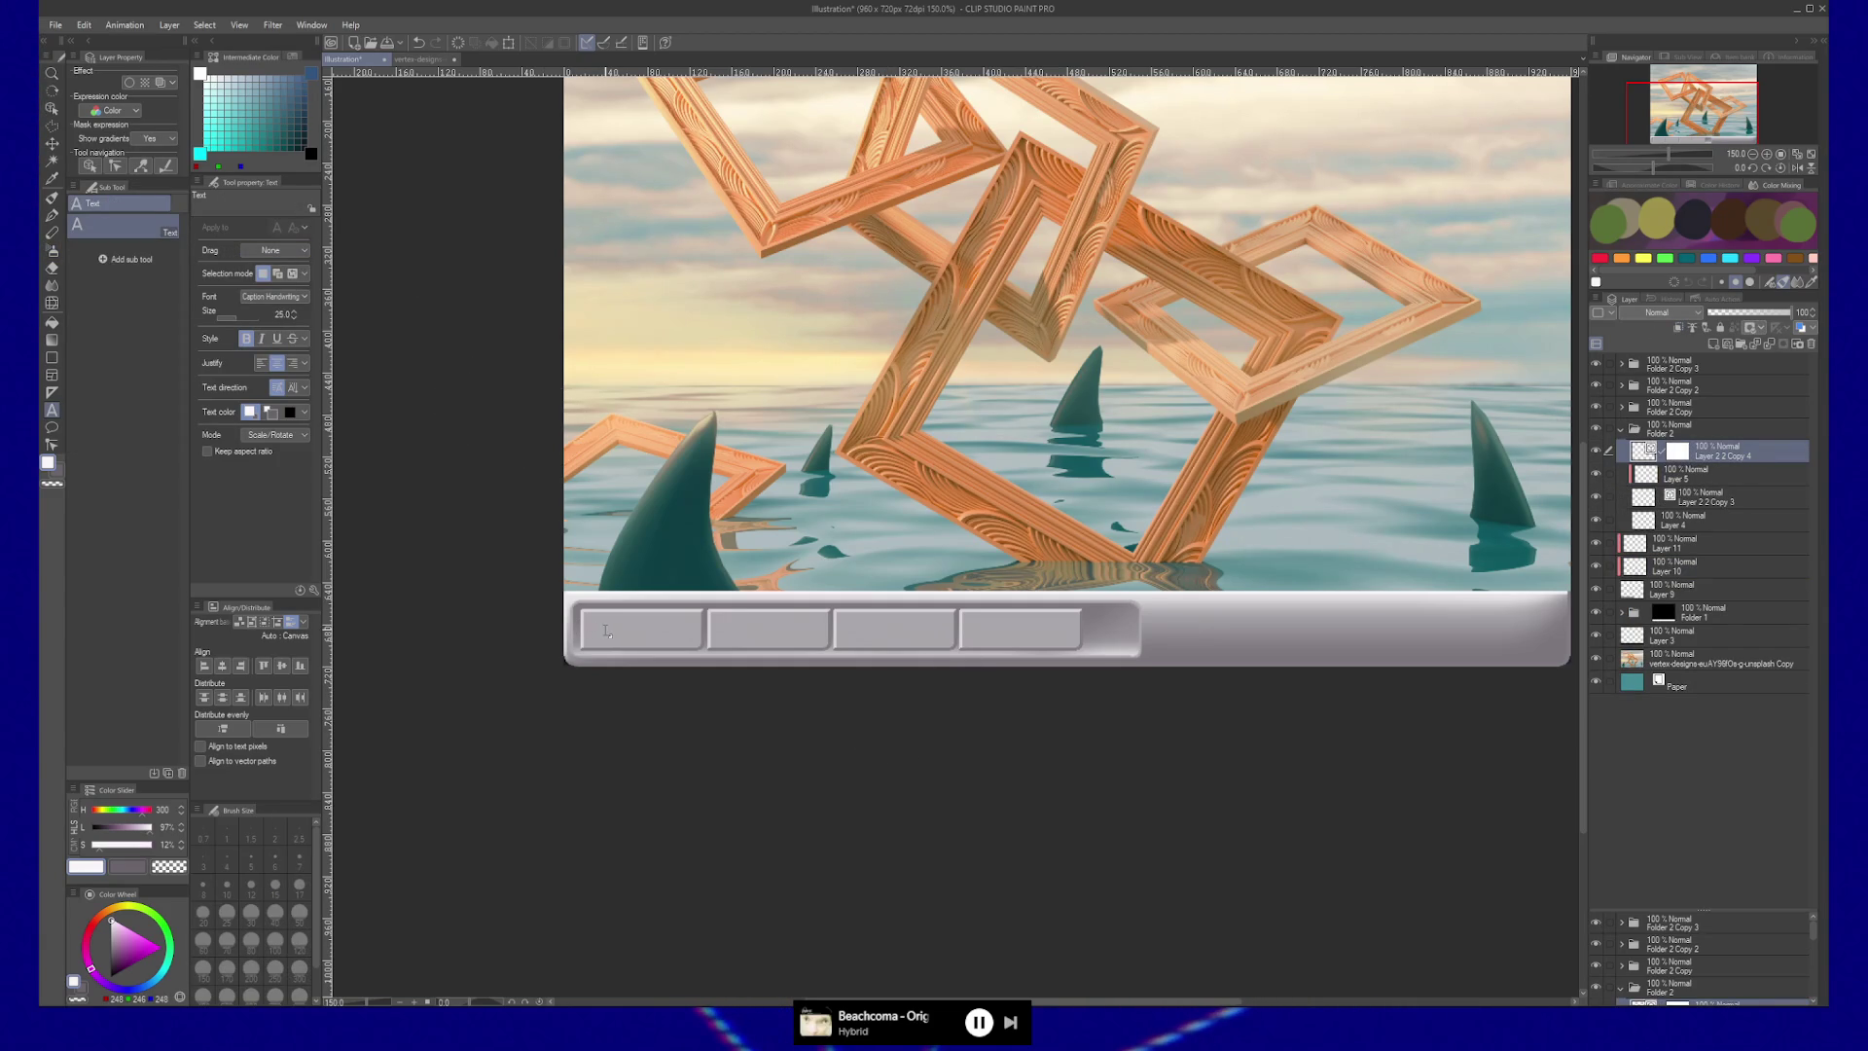
pyautogui.click(606, 632)
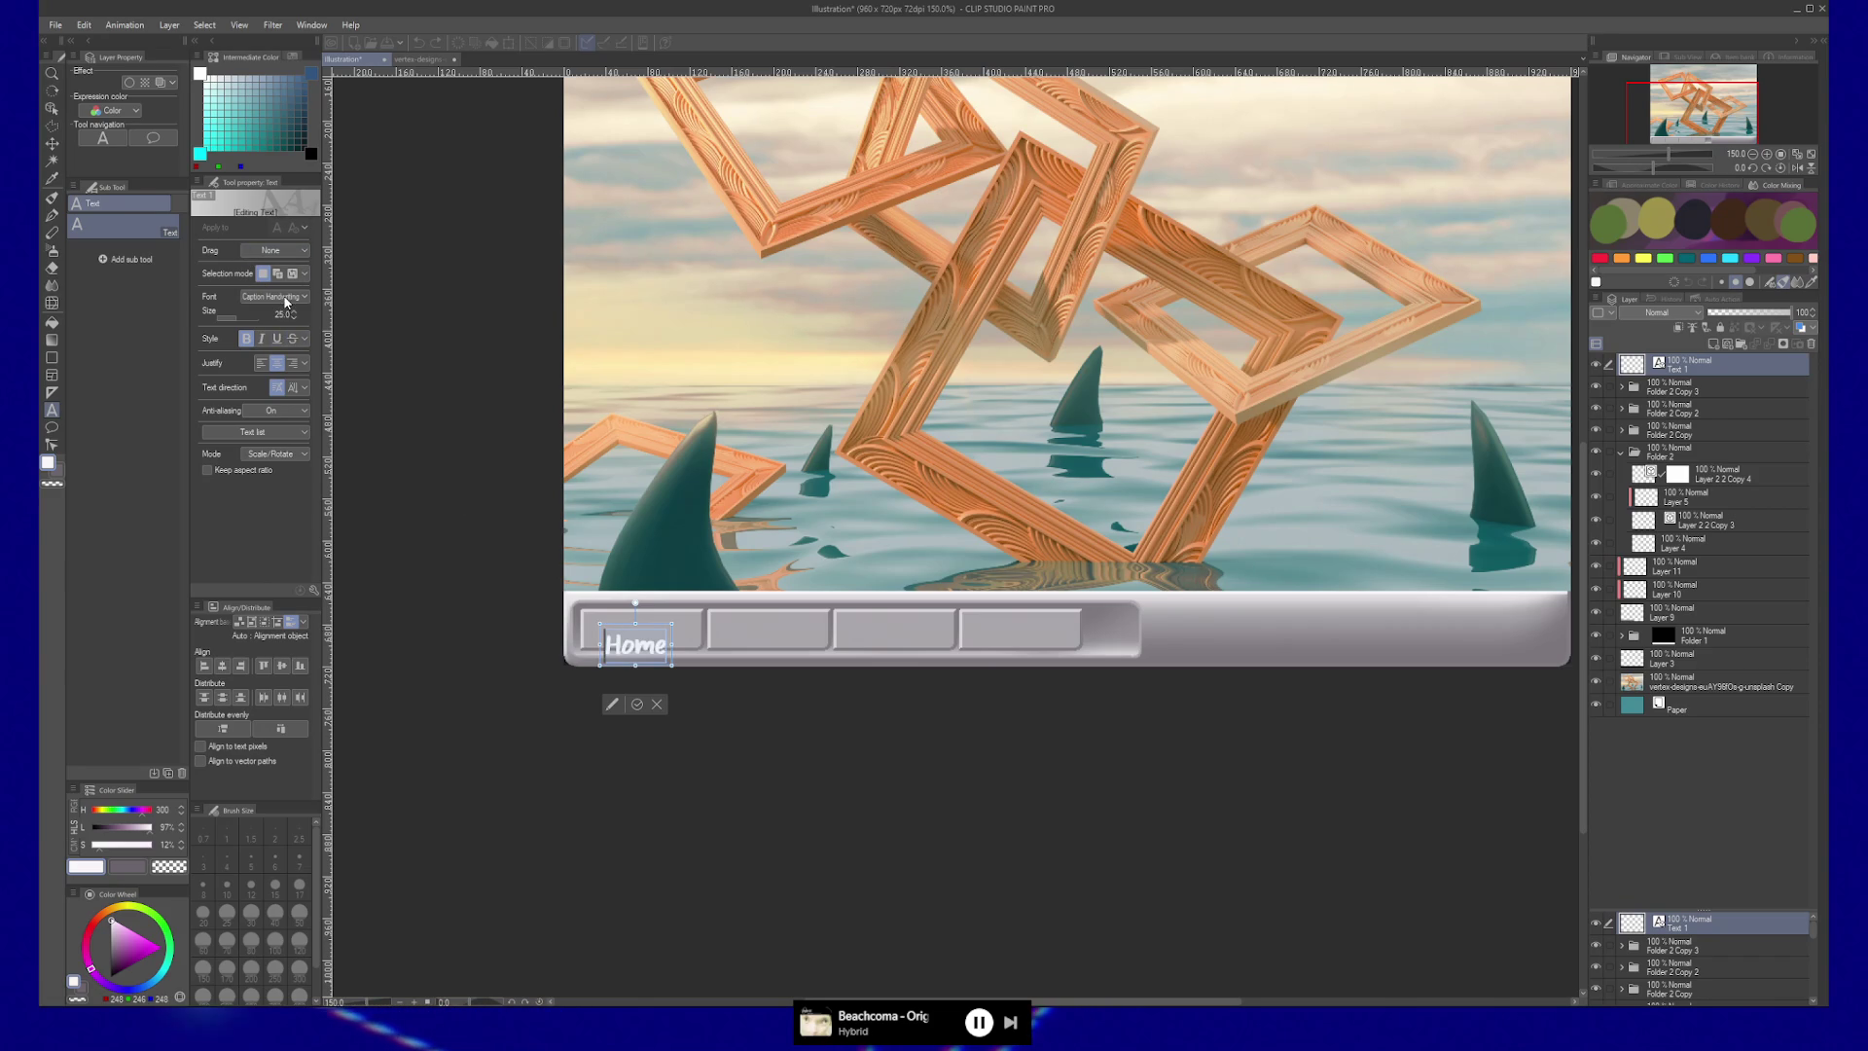
pyautogui.click(287, 297)
pyautogui.scroll(1, 273, 314)
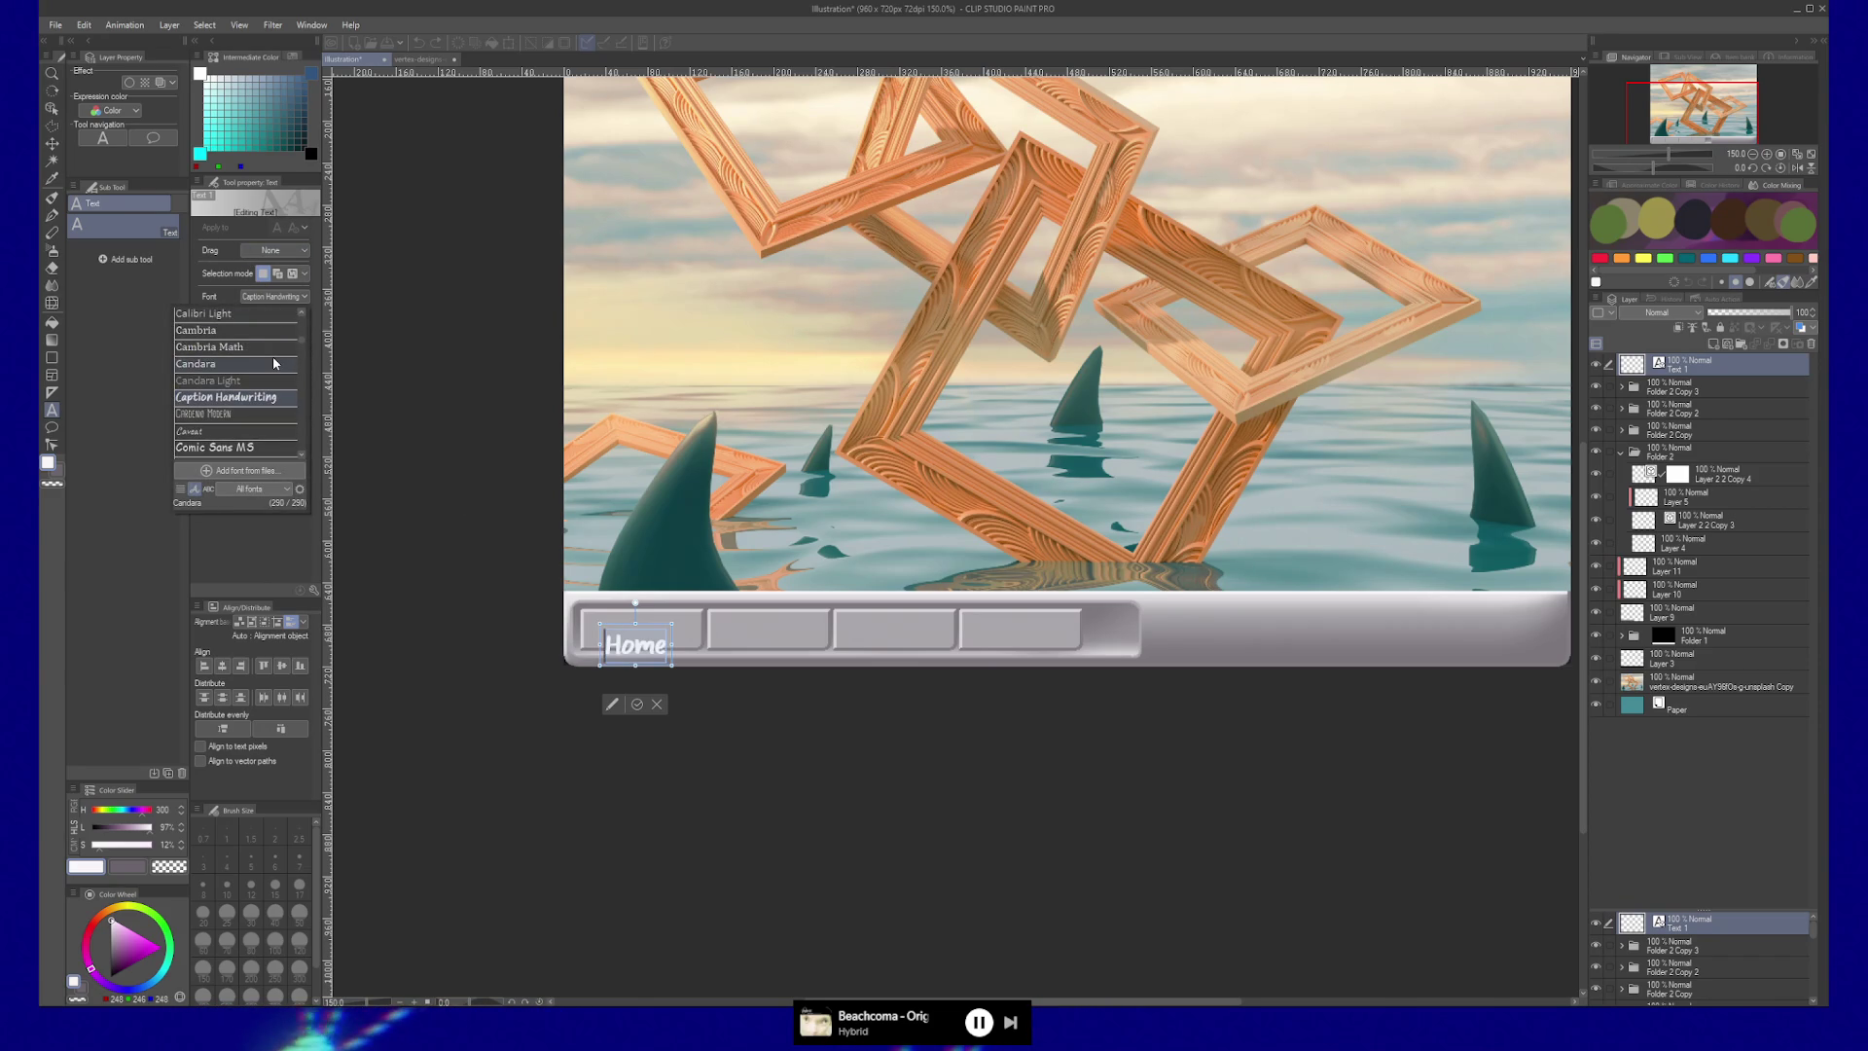
pyautogui.scroll(5, 273, 363)
pyautogui.scroll(5, 273, 363)
pyautogui.click(255, 330)
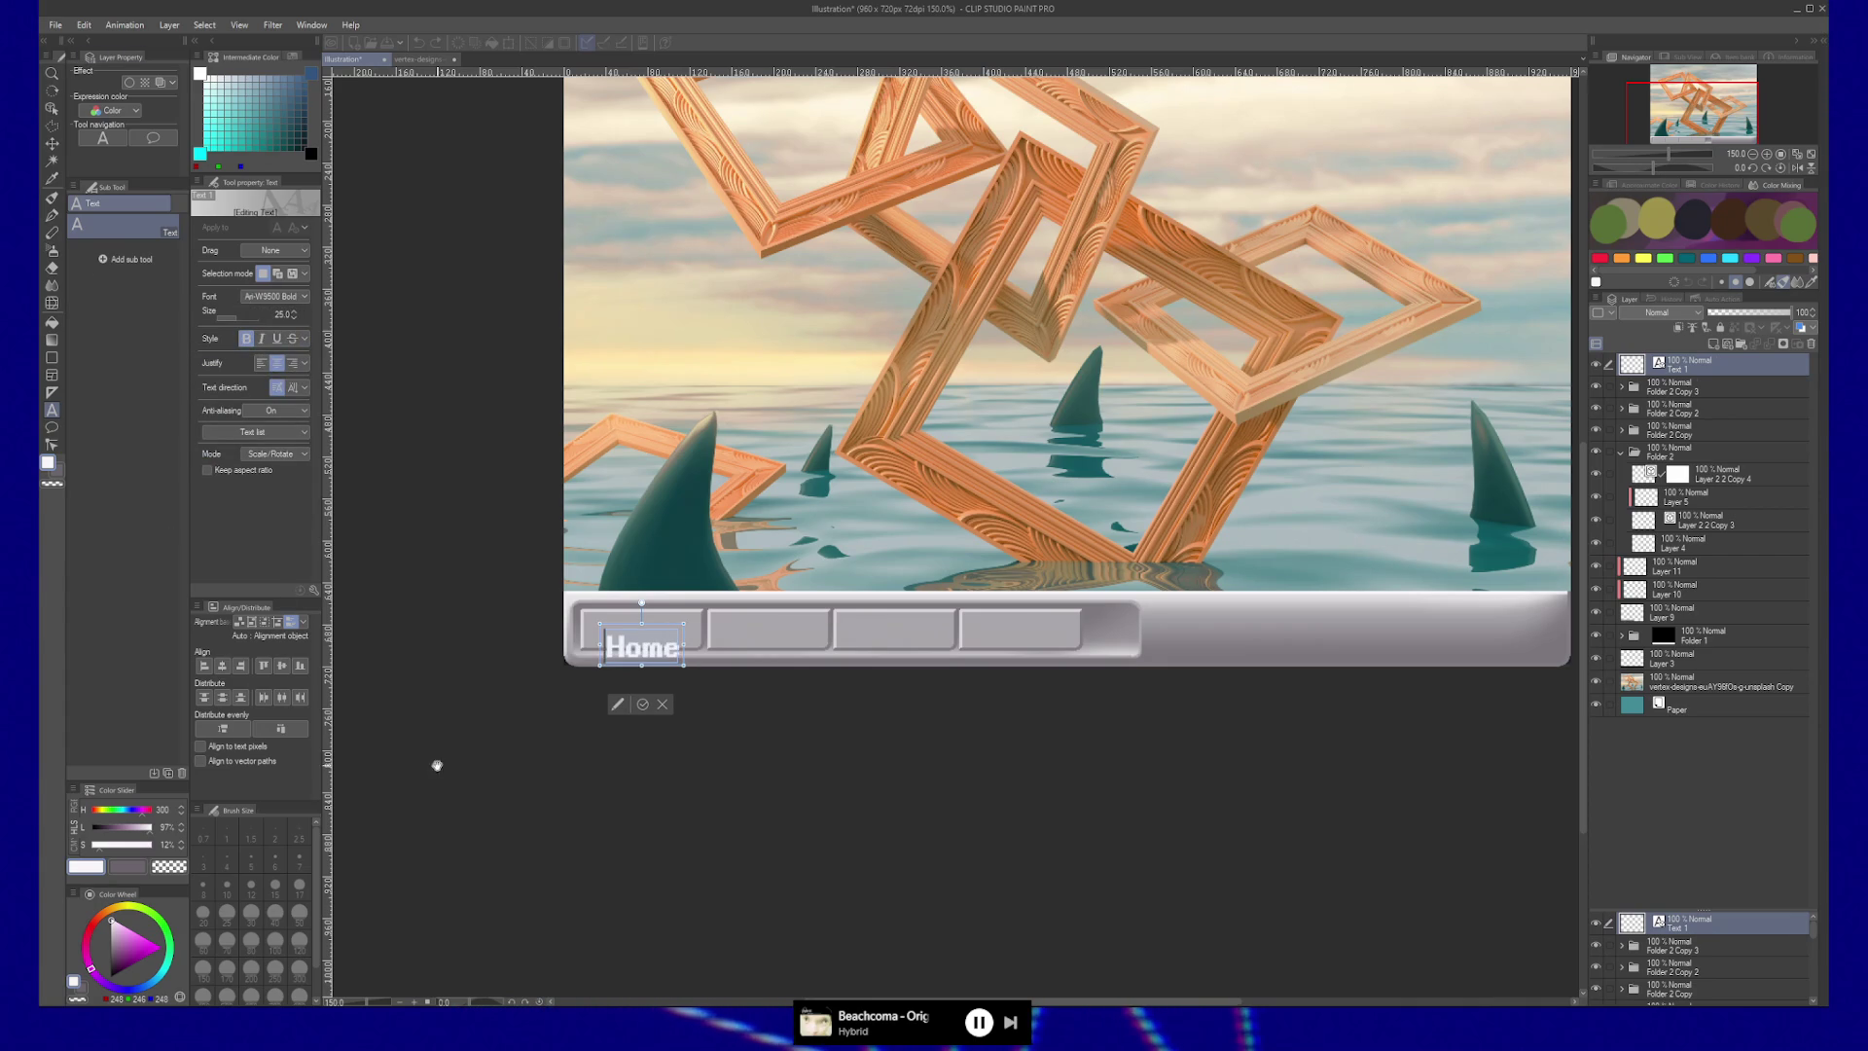
# Position the Home text on the first button and open its text colour settings.
pyautogui.press('Escape')
pyautogui.press('k')
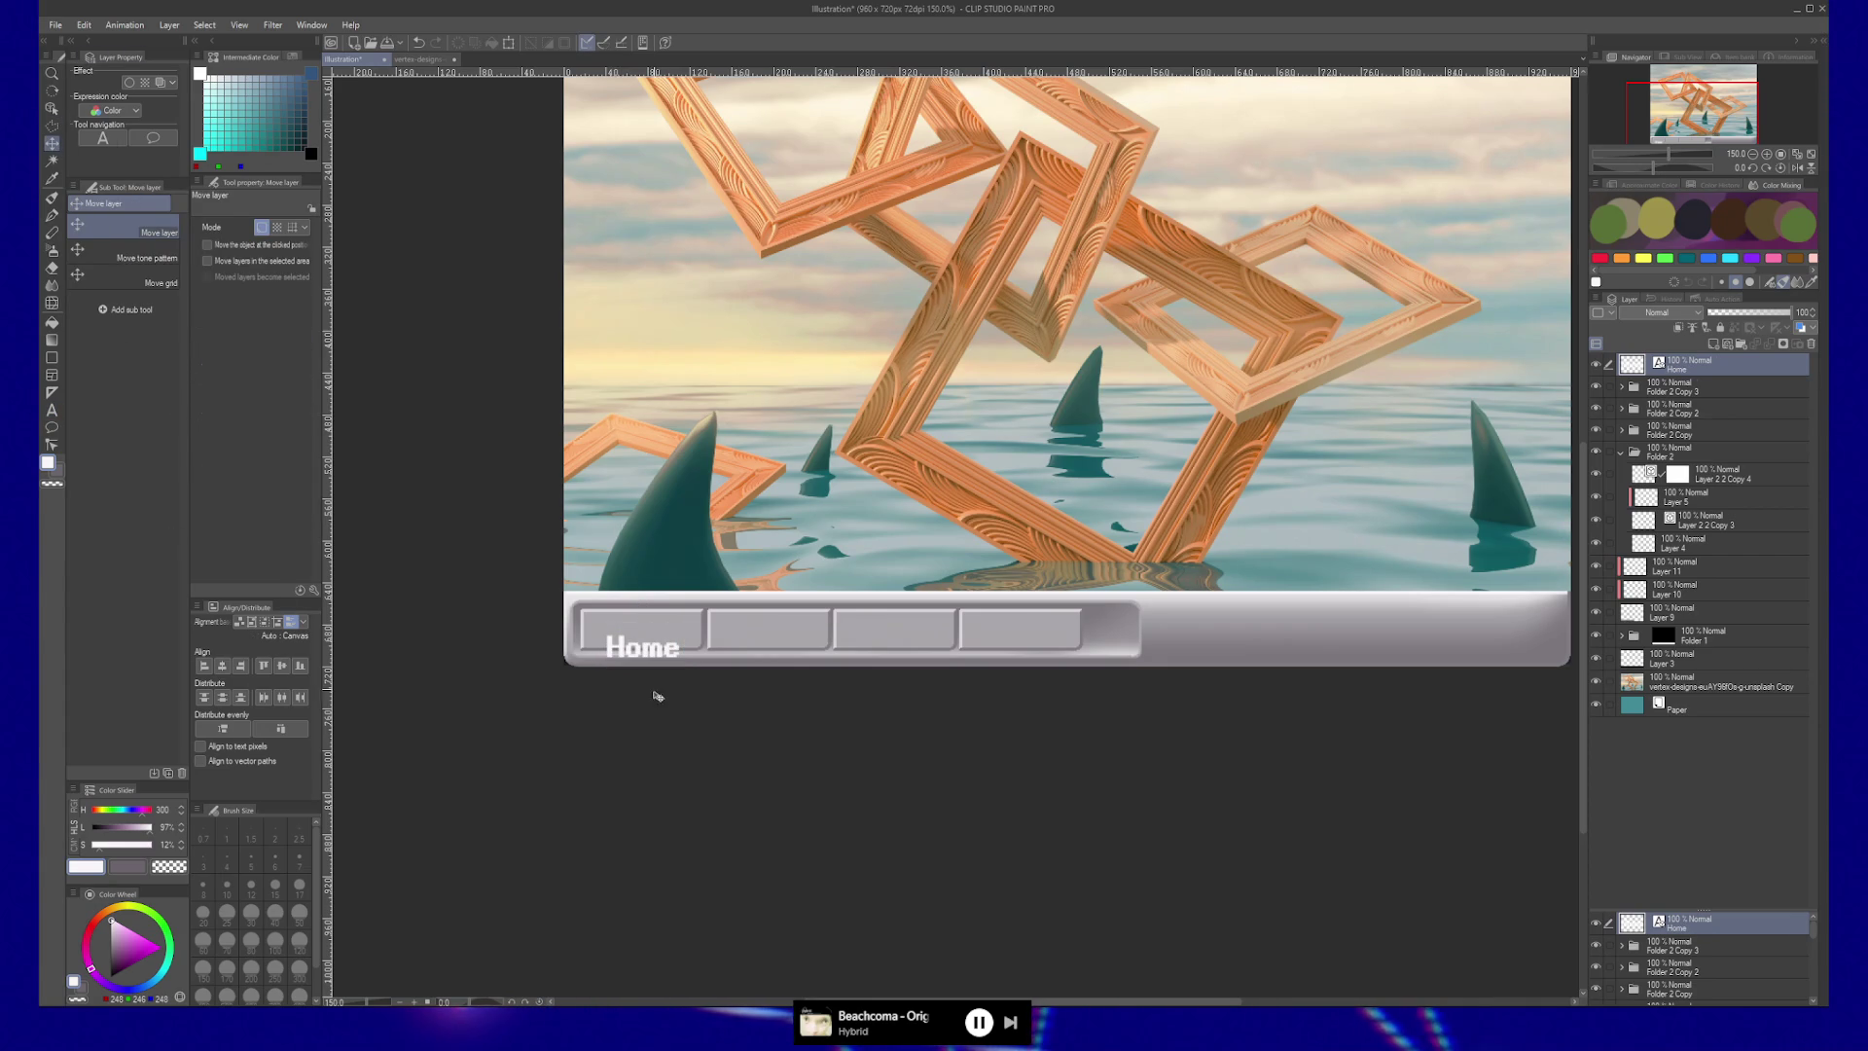
pyautogui.moveTo(668, 649); pyautogui.dragTo(679, 632)
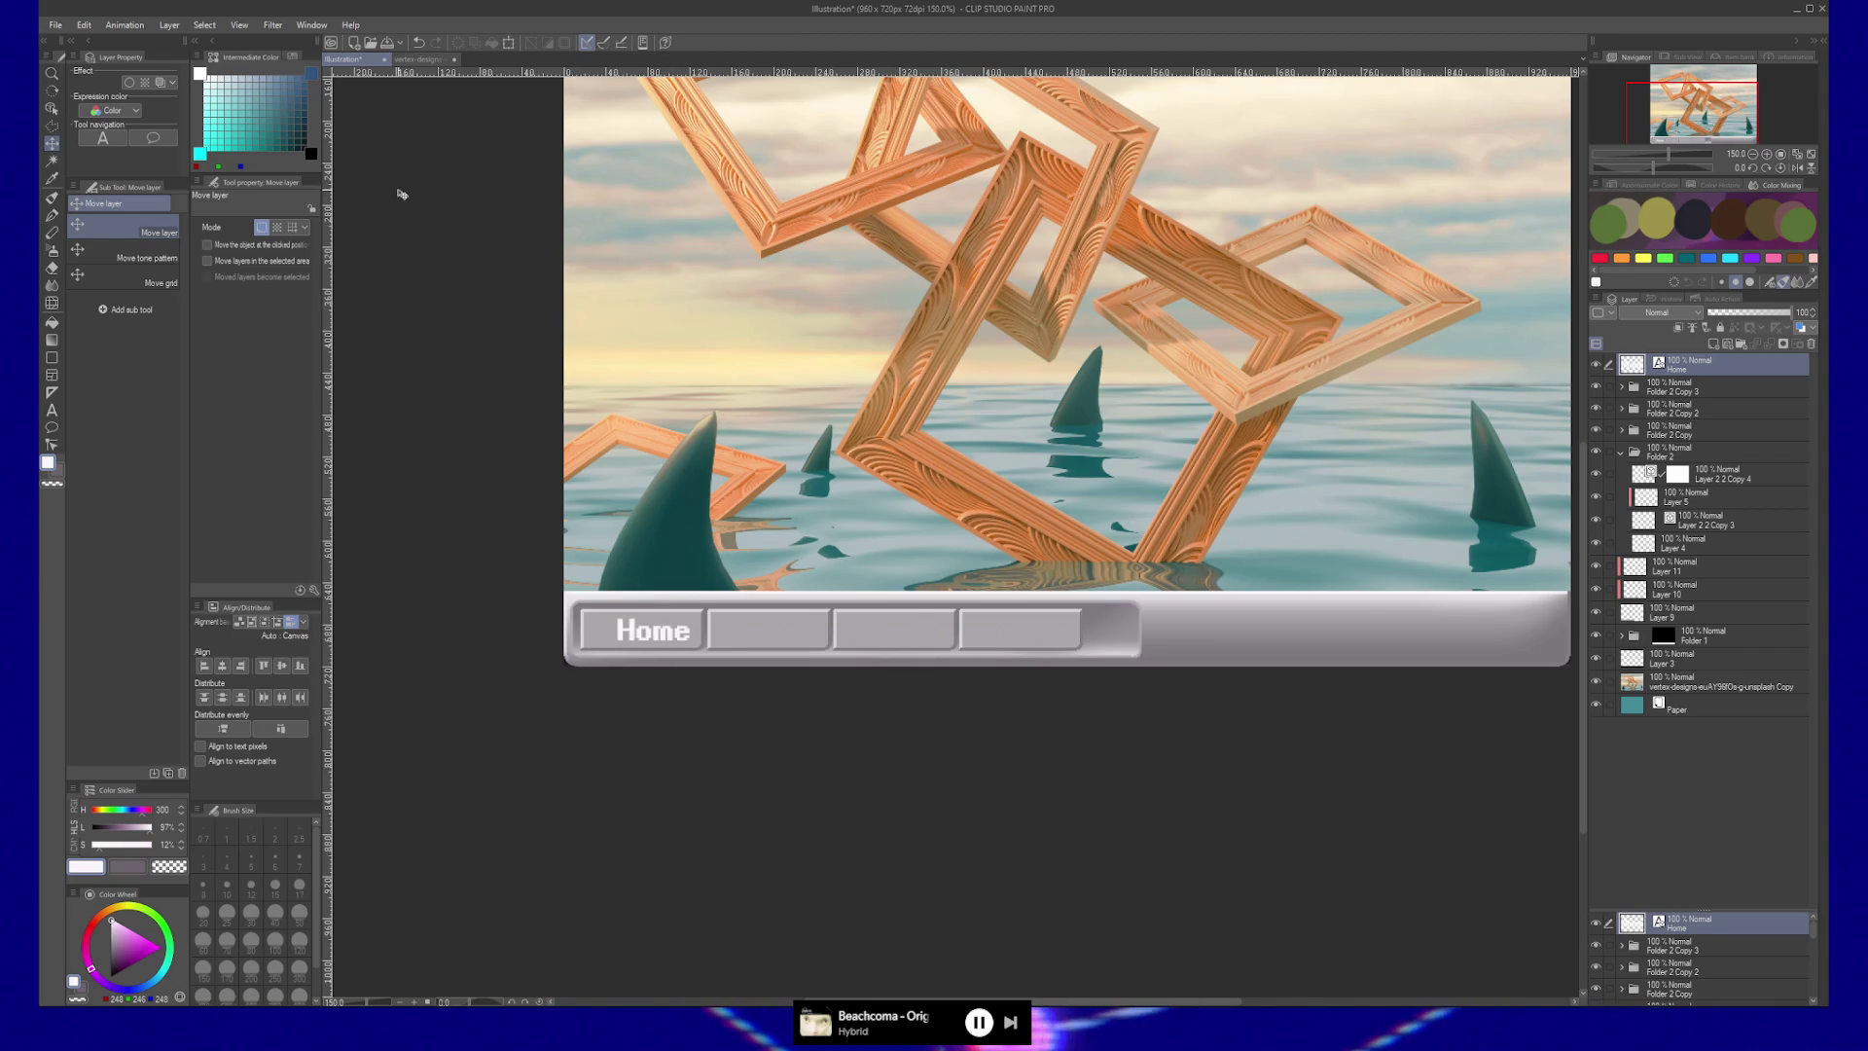
pyautogui.press('t')
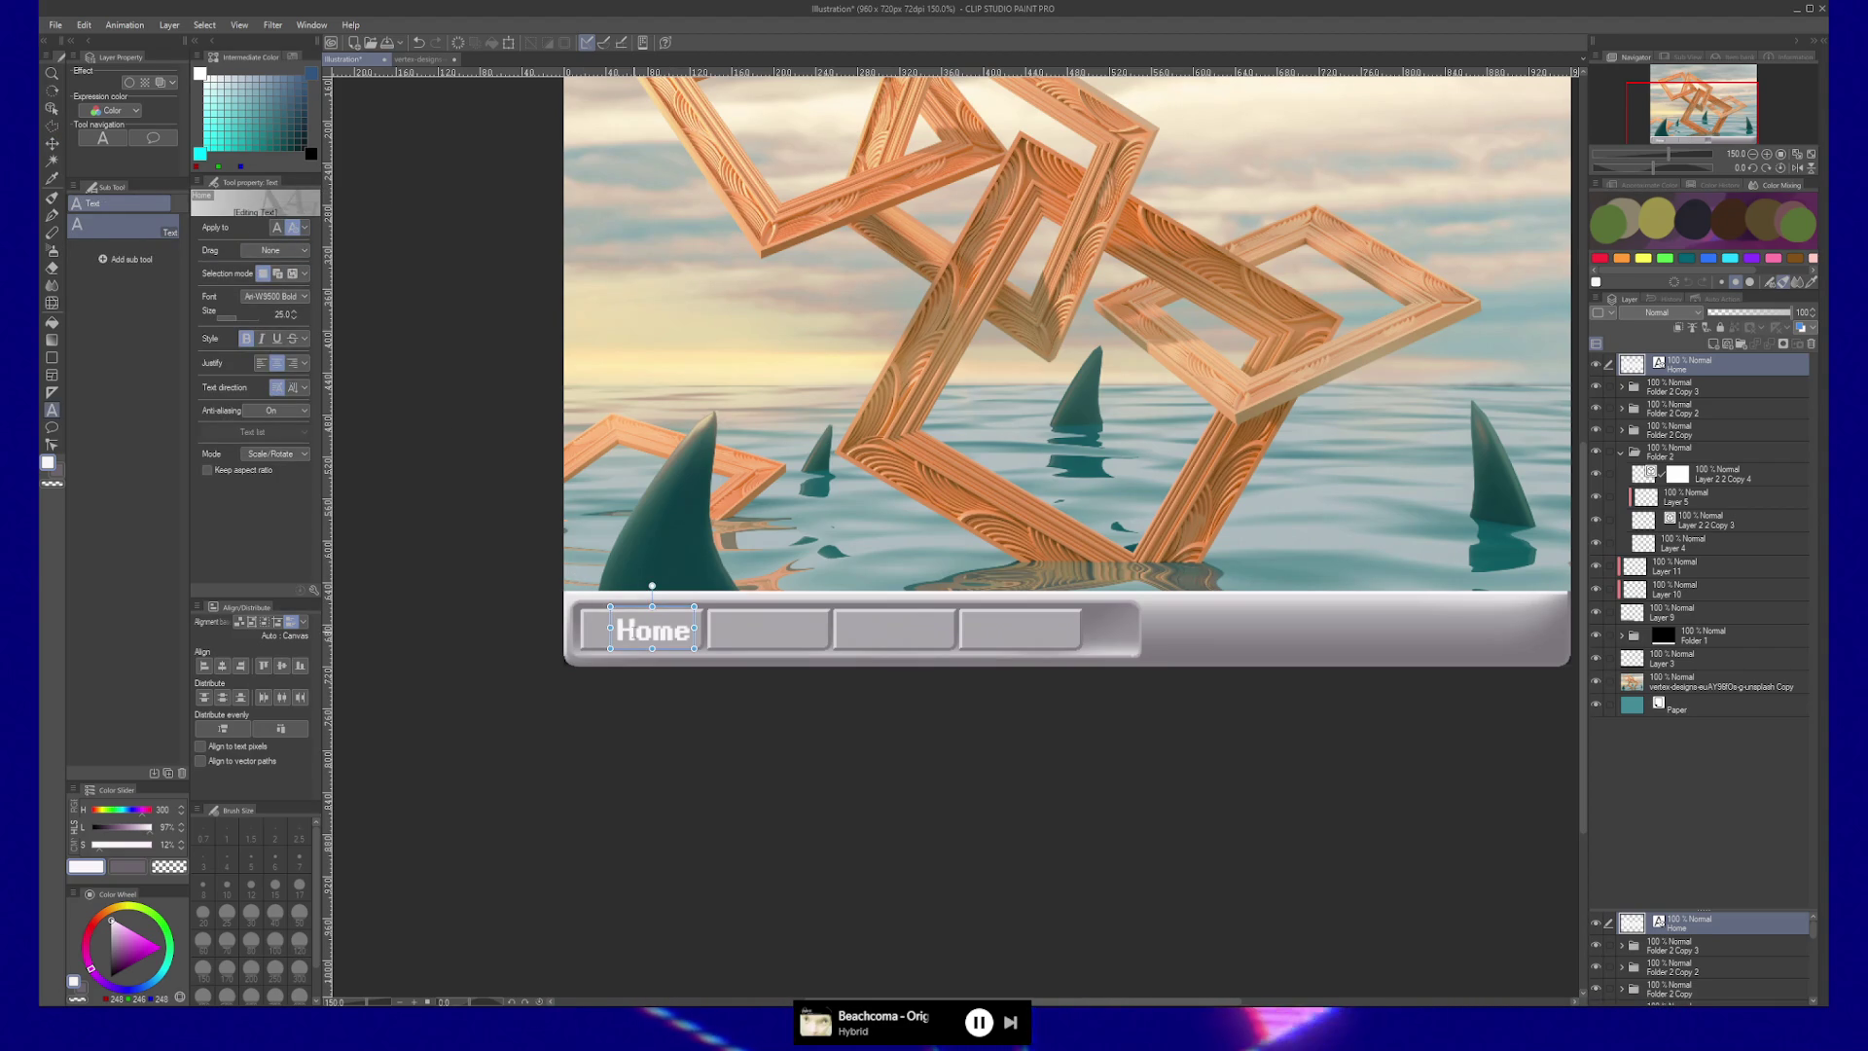
pyautogui.moveTo(652, 630)
pyautogui.mouseDown()
pyautogui.moveTo(742, 634)
pyautogui.moveTo(661, 632)
pyautogui.mouseUp()
pyautogui.doubleClick(629, 632)
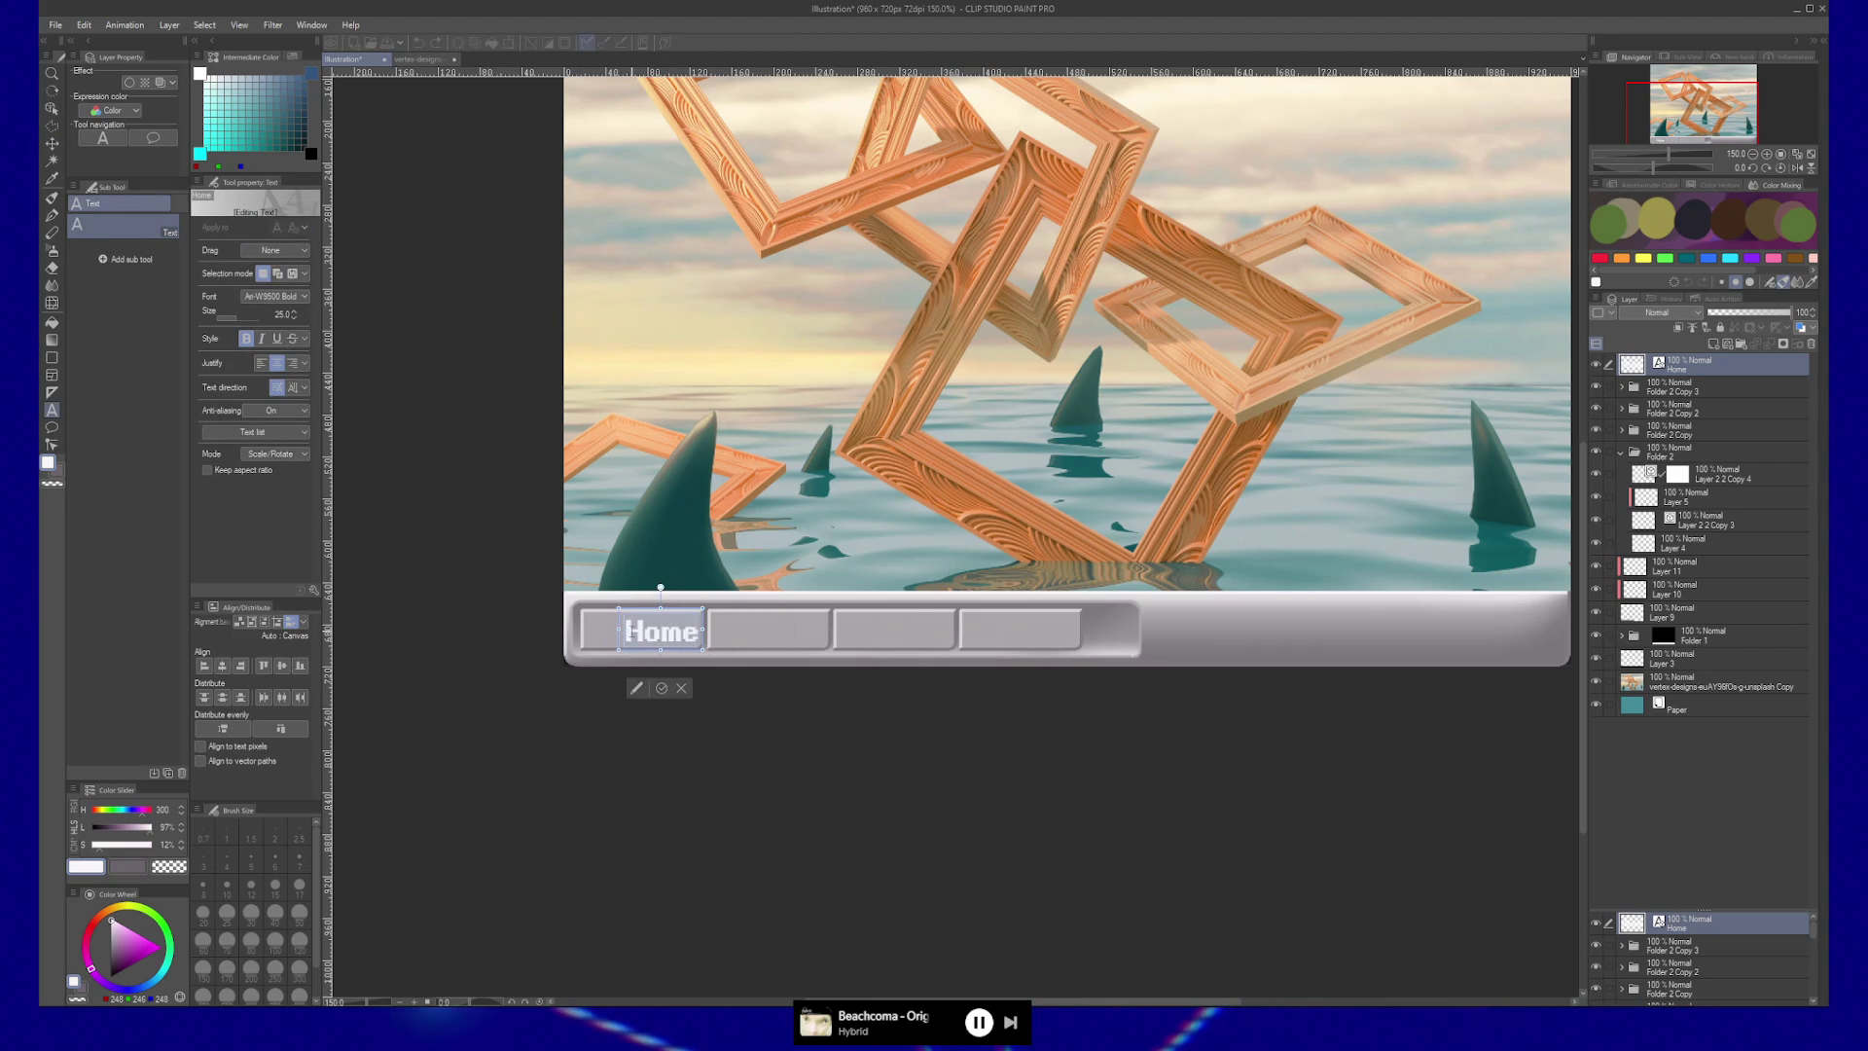
pyautogui.click(54, 468)
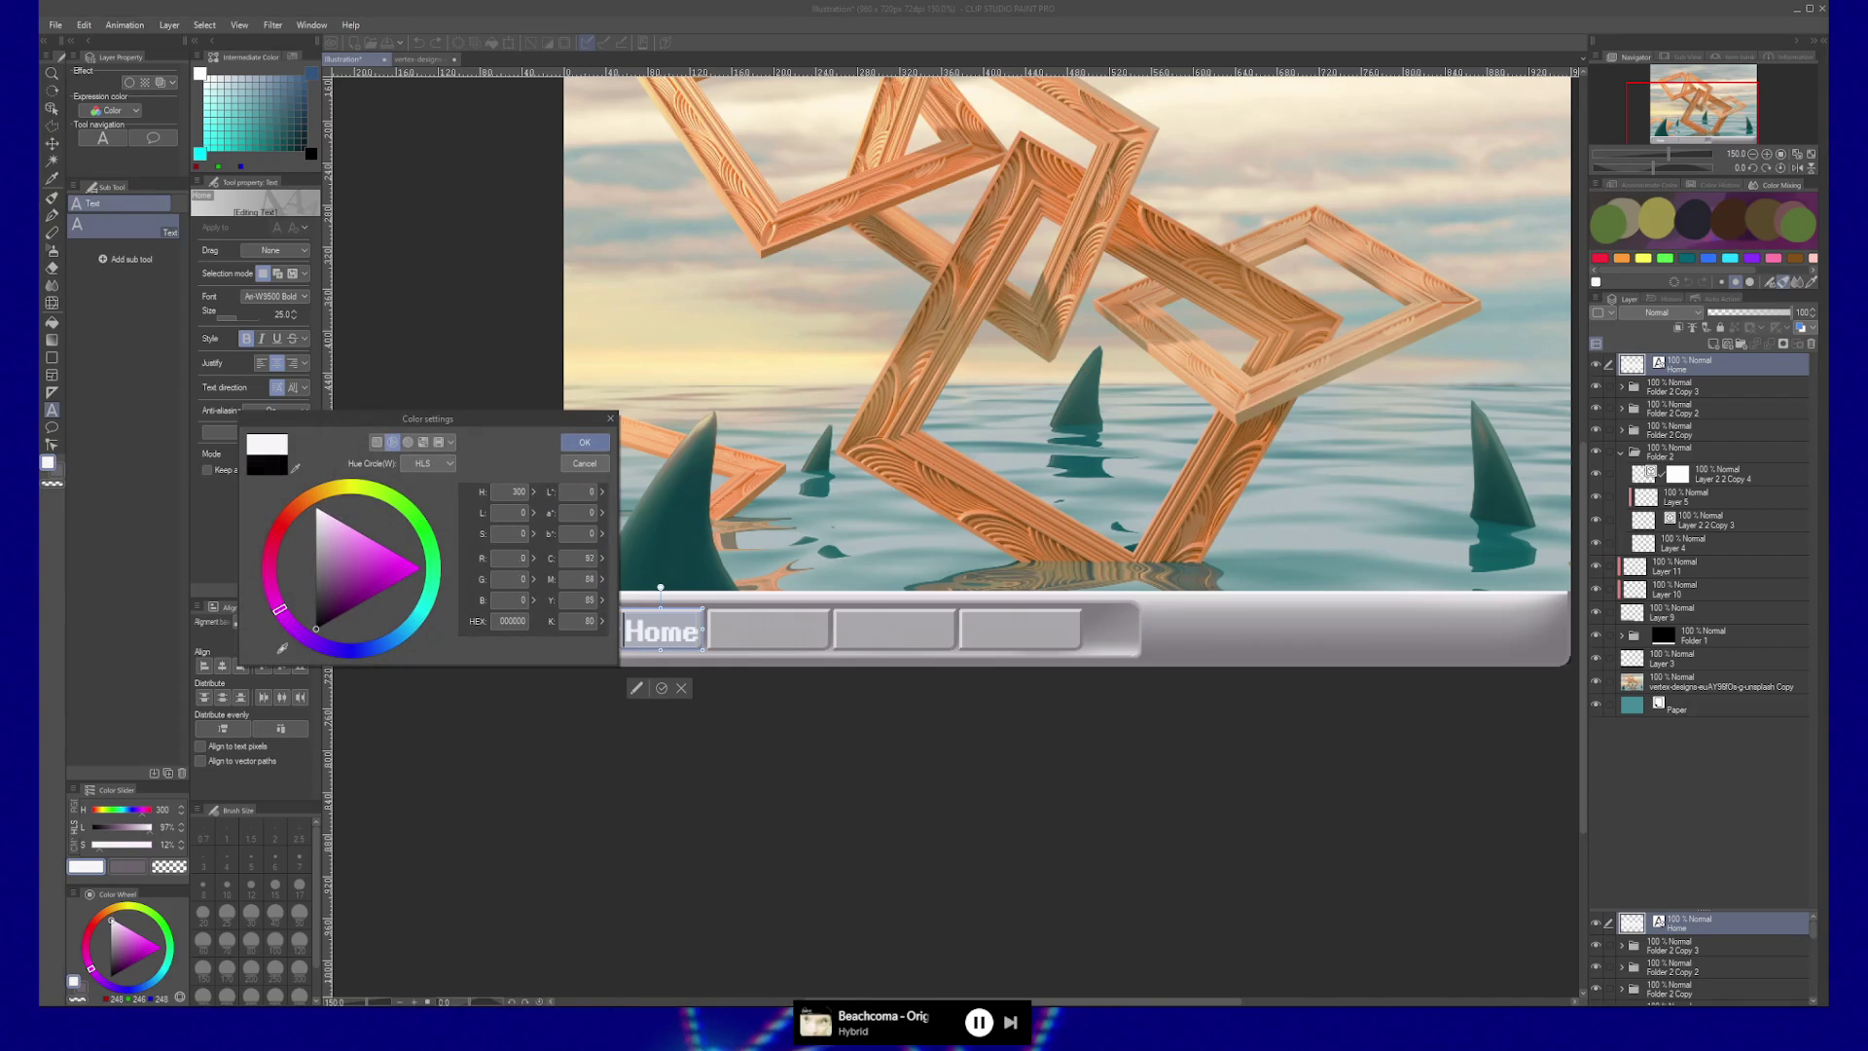
# Make the Home text black, reduce it to size 20, and nudge it to the first button's centre.
pyautogui.click(587, 444)
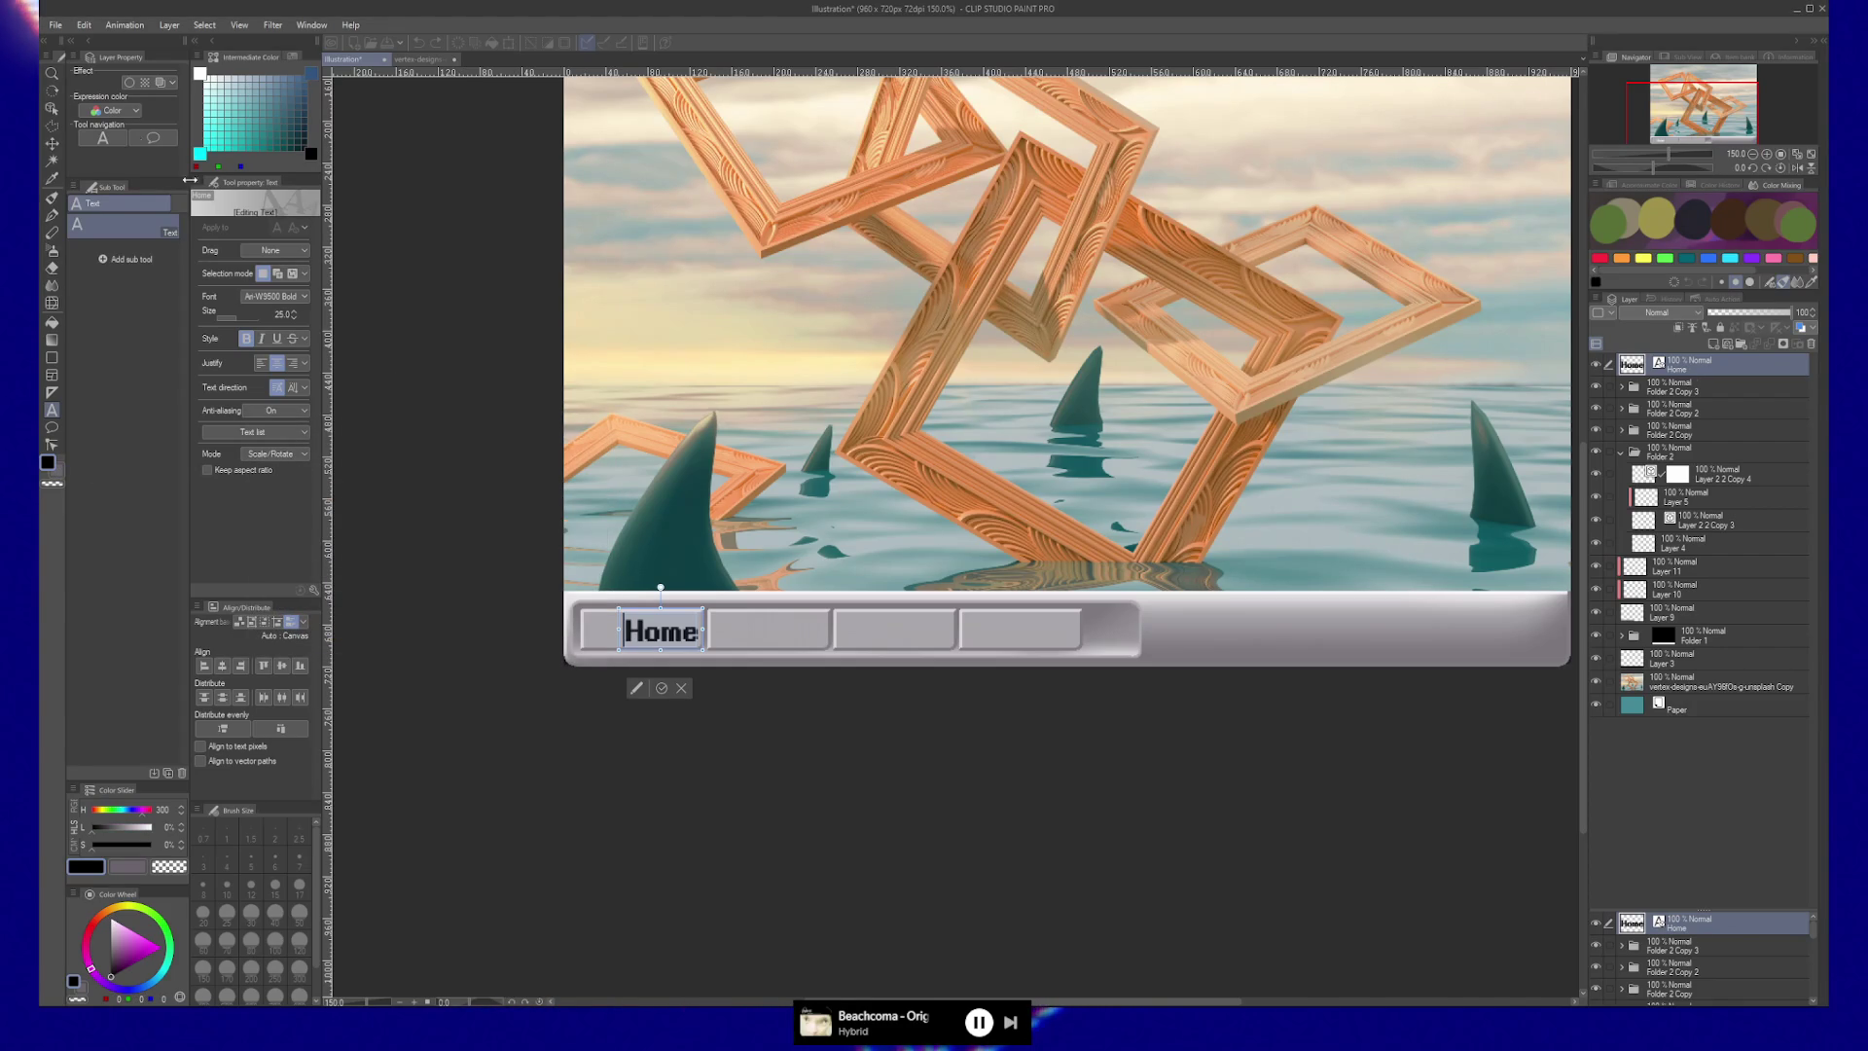
pyautogui.click(51, 143)
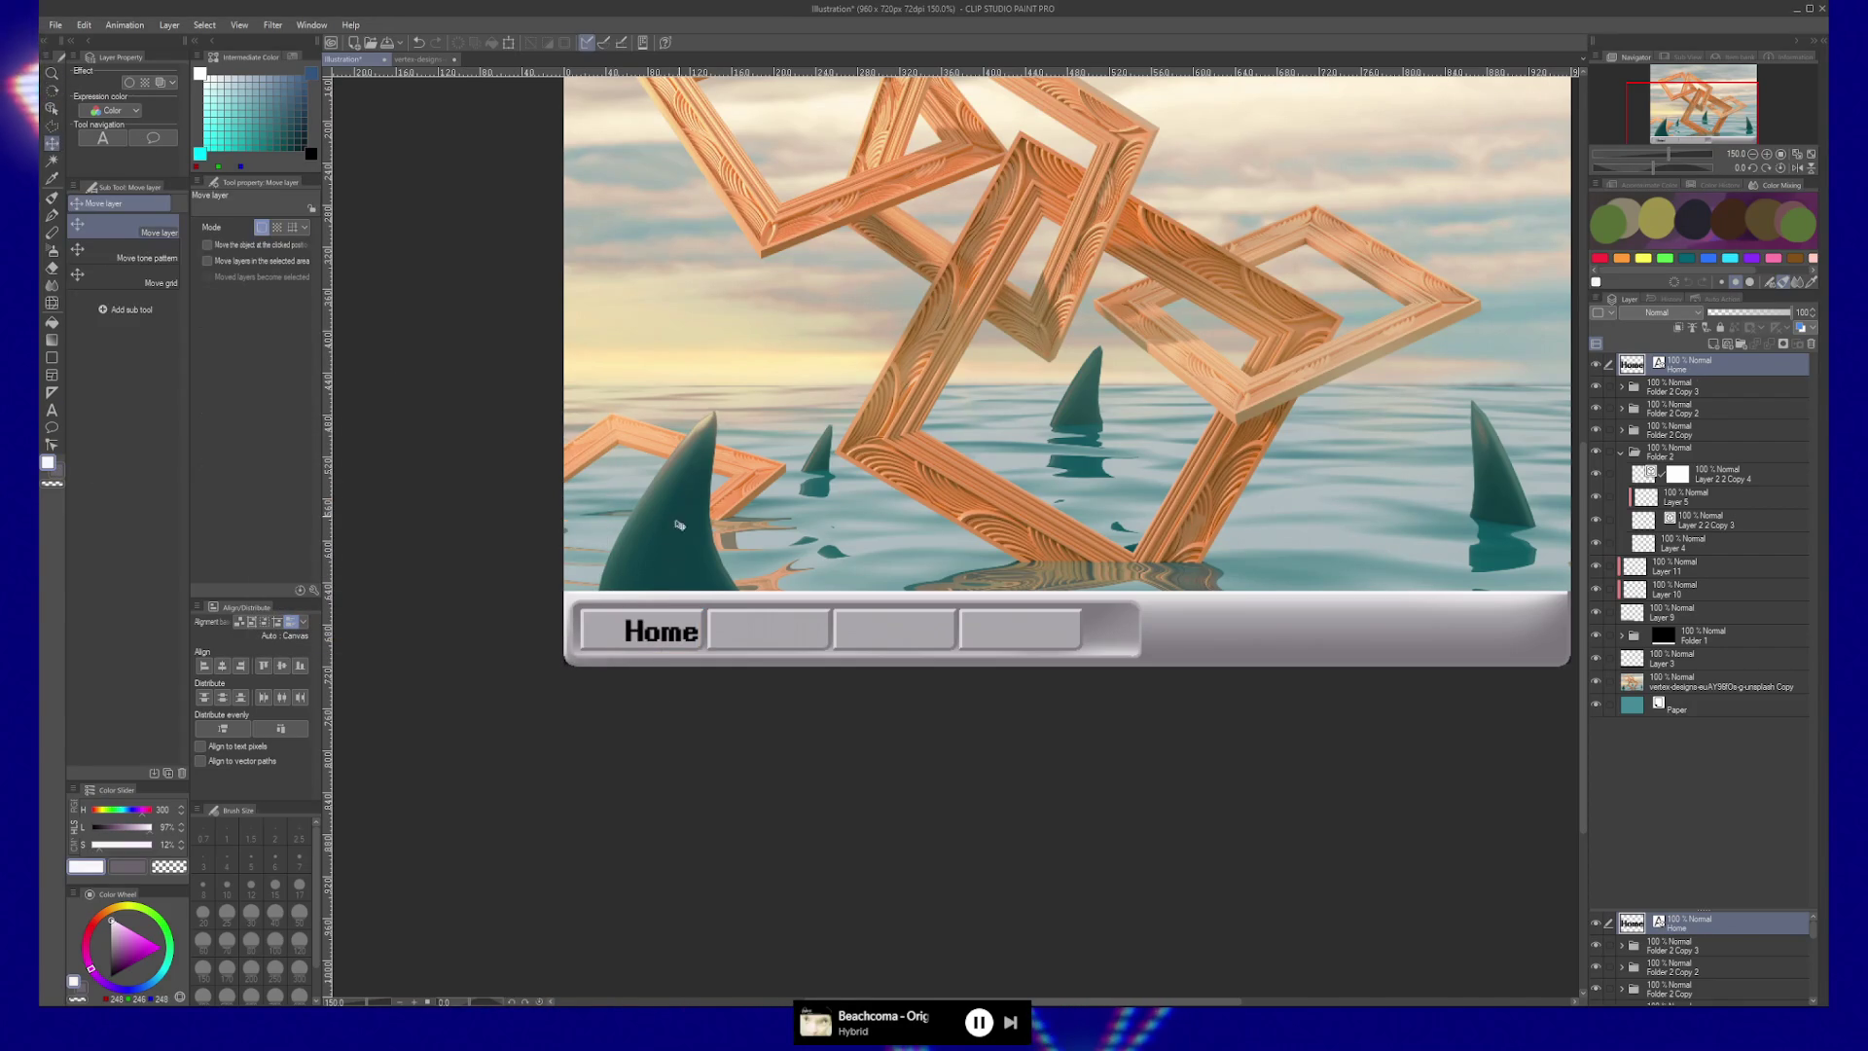
pyautogui.moveTo(676, 635); pyautogui.dragTo(671, 637)
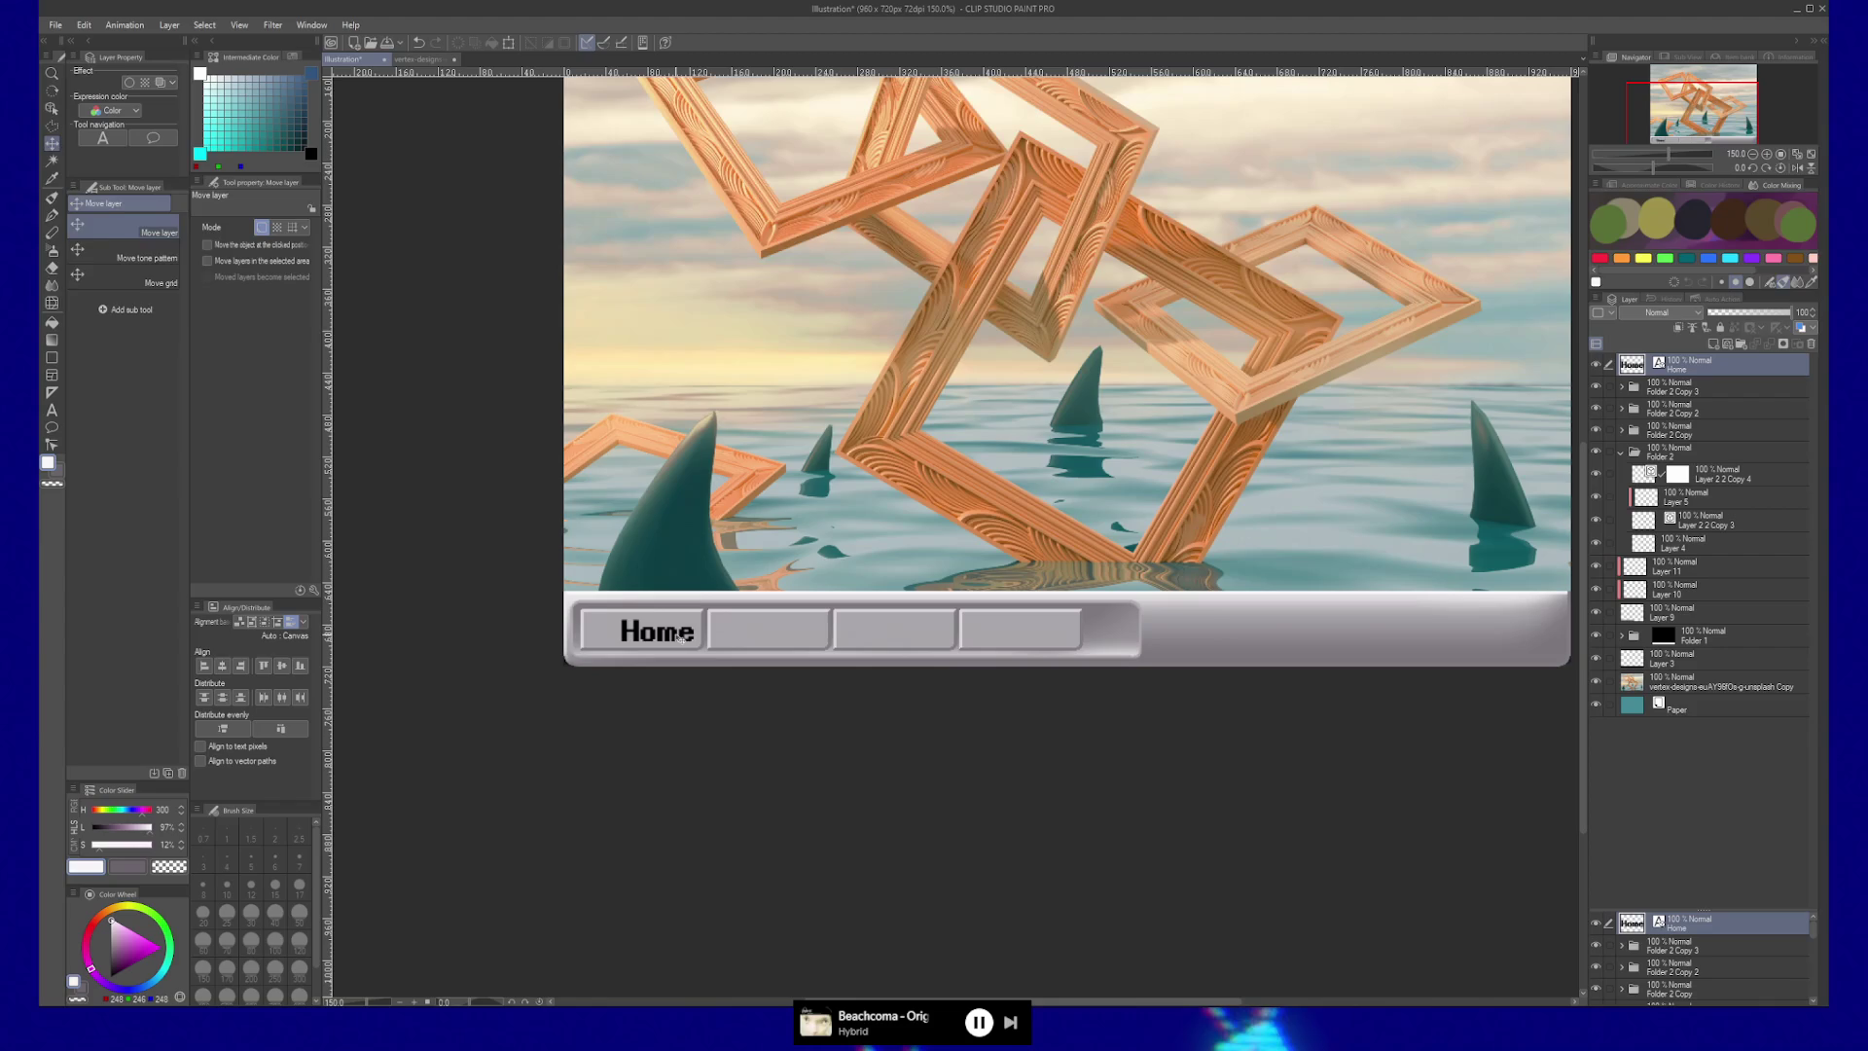
pyautogui.press('t')
pyautogui.doubleClick(657, 632)
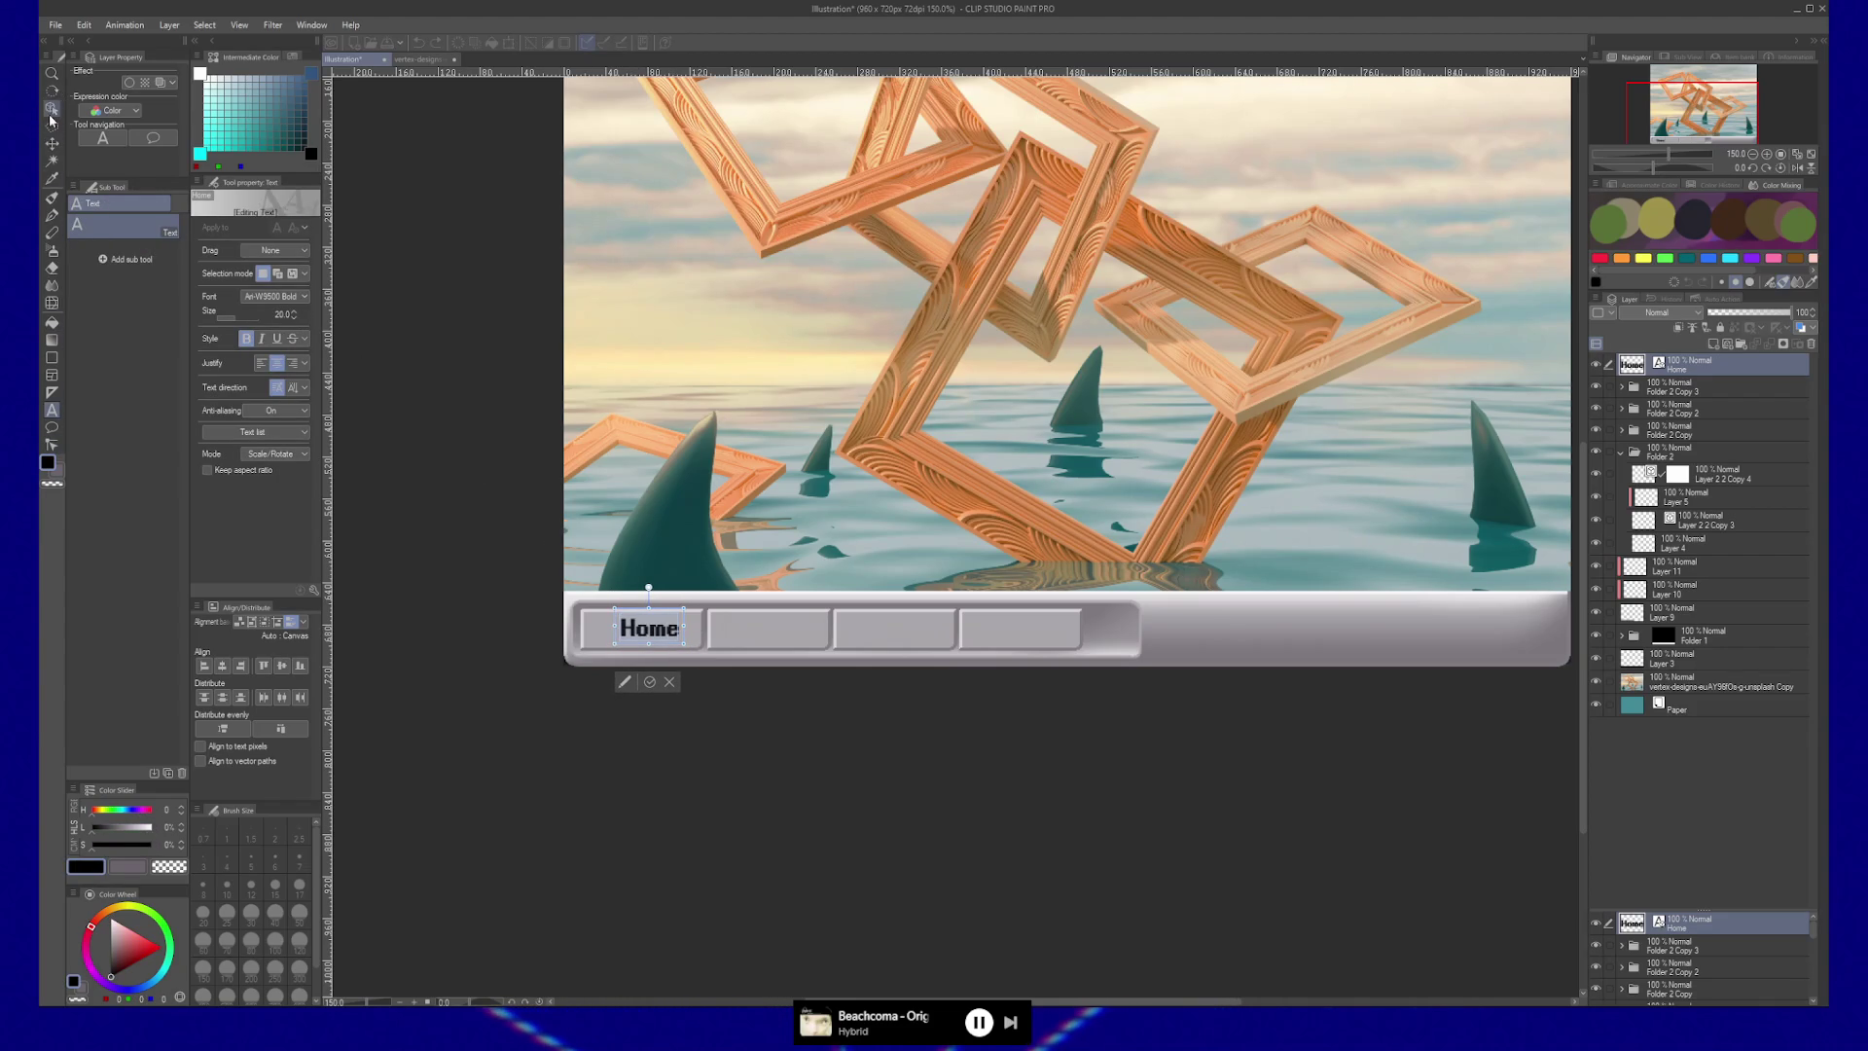
pyautogui.click(51, 142)
pyautogui.moveTo(682, 637); pyautogui.dragTo(683, 635)
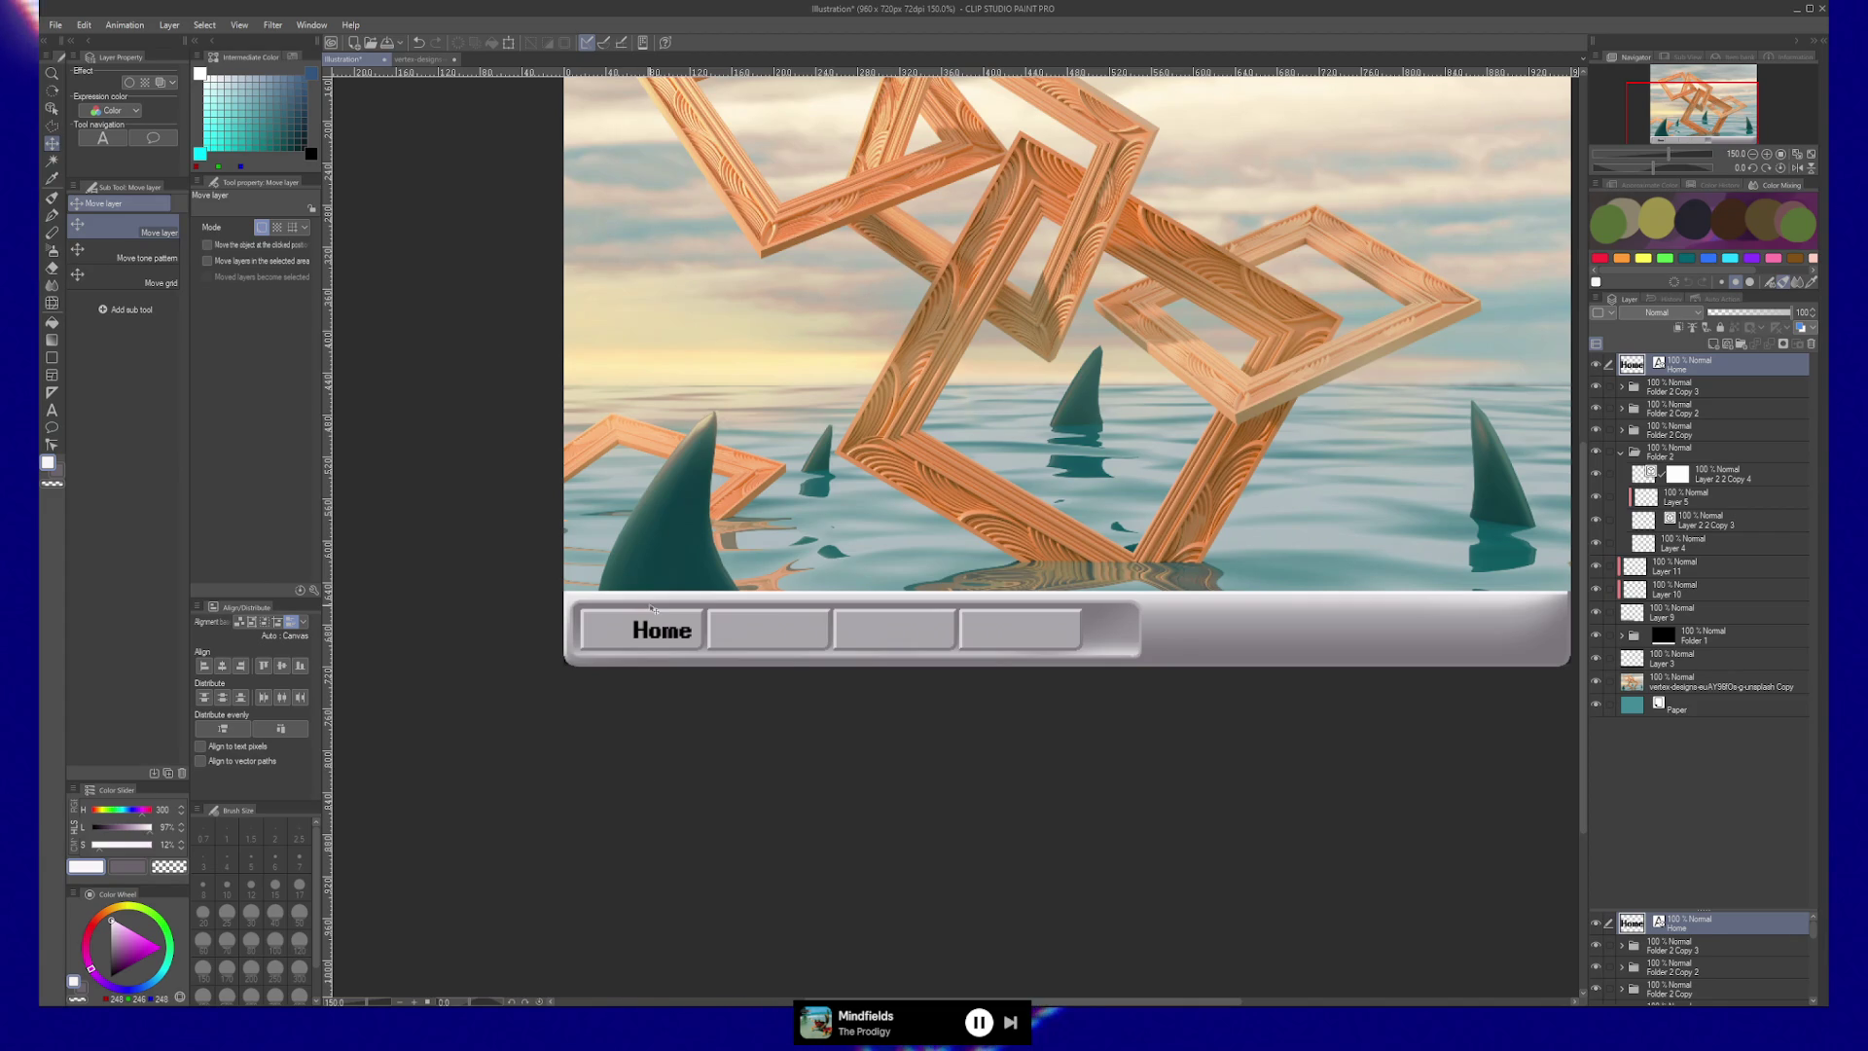
# Nudge the black 'Home' text a few pixels left on the first taskbar button, then reopen it for editing.
pyautogui.moveTo(664, 639); pyautogui.dragTo(663, 642)
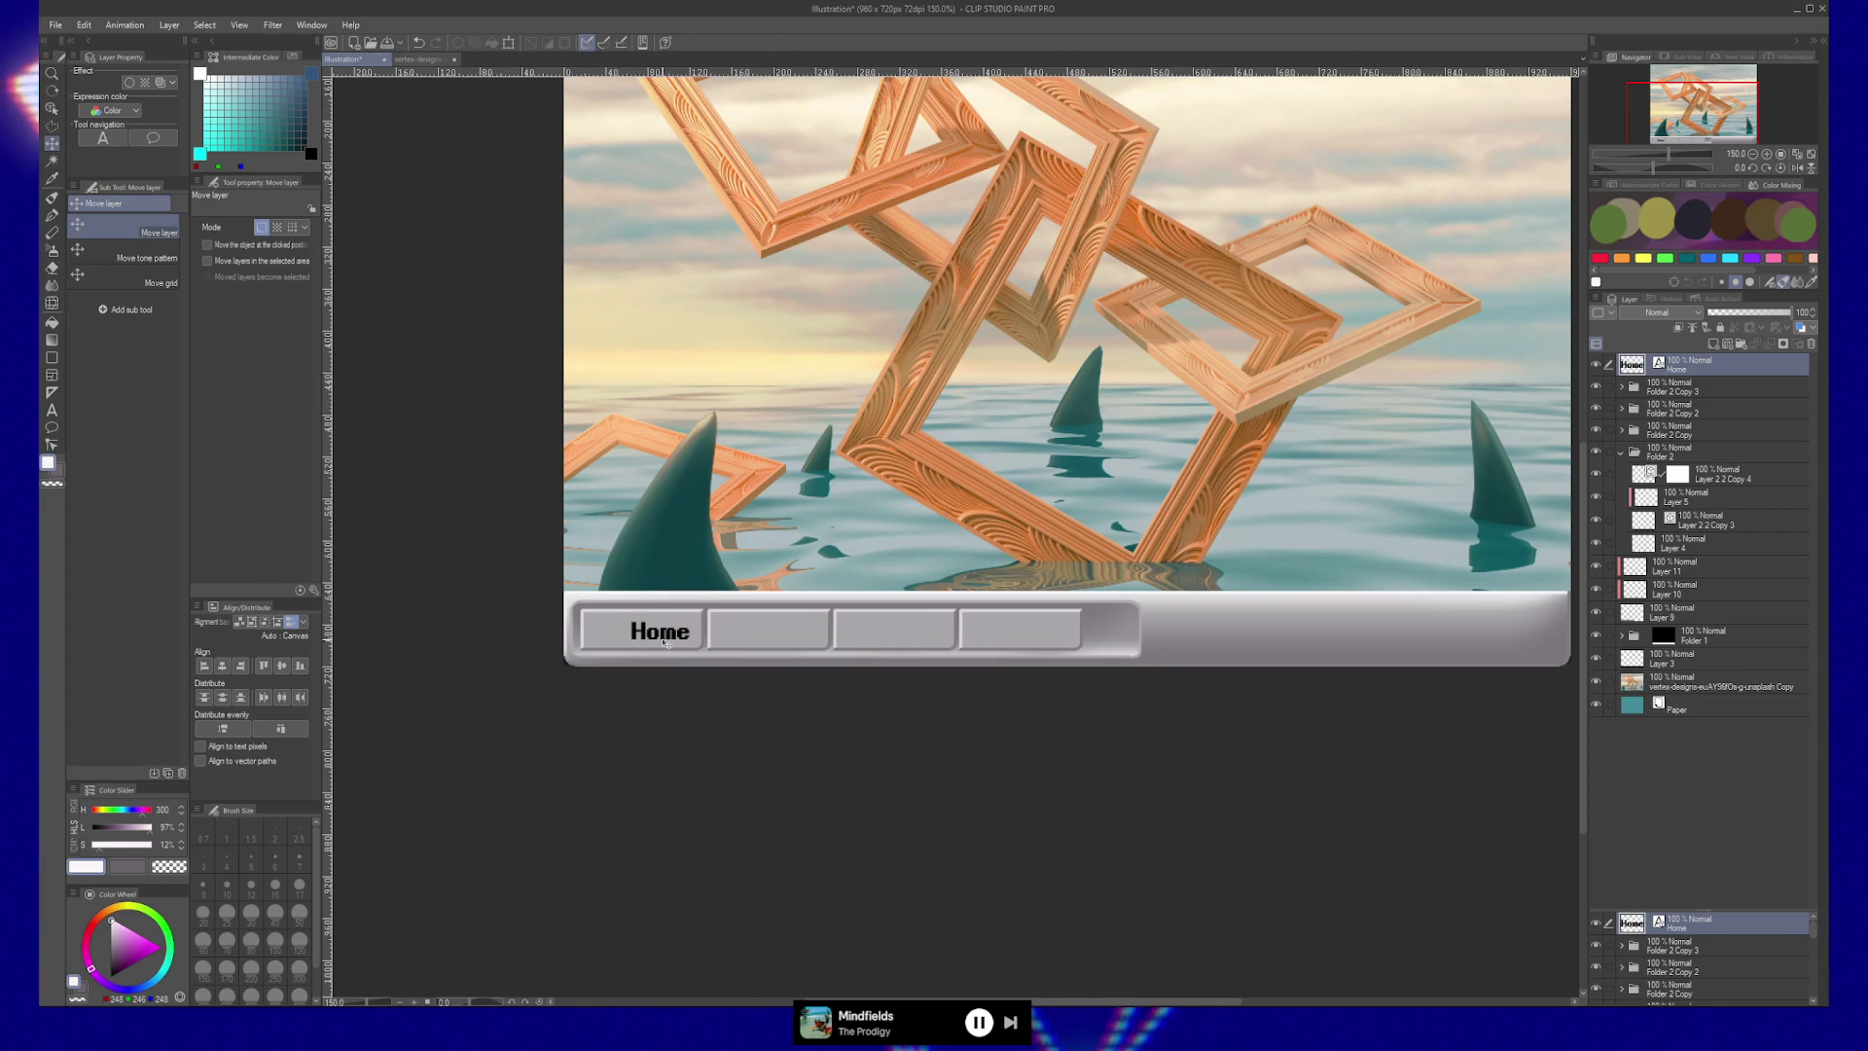
pyautogui.moveTo(664, 638)
pyautogui.mouseDown()
pyautogui.moveTo(681, 667)
pyautogui.moveTo(757, 630)
pyautogui.mouseUp()
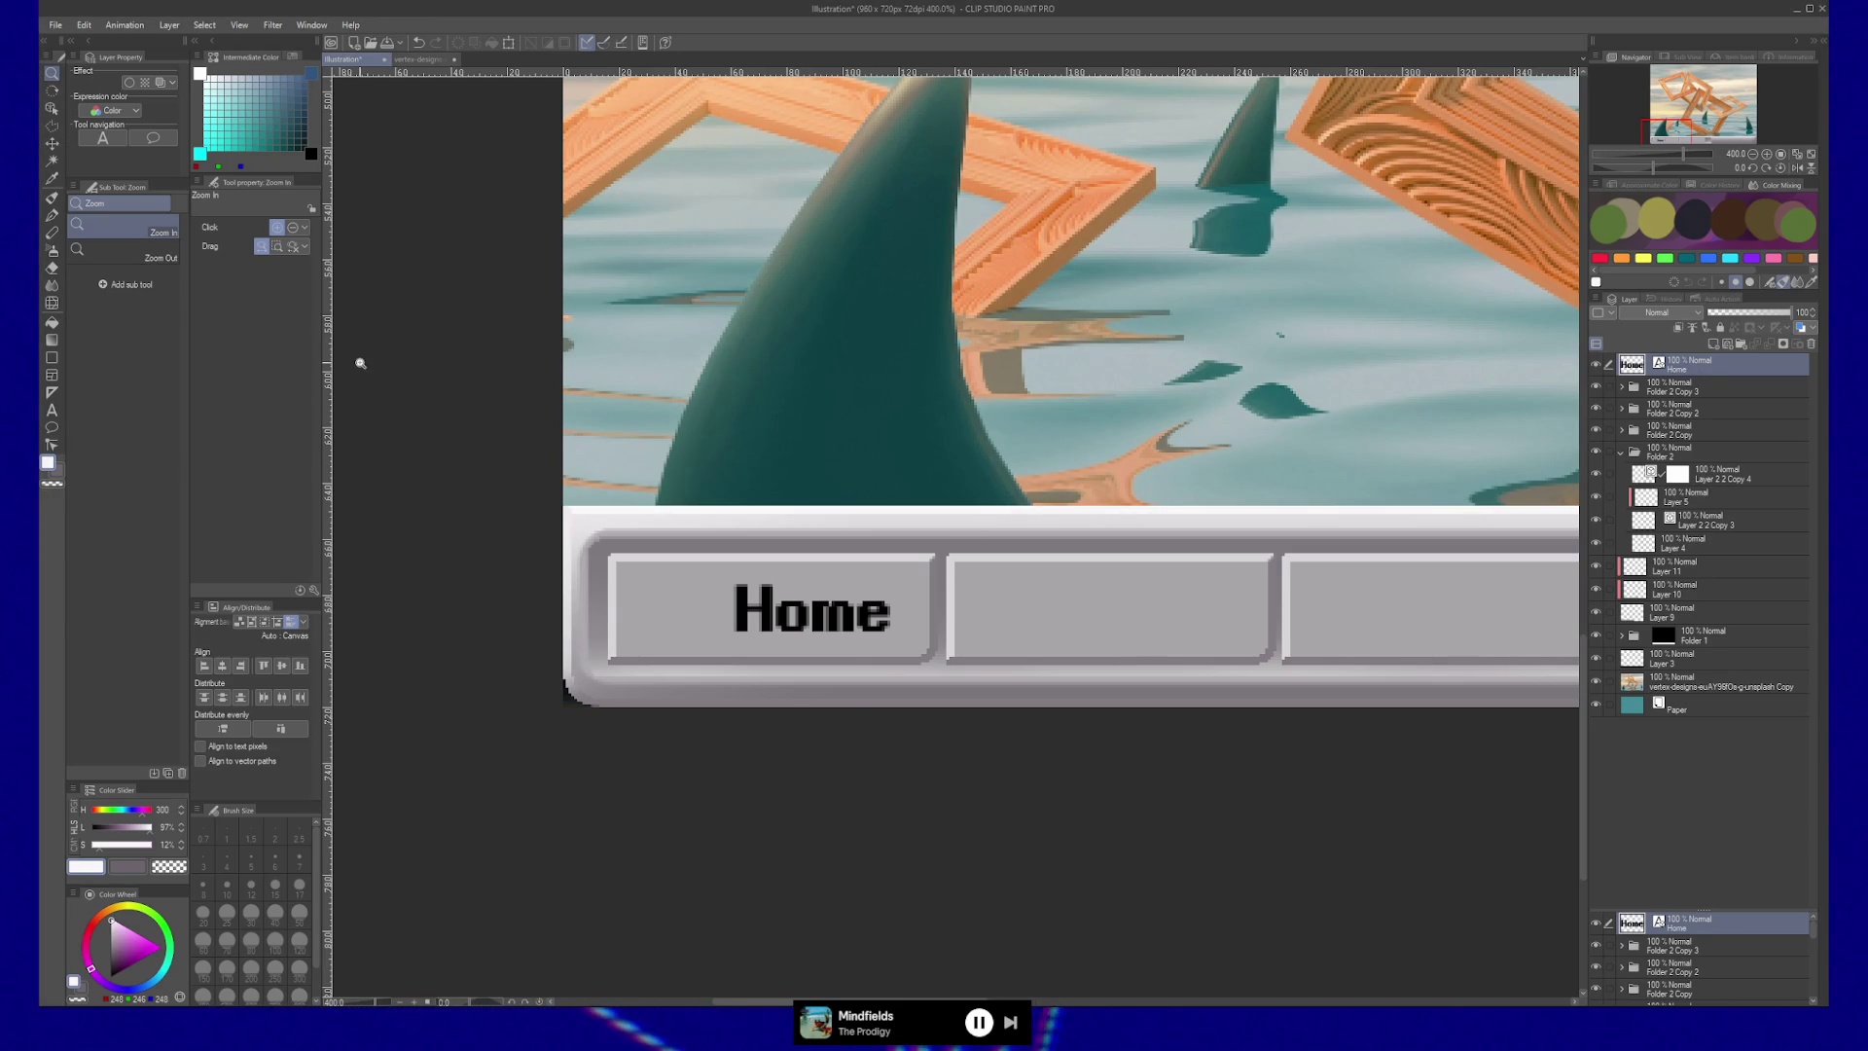
pyautogui.press('t')
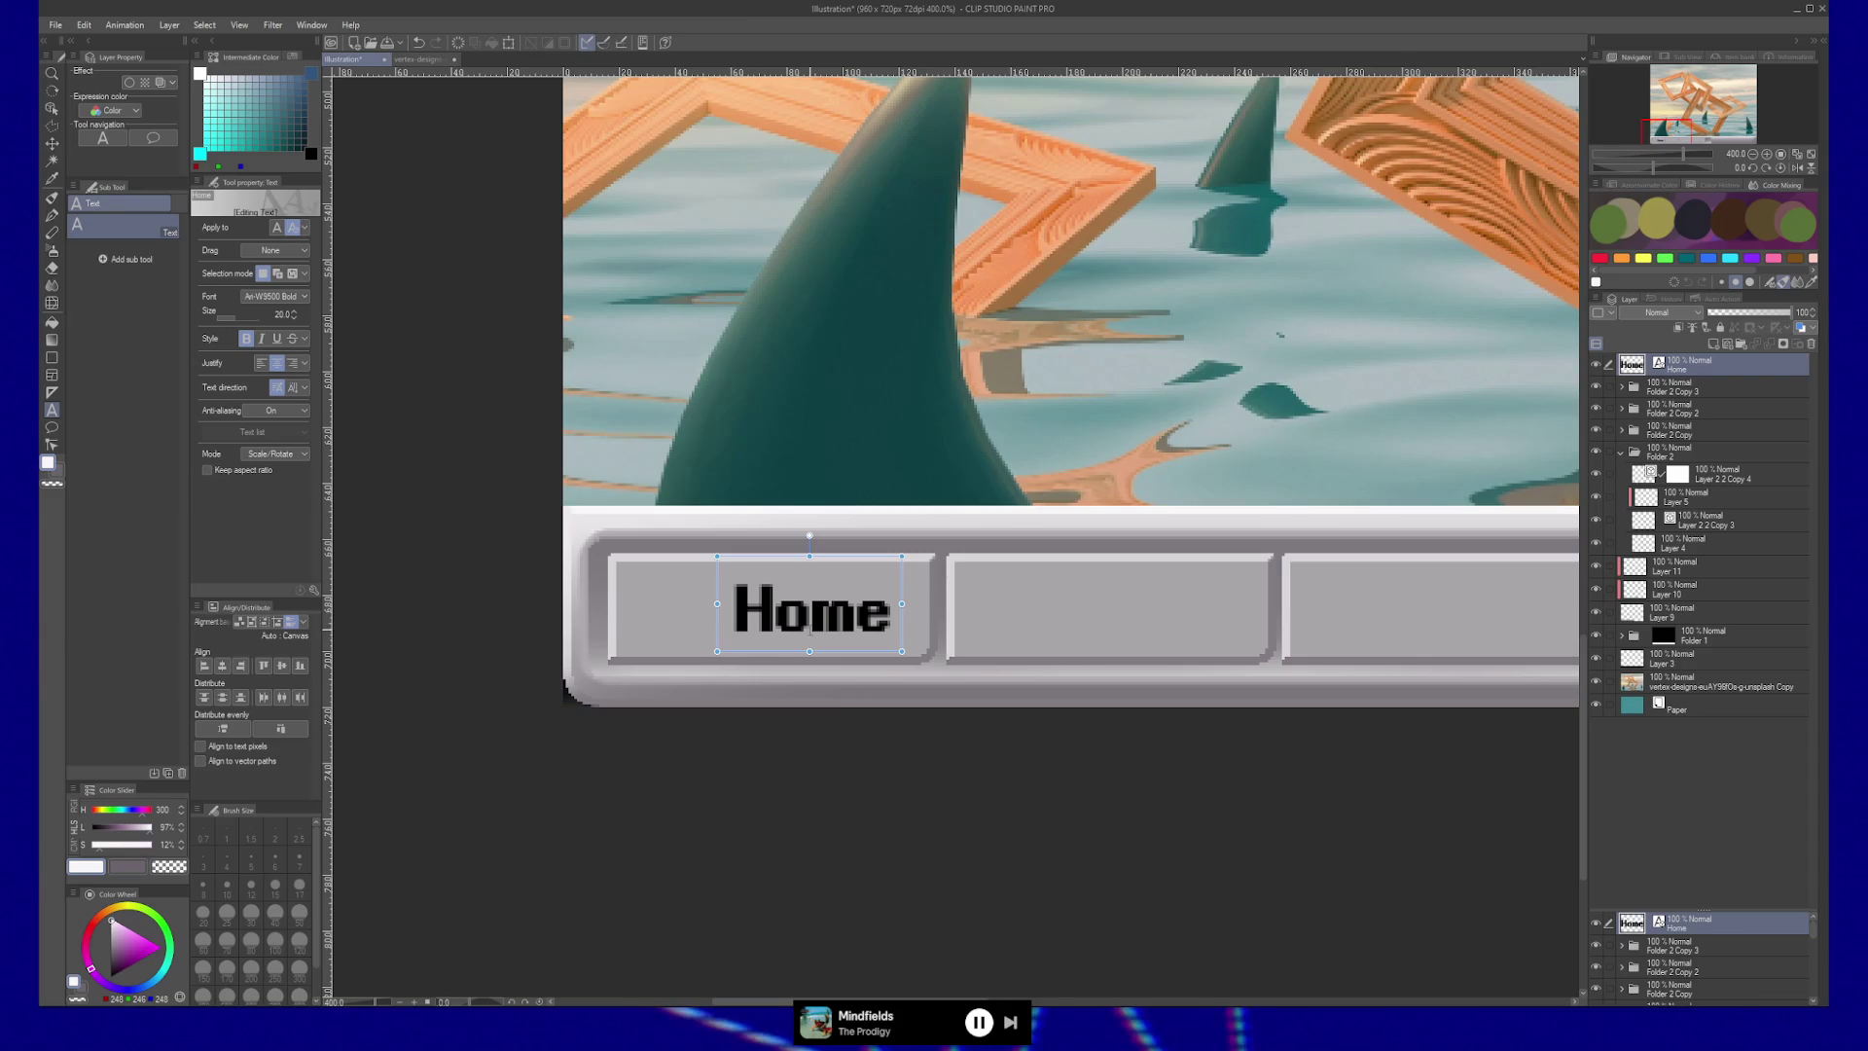
pyautogui.click(810, 611)
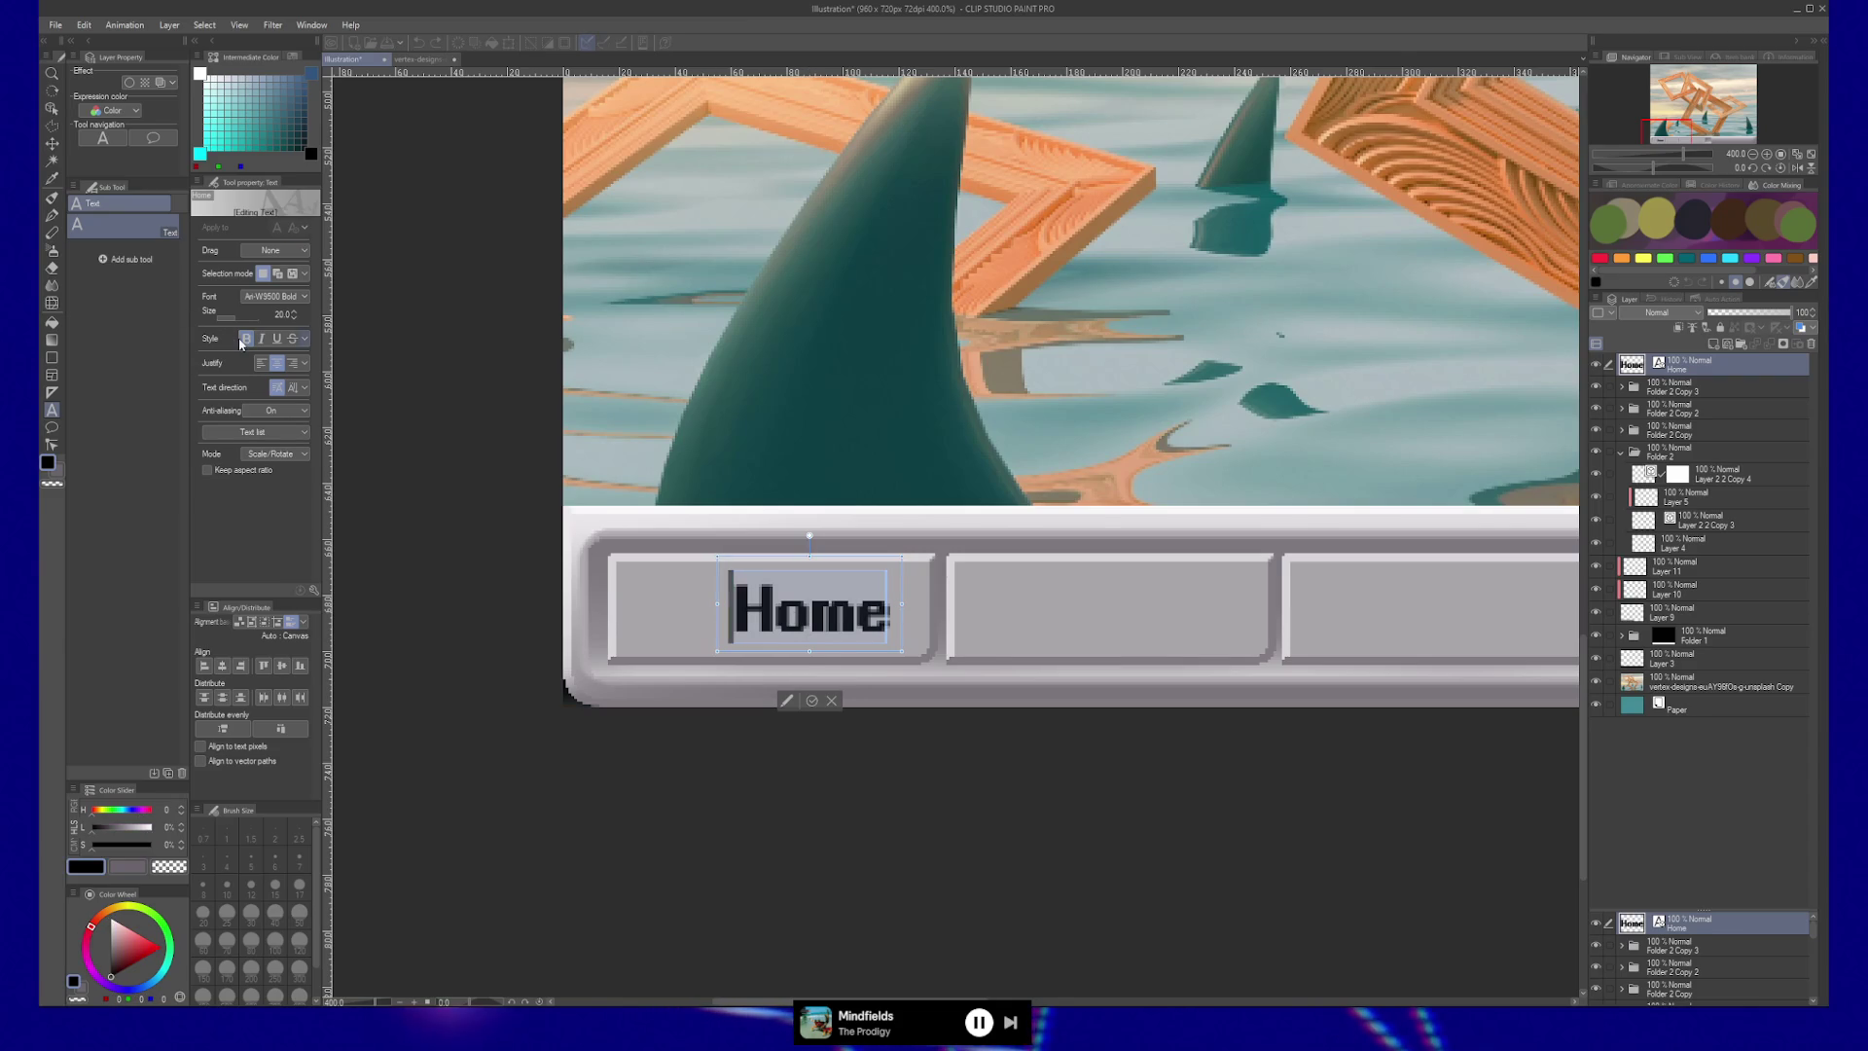